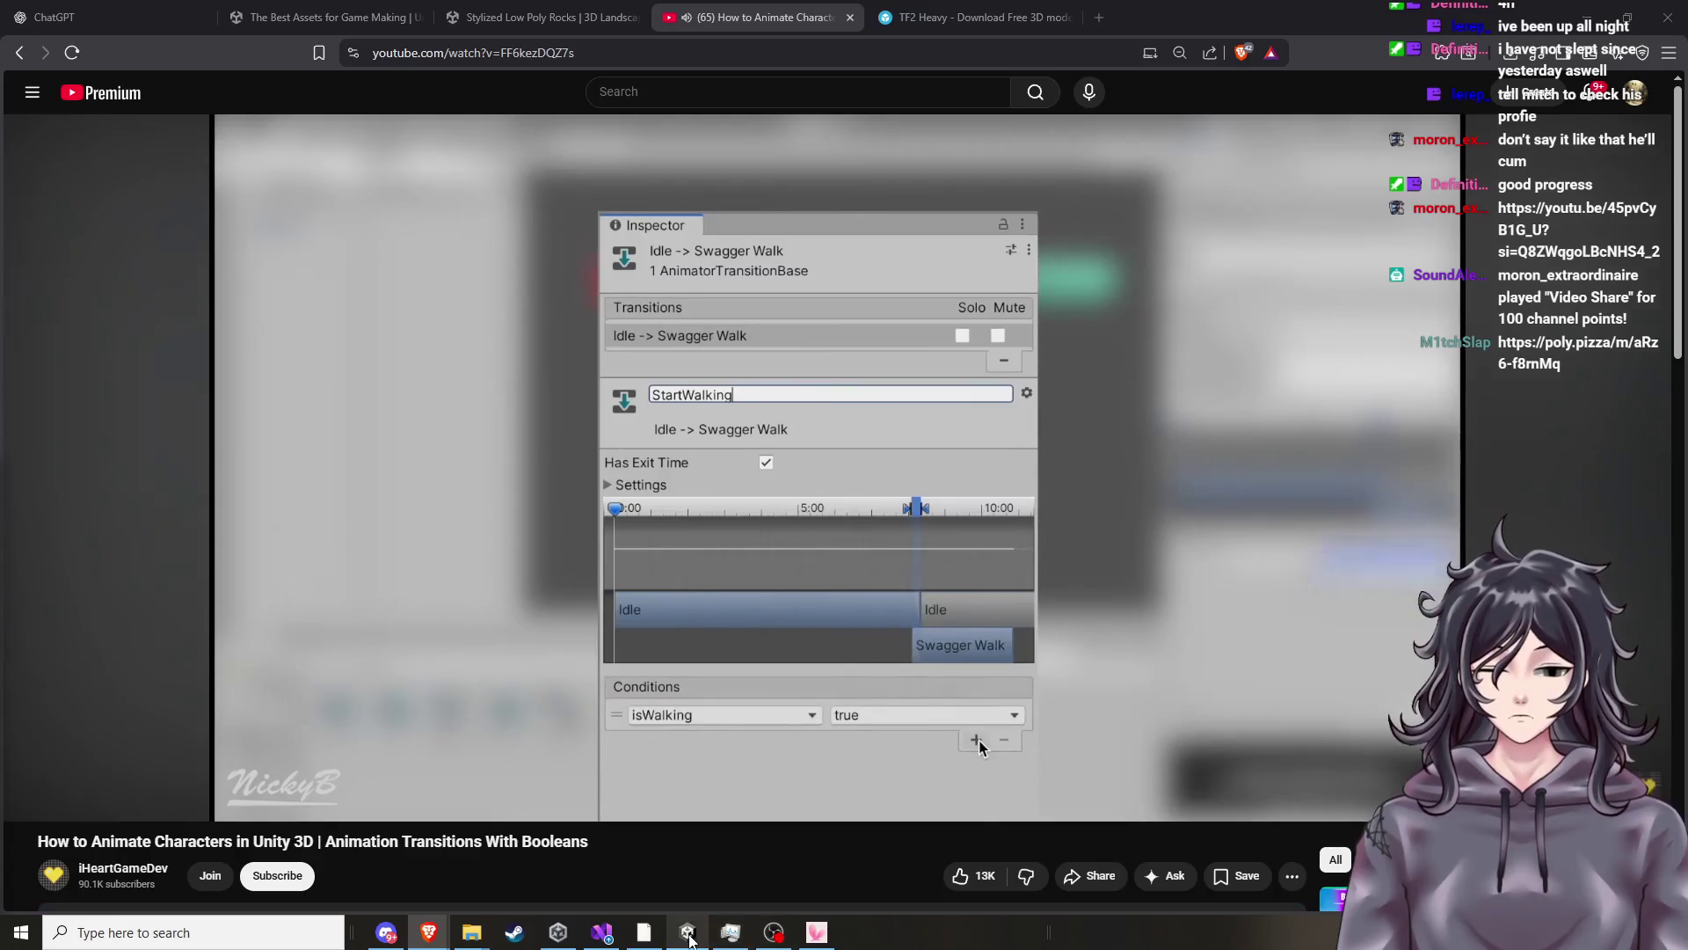
# Bring Unity forward and select the HumanF@Run01_Forward state in the Animator.
pyautogui.moveTo(691, 939)
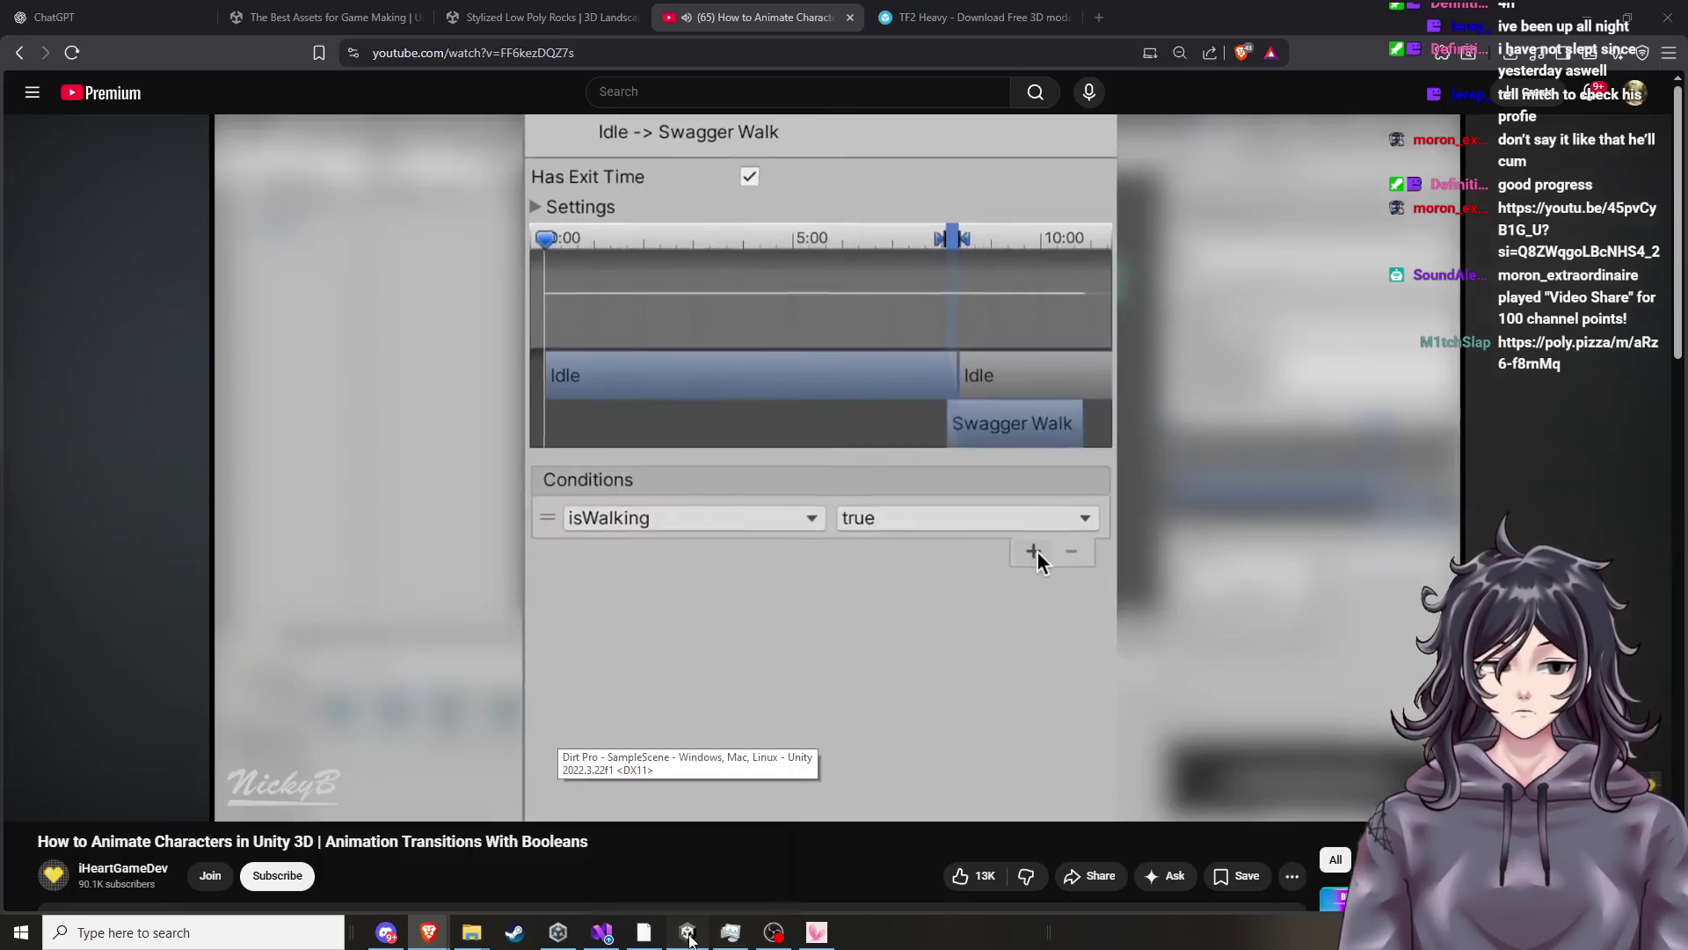
pyautogui.click(691, 939)
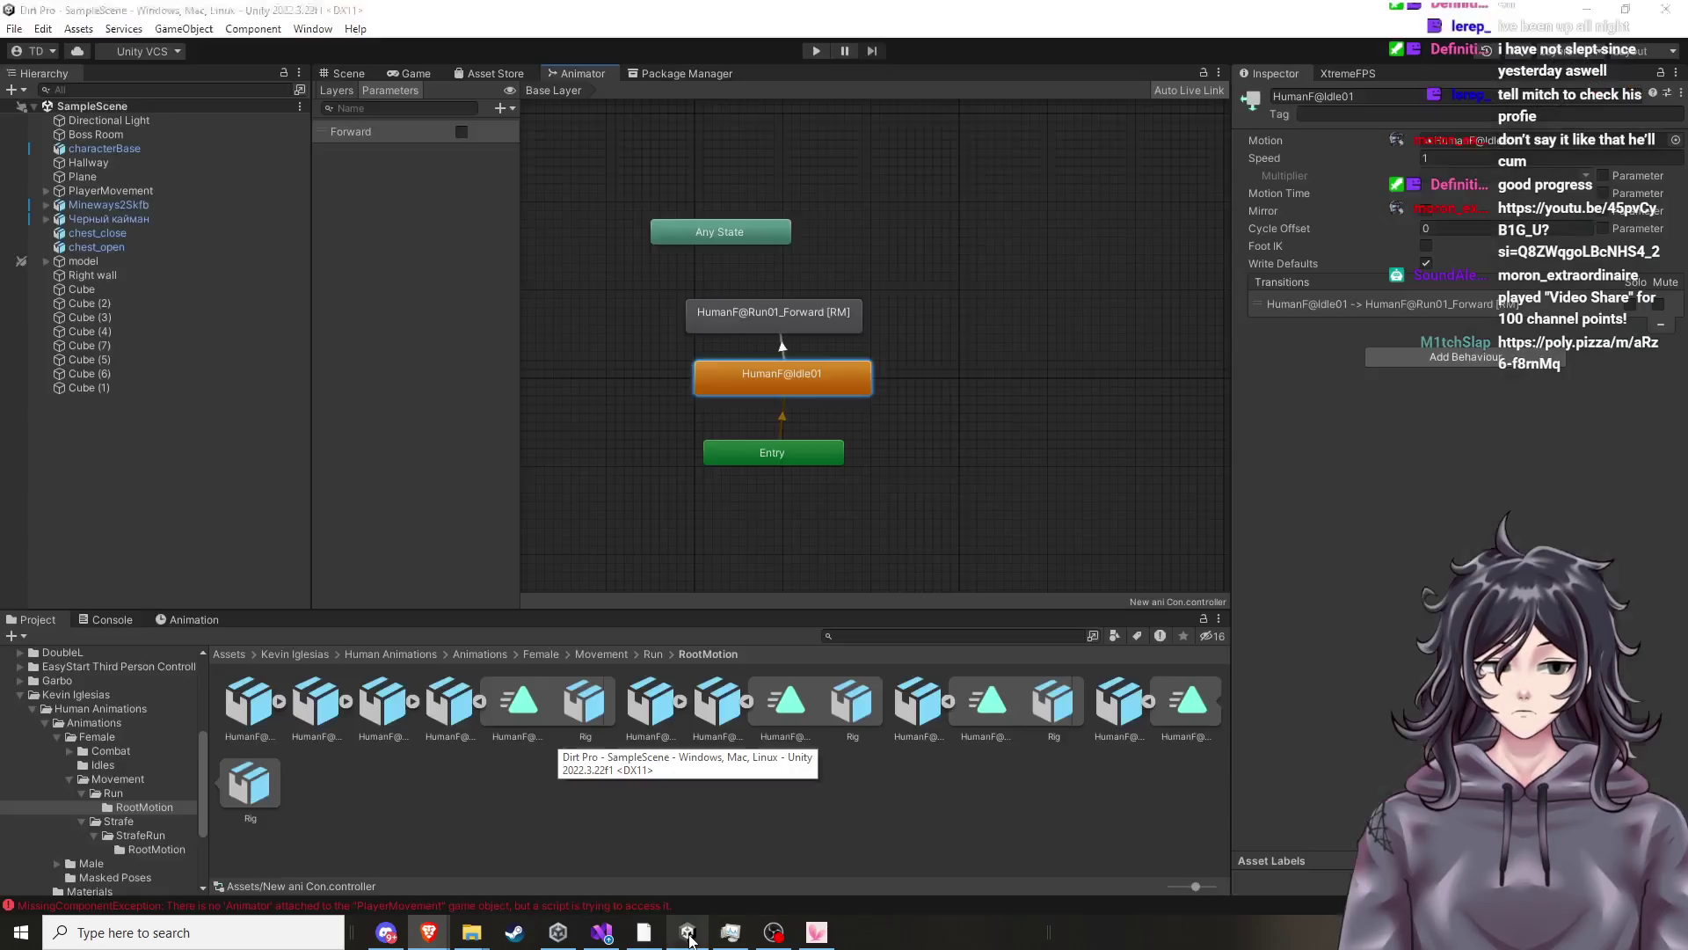
pyautogui.click(825, 320)
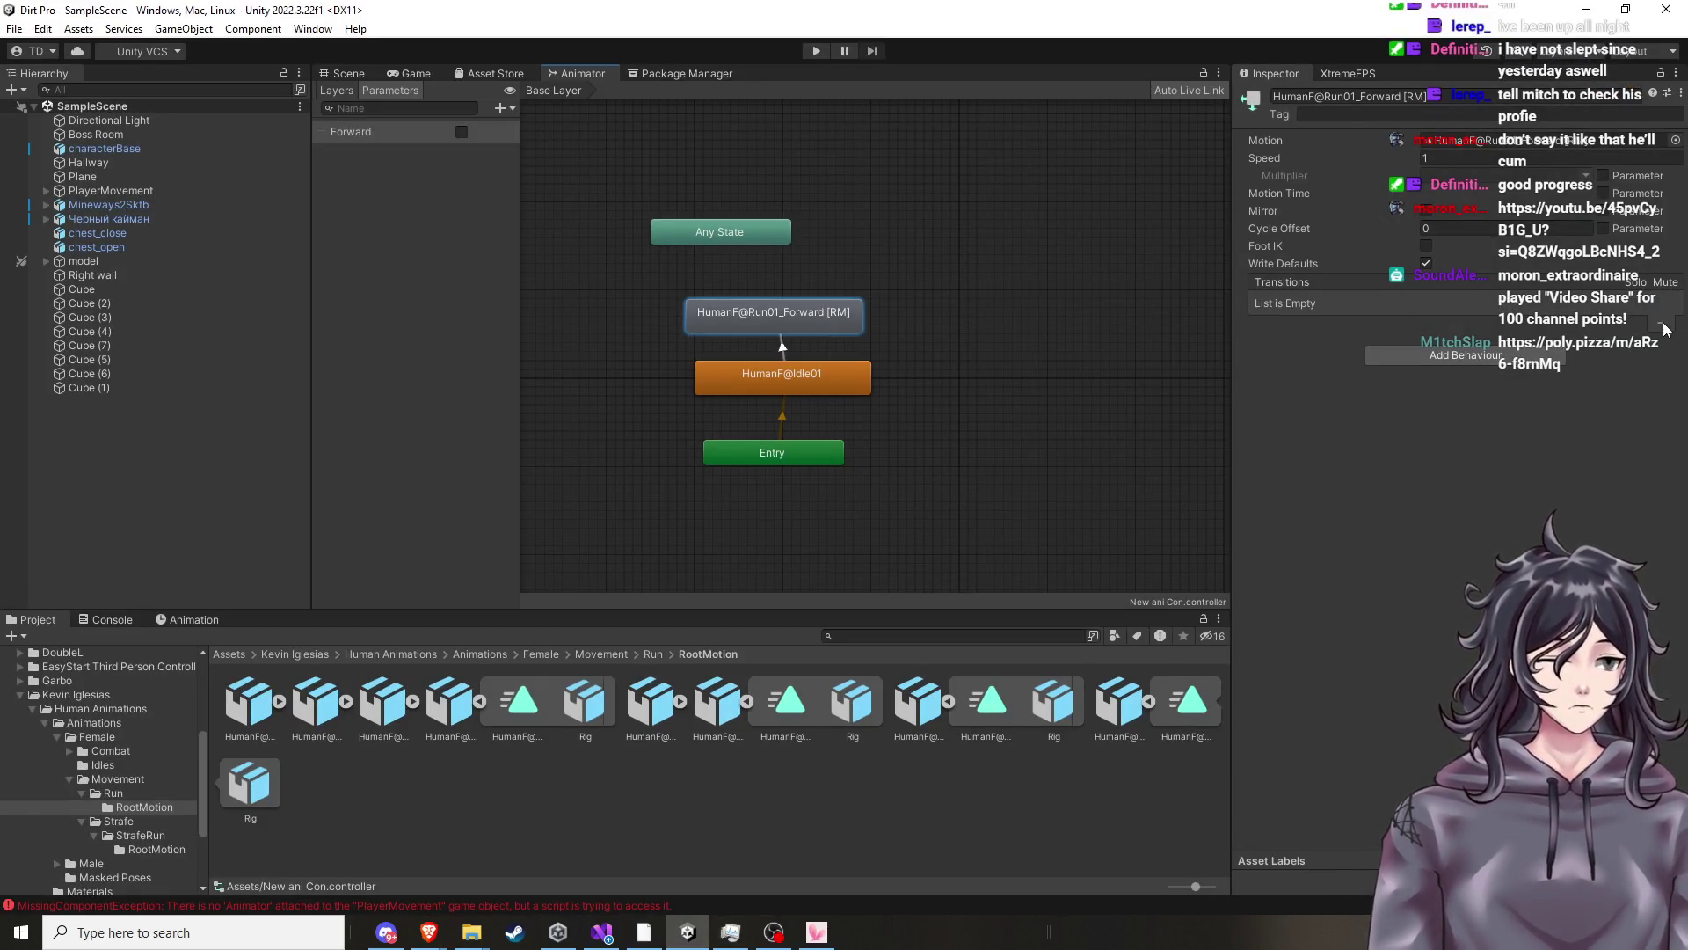
# Check the run state's Add Behaviour list without adding one, then return to the tutorial video.
pyautogui.click(1563, 314)
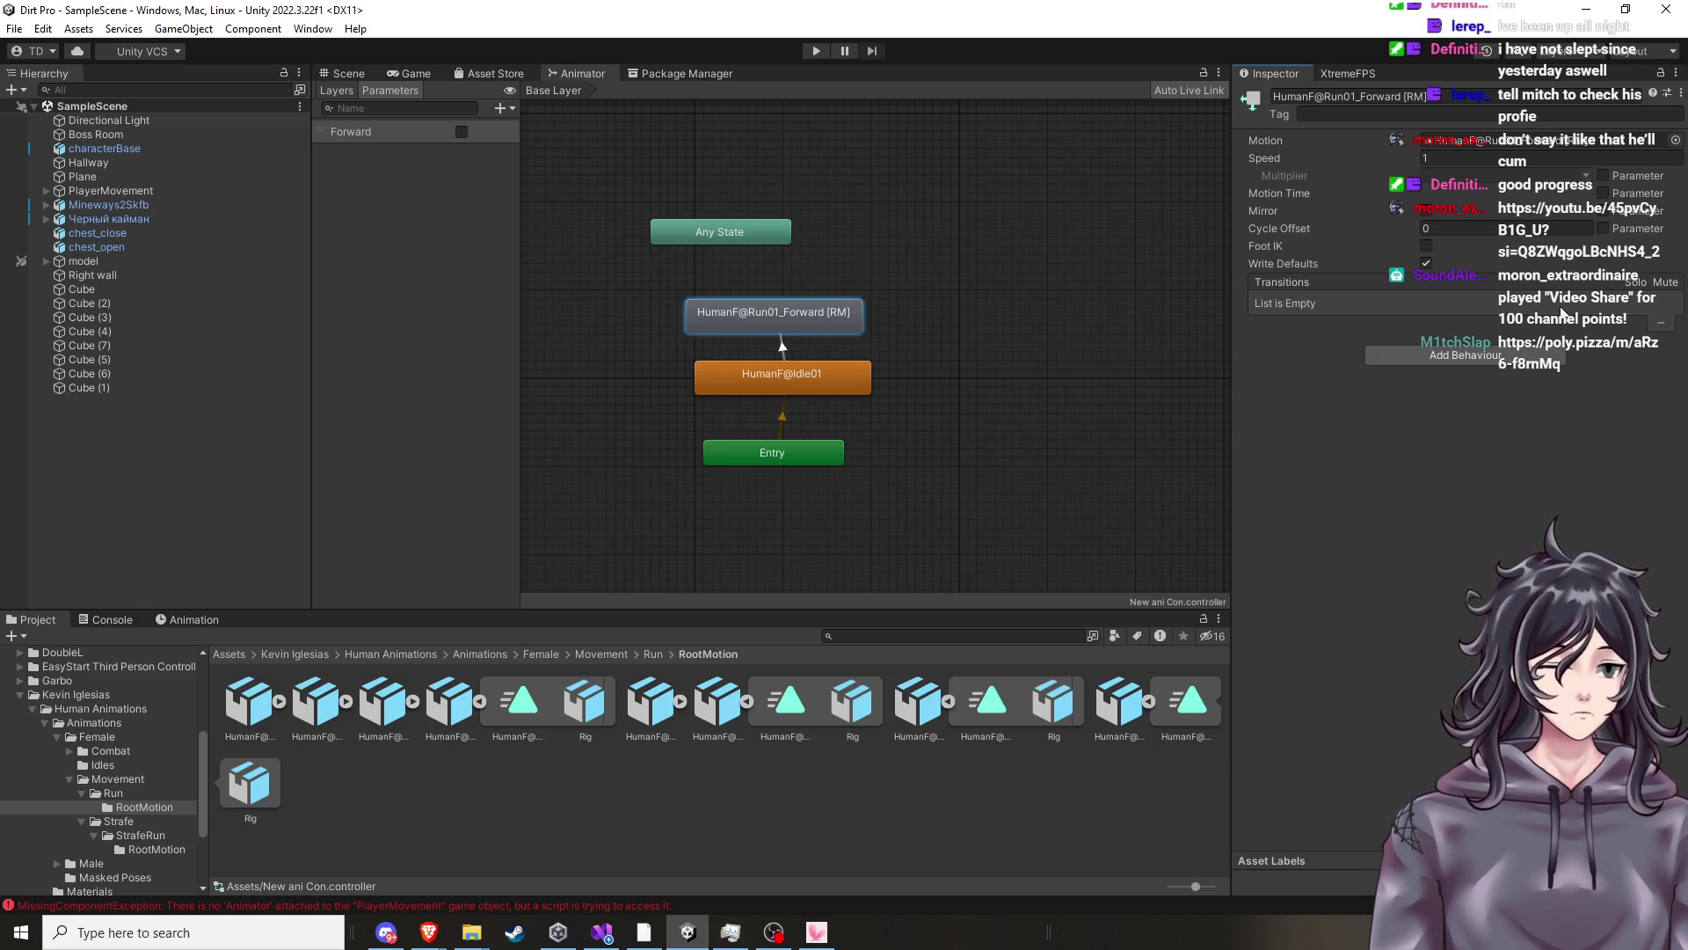
pyautogui.click(1414, 359)
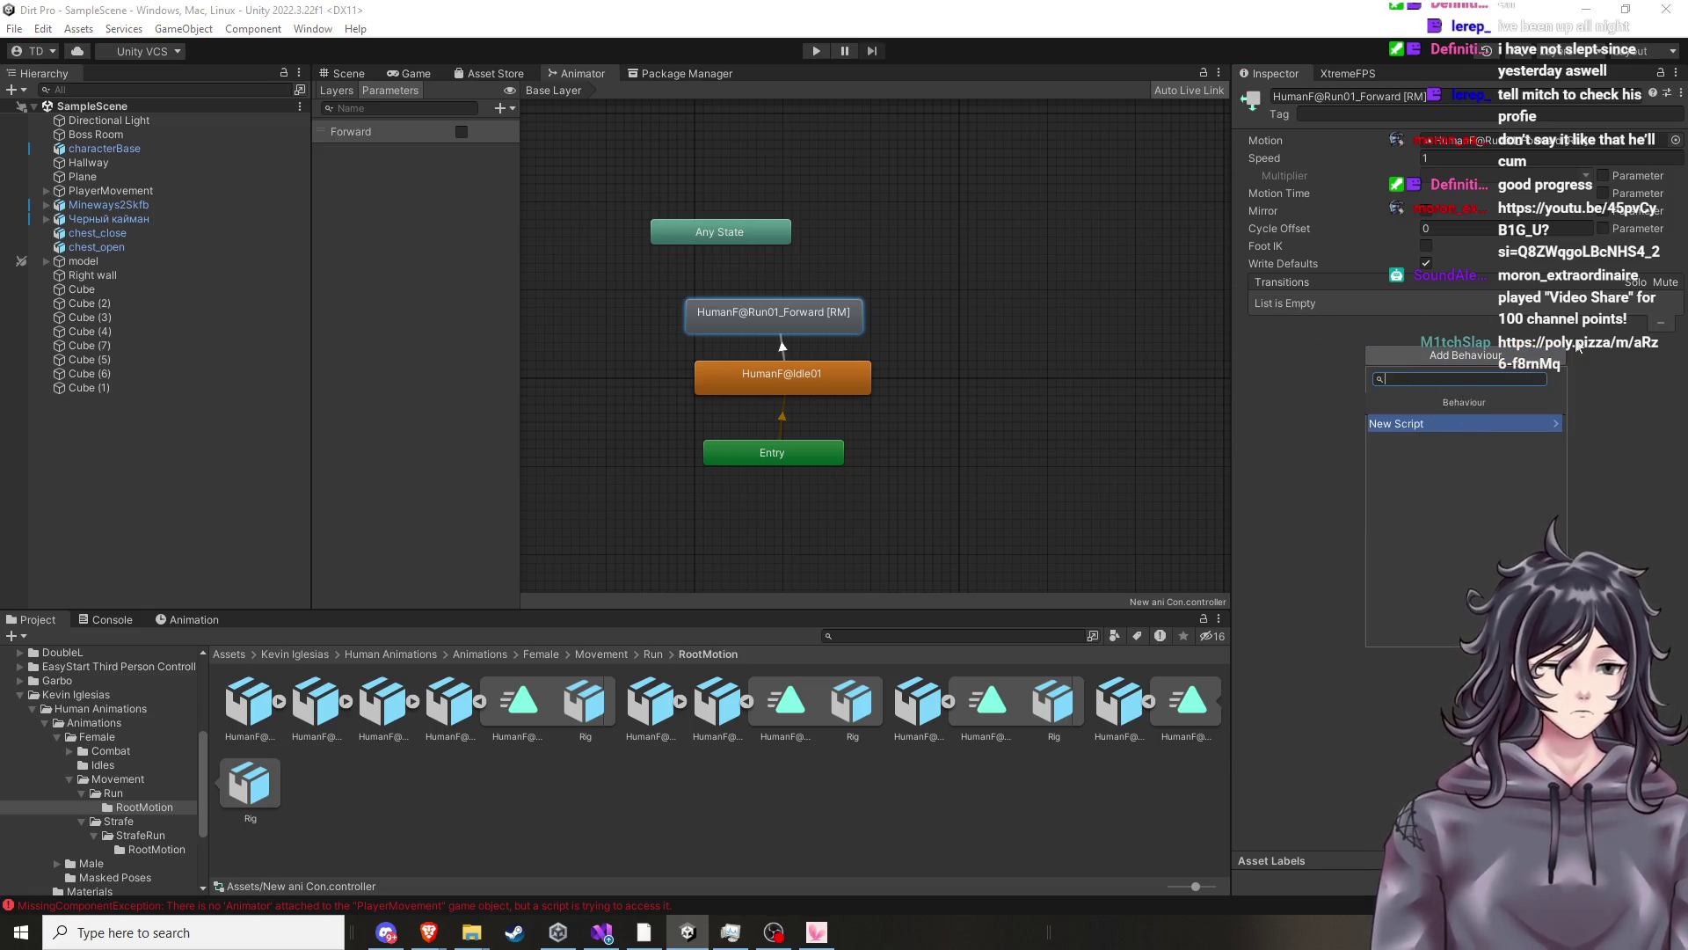
pyautogui.click(1608, 336)
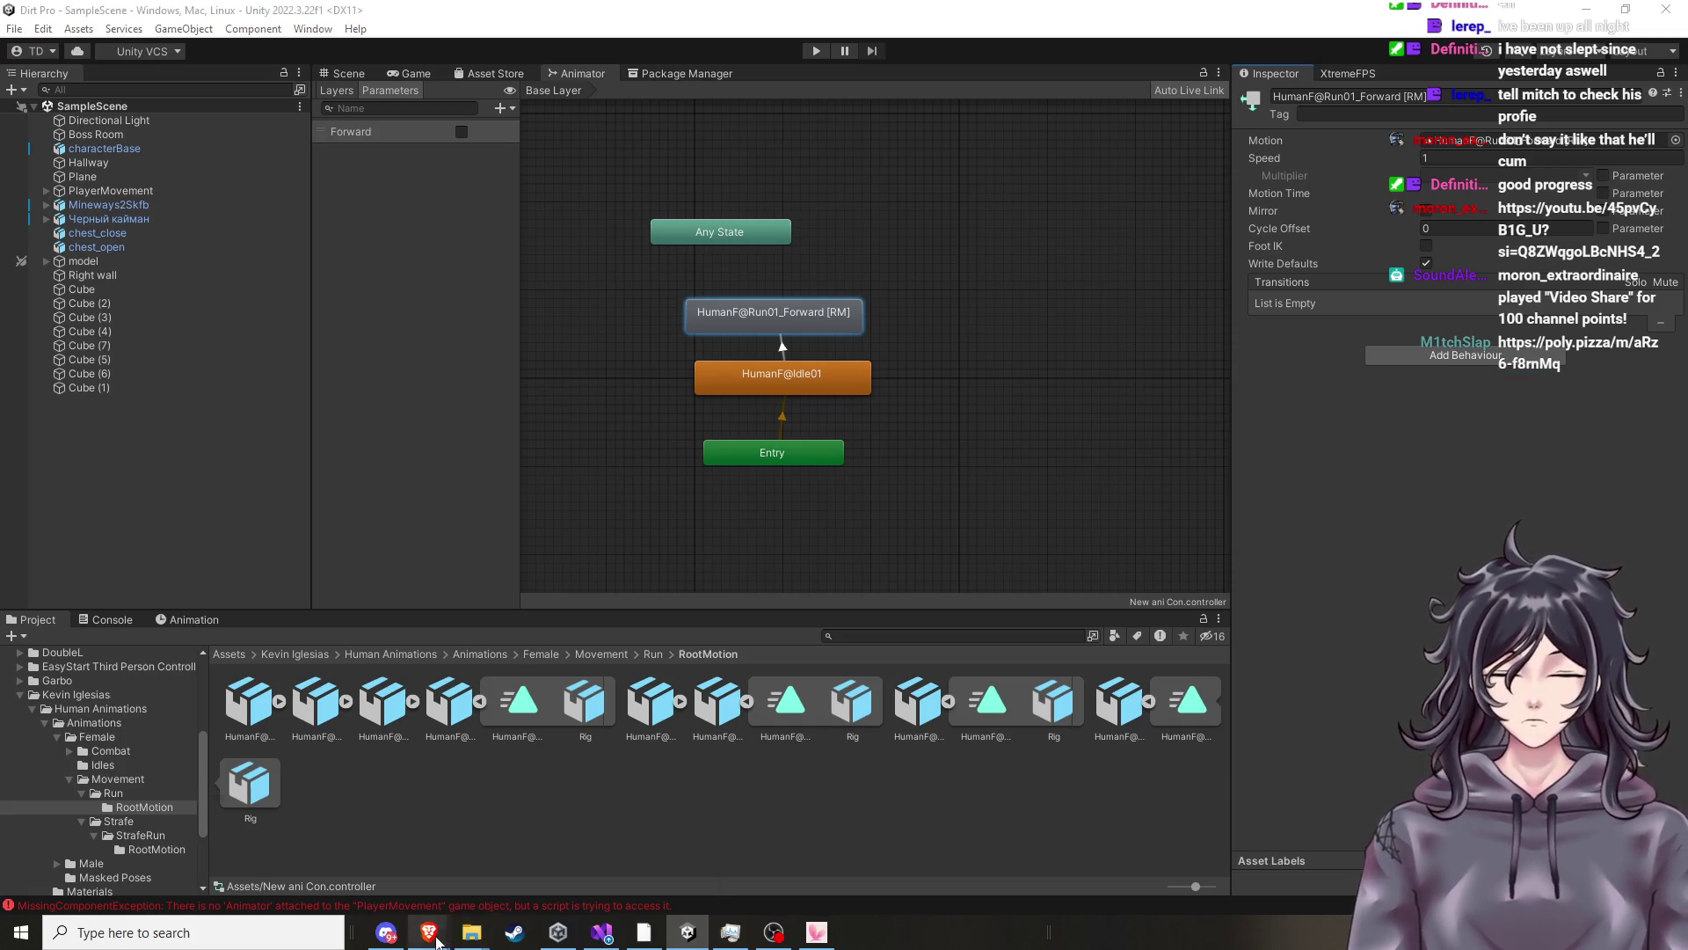
pyautogui.moveTo(428, 933)
pyautogui.click(320, 872)
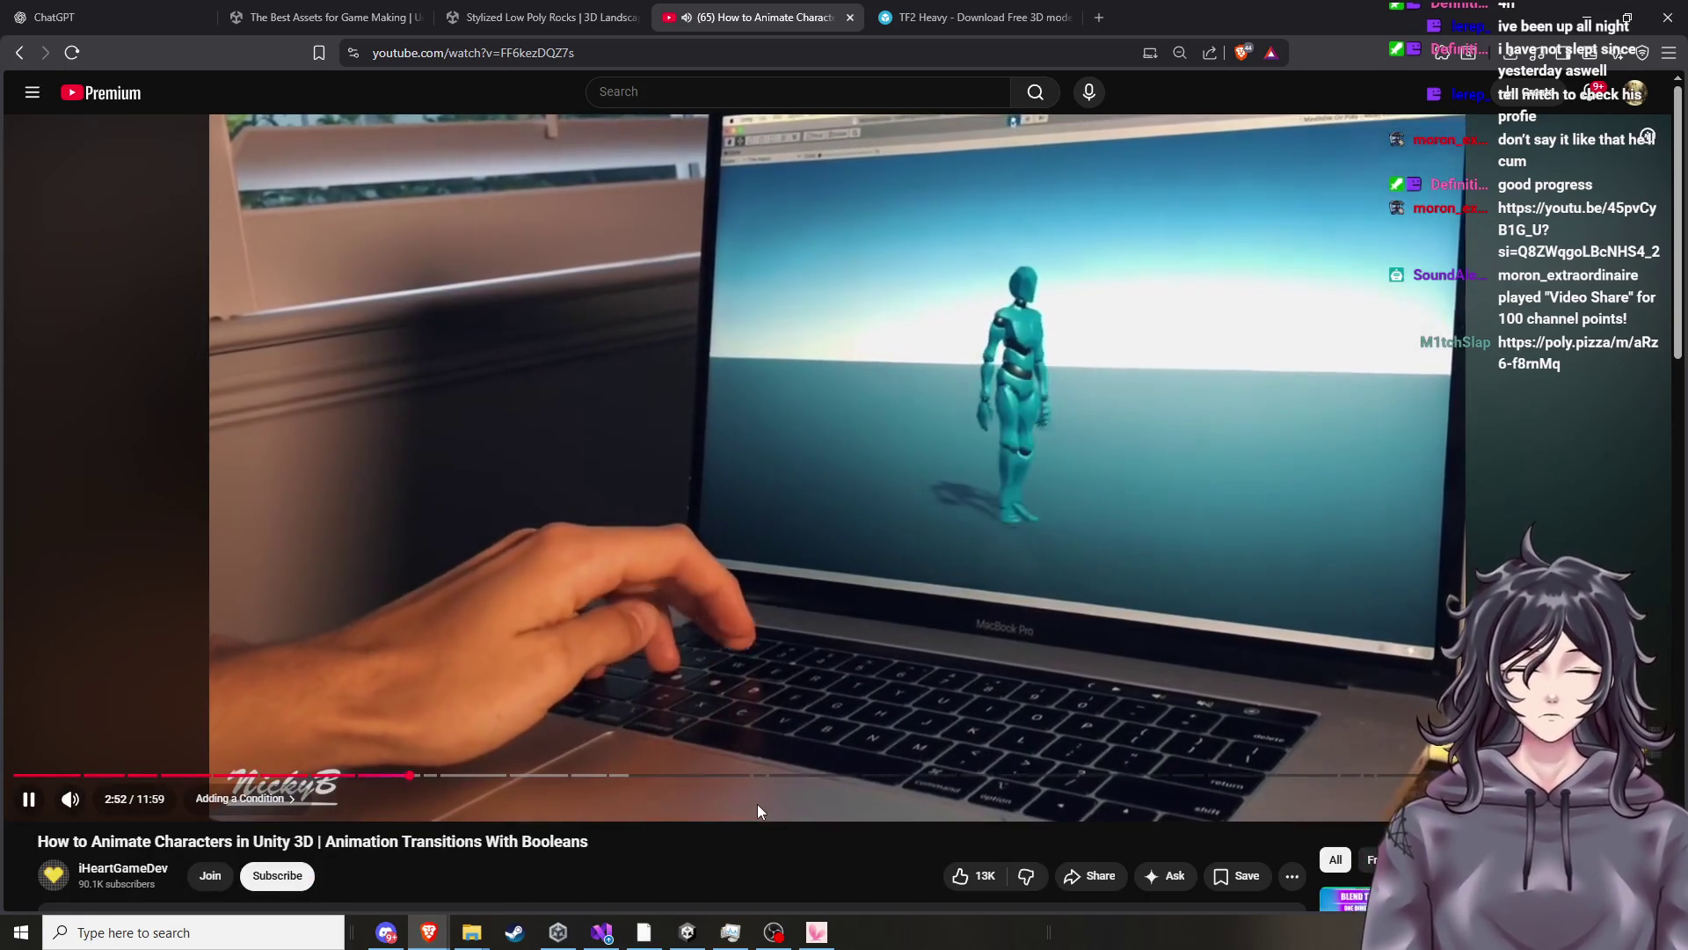
# Rewind the tutorial to before the boolean transition condition is added, then return to Unity.
pyautogui.press('Left')
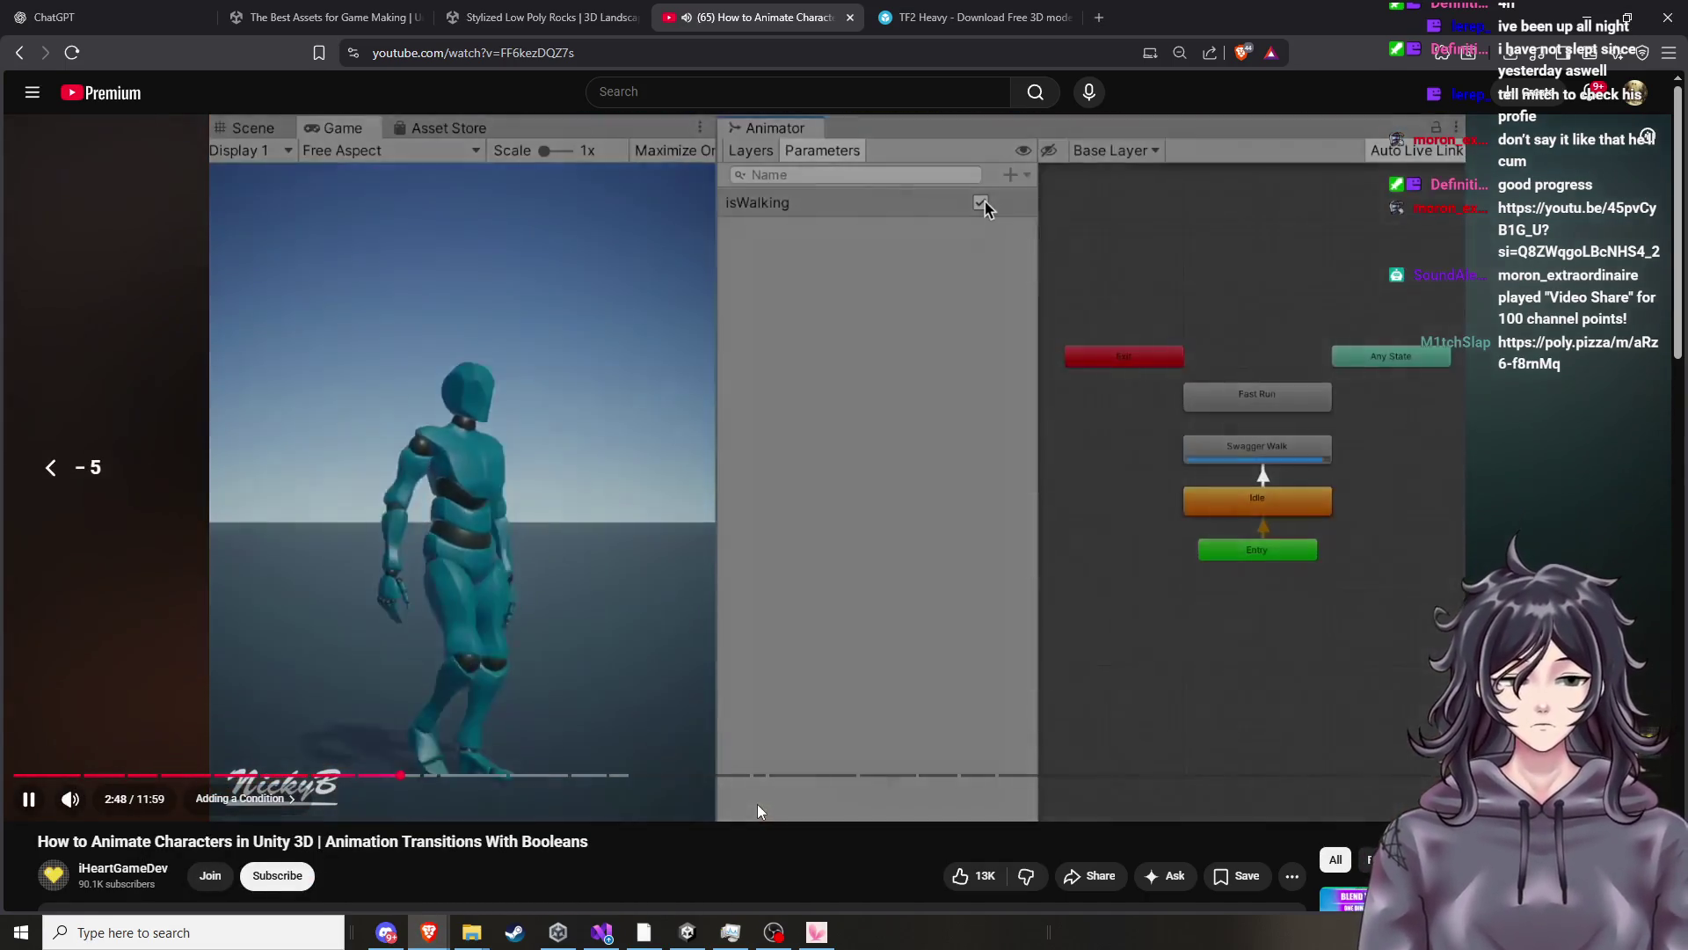
pyautogui.press('Left')
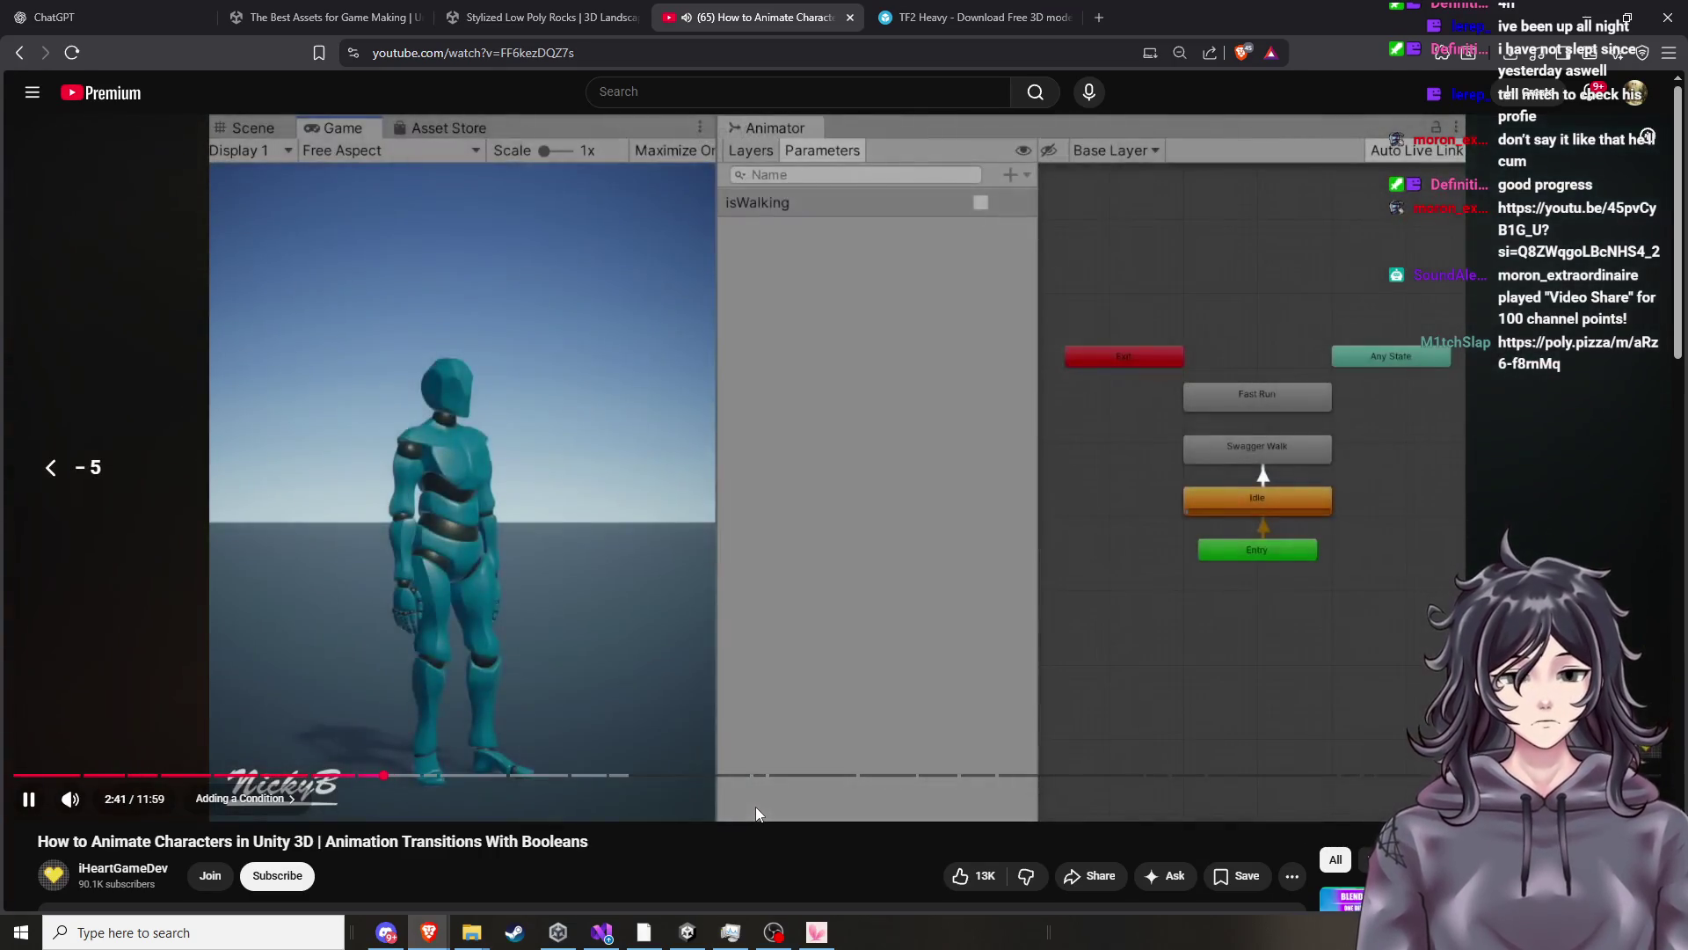
pyautogui.press('Left')
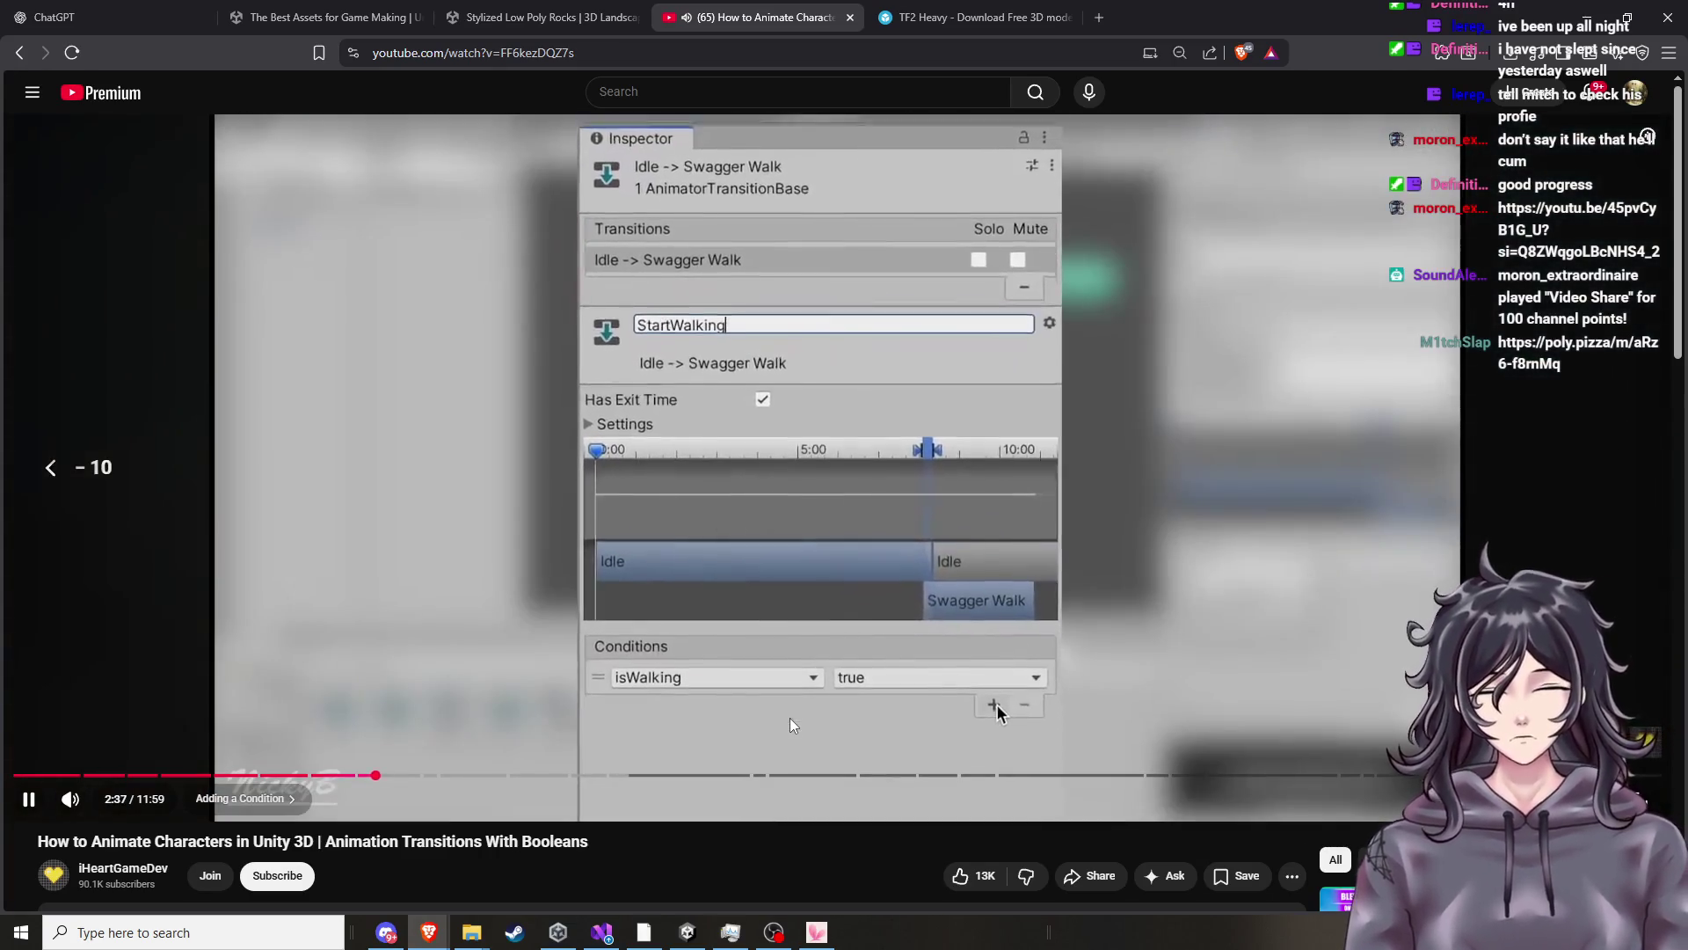
pyautogui.press('Left')
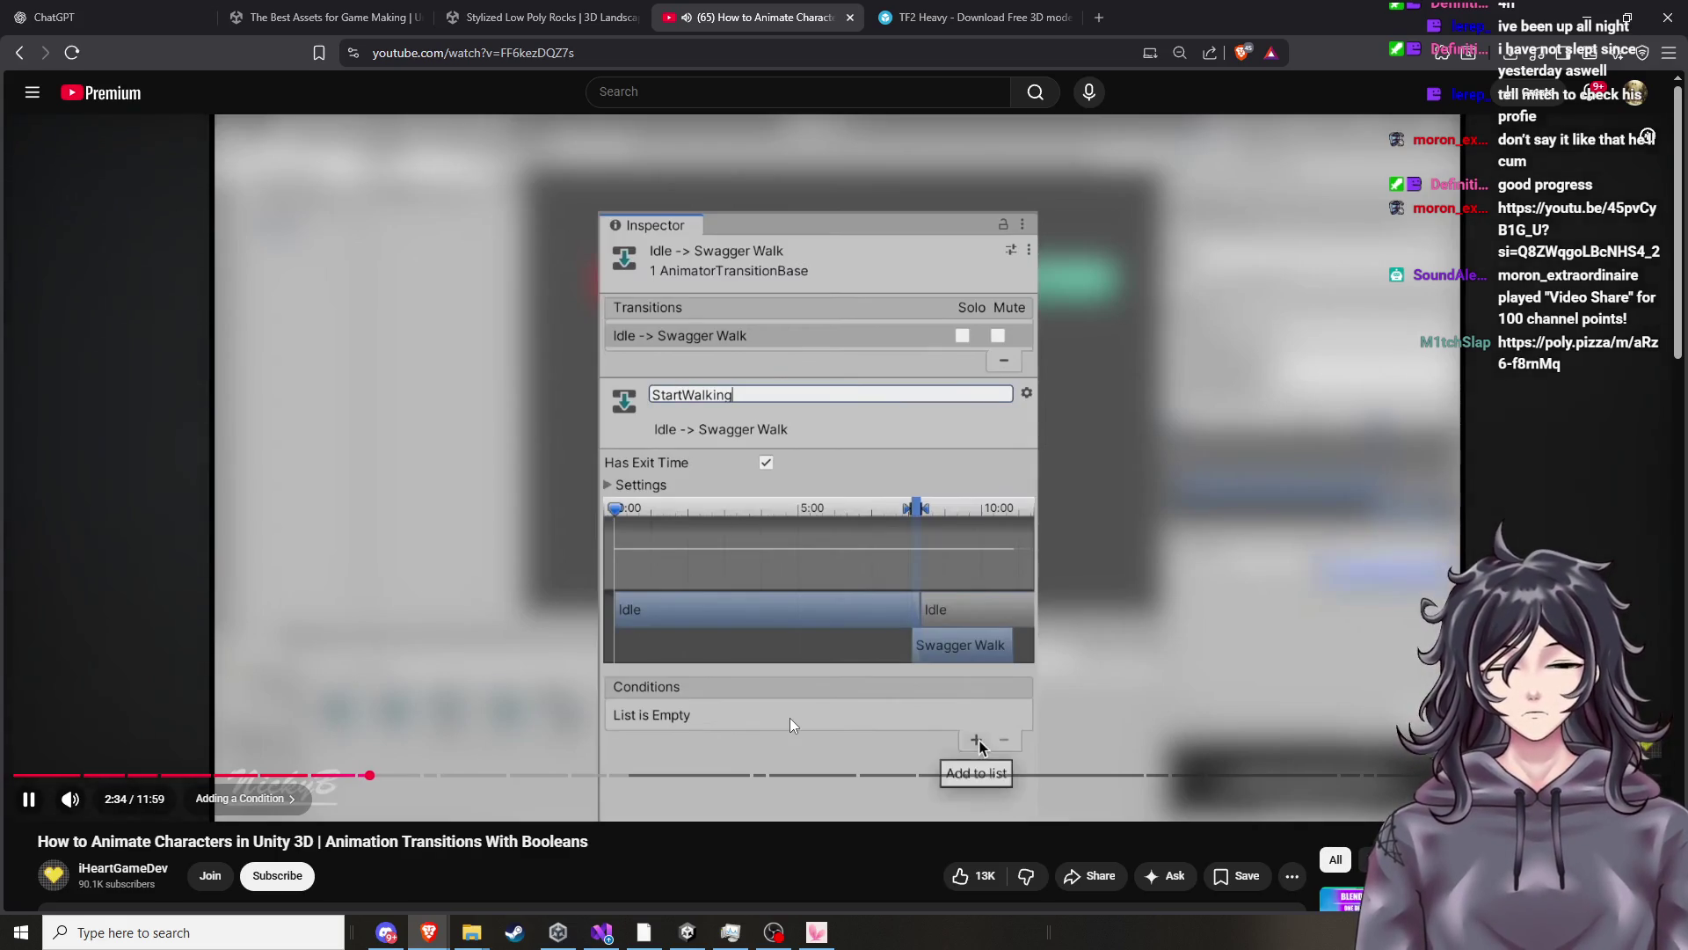
pyautogui.moveTo(795, 717)
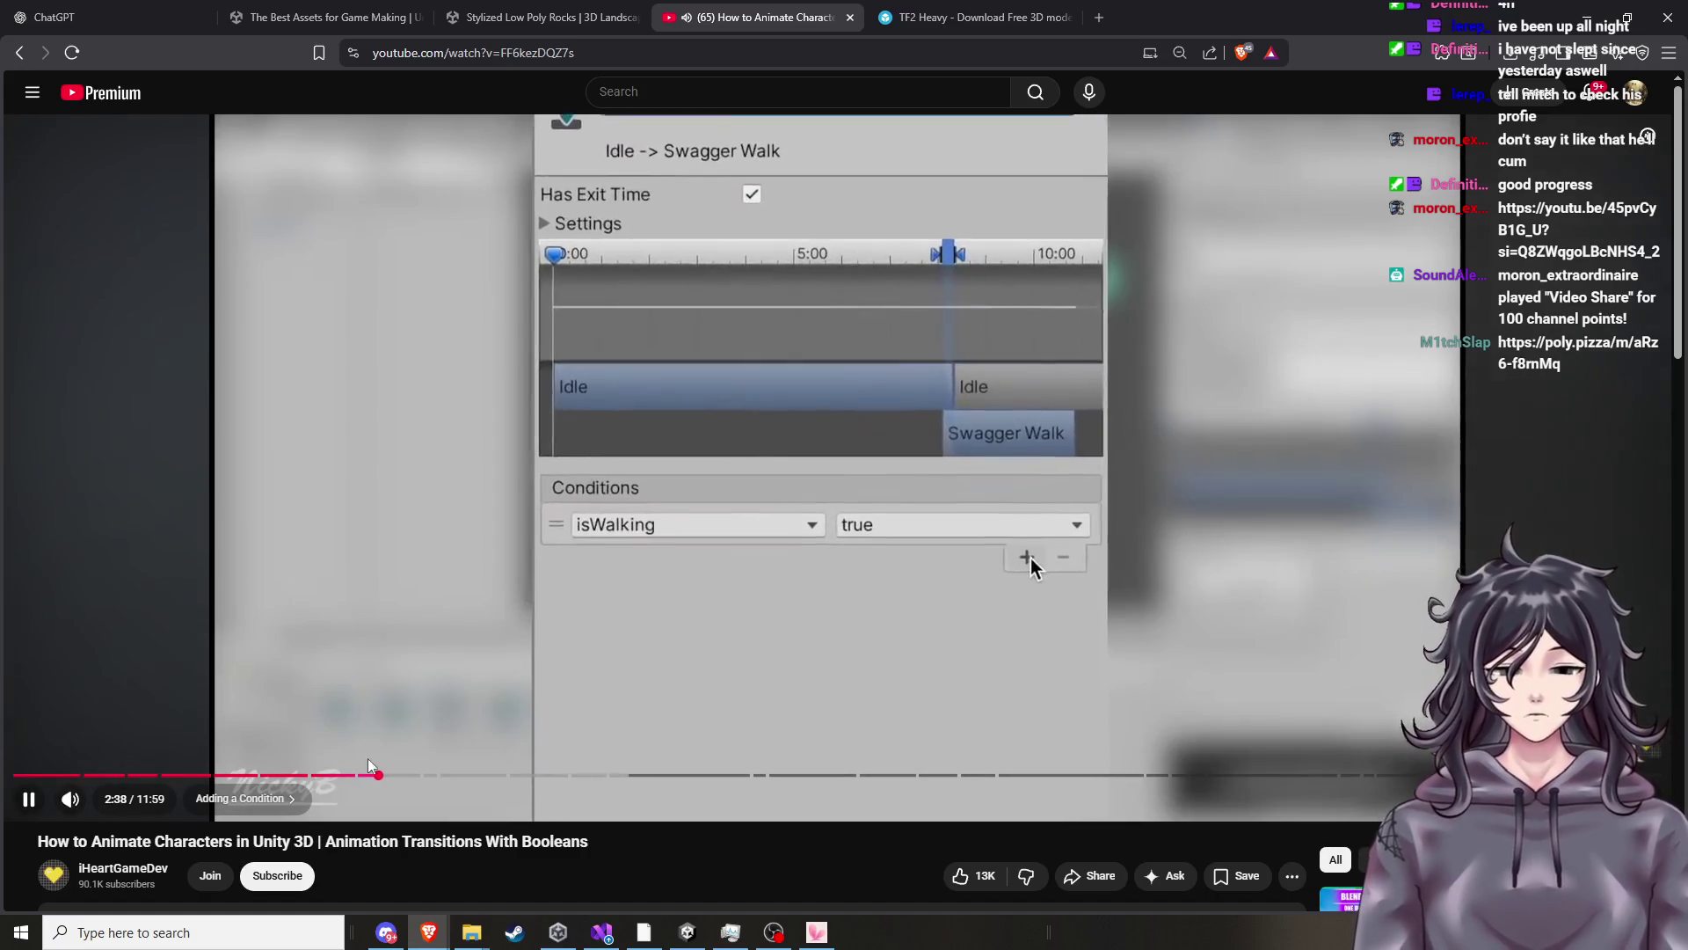
pyautogui.click(359, 776)
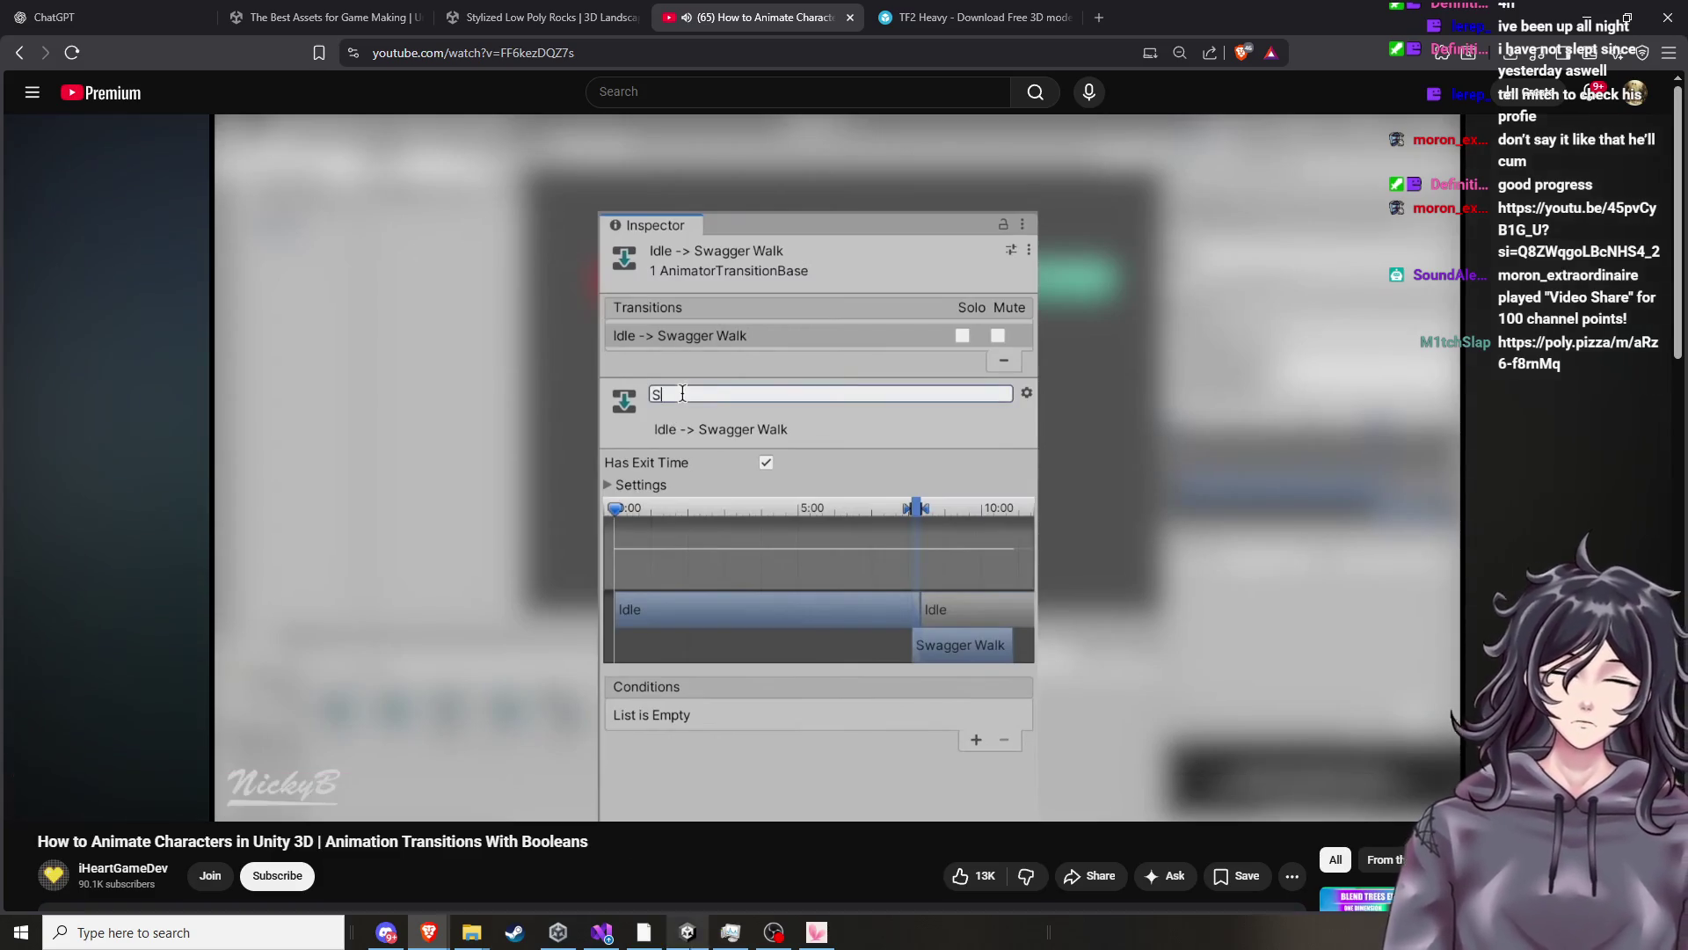
pyautogui.moveTo(680, 941)
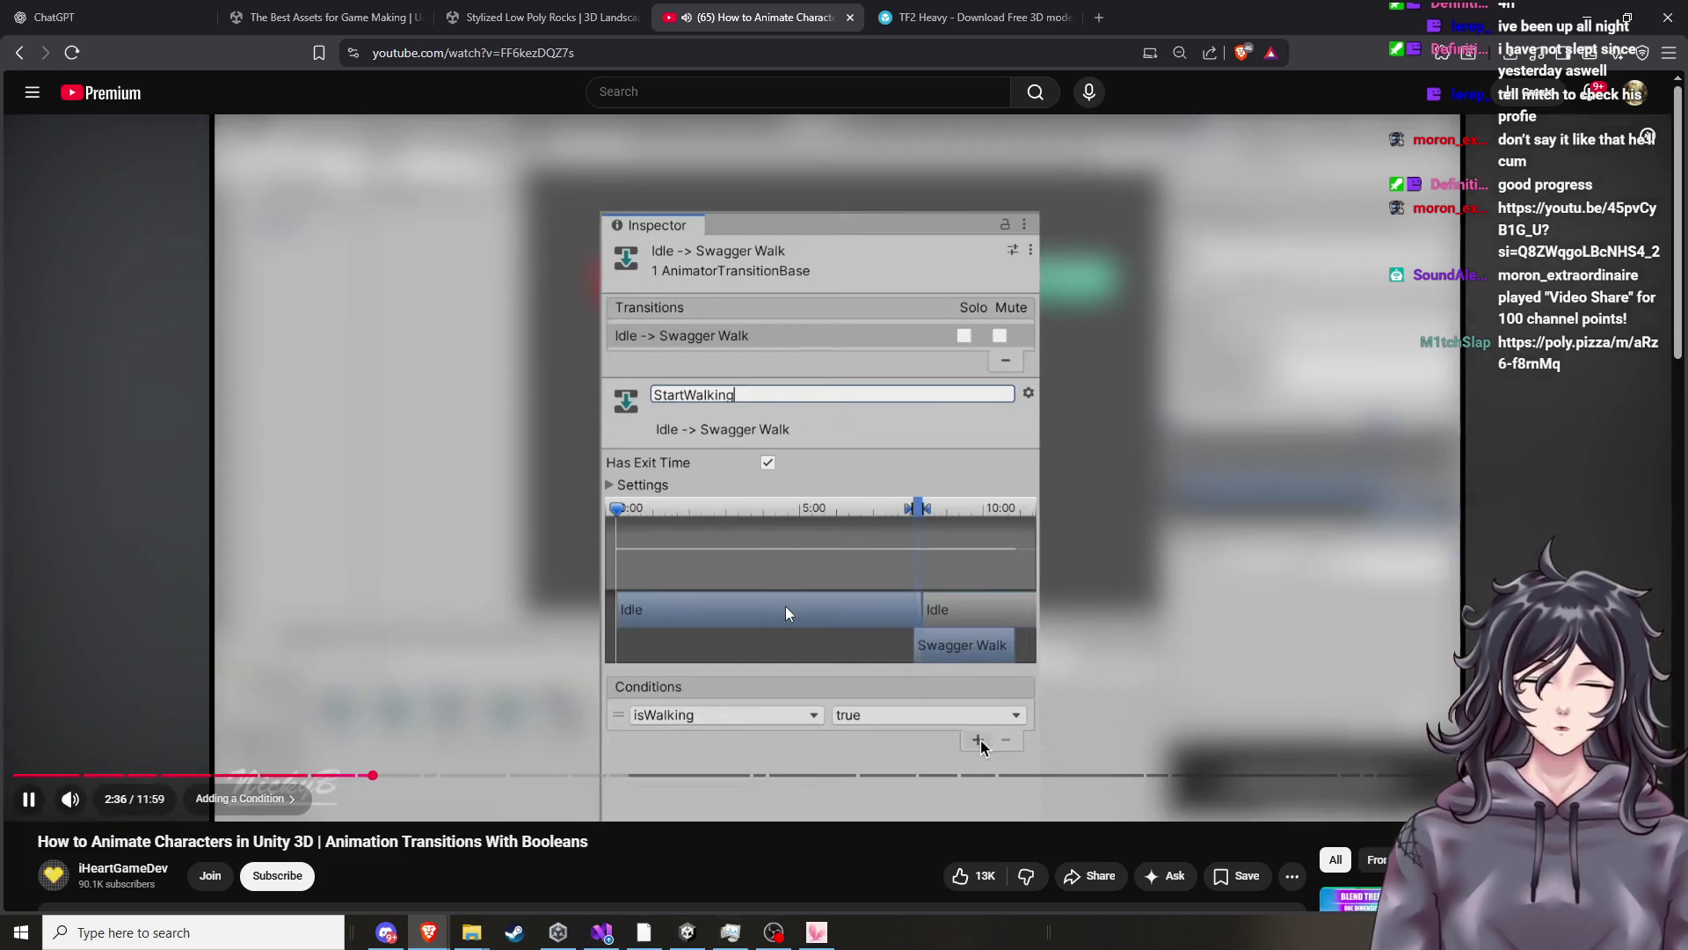
pyautogui.click(685, 935)
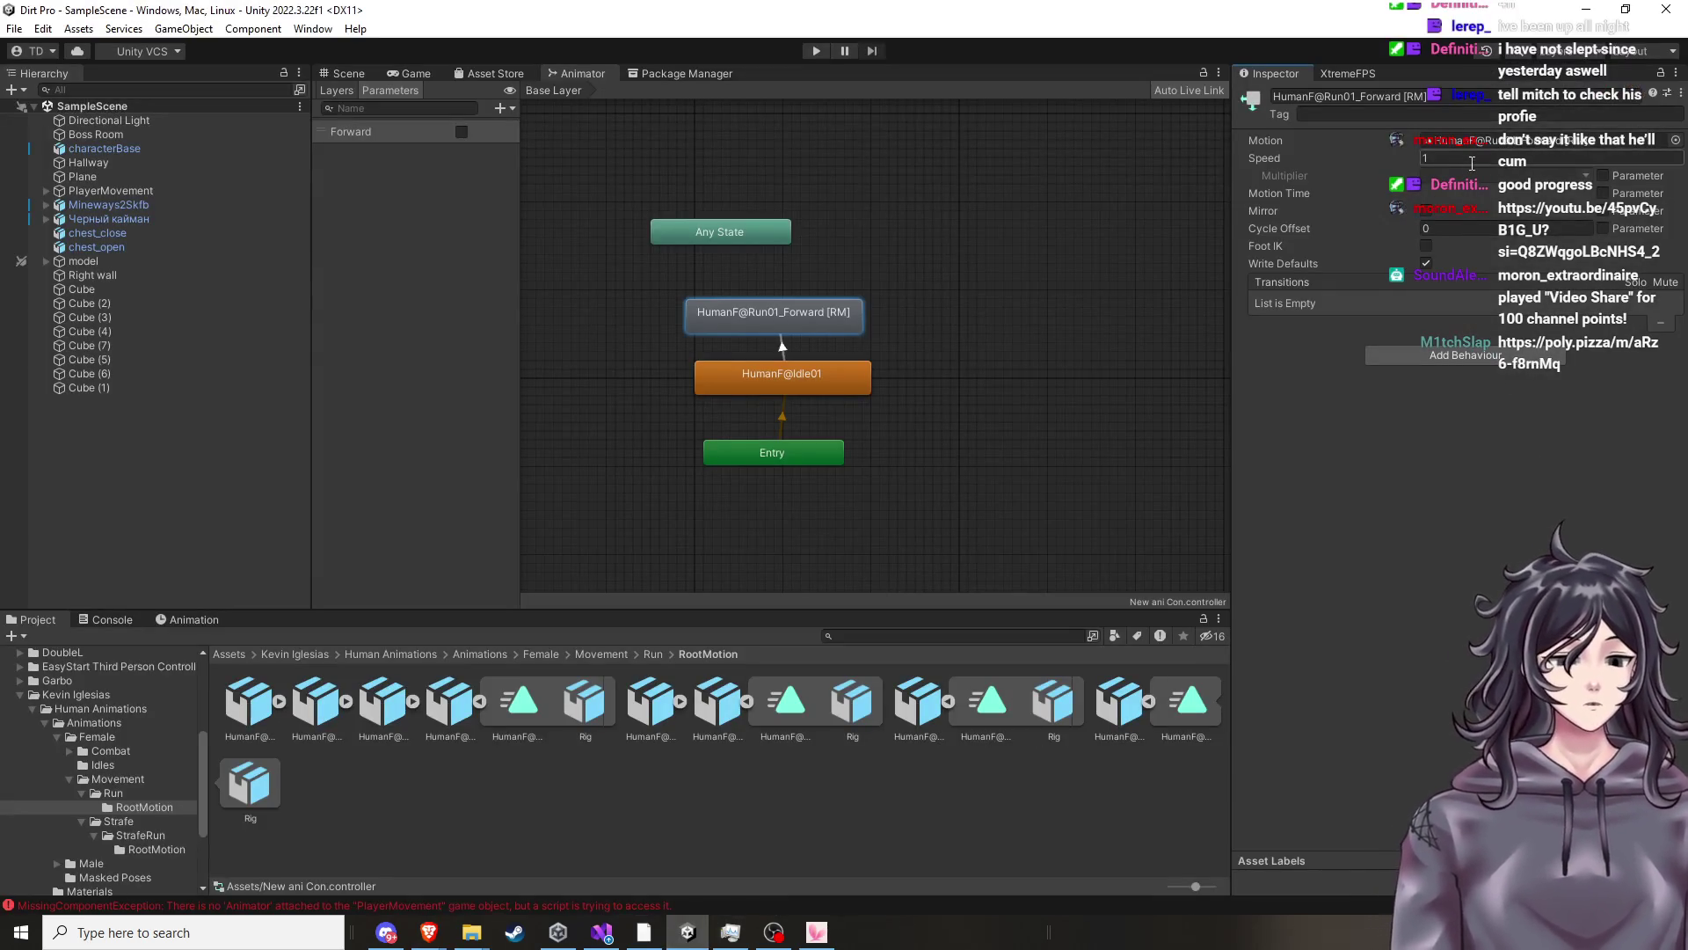
# Name the Idle01-to-Run01_Forward transition 'Start Walk' and give it a Forward = true condition.
pyautogui.click(784, 351)
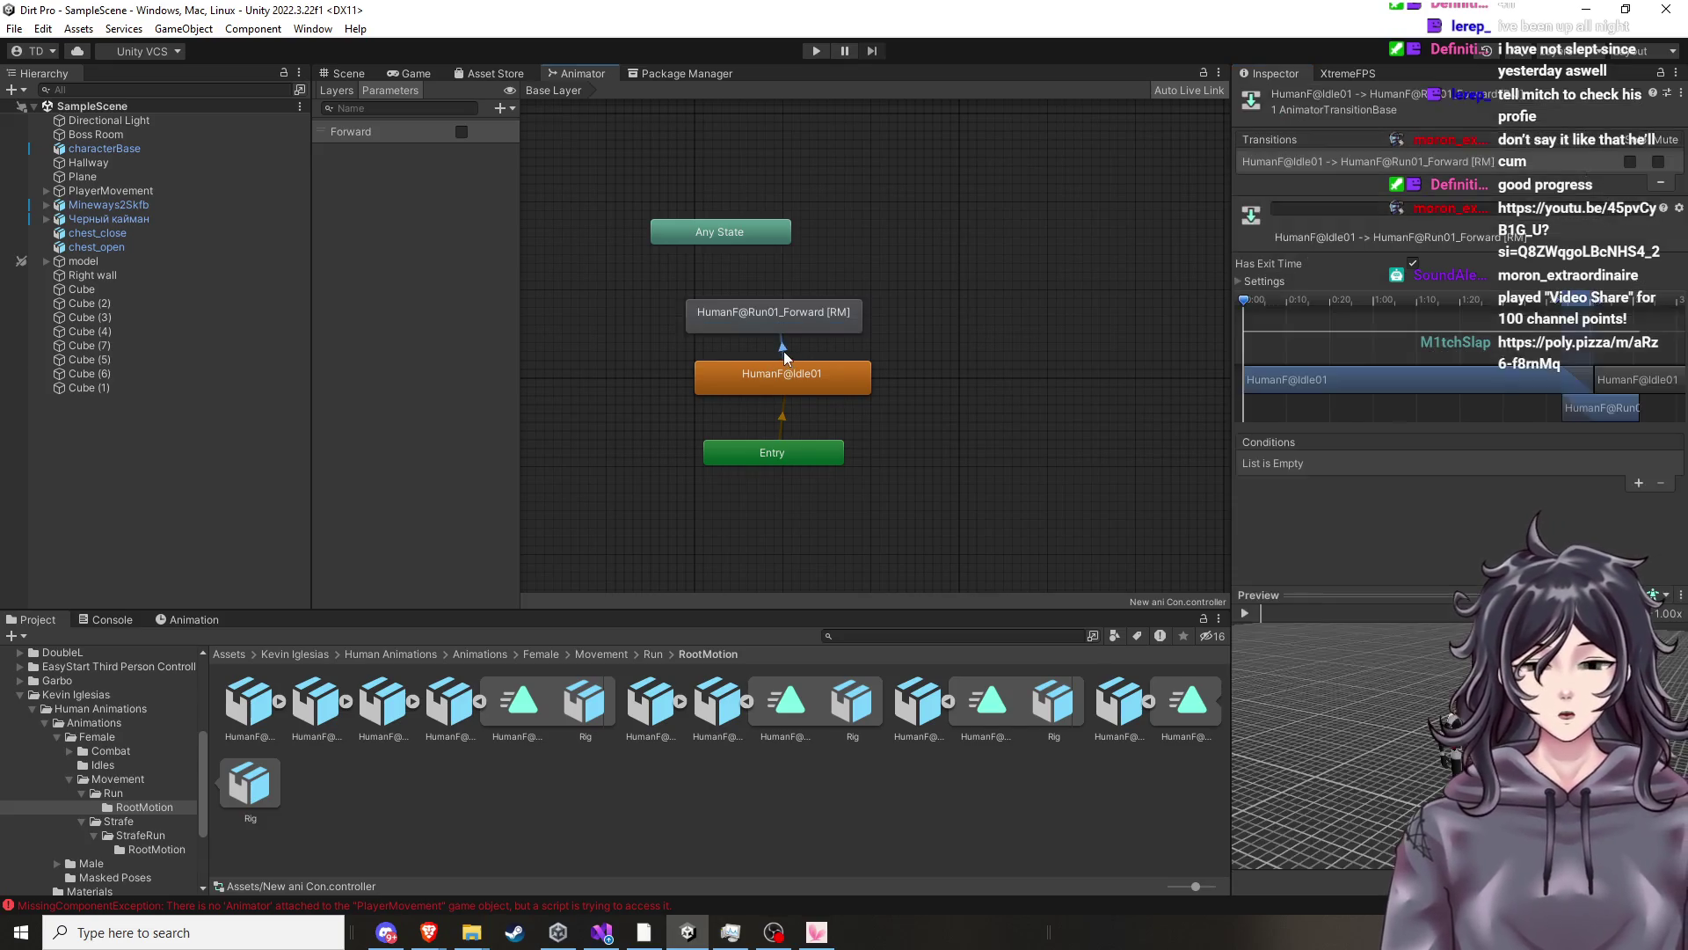
pyautogui.click(1359, 208)
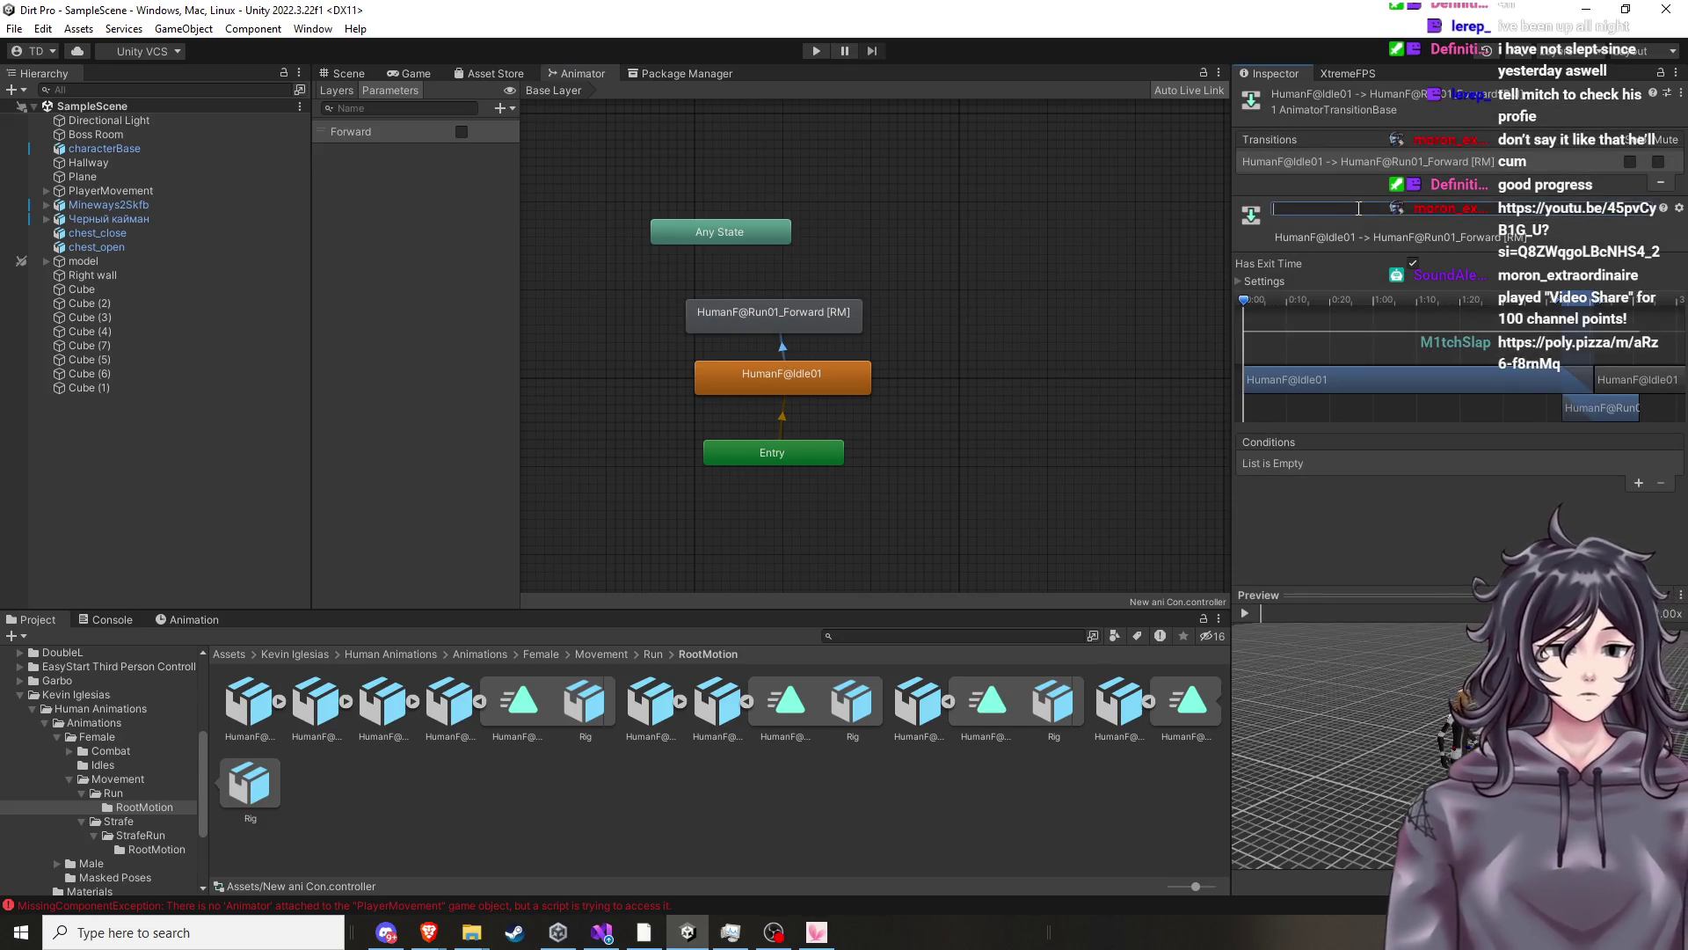
pyautogui.write('Start Walk')
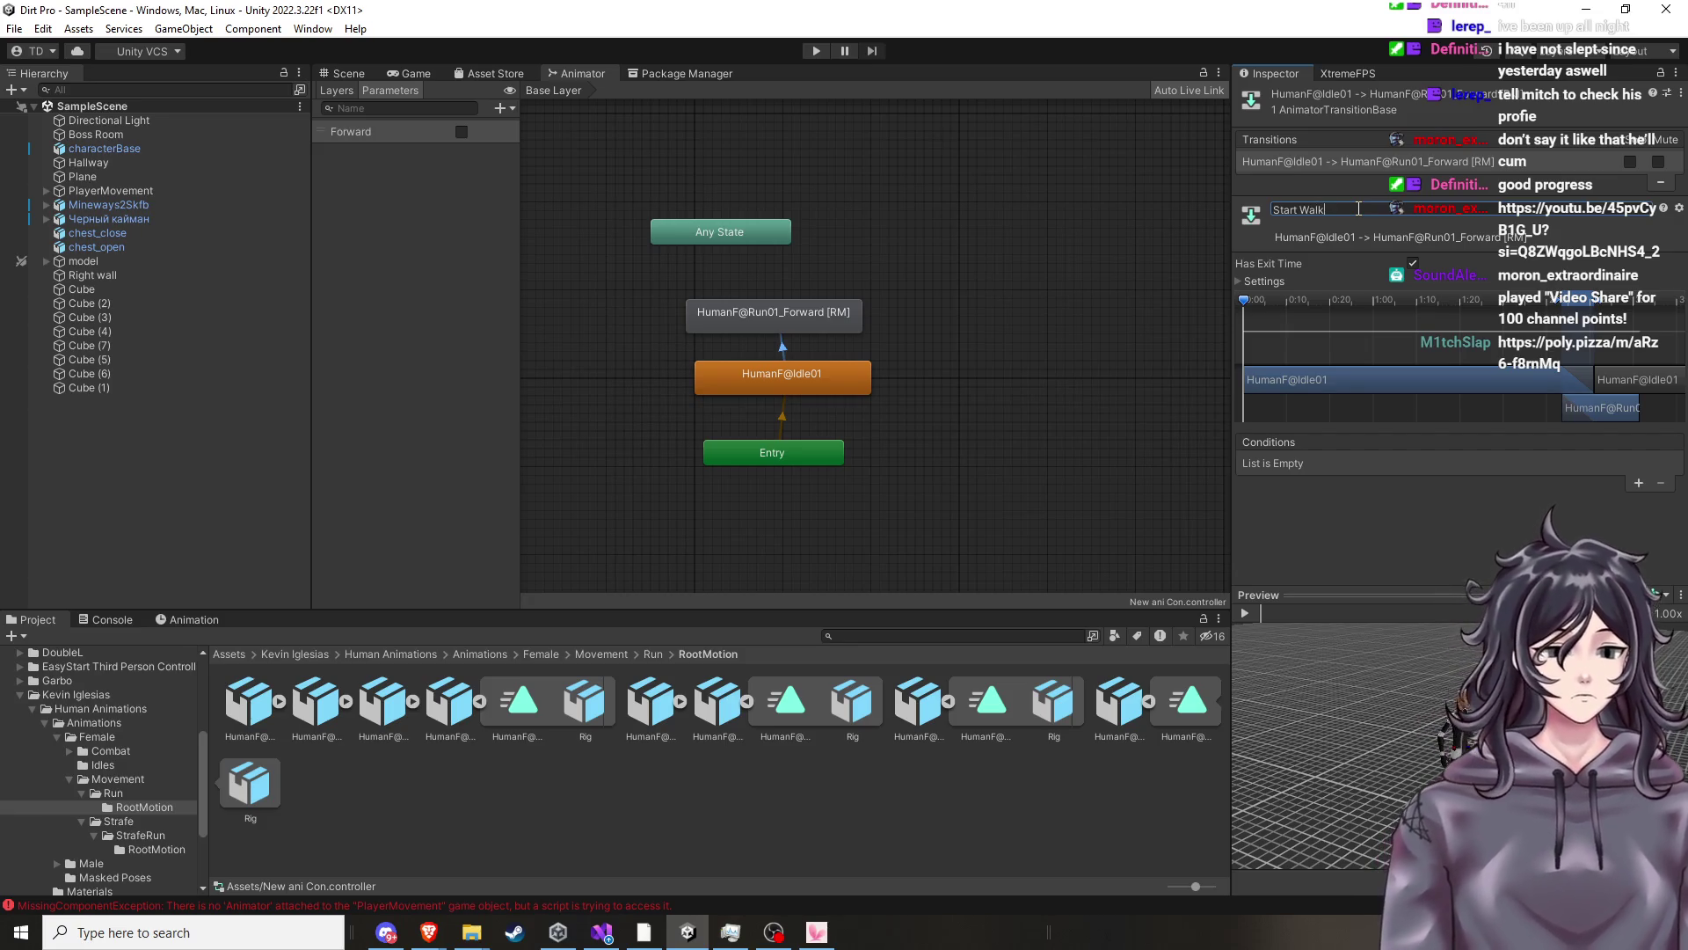
pyautogui.click(1638, 484)
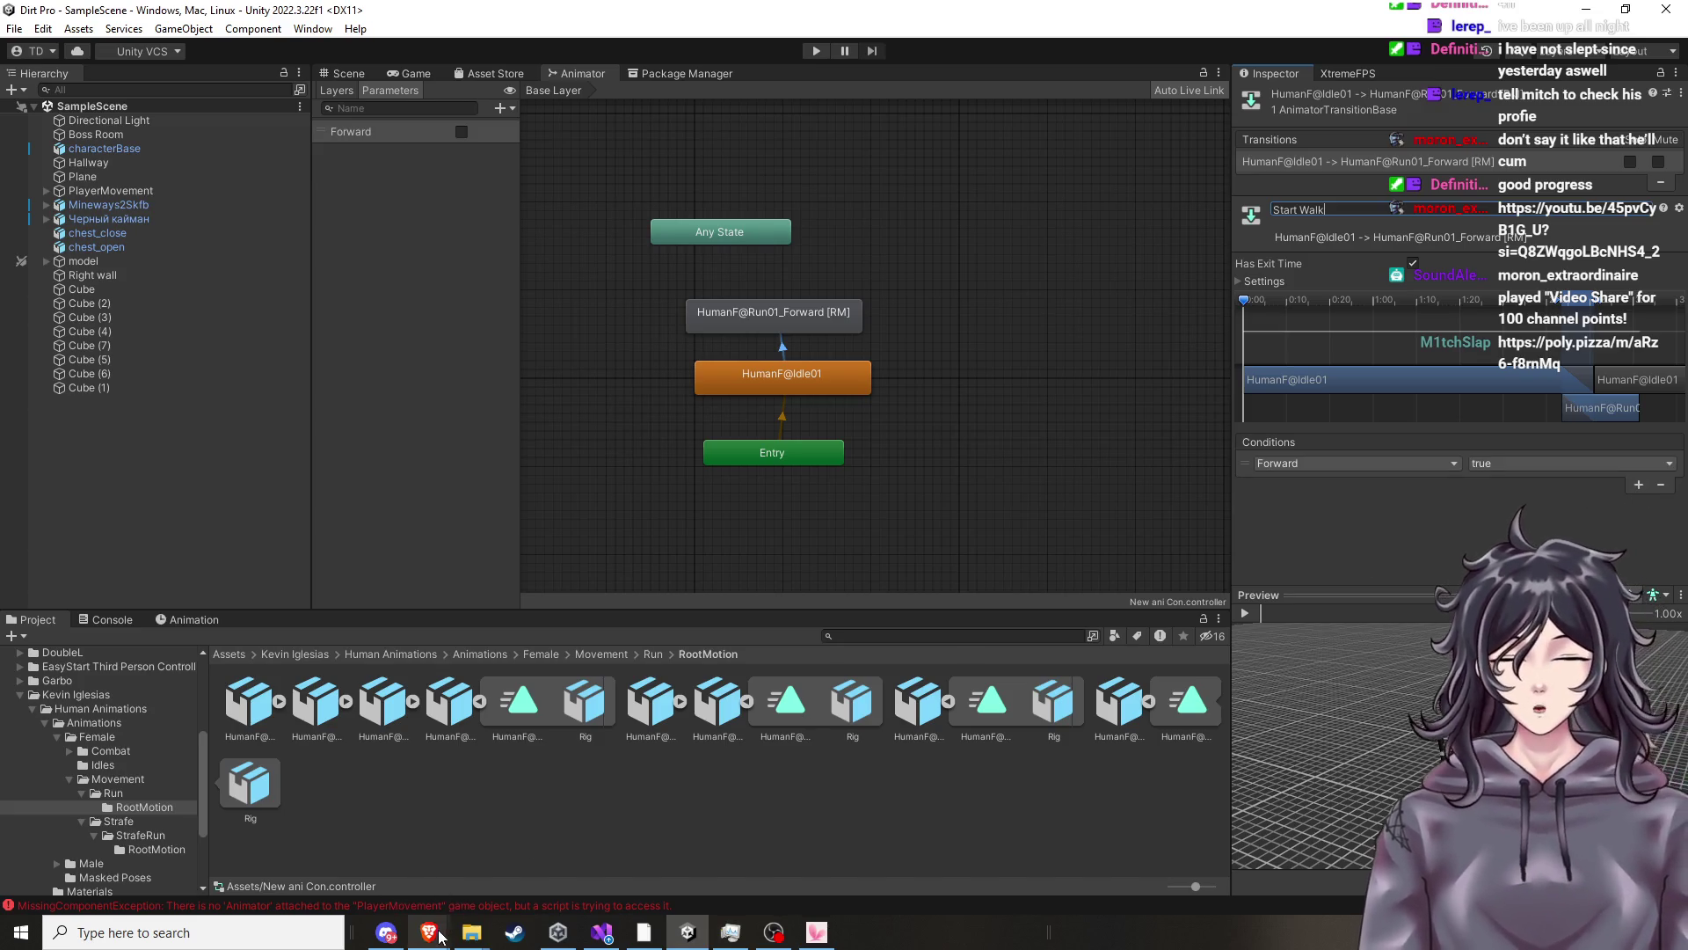
pyautogui.click(356, 75)
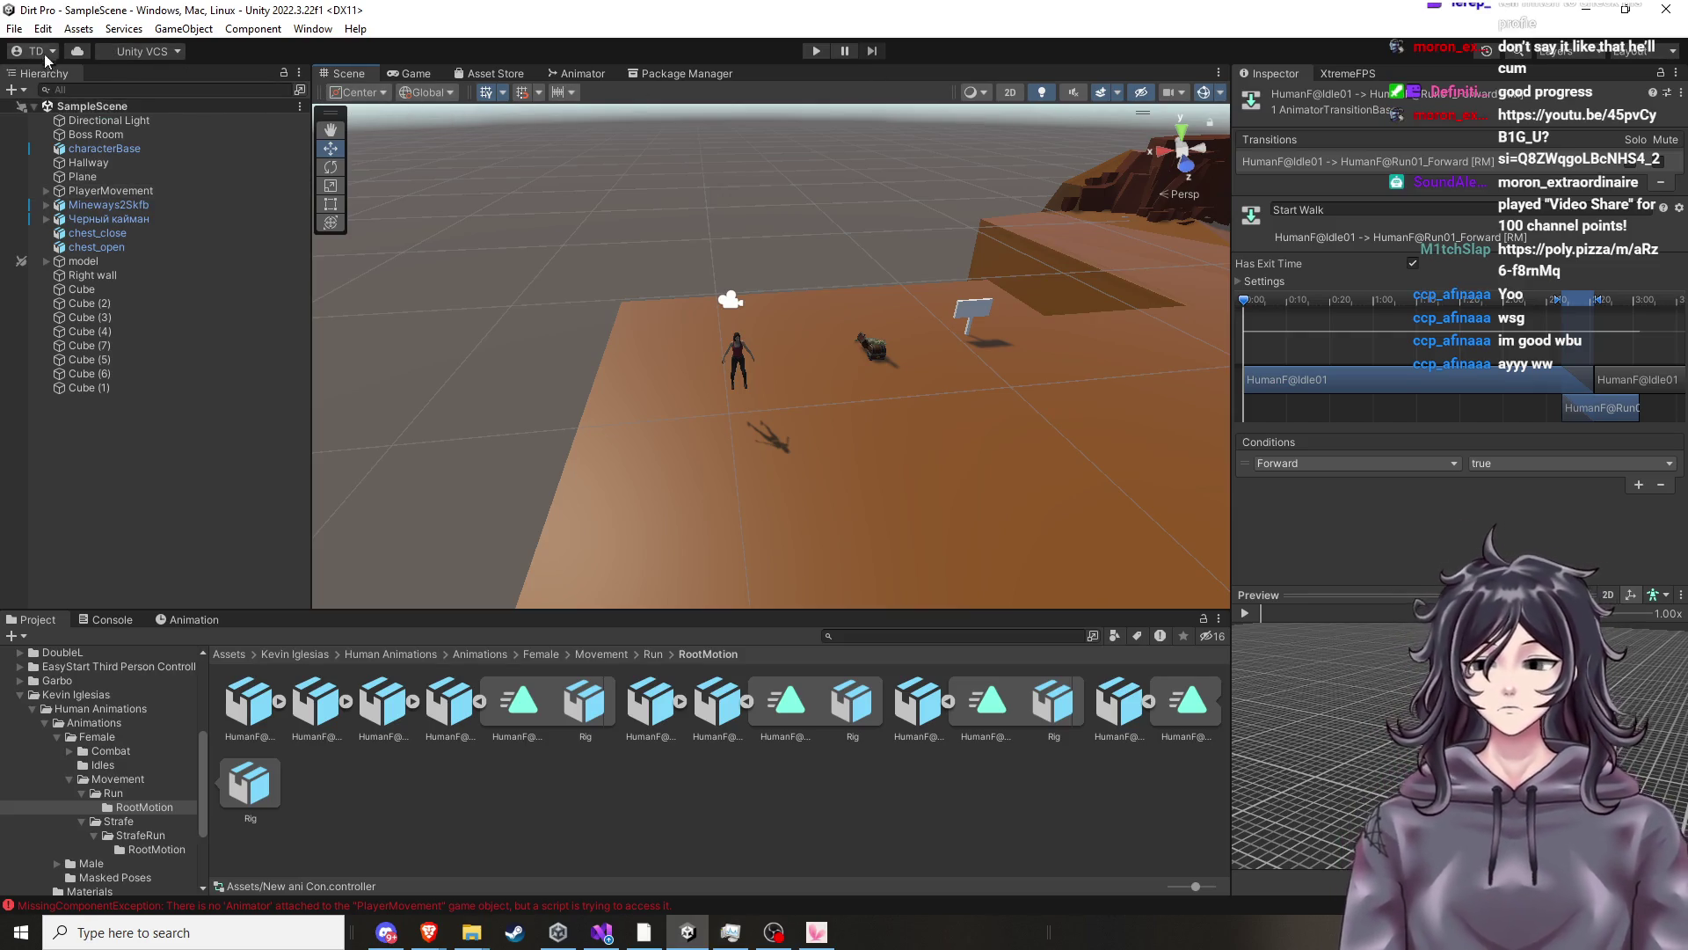
# Save the scene via File > Save, then play the game, look around, and stop it.
pyautogui.click(14, 28)
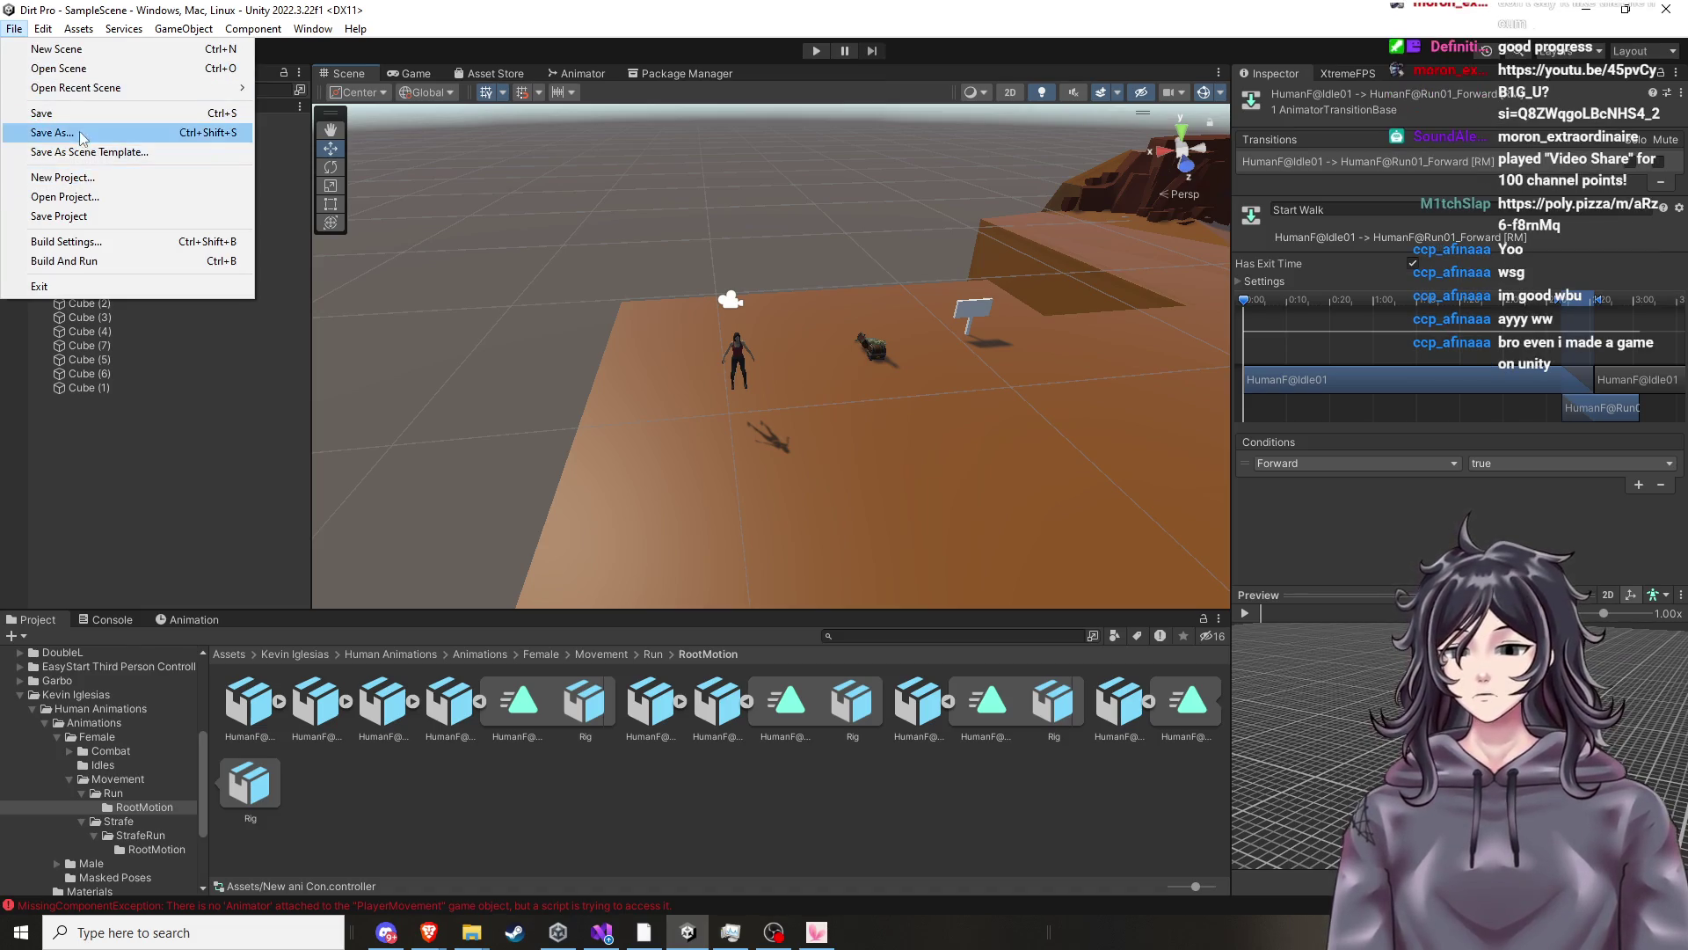
pyautogui.click(79, 115)
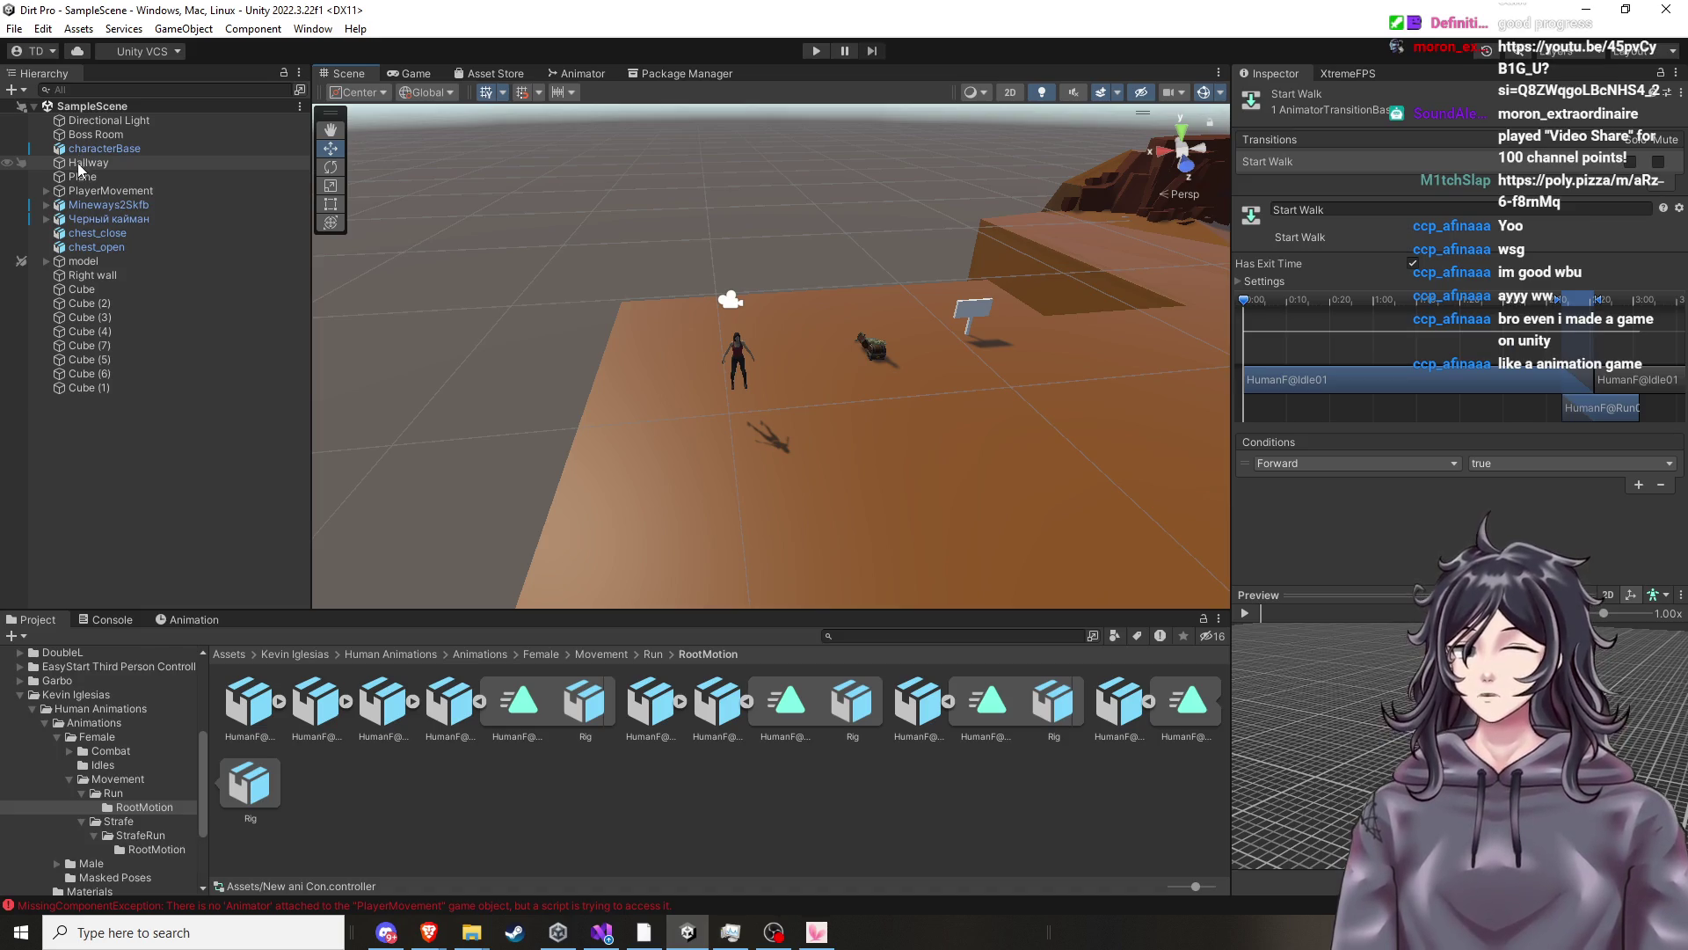
pyautogui.click(809, 56)
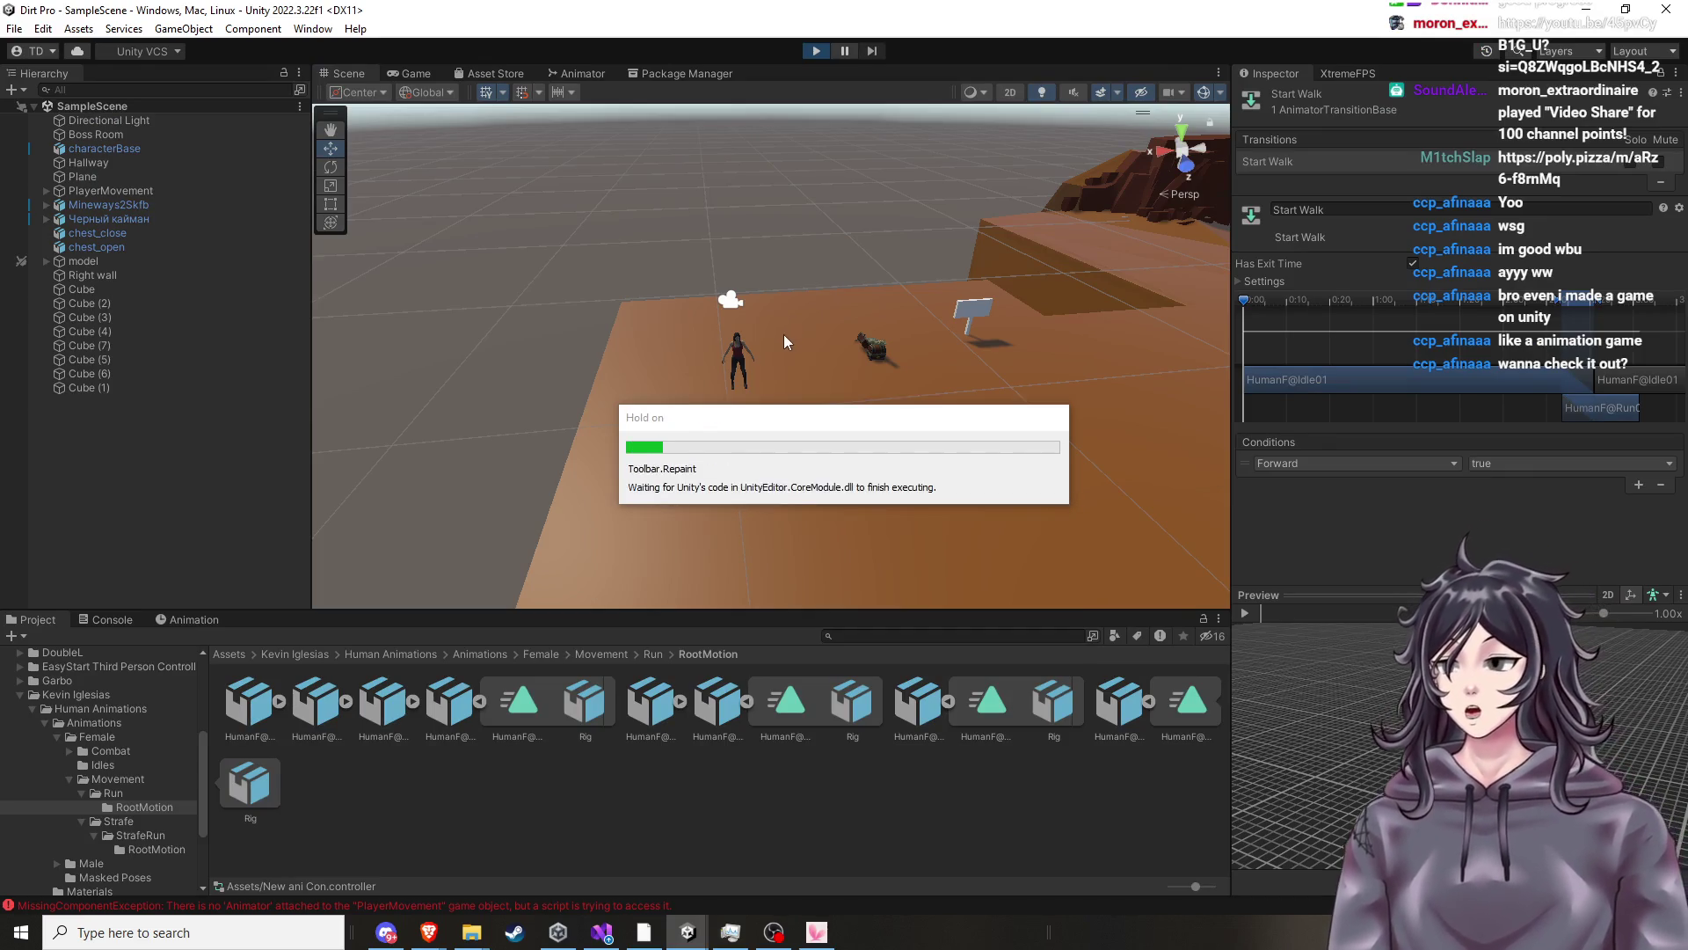
pyautogui.click(781, 338)
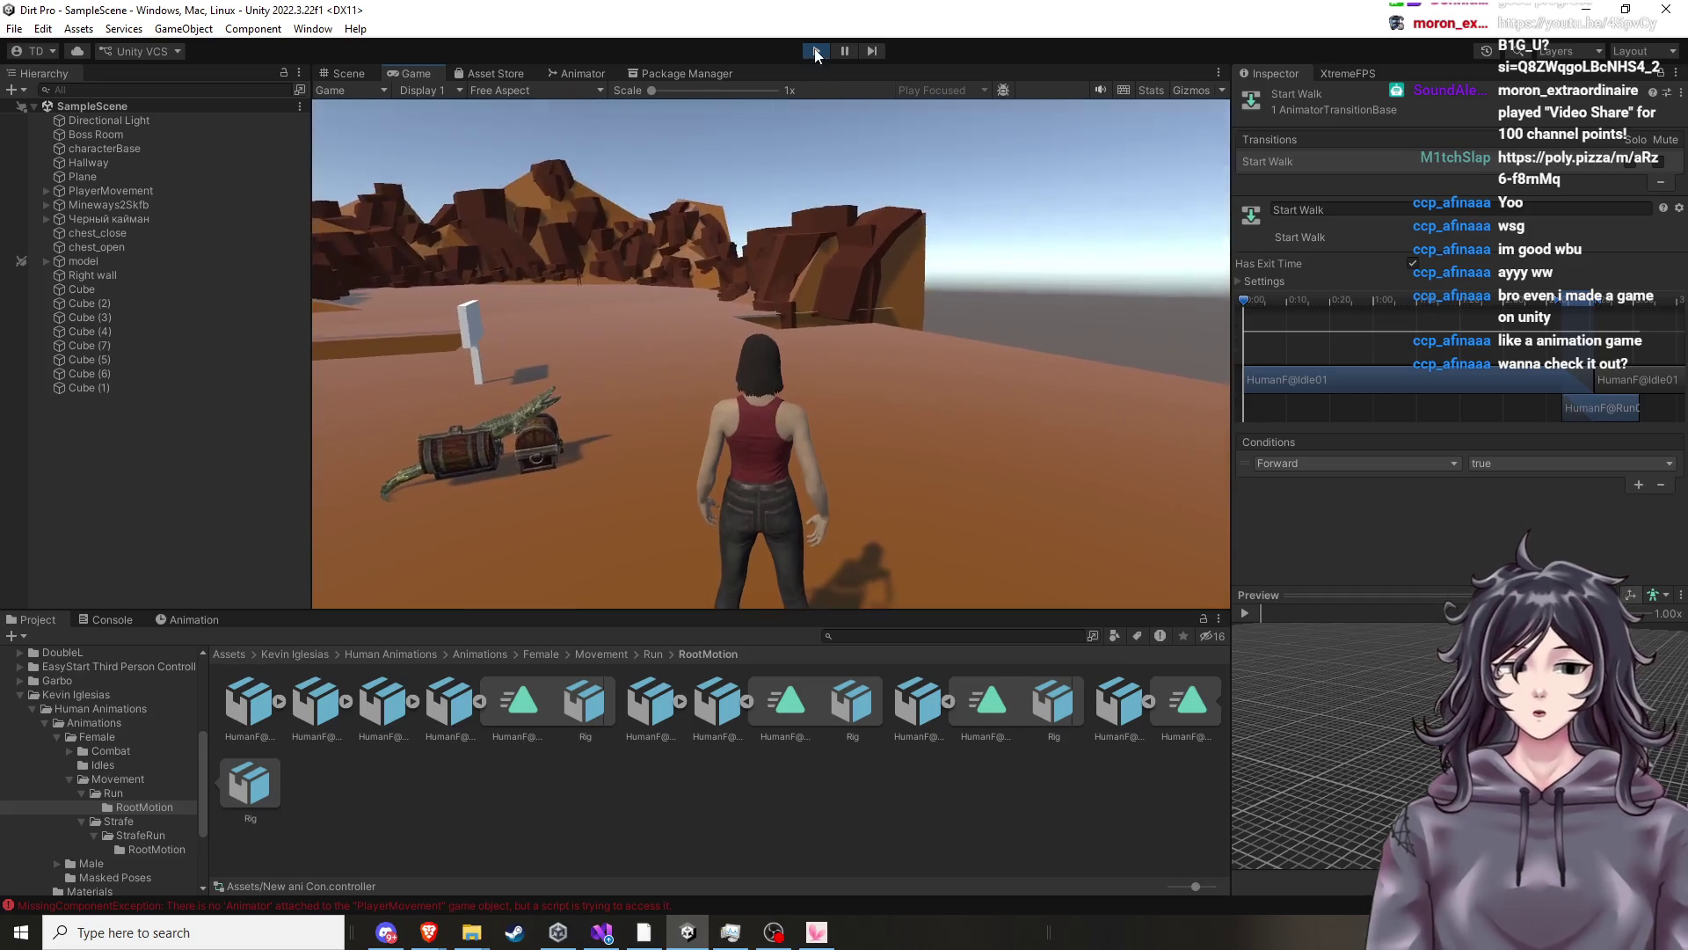
pyautogui.click(818, 54)
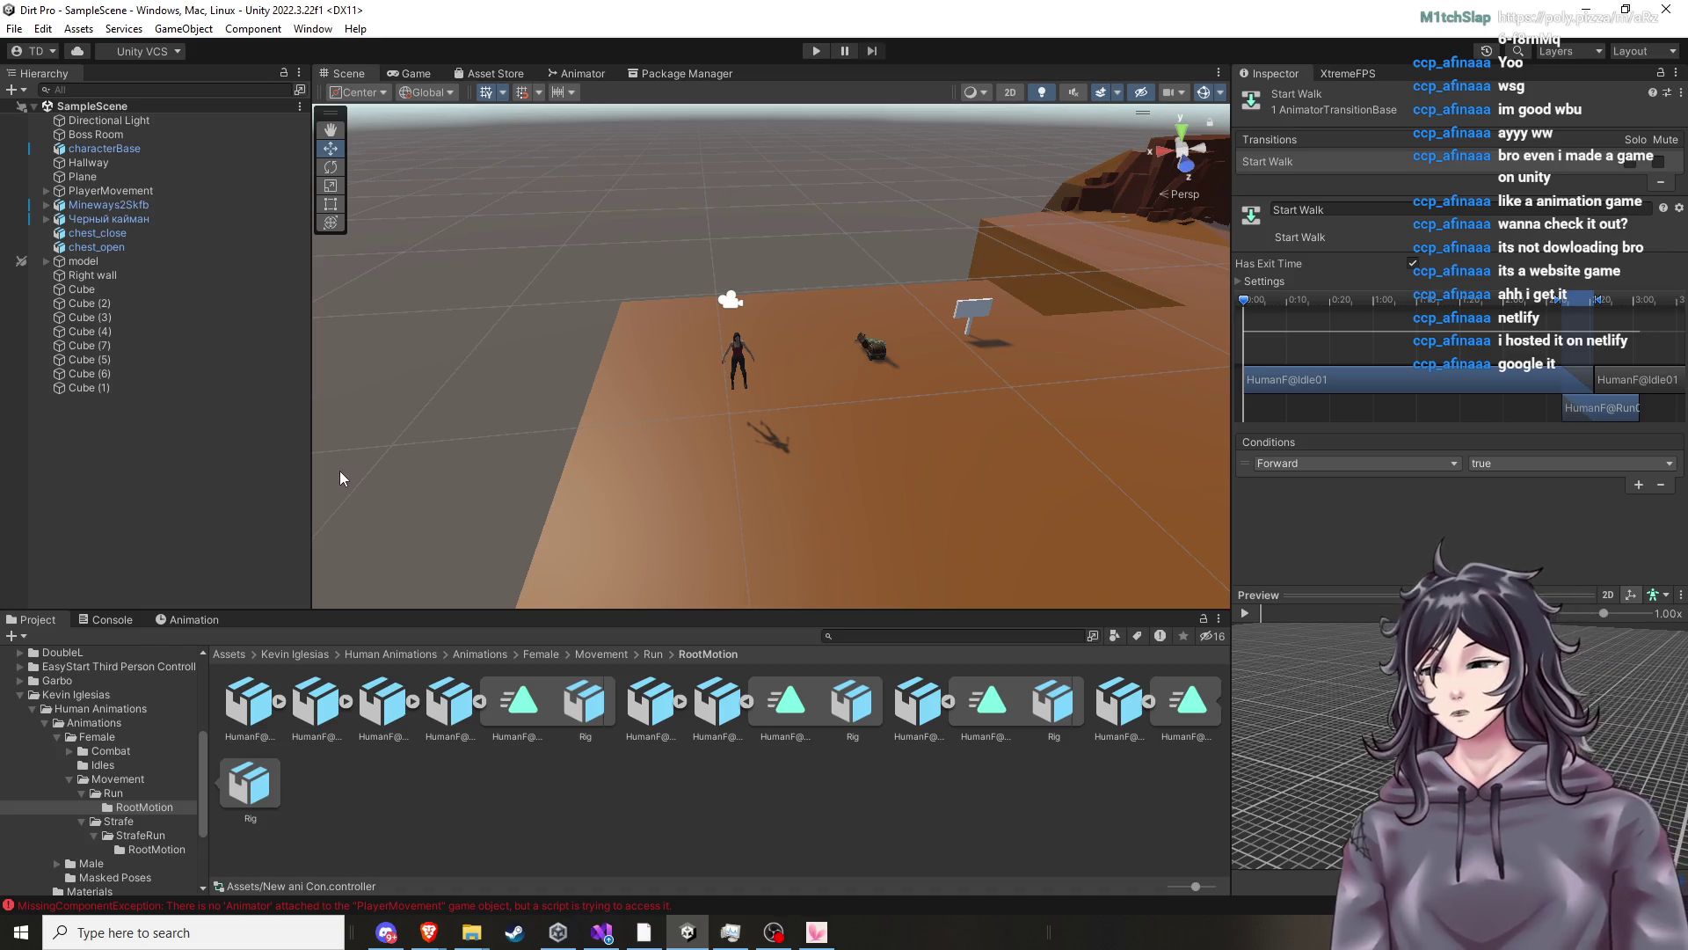
# Leave the Unity editor and switch over to the browser.
pyautogui.hotkey('alt', 'Tab')
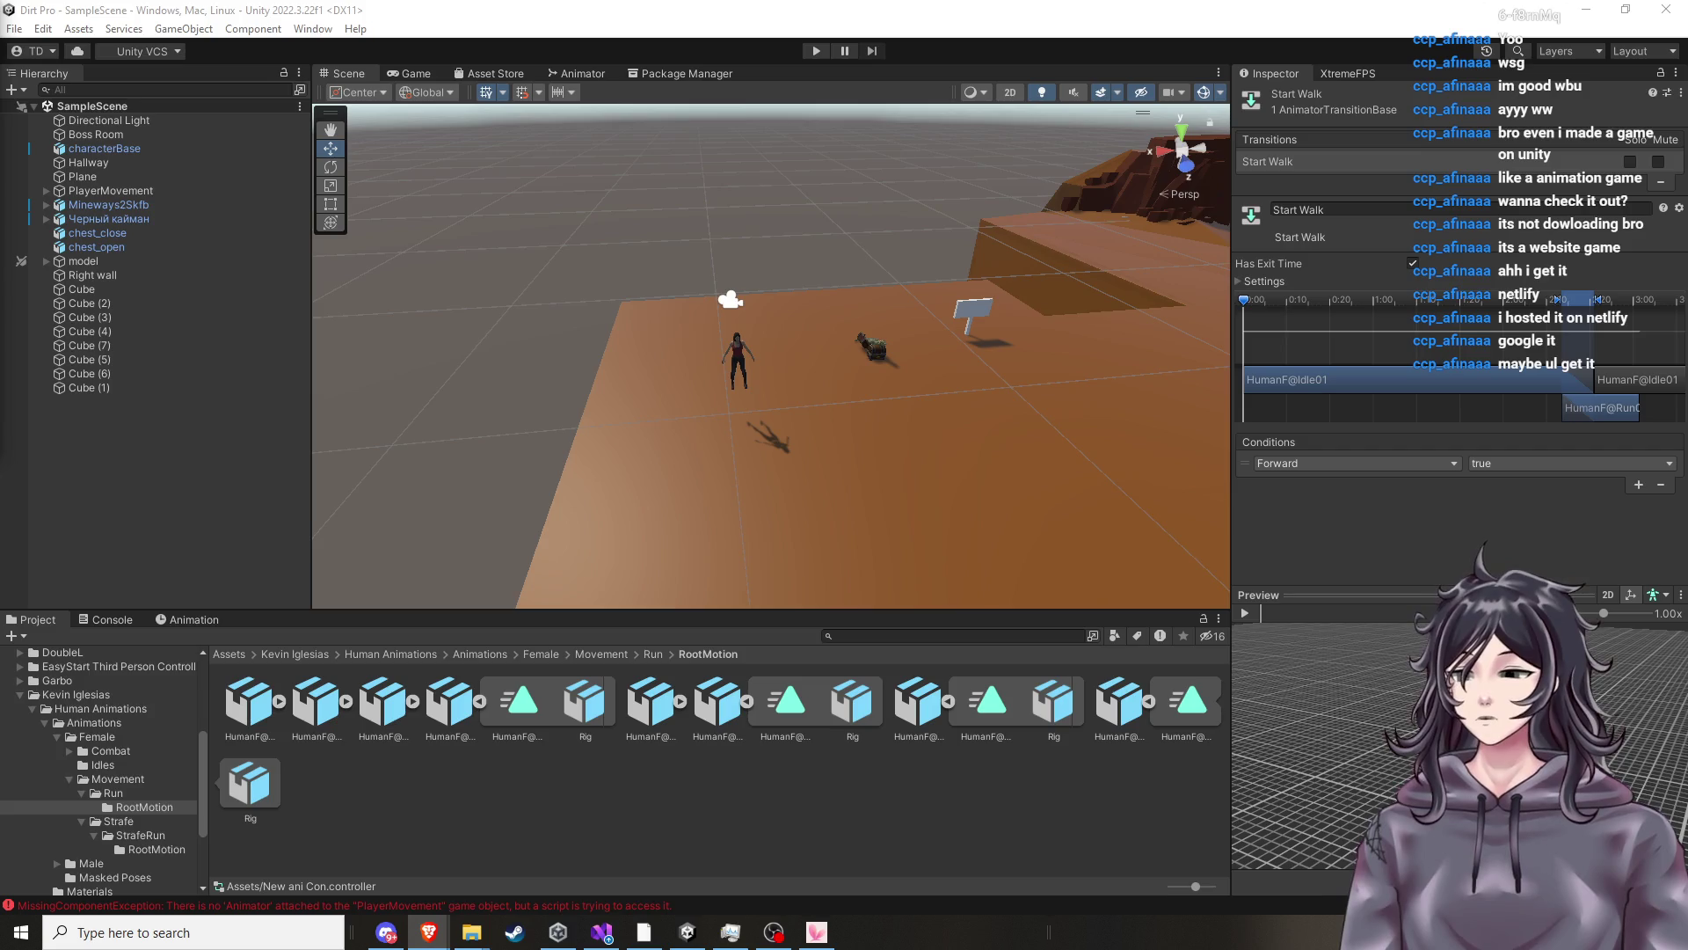
# Search Google for 'netlify' in a new browser tab.
pyautogui.click(429, 932)
pyautogui.click(1100, 18)
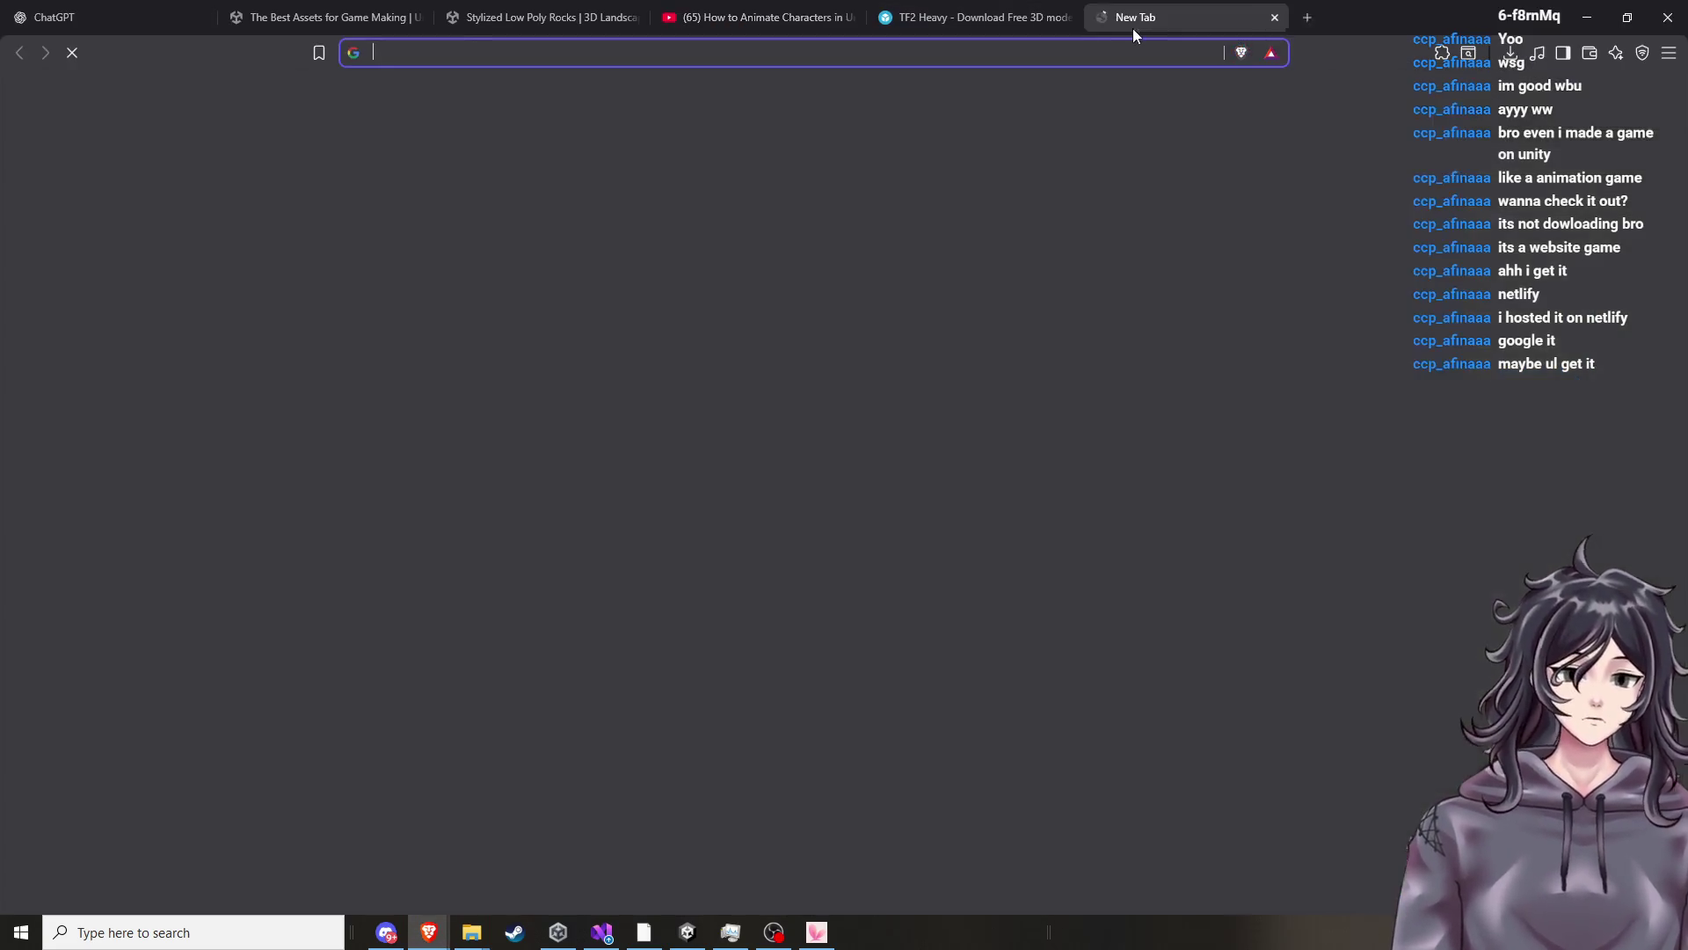
pyautogui.write('netlify')
pyautogui.press('Return')
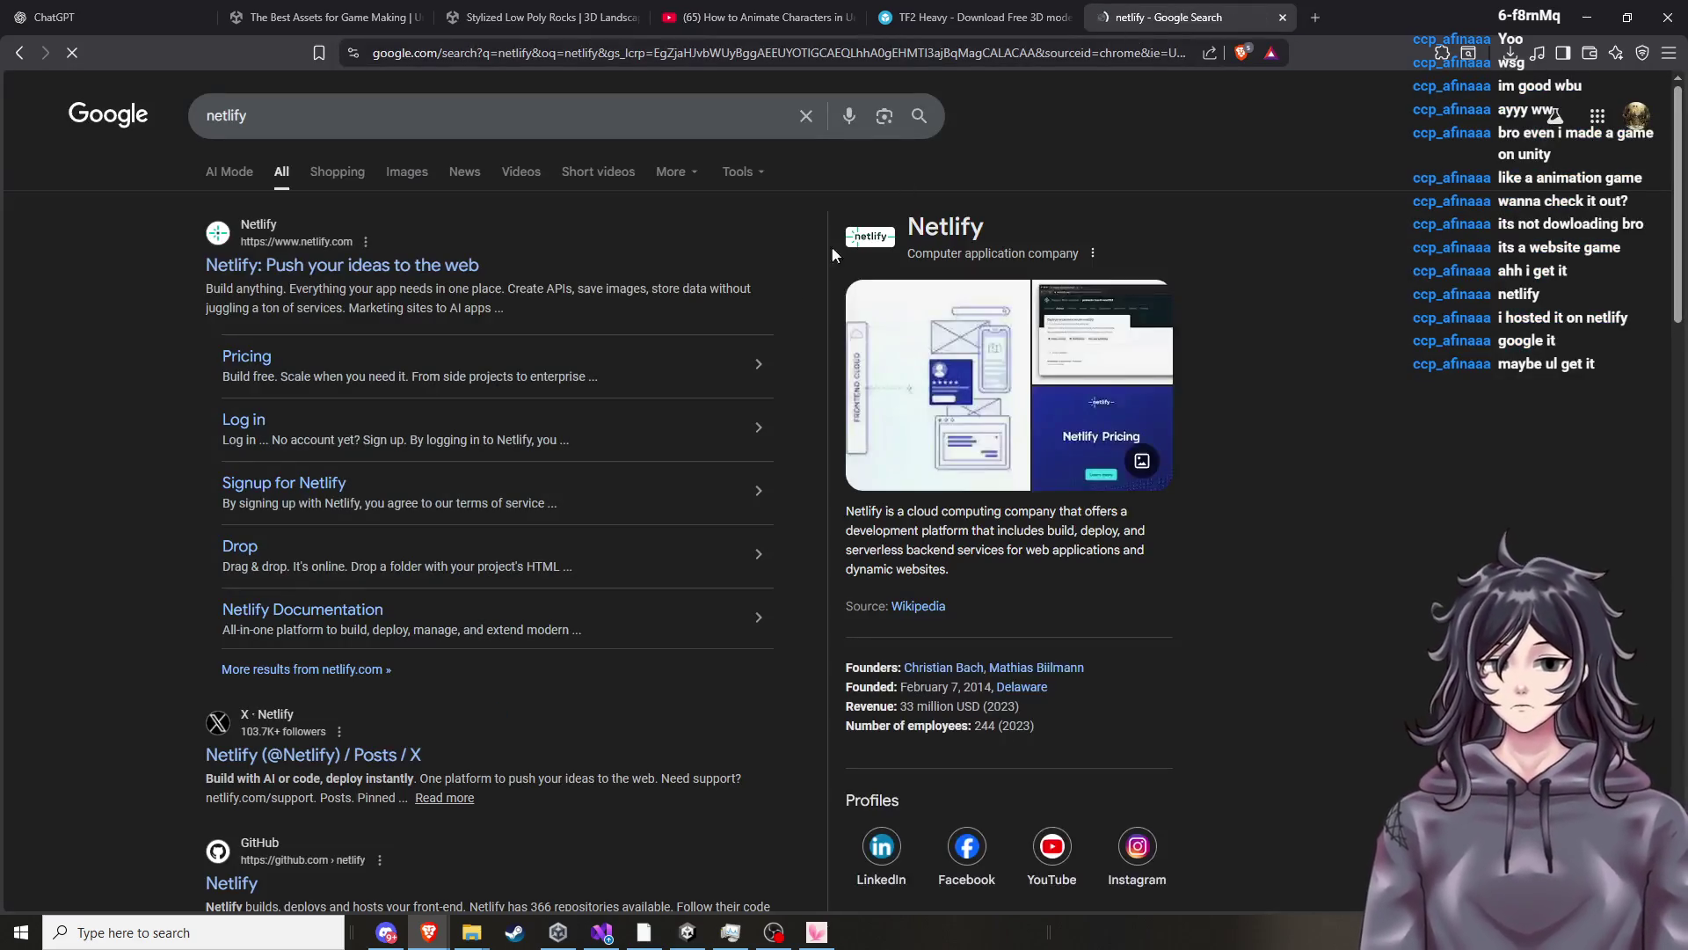
# Browse the Netlify website from the results, then go back to the search results.
pyautogui.click(463, 278)
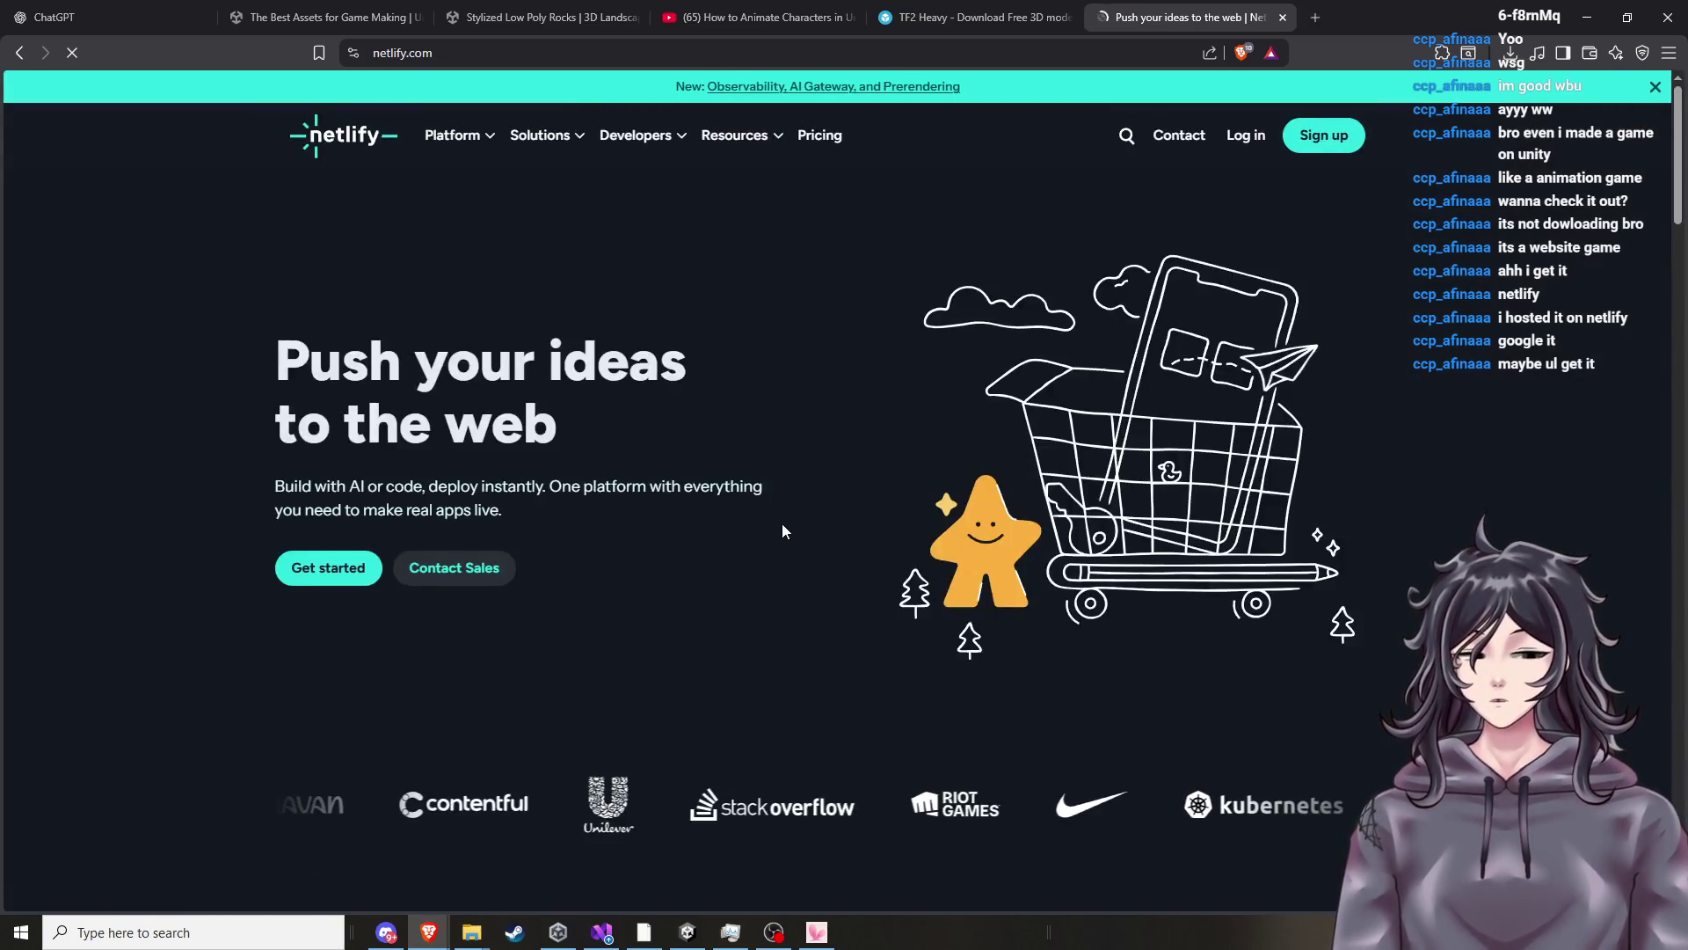
pyautogui.scroll(-3, 782, 524)
pyautogui.scroll(-4, 777, 531)
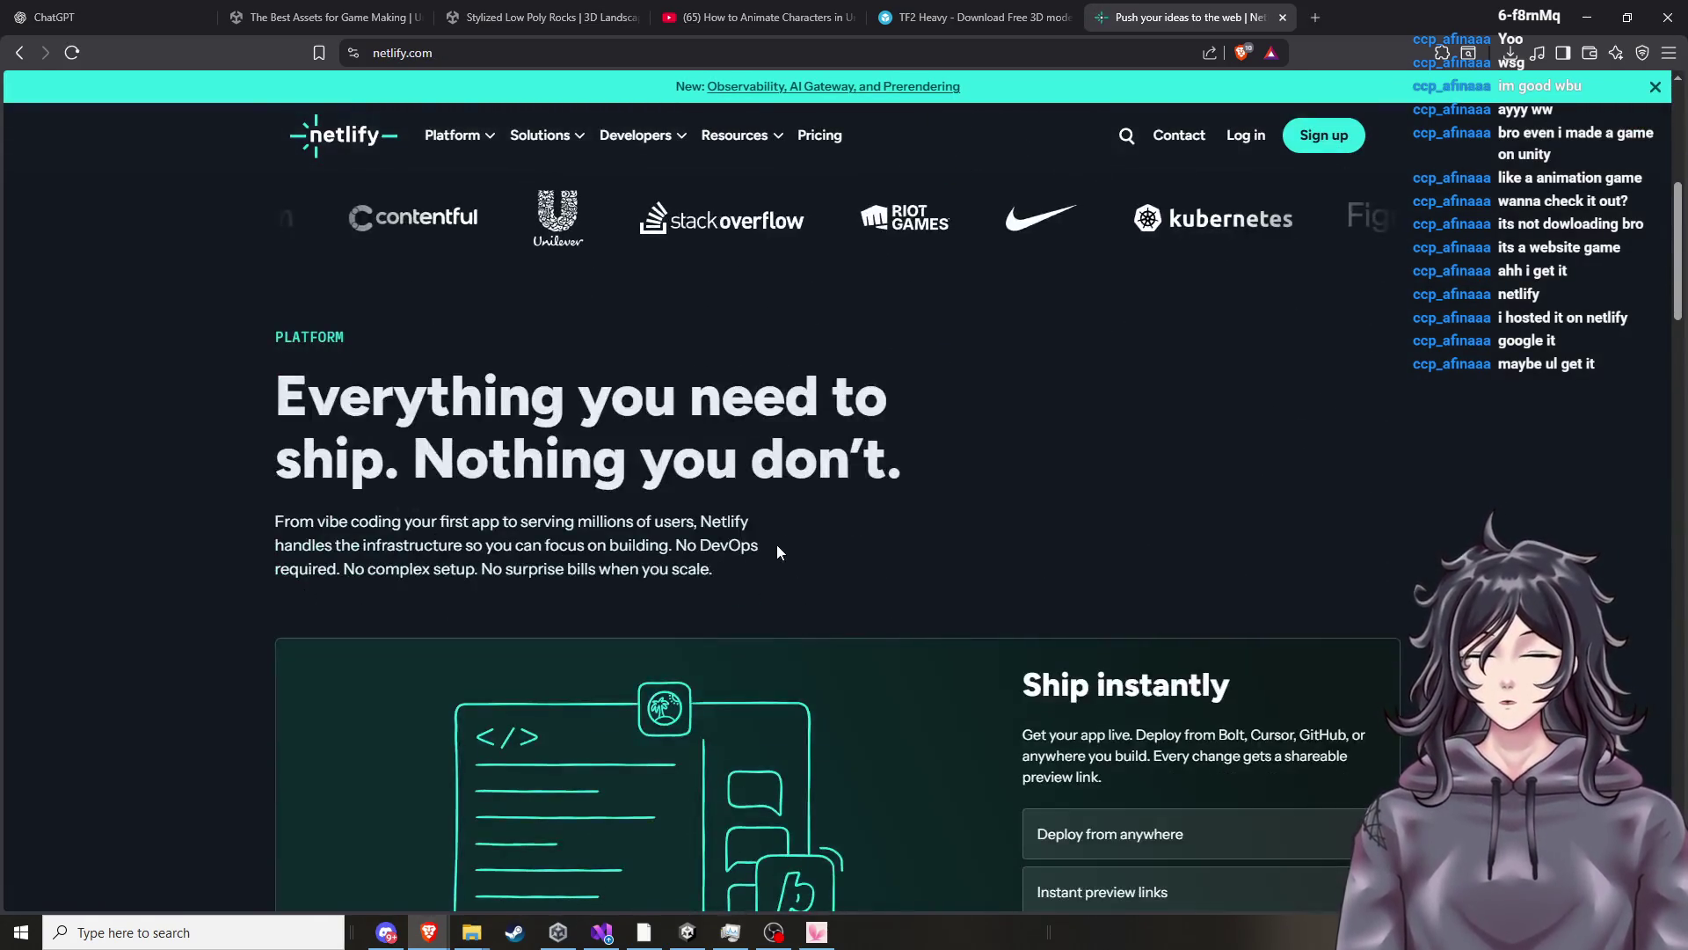
pyautogui.scroll(-10, 782, 558)
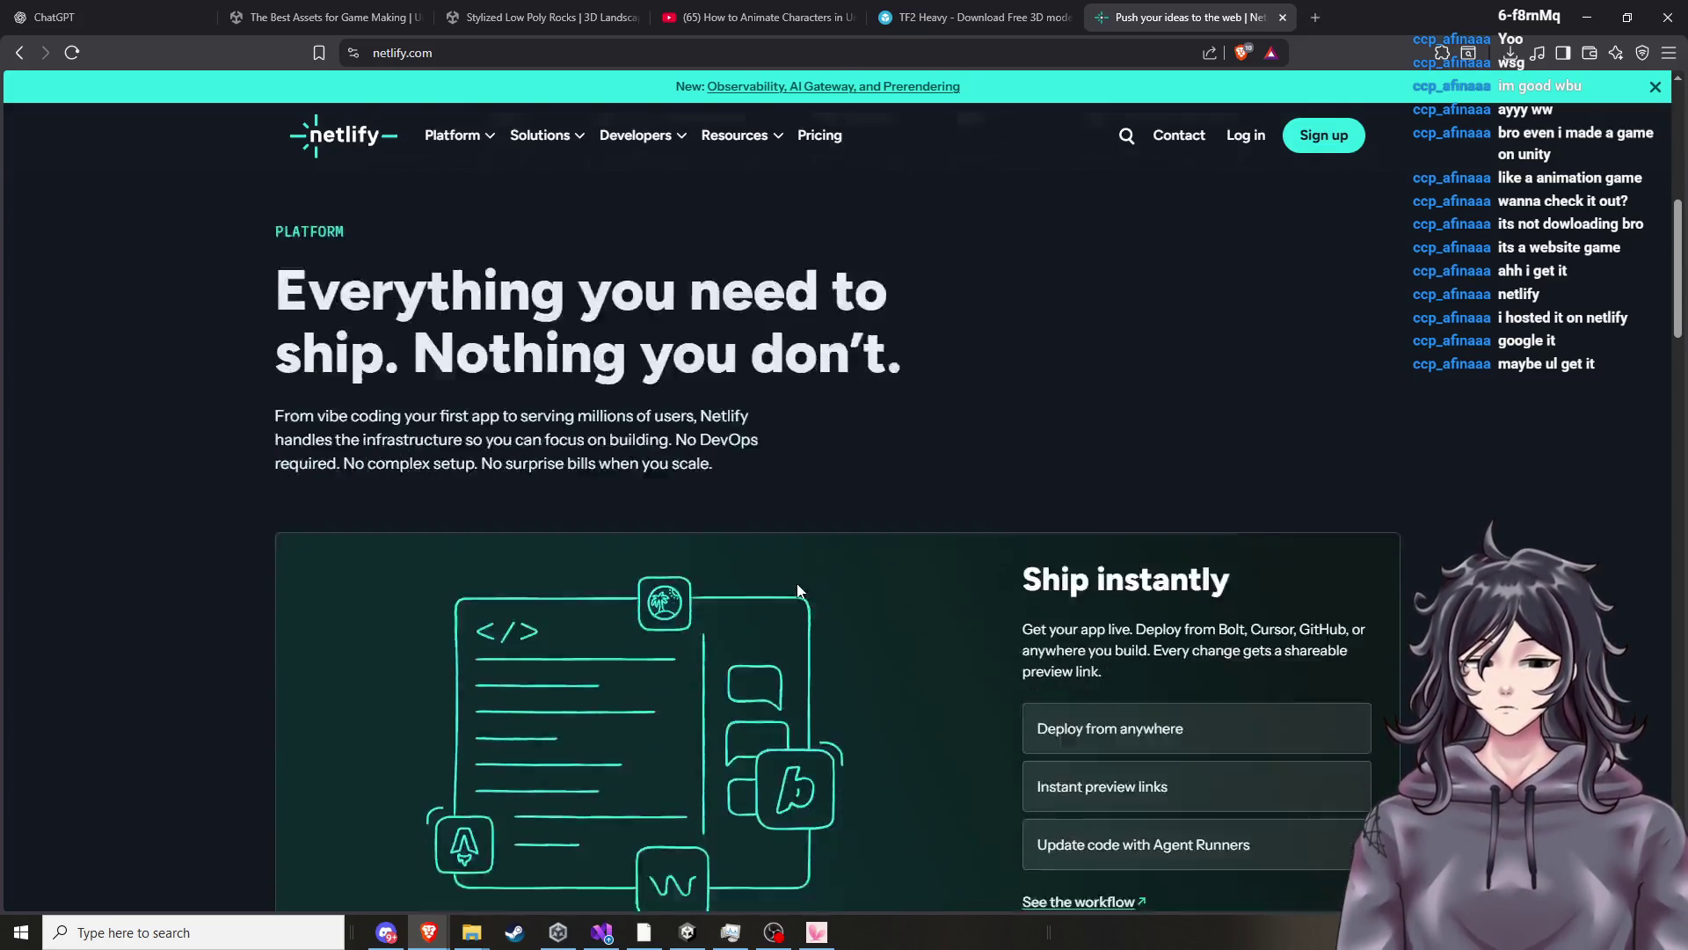
pyautogui.scroll(-4, 809, 591)
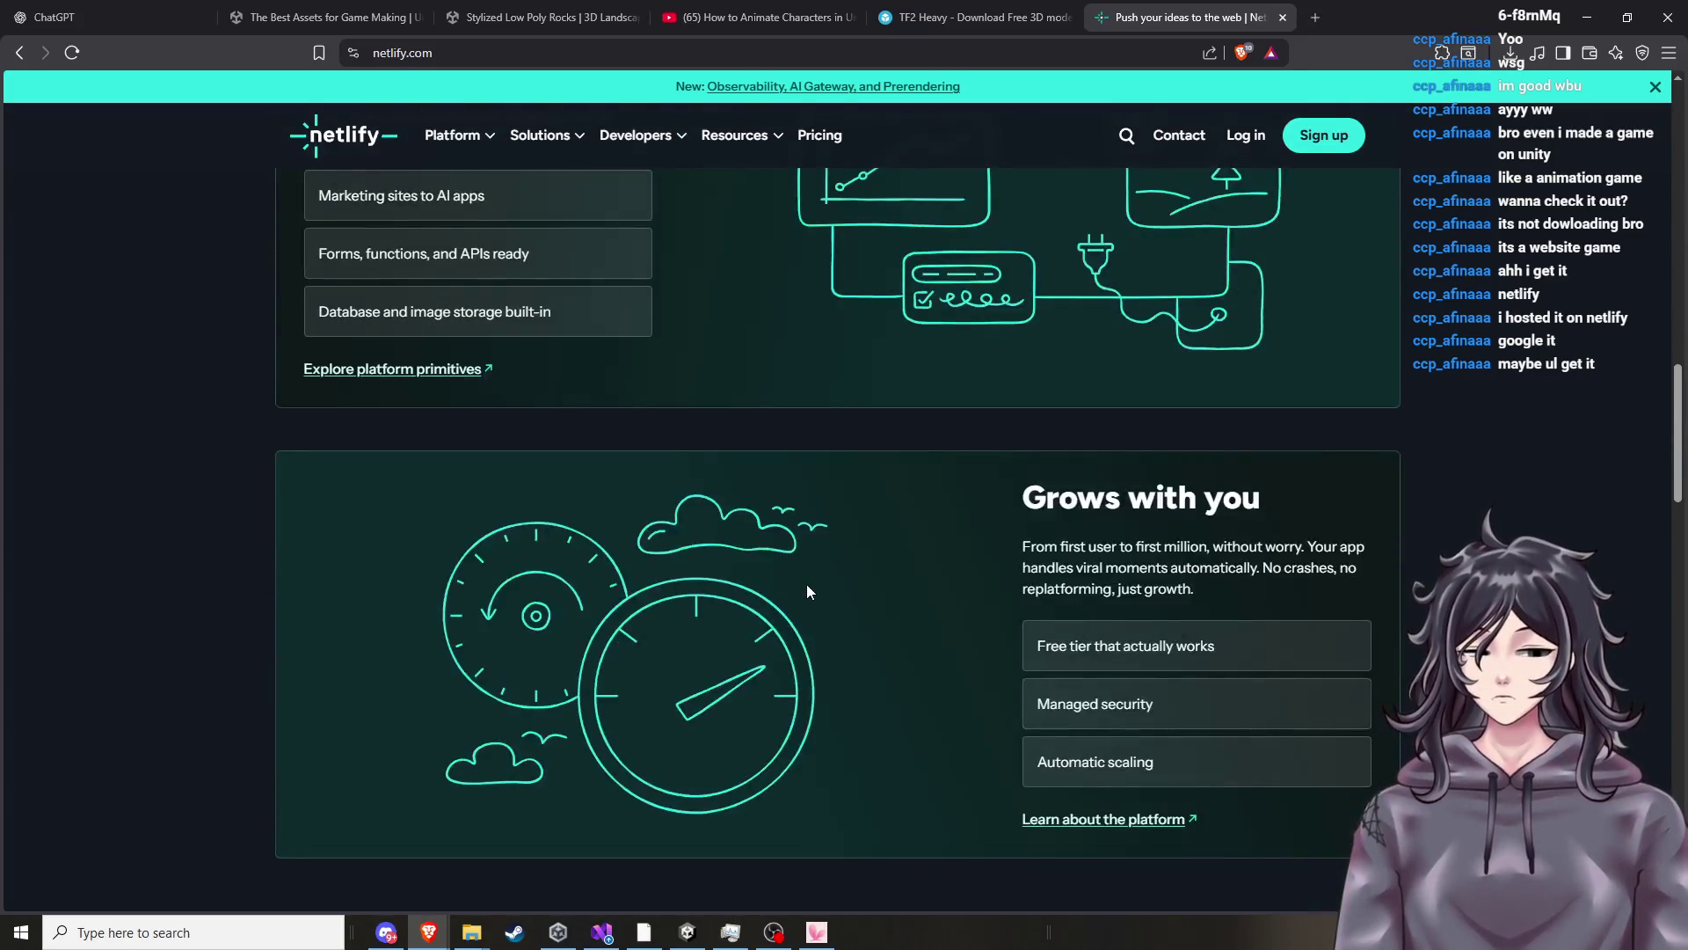
pyautogui.click(19, 52)
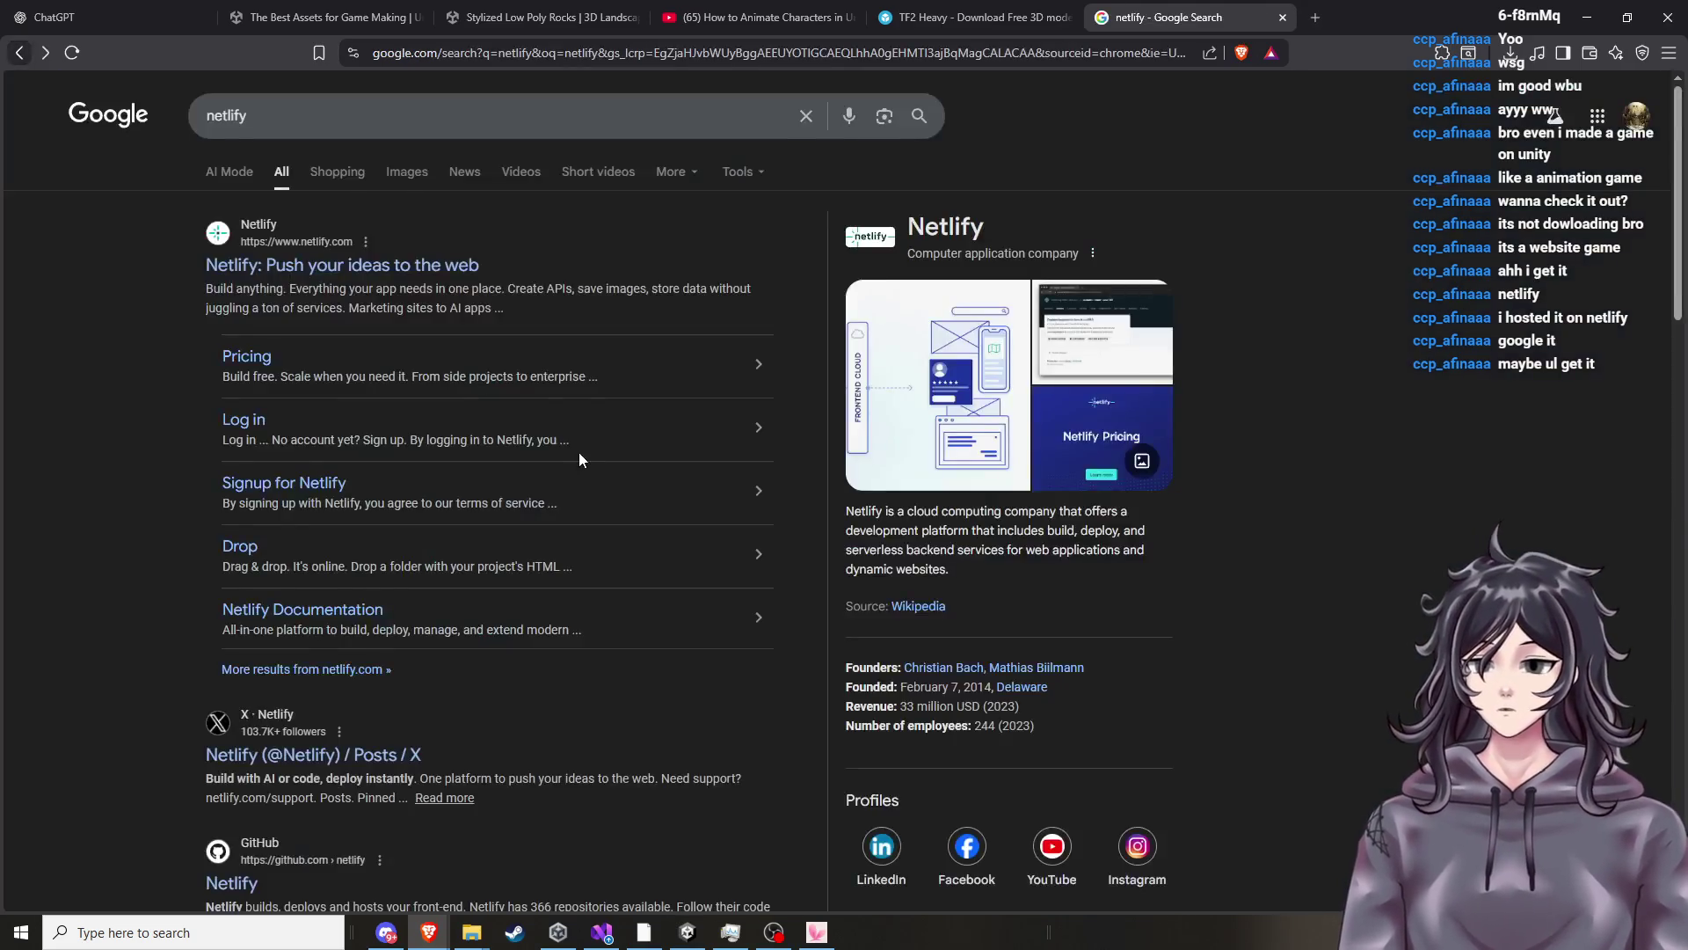
pyautogui.scroll(-5, 573, 483)
pyautogui.scroll(5, 518, 439)
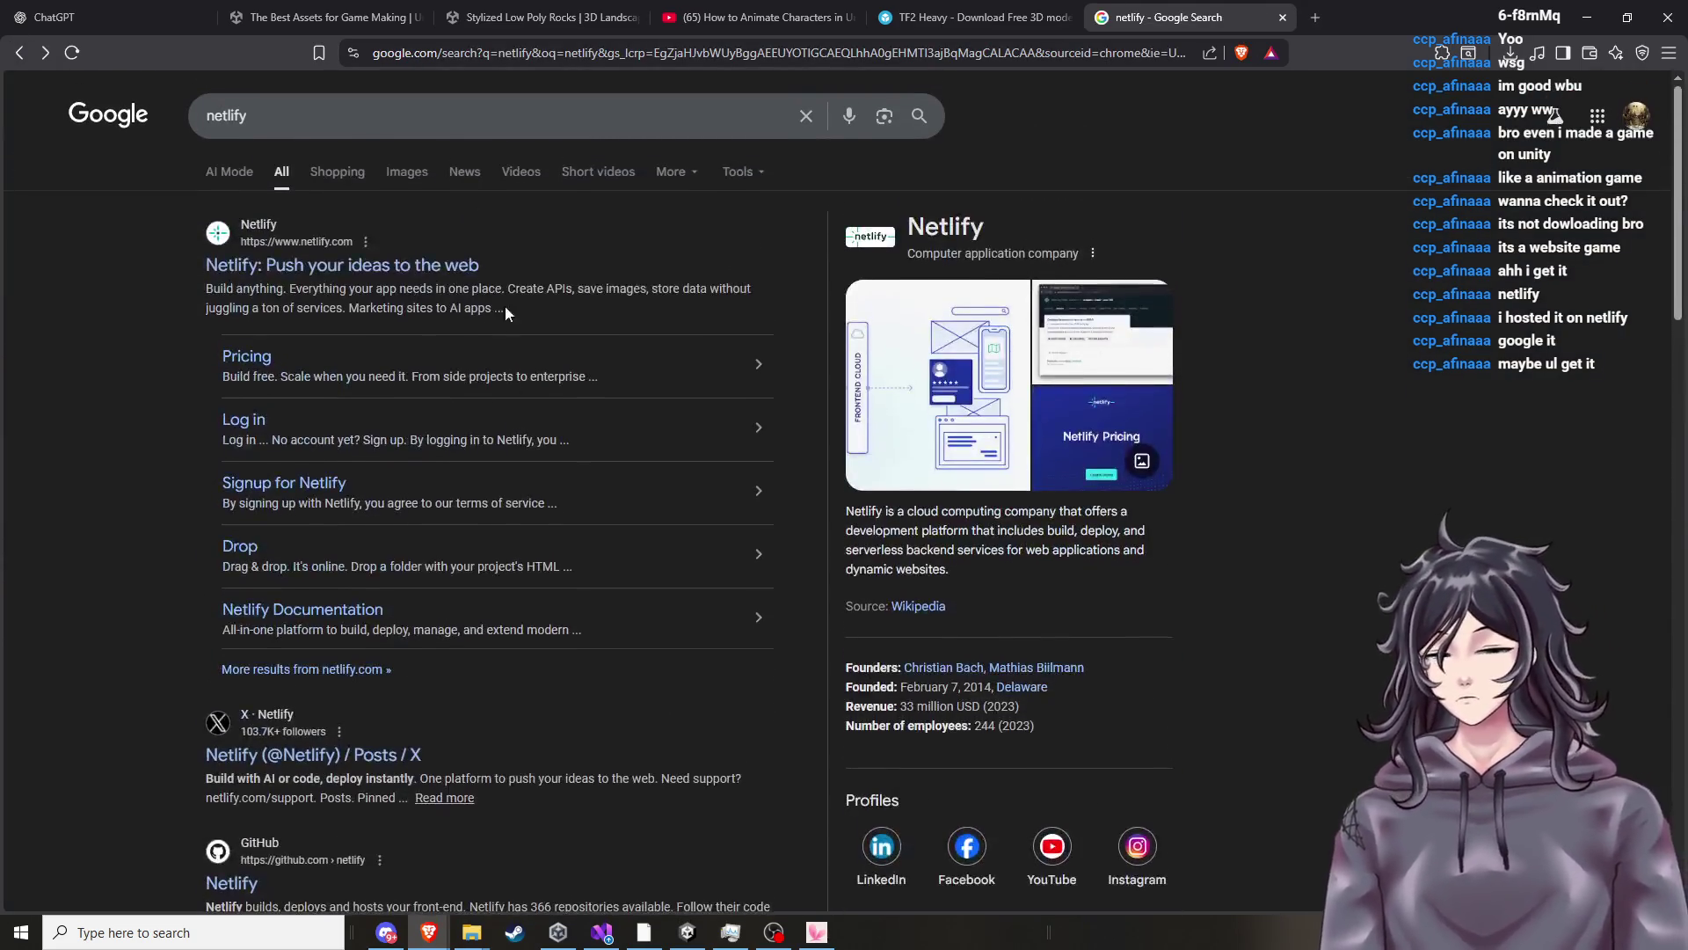
# Search 'is netlify safe' and expand the AI overview's full answer.
pyautogui.click(554, 132)
pyautogui.press('BackSpace')
pyautogui.press('BackSpace')
pyautogui.press('BackSpace')
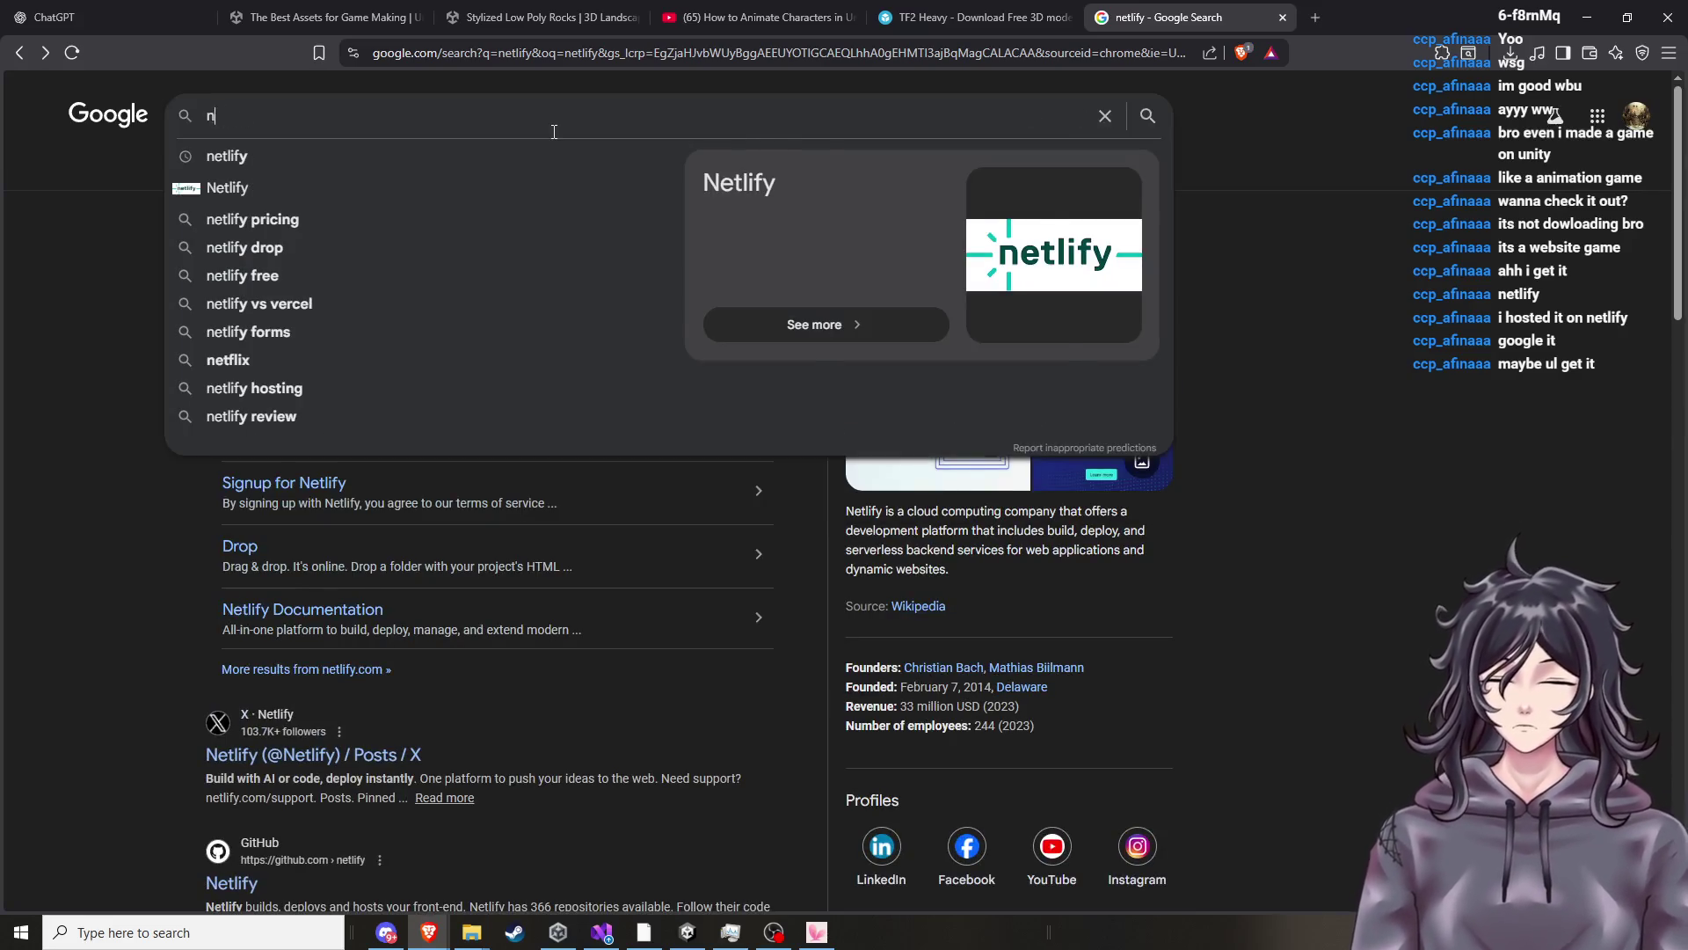
pyautogui.write('is ')
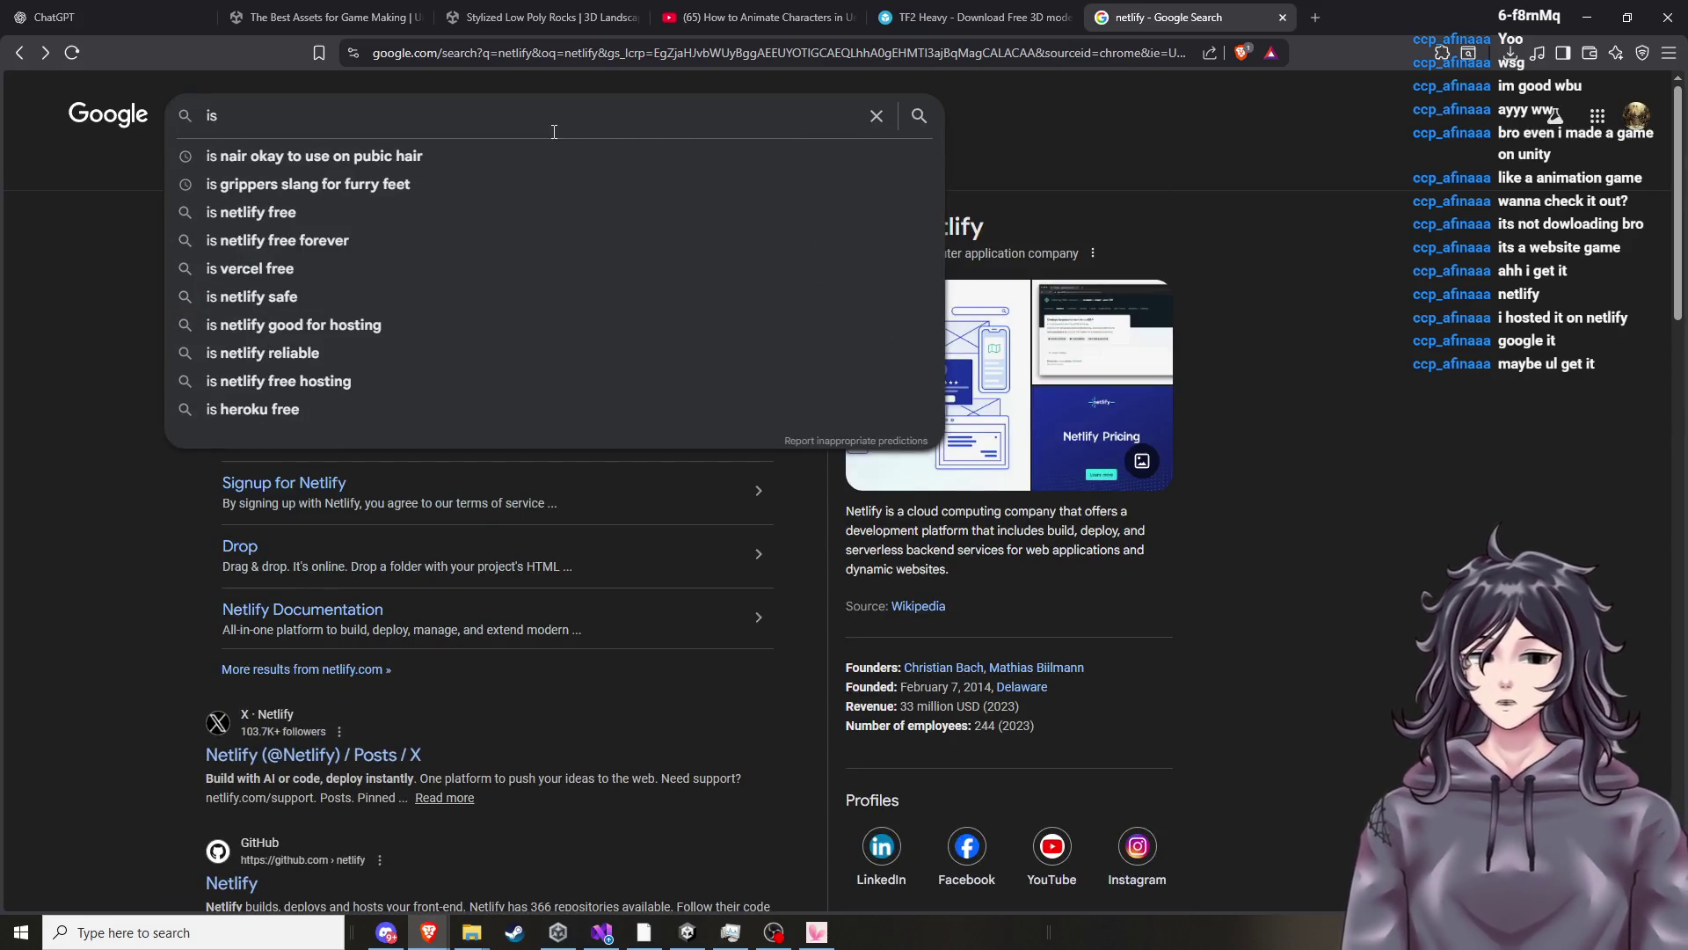
pyautogui.write('netlify safe')
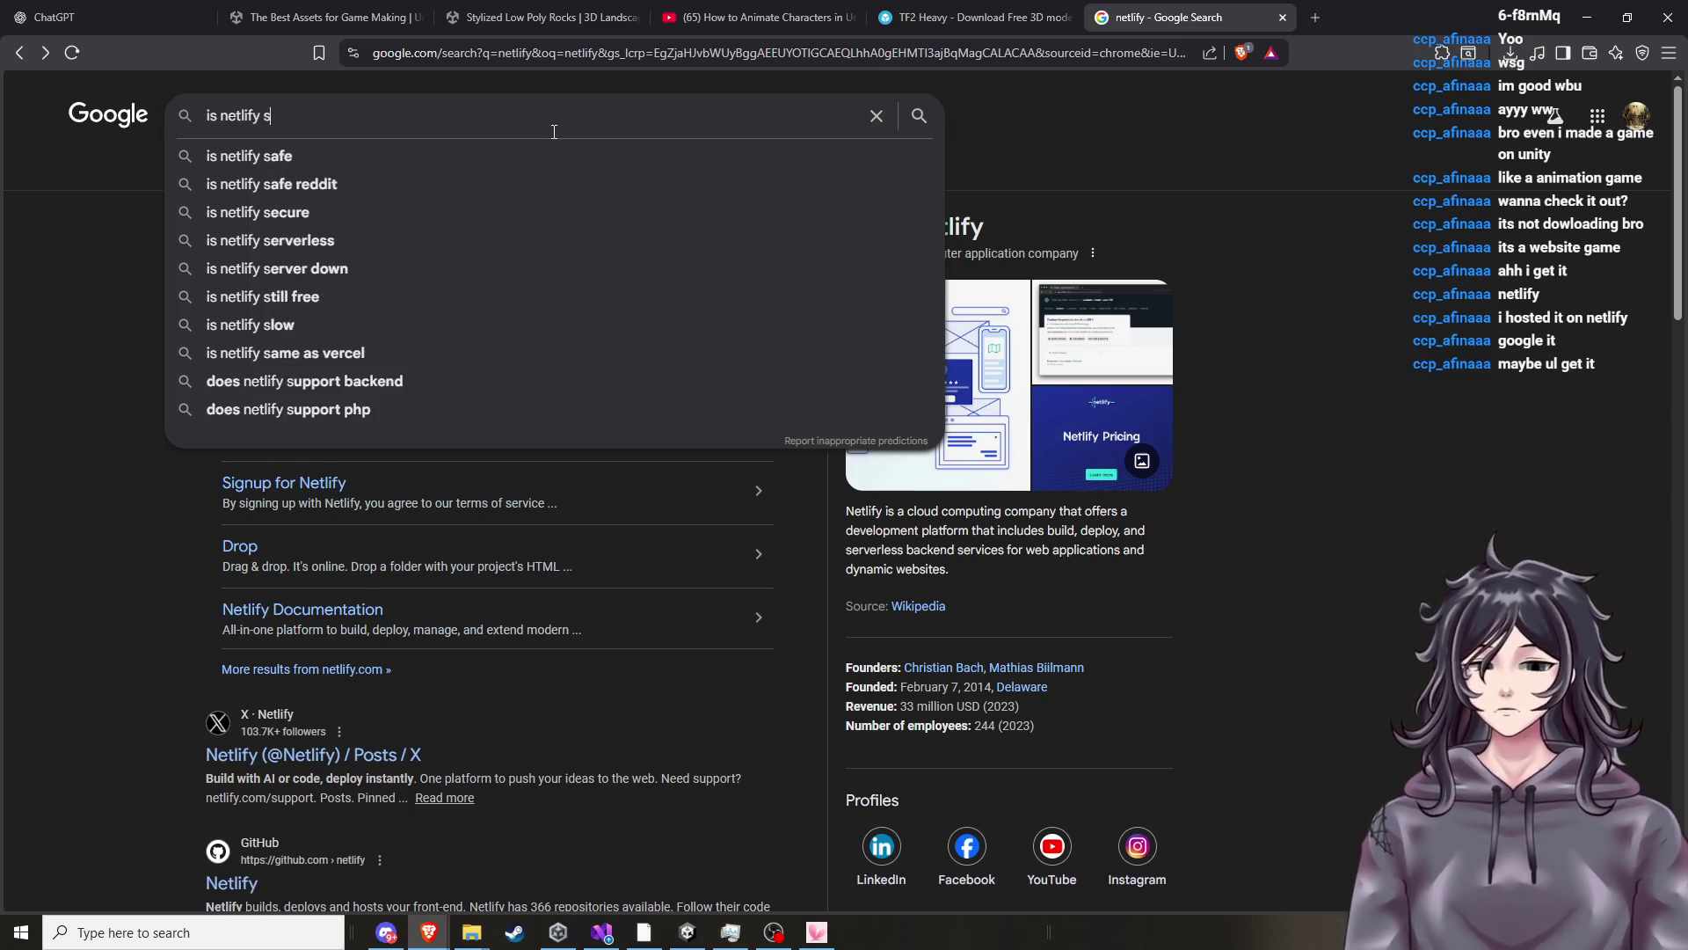
pyautogui.press('Return')
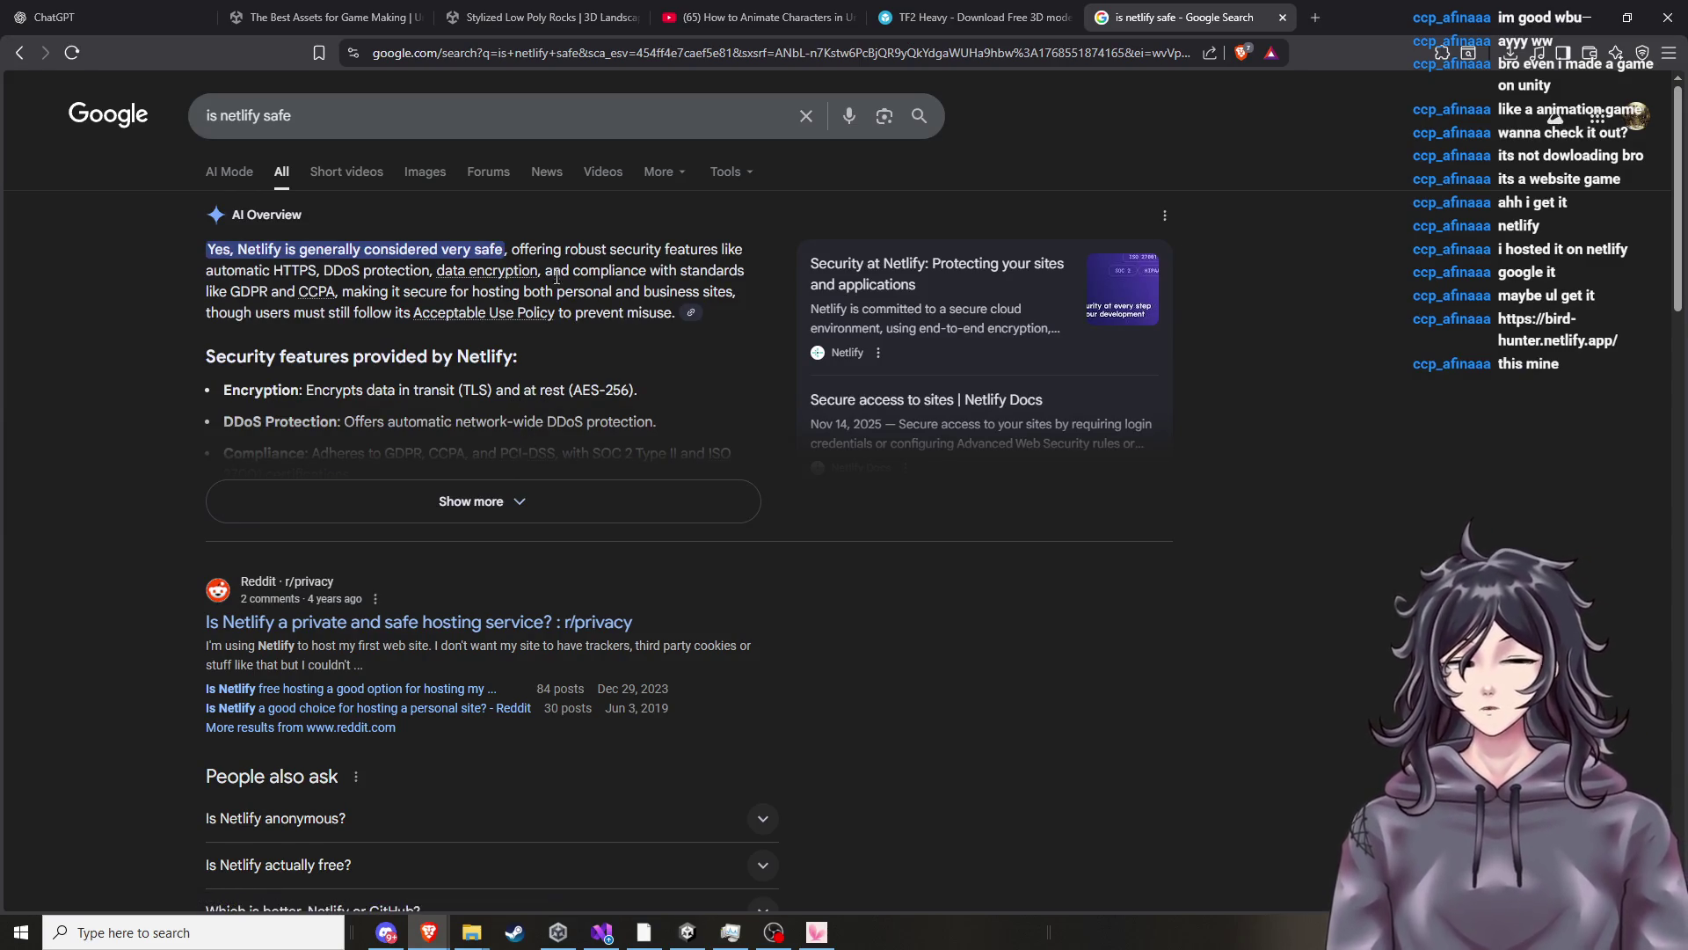
pyautogui.click(540, 501)
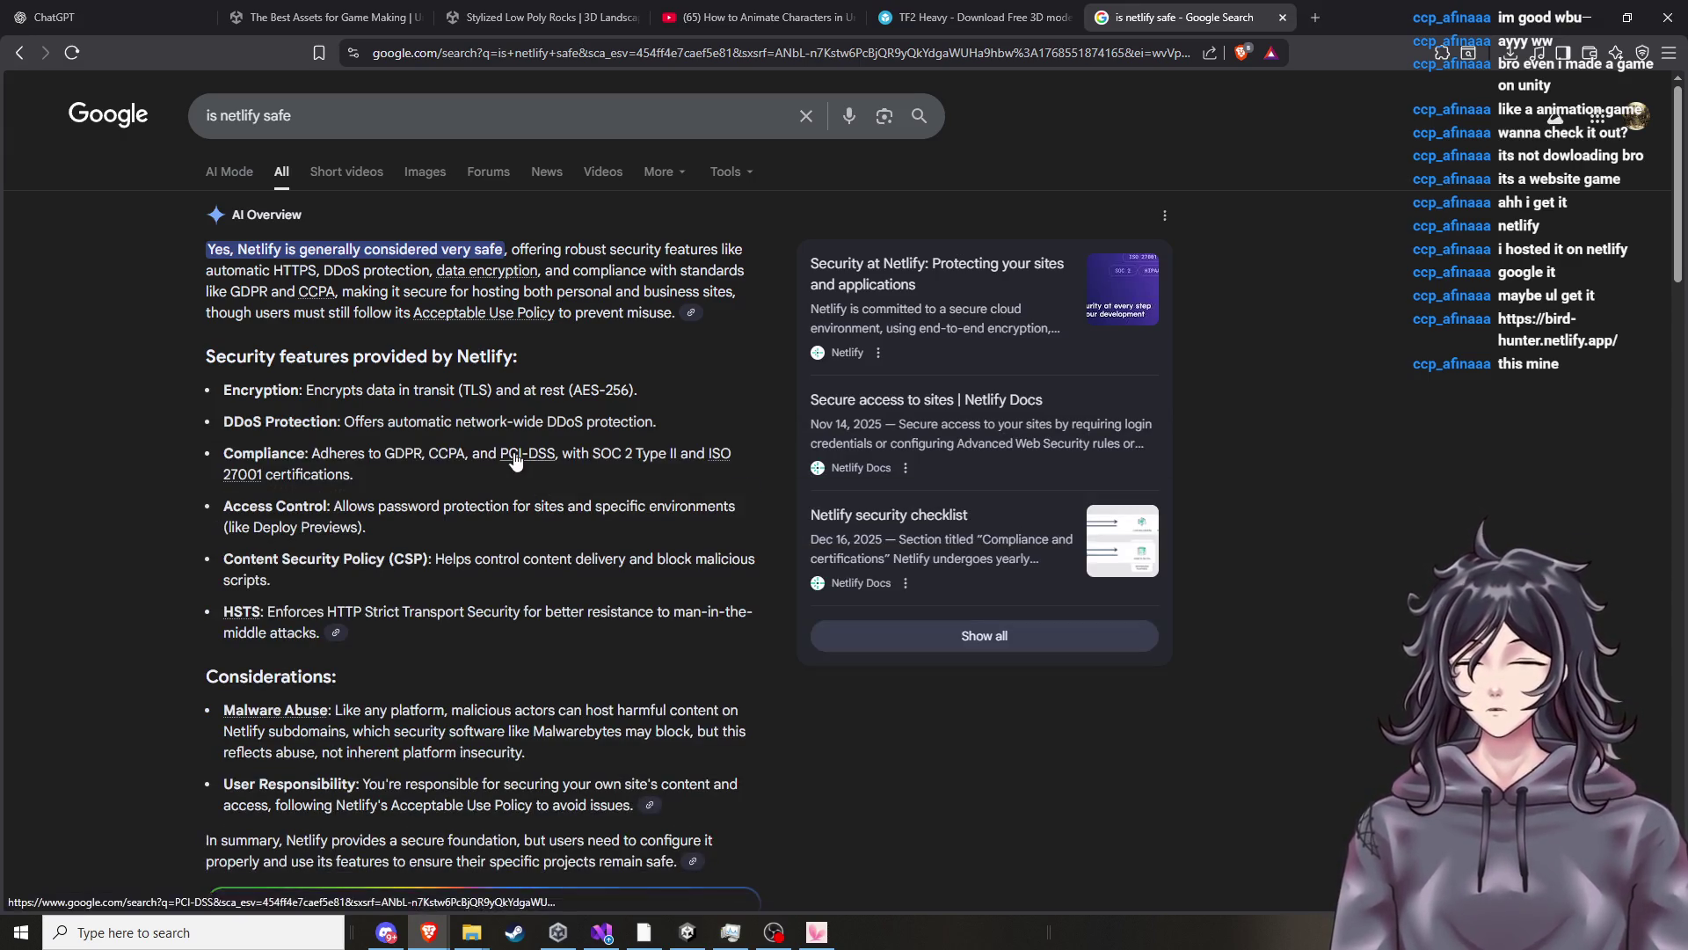
pyautogui.scroll(-3, 515, 470)
pyautogui.scroll(3, 516, 475)
pyautogui.scroll(-8, 469, 525)
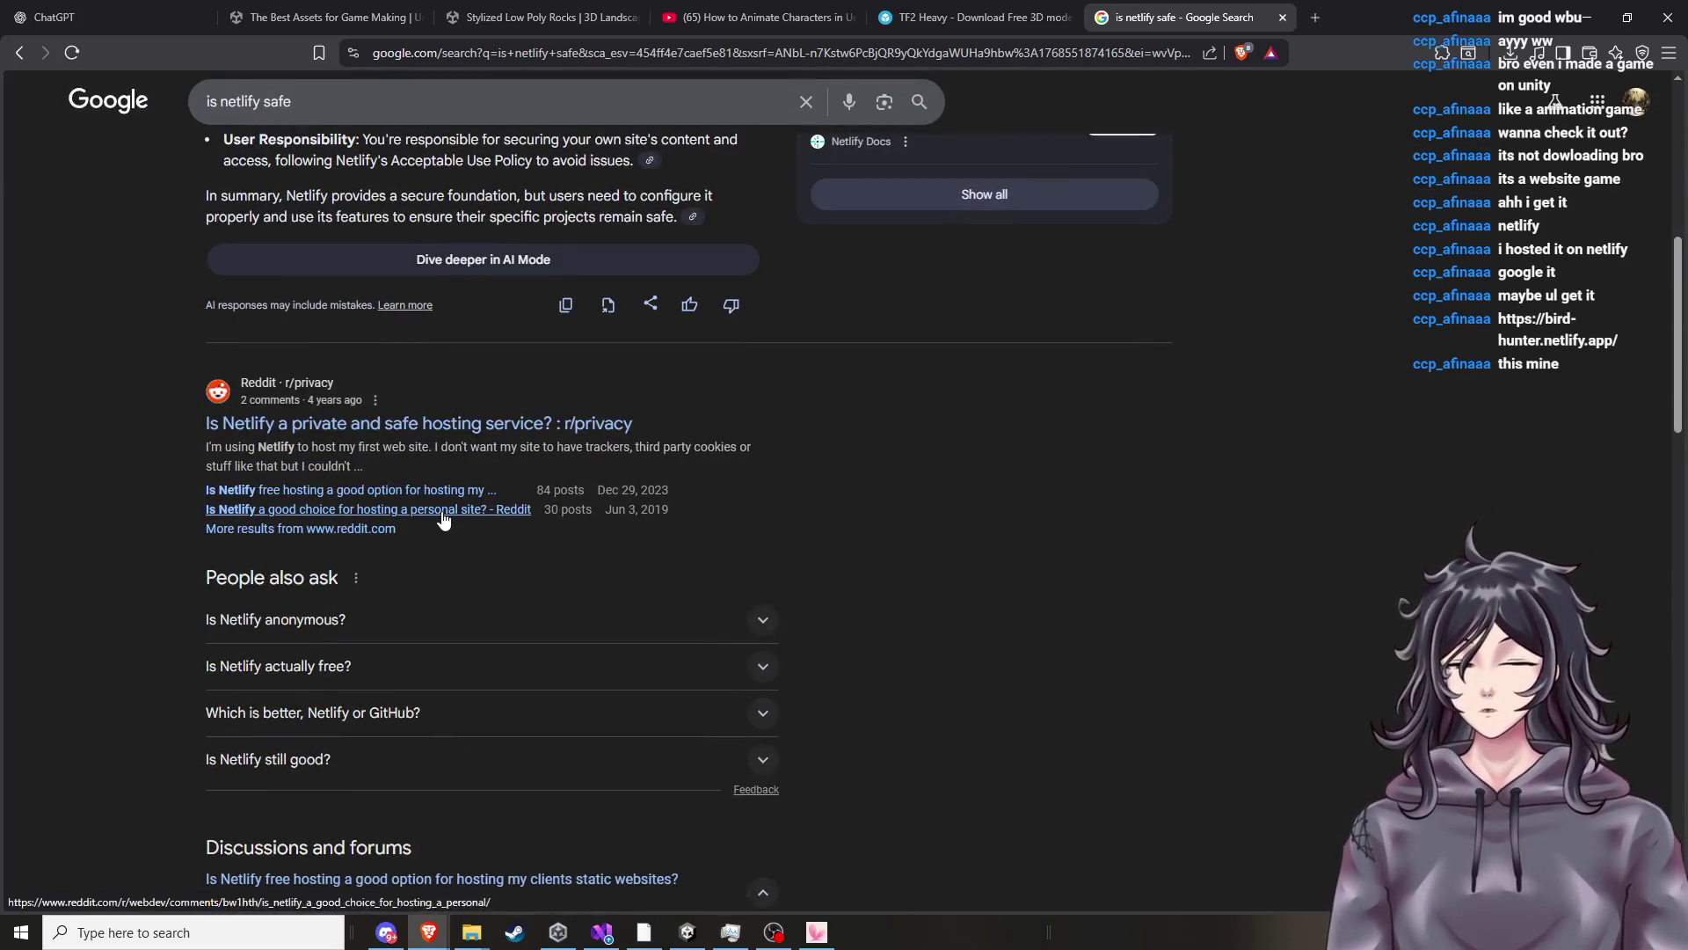
pyautogui.scroll(-3, 438, 528)
pyautogui.scroll(-2, 439, 536)
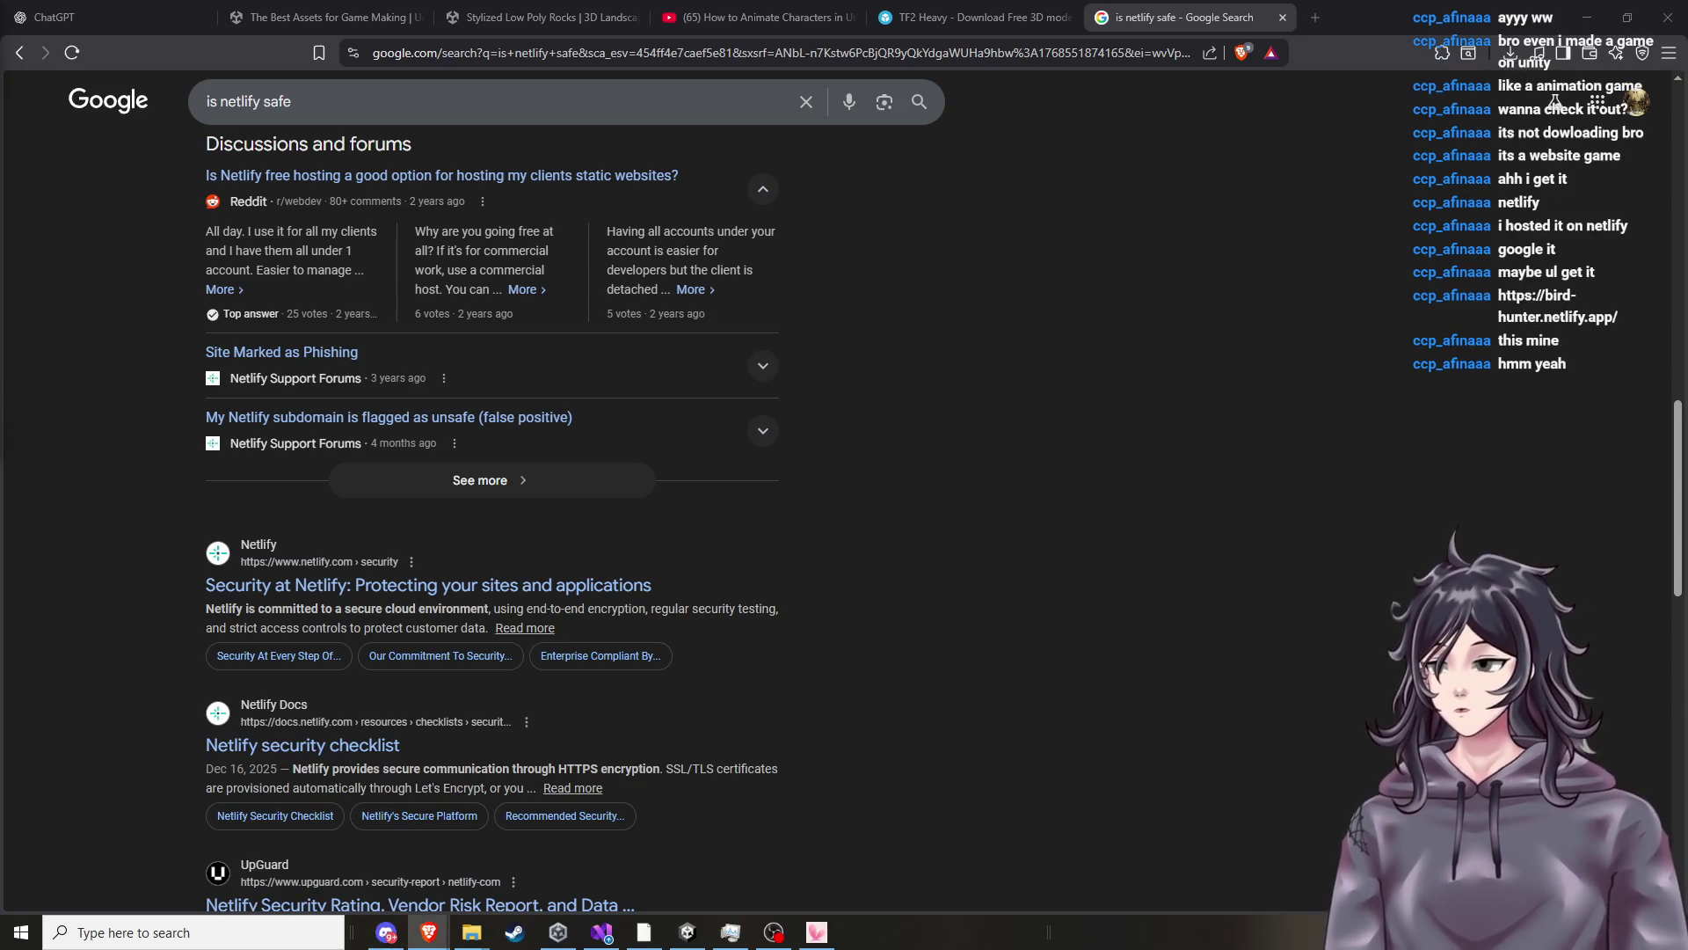
# Switch to the tab with the rocks asset search results.
pyautogui.click(976, 17)
pyautogui.click(752, 16)
pyautogui.click(552, 9)
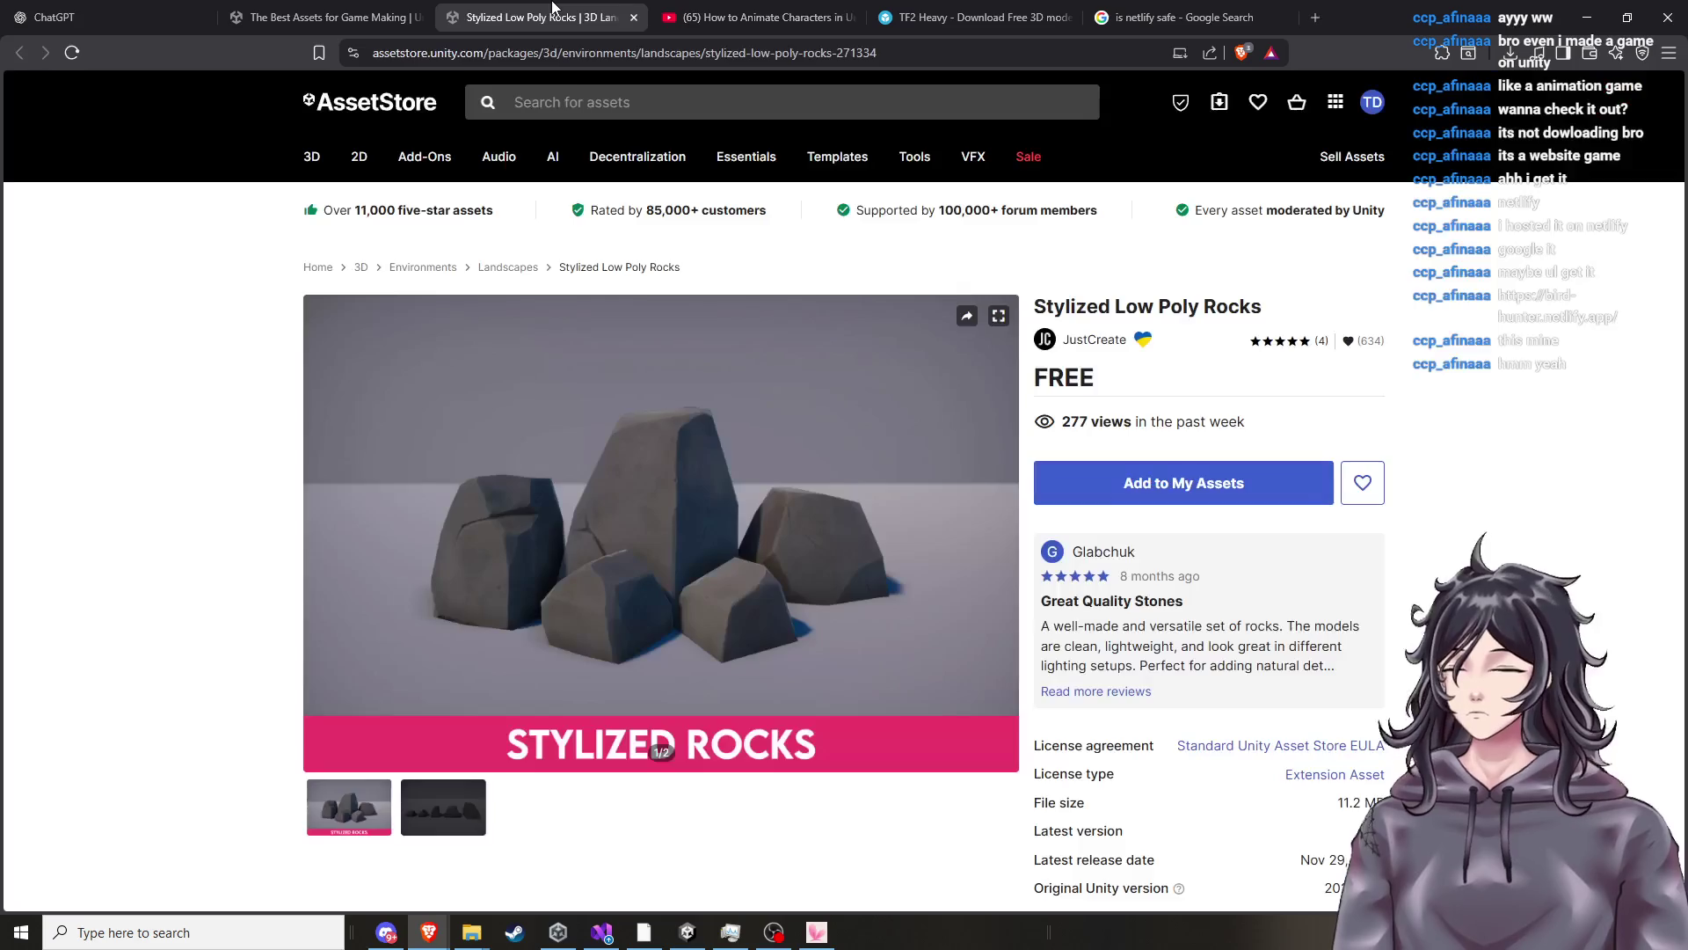
pyautogui.click(314, 16)
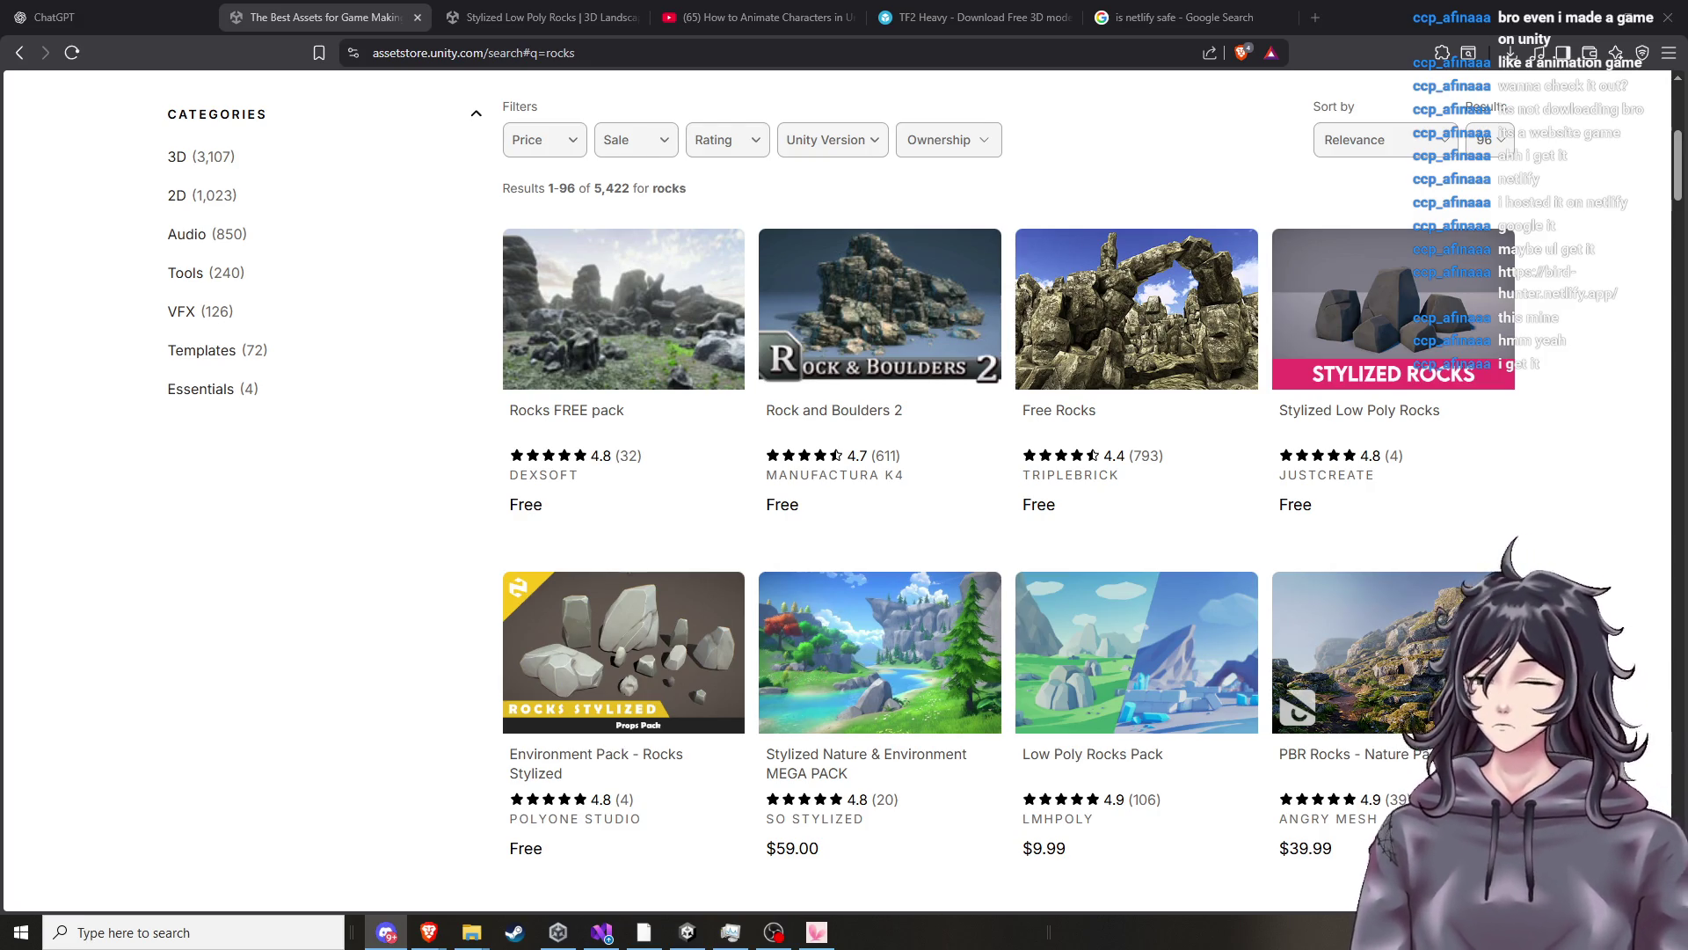
pyautogui.hotkey('alt', 'Tab')
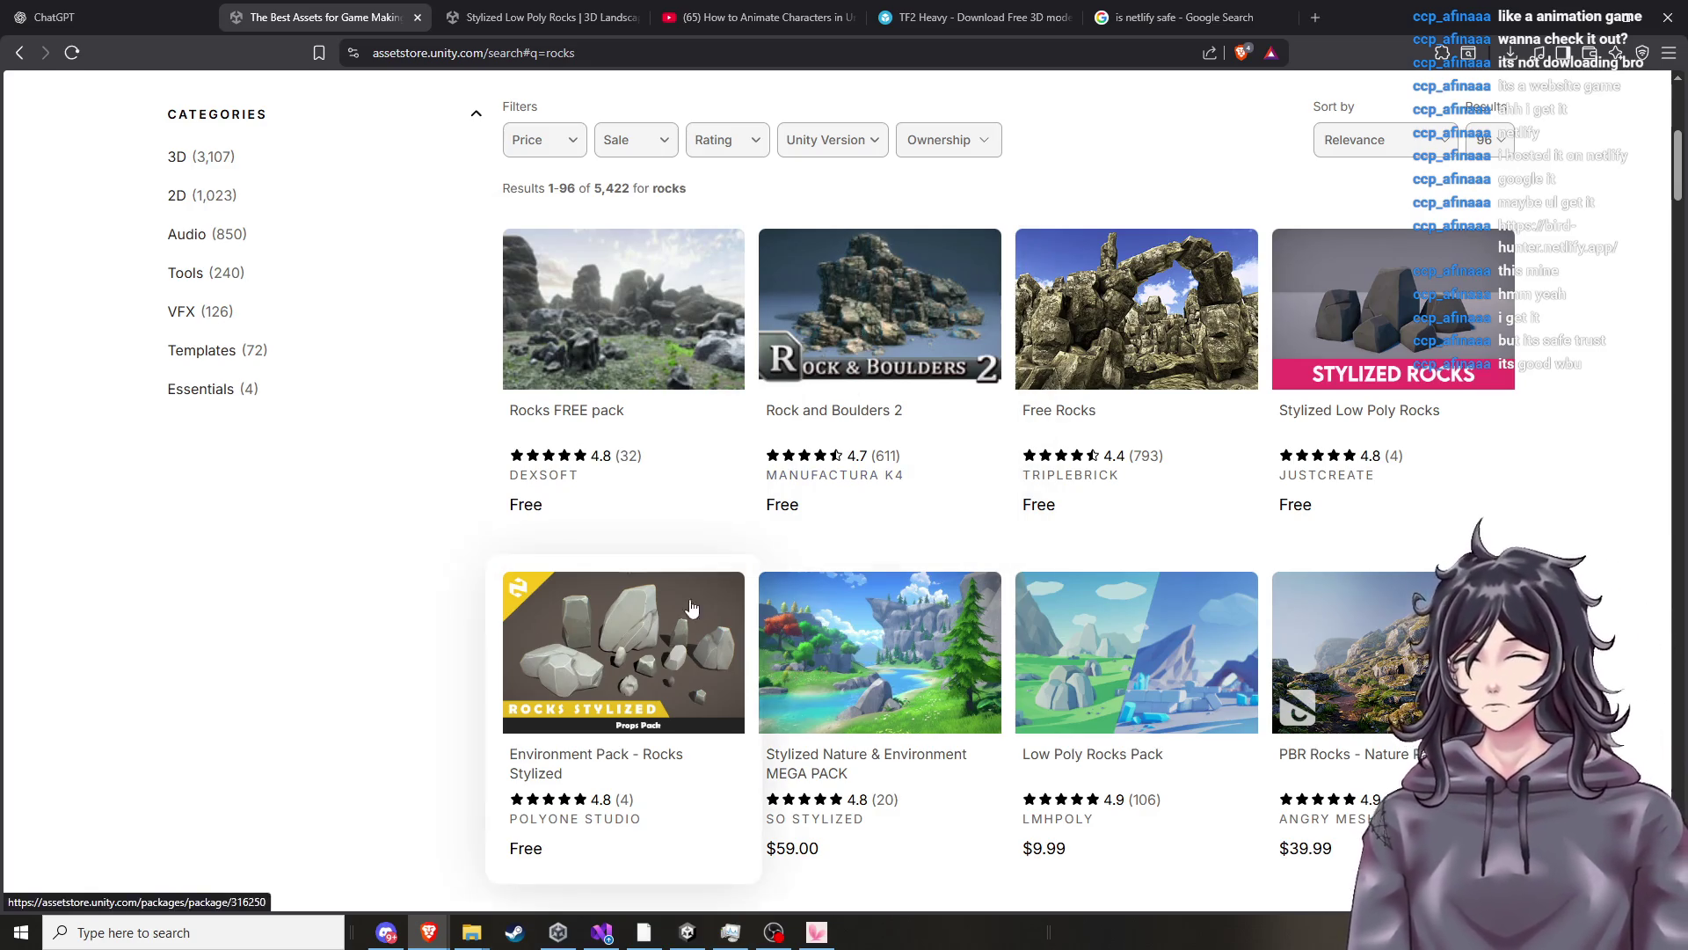
# Add Environment Pack - Rocks Stylized to My Assets, accepting the terms of service.
pyautogui.click(626, 674)
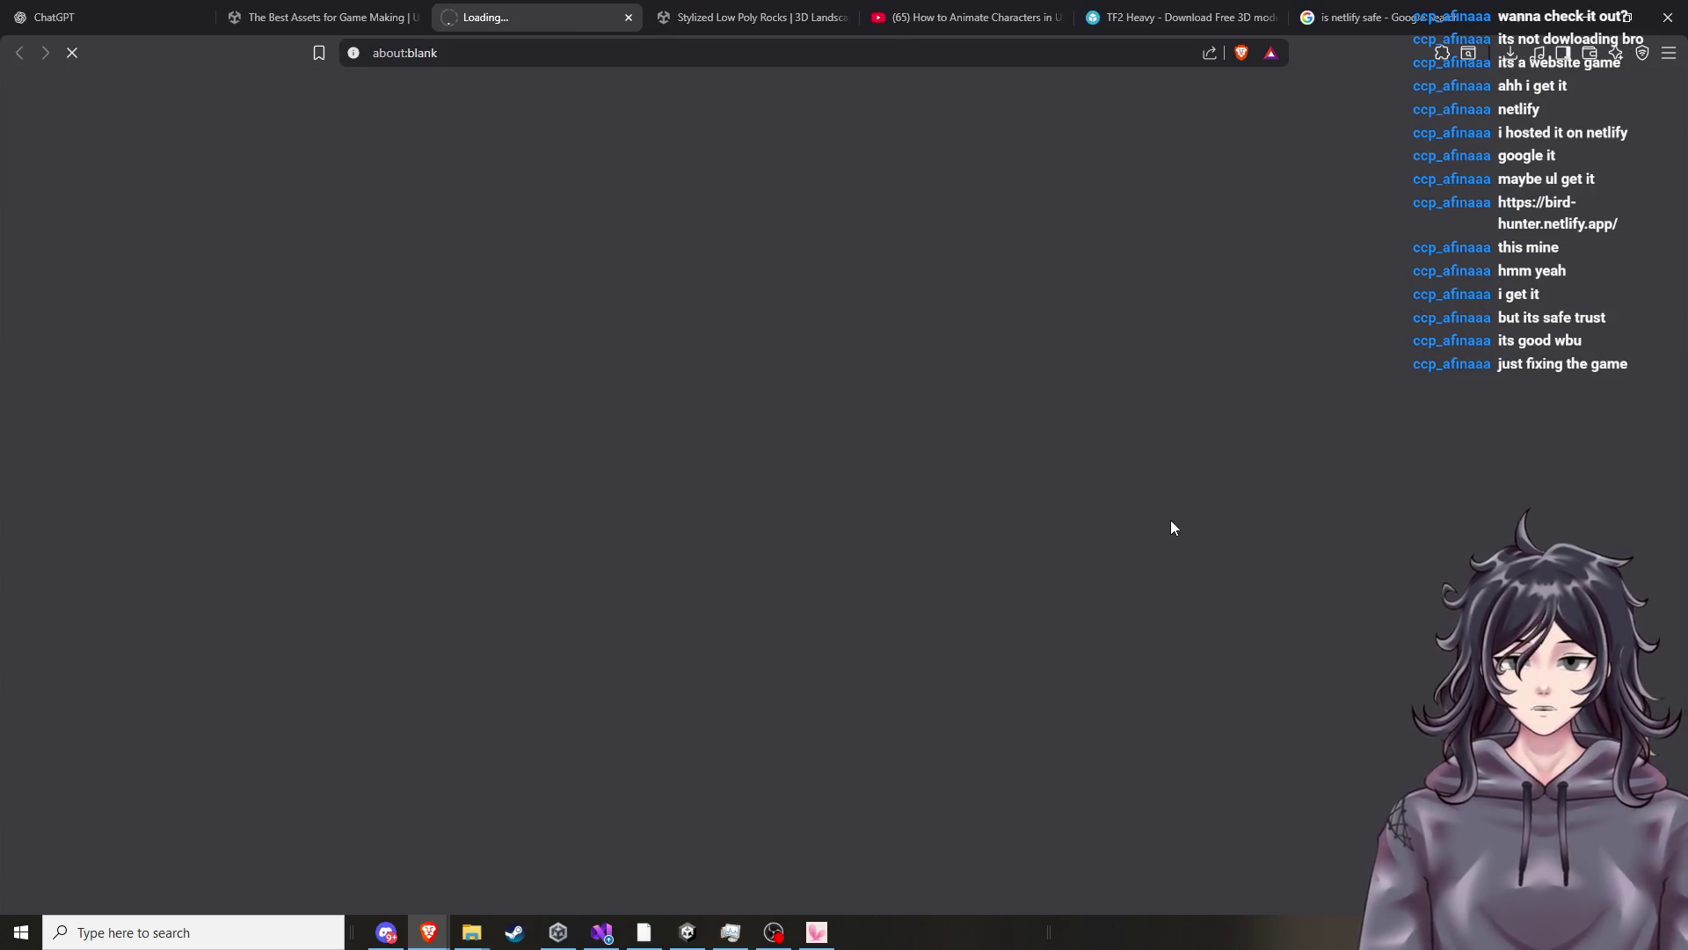
pyautogui.scroll(-1, 1151, 540)
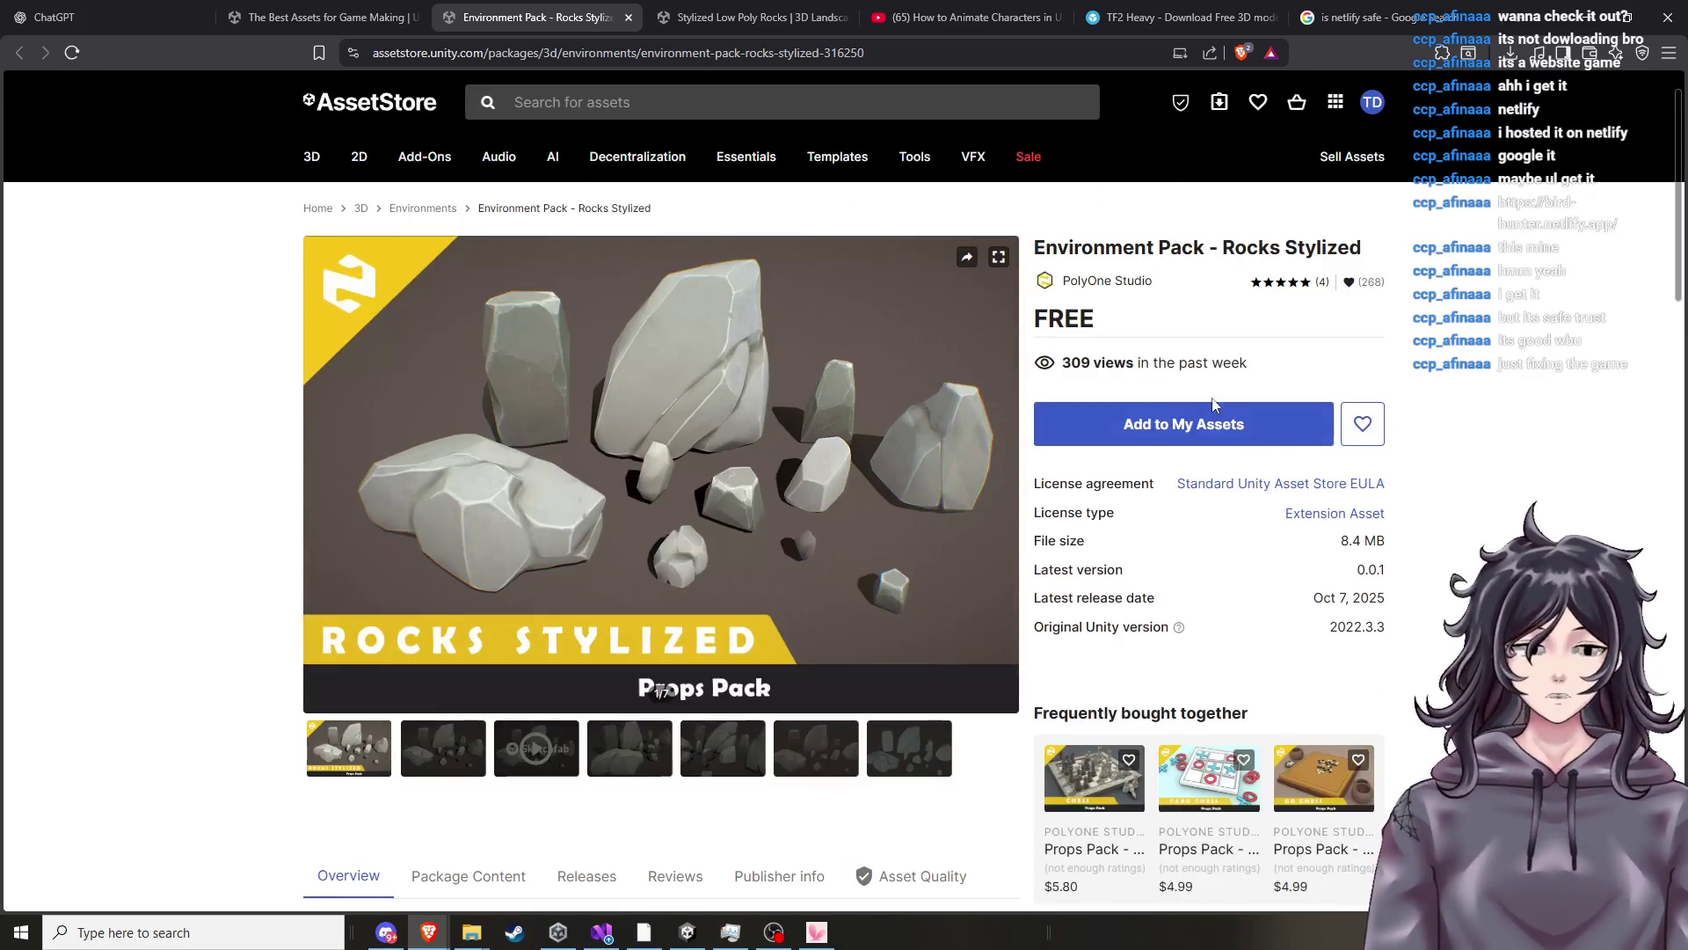
pyautogui.click(1207, 427)
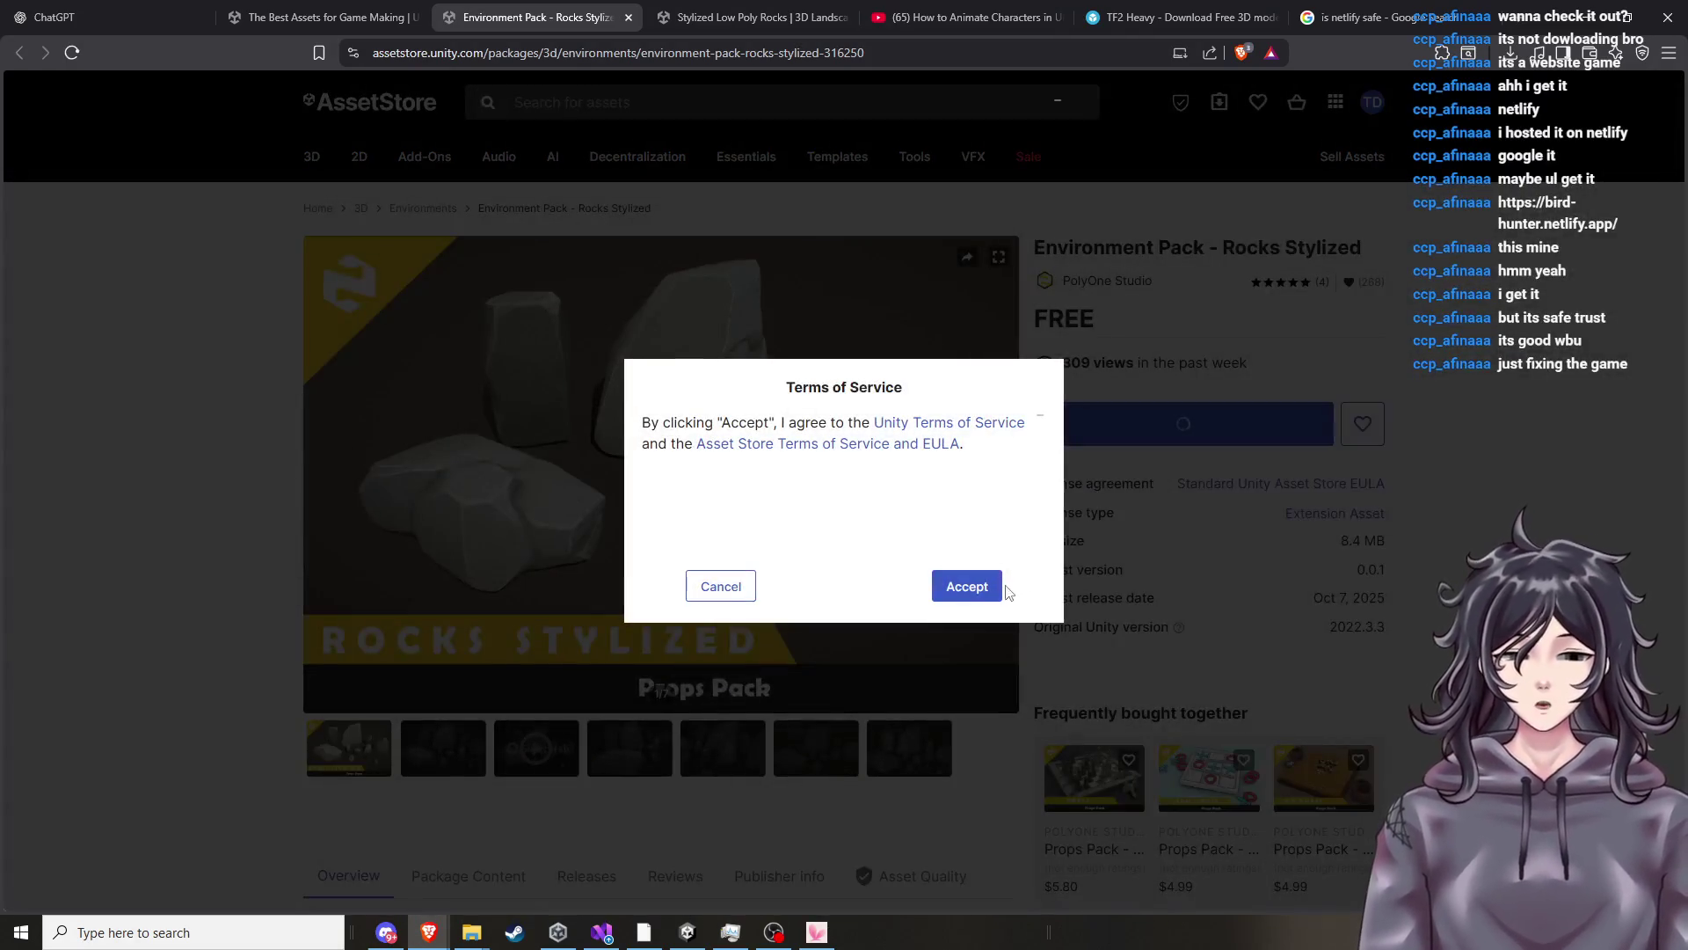
pyautogui.click(972, 589)
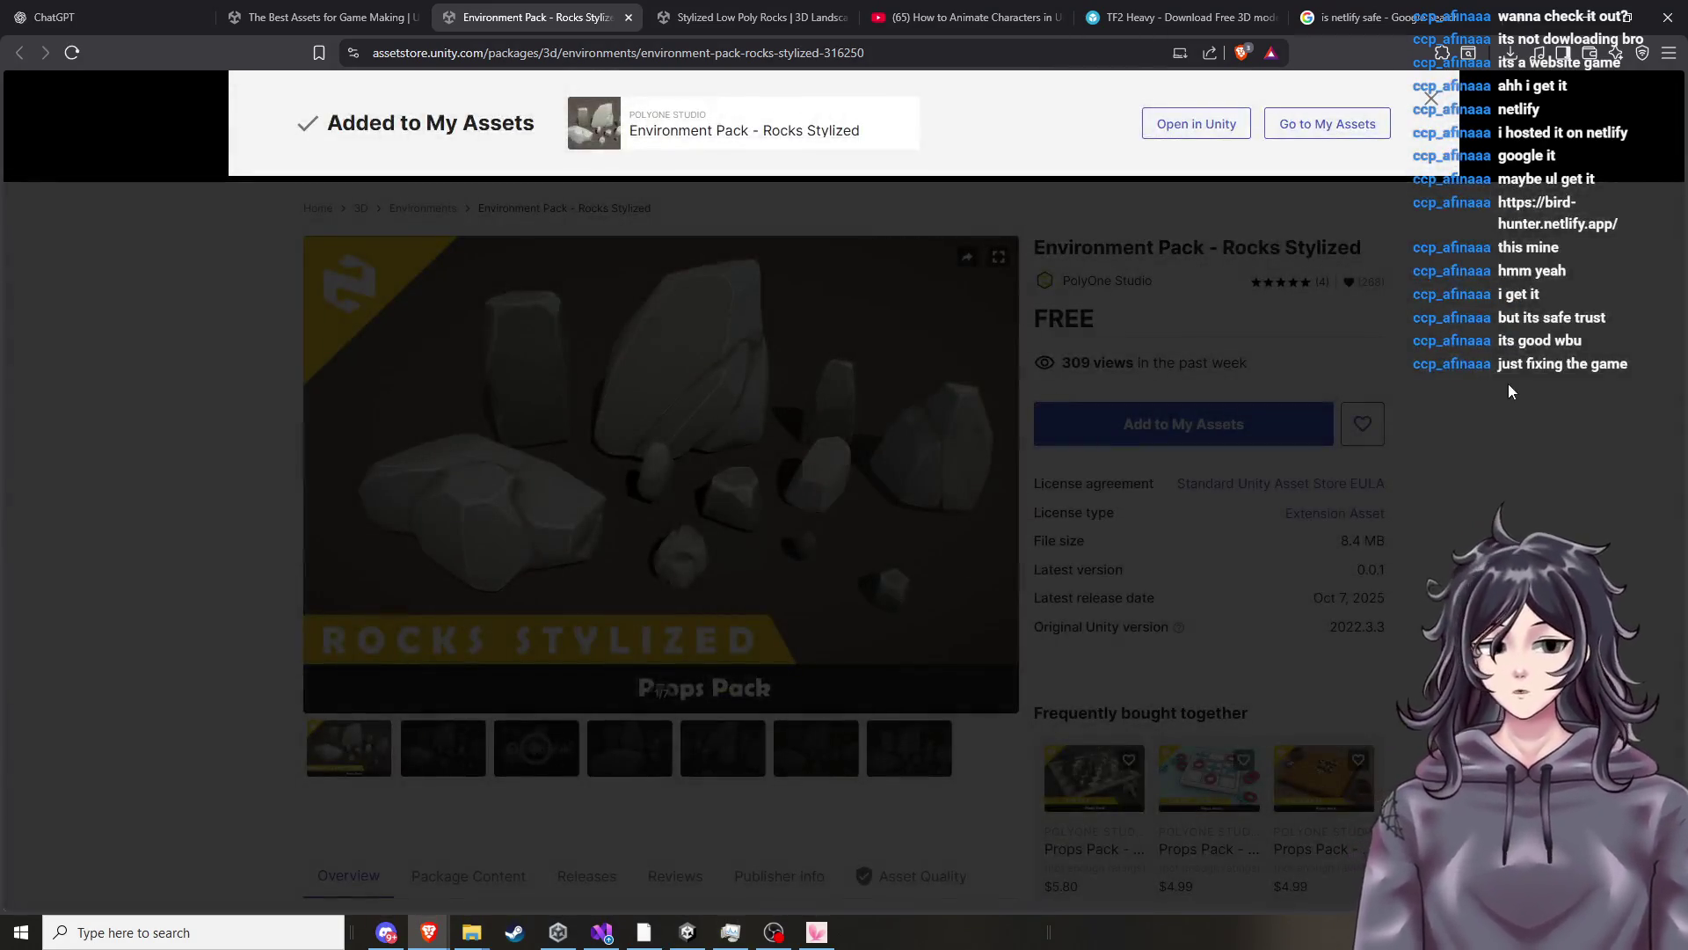
pyautogui.click(1510, 387)
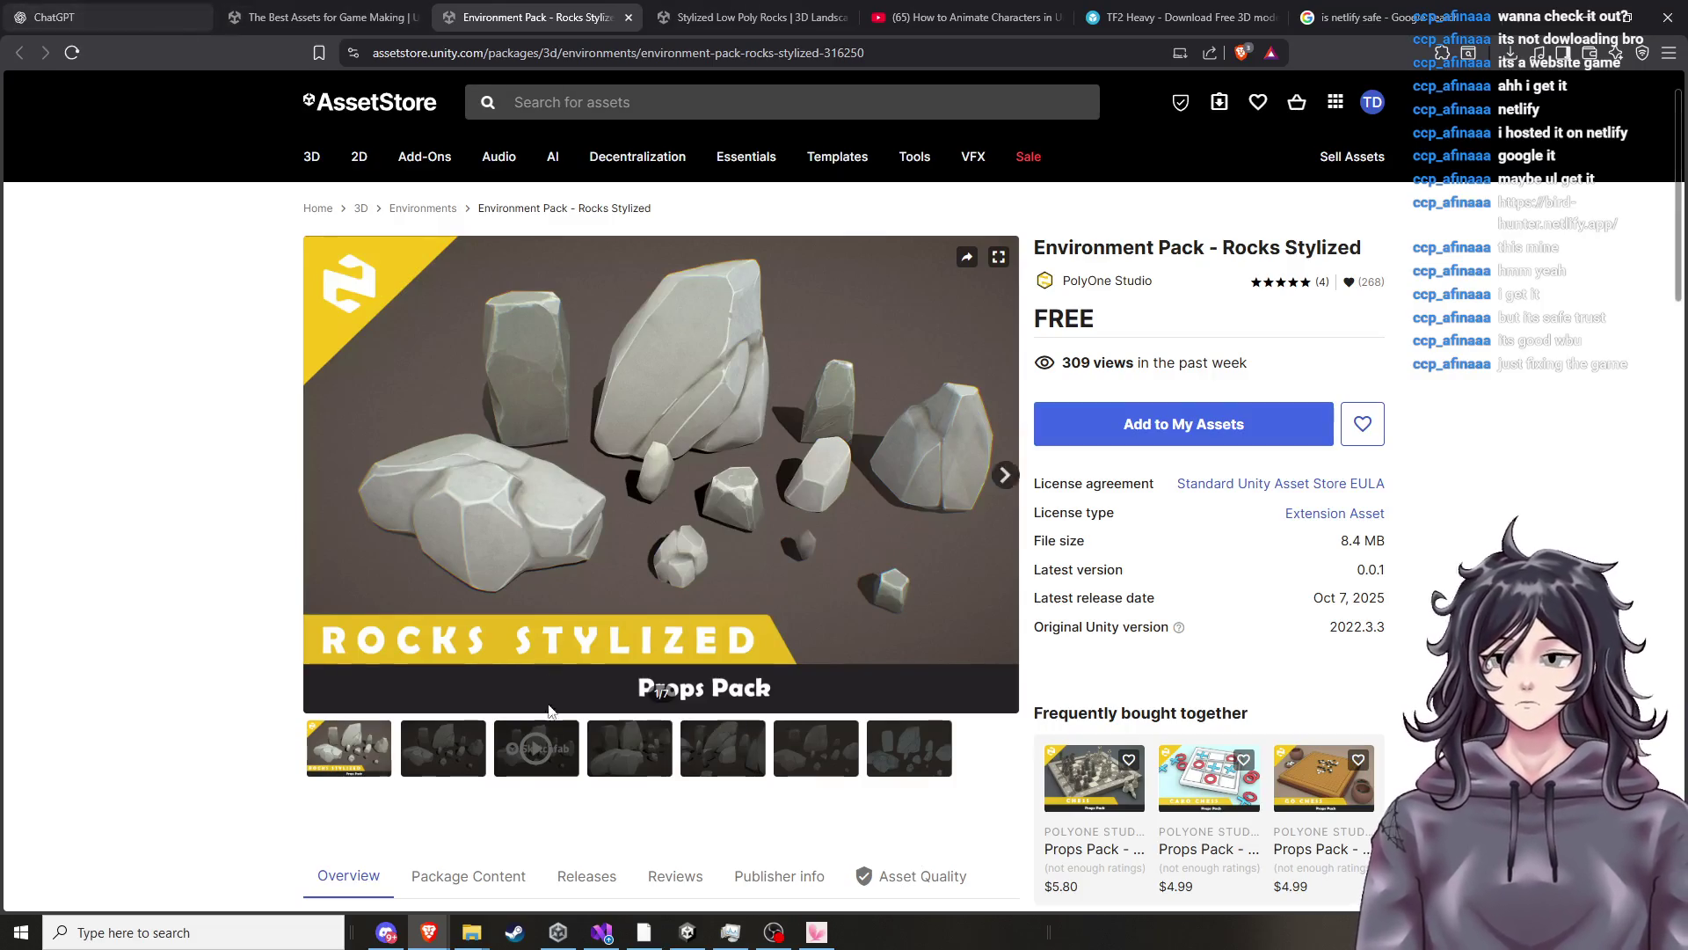
# Return to the Unity character animation tutorial video.
pyautogui.moveTo(422, 941)
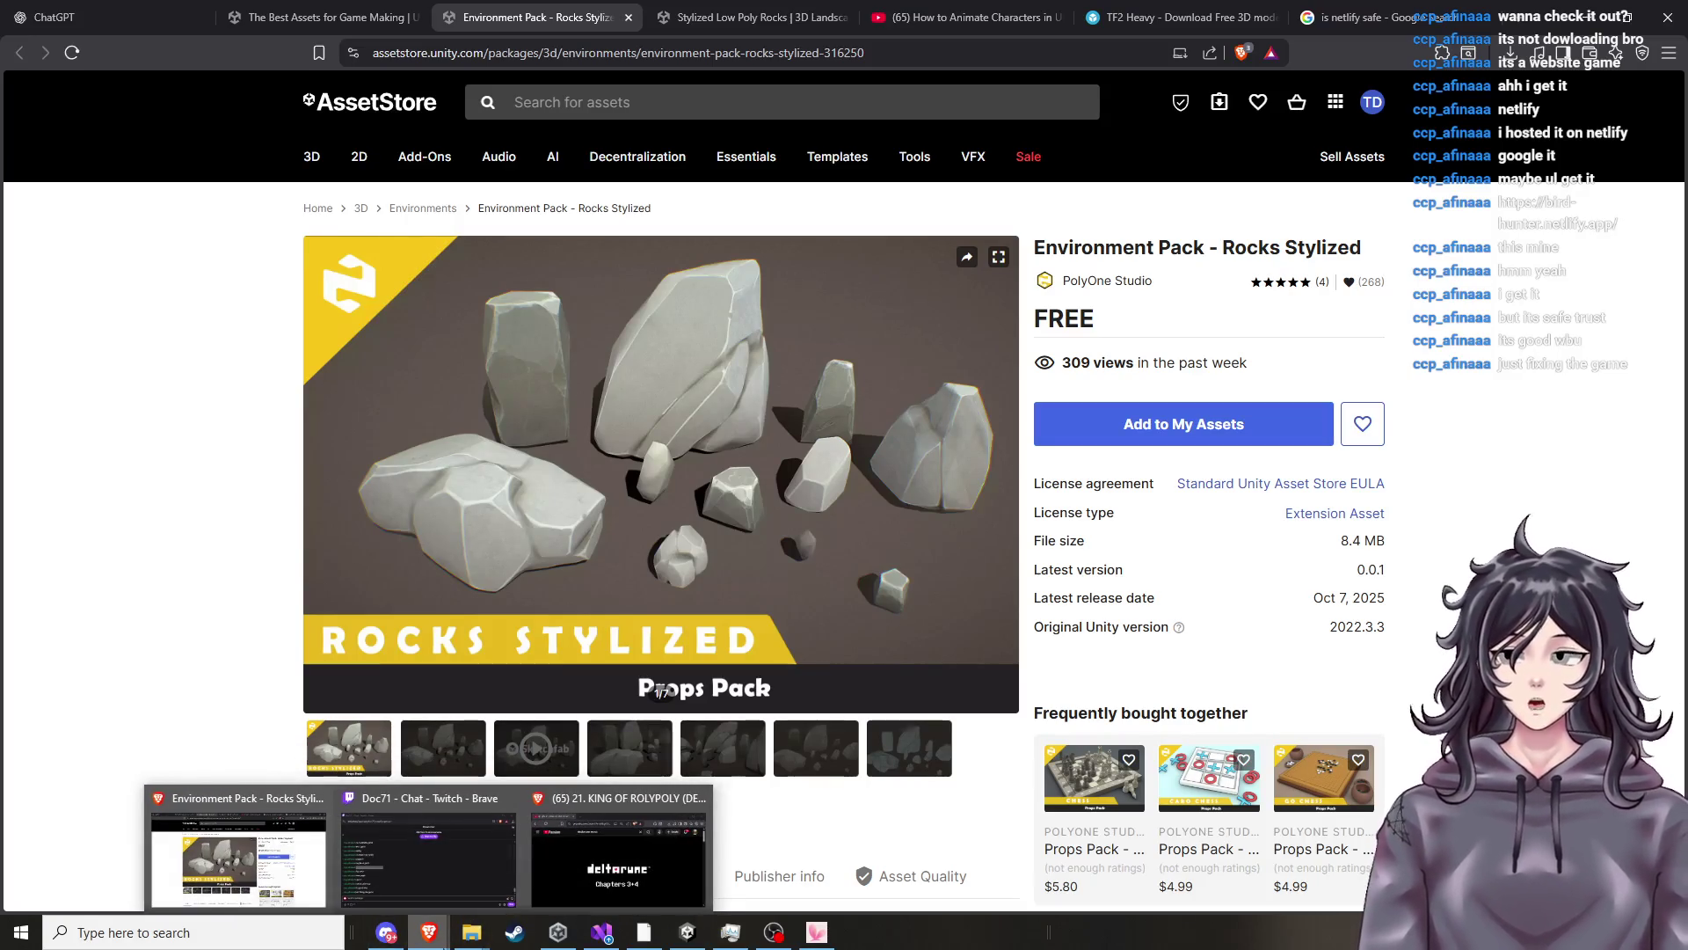
pyautogui.moveTo(688, 943)
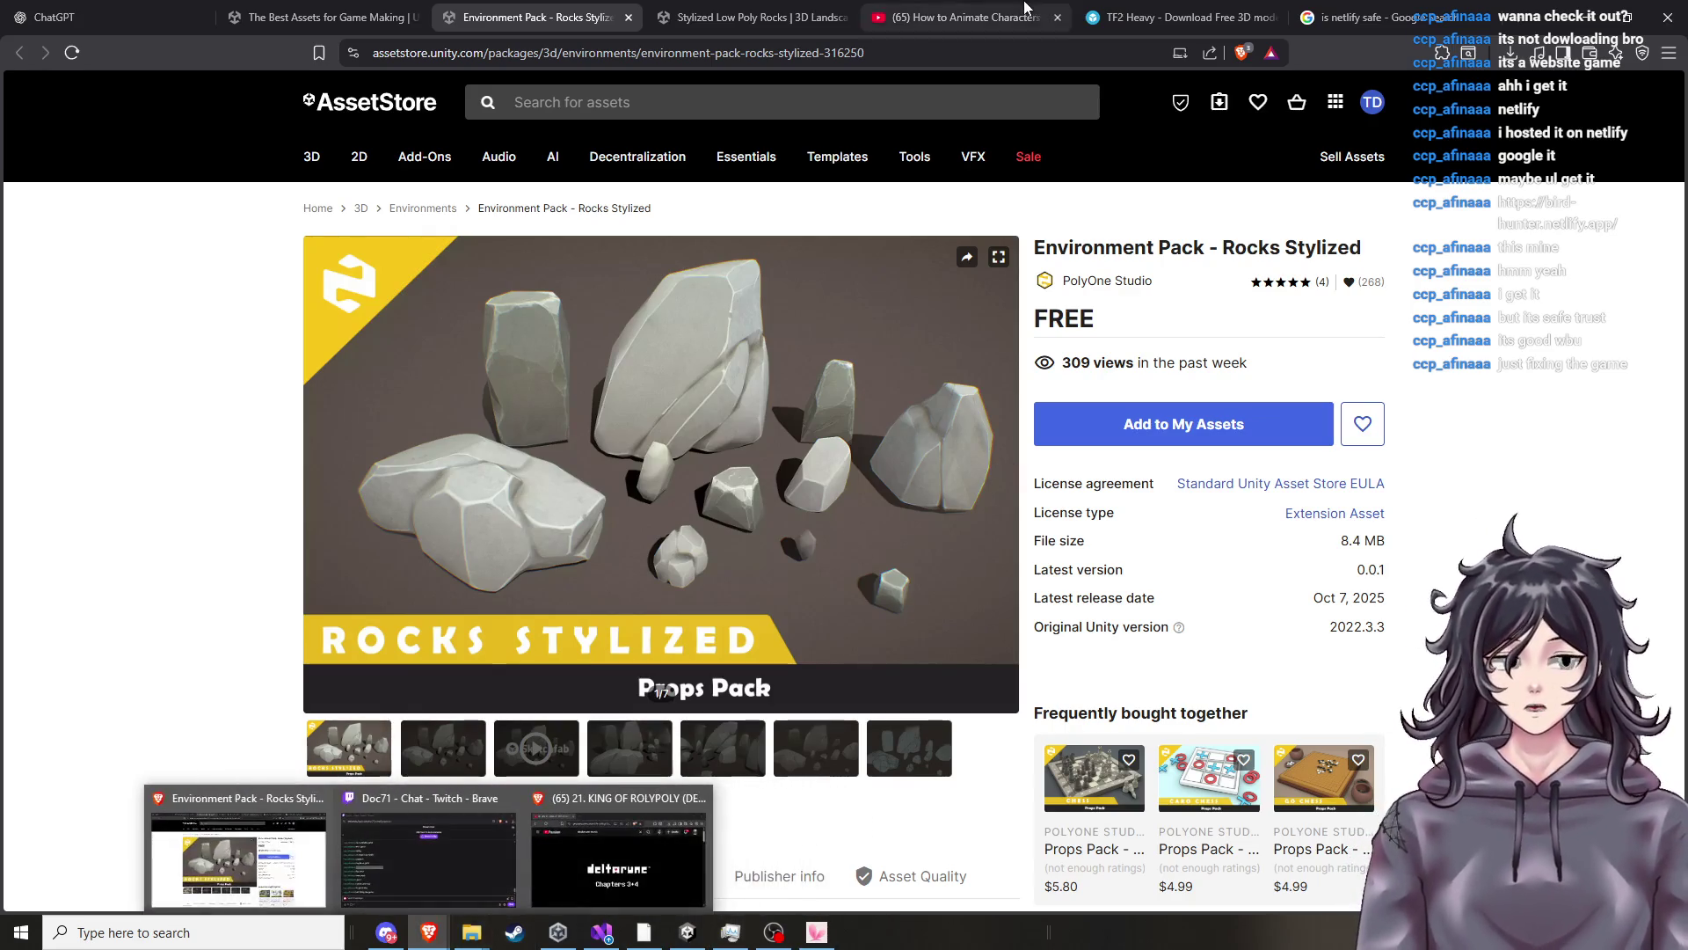
pyautogui.click(607, 857)
# Play the tutorial up to its controller script code, then scrub back toward 2:15.
pyautogui.click(853, 509)
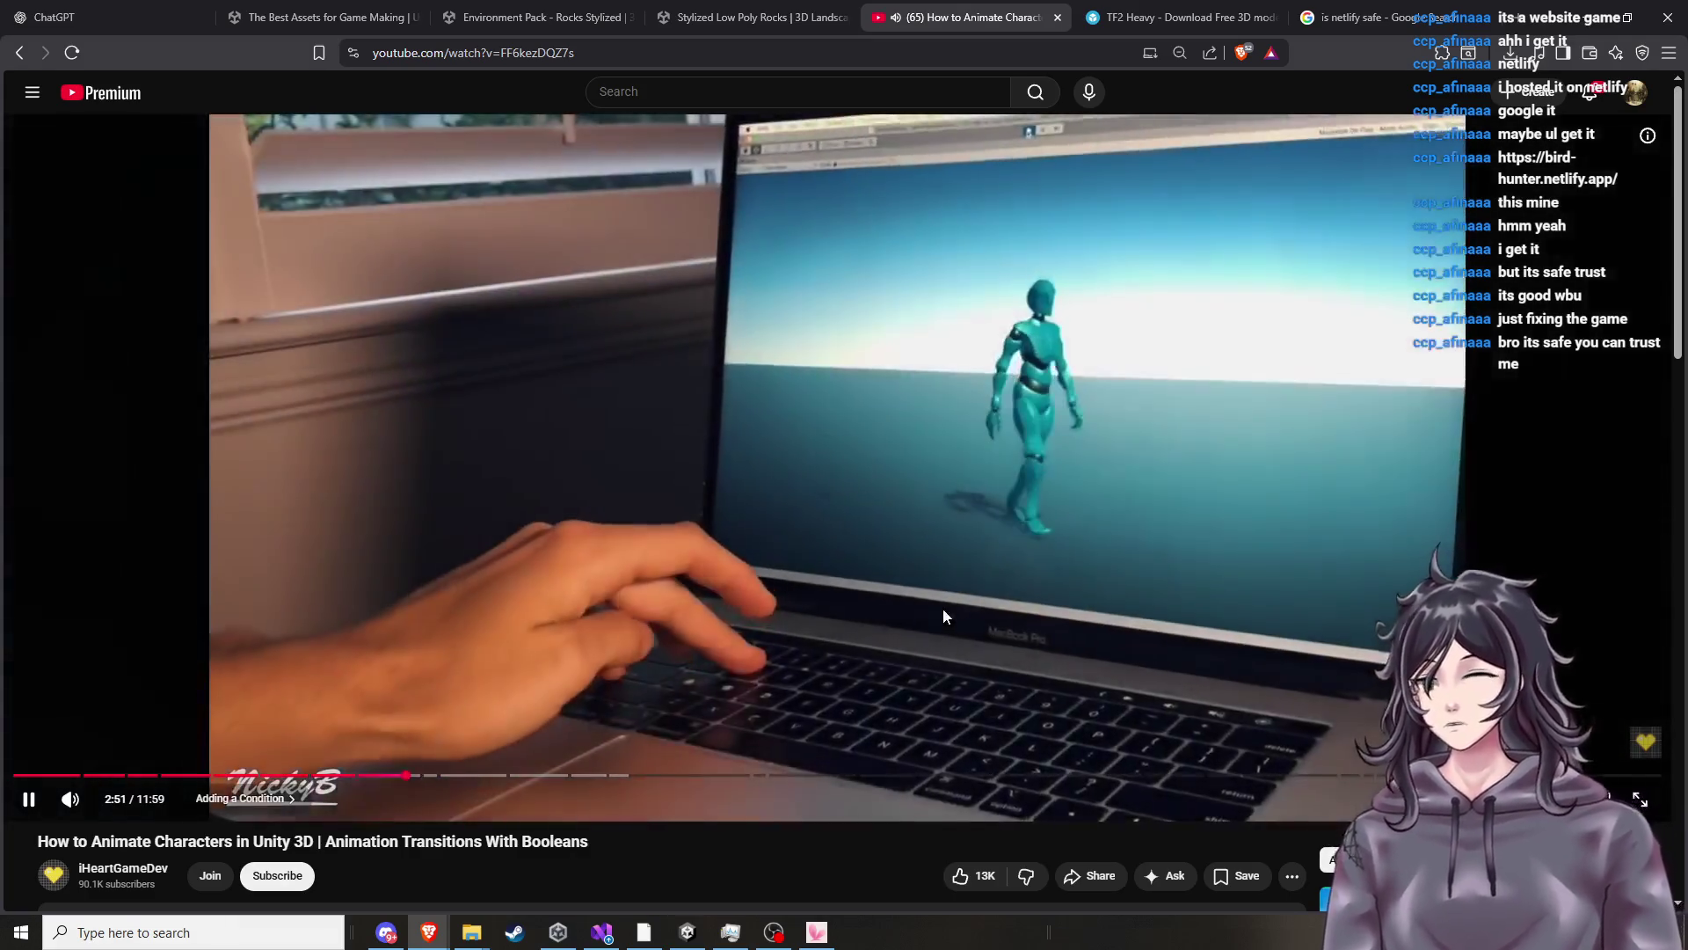
pyautogui.click(943, 608)
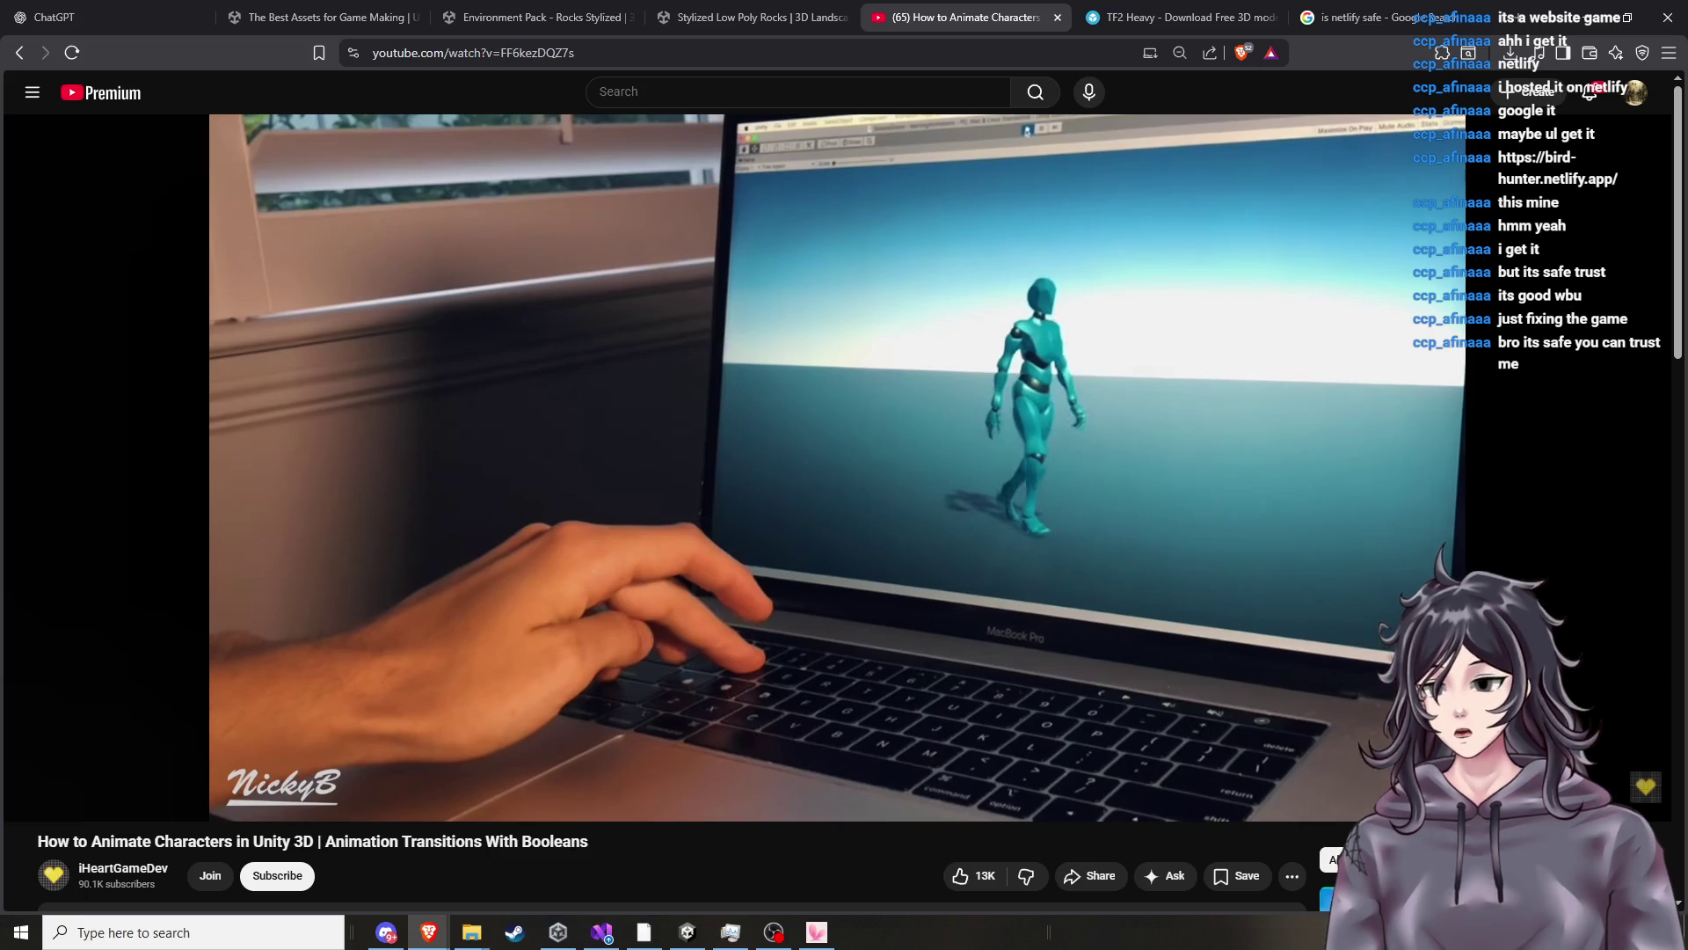
pyautogui.click(942, 601)
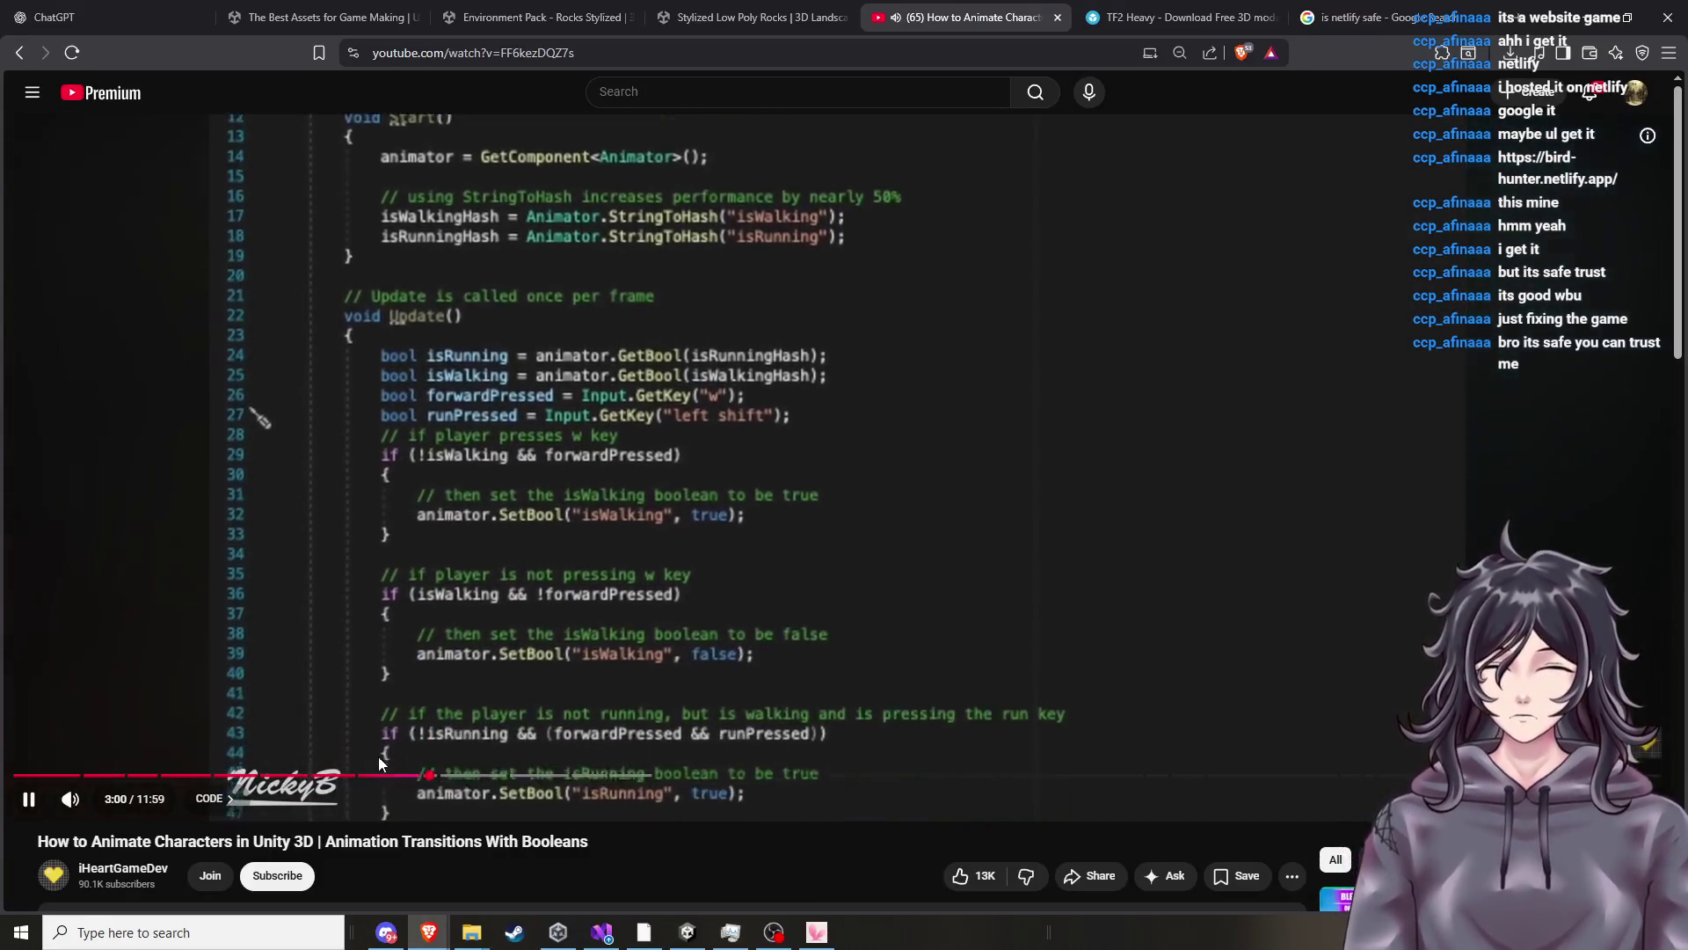
pyautogui.moveTo(379, 775); pyautogui.dragTo(325, 775)
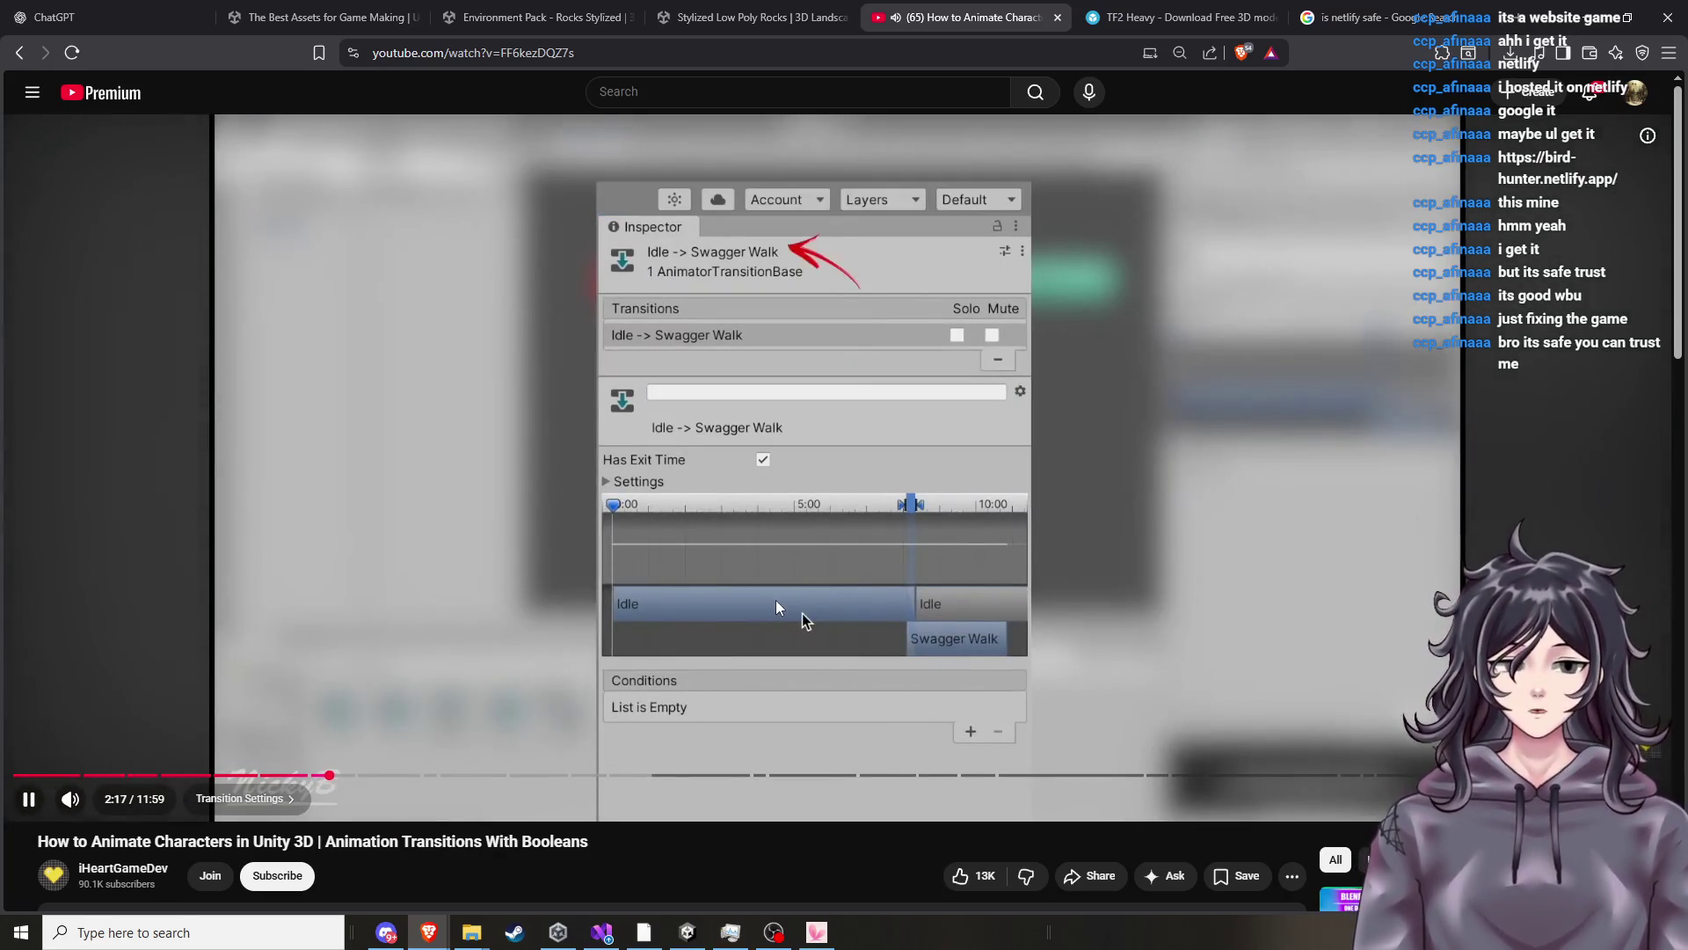
# Step through the Idle -> Swagger Walk section until StartWalking gets an isWalking = true condition.
pyautogui.click(802, 614)
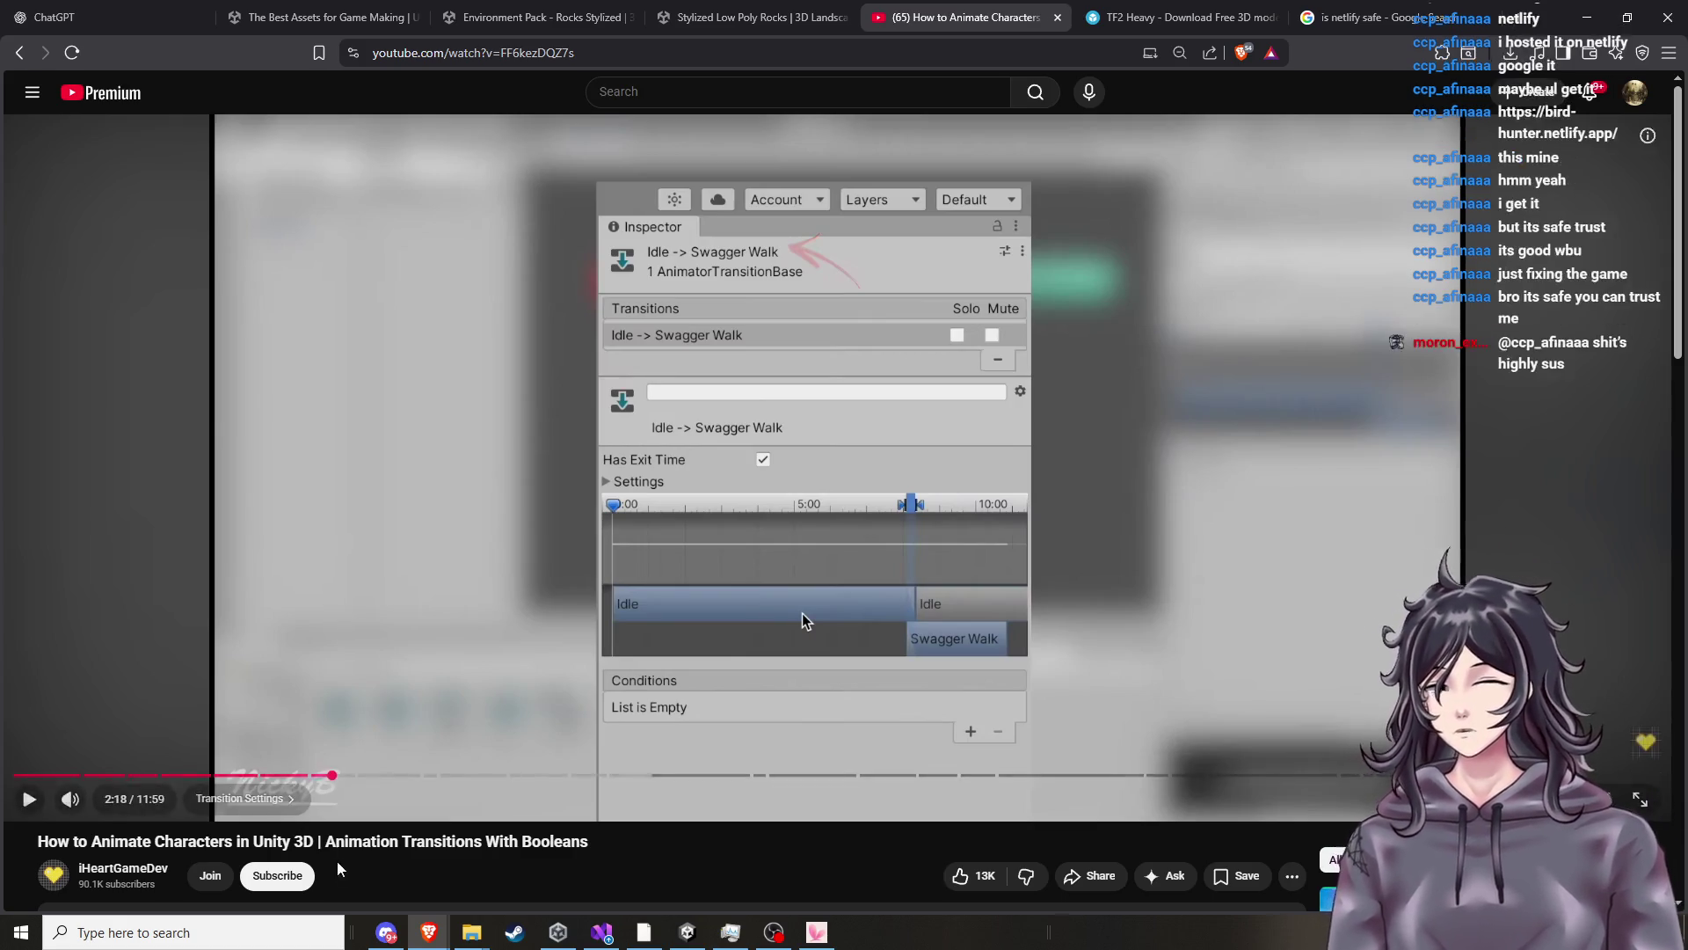
pyautogui.click(488, 532)
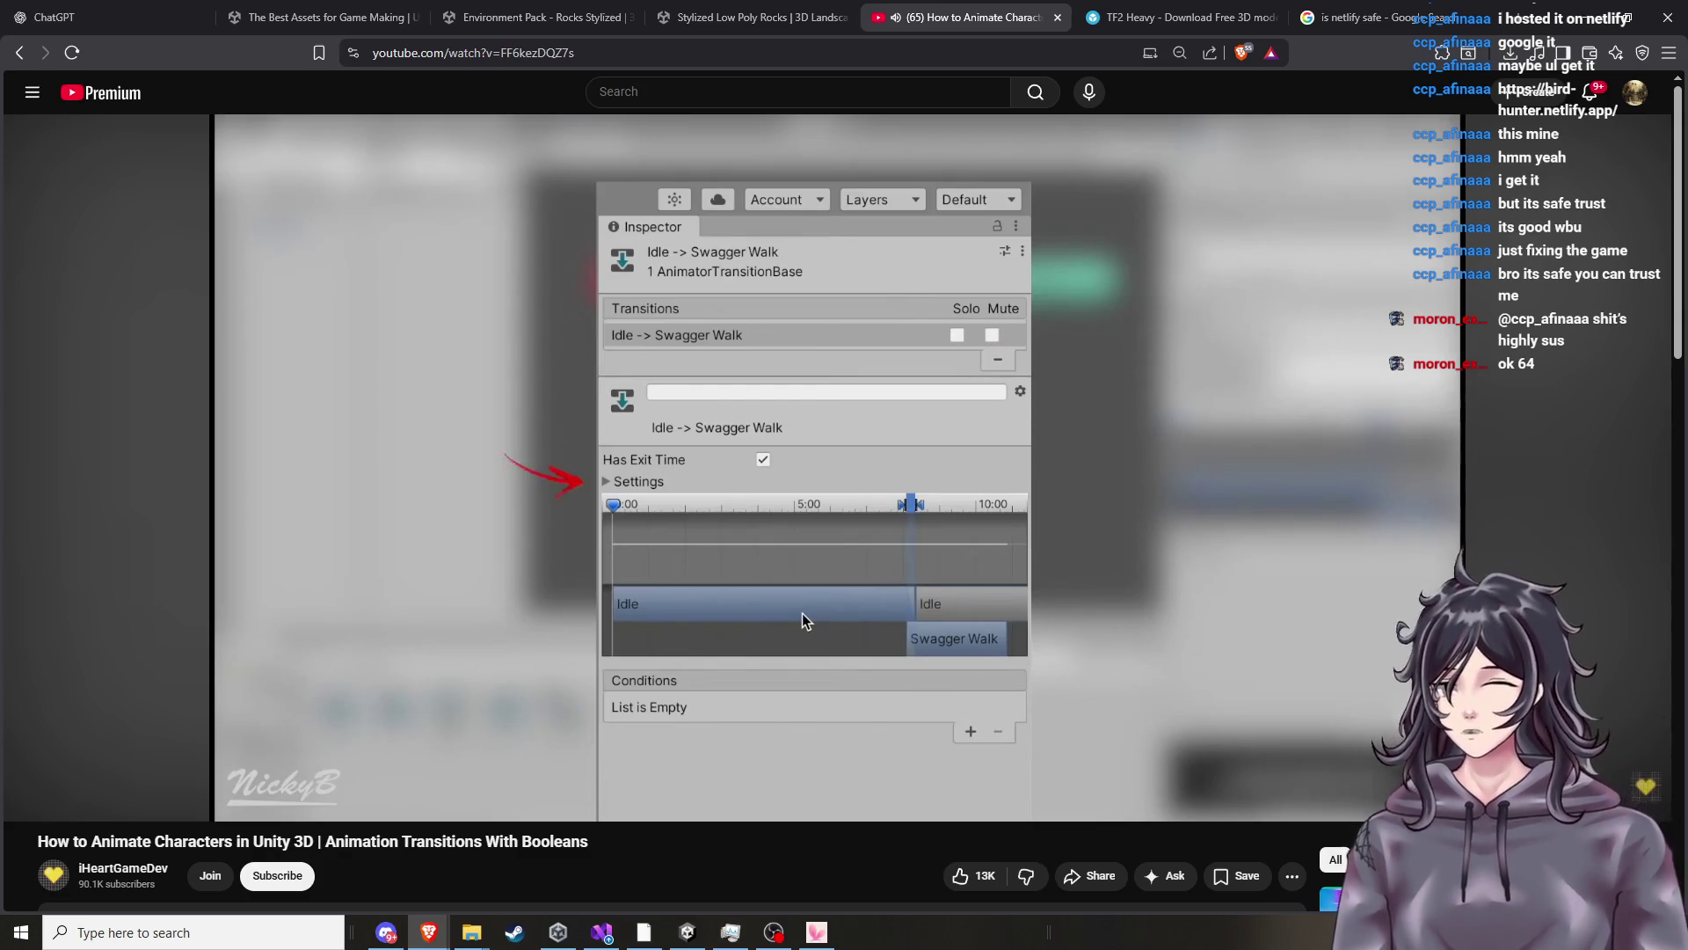
pyautogui.click(587, 546)
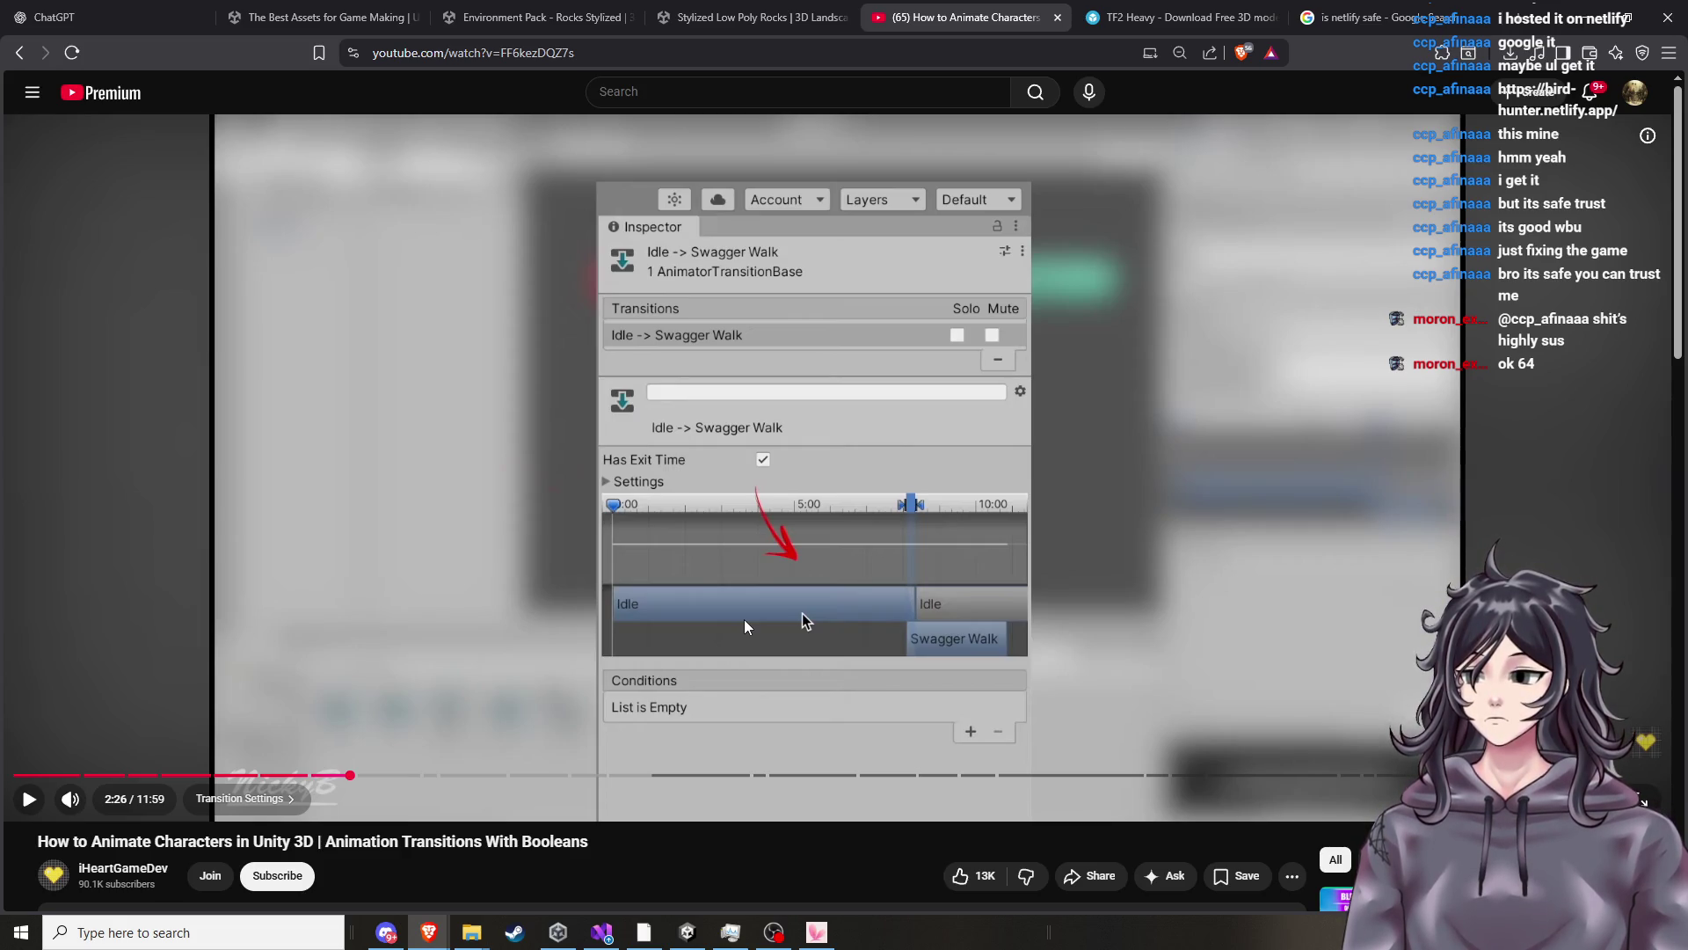
pyautogui.click(802, 614)
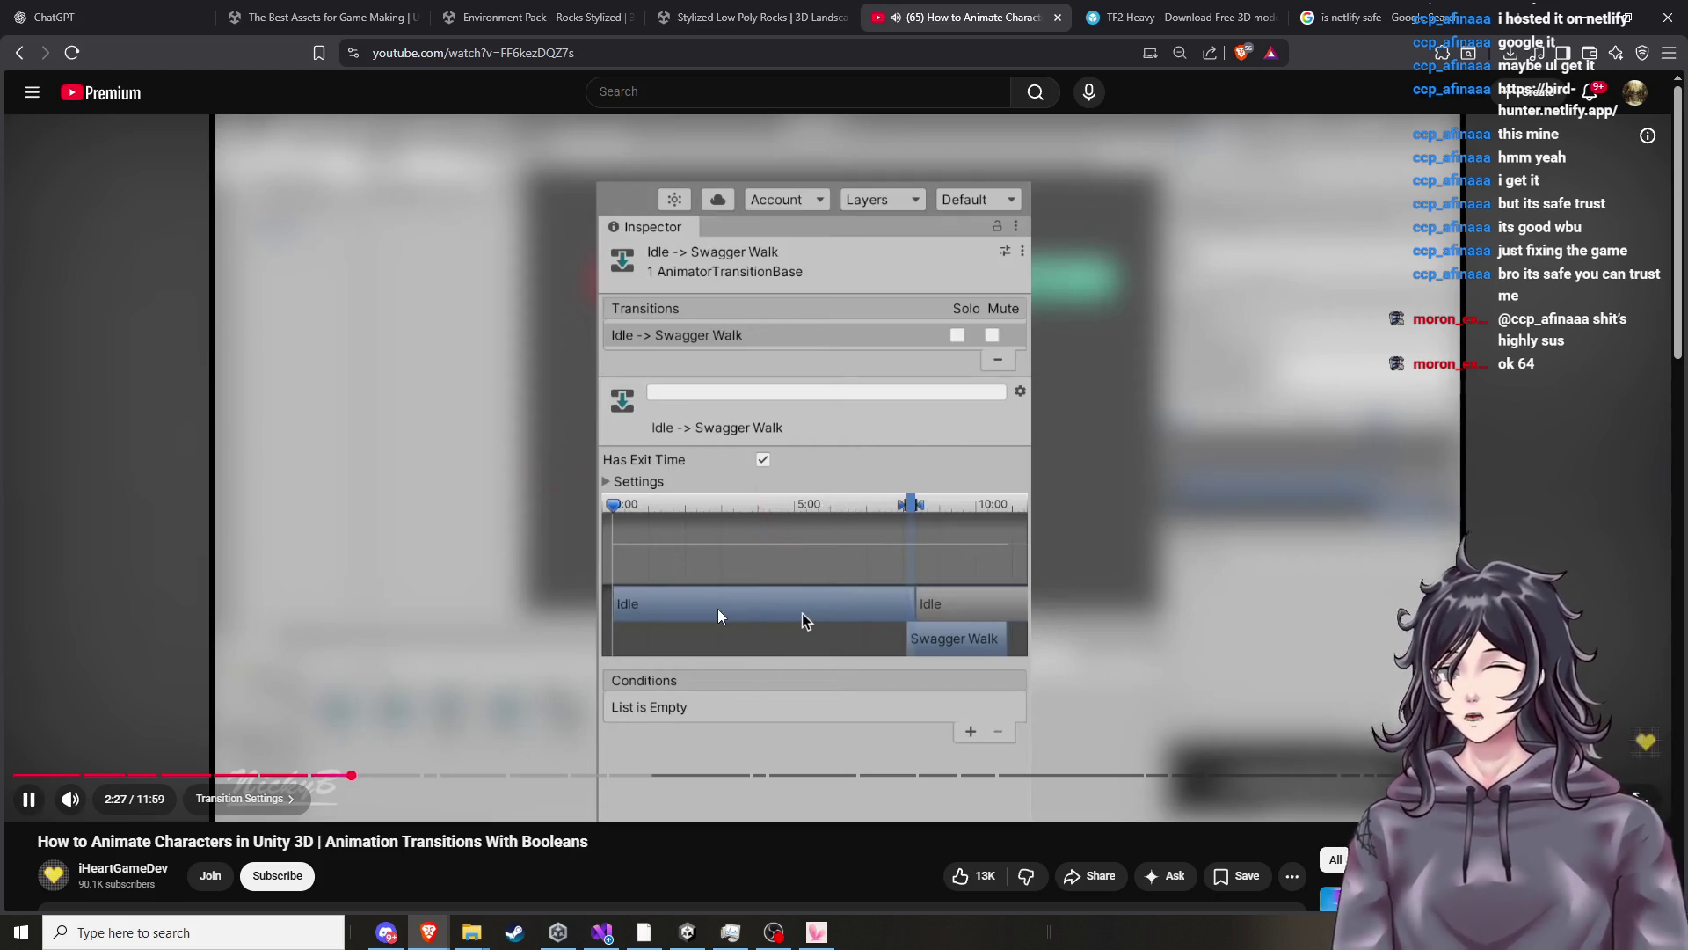
pyautogui.click(802, 620)
pyautogui.click(802, 620)
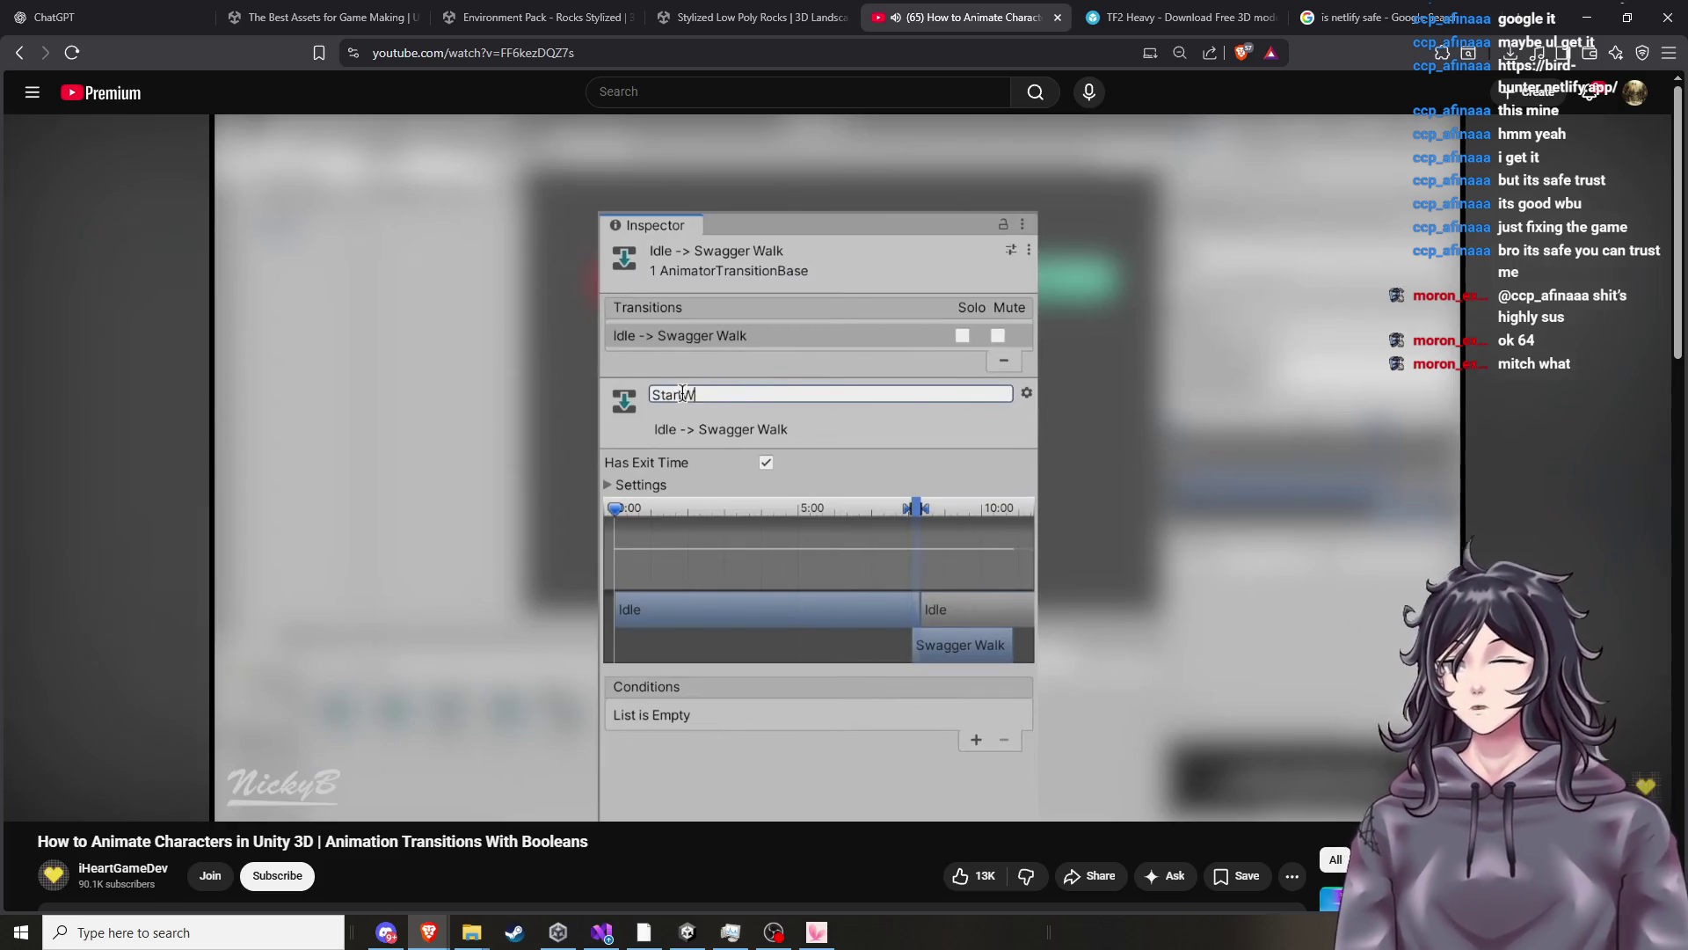
pyautogui.click(718, 610)
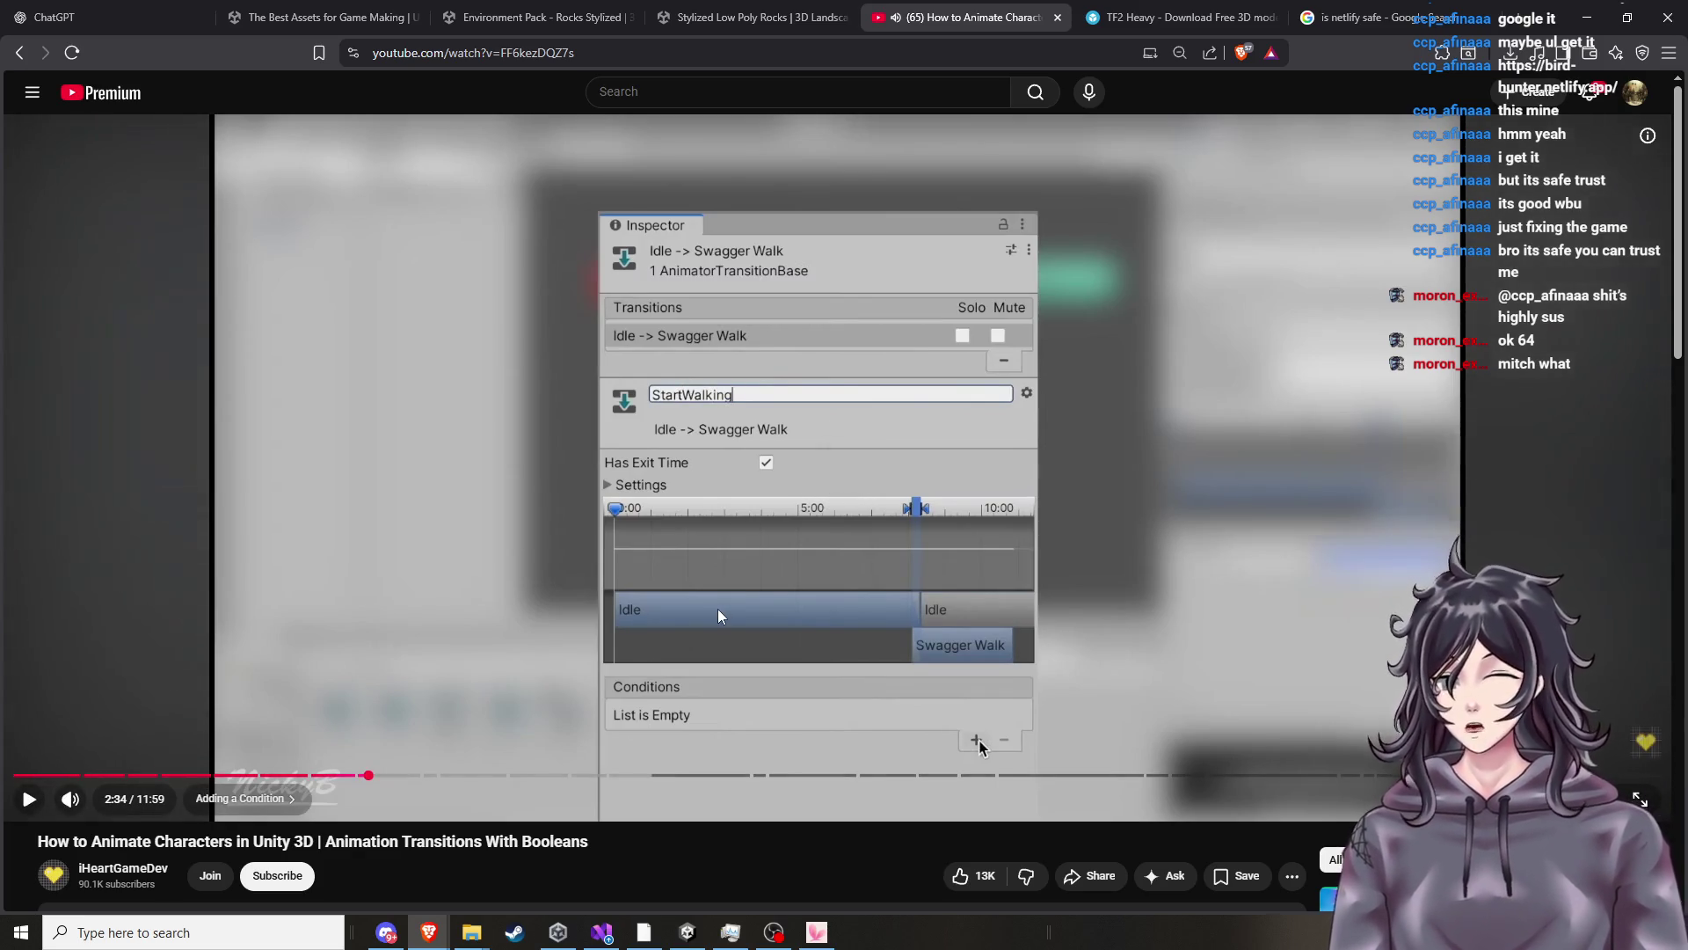
pyautogui.click(718, 608)
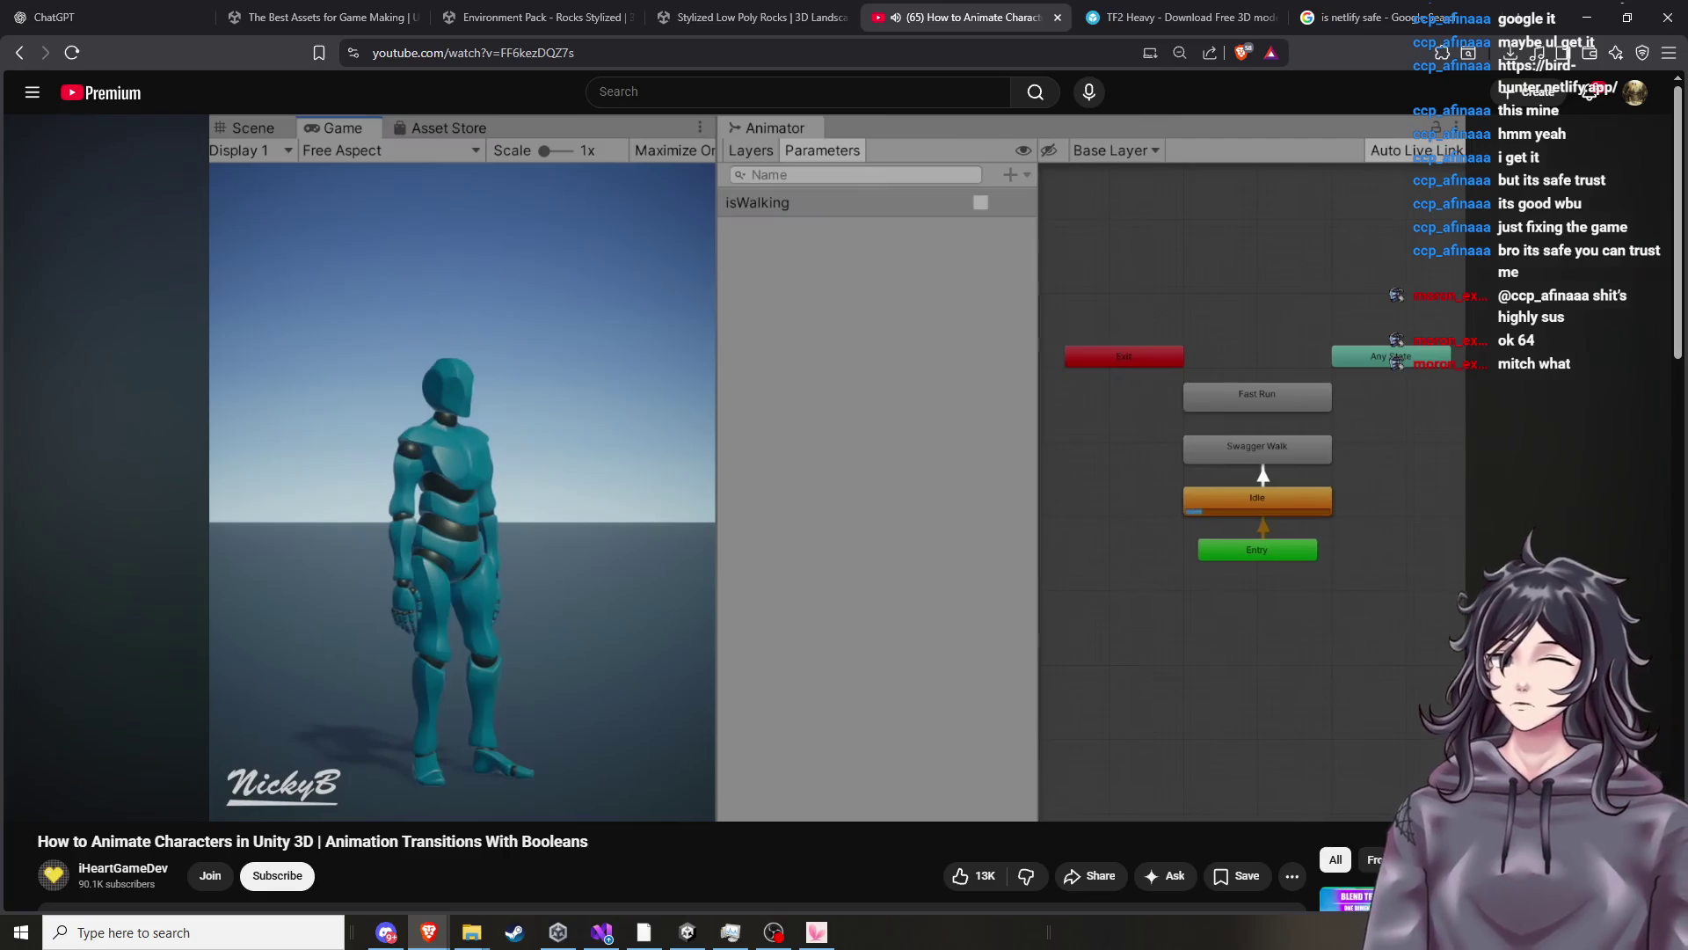
# Pause the tutorial and scrub back to the Idle, Swagger Walk and Fast Run Animator overview.
pyautogui.click(718, 609)
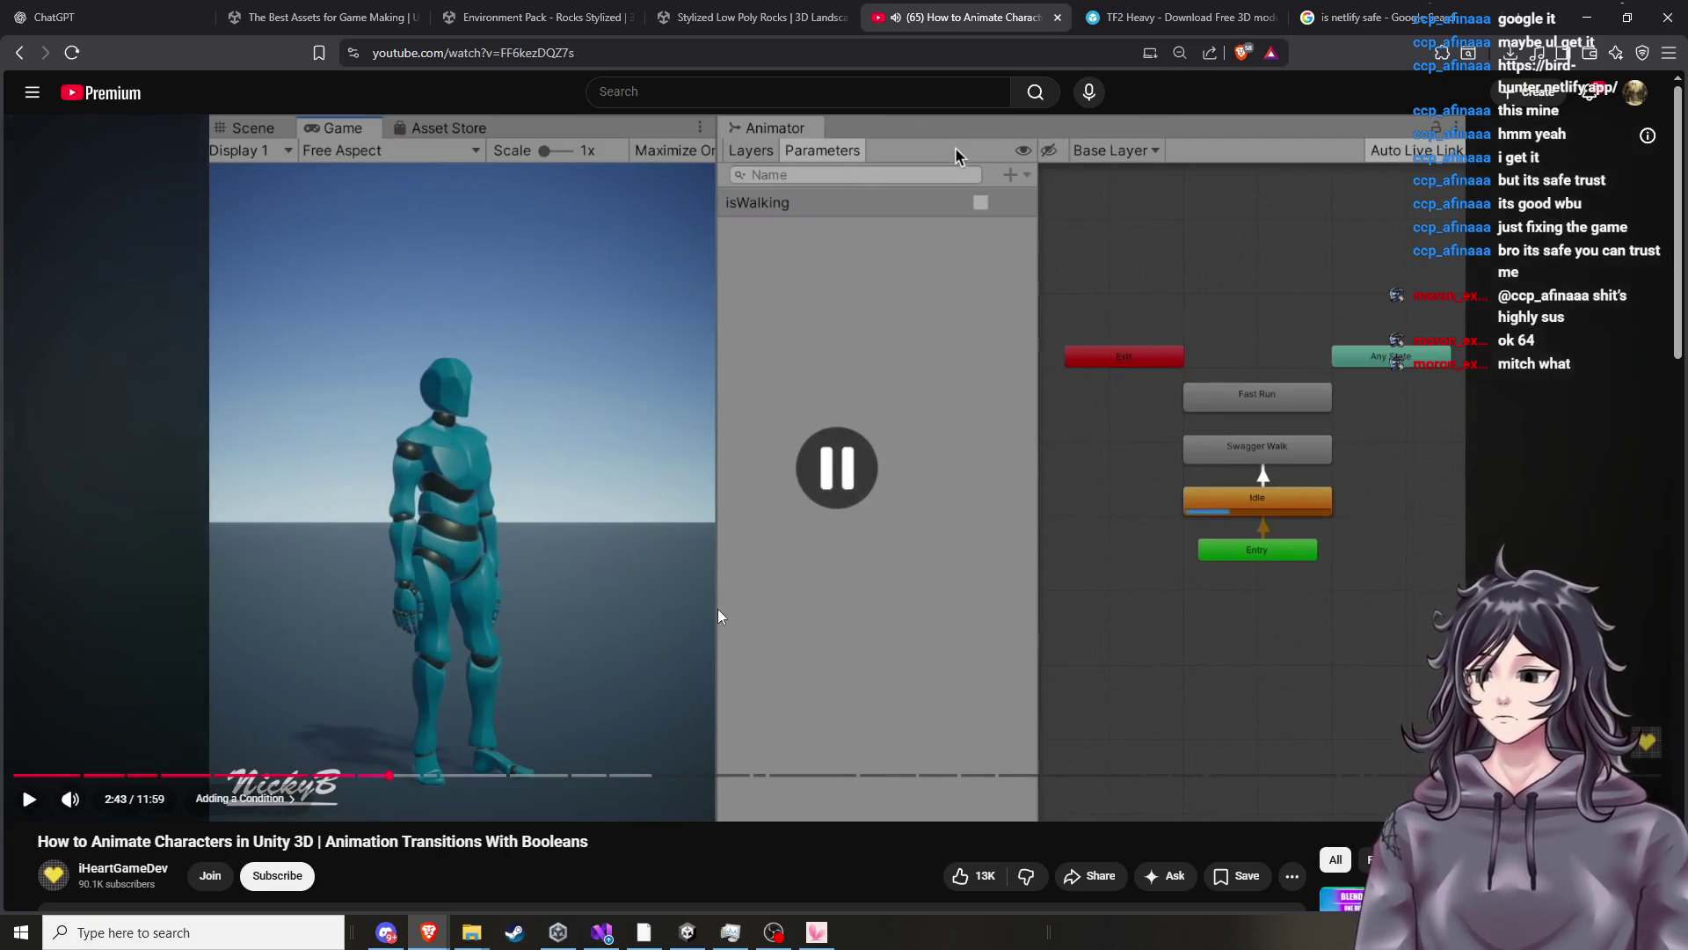
pyautogui.click(718, 609)
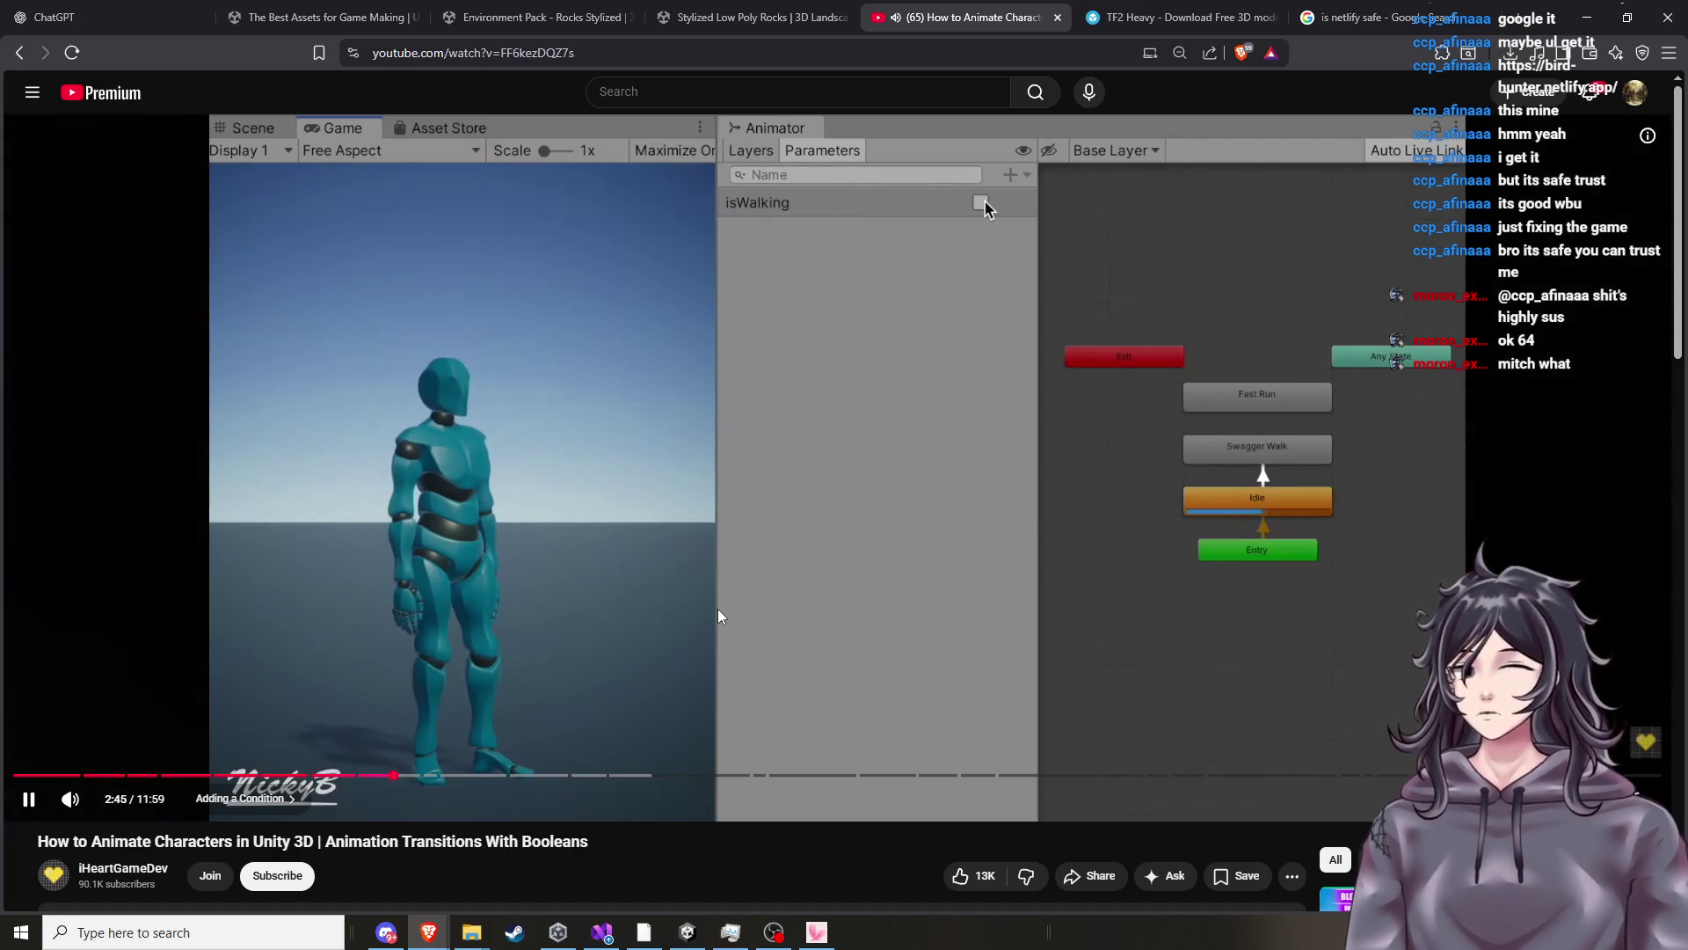
pyautogui.click(718, 609)
pyautogui.moveTo(398, 774); pyautogui.dragTo(324, 781)
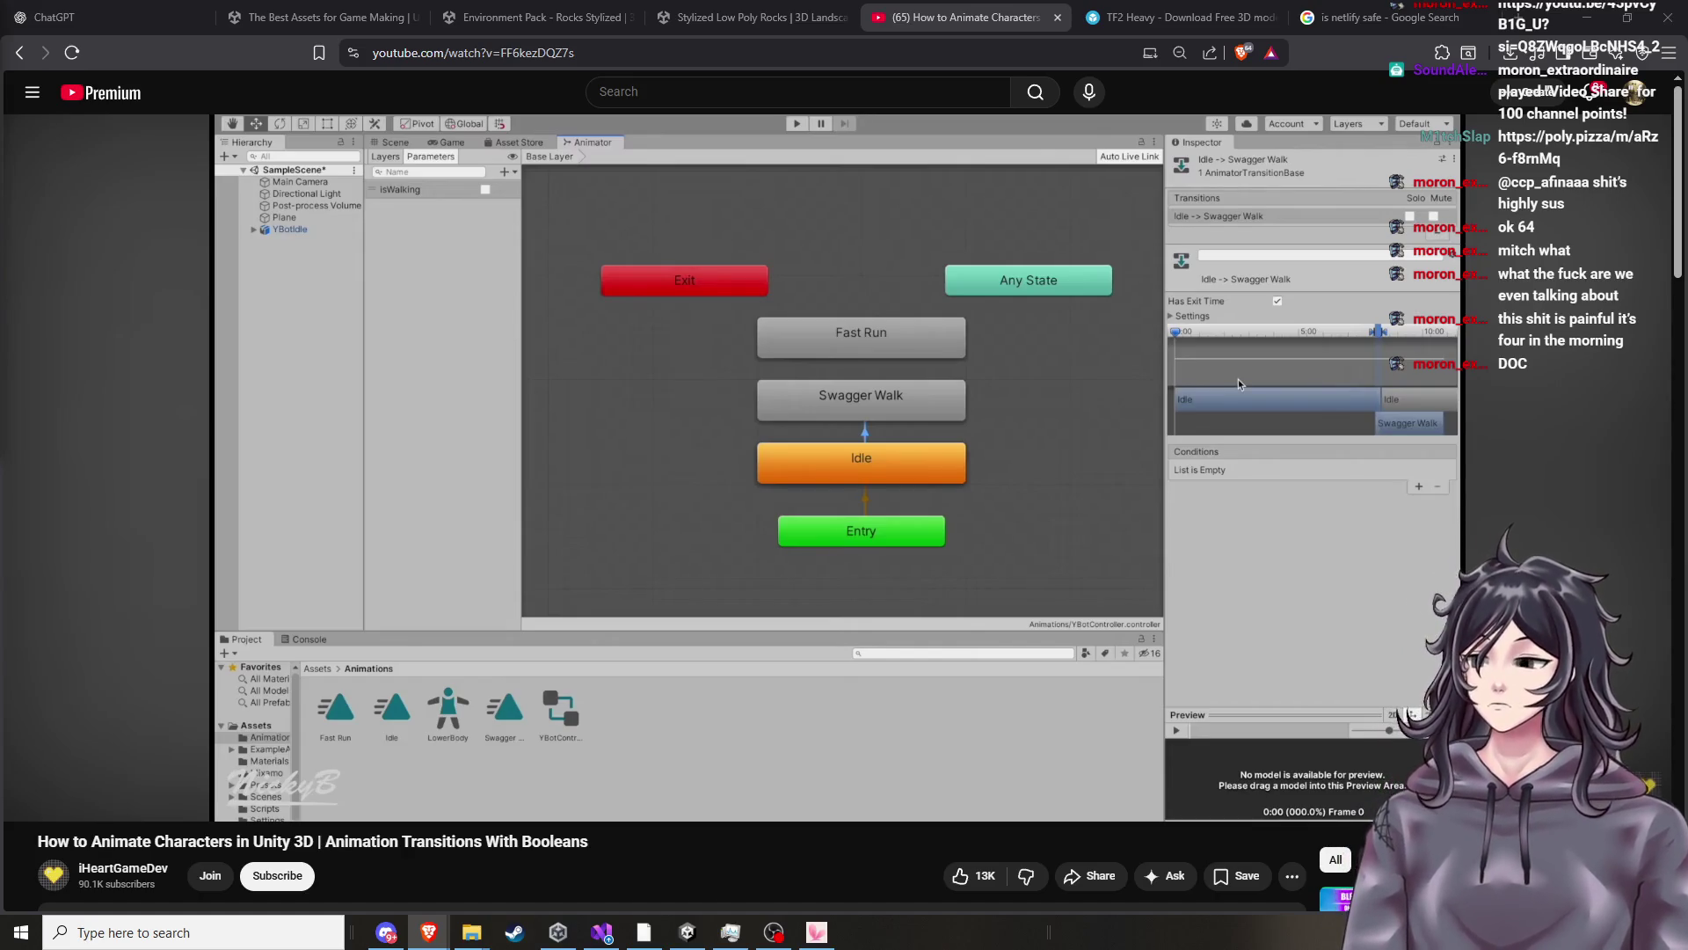
# Play and pause the tutorial a few times, then rewind it to 1:49 at the Animator graph.
pyautogui.click(584, 488)
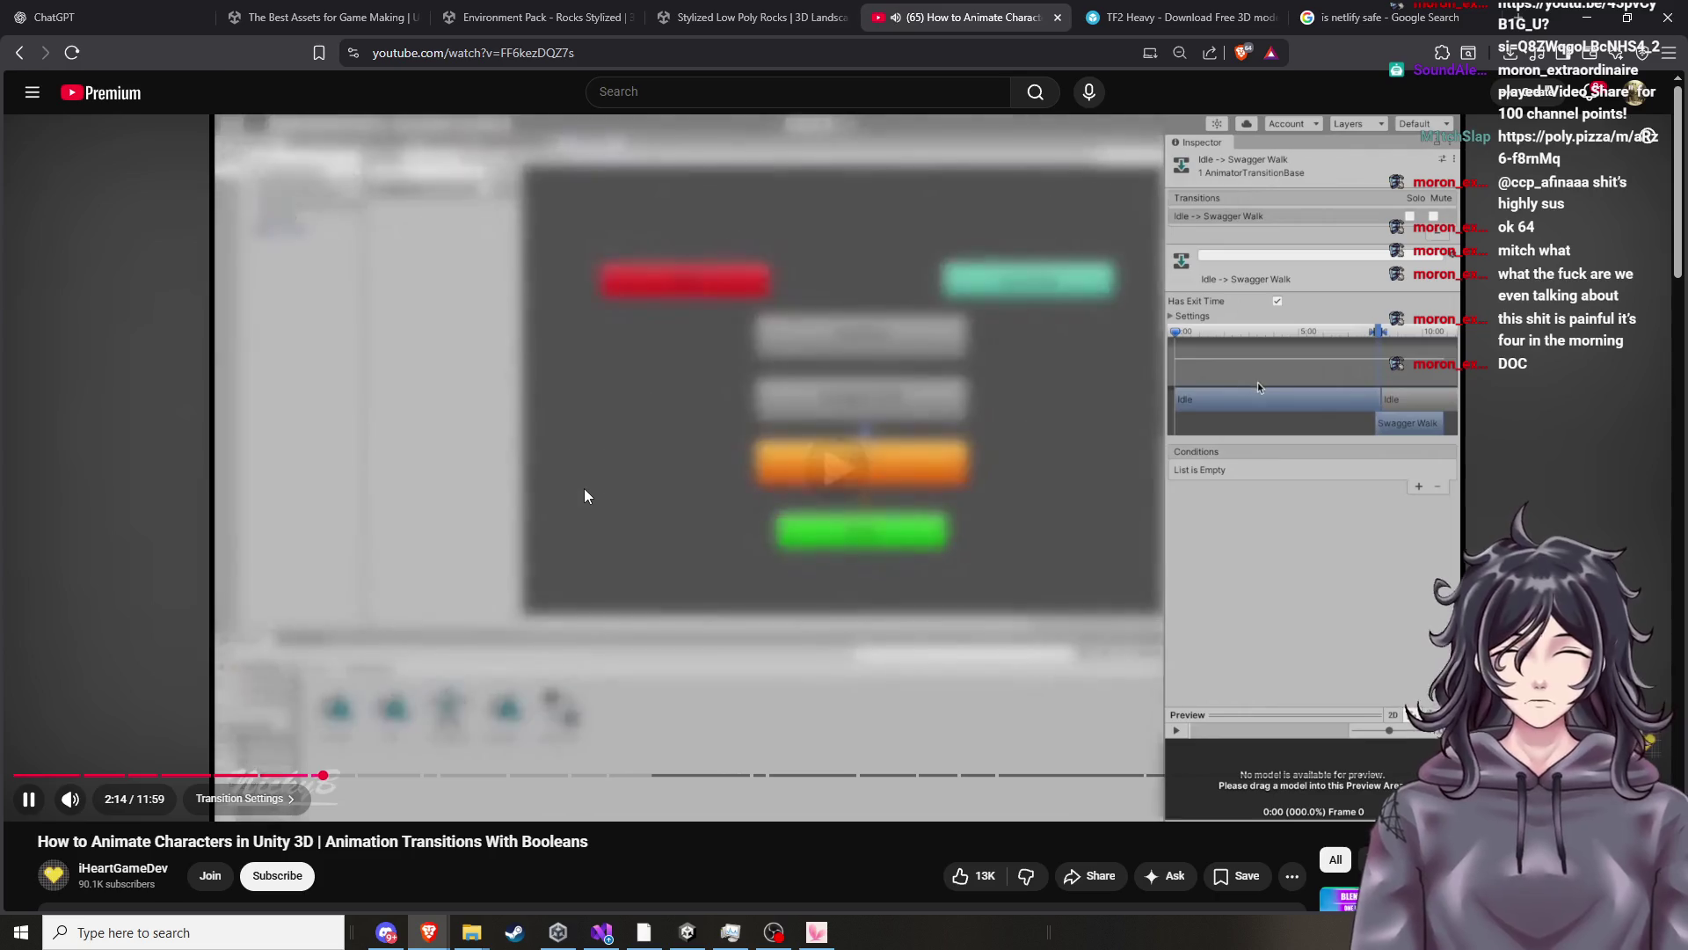
pyautogui.click(584, 490)
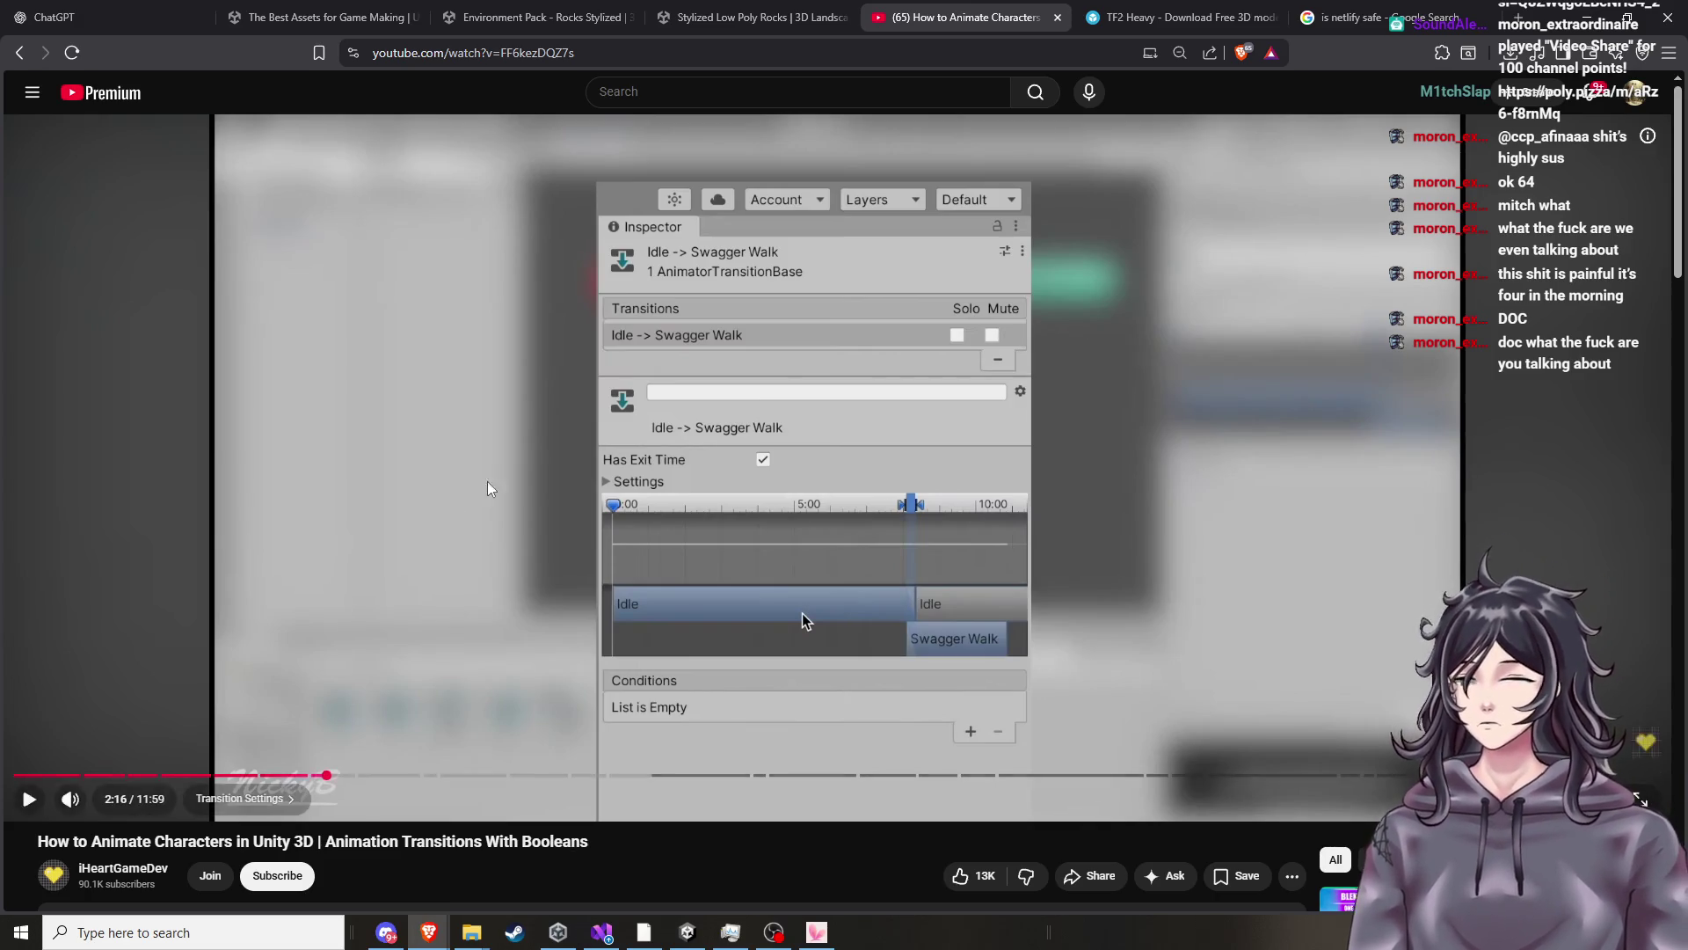
pyautogui.click(535, 467)
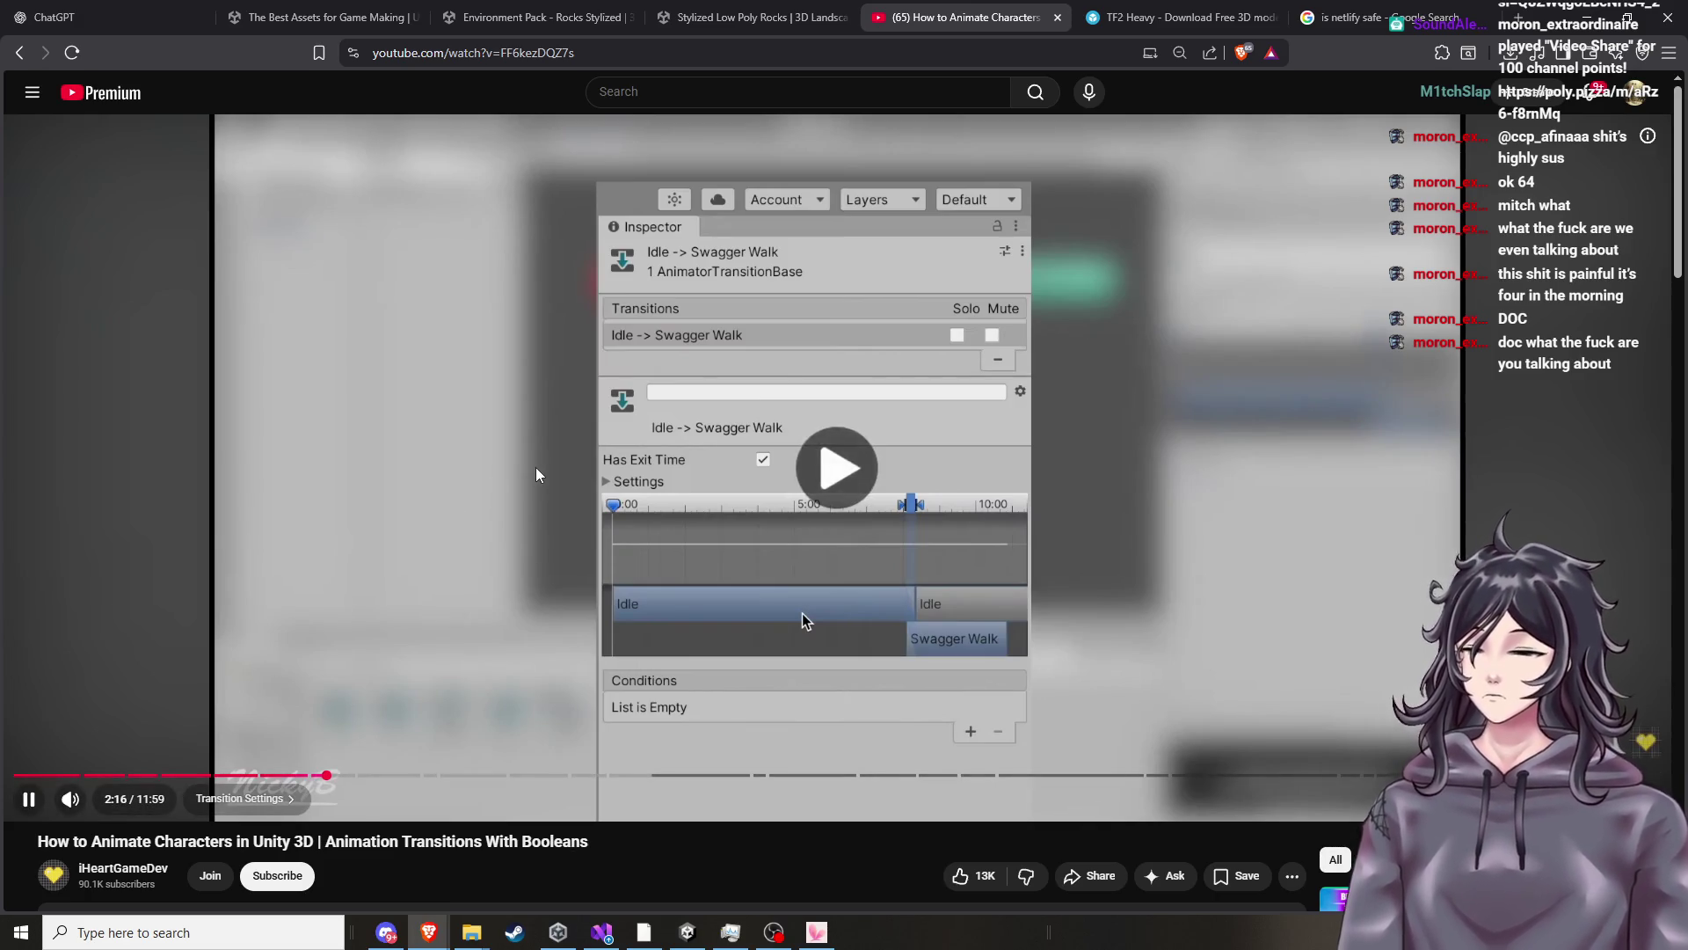
pyautogui.click(536, 467)
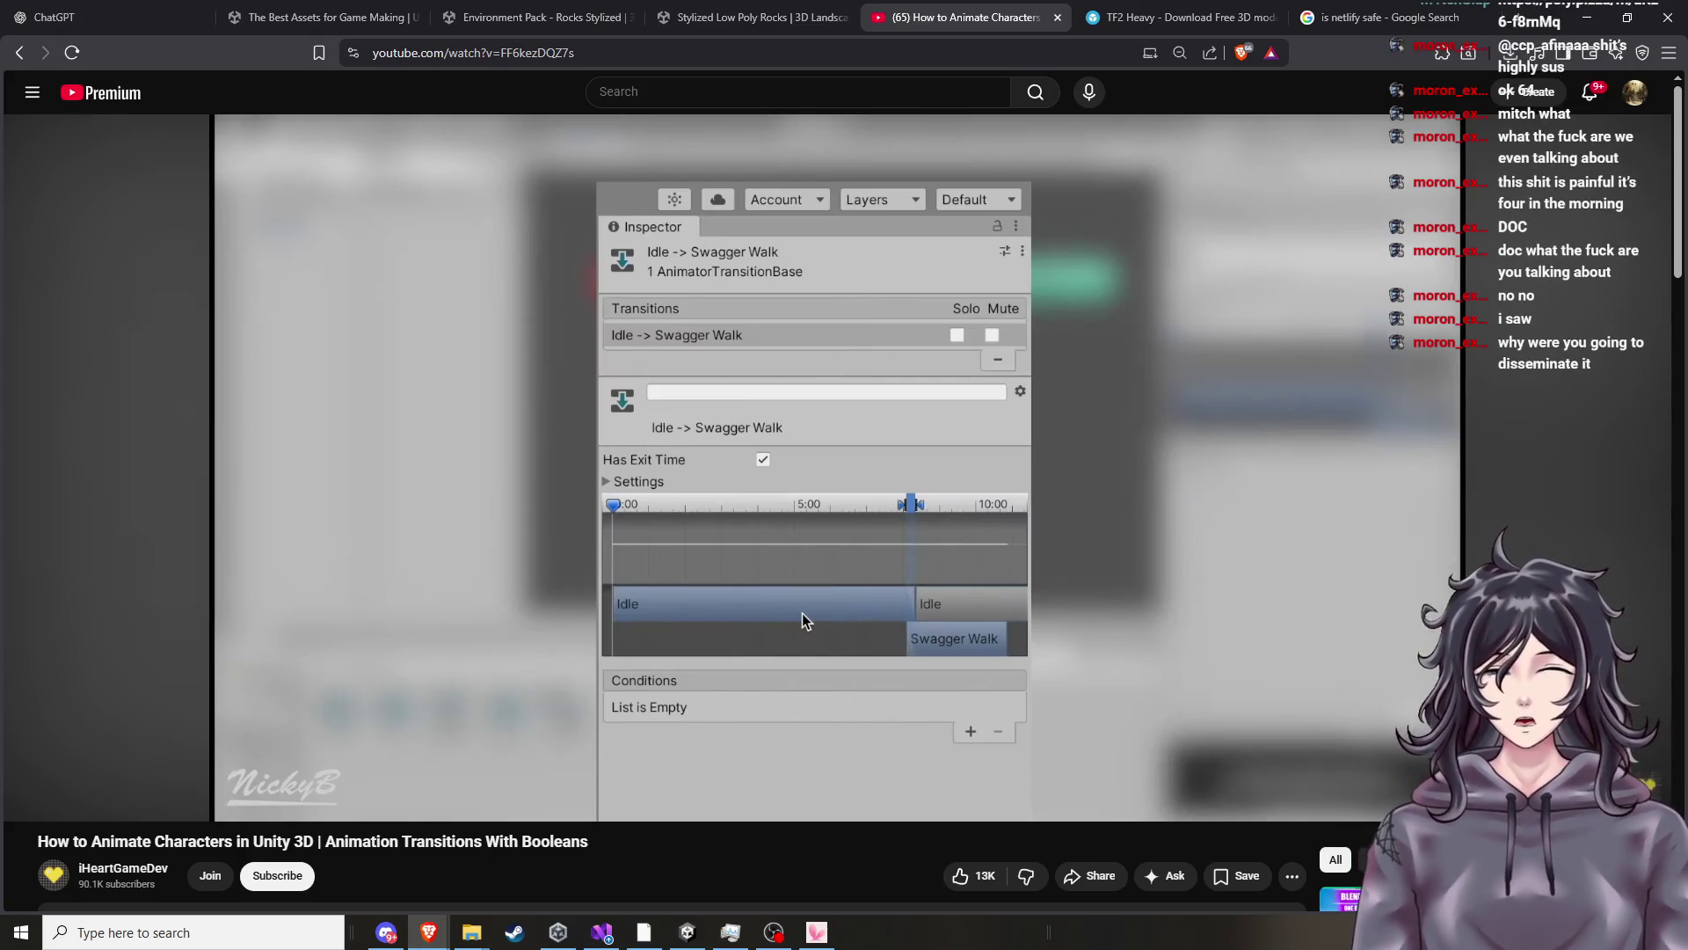
pyautogui.click(750, 435)
pyautogui.click(706, 487)
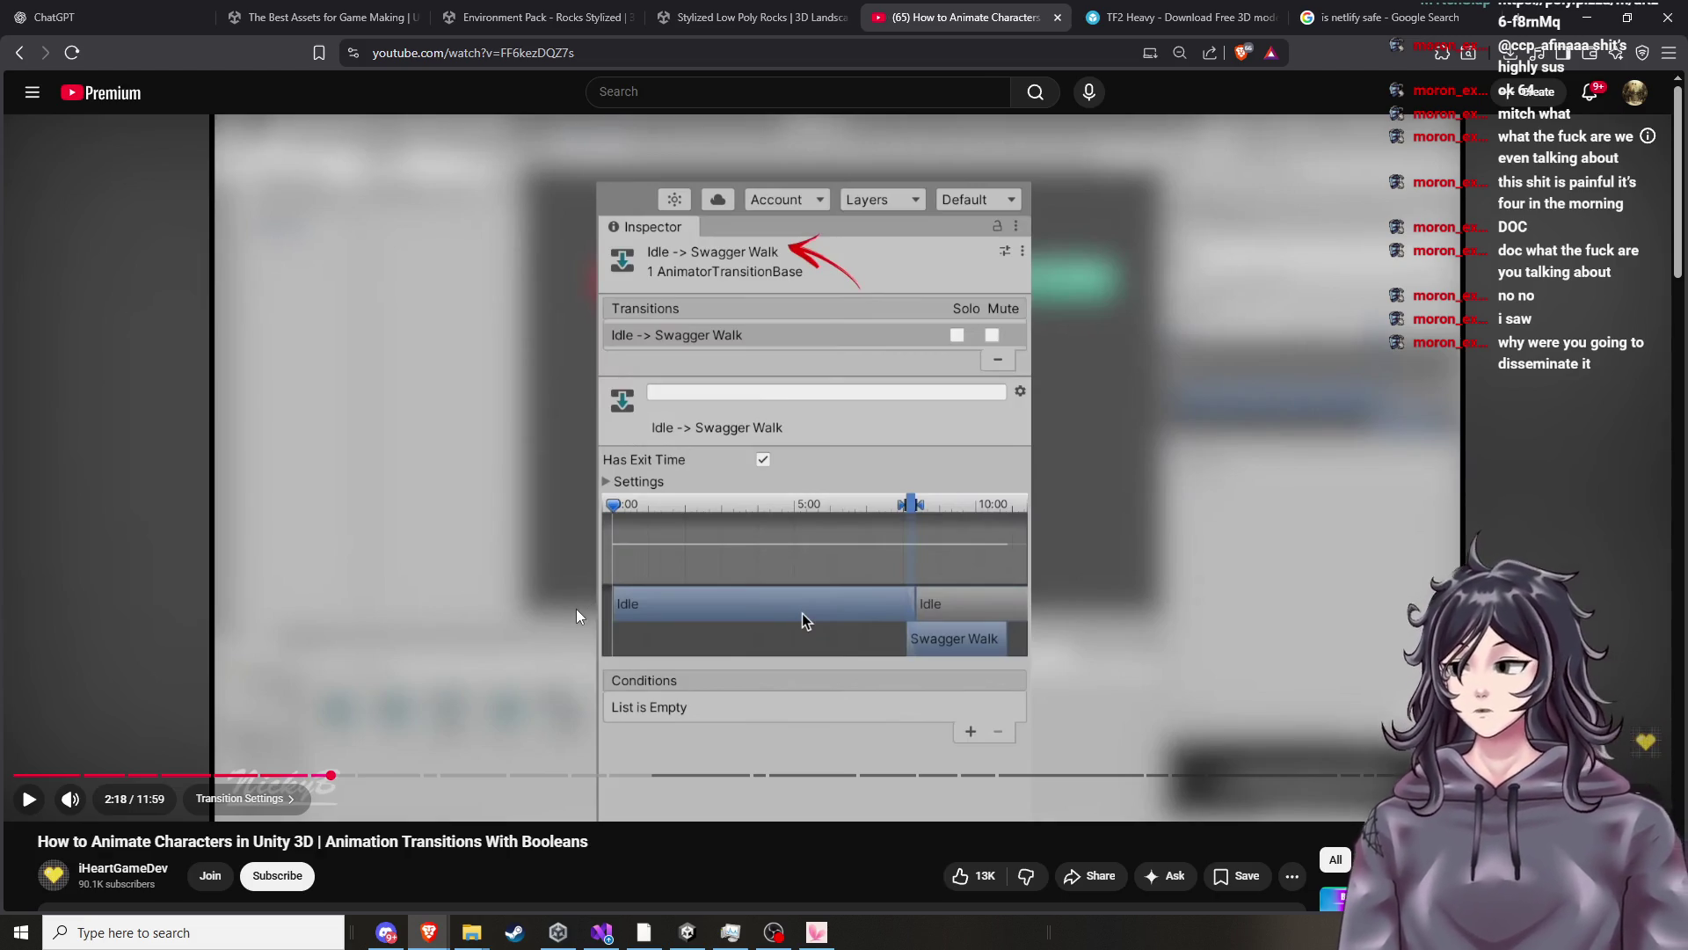
pyautogui.click(606, 616)
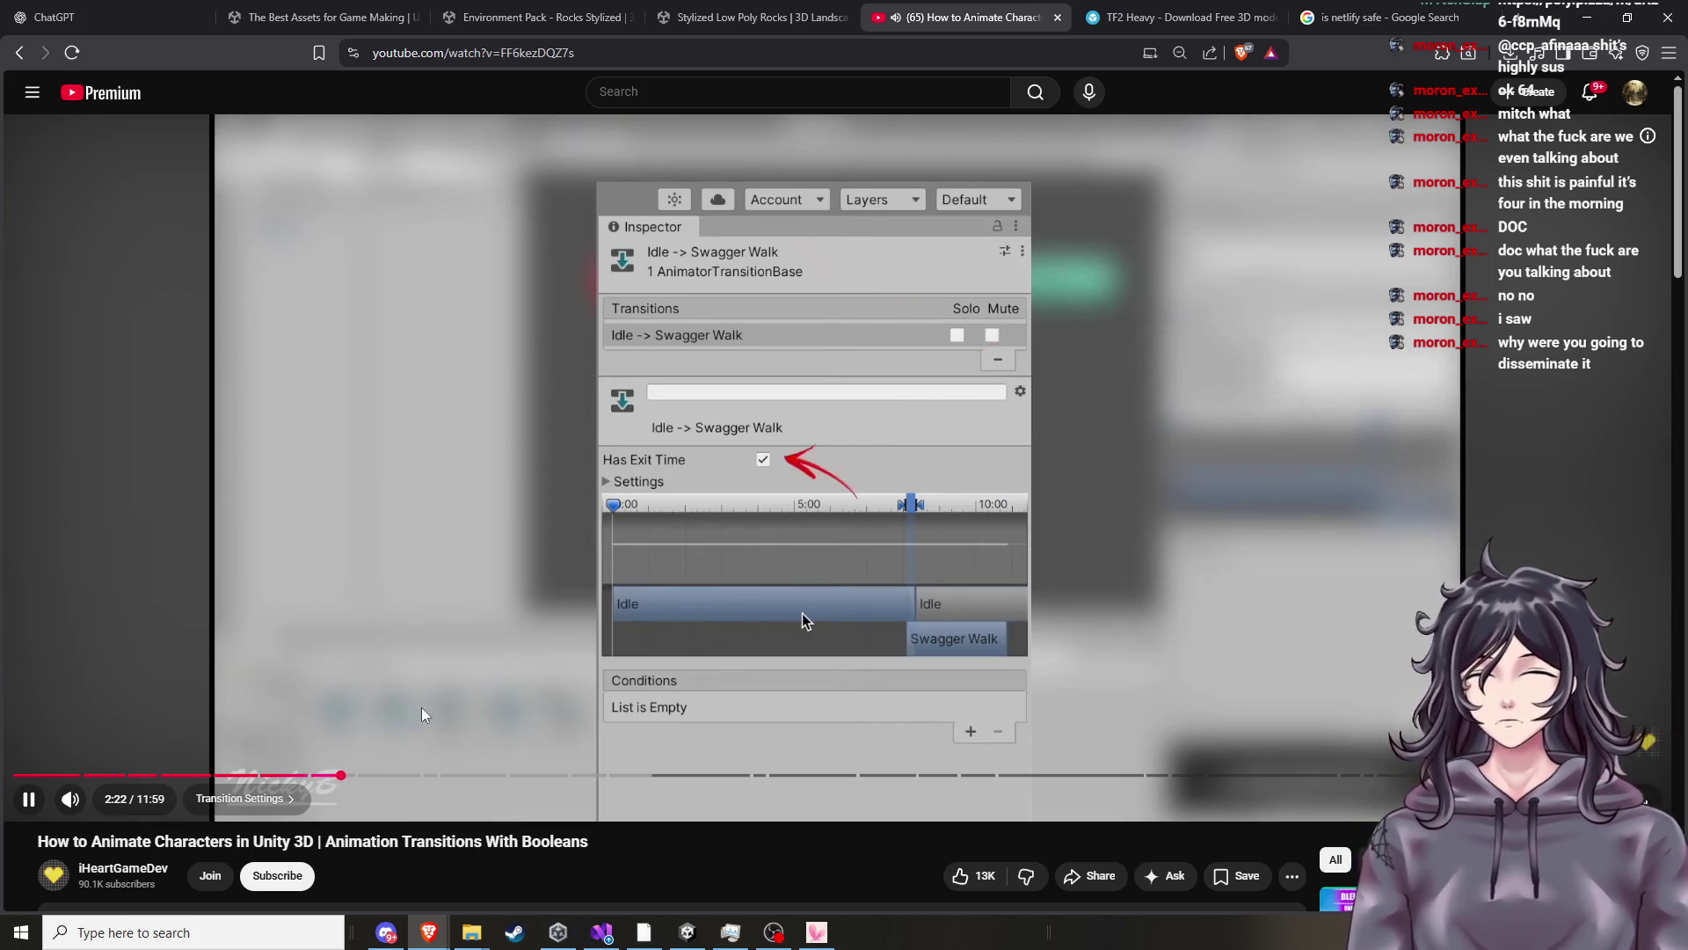
pyautogui.click(268, 776)
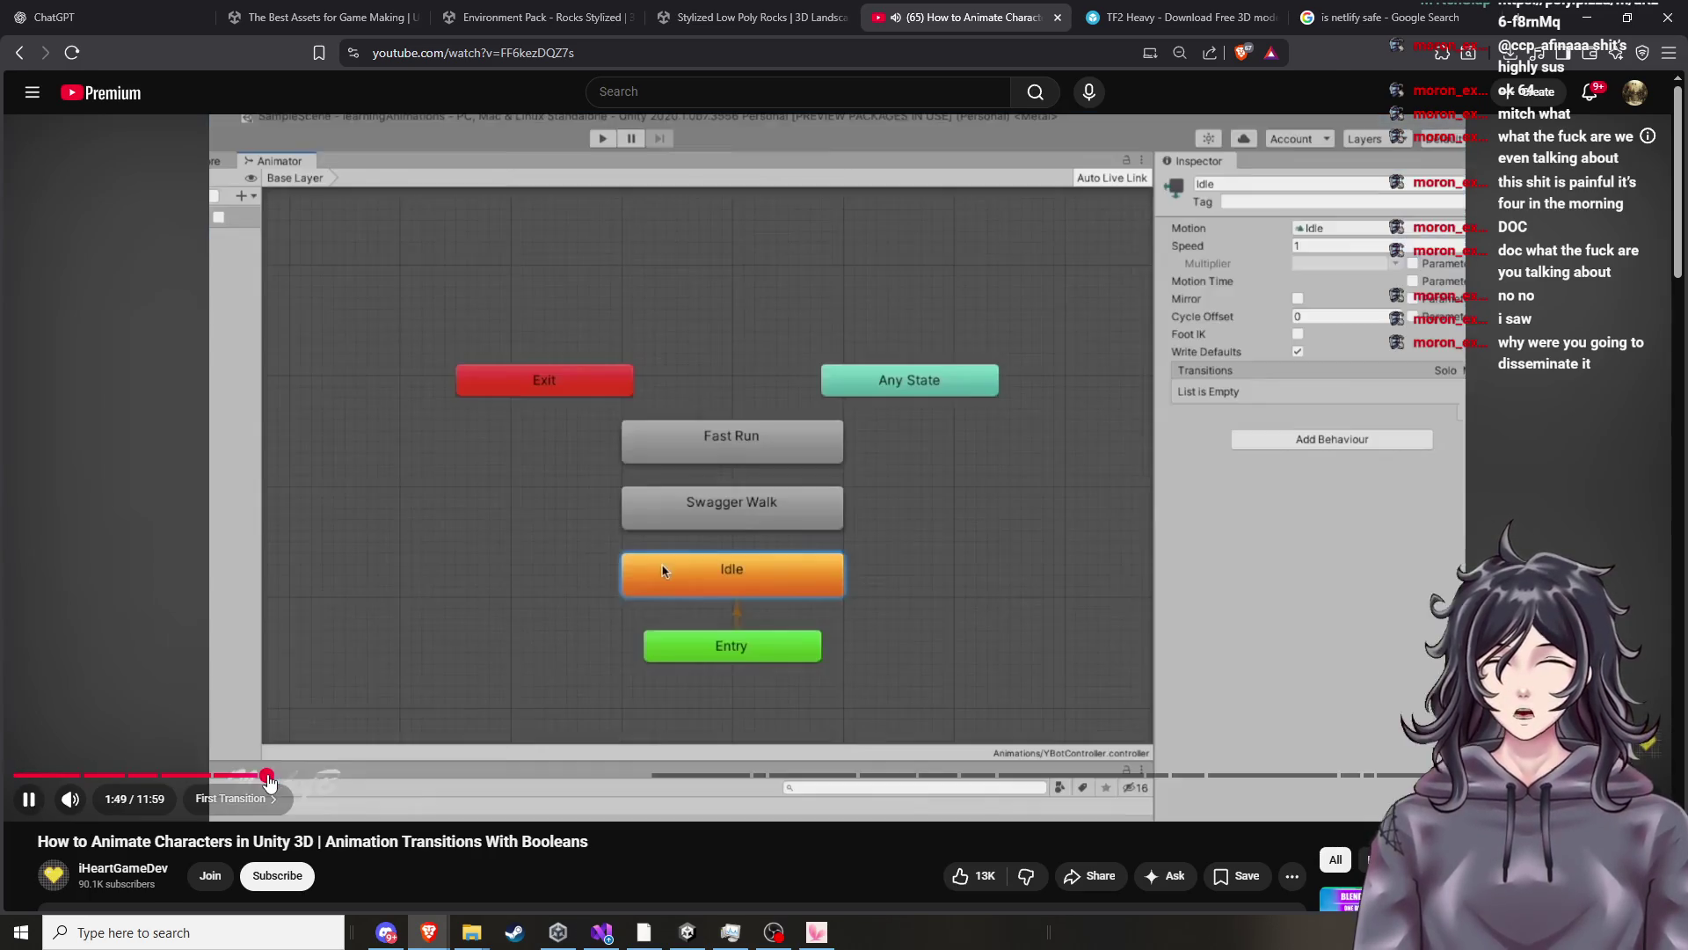
# Rewind the tutorial to 1:47 and watch the isWalking demo until pausing at 2:49.
pyautogui.click(617, 644)
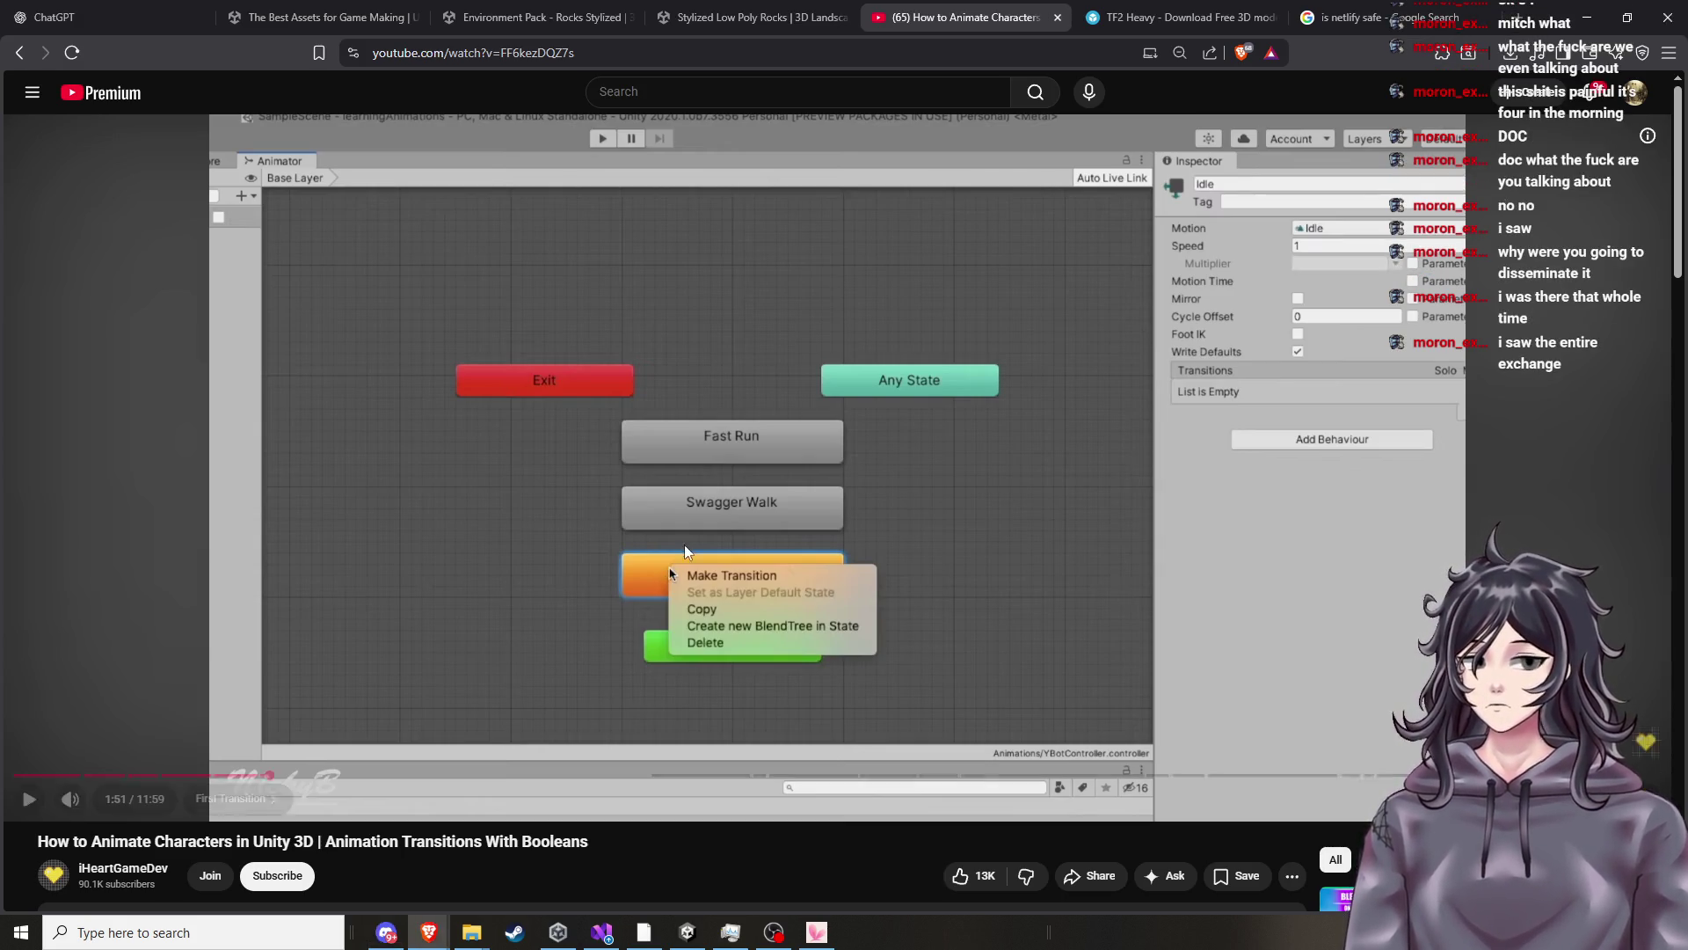
pyautogui.click(786, 535)
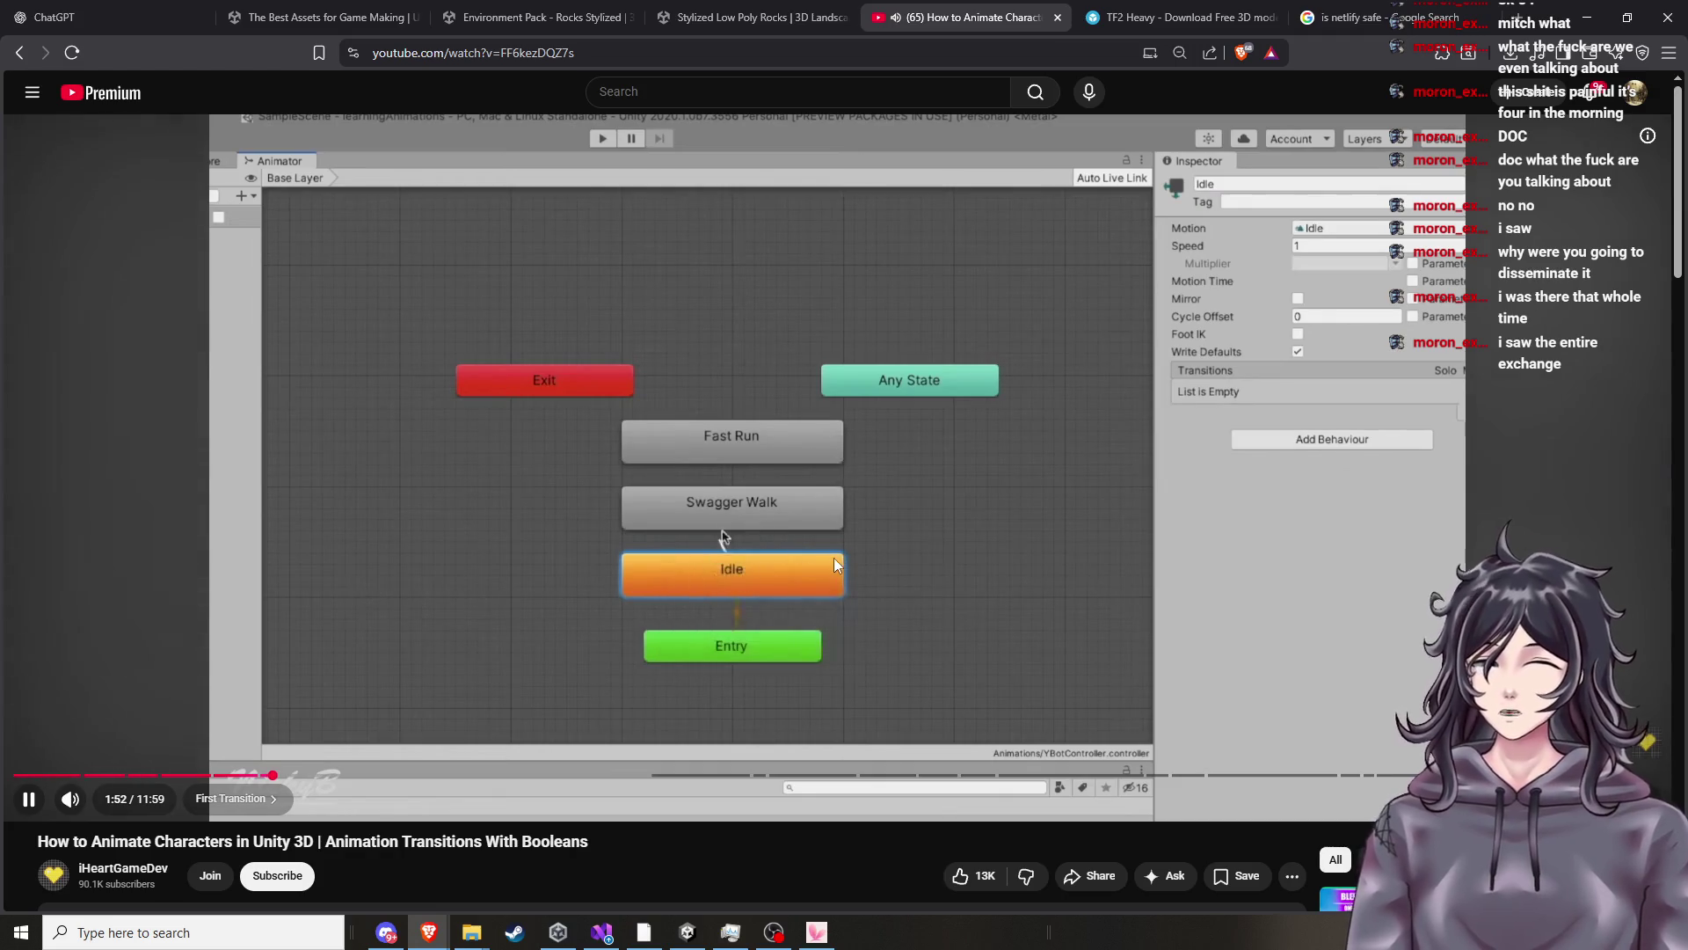
pyautogui.click(720, 615)
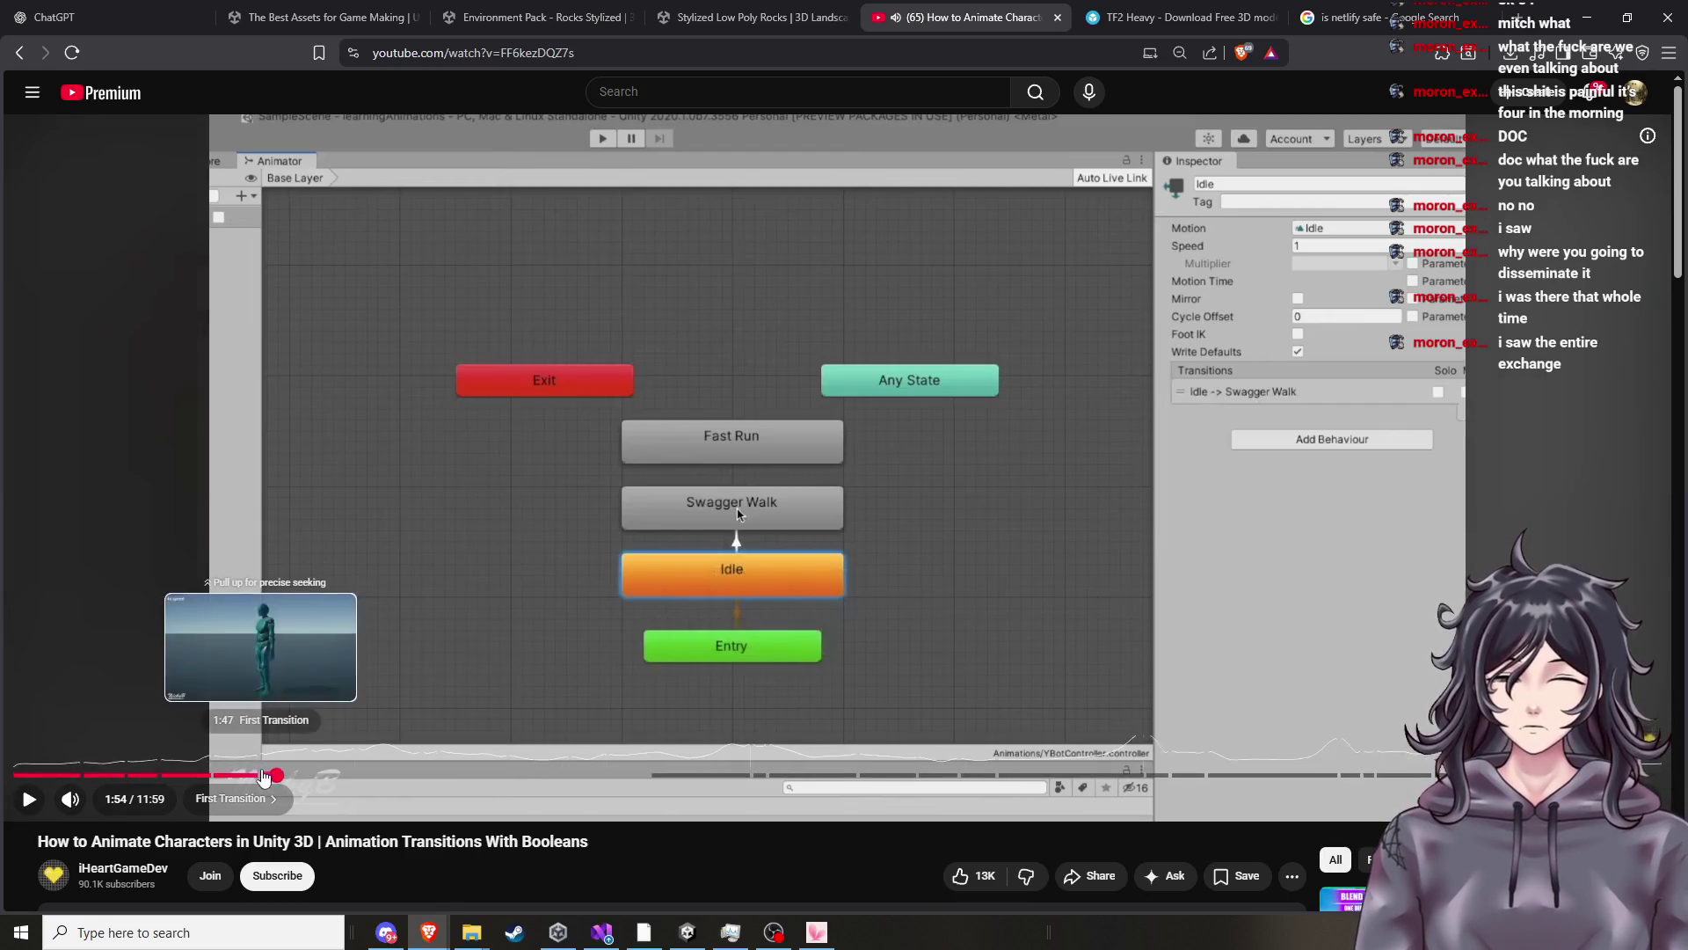
pyautogui.click(260, 773)
pyautogui.click(715, 646)
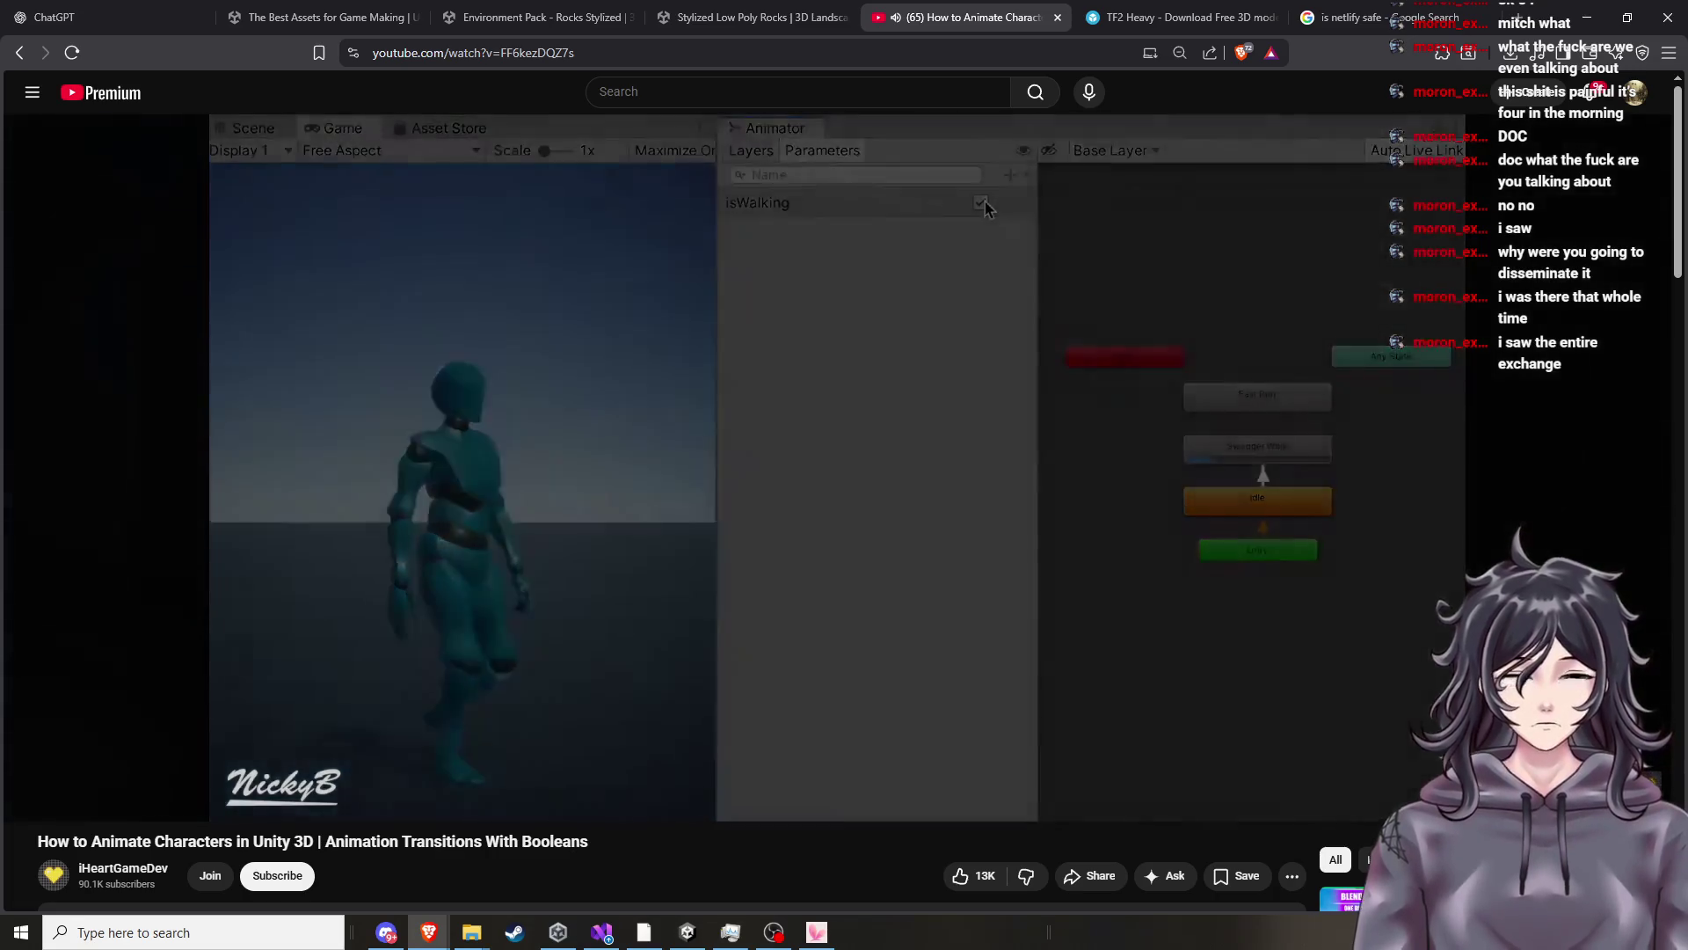
pyautogui.click(745, 625)
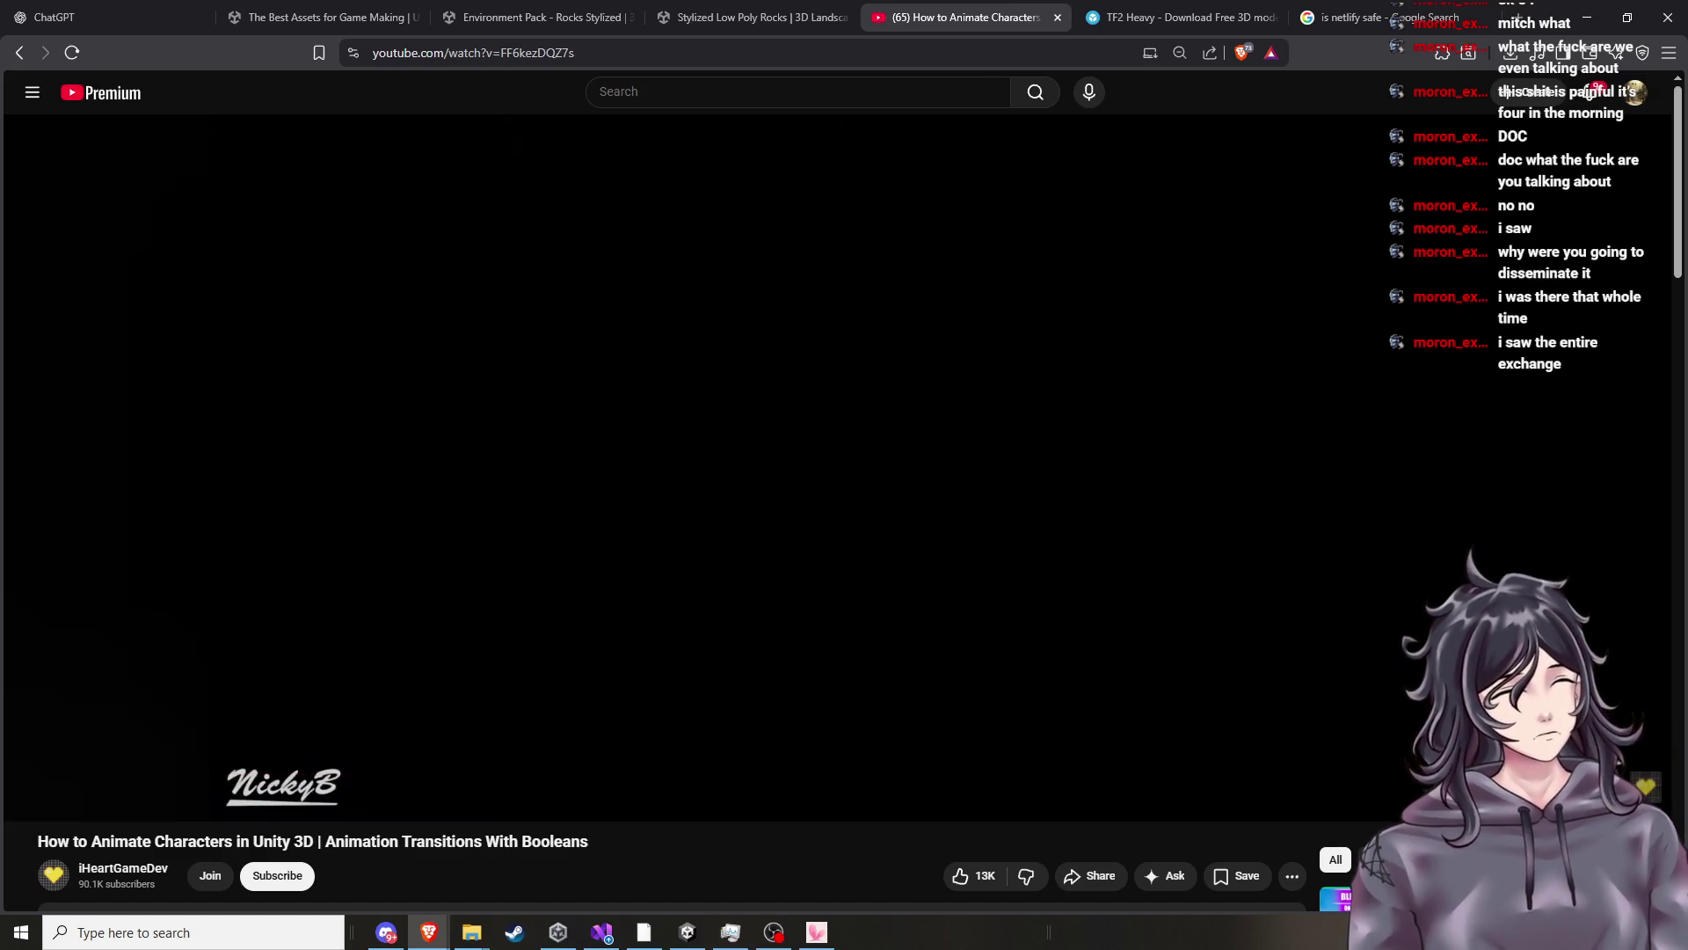
pyautogui.click(251, 941)
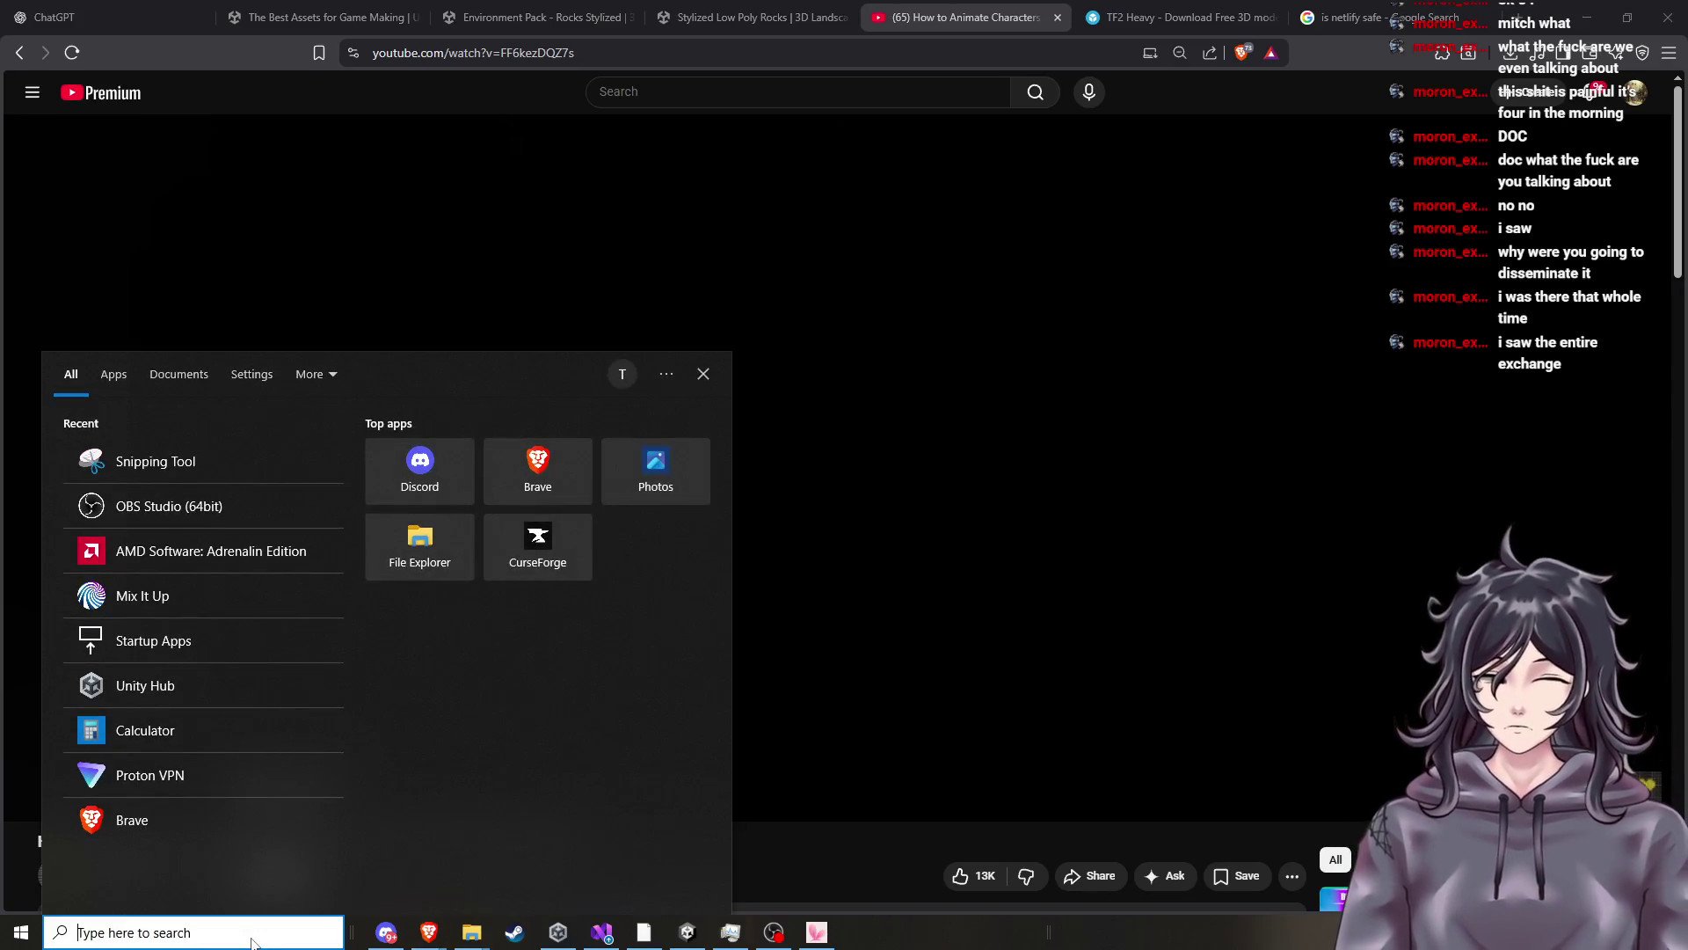
# Search for 'paint', launch Paint and move its window over the code editor.
pyautogui.write('paint')
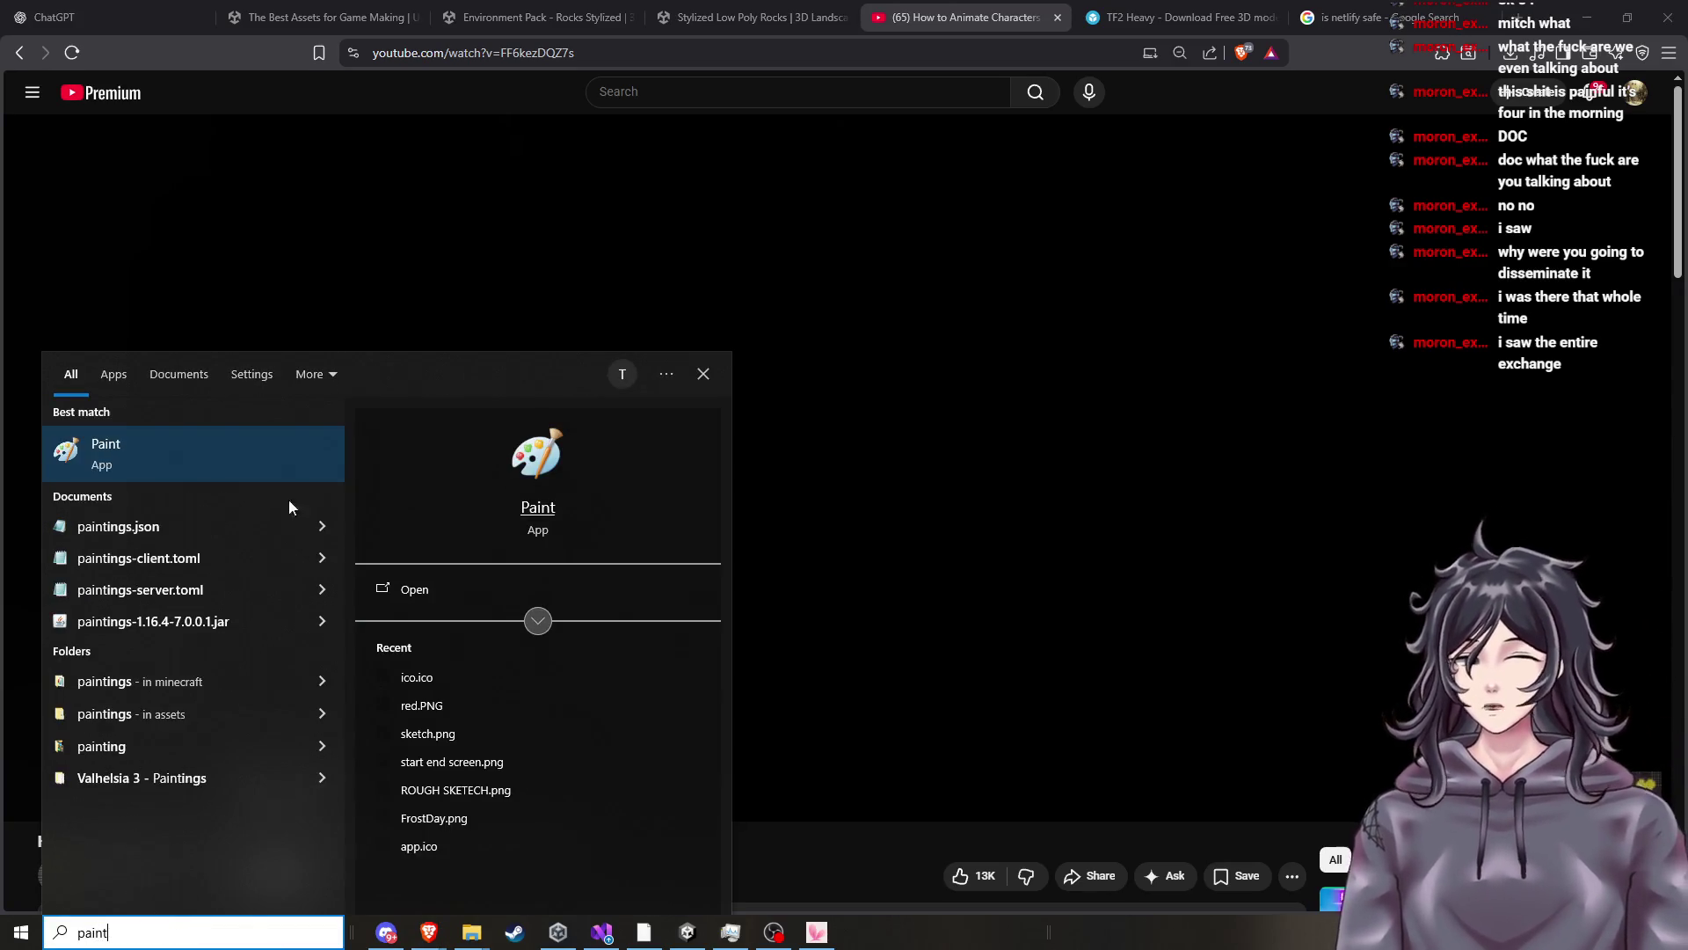
pyautogui.click(149, 467)
pyautogui.click(602, 932)
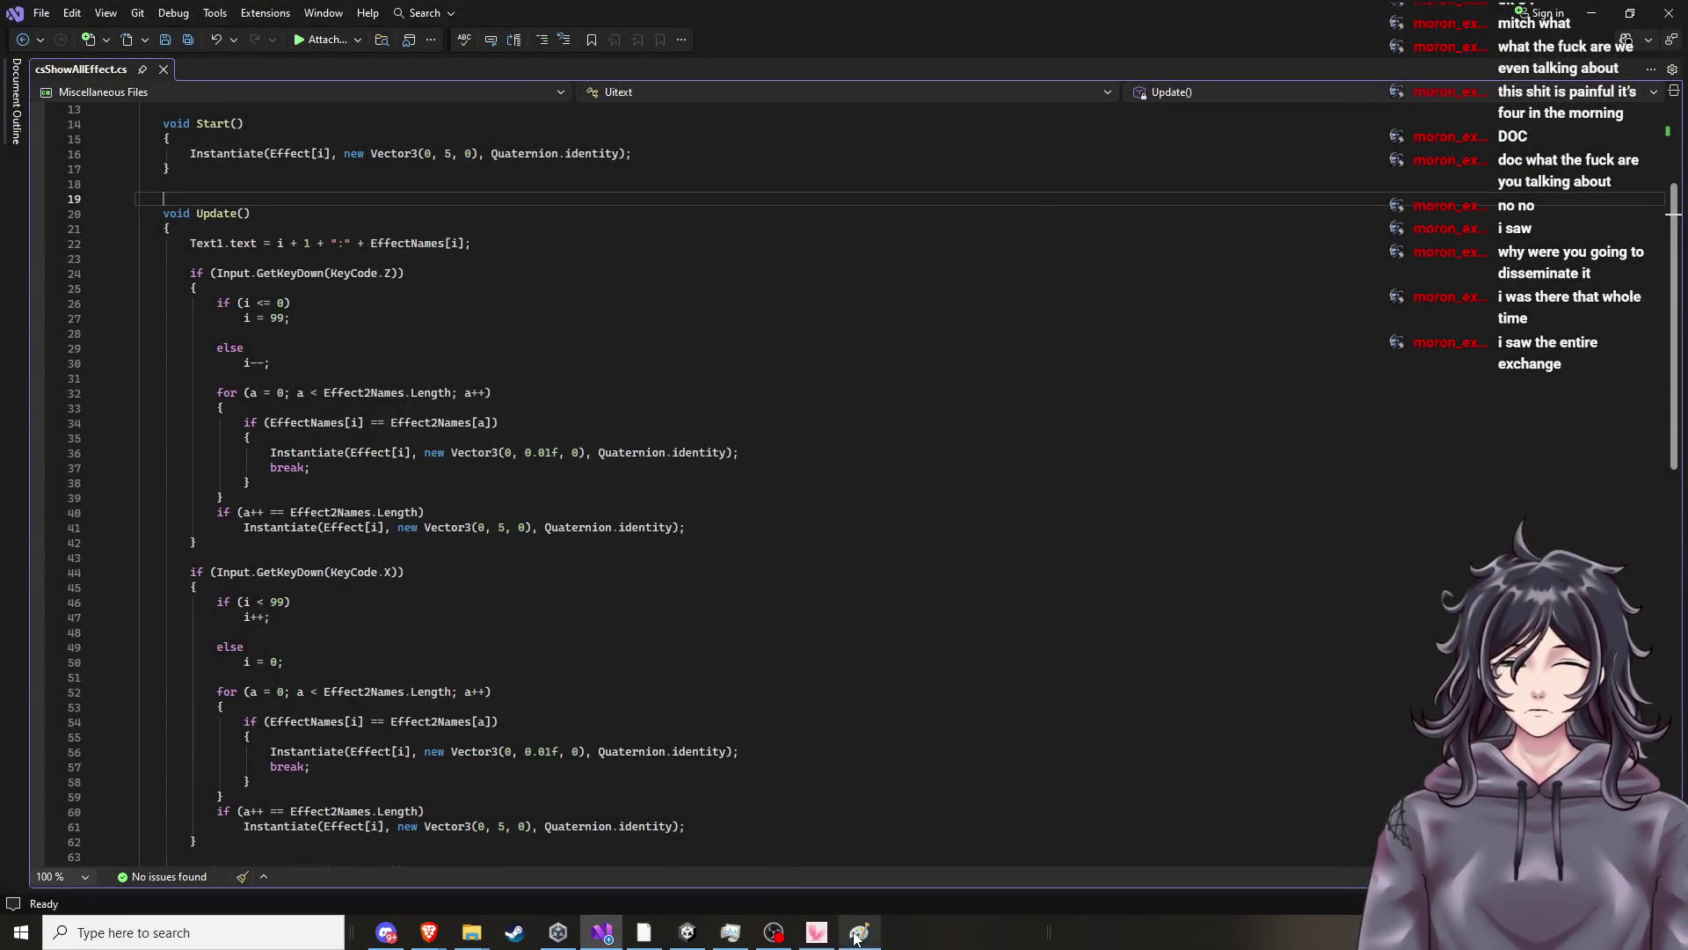
pyautogui.moveTo(682, 208)
pyautogui.mouseDown()
pyautogui.moveTo(1257, 204)
pyautogui.moveTo(1012, 175)
pyautogui.mouseUp()
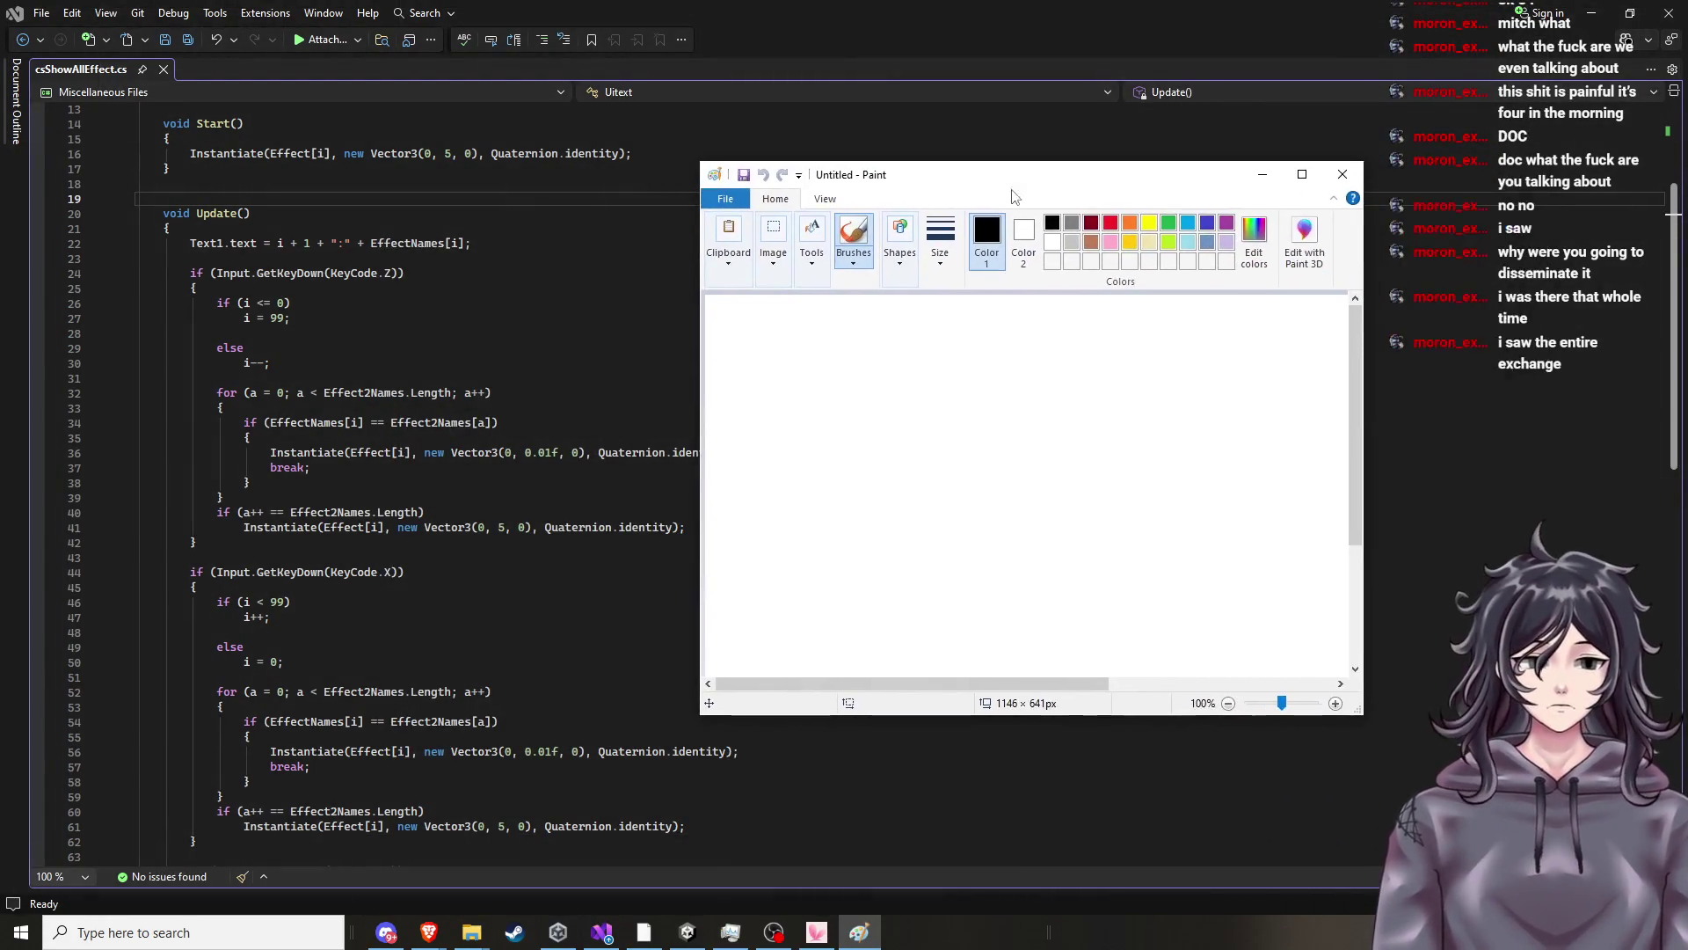
# Draw a red loop on the canvas, then undo it.
pyautogui.click(1112, 225)
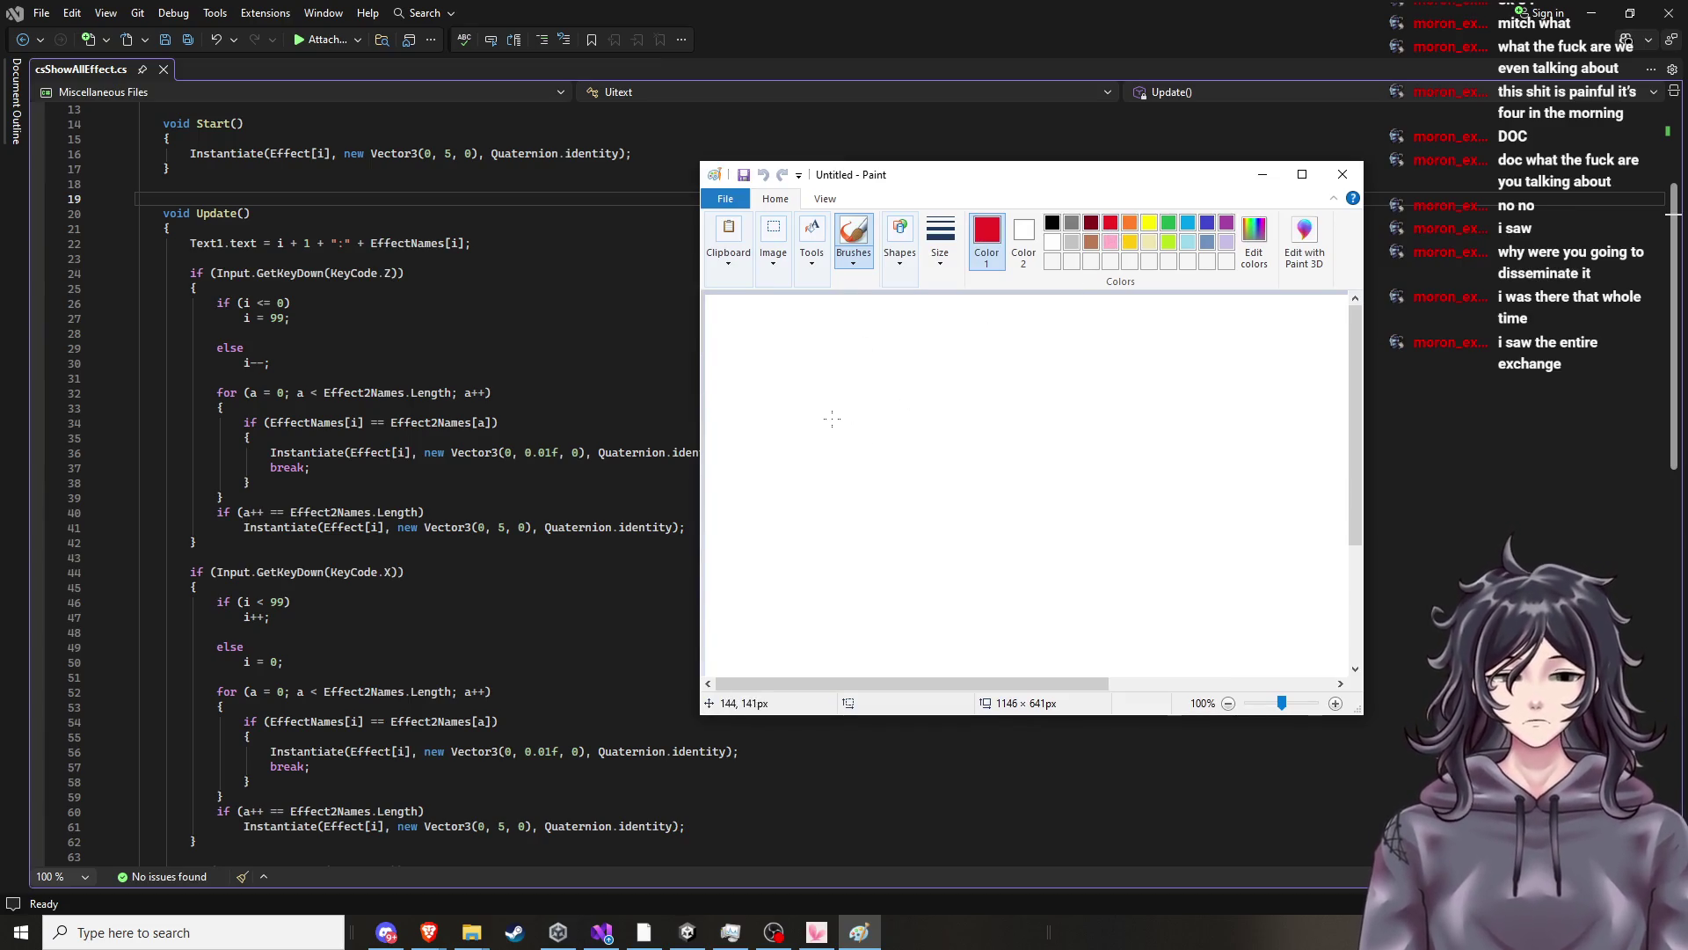
pyautogui.moveTo(1069, 639)
pyautogui.mouseDown()
pyautogui.moveTo(1075, 548)
pyautogui.moveTo(1124, 628)
pyautogui.moveTo(1064, 622)
pyautogui.mouseUp()
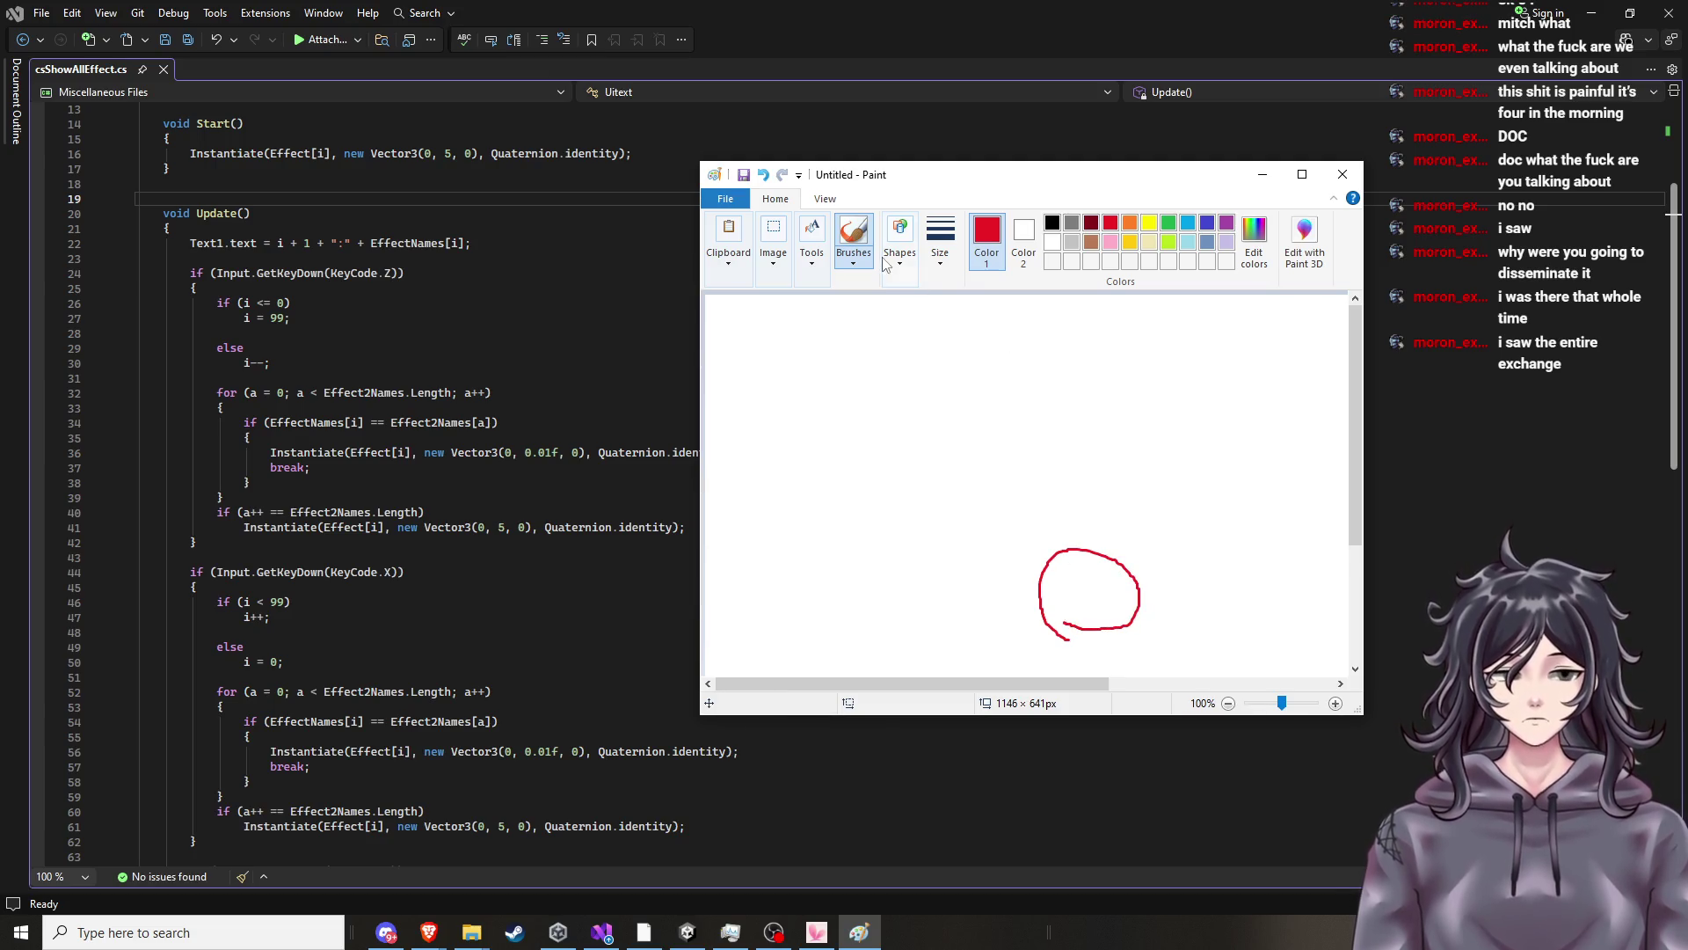
pyautogui.click(762, 174)
# In black, brush-draw a hunched figure with a round head, back, leg and glasses.
pyautogui.click(1052, 221)
pyautogui.moveTo(1174, 516)
pyautogui.mouseDown()
pyautogui.moveTo(1200, 412)
pyautogui.moveTo(1165, 497)
pyautogui.moveTo(1146, 495)
pyautogui.moveTo(1111, 614)
pyautogui.mouseUp()
pyautogui.moveTo(1182, 507)
pyautogui.mouseDown()
pyautogui.moveTo(1113, 527)
pyautogui.moveTo(1091, 471)
pyautogui.mouseUp()
pyautogui.moveTo(1187, 509); pyautogui.dragTo(1179, 597)
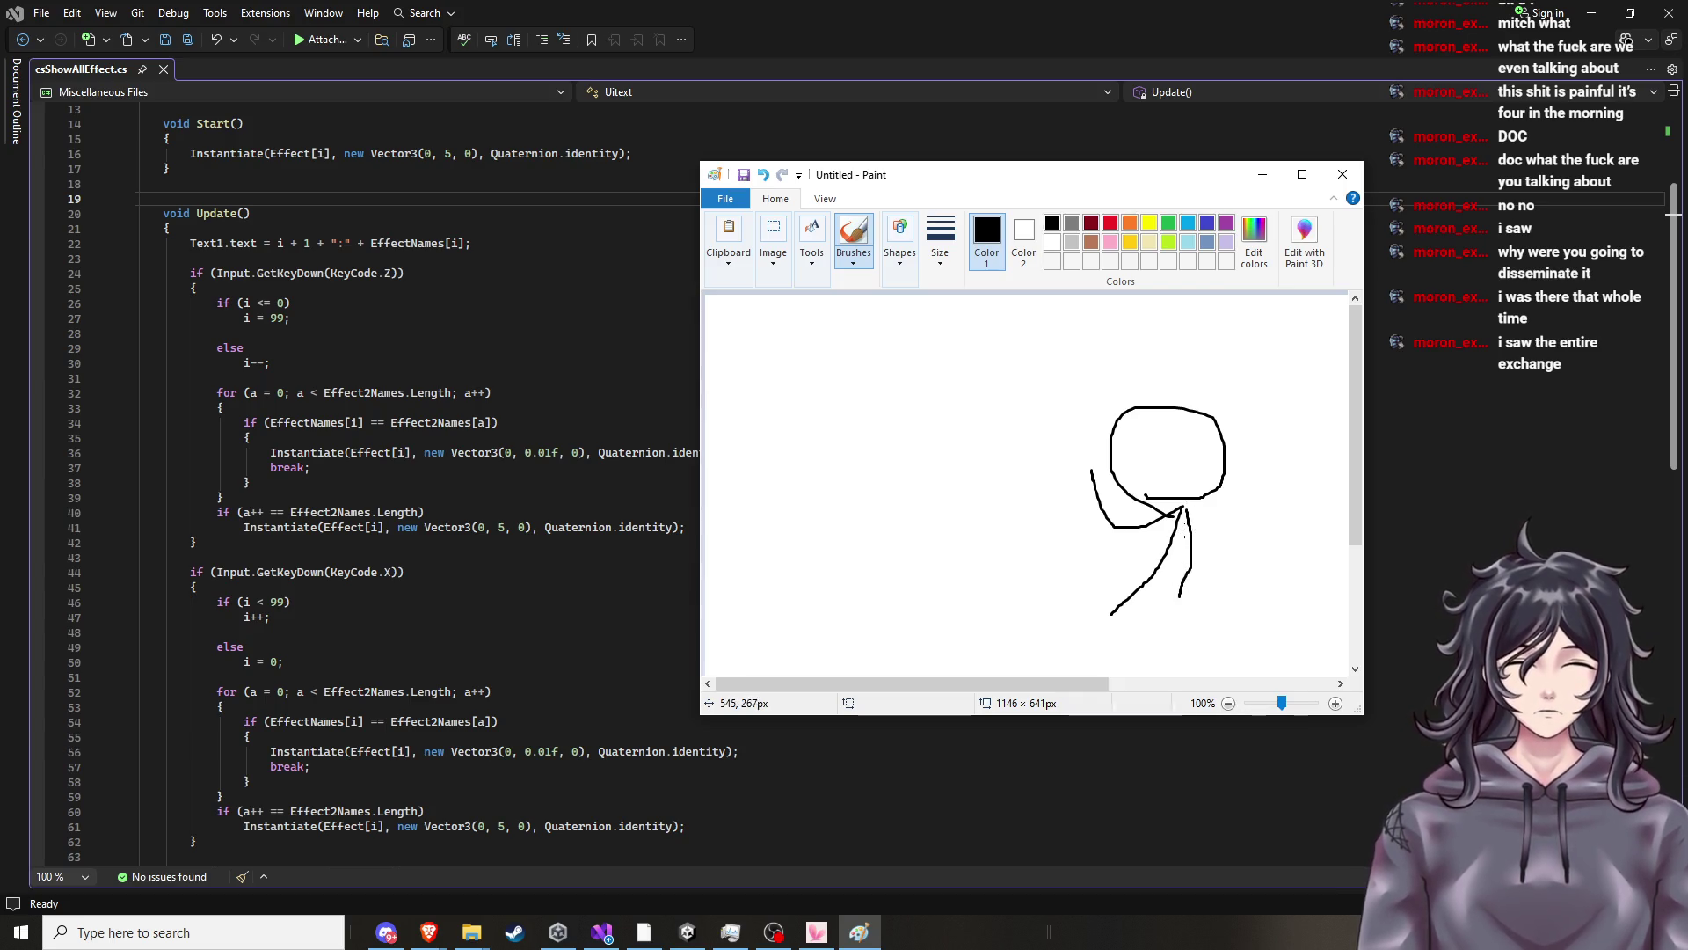
pyautogui.moveTo(1130, 656)
pyautogui.mouseDown()
pyautogui.moveTo(1090, 631)
pyautogui.moveTo(1106, 587)
pyautogui.moveTo(1163, 600)
pyautogui.moveTo(1206, 675)
pyautogui.moveTo(1128, 658)
pyautogui.mouseUp()
pyautogui.moveTo(1235, 639)
pyautogui.mouseDown()
pyautogui.moveTo(1316, 511)
pyautogui.moveTo(1262, 407)
pyautogui.moveTo(1210, 403)
pyautogui.mouseUp()
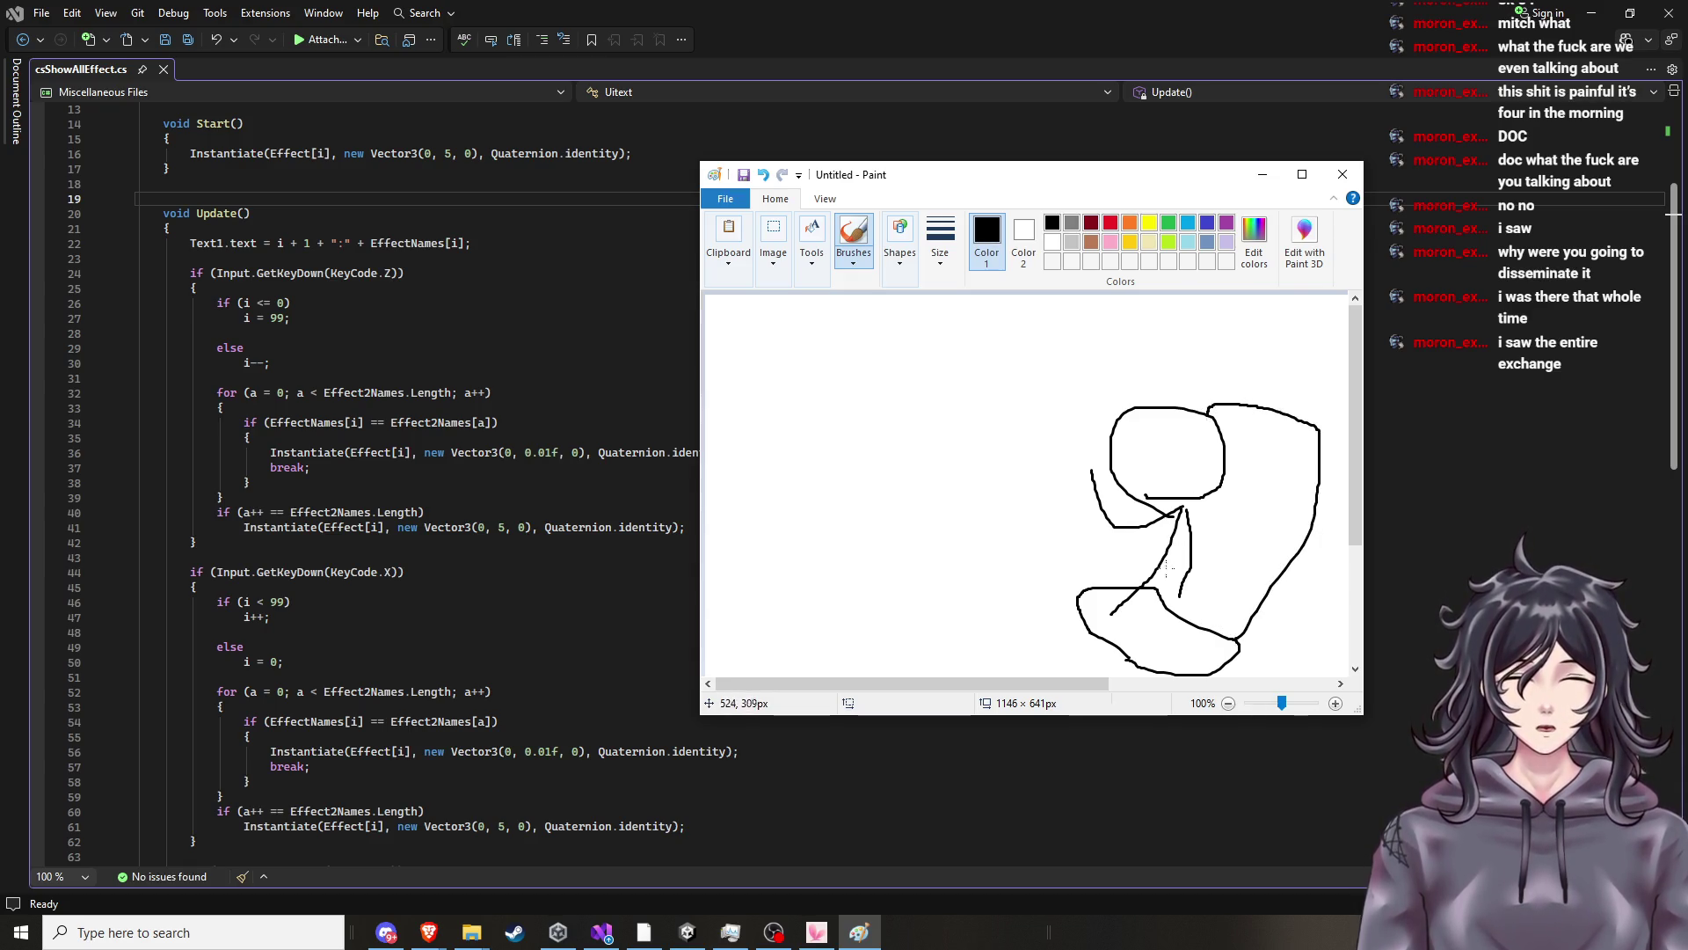
pyautogui.moveTo(1152, 593); pyautogui.dragTo(1182, 504)
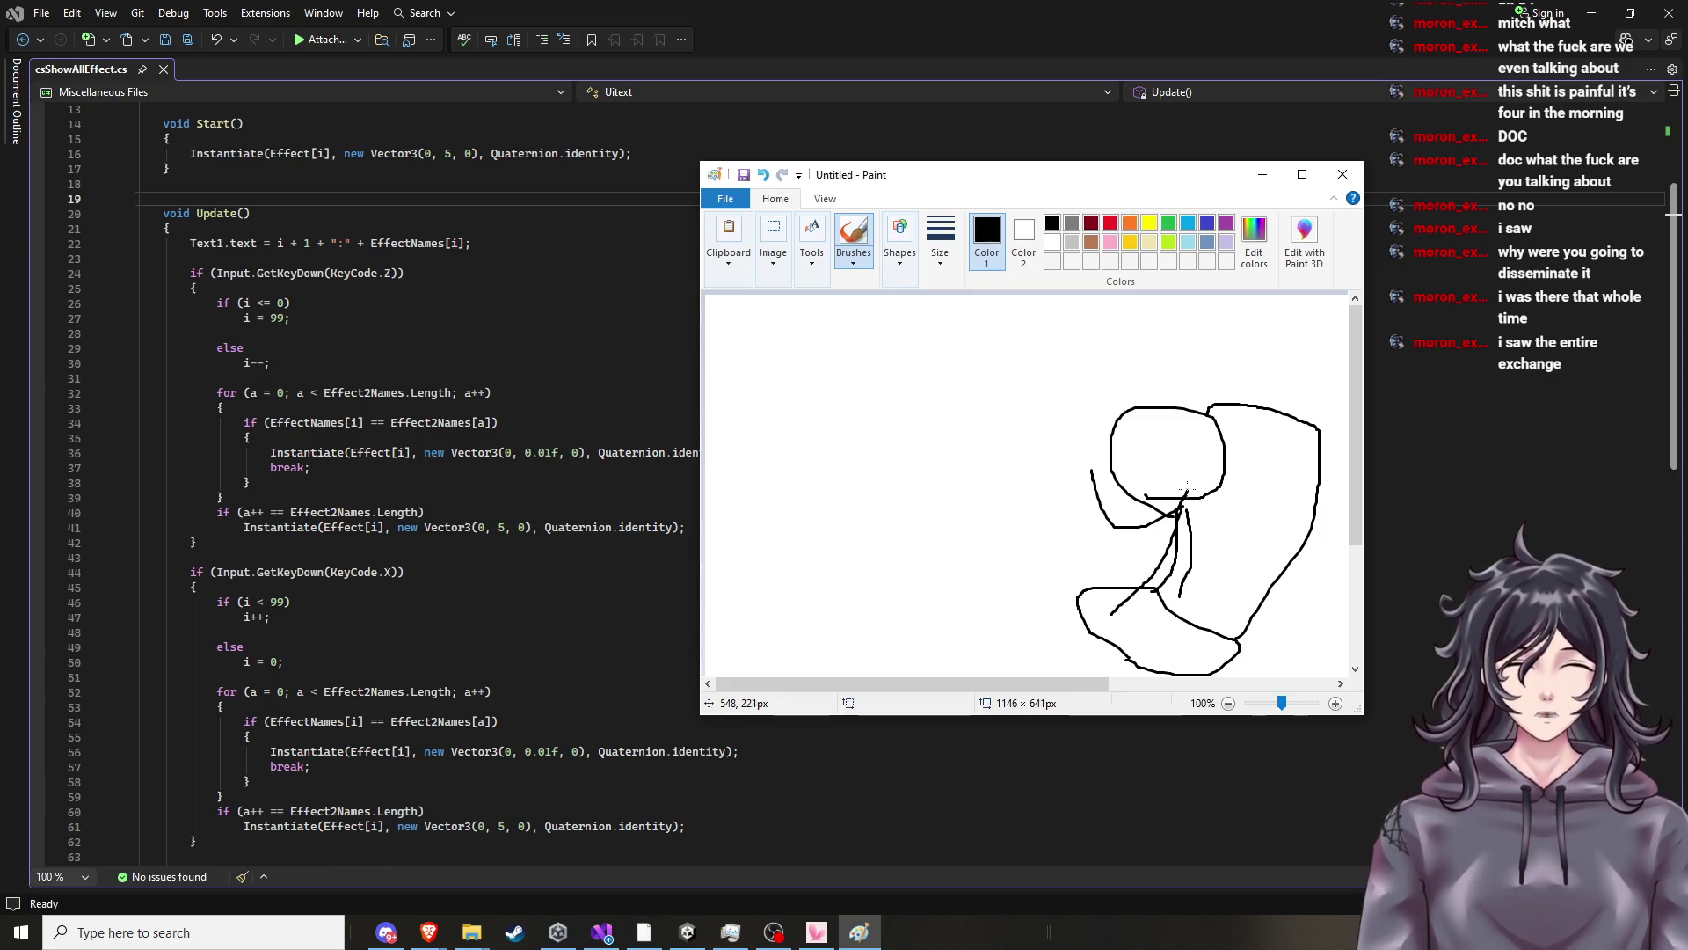
pyautogui.moveTo(1123, 454)
pyautogui.mouseDown()
pyautogui.moveTo(1115, 437)
pyautogui.moveTo(1177, 444)
pyautogui.mouseUp()
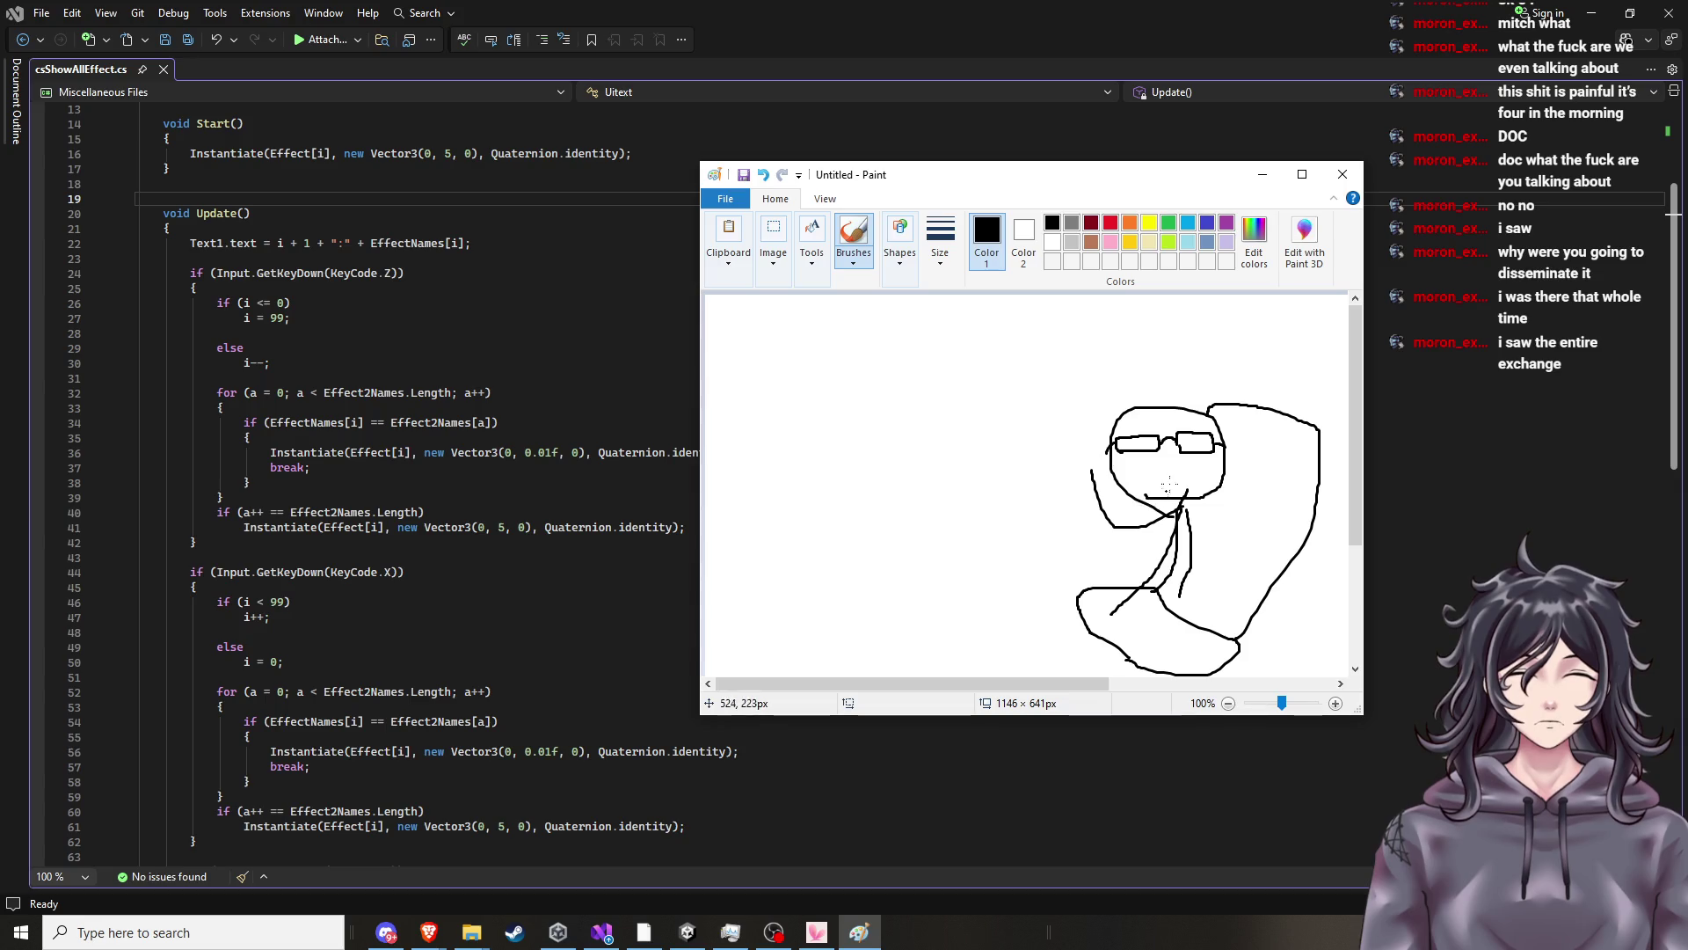
# Add a nose, a long arm stroke, a chest stroke and a small top-left scribble.
pyautogui.moveTo(1156, 480); pyautogui.dragTo(1170, 487)
pyautogui.moveTo(1135, 605); pyautogui.dragTo(1020, 668)
pyautogui.moveTo(1130, 608); pyautogui.dragTo(1126, 657)
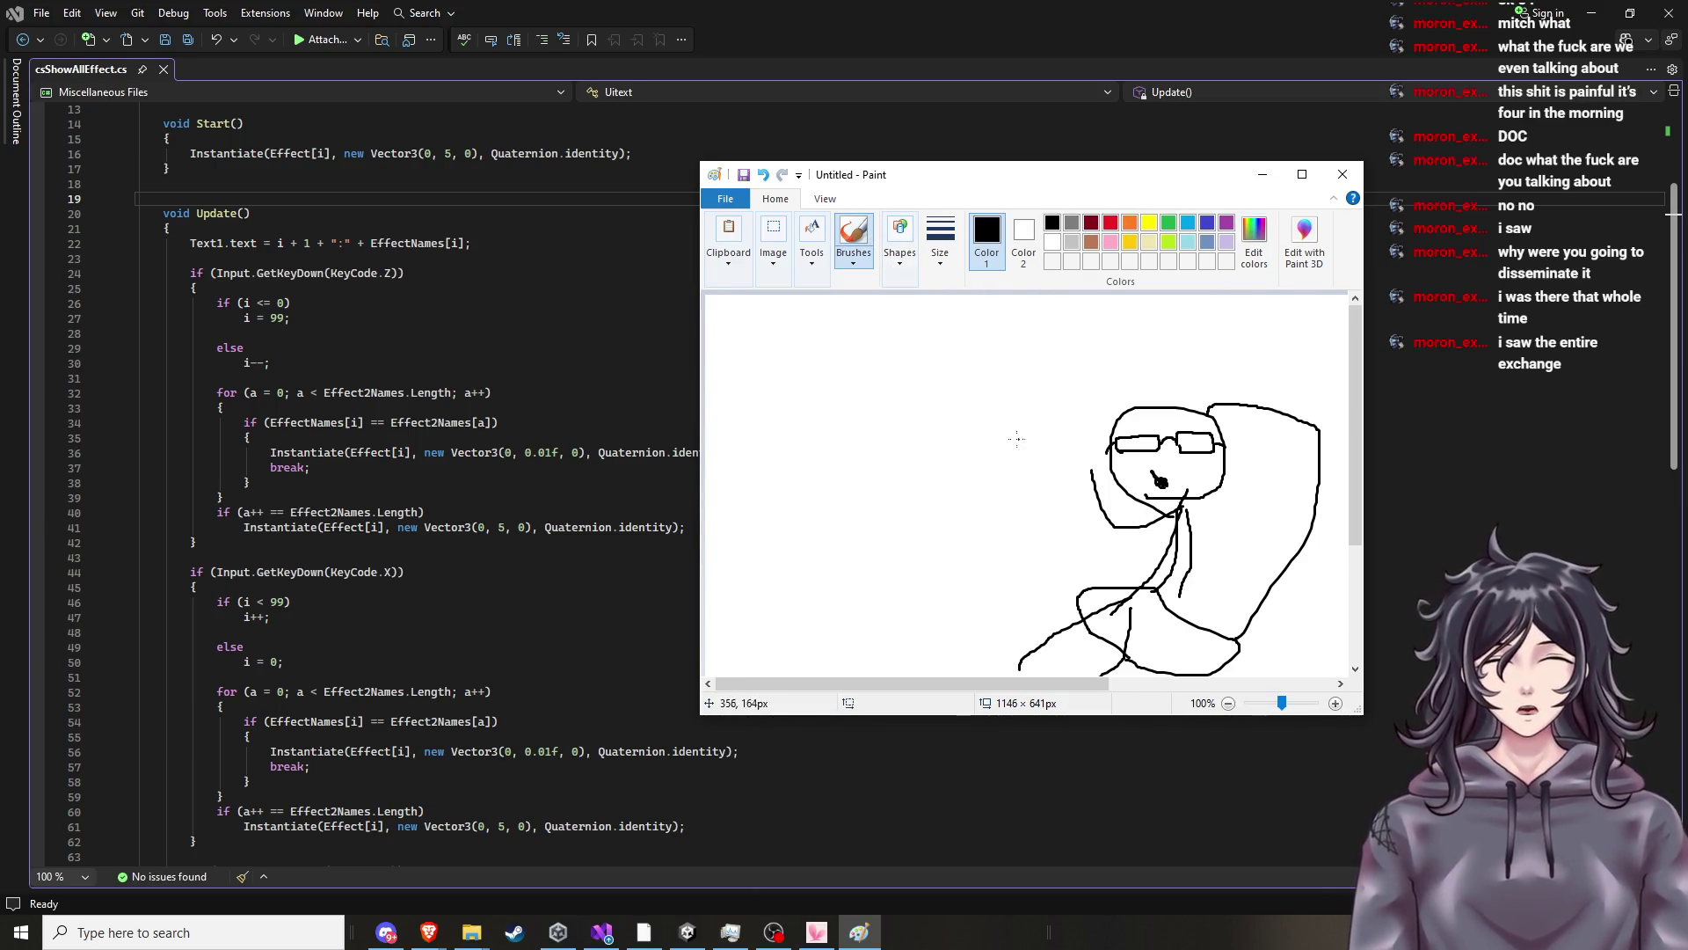
pyautogui.moveTo(749, 380)
pyautogui.mouseDown()
pyautogui.moveTo(738, 367)
pyautogui.moveTo(755, 392)
pyautogui.moveTo(764, 369)
pyautogui.moveTo(805, 378)
pyautogui.moveTo(795, 364)
pyautogui.mouseUp()
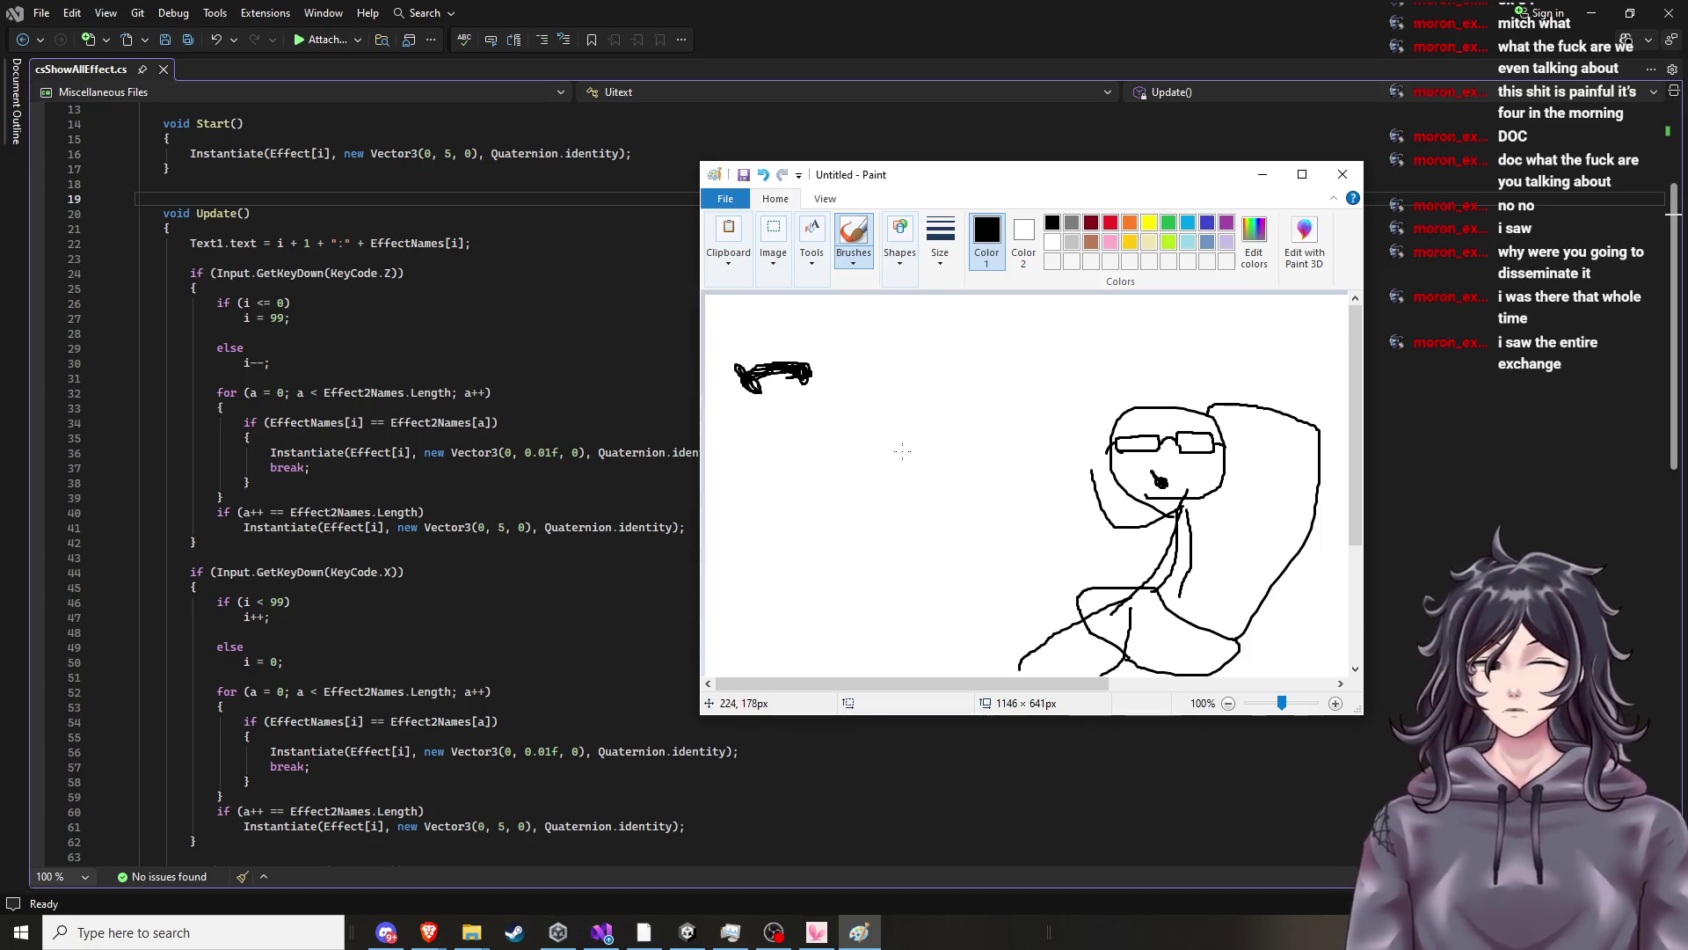
# Draw a > shaped stroke beside the scribble and move the Paint window left.
pyautogui.moveTo(858, 353)
pyautogui.mouseDown()
pyautogui.moveTo(904, 389)
pyautogui.moveTo(848, 404)
pyautogui.moveTo(975, 368)
pyautogui.moveTo(987, 387)
pyautogui.moveTo(970, 389)
pyautogui.moveTo(971, 417)
pyautogui.moveTo(936, 393)
pyautogui.mouseUp()
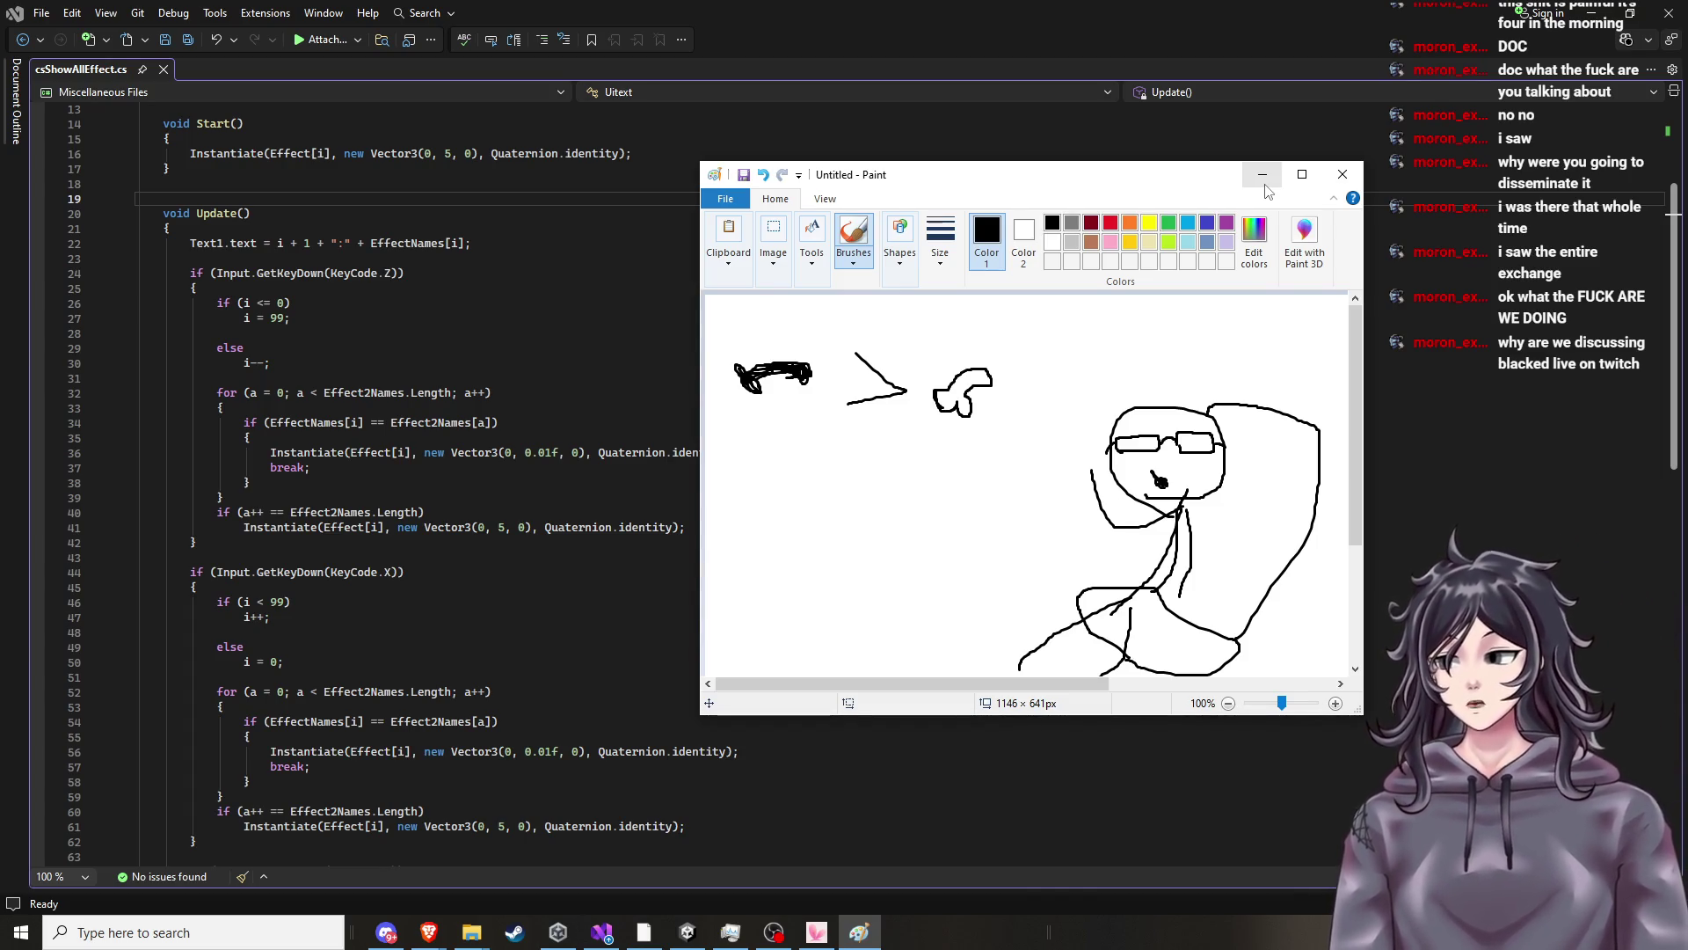
pyautogui.moveTo(1043, 180)
pyautogui.mouseDown()
pyautogui.moveTo(531, 291)
pyautogui.moveTo(813, 224)
pyautogui.moveTo(837, 196)
pyautogui.mouseUp()
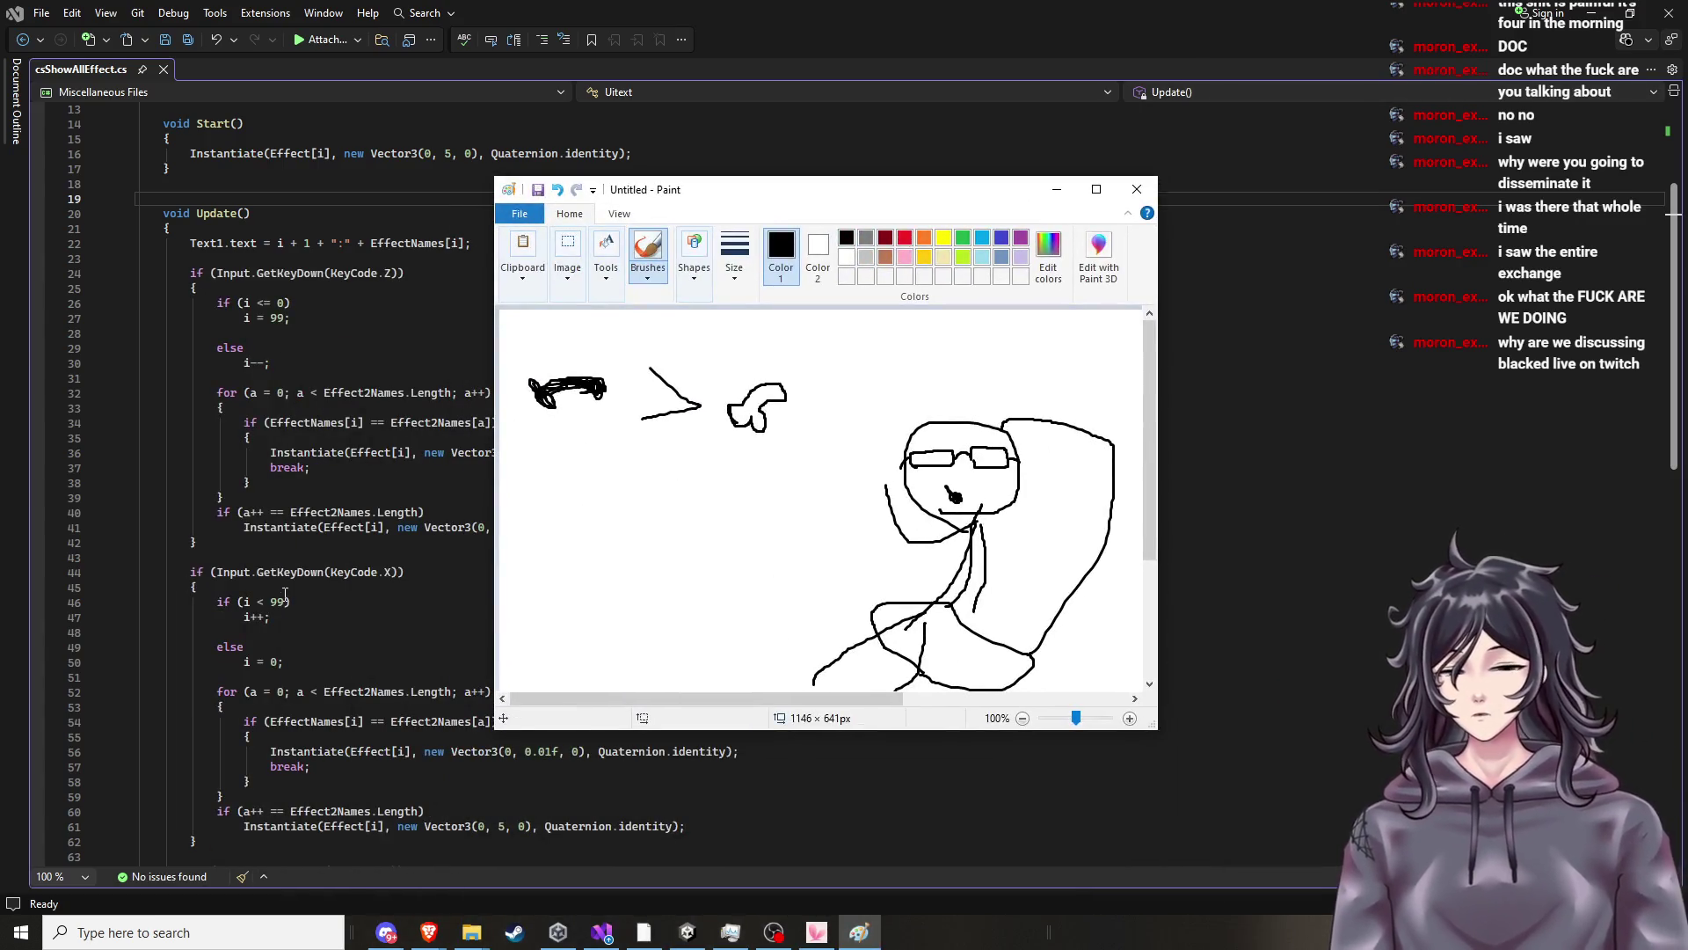
pyautogui.click(285, 596)
# Type random filler characters into the code editor, then return to Paint.
pyautogui.write('dhjabdfjhakbckjsazxdvbfcjhnsvcbsazjdkvncbnszmskvbnc kszjdvnfckjlsdvnfclsakzxdjmvjcbn xldsakzvjncb xdsazjhnkvcb xdsfckhjvcb XDSAFCZjkcghcvbsajlokbhnvc sazdfdfjhkvnbvDSAgjhuvbn')
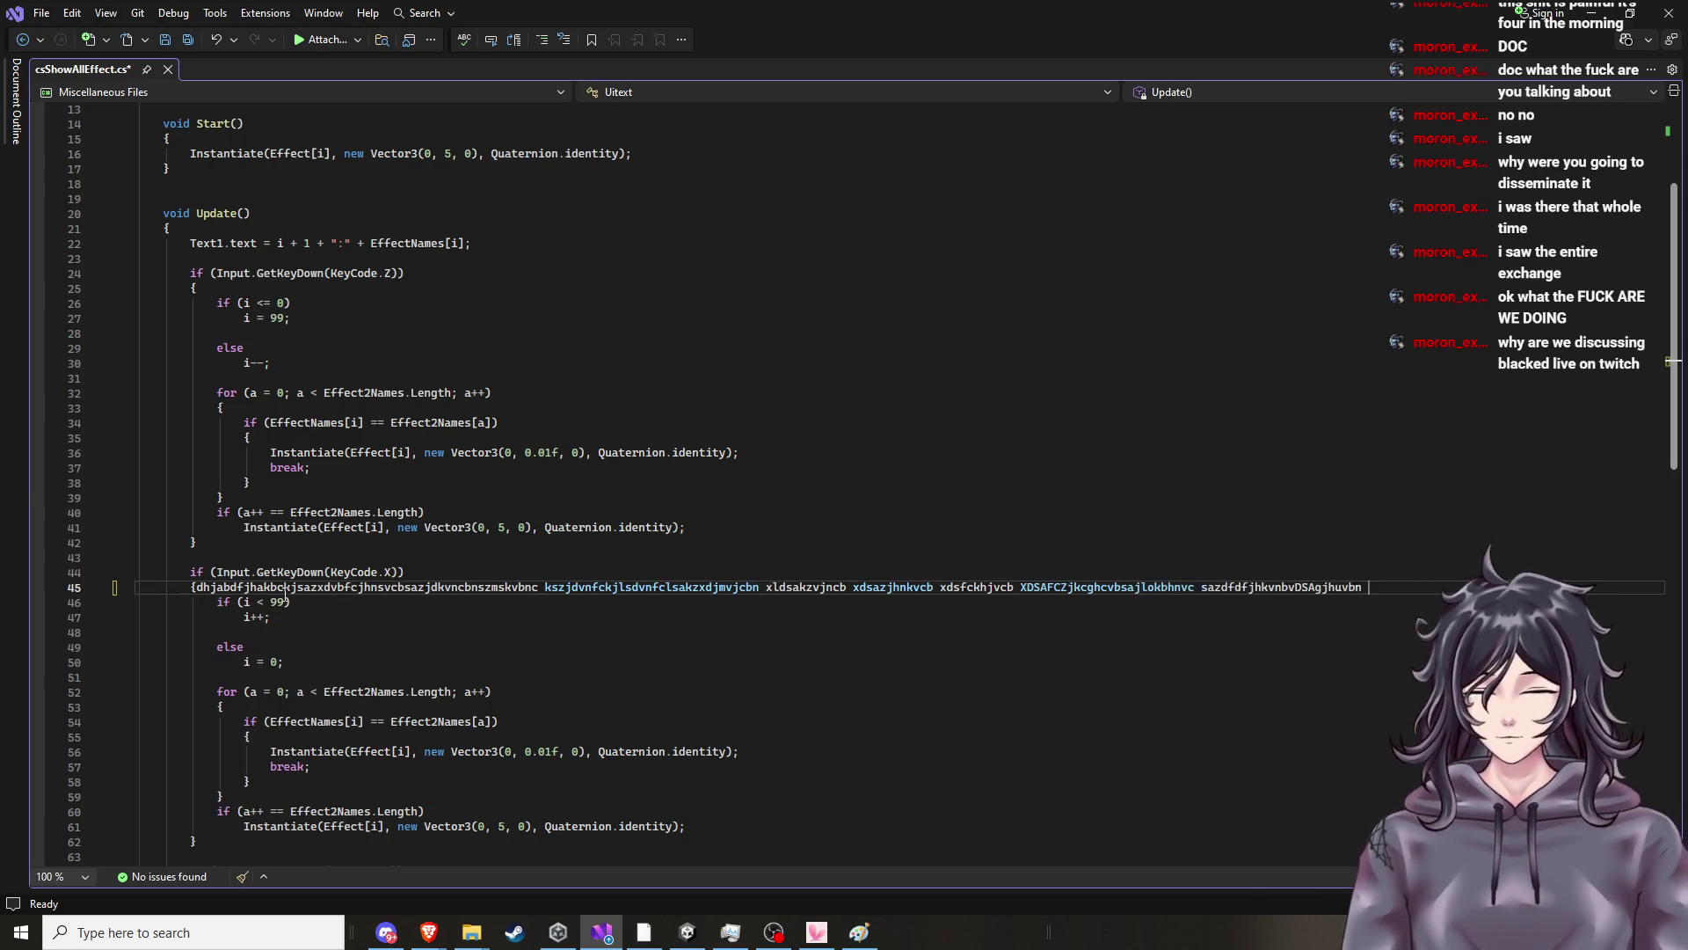
pyautogui.scroll(2, 285, 598)
pyautogui.click(859, 932)
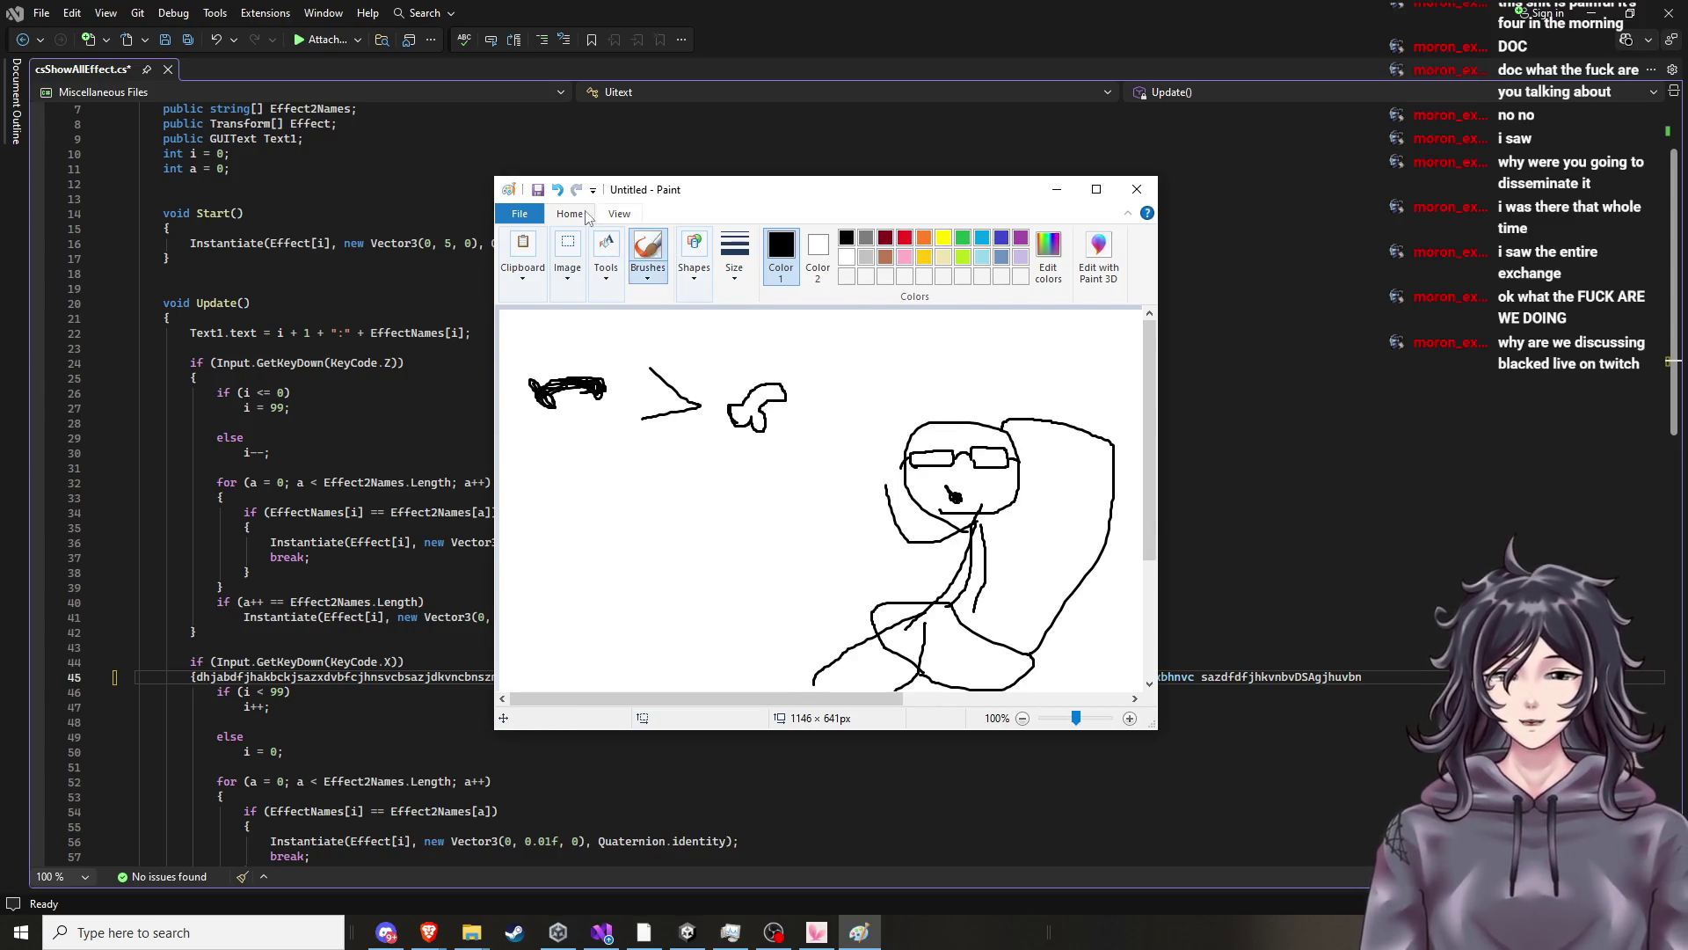
pyautogui.click(655, 277)
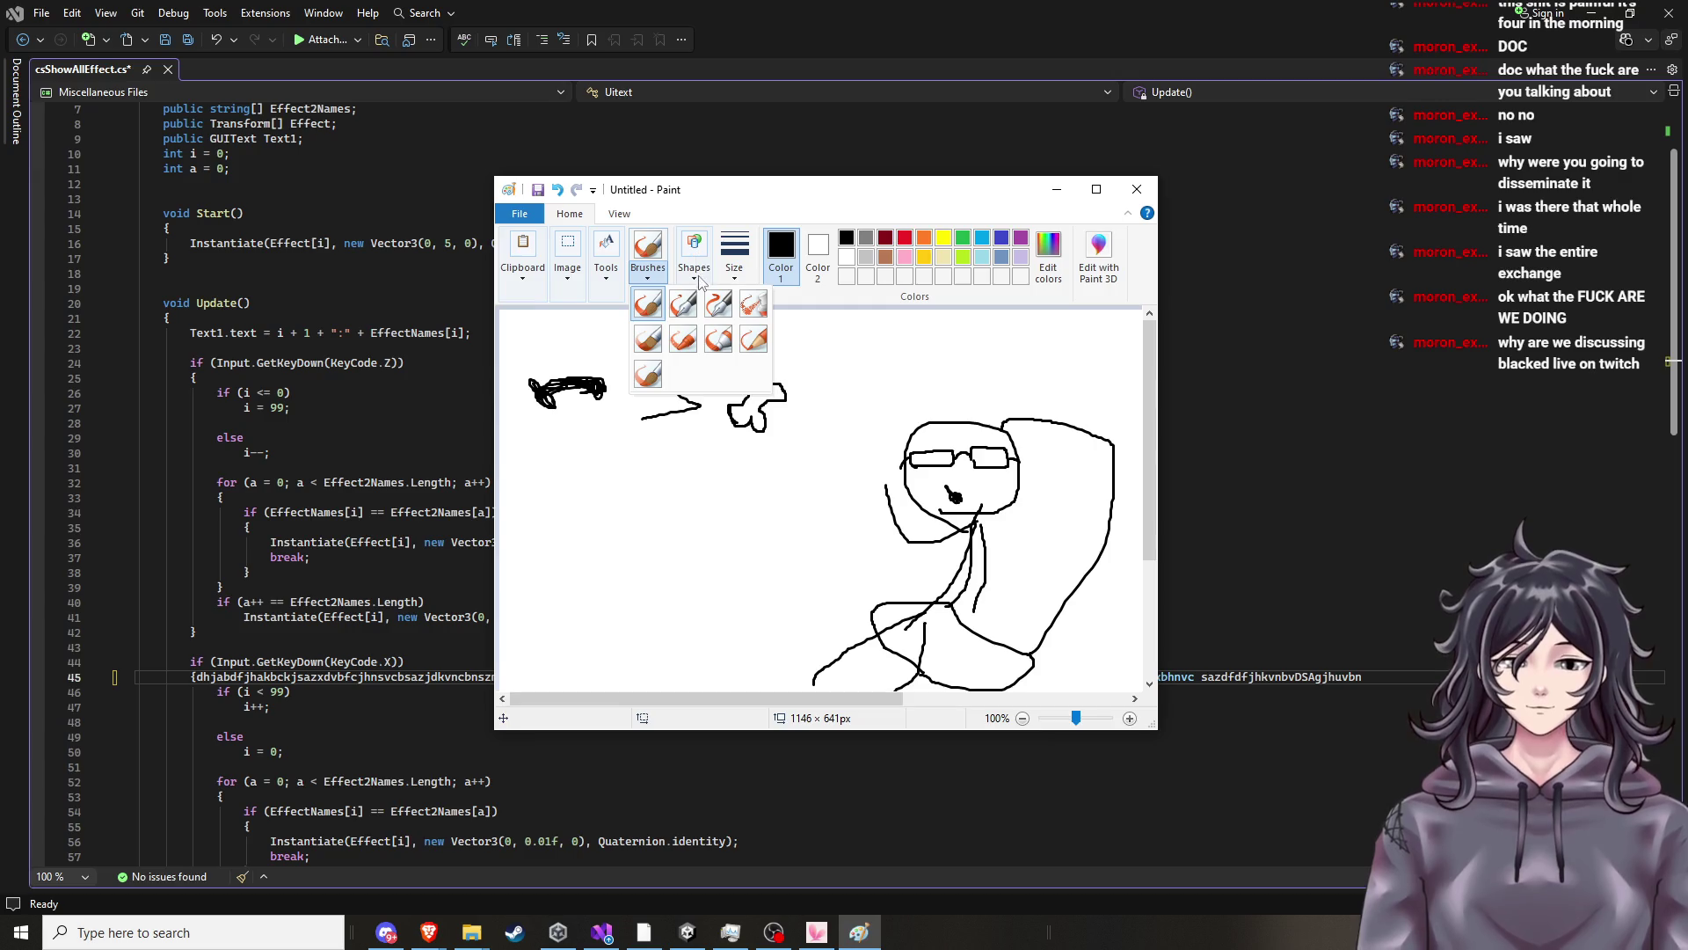
# Draw a hat line over the head, then paint part of it out in white with another brush.
pyautogui.click(835, 314)
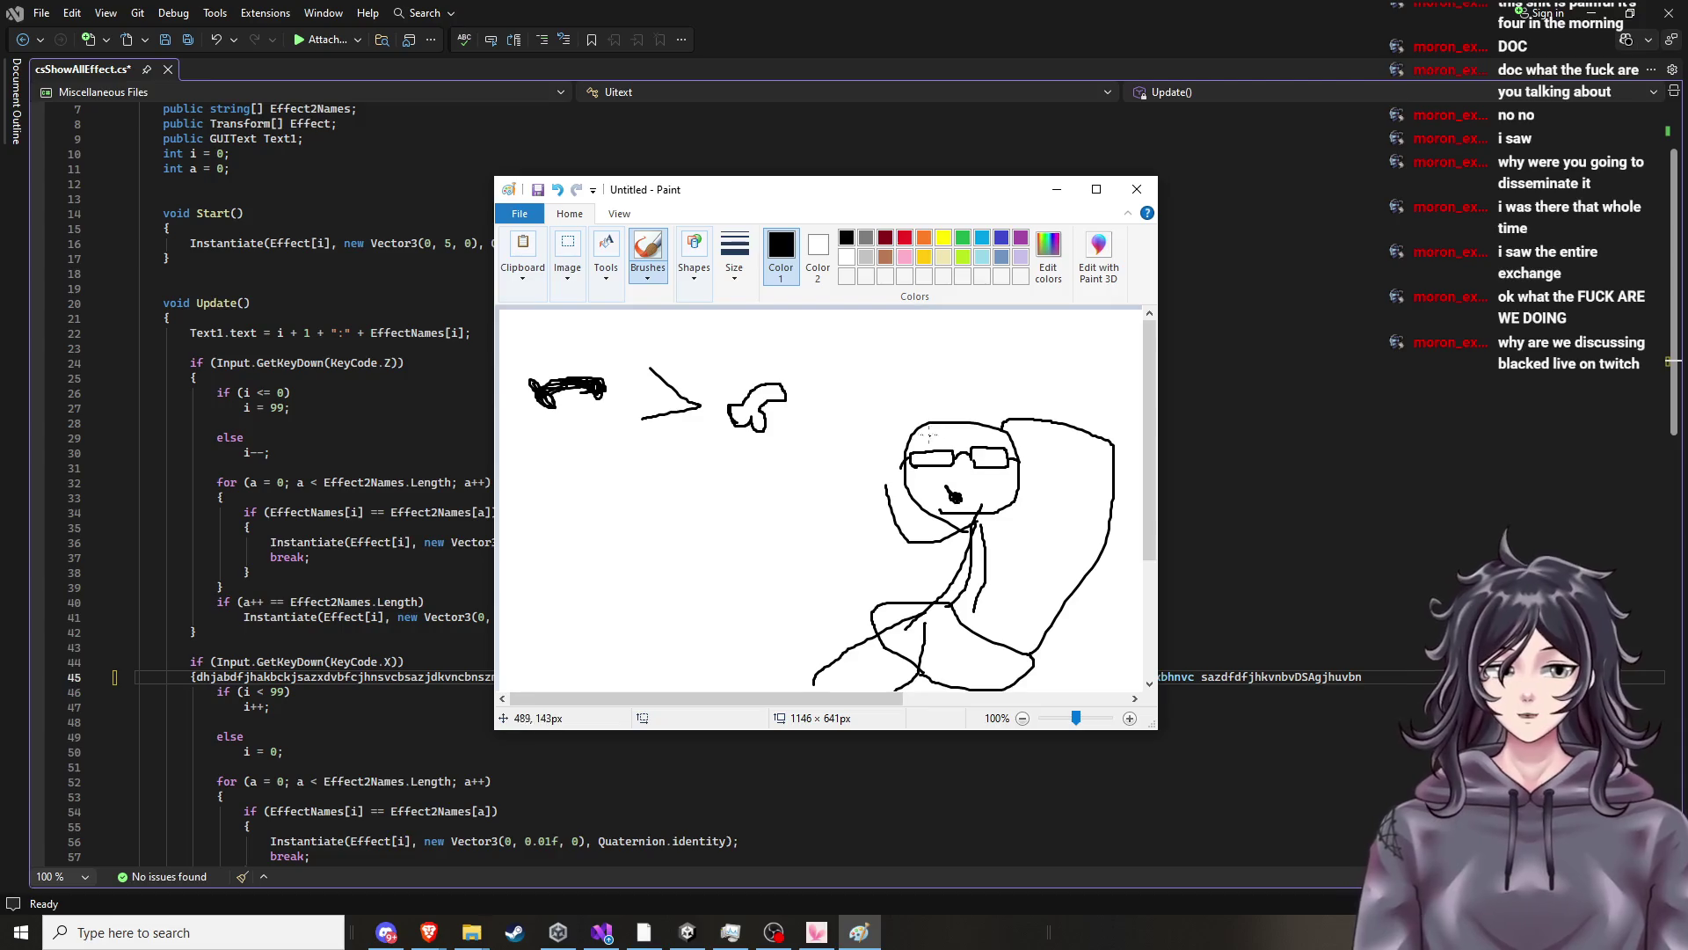
pyautogui.moveTo(914, 431)
pyautogui.mouseDown()
pyautogui.moveTo(914, 393)
pyautogui.moveTo(1011, 340)
pyautogui.moveTo(1100, 379)
pyautogui.moveTo(1119, 454)
pyautogui.moveTo(1010, 458)
pyautogui.mouseUp()
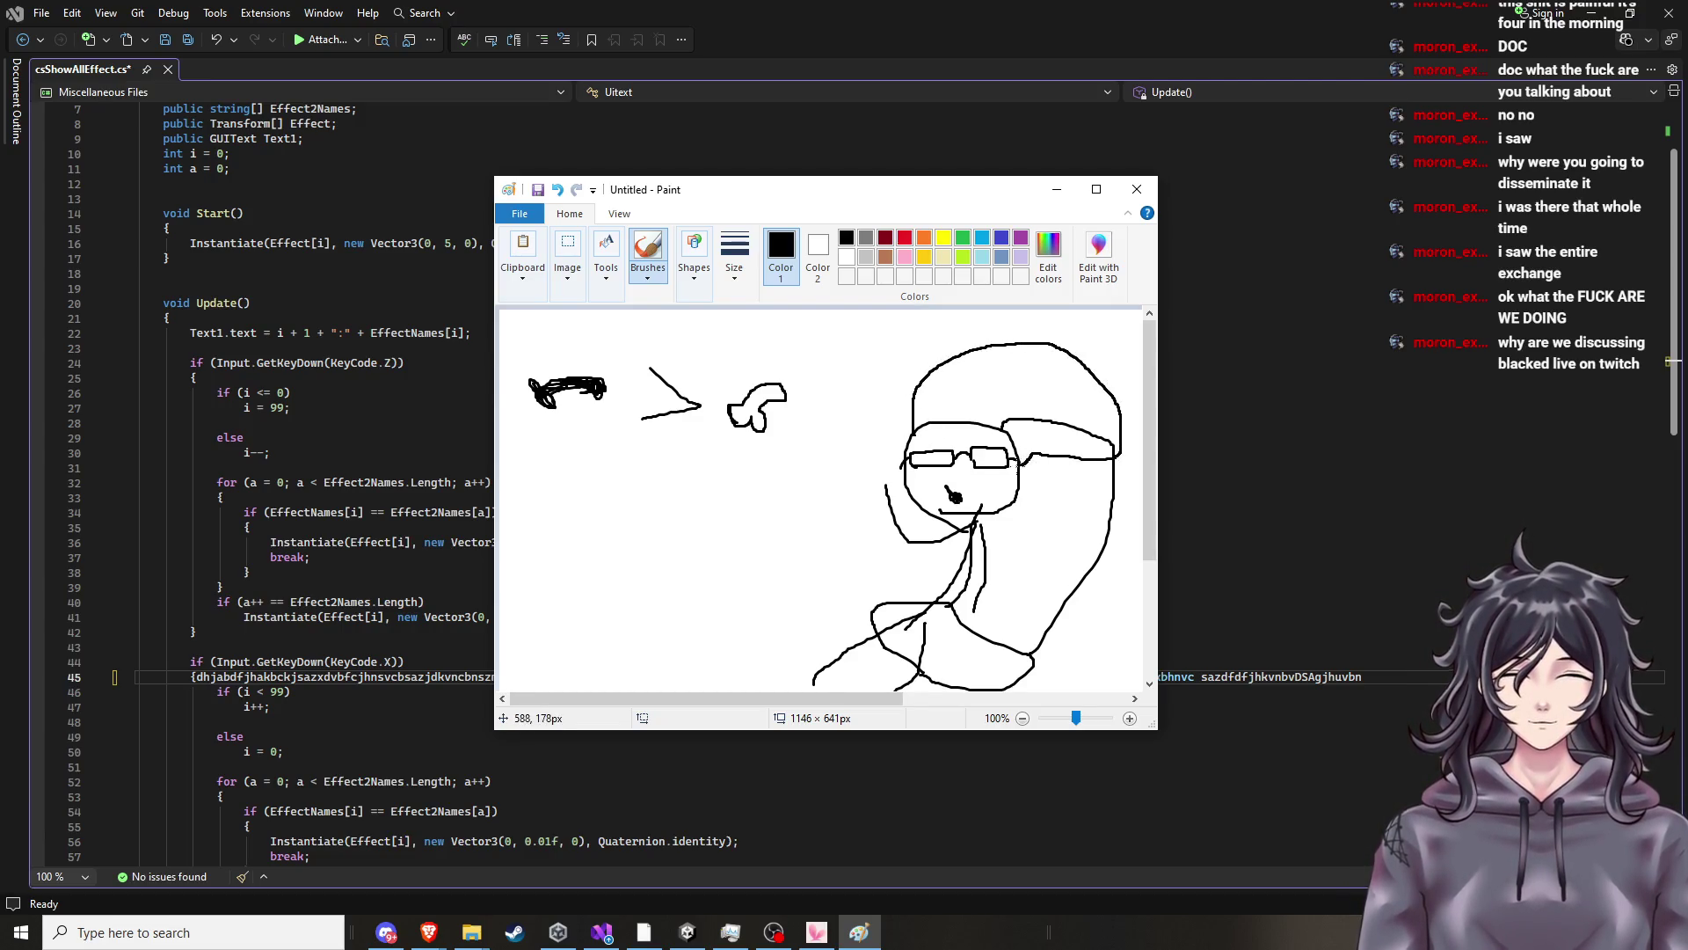
pyautogui.click(847, 257)
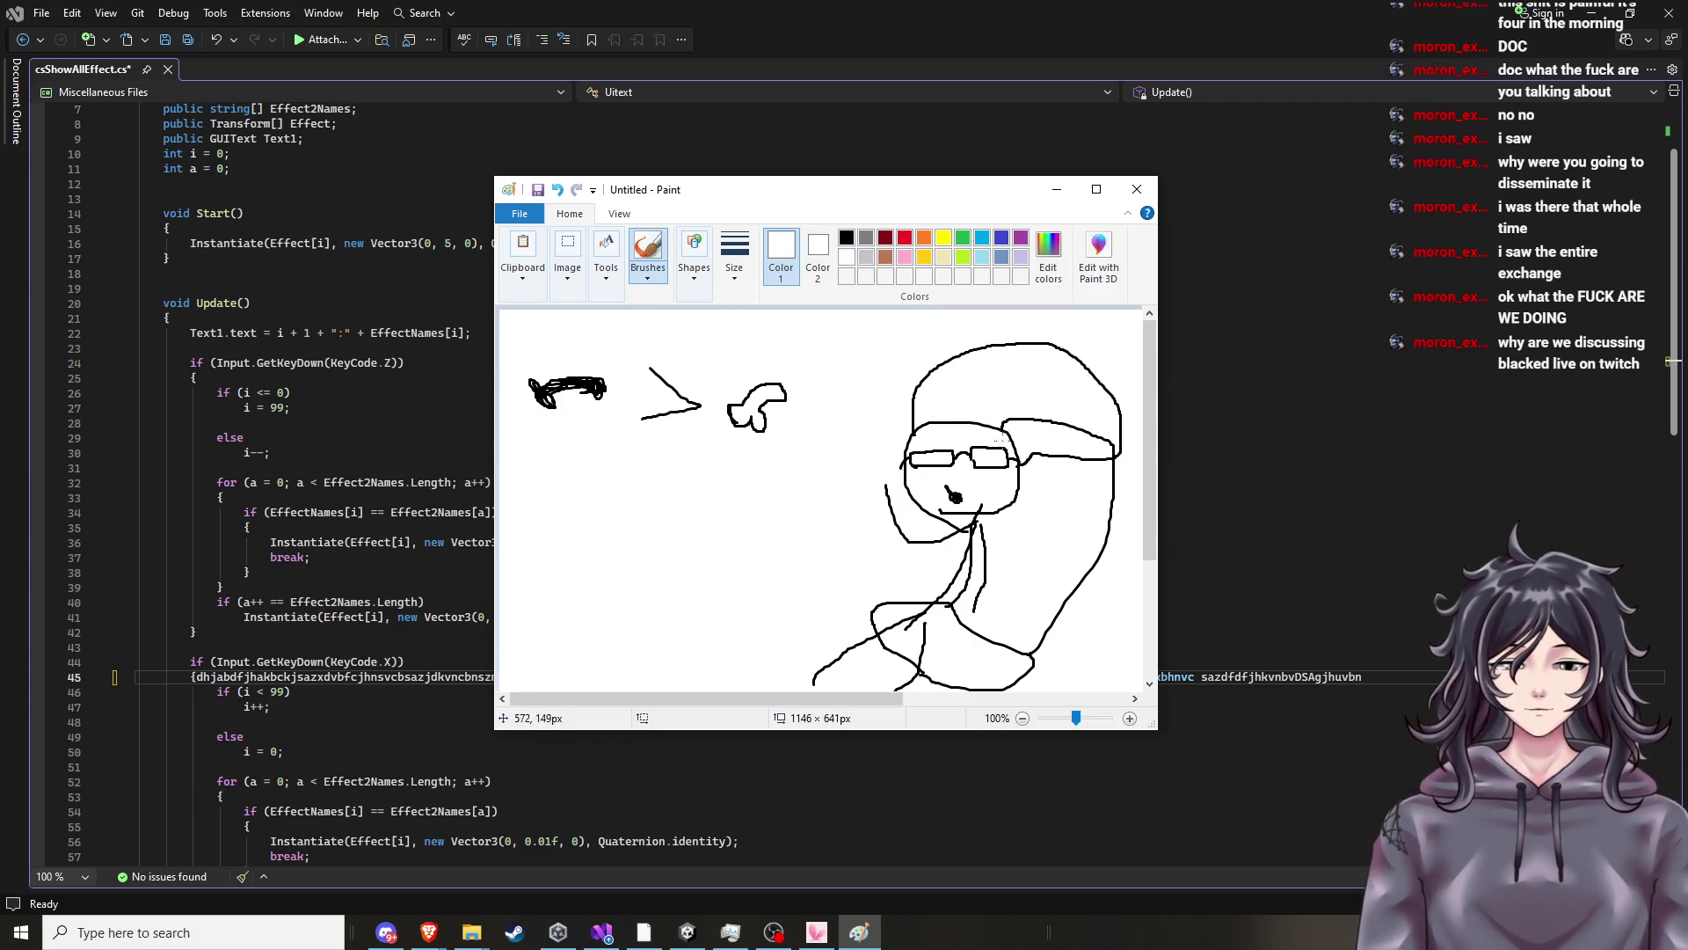
pyautogui.click(648, 275)
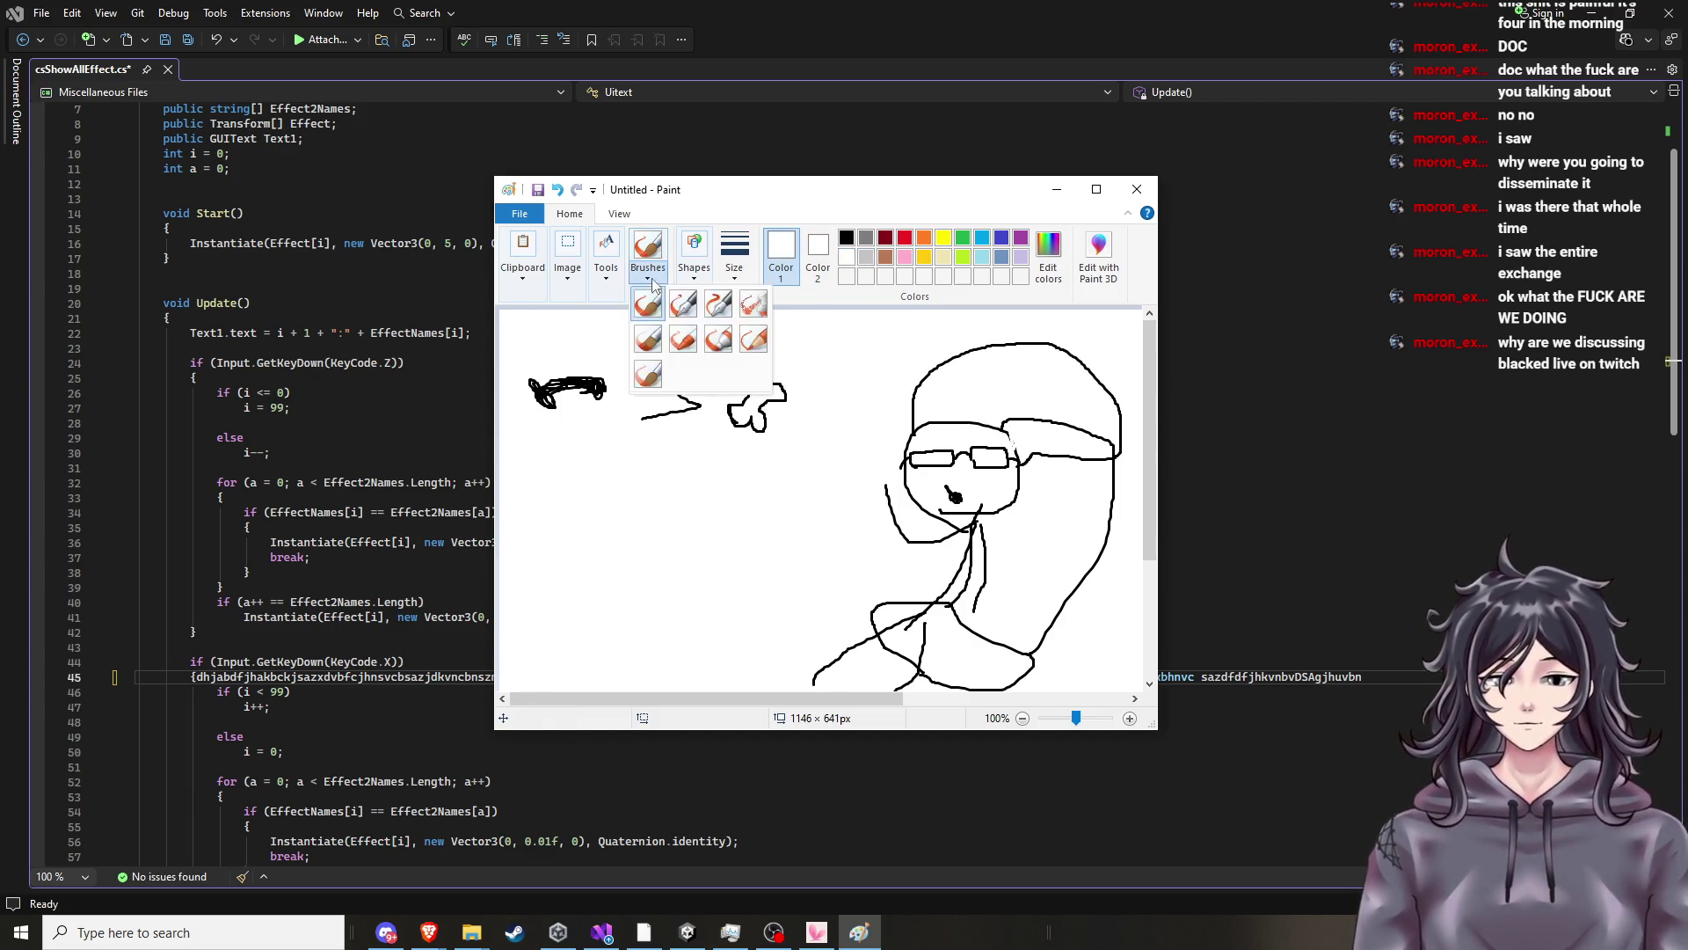
pyautogui.click(719, 339)
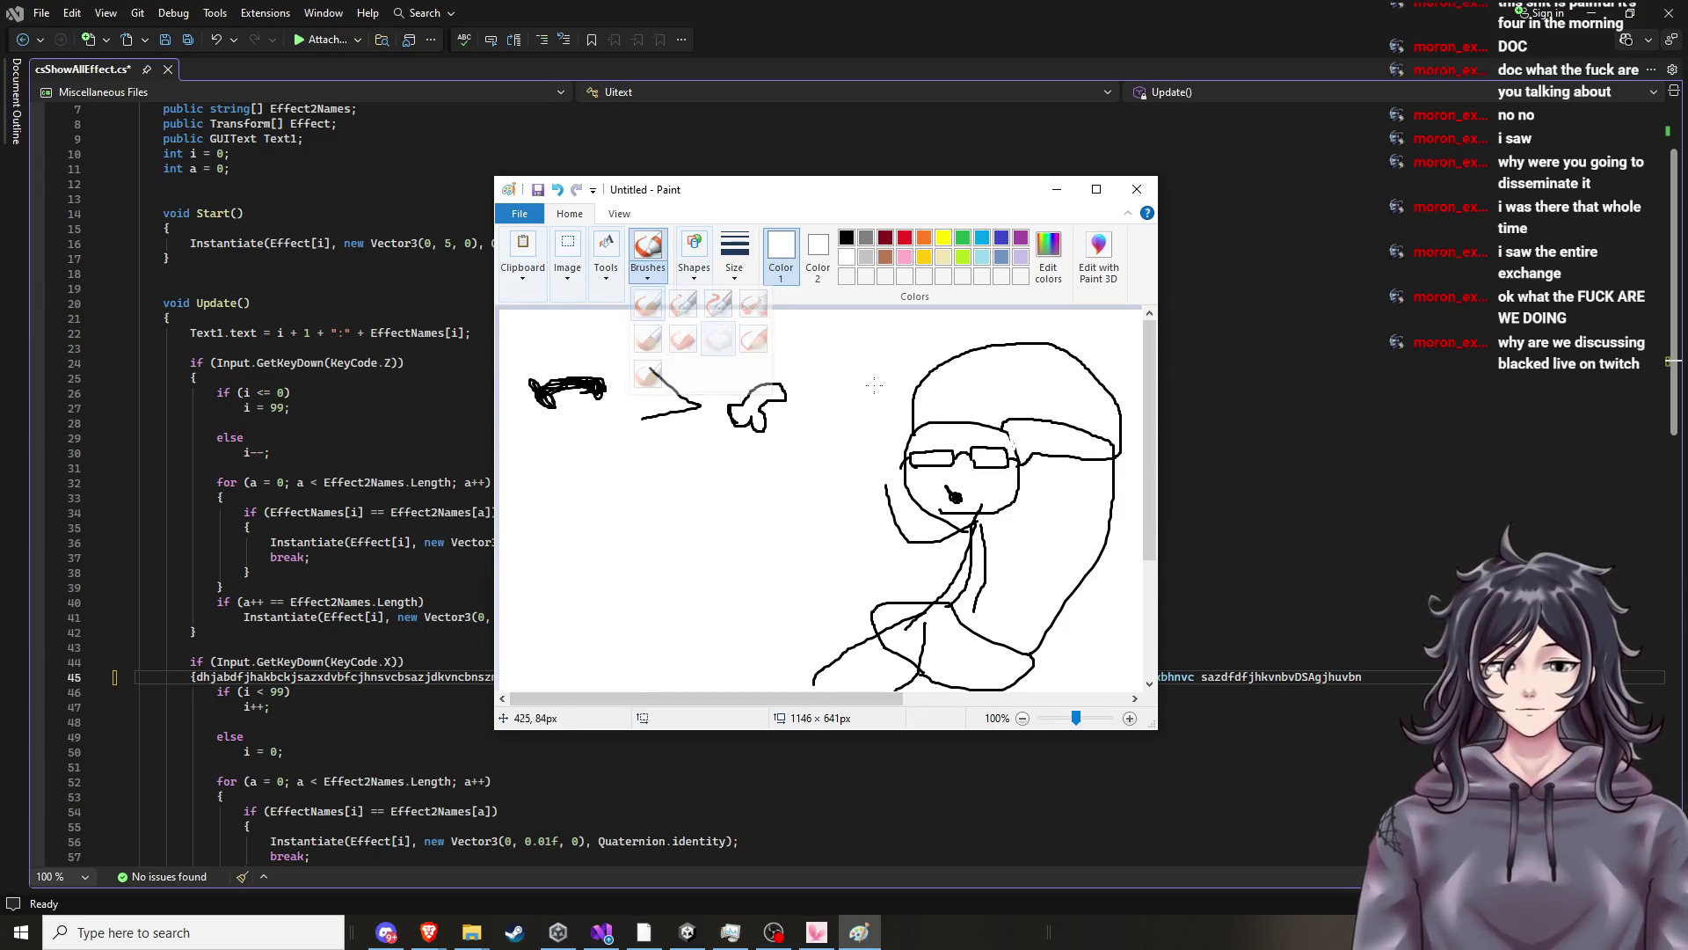
pyautogui.moveTo(920, 426)
pyautogui.mouseDown()
pyautogui.moveTo(963, 423)
pyautogui.moveTo(1011, 453)
pyautogui.moveTo(1031, 428)
pyautogui.moveTo(1099, 438)
pyautogui.moveTo(926, 420)
pyautogui.mouseUp()
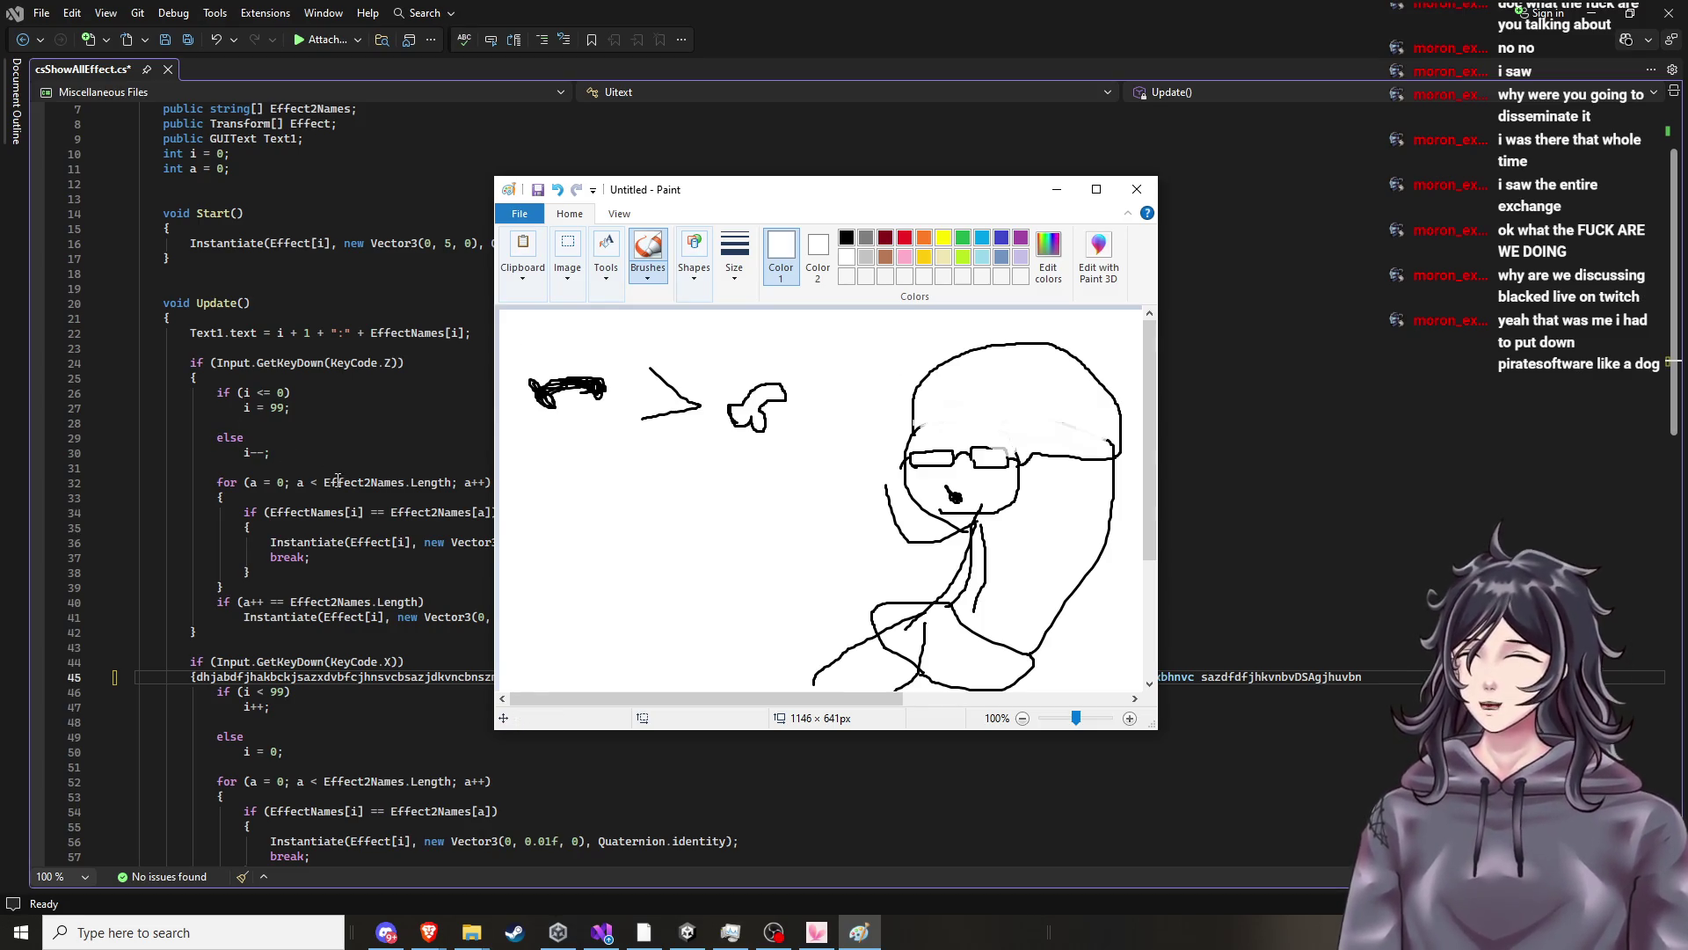
# Switch back to black and draw an eyebrow and squiggles across the head.
pyautogui.click(847, 238)
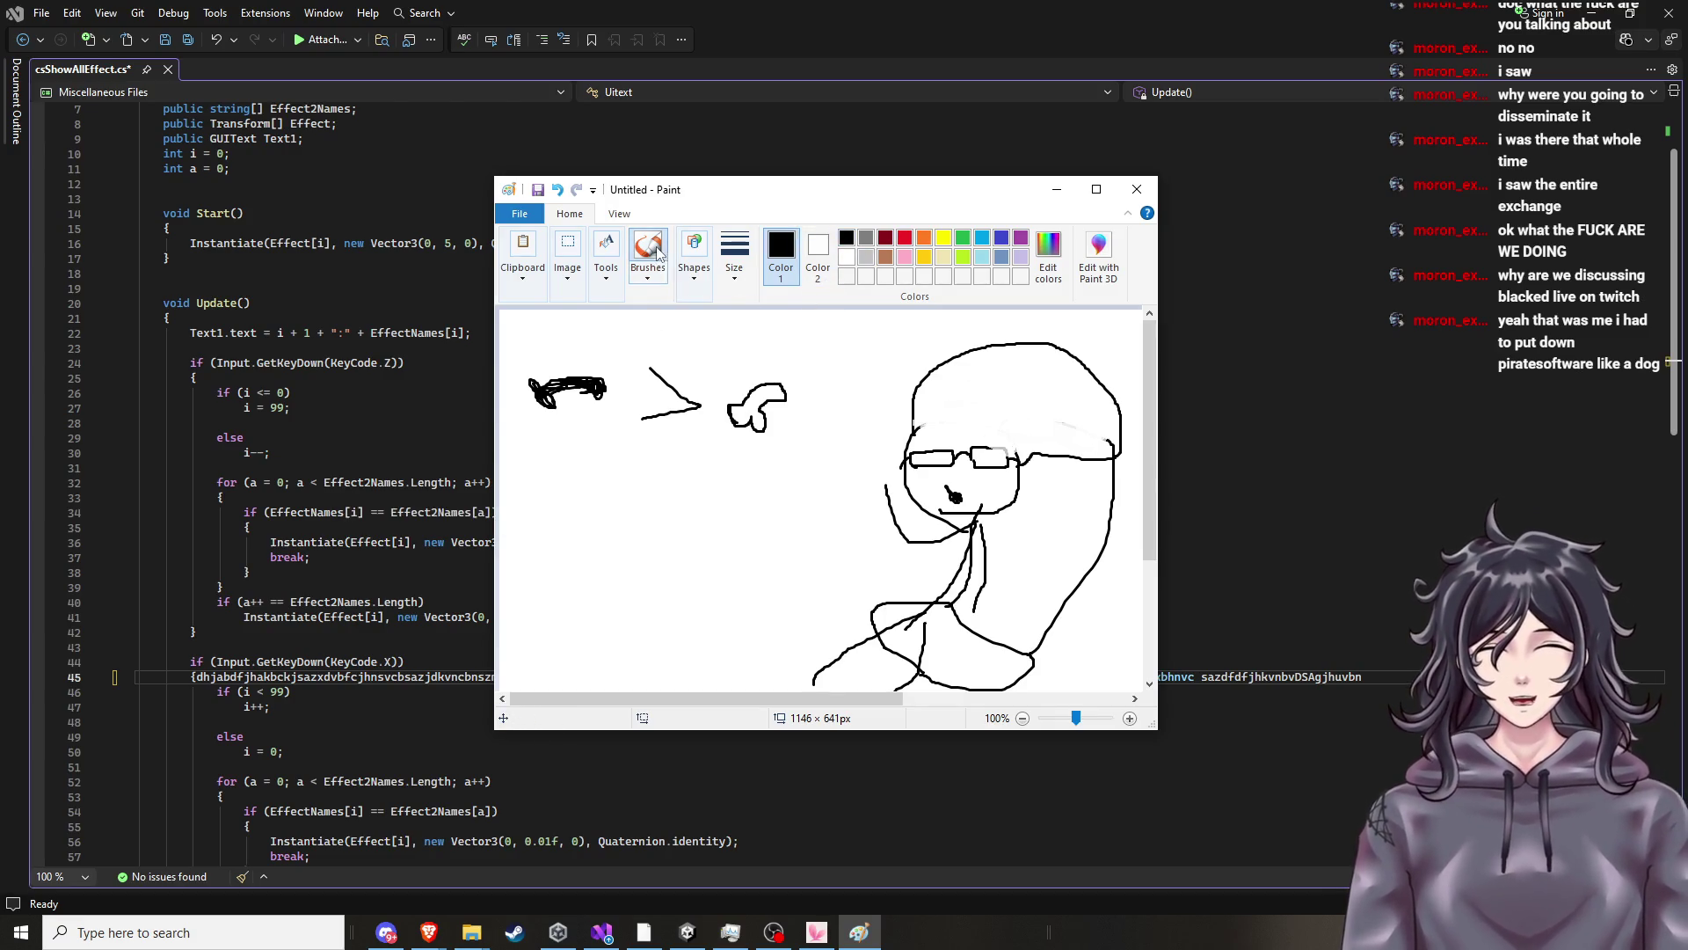
pyautogui.click(650, 278)
pyautogui.click(655, 321)
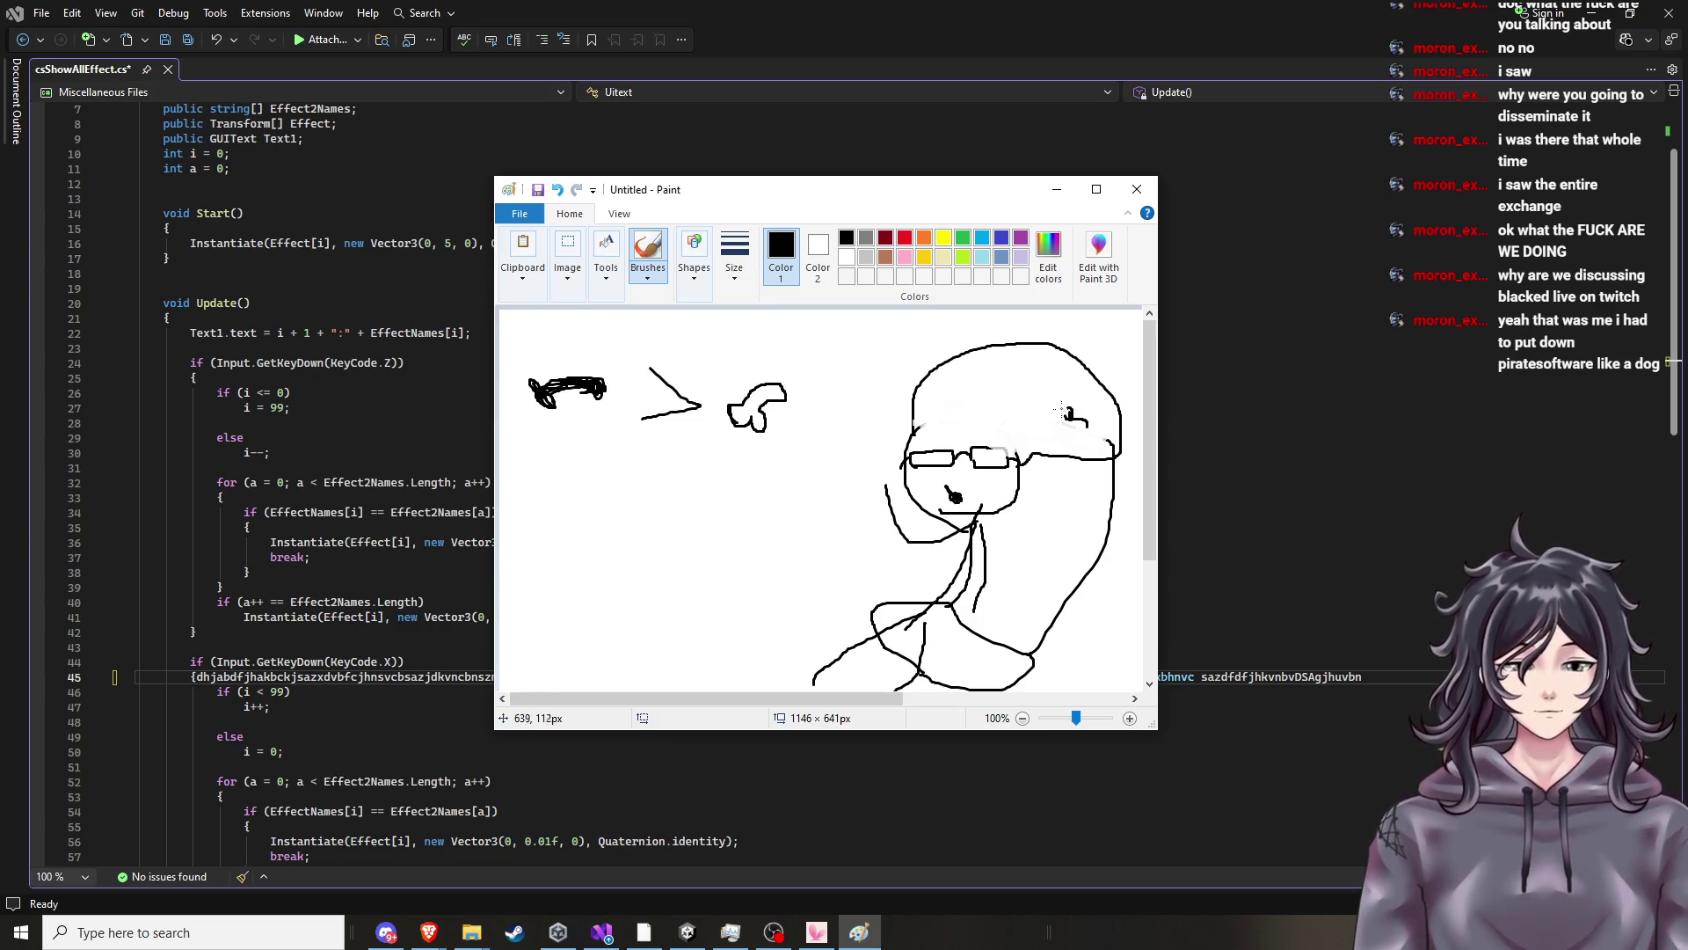
pyautogui.moveTo(950, 400)
pyautogui.mouseDown()
pyautogui.moveTo(998, 403)
pyautogui.moveTo(1001, 428)
pyautogui.mouseUp()
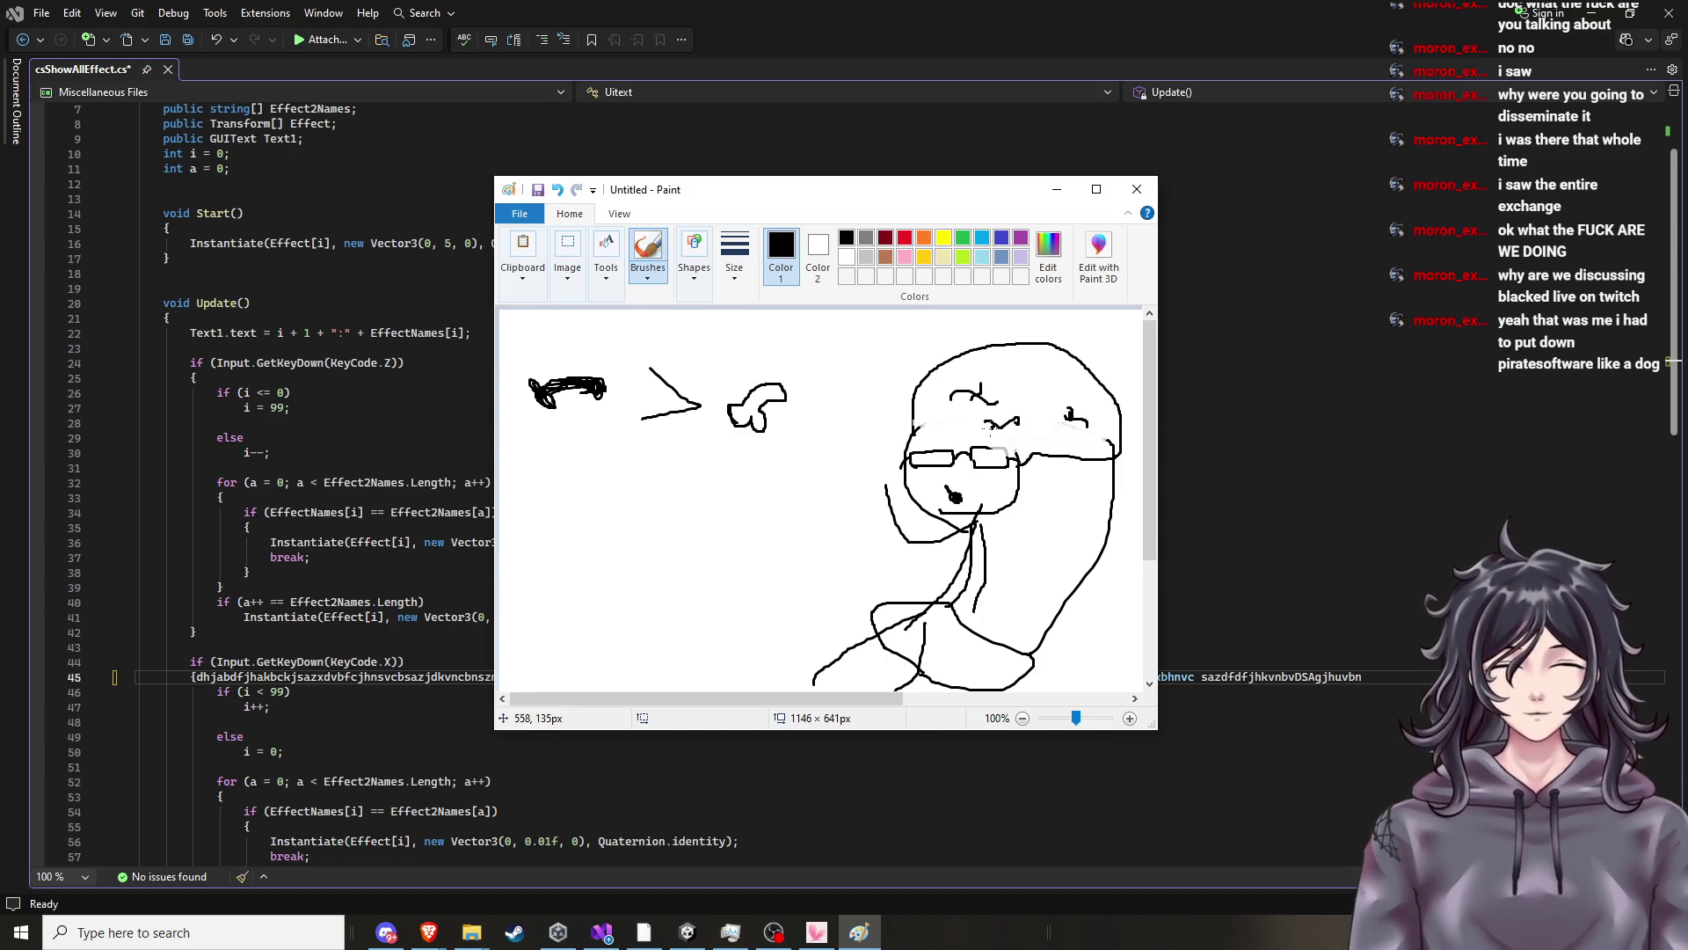
pyautogui.moveTo(1000, 425); pyautogui.dragTo(1010, 438)
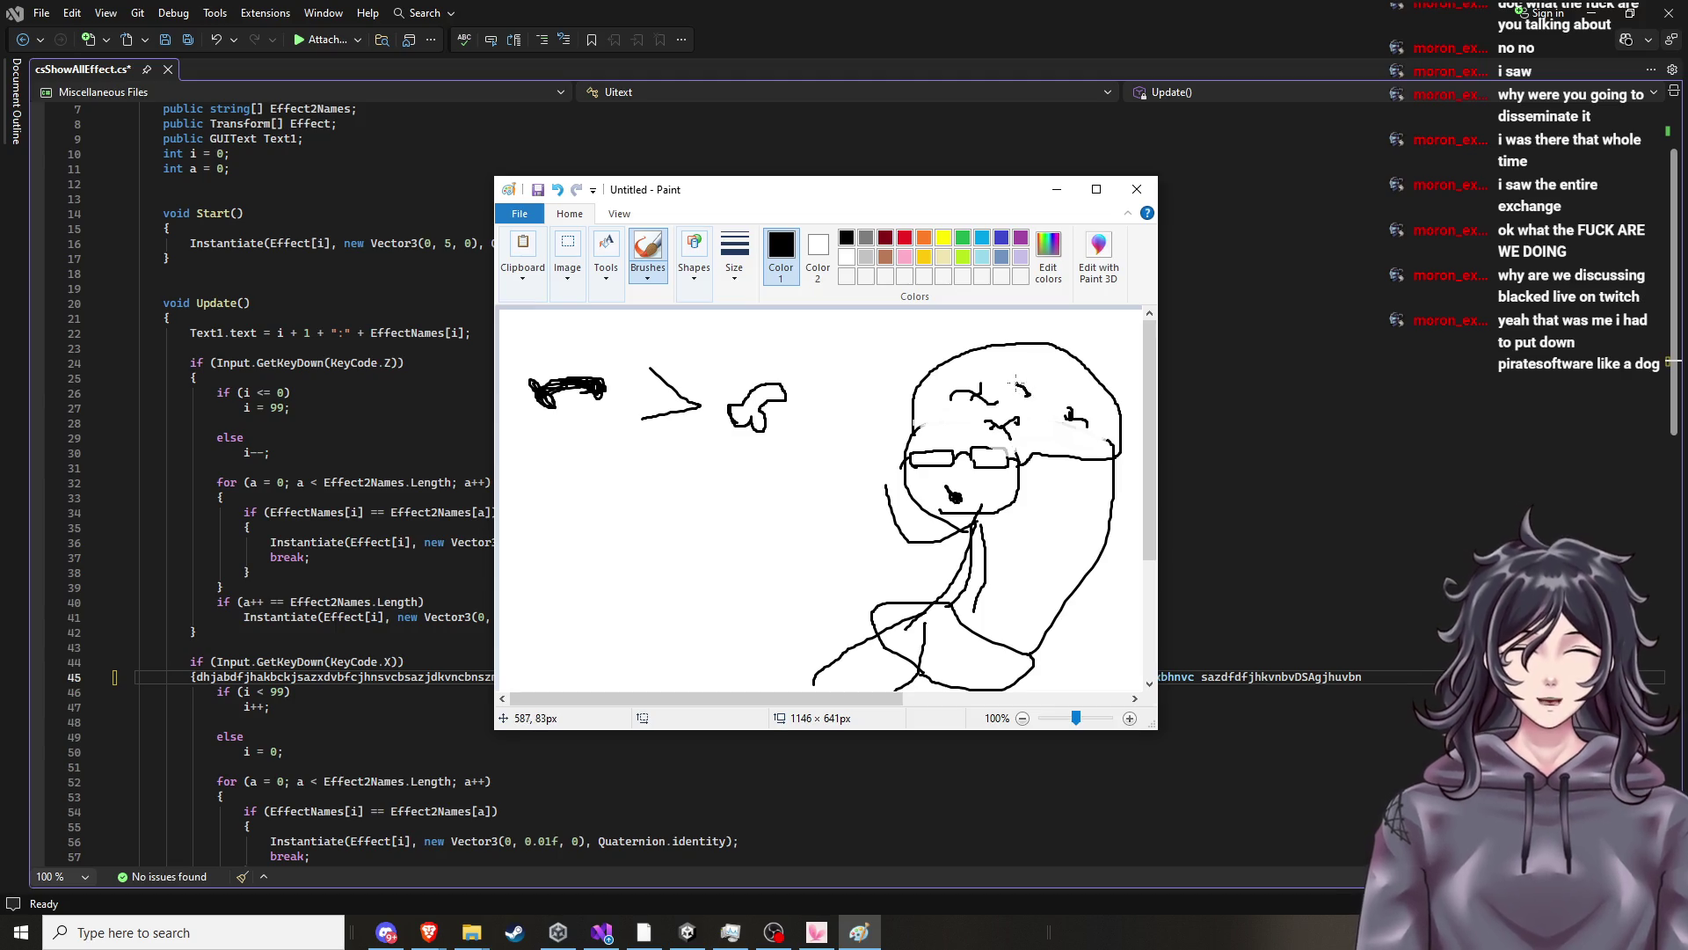
pyautogui.moveTo(953, 369); pyautogui.dragTo(980, 365)
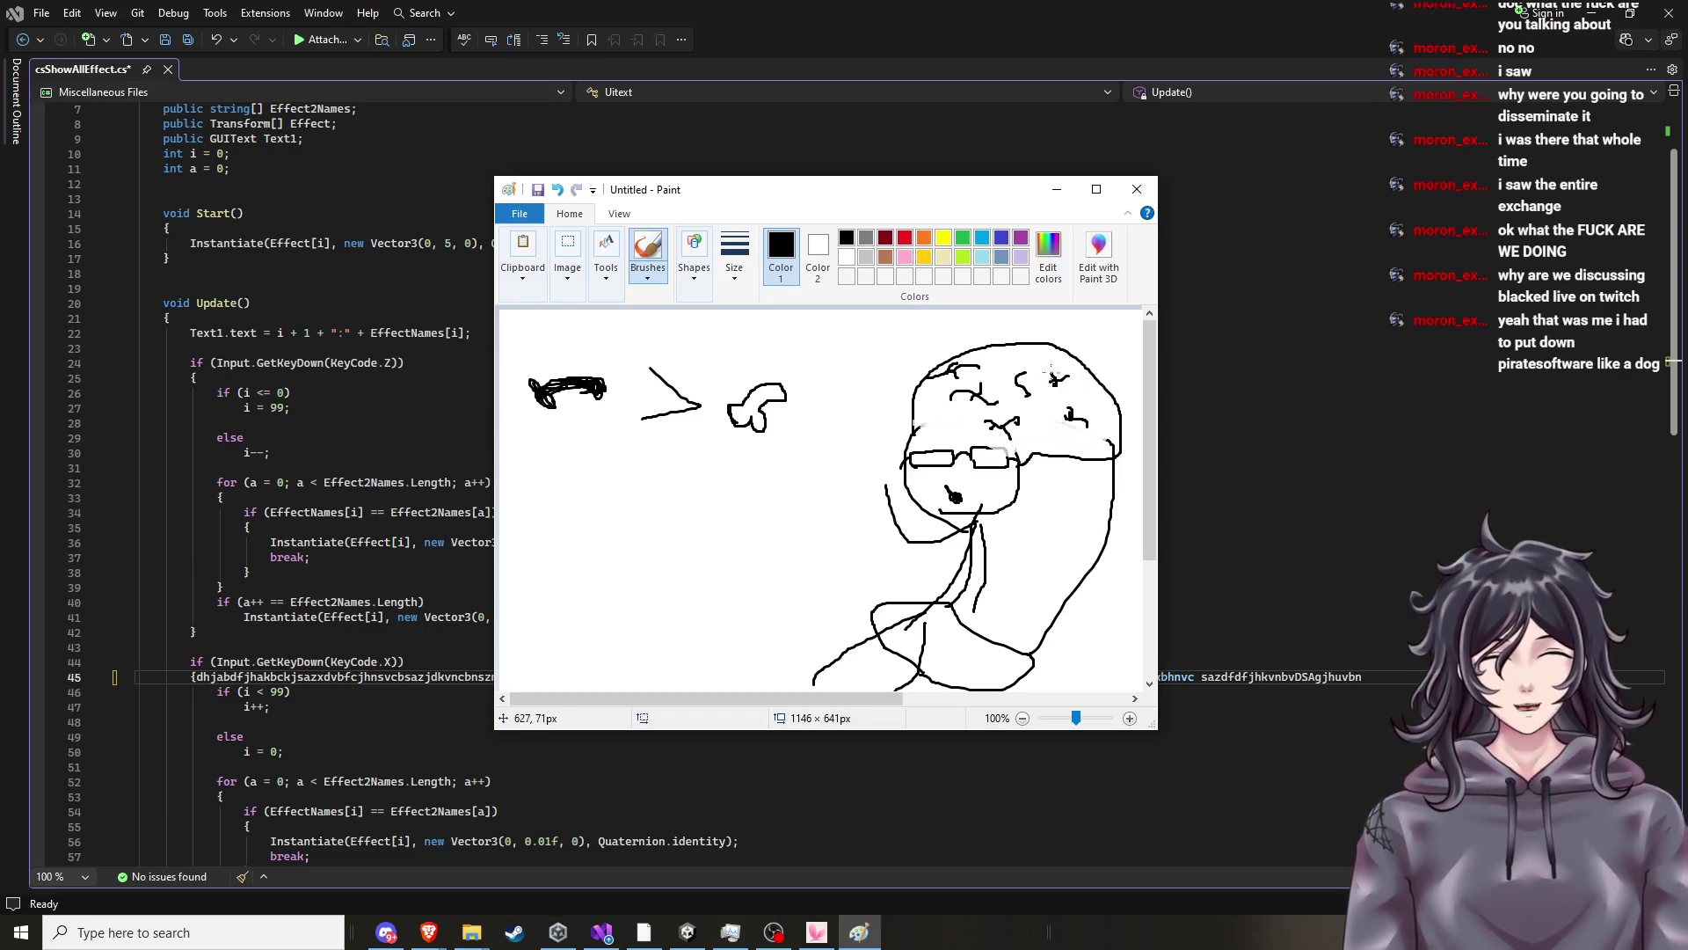
pyautogui.moveTo(914, 433)
pyautogui.mouseDown()
pyautogui.moveTo(1007, 453)
pyautogui.moveTo(954, 420)
pyautogui.moveTo(916, 434)
pyautogui.mouseUp()
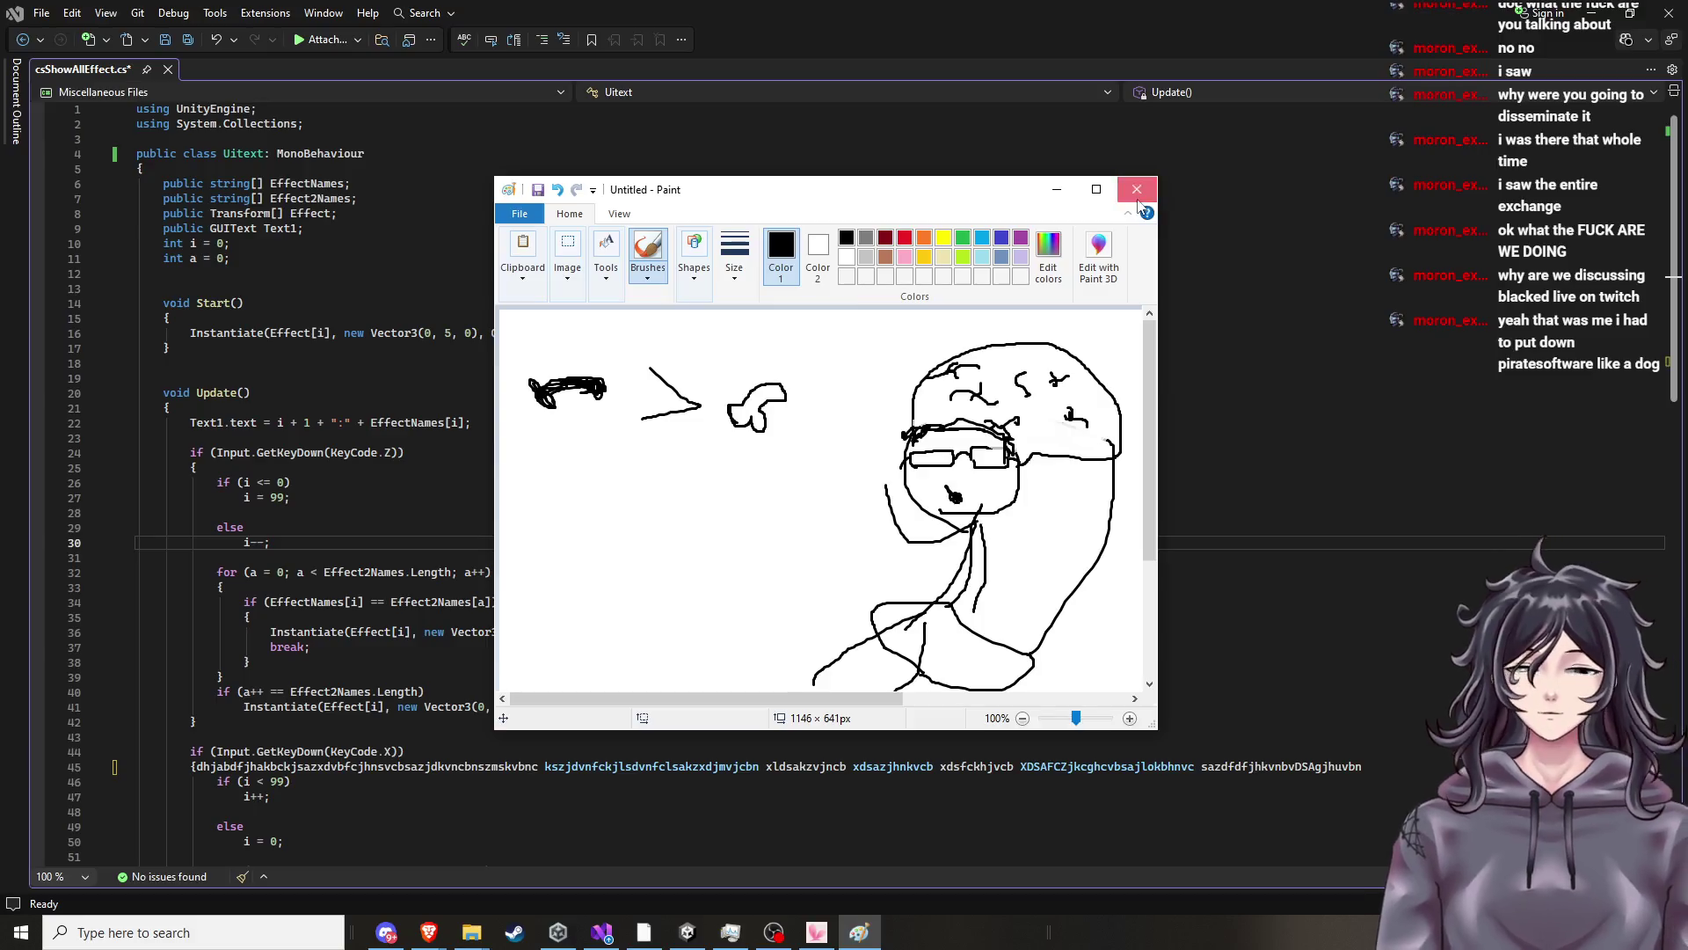
# Close Paint with Don't Save and switch back to the Unity editor.
pyautogui.click(1137, 189)
pyautogui.click(839, 468)
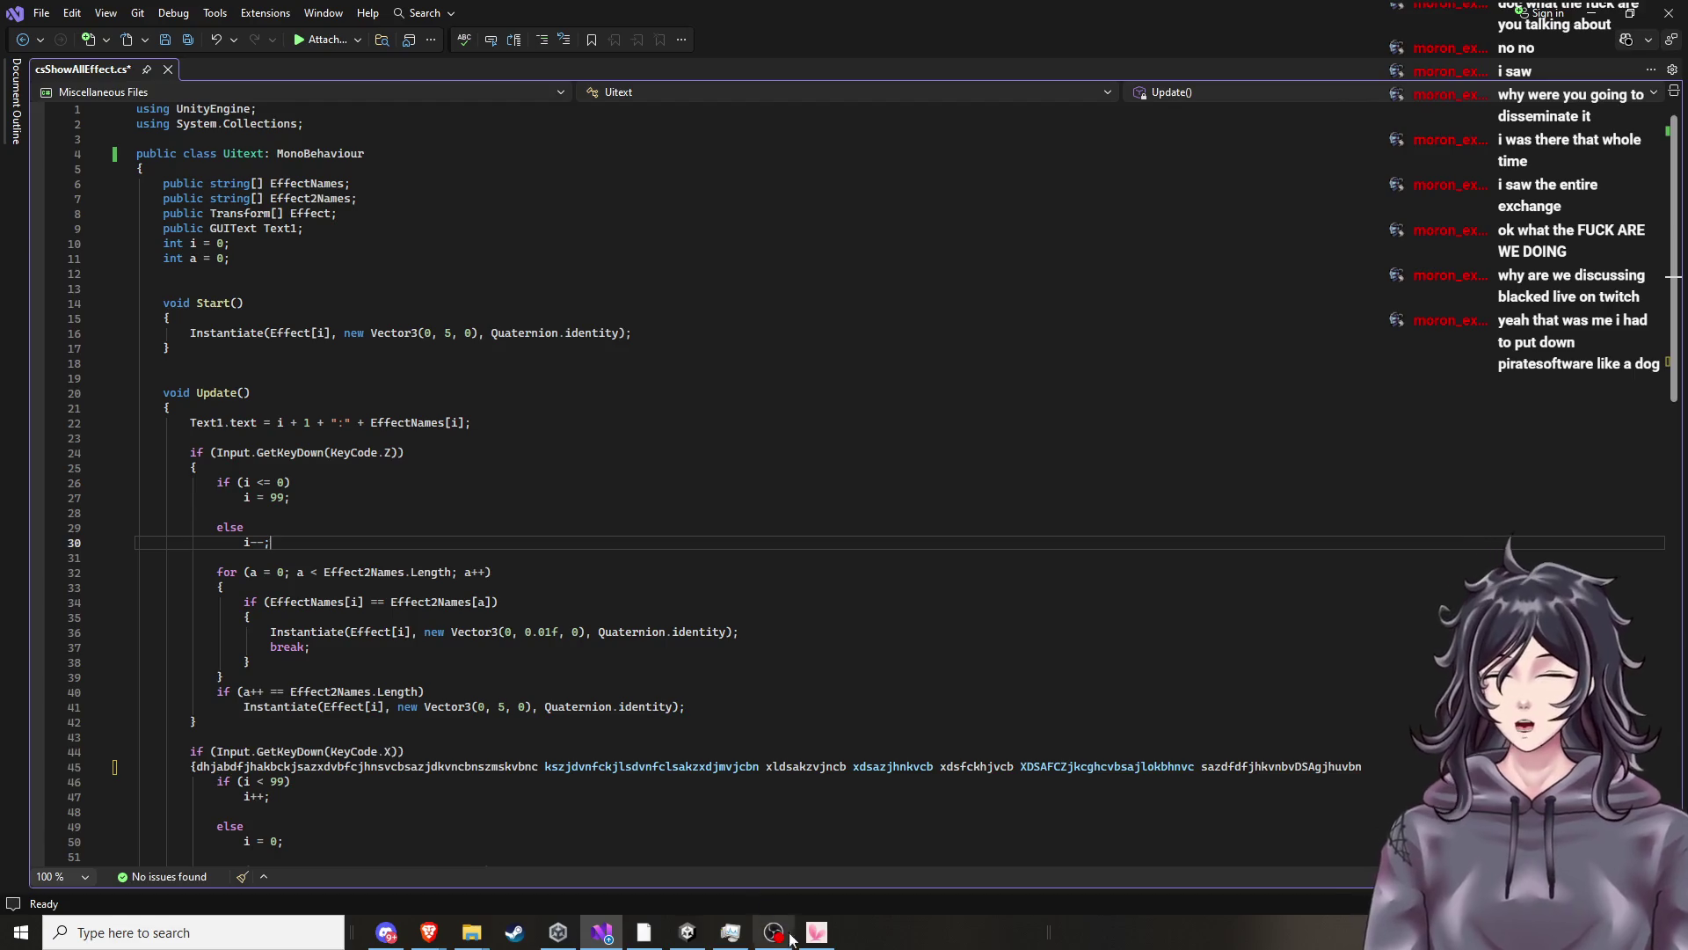
pyautogui.click(691, 933)
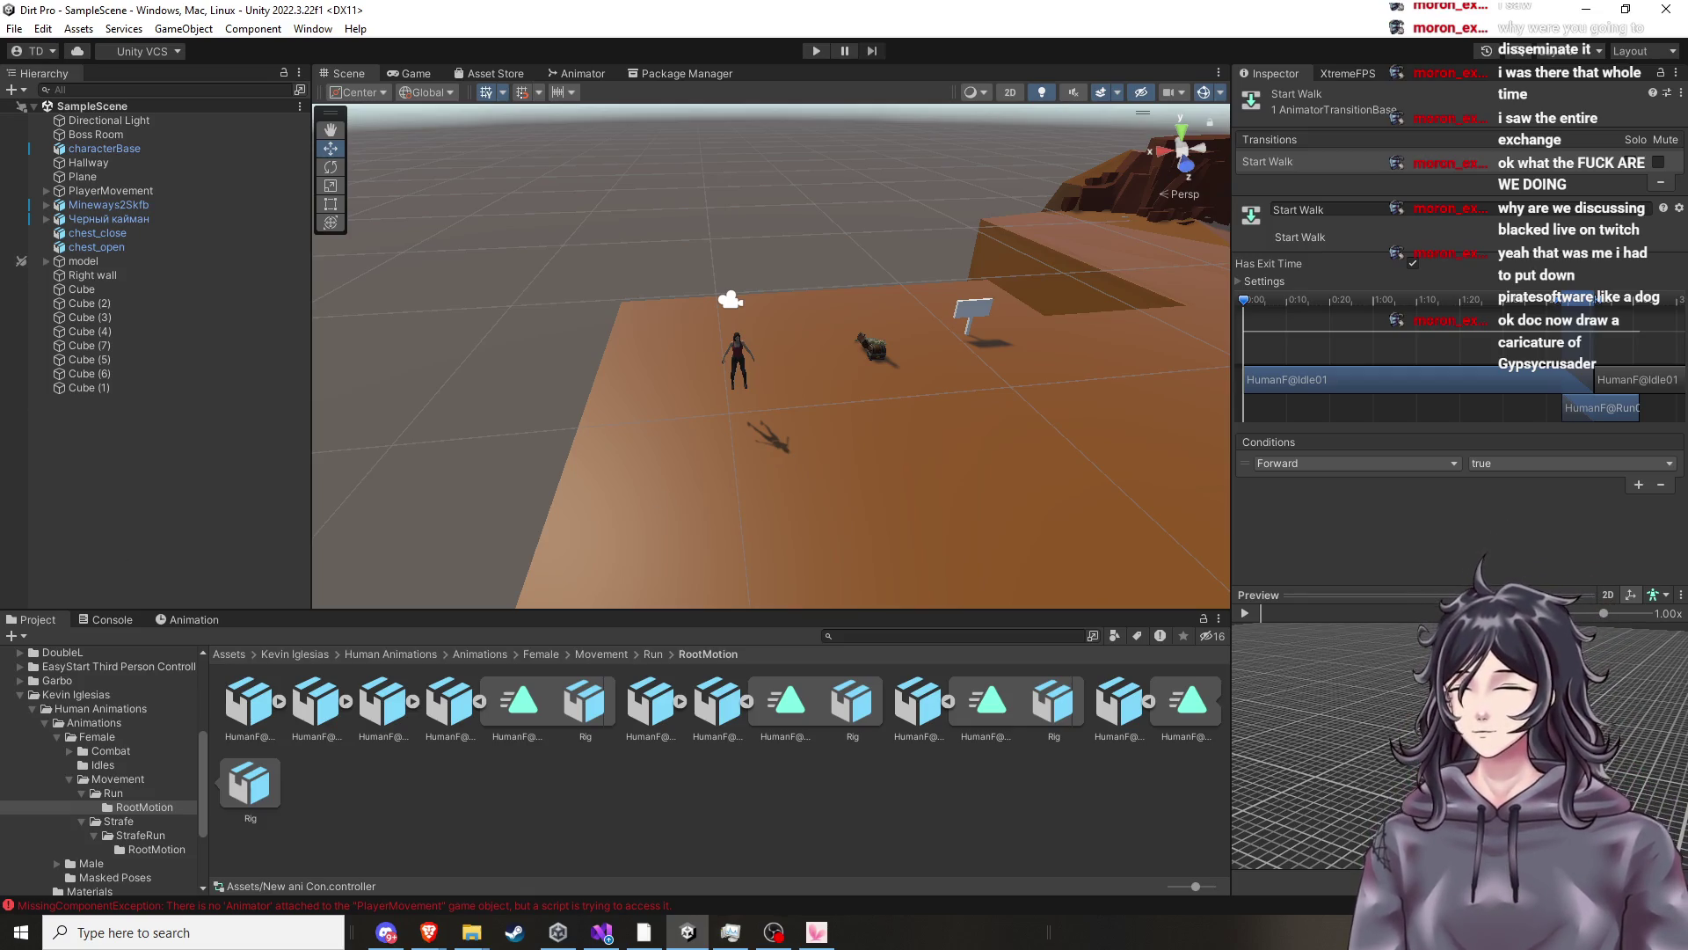
pyautogui.moveTo(682, 265)
pyautogui.mouseDown()
pyautogui.moveTo(898, 310)
pyautogui.moveTo(882, 309)
pyautogui.moveTo(941, 351)
pyautogui.moveTo(896, 334)
pyautogui.moveTo(866, 362)
pyautogui.mouseUp()
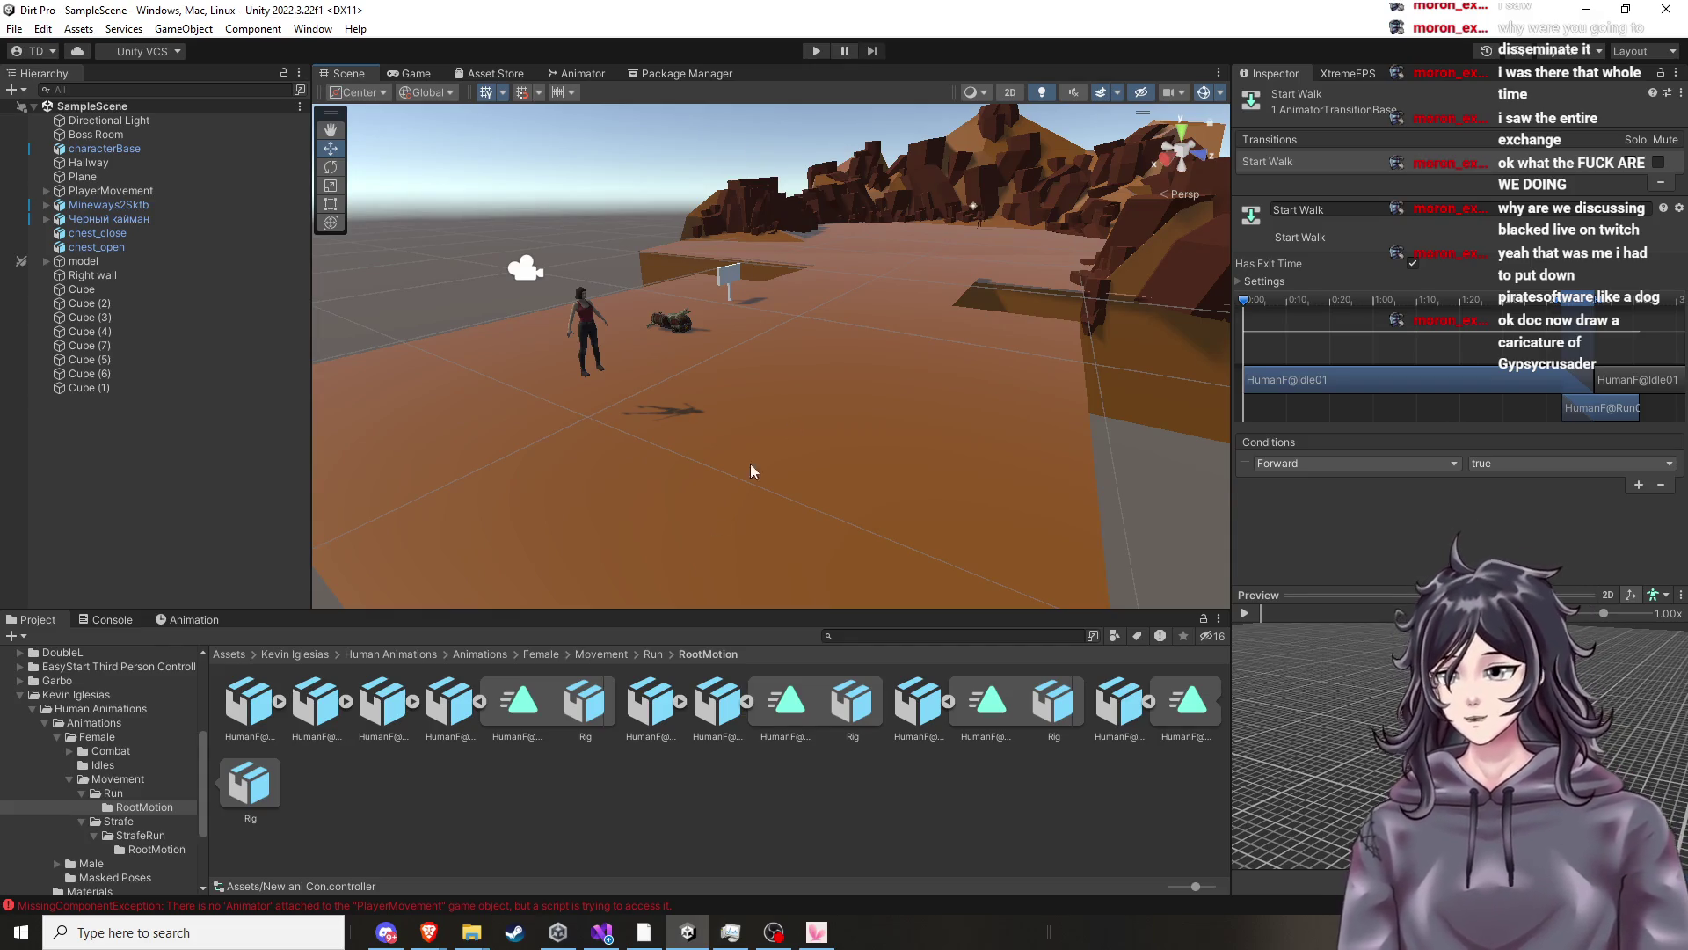
pyautogui.moveTo(428, 933)
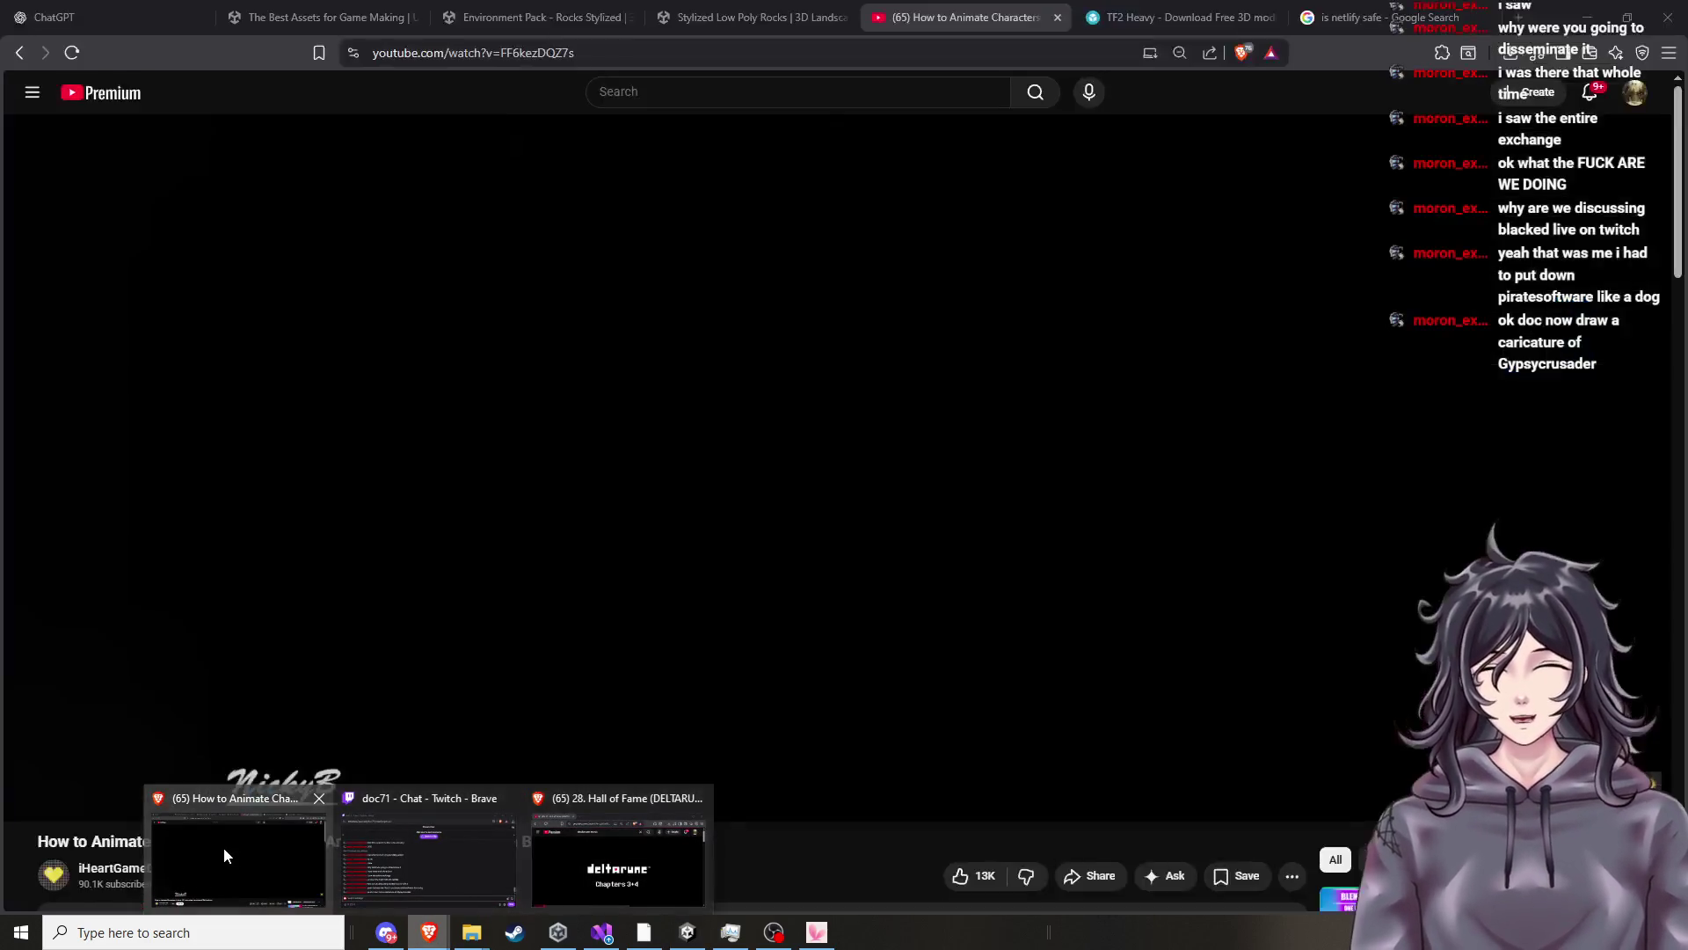
pyautogui.click(224, 847)
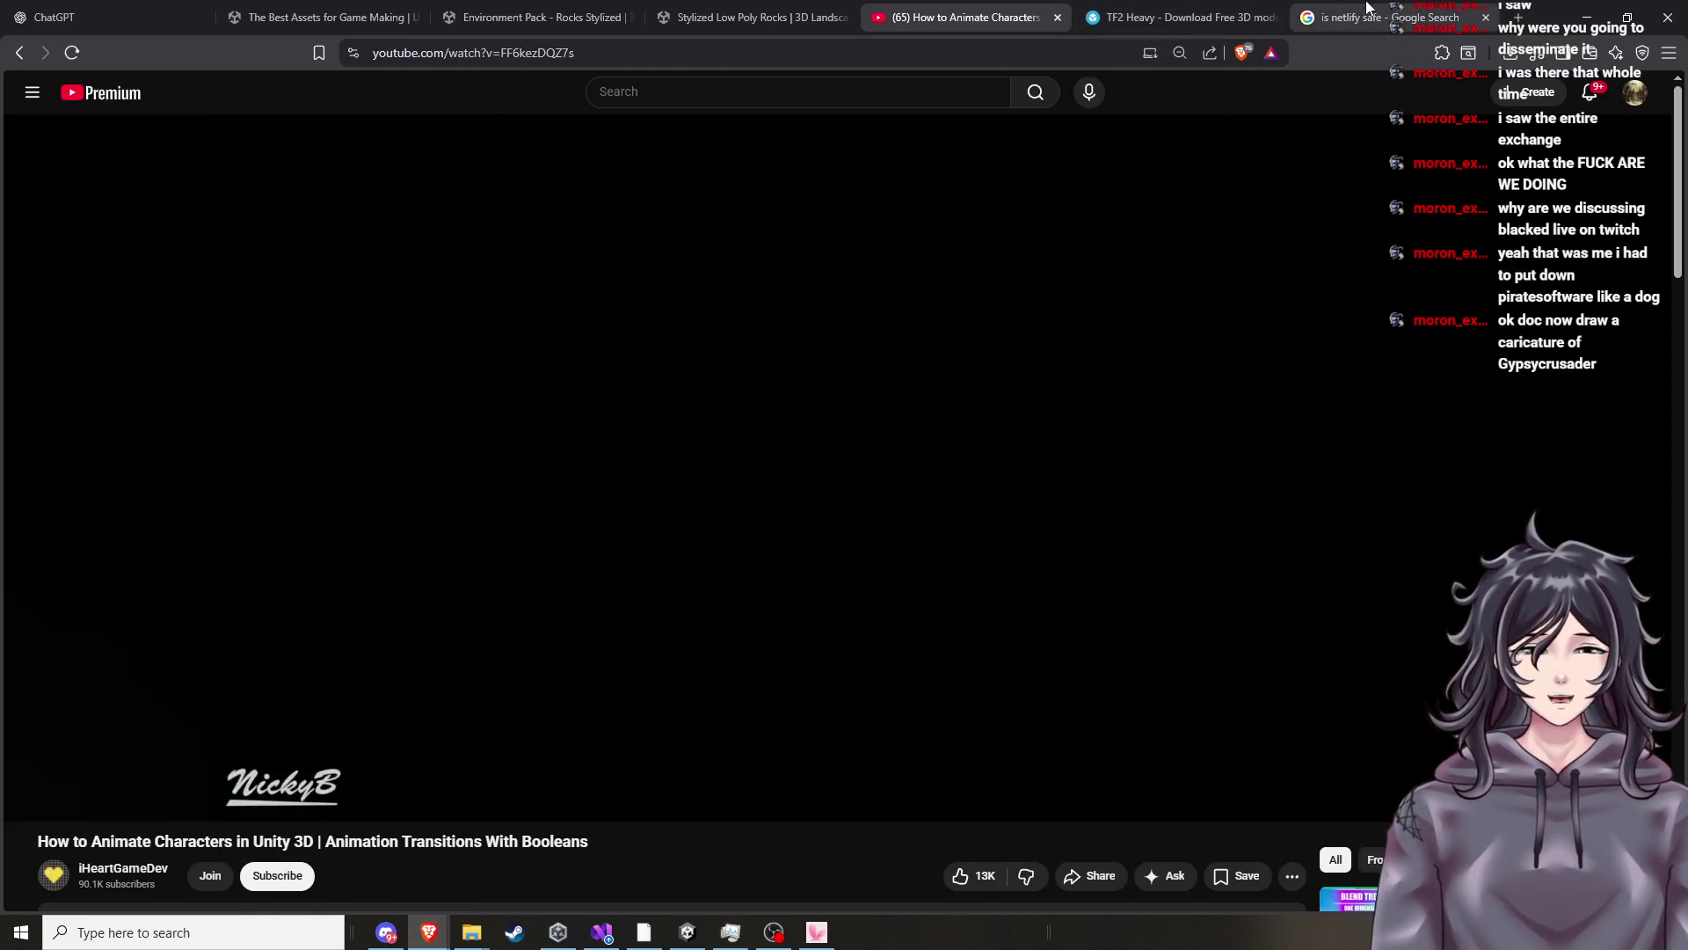
pyautogui.click(1368, 7)
pyautogui.click(1178, 10)
pyautogui.click(968, 10)
pyautogui.click(752, 10)
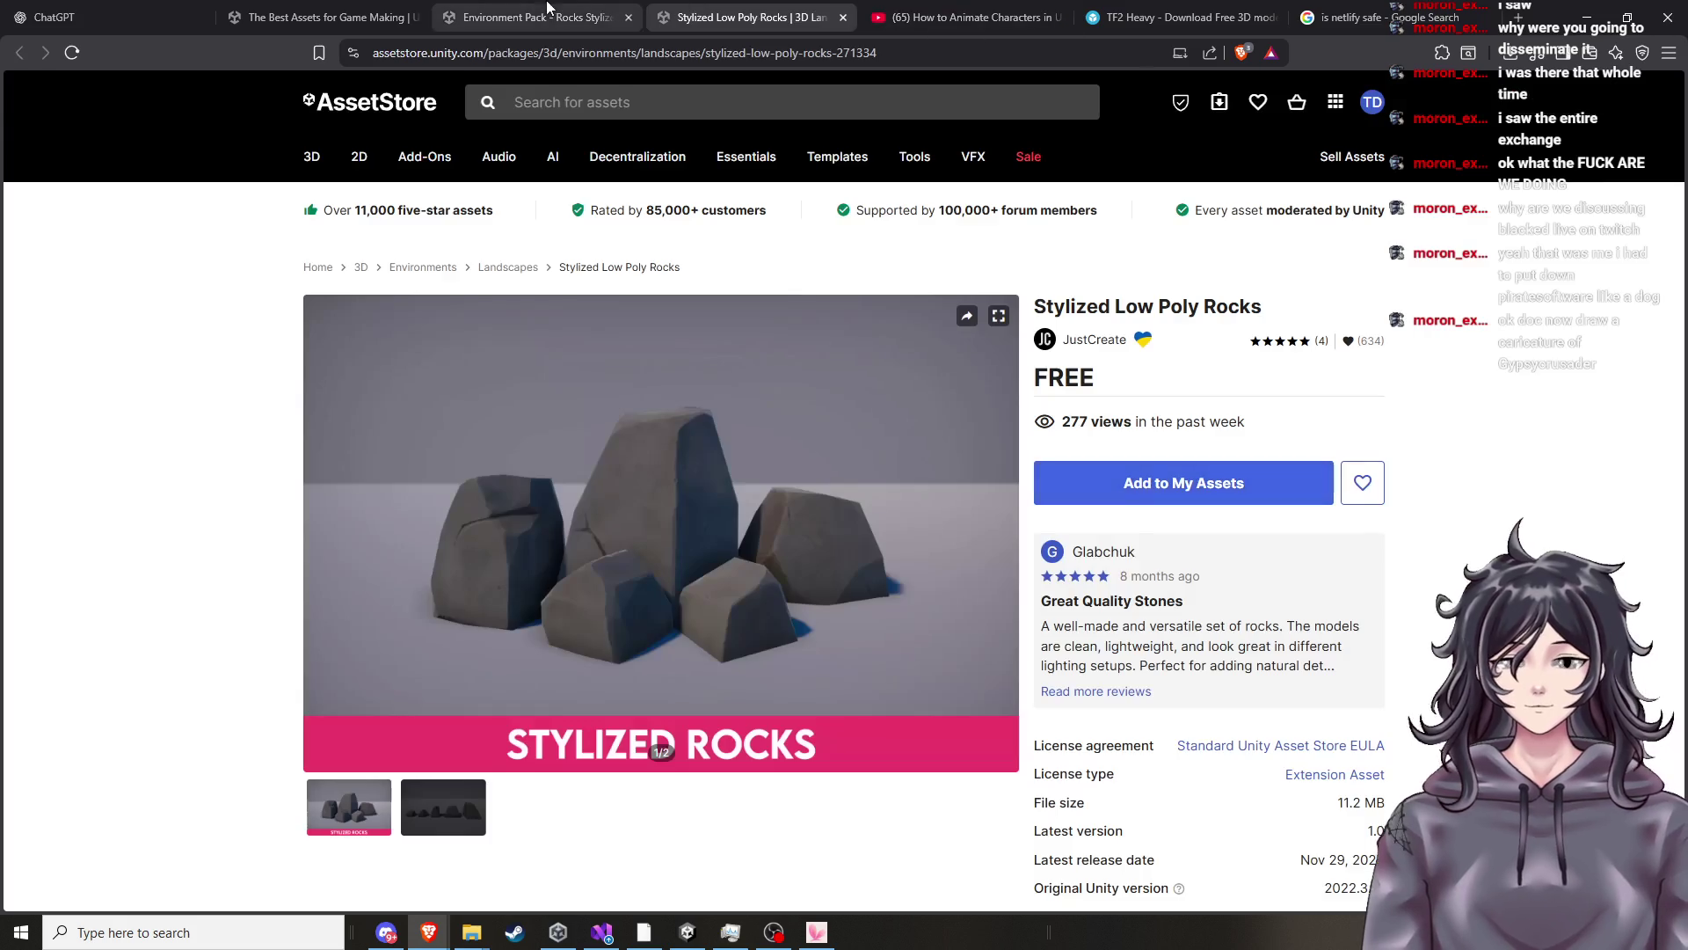
pyautogui.click(547, 9)
pyautogui.click(325, 10)
pyautogui.click(167, 7)
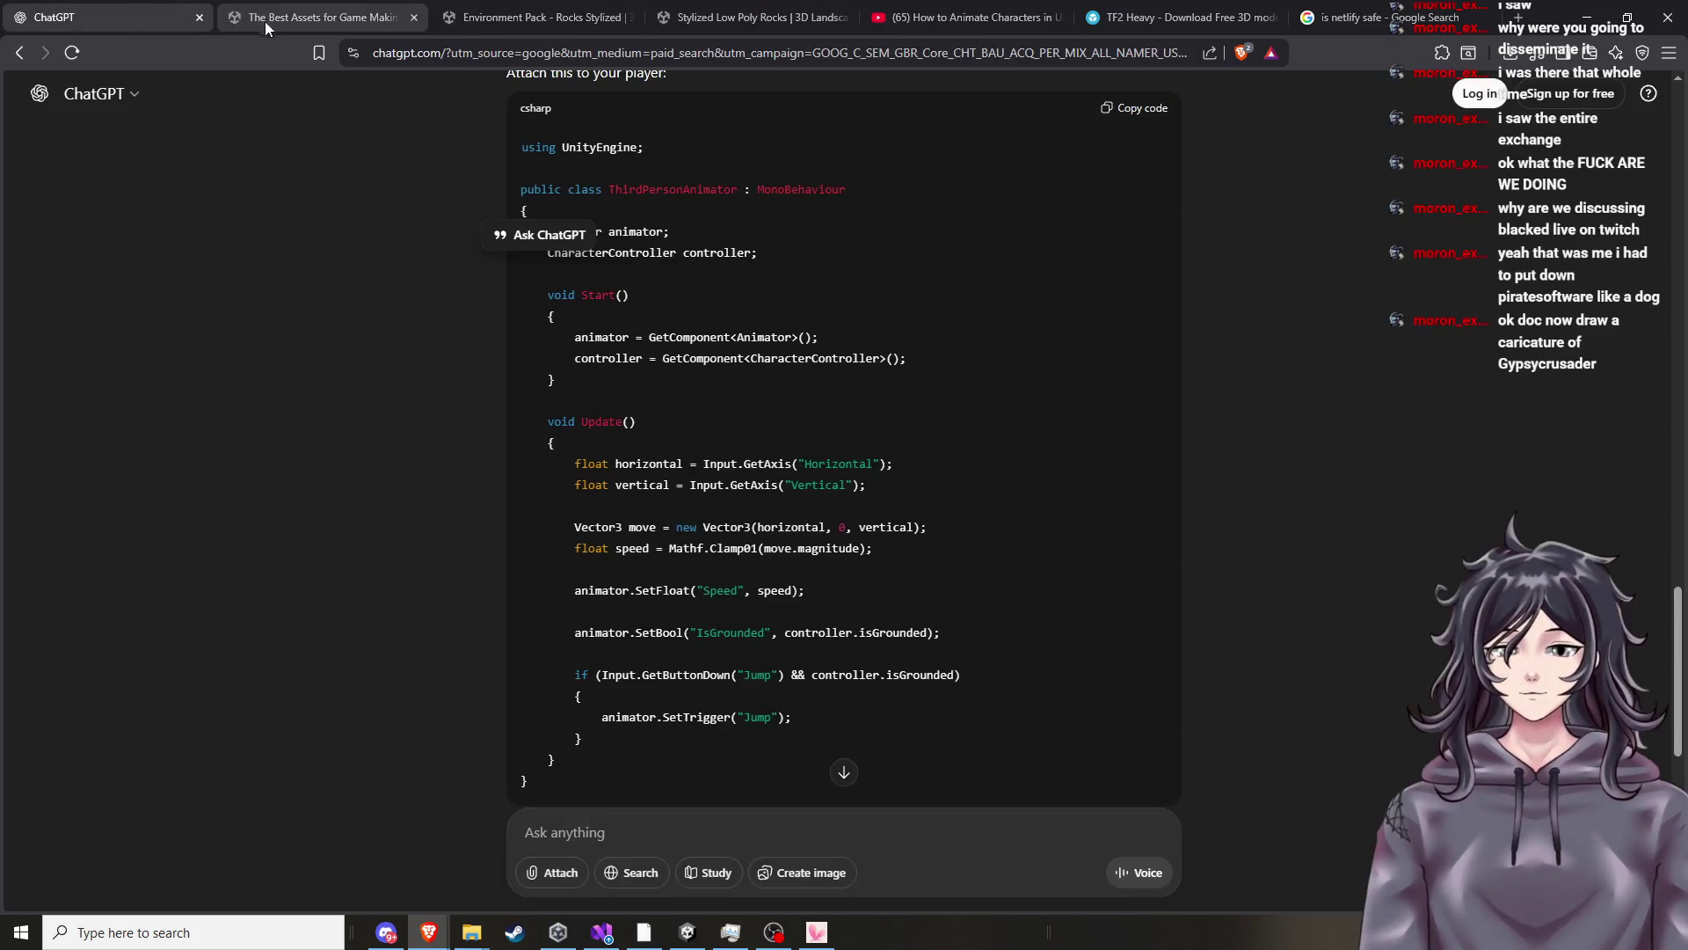
pyautogui.click(295, 13)
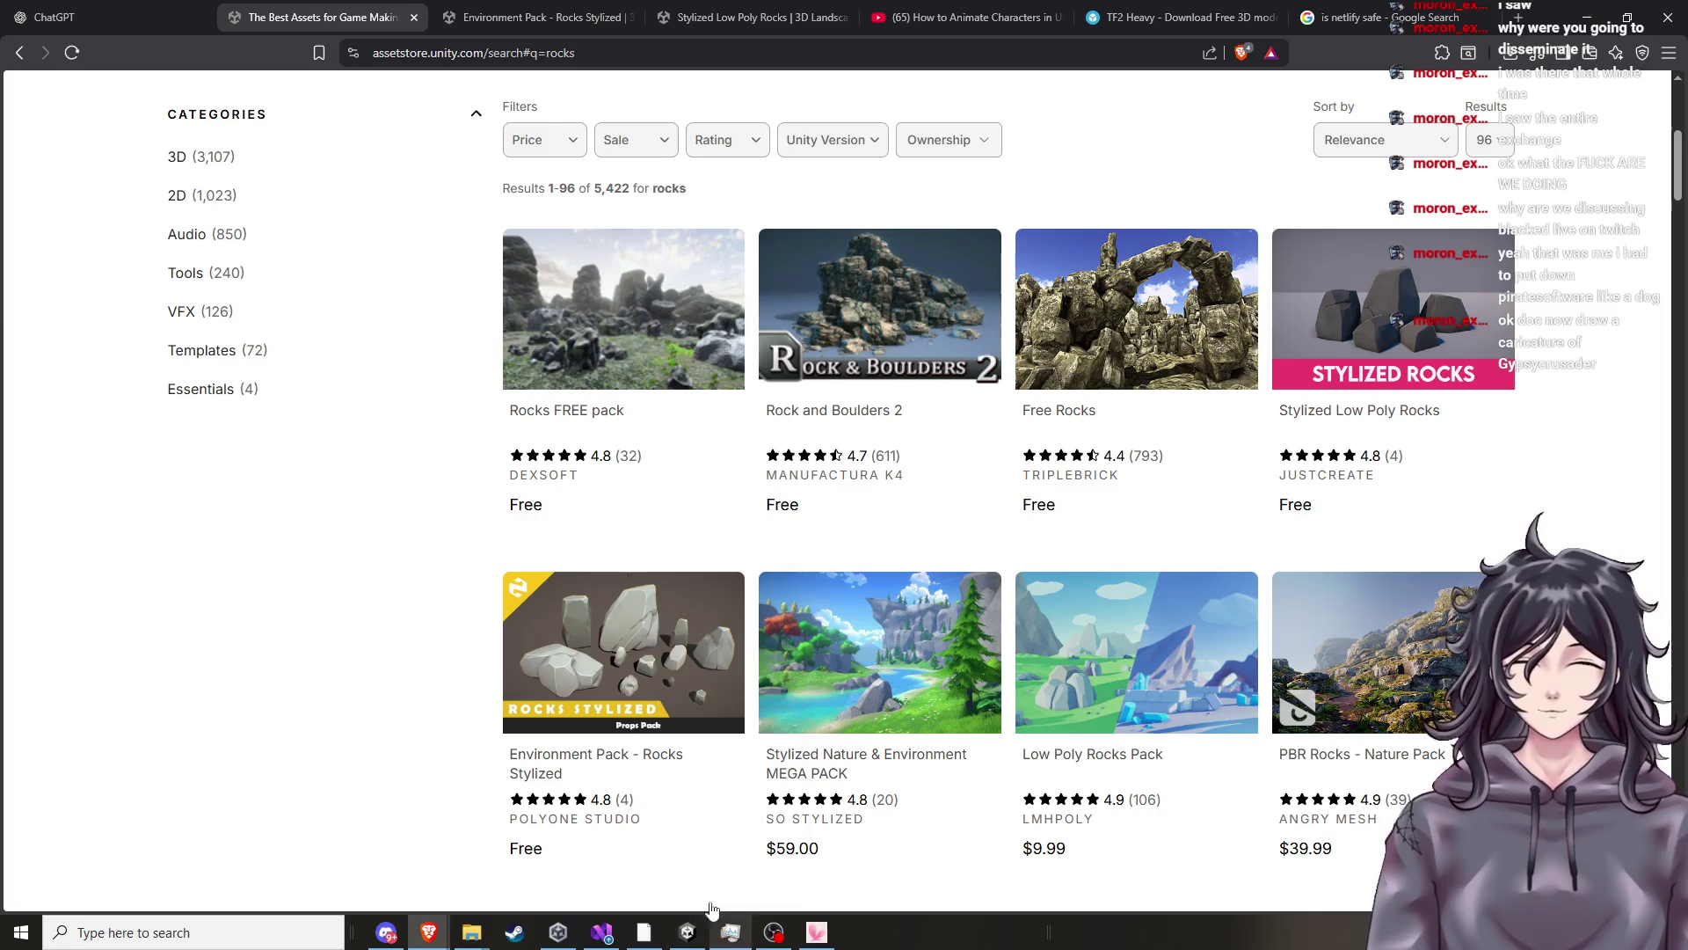
pyautogui.hotkey('ctrl', 'Tab')
pyautogui.hotkey('ctrl', 'Tab')
pyautogui.hotkey('ctrl', 'Tab')
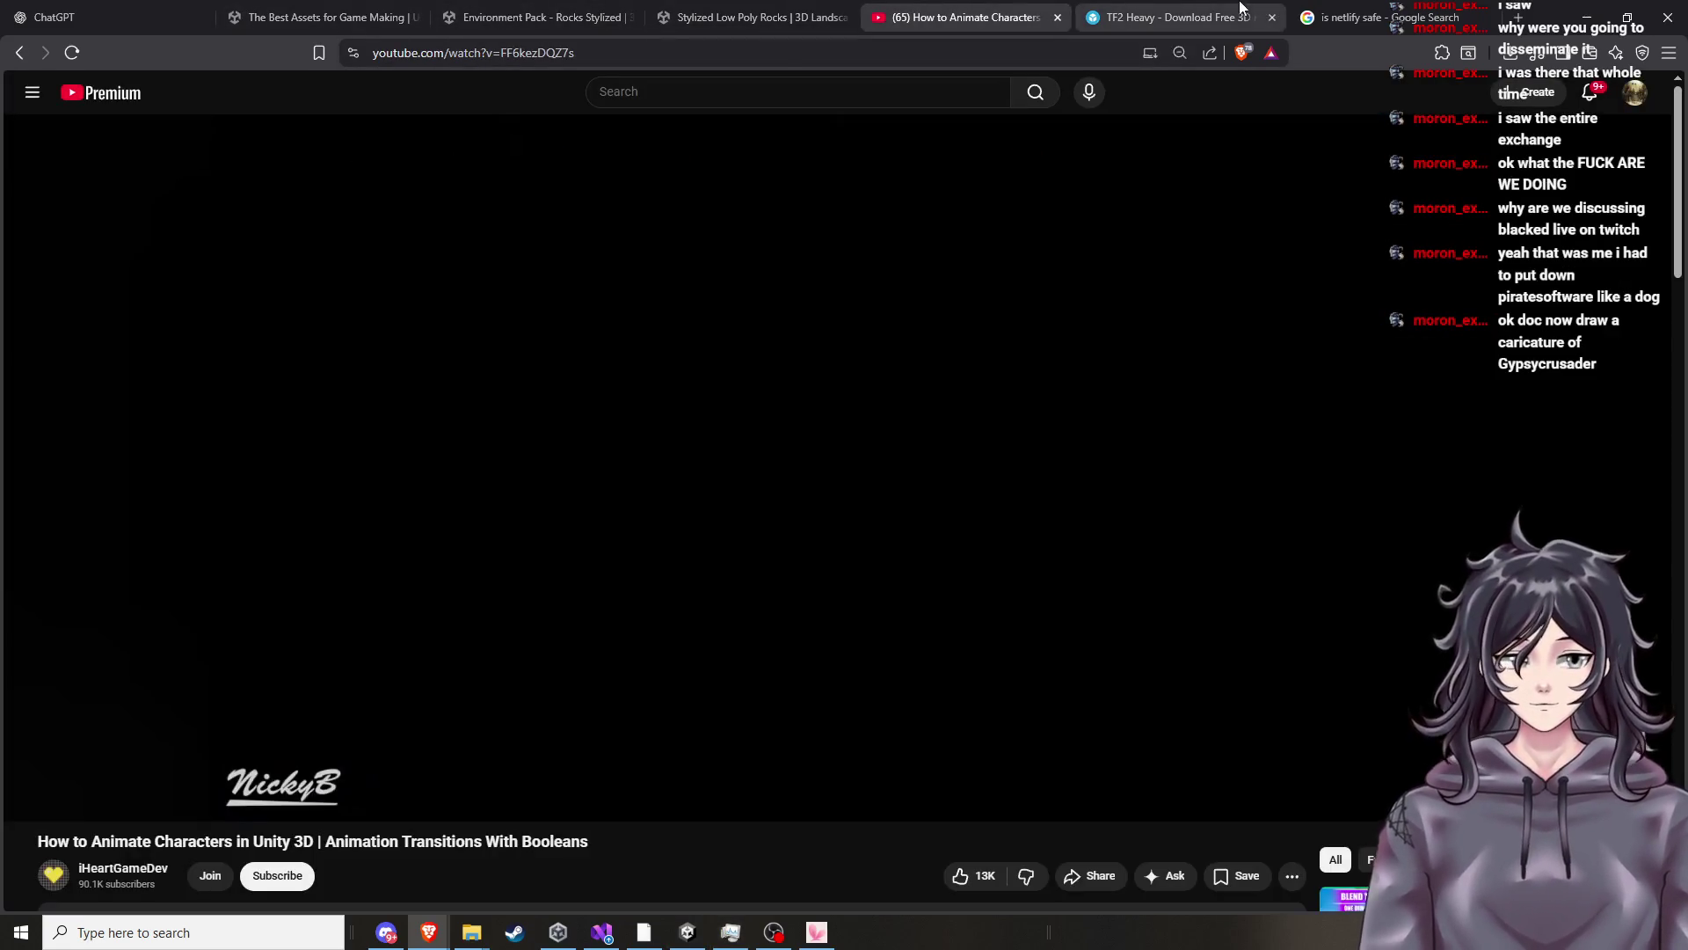
pyautogui.click(1161, 16)
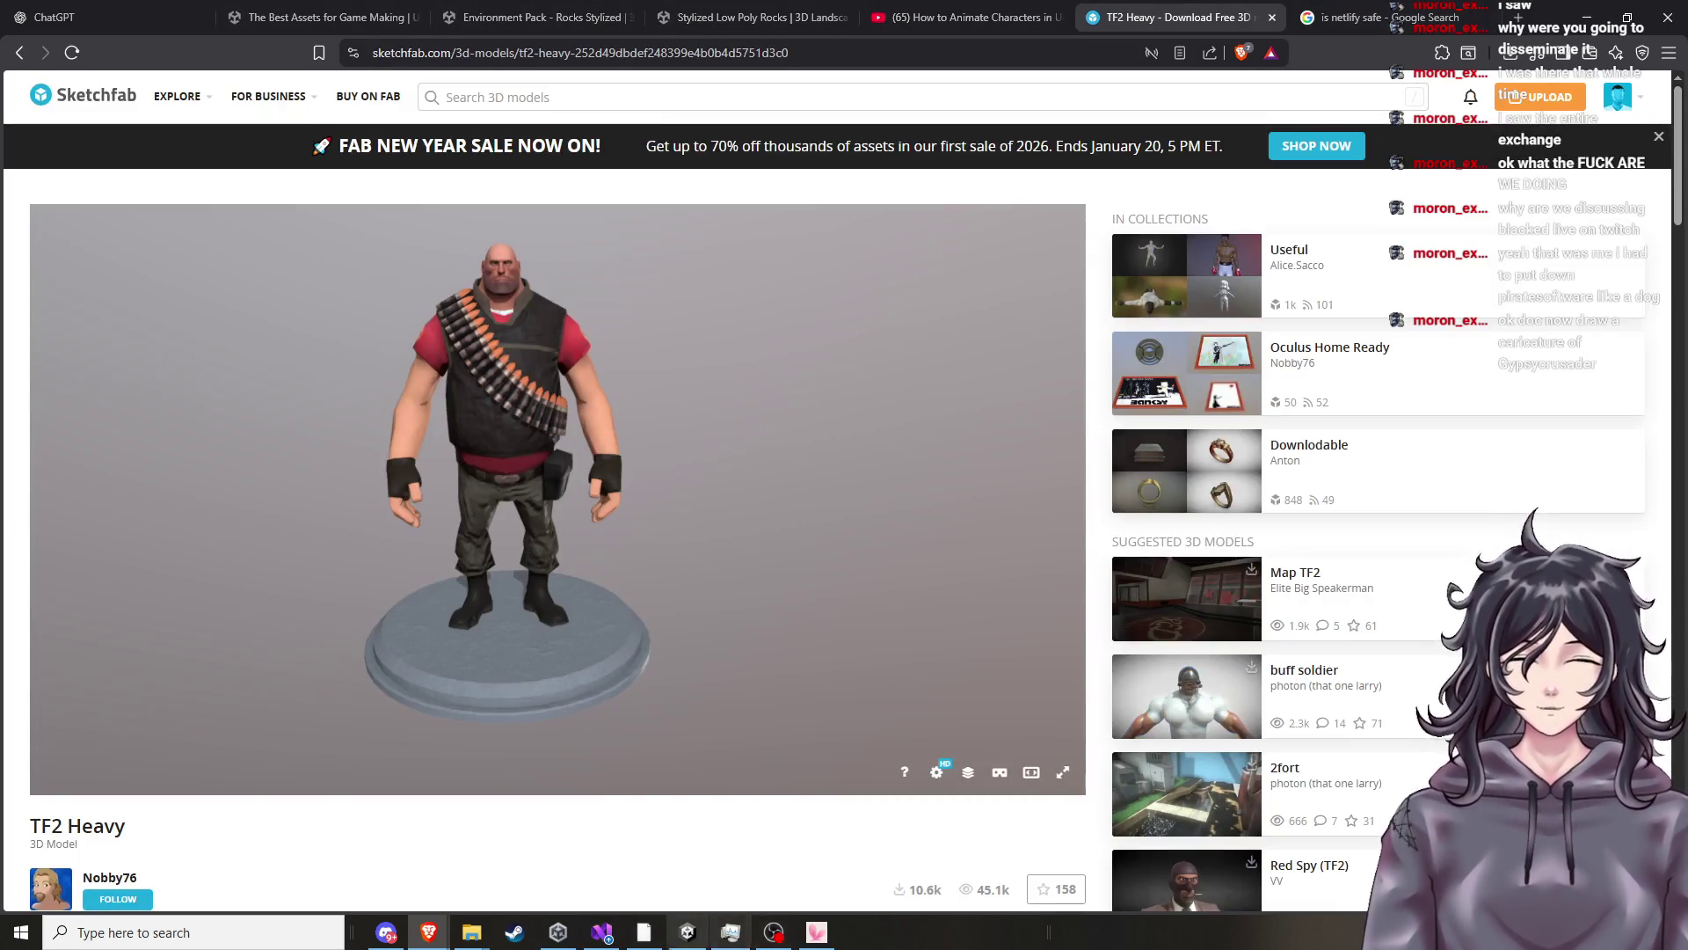
pyautogui.click(687, 932)
pyautogui.scroll(3, 859, 390)
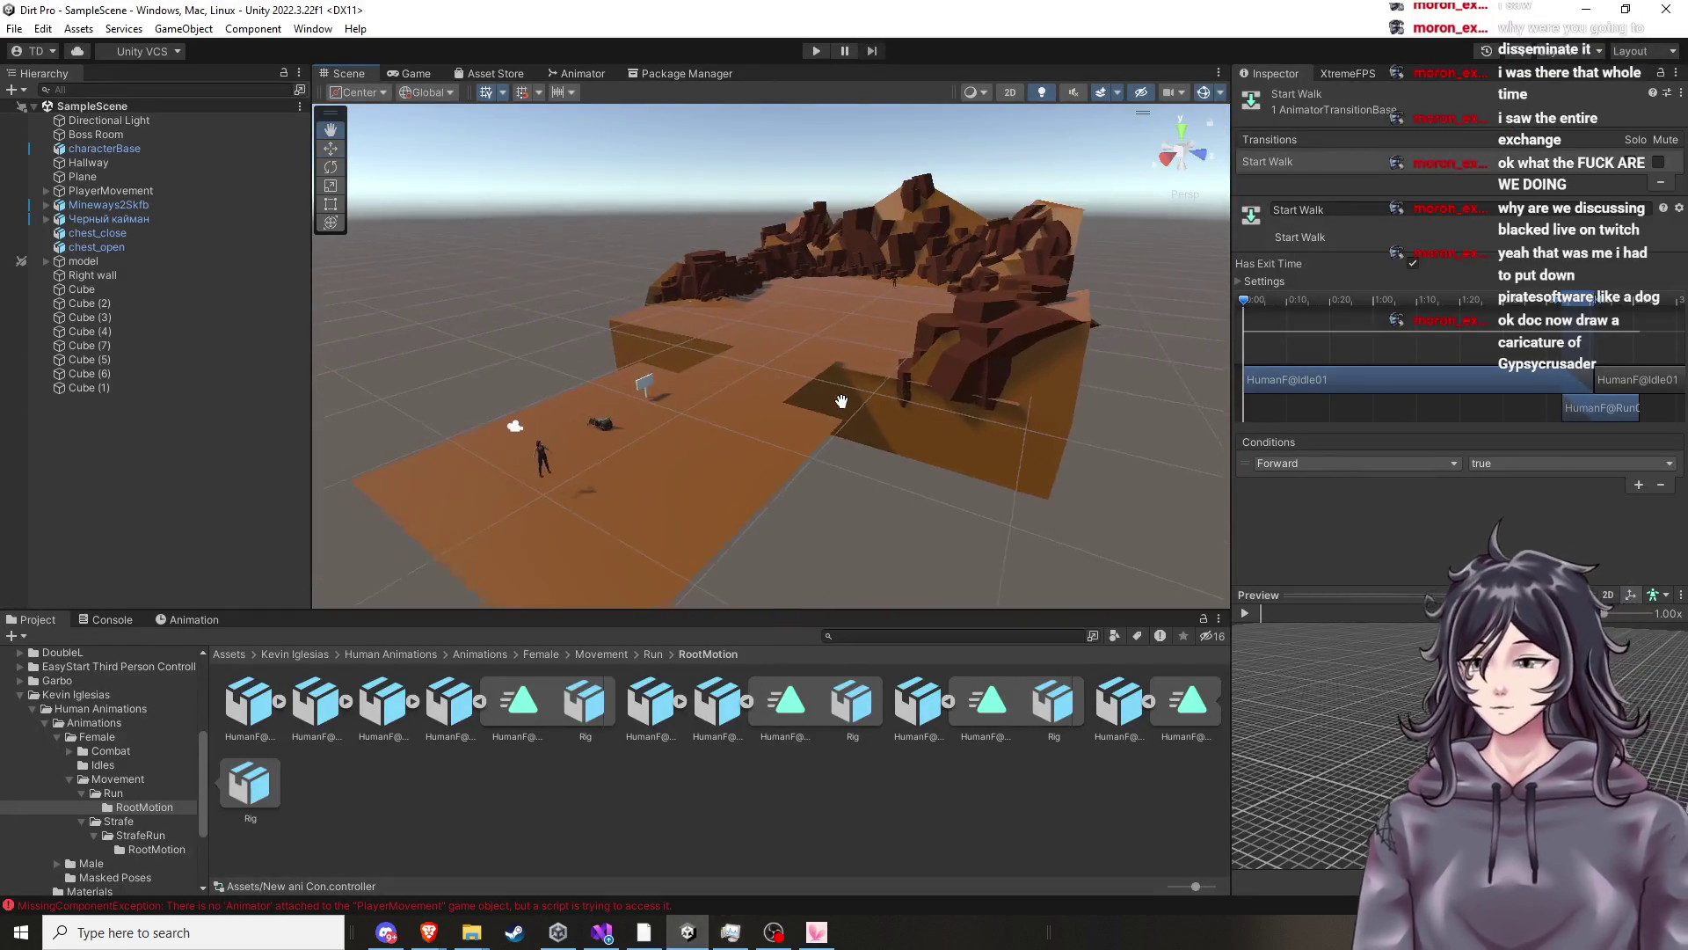
# Save the current scene with File > Save.
pyautogui.scroll(-2, 862, 398)
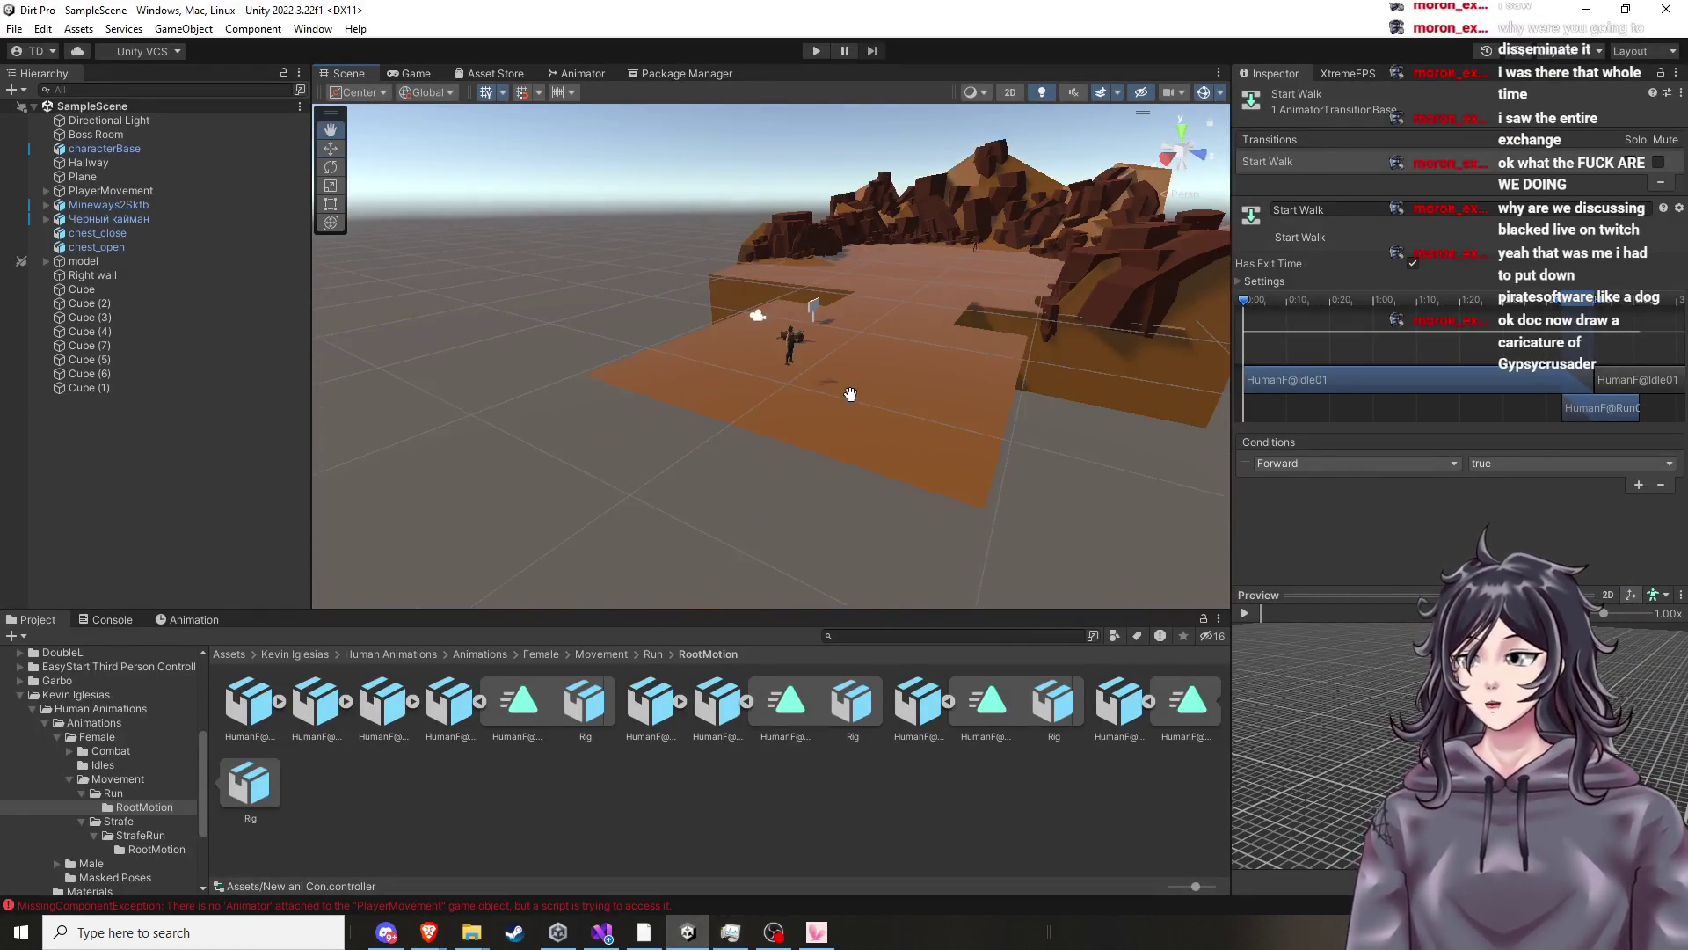
pyautogui.scroll(4, 848, 392)
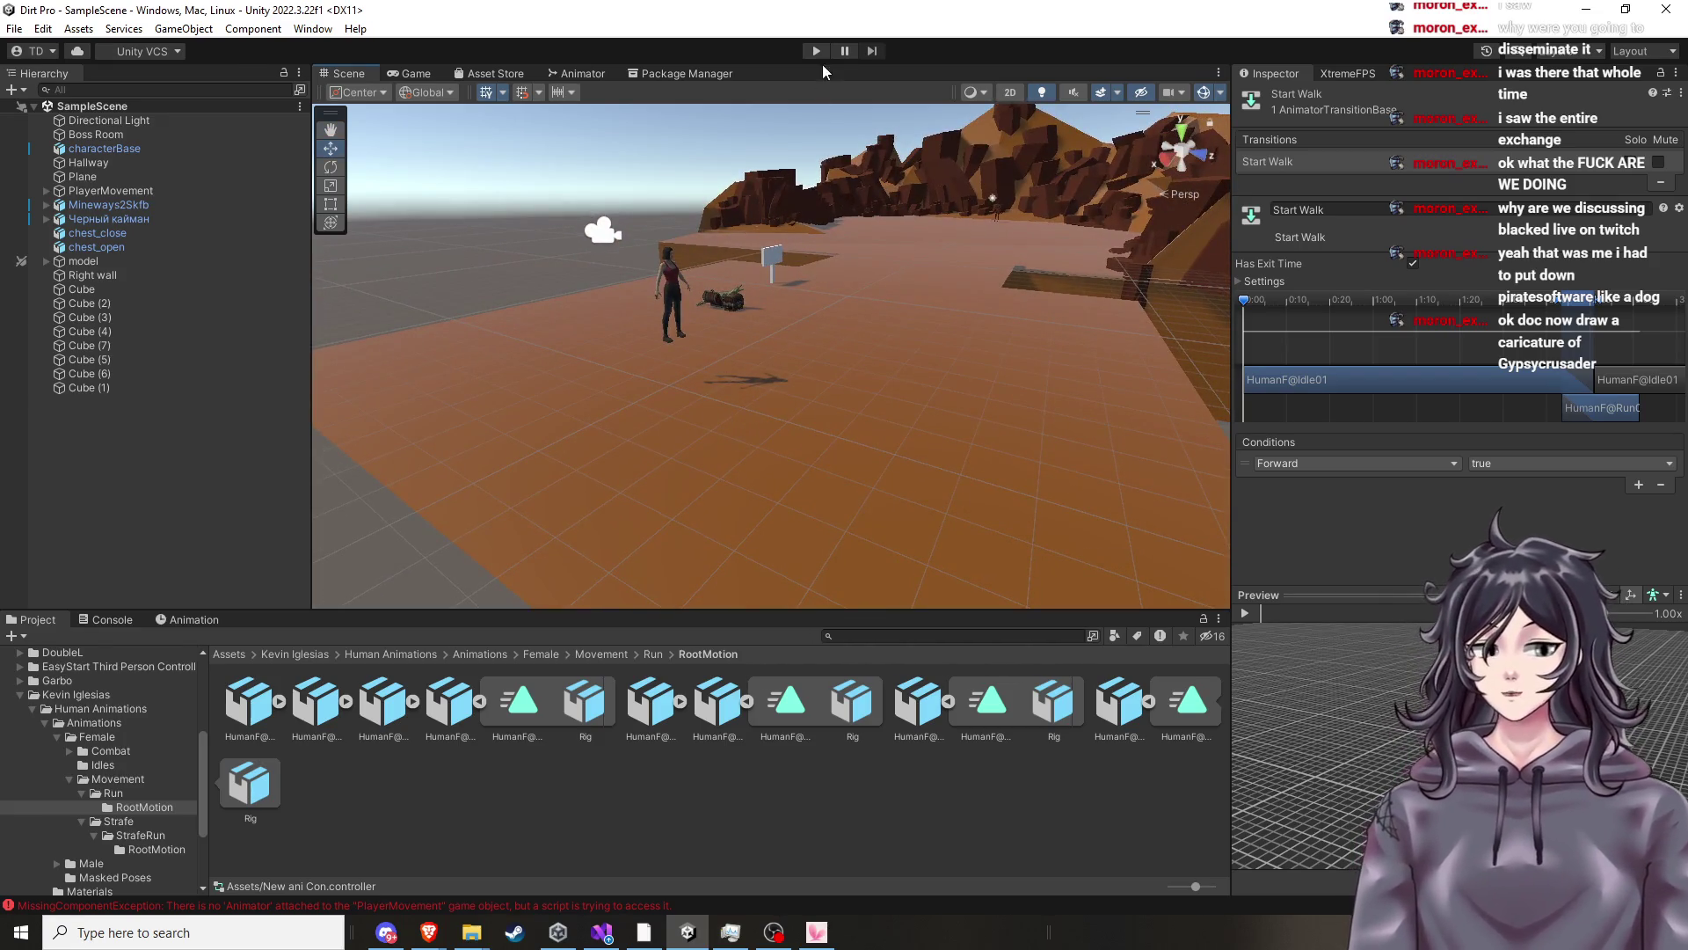
pyautogui.click(14, 29)
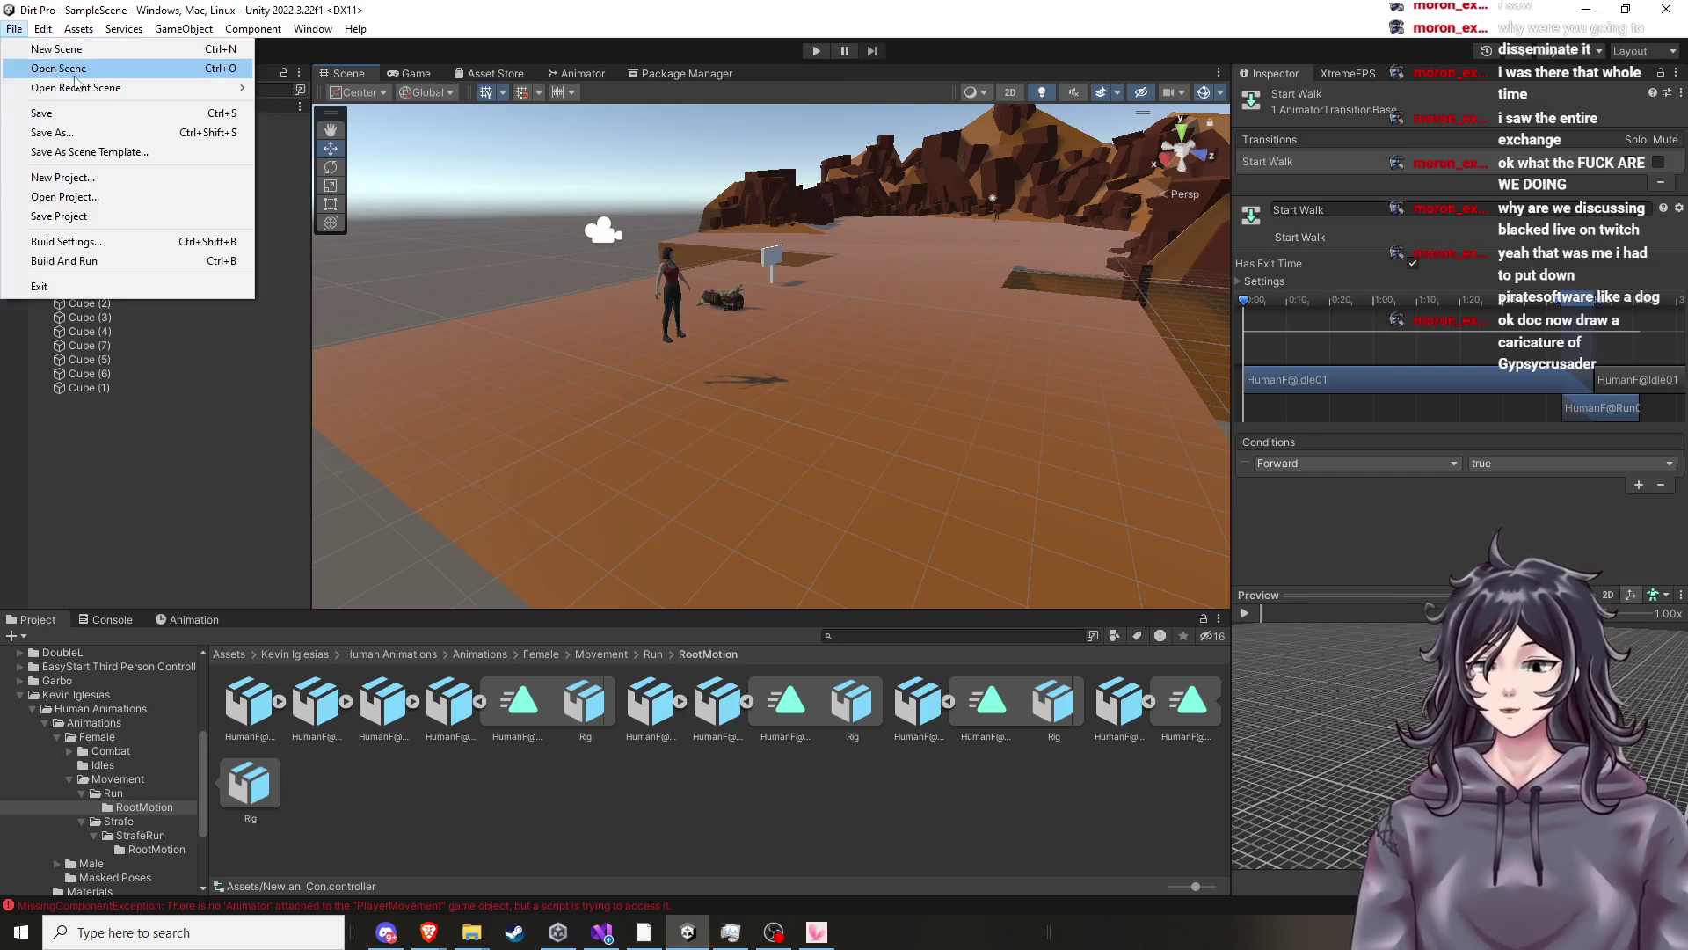
pyautogui.click(67, 115)
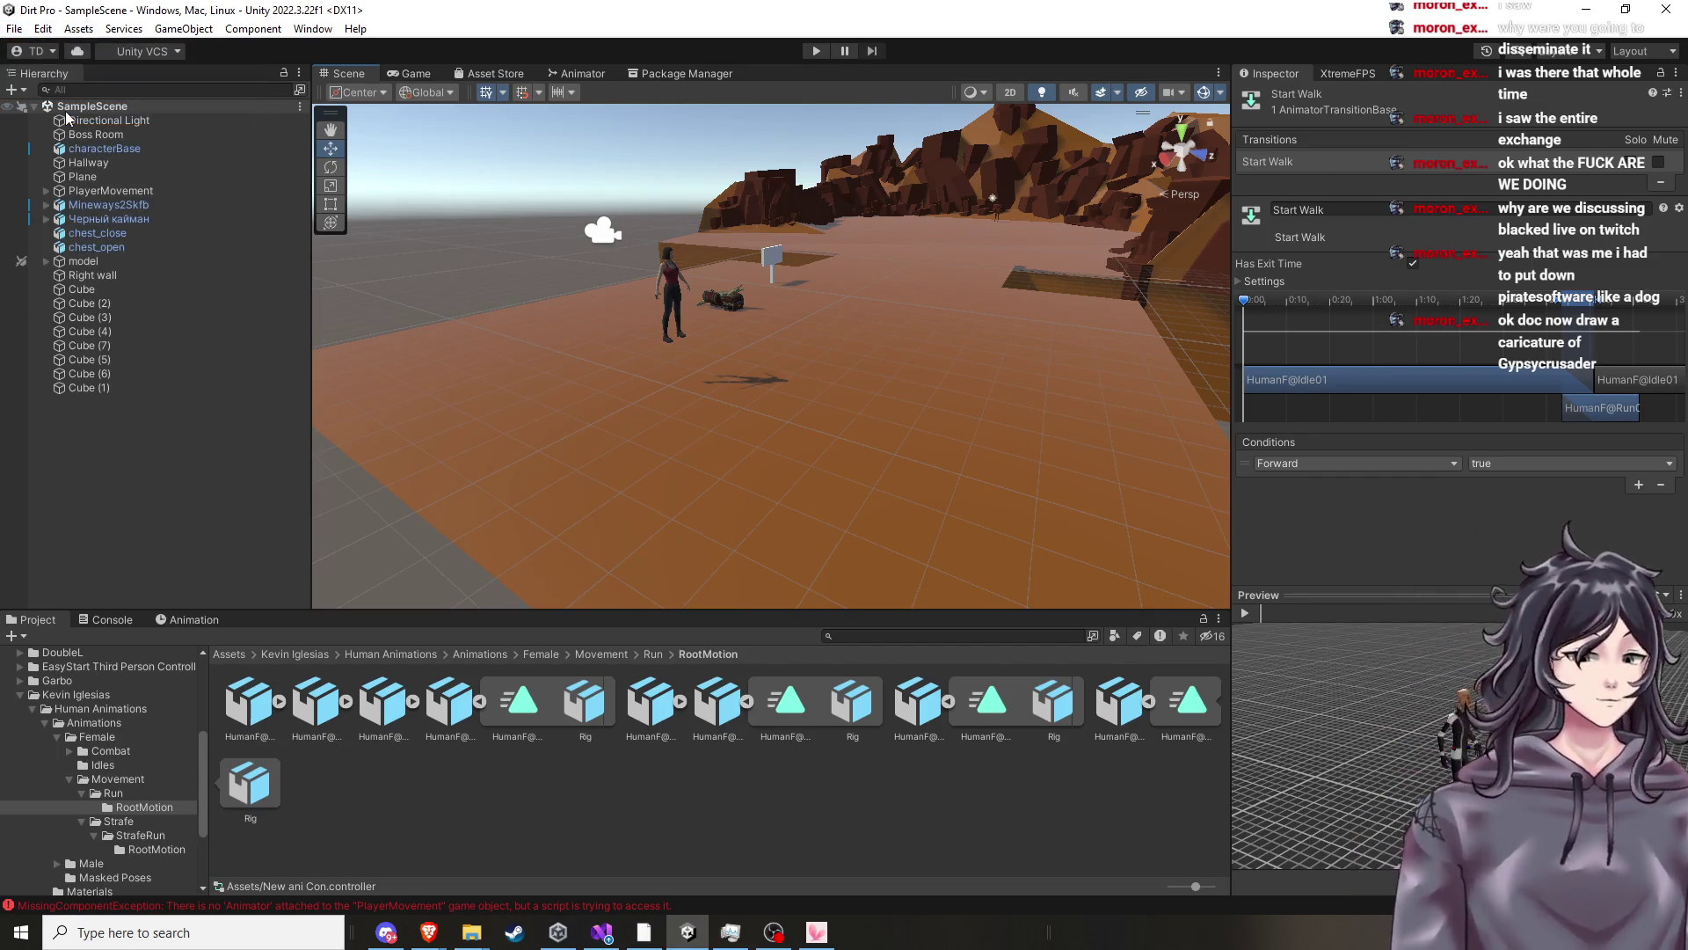
# Play-test walking with W and jumping with Space, stop, and view the Animator graph.
pyautogui.click(815, 50)
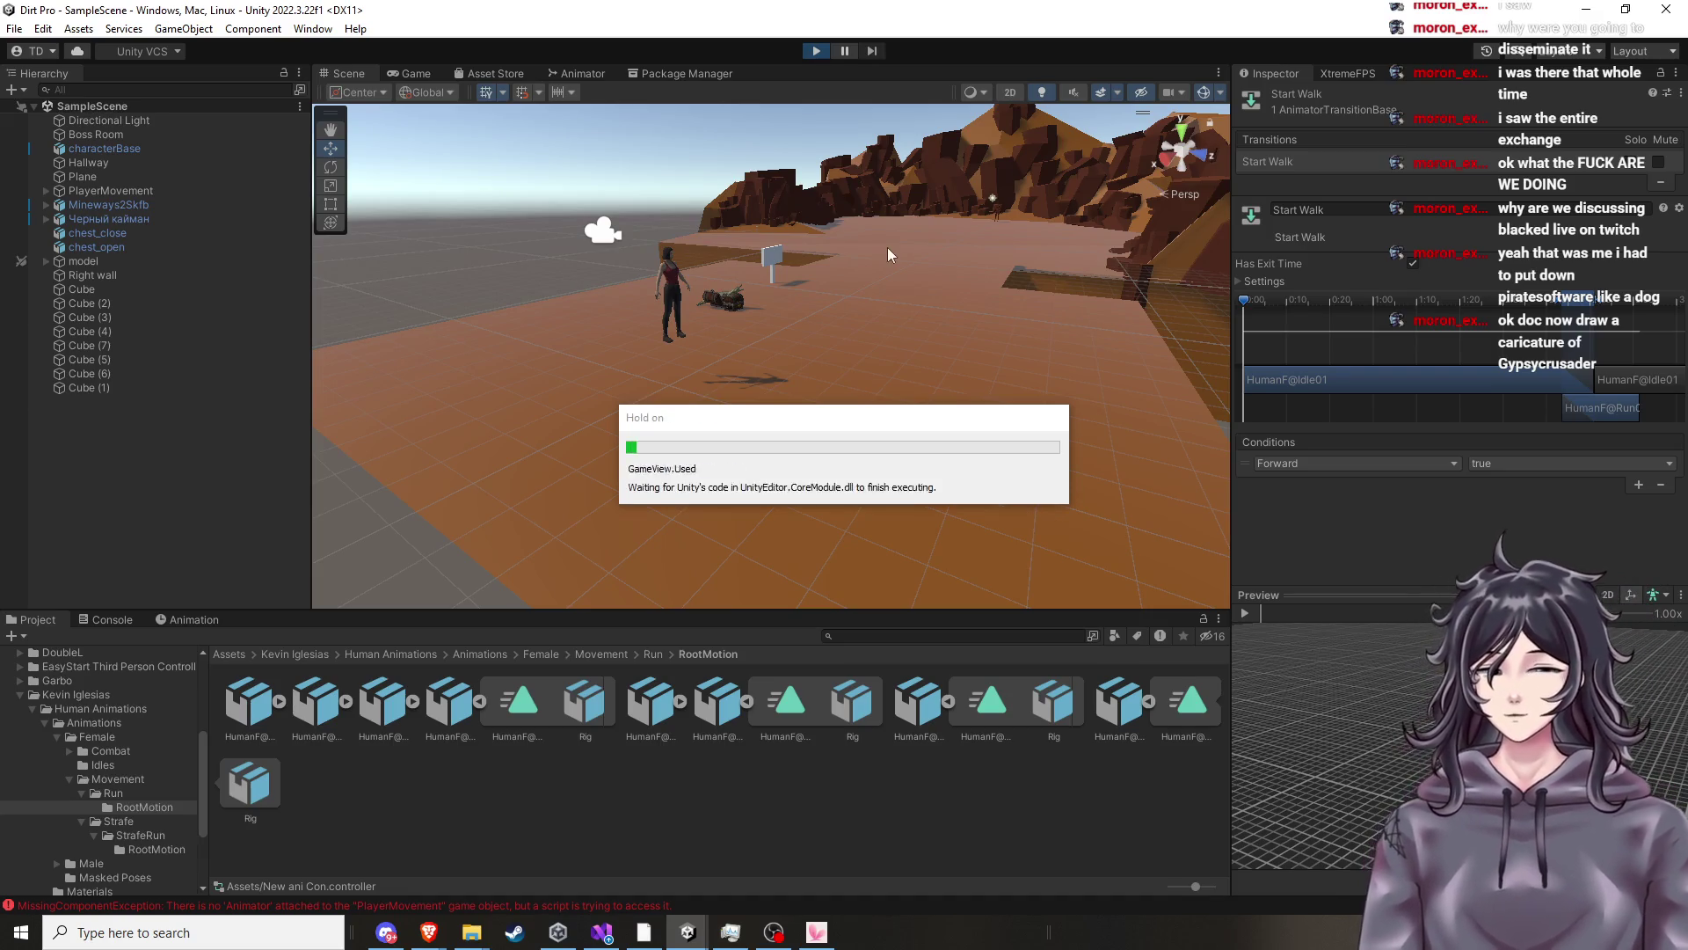
pyautogui.press('w')
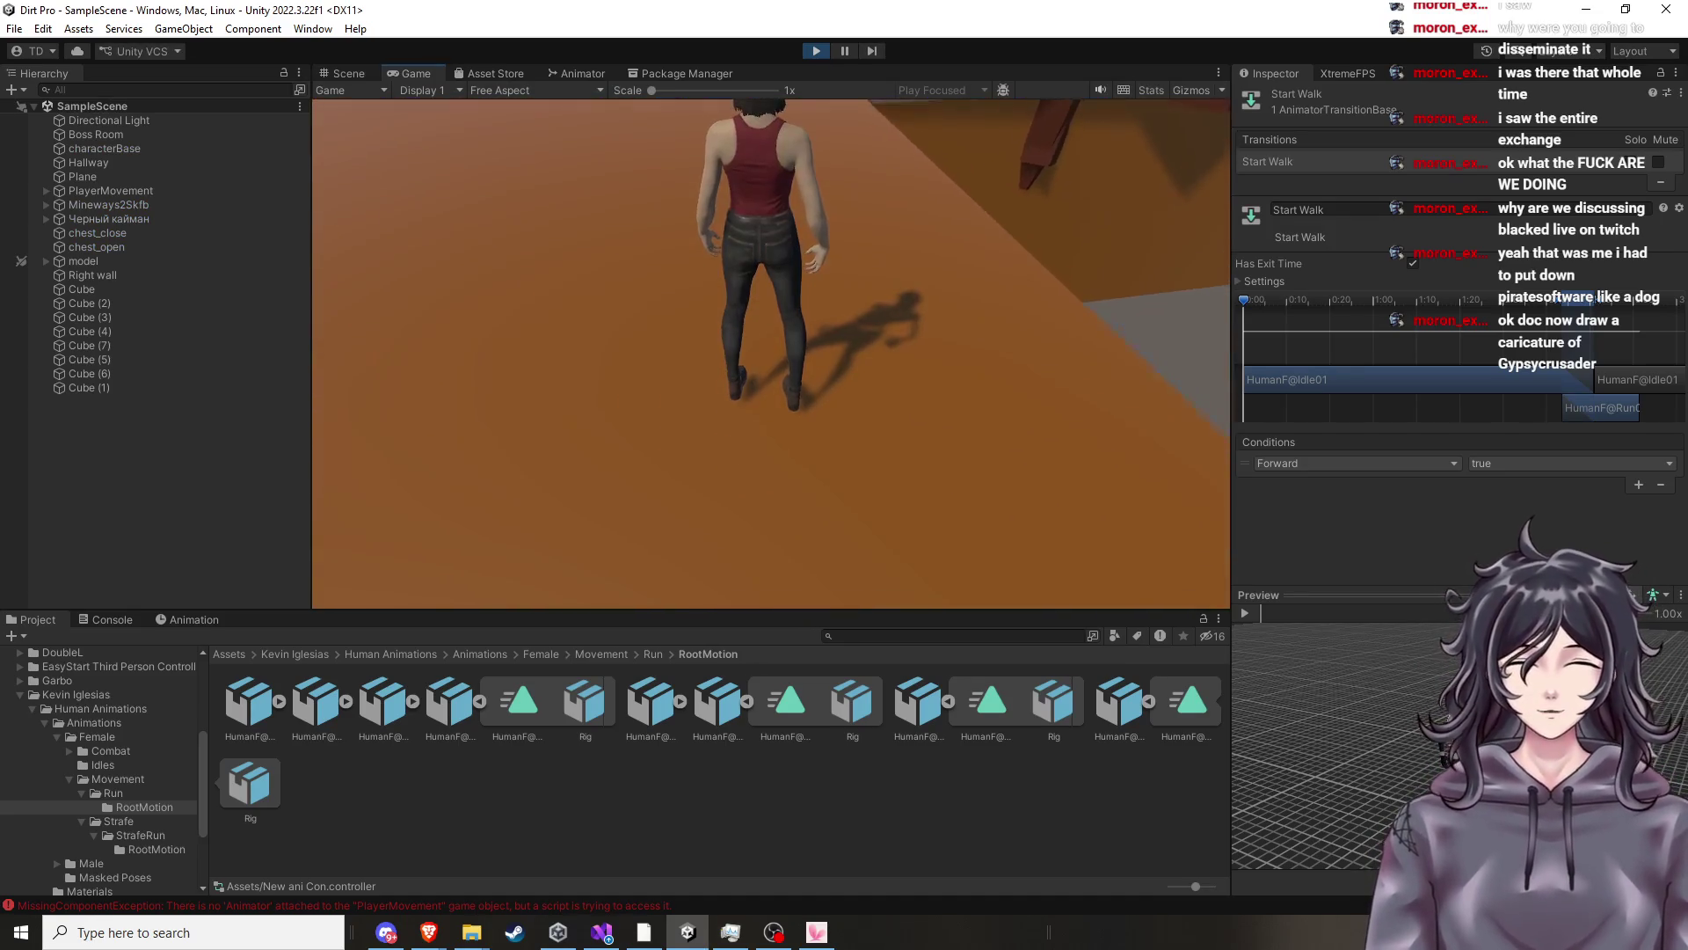
pyautogui.press('space')
pyautogui.hotkey('ctrl', 's')
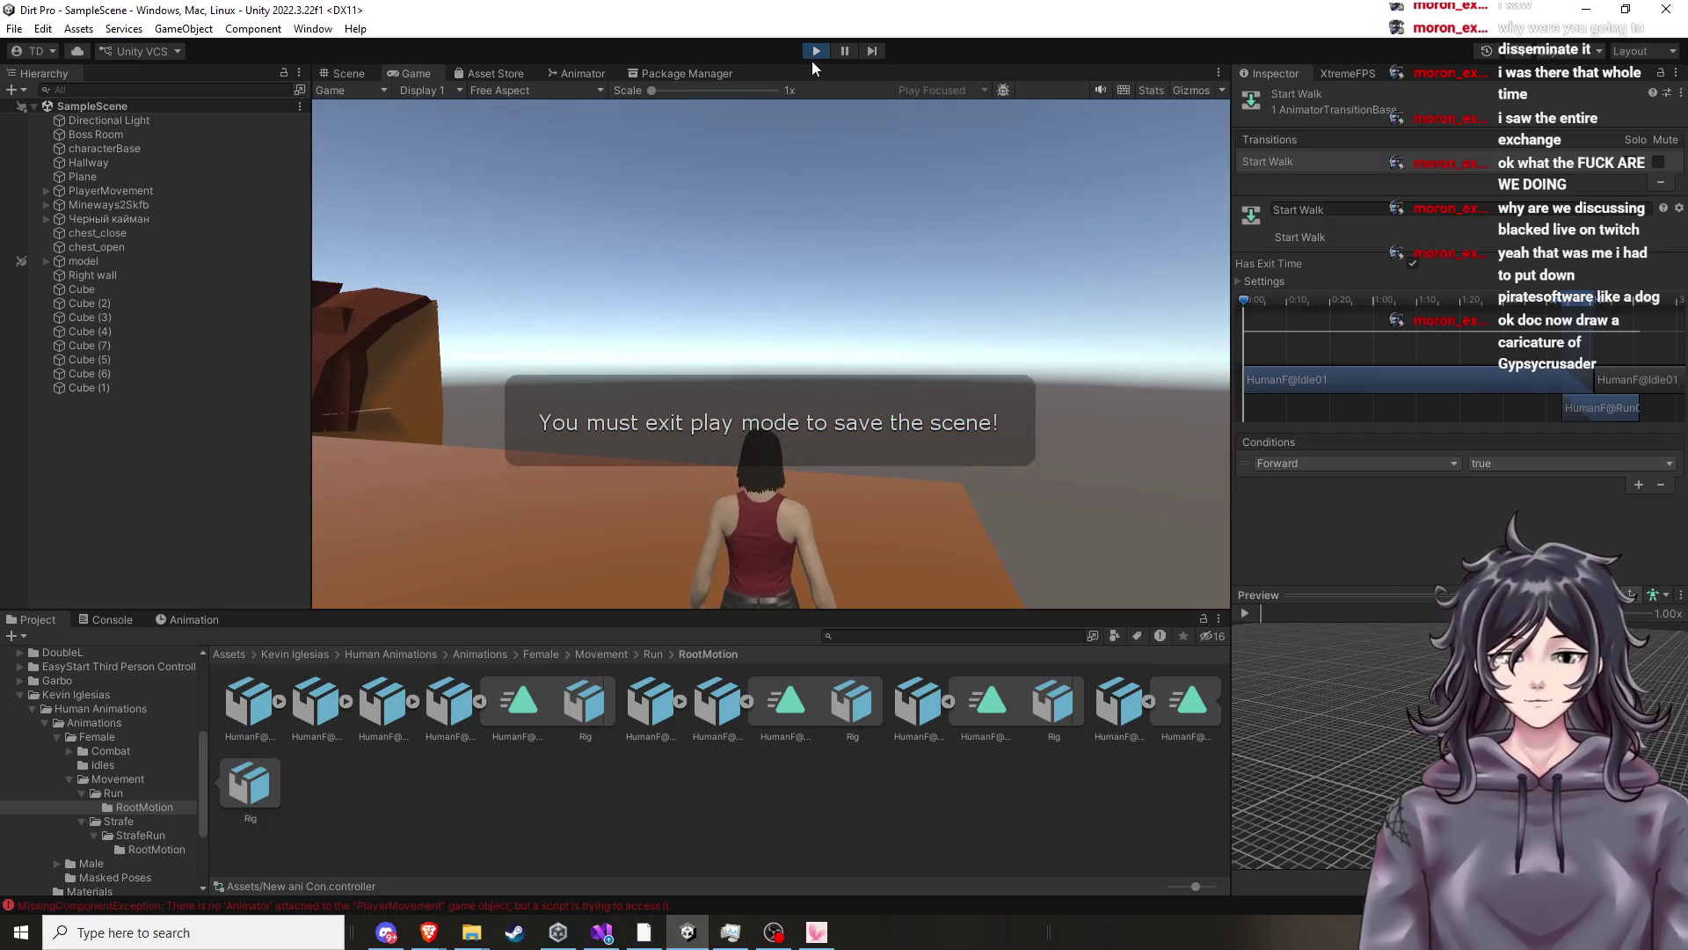
pyautogui.click(816, 51)
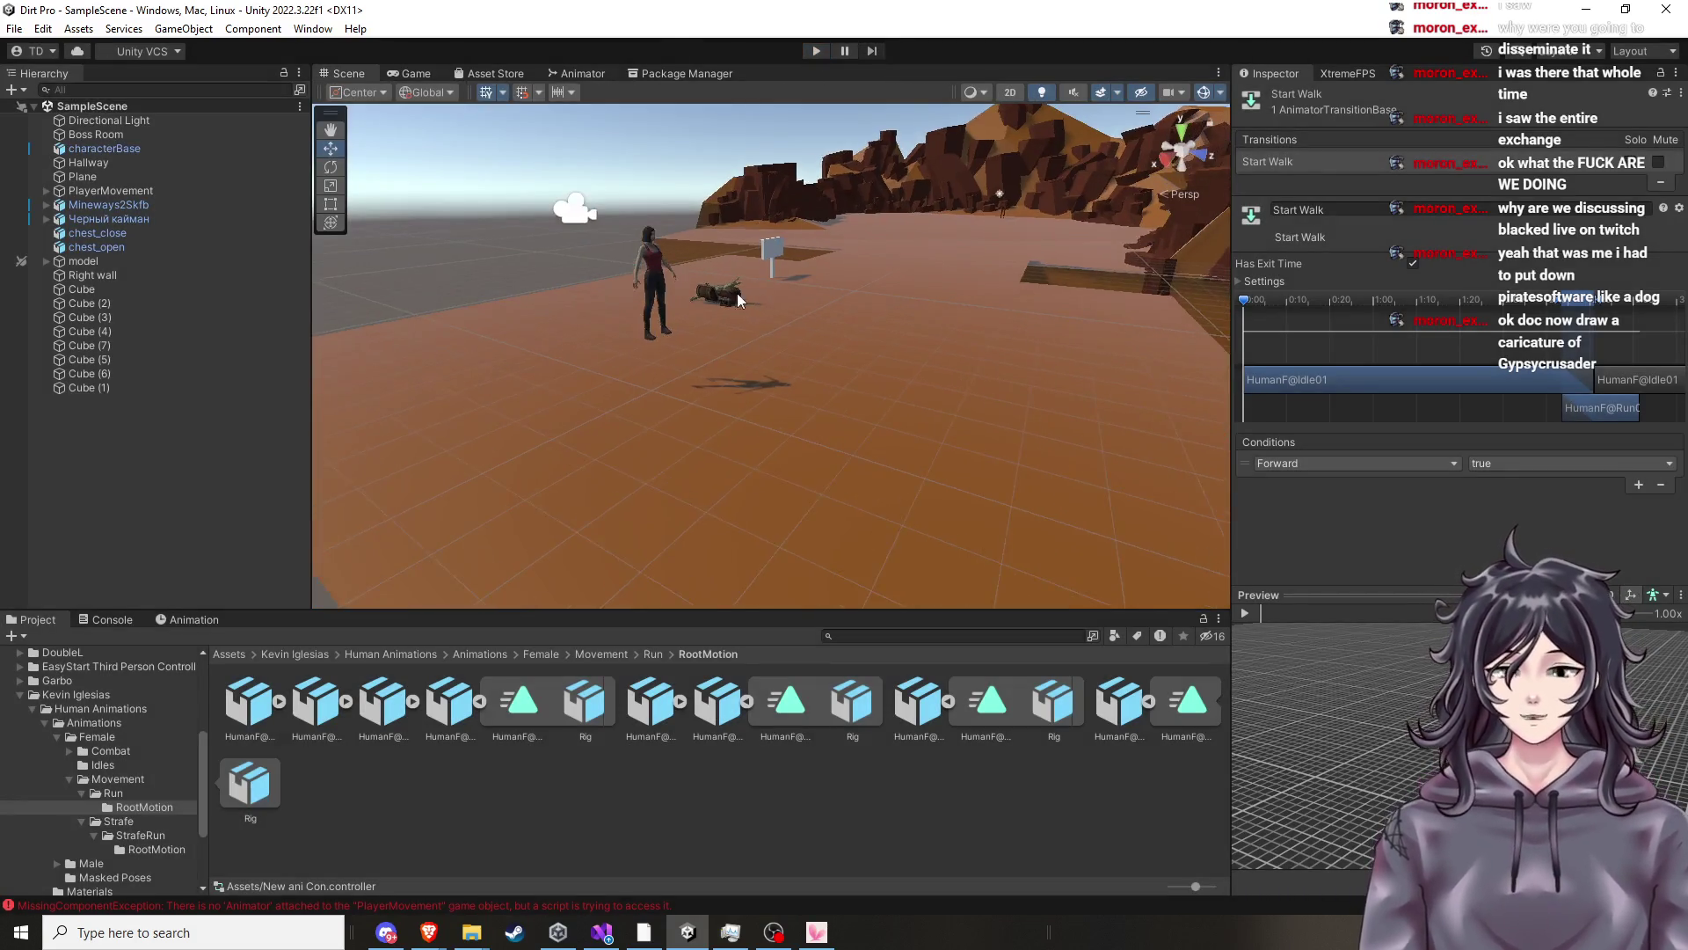
pyautogui.click(591, 77)
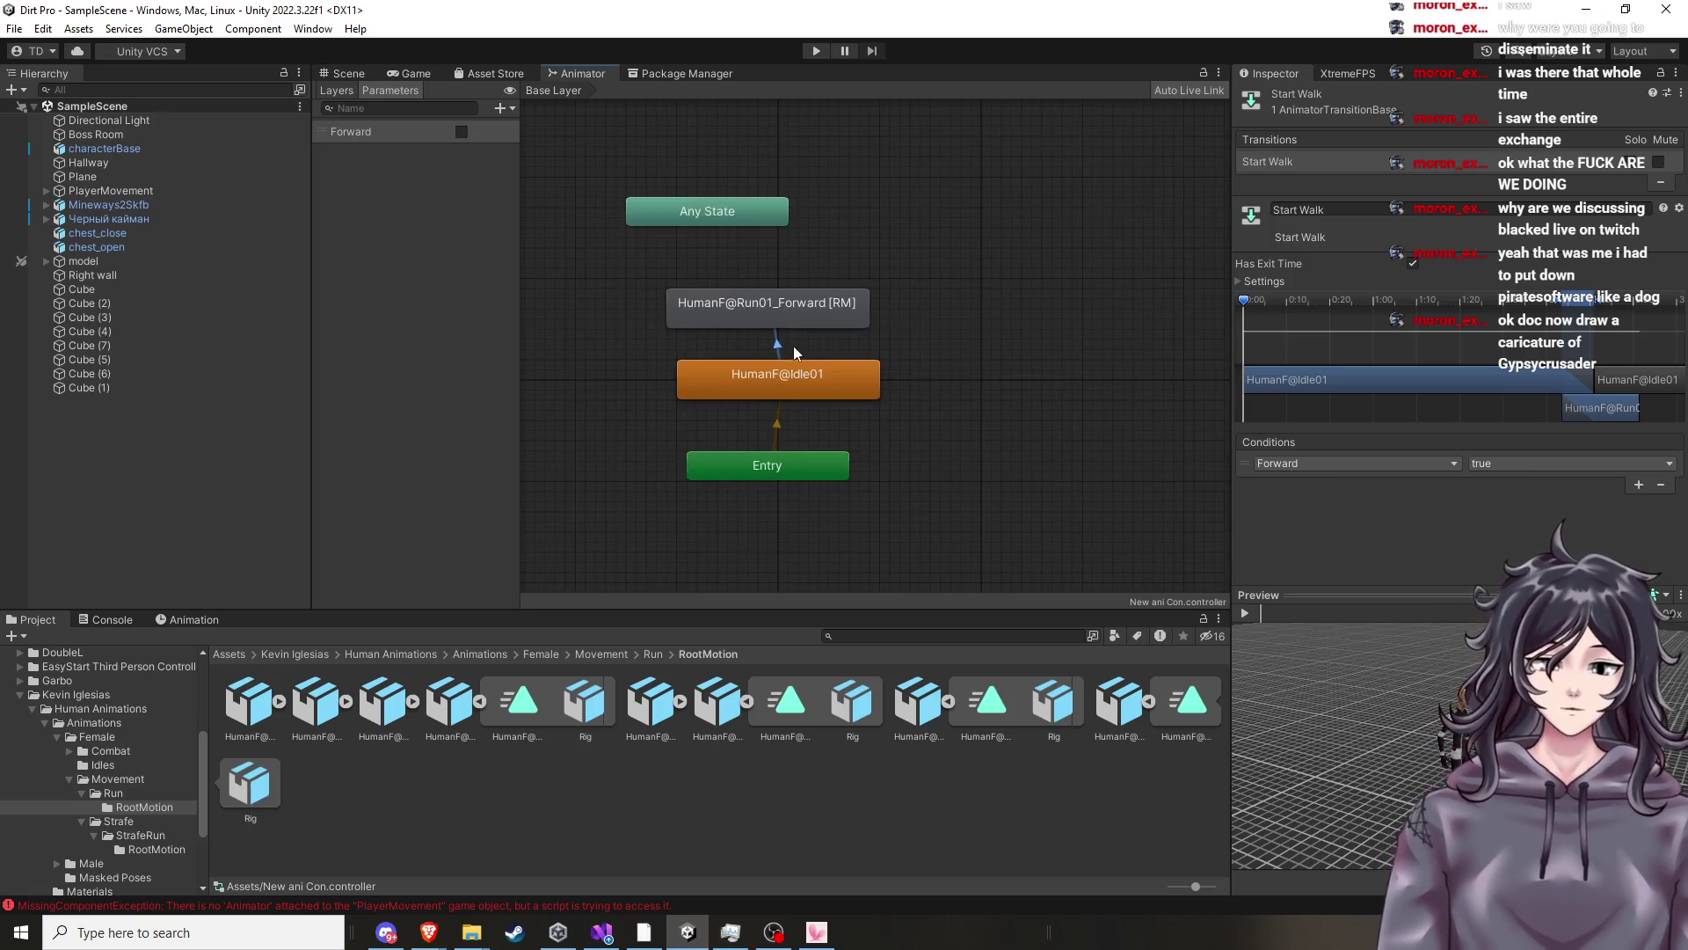
# Select the HumanF@Run01_Forward state and run a quick W walk test in Play mode.
pyautogui.click(782, 302)
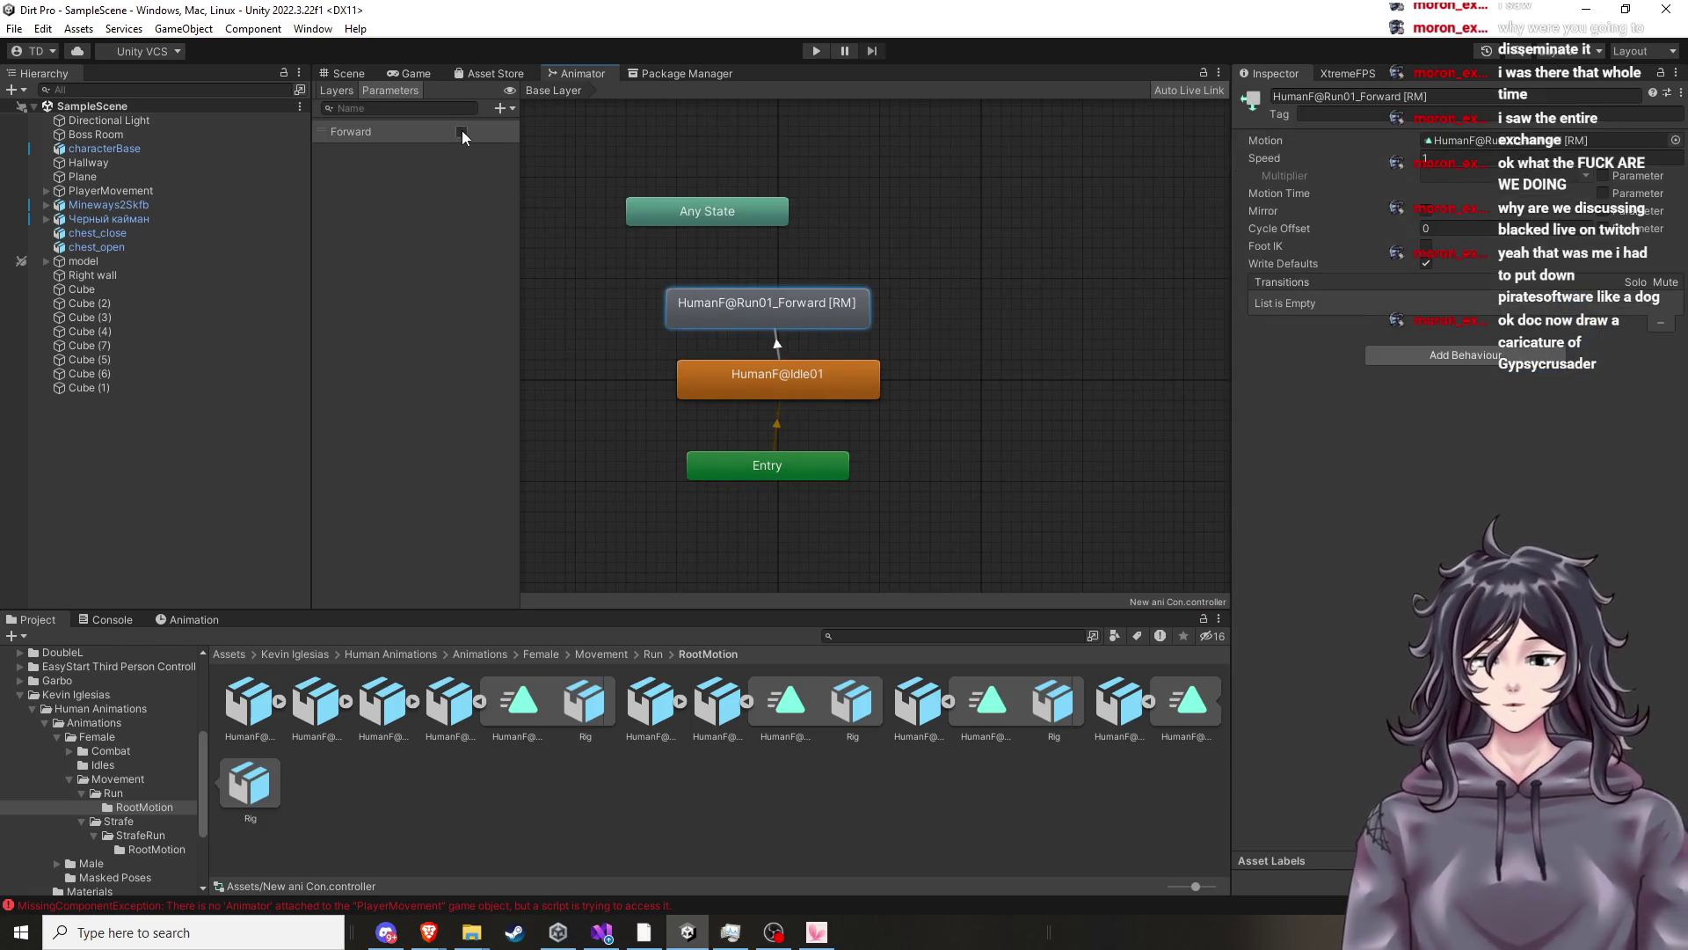
pyautogui.click(815, 51)
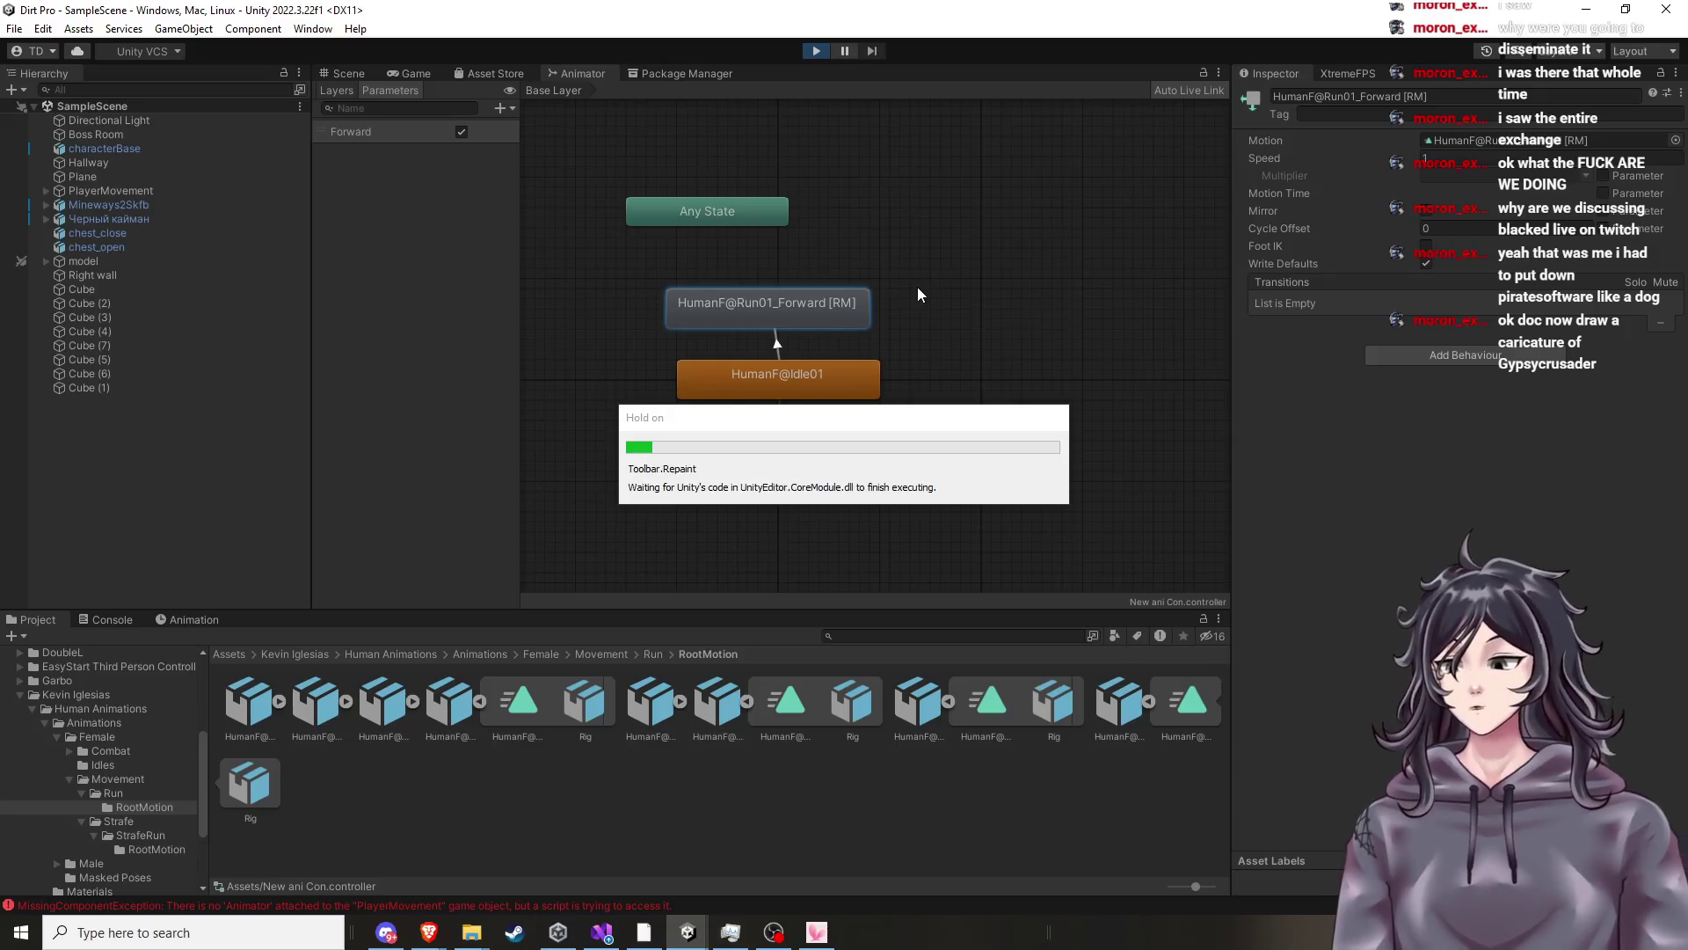
pyautogui.press('w')
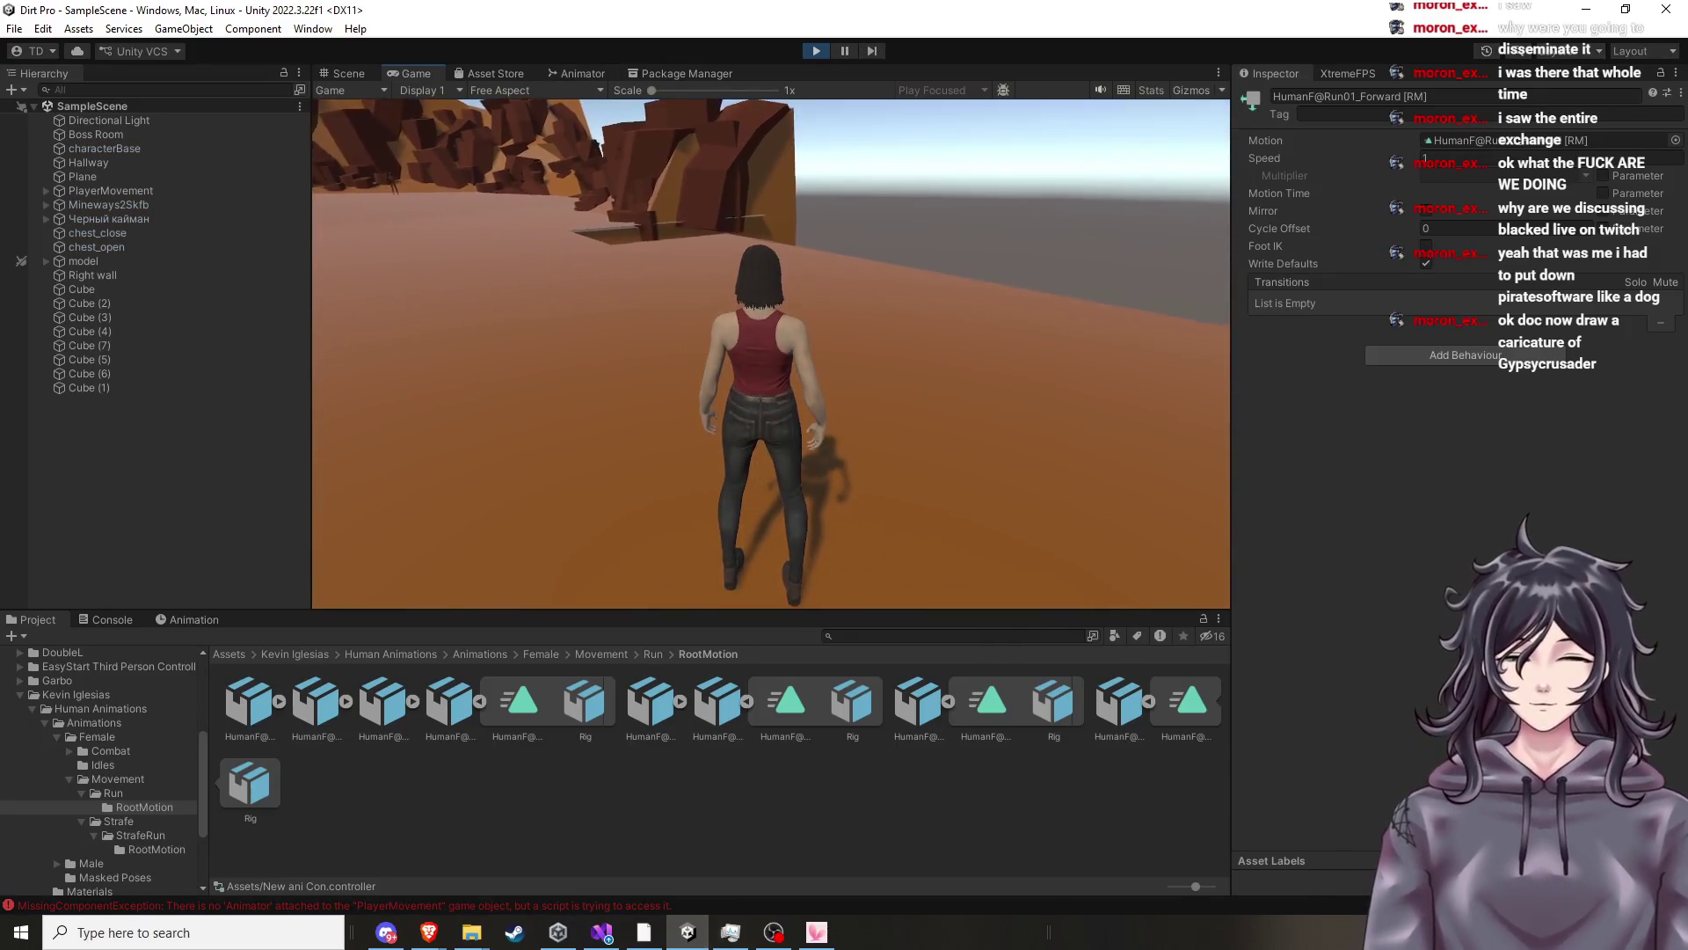
pyautogui.click(816, 51)
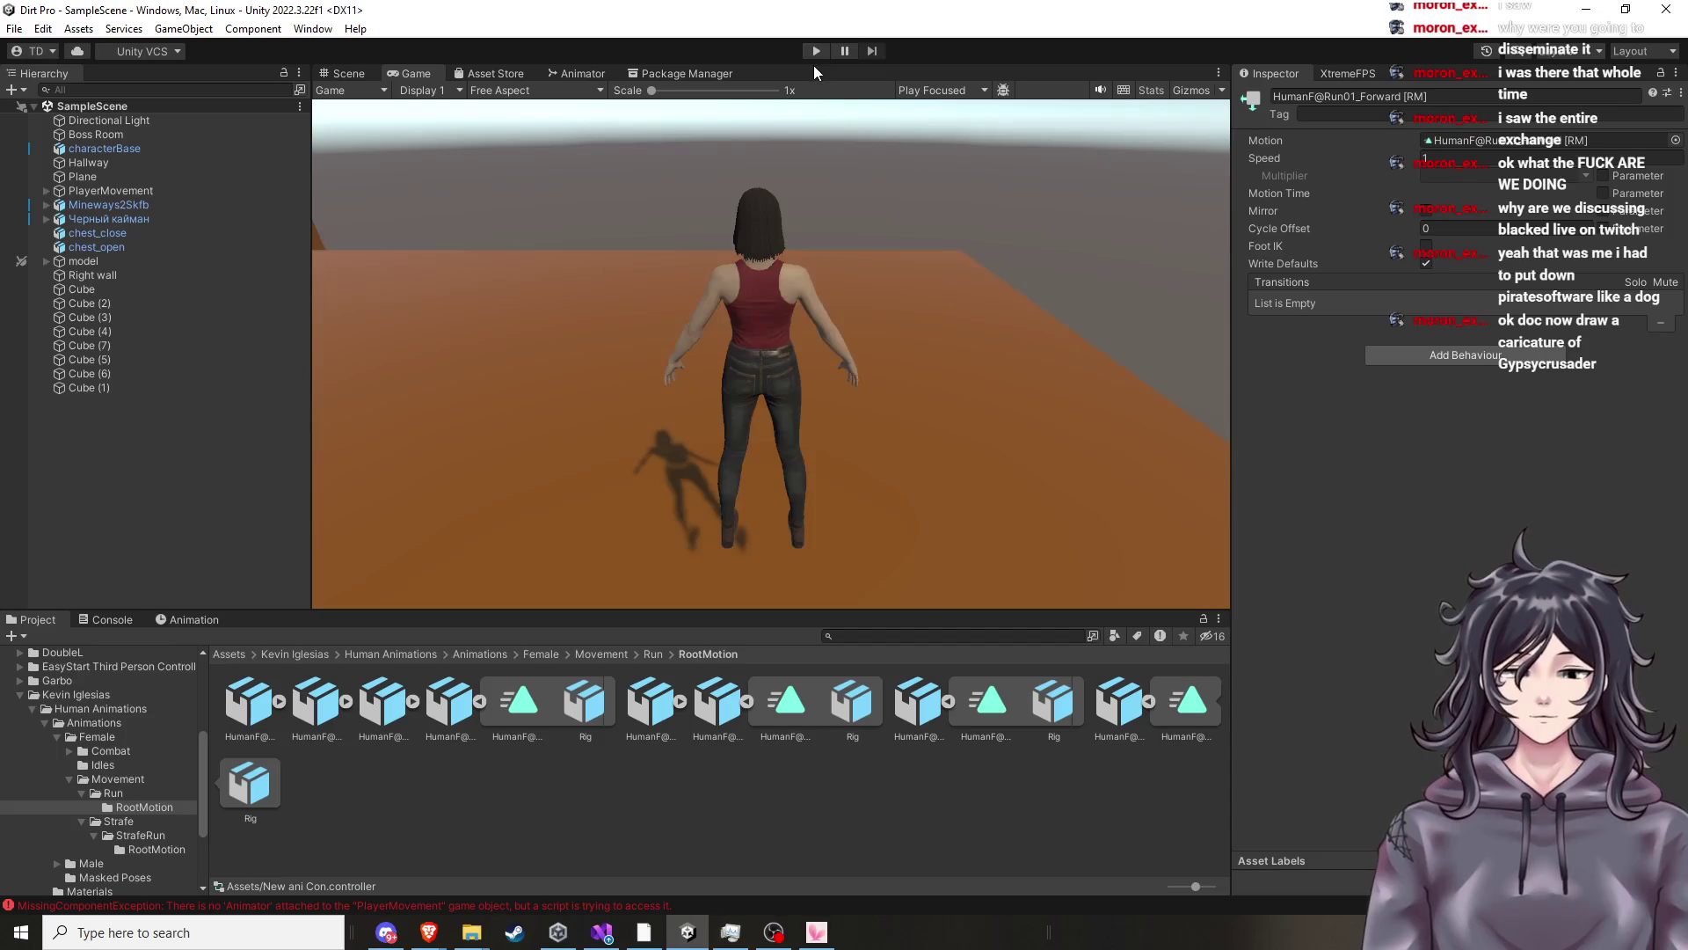
# Play-test running forward with W, then select HumanF@Idle01 in the Animator.
pyautogui.click(816, 50)
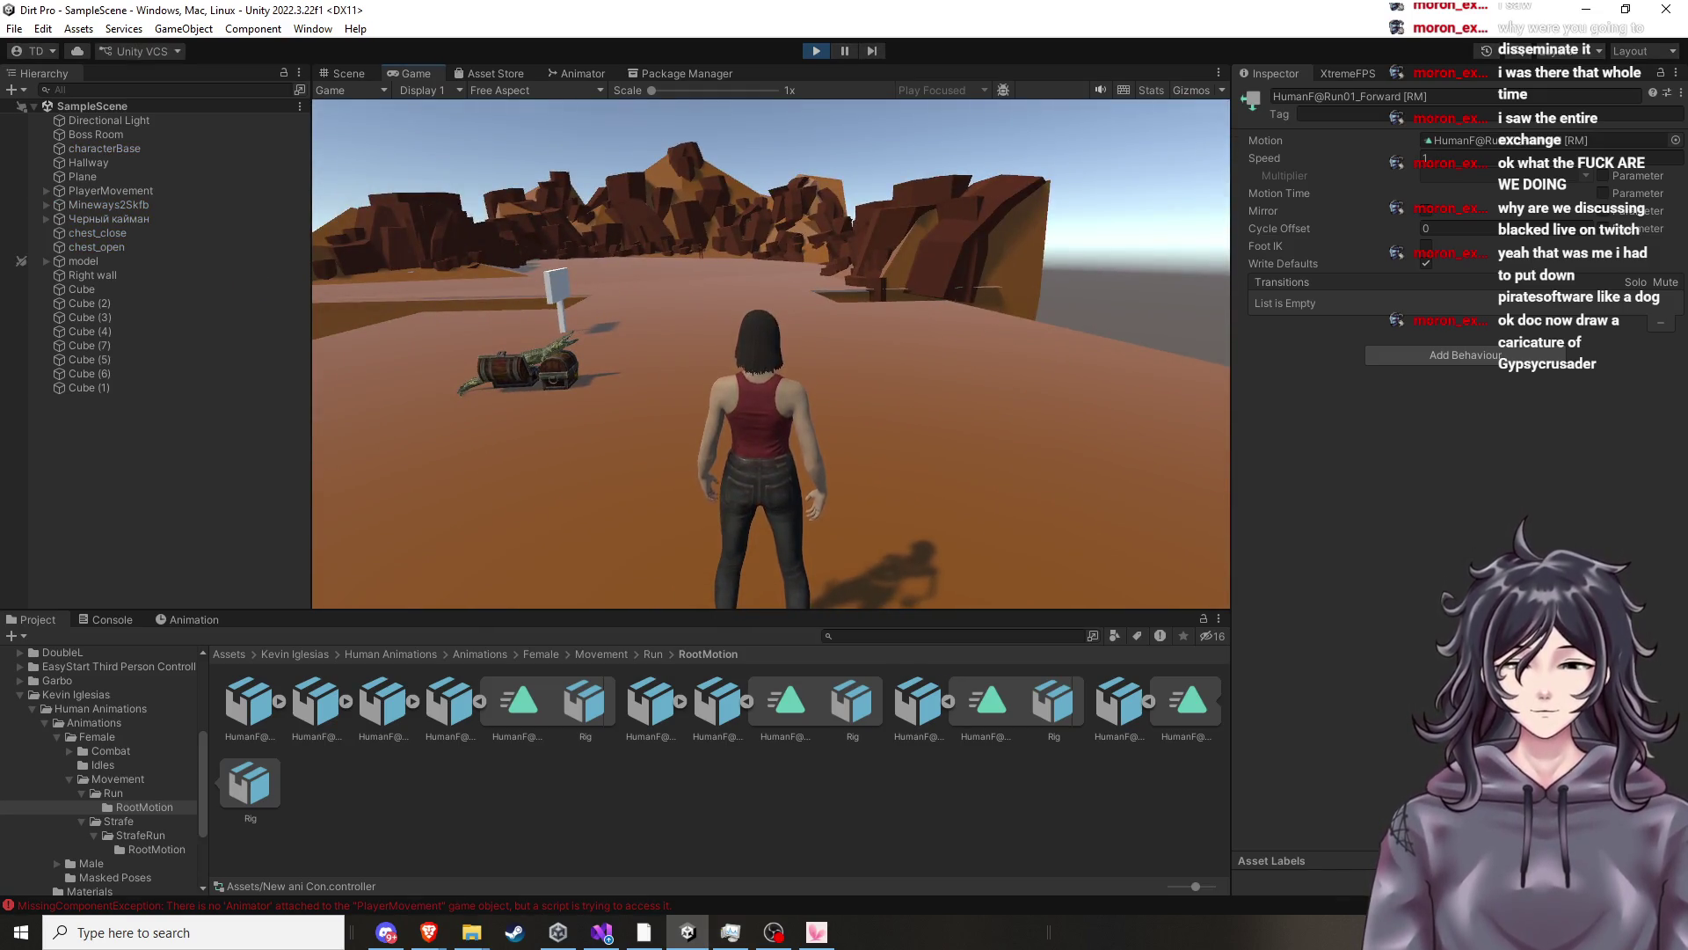
pyautogui.press('w')
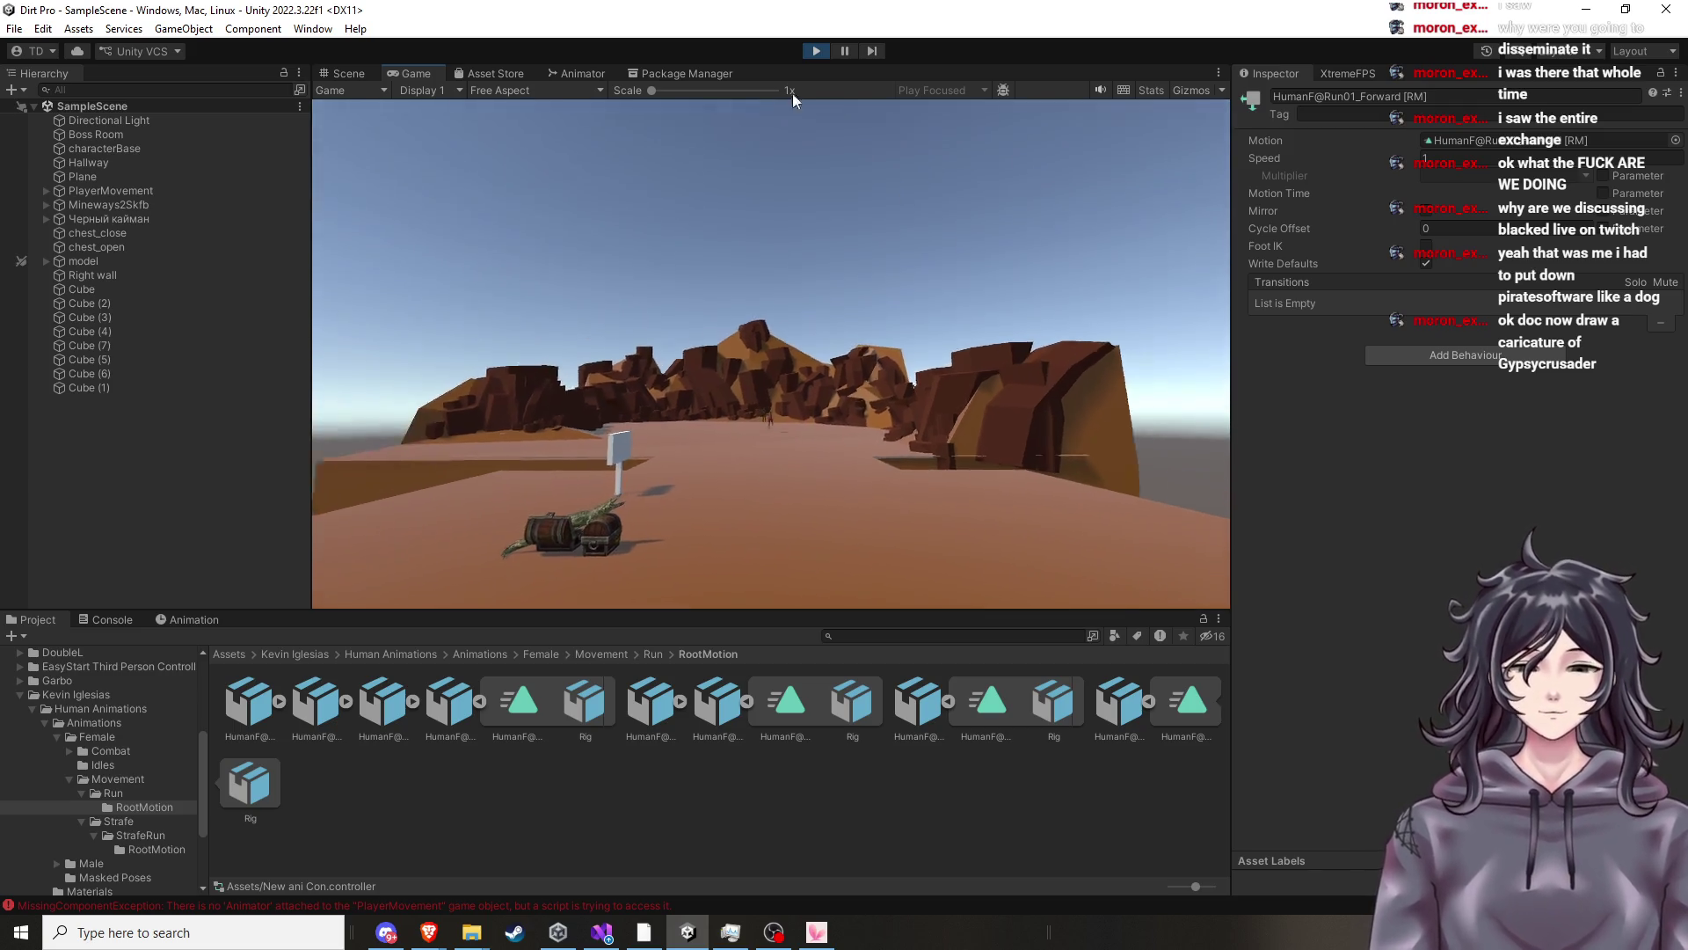
pyautogui.click(818, 56)
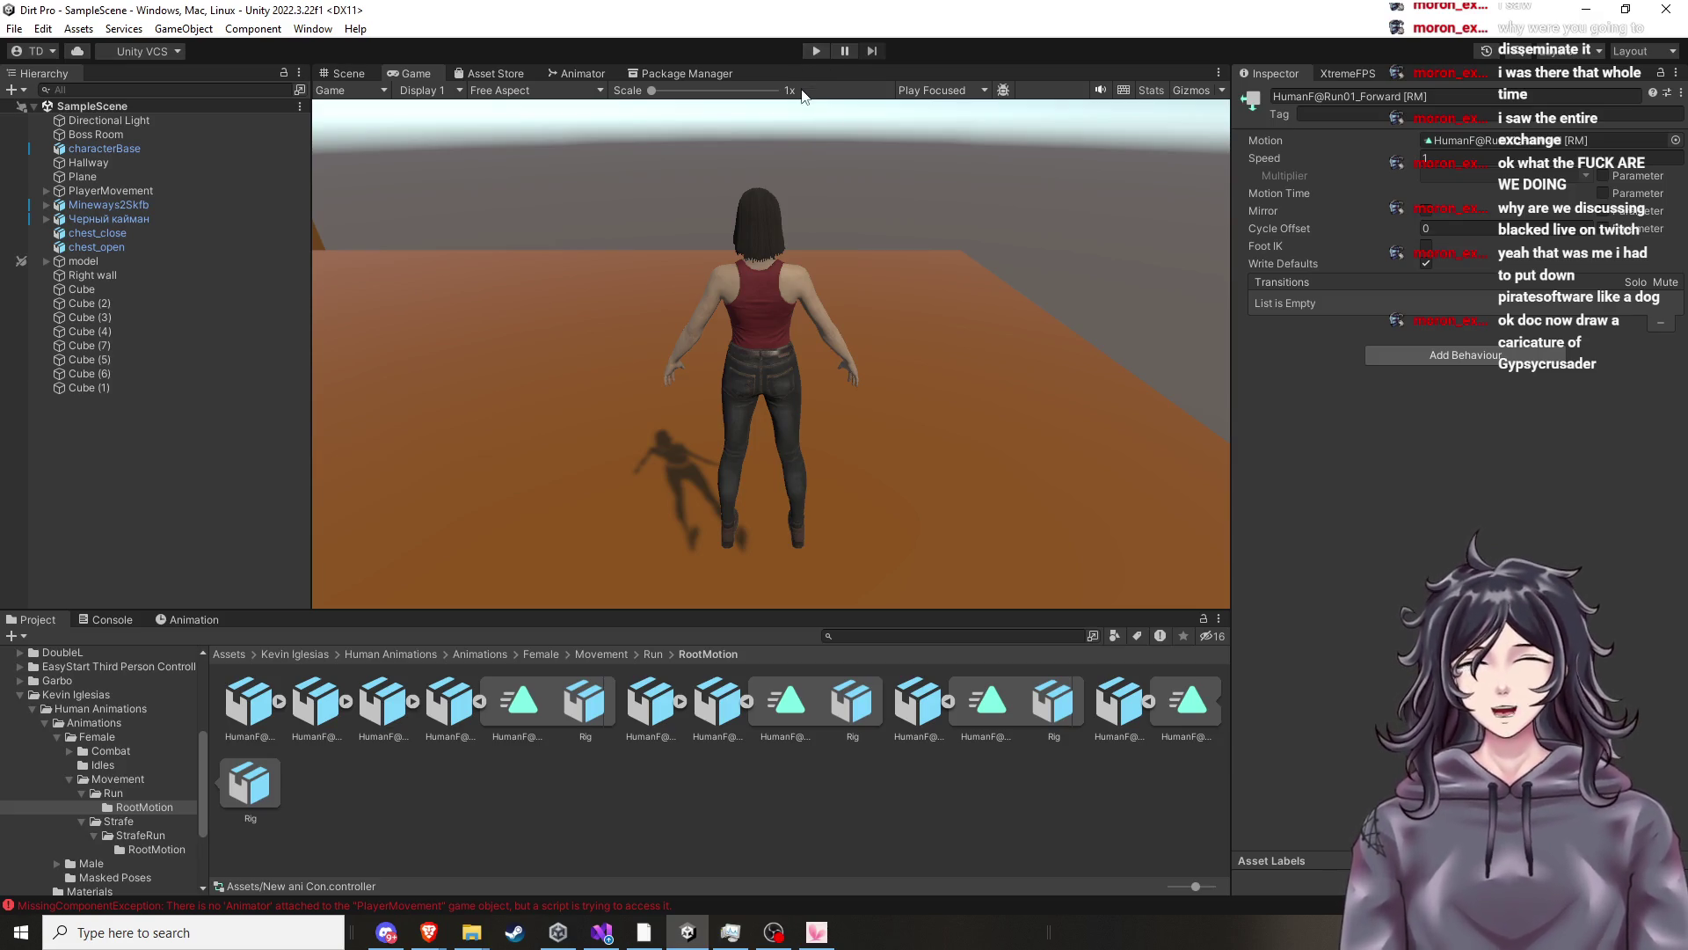
pyautogui.click(601, 75)
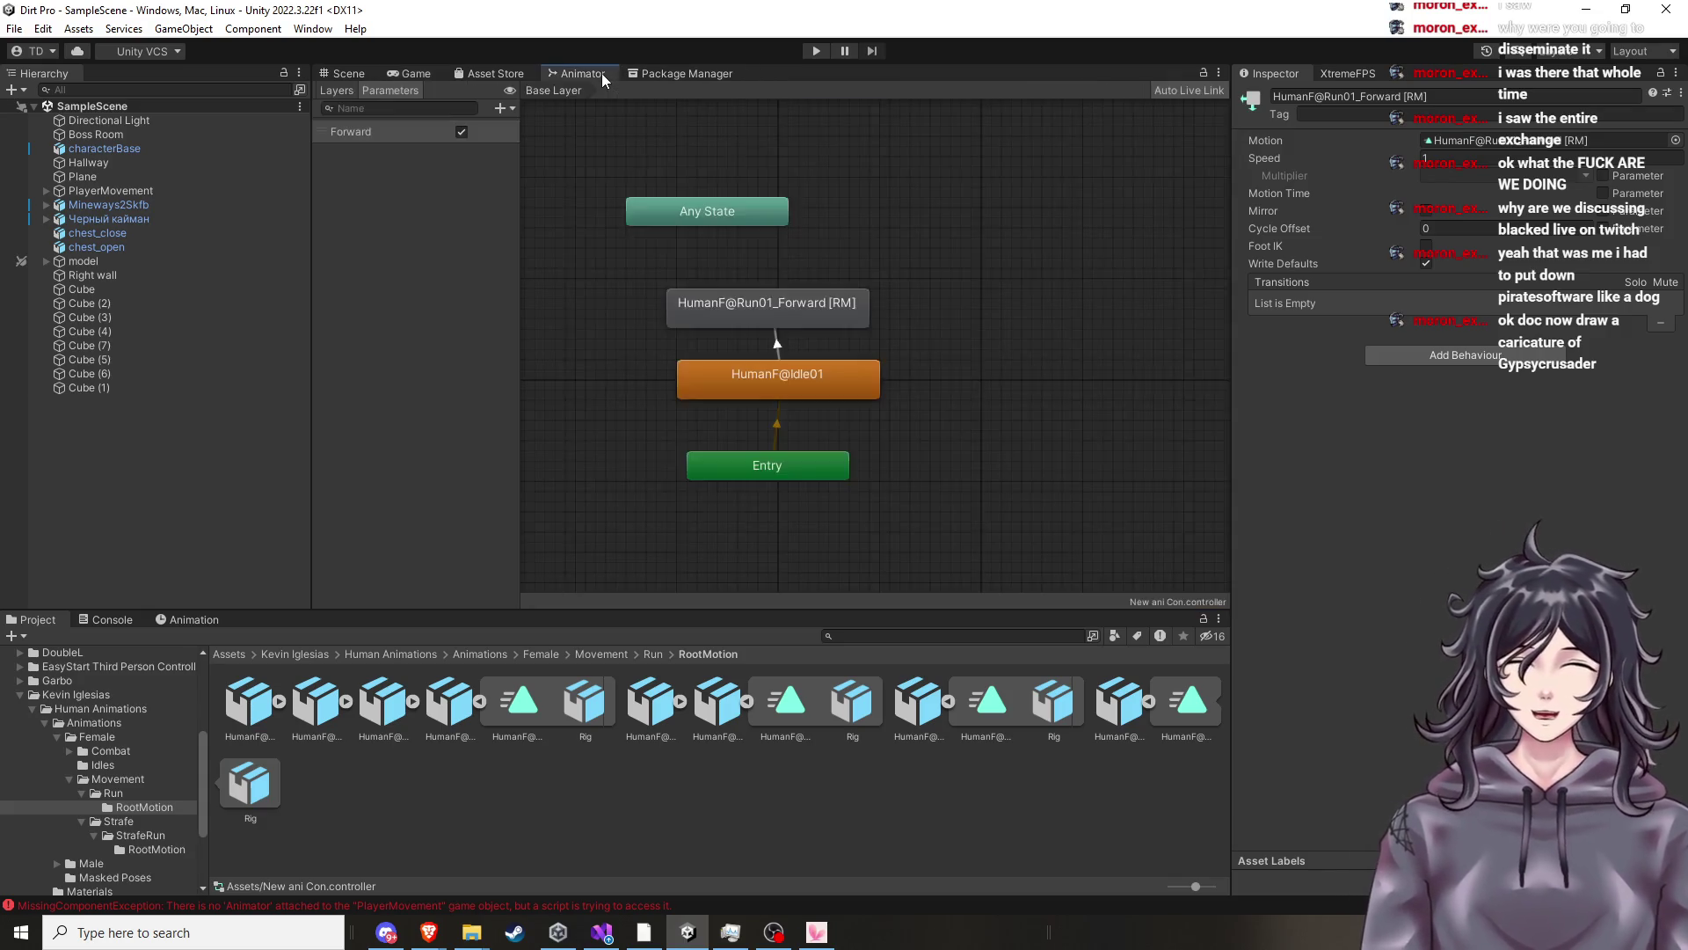
pyautogui.click(780, 394)
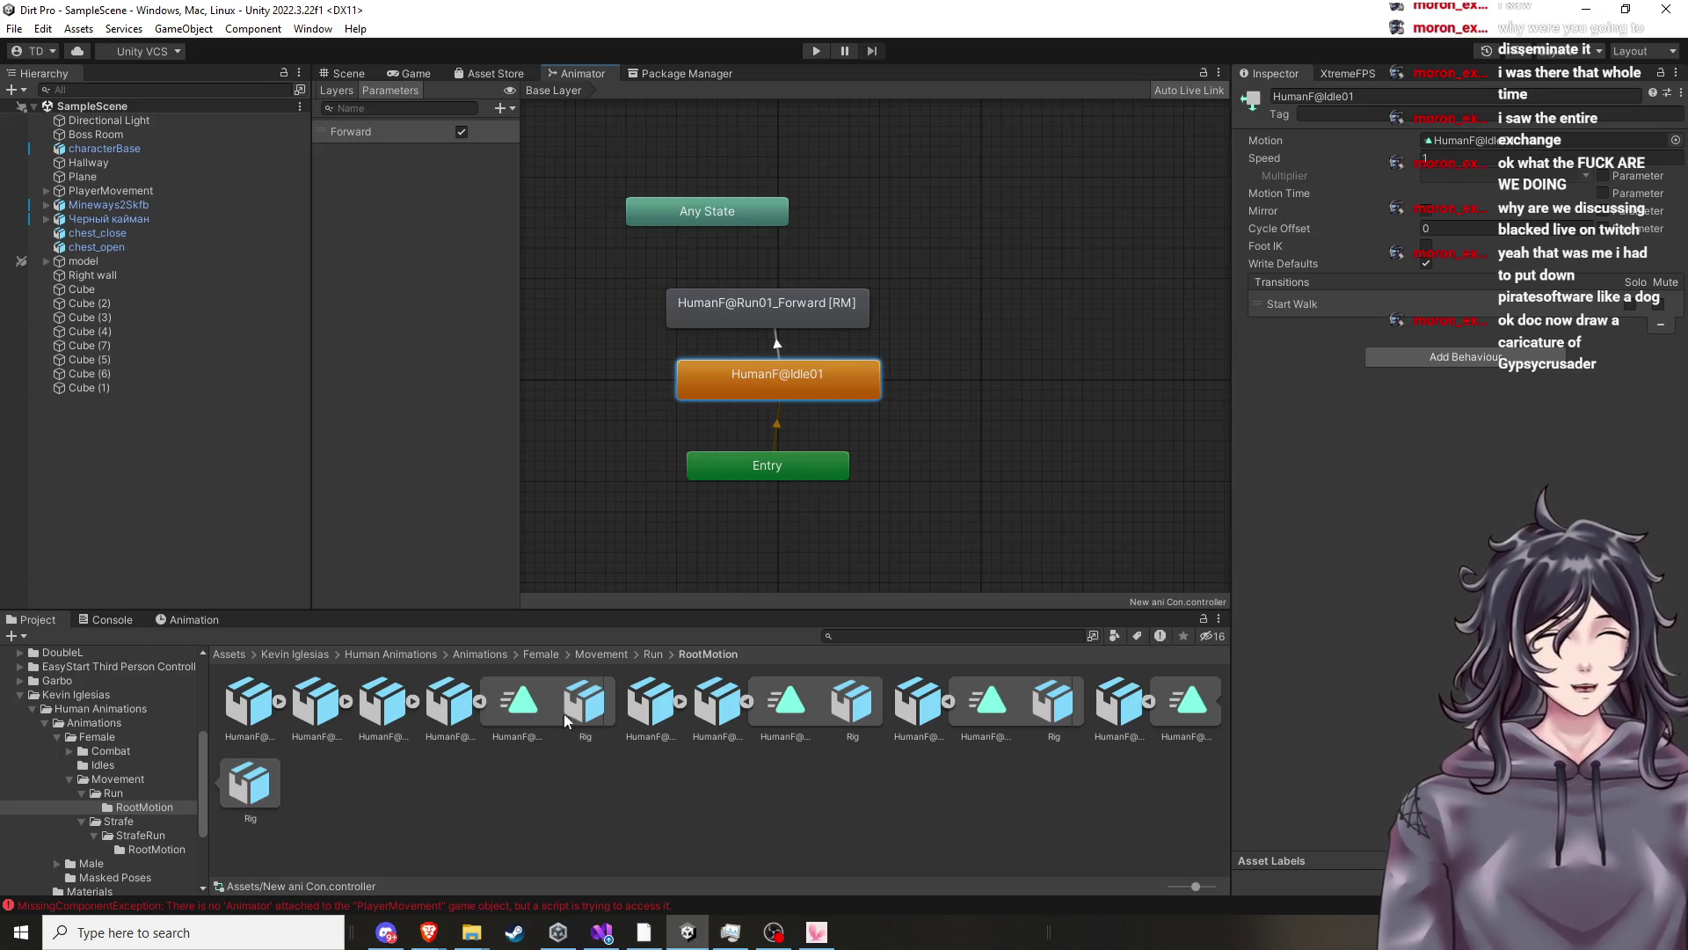
# Move the Idle01 state above Entry and select the HumanF@Idle01 clip in the Idles folder.
pyautogui.moveTo(815, 399); pyautogui.dragTo(806, 406)
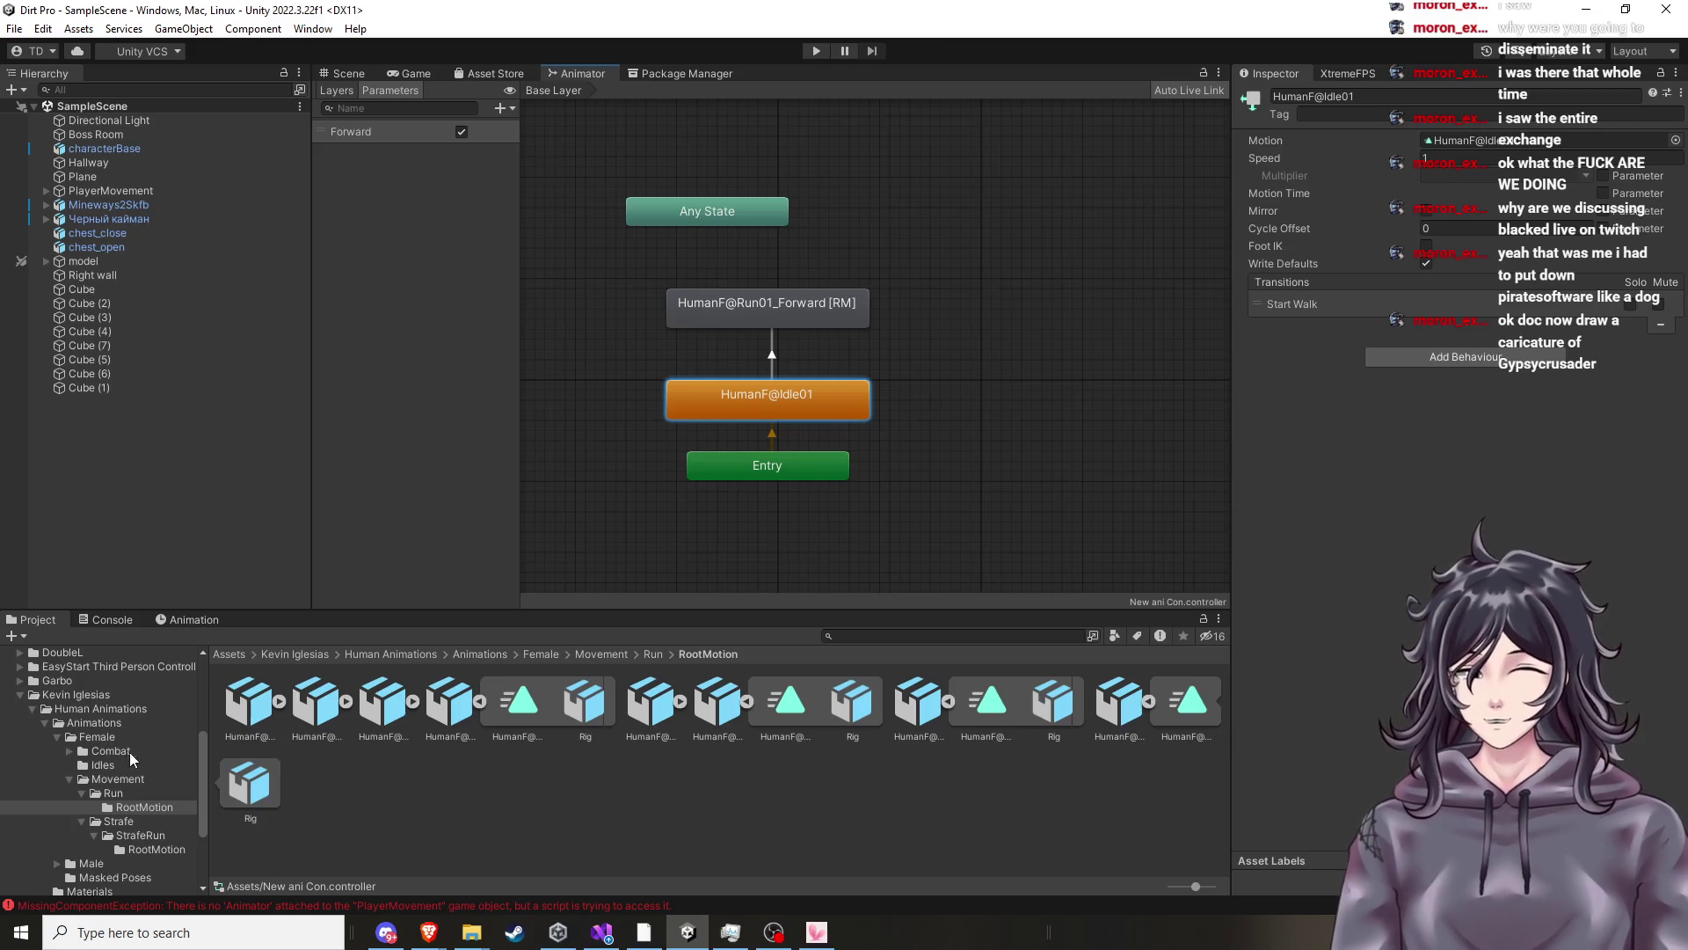
pyautogui.scroll(-3, 132, 756)
pyautogui.scroll(3, 130, 678)
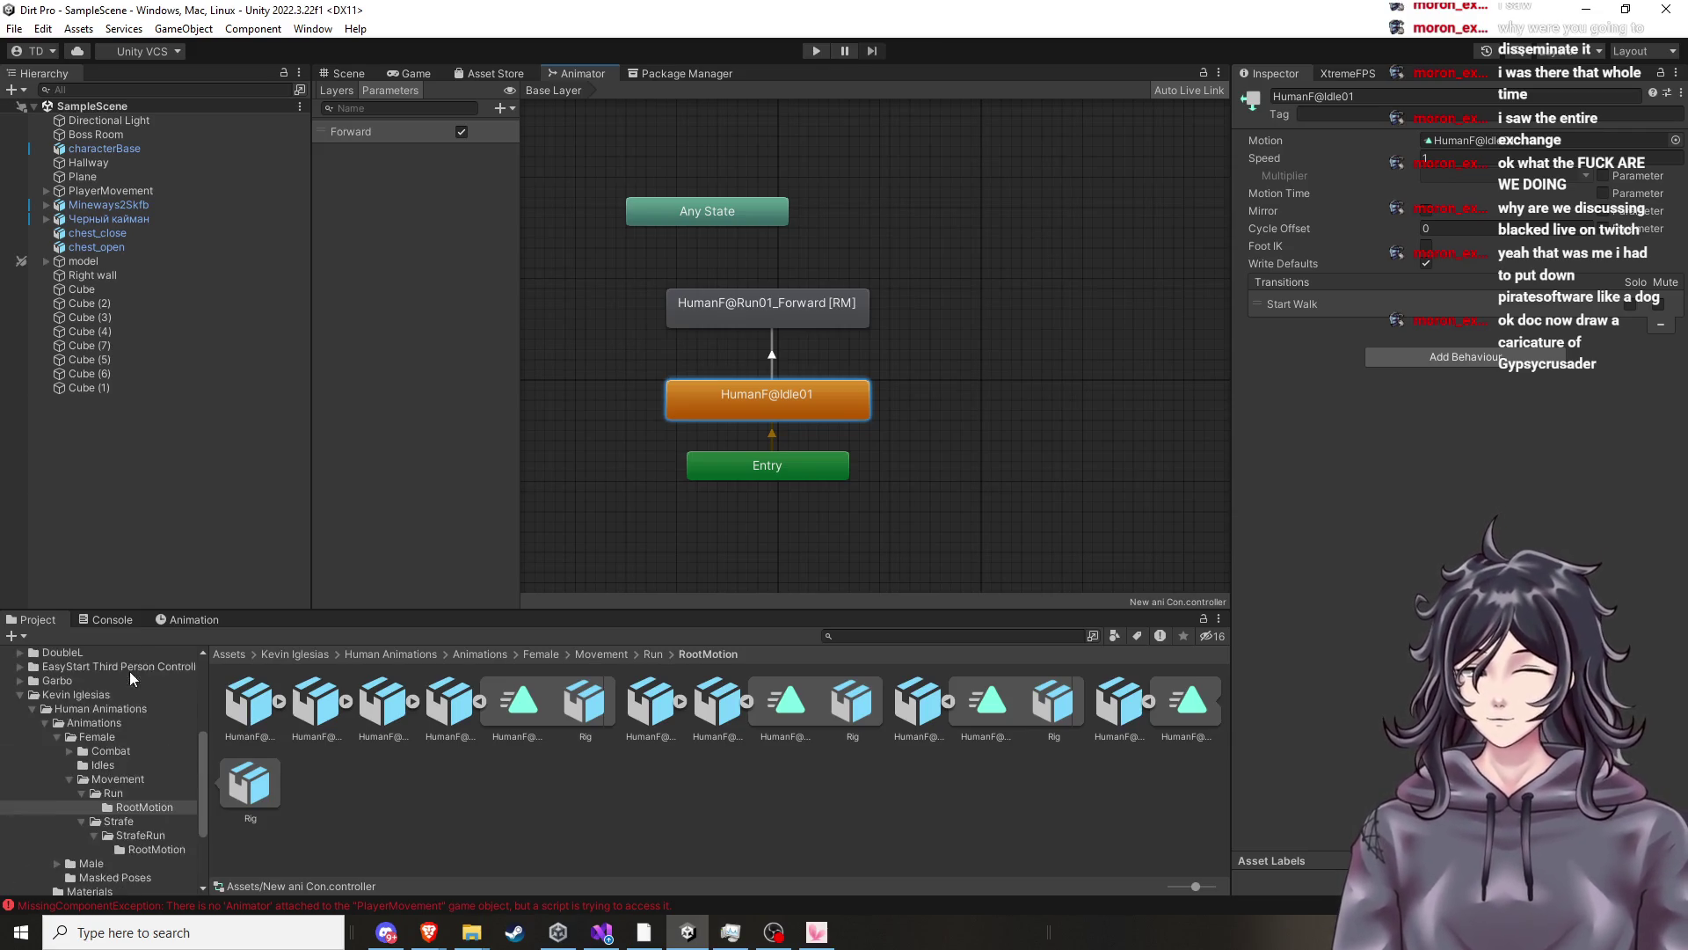
pyautogui.click(112, 765)
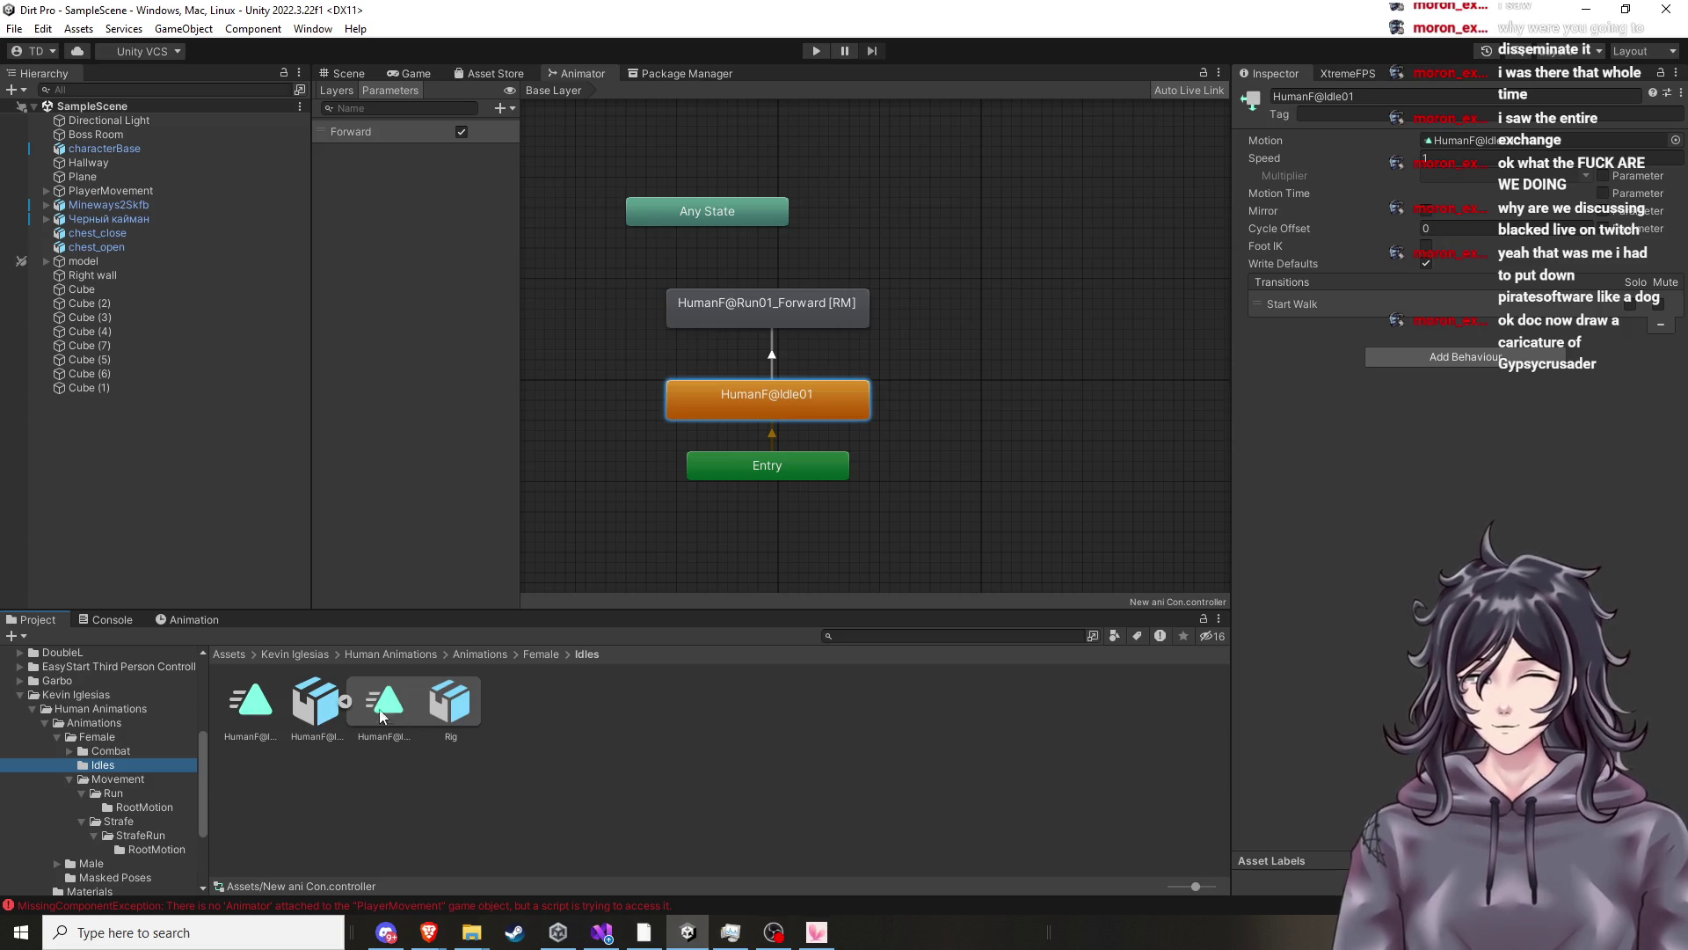
pyautogui.click(251, 708)
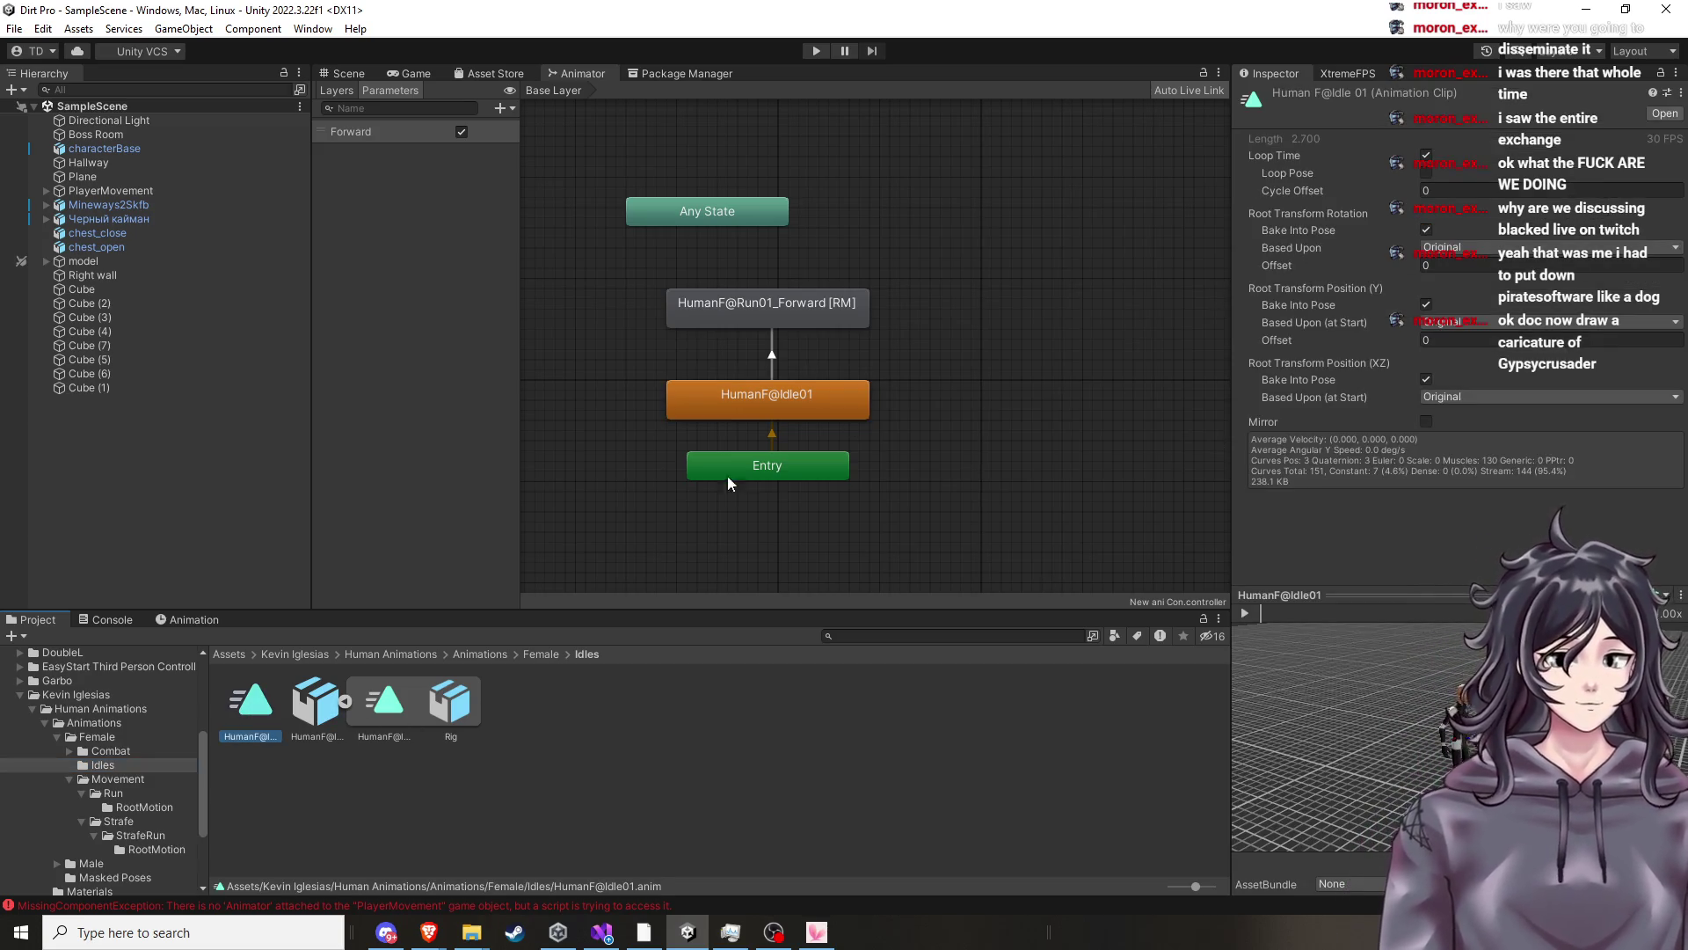
# Replace the old HumanF@Idle01 state with a new one from the clip, set as layer default.
pyautogui.click(791, 410)
pyautogui.rightClick(790, 410)
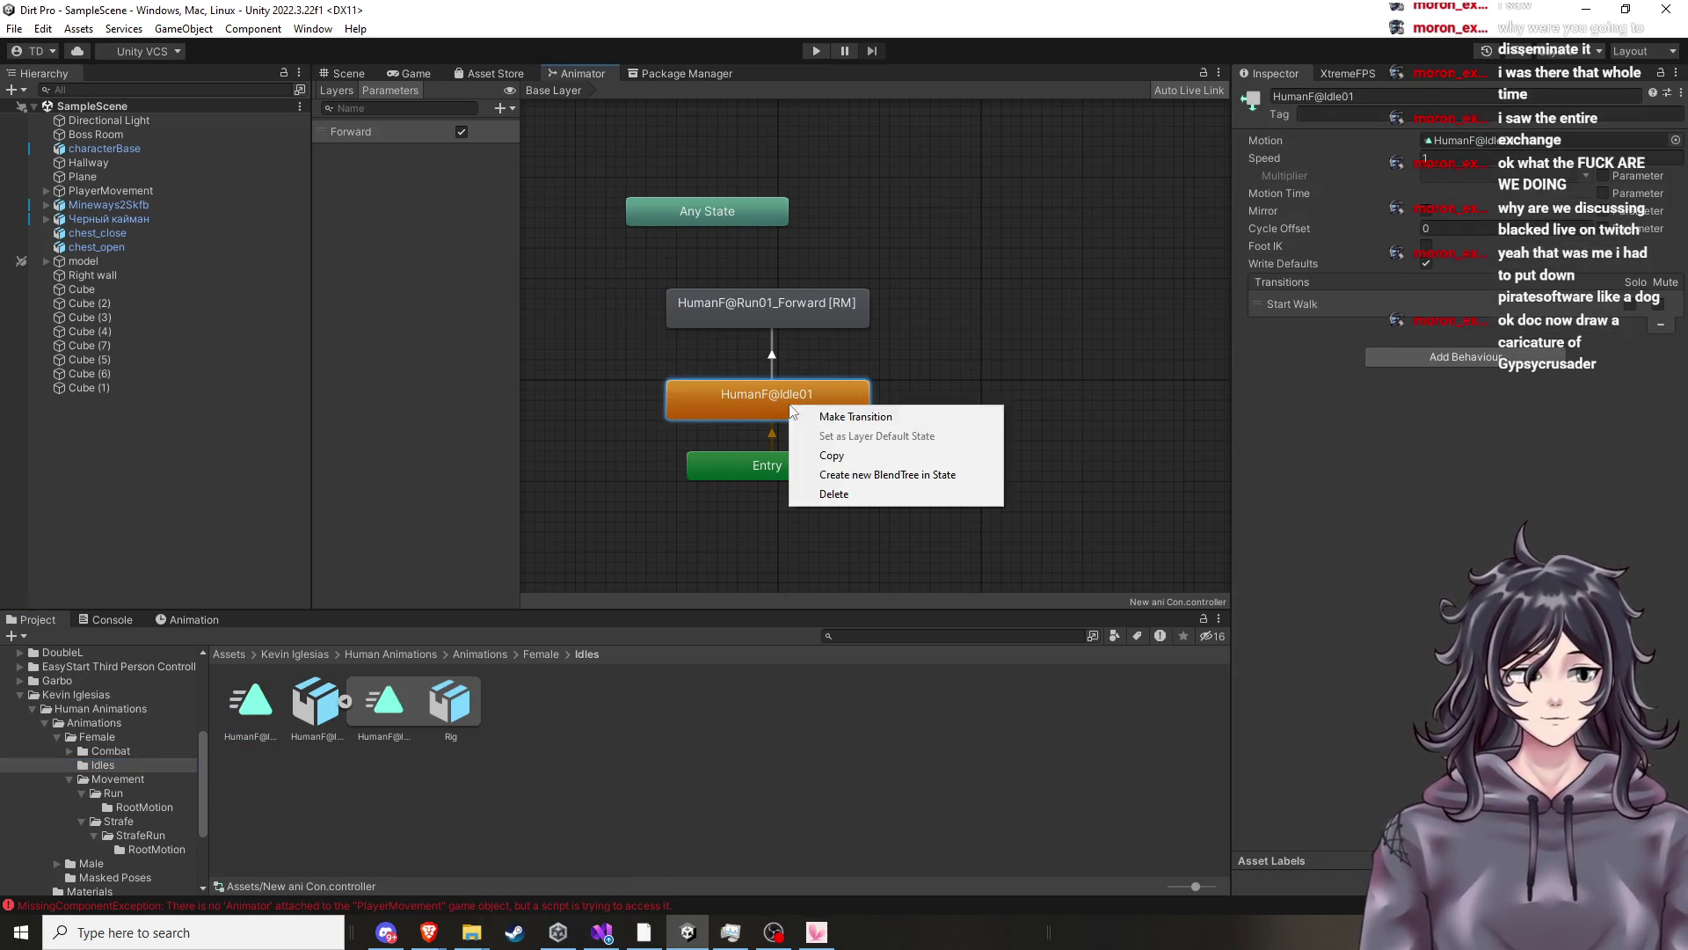
pyautogui.click(850, 494)
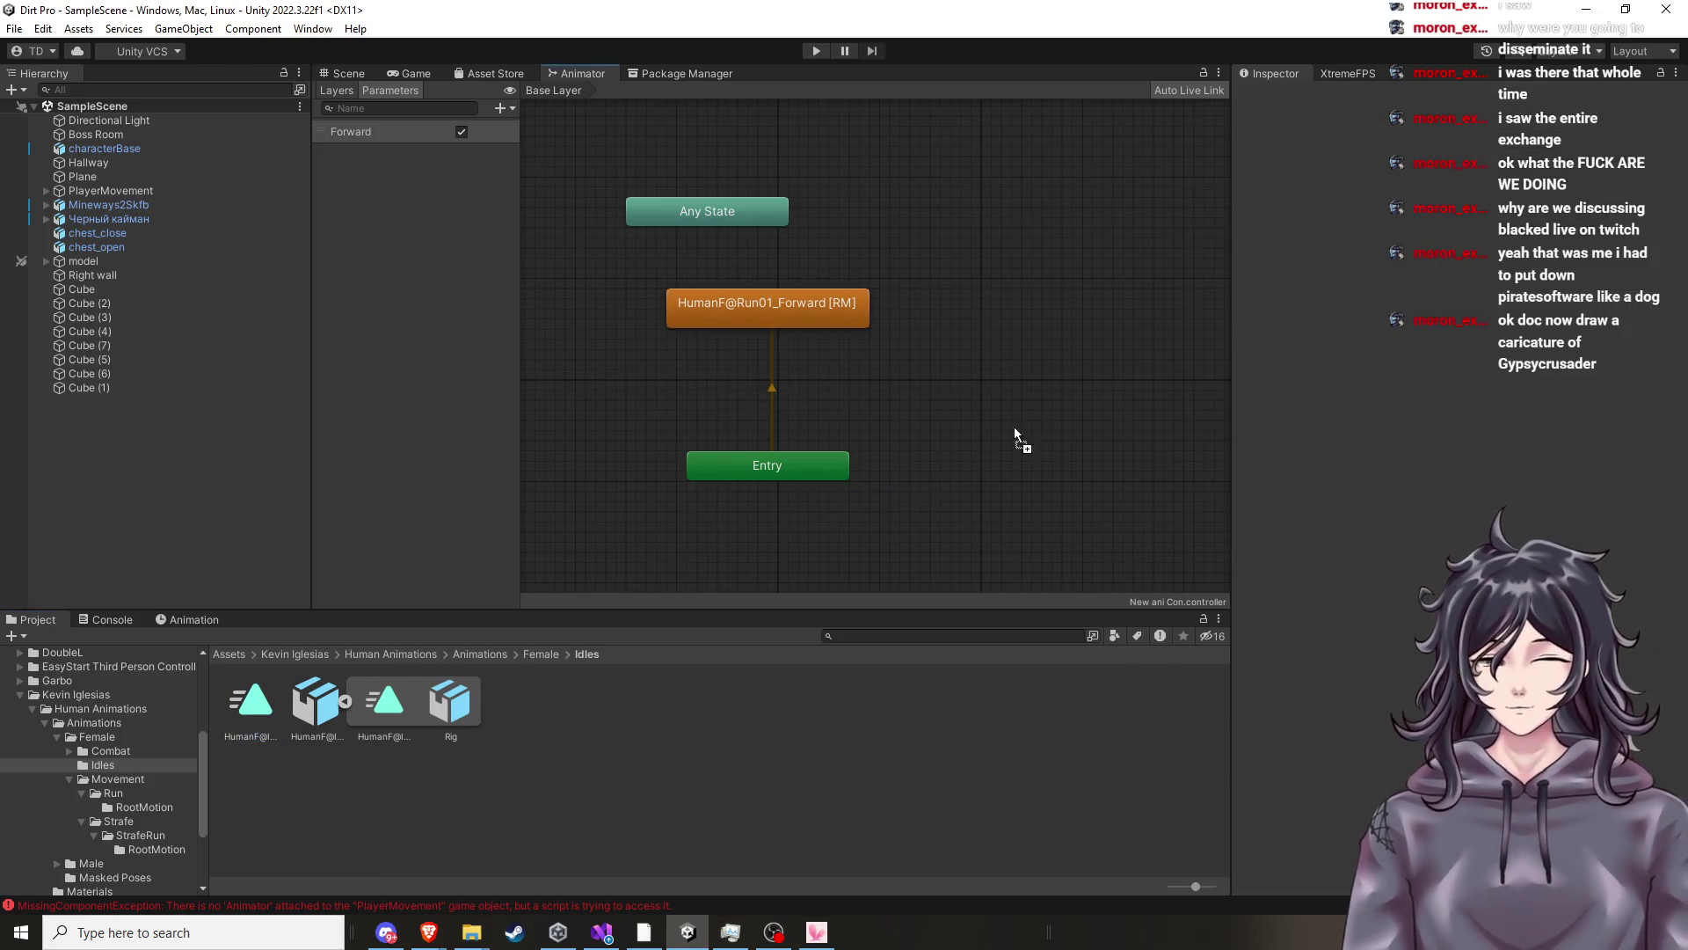
pyautogui.moveTo(985, 396)
pyautogui.mouseDown()
pyautogui.moveTo(747, 404)
pyautogui.moveTo(772, 406)
pyautogui.mouseUp()
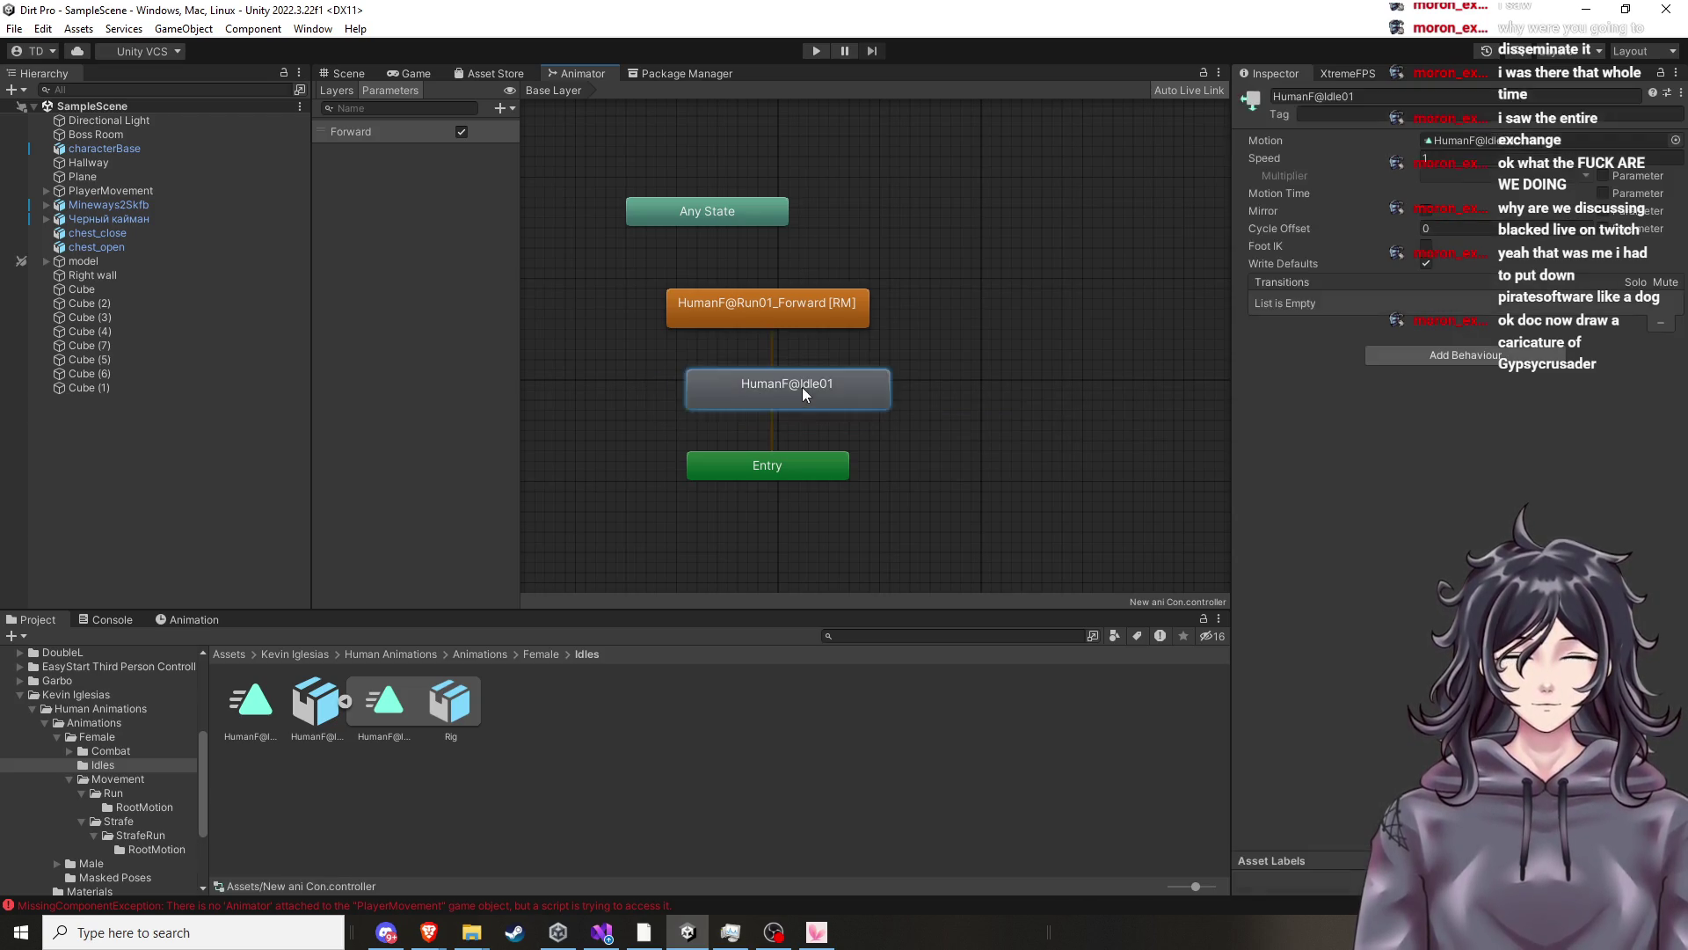
pyautogui.rightClick(802, 387)
pyautogui.click(906, 425)
# Add a transition from HumanF@Run01_Forward [RM] to the new Idle01 state.
pyautogui.rightClick(795, 314)
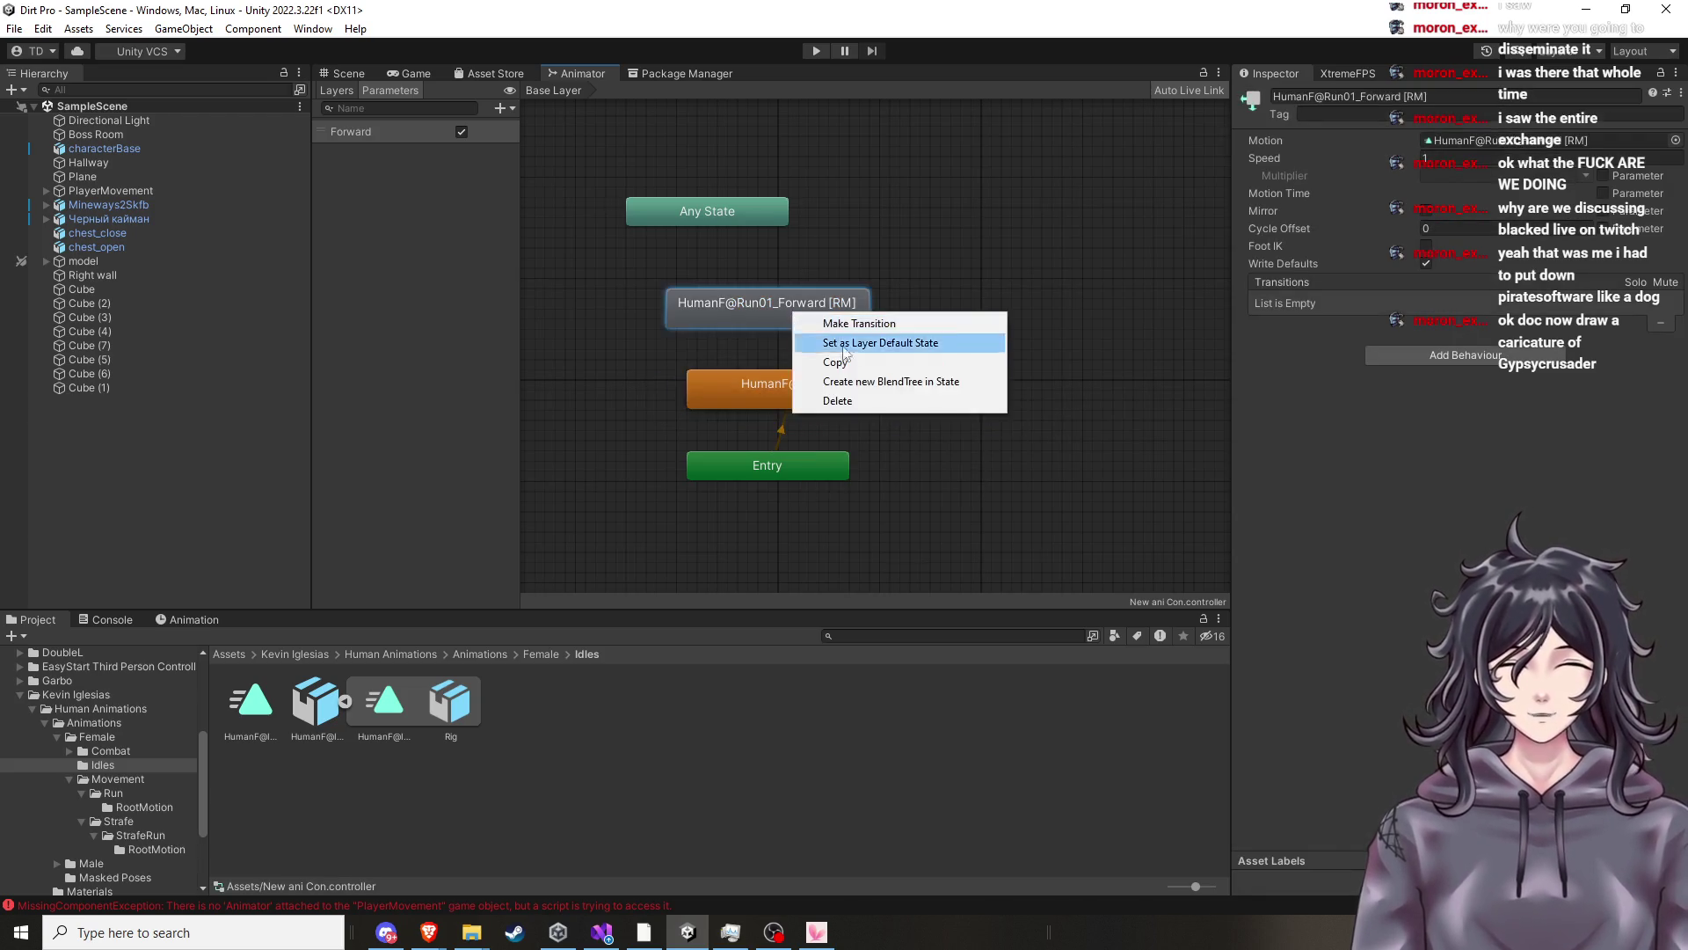
pyautogui.click(853, 324)
pyautogui.click(778, 385)
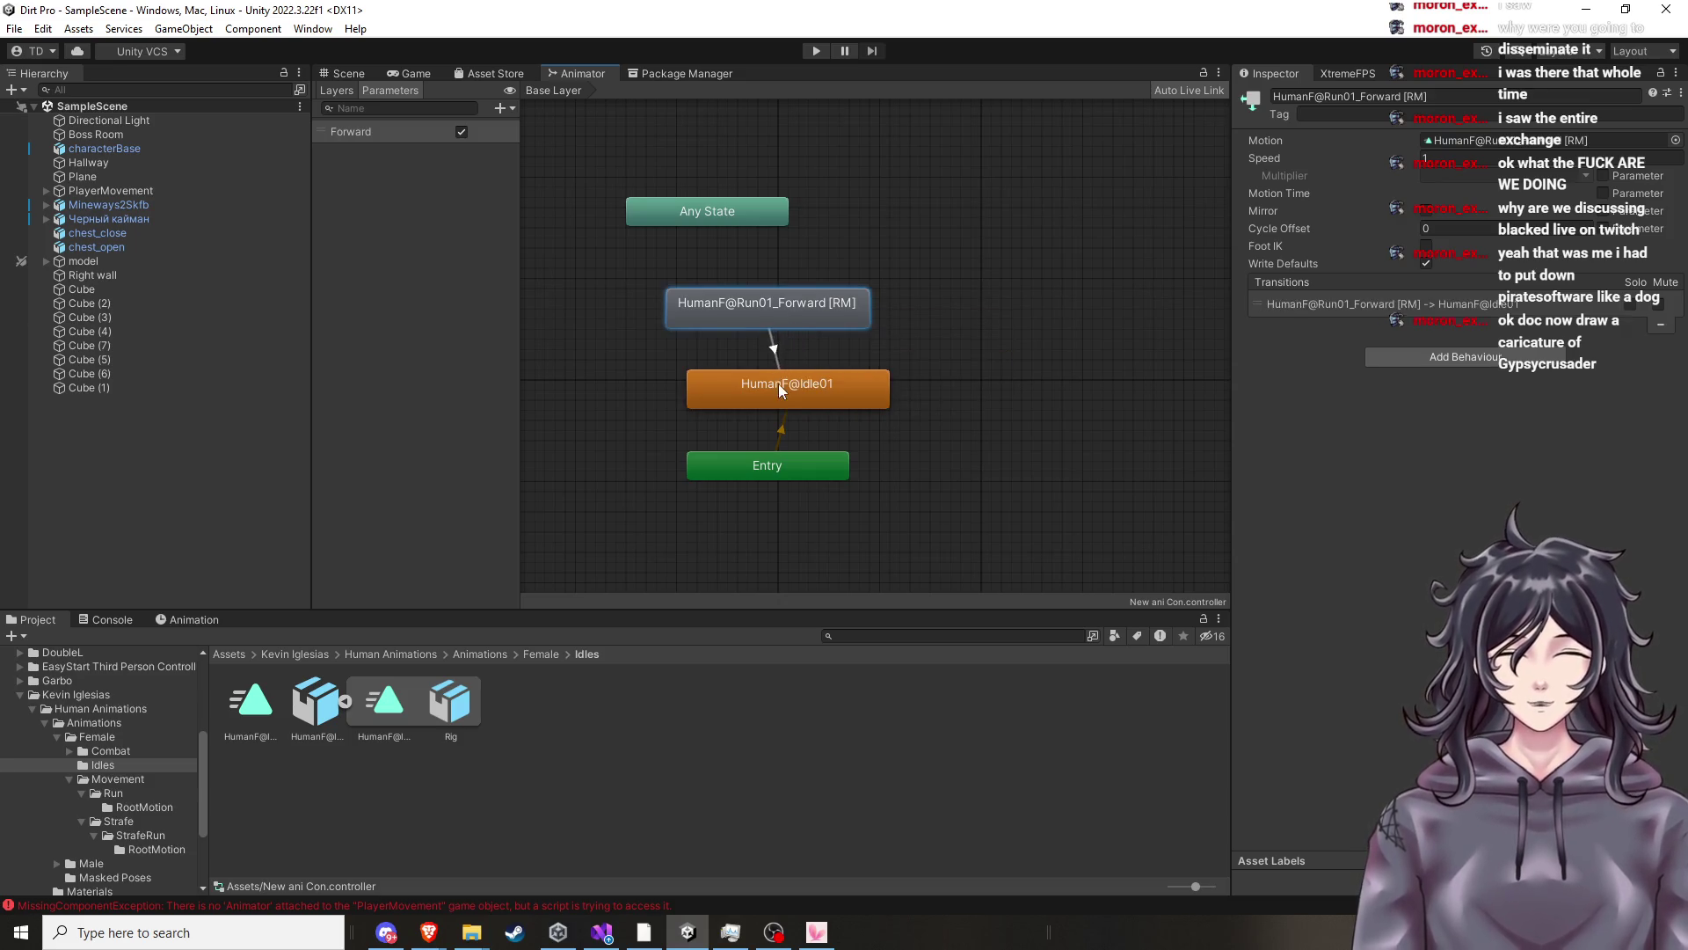
pyautogui.click(778, 355)
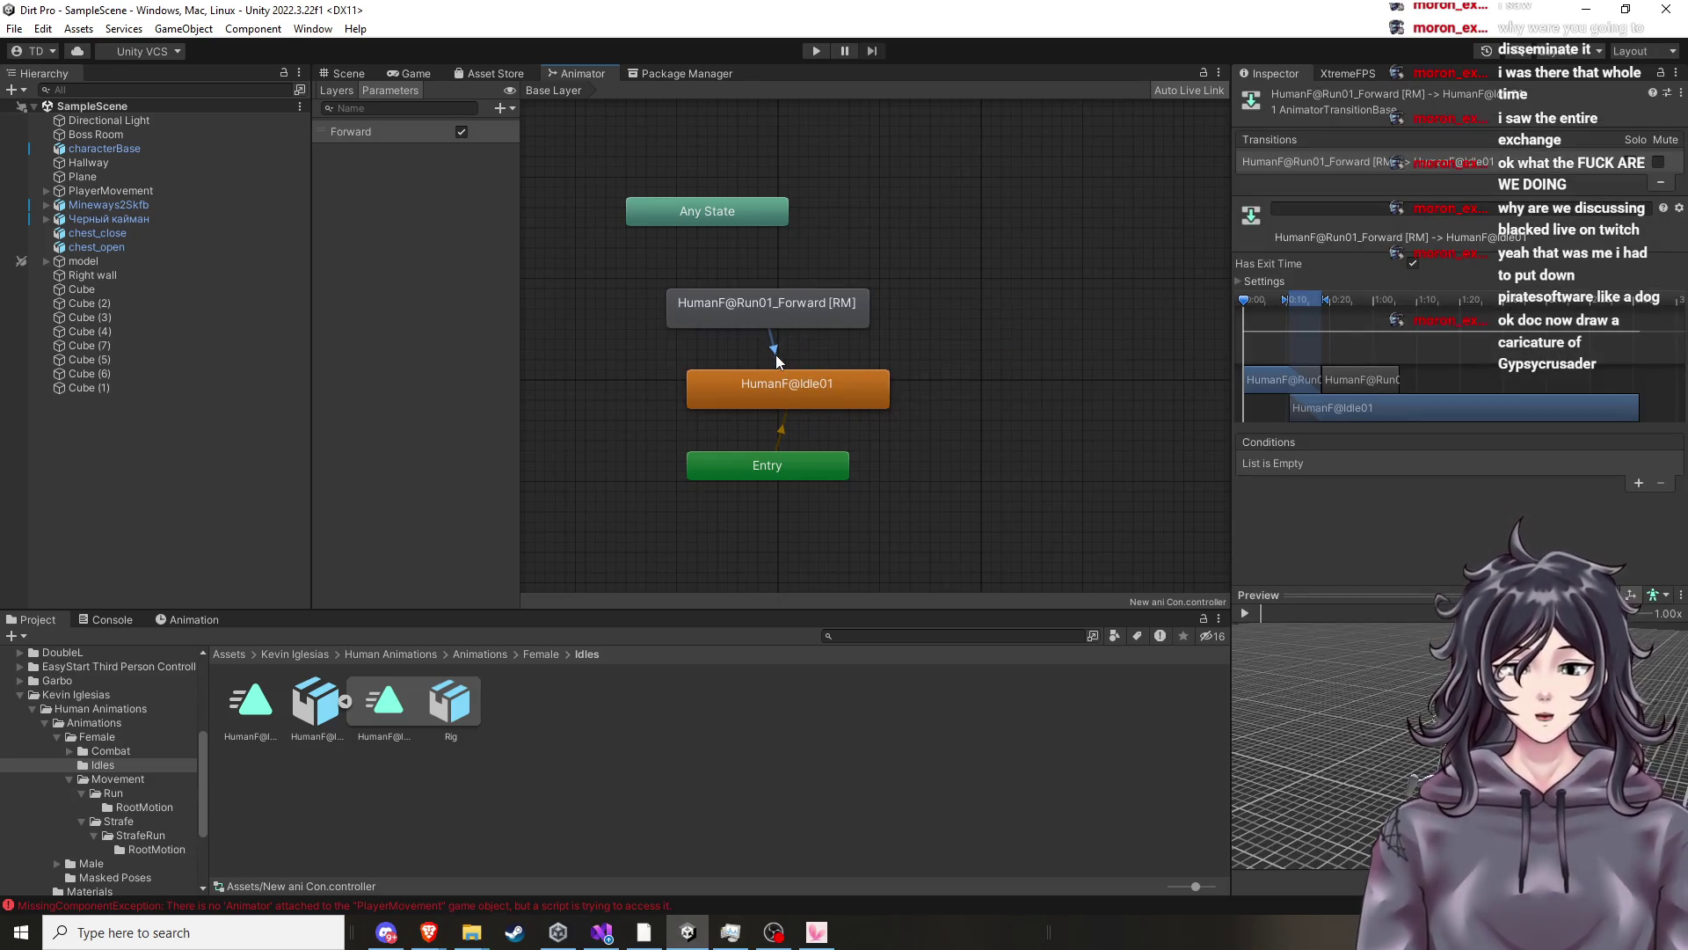
pyautogui.rightClick(776, 355)
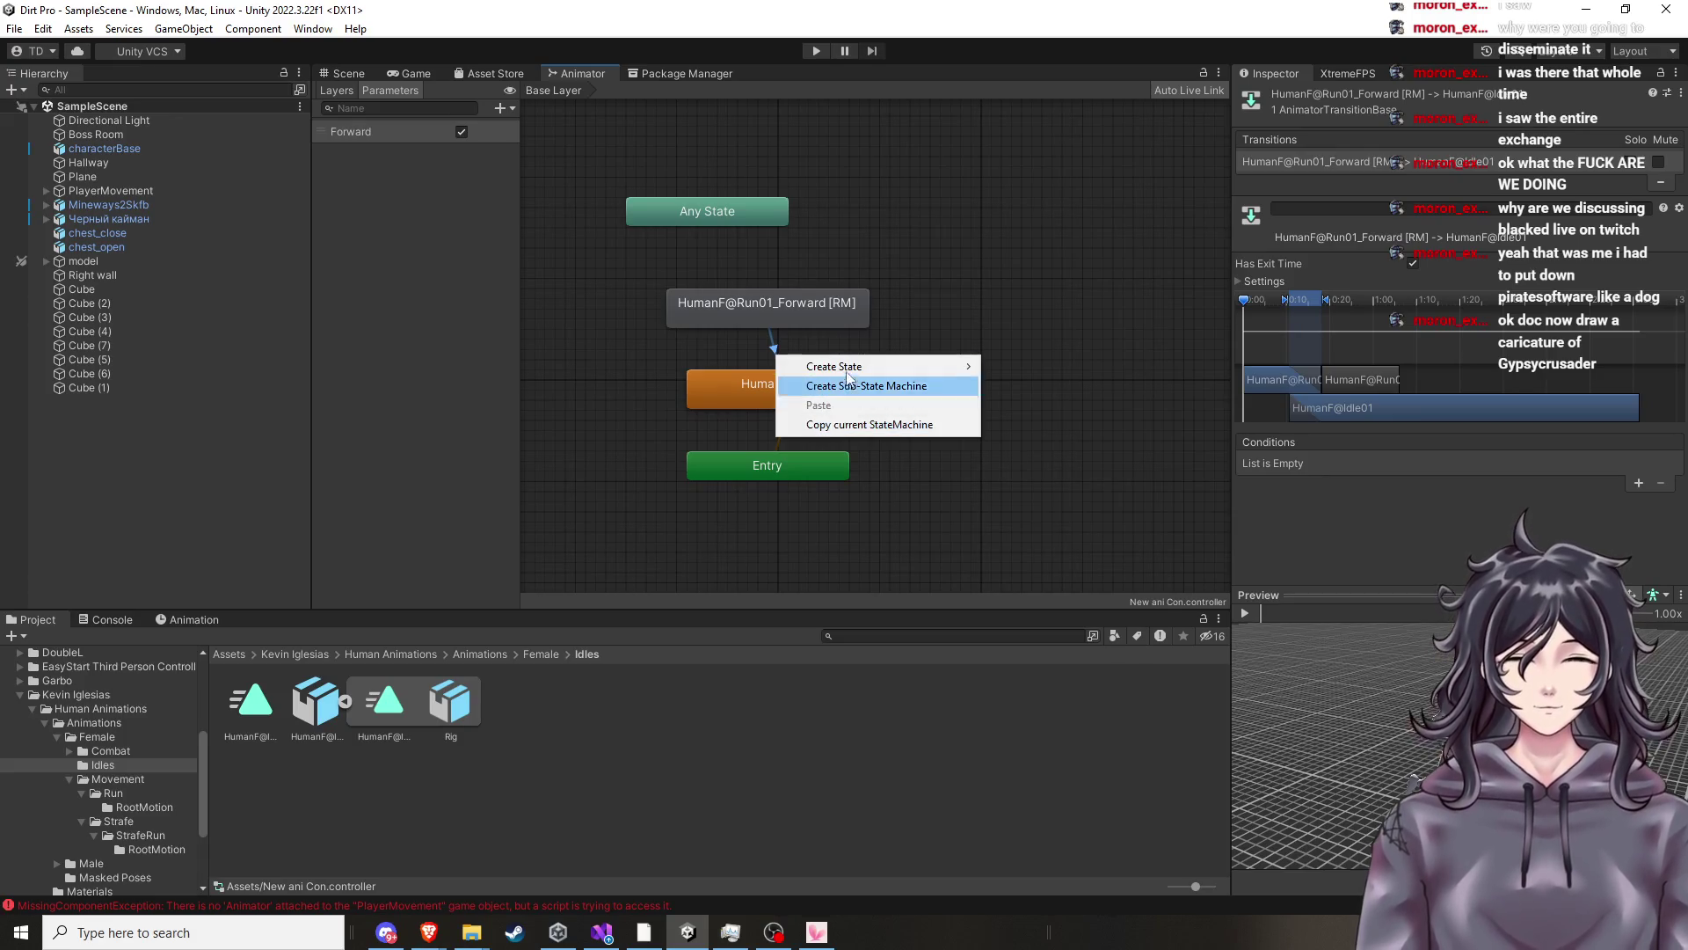
pyautogui.click(941, 311)
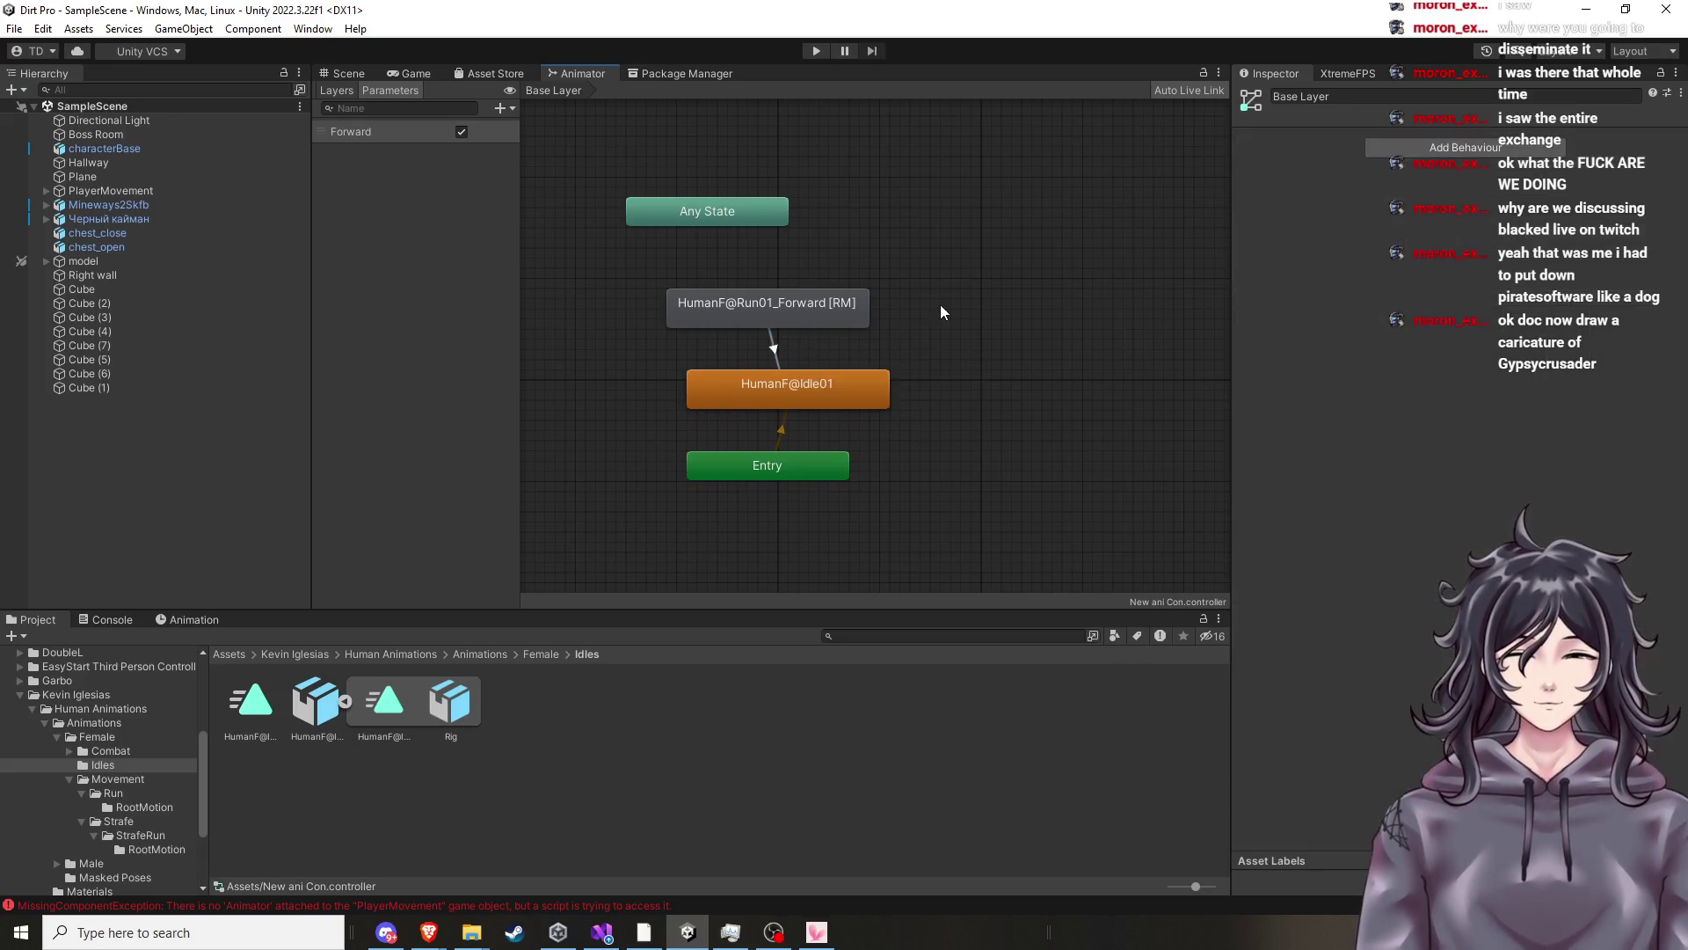
pyautogui.rightClick(821, 312)
pyautogui.click(1121, 441)
# Add a transition from Idle01 back to HumanF@Run01_Forward [RM].
pyautogui.rightClick(852, 398)
pyautogui.click(896, 407)
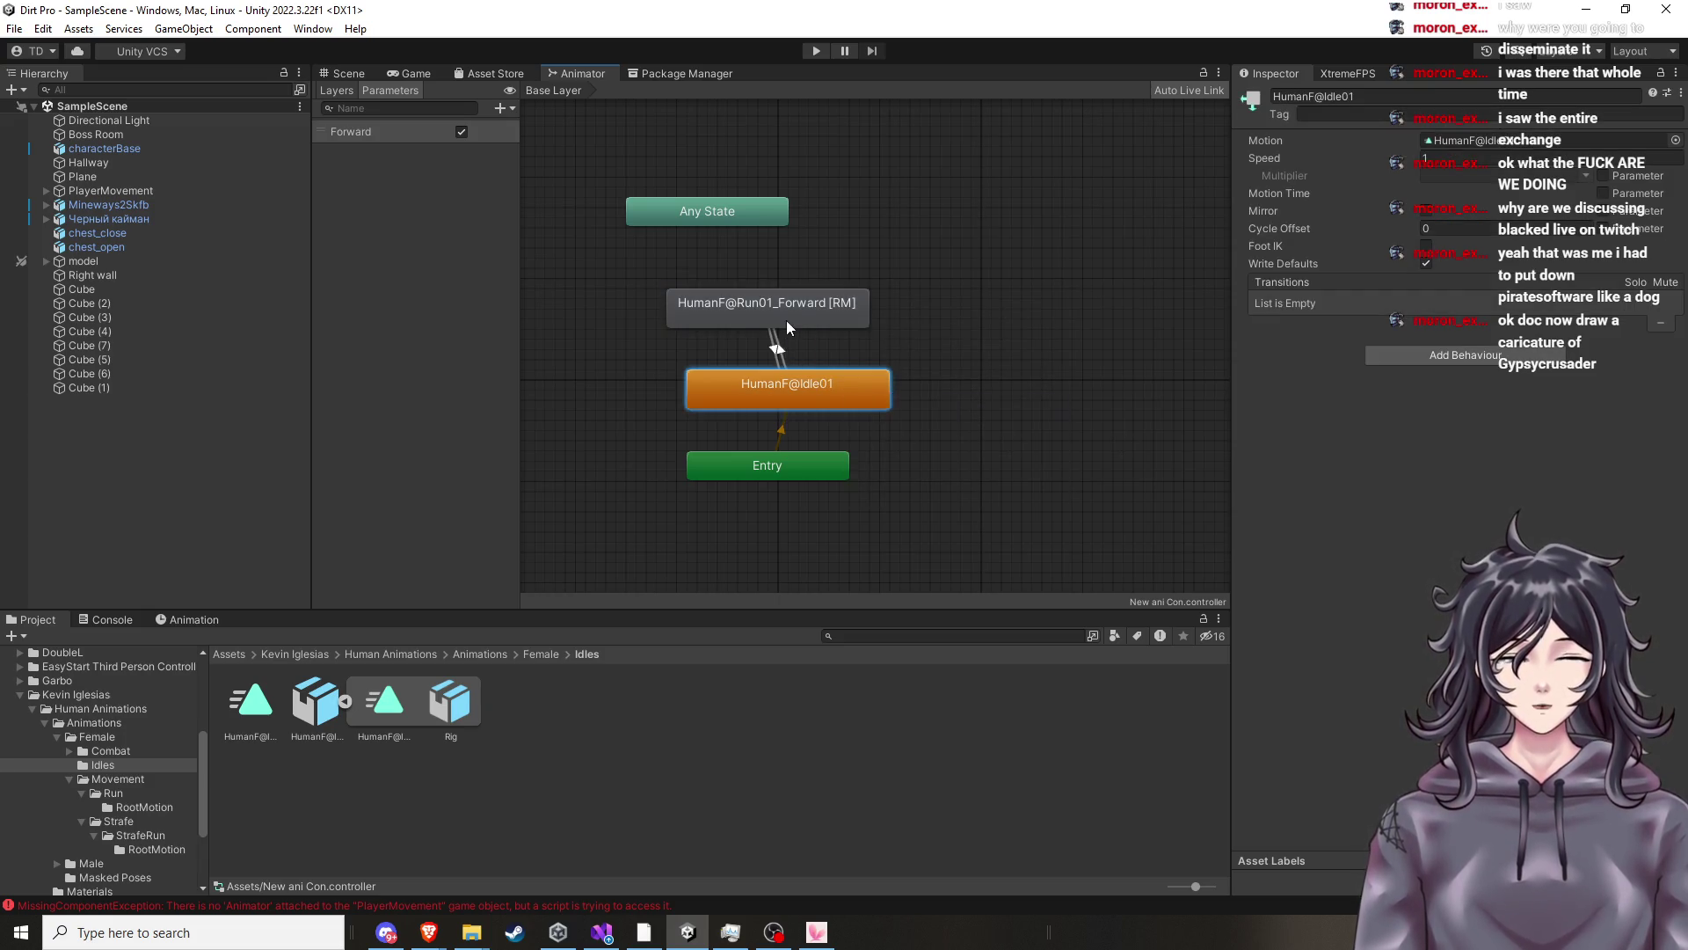
pyautogui.click(801, 322)
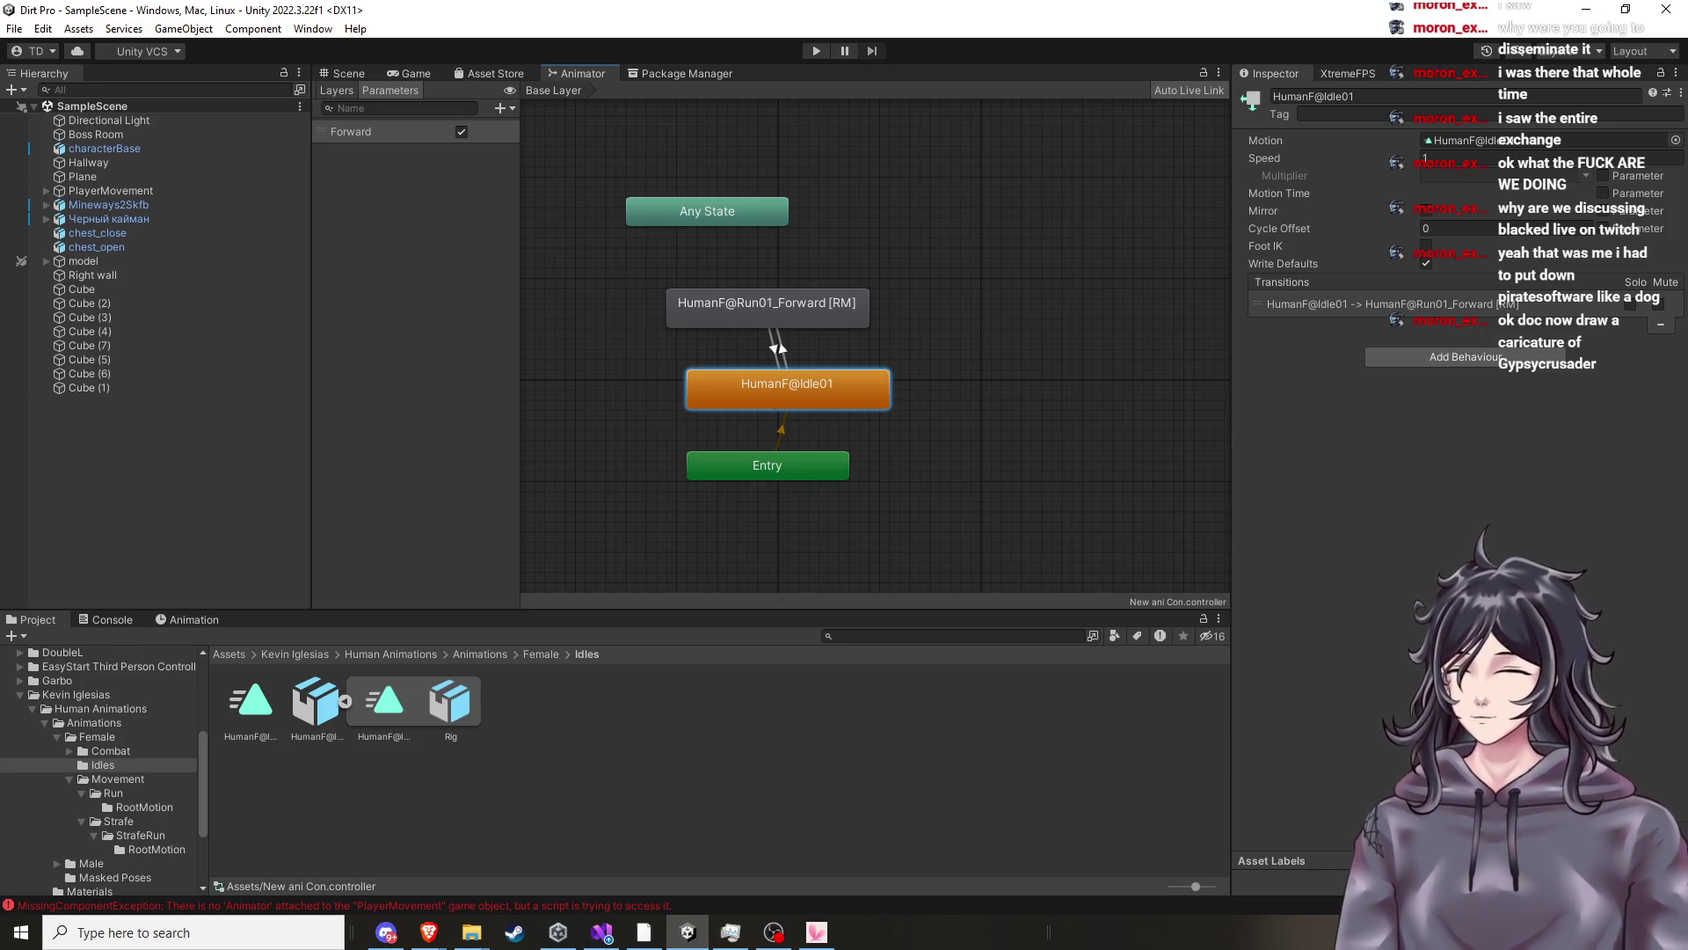
pyautogui.hotkey('alt', 'Tab')
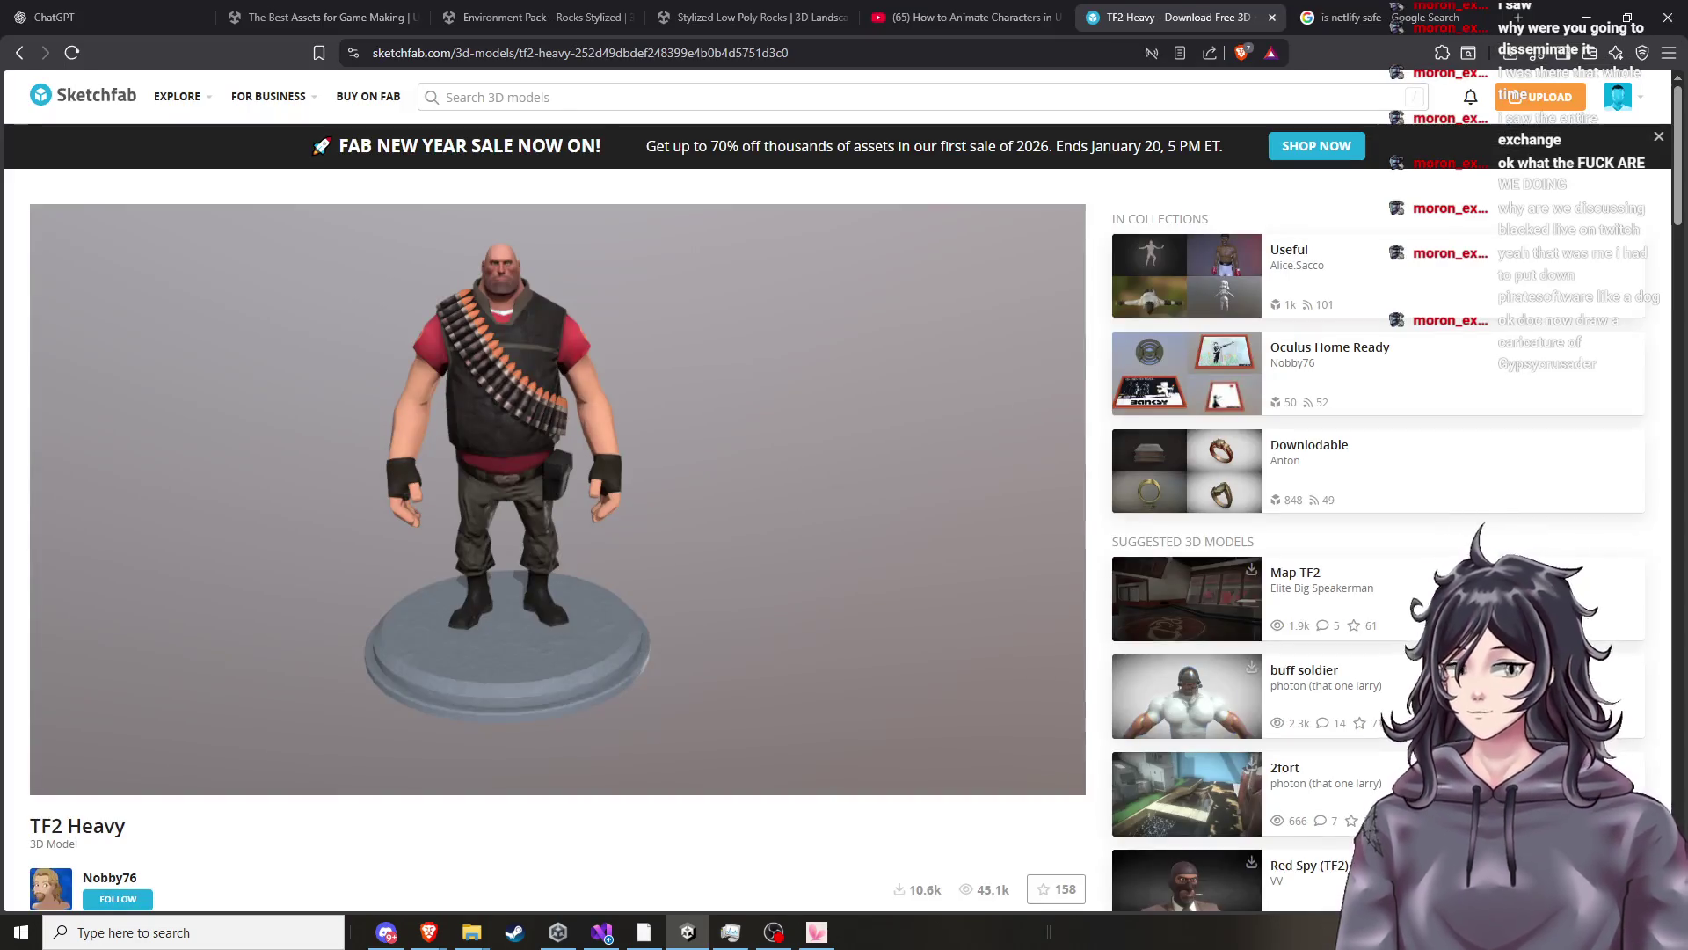
# Run a Google image search for an internet personality, then close the tab and return to Unity.
pyautogui.click(1422, 8)
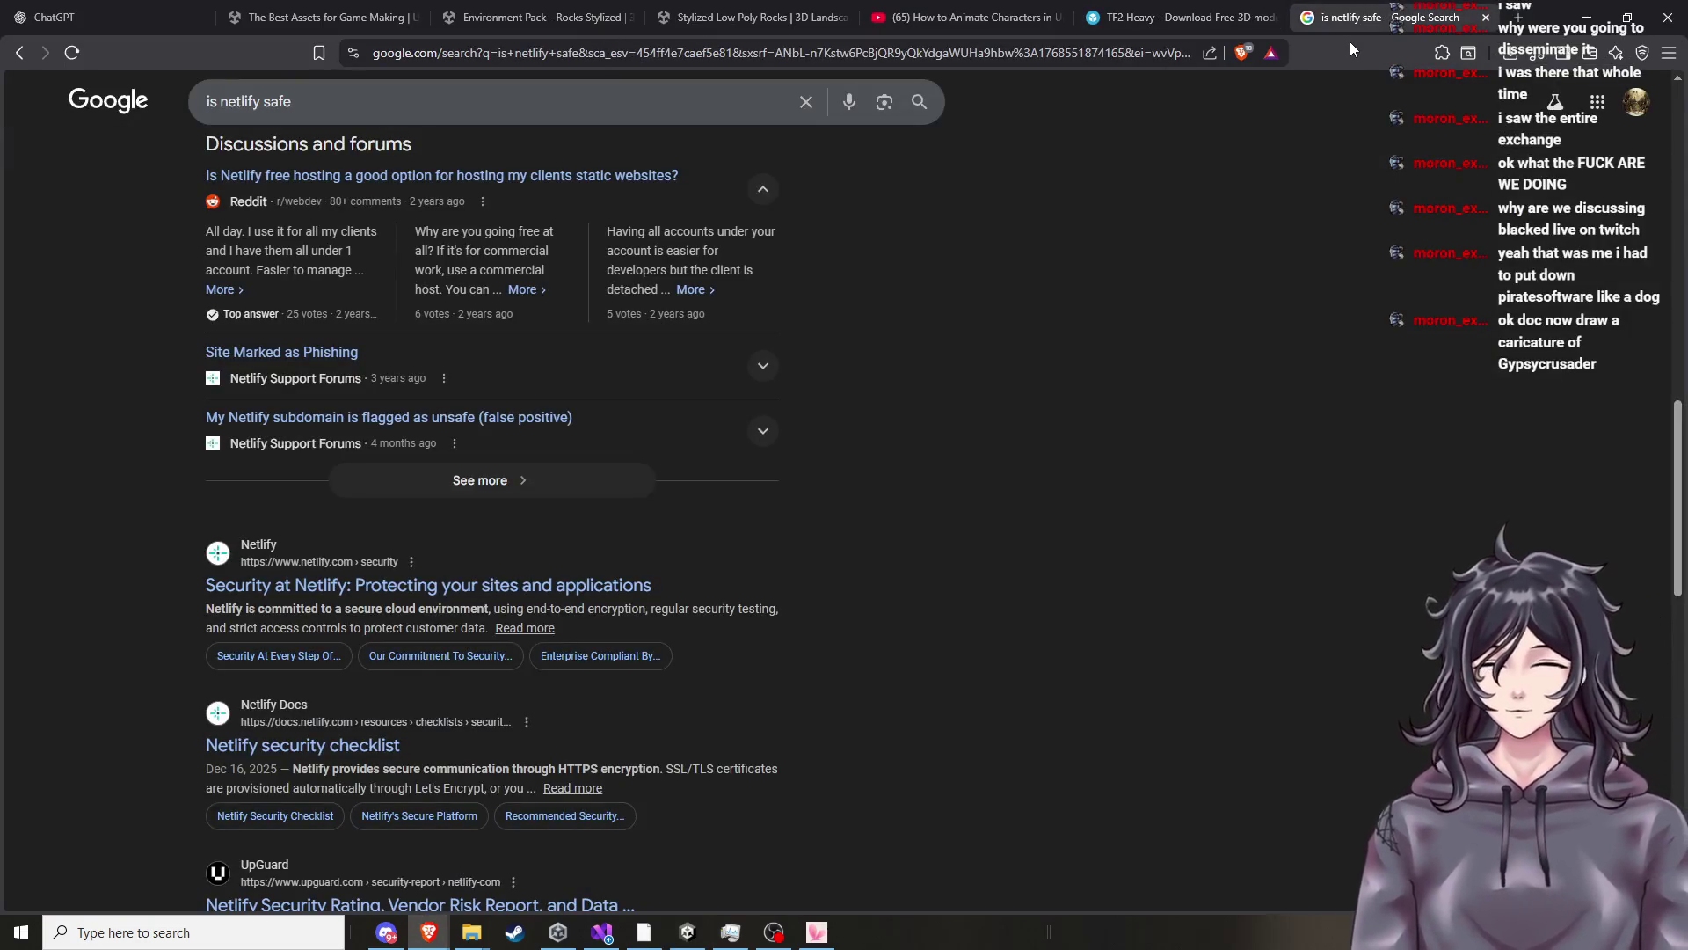
pyautogui.click(804, 104)
pyautogui.write('gy')
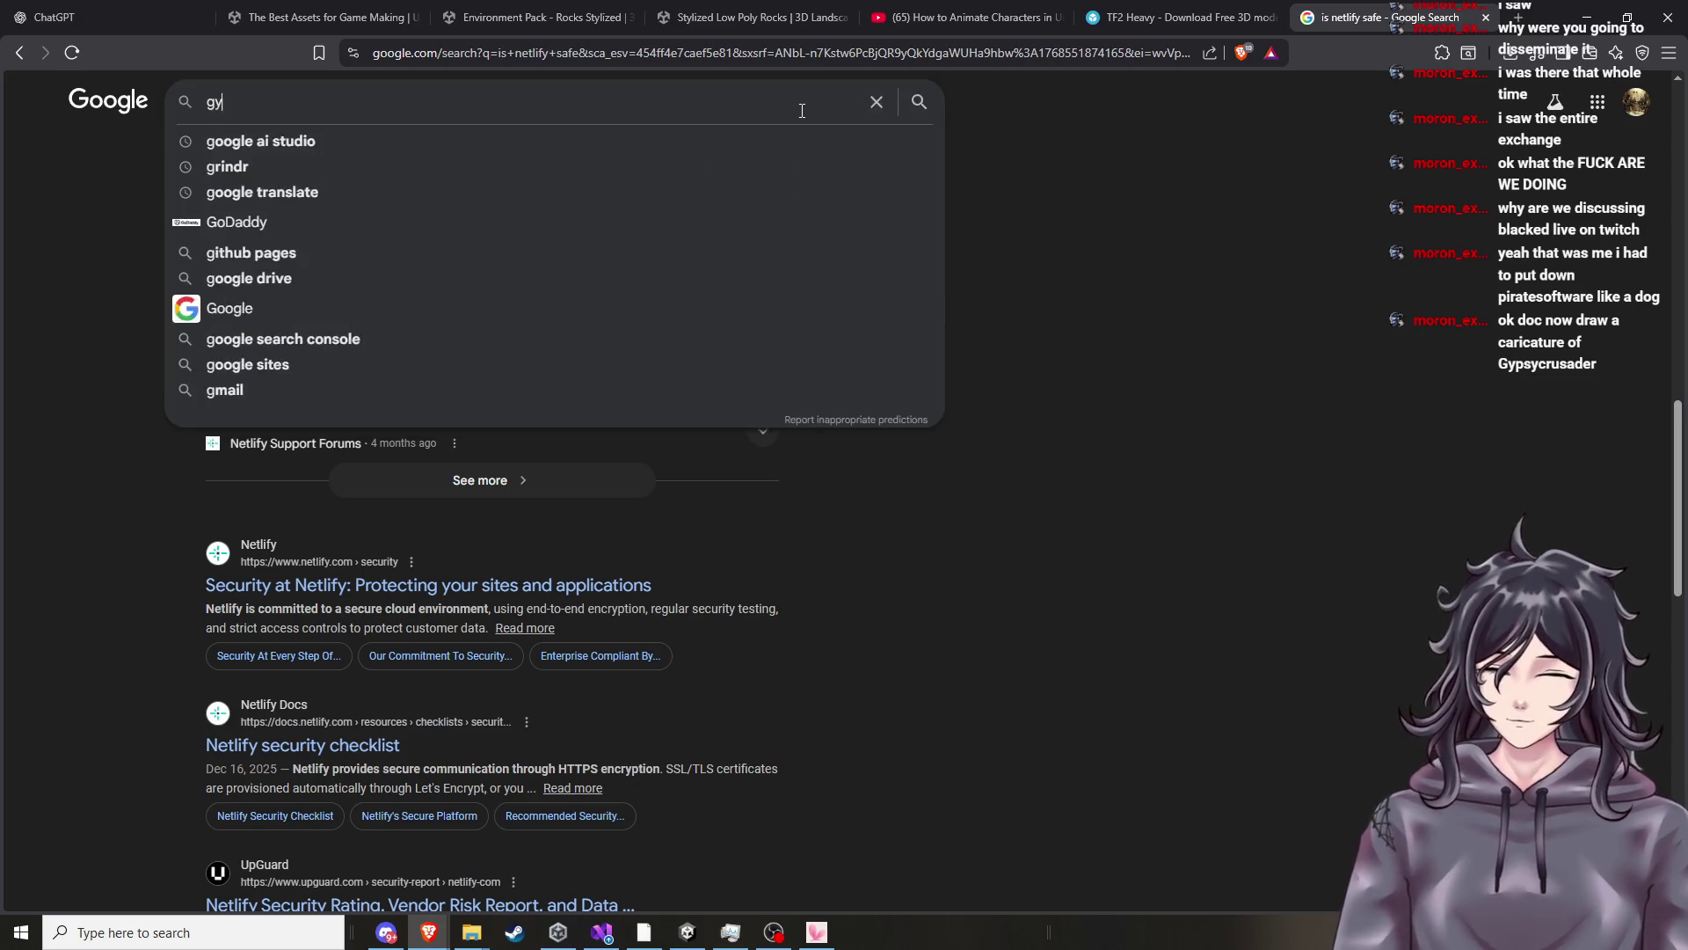
pyautogui.write('sy c')
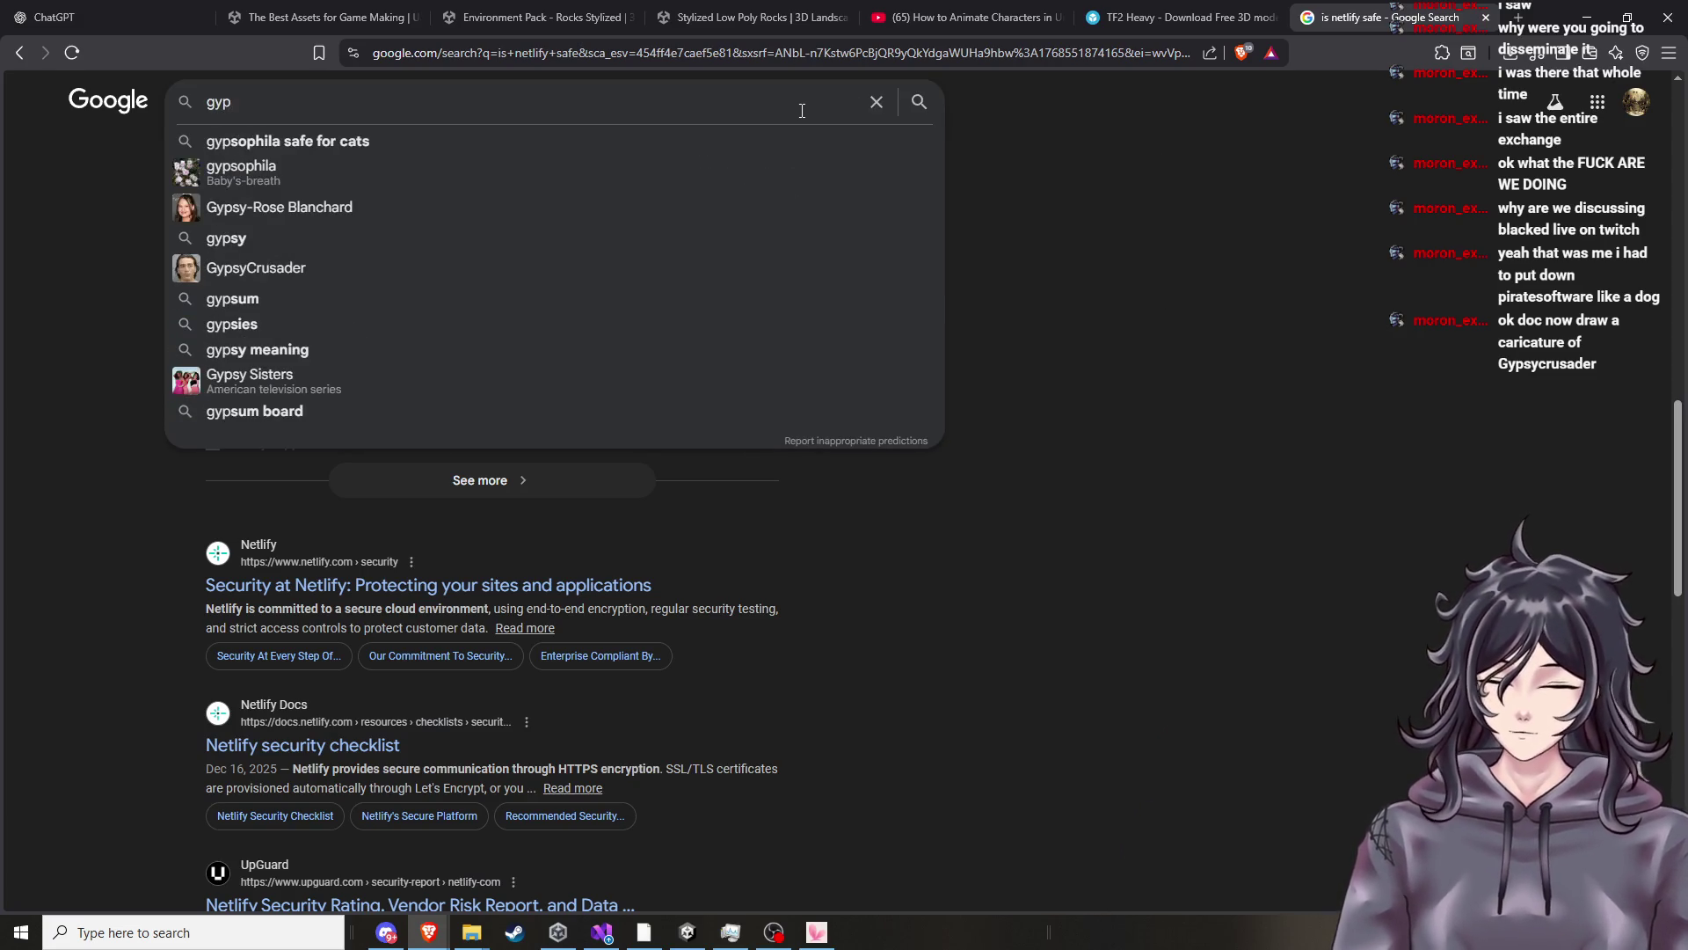
pyautogui.write('u')
pyautogui.press('BackSpace')
pyautogui.press('Down')
pyautogui.press('Return')
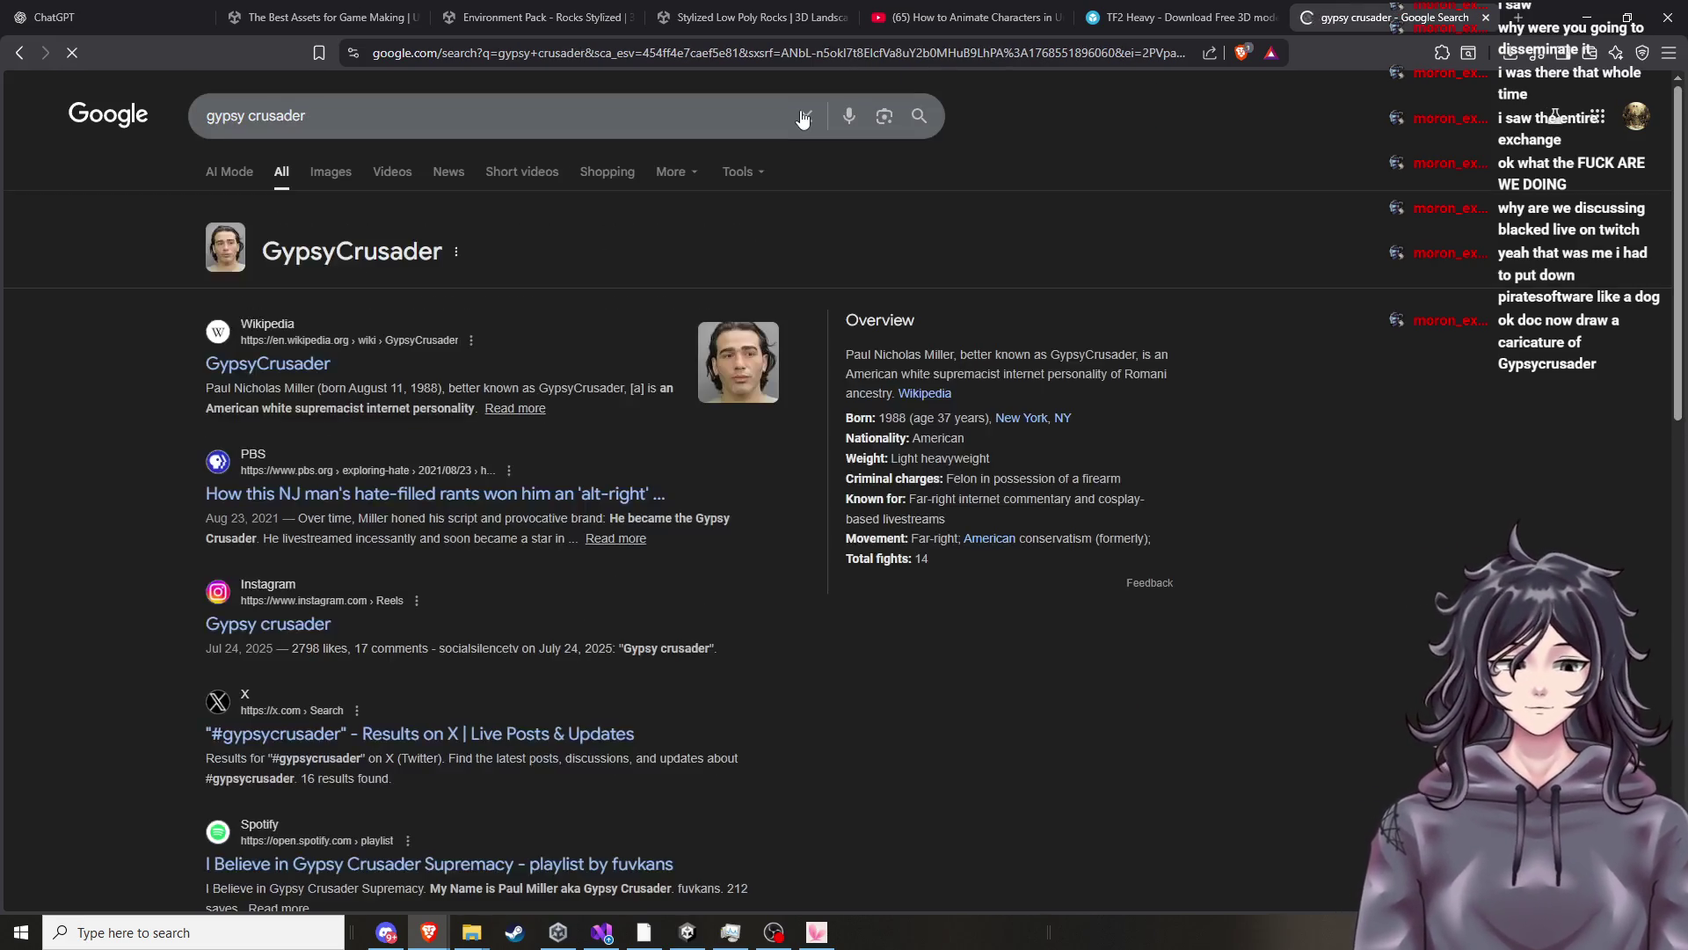
pyautogui.click(330, 175)
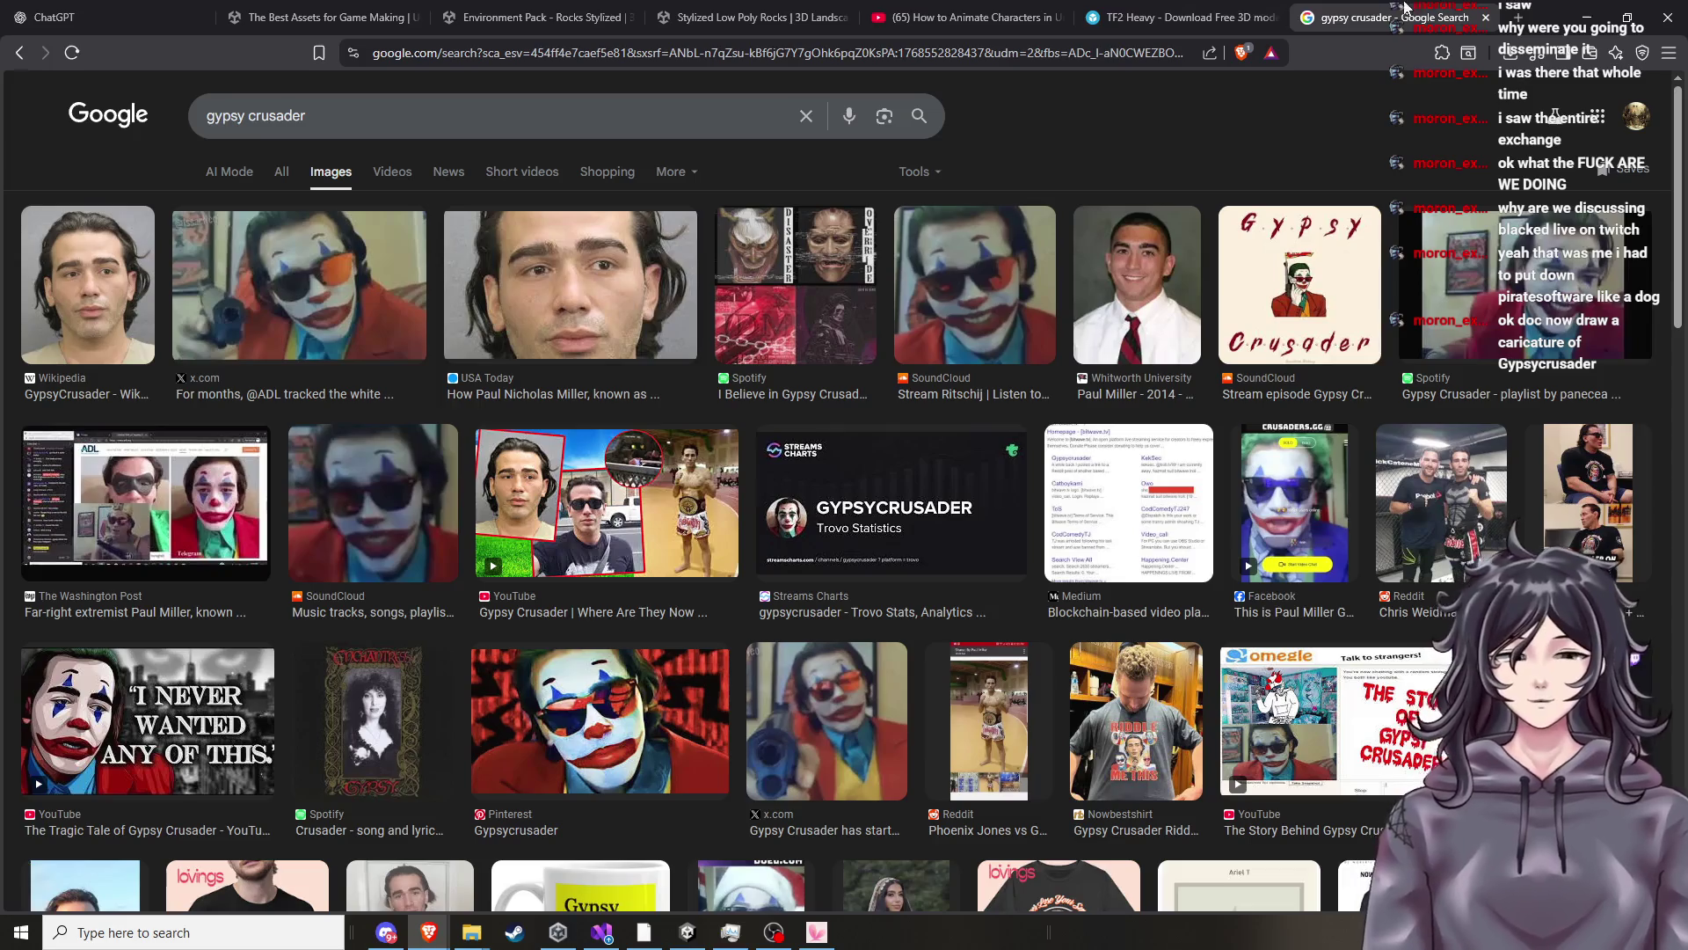
pyautogui.click(1487, 17)
pyautogui.hotkey('alt', 'Tab')
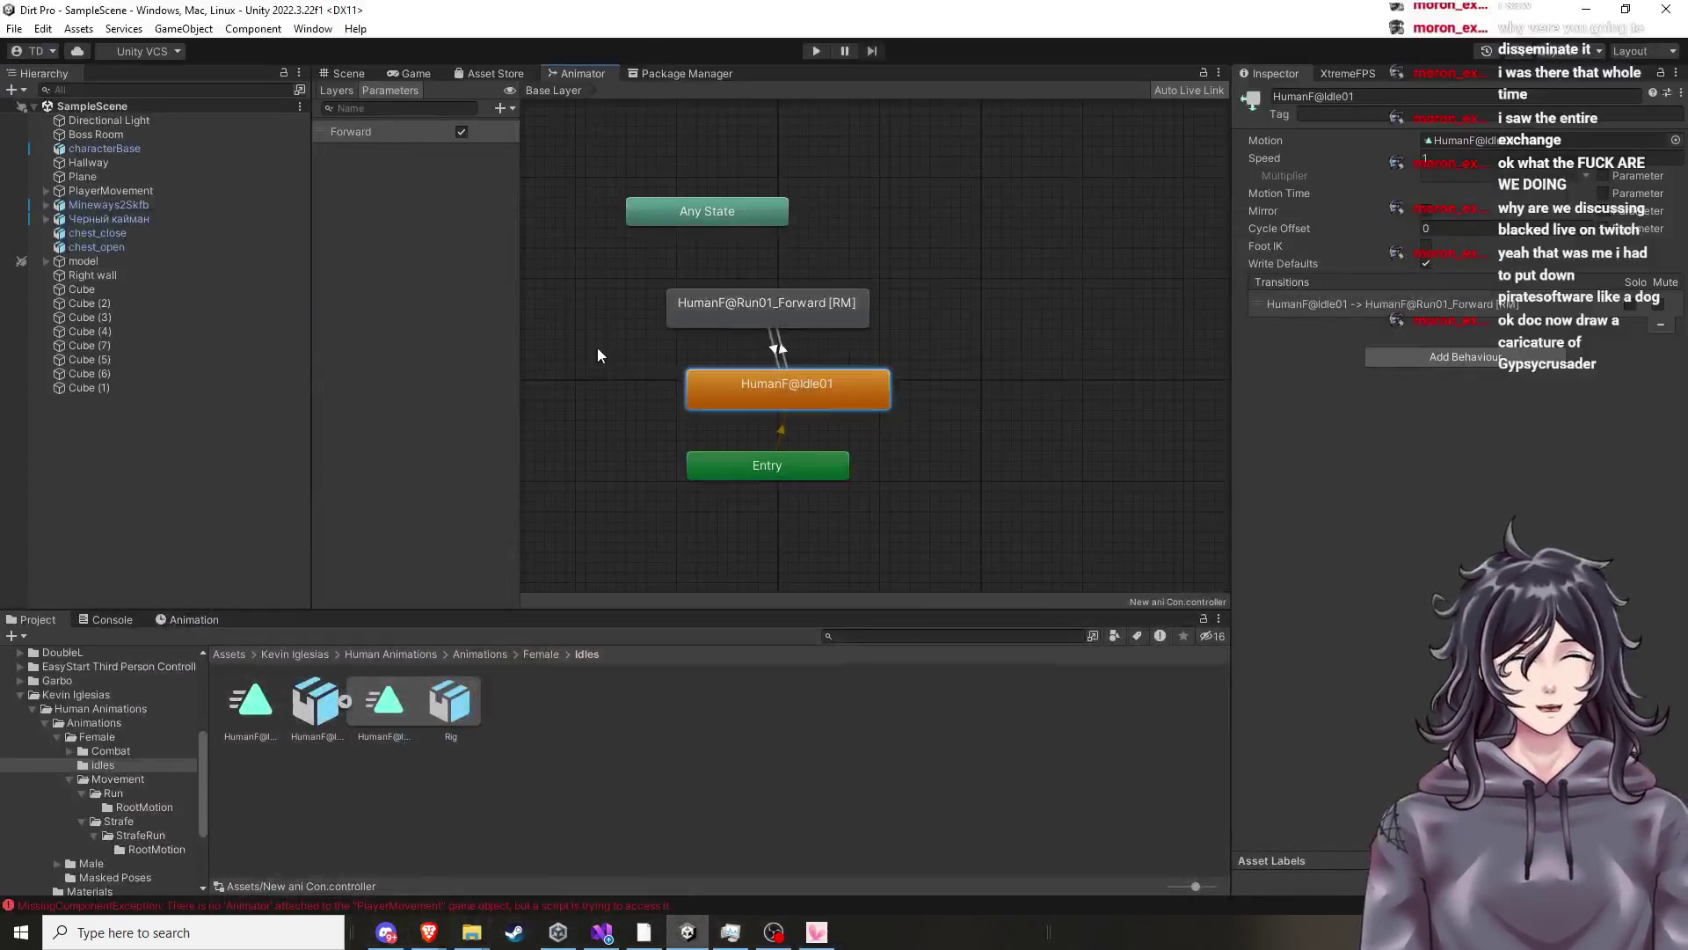
# Name the Idle01-to-Run01_Forward transition 'forward', add a Forward true condition, and enter play mode.
pyautogui.click(780, 349)
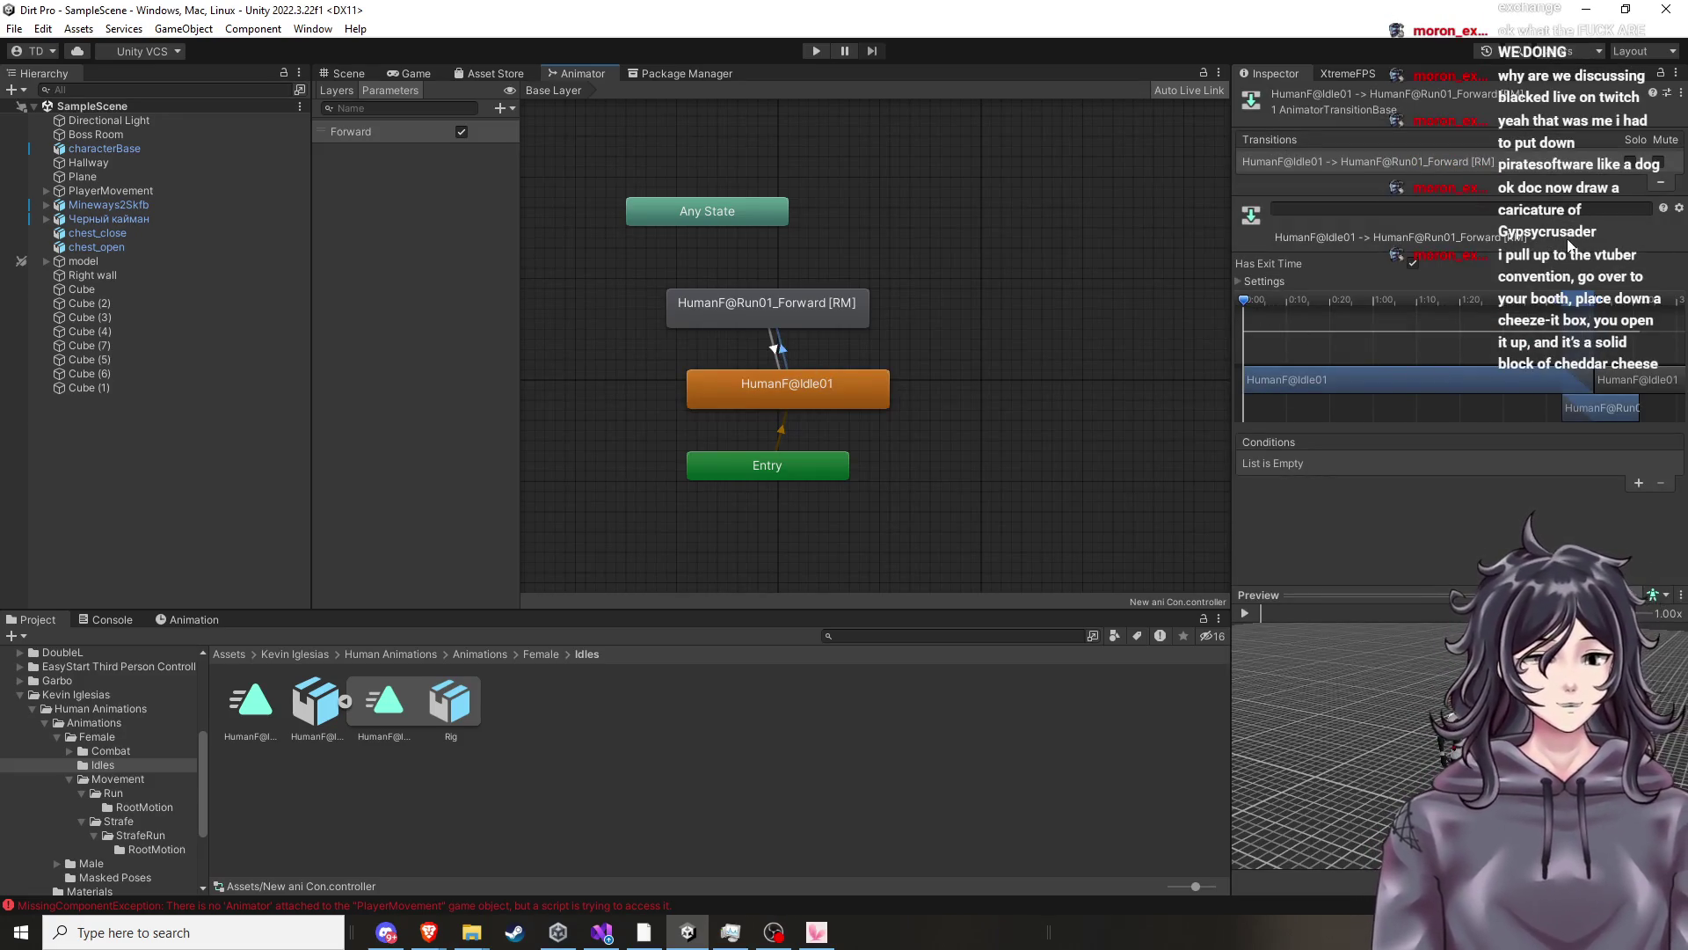
pyautogui.scroll(-1, 1464, 345)
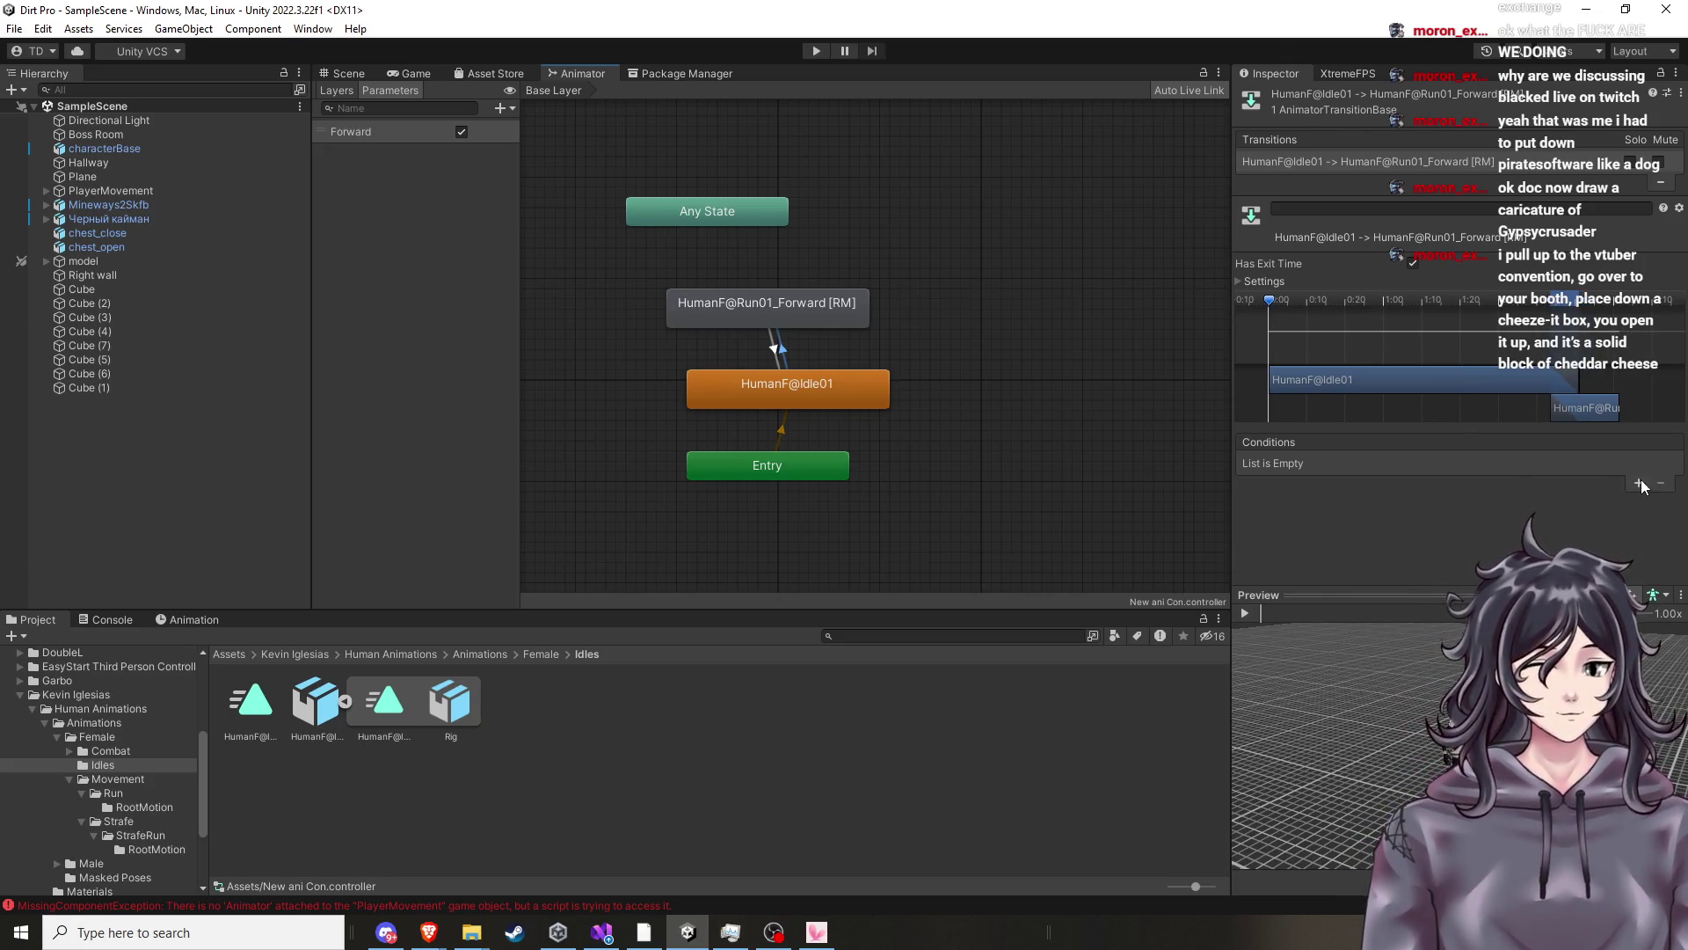
pyautogui.scroll(-1, 1429, 397)
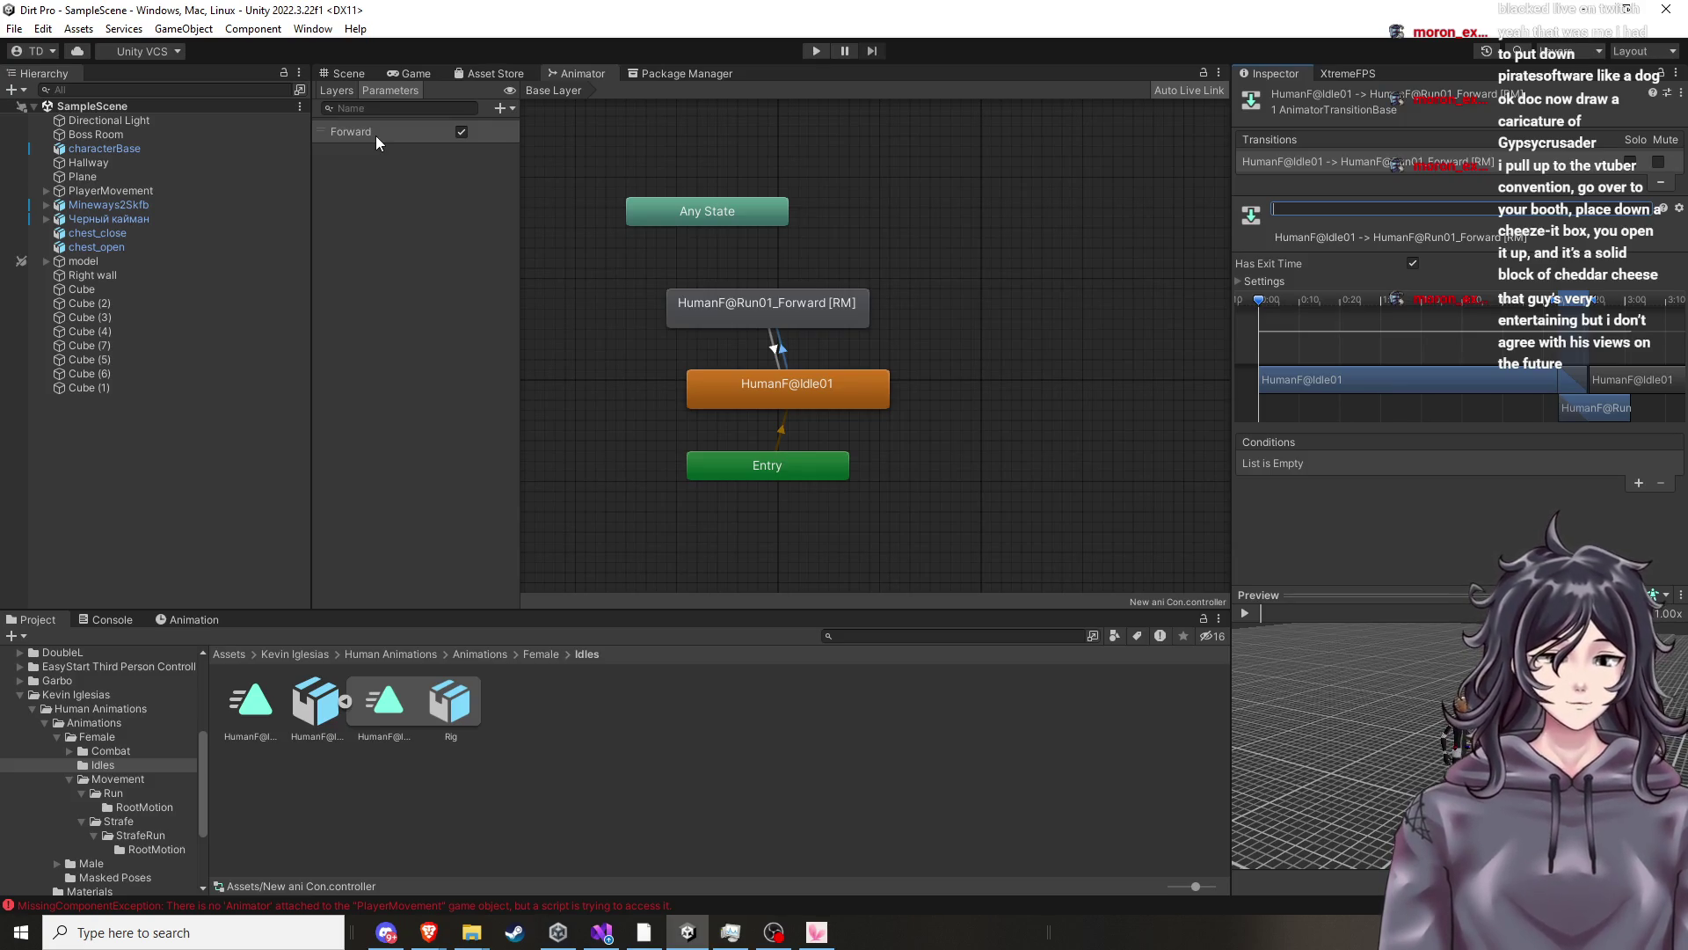
pyautogui.write('forward')
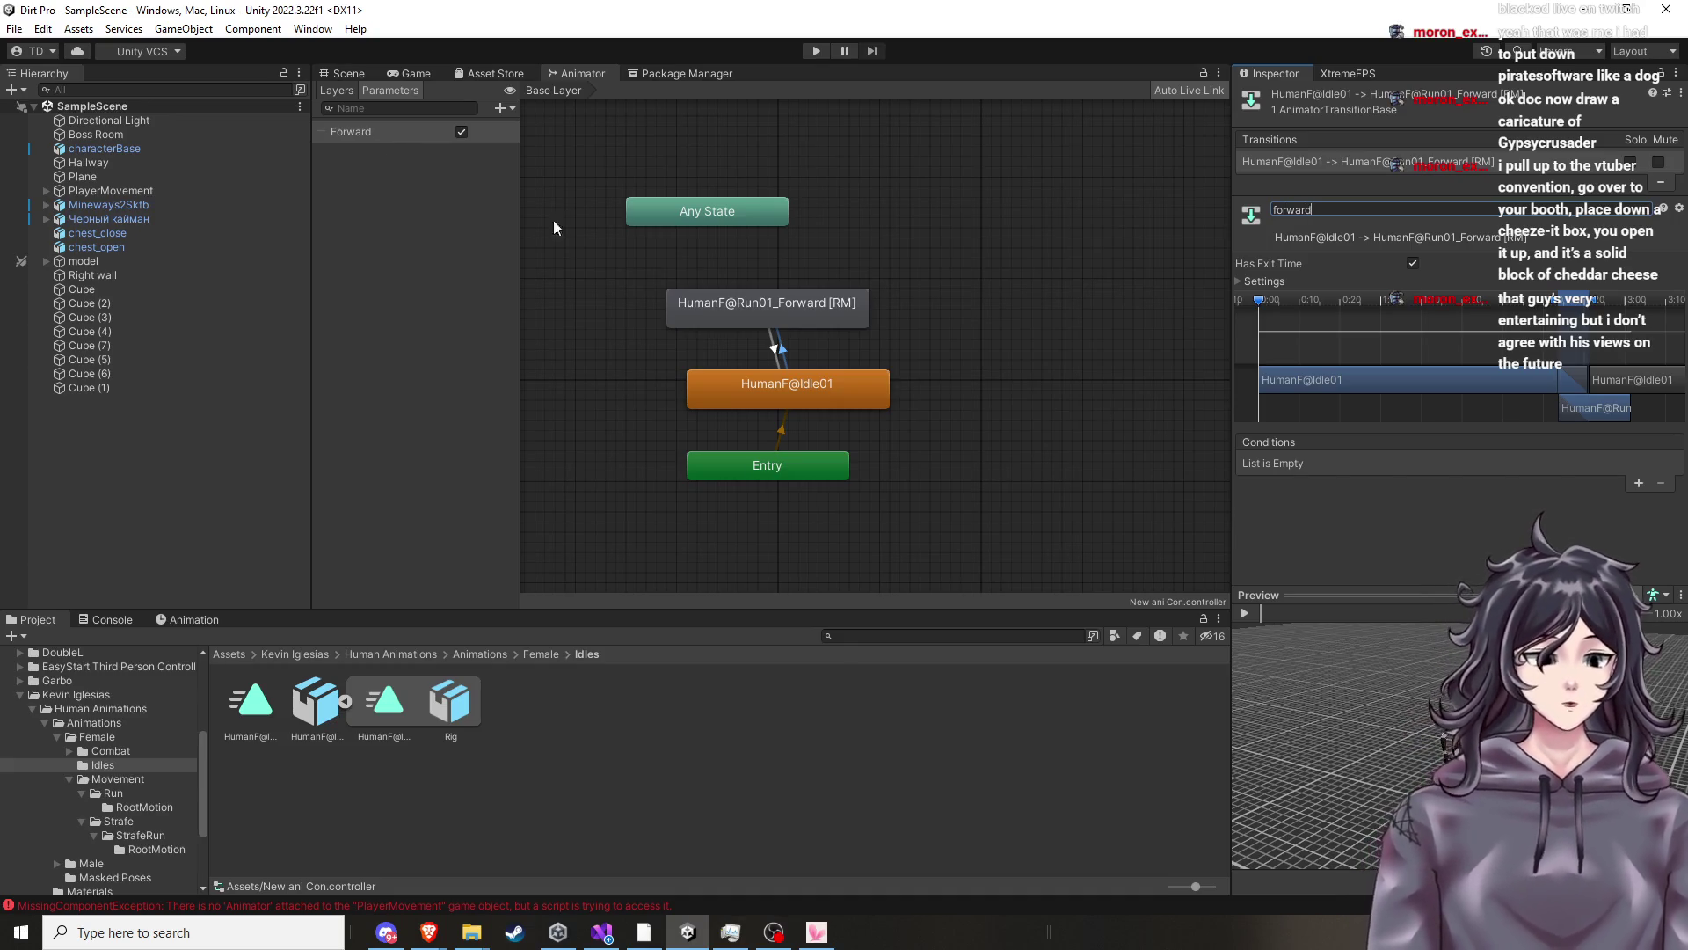
pyautogui.click(1636, 483)
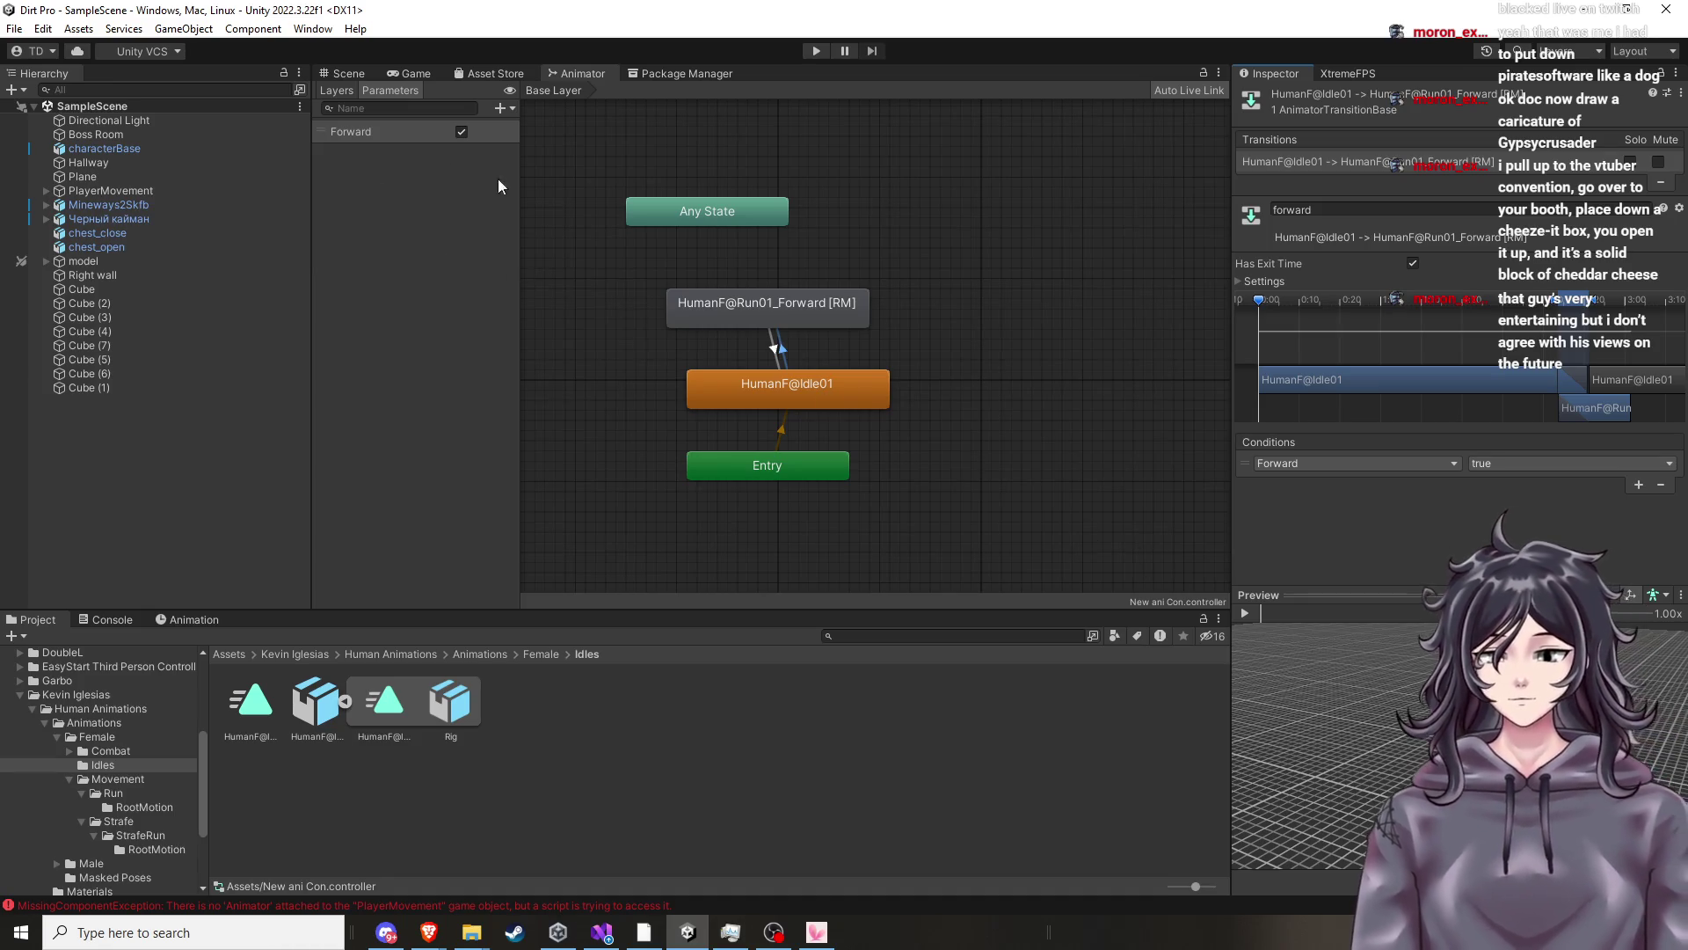
pyautogui.click(809, 51)
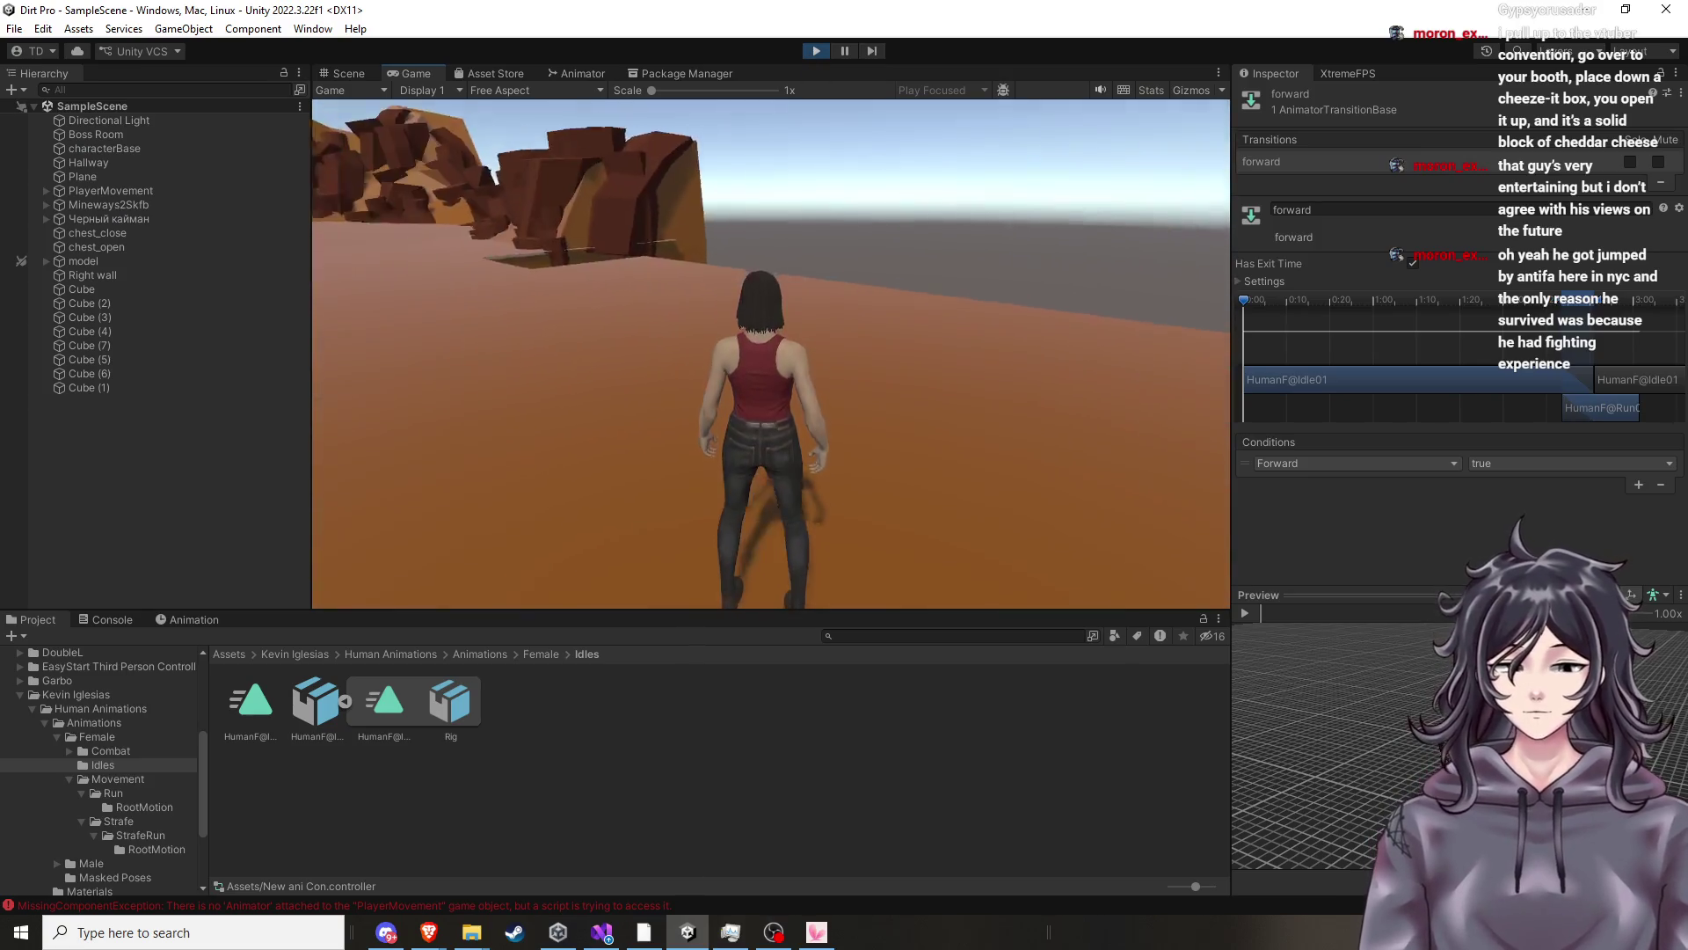
# Run the character forward with W in play mode, stop the test, and return to the Animator graph.
pyautogui.press('w')
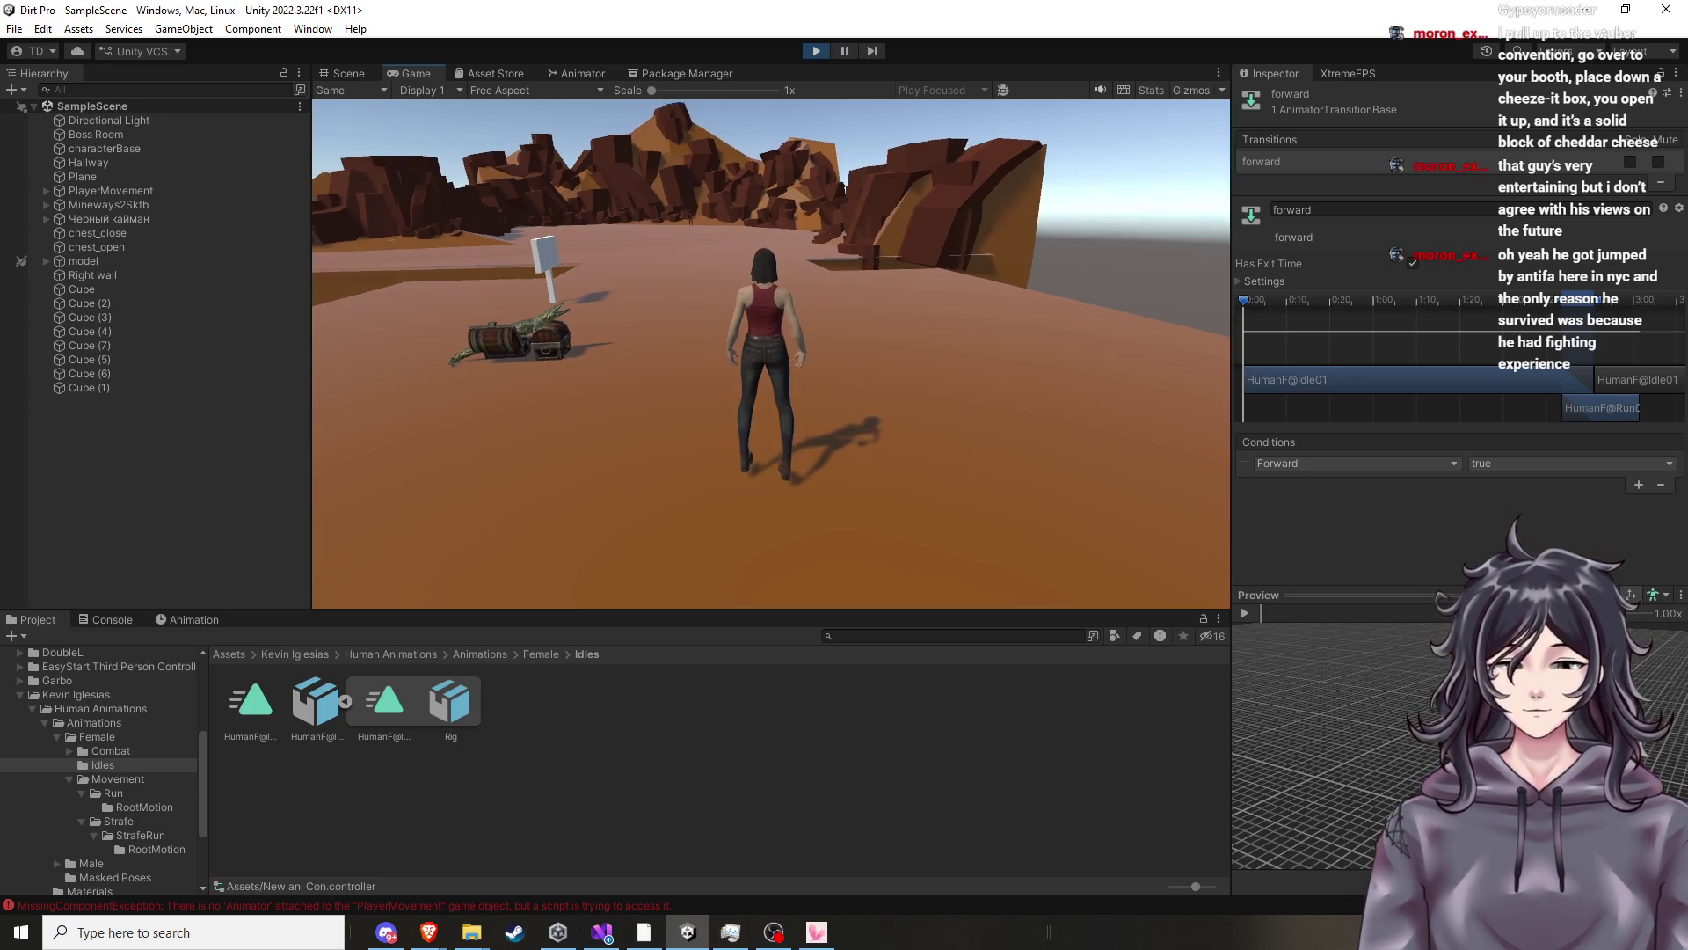
pyautogui.press('w')
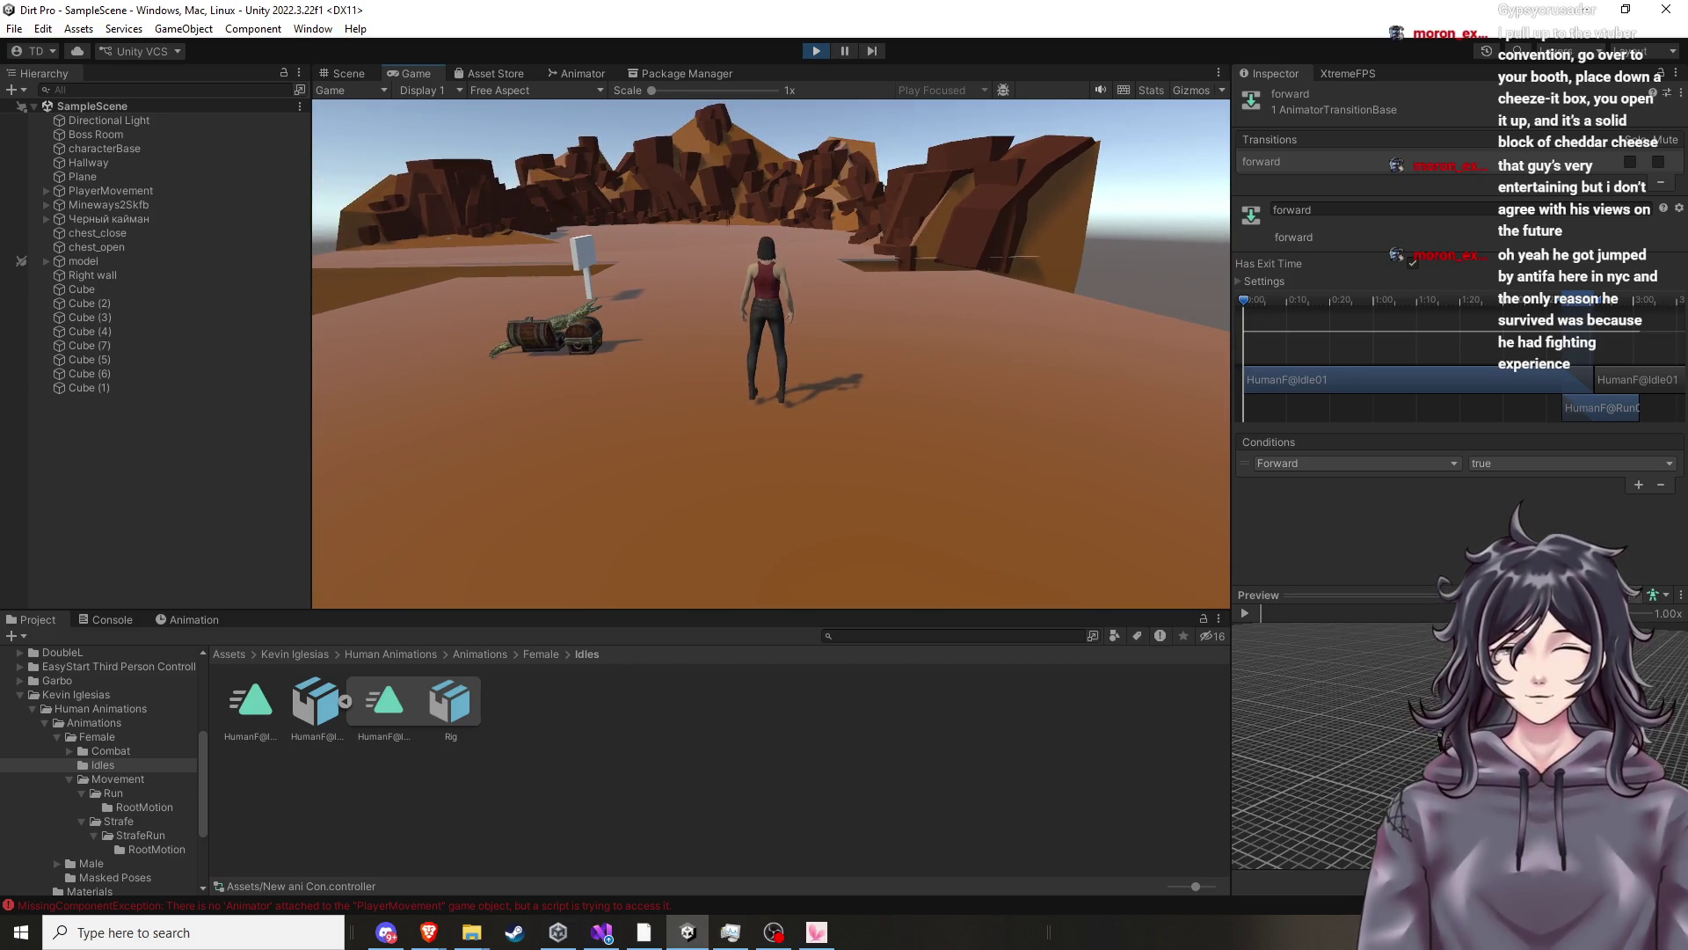
pyautogui.press('w')
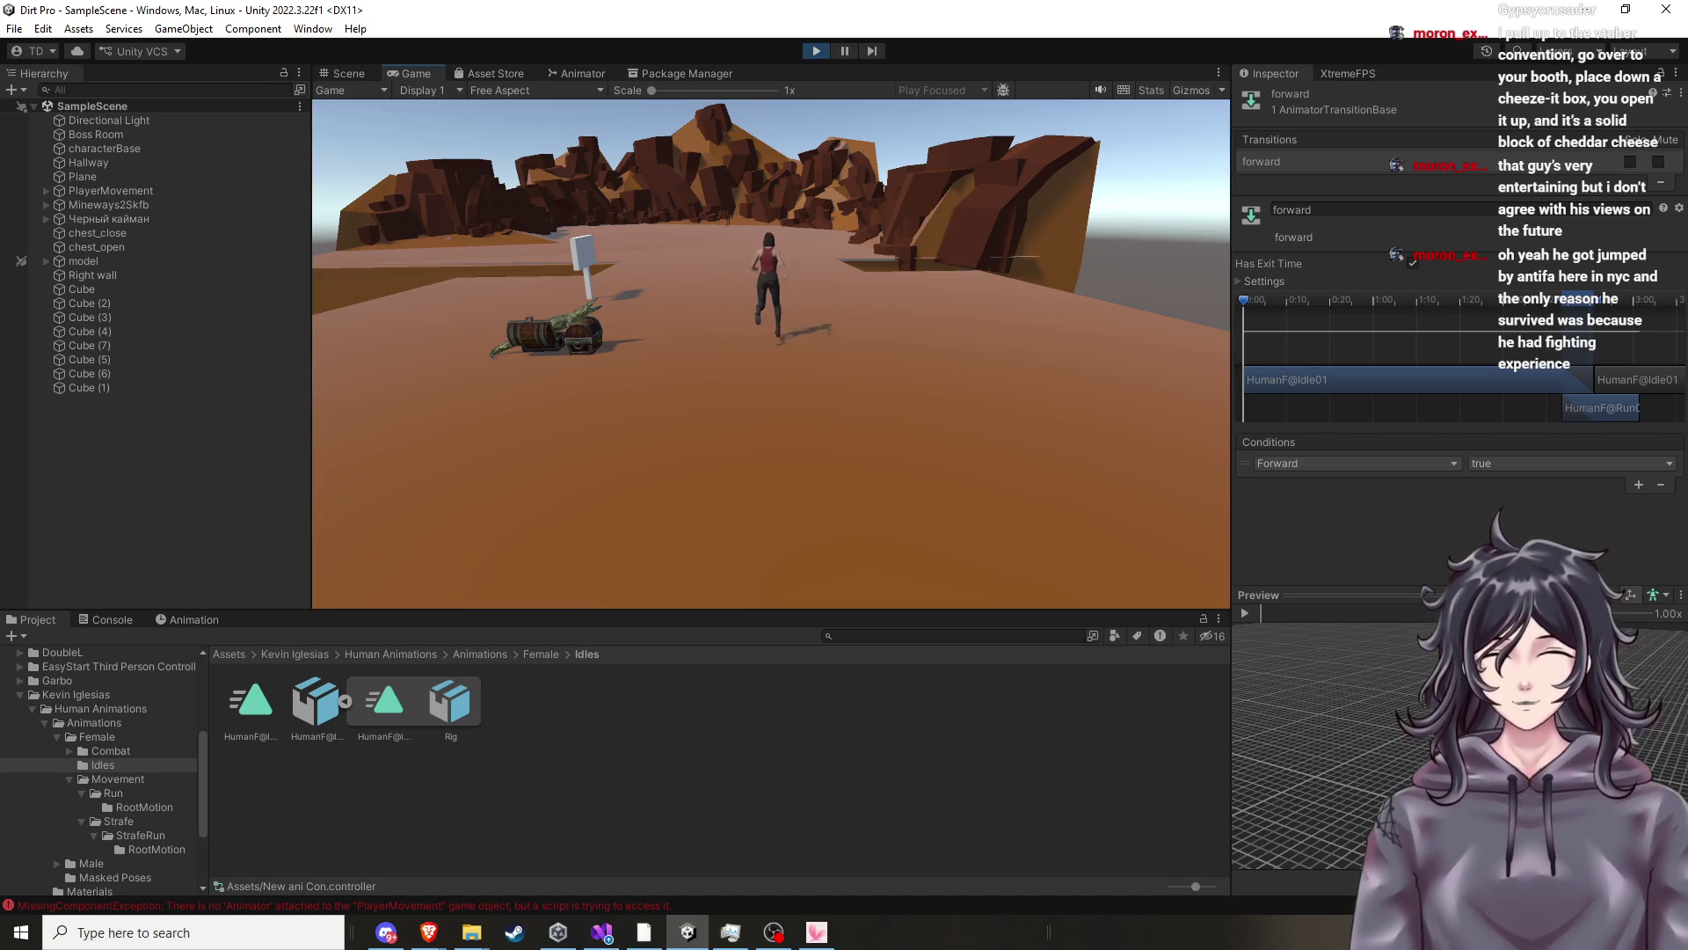
pyautogui.press('w')
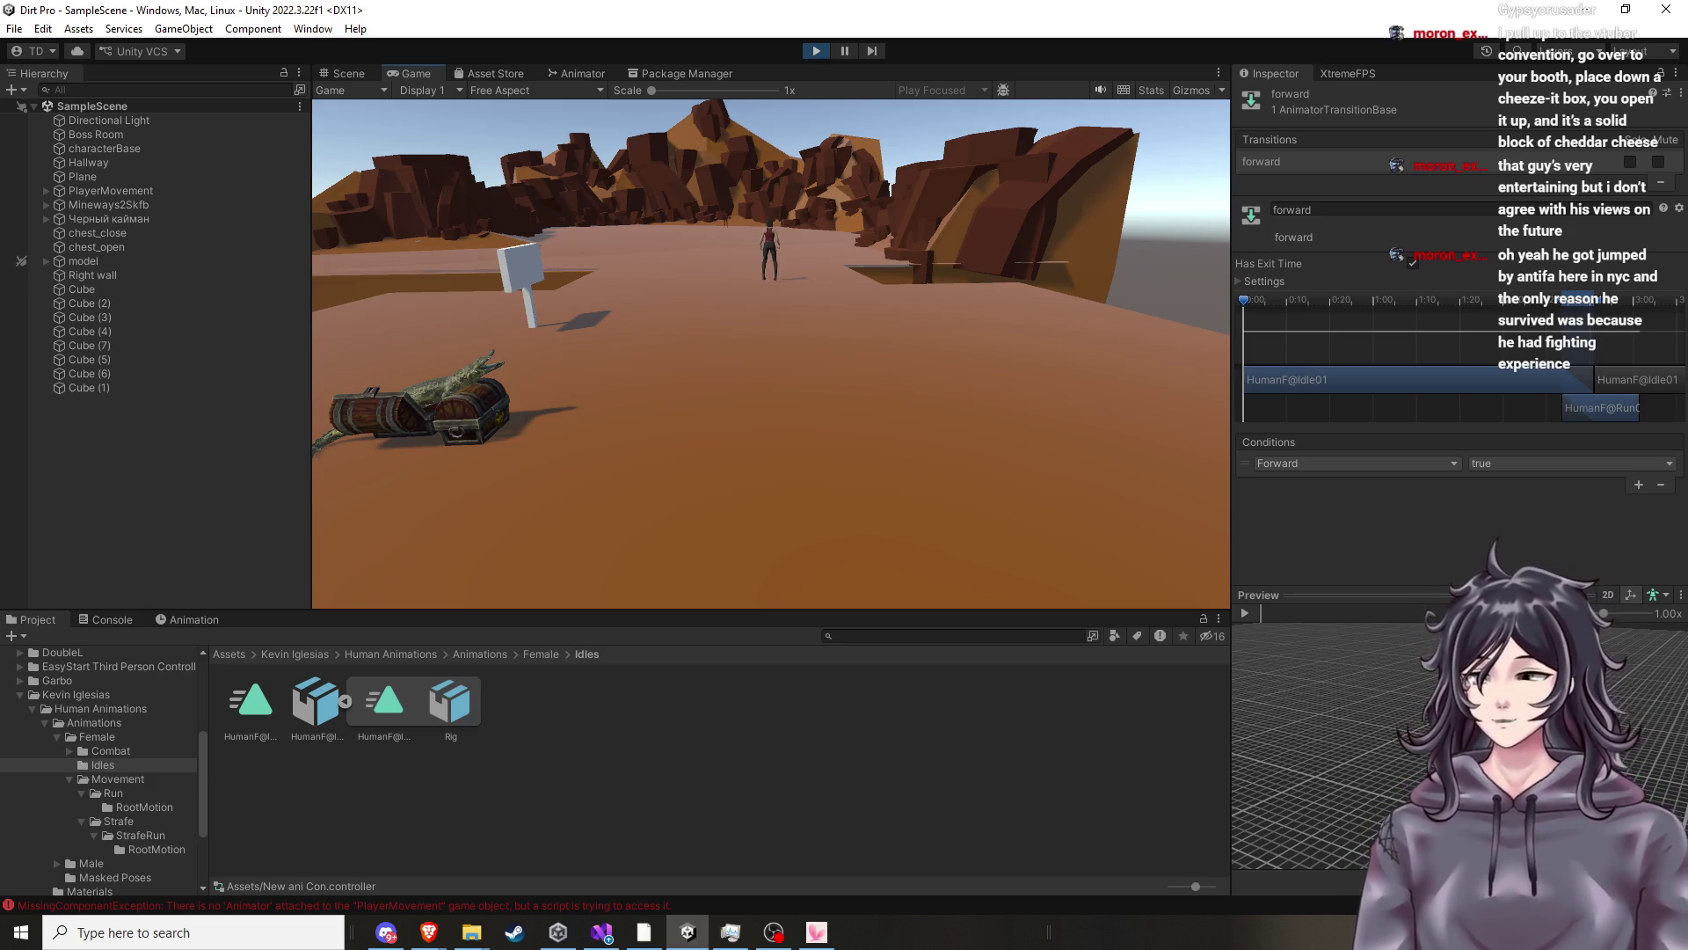
pyautogui.press('w')
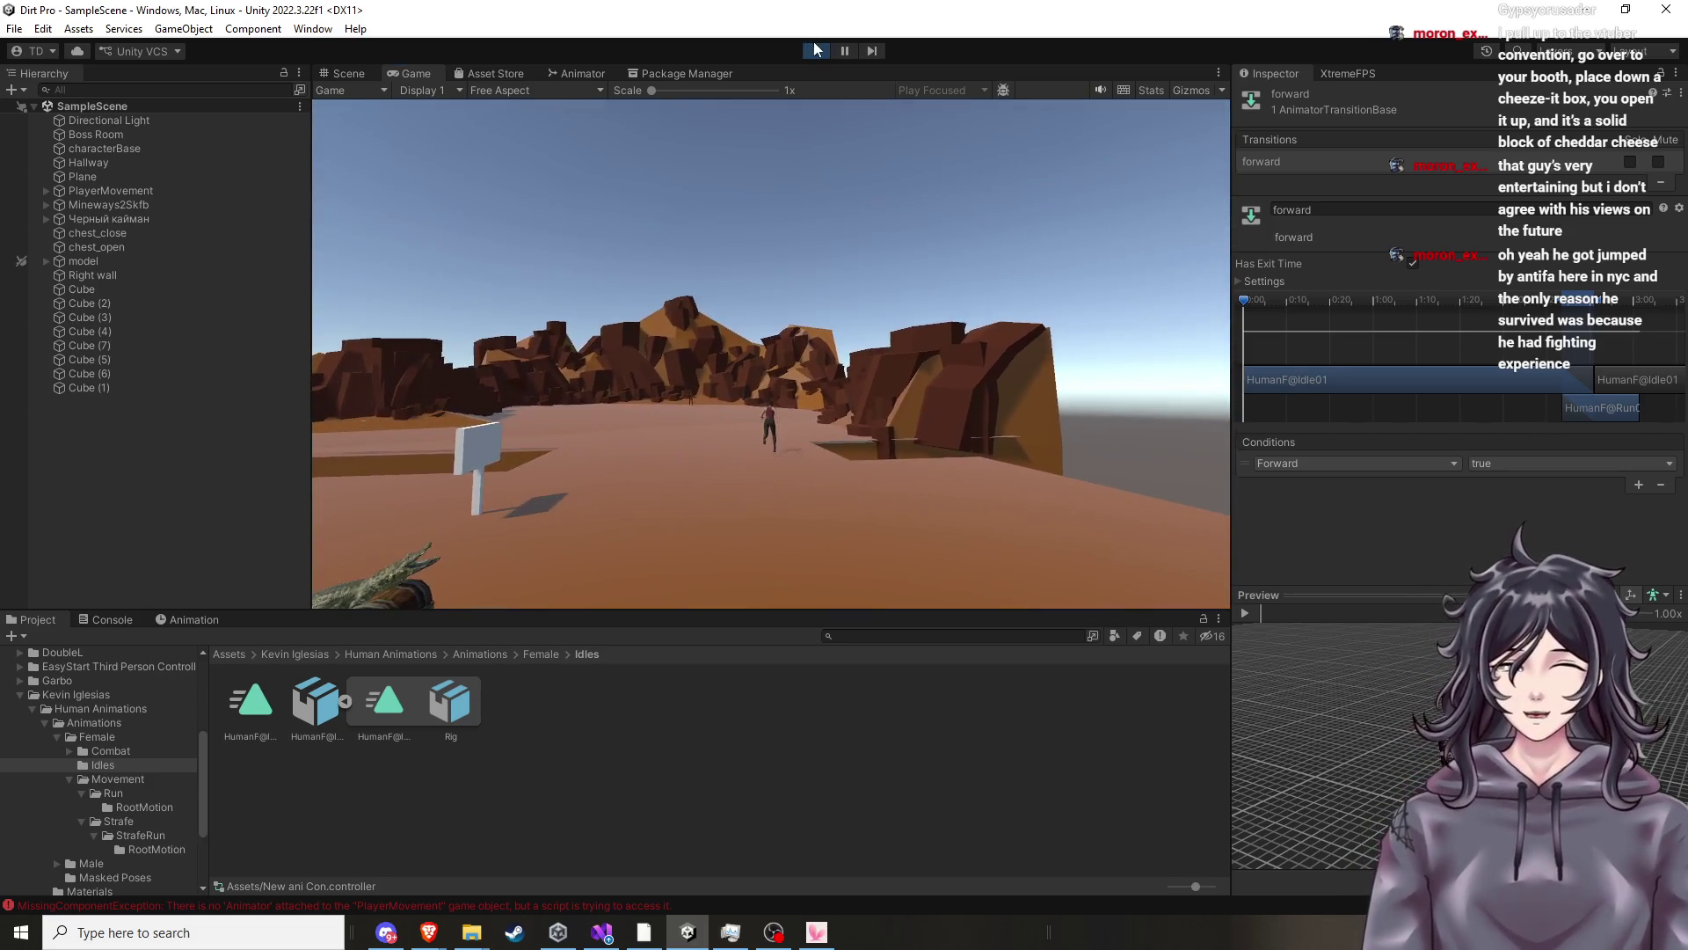
pyautogui.click(818, 53)
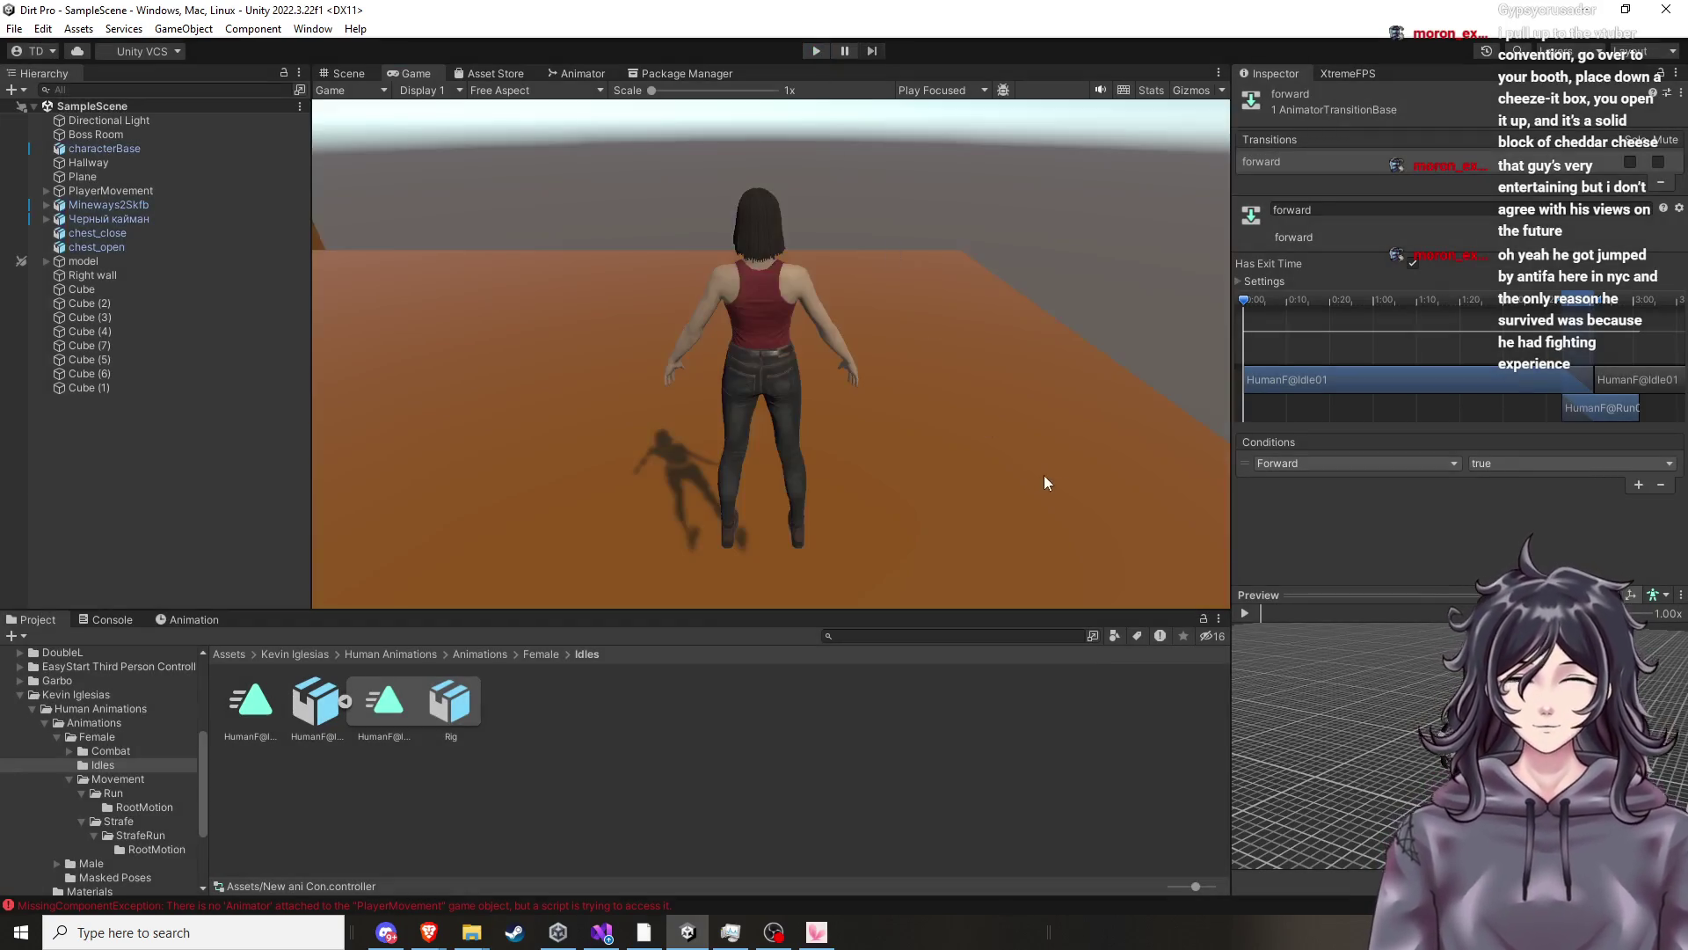
pyautogui.click(584, 74)
pyautogui.click(788, 425)
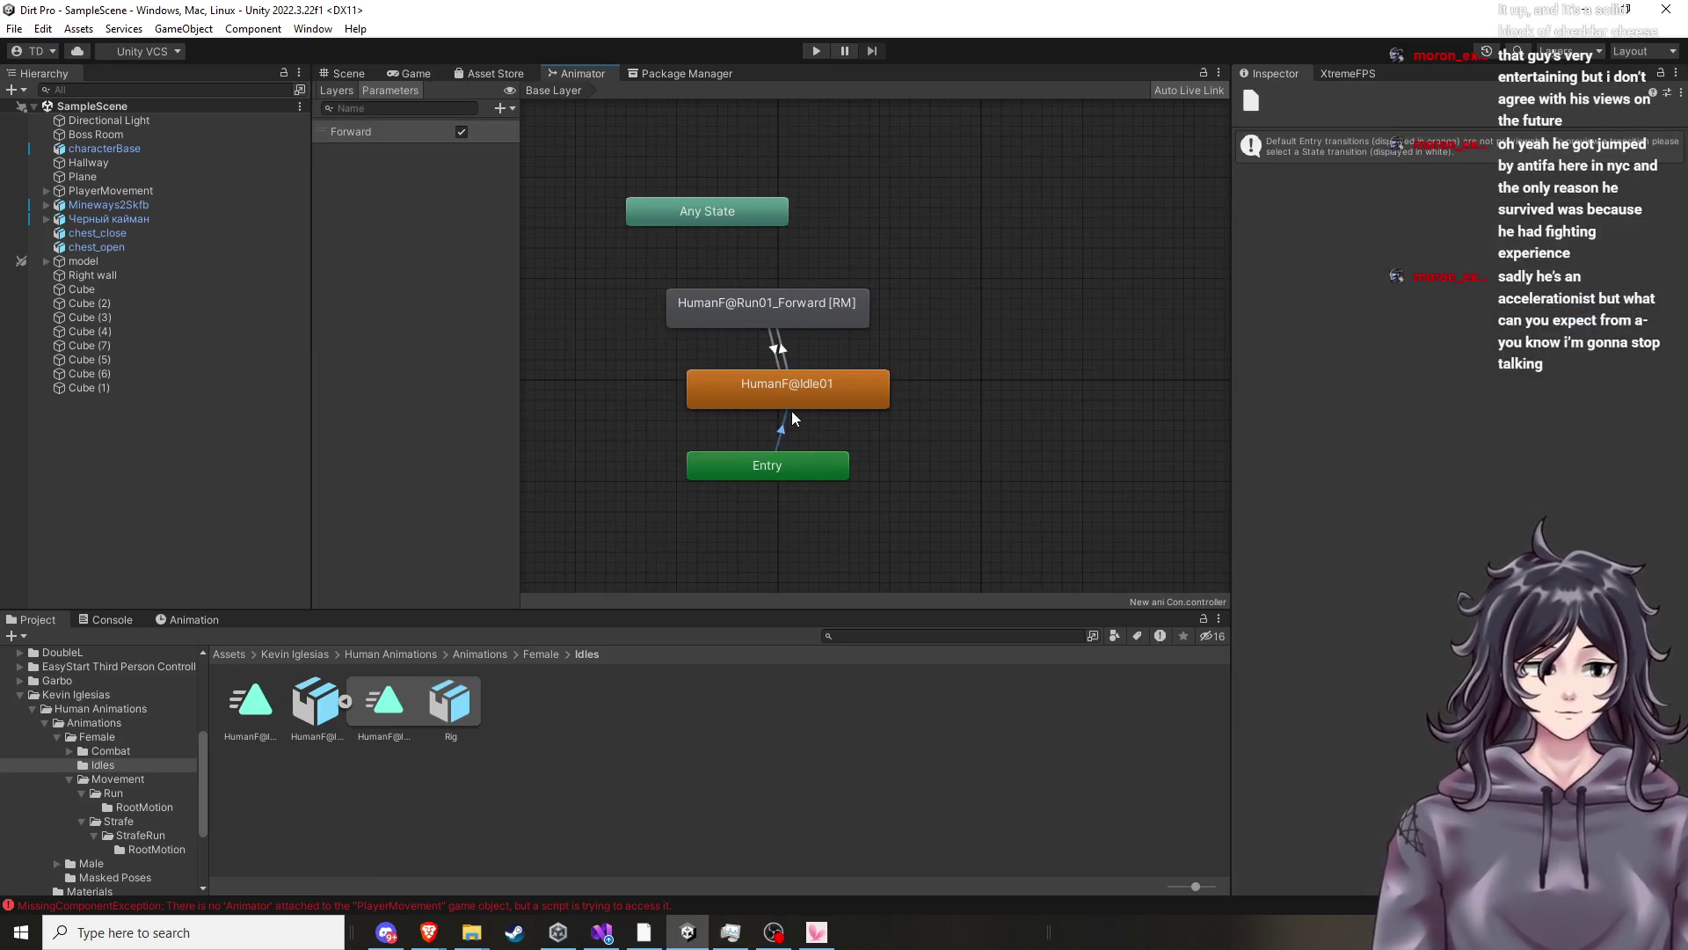
# Select the HumanF@Idle01 state to show its motion, speed and transitions in the Inspector.
pyautogui.click(801, 403)
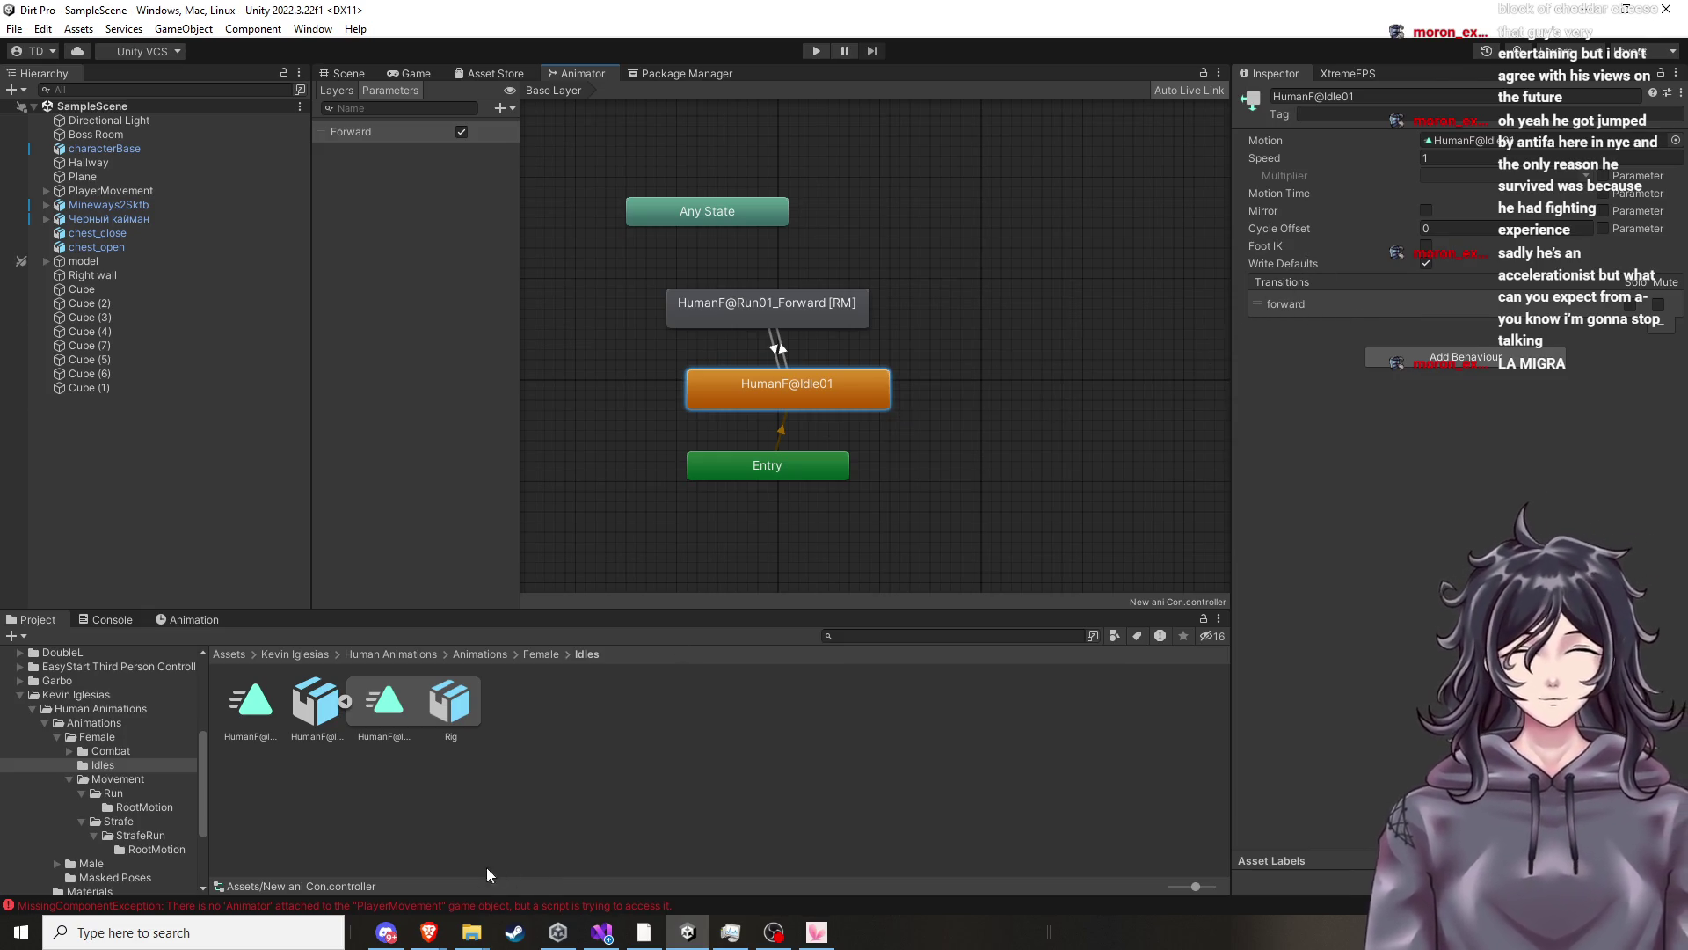
pyautogui.moveTo(428, 933)
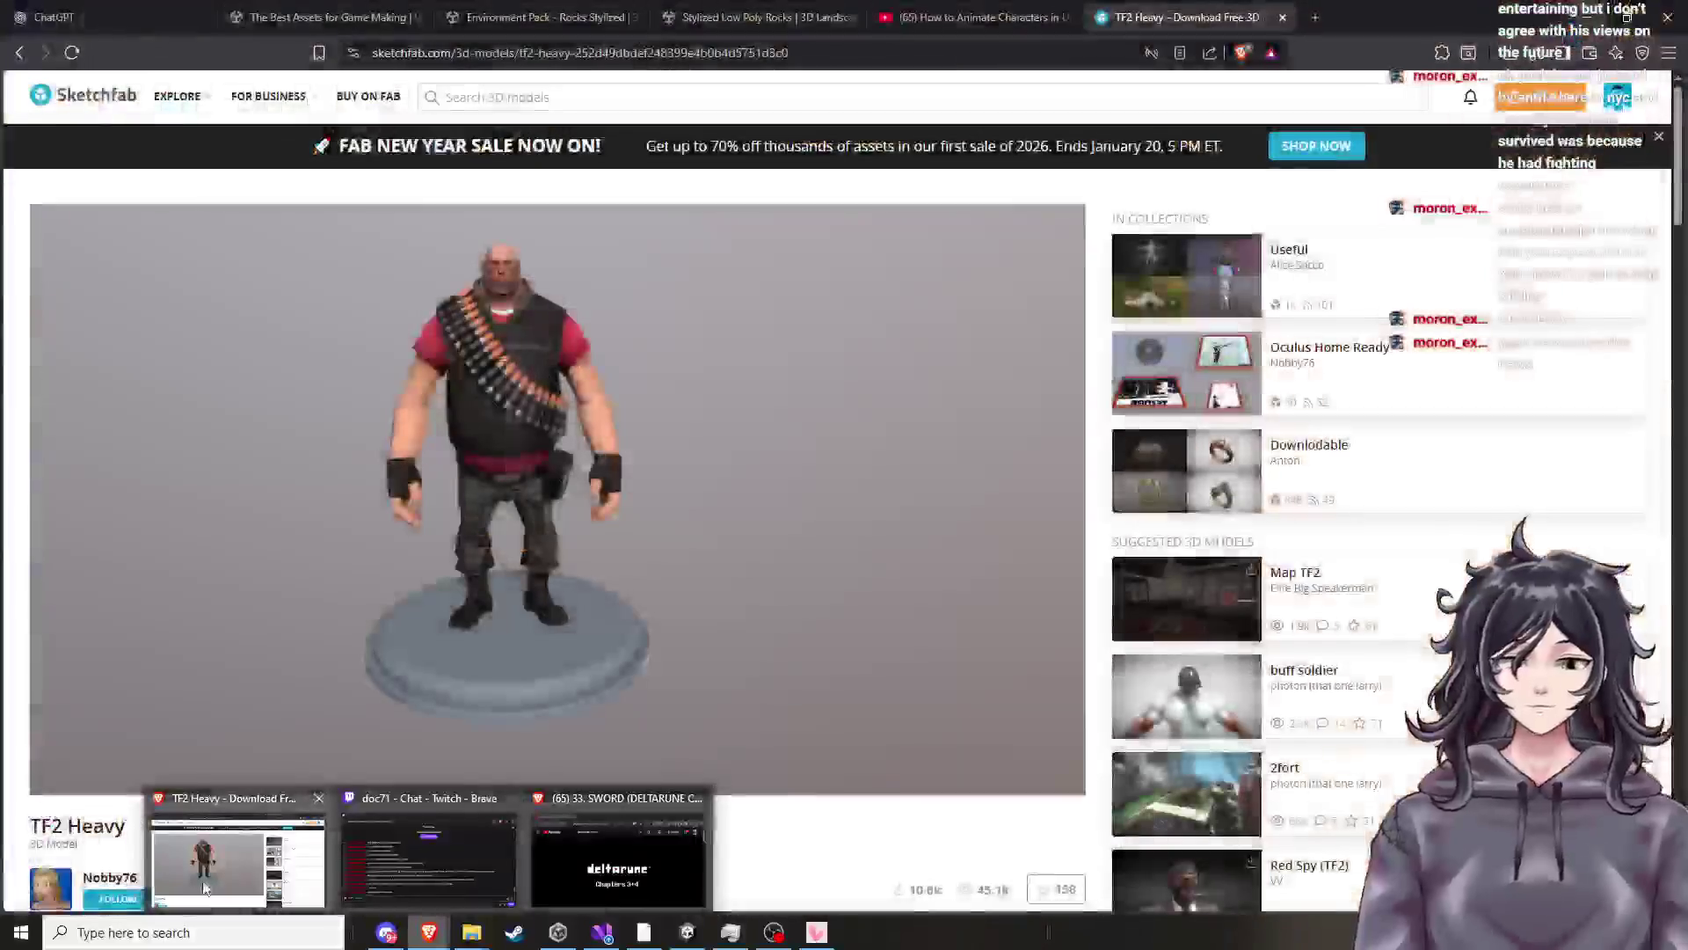
pyautogui.click(205, 888)
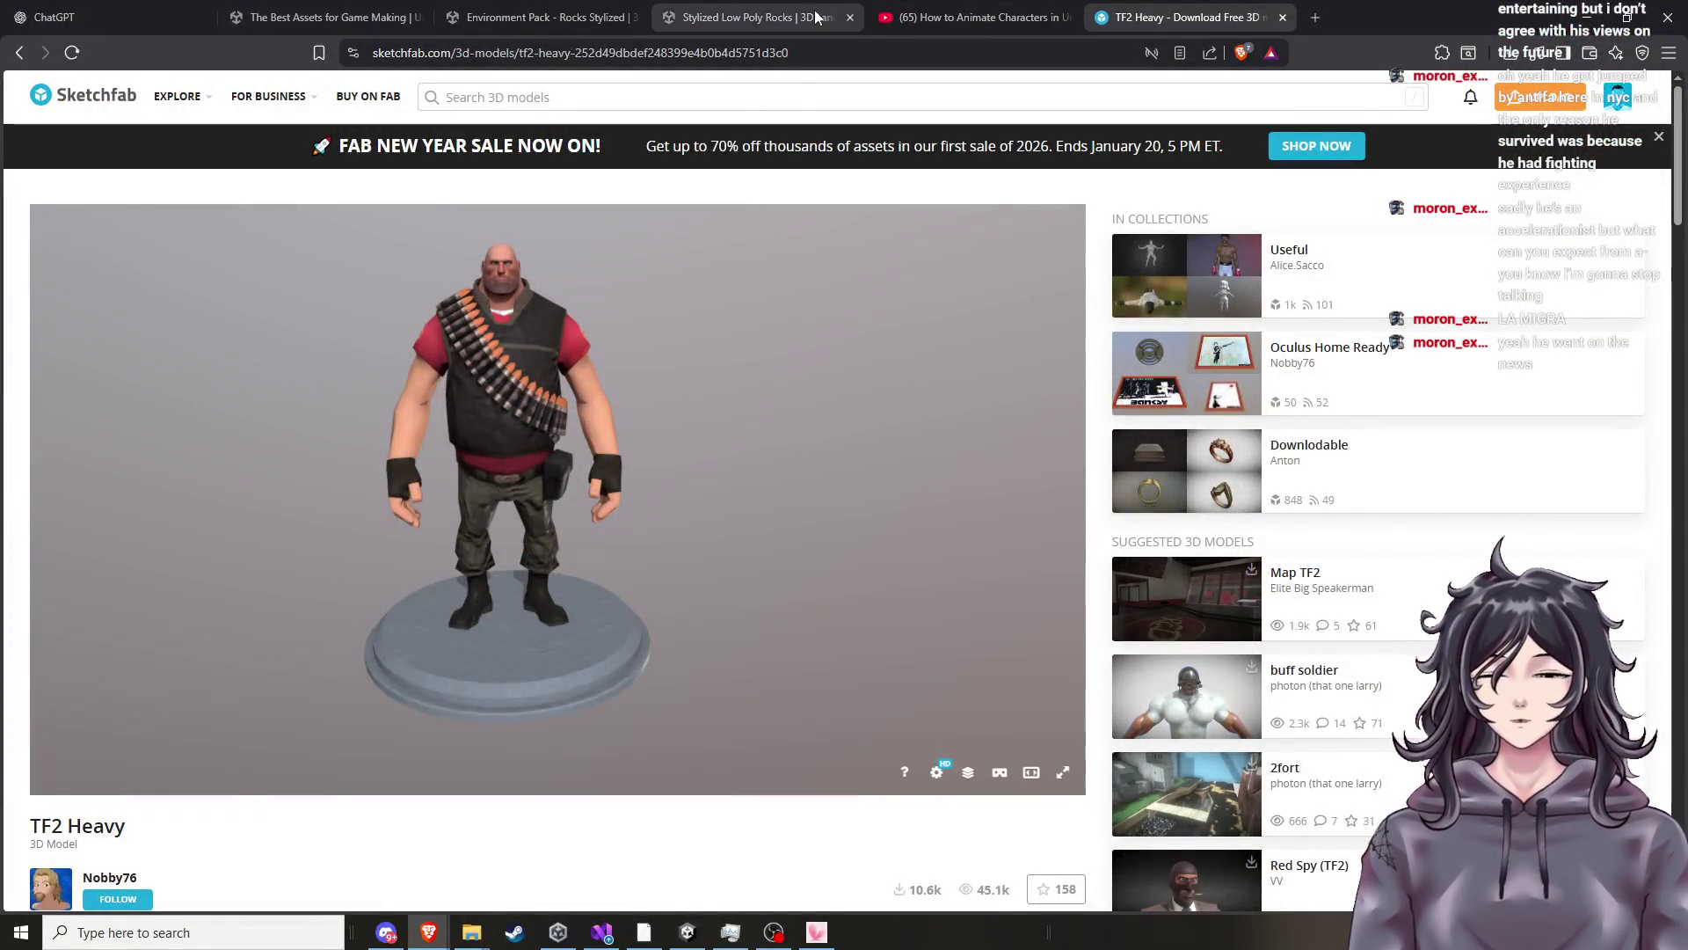
pyautogui.click(959, 18)
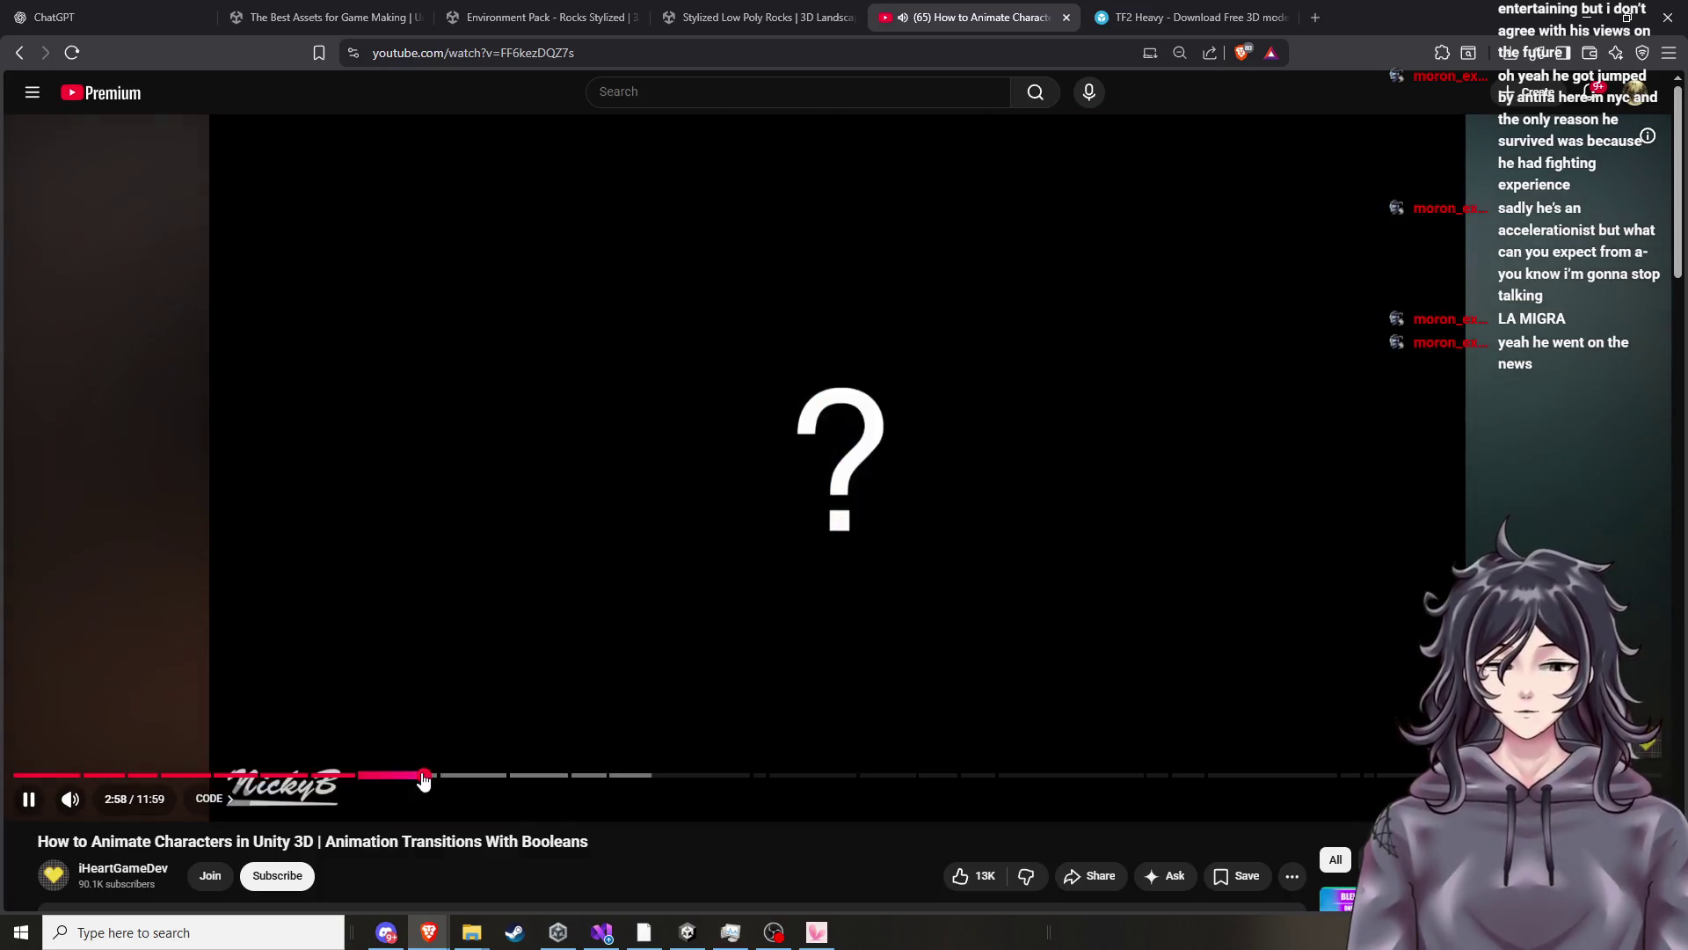
pyautogui.click(423, 775)
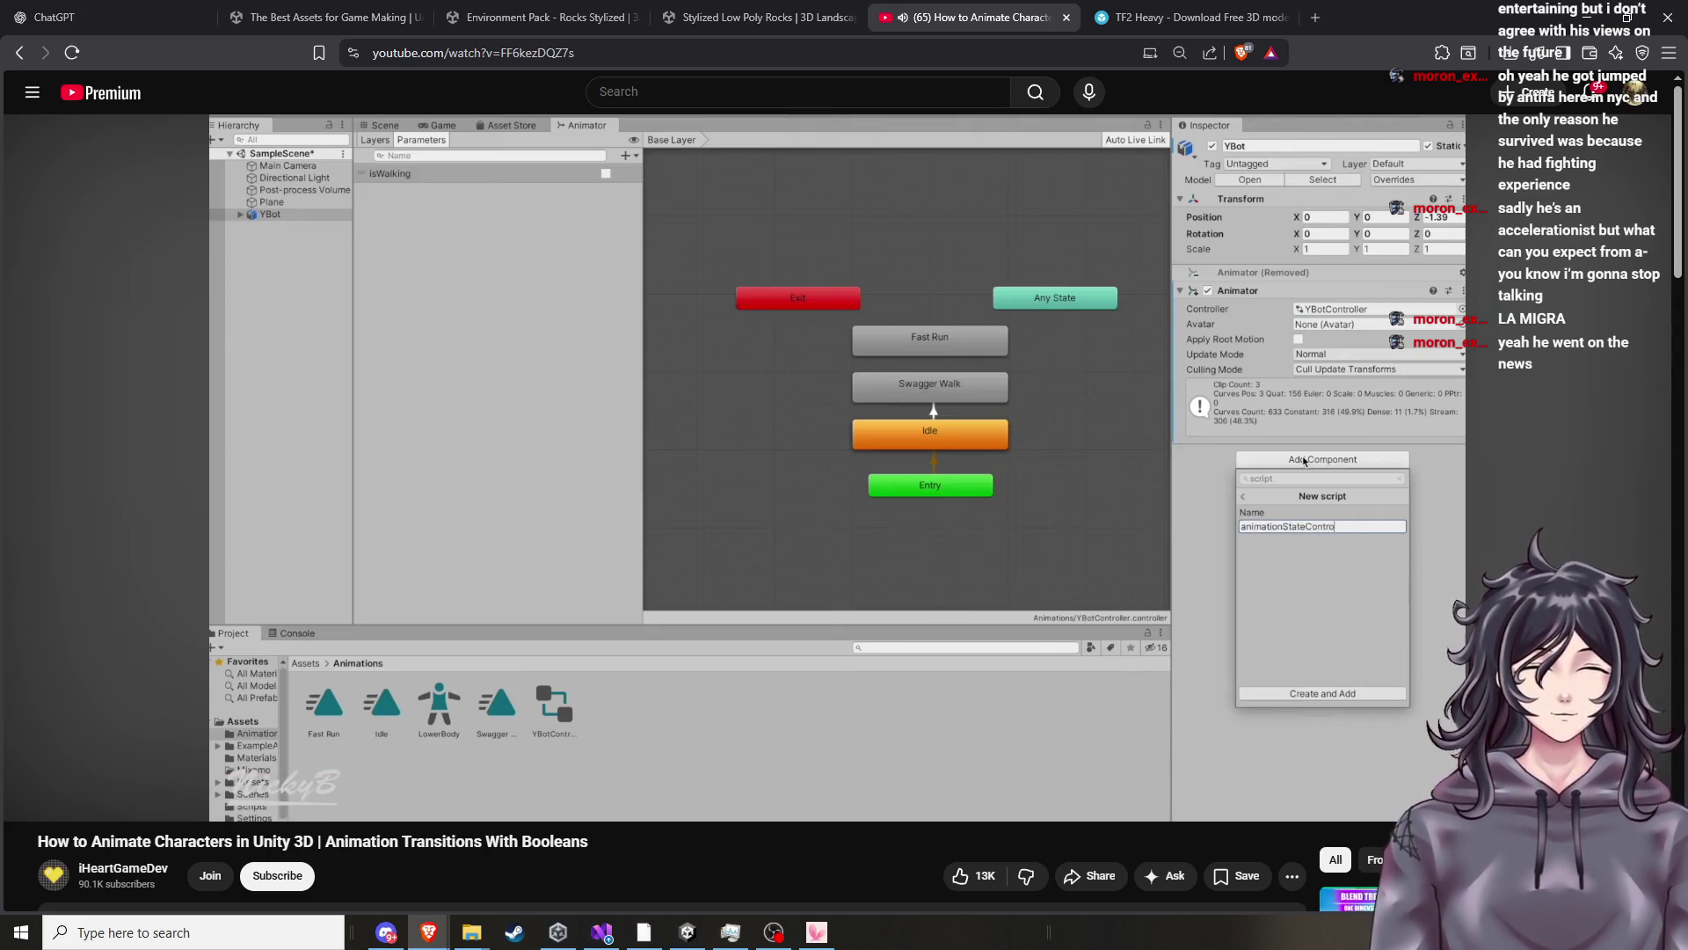
pyautogui.click(865, 554)
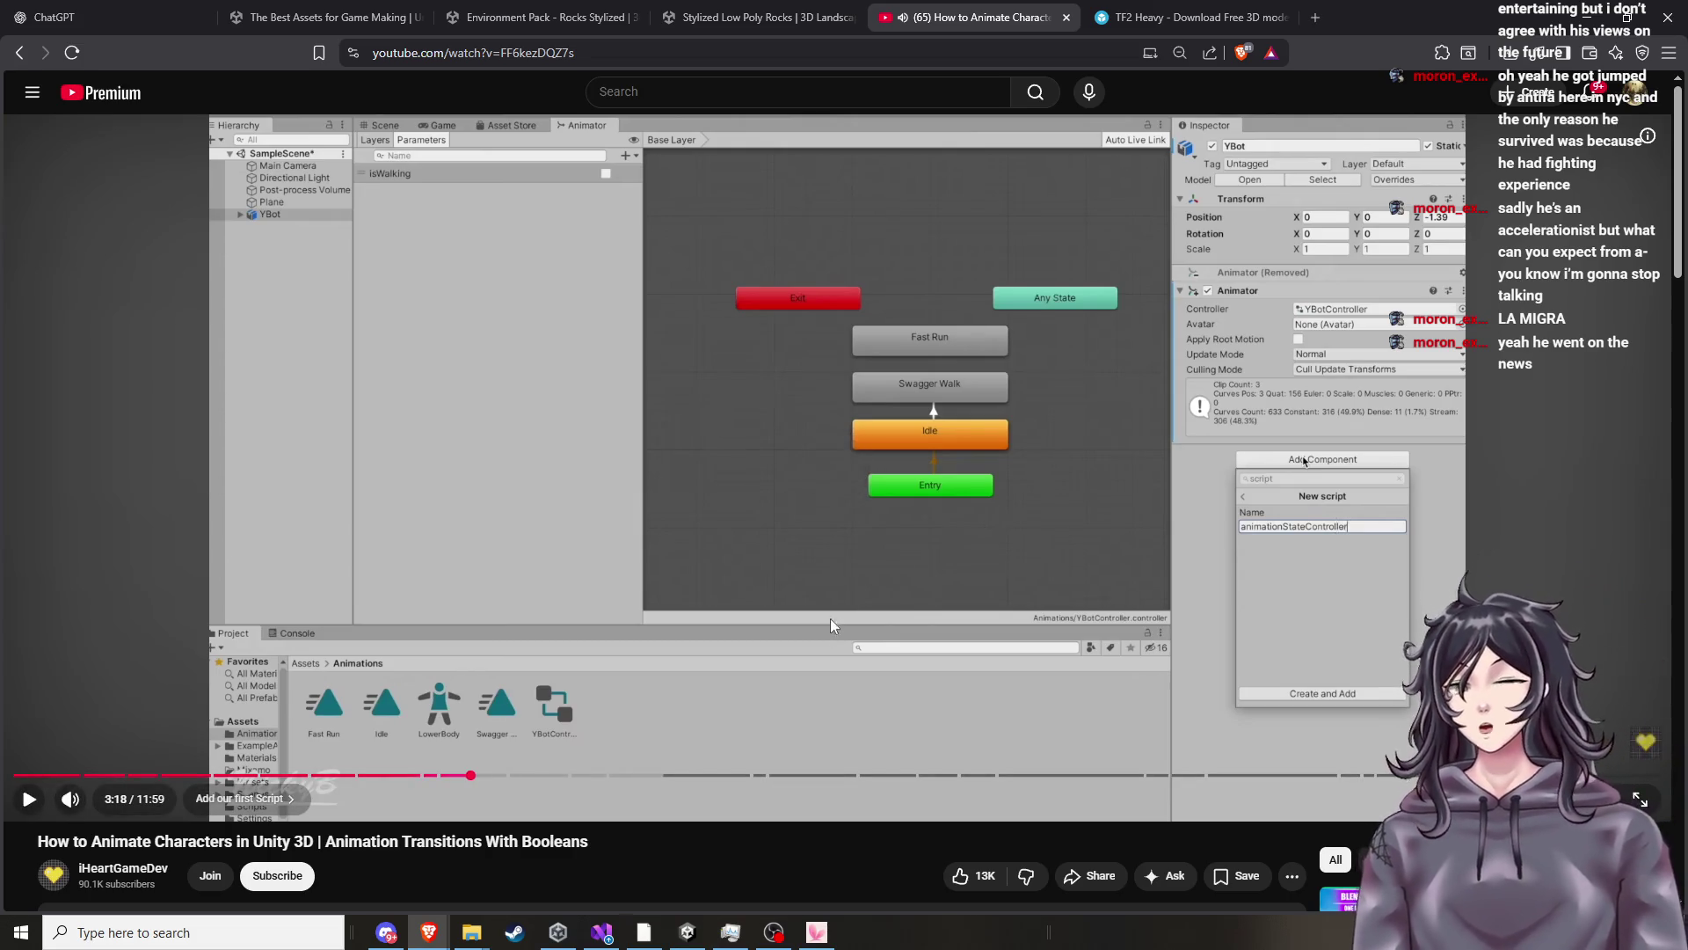
pyautogui.click(691, 938)
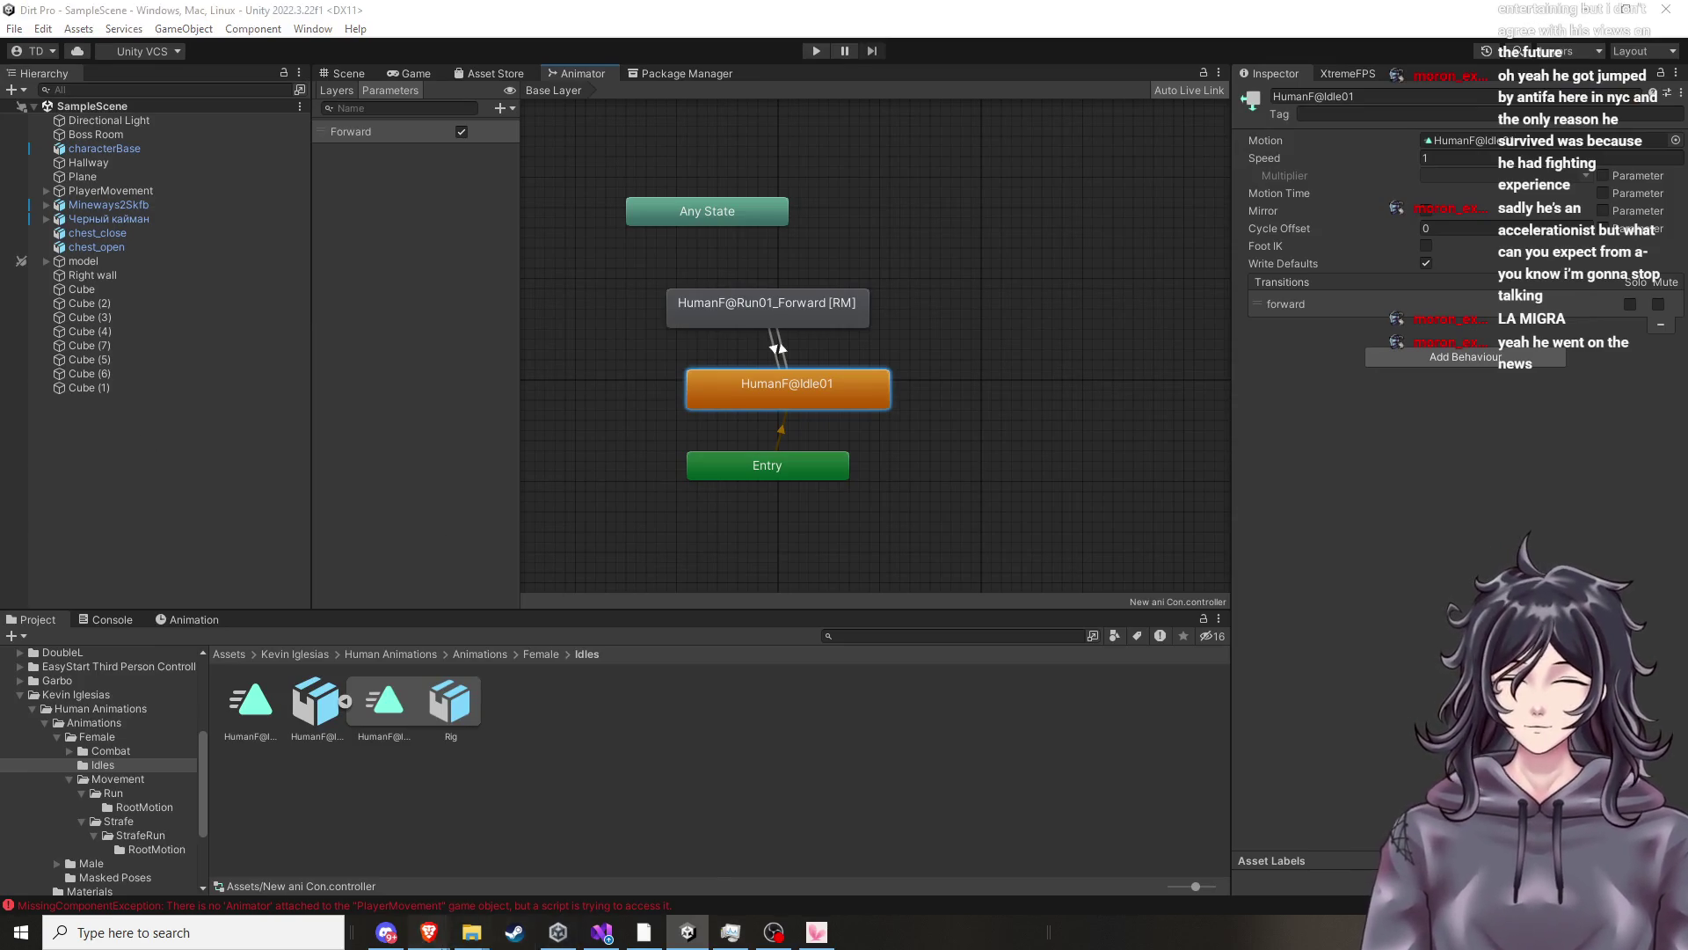
pyautogui.moveTo(429, 932)
pyautogui.click(237, 844)
pyautogui.press('Left')
pyautogui.press('Left')
pyautogui.press('Left')
pyautogui.press('space')
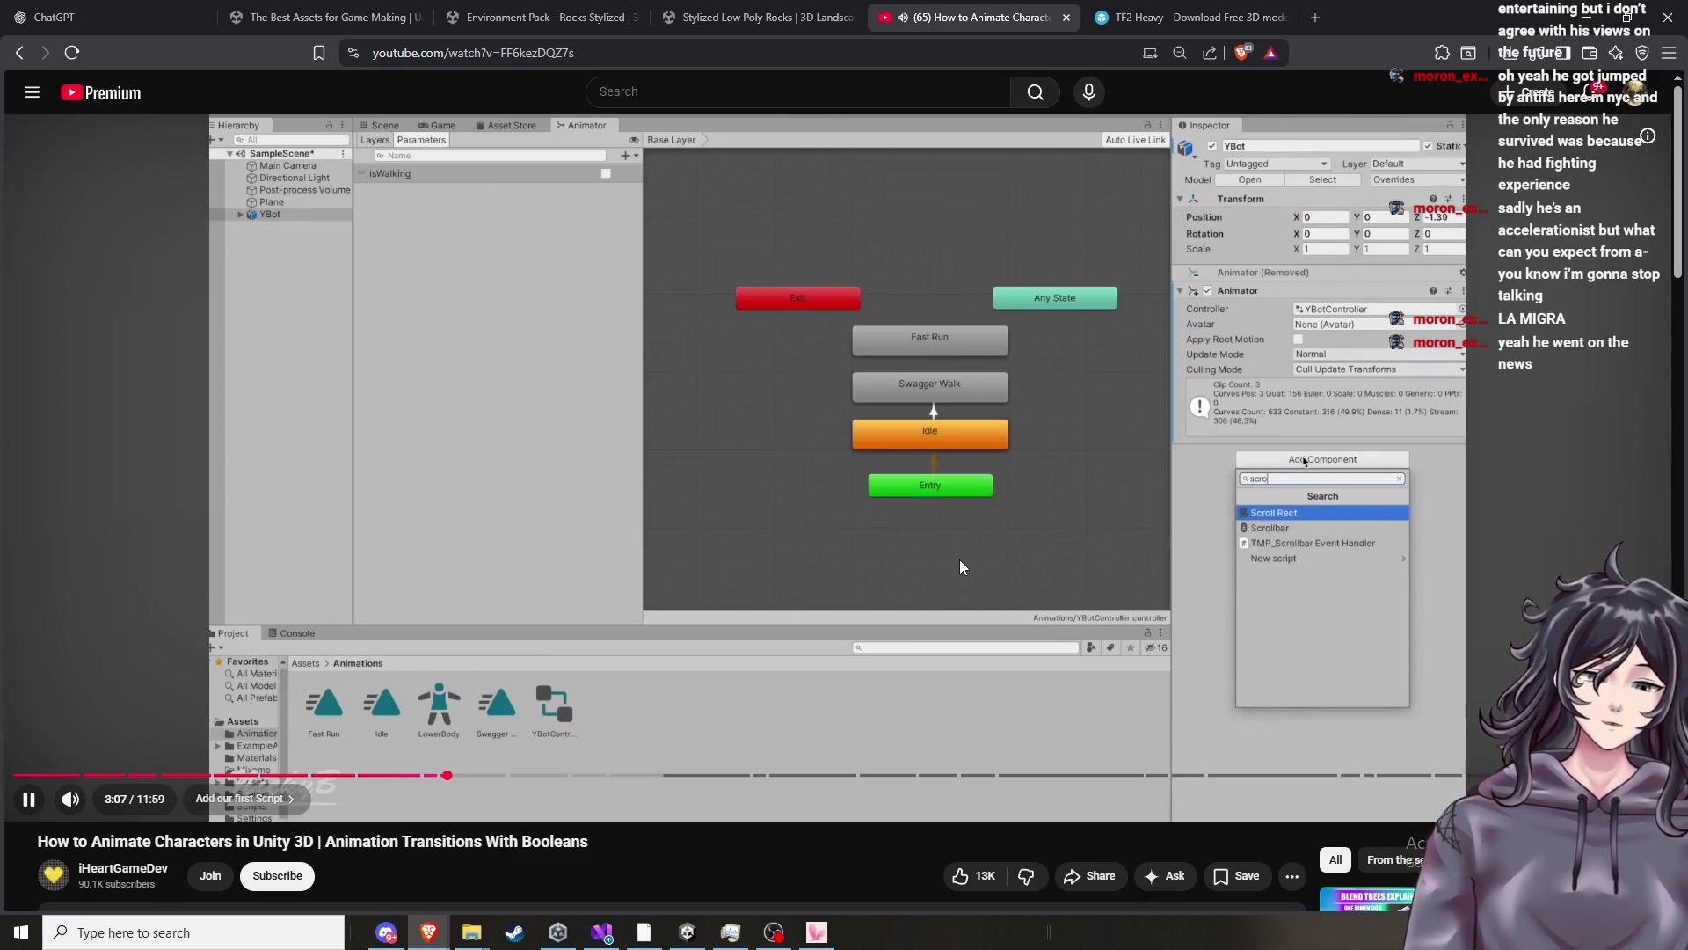
pyautogui.press('space')
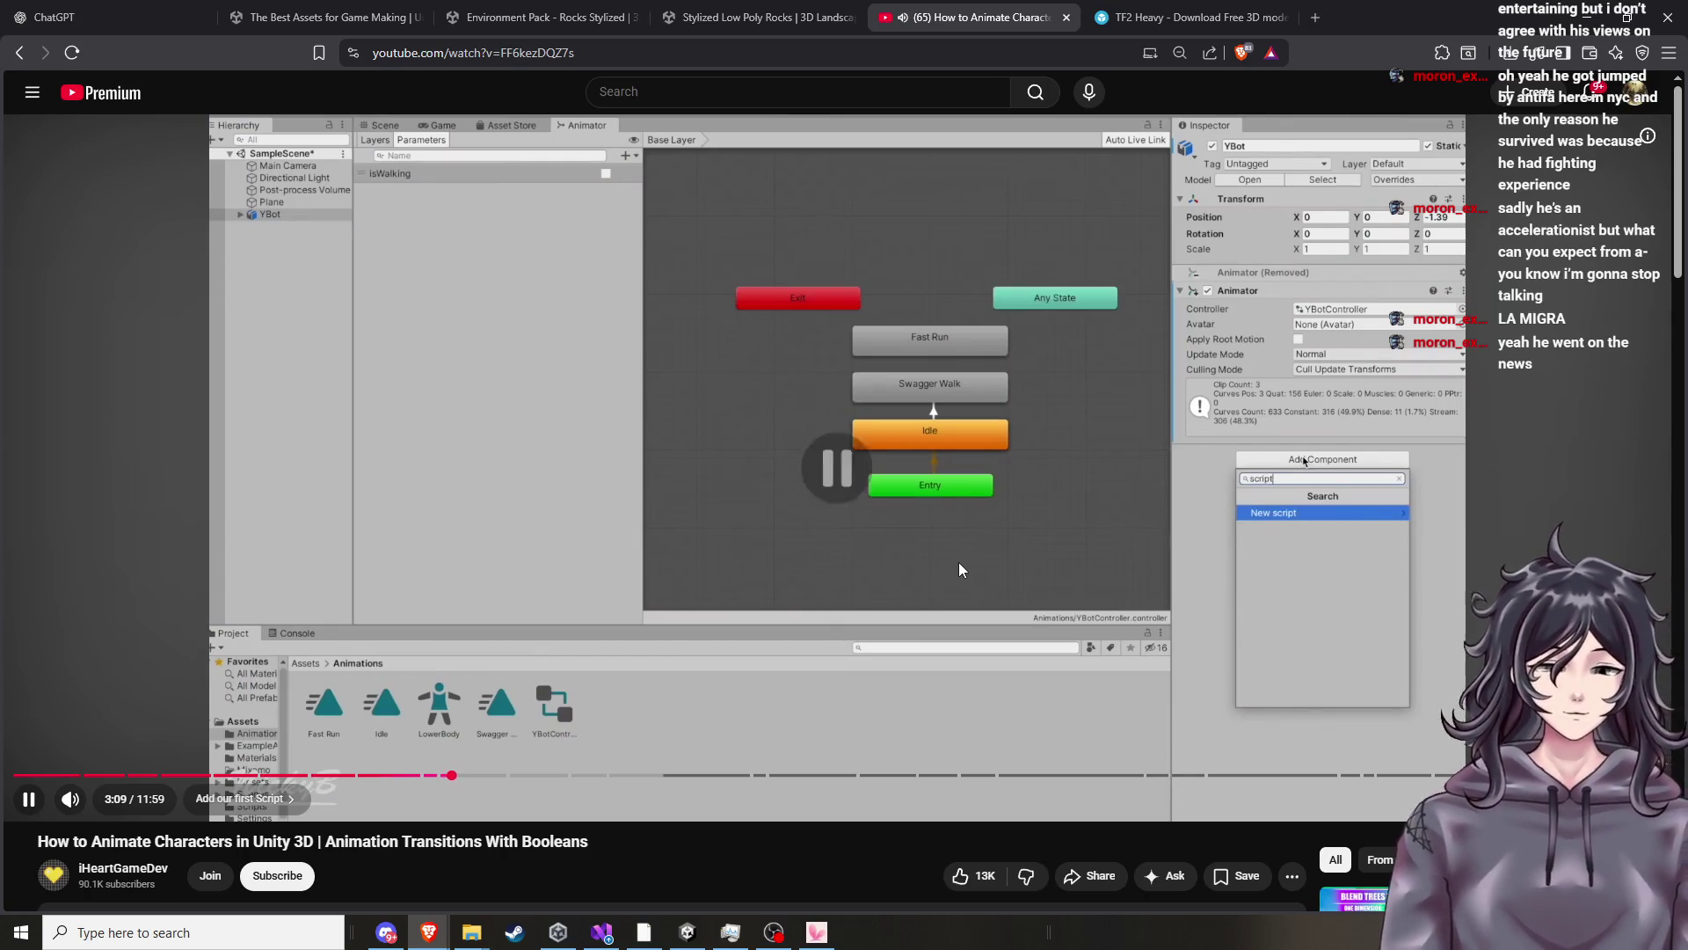
pyautogui.click(675, 920)
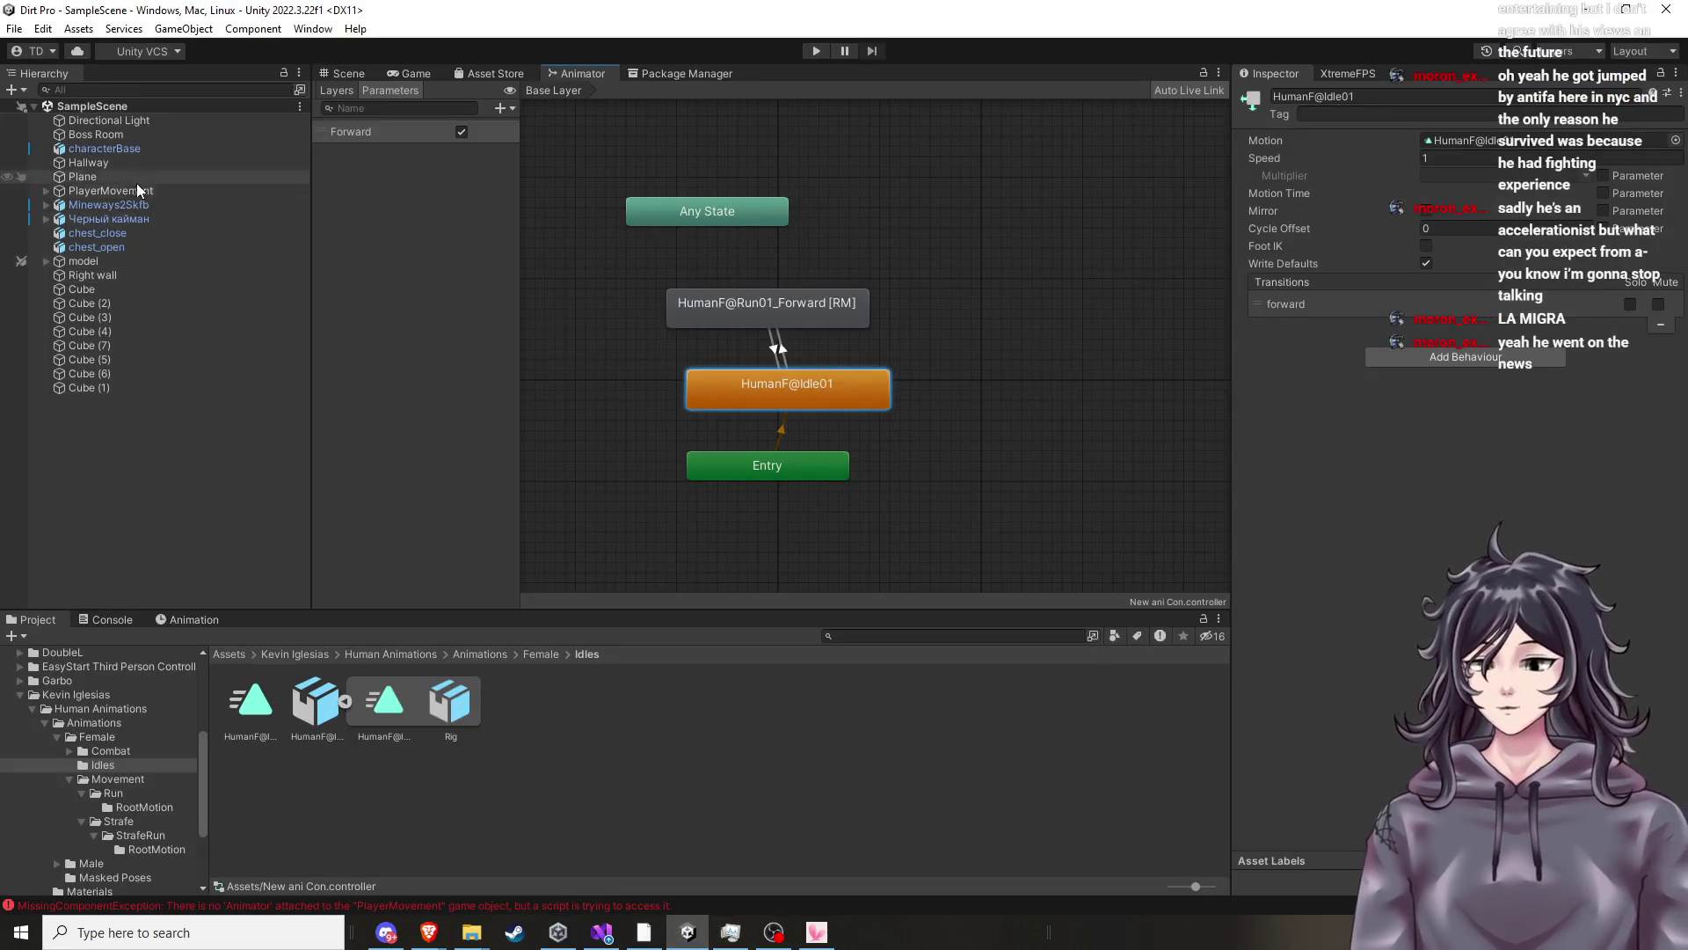
# Switch to the Scene view and inspect chest_open, Mineways2Skfb, Hallway, model and Cube objects.
pyautogui.click(366, 76)
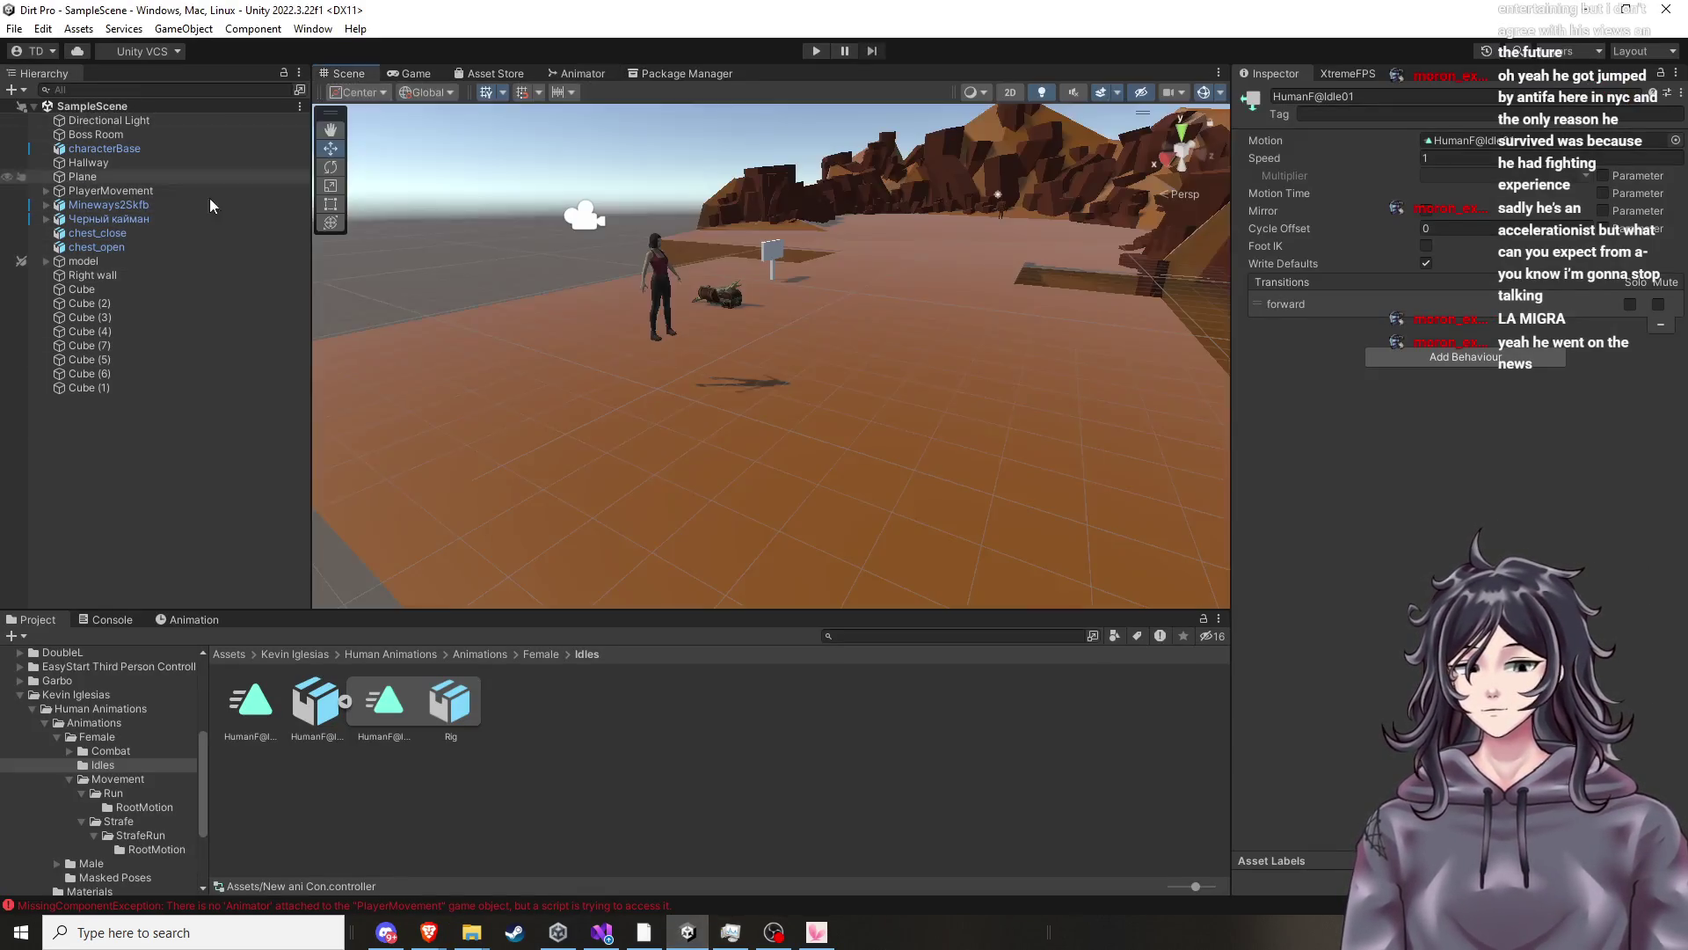
pyautogui.click(111, 246)
pyautogui.click(121, 206)
pyautogui.click(111, 191)
pyautogui.click(112, 175)
pyautogui.click(113, 163)
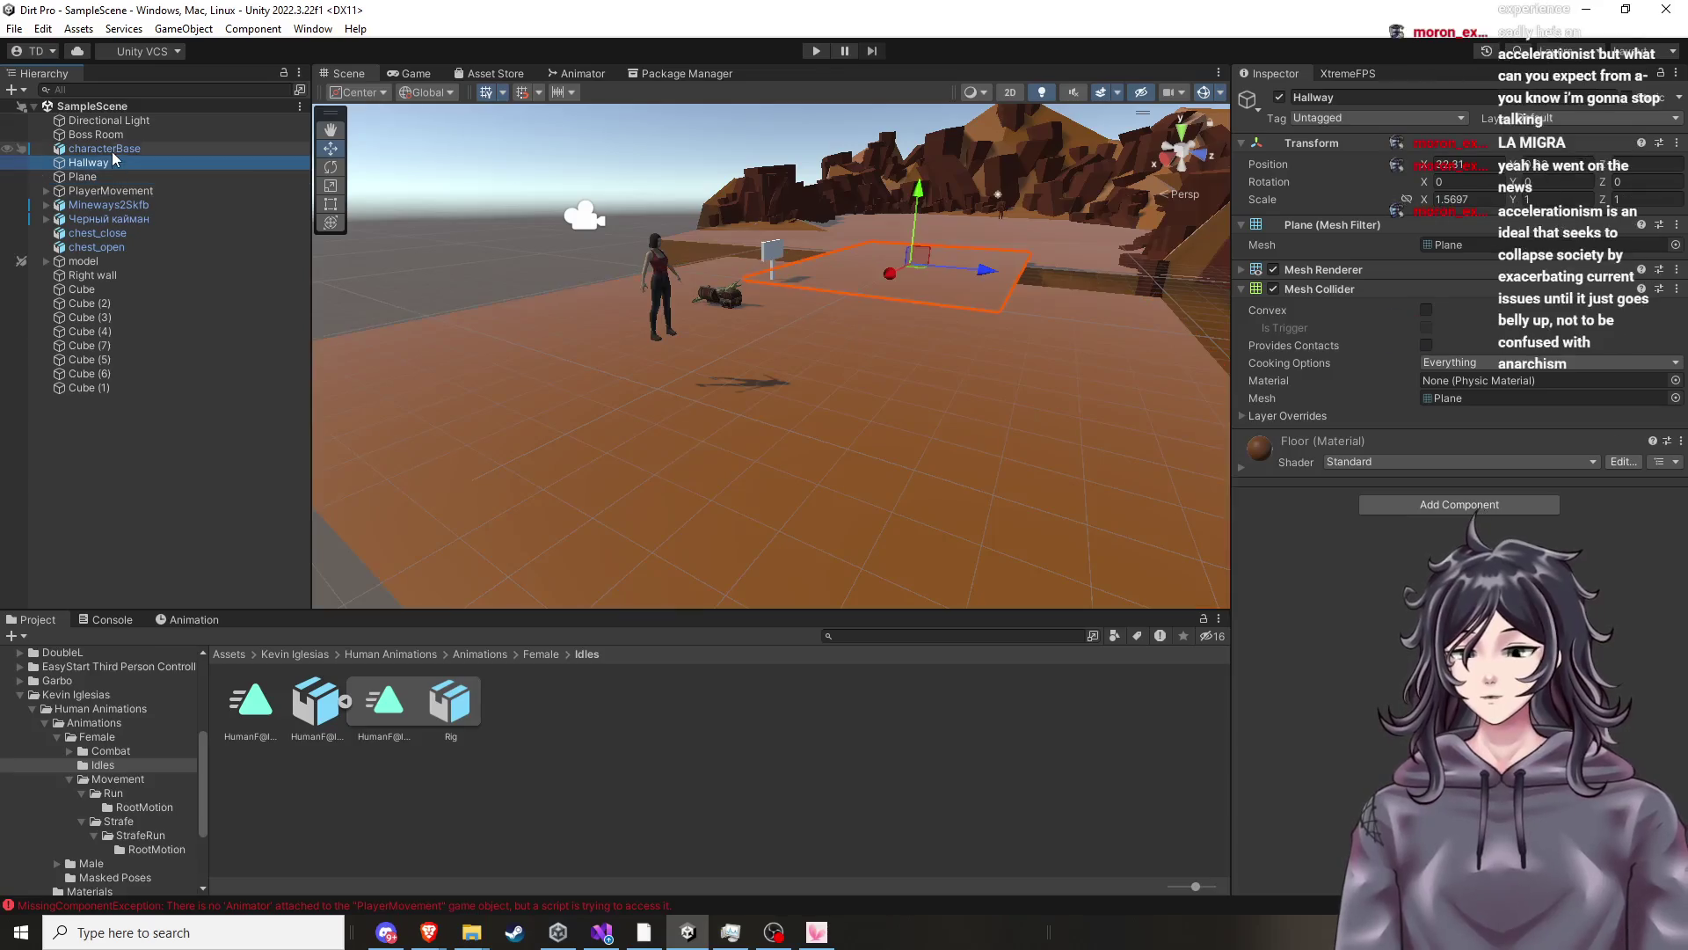
pyautogui.click(113, 149)
pyautogui.click(113, 205)
pyautogui.click(113, 247)
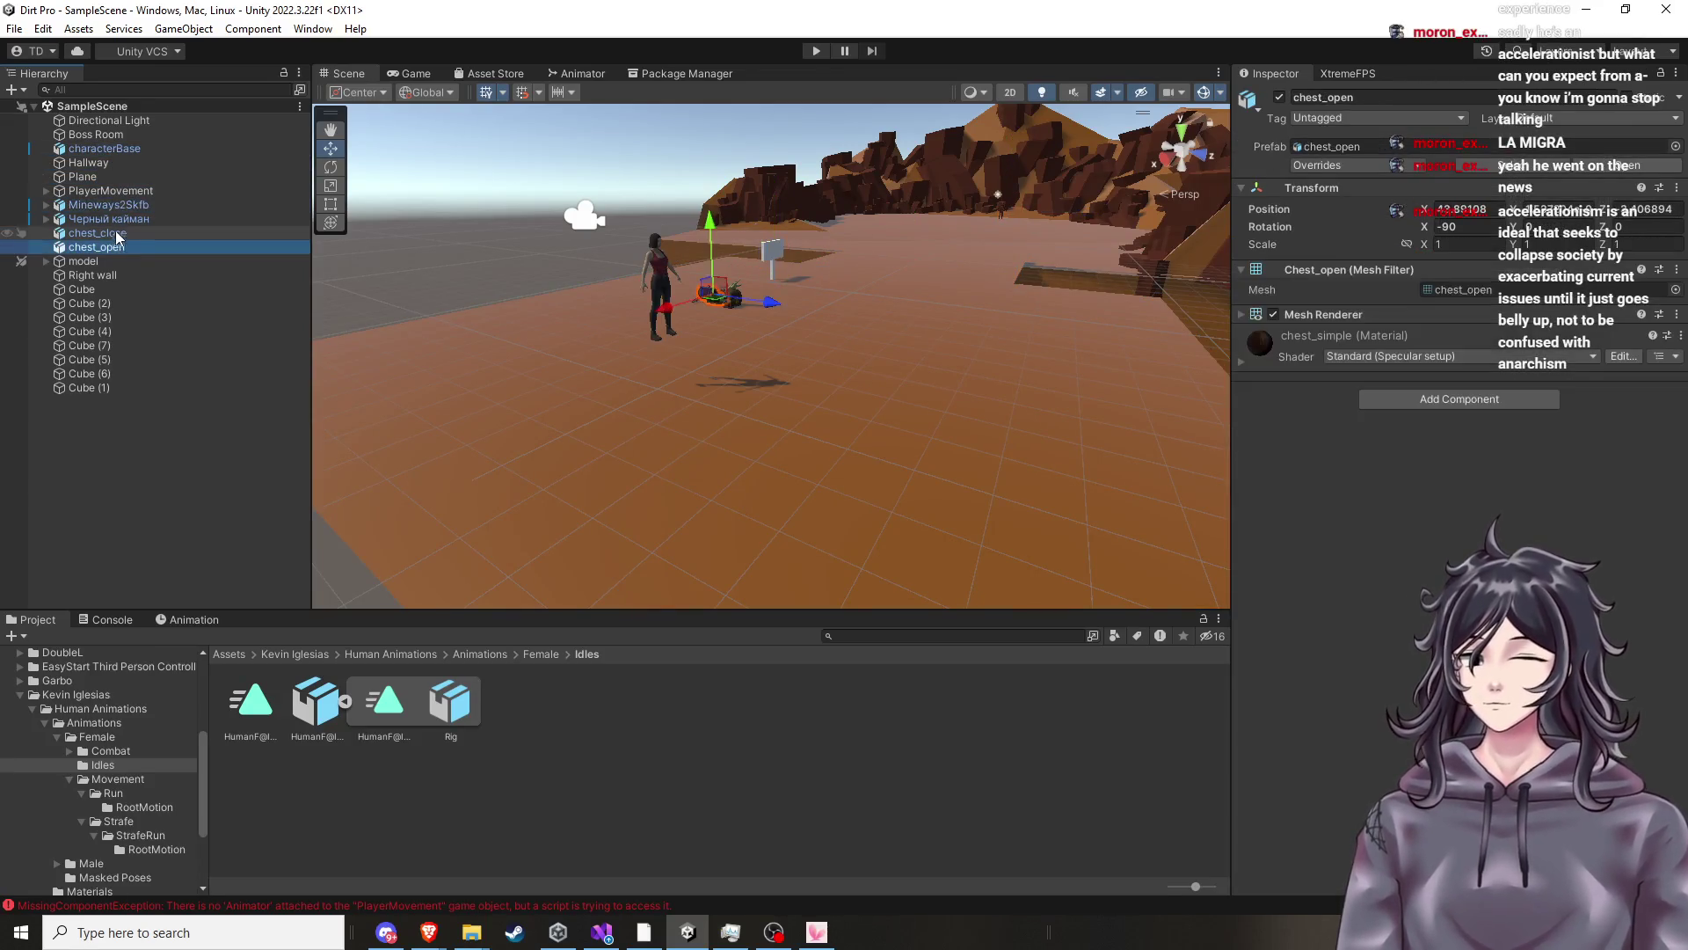
pyautogui.click(112, 262)
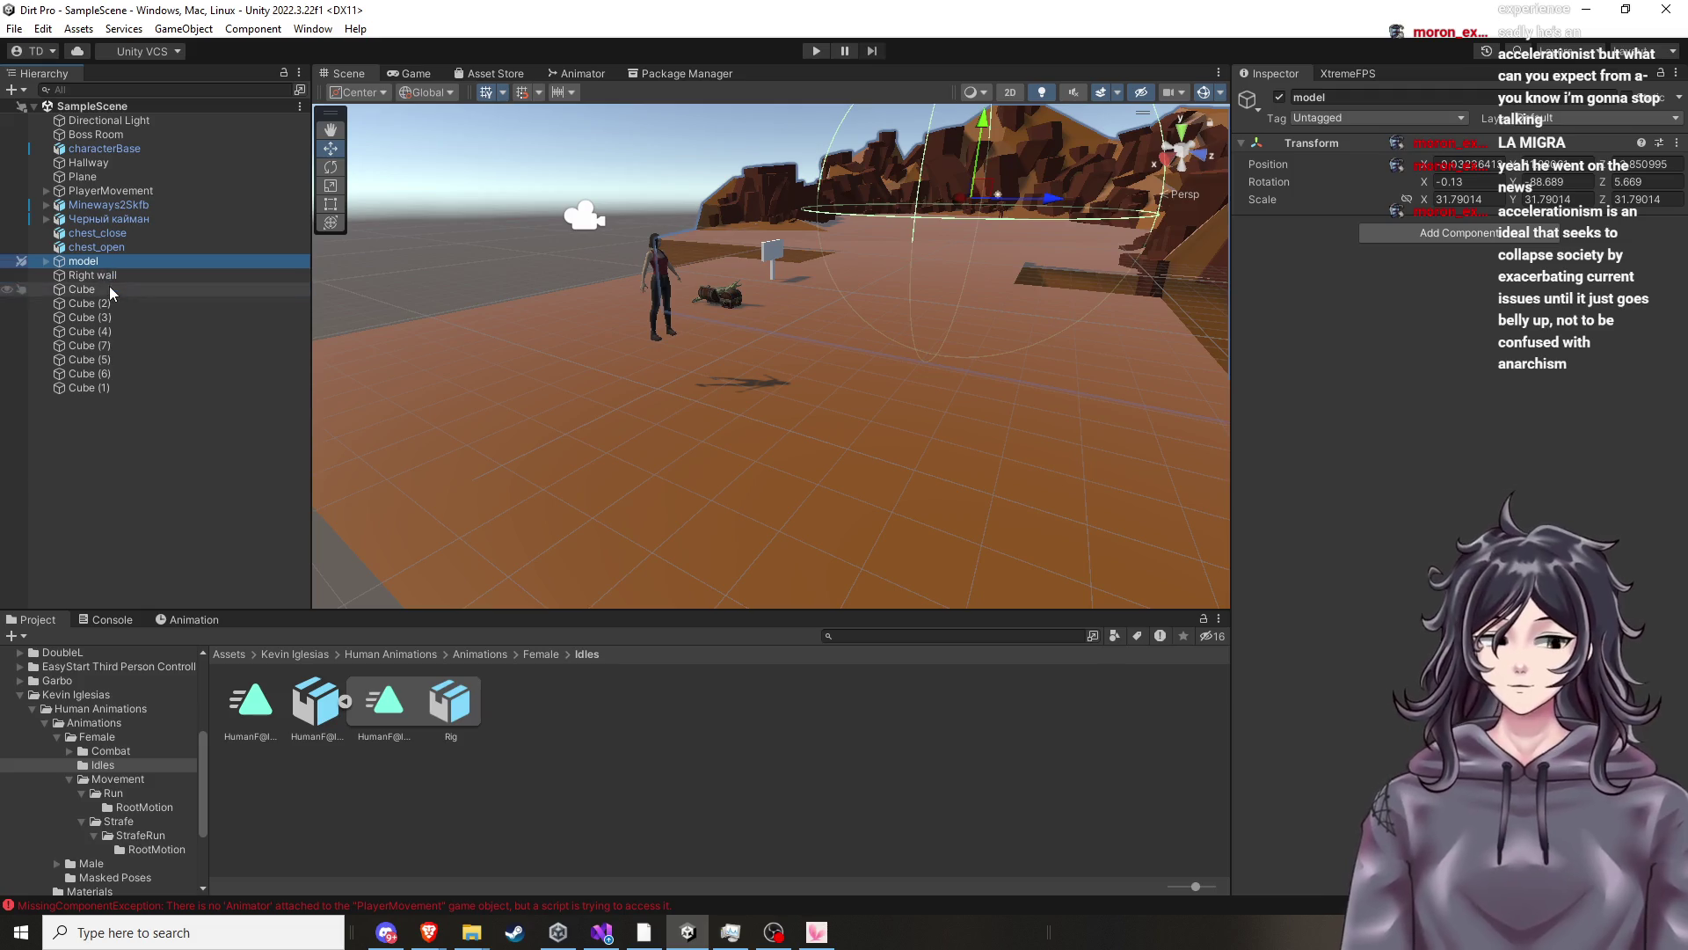
pyautogui.click(109, 289)
pyautogui.click(111, 318)
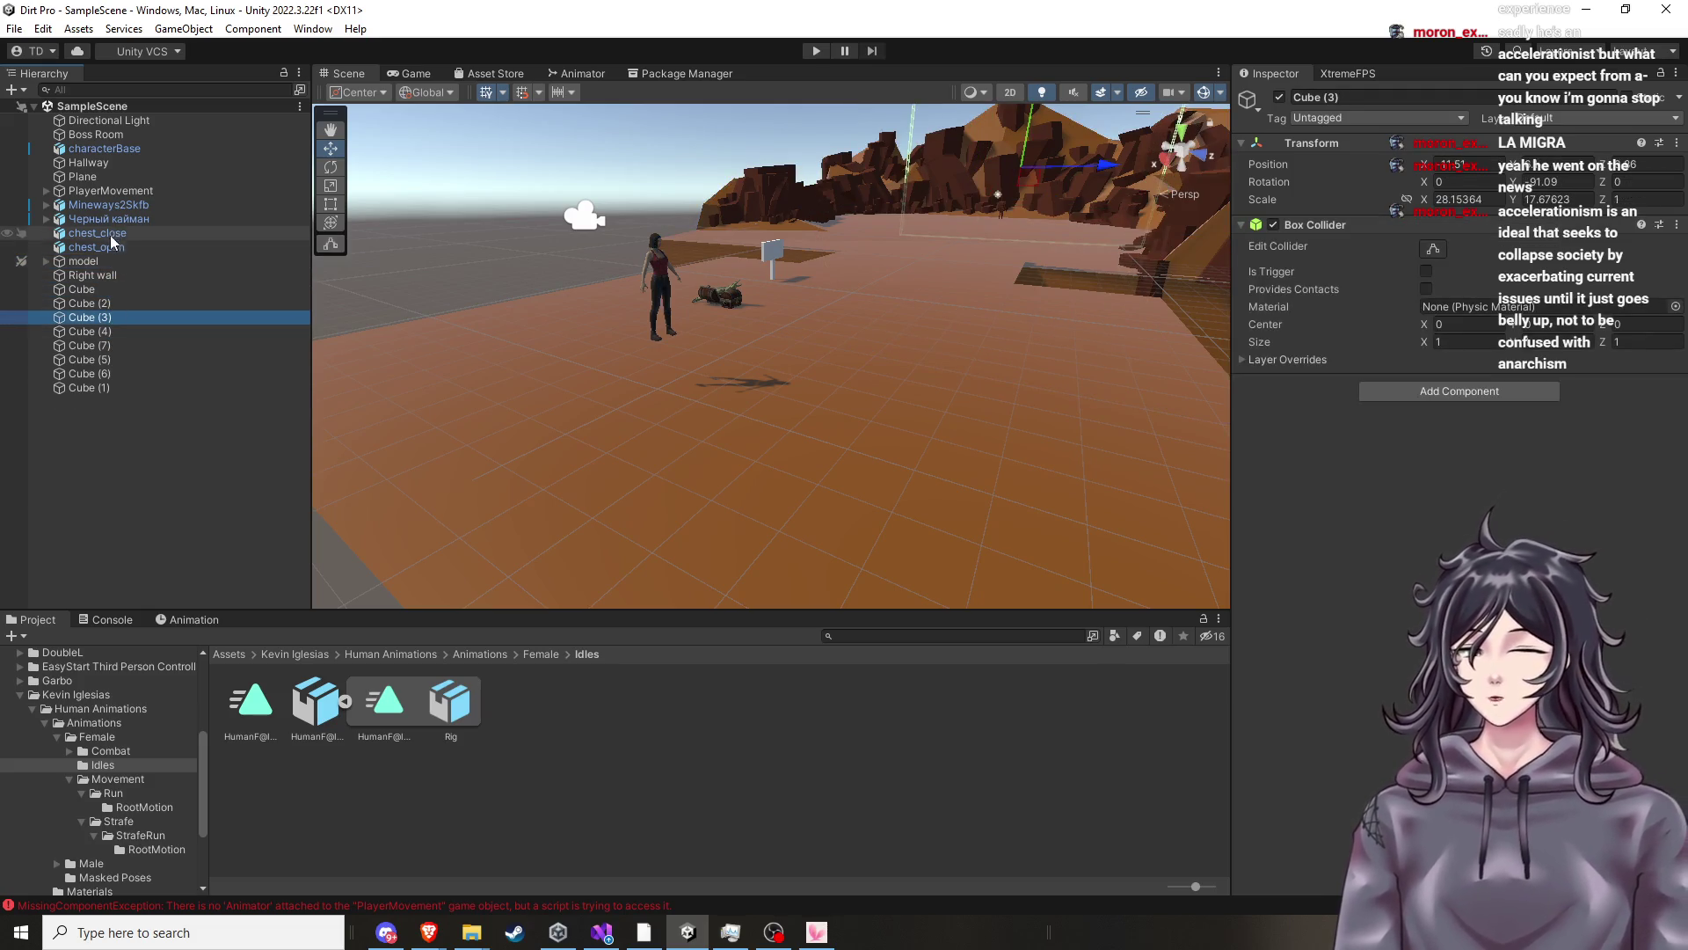
# Inspect characterBase and the Plane floor, then select the PlayerMovement character object.
pyautogui.click(127, 149)
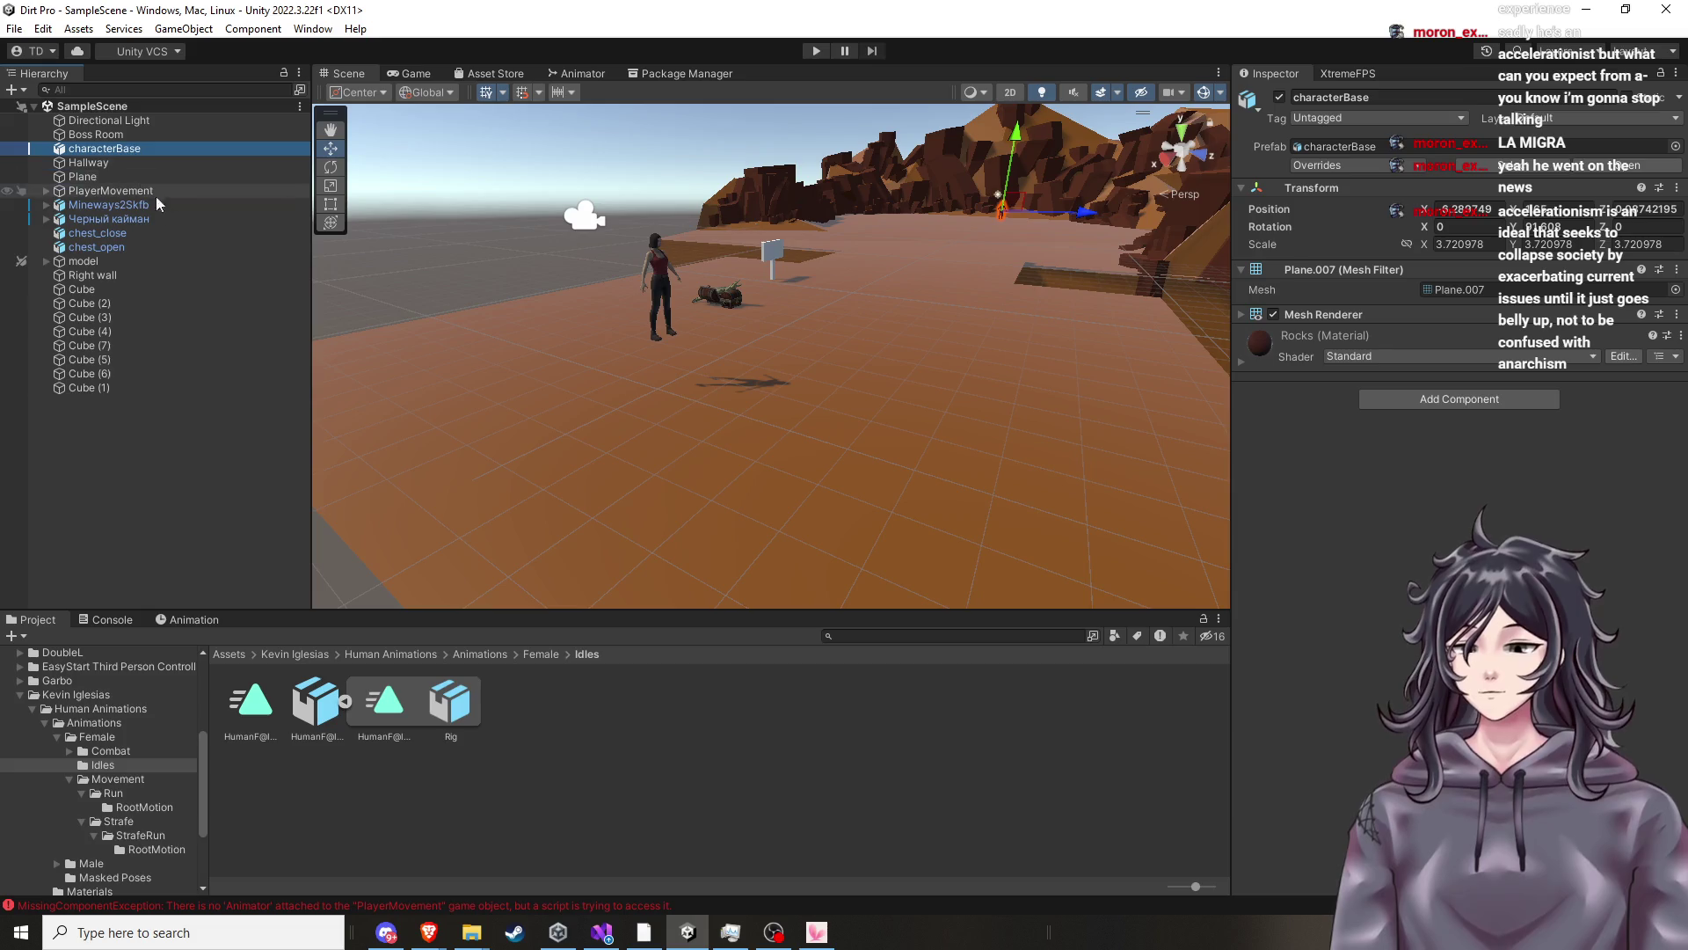
pyautogui.click(145, 194)
pyautogui.click(135, 180)
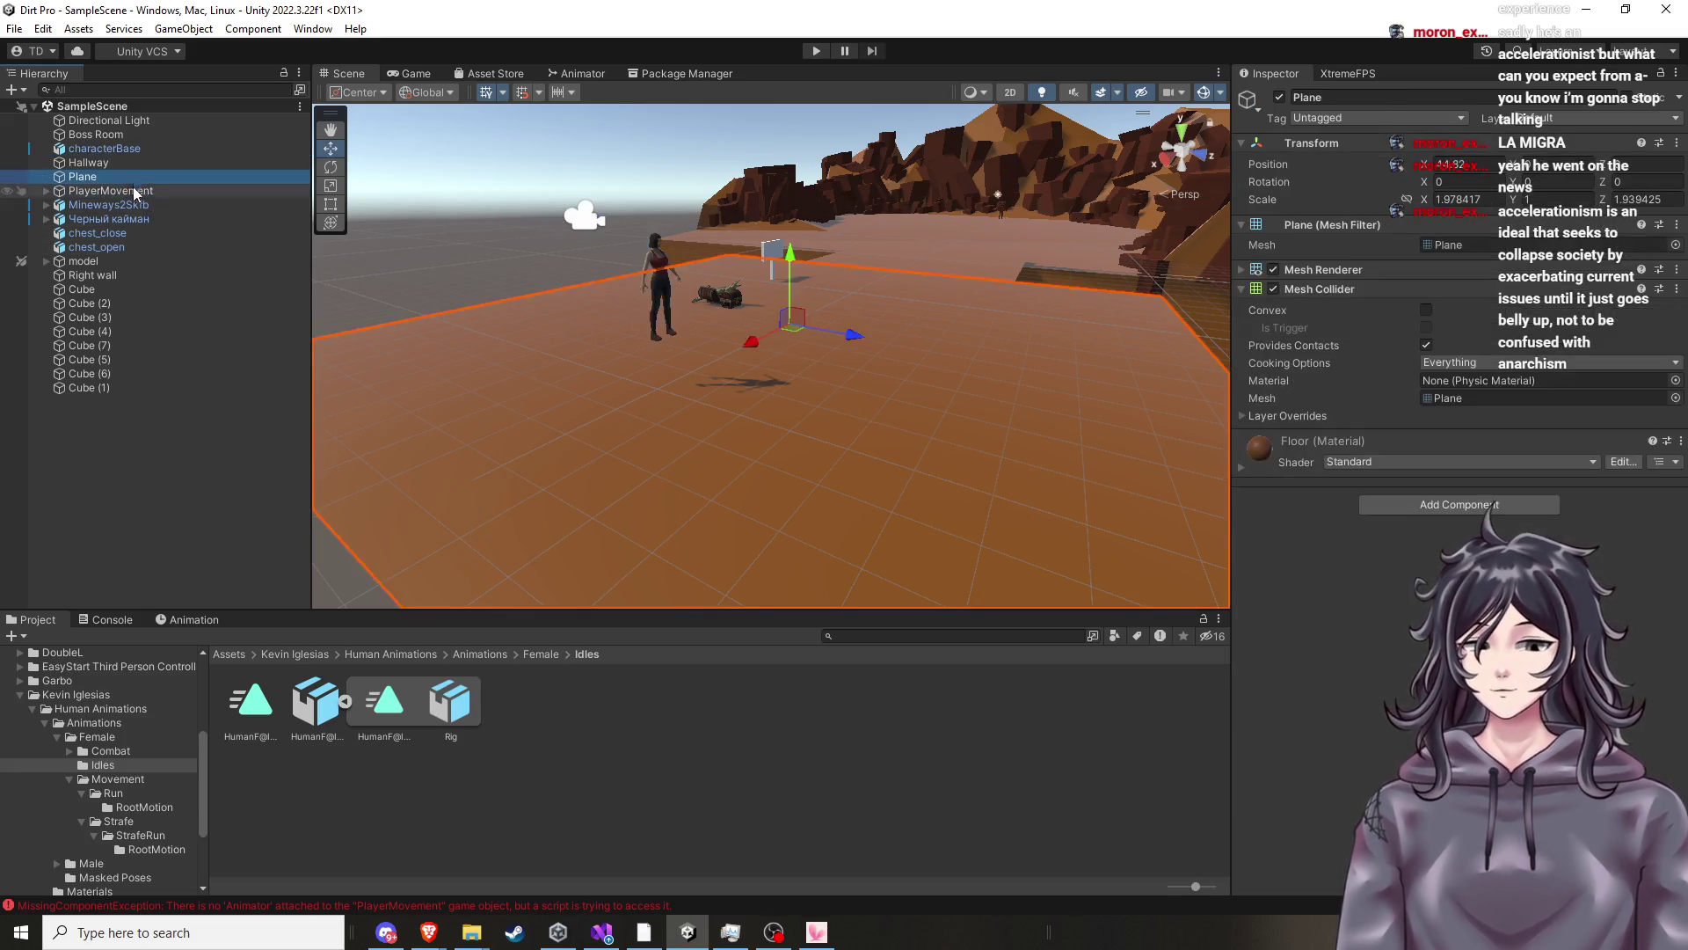
pyautogui.click(133, 202)
pyautogui.click(140, 192)
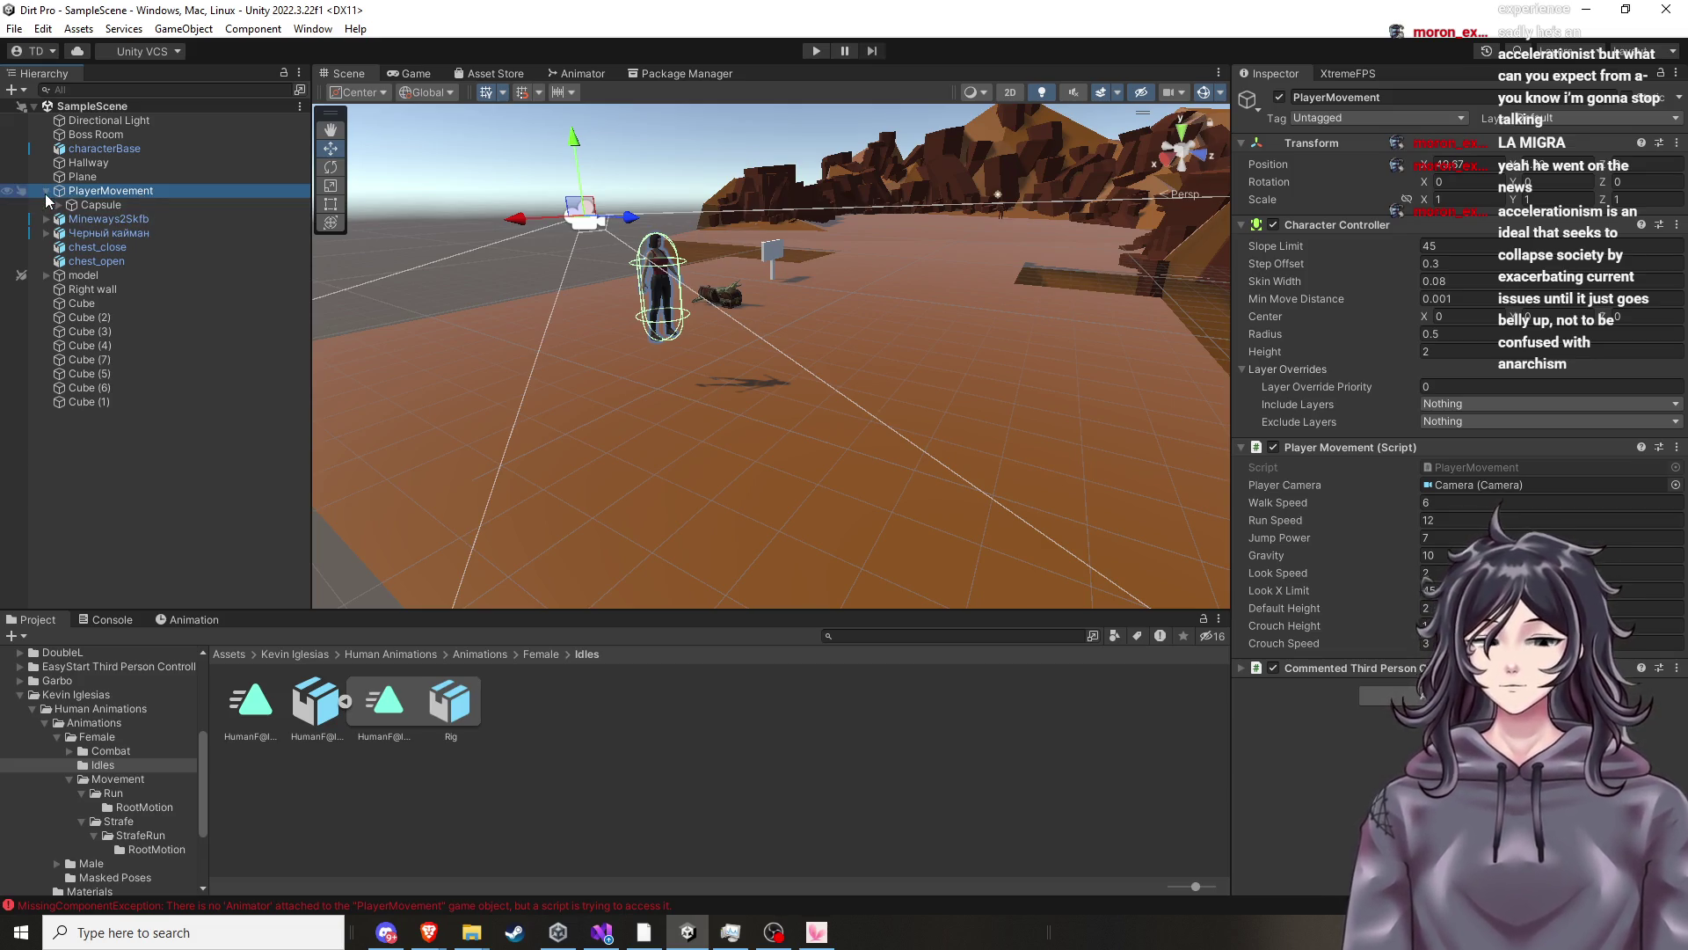
pyautogui.scroll(1, 710, 301)
pyautogui.moveTo(772, 246)
pyautogui.mouseDown()
pyautogui.moveTo(671, 282)
pyautogui.moveTo(658, 336)
pyautogui.moveTo(699, 353)
pyautogui.moveTo(587, 371)
pyautogui.moveTo(603, 382)
pyautogui.mouseUp()
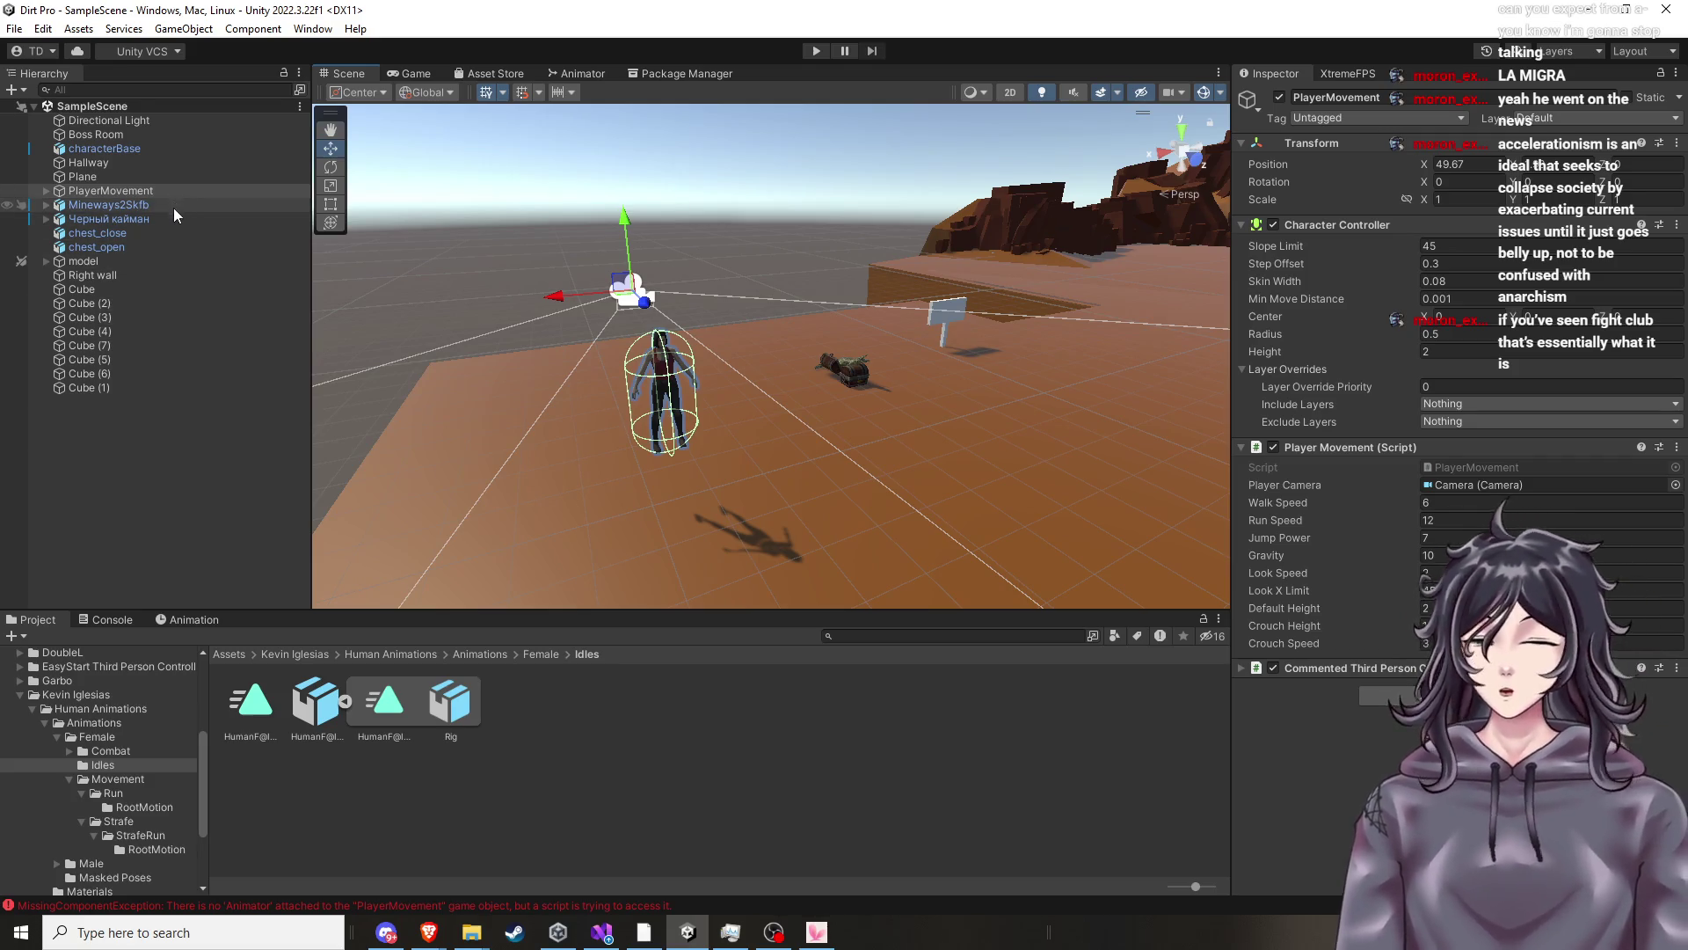
pyautogui.click(1411, 695)
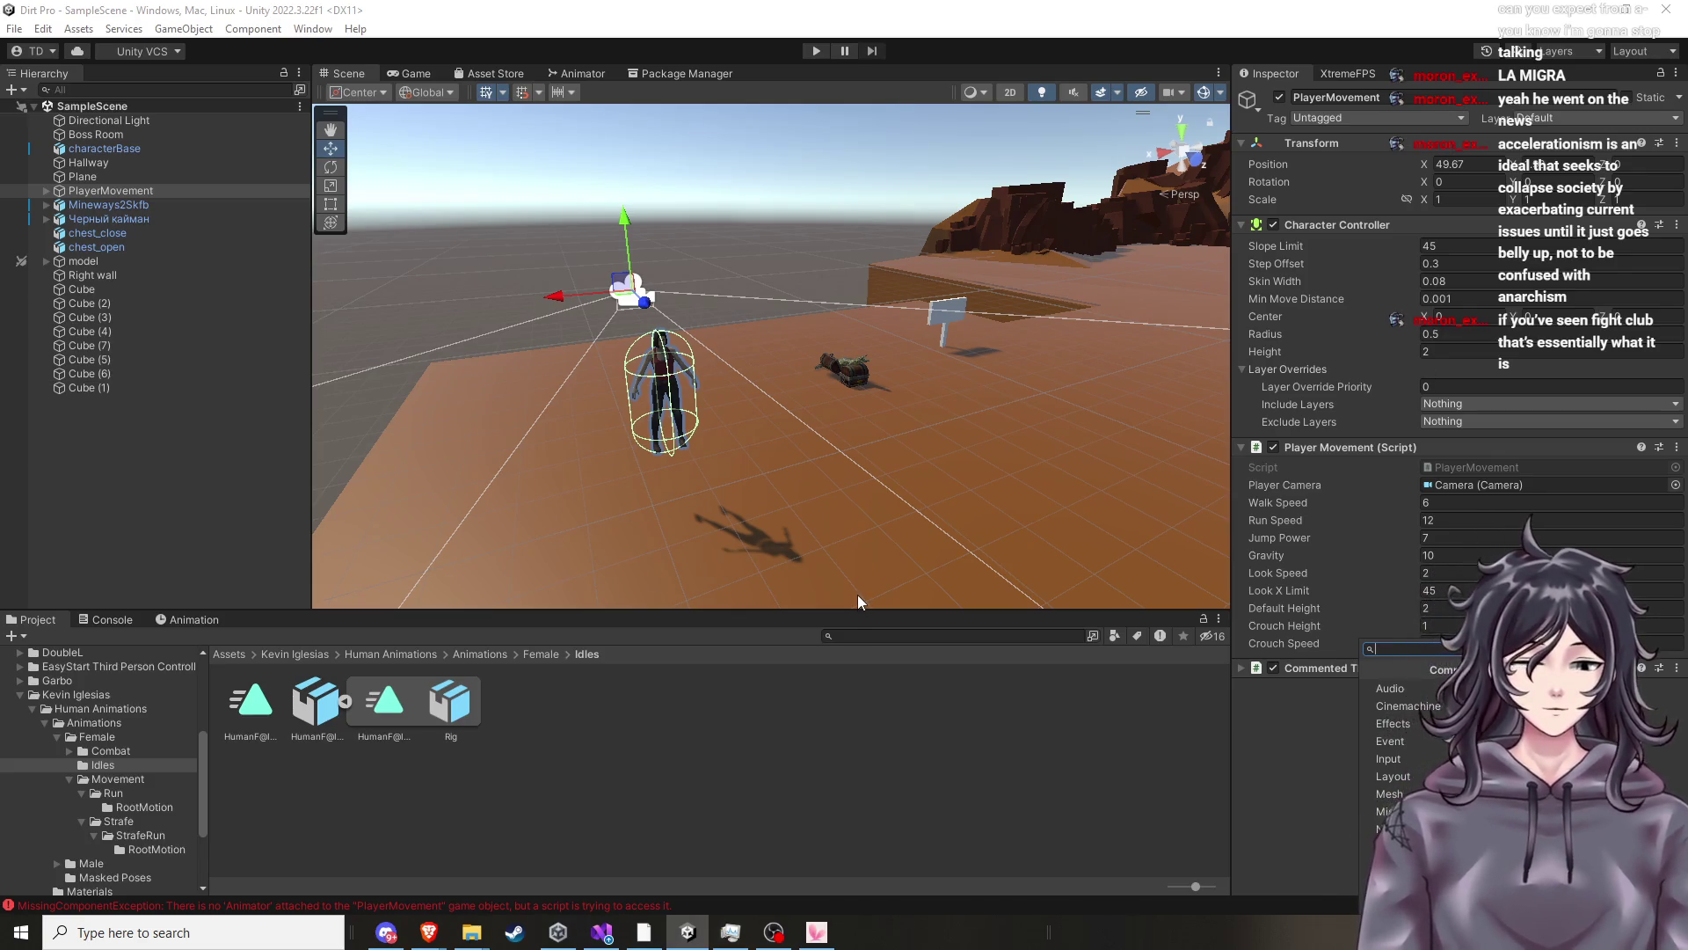
pyautogui.write('new')
pyautogui.click(1398, 690)
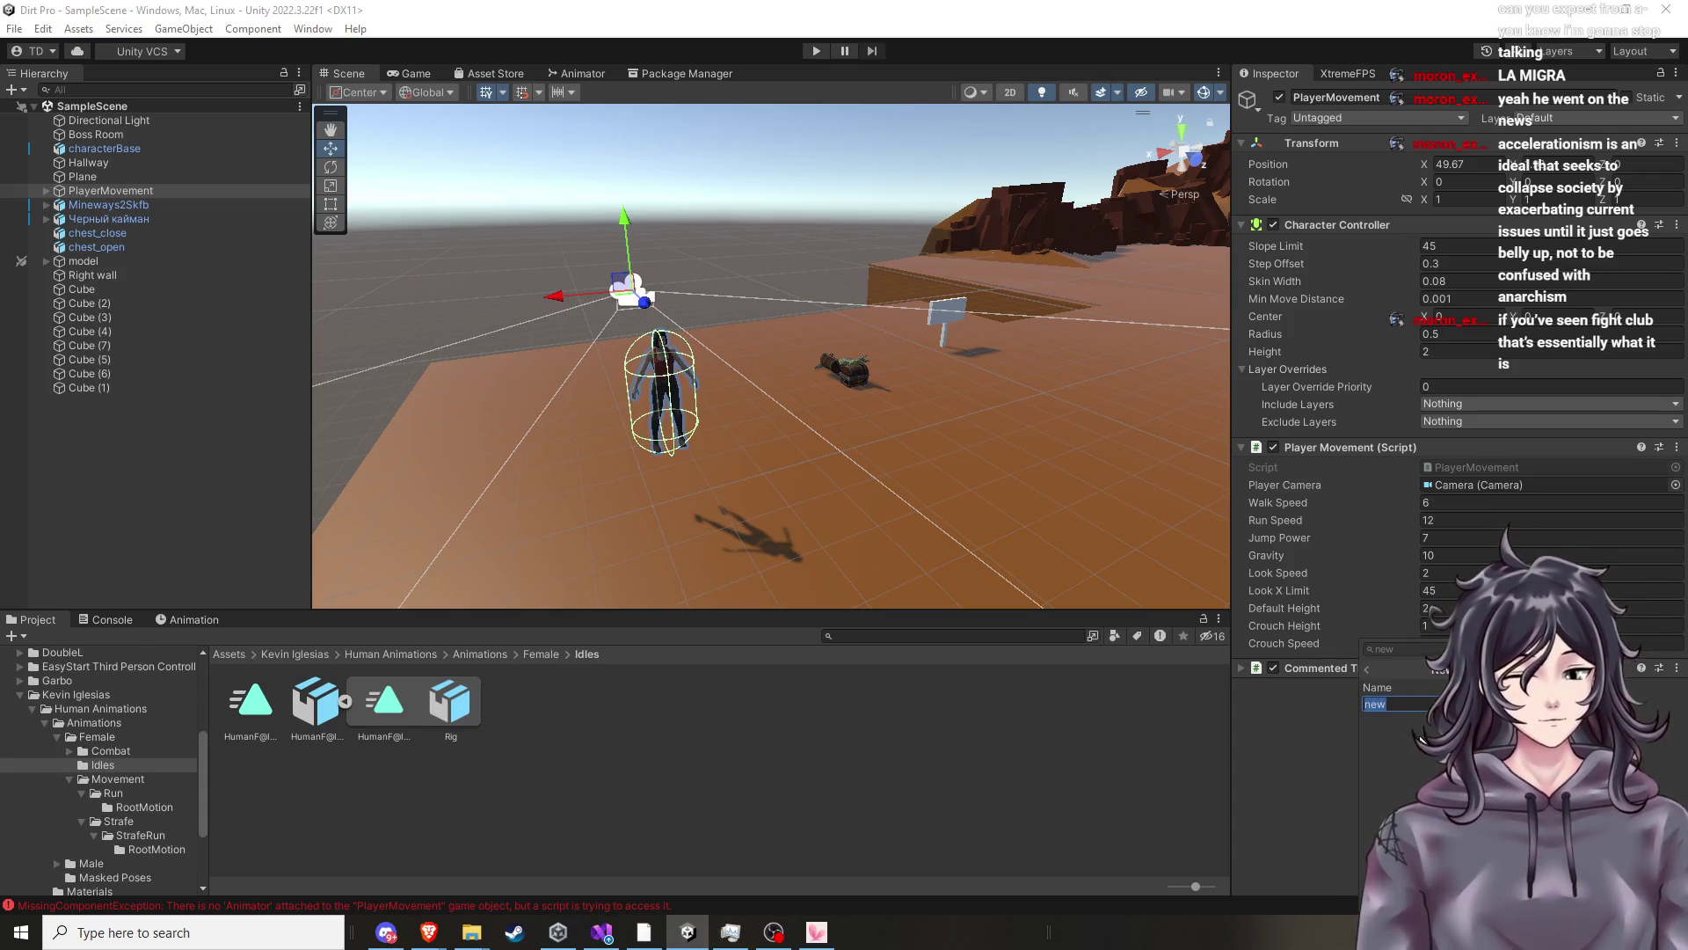
pyautogui.press('BackSpace')
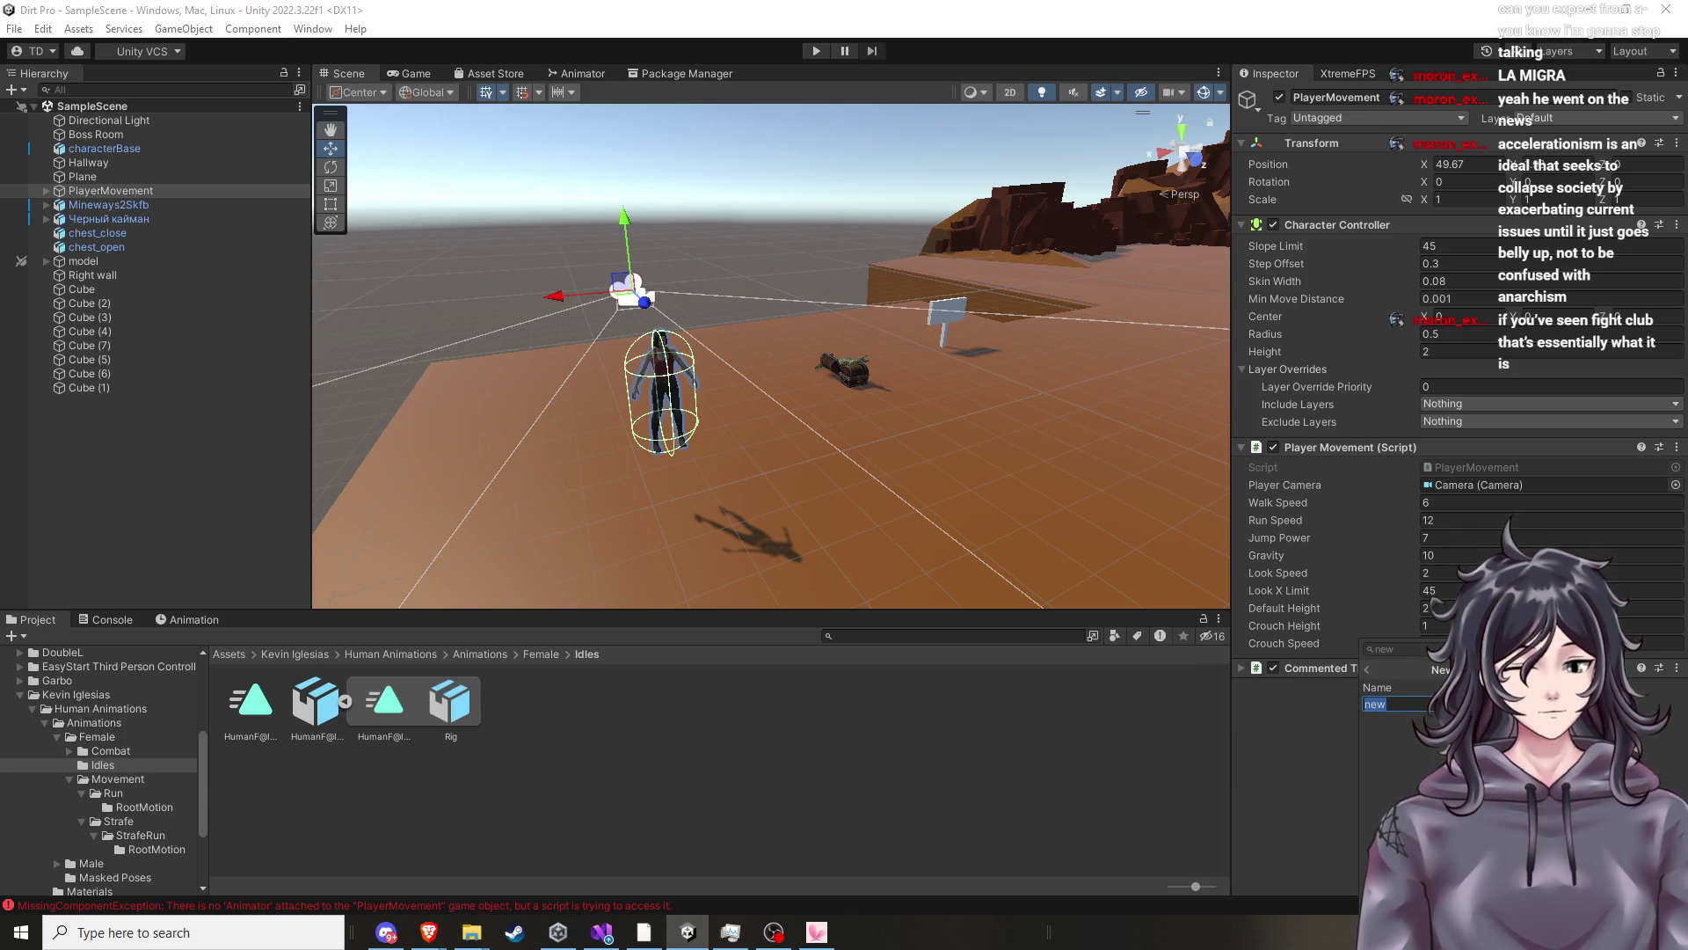
pyautogui.moveTo(435, 938)
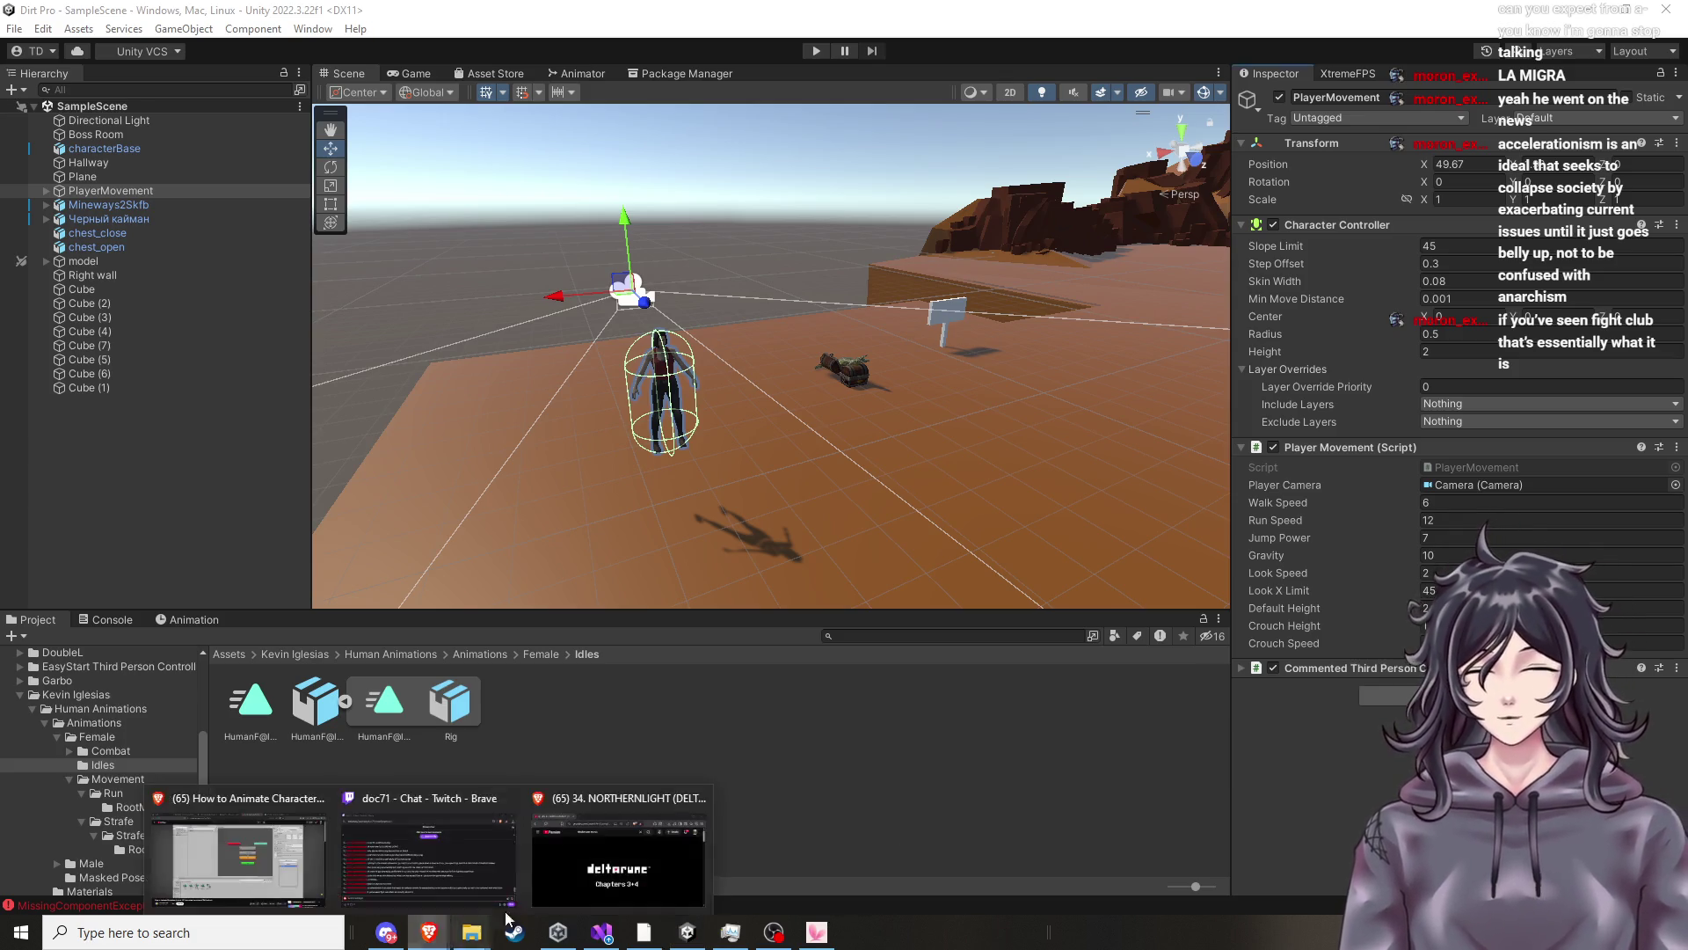
pyautogui.click(322, 863)
pyautogui.click(873, 535)
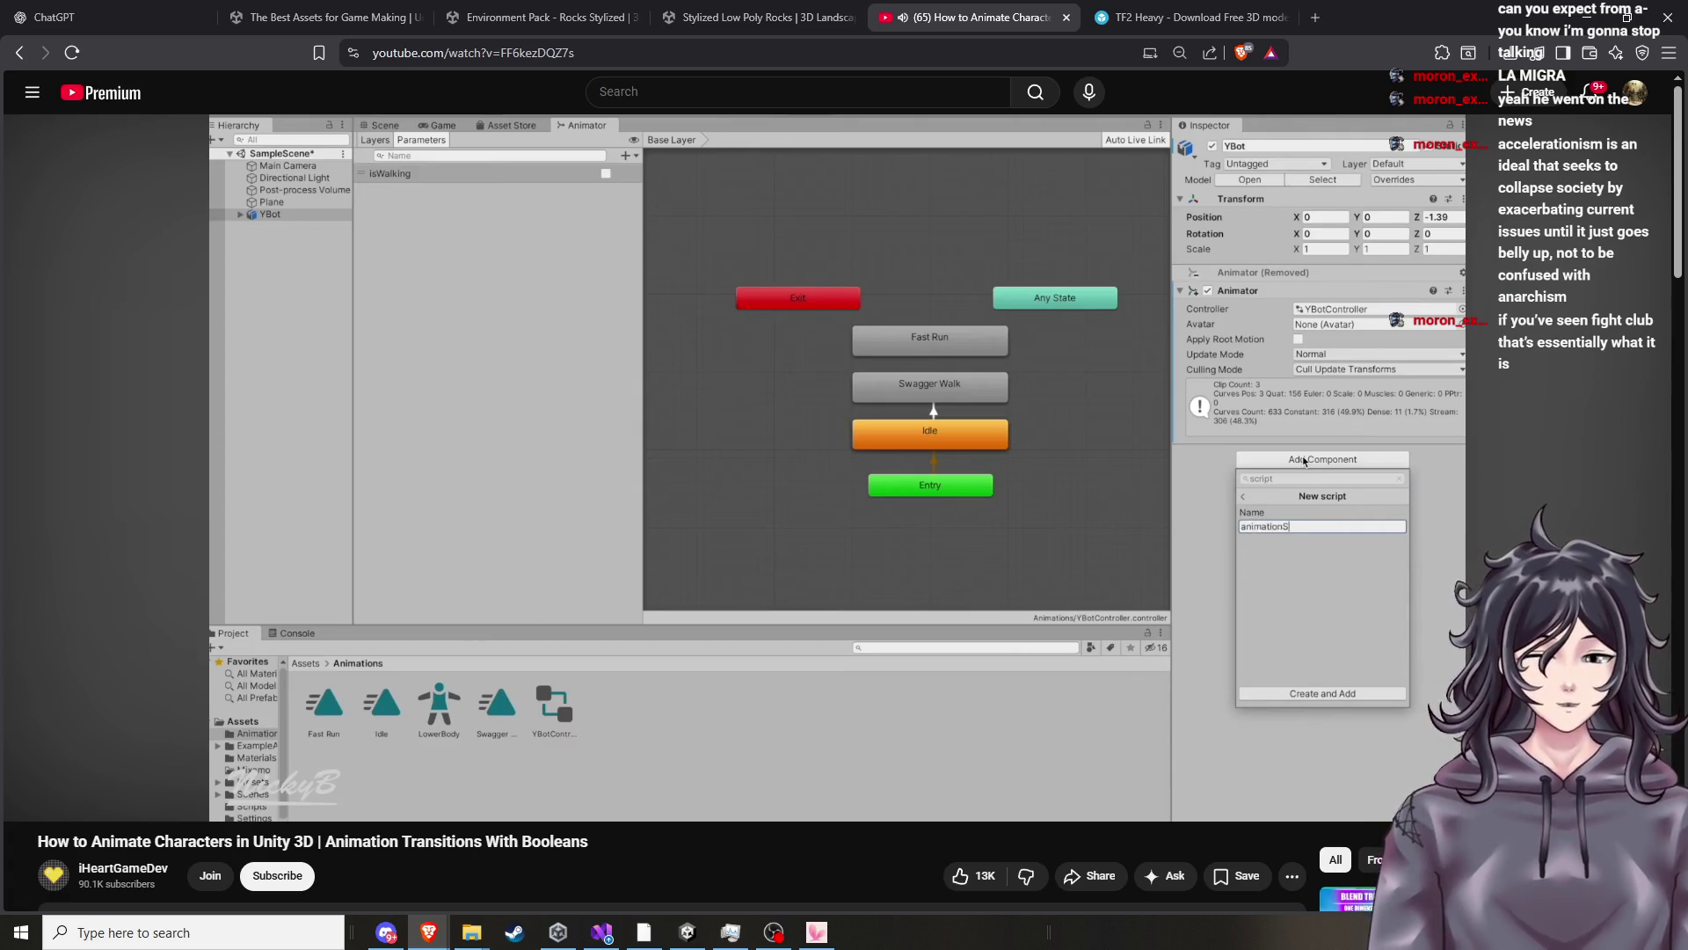
pyautogui.press('space')
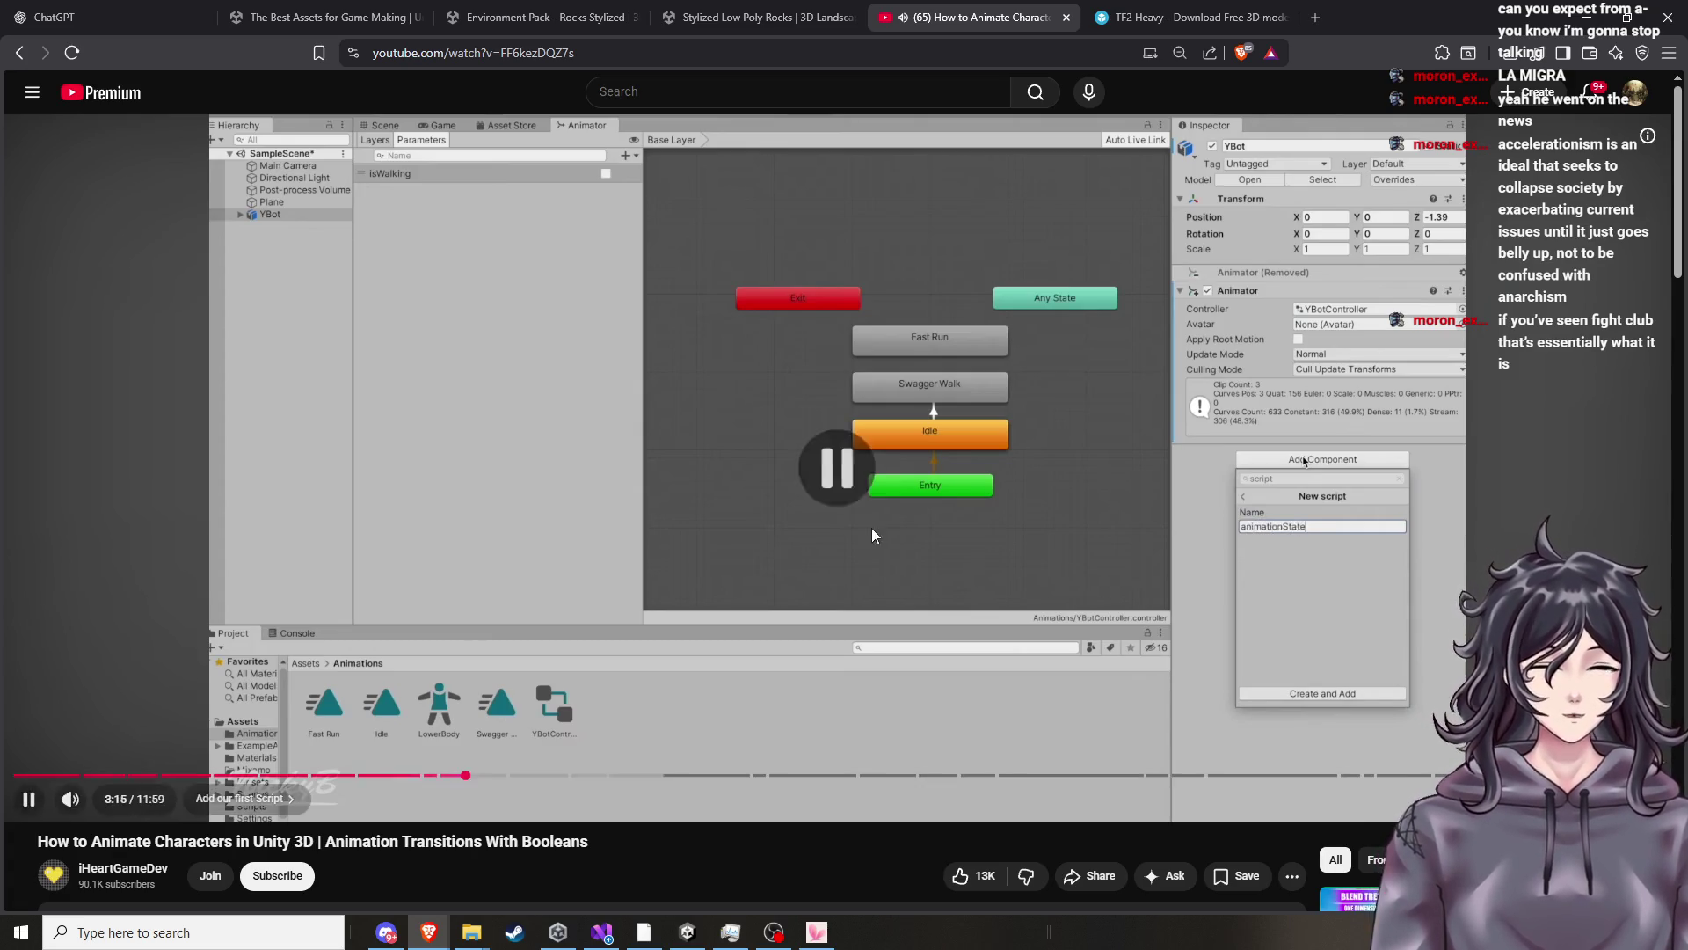
pyautogui.click(687, 934)
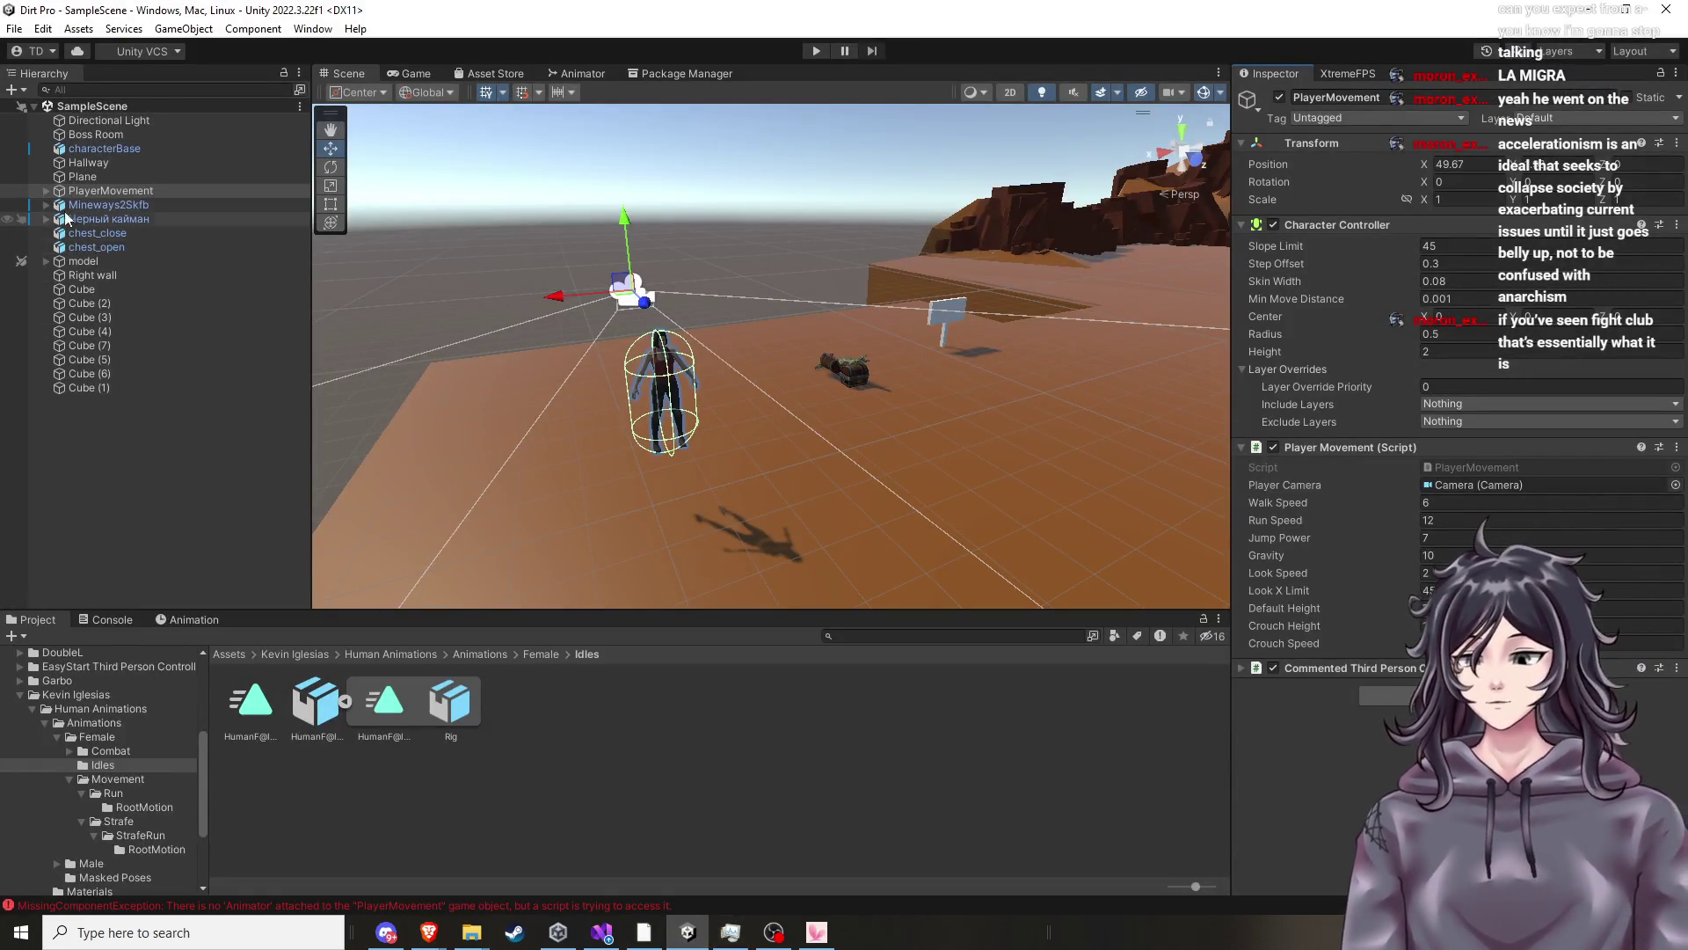
# Expand PlayerMovement and its Capsule, then select the civilian_girl character model.
pyautogui.click(46, 191)
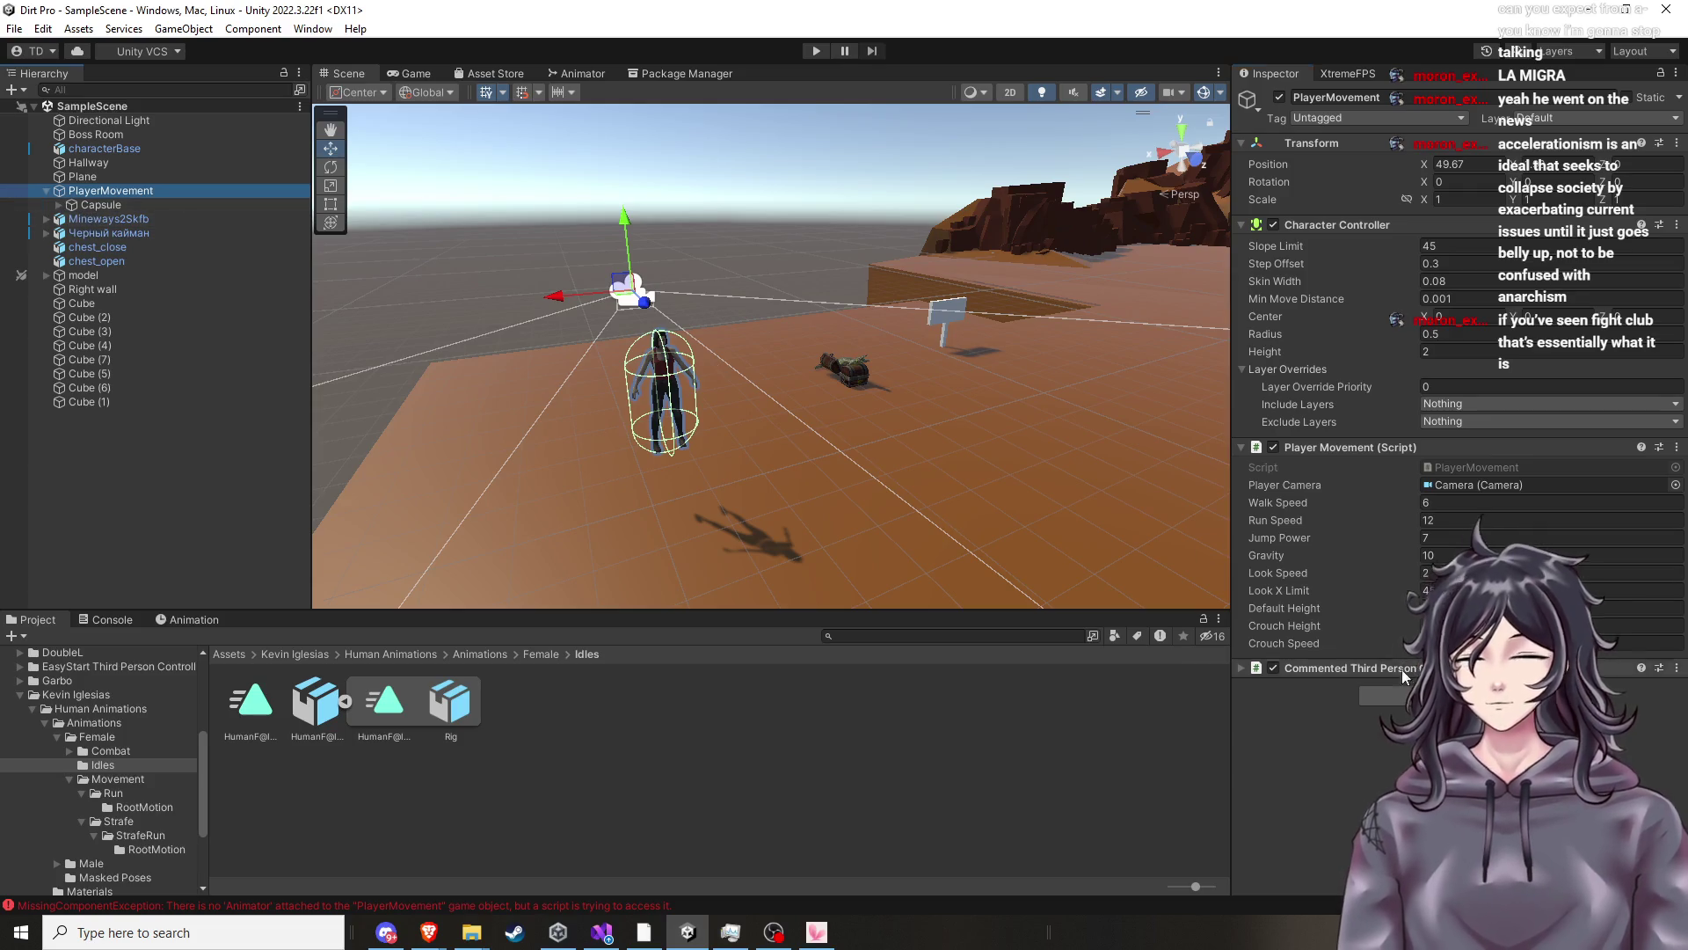
pyautogui.click(112, 208)
pyautogui.click(59, 204)
pyautogui.click(108, 234)
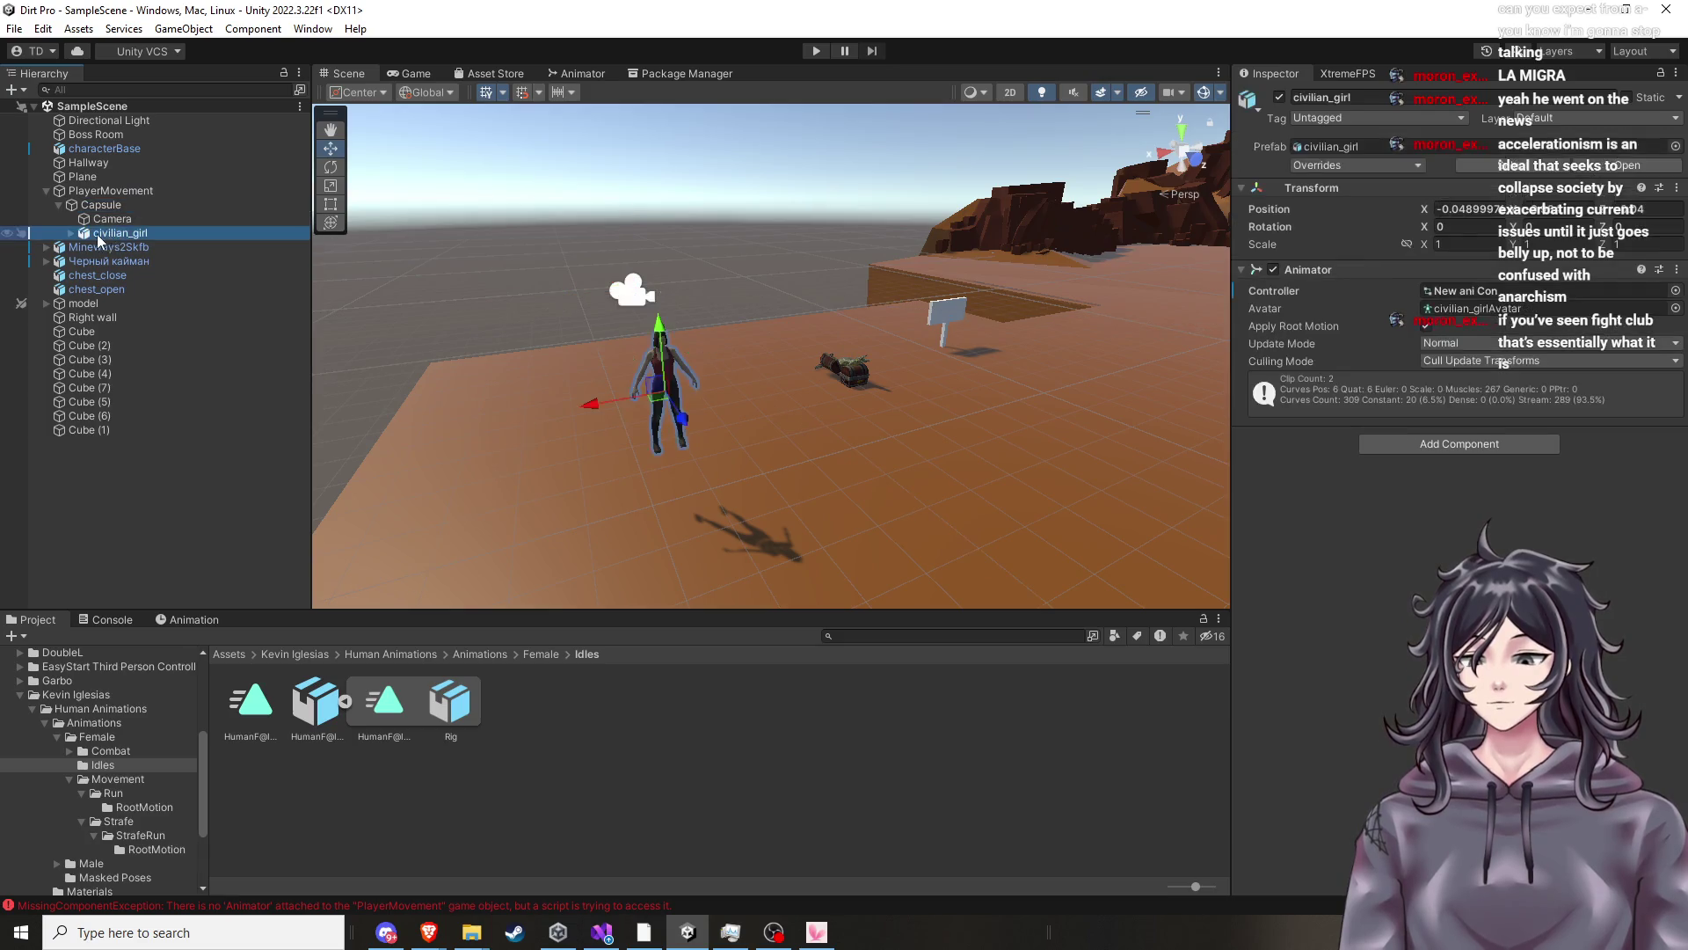
# Add a new script component named AnimationStateController to civilian_girl.
pyautogui.click(1465, 444)
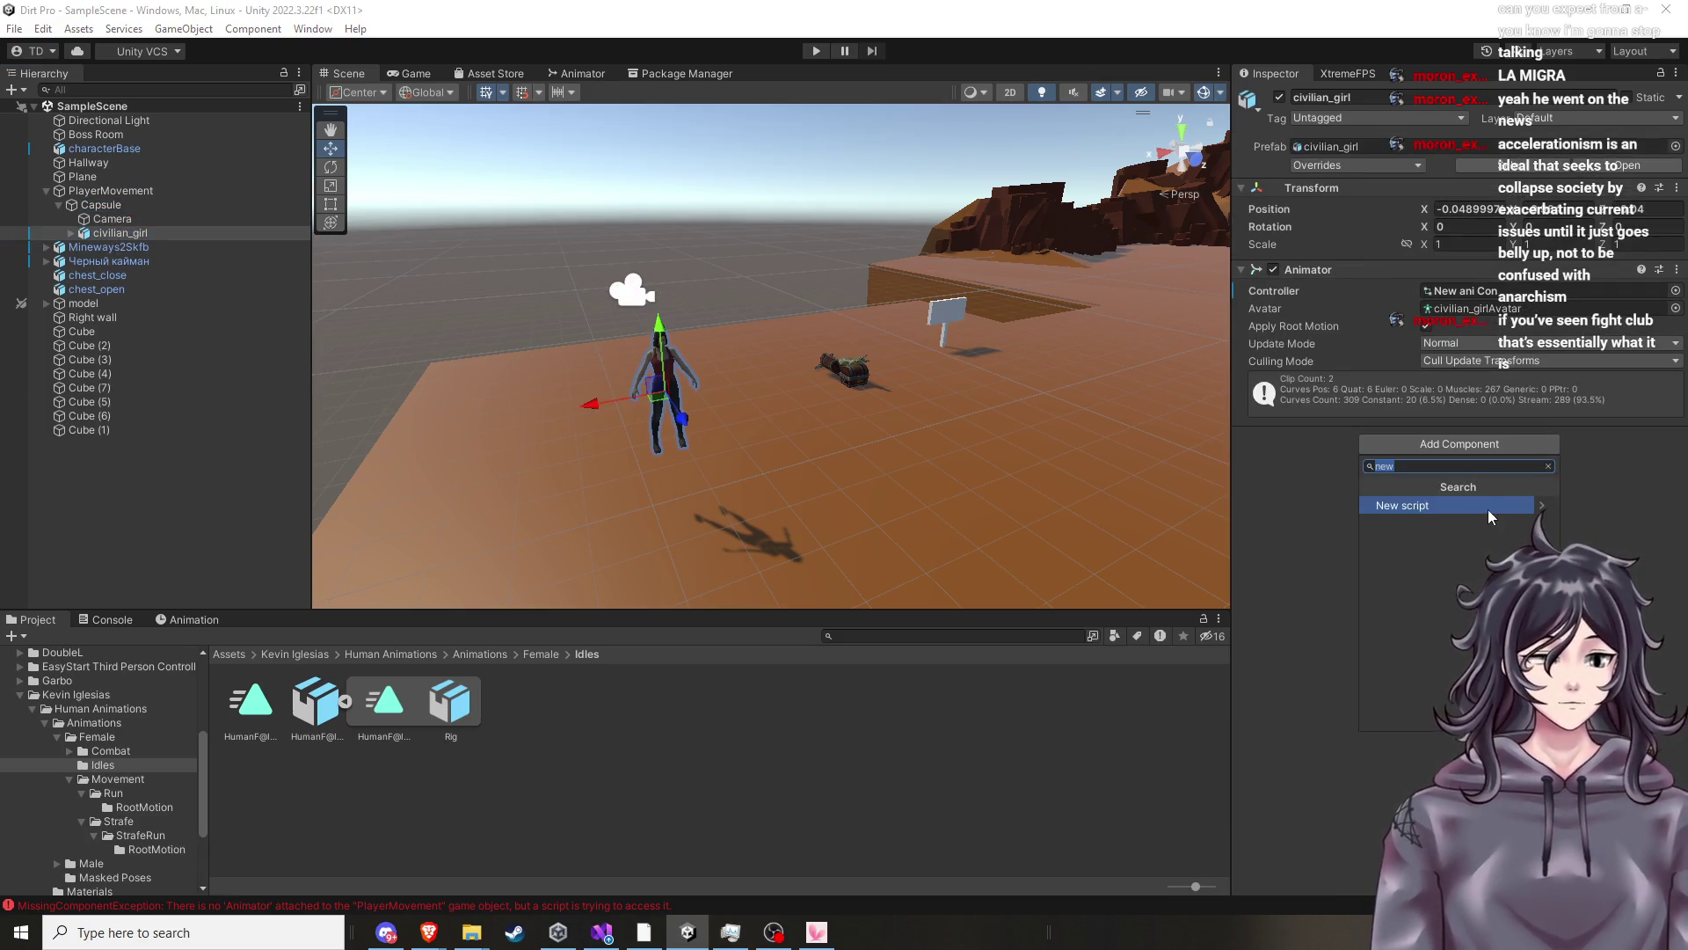
pyautogui.click(1486, 505)
pyautogui.write('A')
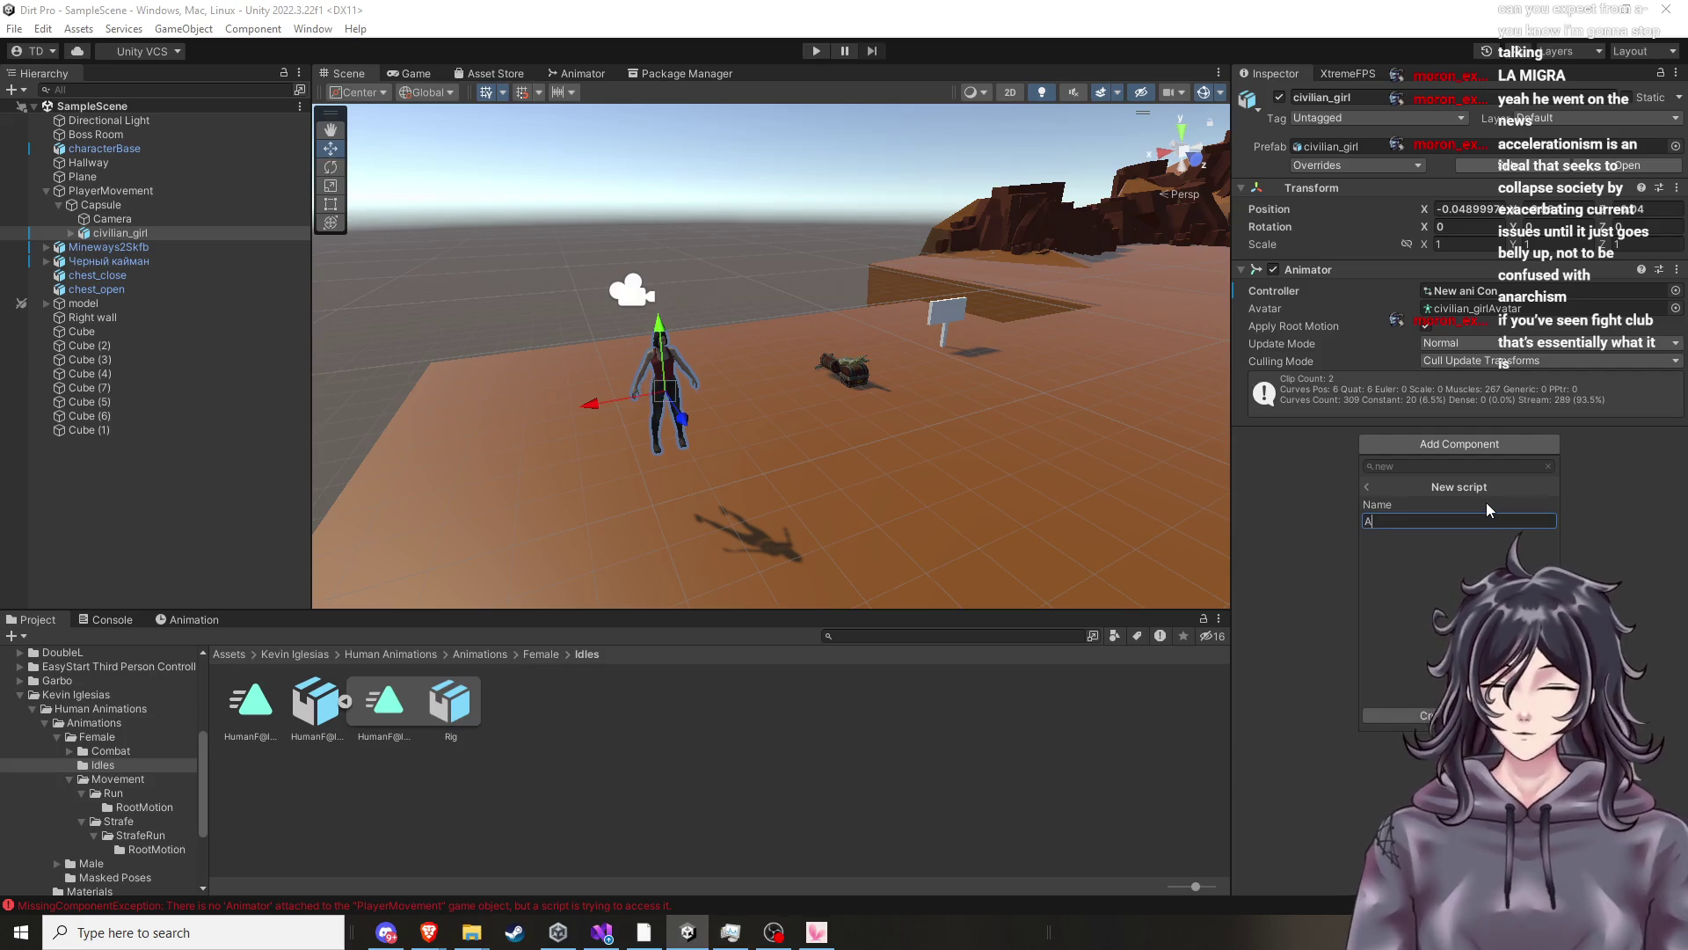
pyautogui.write('nimation ')
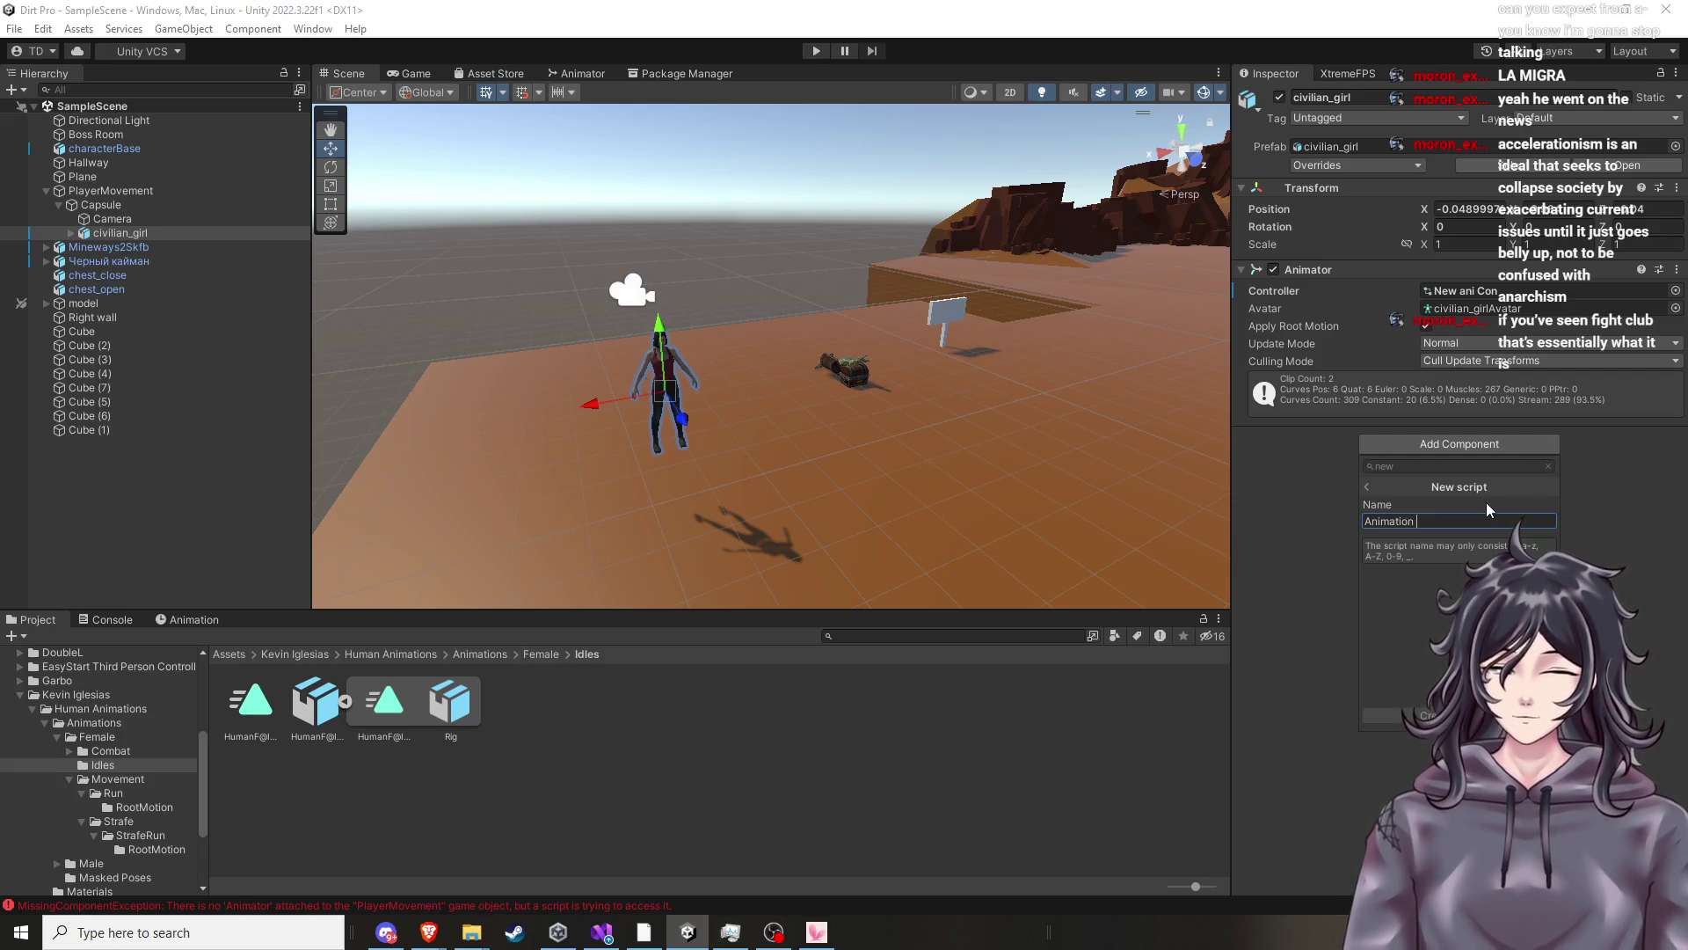
pyautogui.write('State')
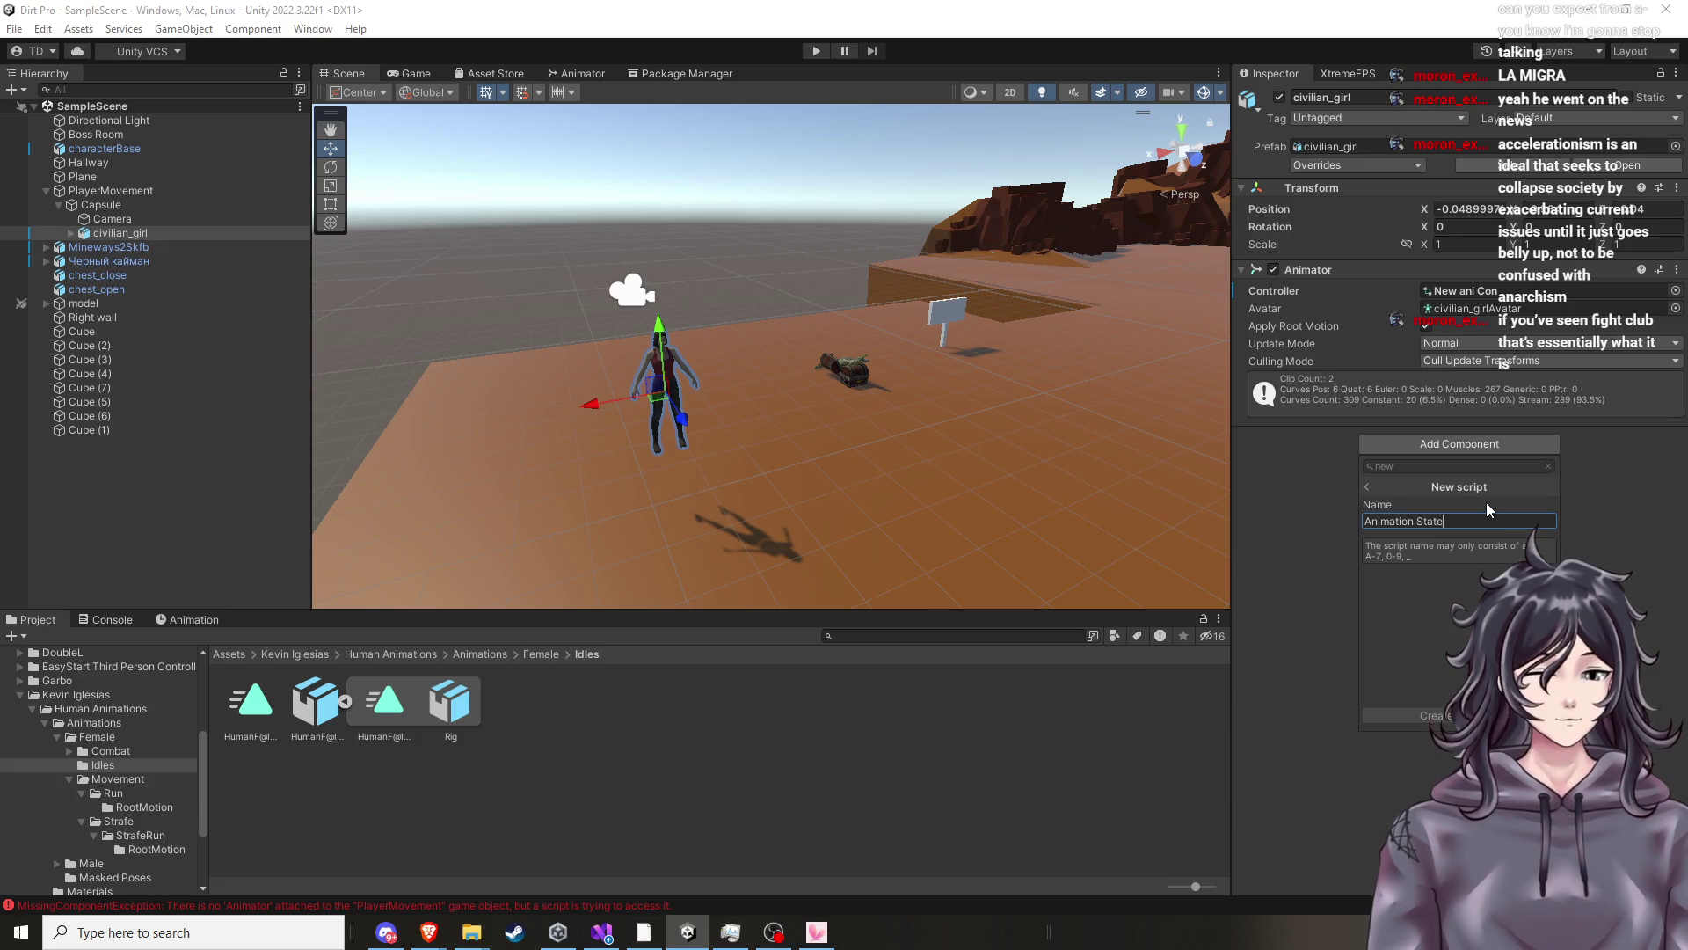
pyautogui.write(' Controller')
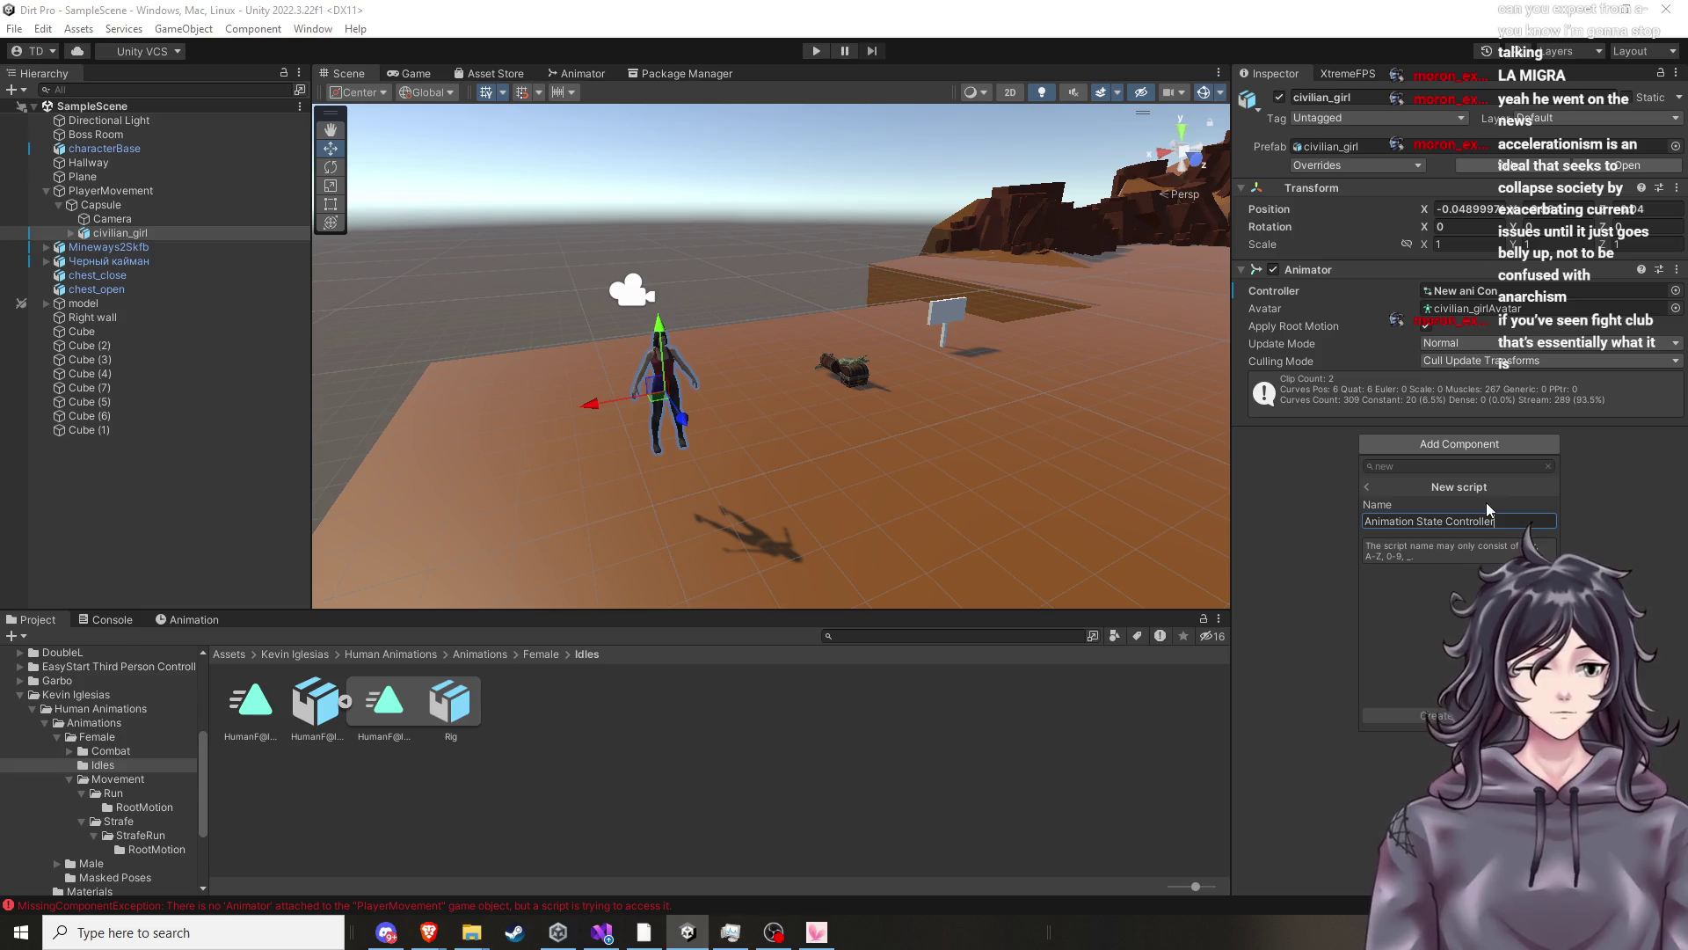
pyautogui.click(1445, 522)
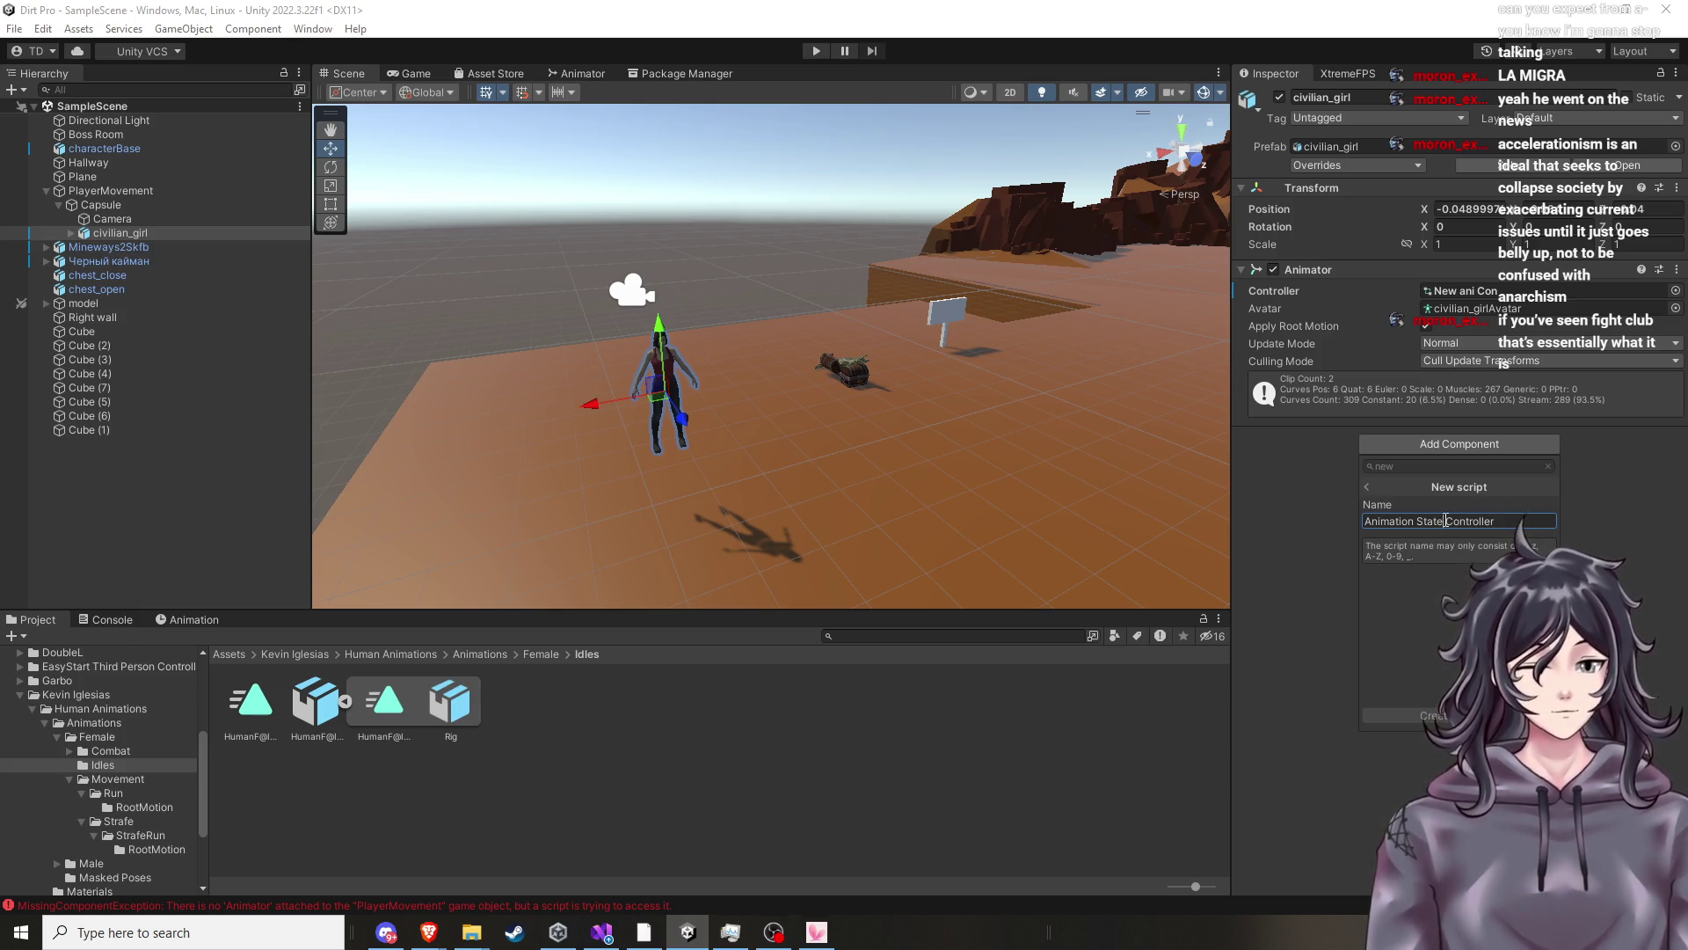
pyautogui.press('BackSpace')
pyautogui.click(1417, 522)
pyautogui.press('BackSpace')
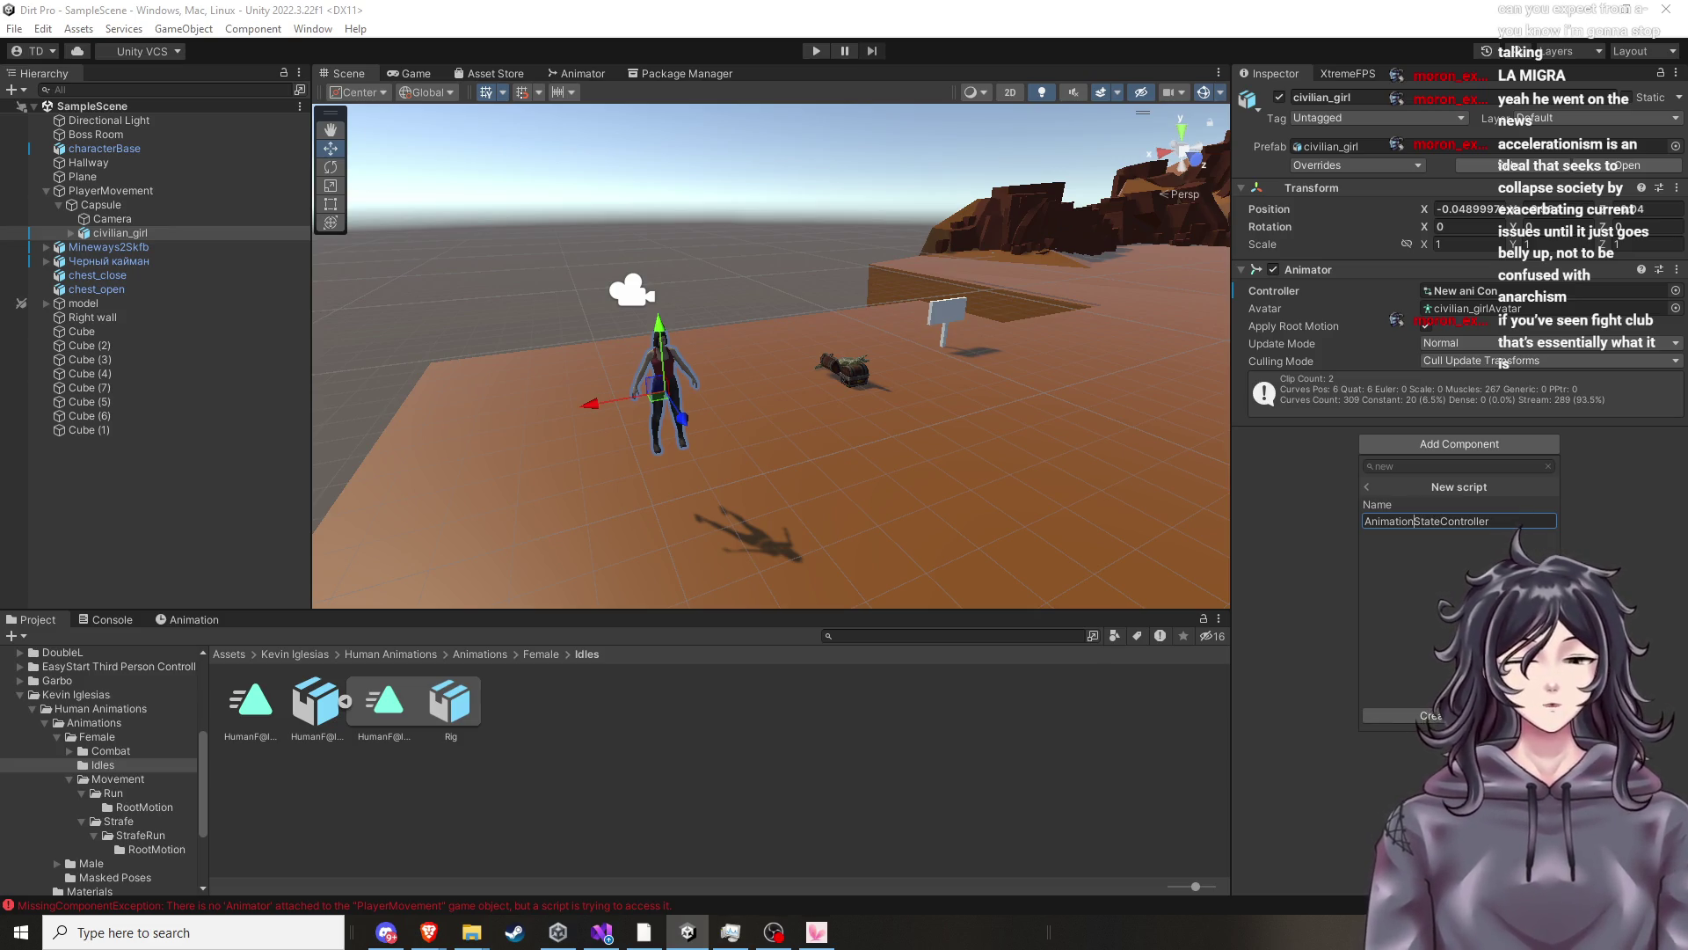
pyautogui.click(1437, 715)
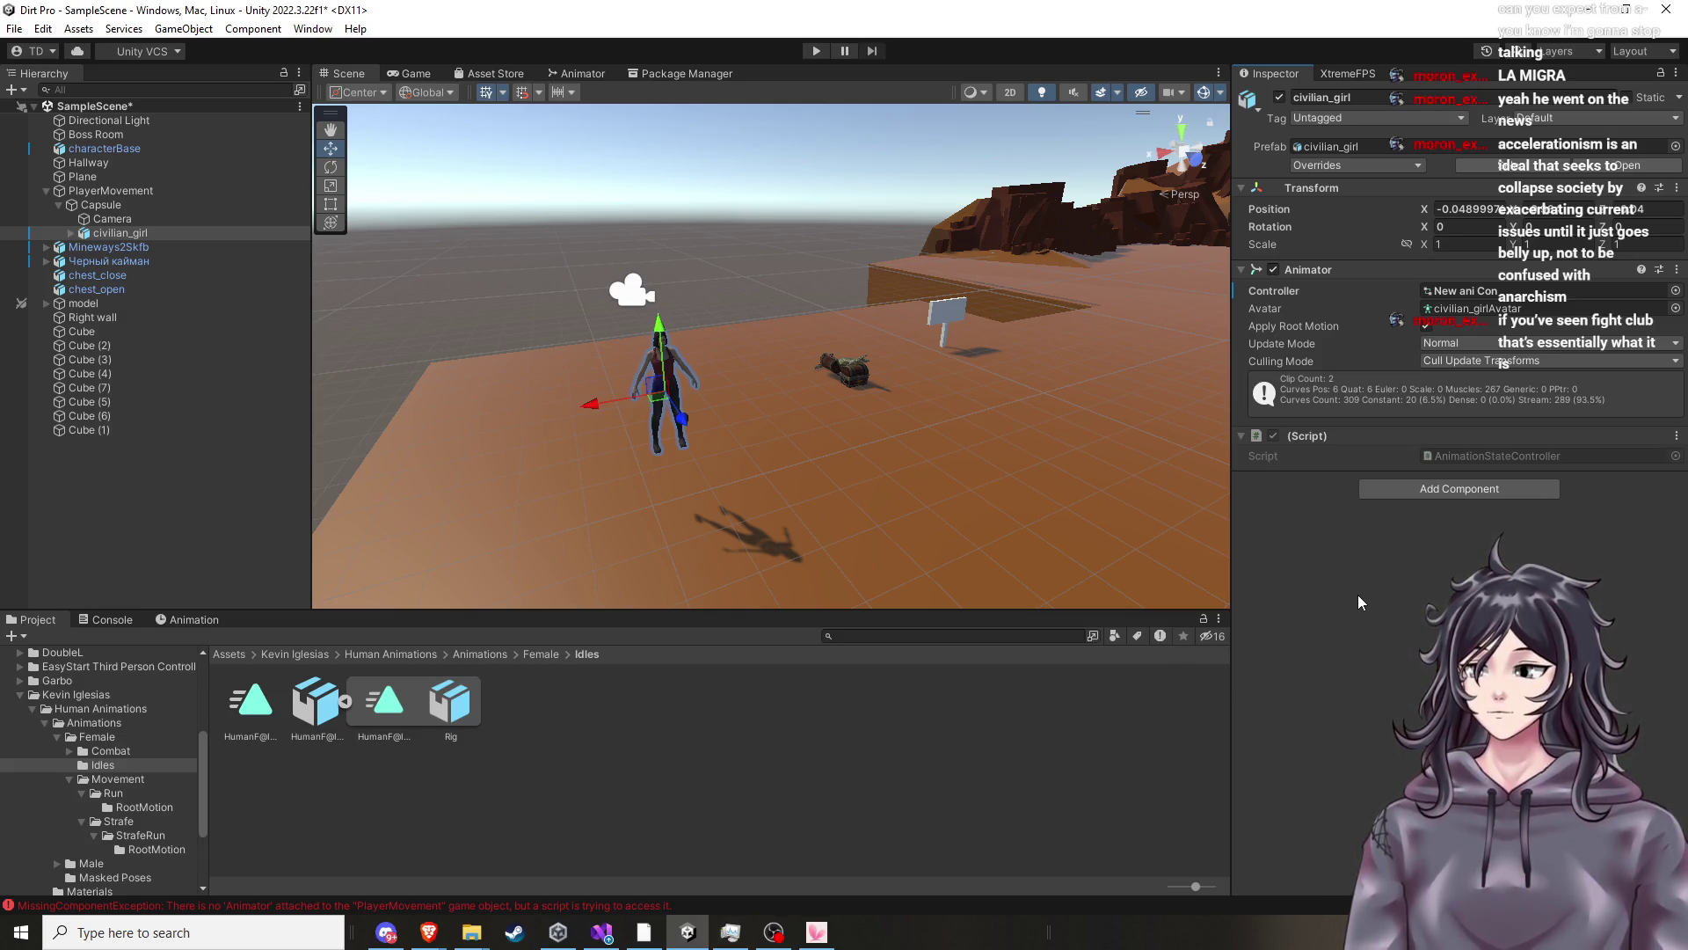
# Orbit the scene and ping the AnimationStateController script in the Assets folder, then return to the tutorial.
pyautogui.moveTo(1052, 426)
pyautogui.mouseDown()
pyautogui.moveTo(1159, 411)
pyautogui.moveTo(1030, 450)
pyautogui.moveTo(1046, 441)
pyautogui.mouseUp()
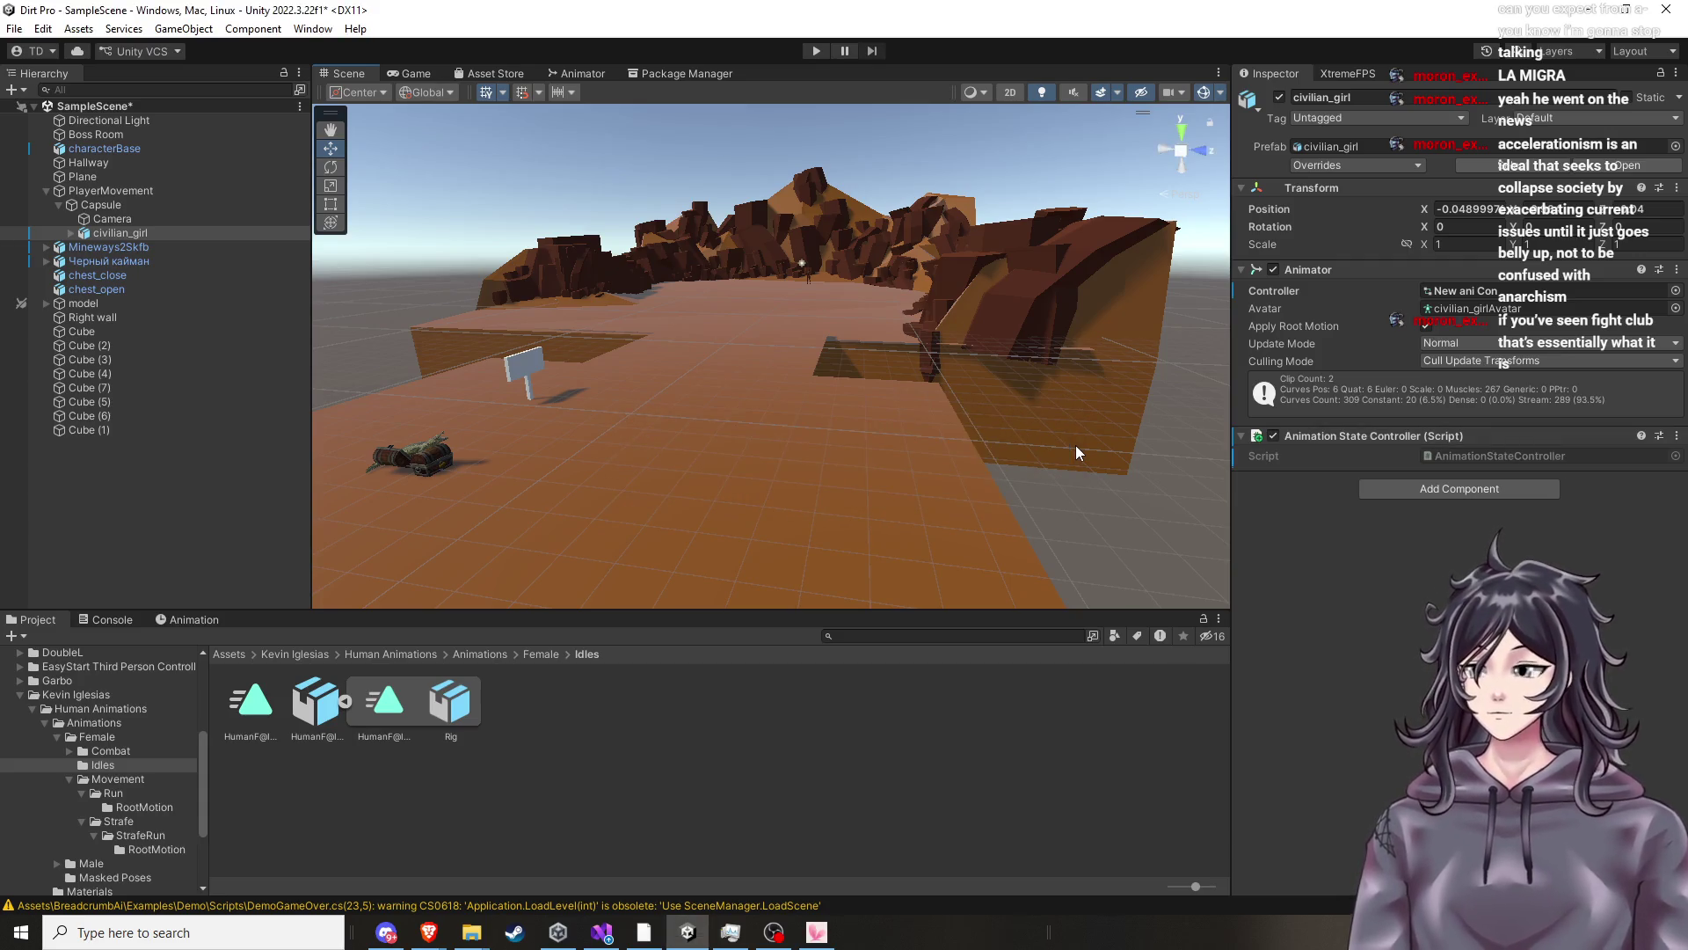
pyautogui.moveTo(1075, 445)
pyautogui.mouseDown()
pyautogui.moveTo(545, 475)
pyautogui.moveTo(744, 431)
pyautogui.mouseUp()
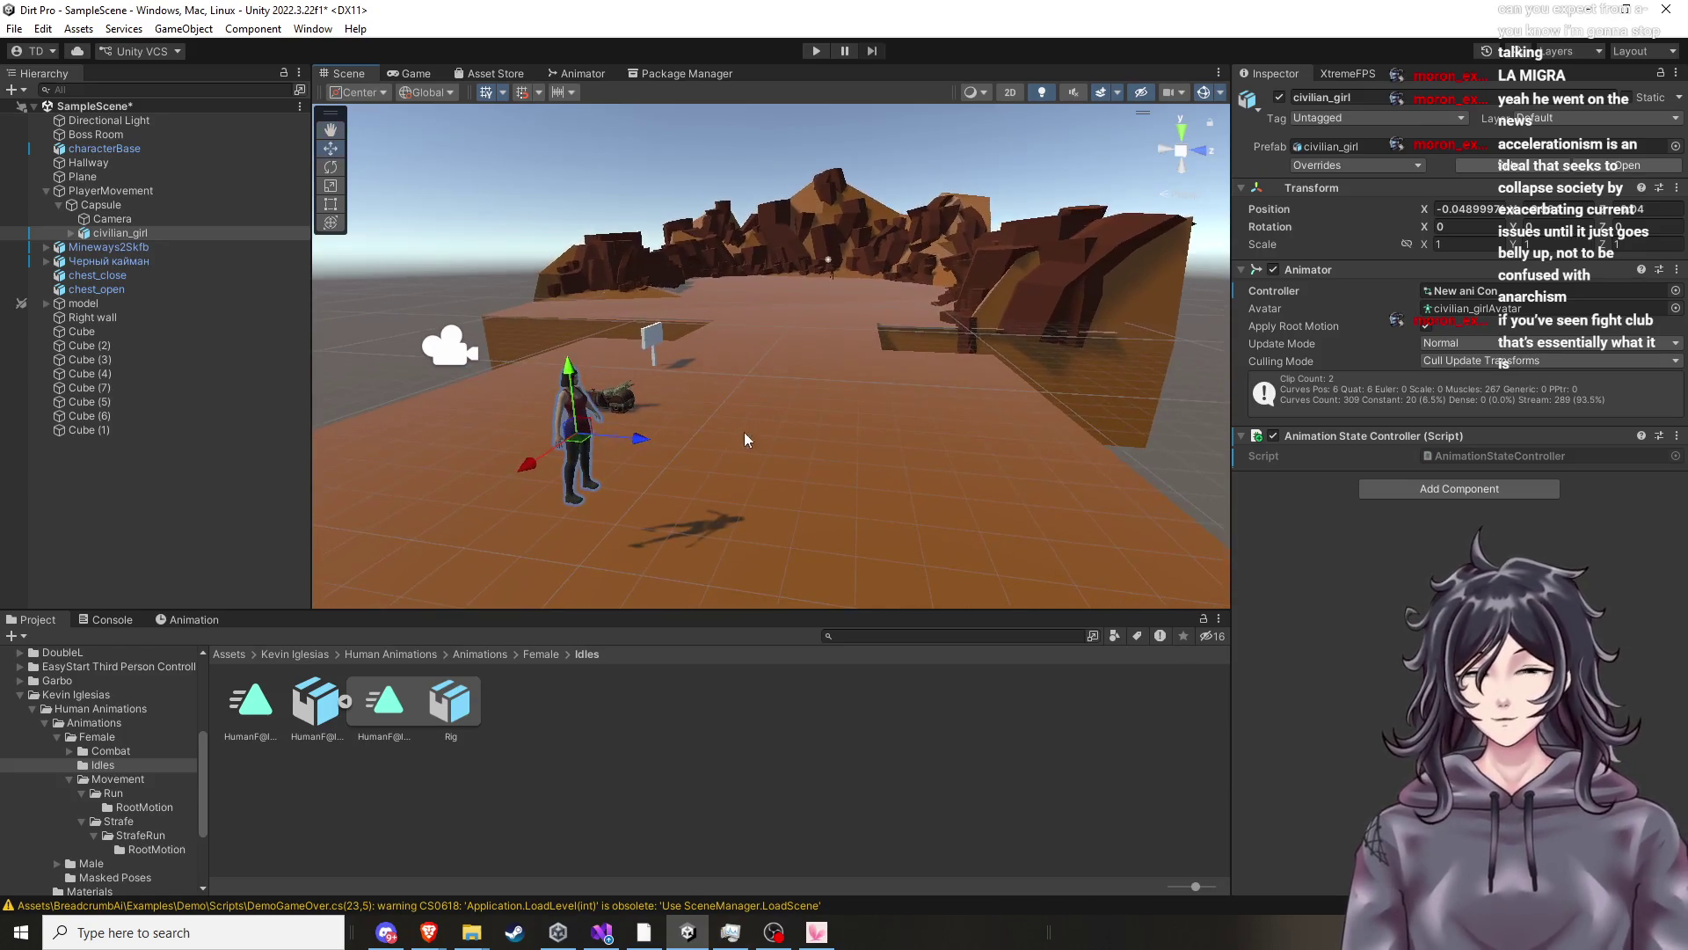
pyautogui.click(1480, 456)
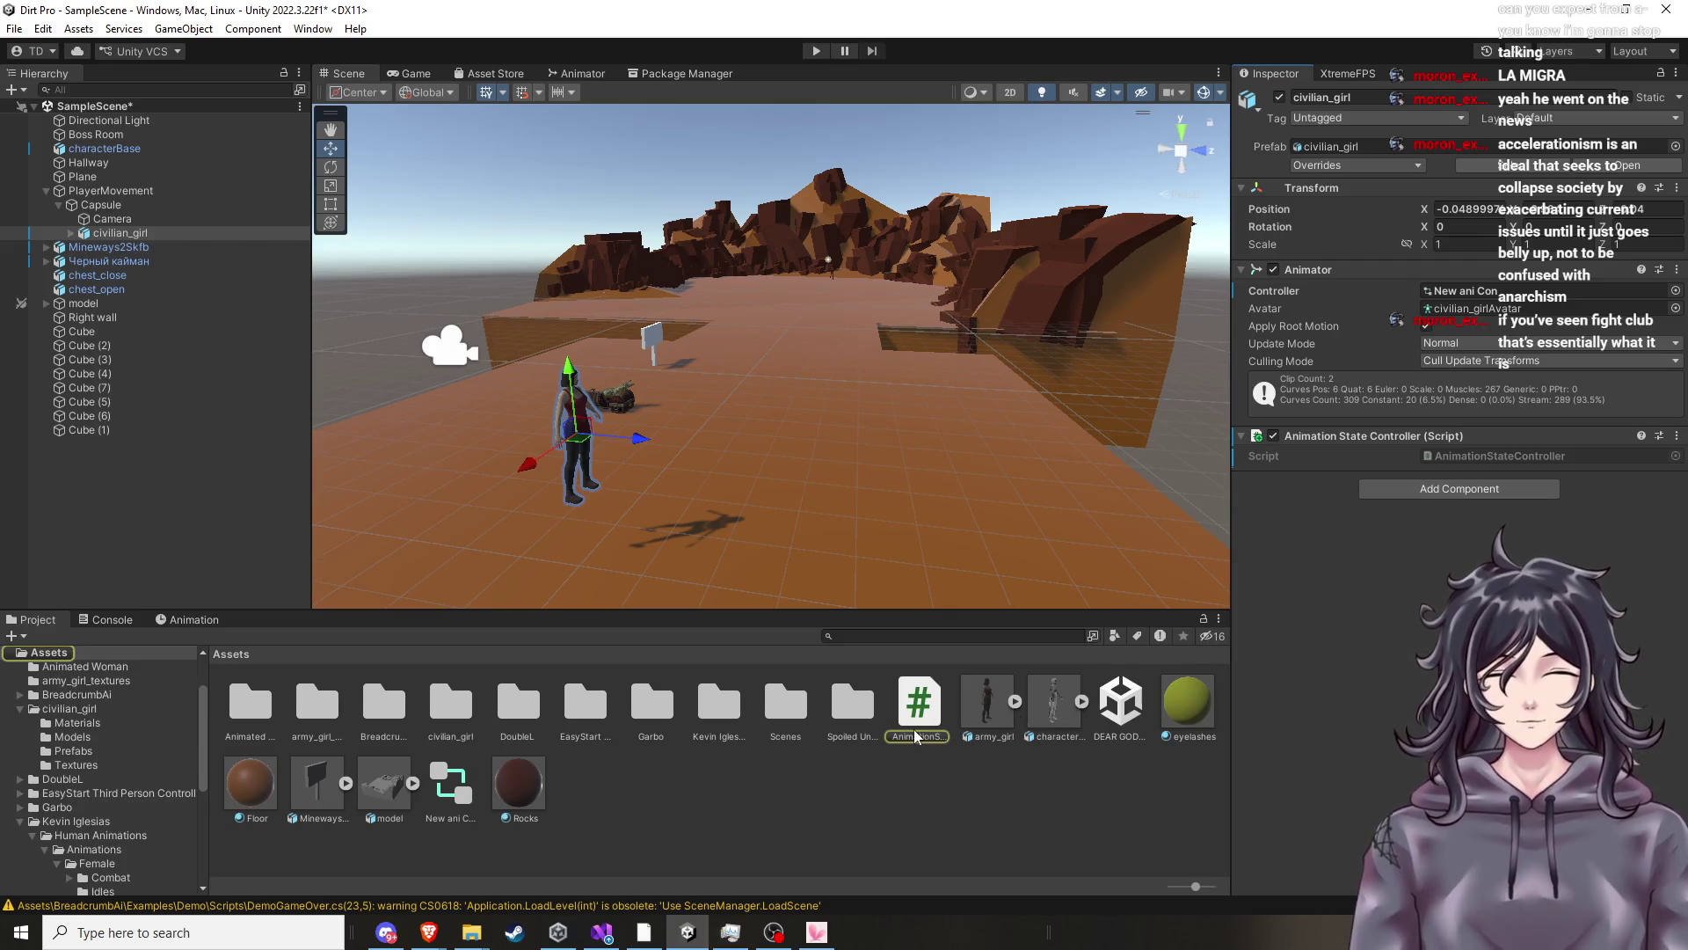
pyautogui.moveTo(429, 932)
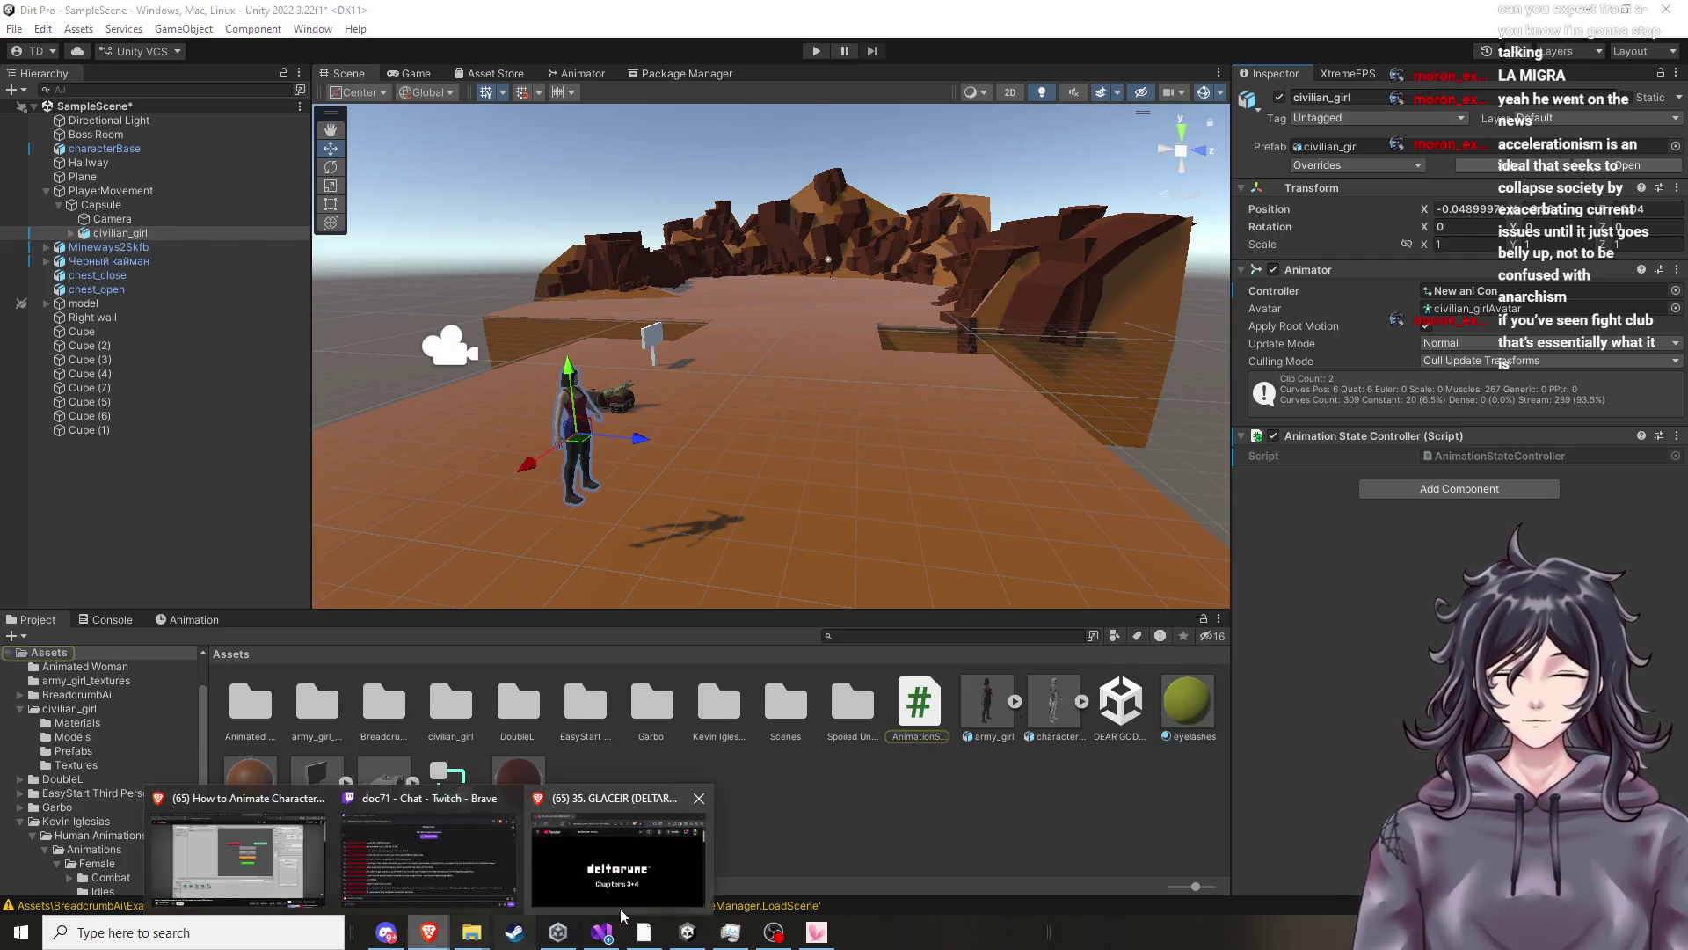
pyautogui.click(237, 853)
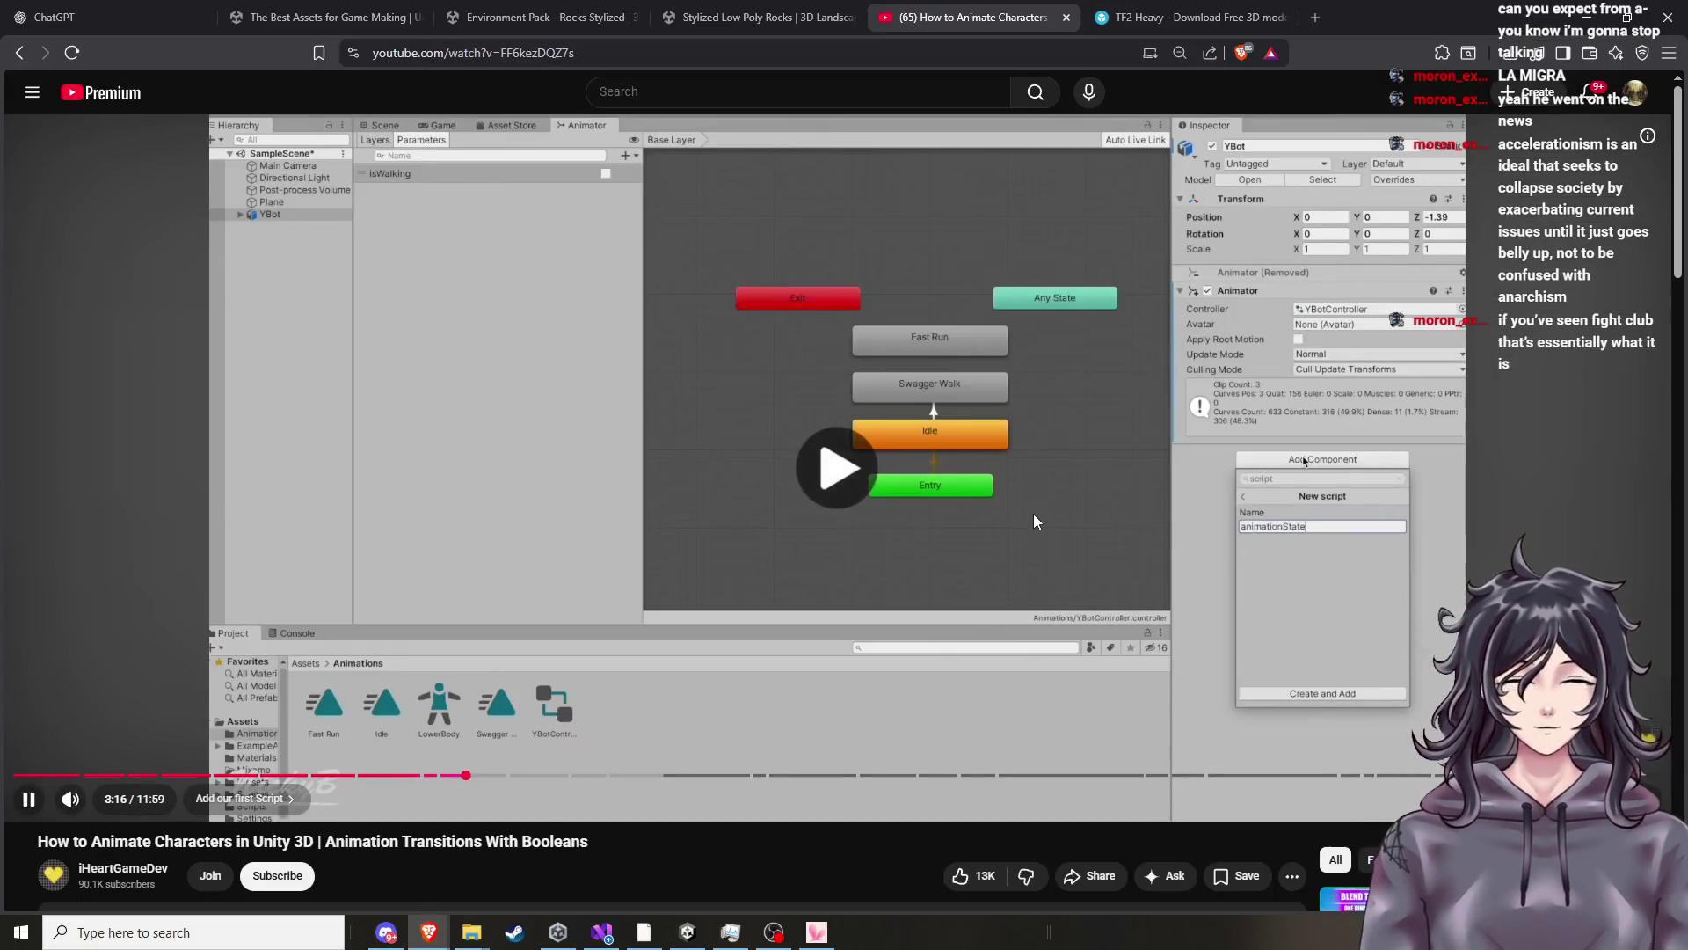
# Skip the tutorial forward to the animationStateController code at 3:36, pause it, and return to Unity.
pyautogui.press('Right')
pyautogui.press('Right')
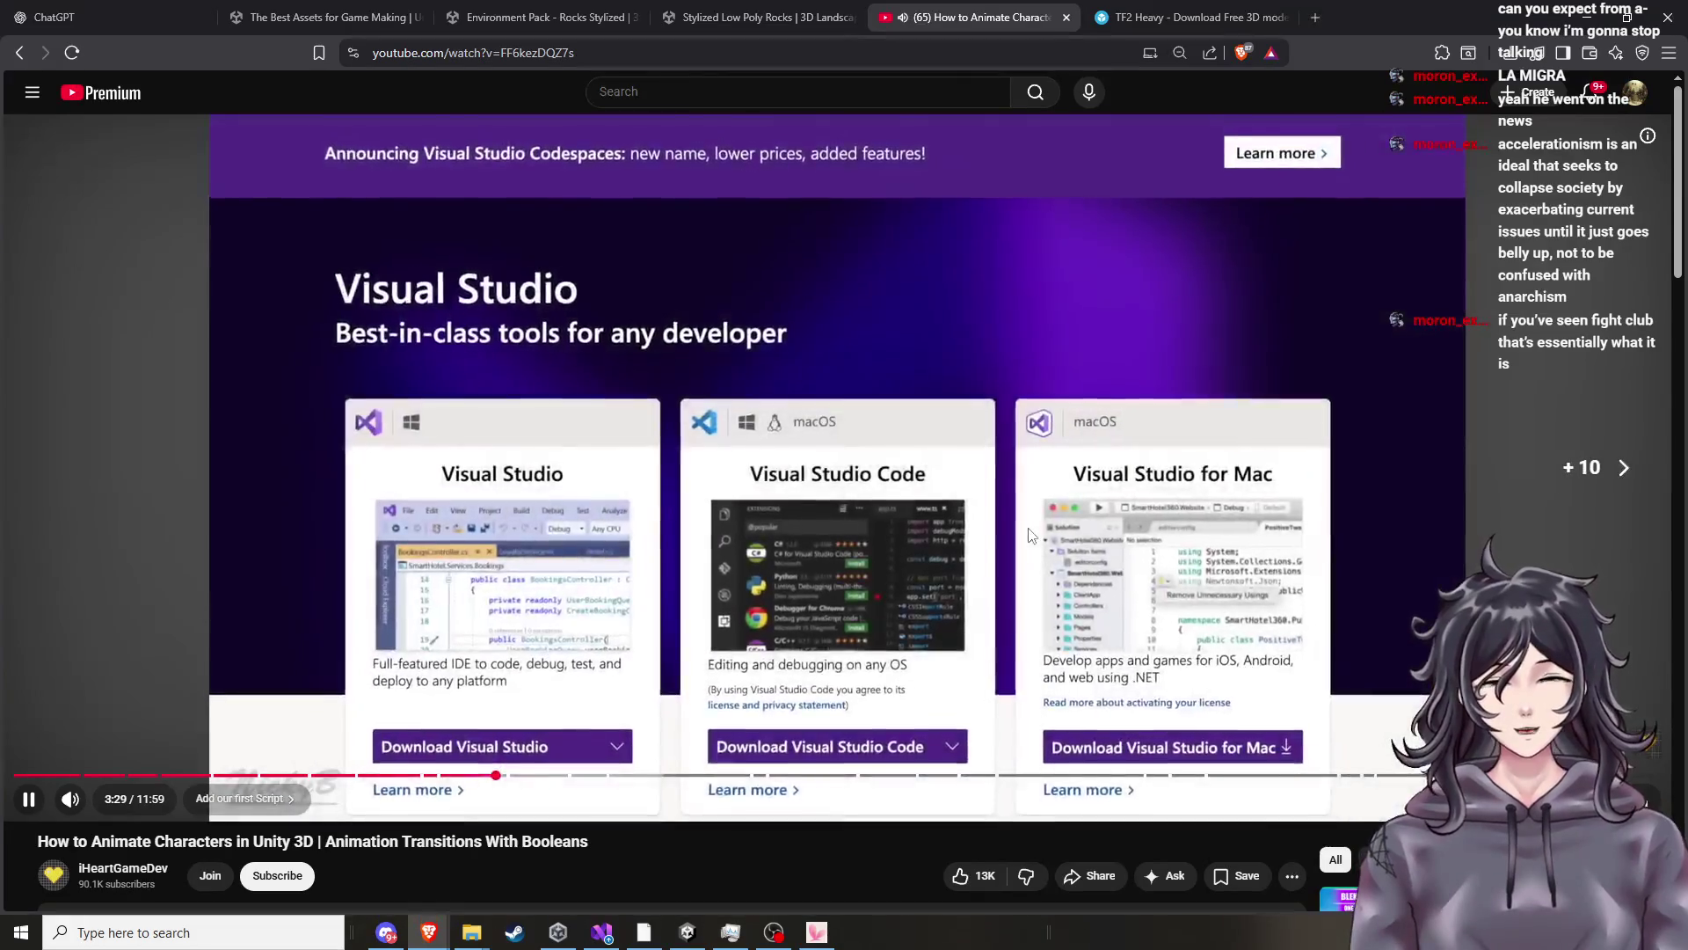
pyautogui.press('Right')
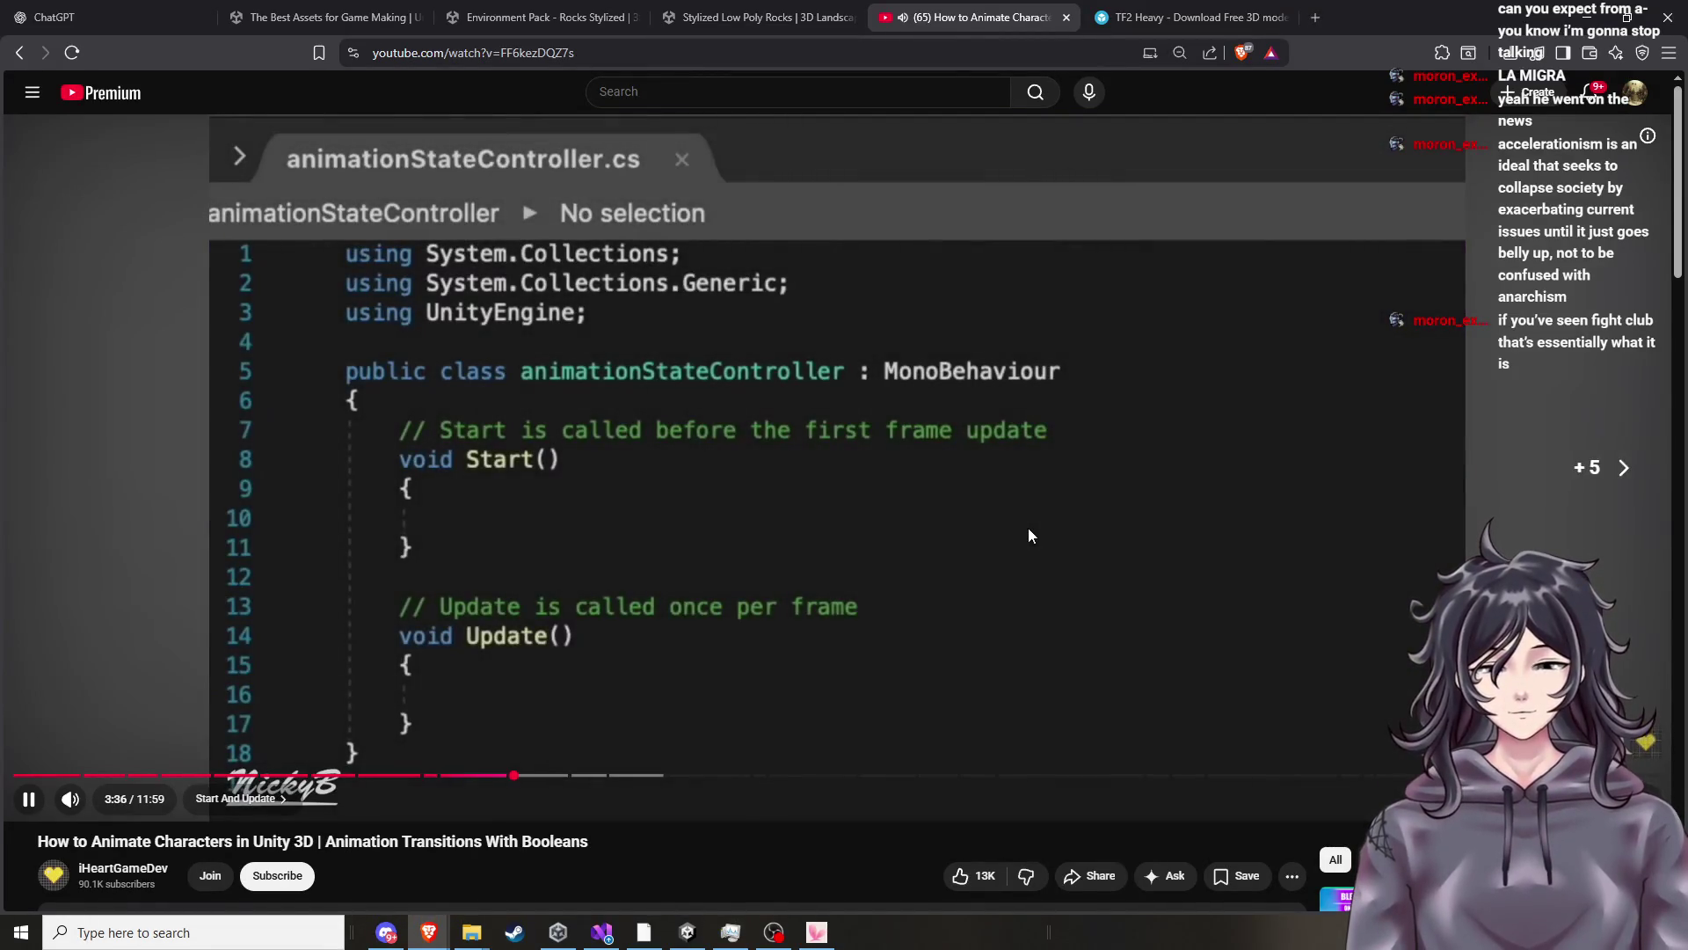
pyautogui.press('space')
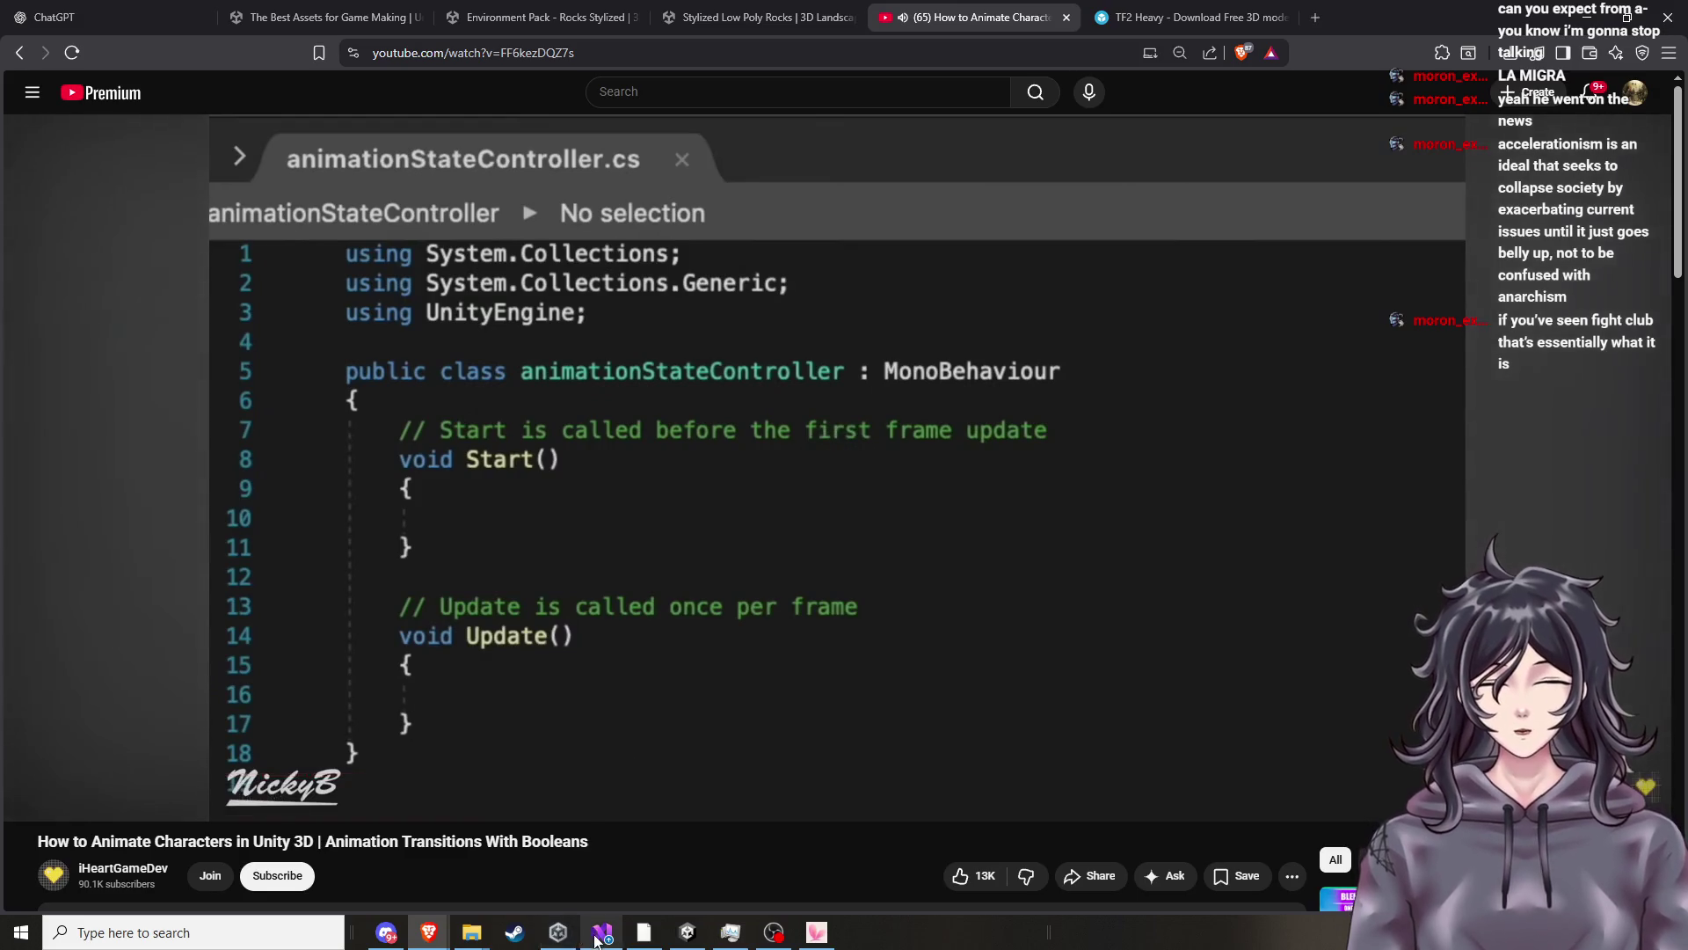
pyautogui.click(685, 941)
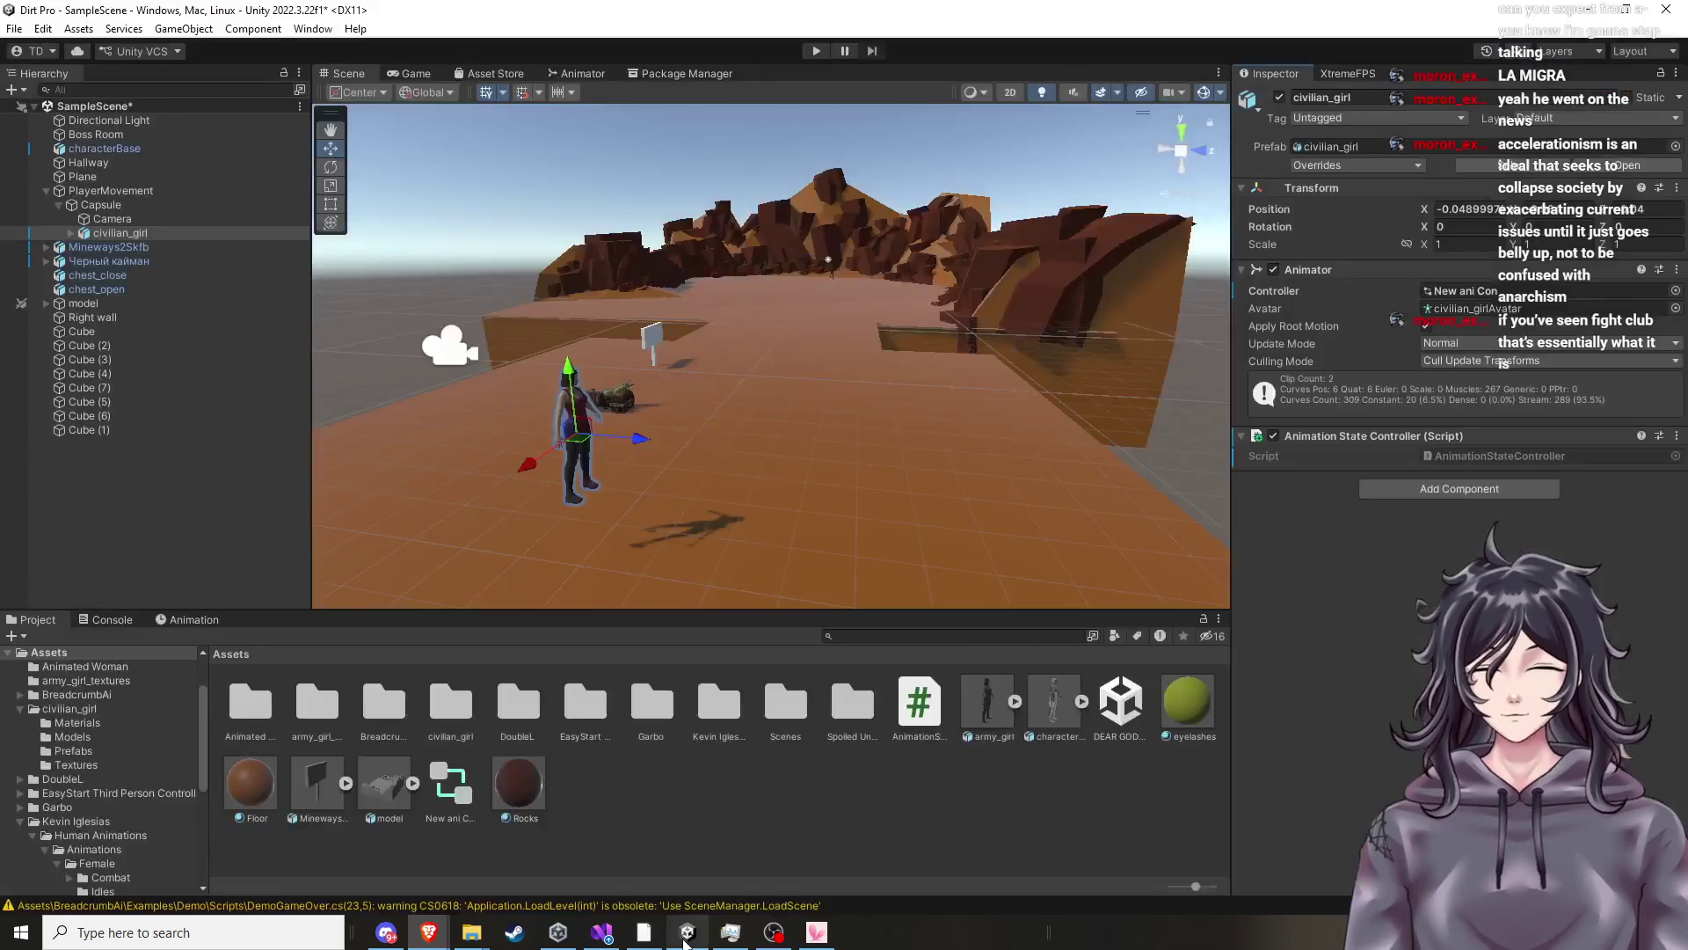
# Open AnimationStateController.cs from the Project window in Visual Studio.
pyautogui.click(920, 719)
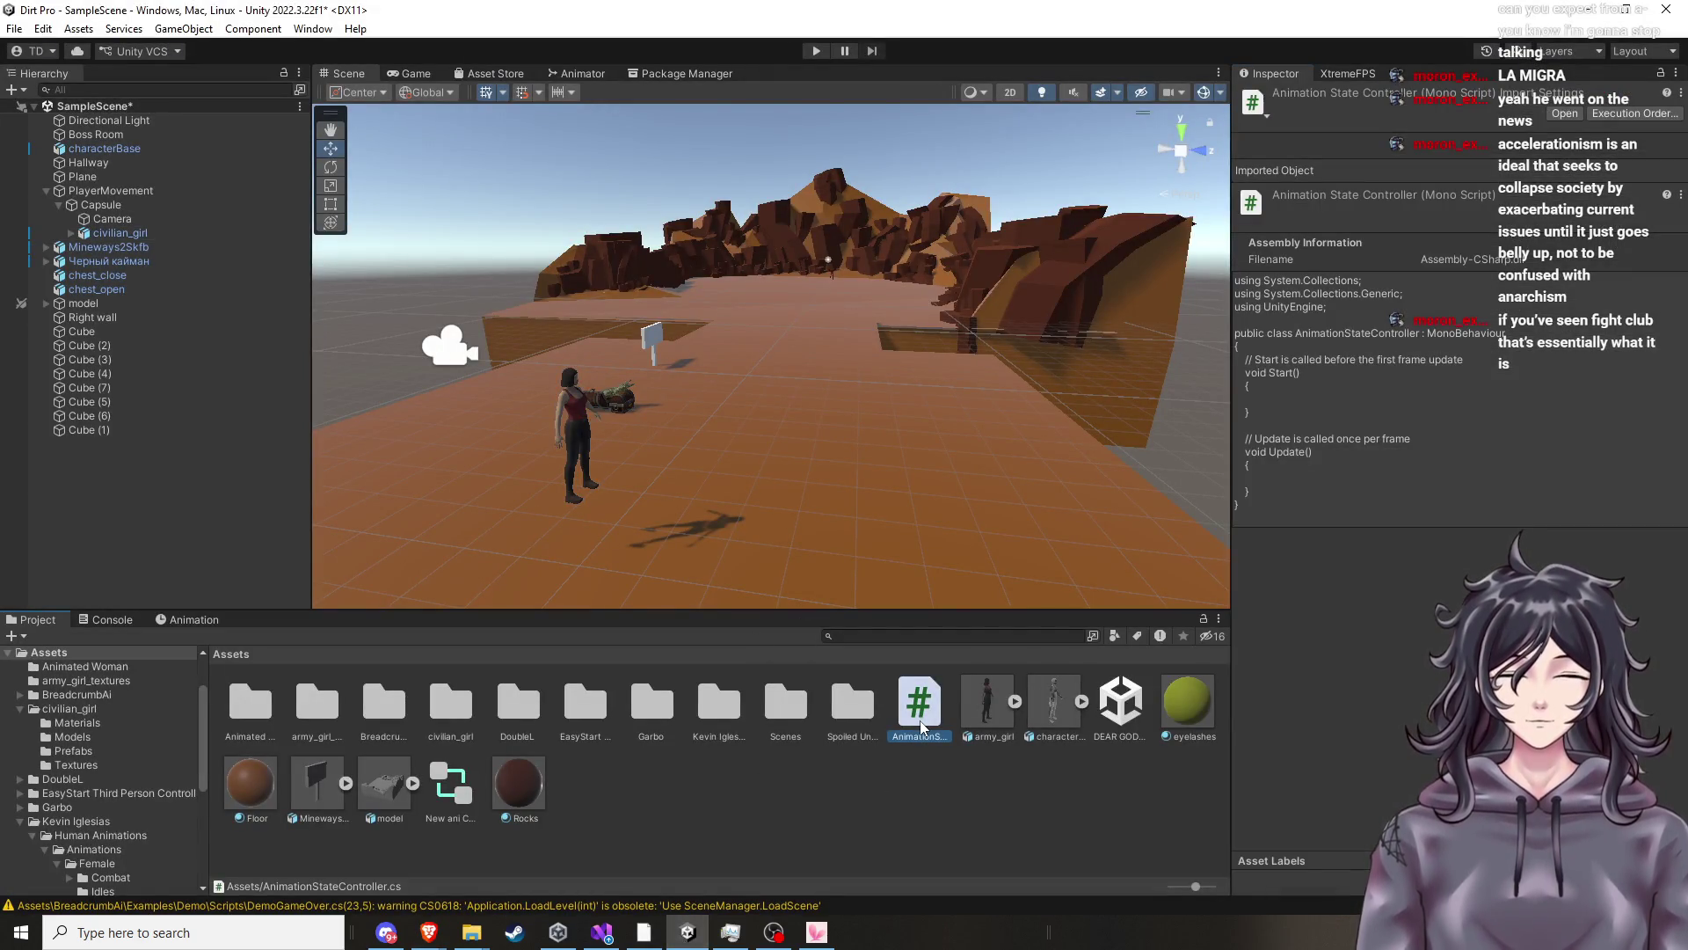
pyautogui.doubleClick(920, 723)
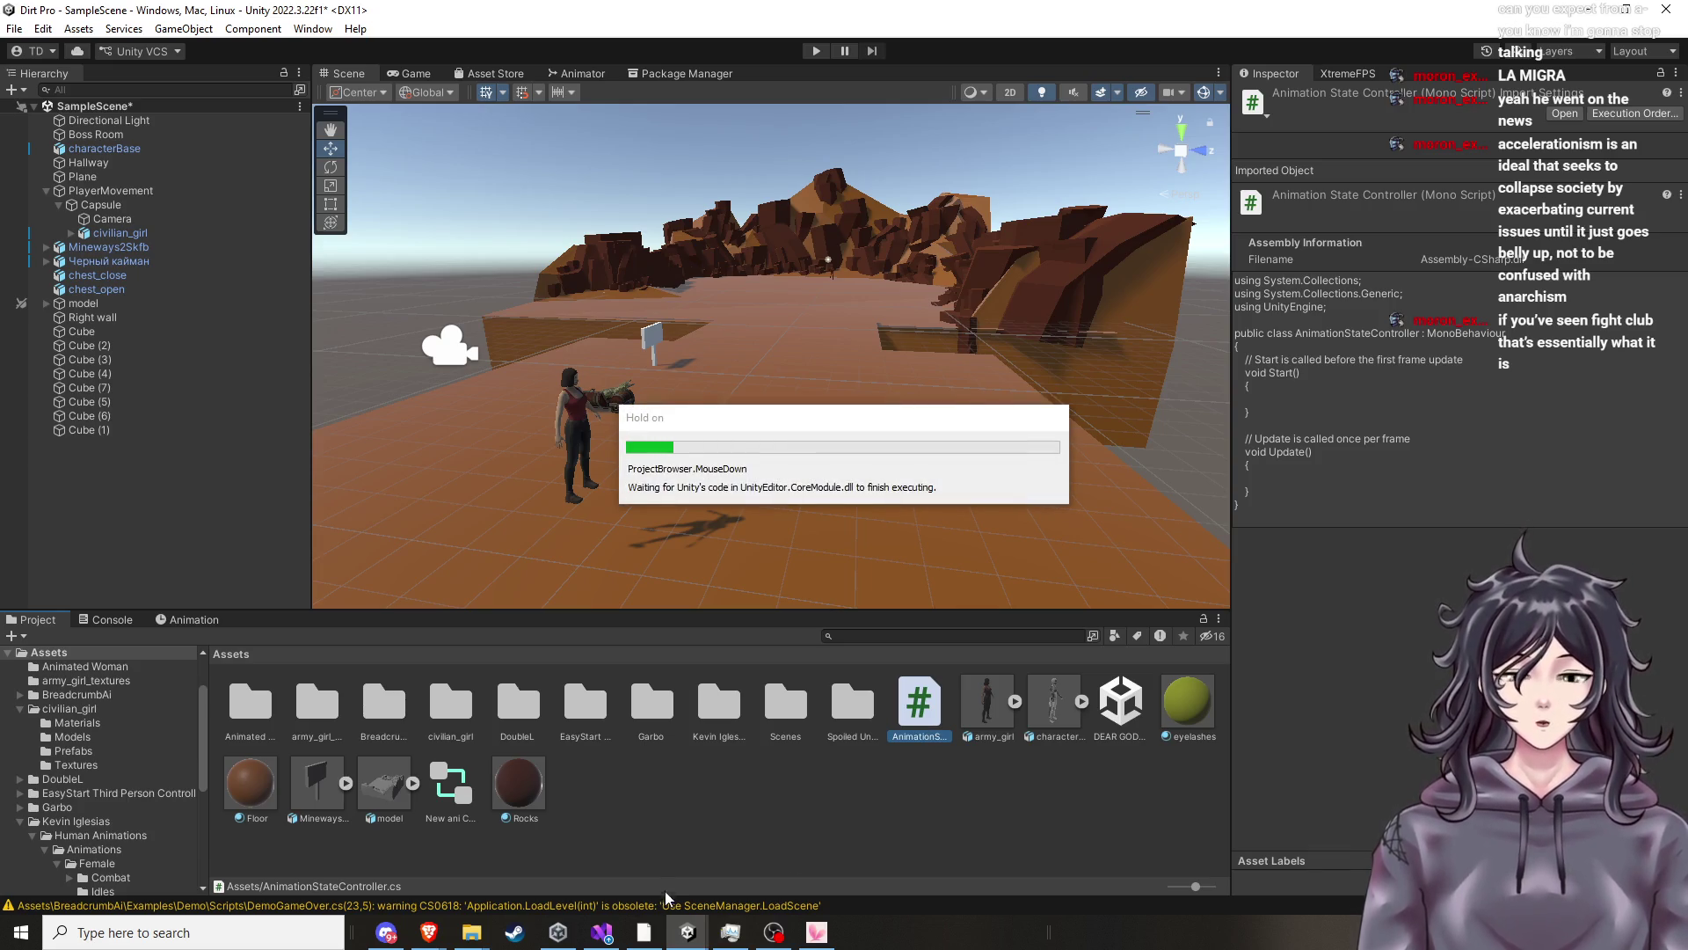
pyautogui.moveTo(598, 934)
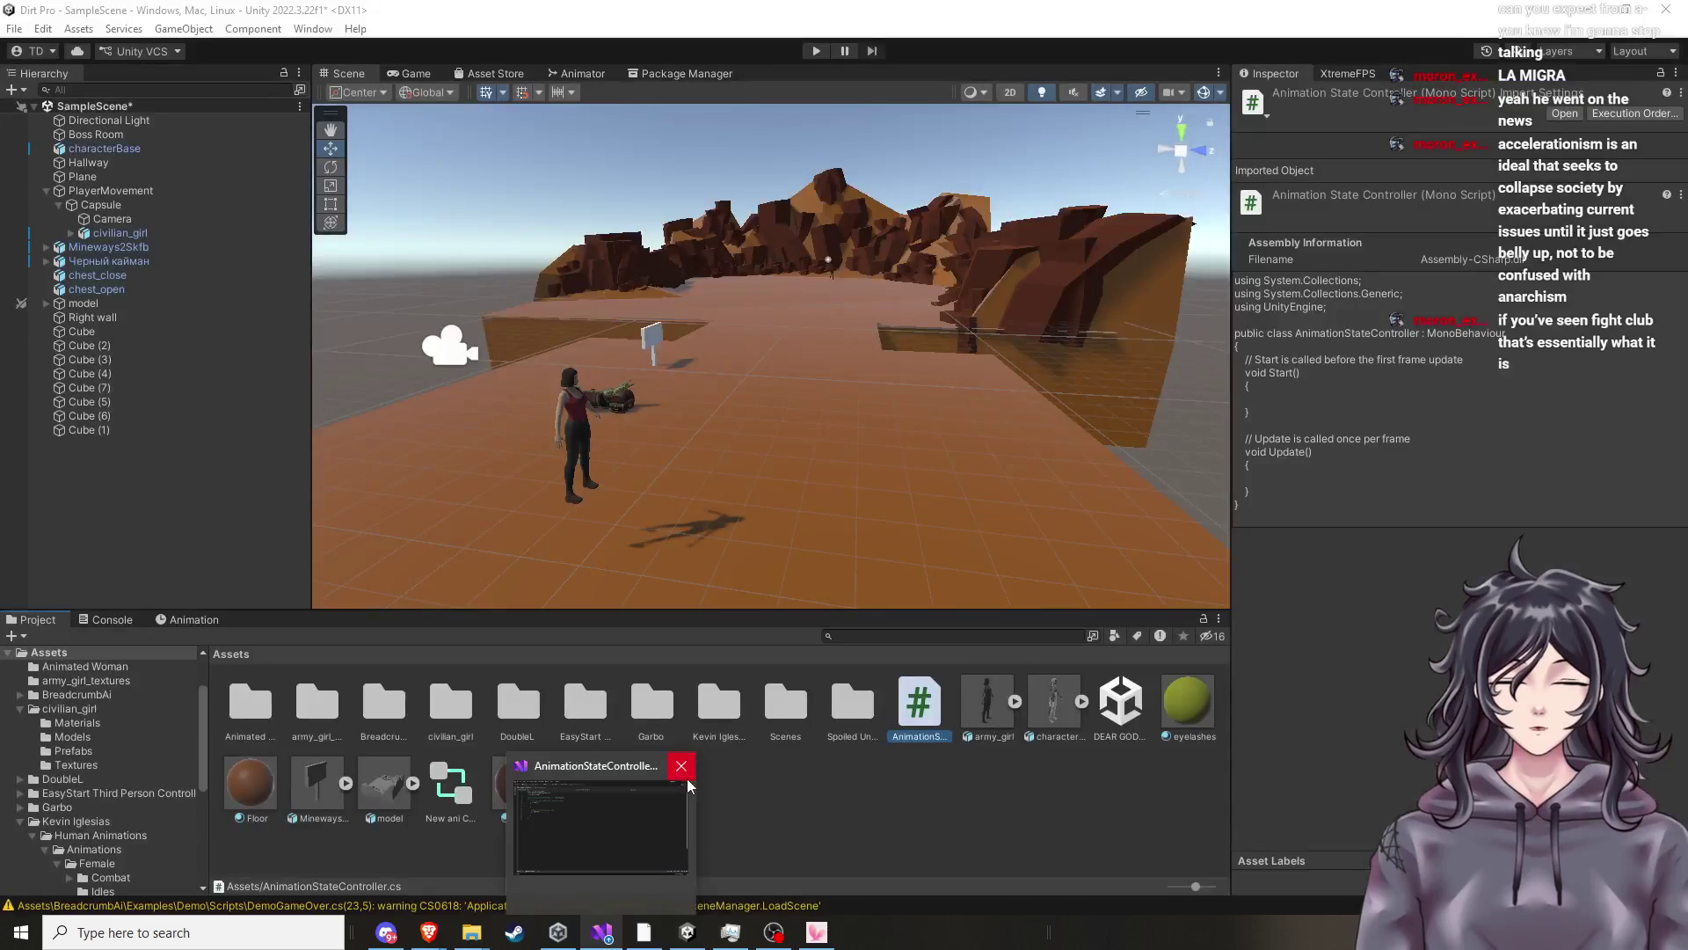
pyautogui.click(615, 834)
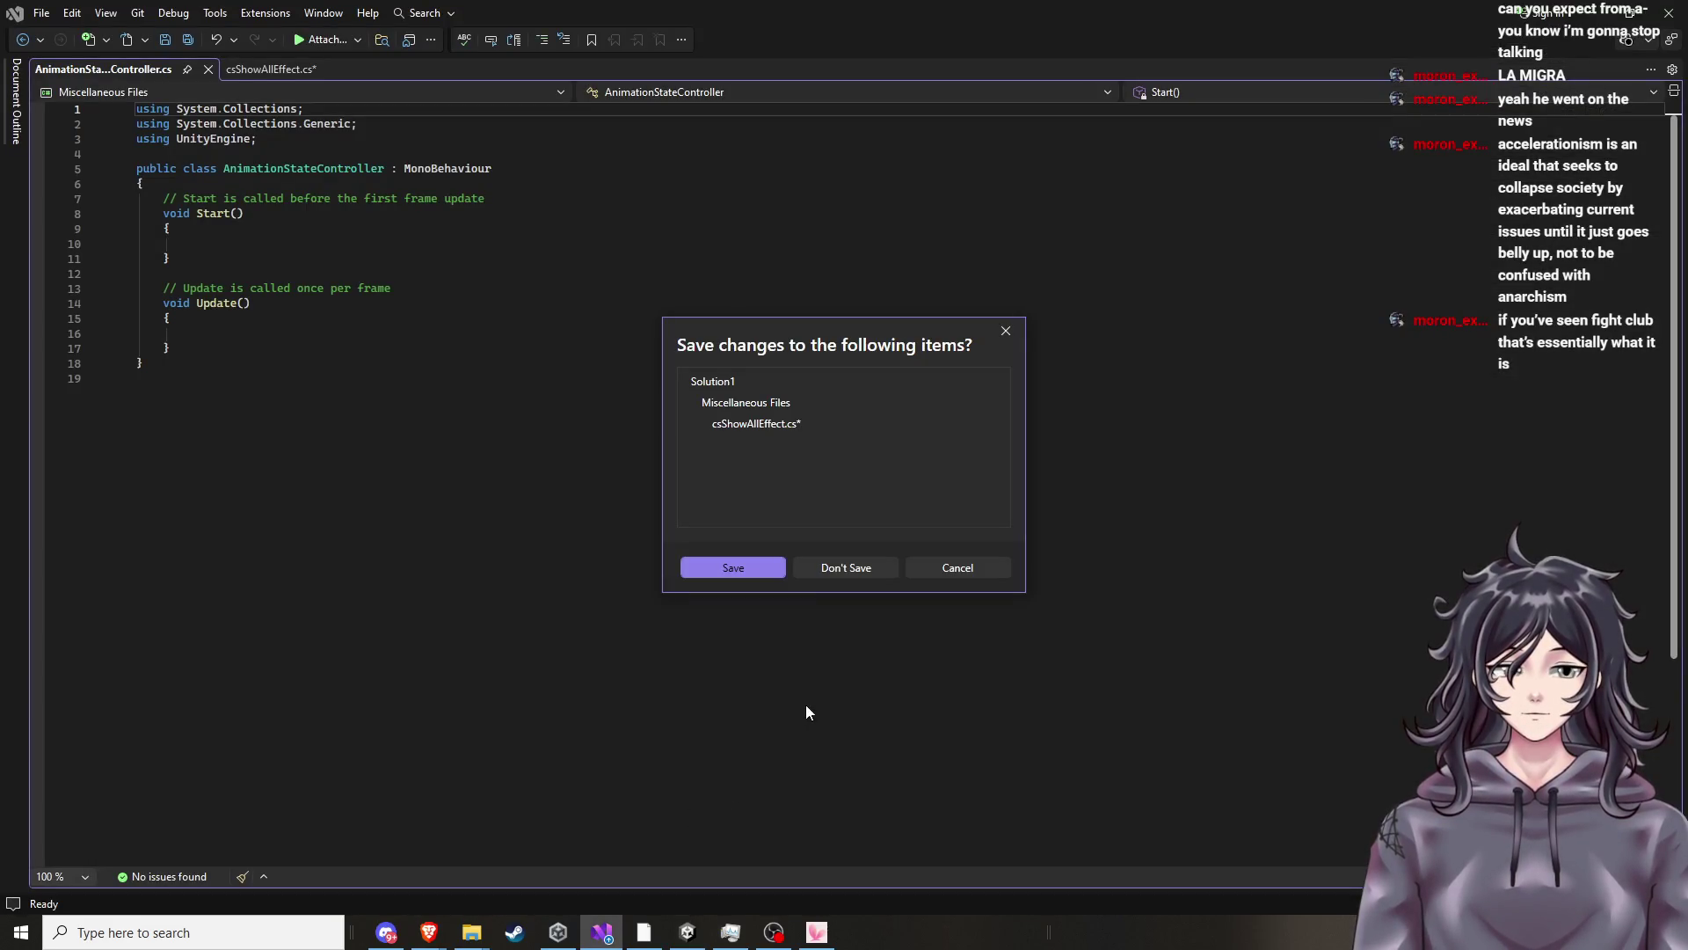
# Close Visual Studio without saving csShowAllEffect.cs and minimize the installer to reveal Unity.
pyautogui.click(878, 566)
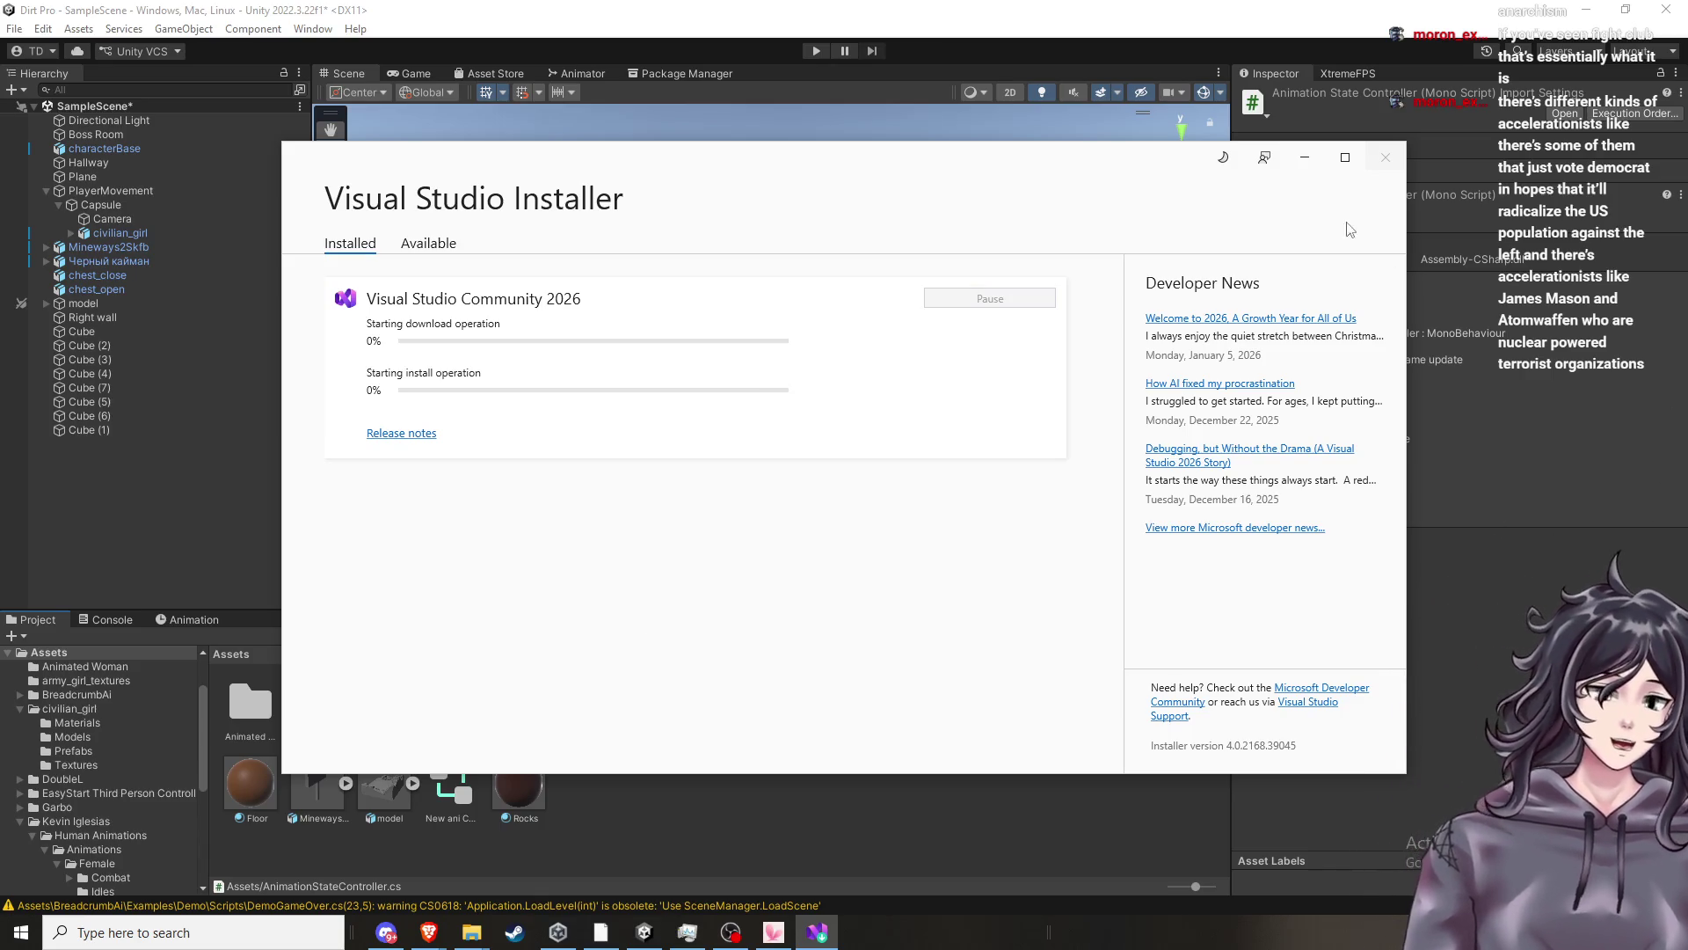
pyautogui.click(1305, 158)
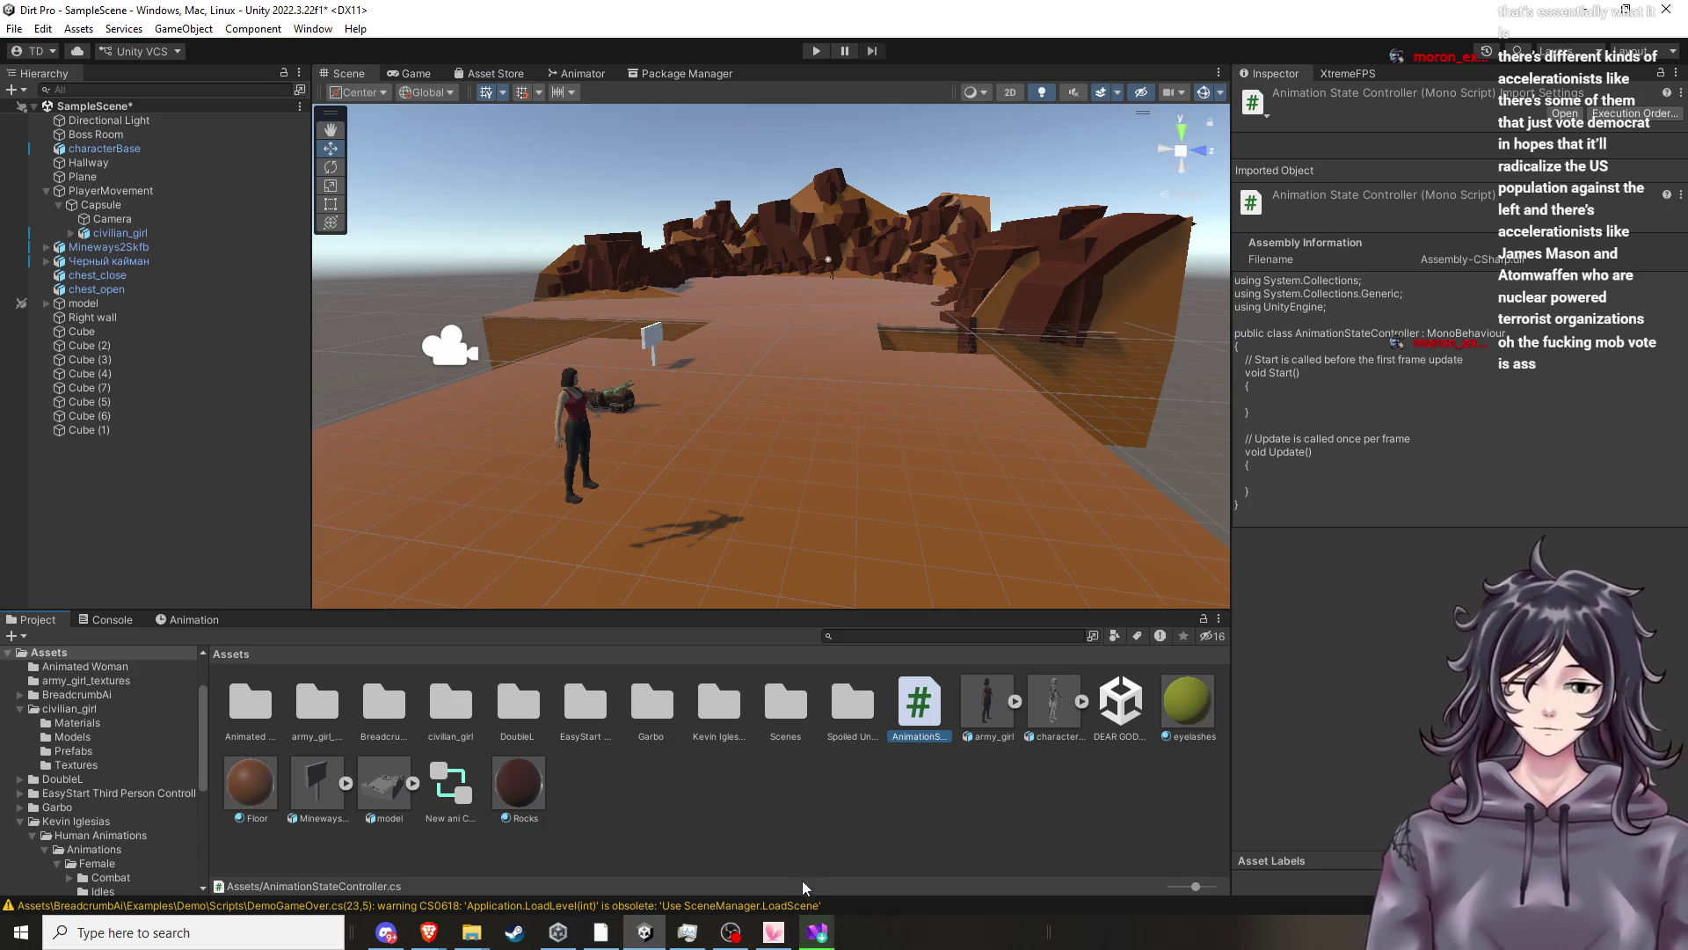
# Restore the Visual Studio Installer to check Community 2026 installing at 99%.
pyautogui.click(807, 941)
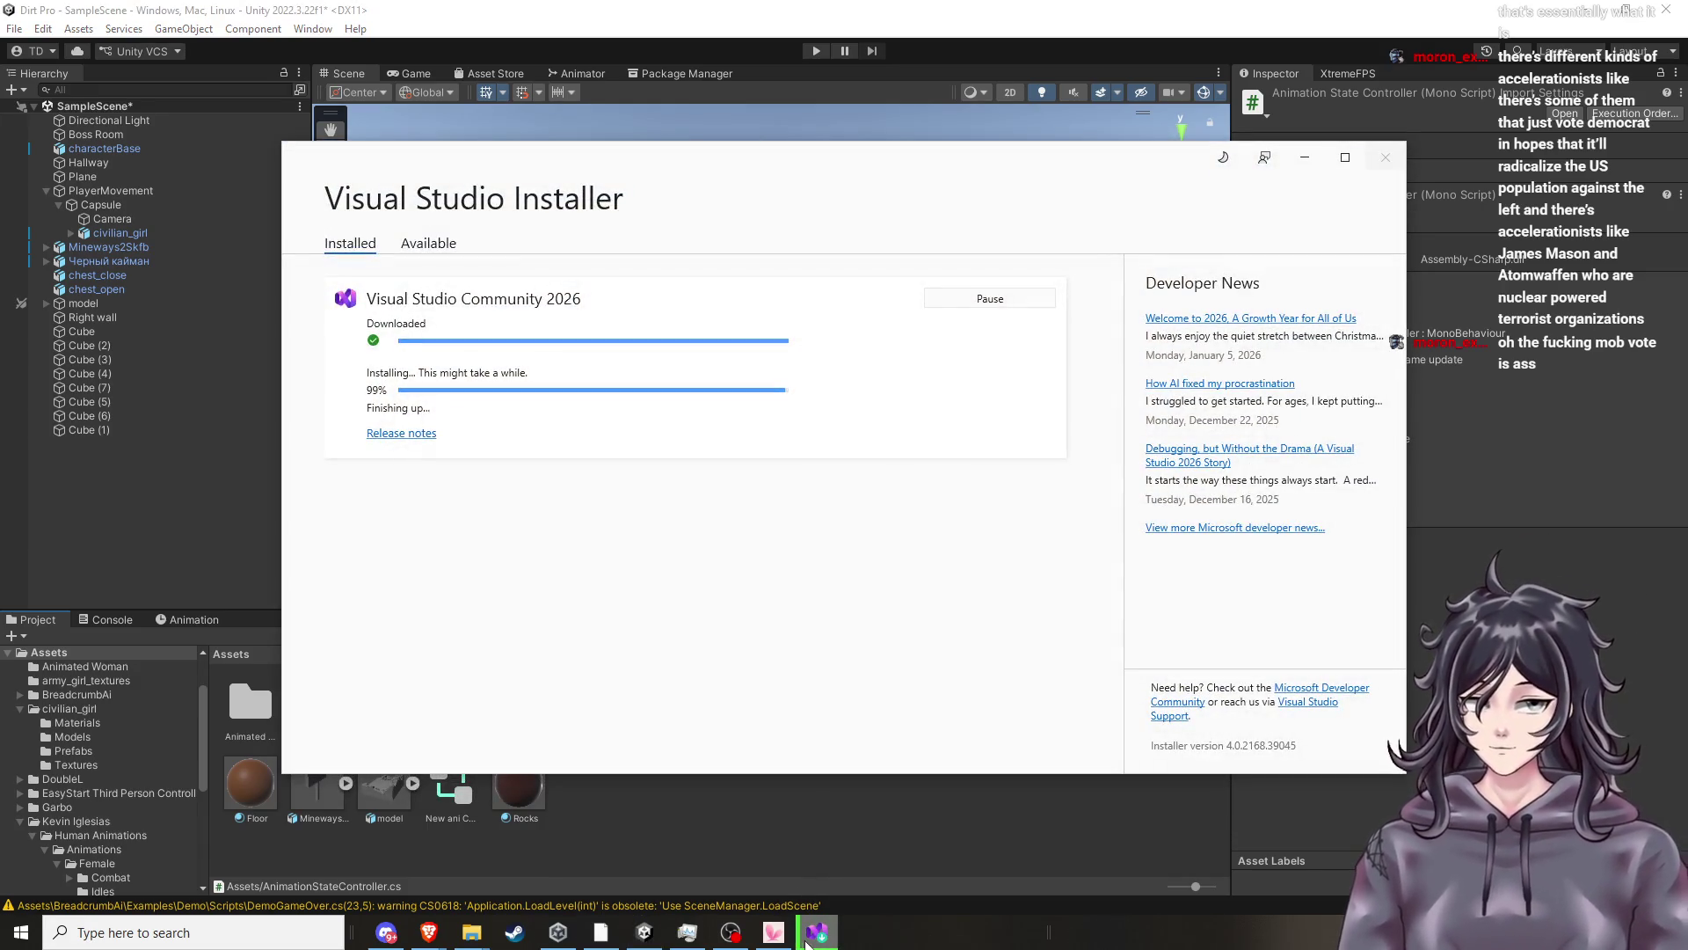
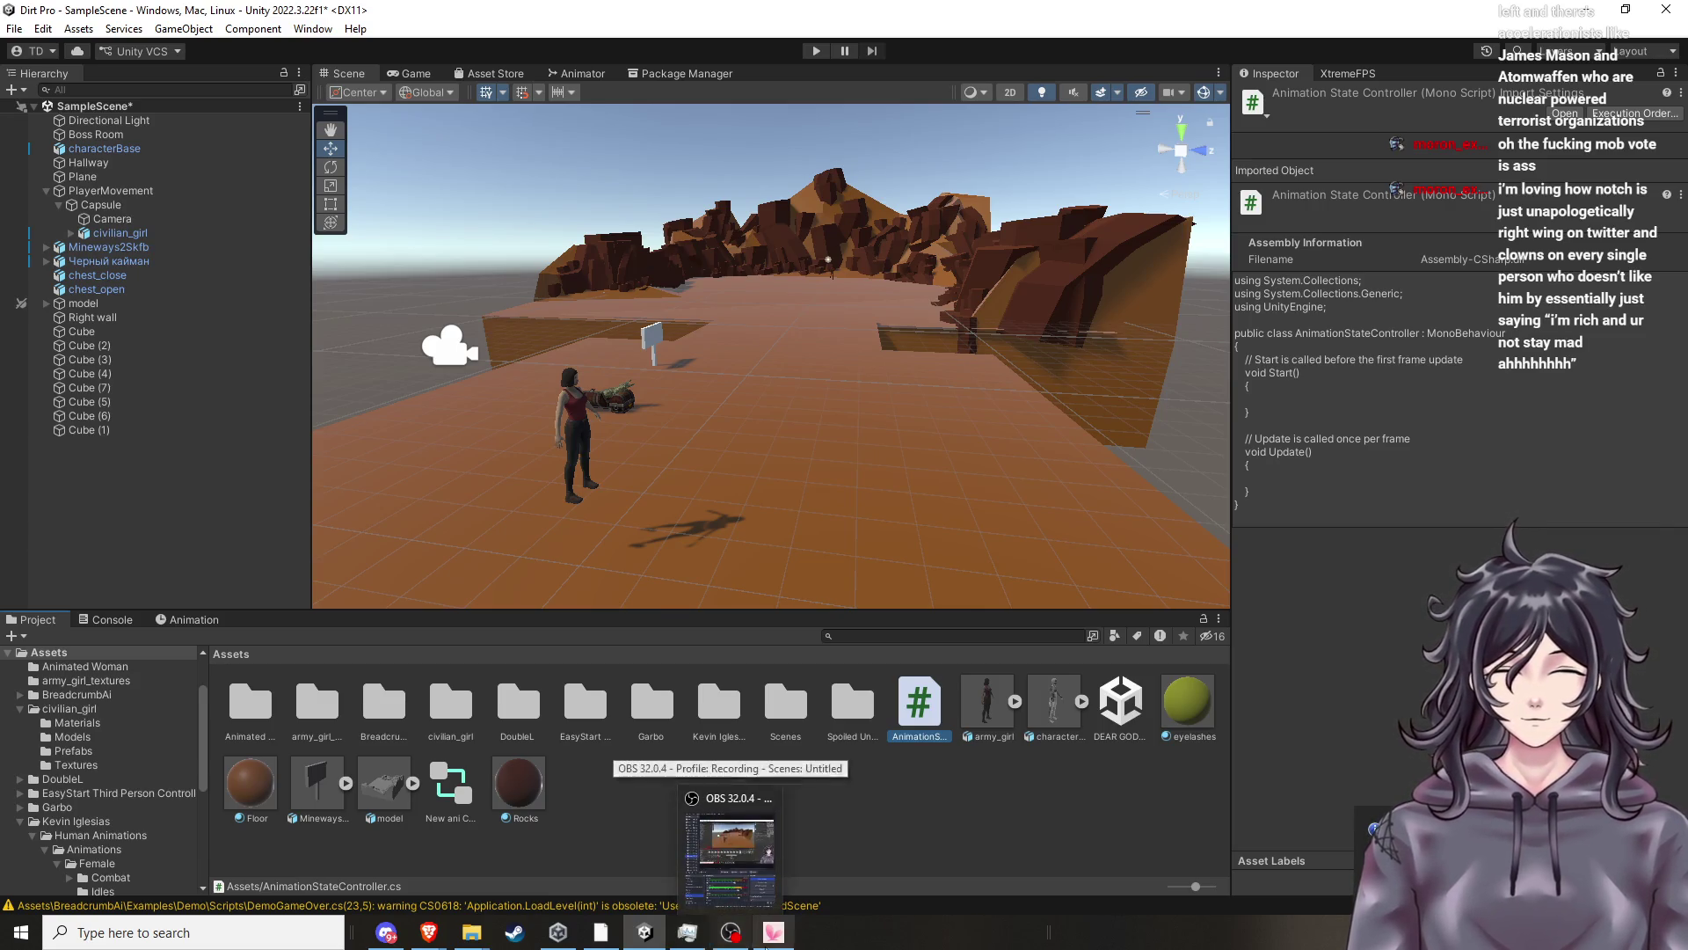
# Open the AnimationStateController script from the Assets folder in Visual Studio.
pyautogui.moveTo(774, 932)
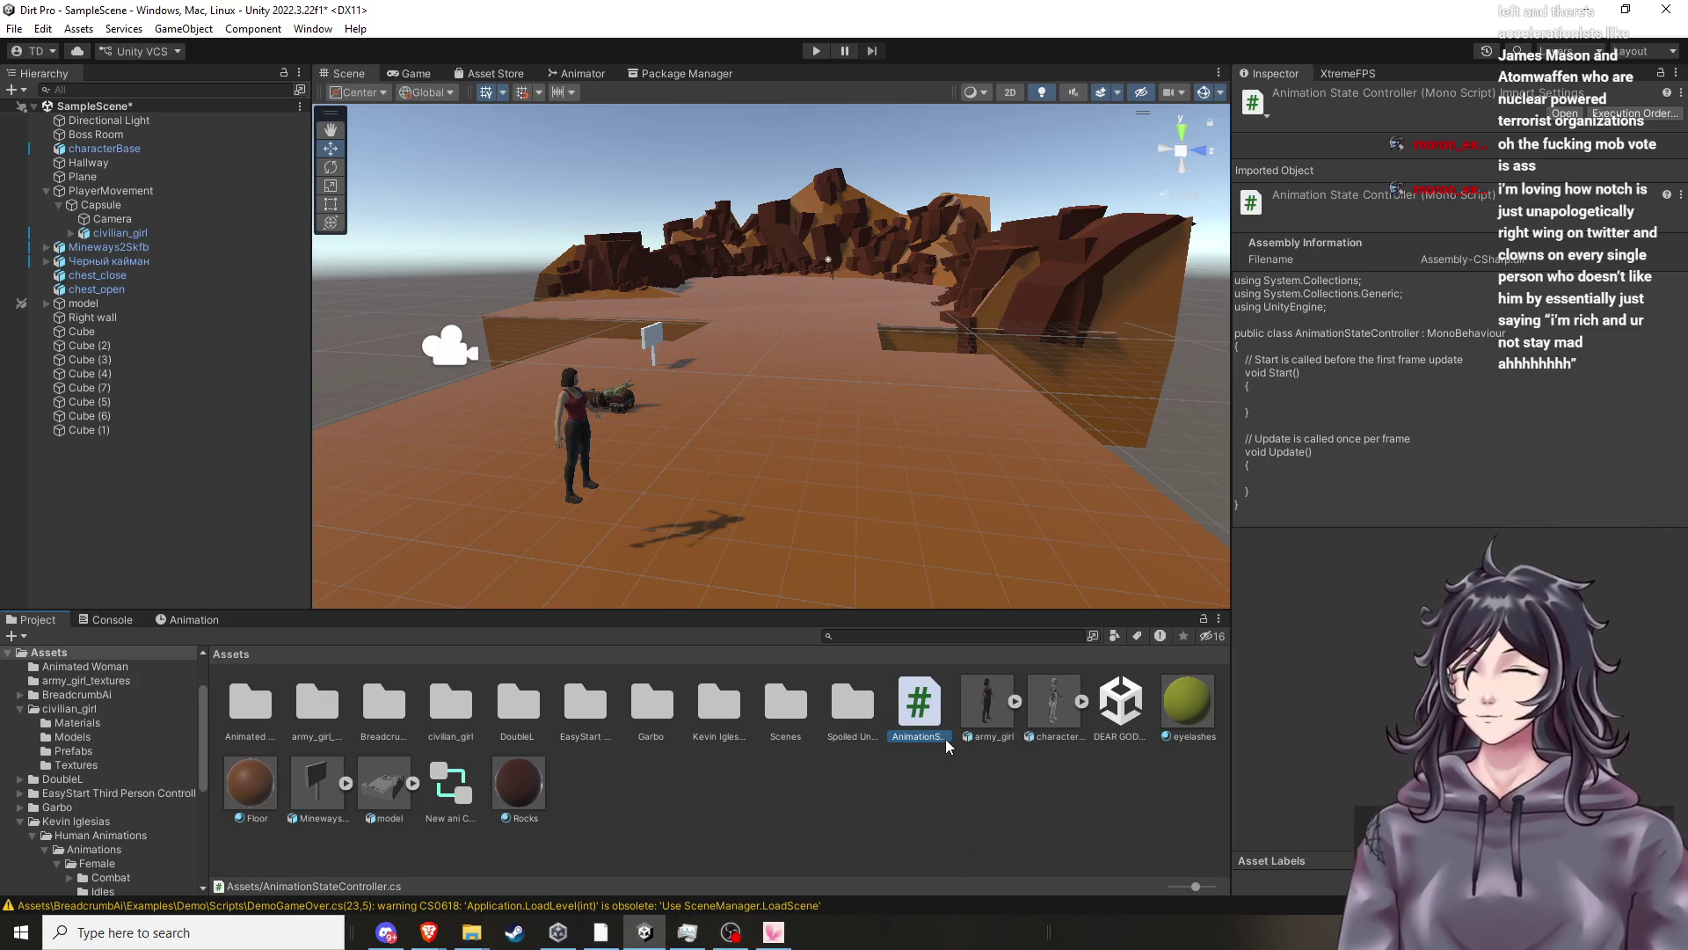
pyautogui.click(925, 822)
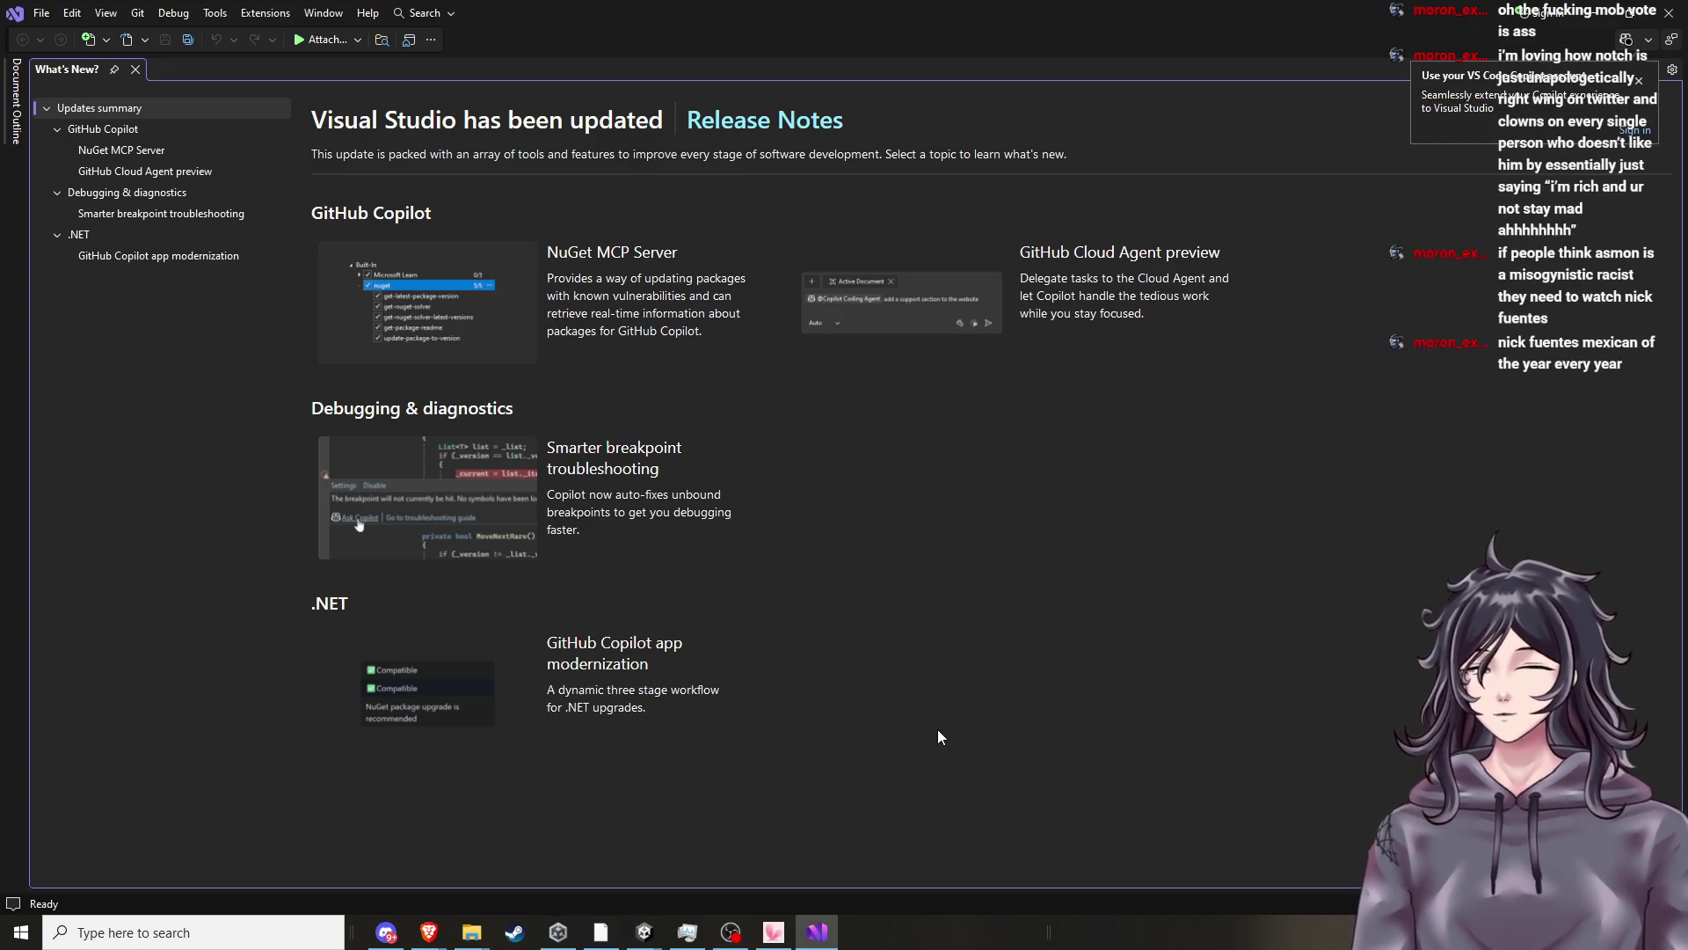
# Close Visual Studio's What's New page and dismiss the Copilot sign-in notice.
pyautogui.click(136, 70)
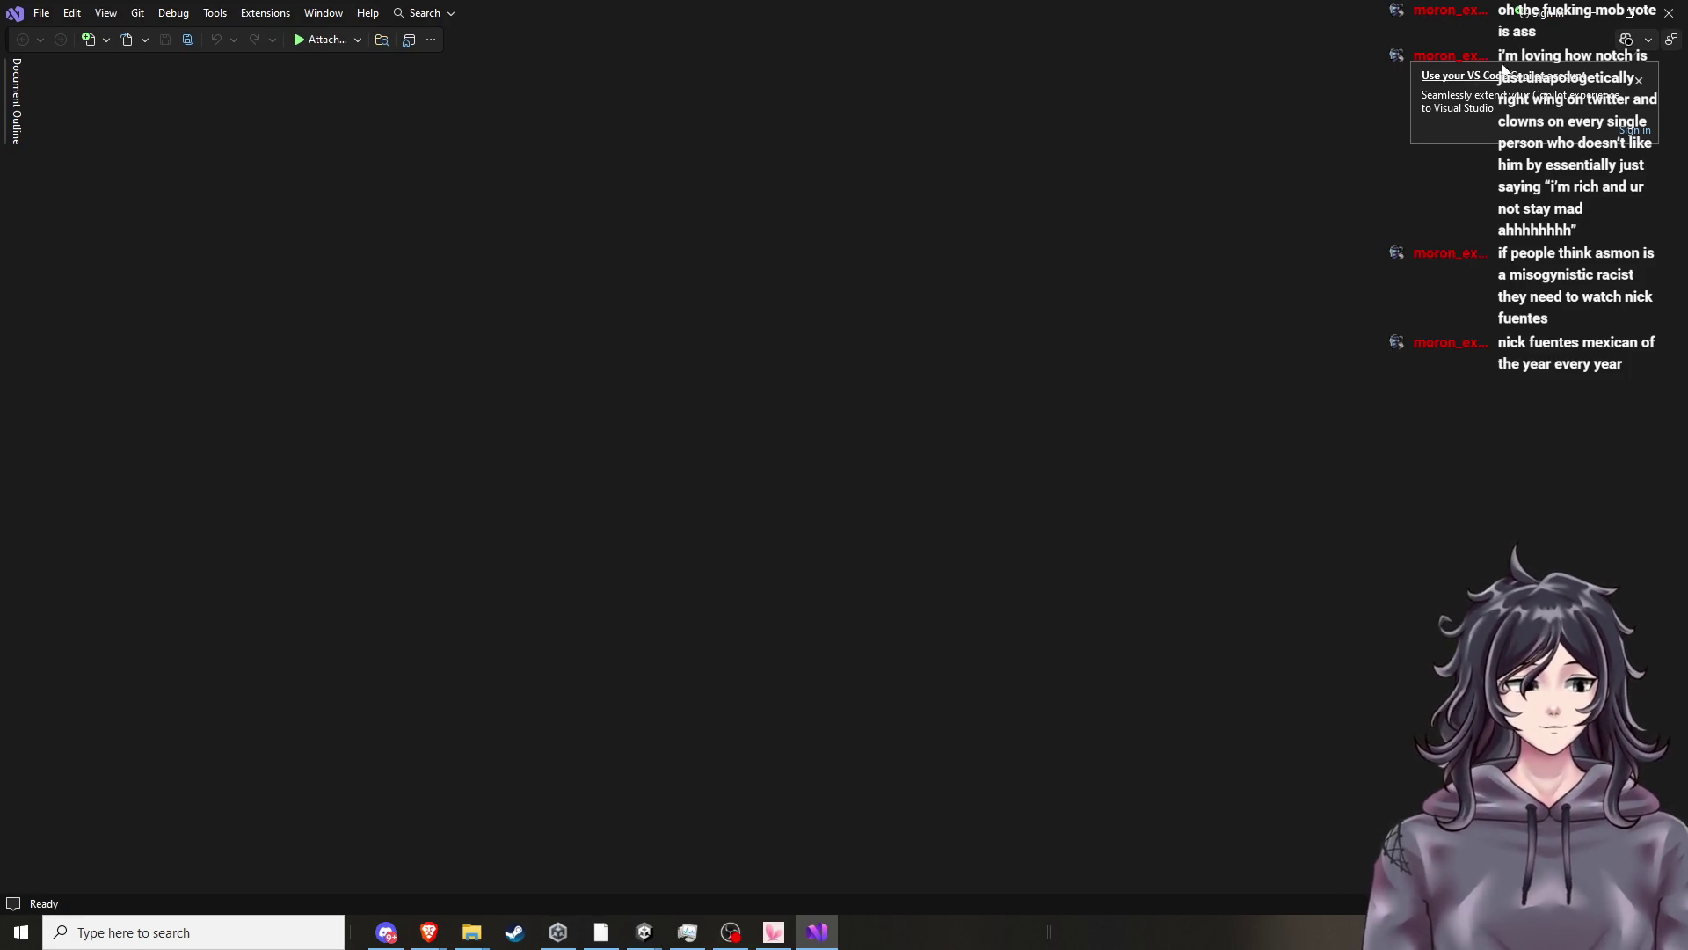
pyautogui.click(1640, 80)
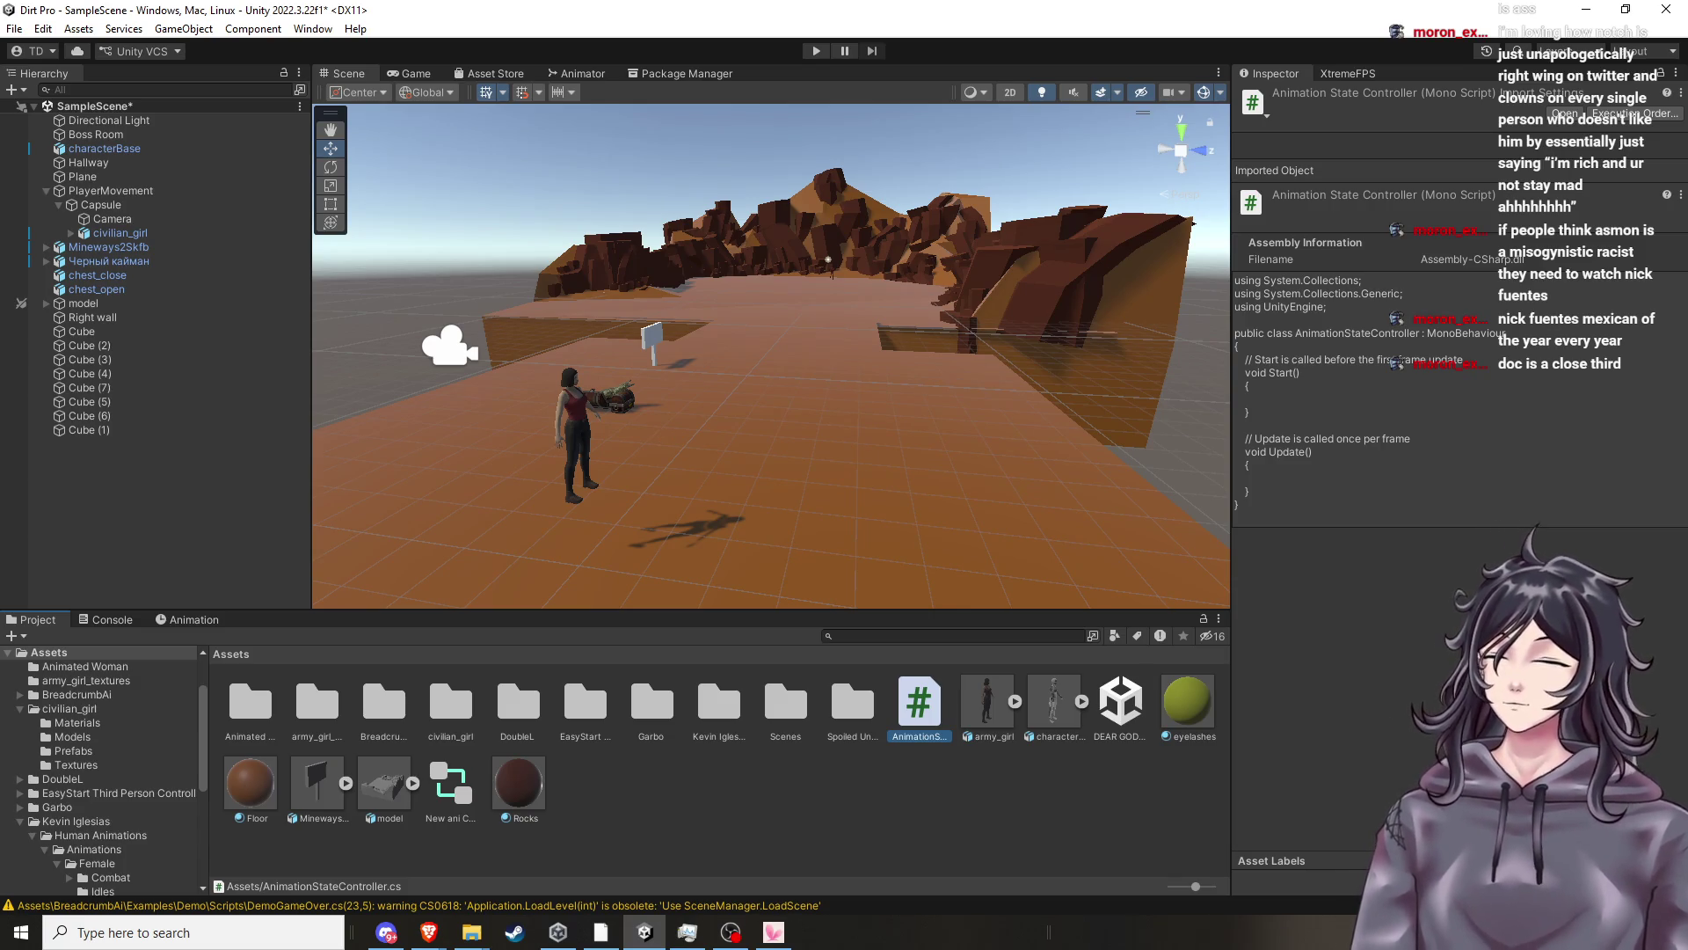
# In Brave, open a new tab and Google a public figure's name.
pyautogui.hotkey('alt', 'Tab')
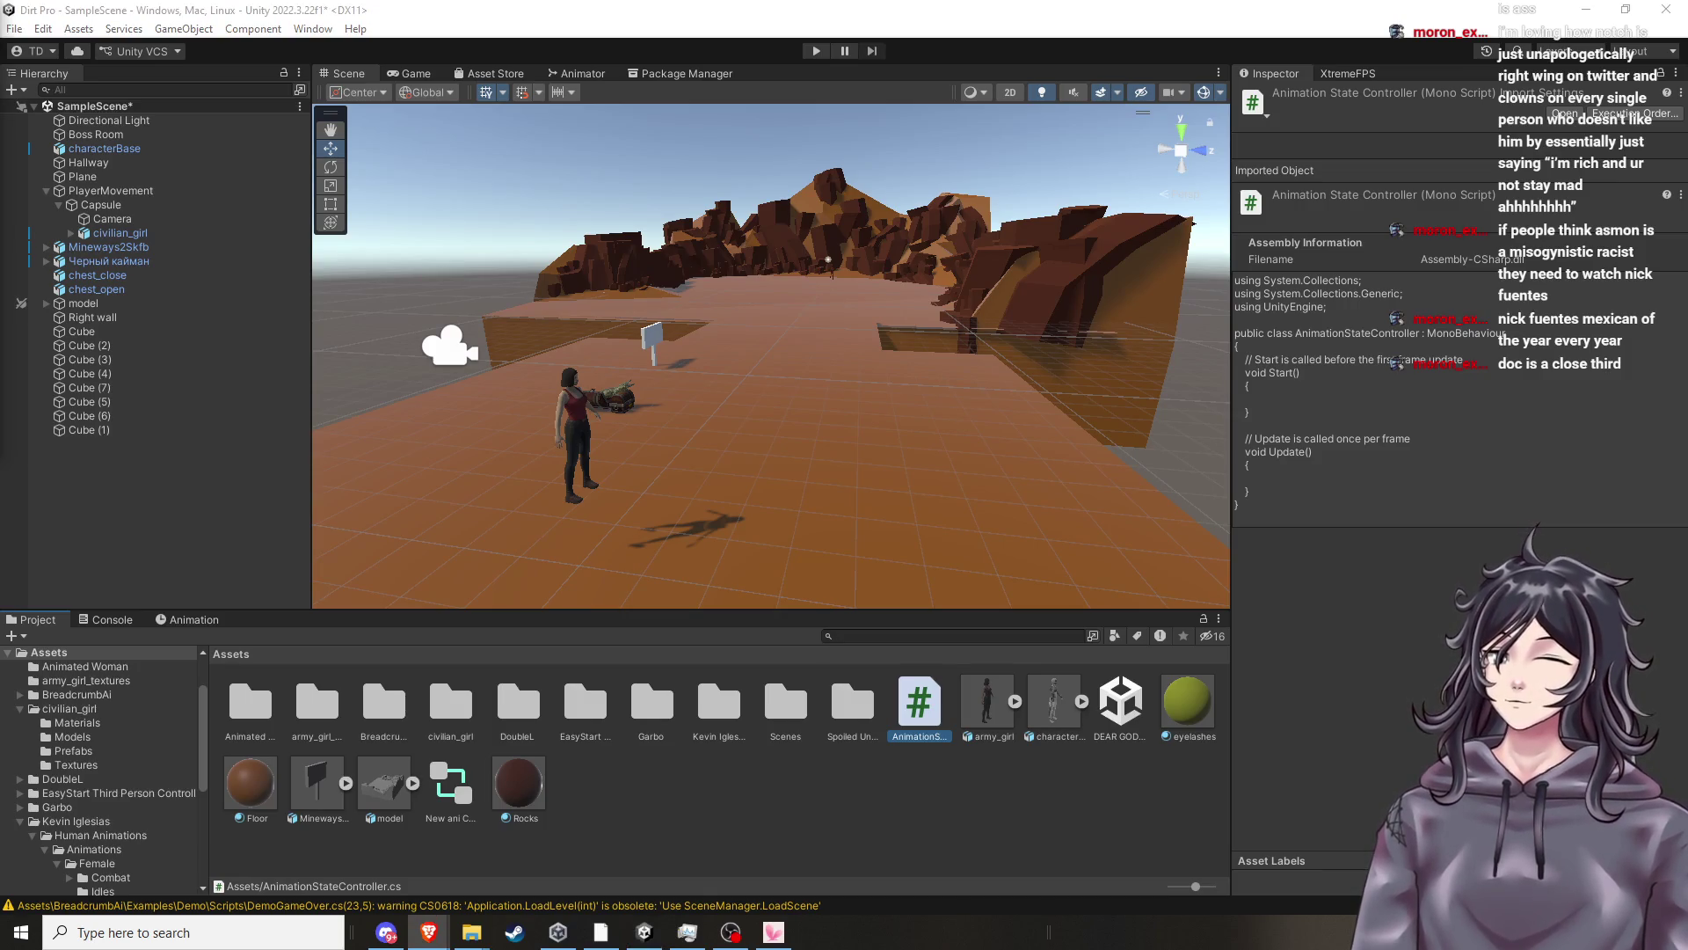
pyautogui.moveTo(428, 932)
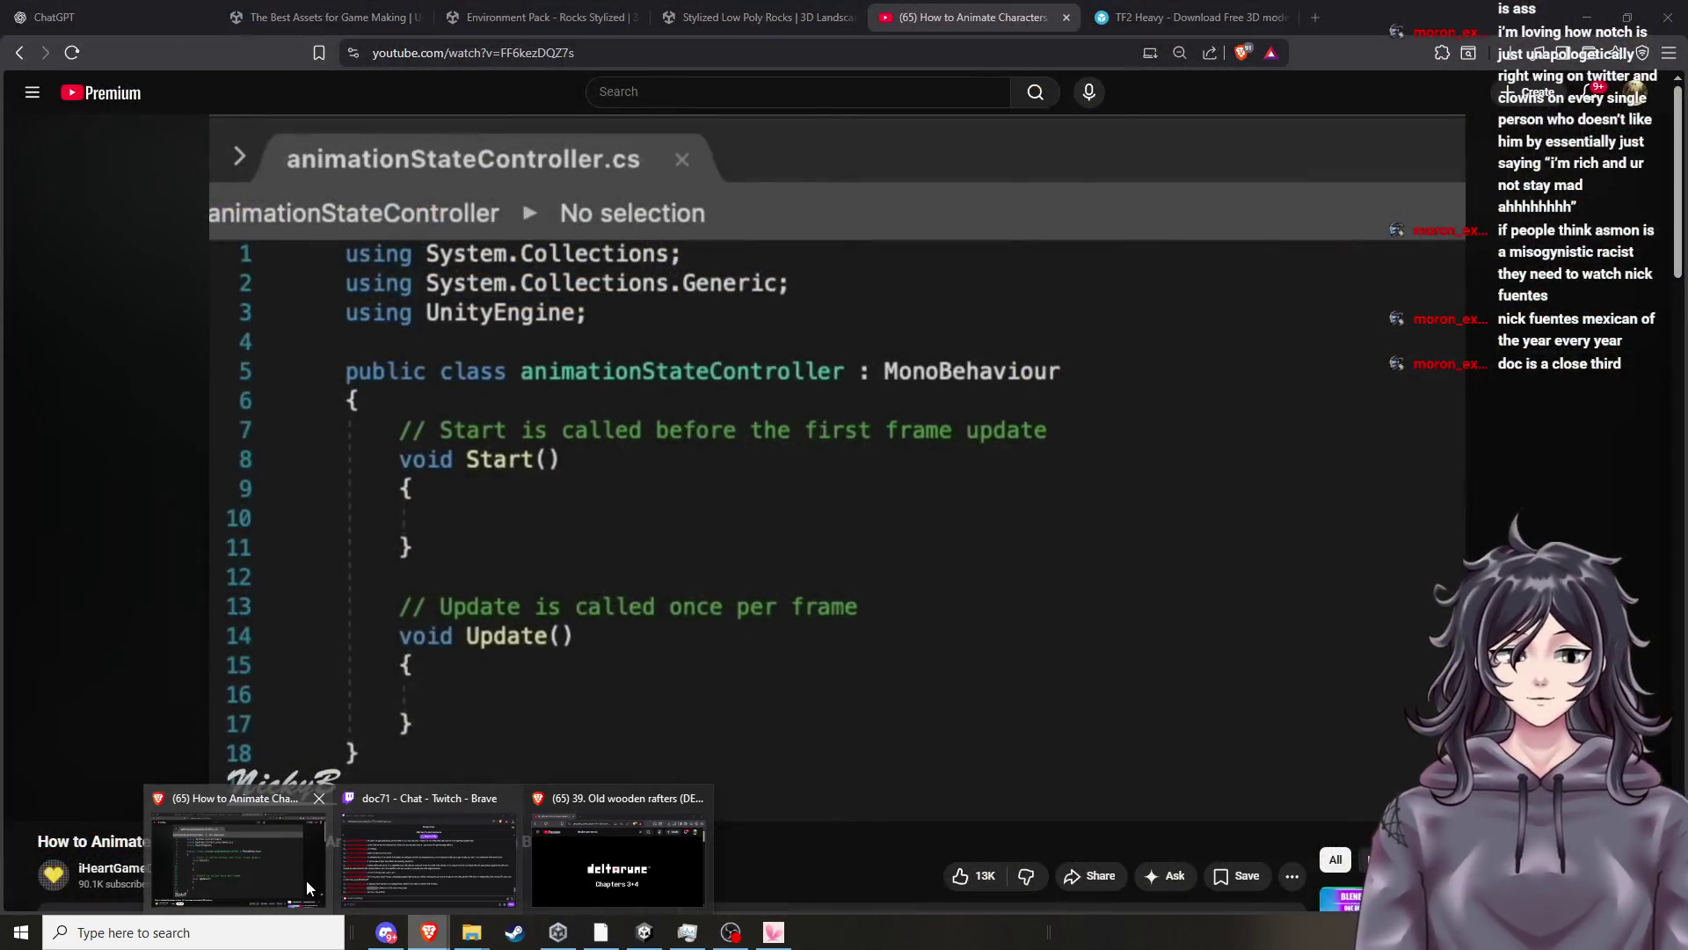
pyautogui.click(306, 879)
pyautogui.click(1317, 16)
pyautogui.write('nick fuente')
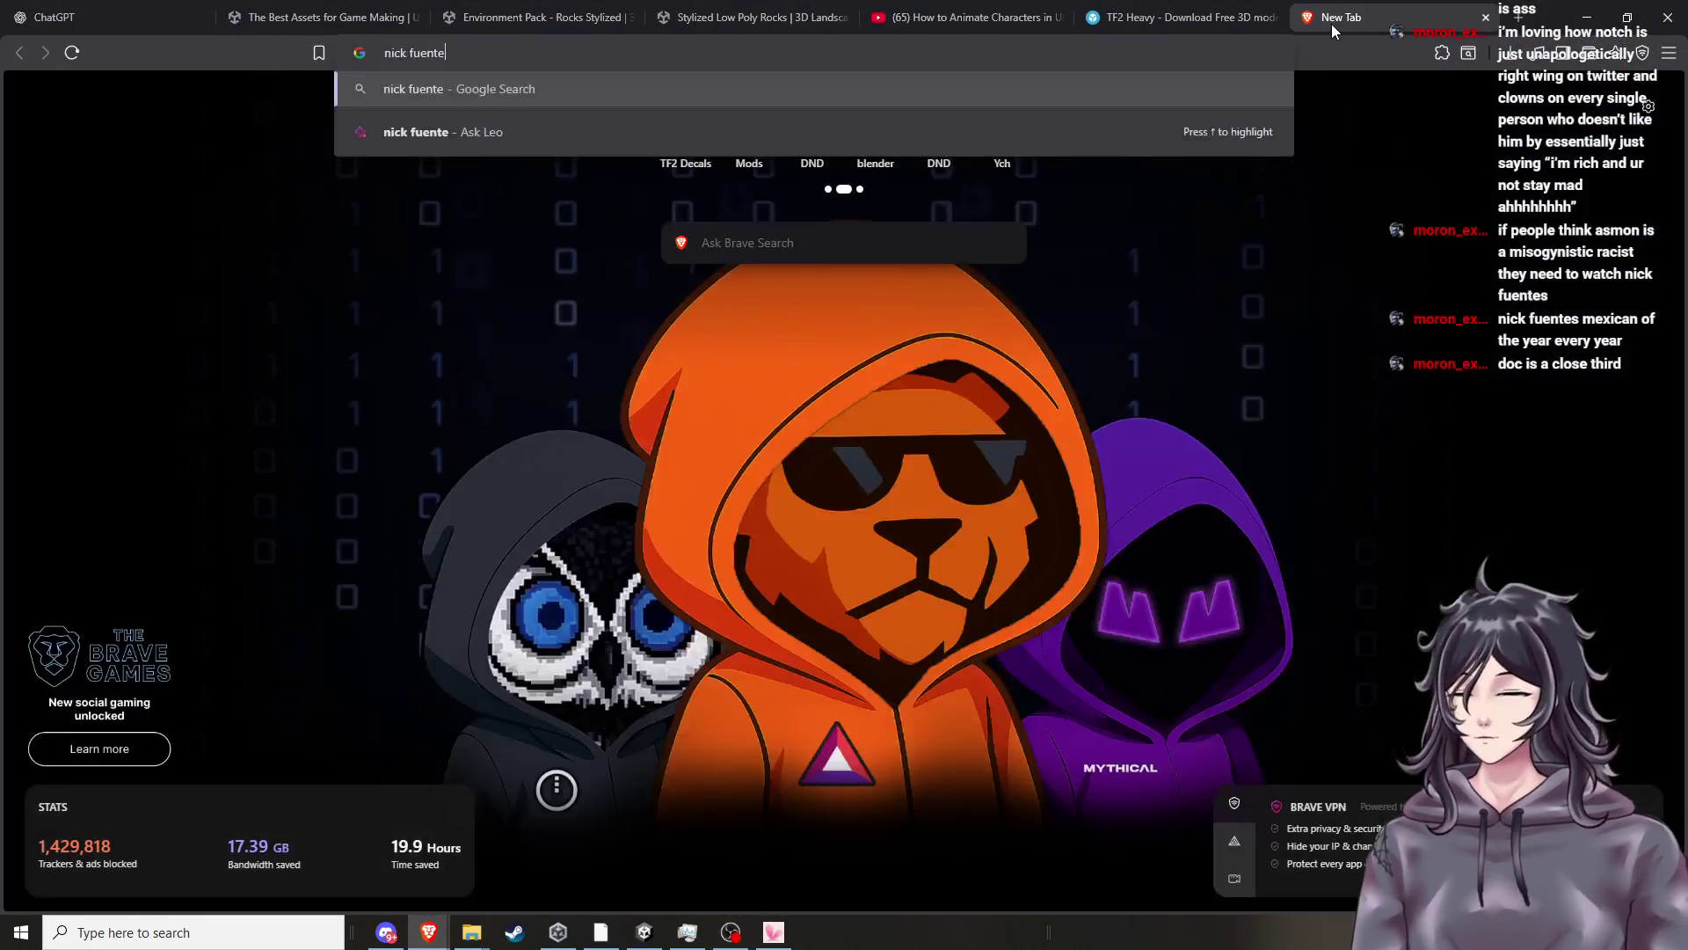
pyautogui.press('Return')
# Browse the image results, previewing the dinner guest news image.
pyautogui.click(327, 172)
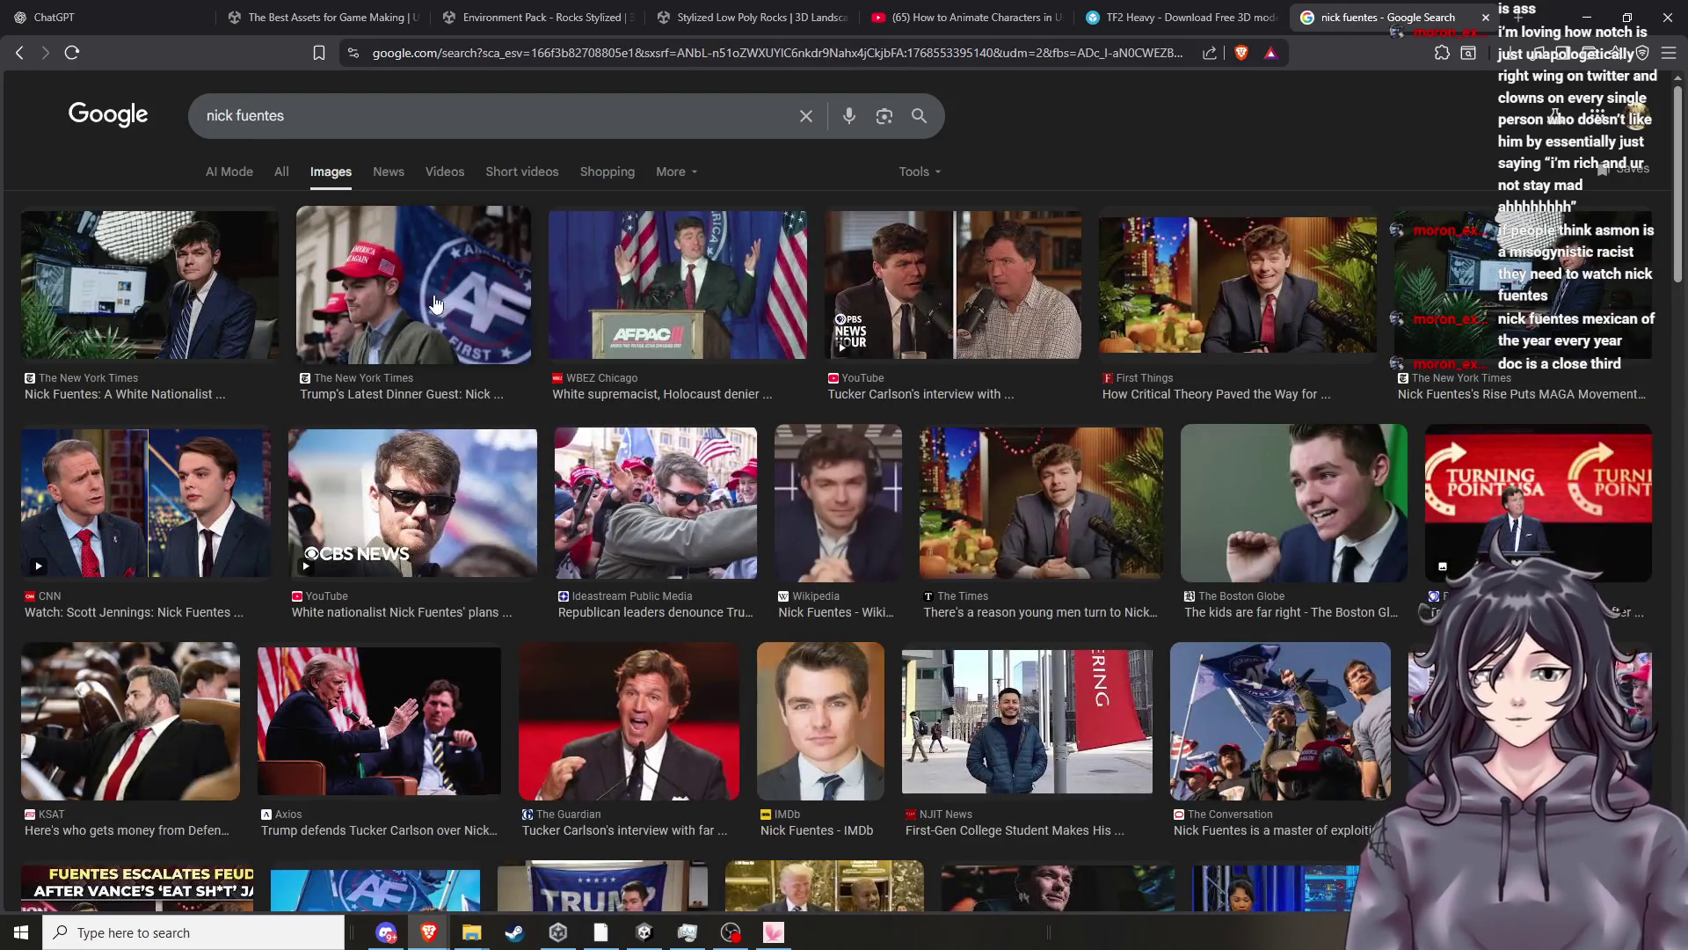
pyautogui.click(506, 350)
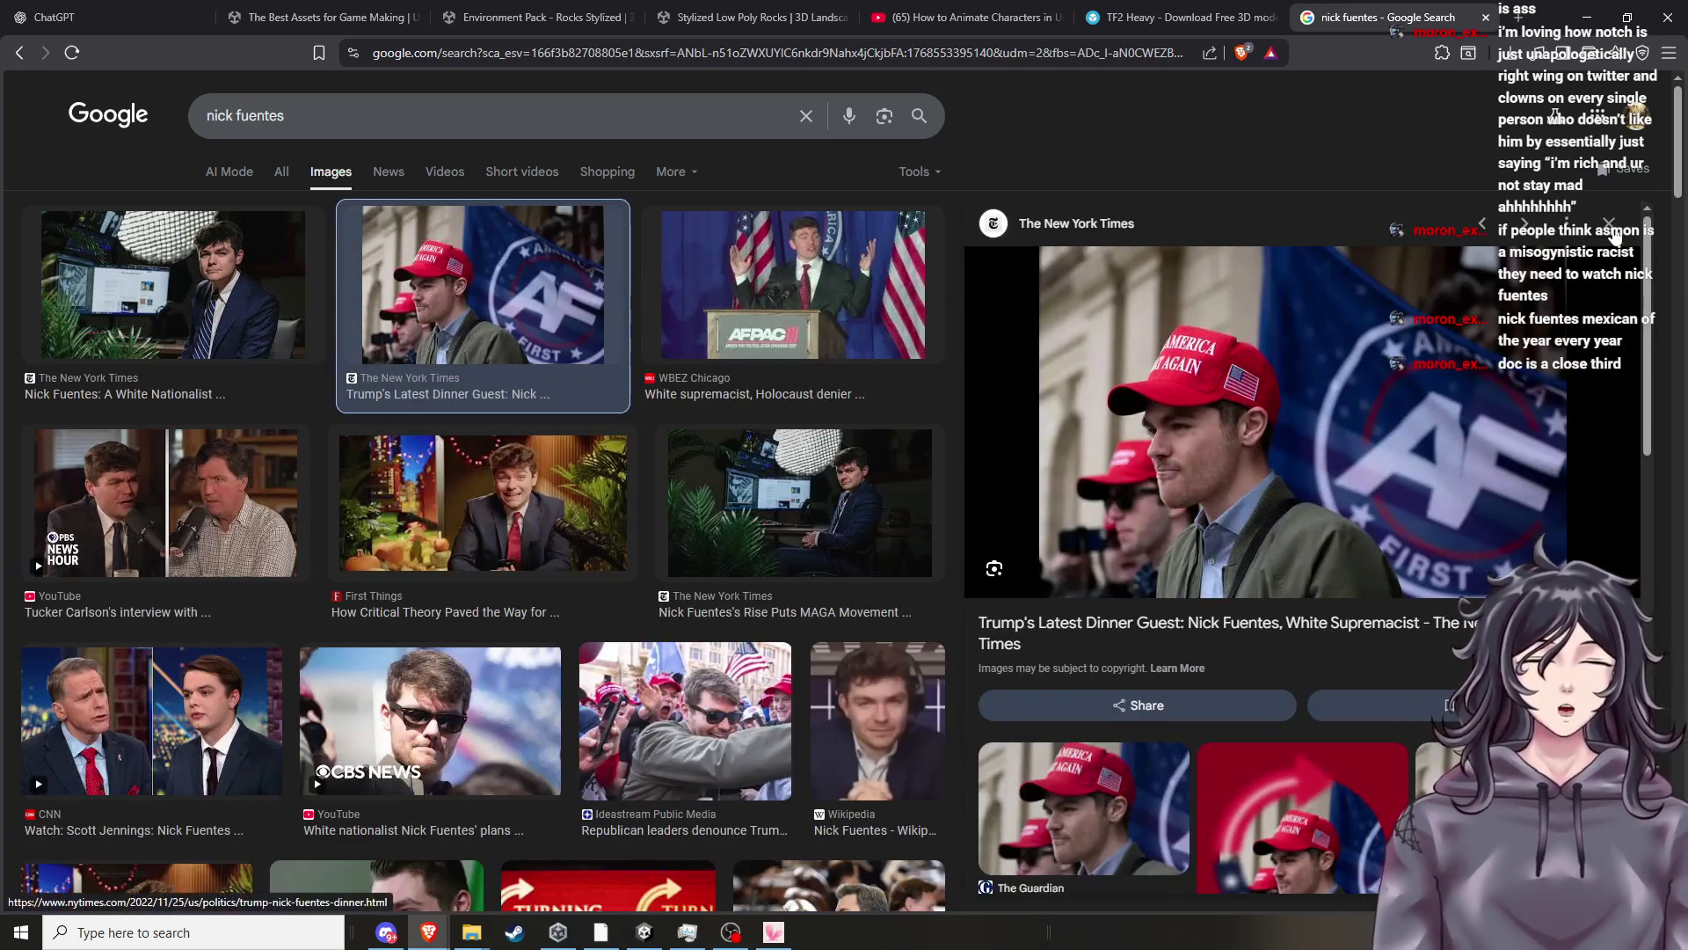
pyautogui.press('Escape')
pyautogui.scroll(-1, 899, 342)
pyautogui.scroll(-2, 899, 343)
pyautogui.scroll(3, 791, 360)
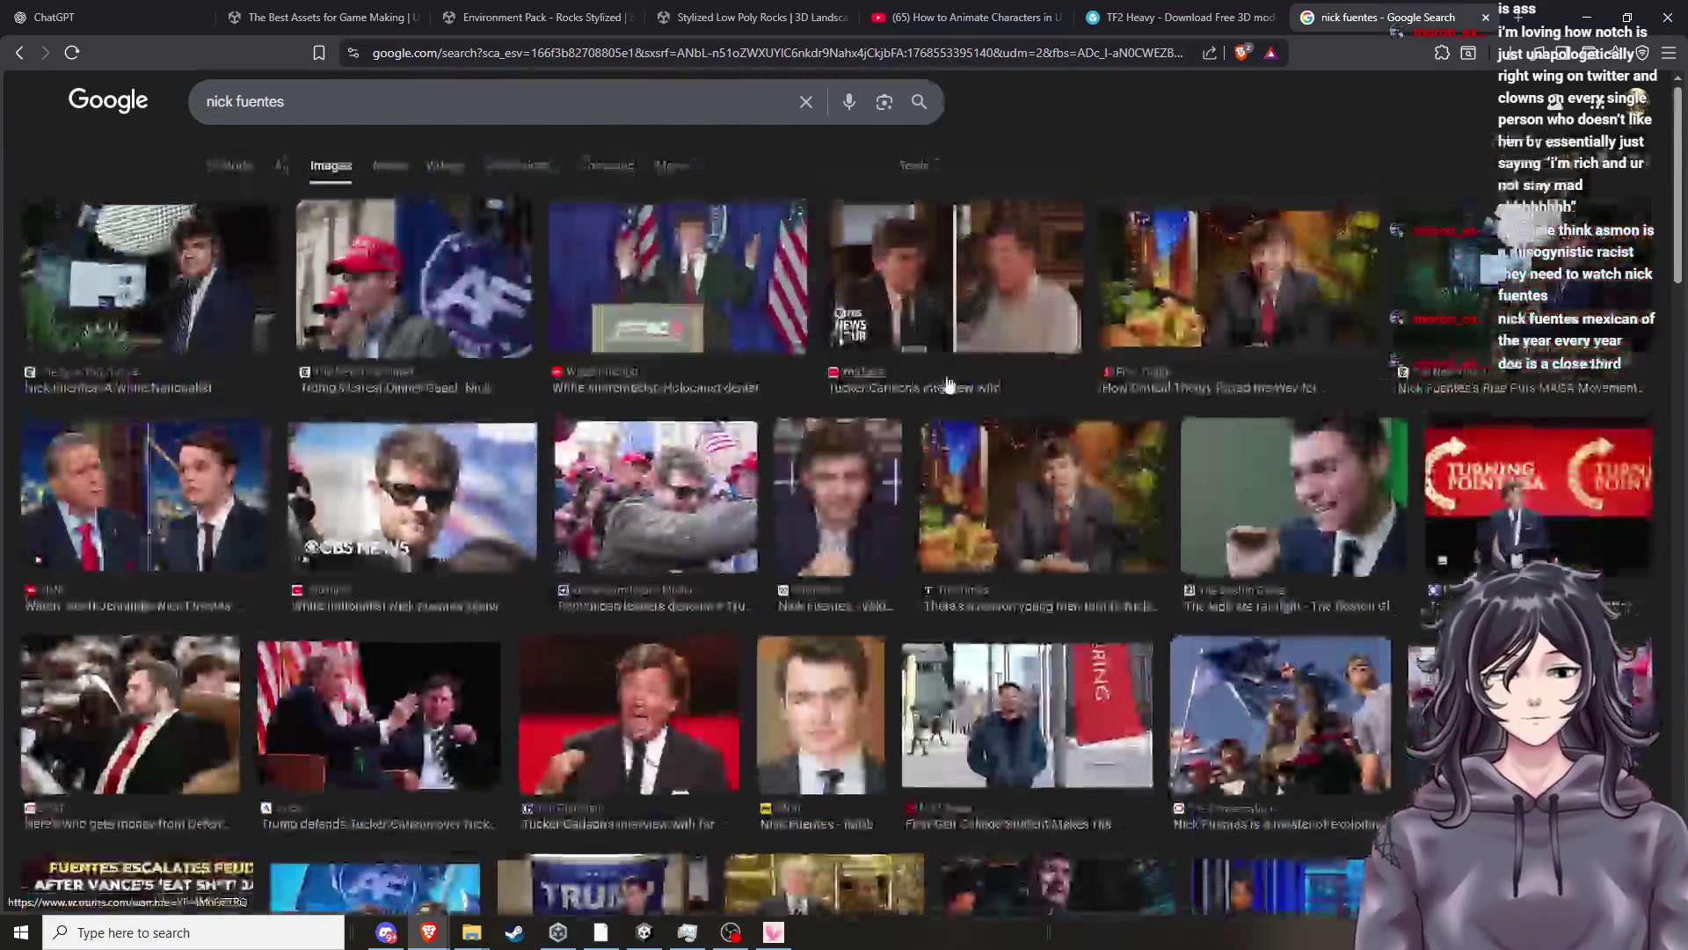
pyautogui.scroll(-3, 764, 387)
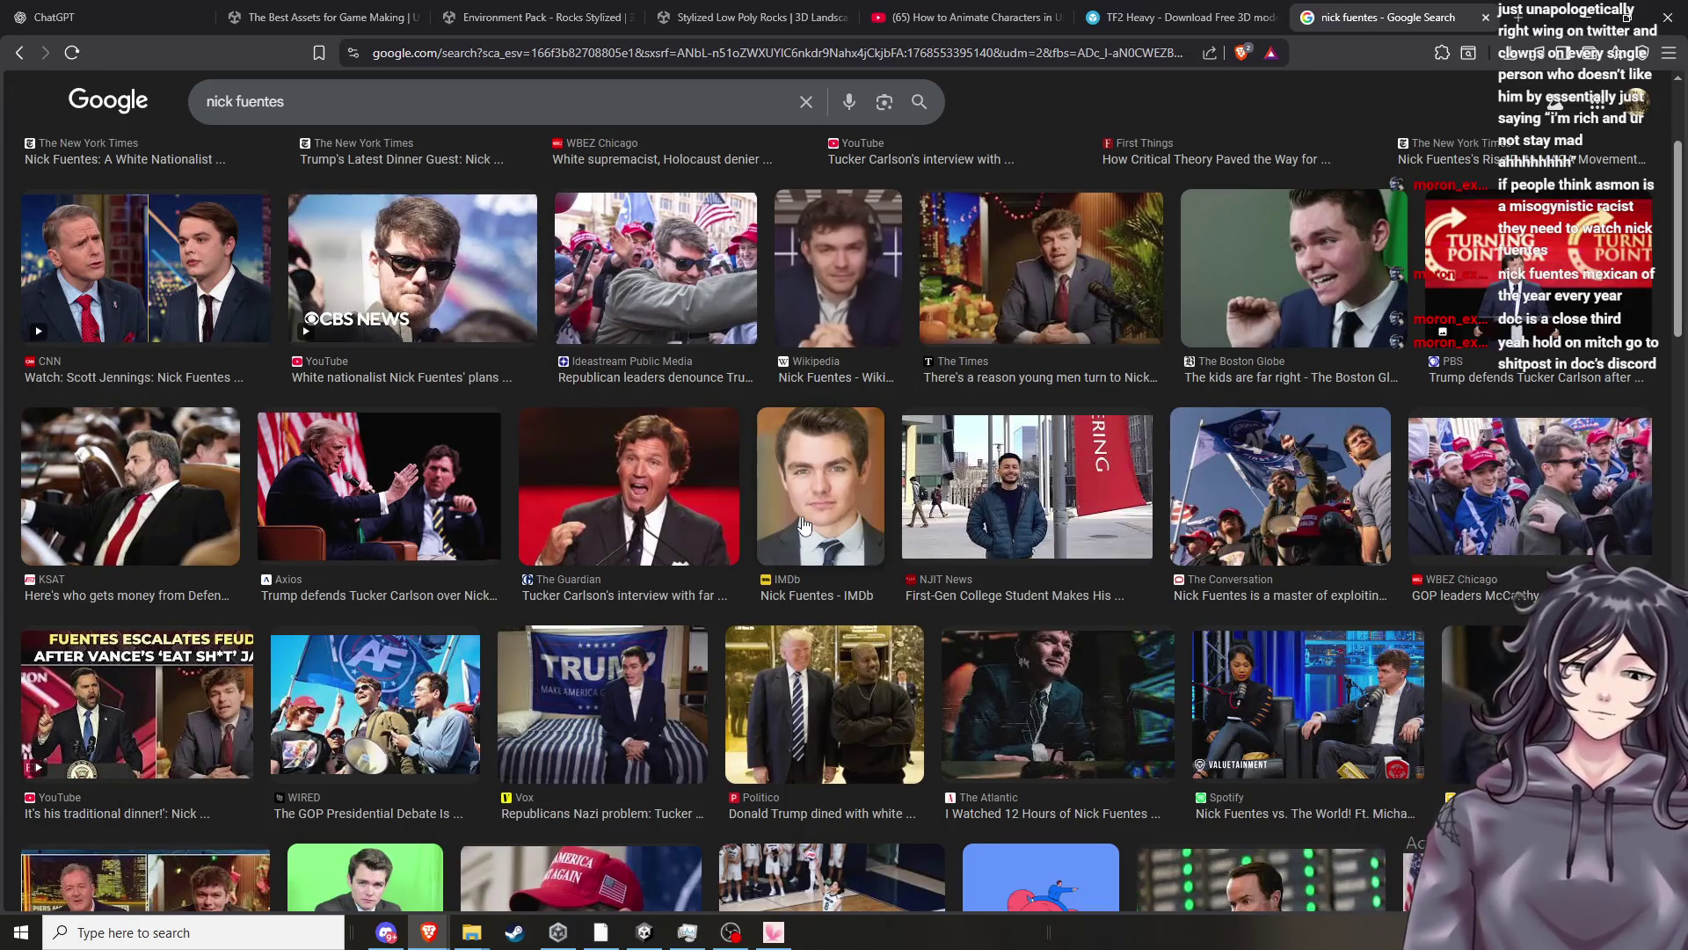
pyautogui.scroll(3, 802, 525)
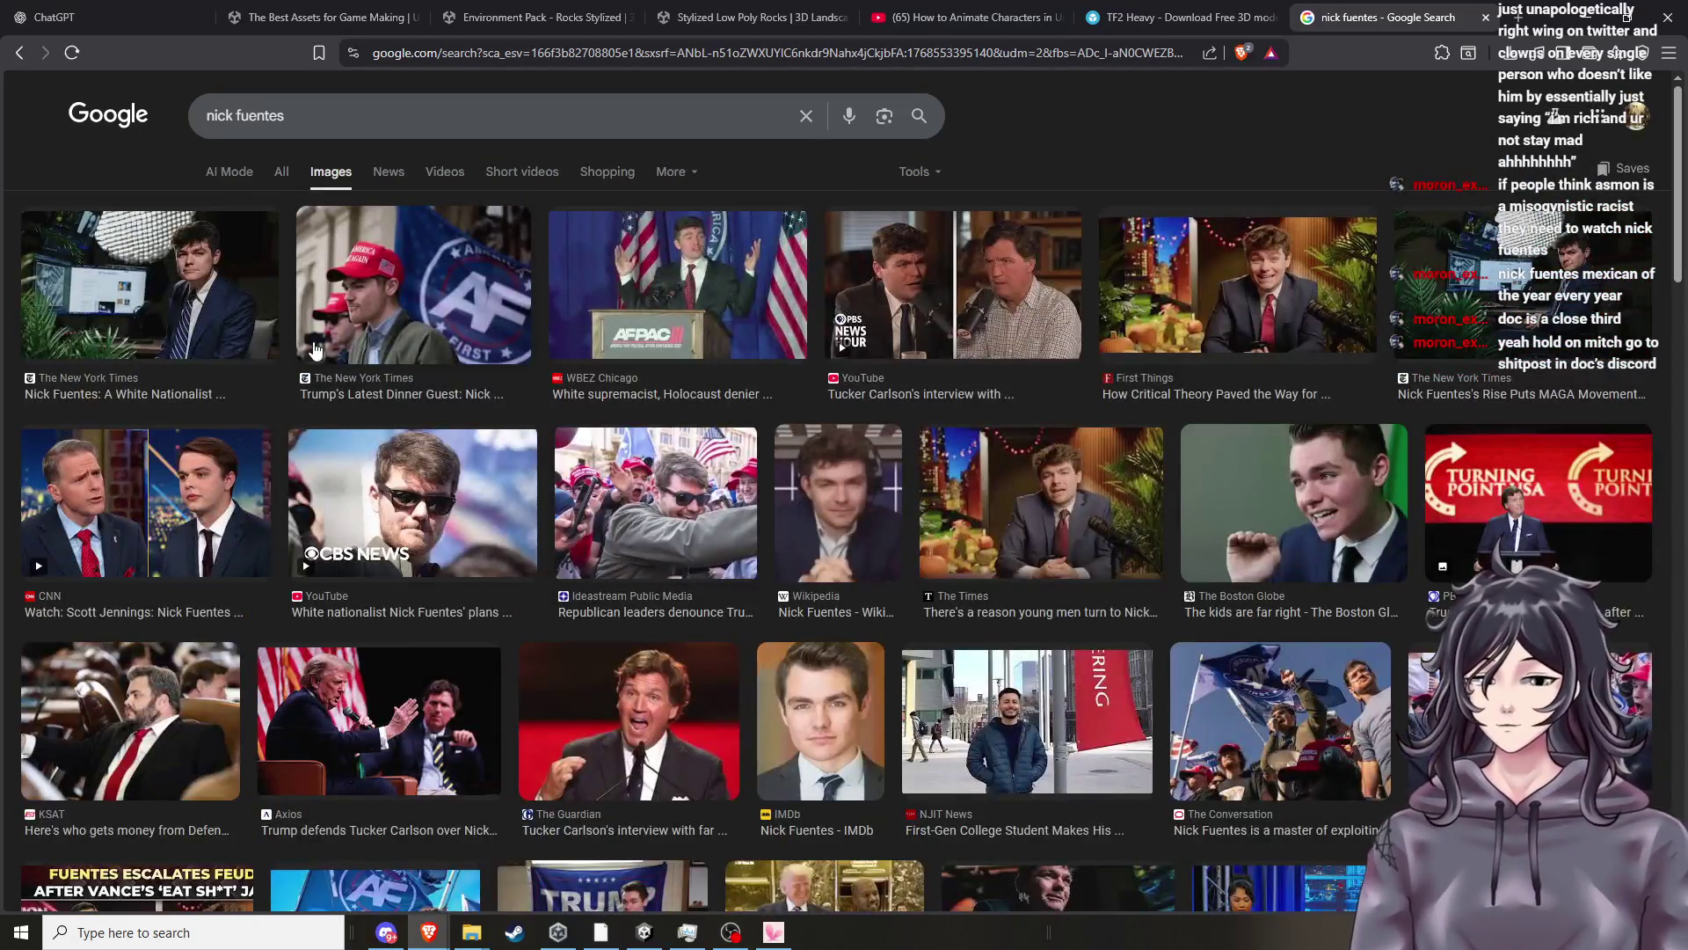
# Extend the query with 'is mexican', then close the search tab and return to Unity.
pyautogui.click(297, 171)
pyautogui.click(422, 121)
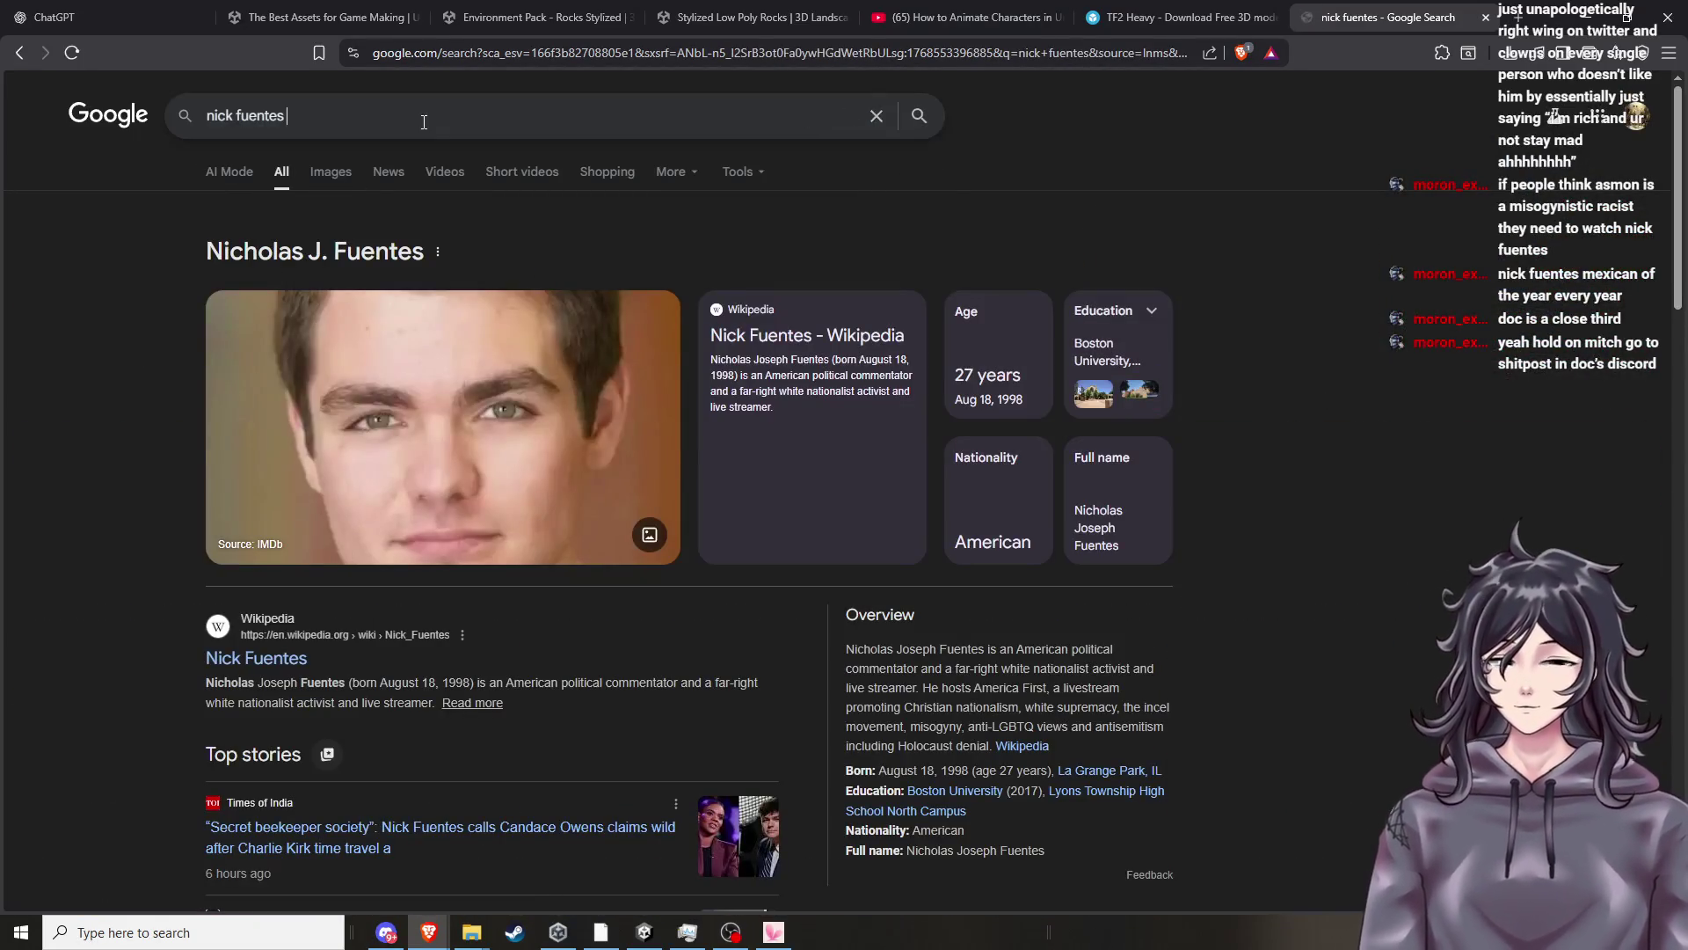
pyautogui.write('is mexican')
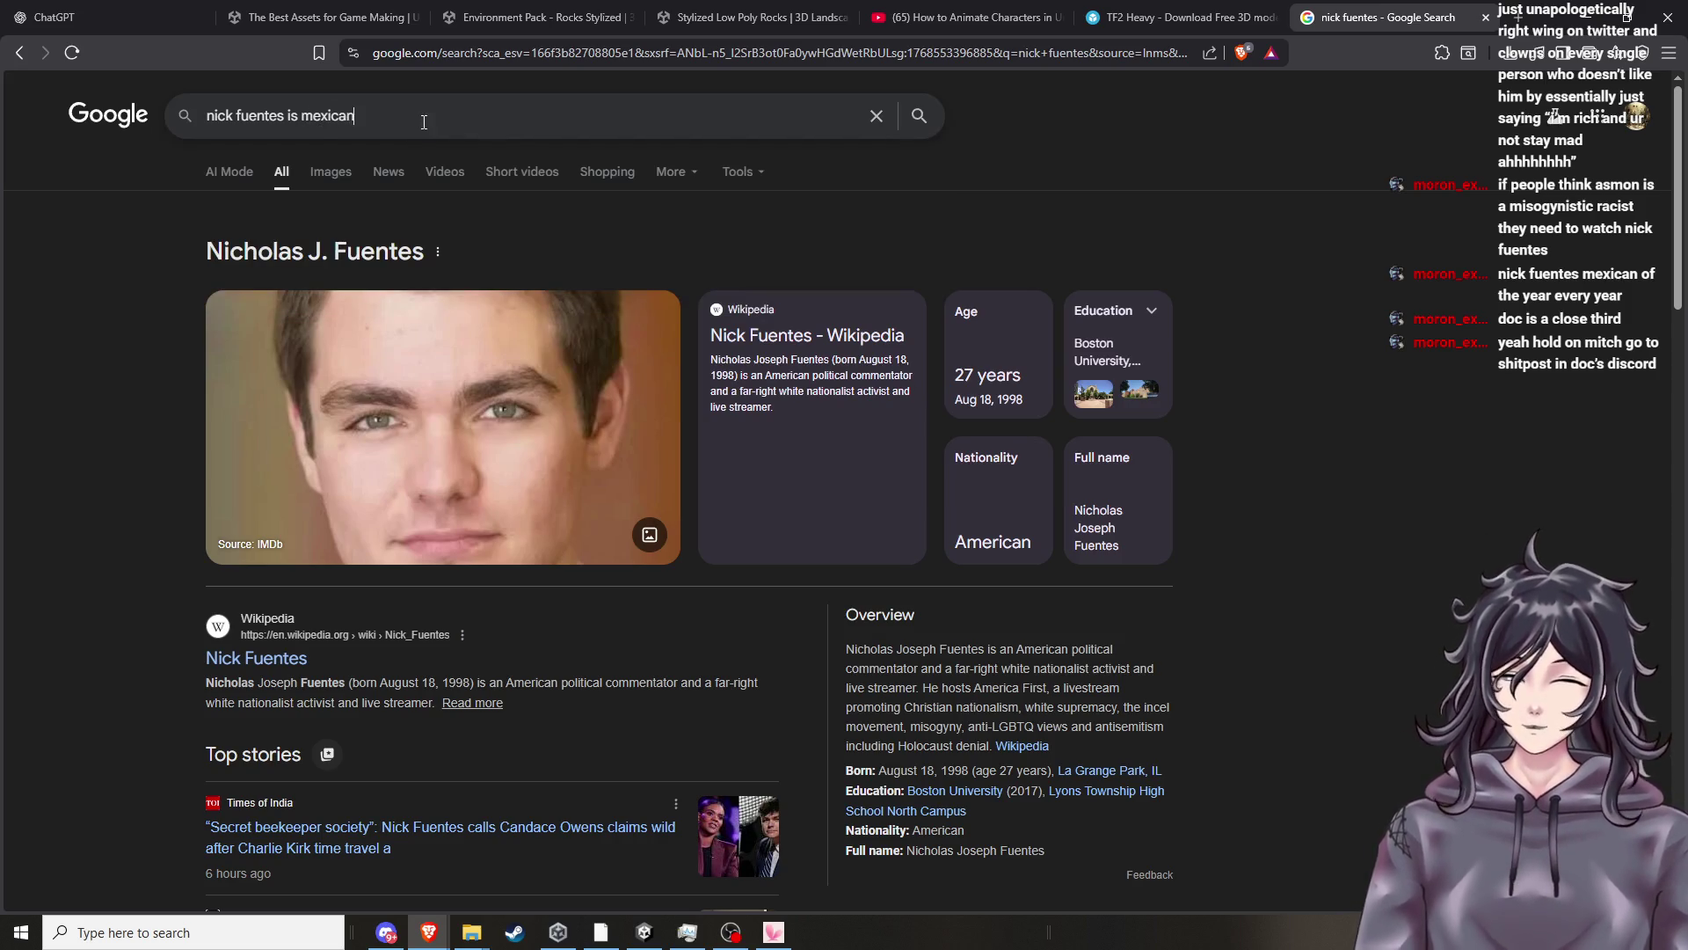
pyautogui.press('Return')
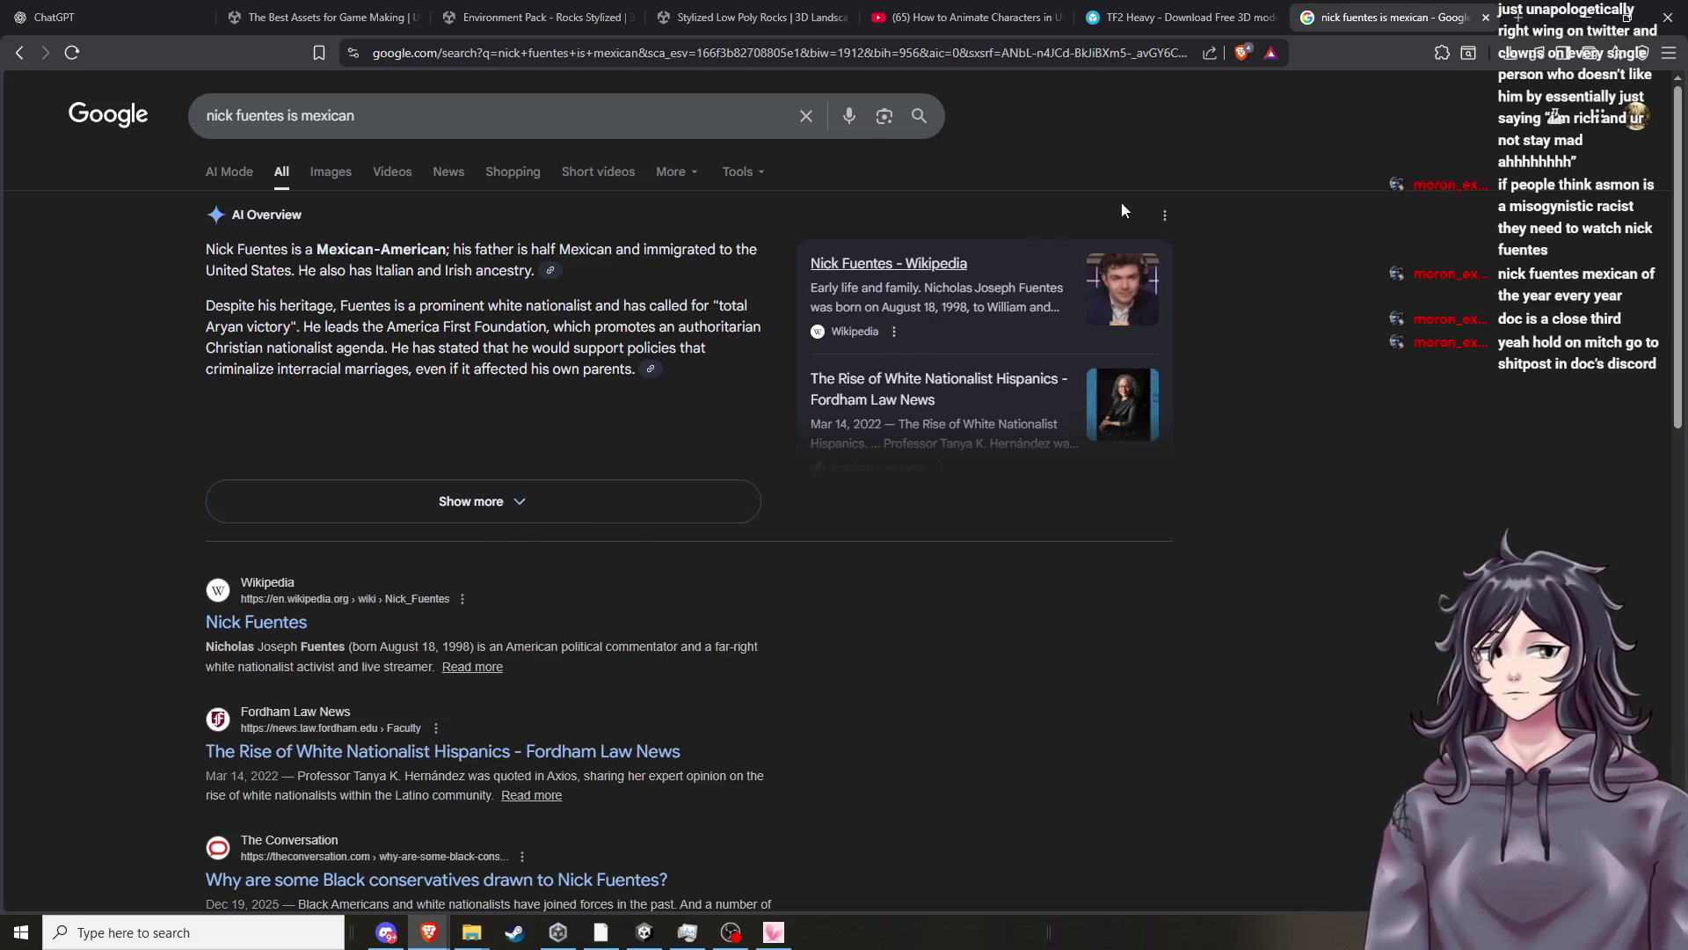
pyautogui.hotkey('ctrl', 'w')
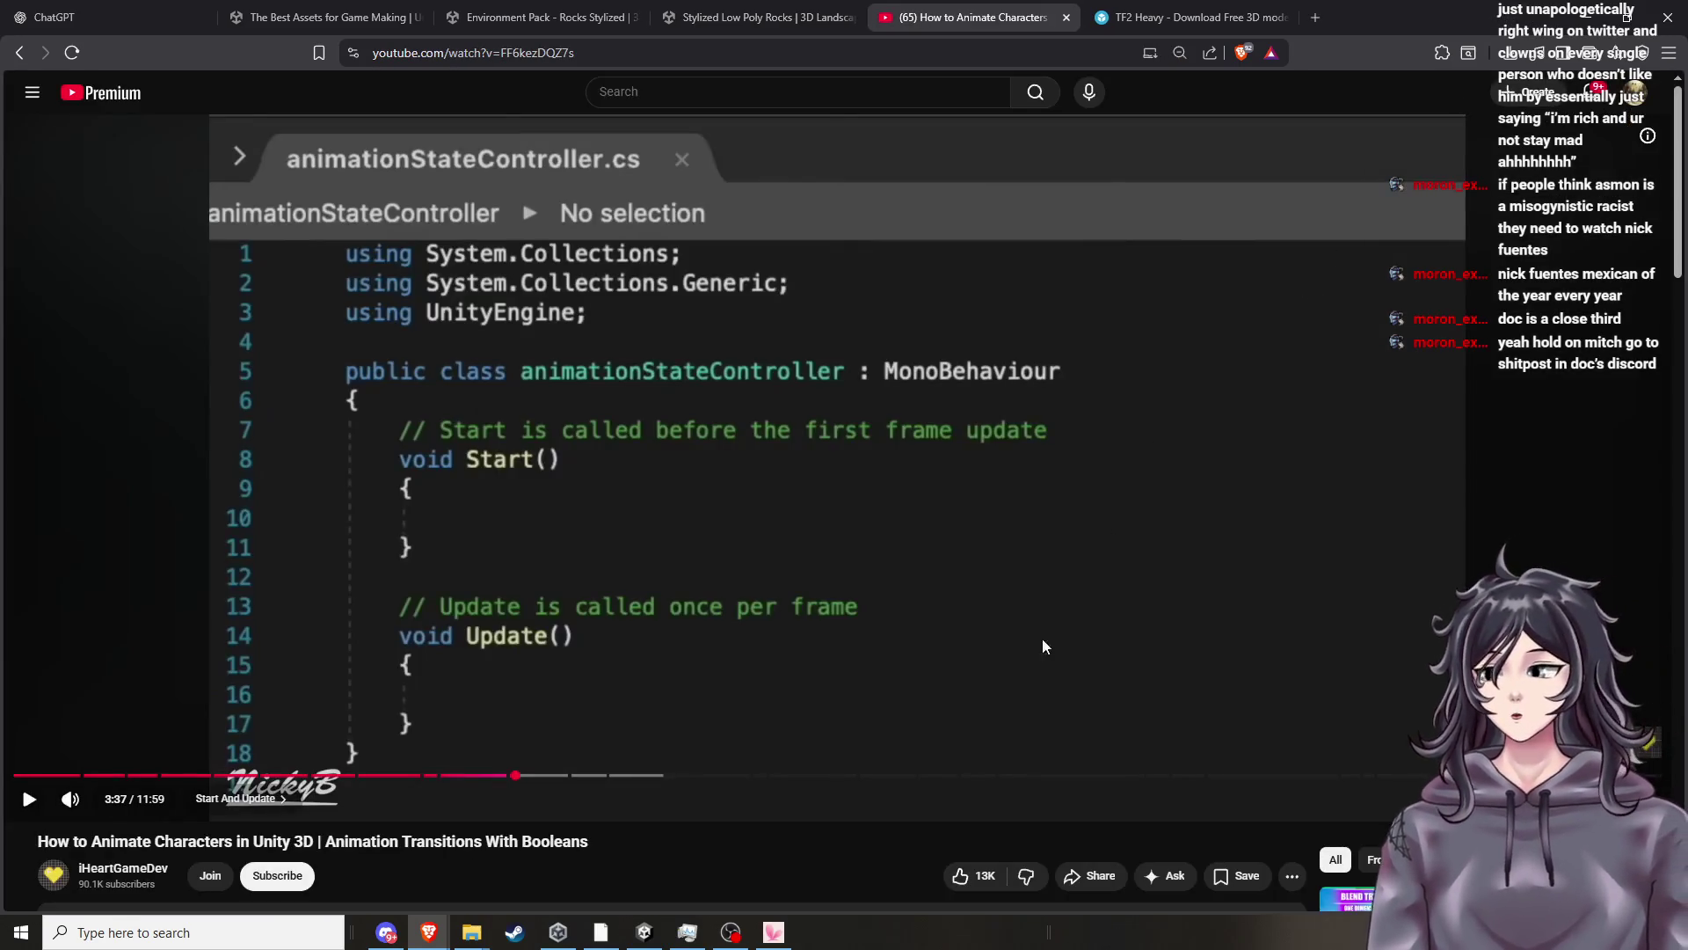
pyautogui.click(656, 941)
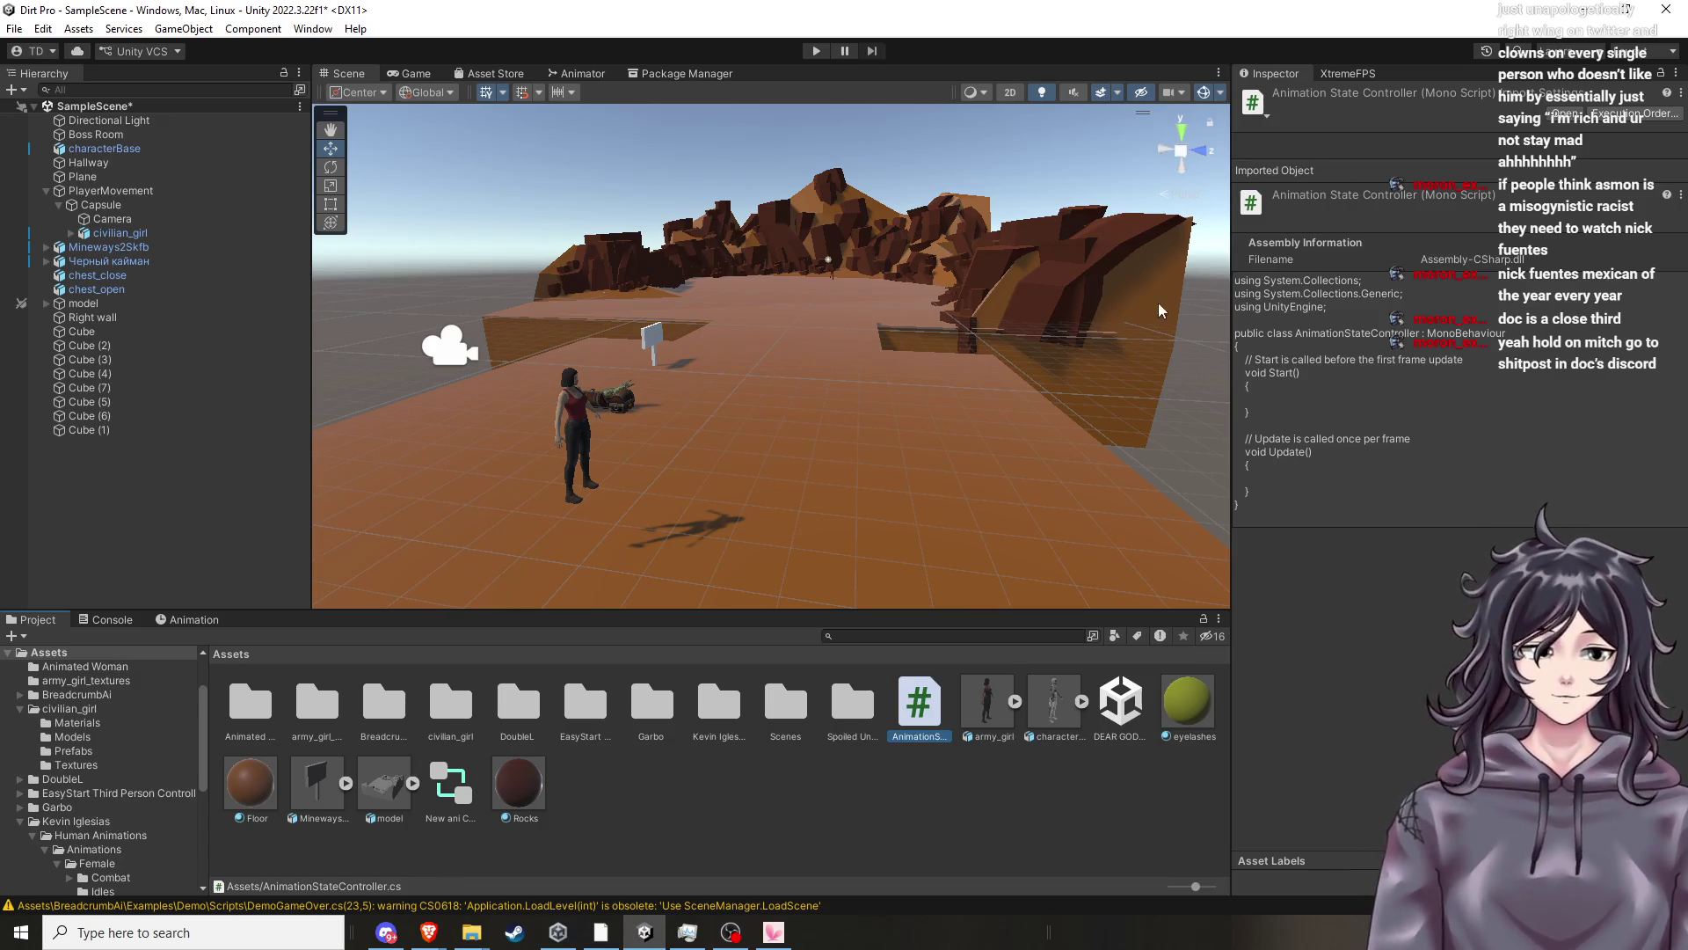
# Save SampleScene with File > Save.
pyautogui.click(14, 28)
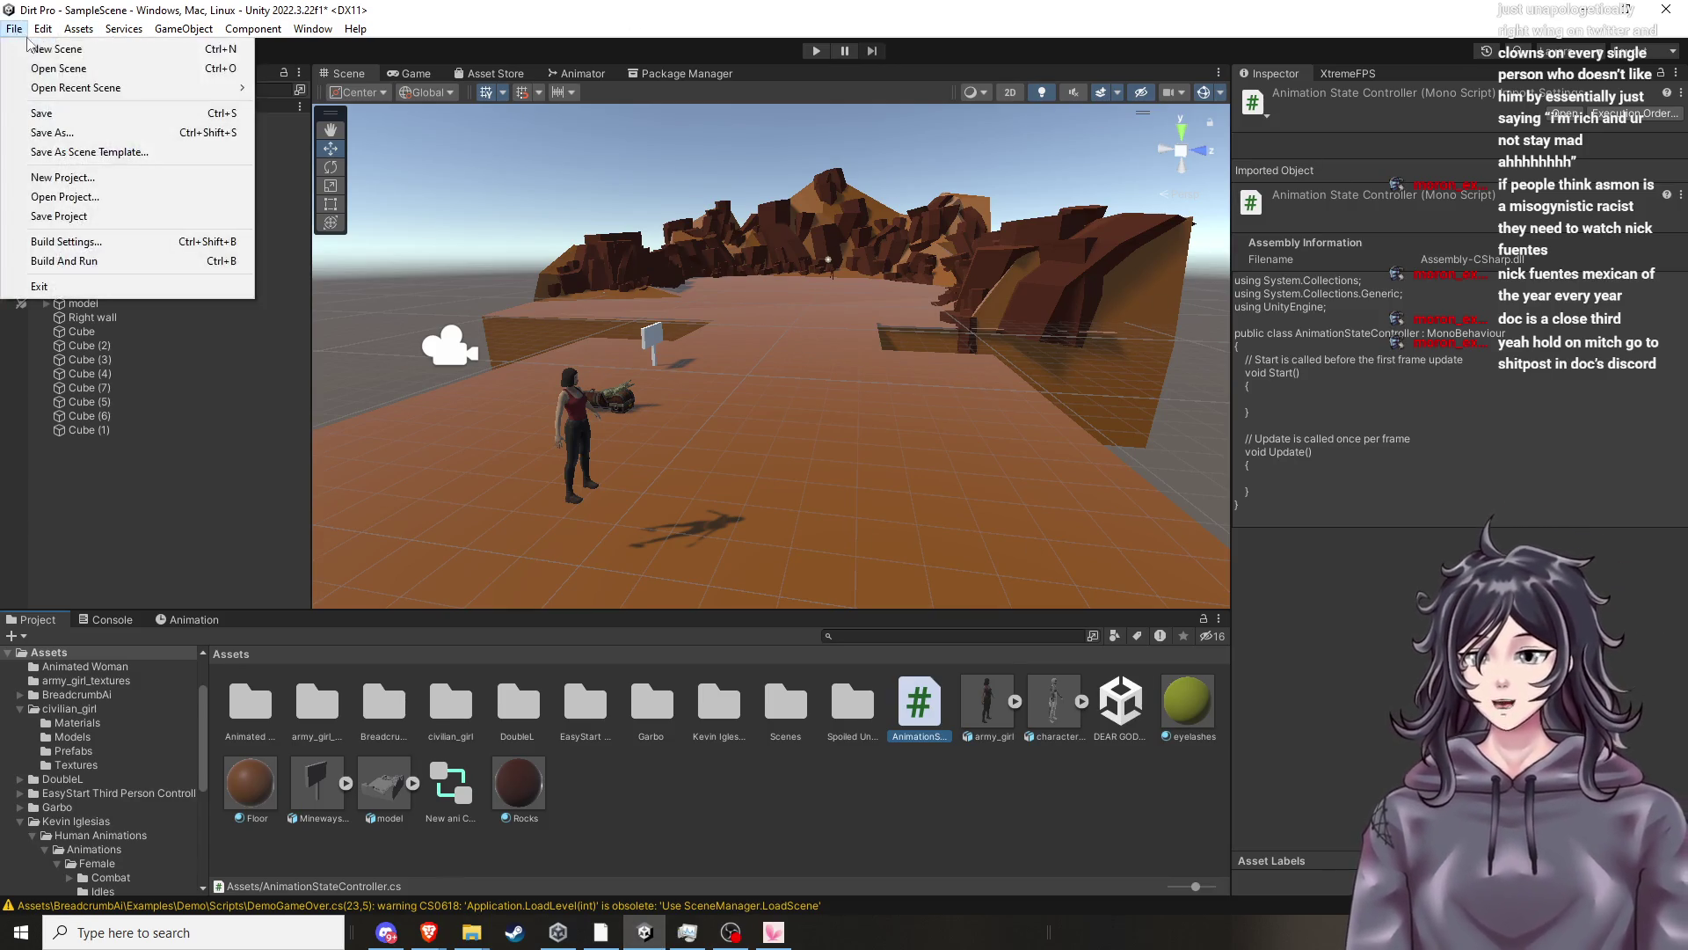
pyautogui.click(53, 122)
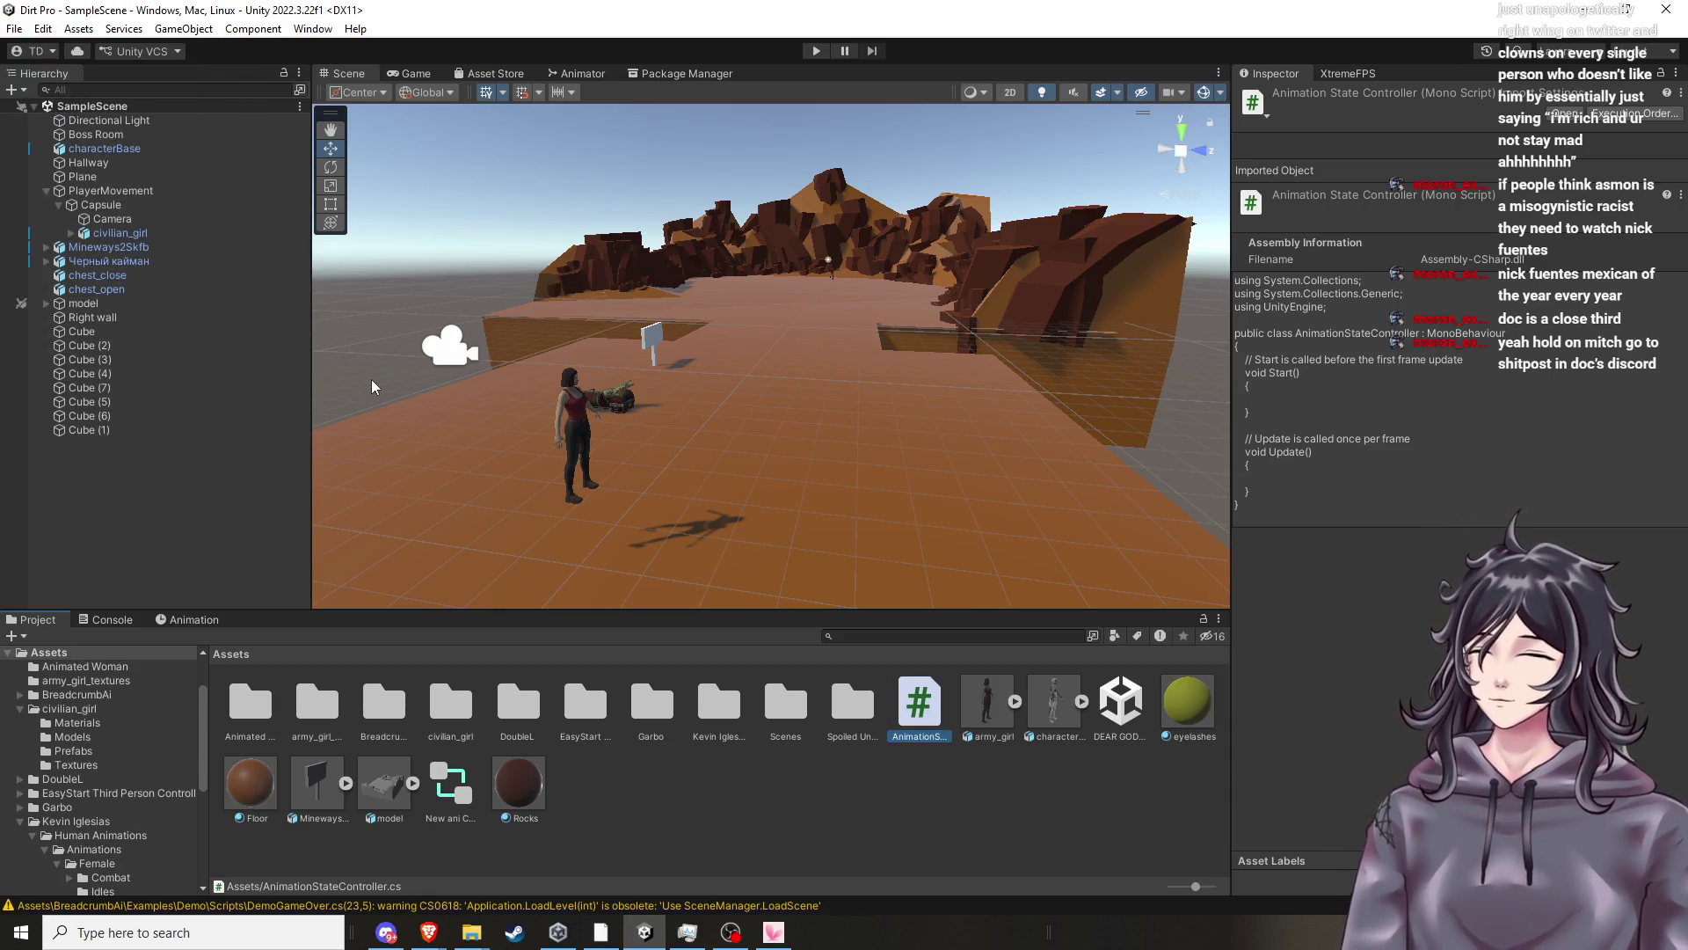
pyautogui.click(386, 932)
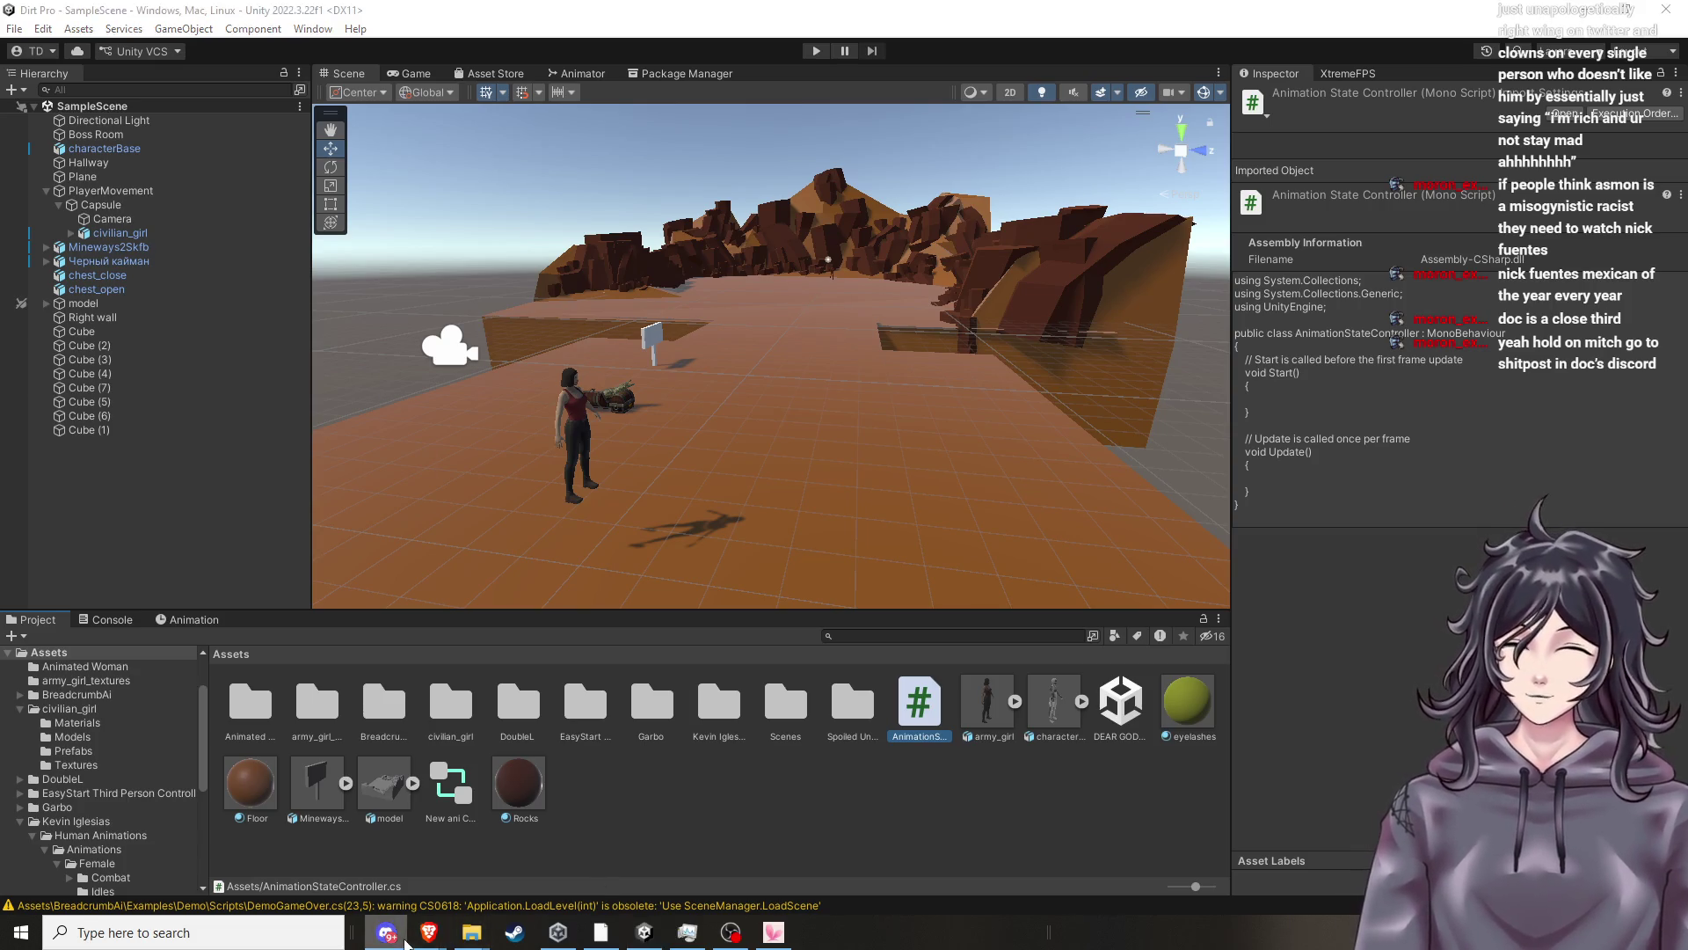
# Maximize Discord, read recent posts in #shitposting, then minimize it.
pyautogui.doubleClick(1538, 390)
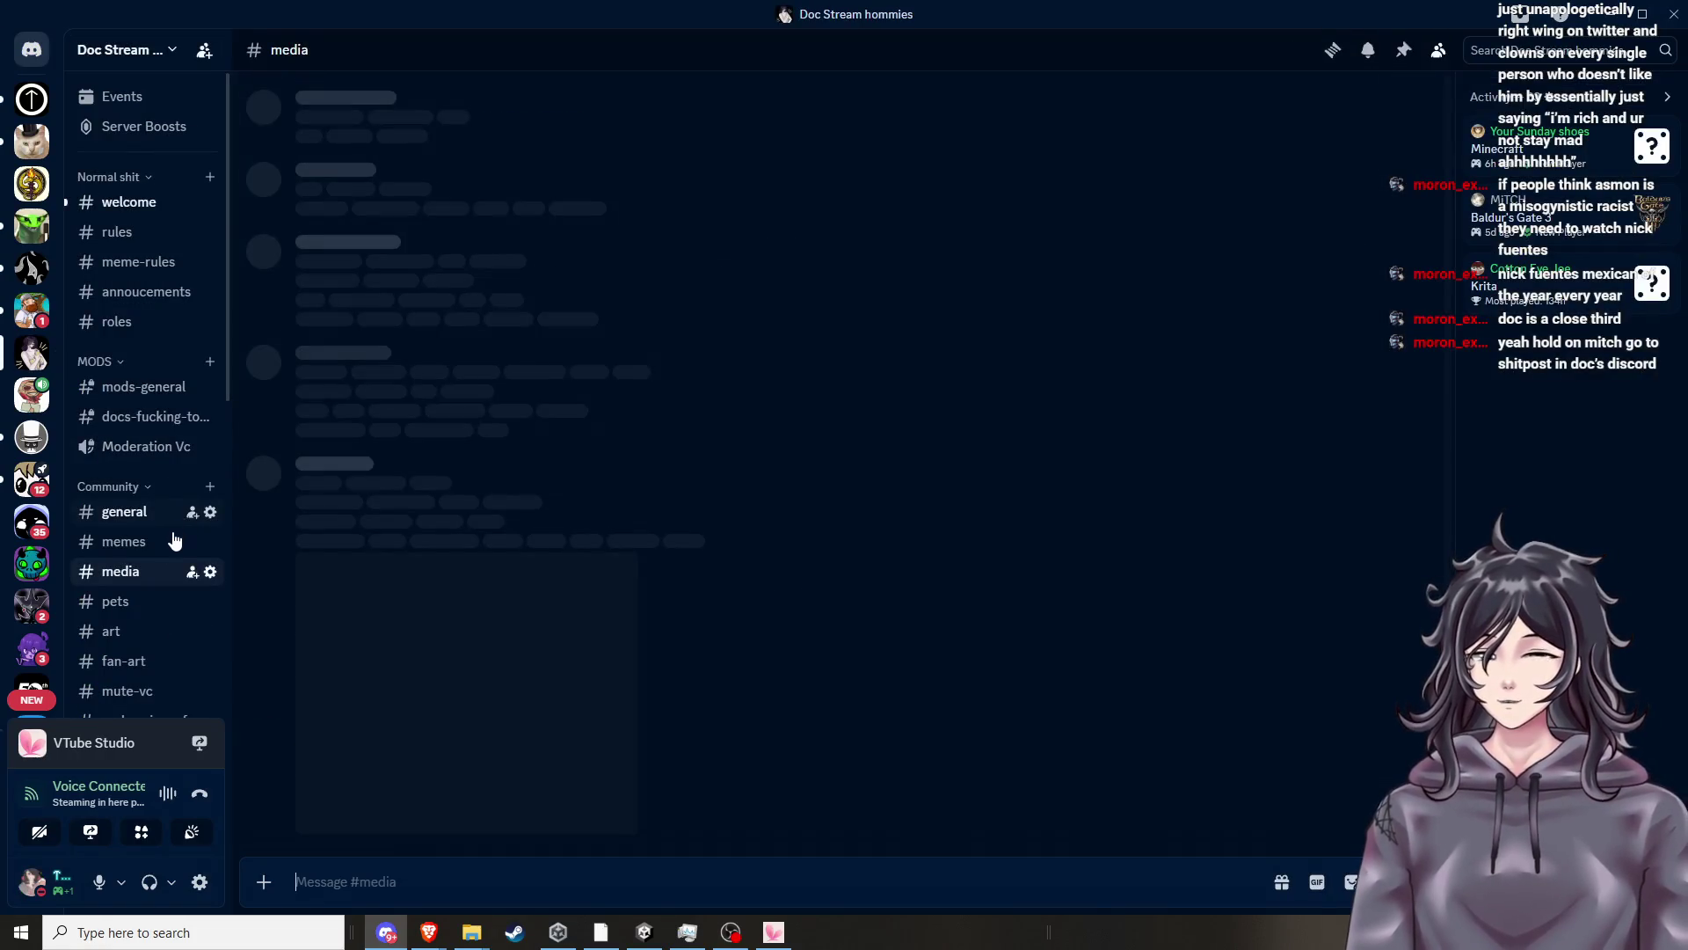
pyautogui.scroll(-4, 161, 561)
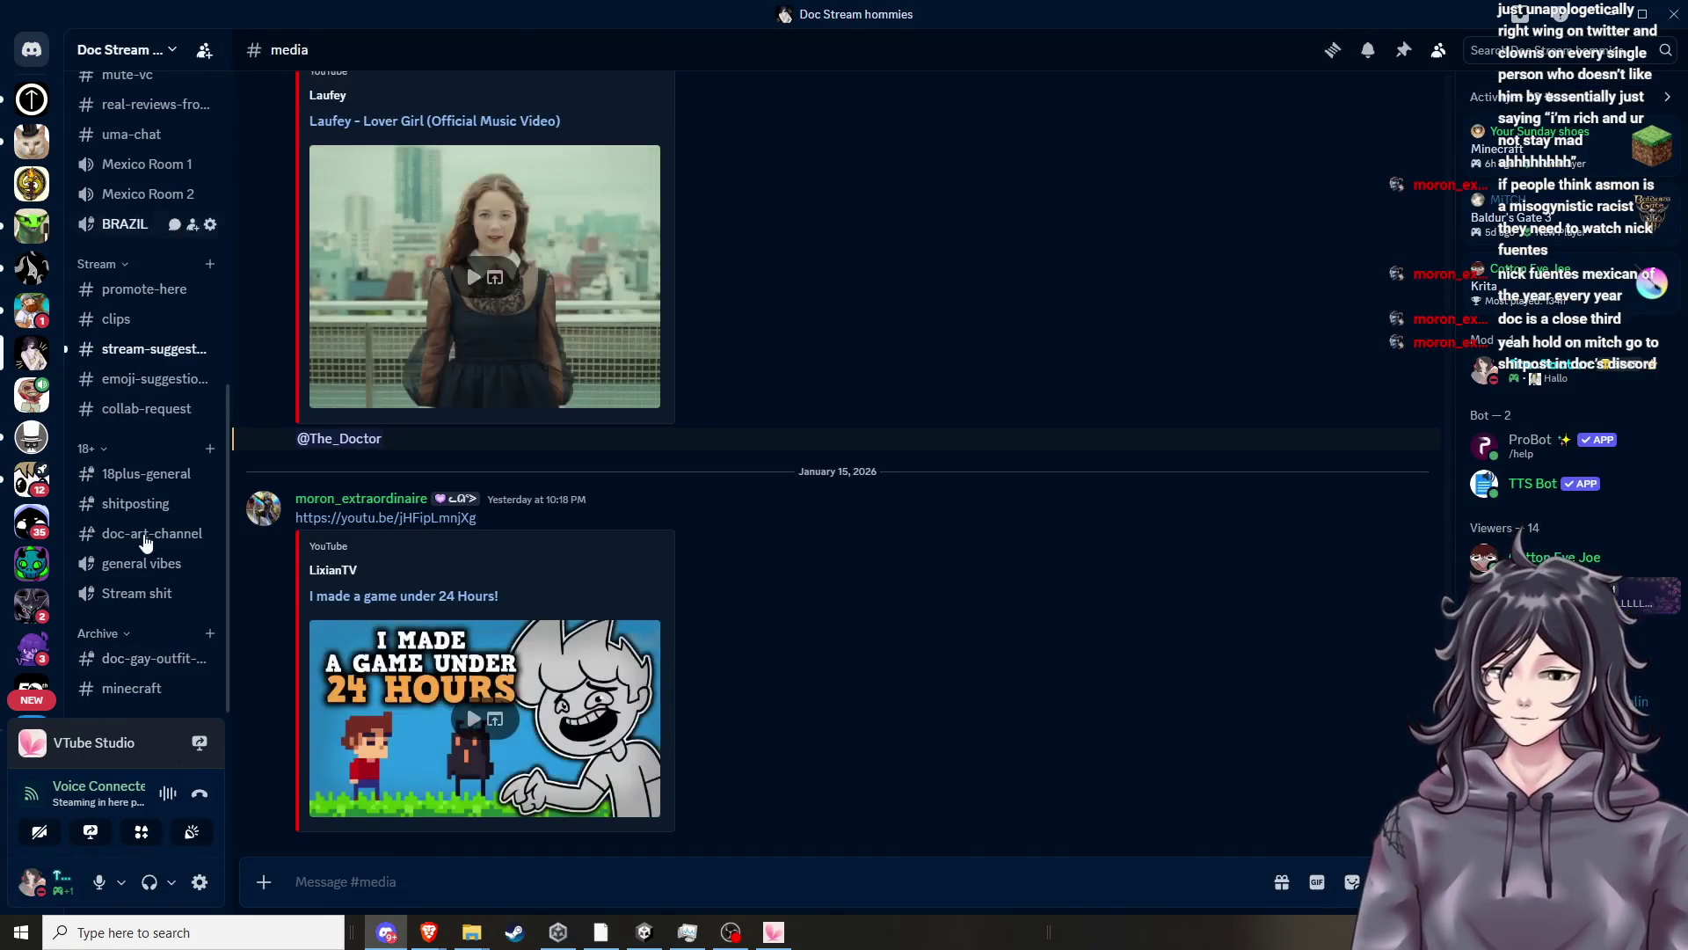
pyautogui.click(176, 504)
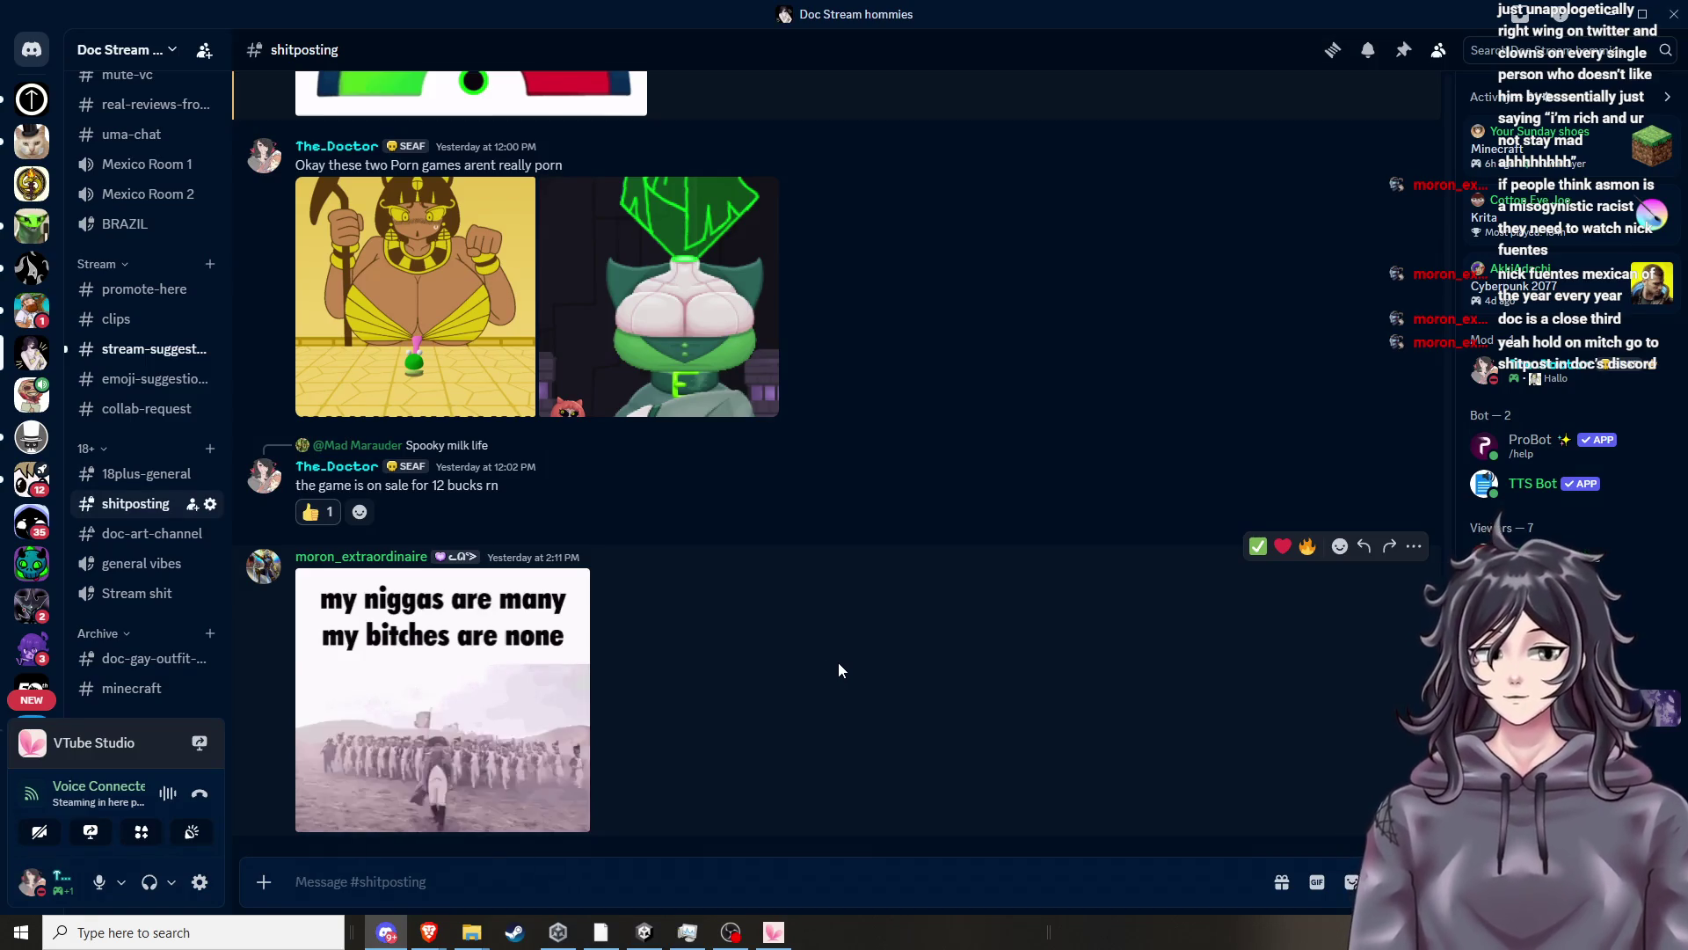
pyautogui.scroll(5, 844, 633)
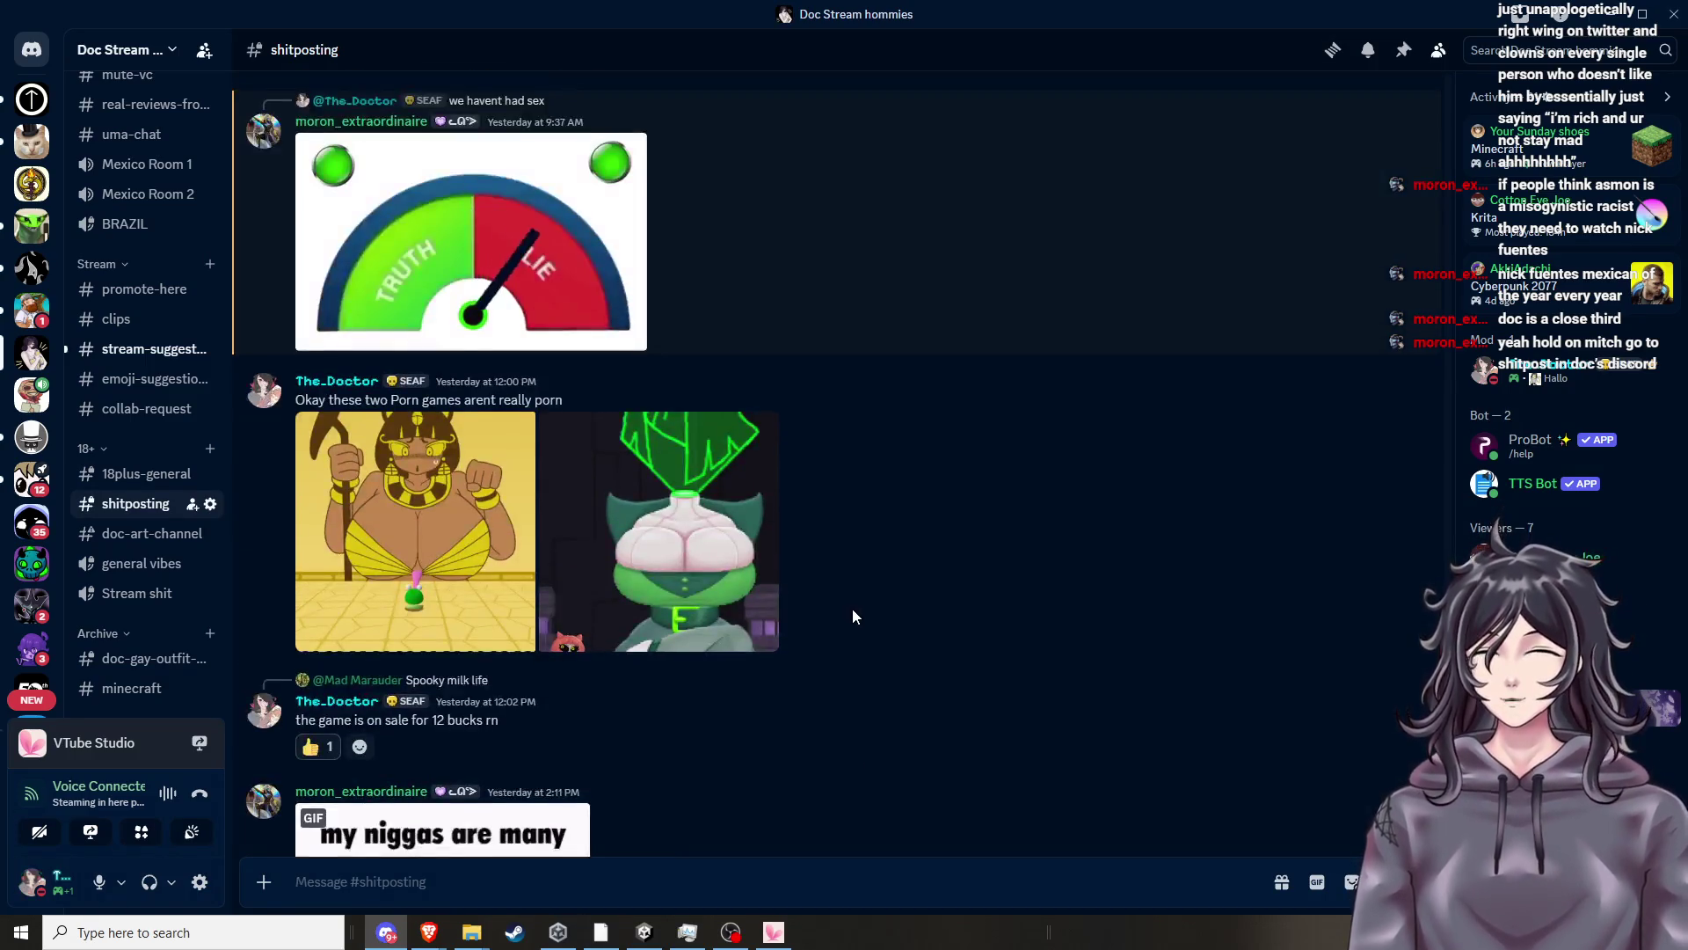
pyautogui.click(1611, 12)
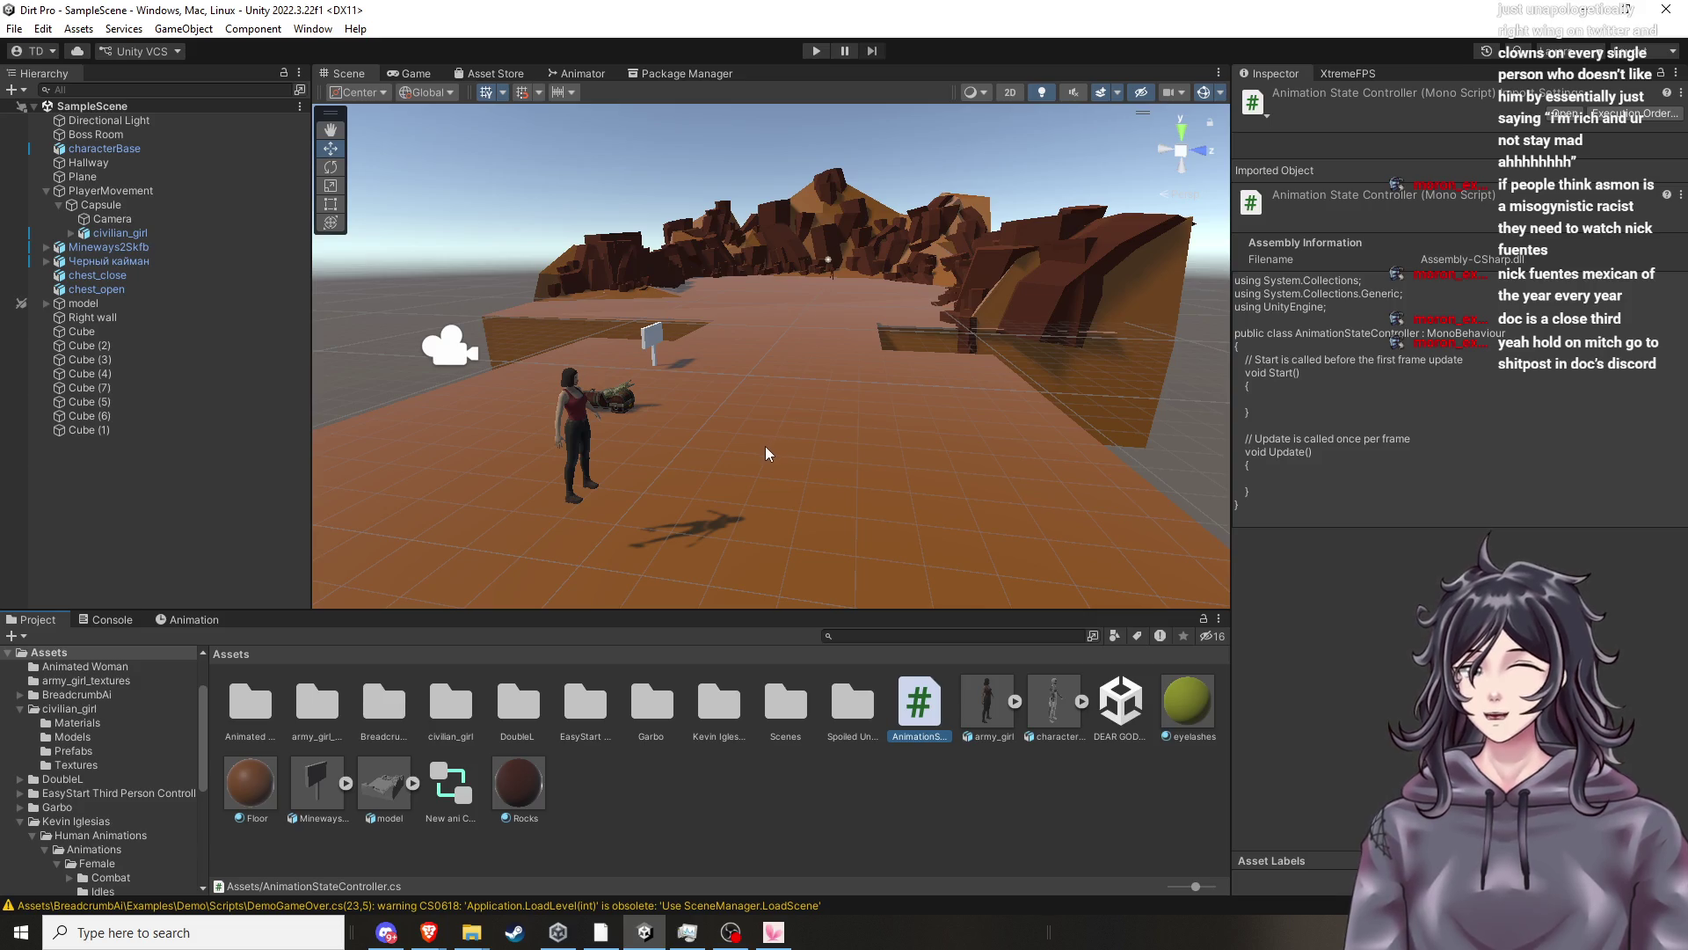
pyautogui.hotkey('alt', 'Tab')
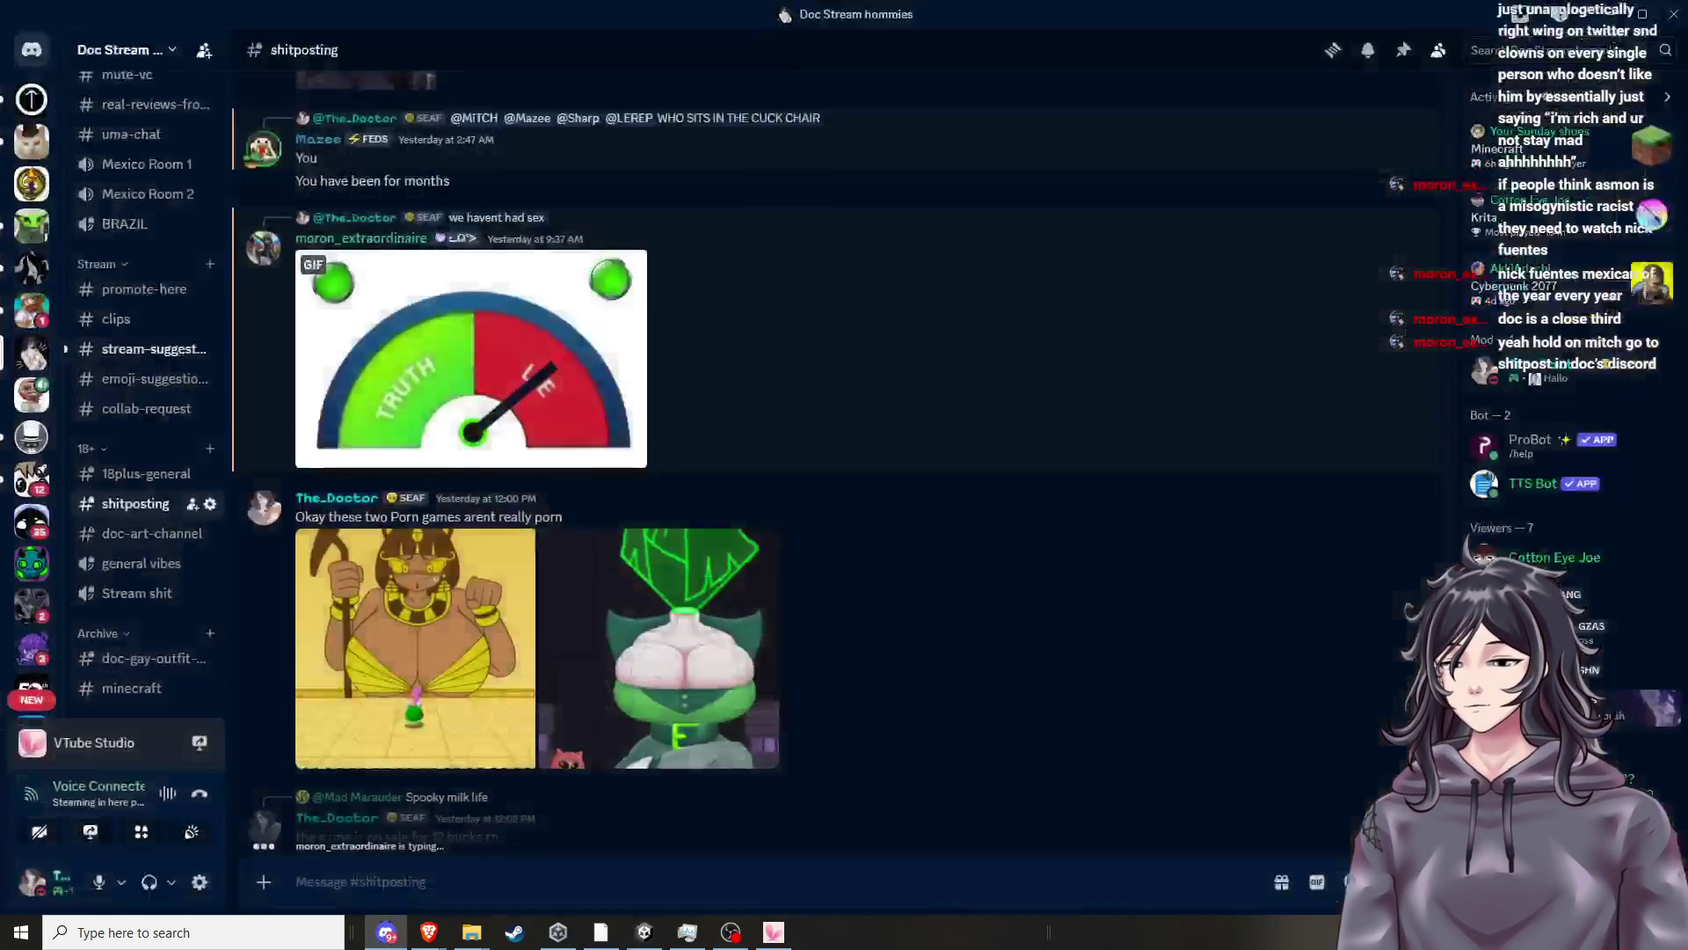
pyautogui.hotkey('alt', 'Tab')
pyautogui.hotkey('alt', 'Tab')
pyautogui.hotkey('alt', 'Tab')
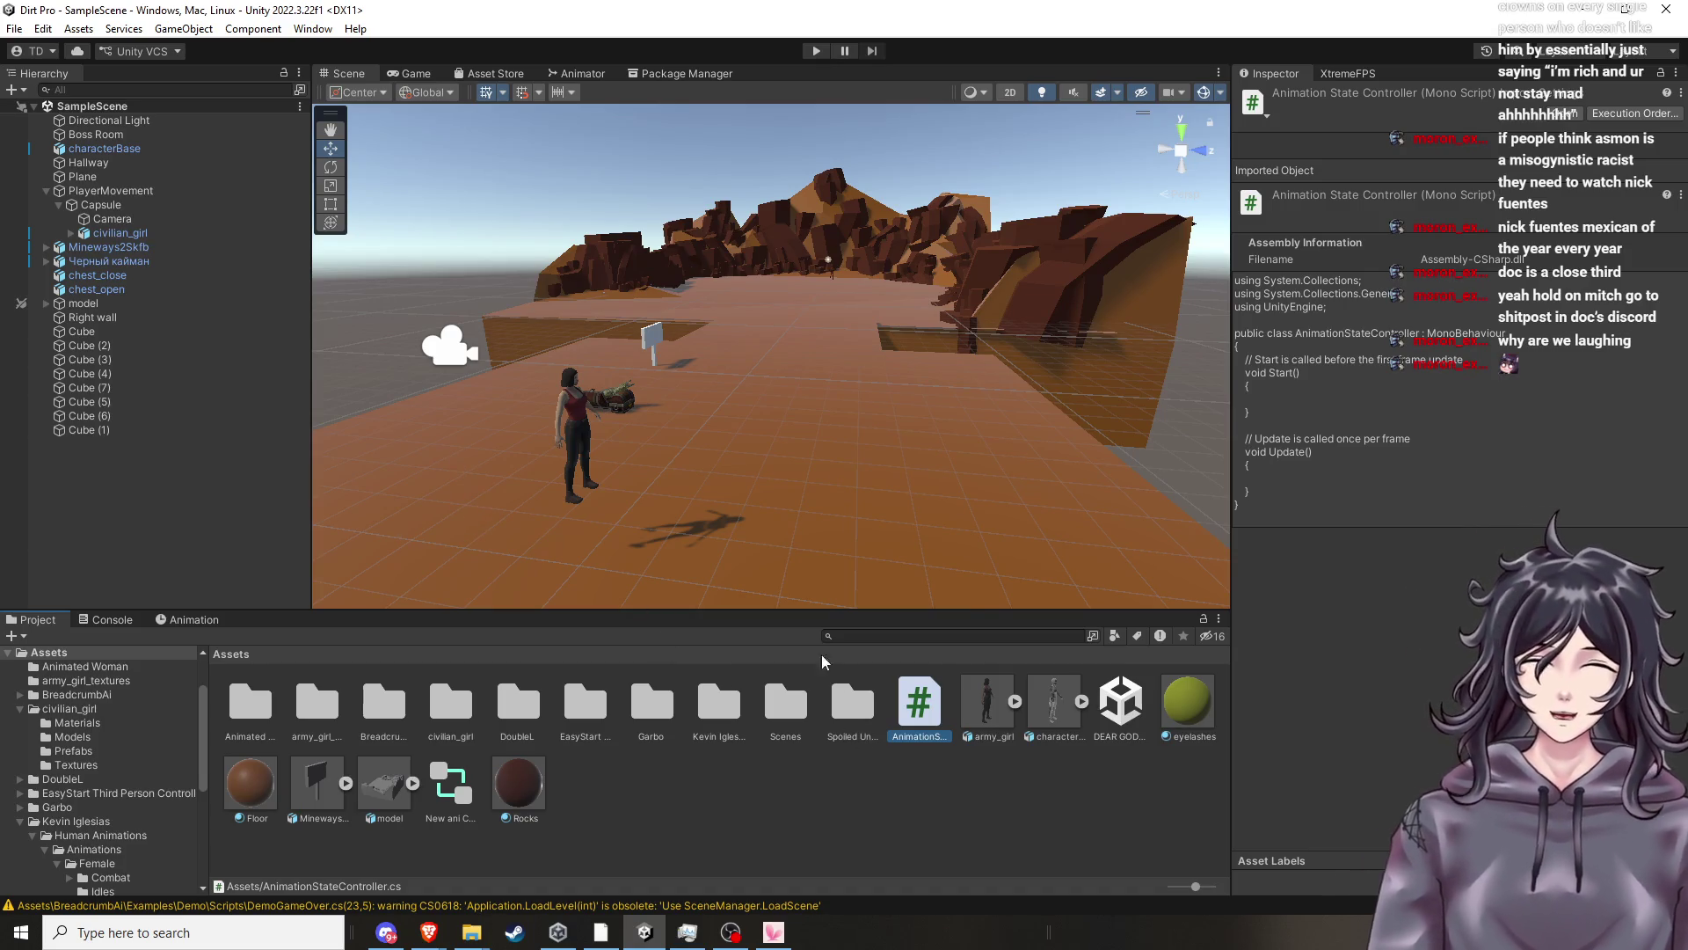
# Use Open C# Project on the AnimationStateController script to launch Visual Studio.
pyautogui.rightClick(926, 718)
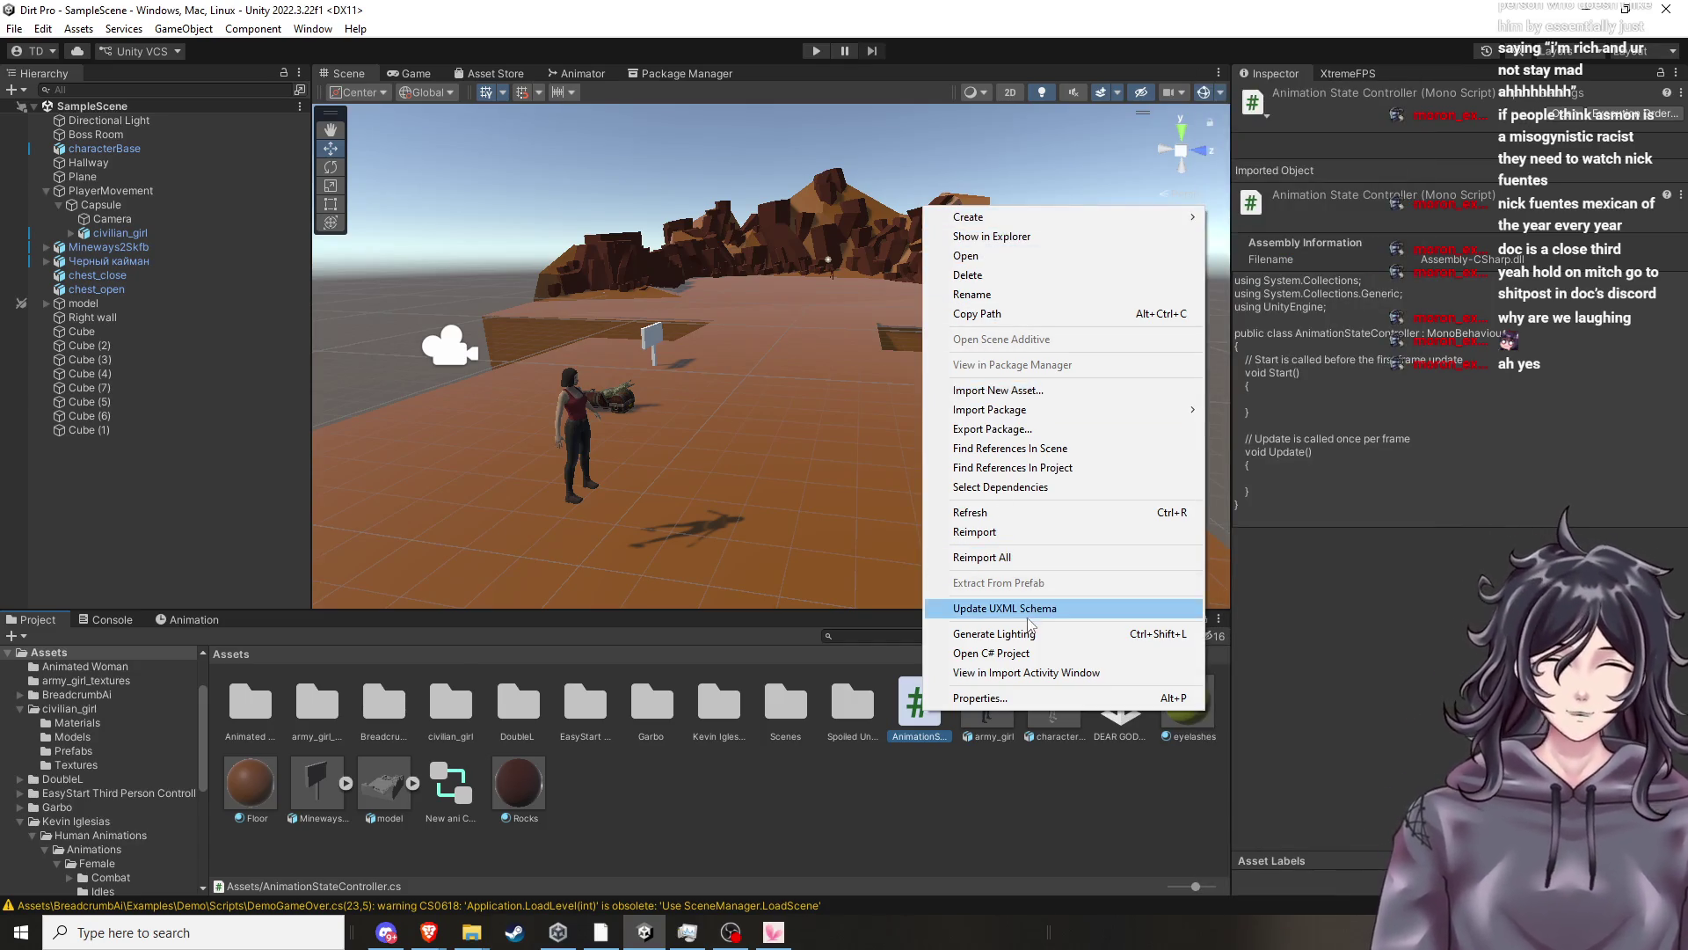
pyautogui.click(1024, 655)
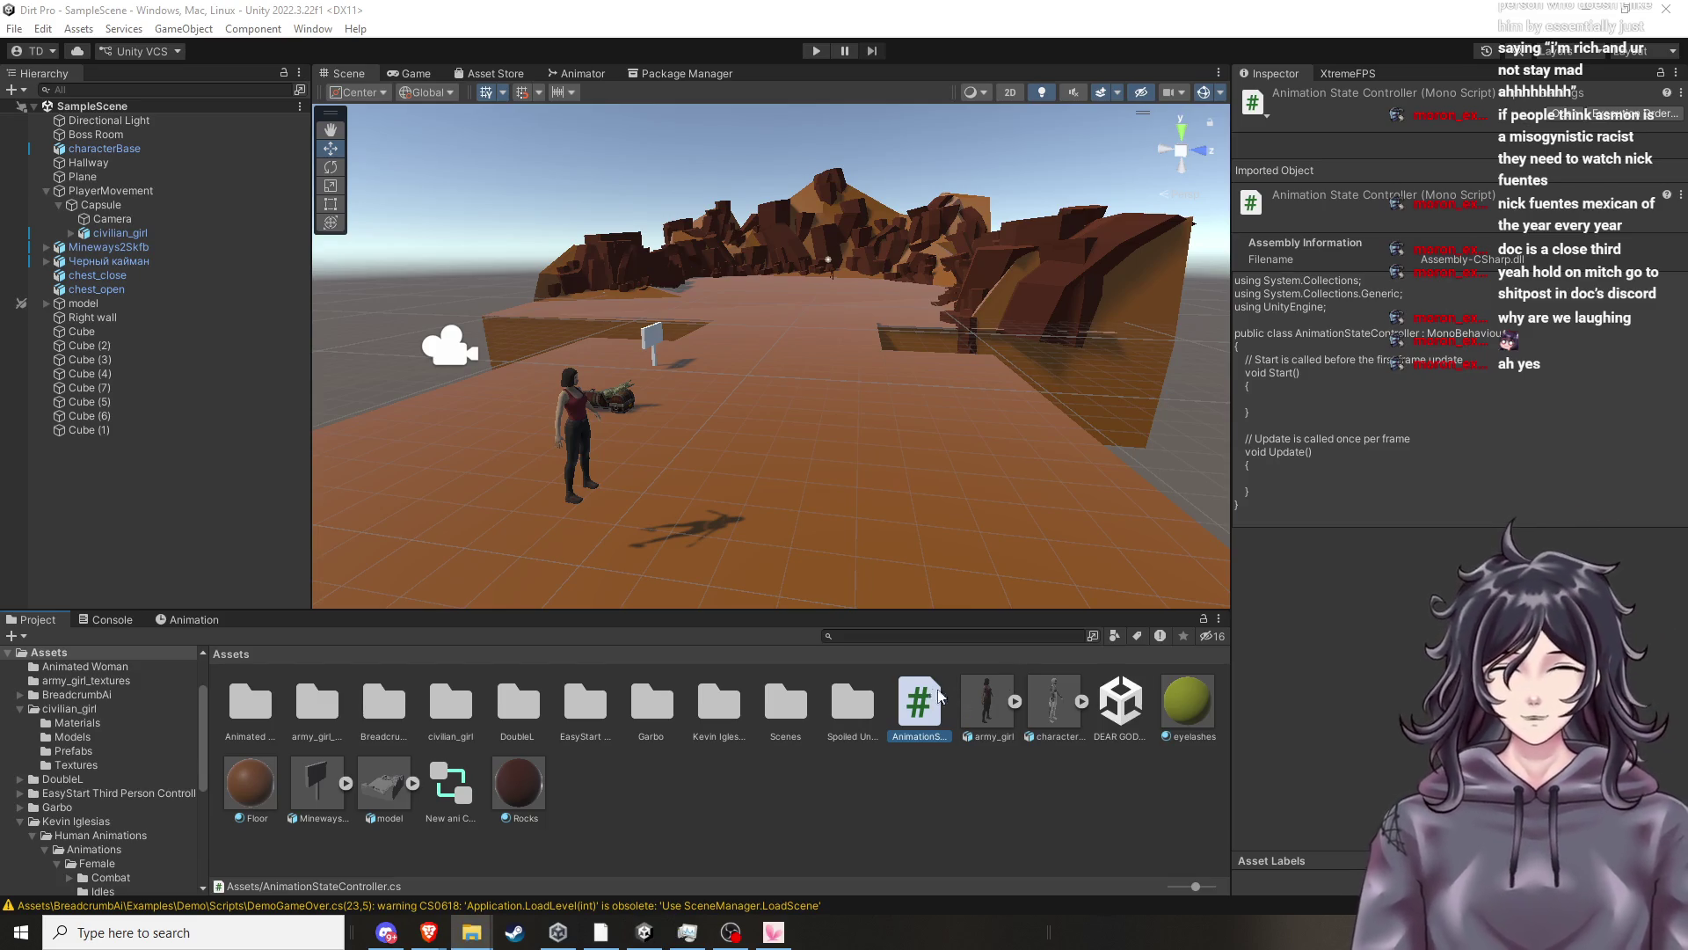
pyautogui.click(929, 701)
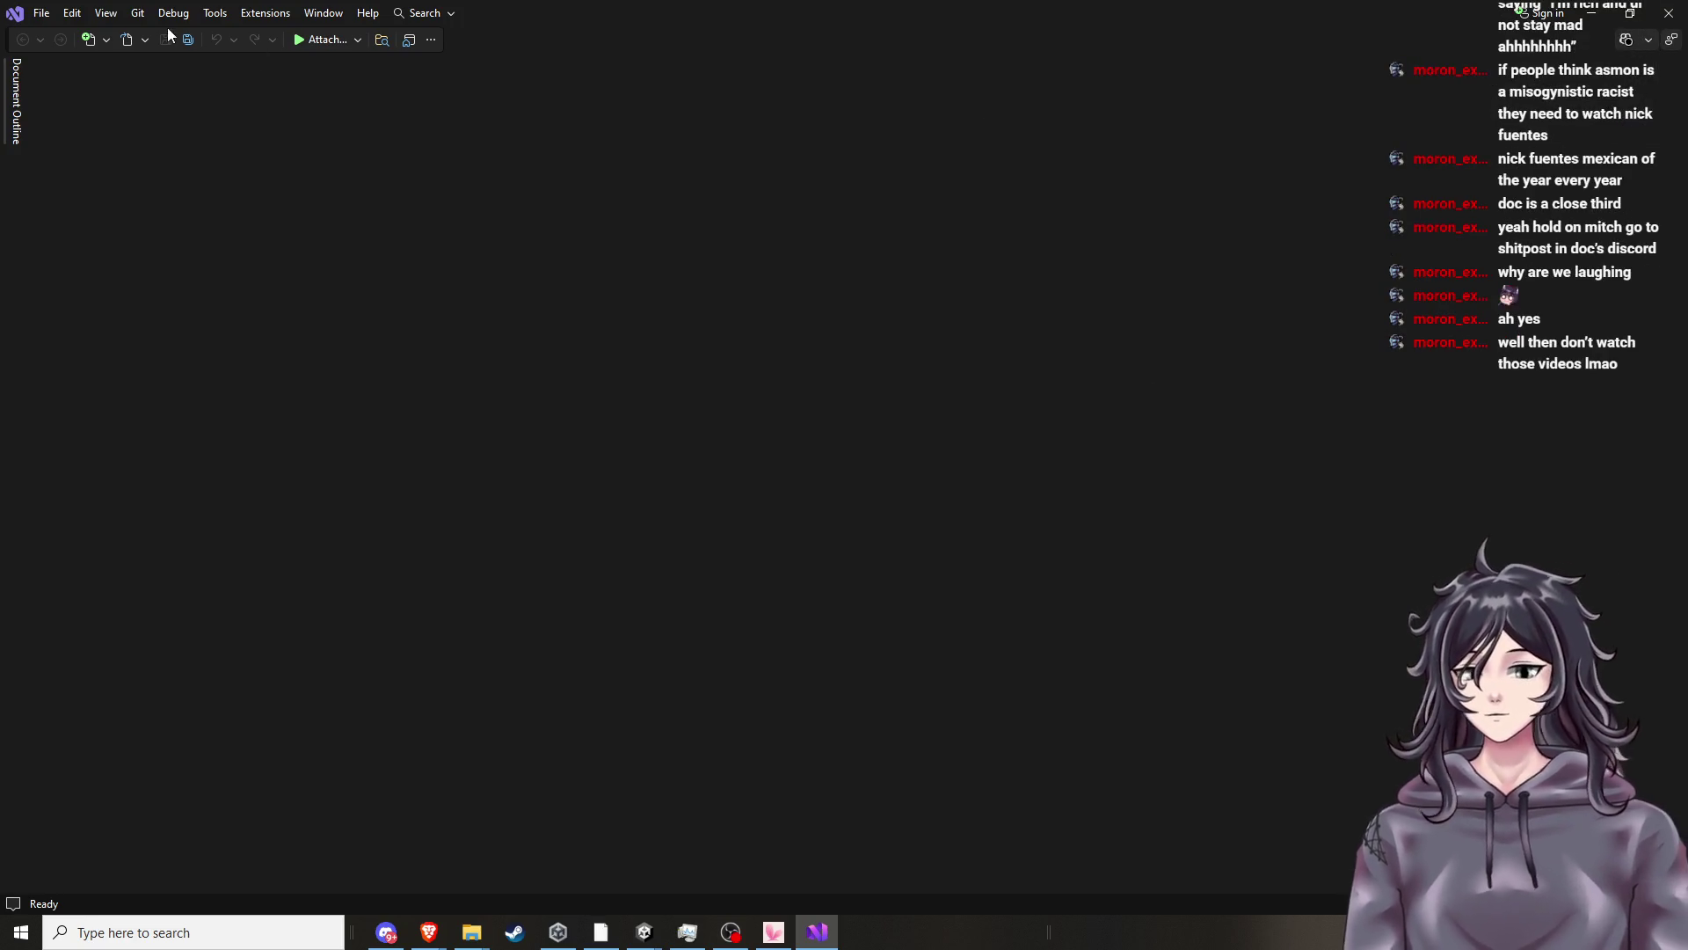
# Close the Document Outline panel and then the empty Visual Studio window.
pyautogui.click(50, 16)
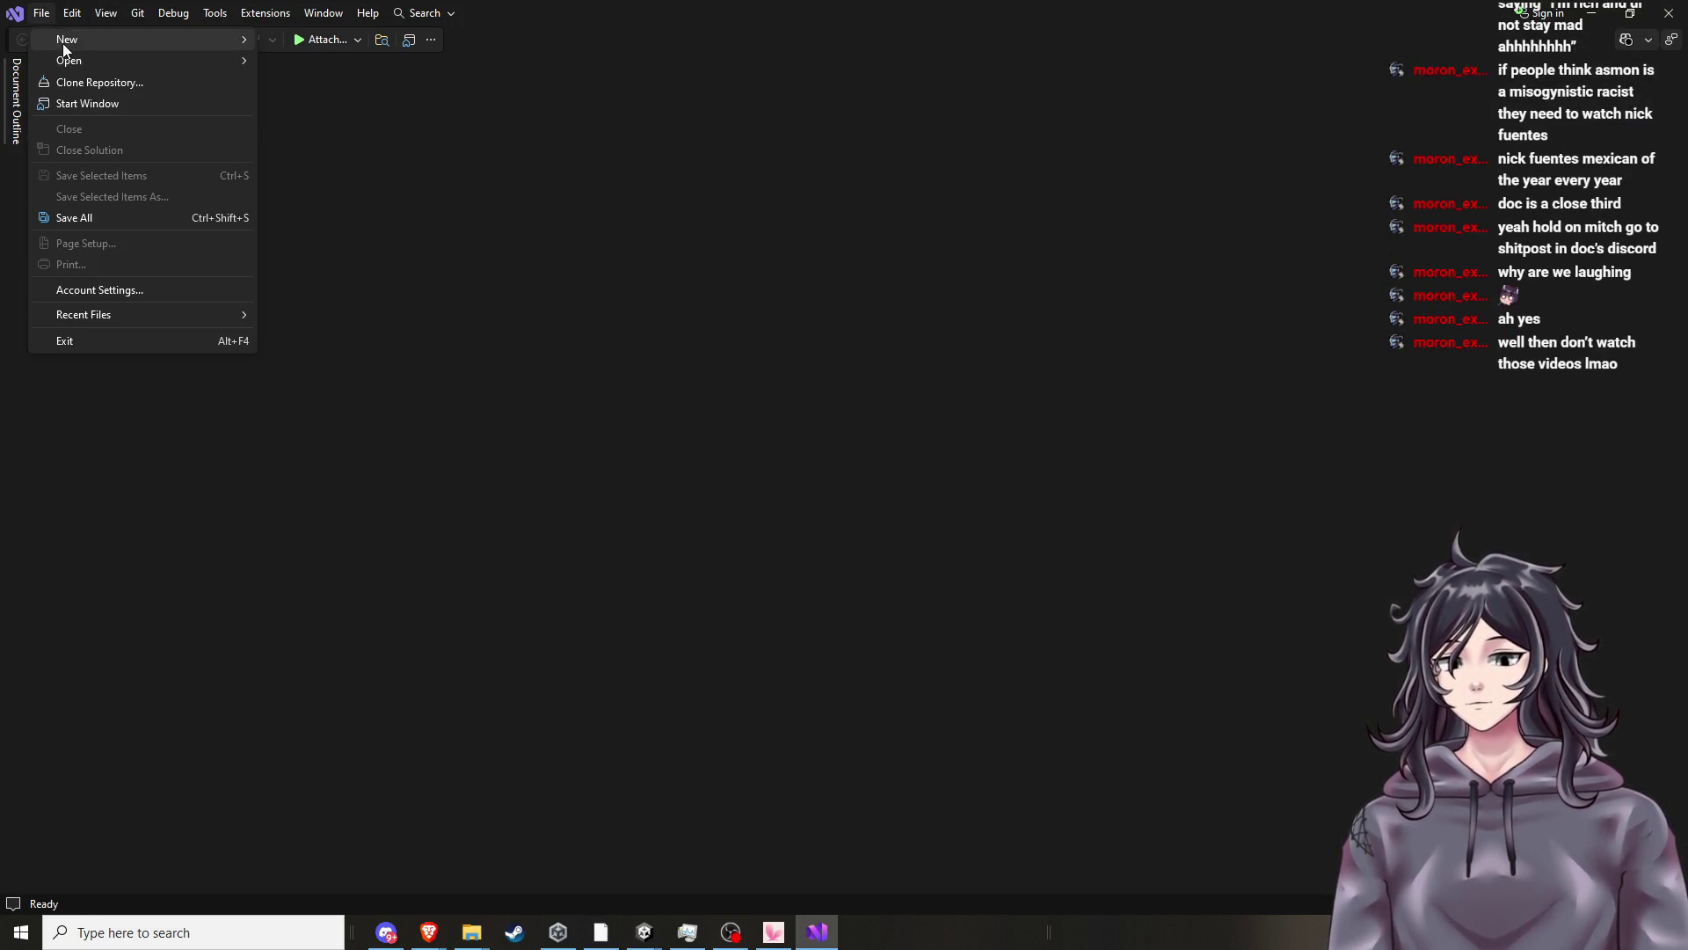
pyautogui.moveTo(65, 50)
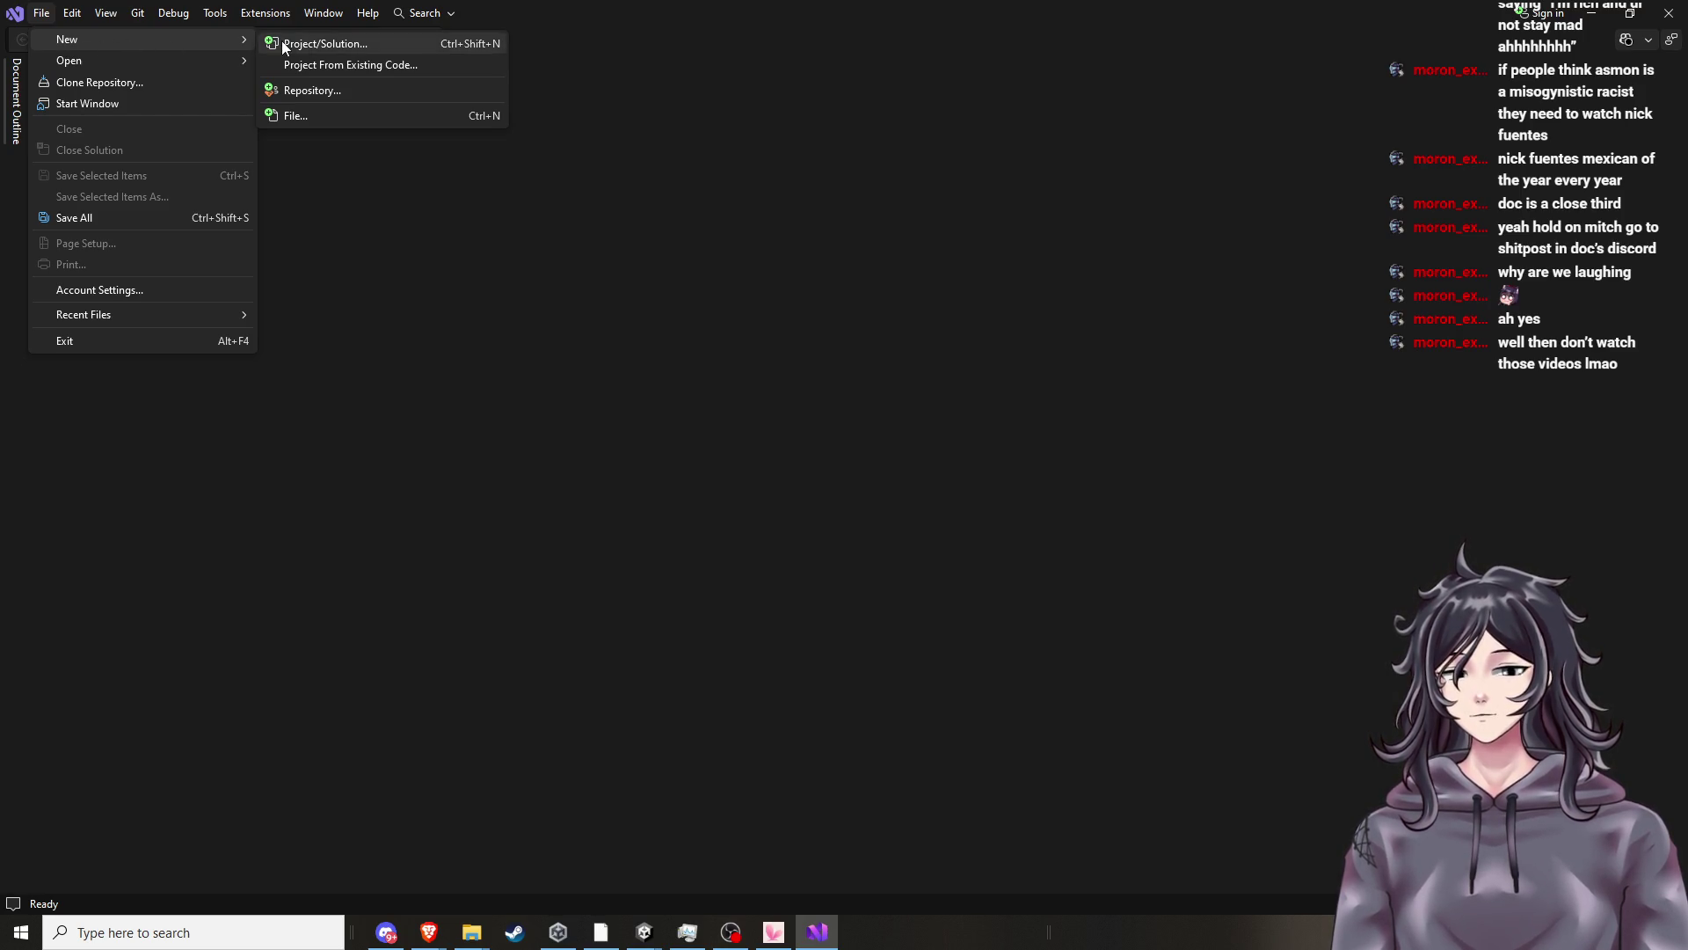
pyautogui.click(348, 237)
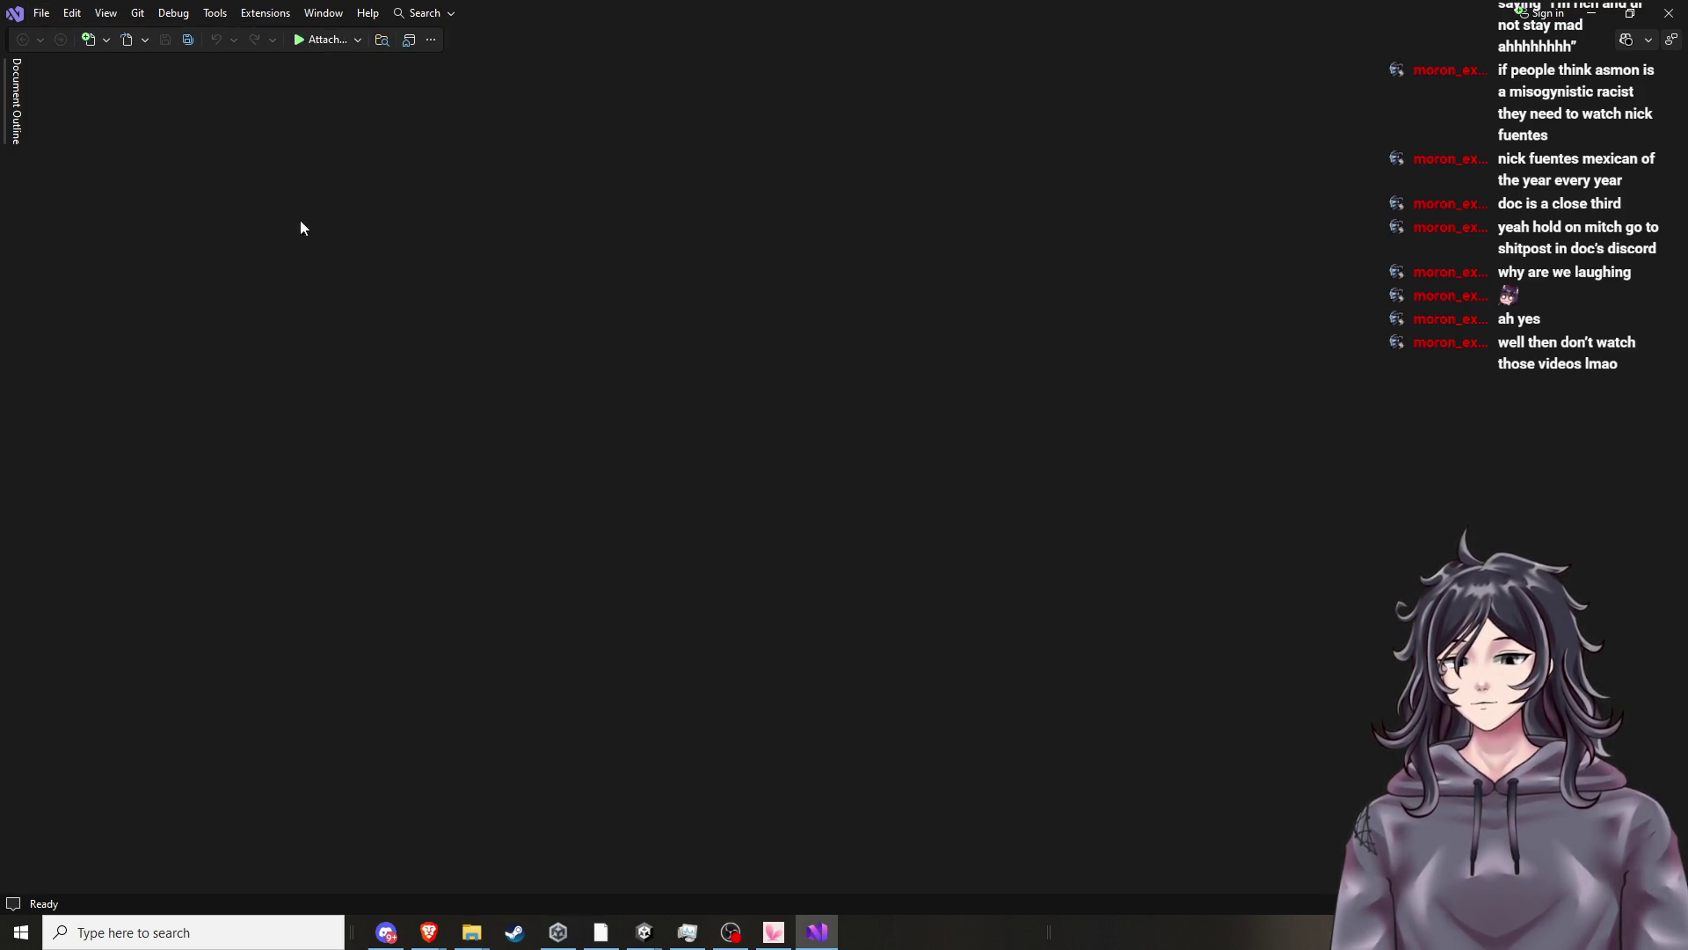
pyautogui.moveTo(16, 102)
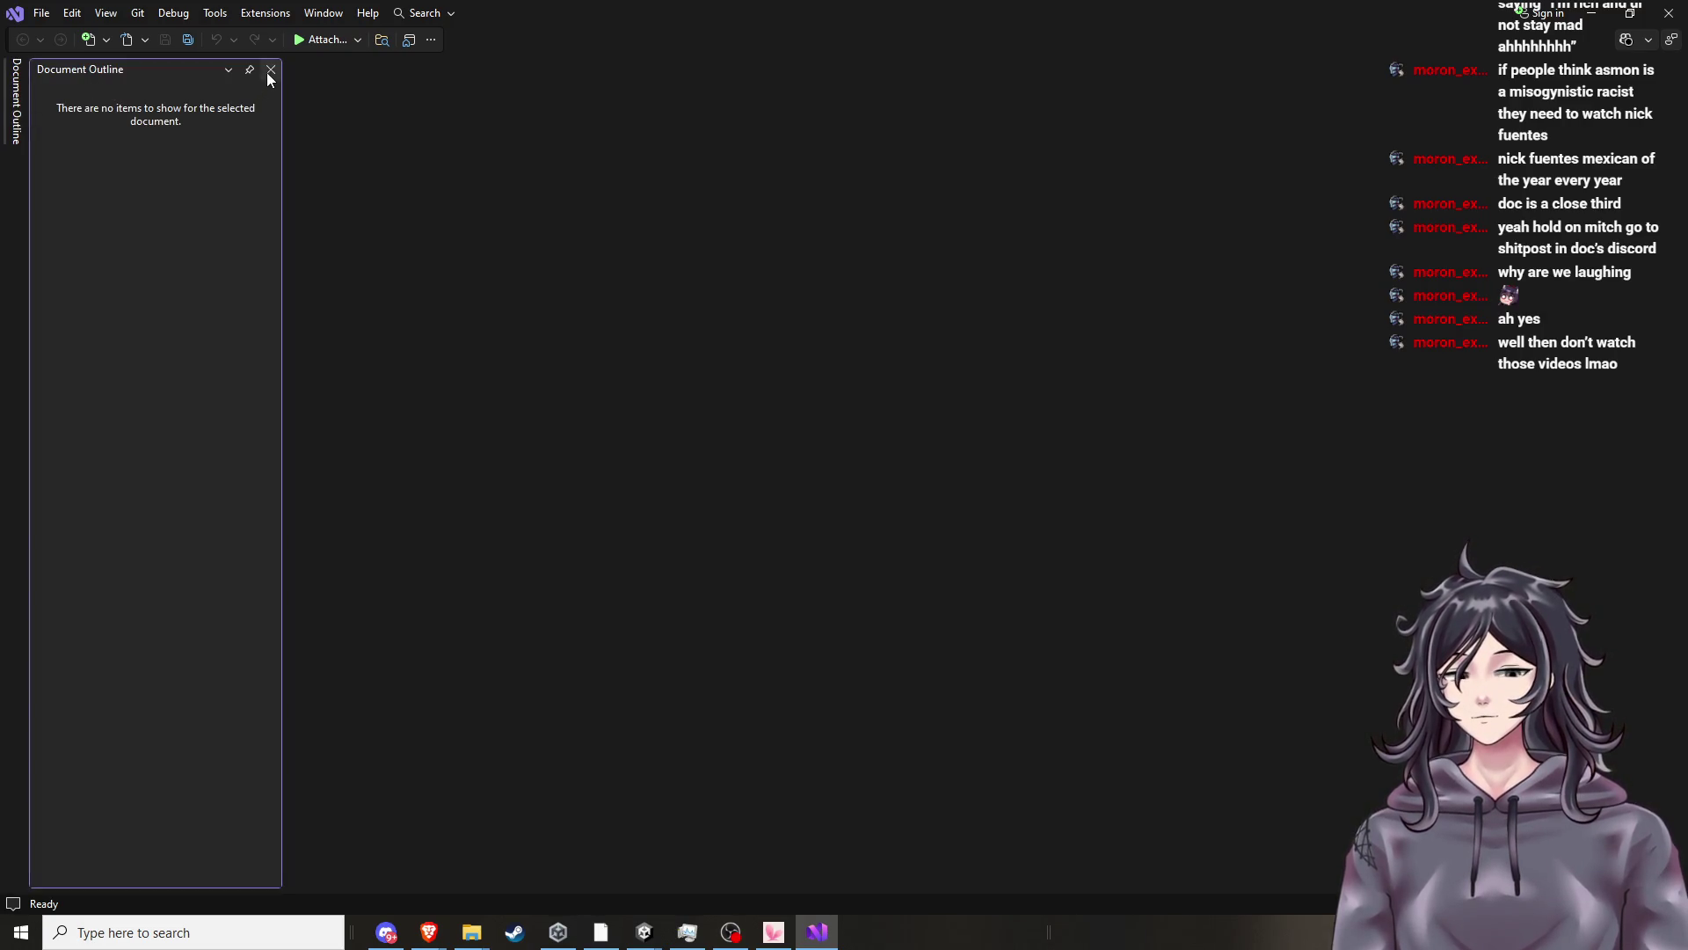
pyautogui.click(269, 71)
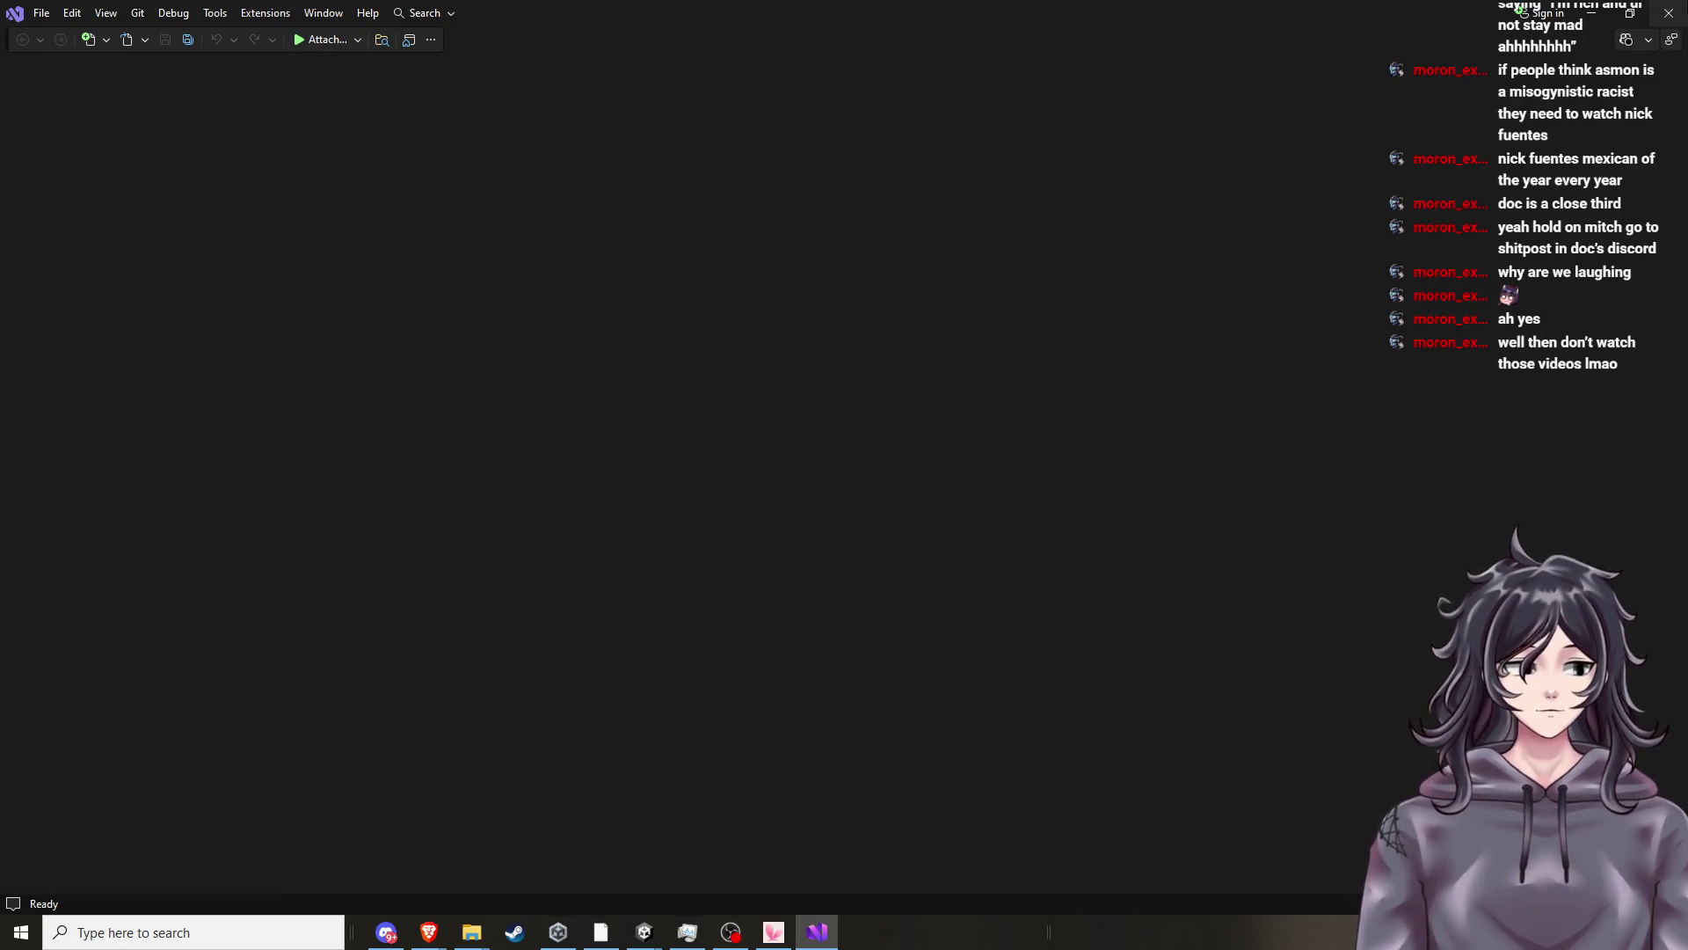
pyautogui.click(1668, 13)
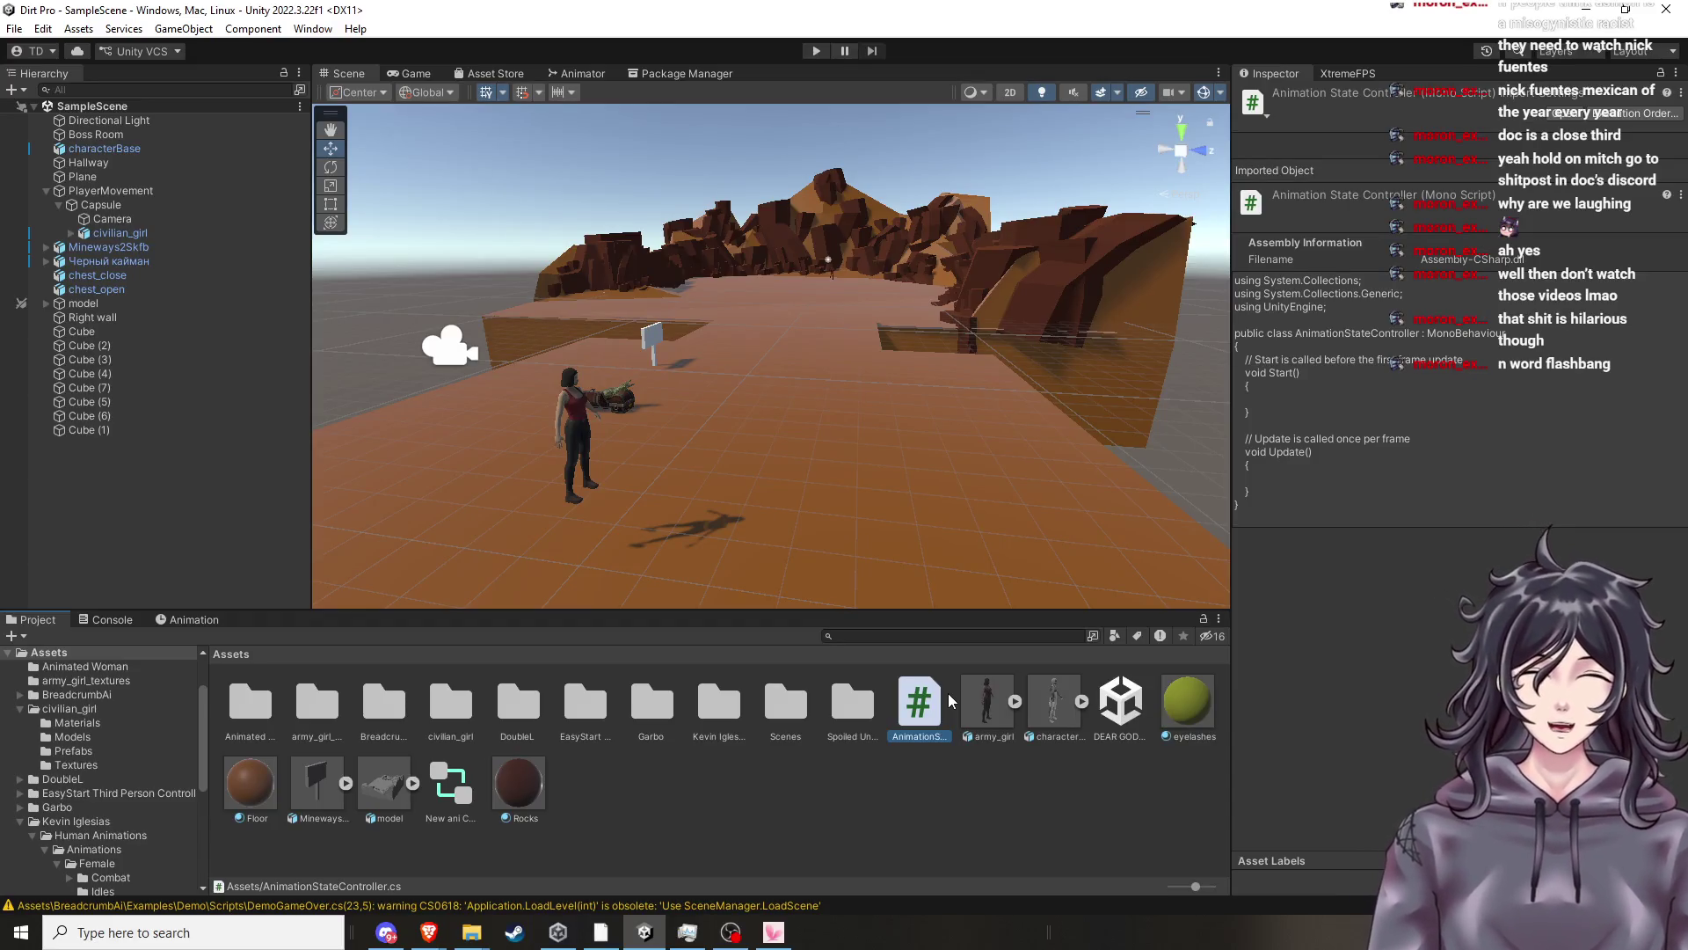
# Delete AnimationStateController.cs from Assets, confirming the Delete dialog.
pyautogui.rightClick(914, 731)
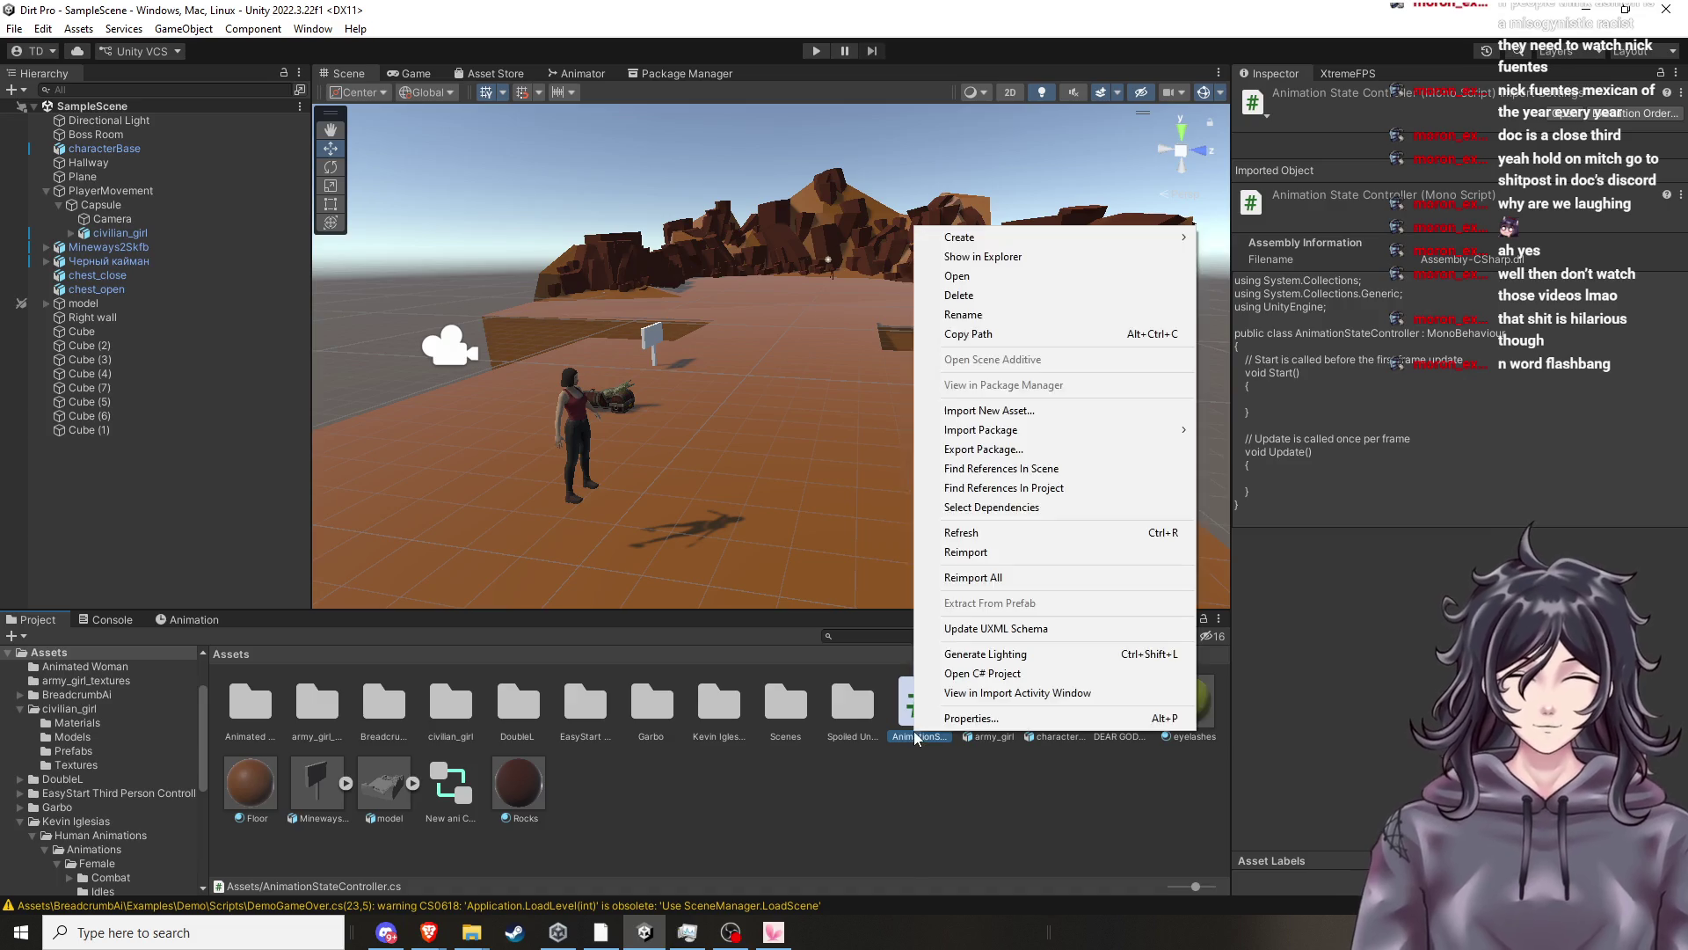
pyautogui.click(1002, 299)
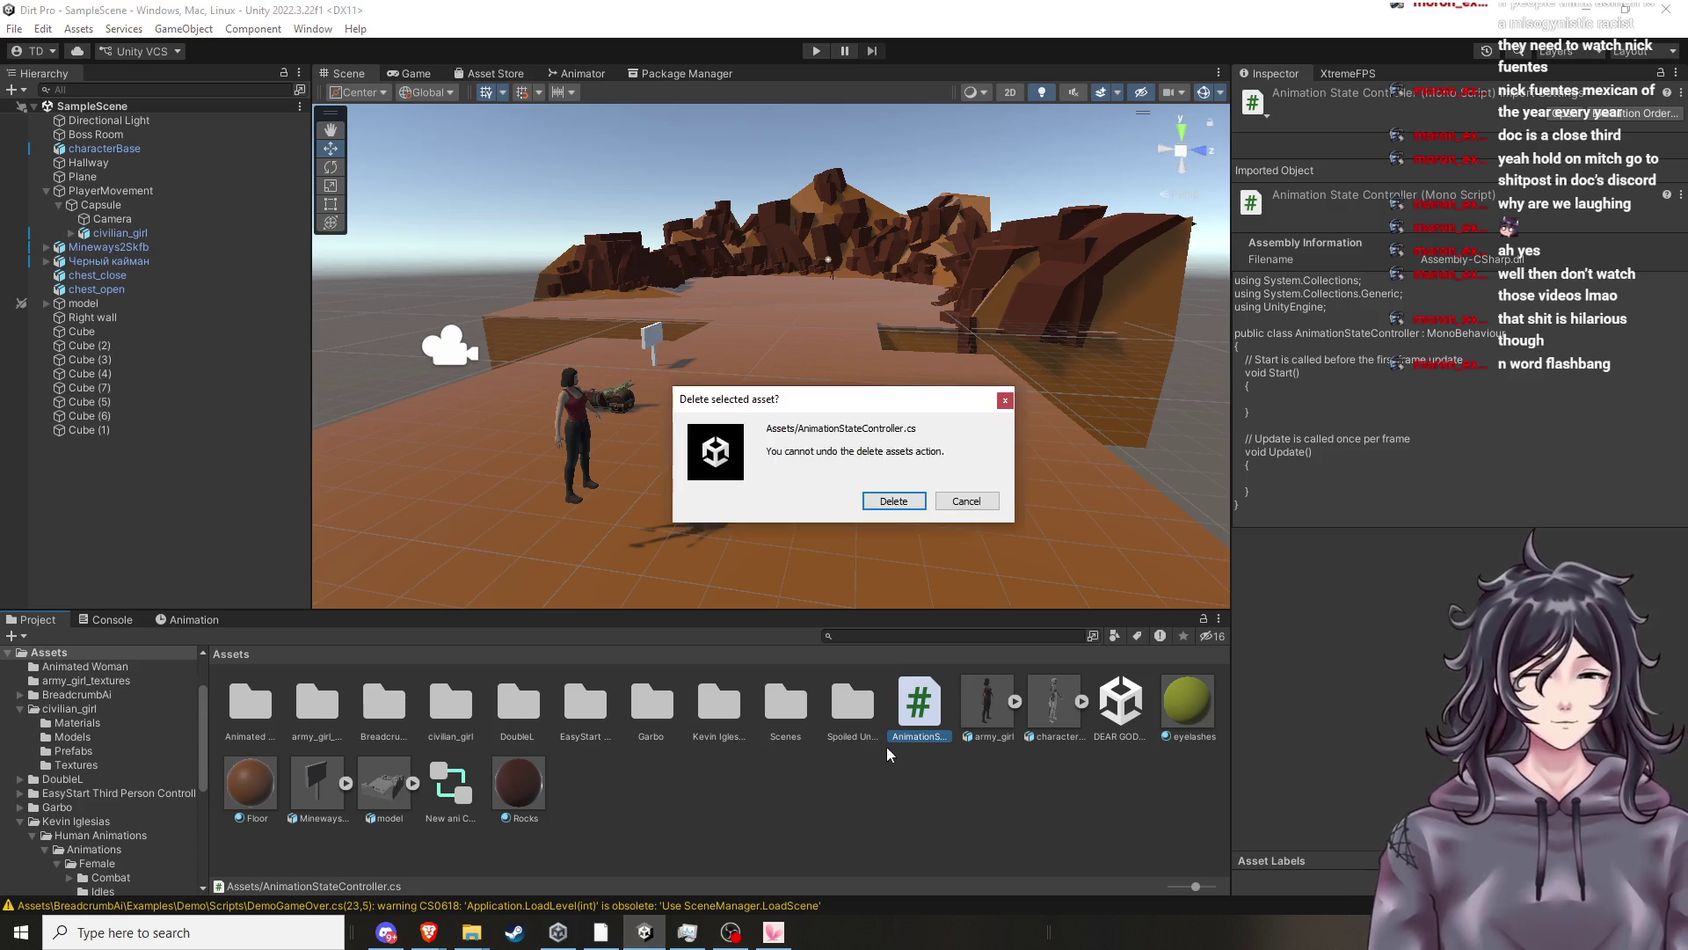
pyautogui.click(900, 503)
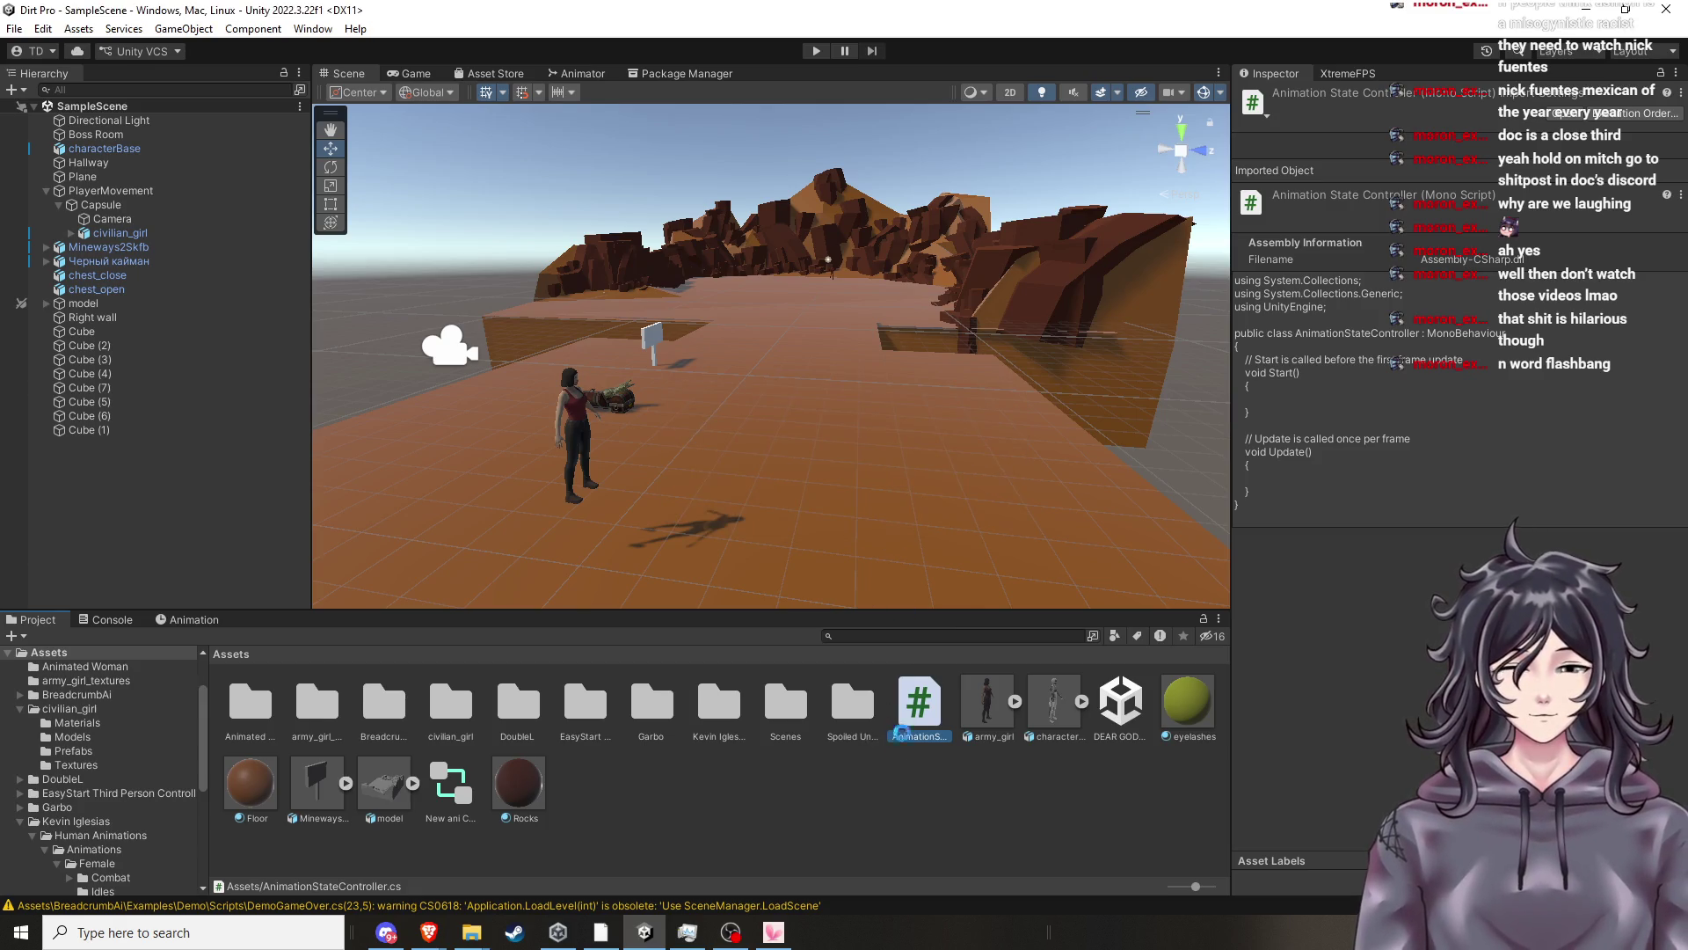
# Open the Assets folder's context menu, then select the civilian_girl character.
pyautogui.rightClick(899, 783)
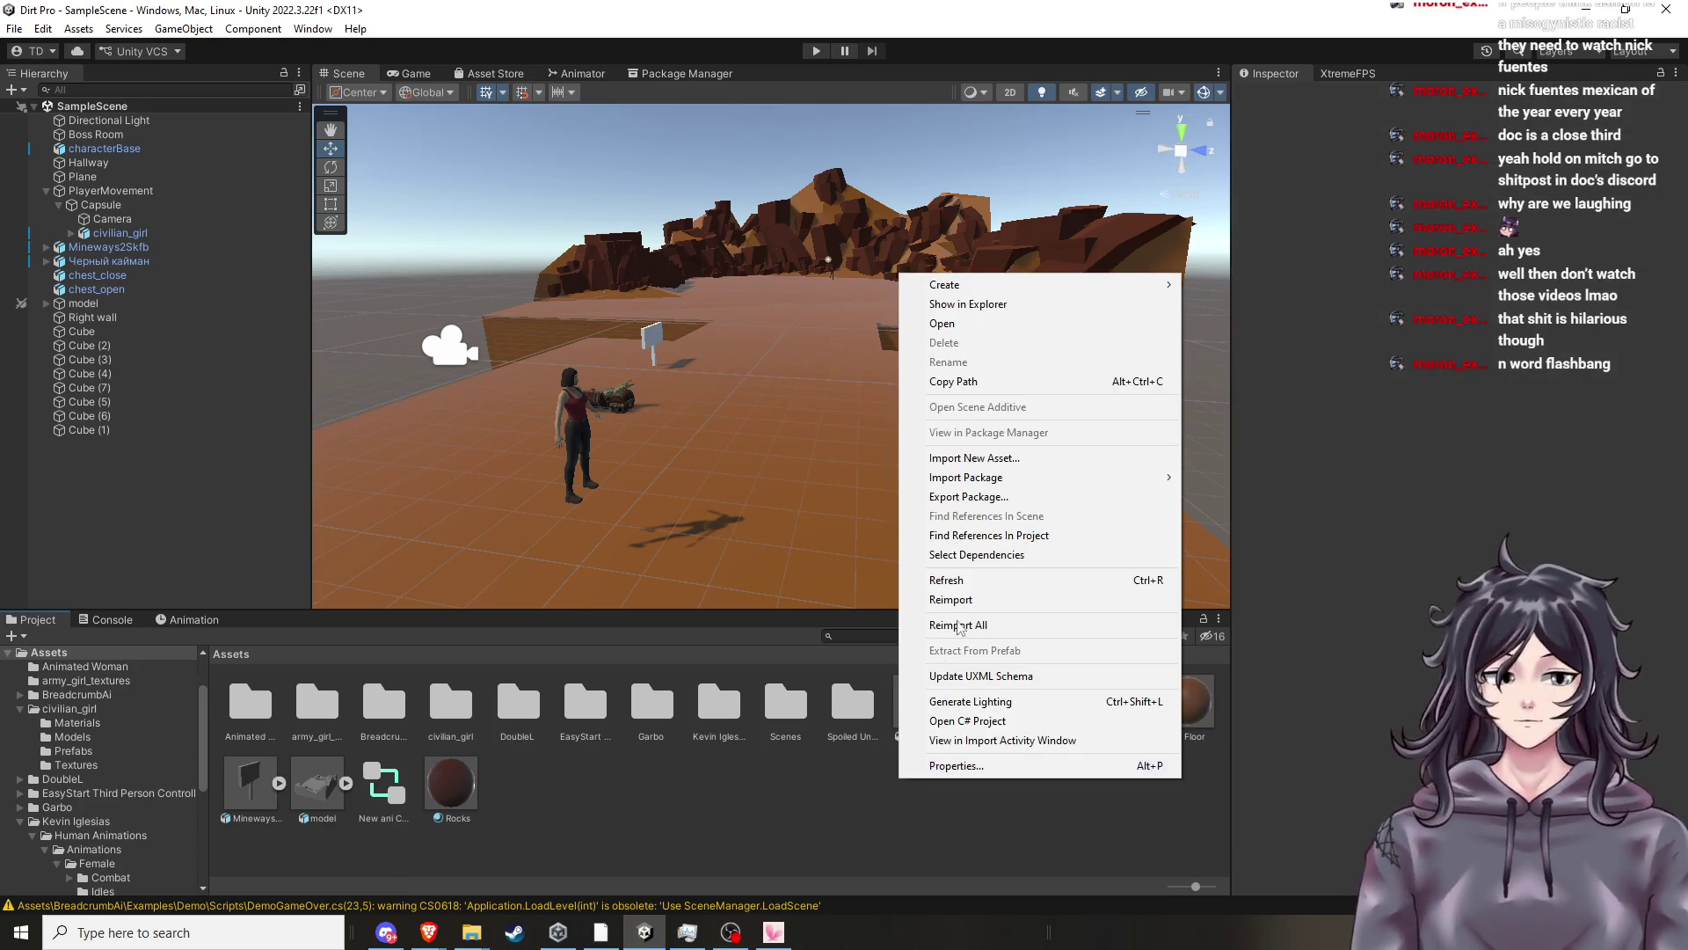
pyautogui.moveTo(945, 284)
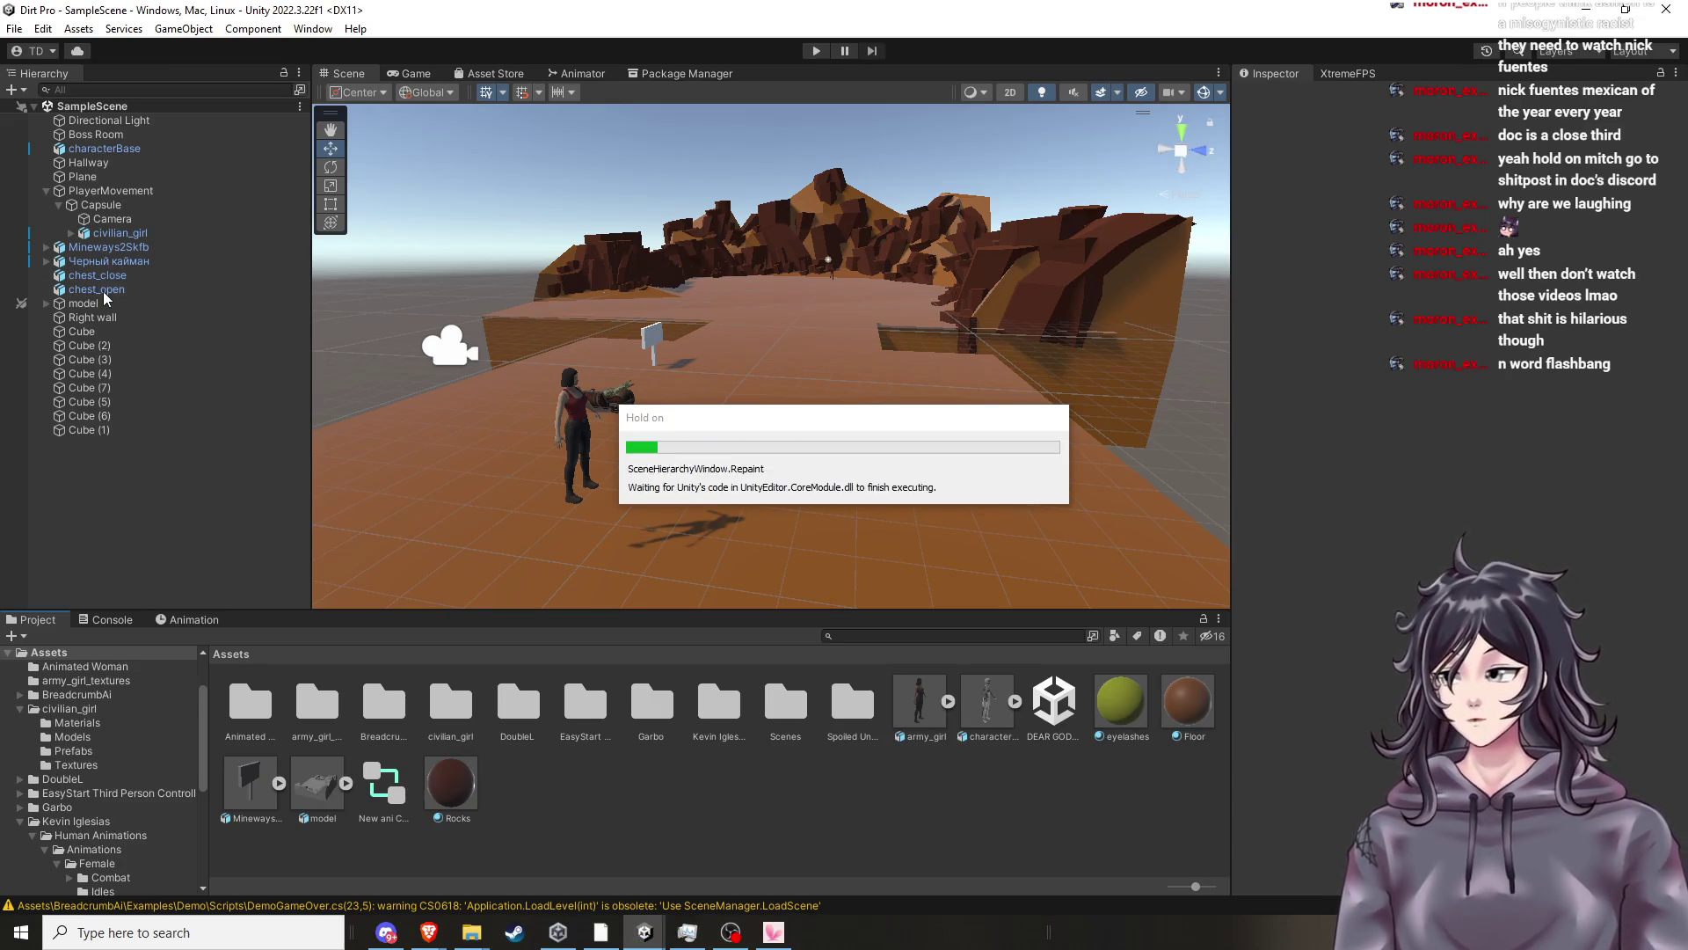
pyautogui.click(120, 232)
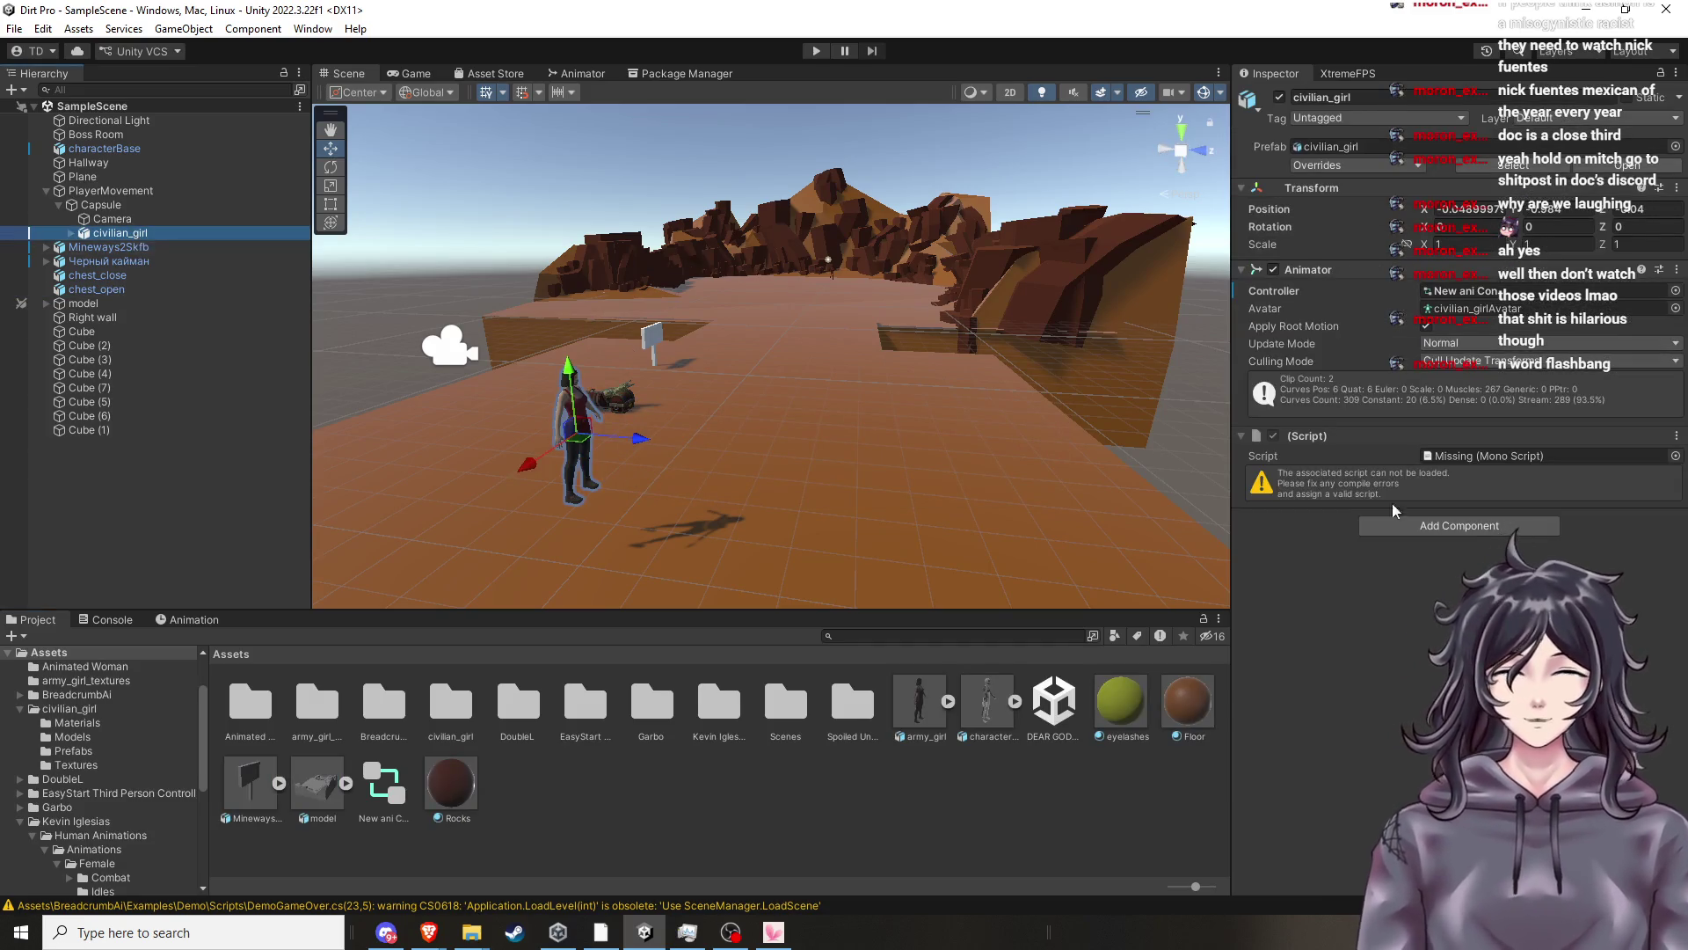
# Remove civilian_girl's missing script component and search 'new' in Add Component for a new script.
pyautogui.click(1677, 435)
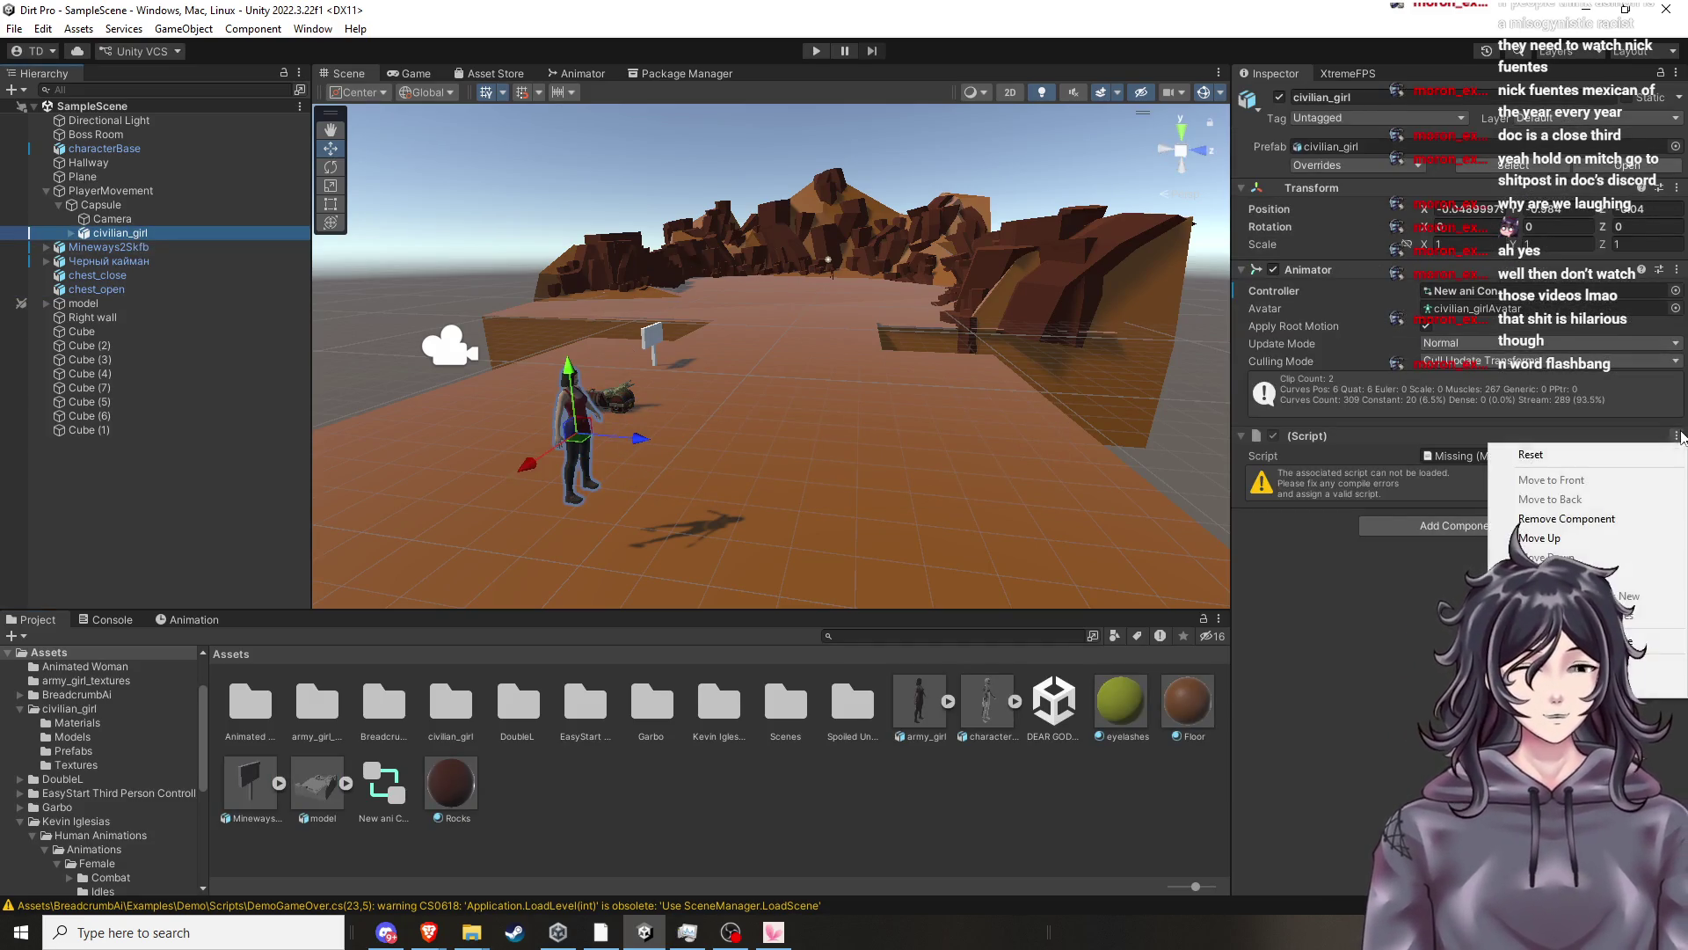
pyautogui.click(1564, 520)
pyautogui.click(1463, 446)
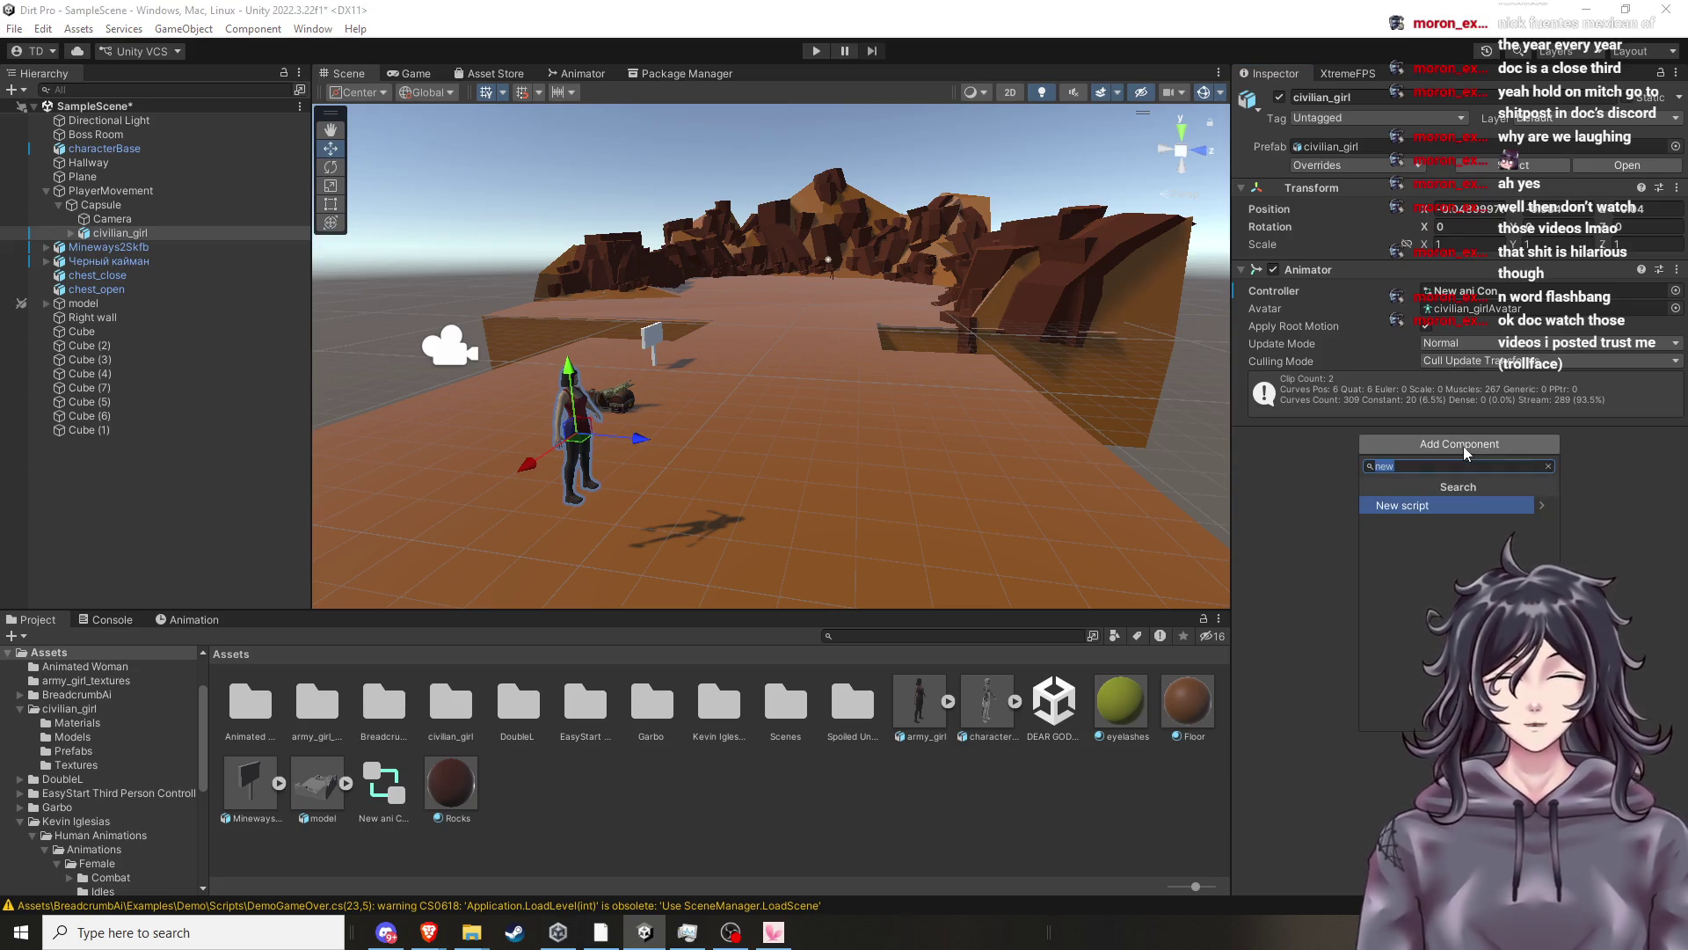
pyautogui.press('BackSpace')
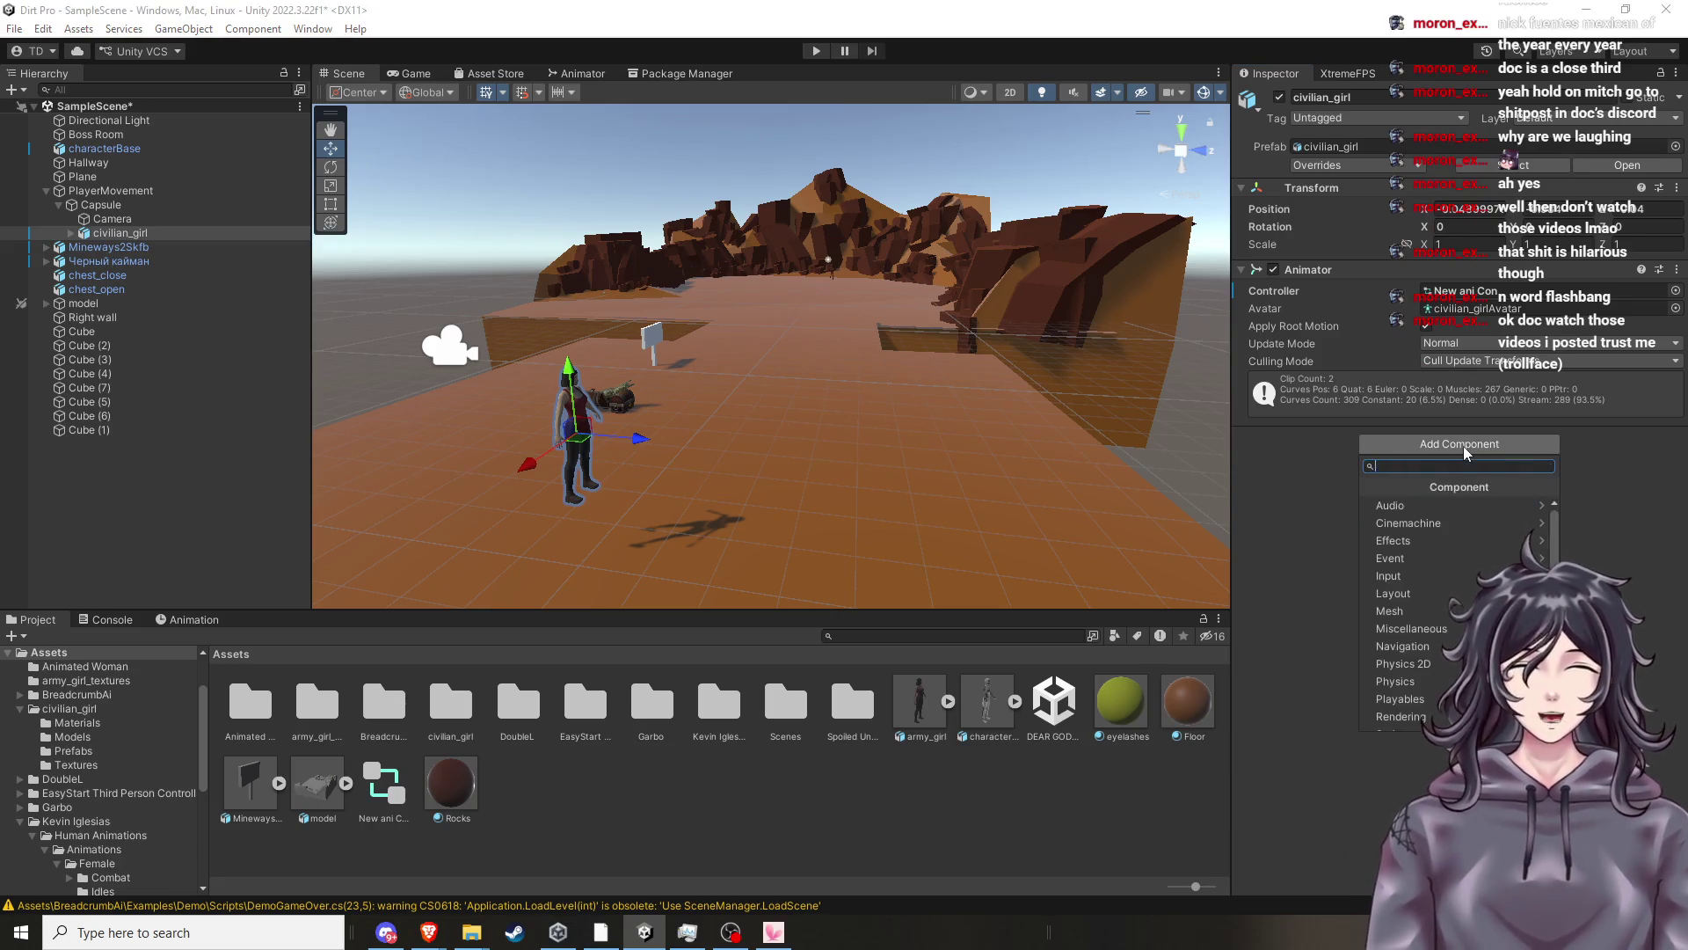
pyautogui.write('new')
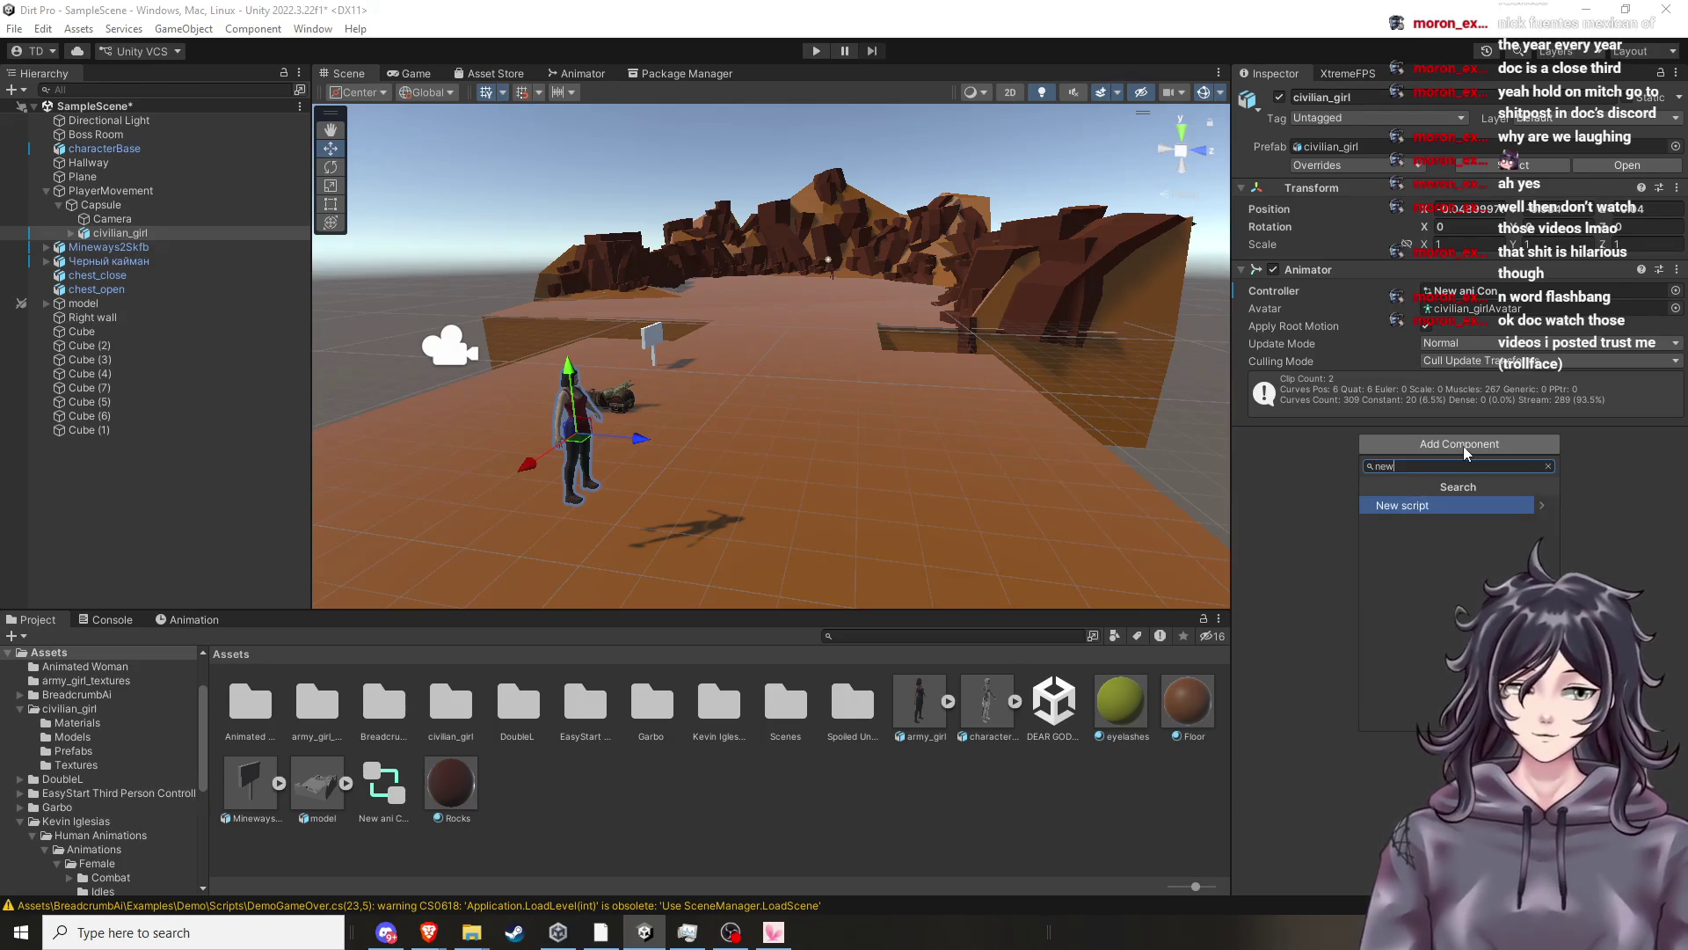
pyautogui.click(1442, 505)
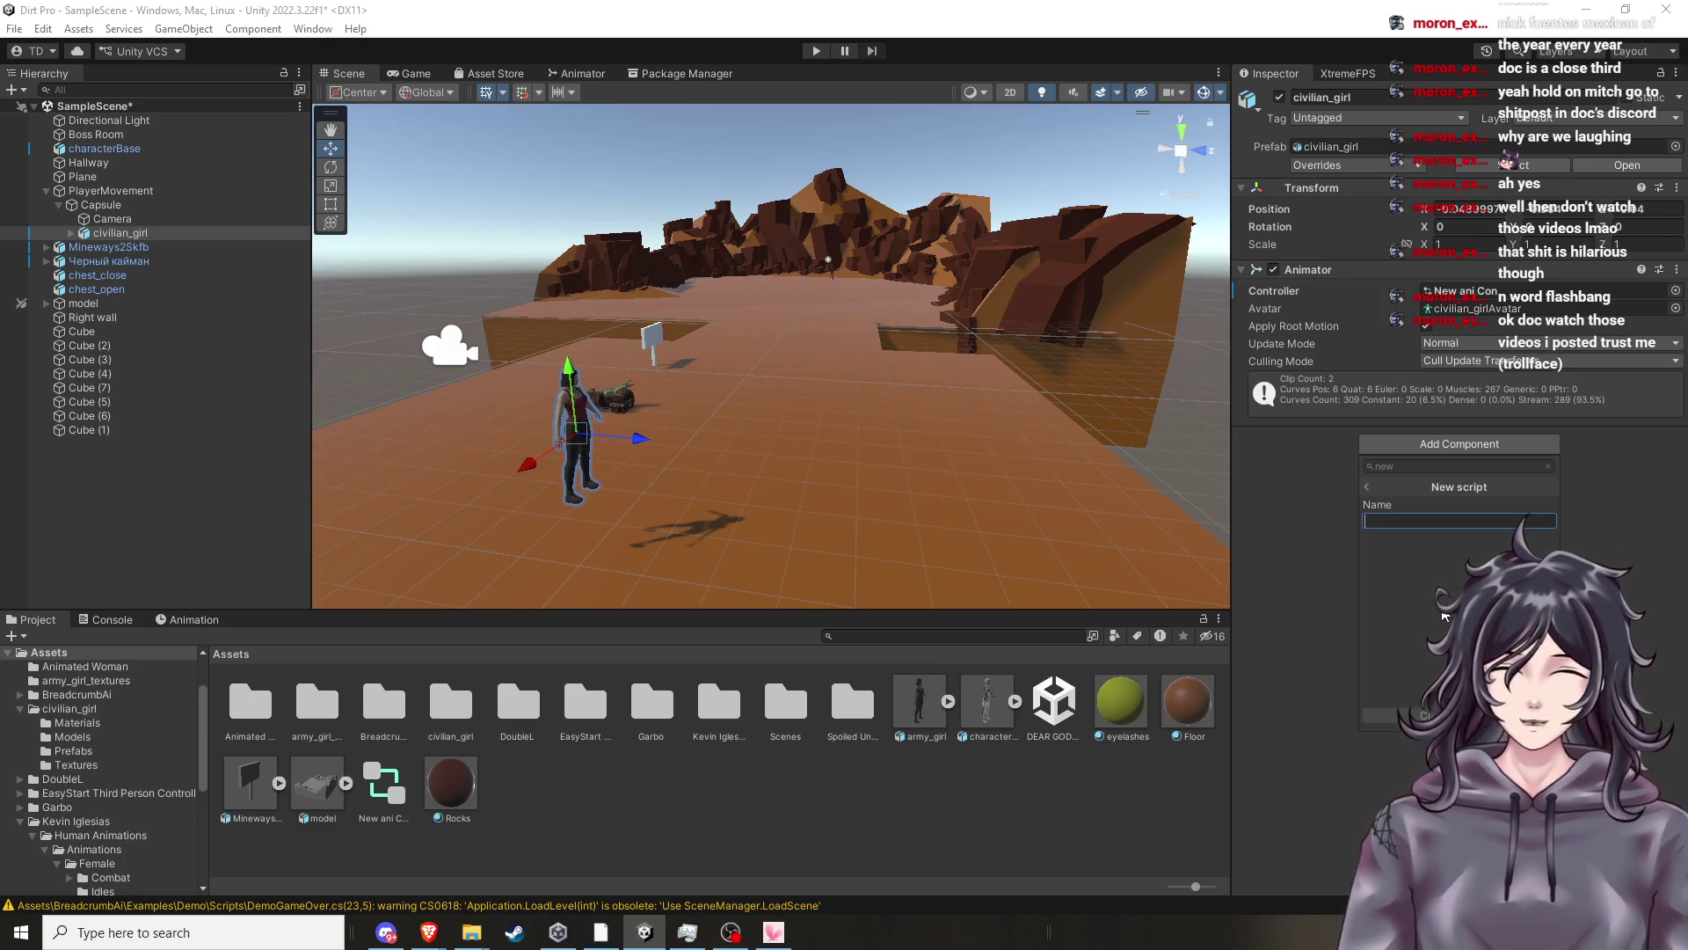
# Rewind the YouTube tutorial to the script-naming part, pause at 3:19, and return to Unity.
pyautogui.moveTo(429, 931)
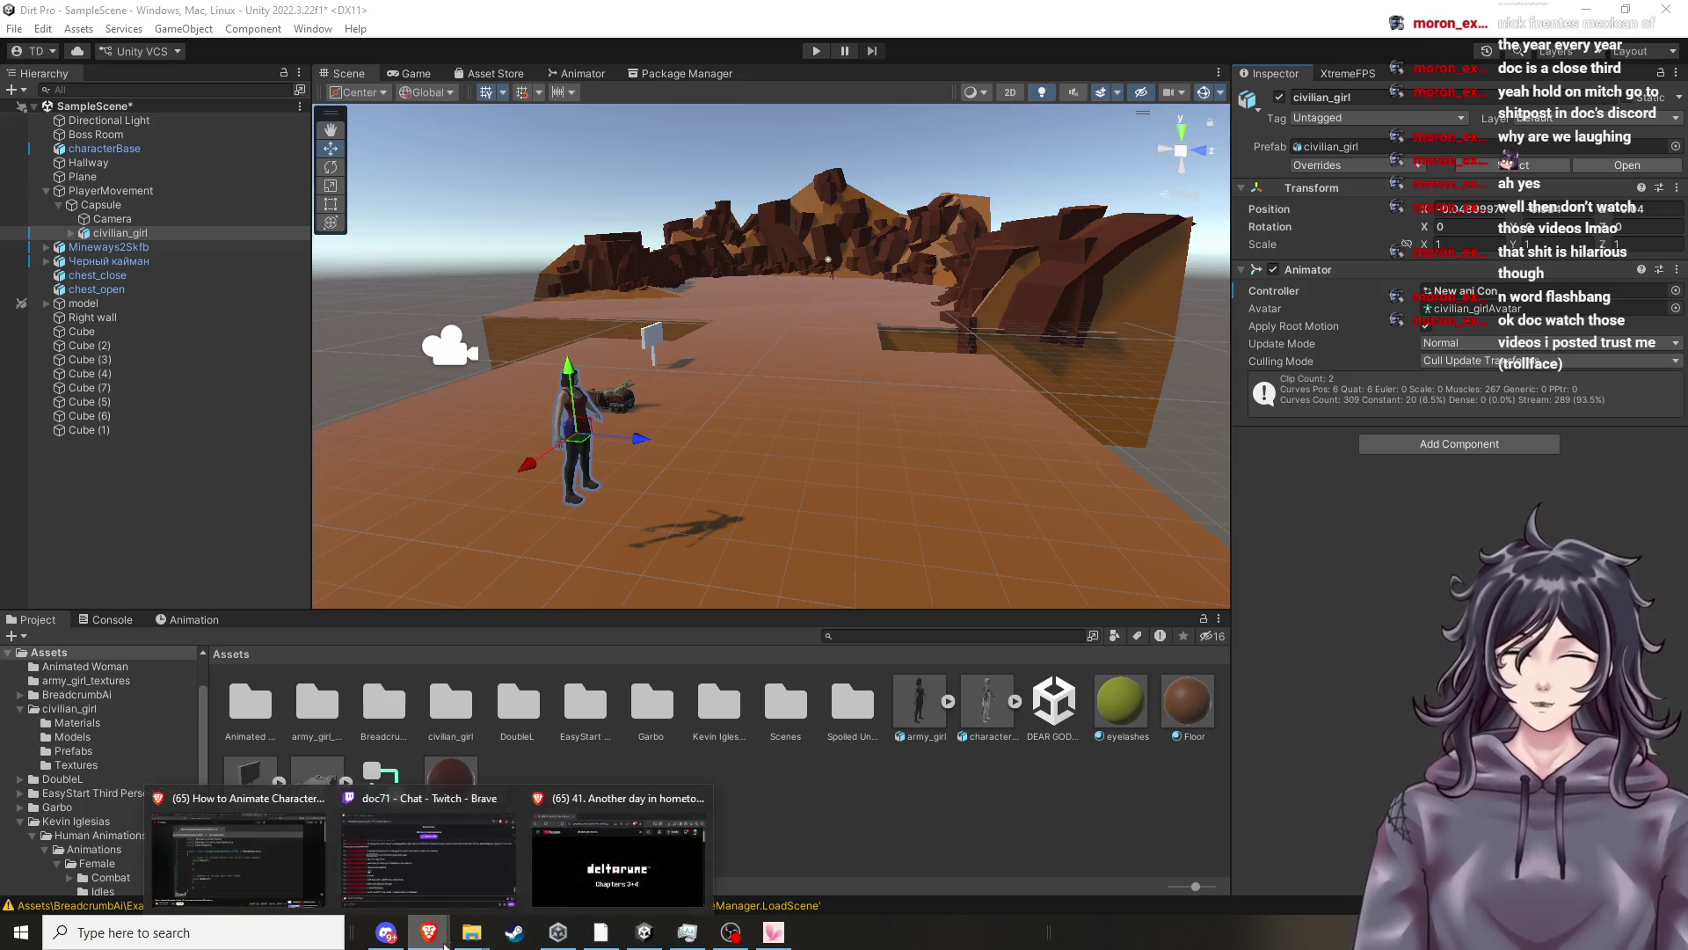
pyautogui.click(255, 853)
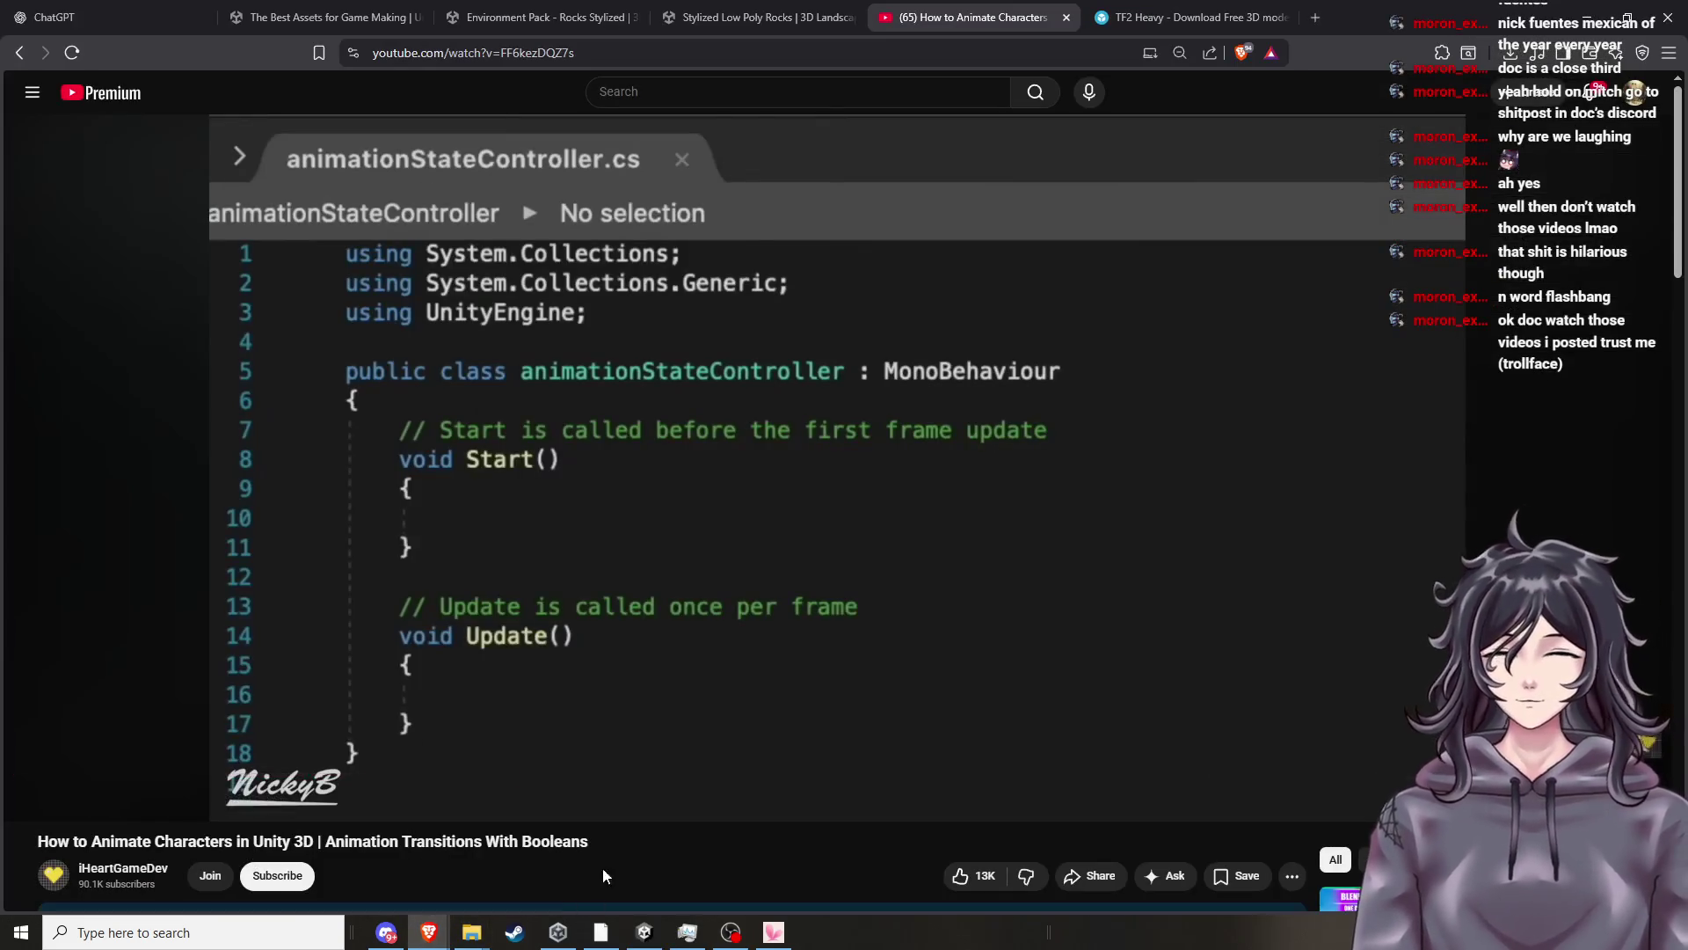
pyautogui.press('Left')
pyautogui.press('Left')
pyautogui.press('Left')
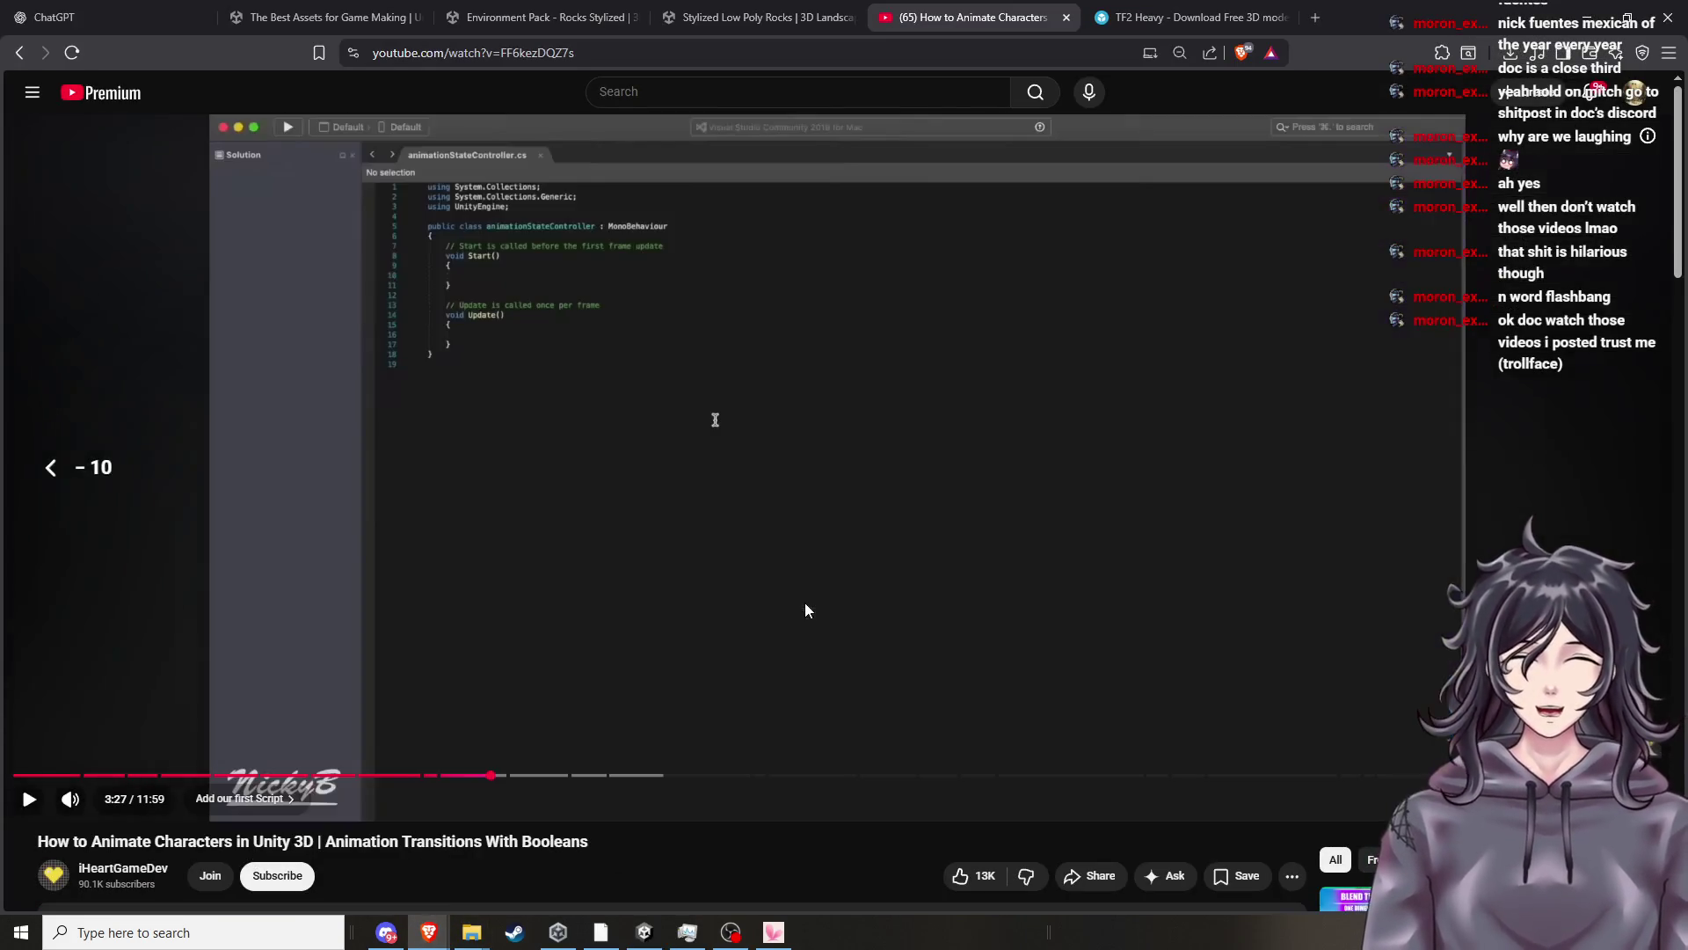
pyautogui.press('Left')
pyautogui.press('space')
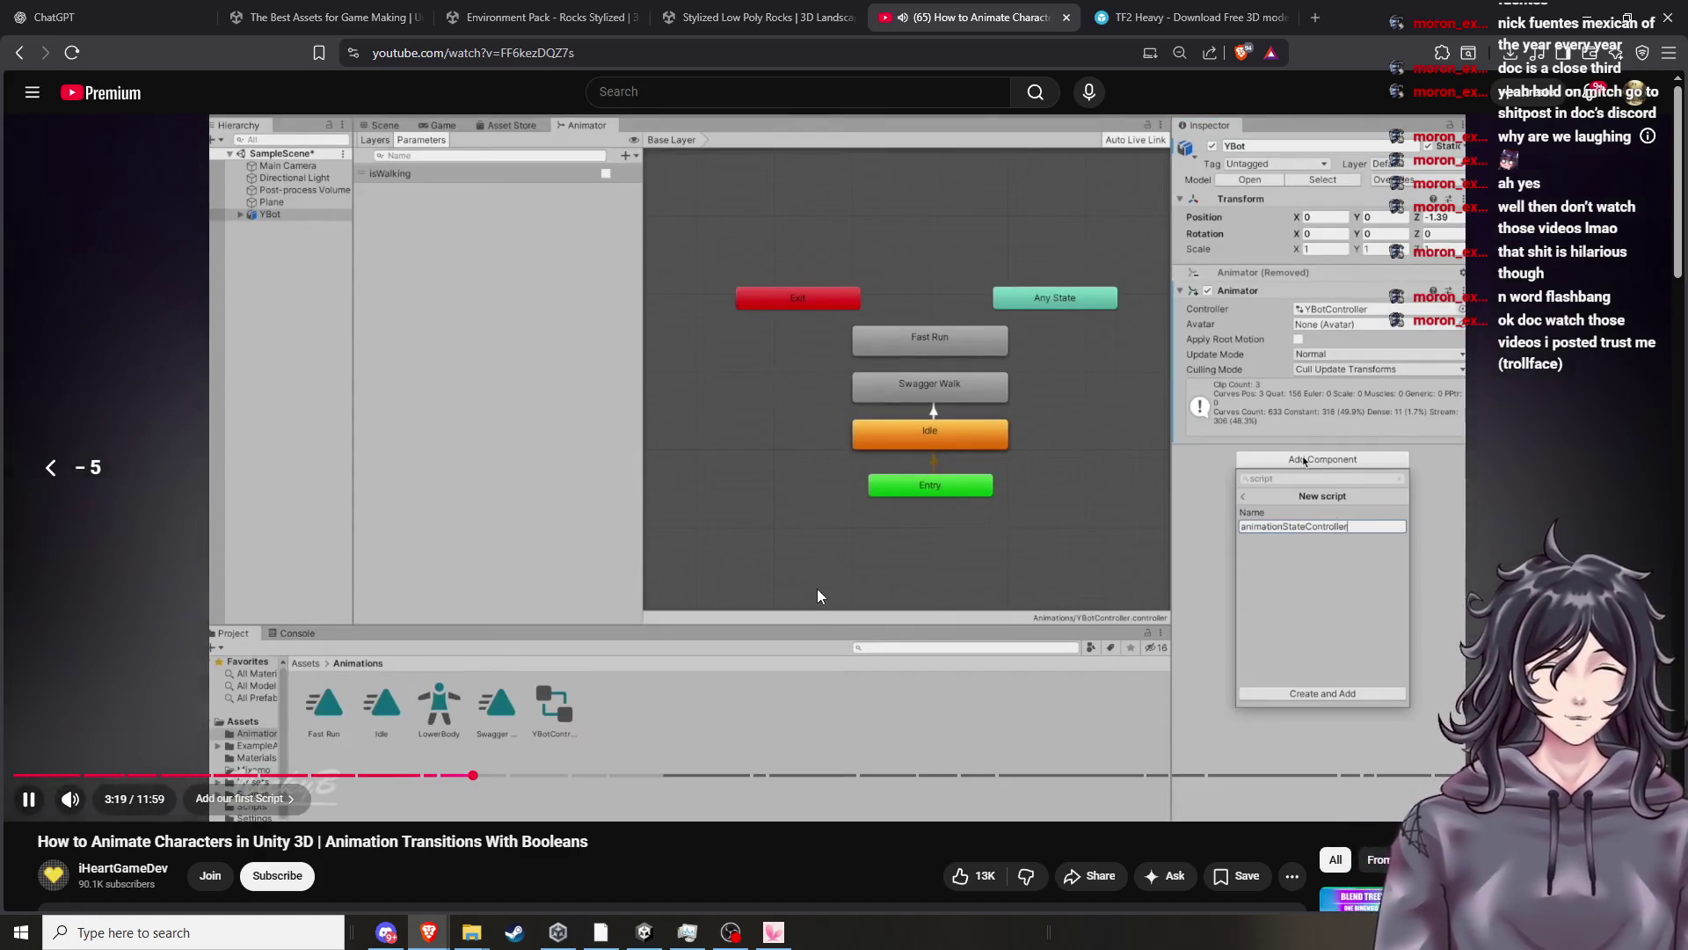
pyautogui.click(816, 589)
pyautogui.click(642, 934)
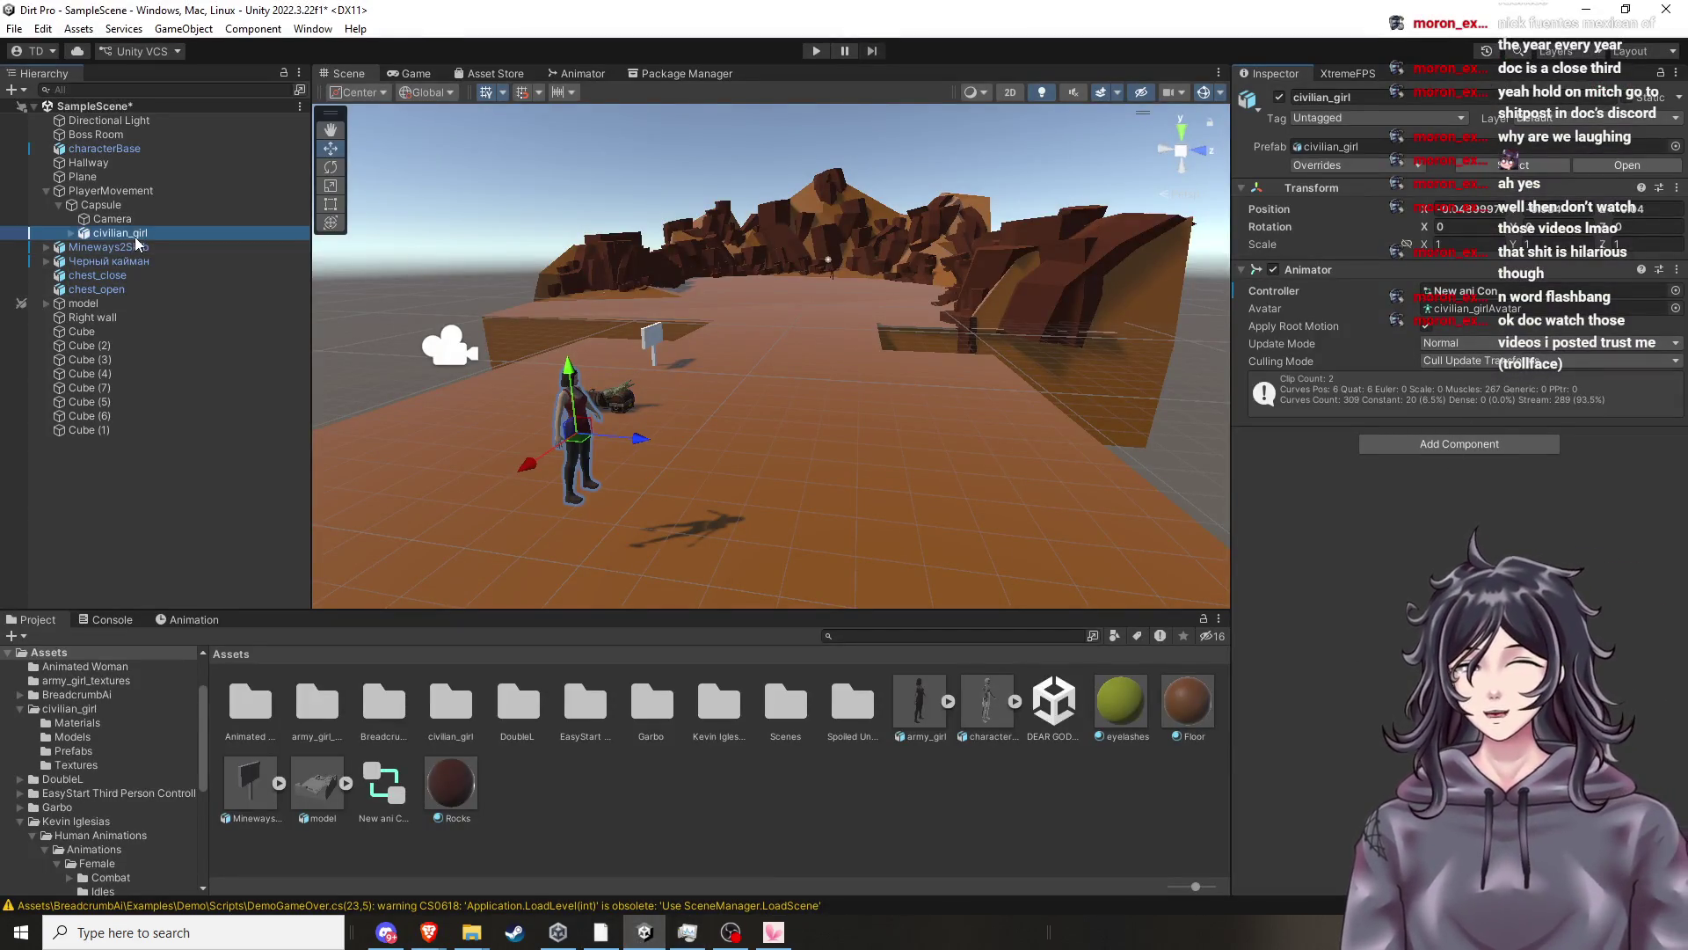
# Add a new script component named AnimationControllerPrime to civilian_girl, then open it in Visual Studio.
pyautogui.click(81, 234)
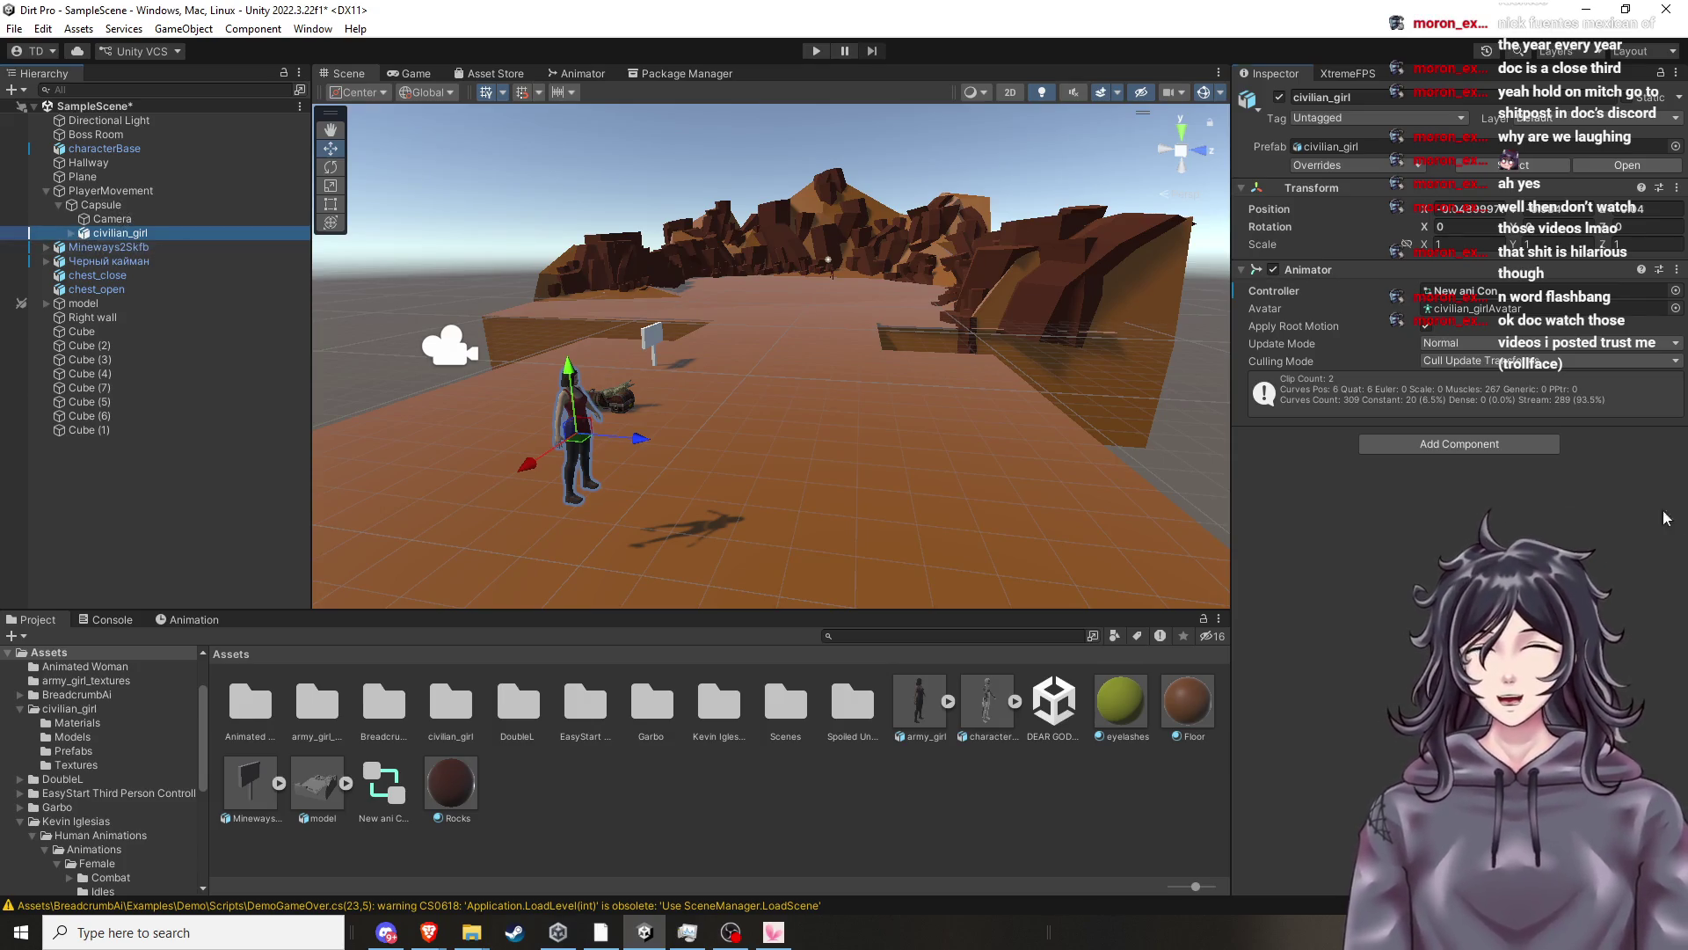
pyautogui.click(1517, 443)
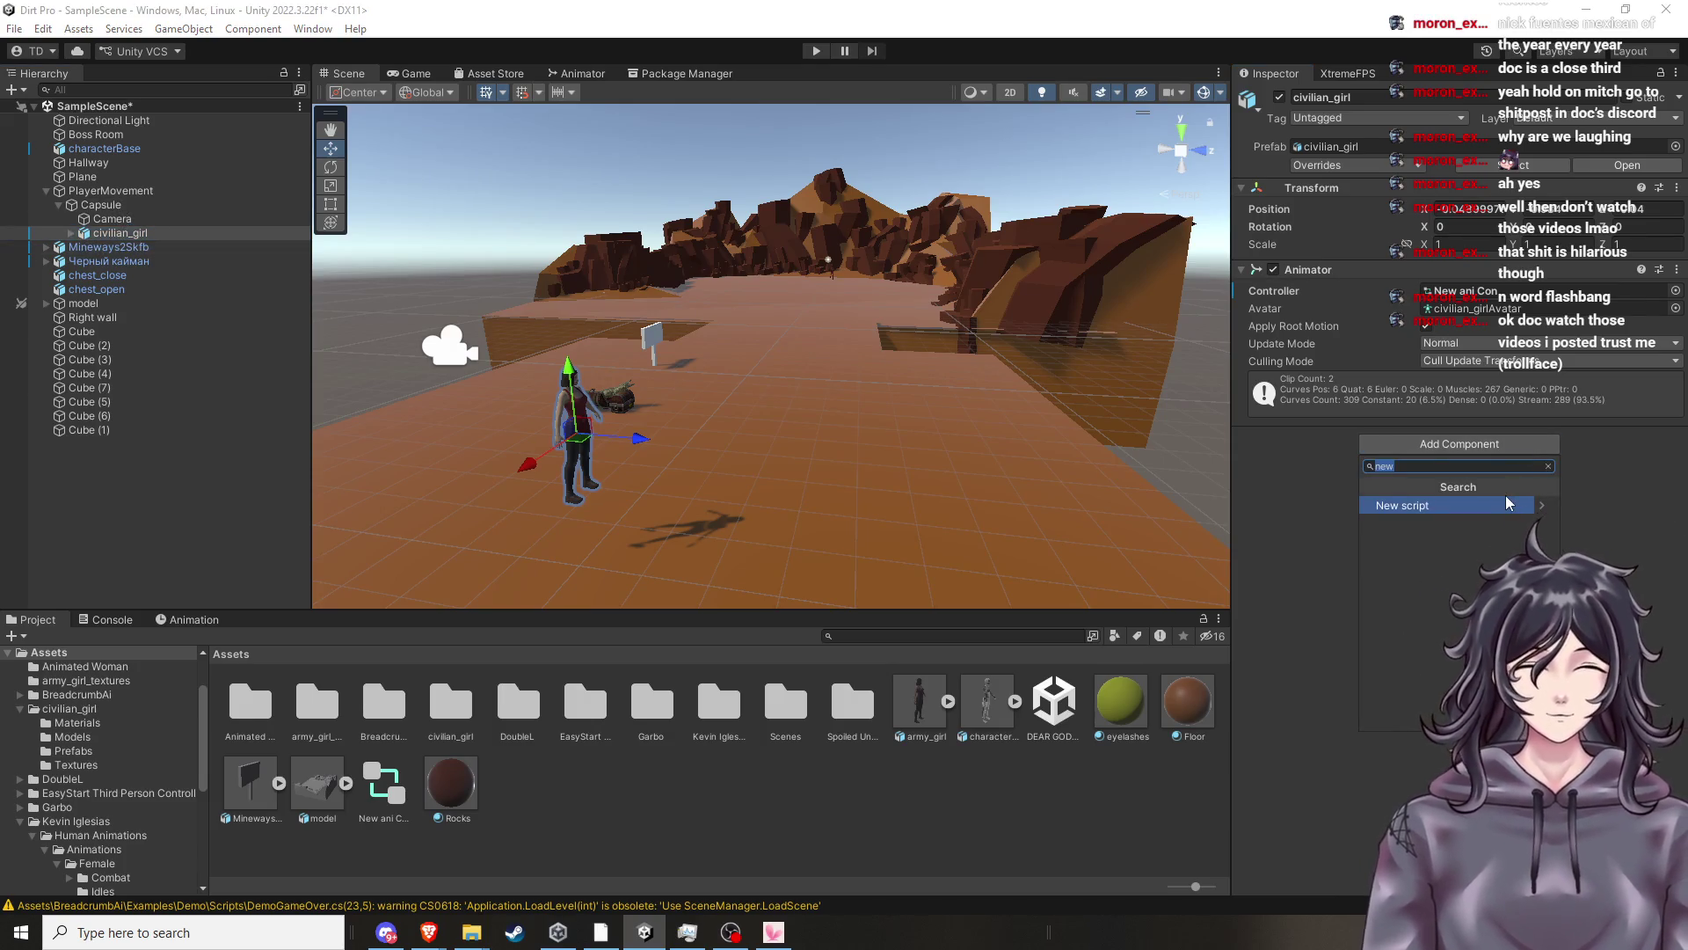
pyautogui.click(1497, 505)
pyautogui.write('An')
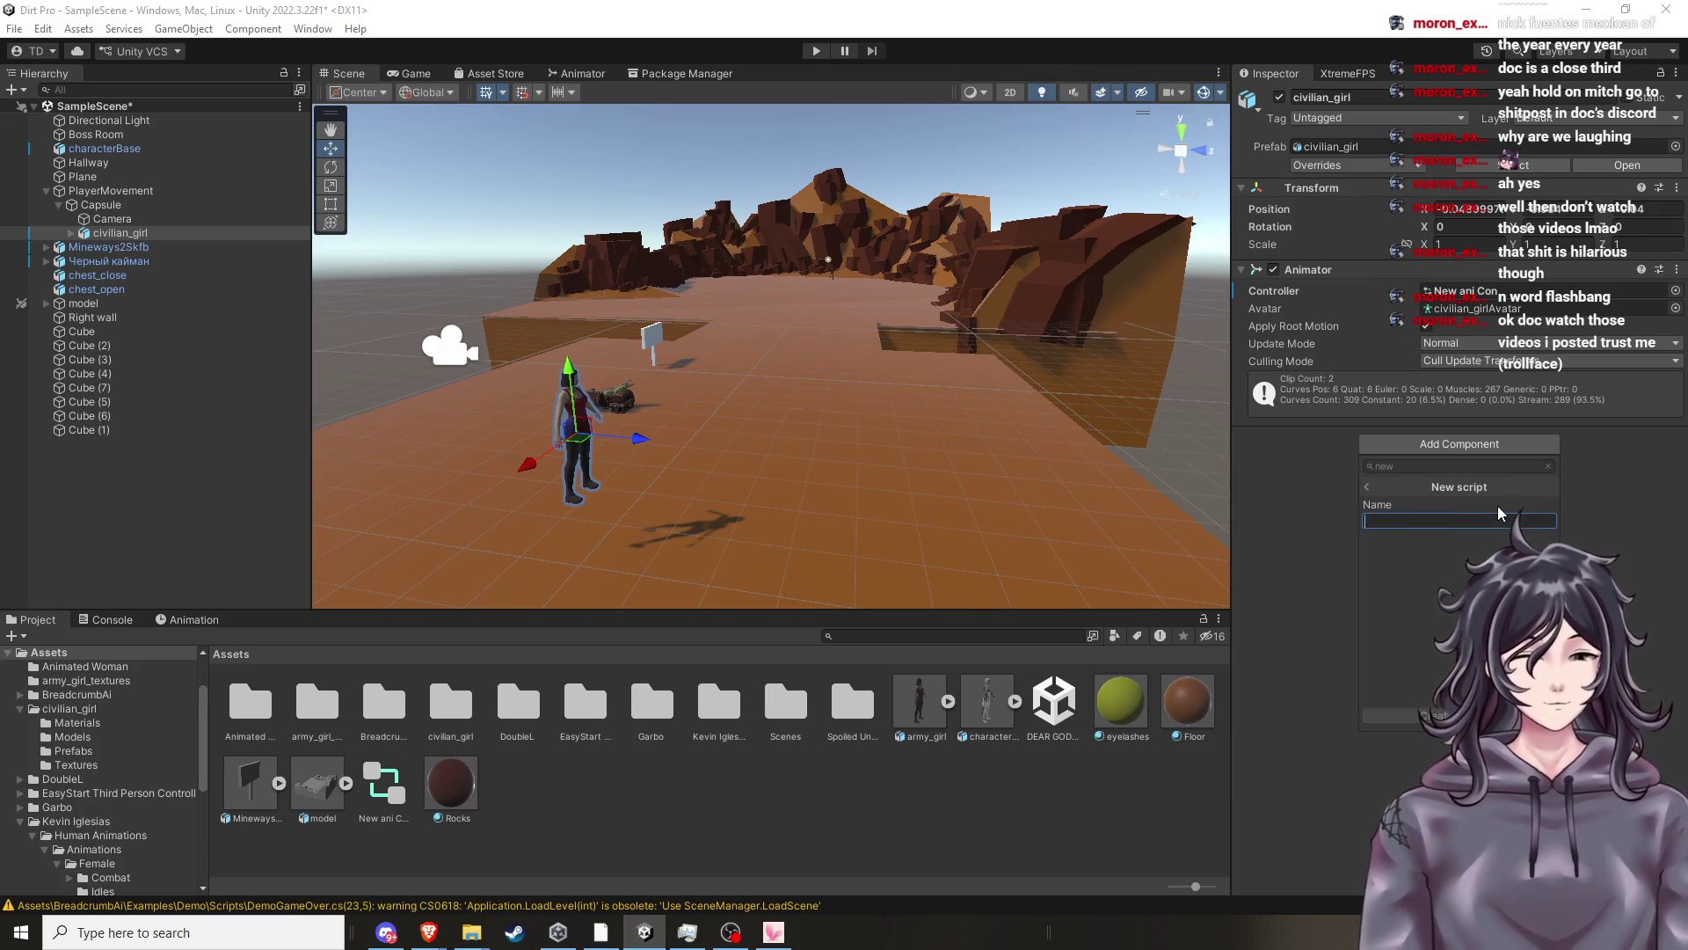
pyautogui.write('imation')
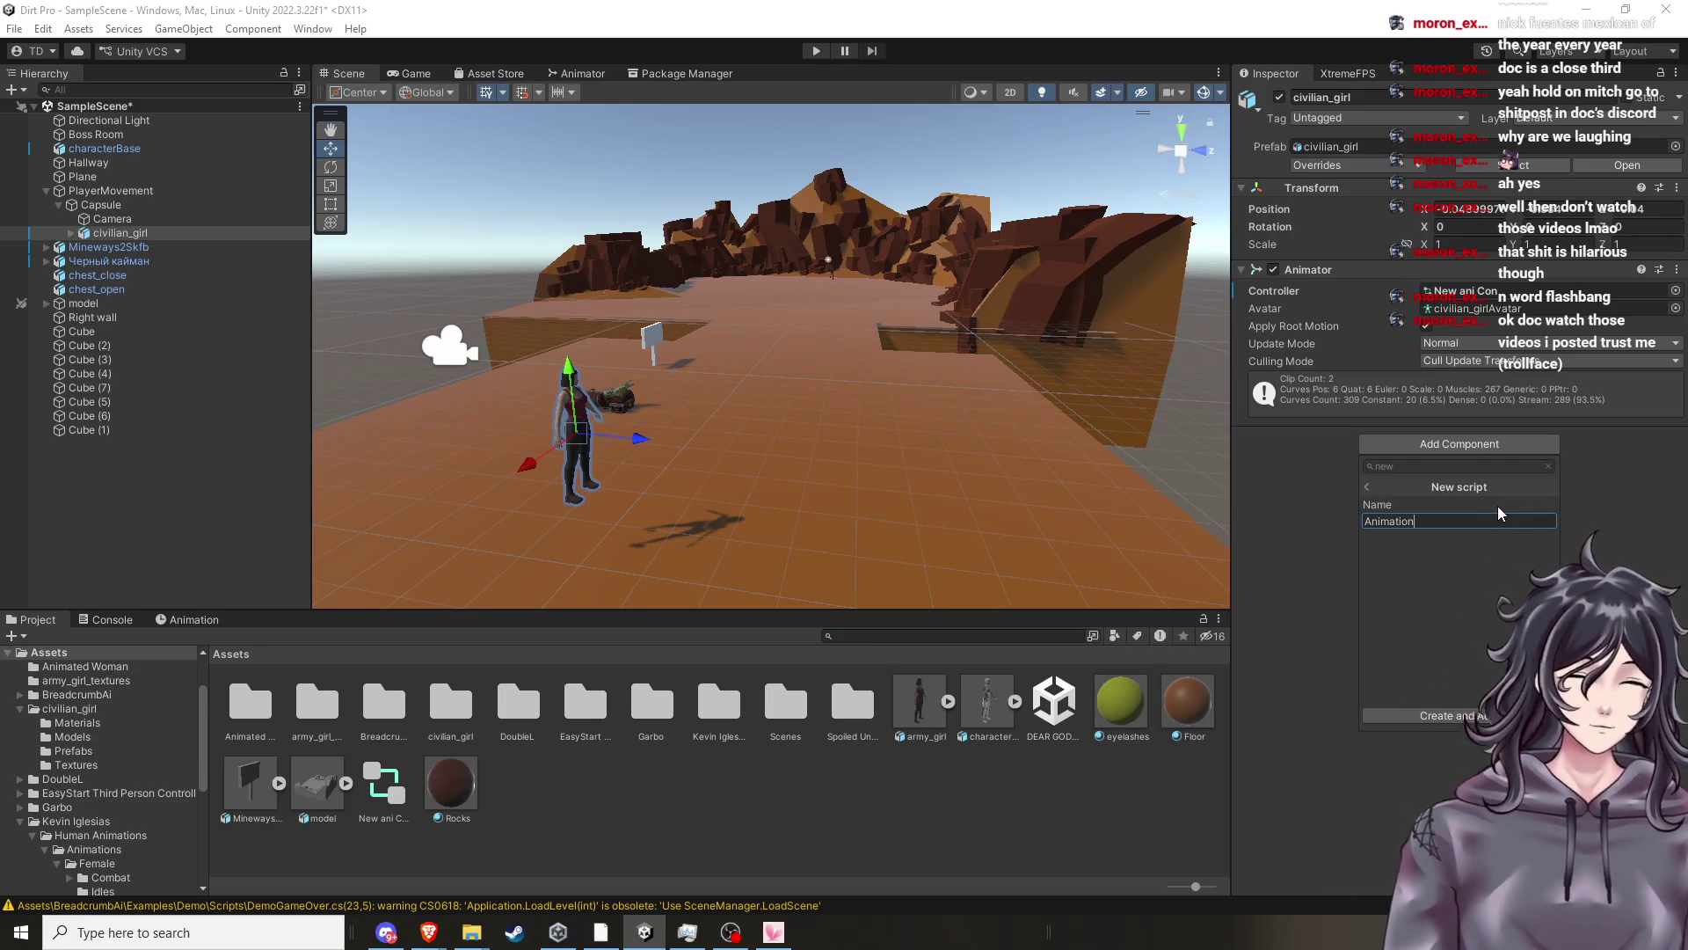
pyautogui.write('Contro')
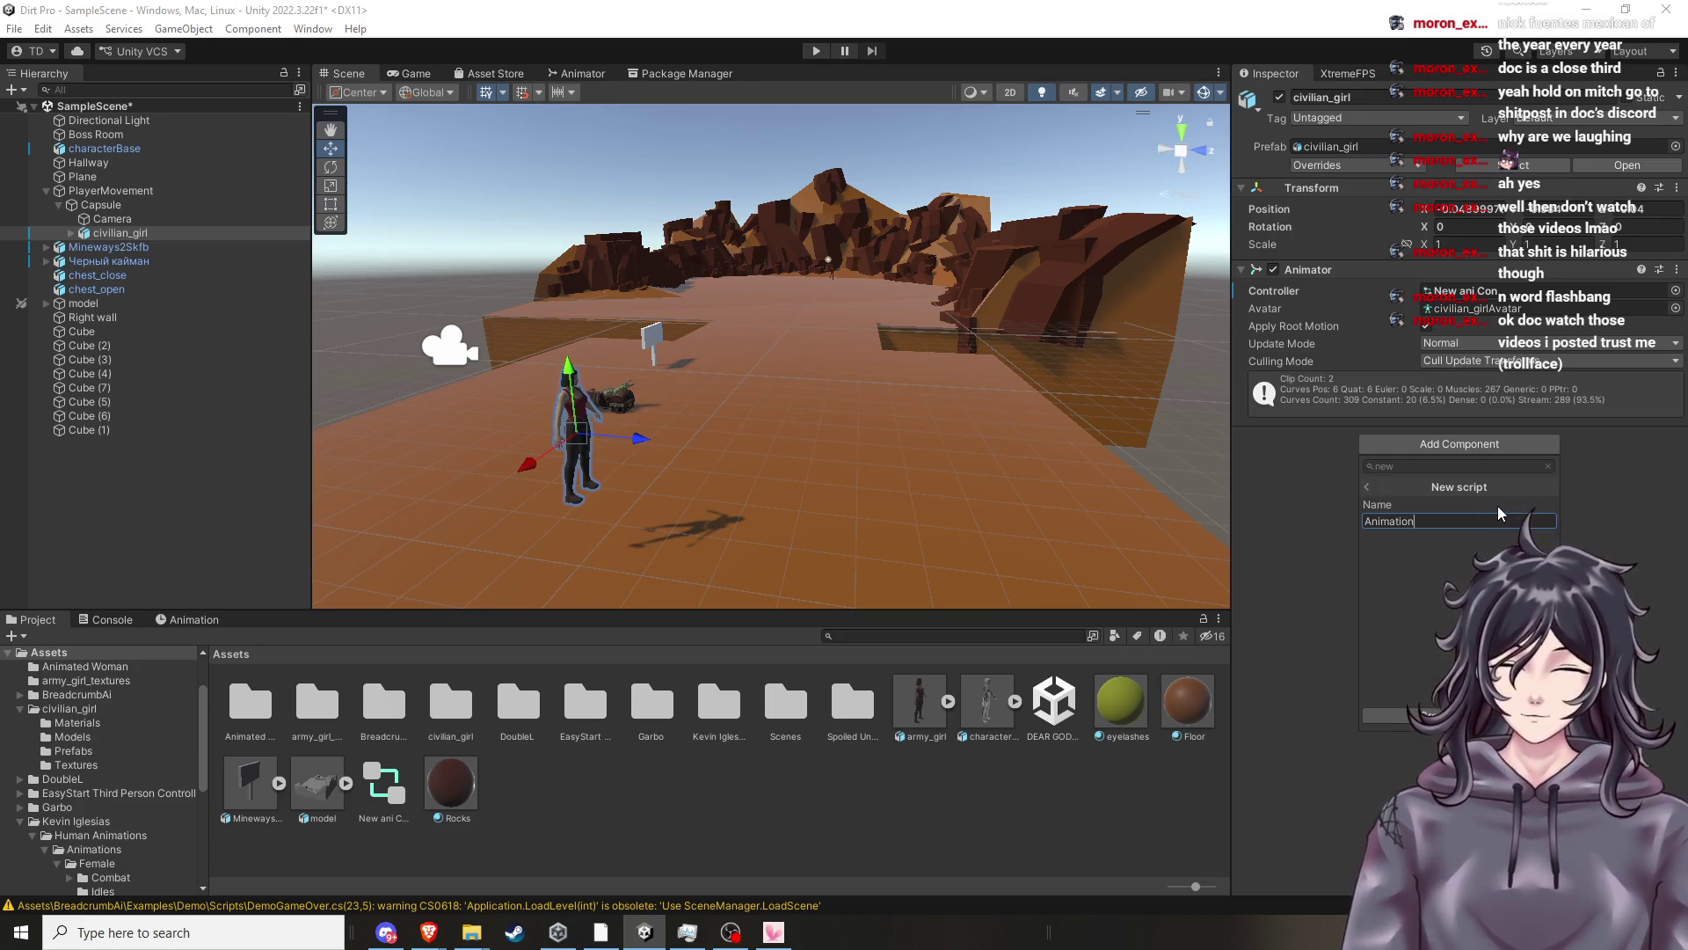
pyautogui.write('ller')
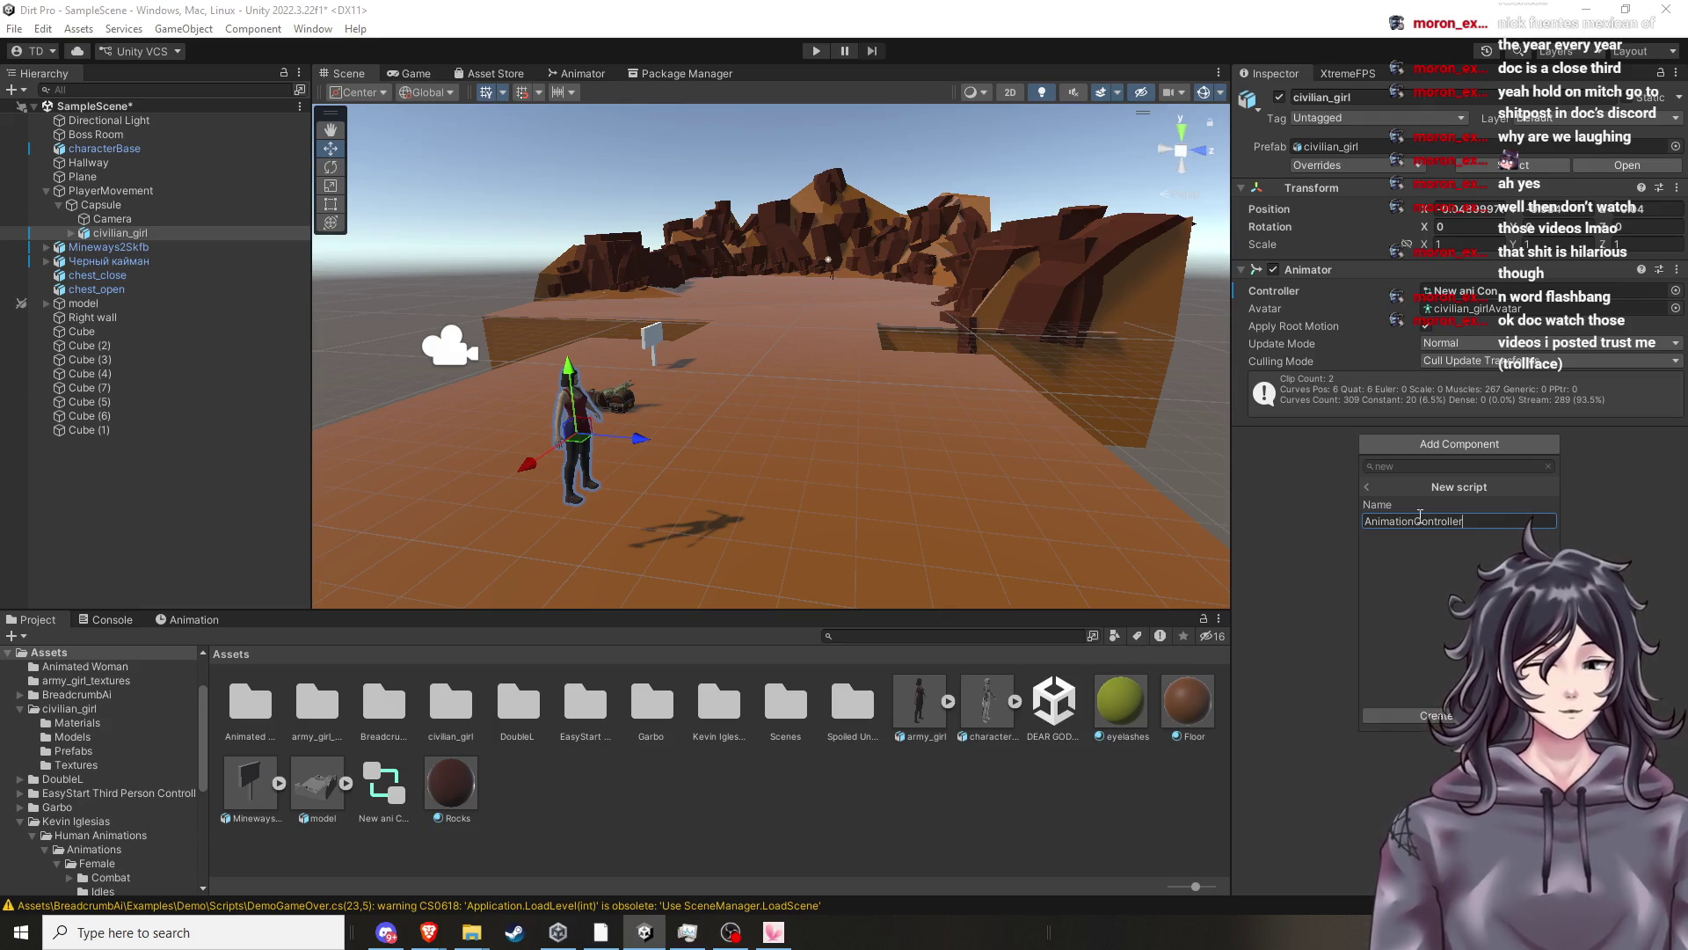
pyautogui.click(1423, 520)
pyautogui.click(1475, 519)
pyautogui.write('Prime')
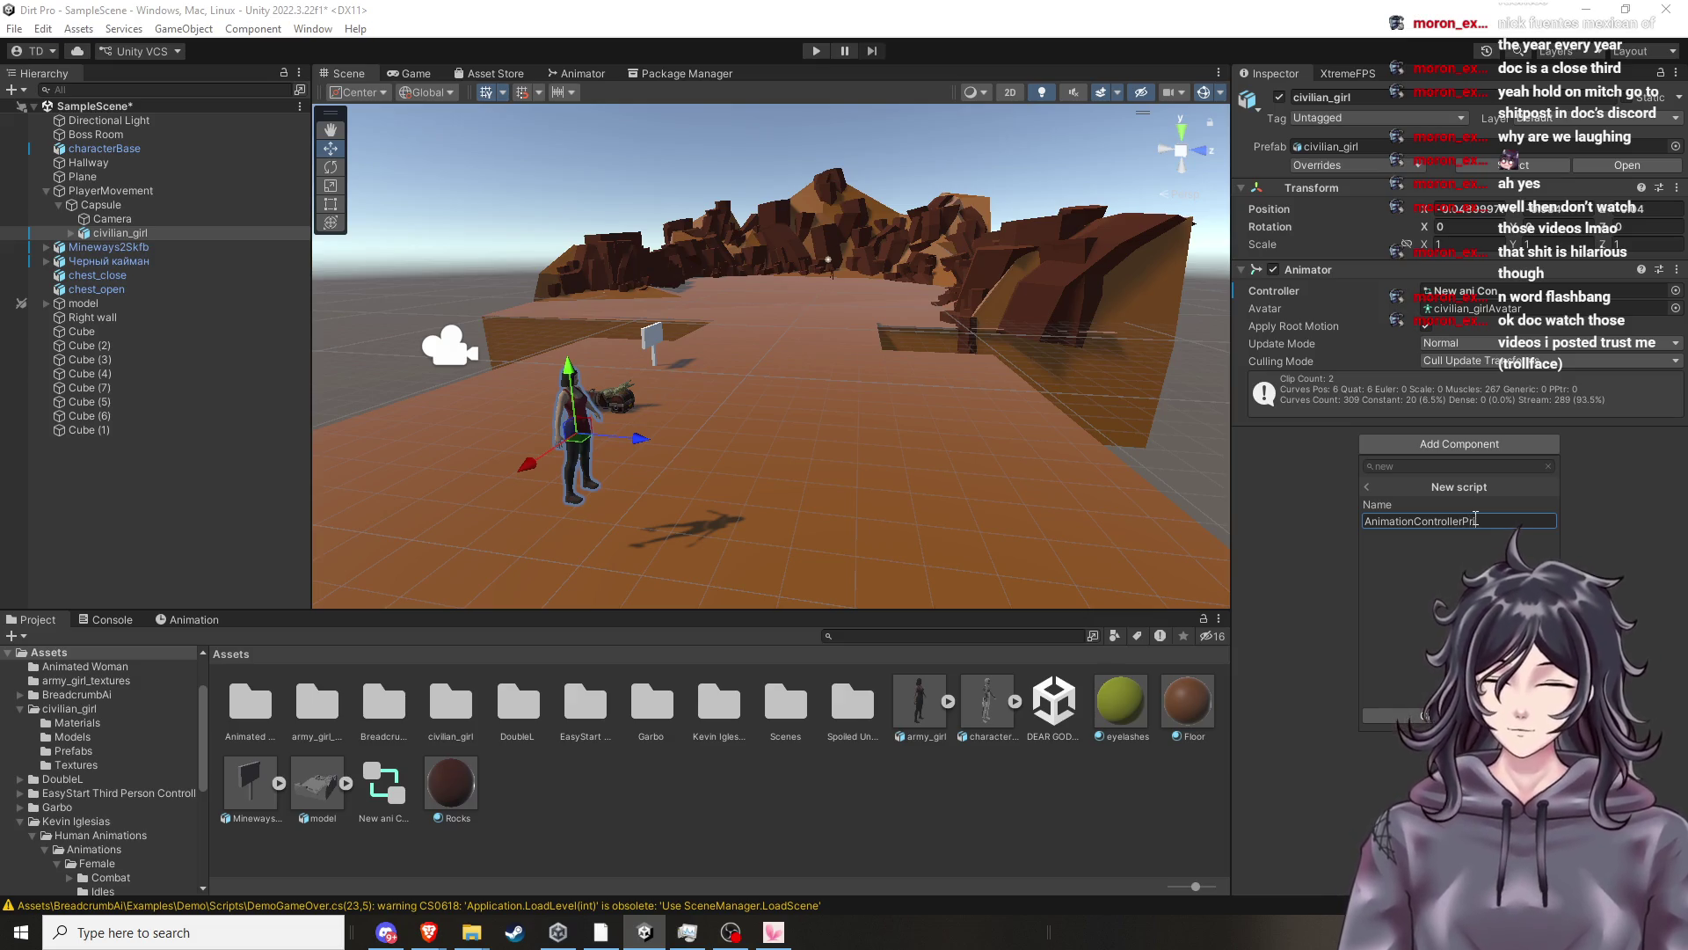
pyautogui.press('Return')
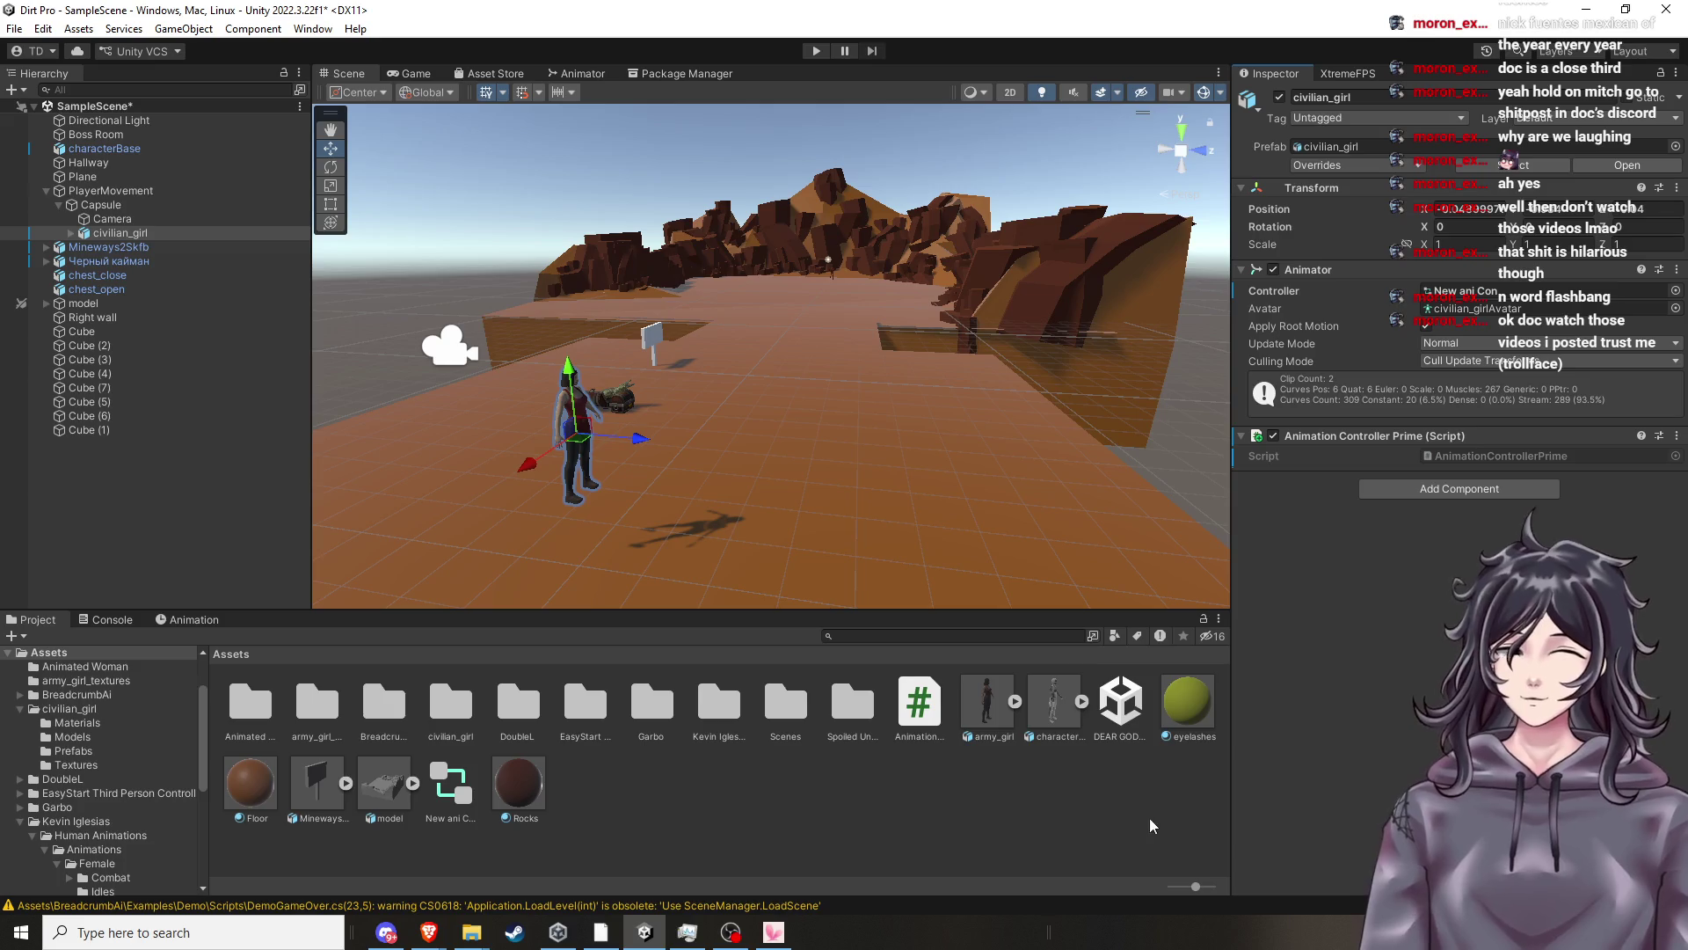
pyautogui.click(941, 737)
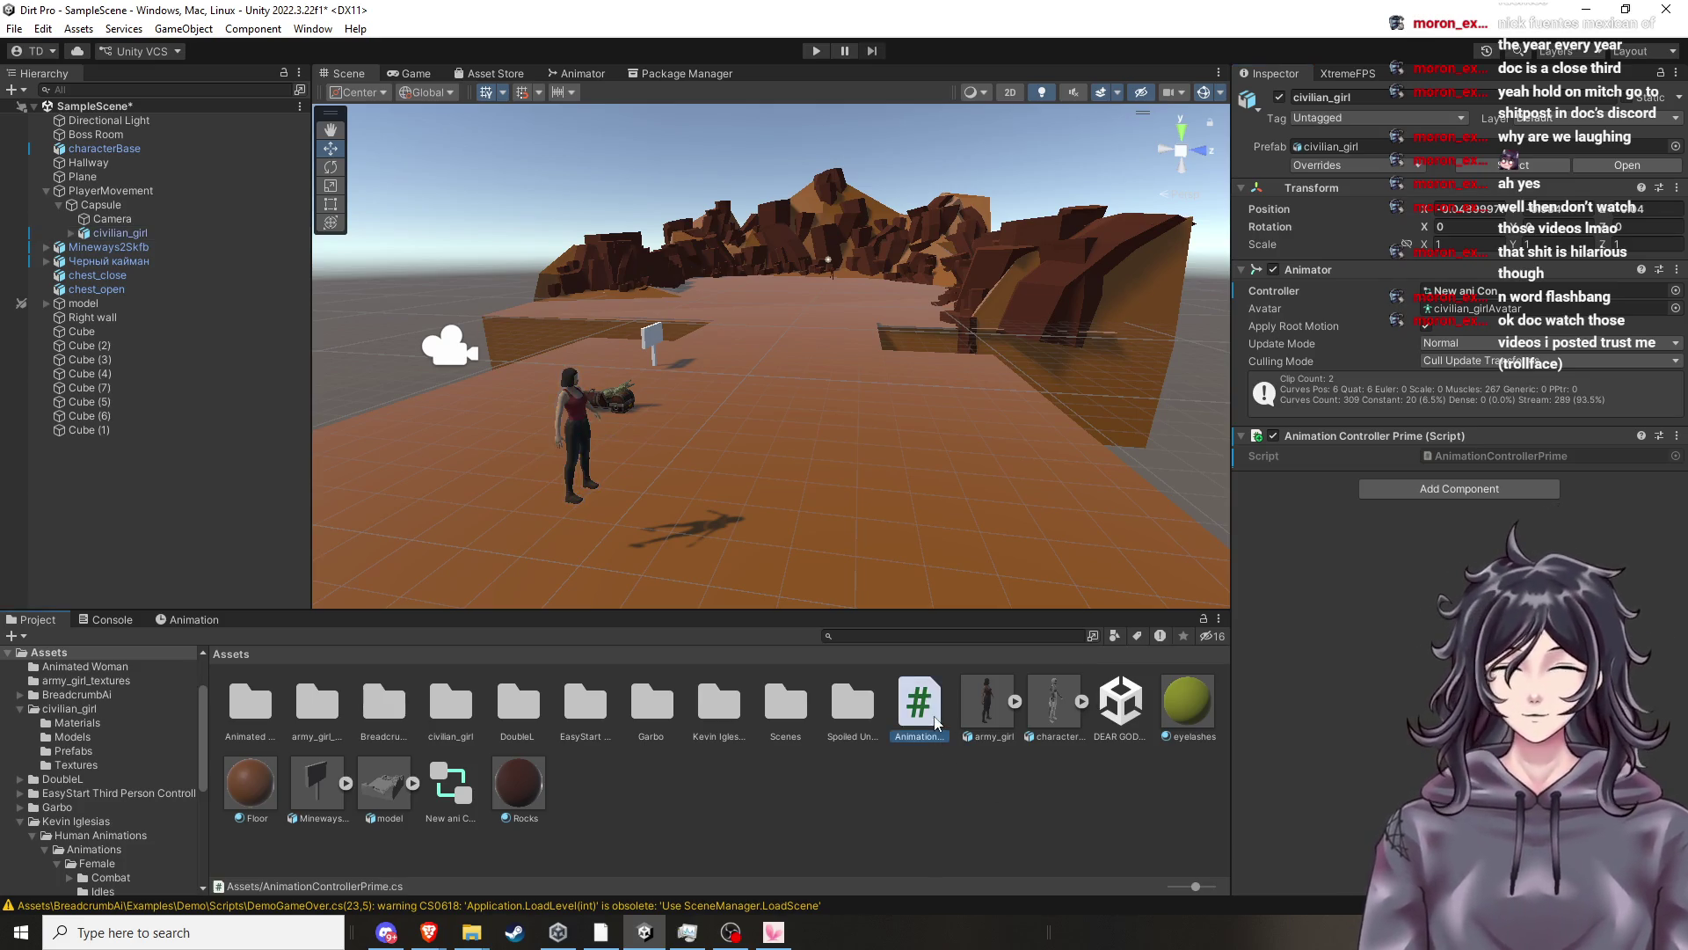
pyautogui.click(983, 763)
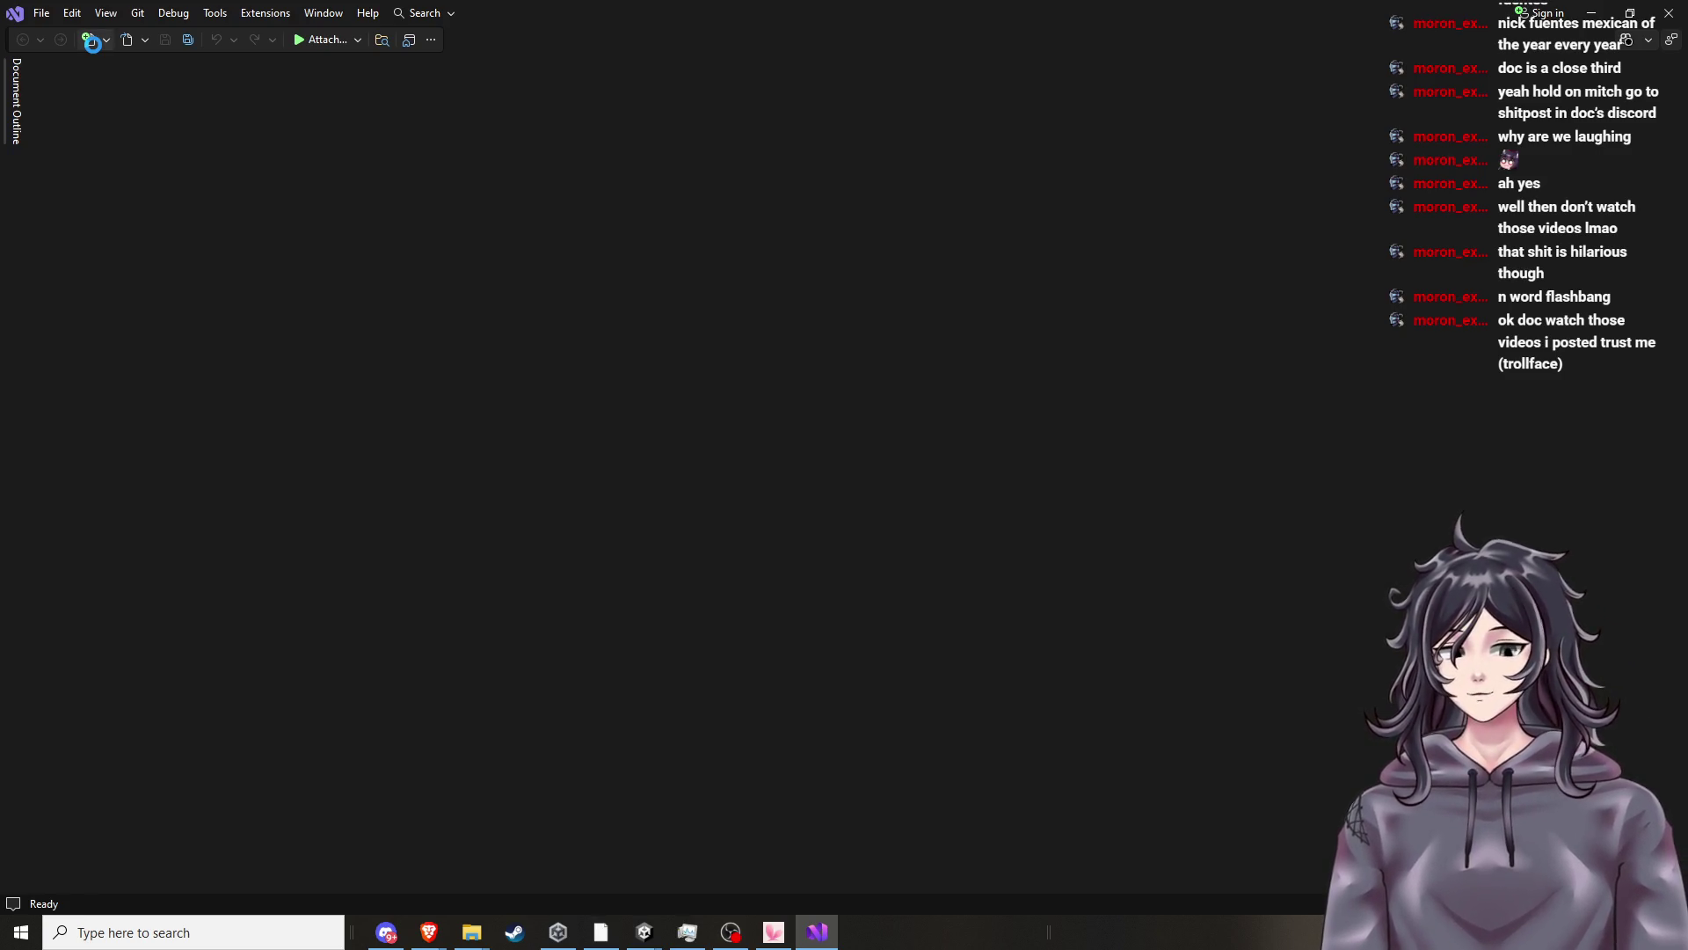
# Create a blank TextFile1.txt in Visual Studio, typing and then erasing some test text.
pyautogui.click(92, 42)
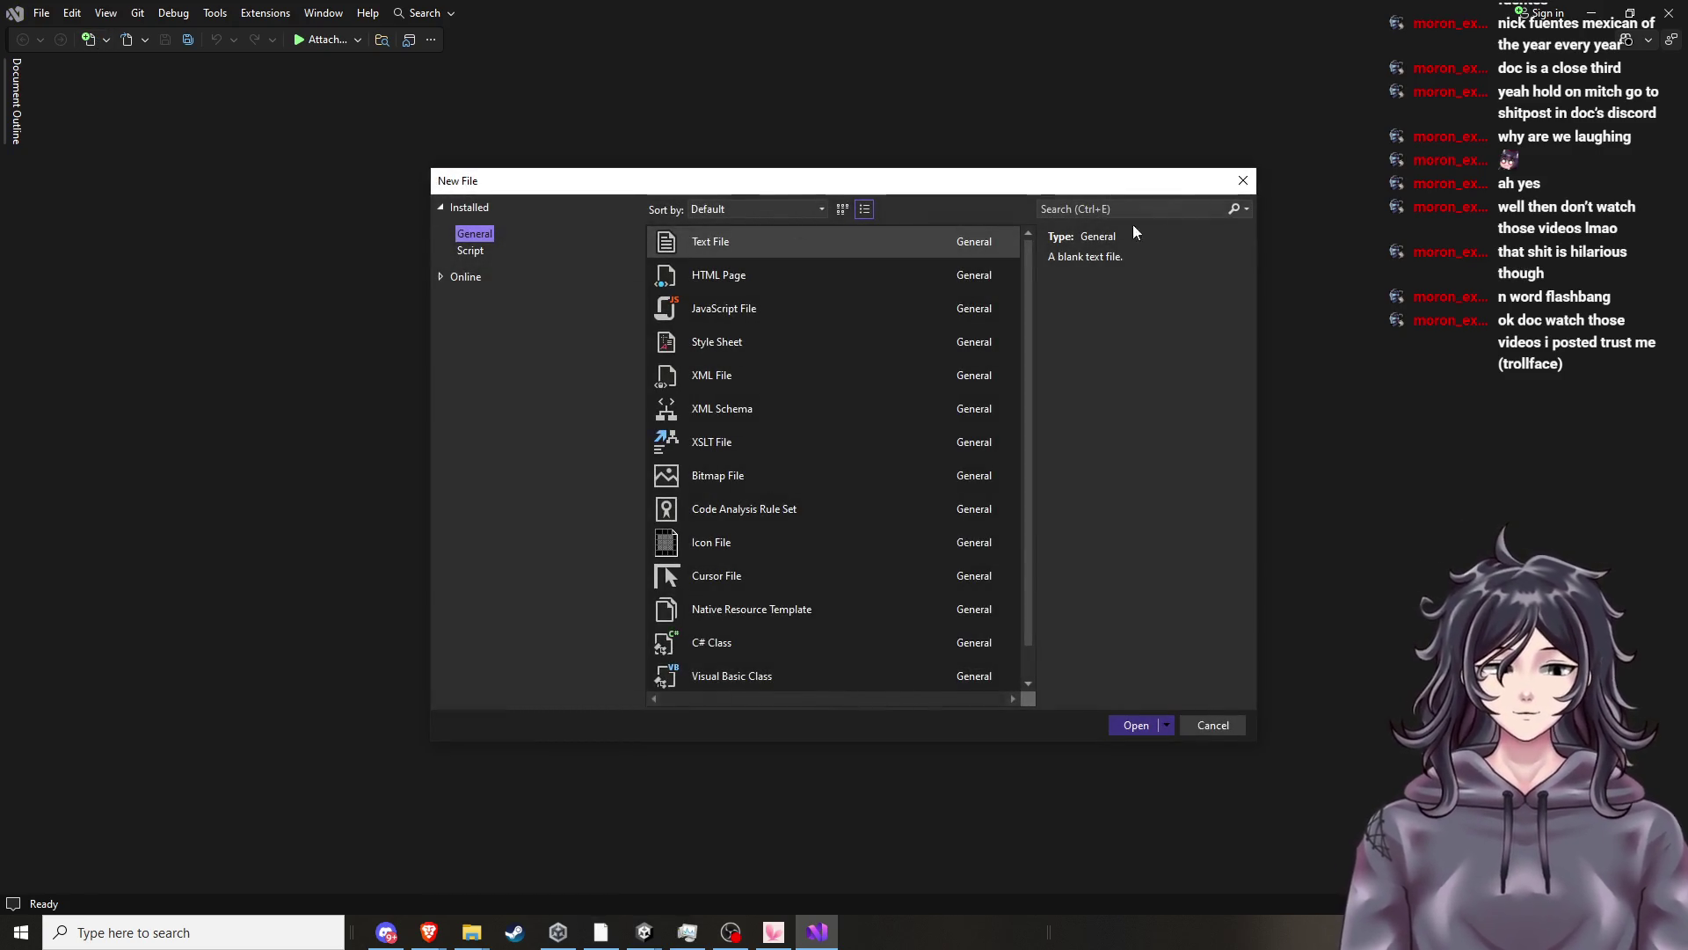
pyautogui.click(1130, 727)
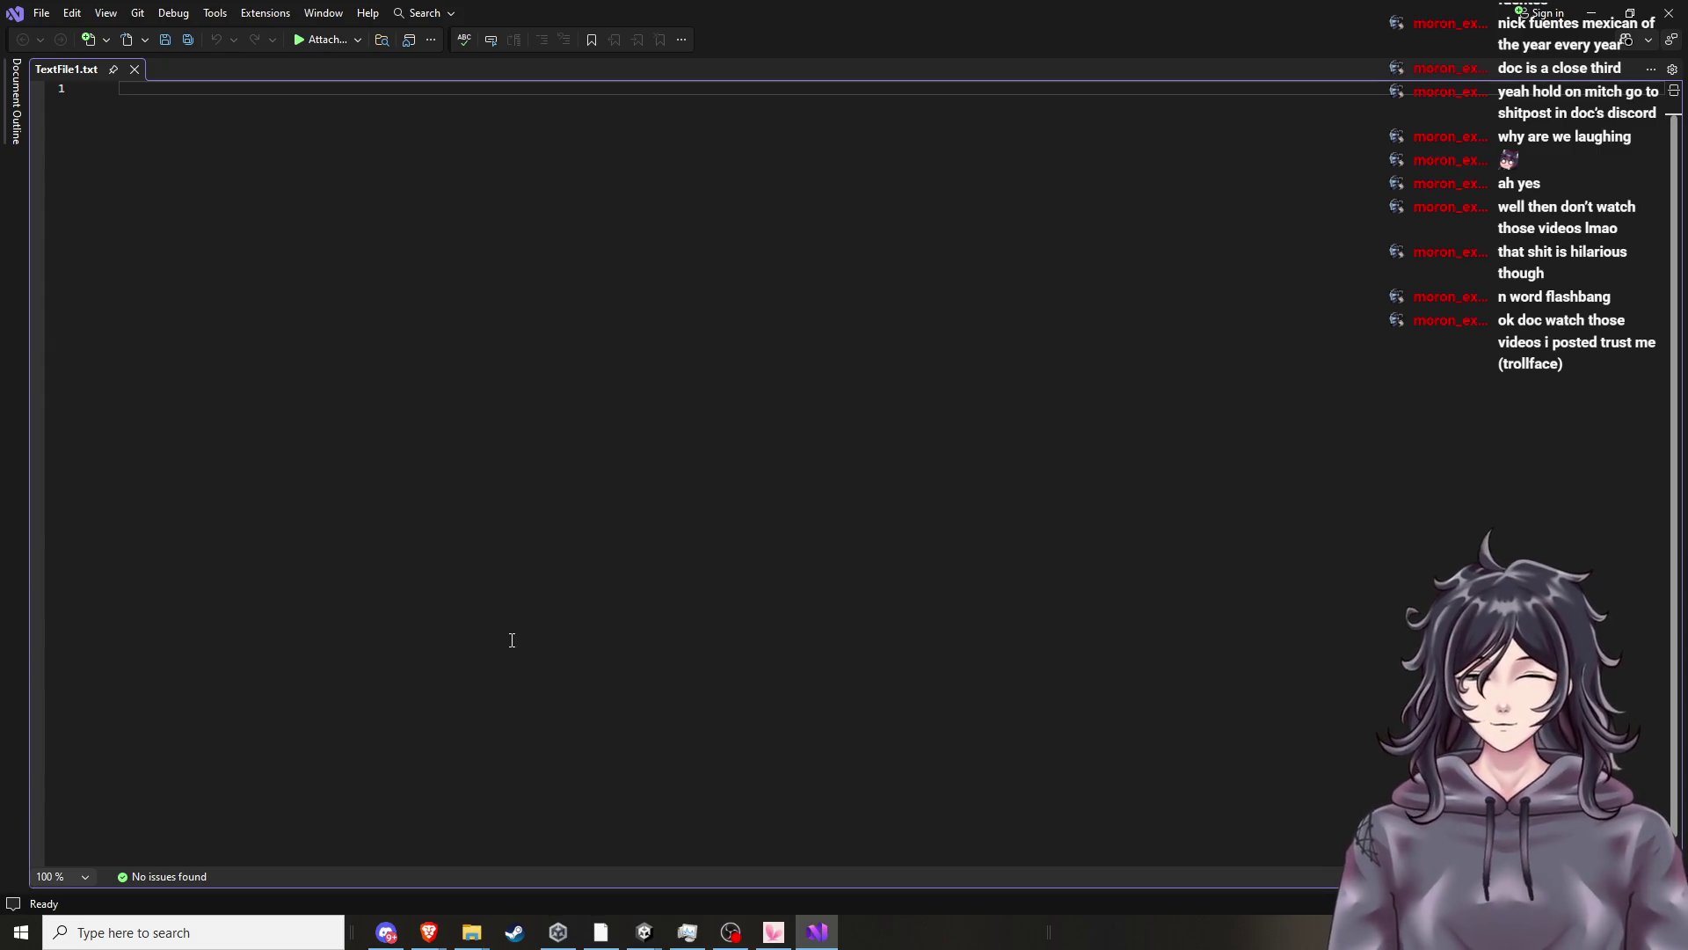
pyautogui.write('jhnazdkjfcjak')
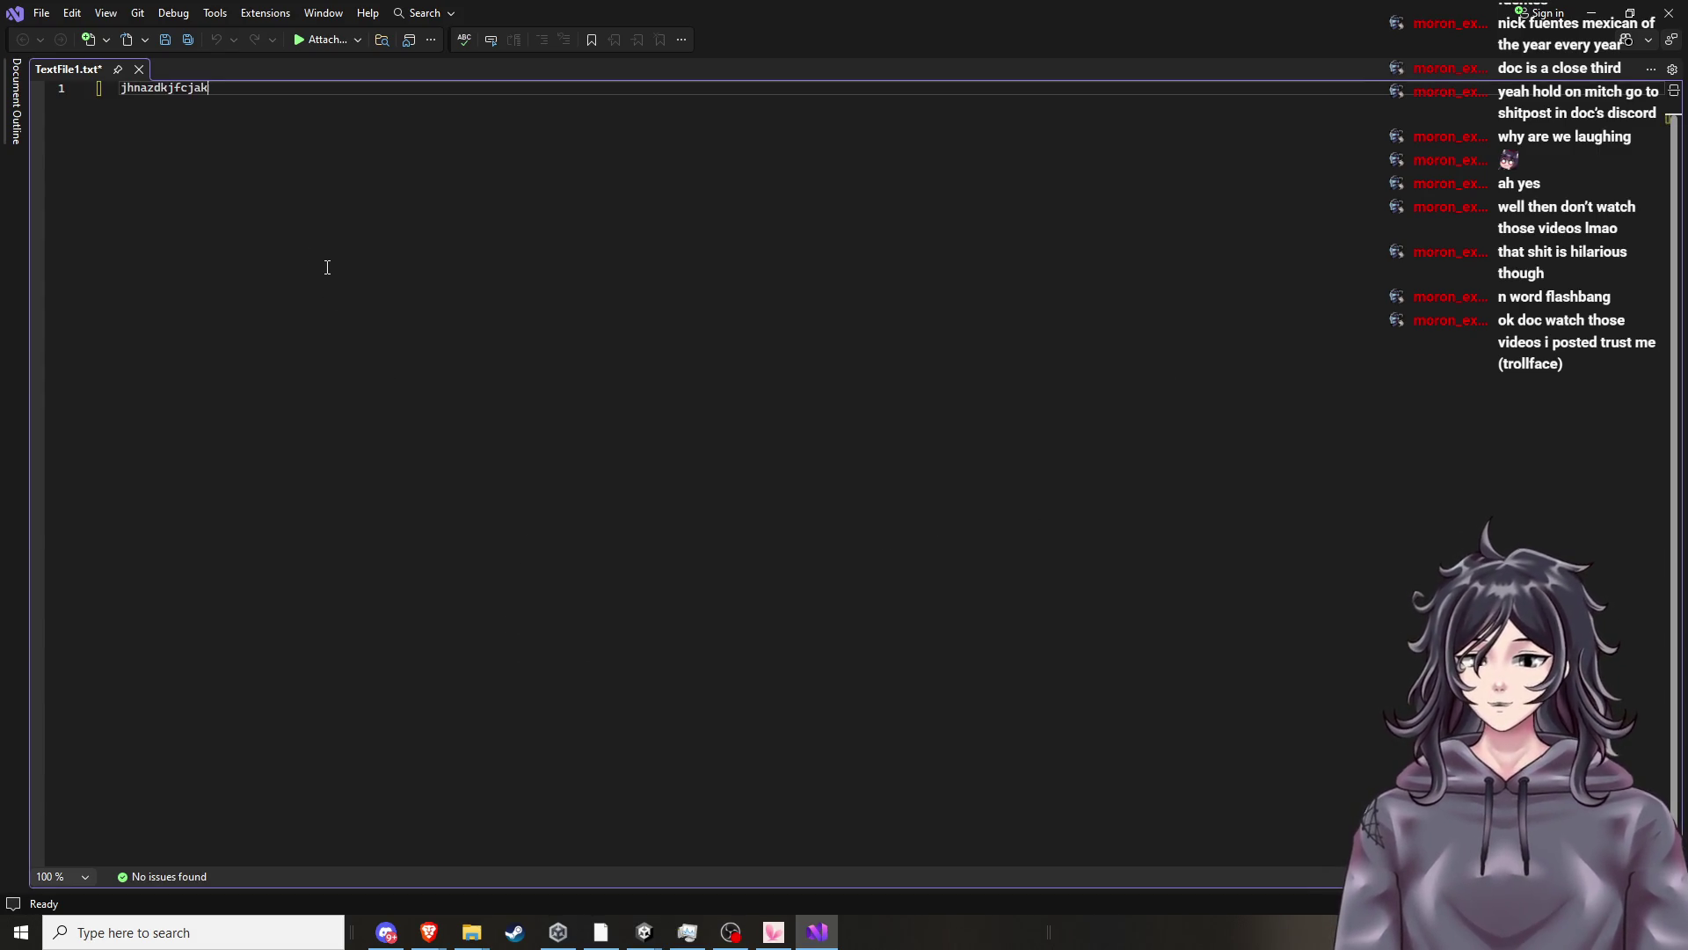
pyautogui.press('BackSpace')
pyautogui.press('BackSpace')
pyautogui.press('BackSpace')
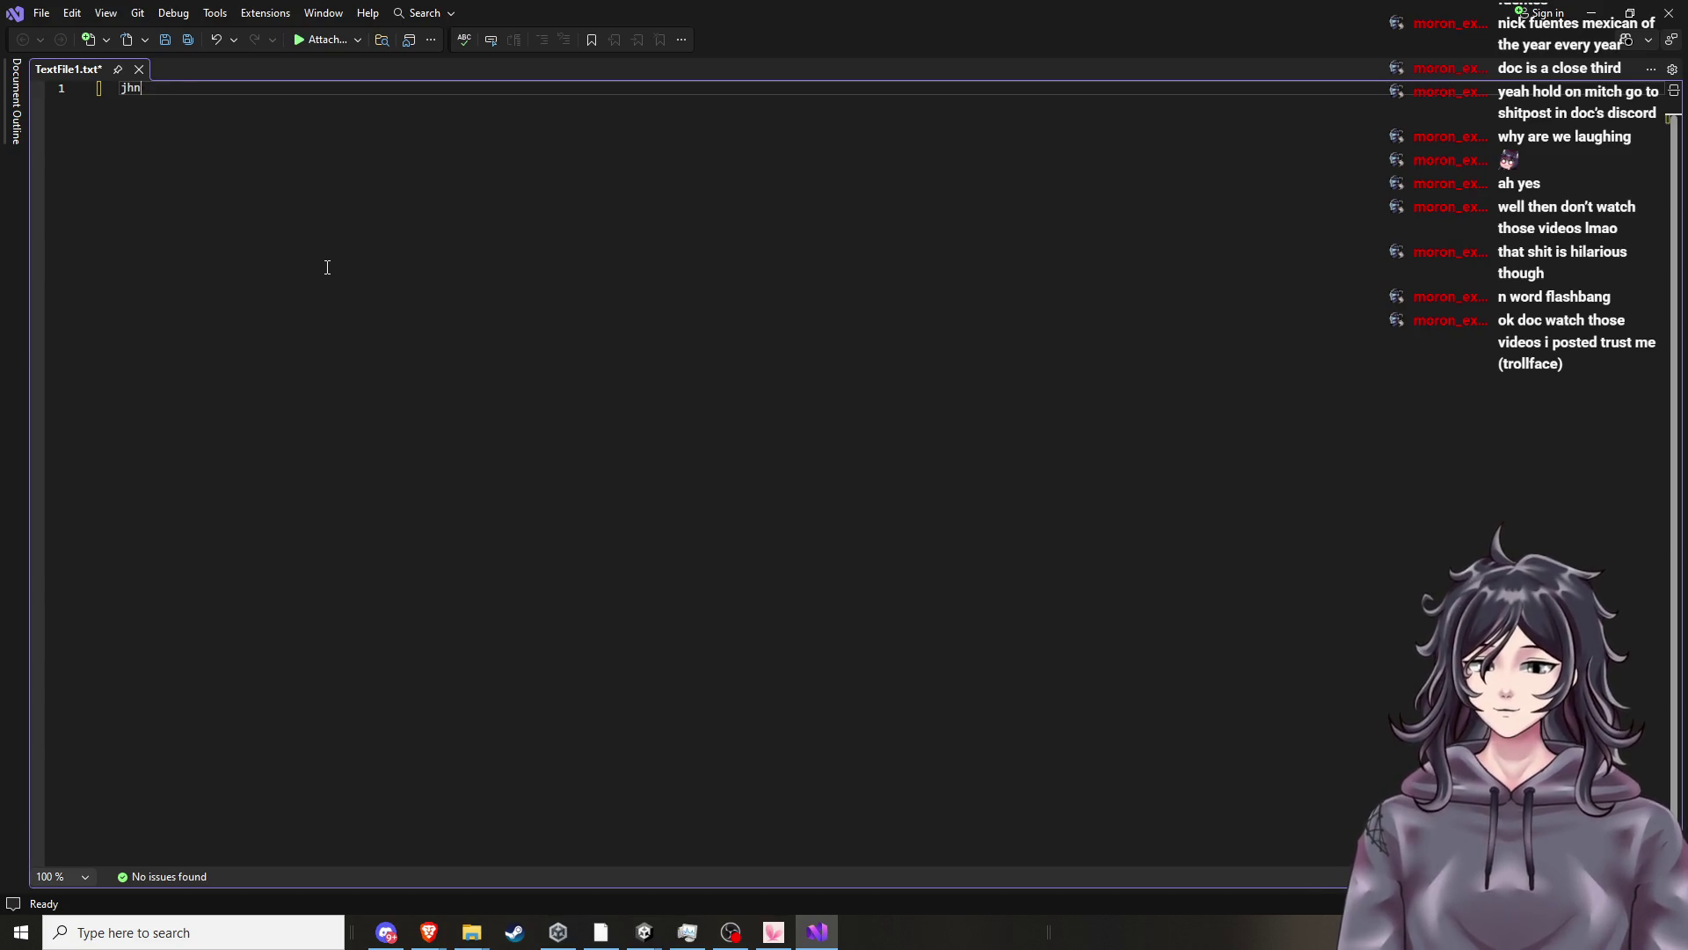
pyautogui.click(51, 13)
pyautogui.moveTo(93, 46)
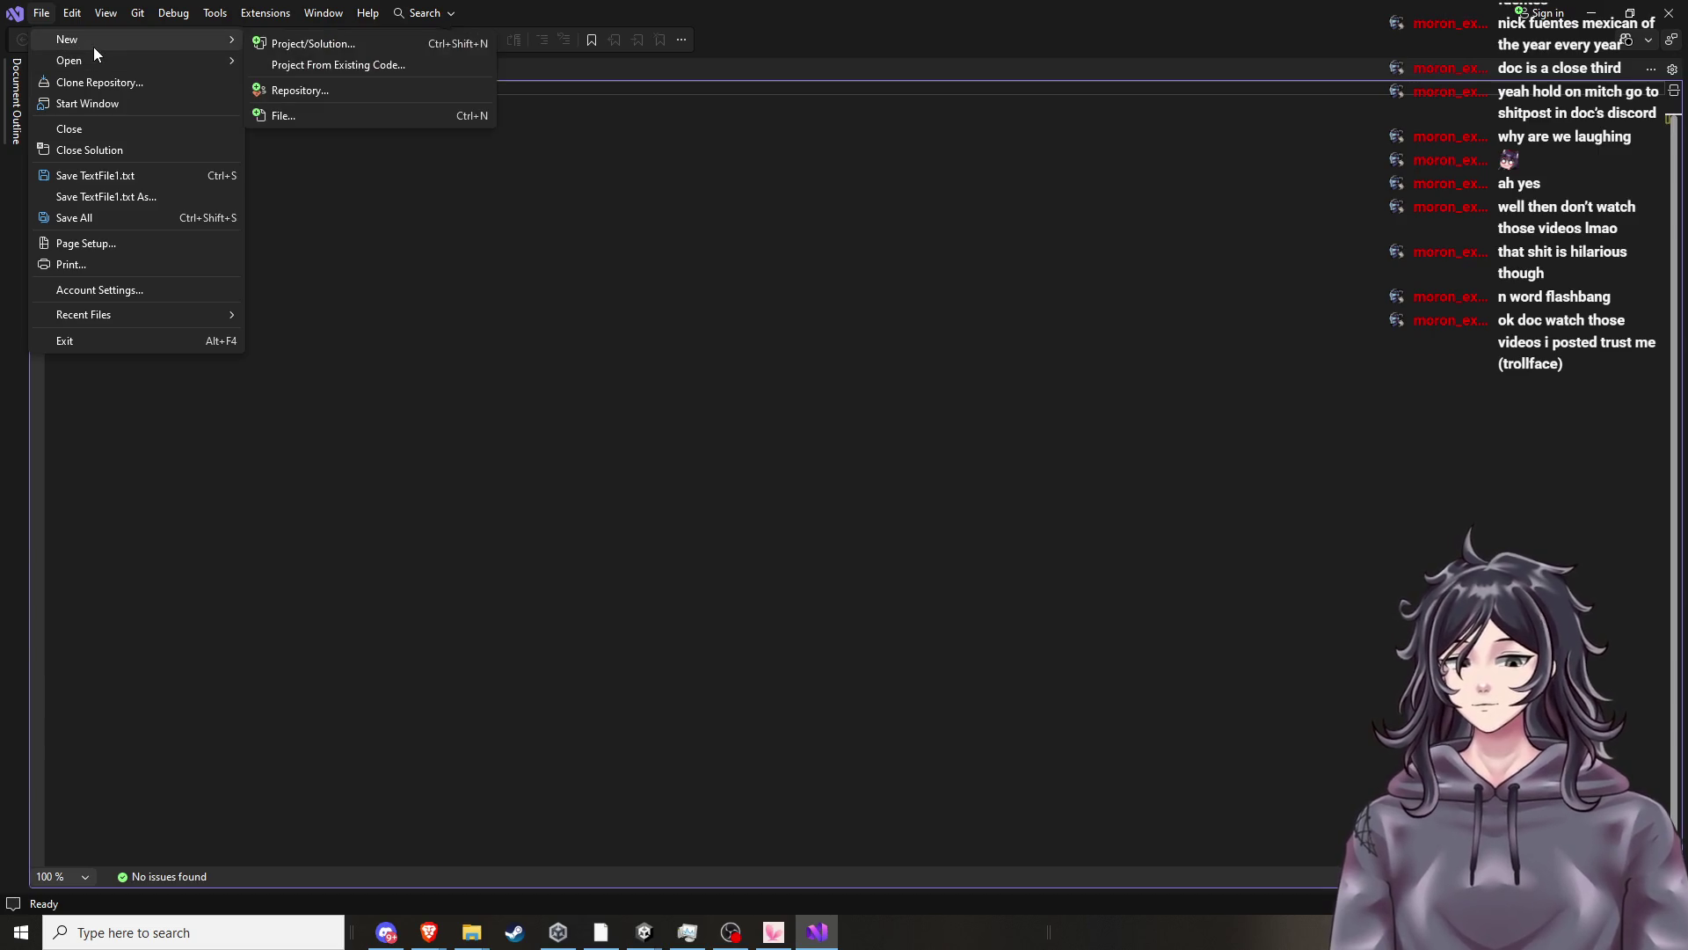
pyautogui.click(300, 46)
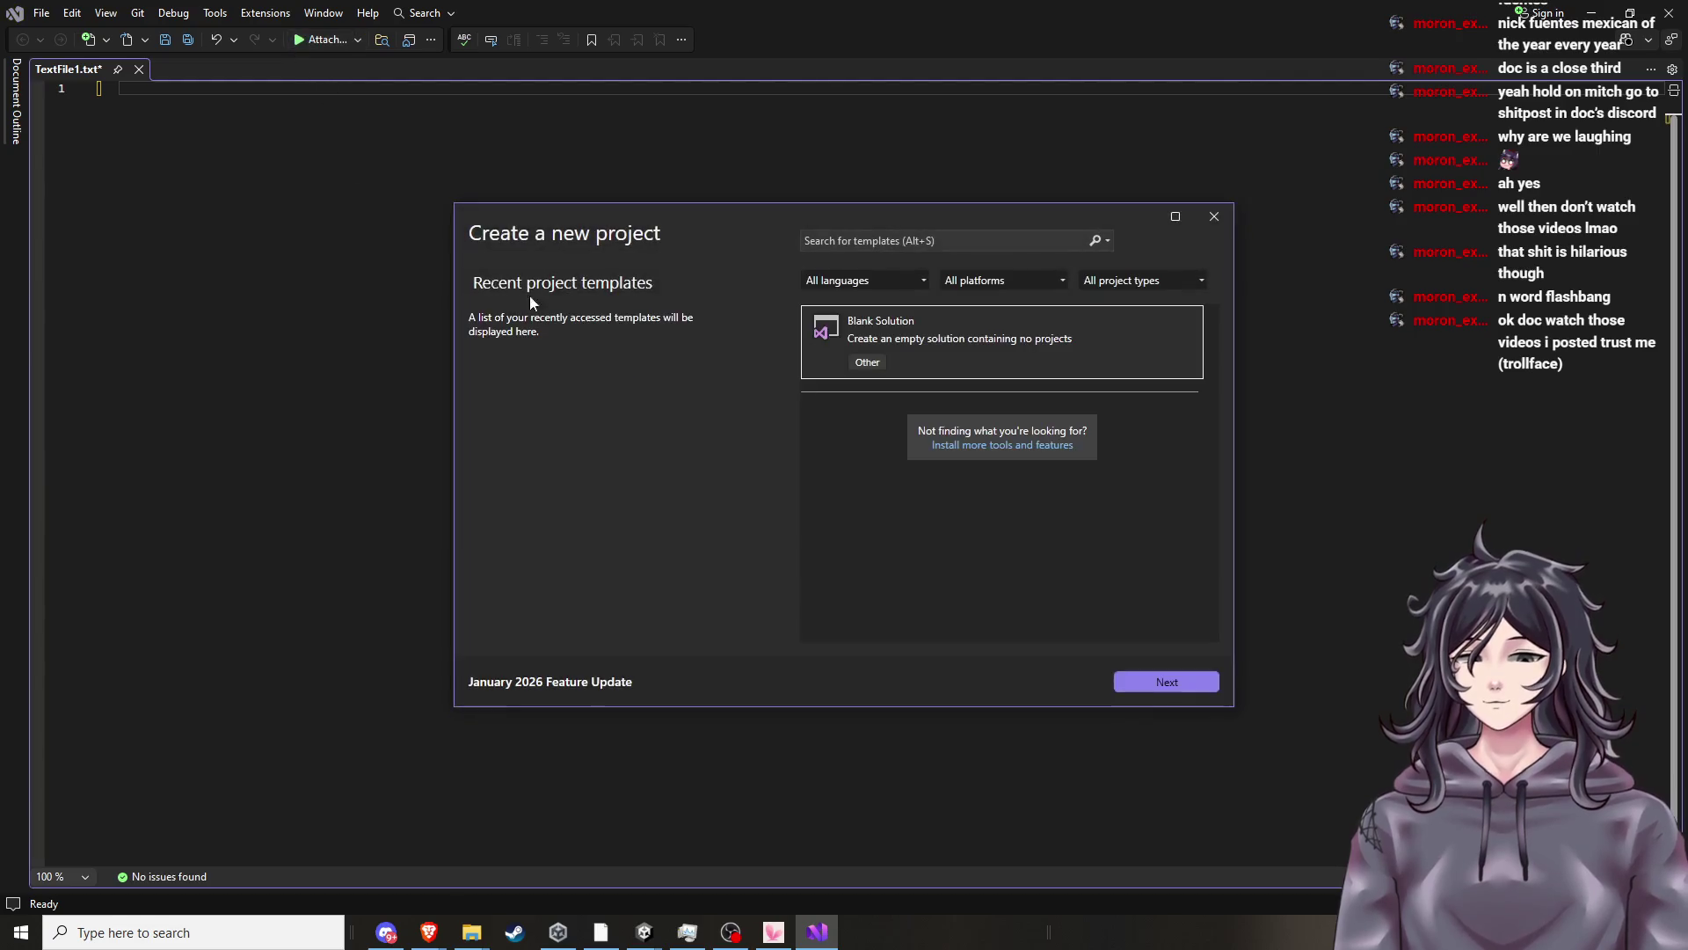
pyautogui.click(1173, 684)
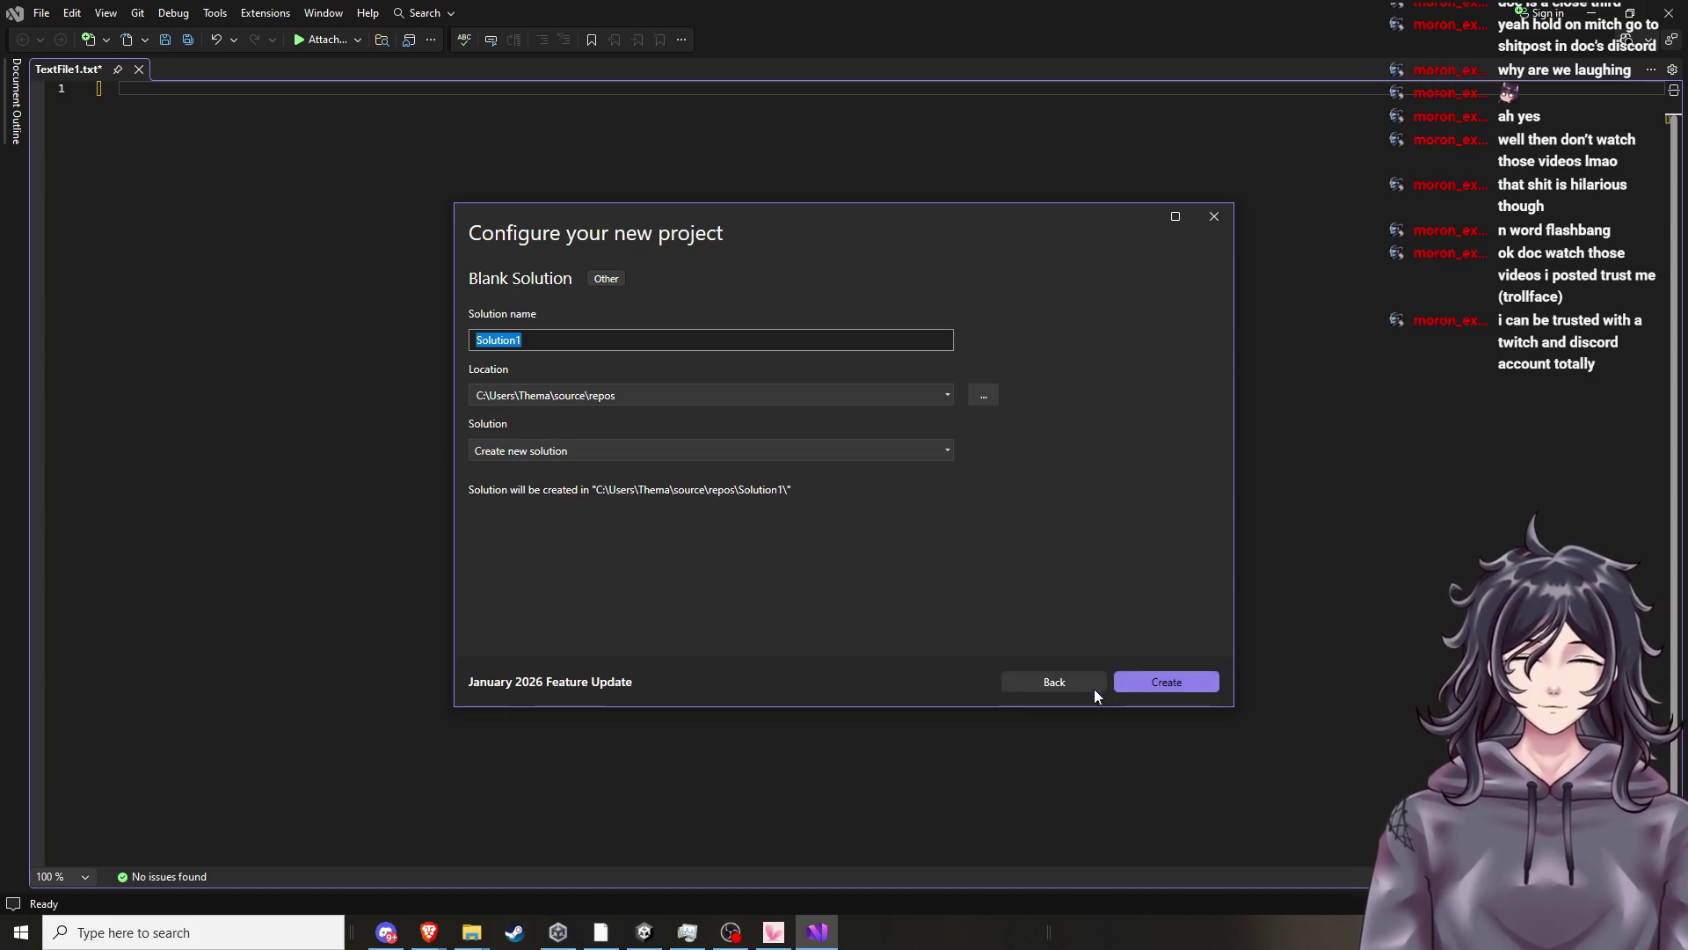
pyautogui.click(1091, 686)
pyautogui.click(1215, 217)
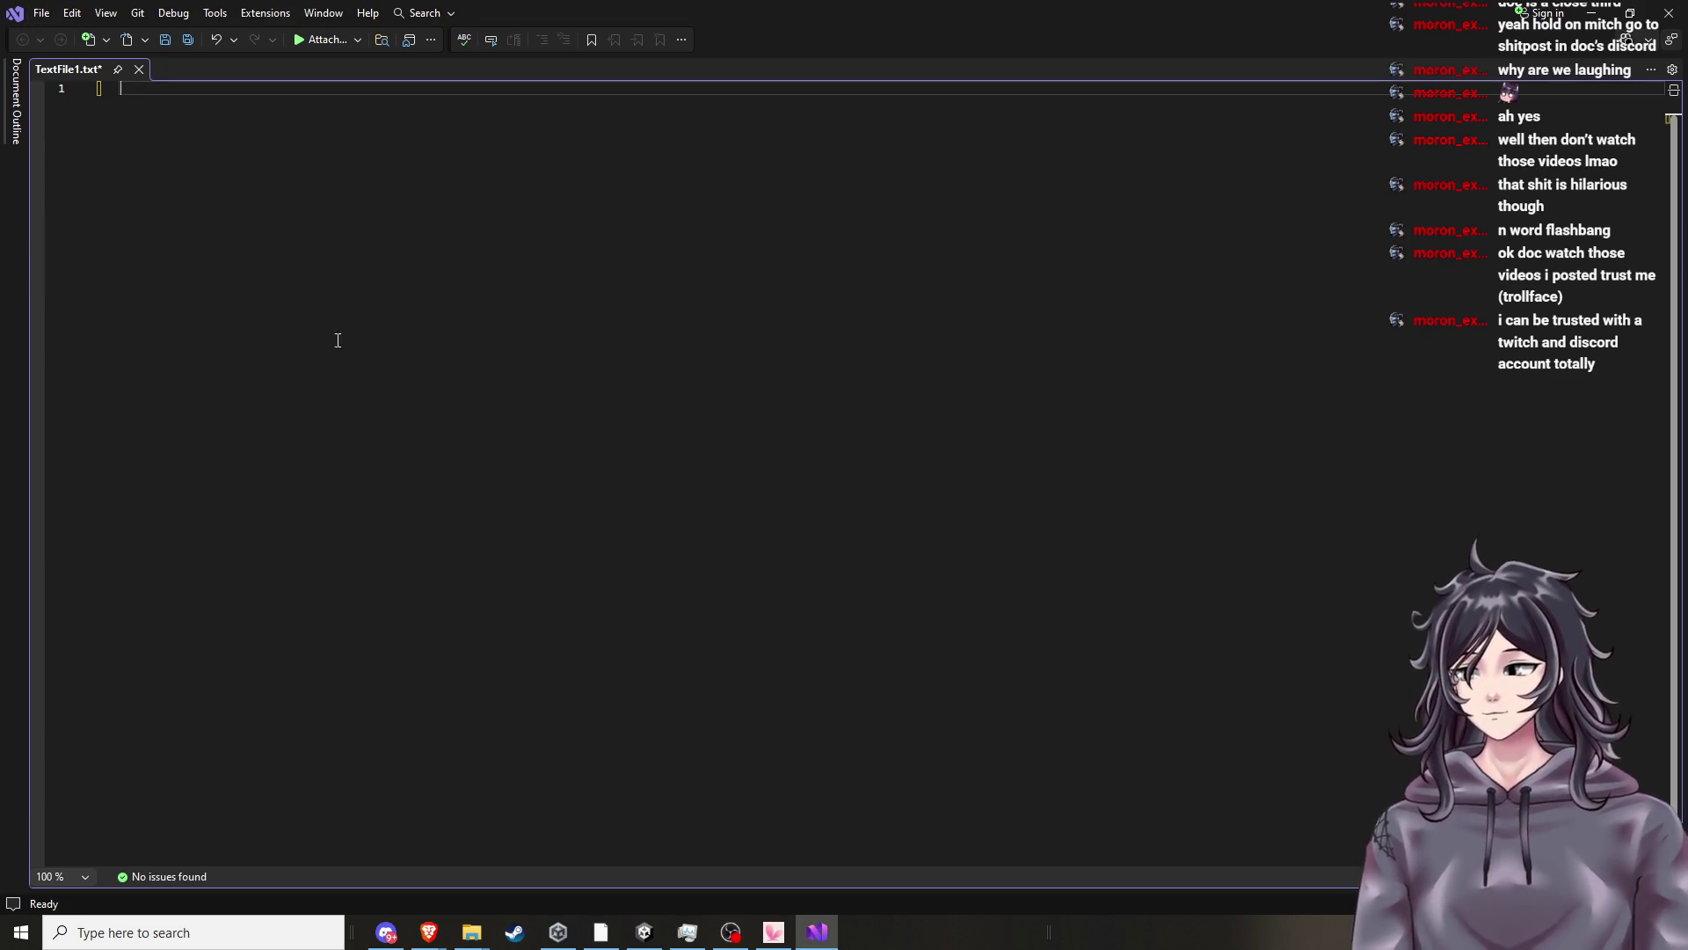
# Copy the AnimationControllerPrime code from Unity's Inspector preview and paste it into TextFile1.txt.
pyautogui.click(629, 939)
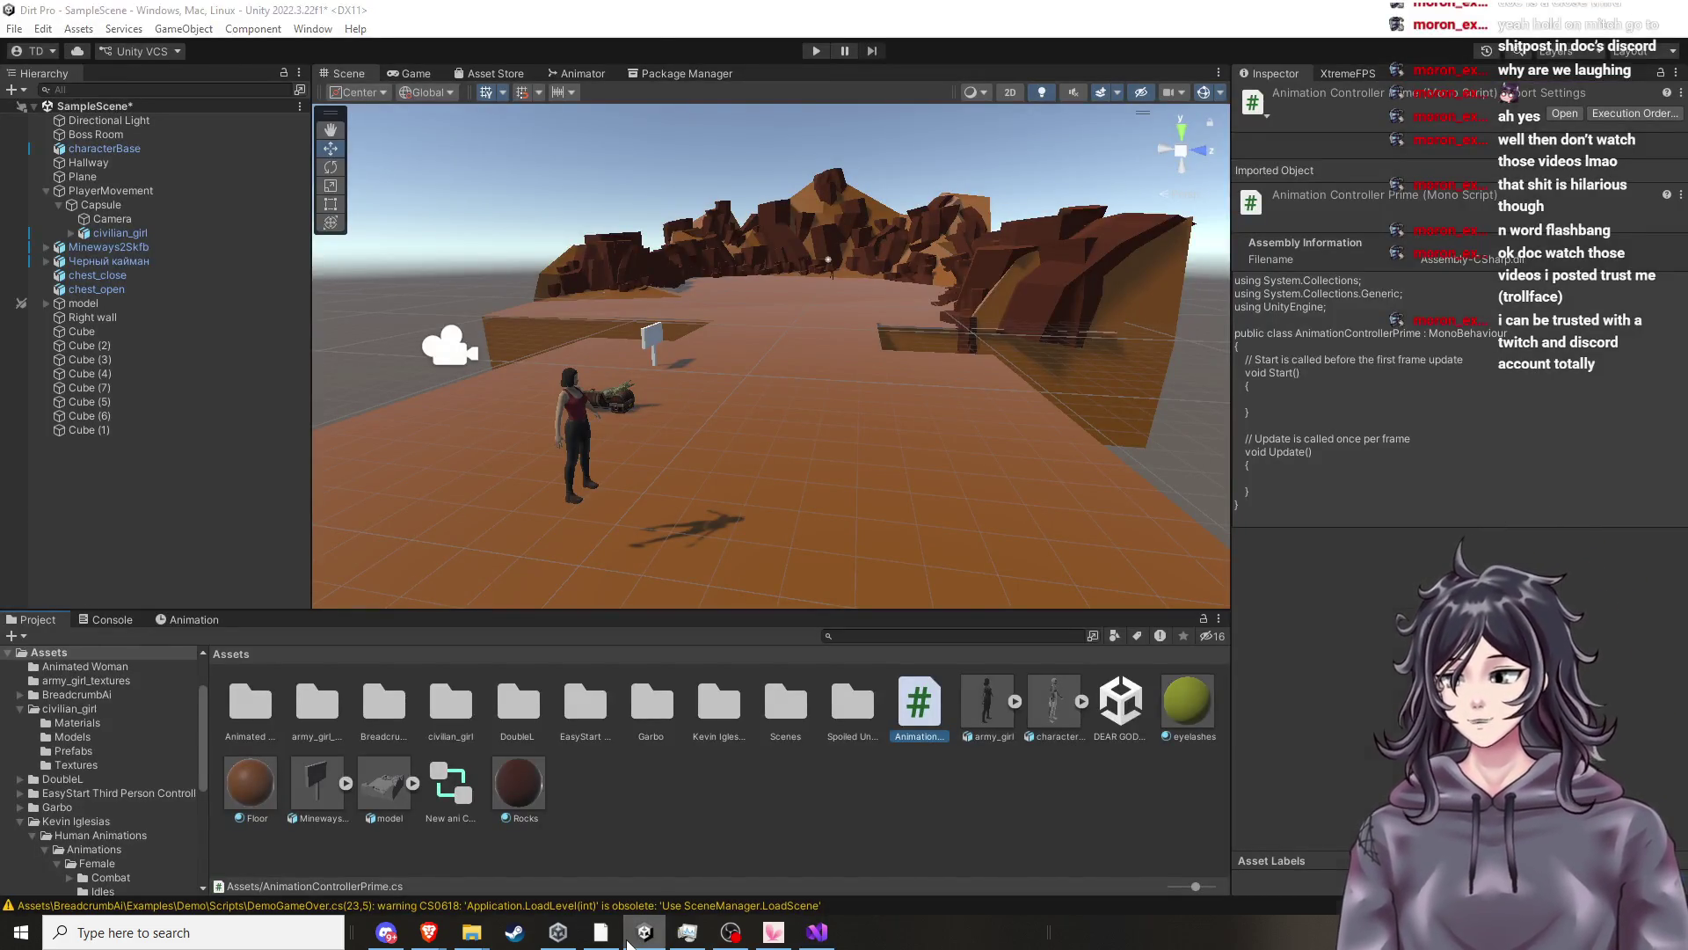
pyautogui.click(629, 938)
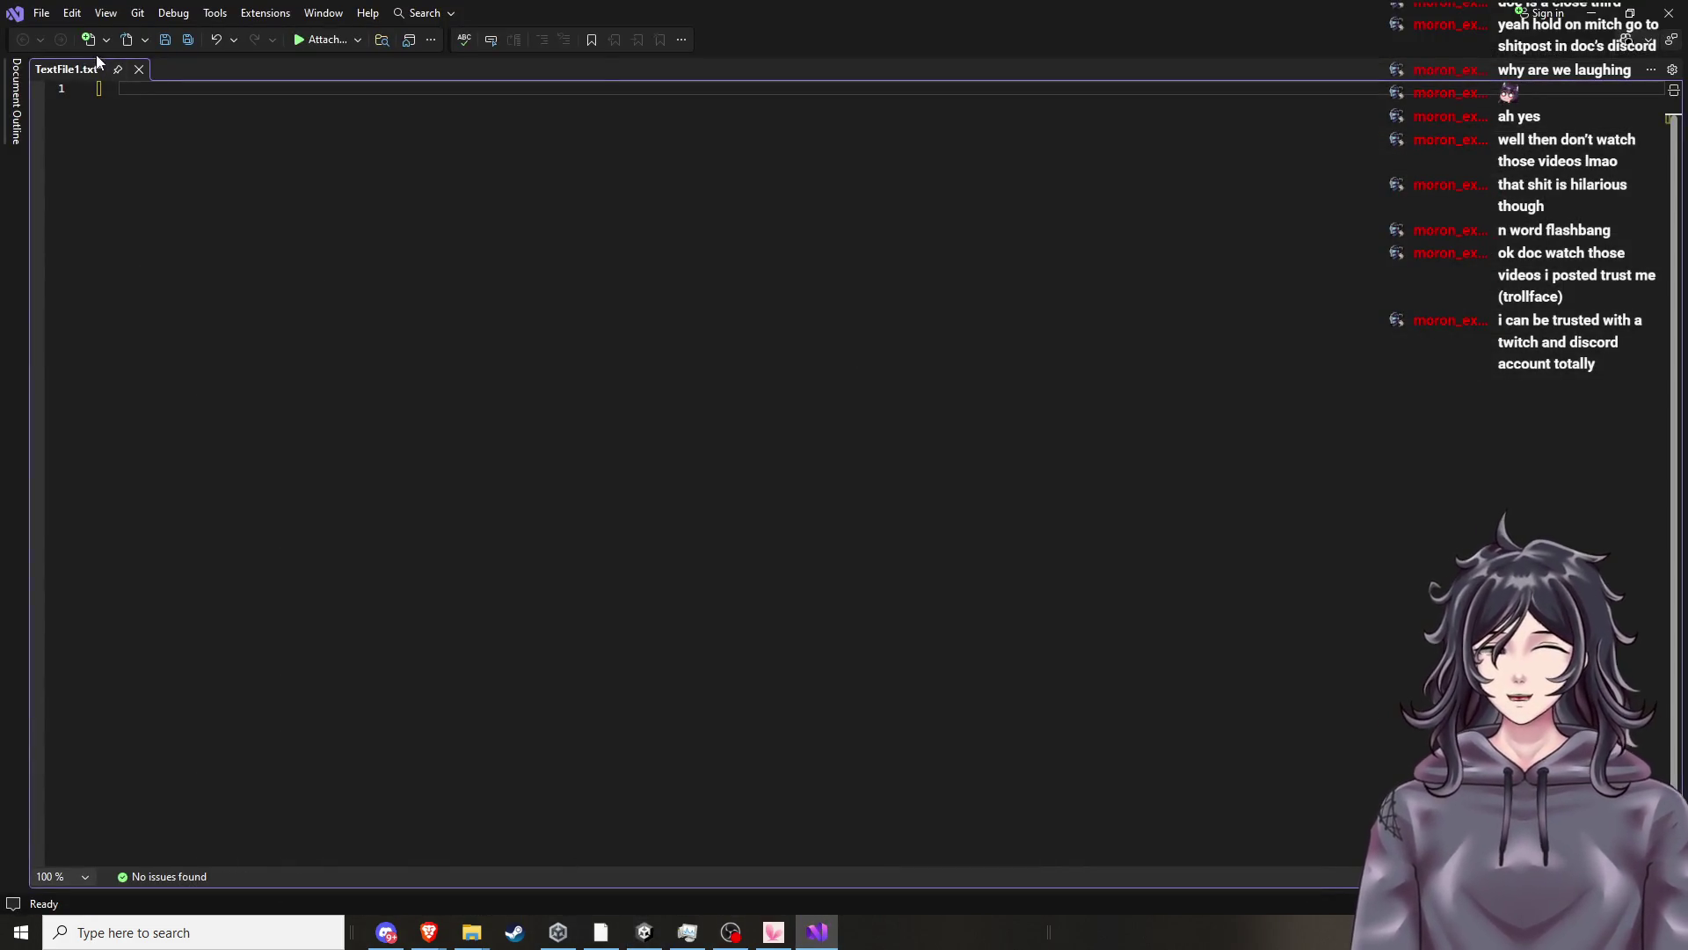
pyautogui.moveTo(428, 933)
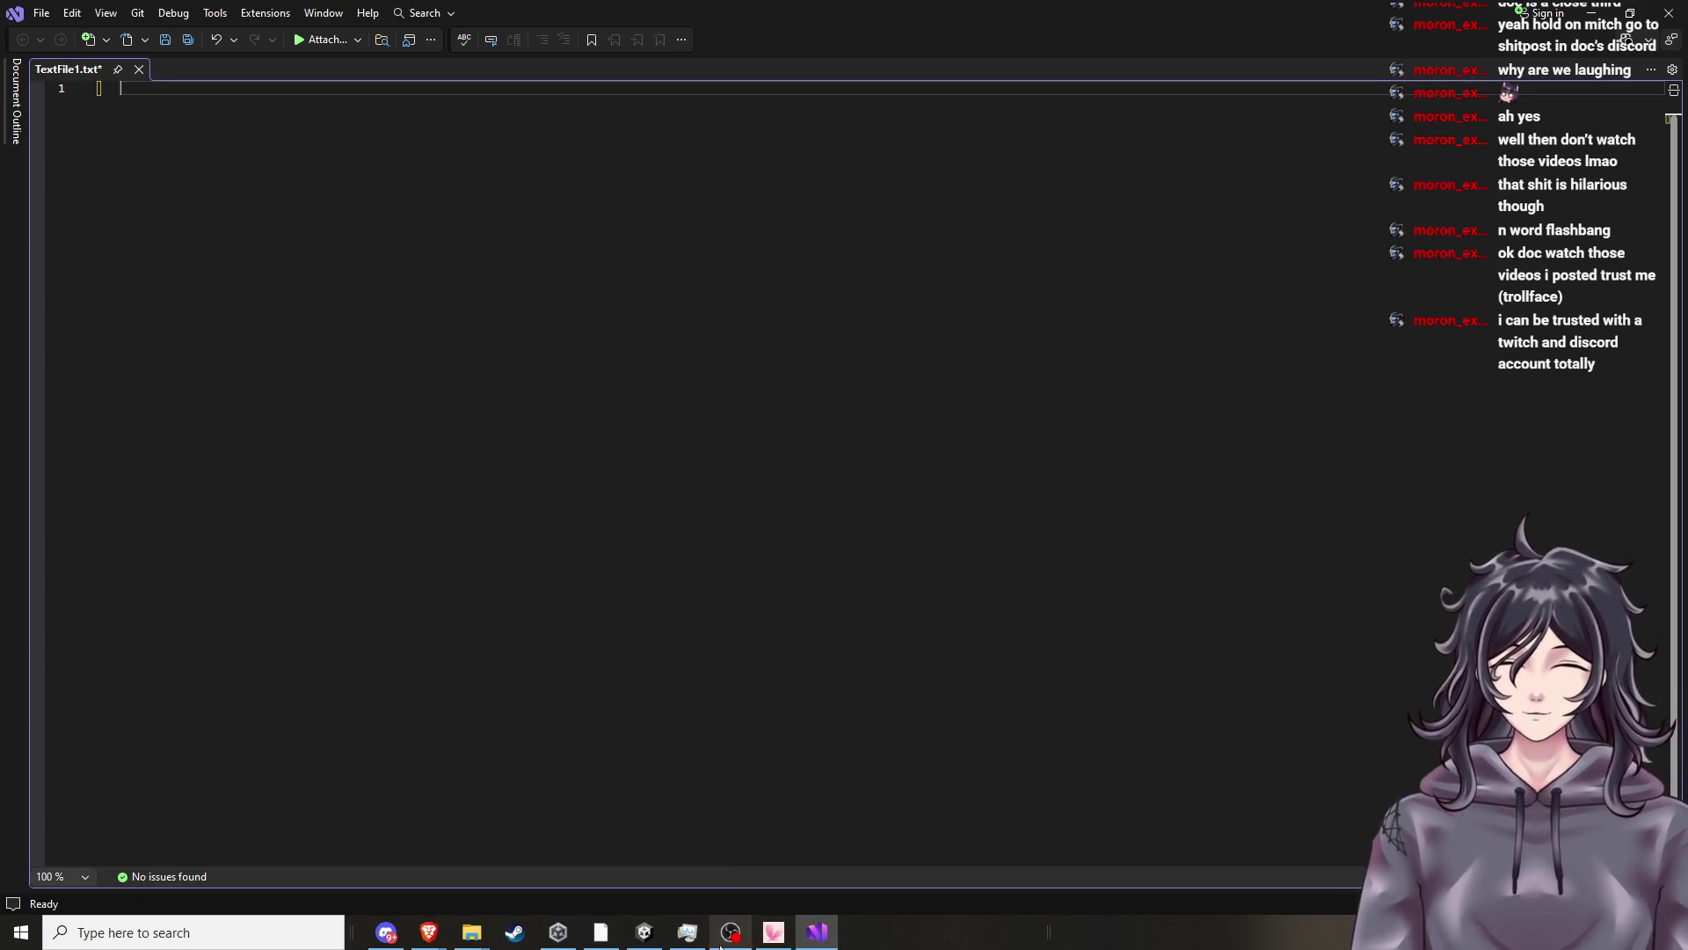
pyautogui.click(645, 932)
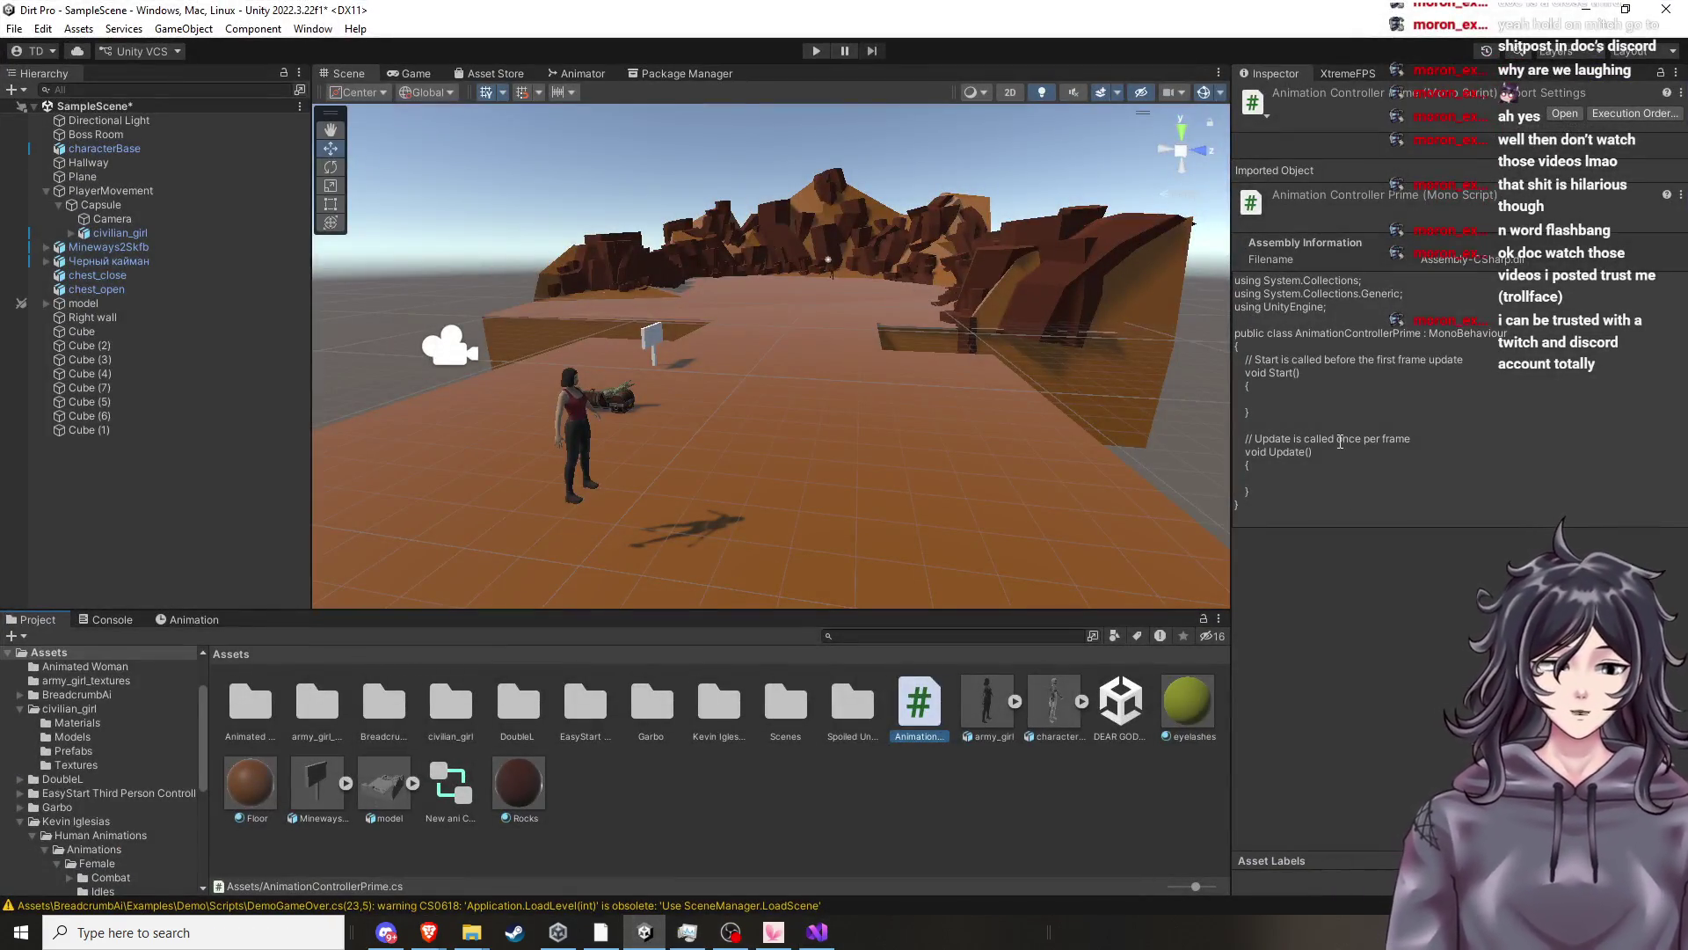
pyautogui.moveTo(1286, 502)
pyautogui.mouseDown()
pyautogui.moveTo(1275, 330)
pyautogui.moveTo(1239, 282)
pyautogui.mouseUp()
pyautogui.rightClick(1238, 282)
pyautogui.click(1275, 293)
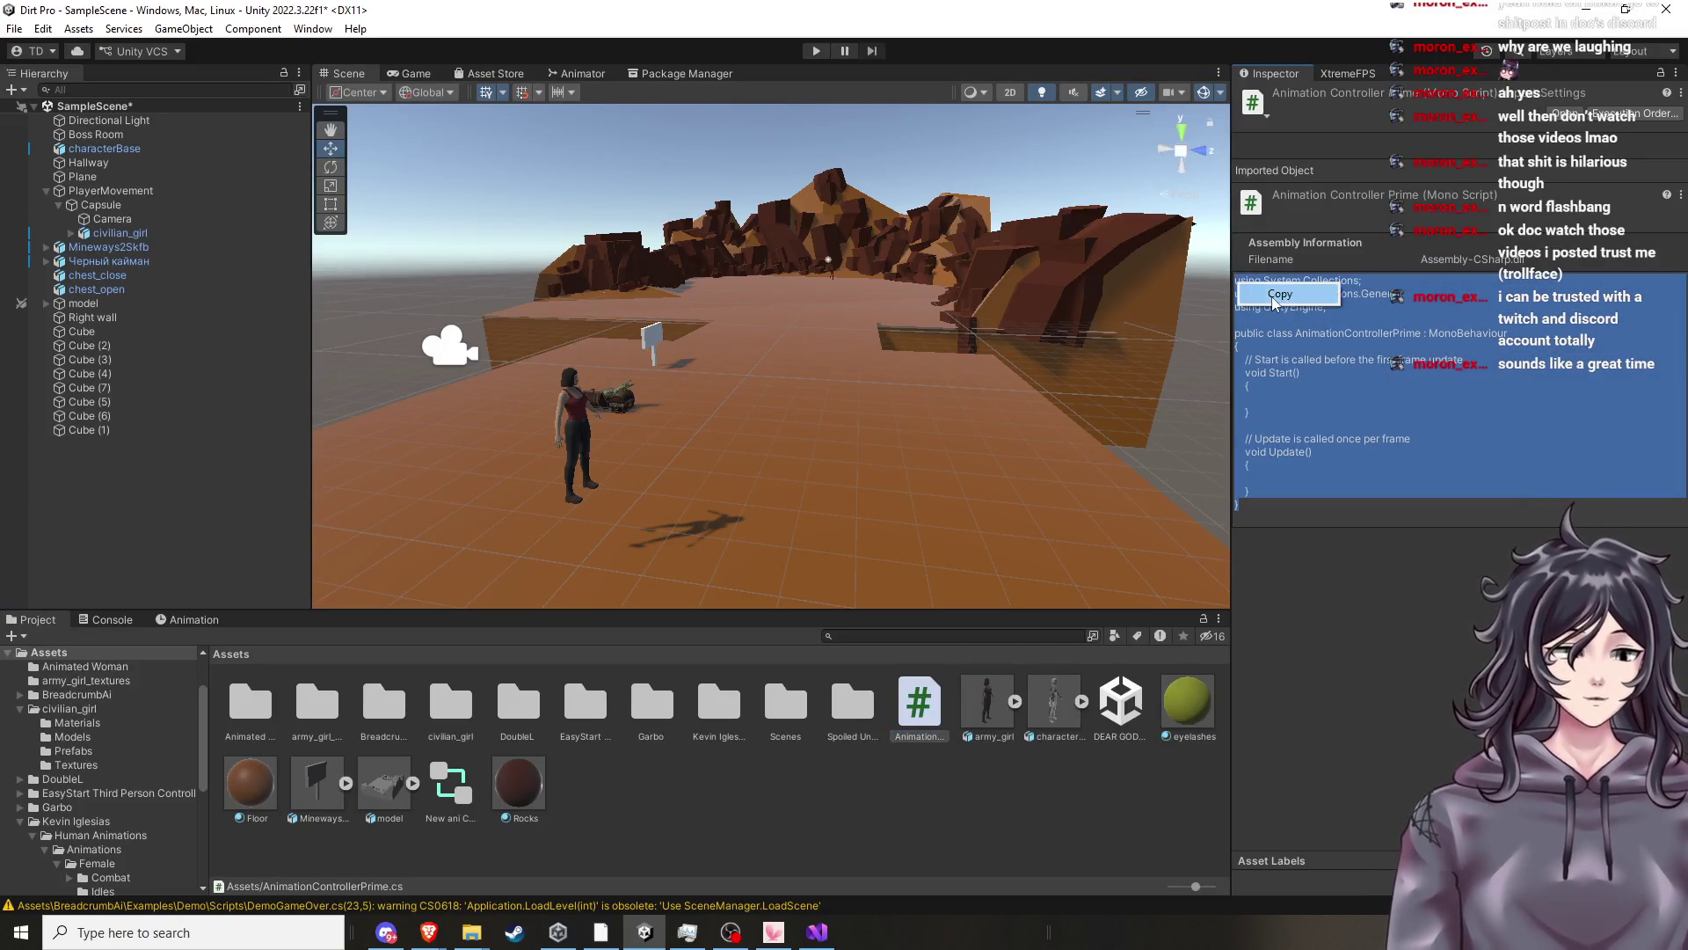
pyautogui.click(817, 932)
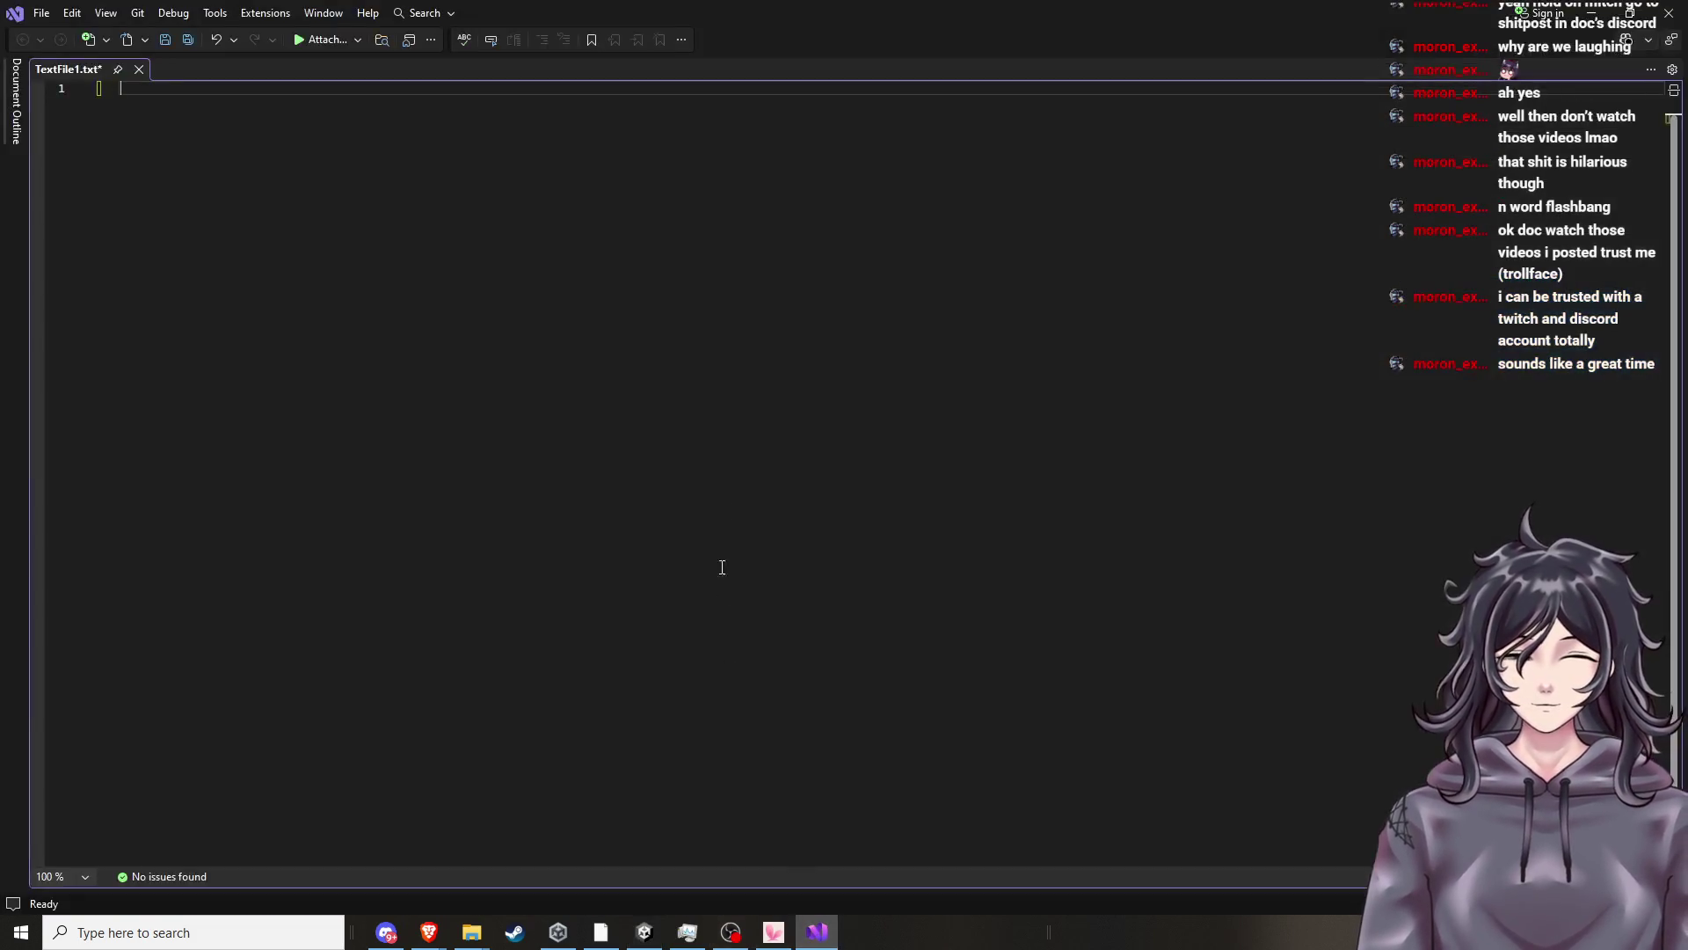
pyautogui.hotkey('ctrl', 'v')
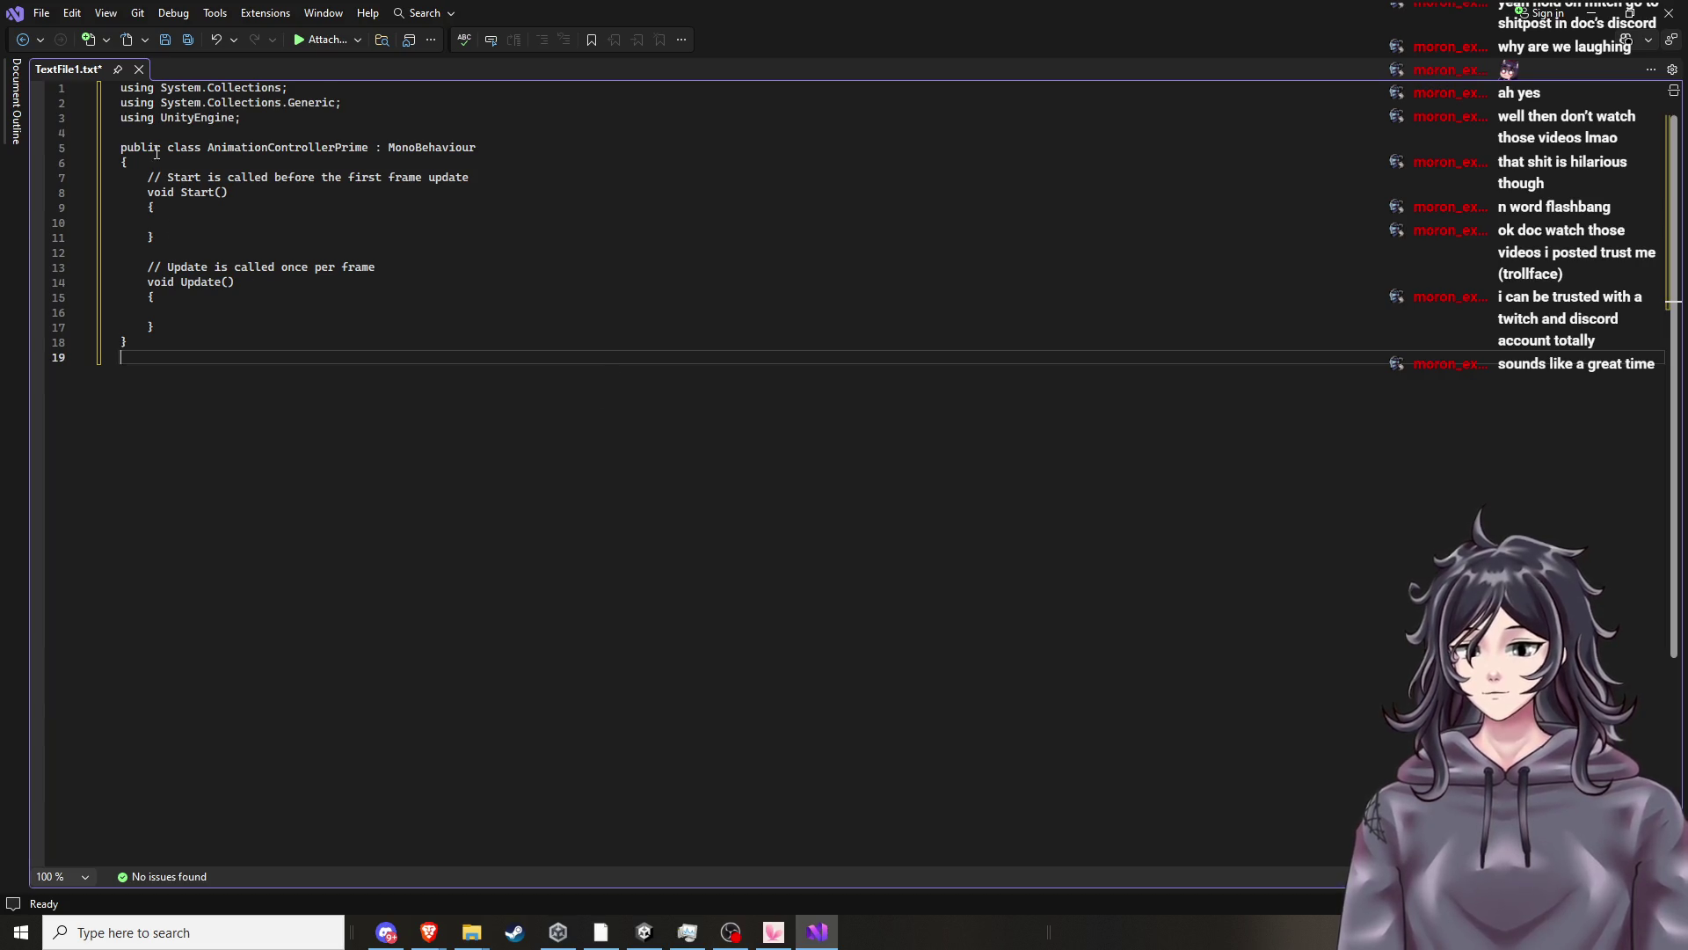
# Cancel the Save As and close Visual Studio without saving the text file.
pyautogui.click(148, 119)
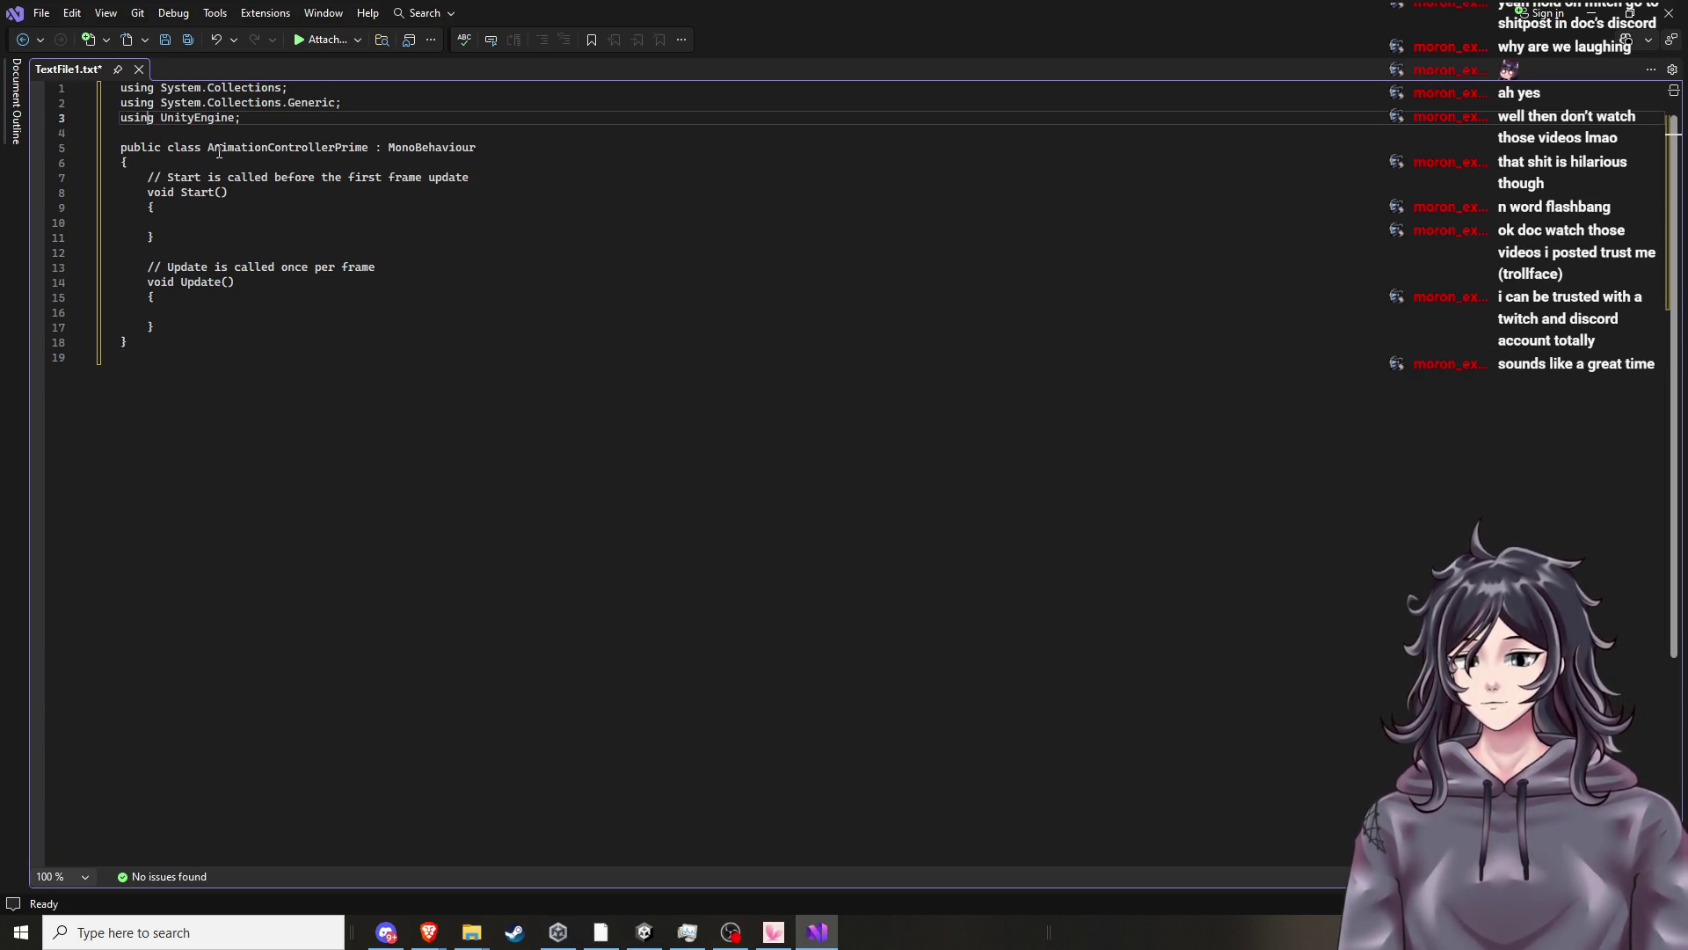
pyautogui.click(164, 42)
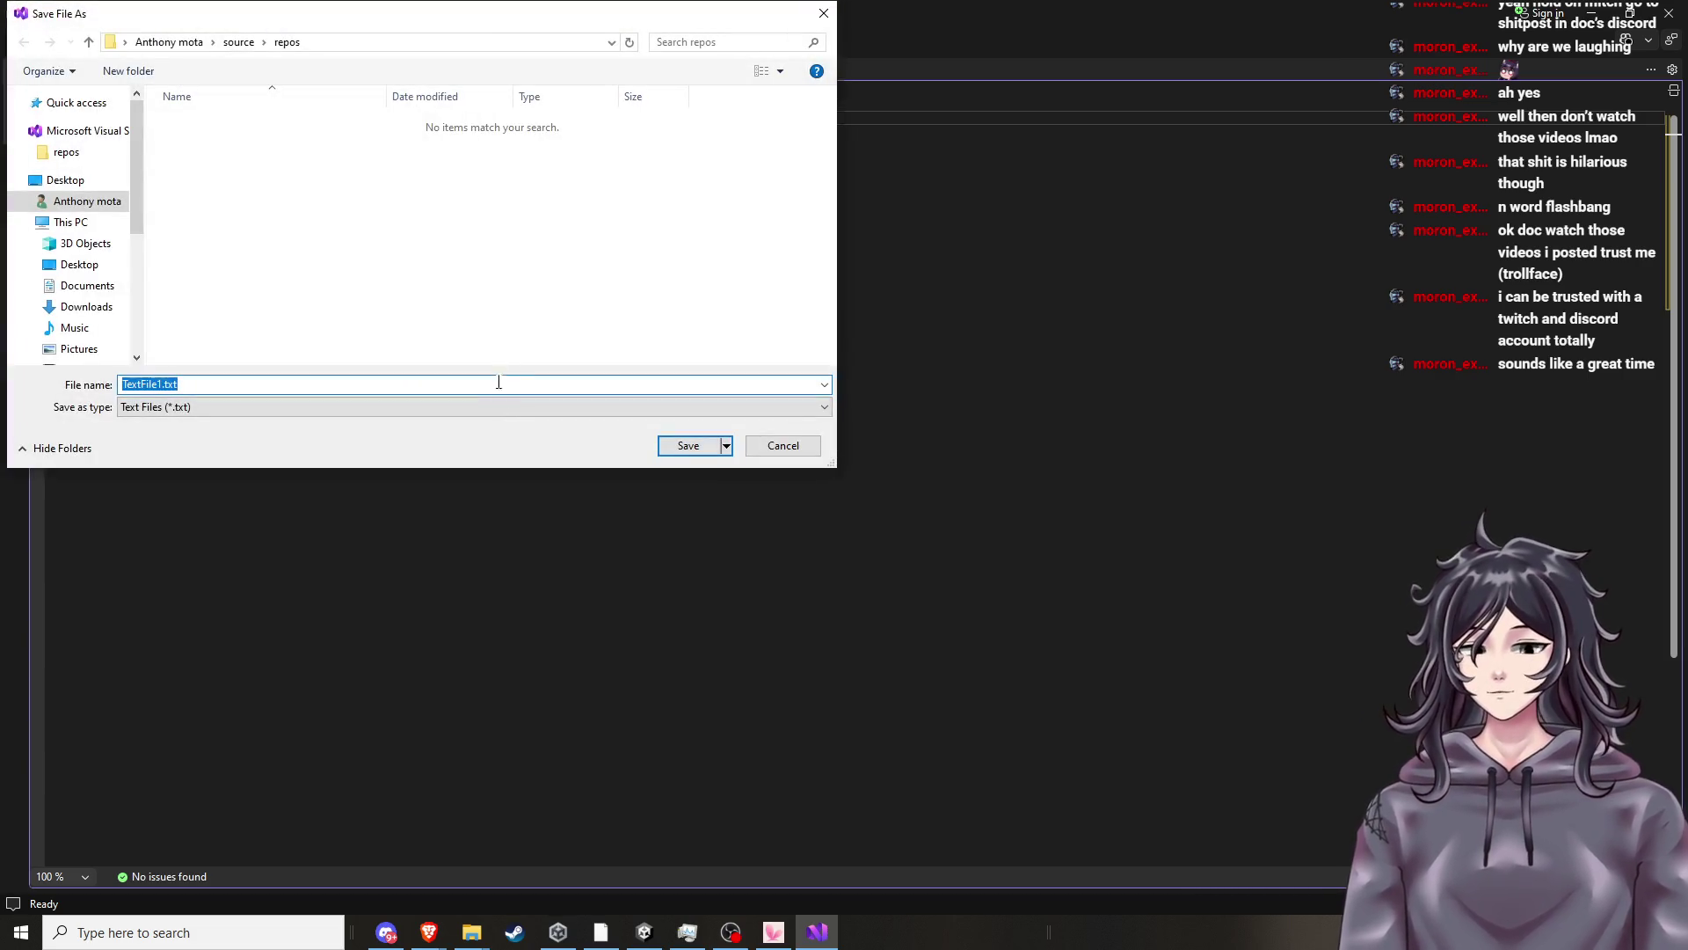
pyautogui.click(784, 450)
pyautogui.click(1669, 13)
pyautogui.click(846, 567)
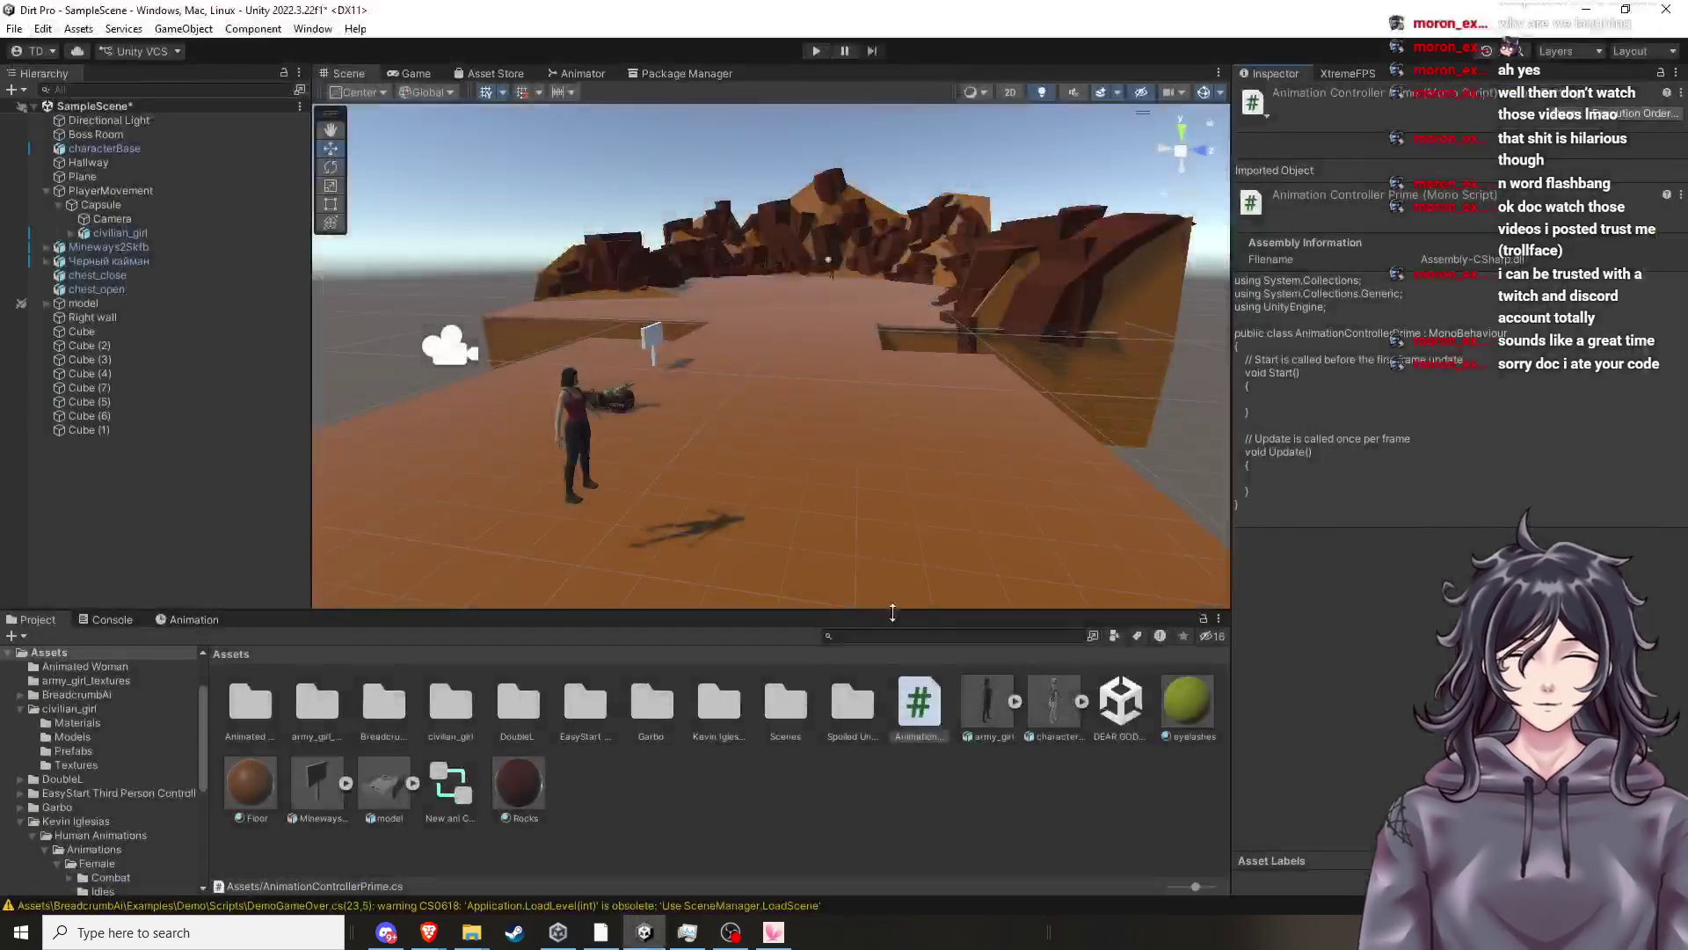
pyautogui.rightClick(925, 705)
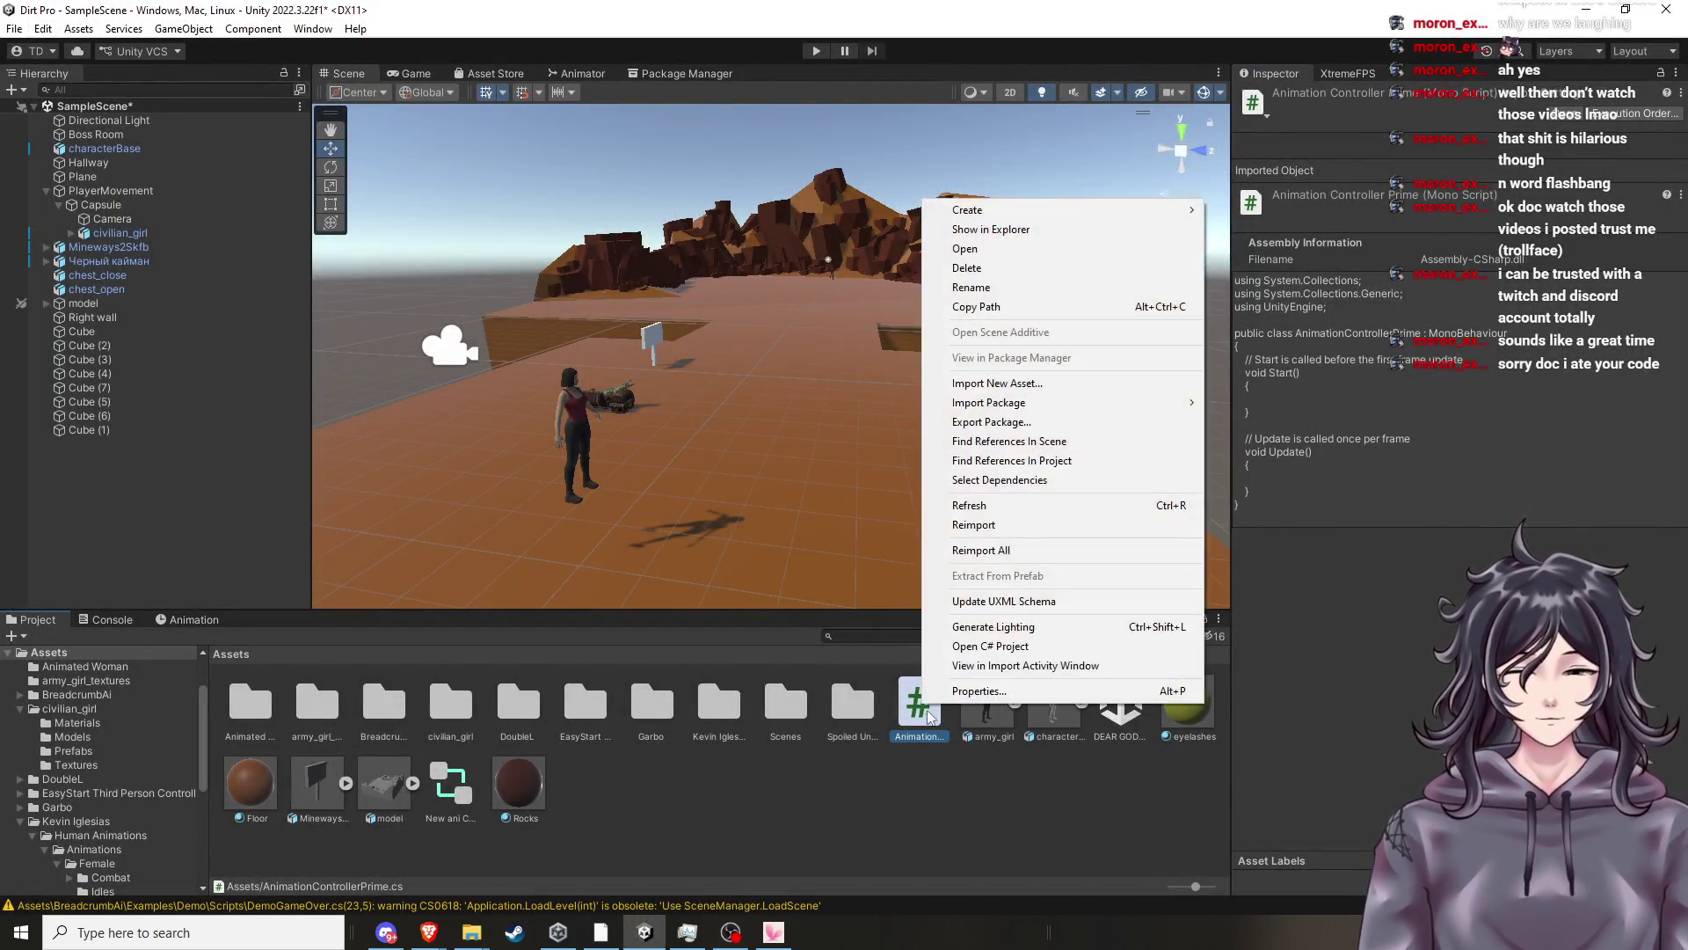
pyautogui.click(994, 648)
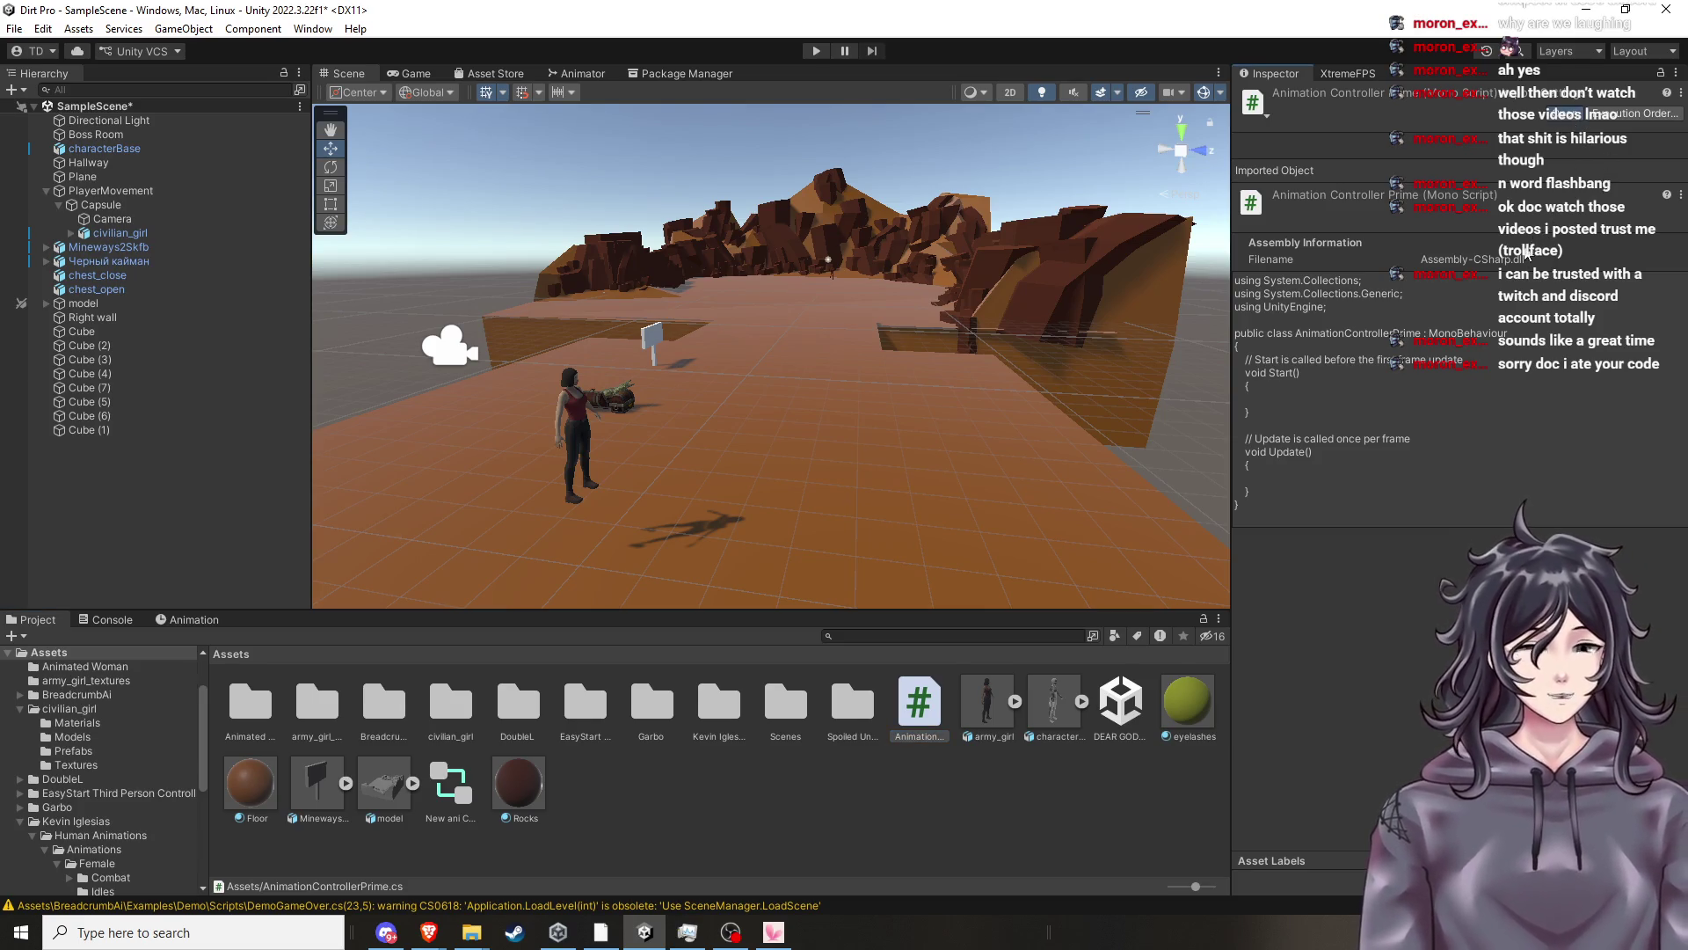
pyautogui.click(1448, 283)
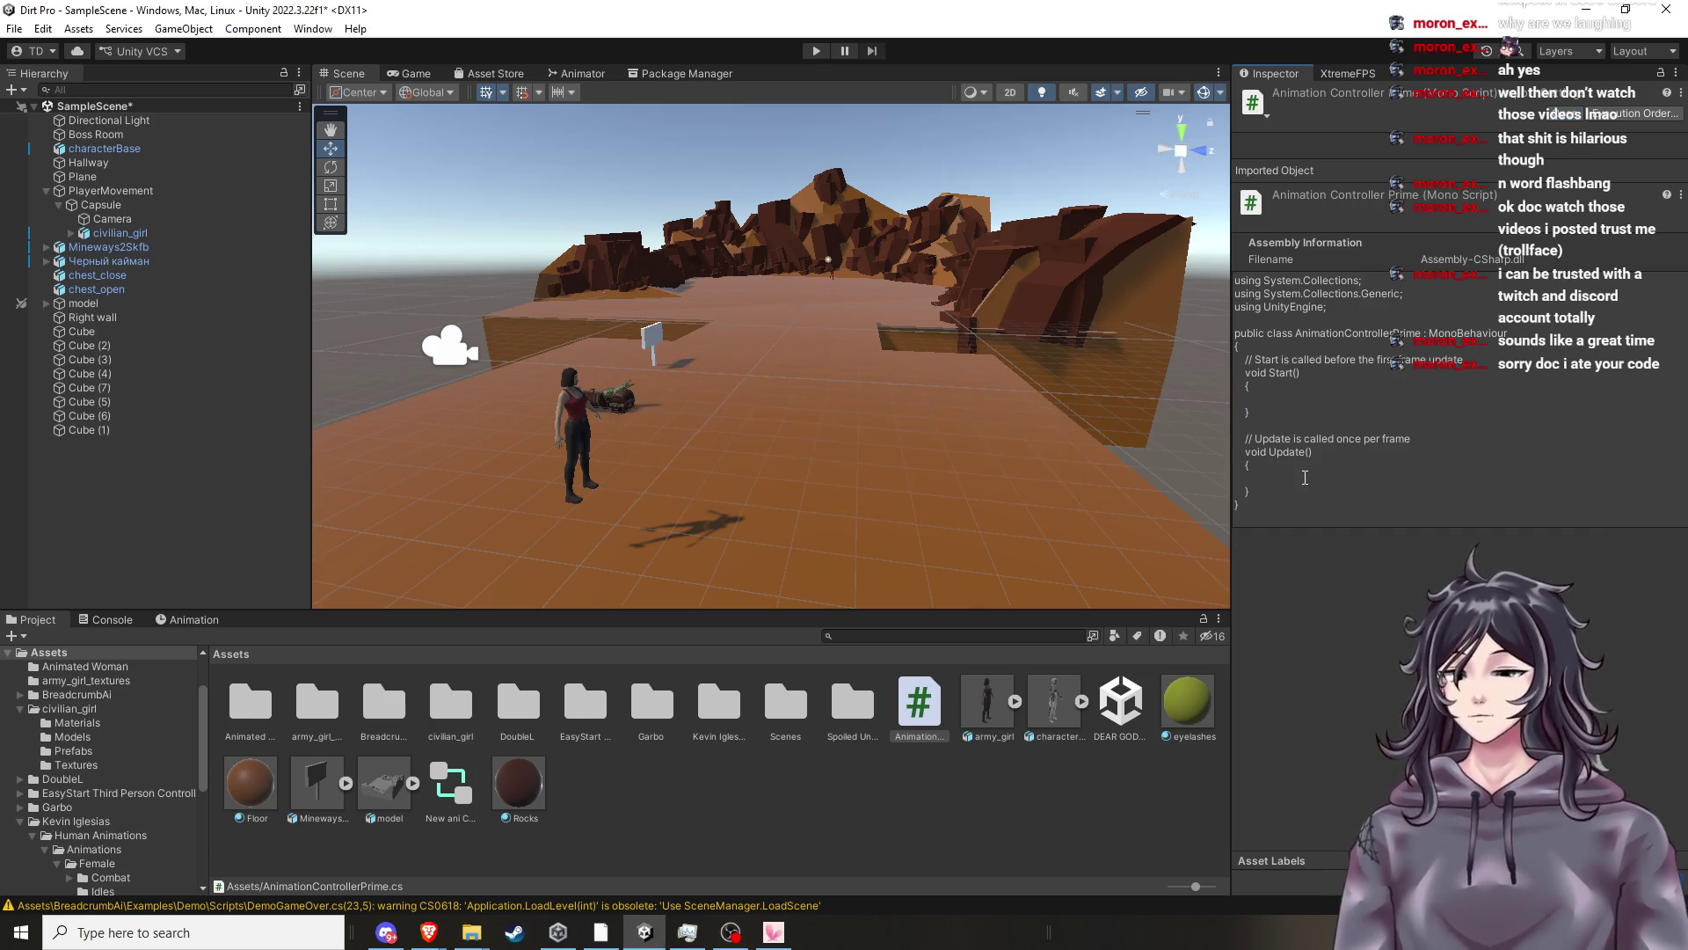
pyautogui.moveTo(1290, 500)
pyautogui.mouseDown()
pyautogui.moveTo(1258, 334)
pyautogui.moveTo(1226, 281)
pyautogui.mouseUp()
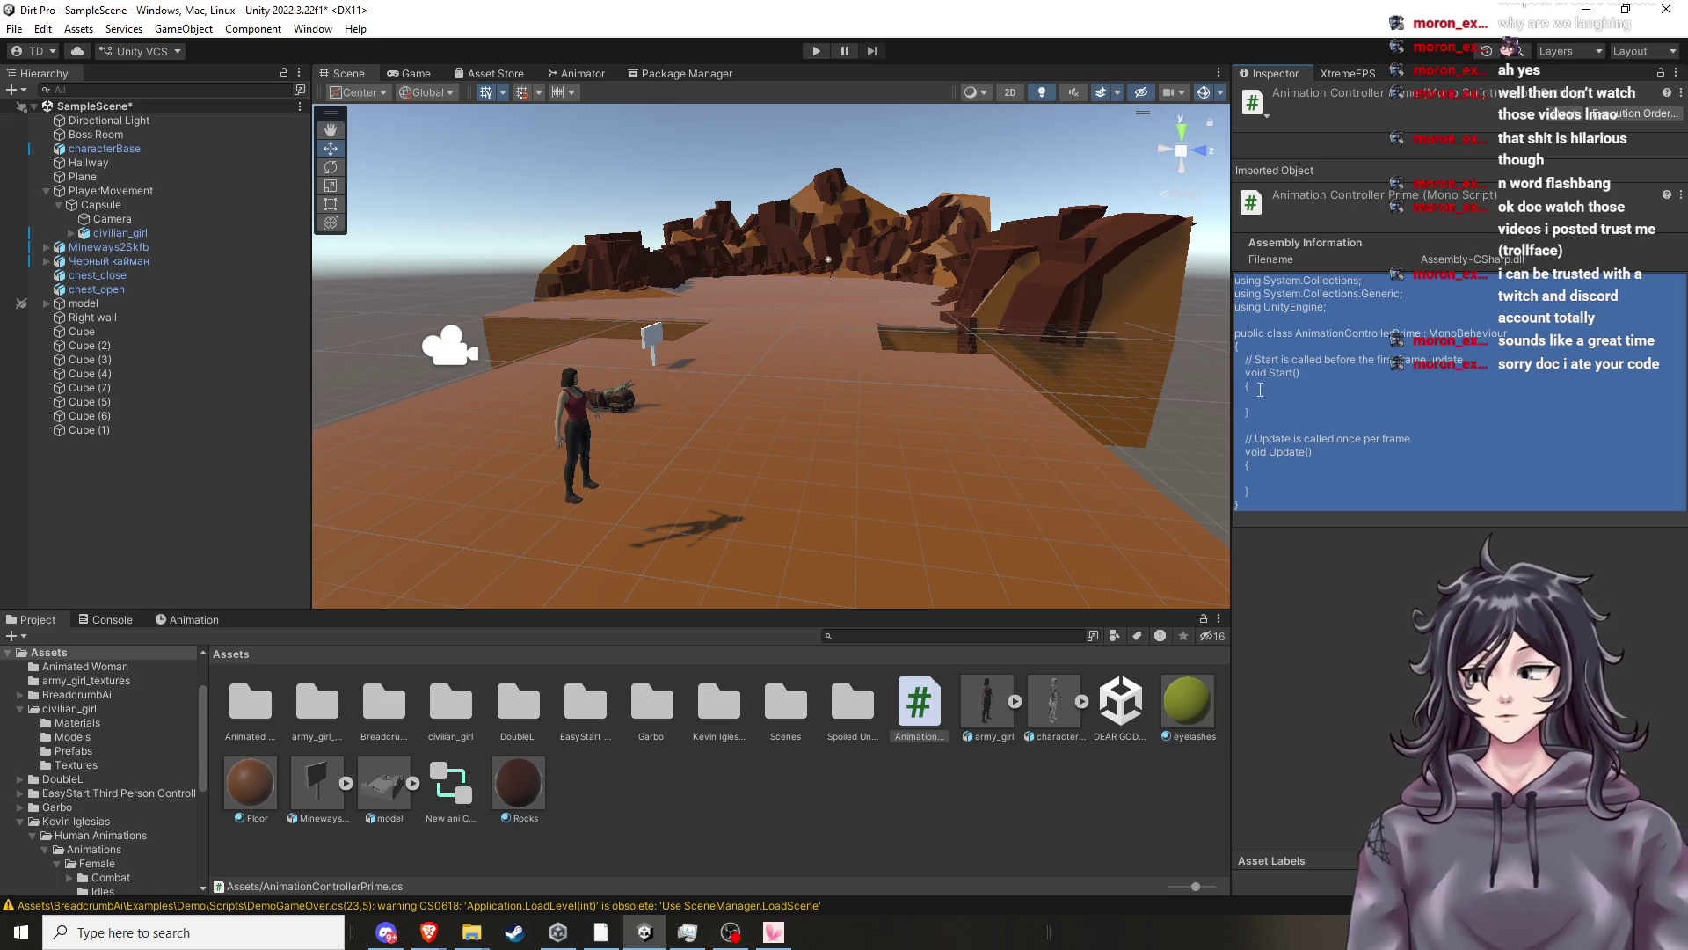
# Copy the script code from the Inspector, reset the asset, and reopen AnimationControllerPrime in Visual Studio.
pyautogui.rightClick(1270, 390)
pyautogui.click(1293, 400)
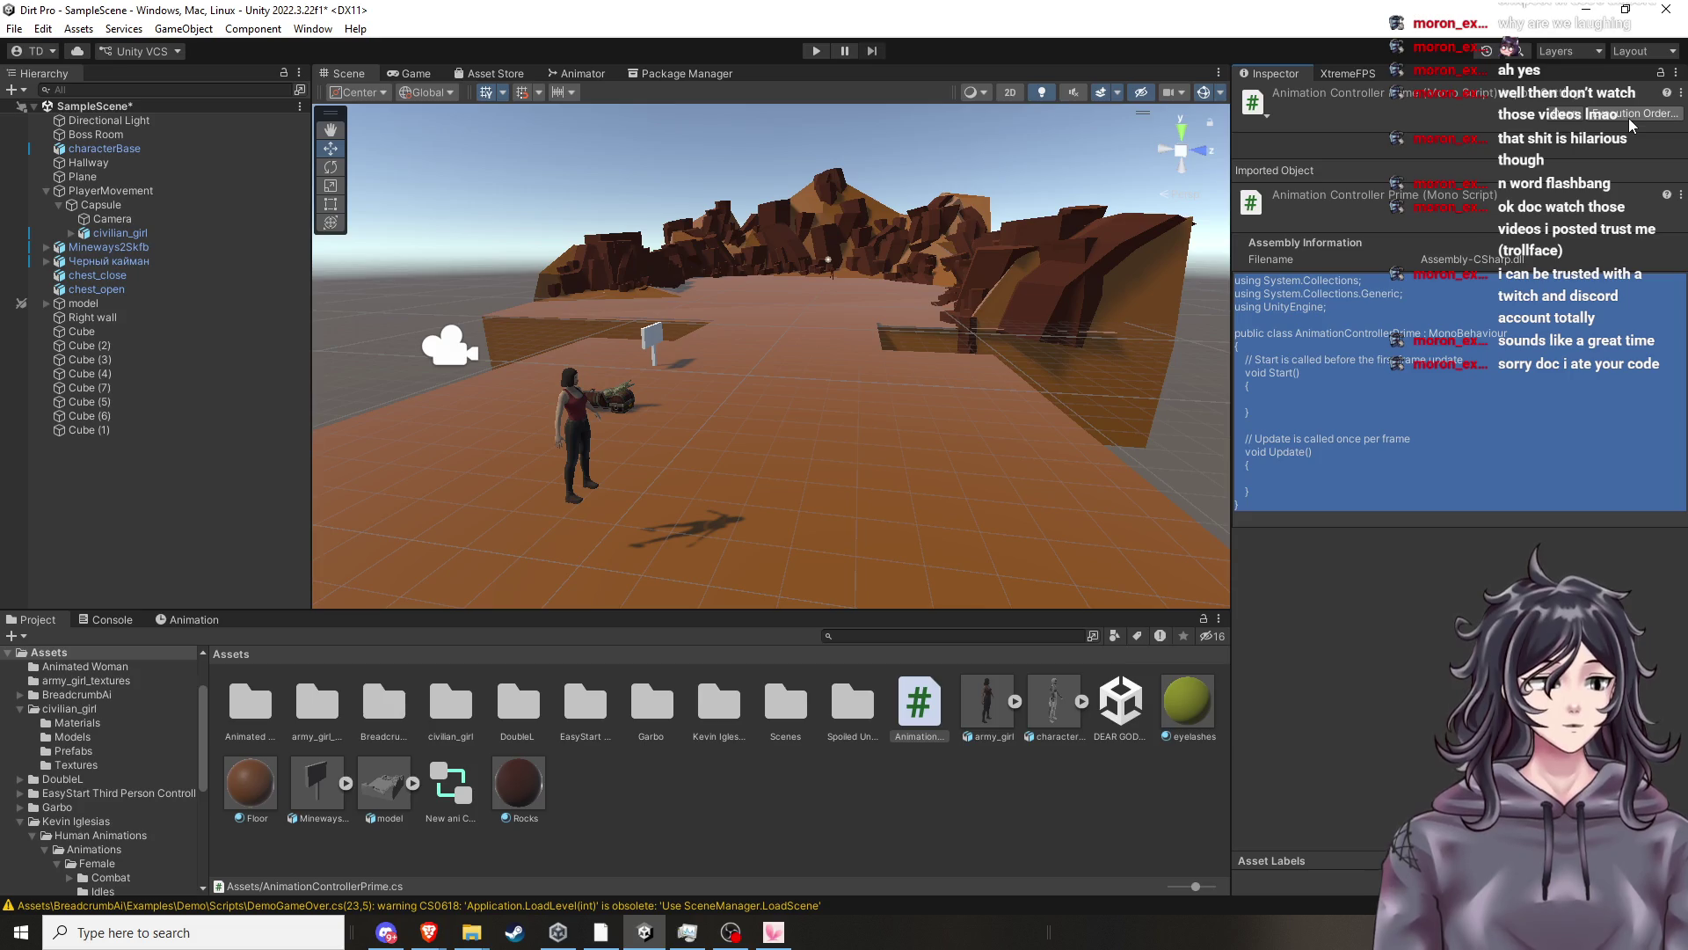
pyautogui.click(1681, 92)
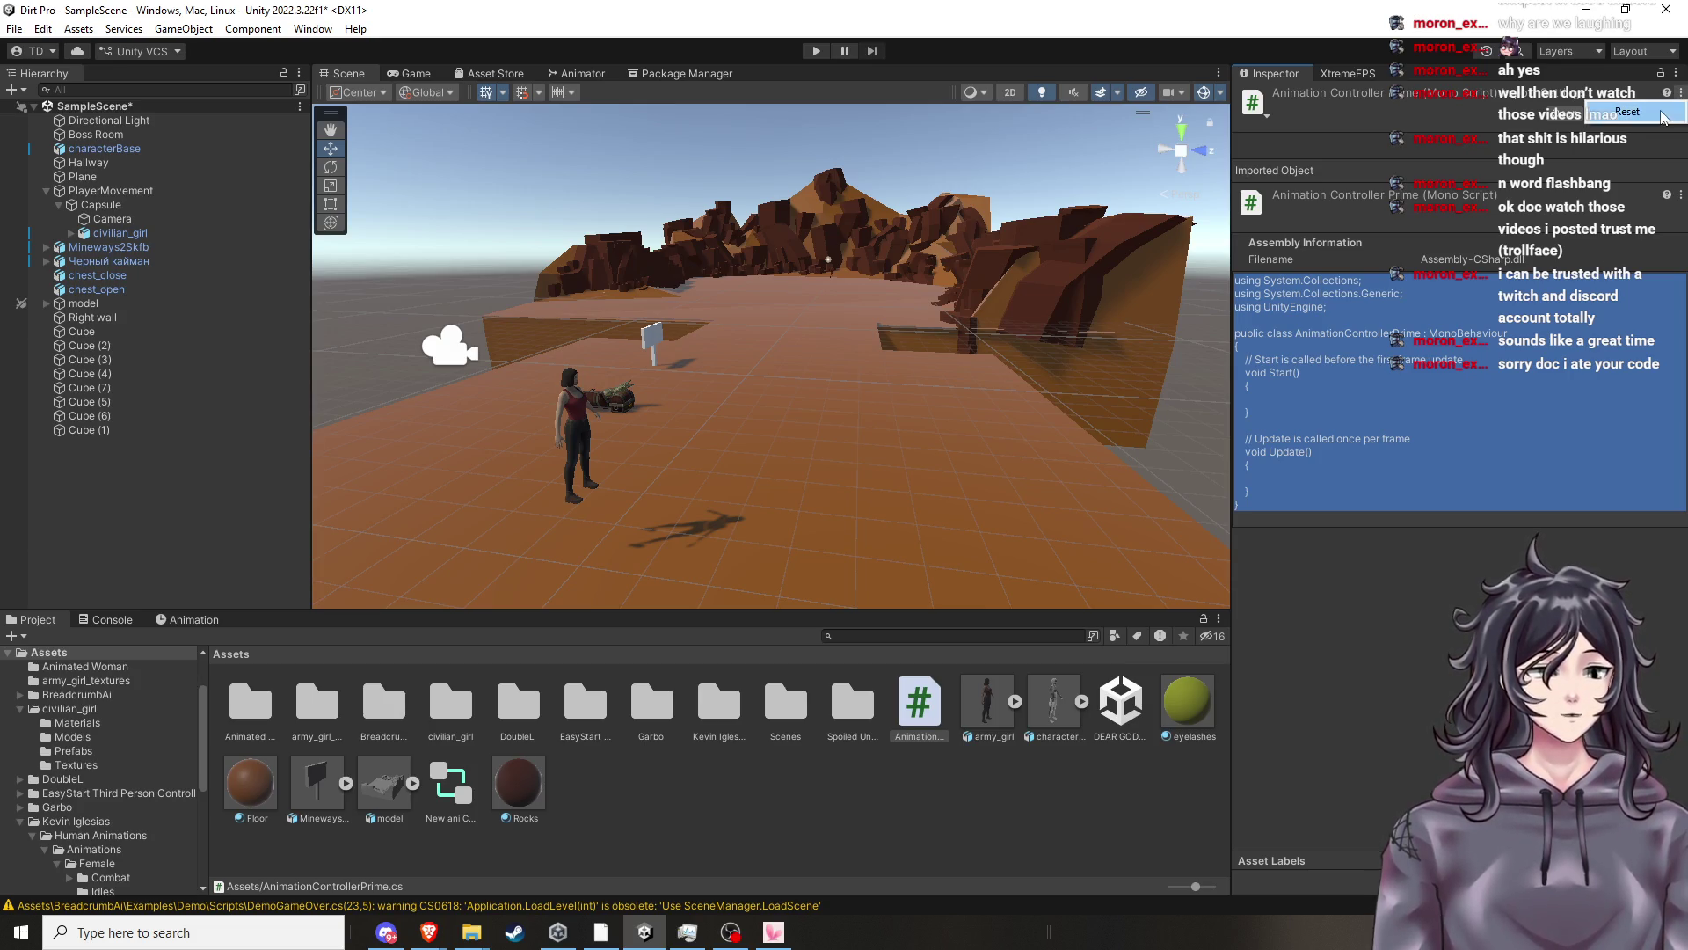
pyautogui.click(1662, 117)
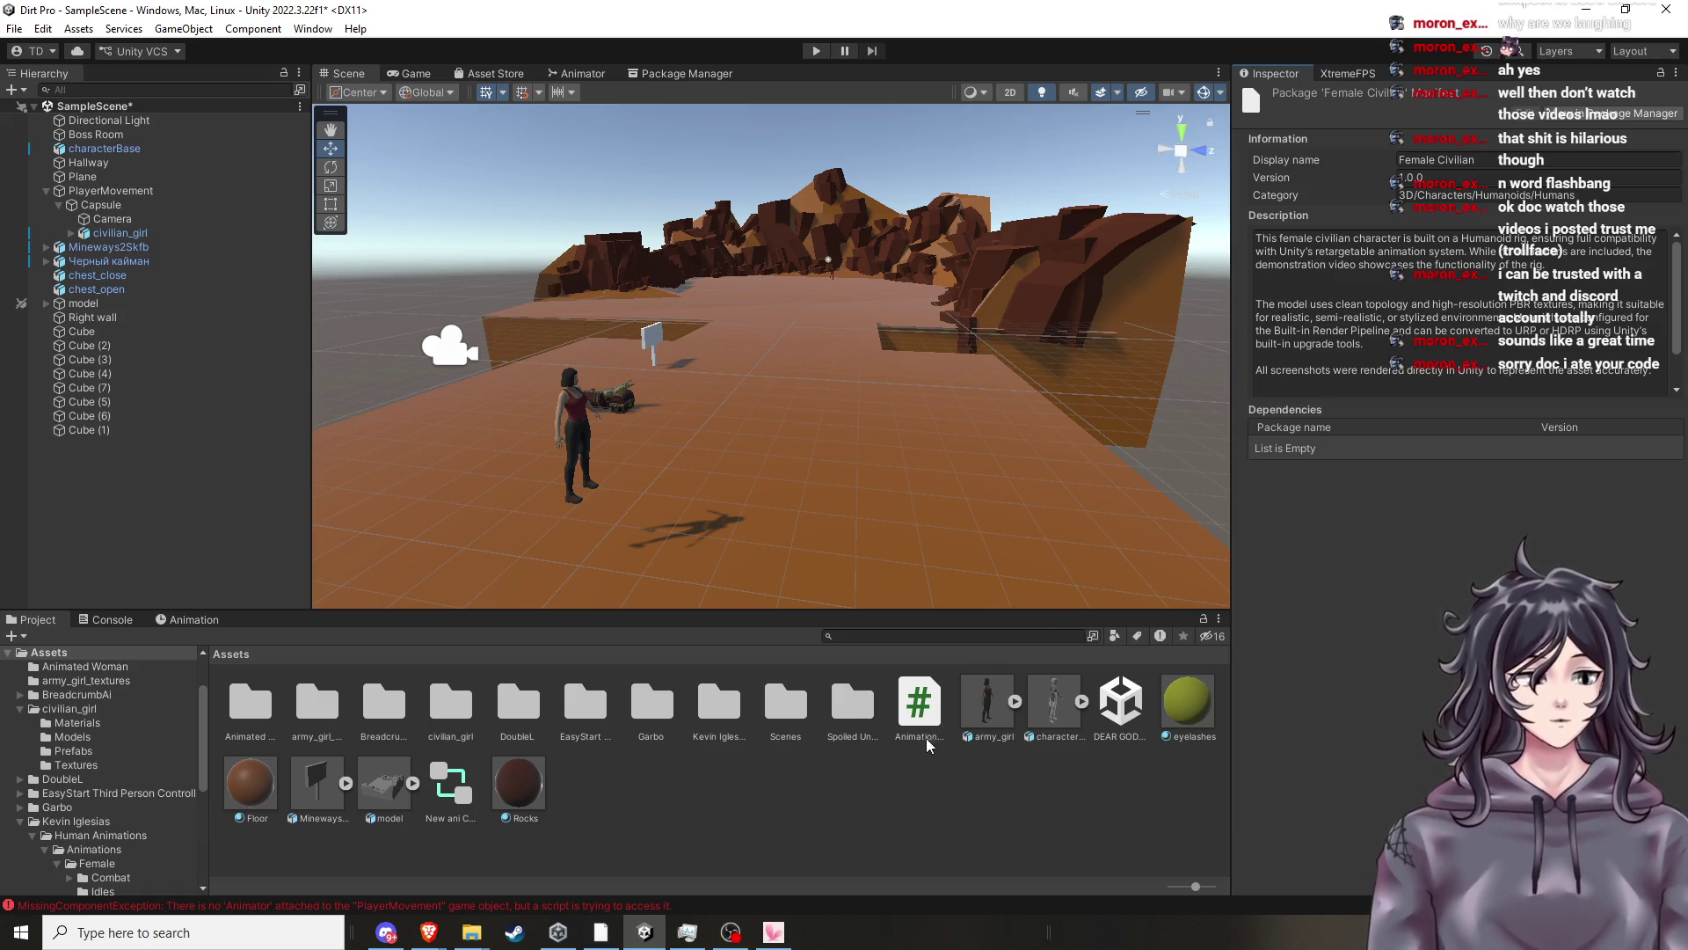
pyautogui.click(923, 714)
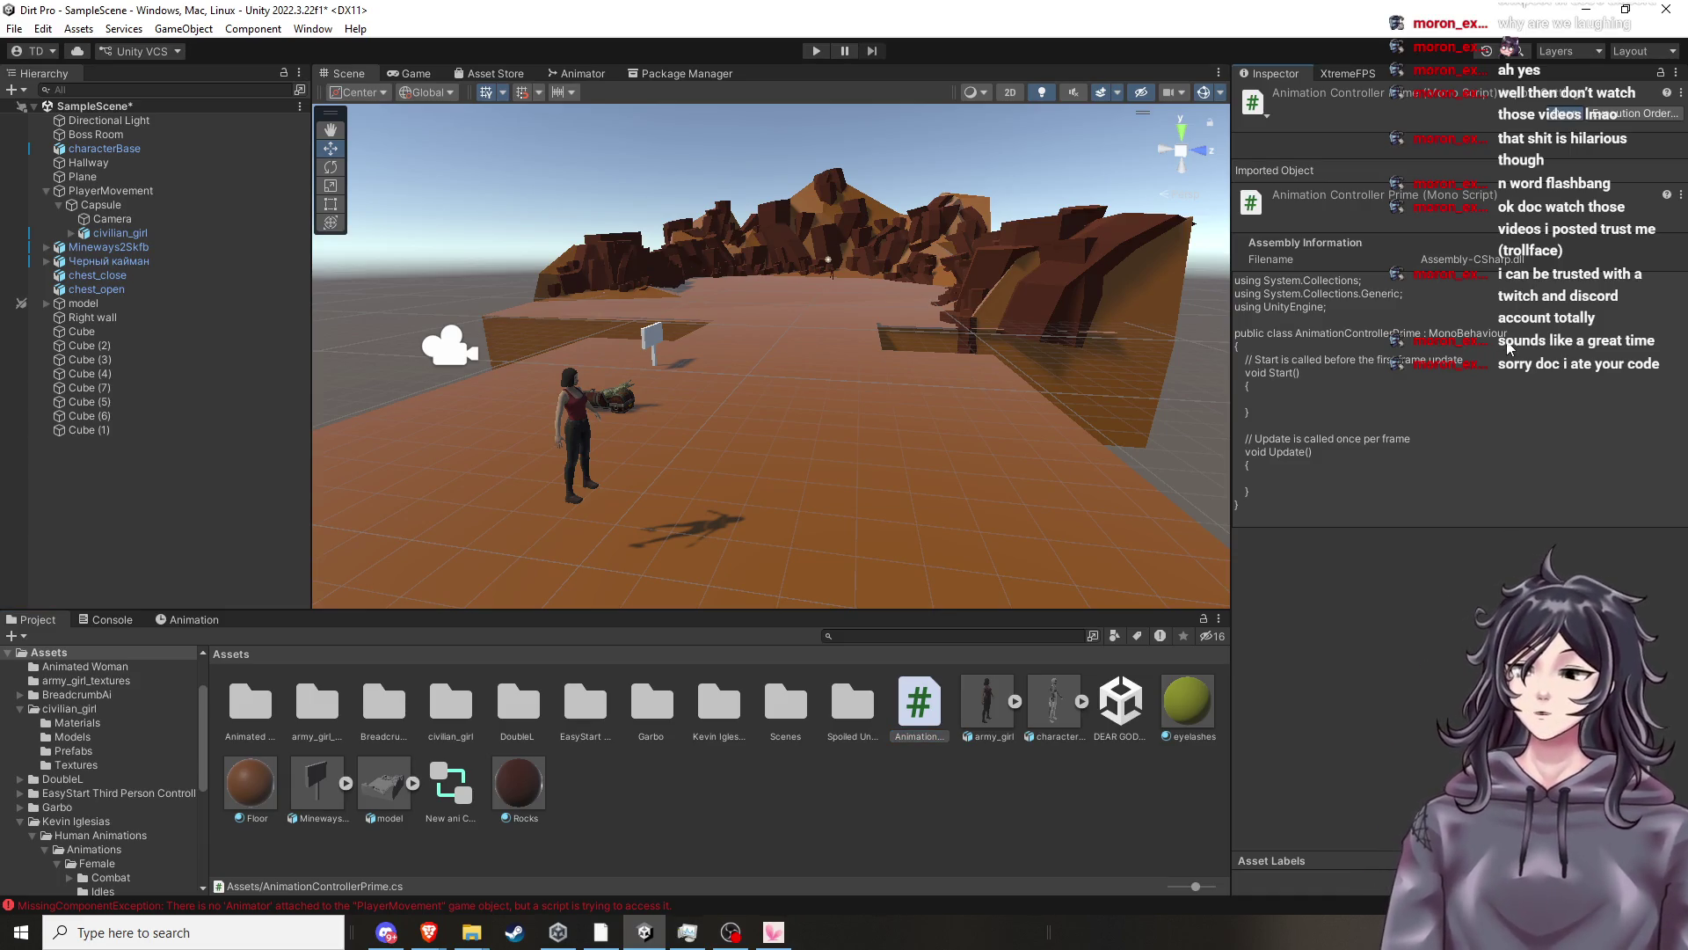
pyautogui.click(1507, 352)
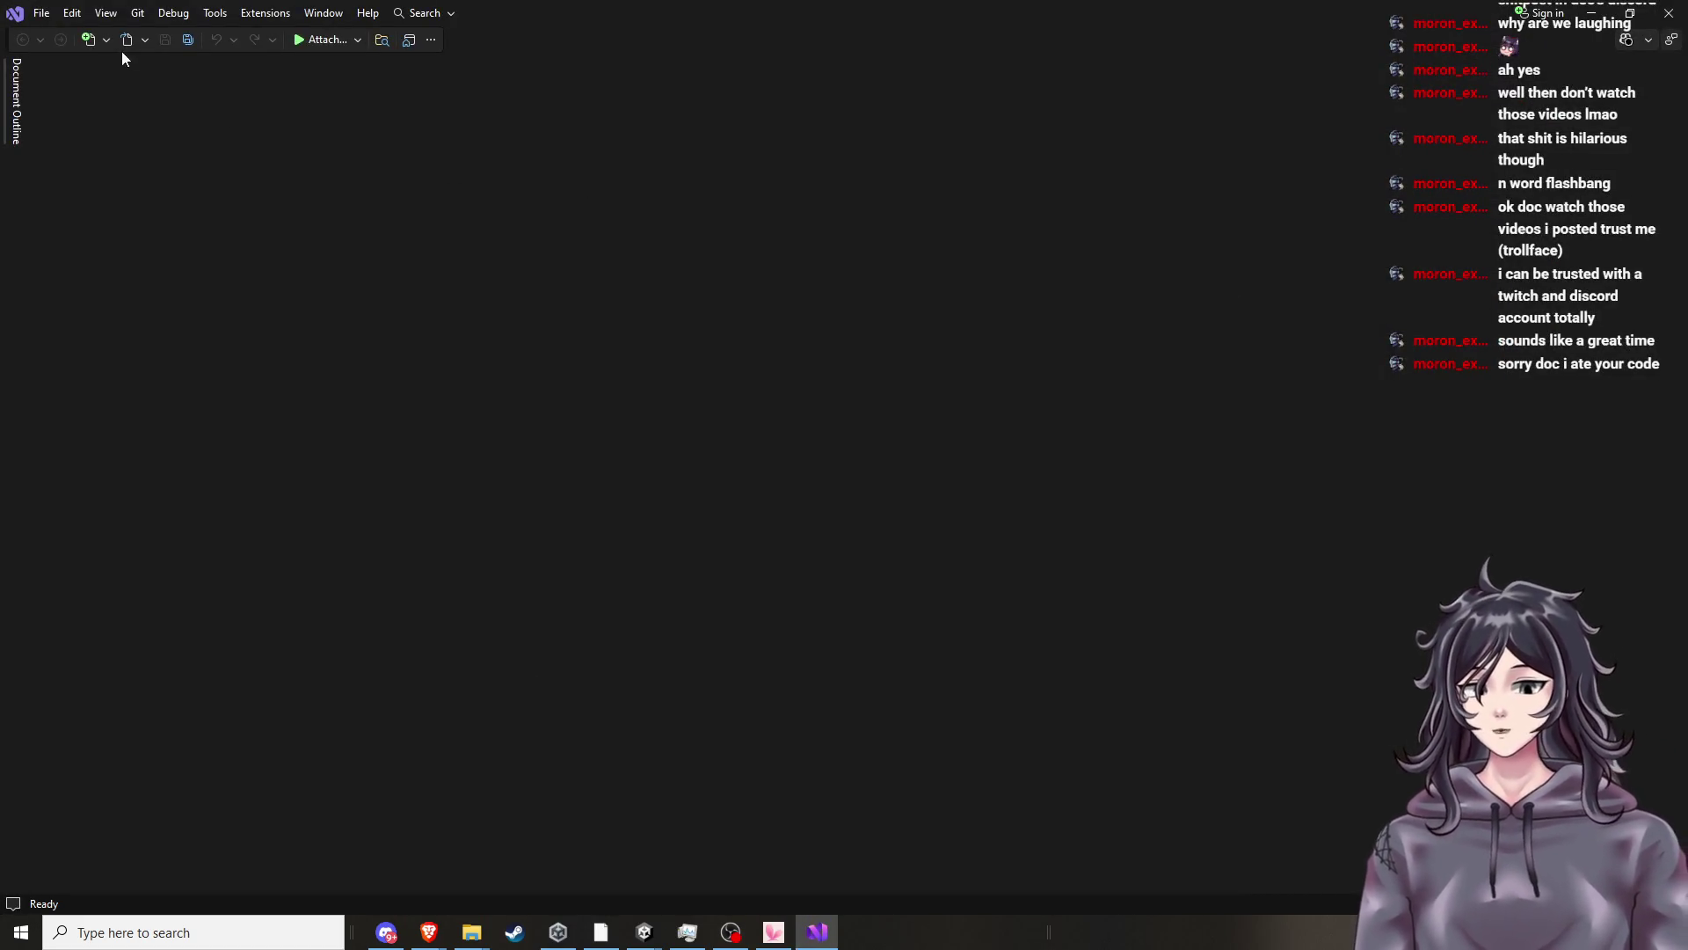
# Close the Attach to Process window, then quit Visual Studio from its taskbar preview.
pyautogui.click(343, 41)
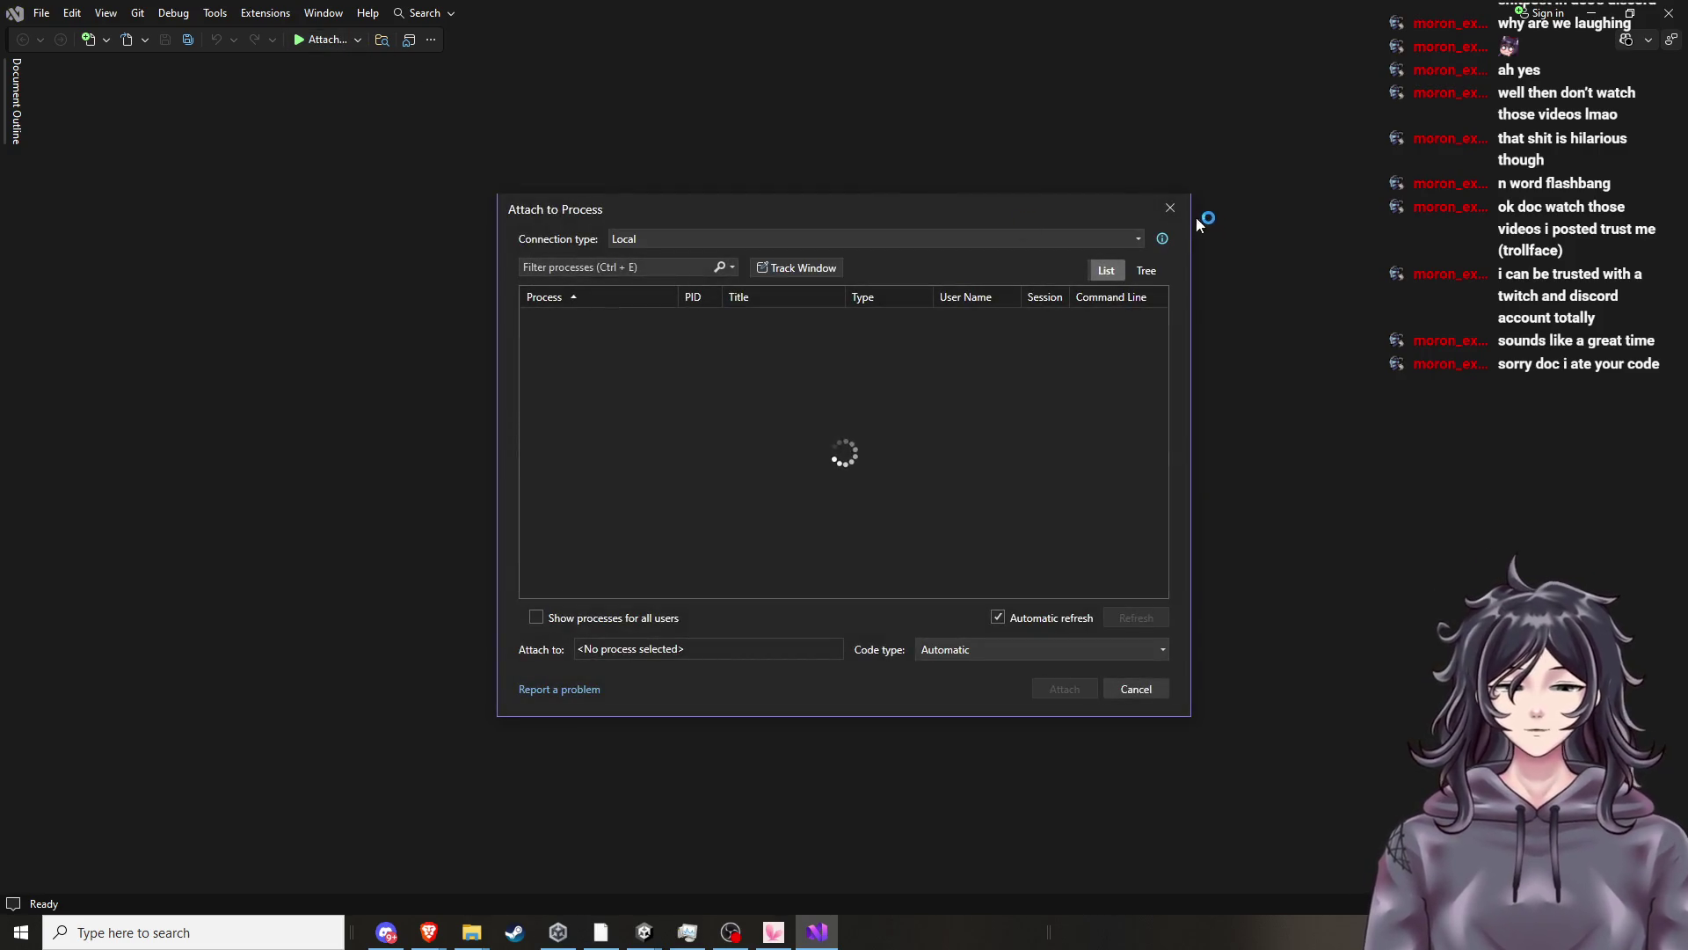
pyautogui.click(1171, 207)
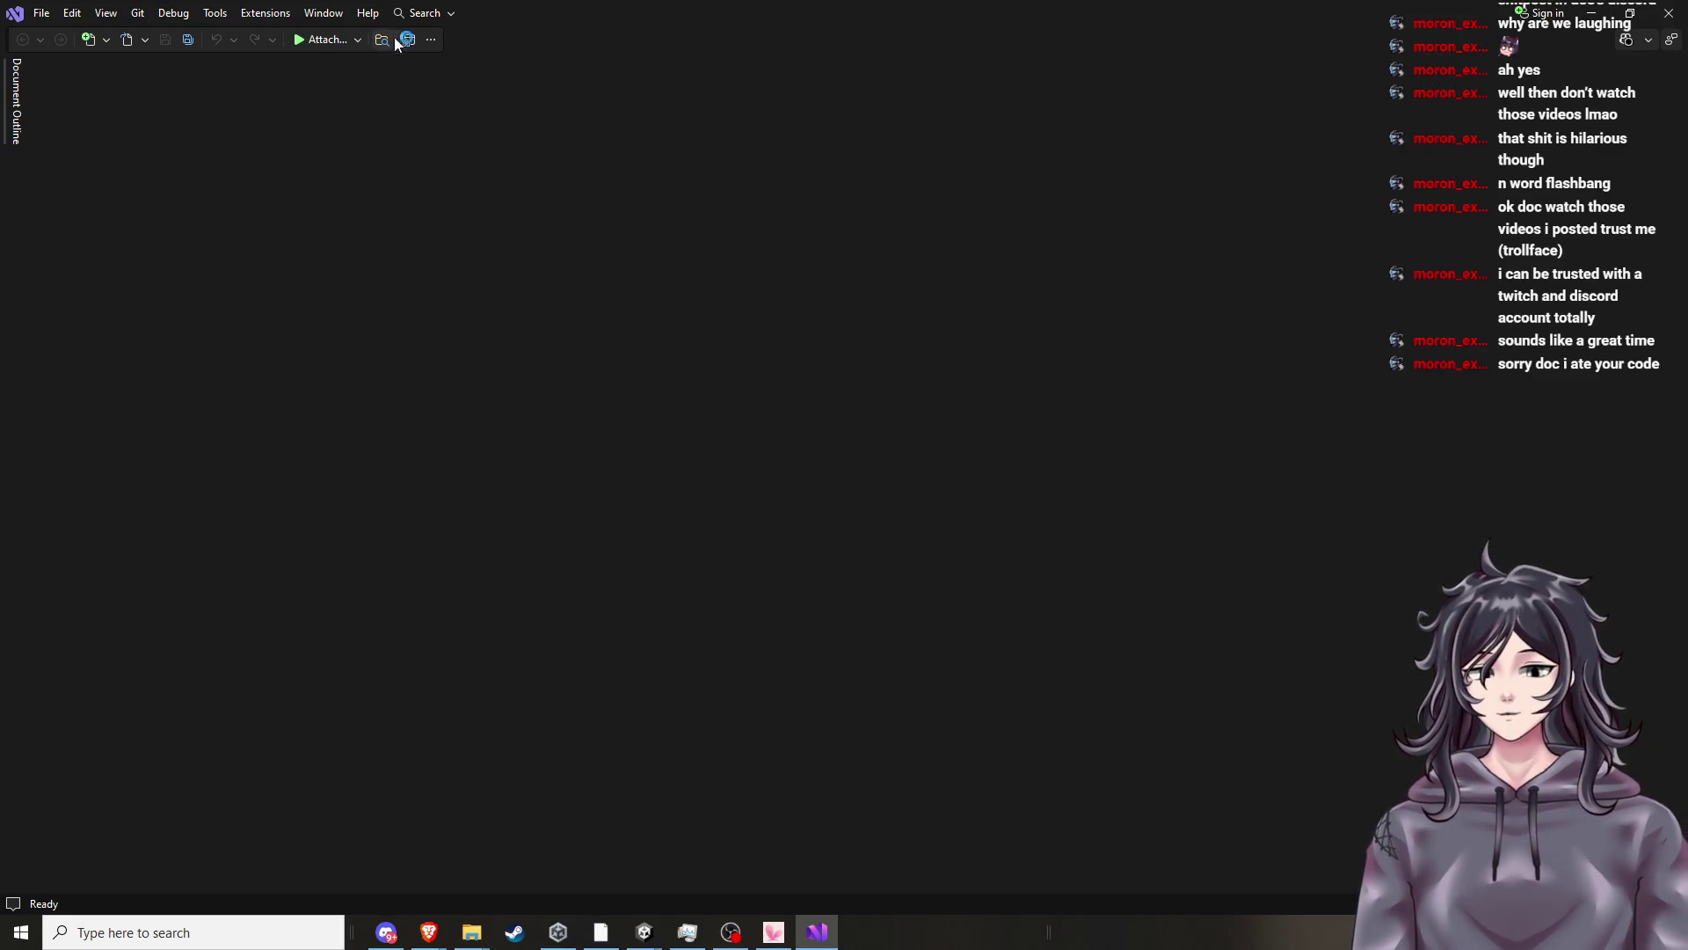
pyautogui.moveTo(428, 933)
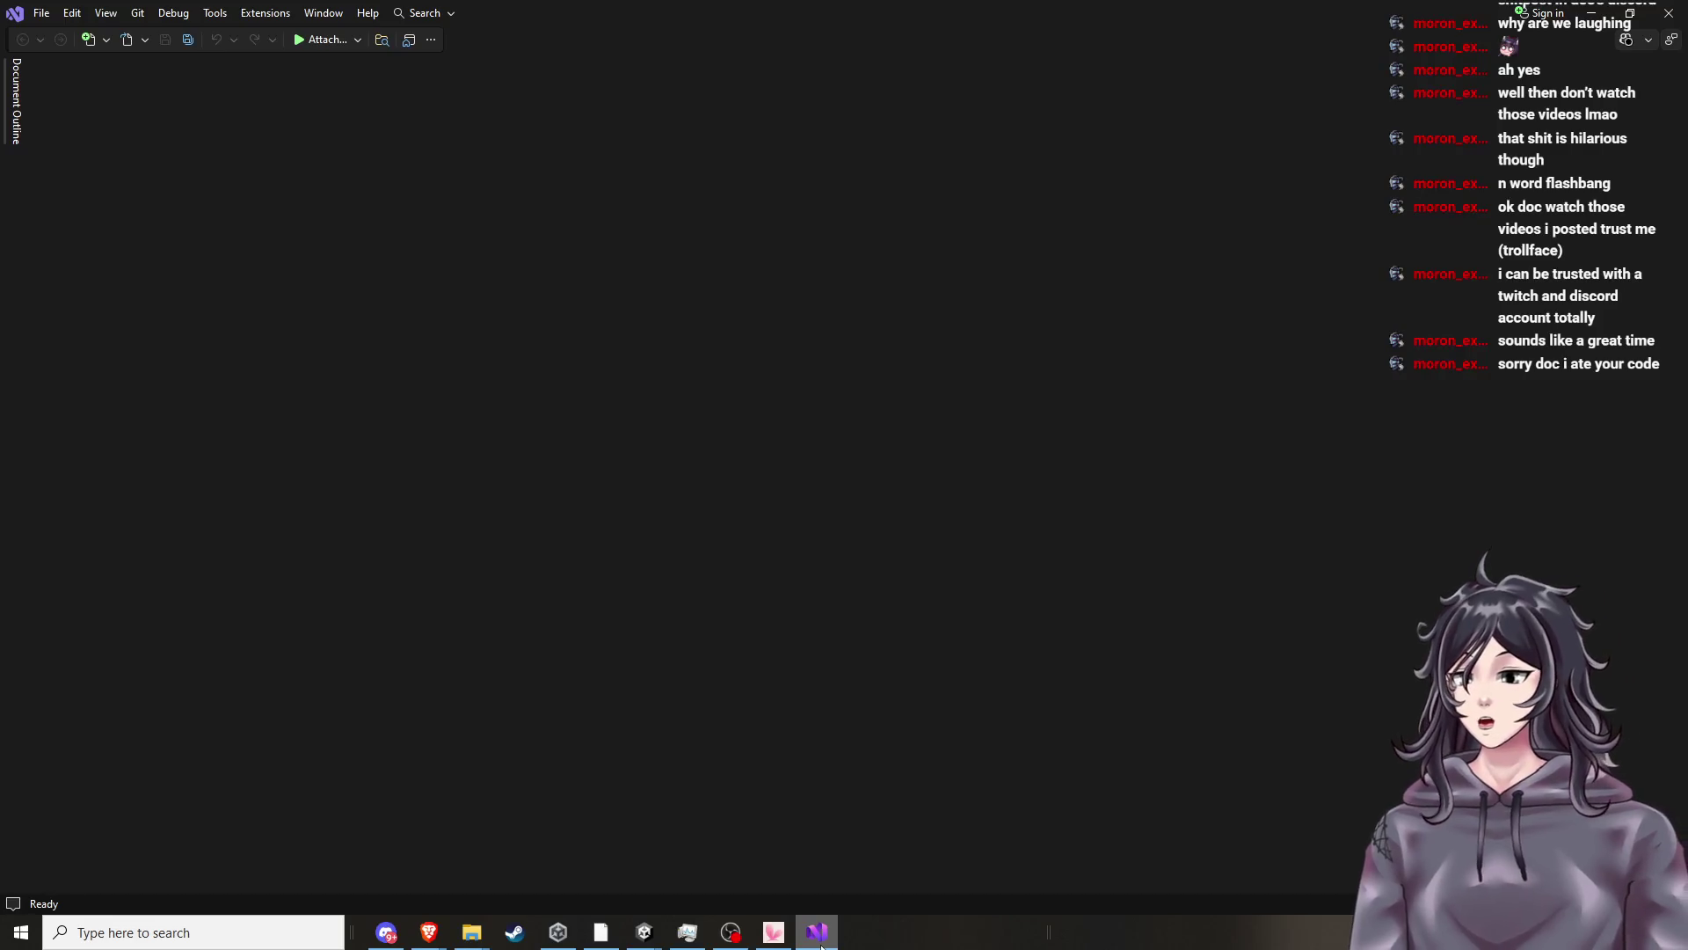
pyautogui.moveTo(817, 932)
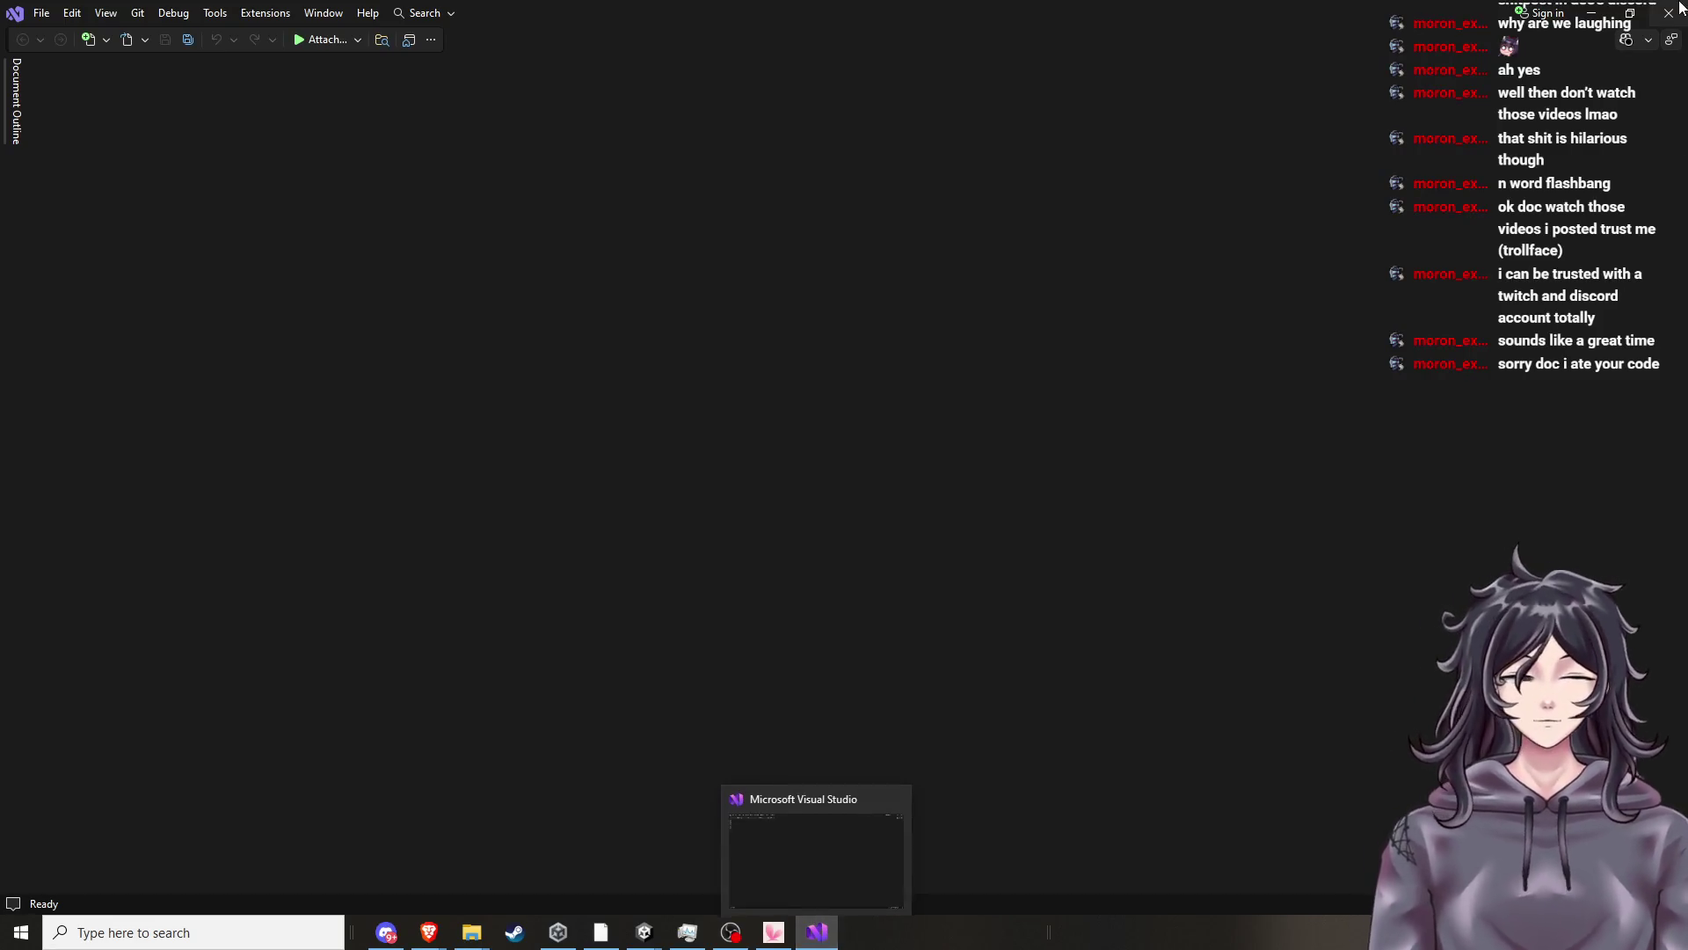
pyautogui.click(898, 797)
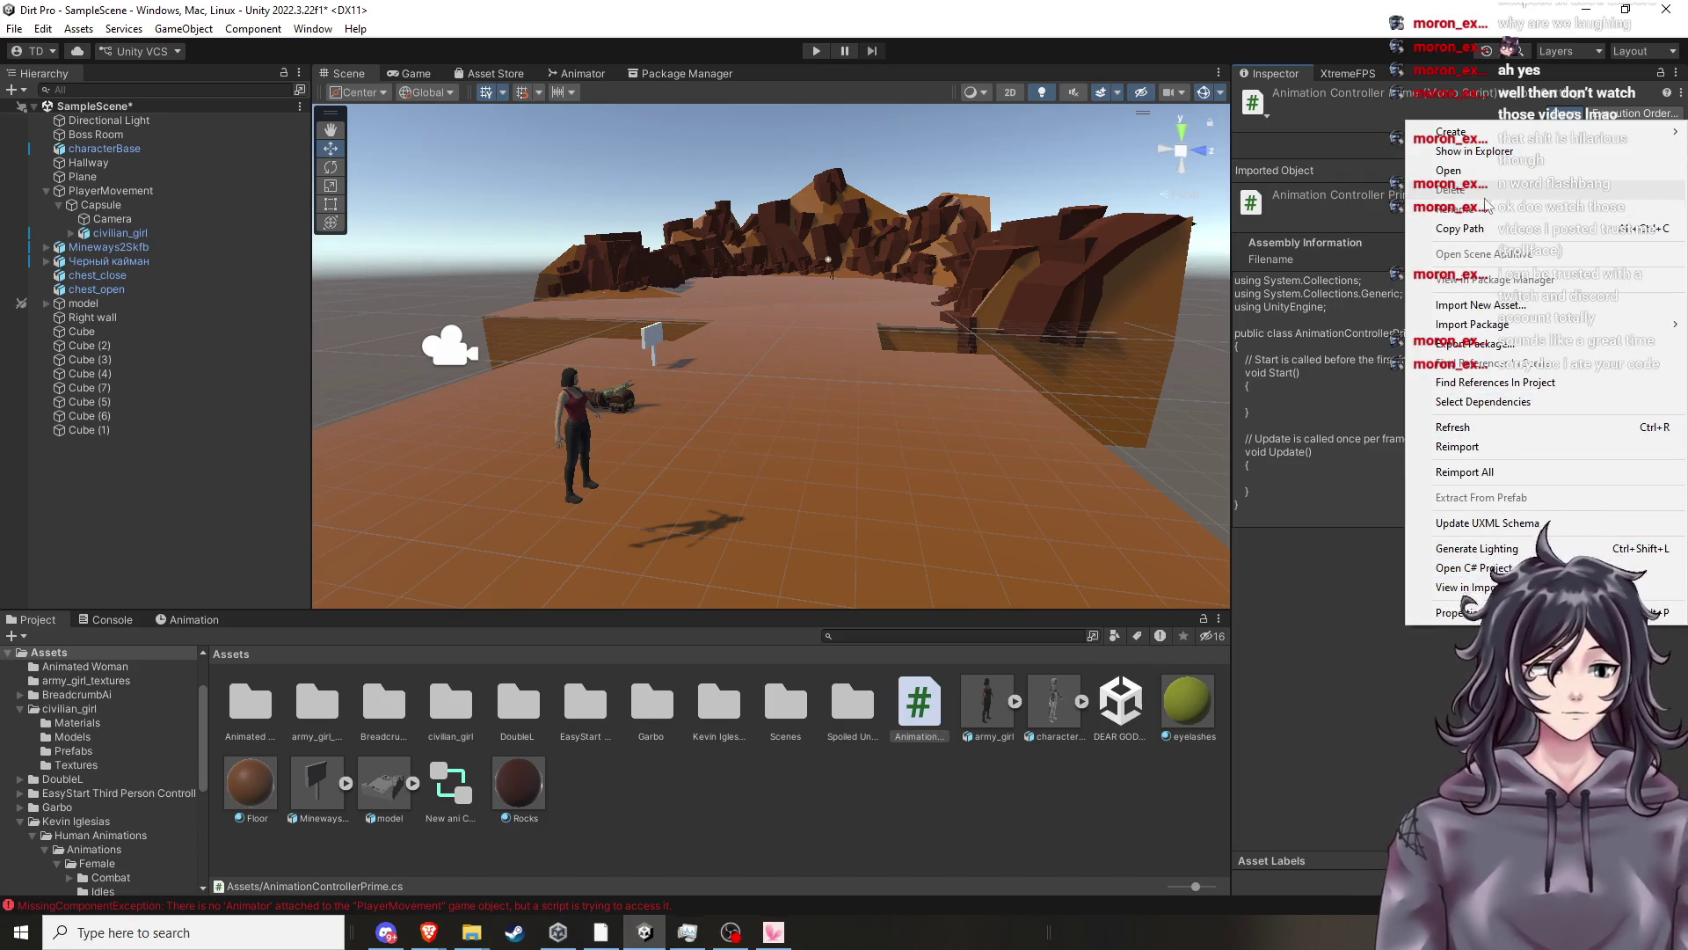
# Once scripts recompile, right-click the AnimationControllerPRime asset in the Project panel.
pyautogui.click(915, 702)
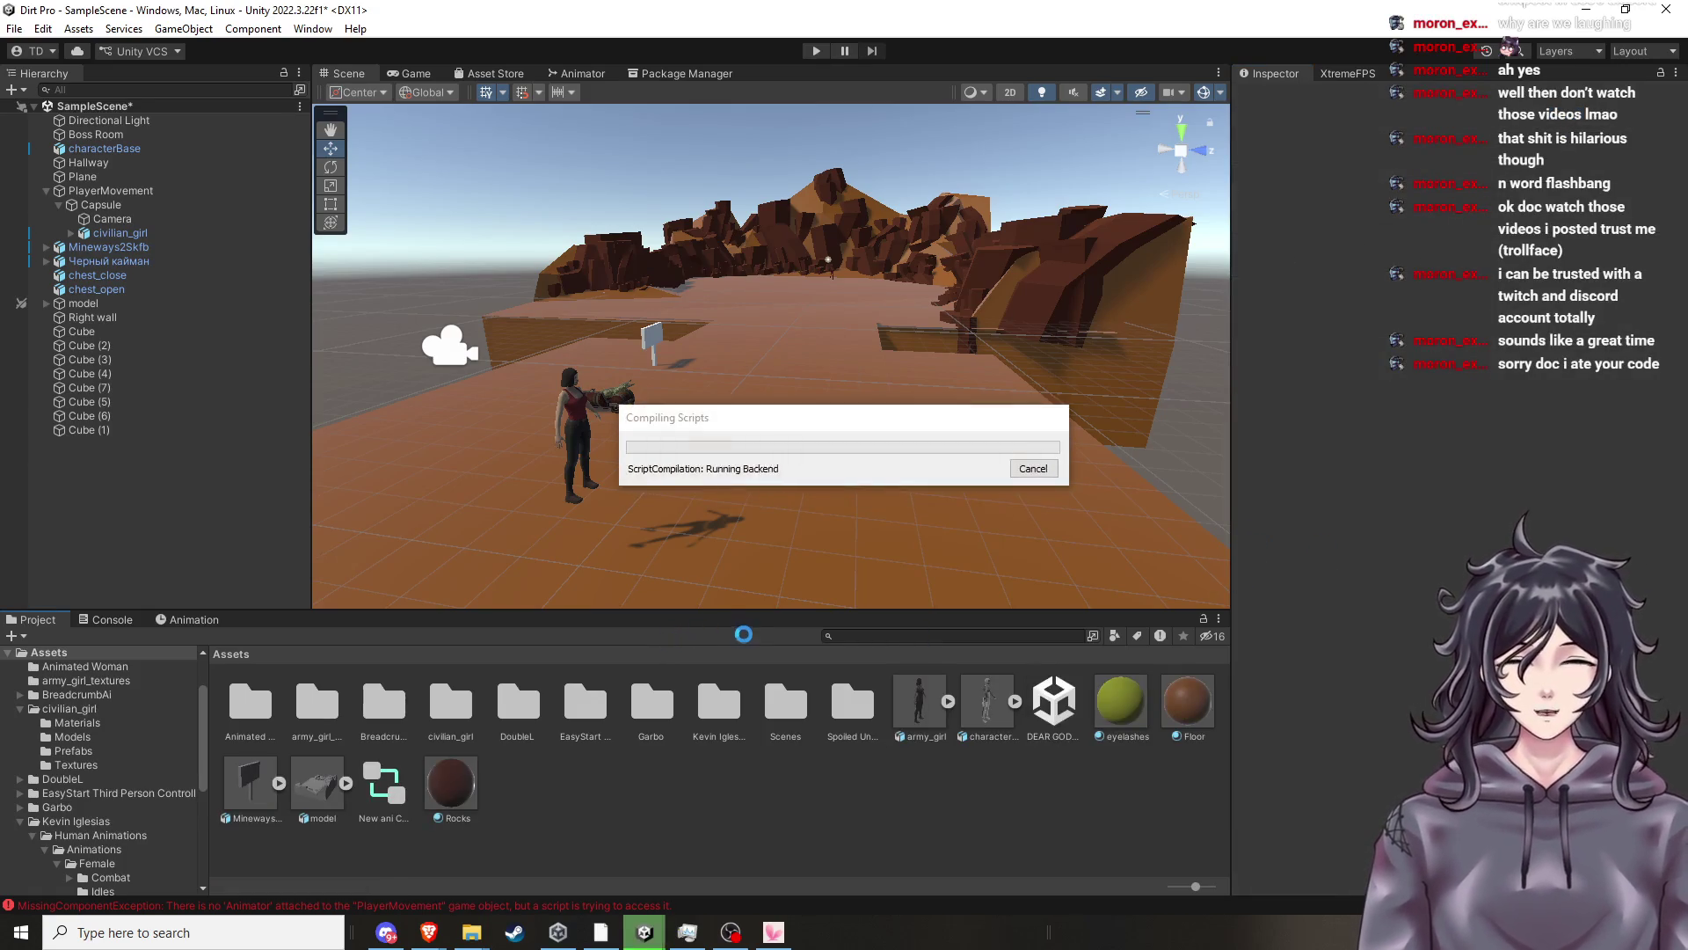
pyautogui.rightClick(906, 708)
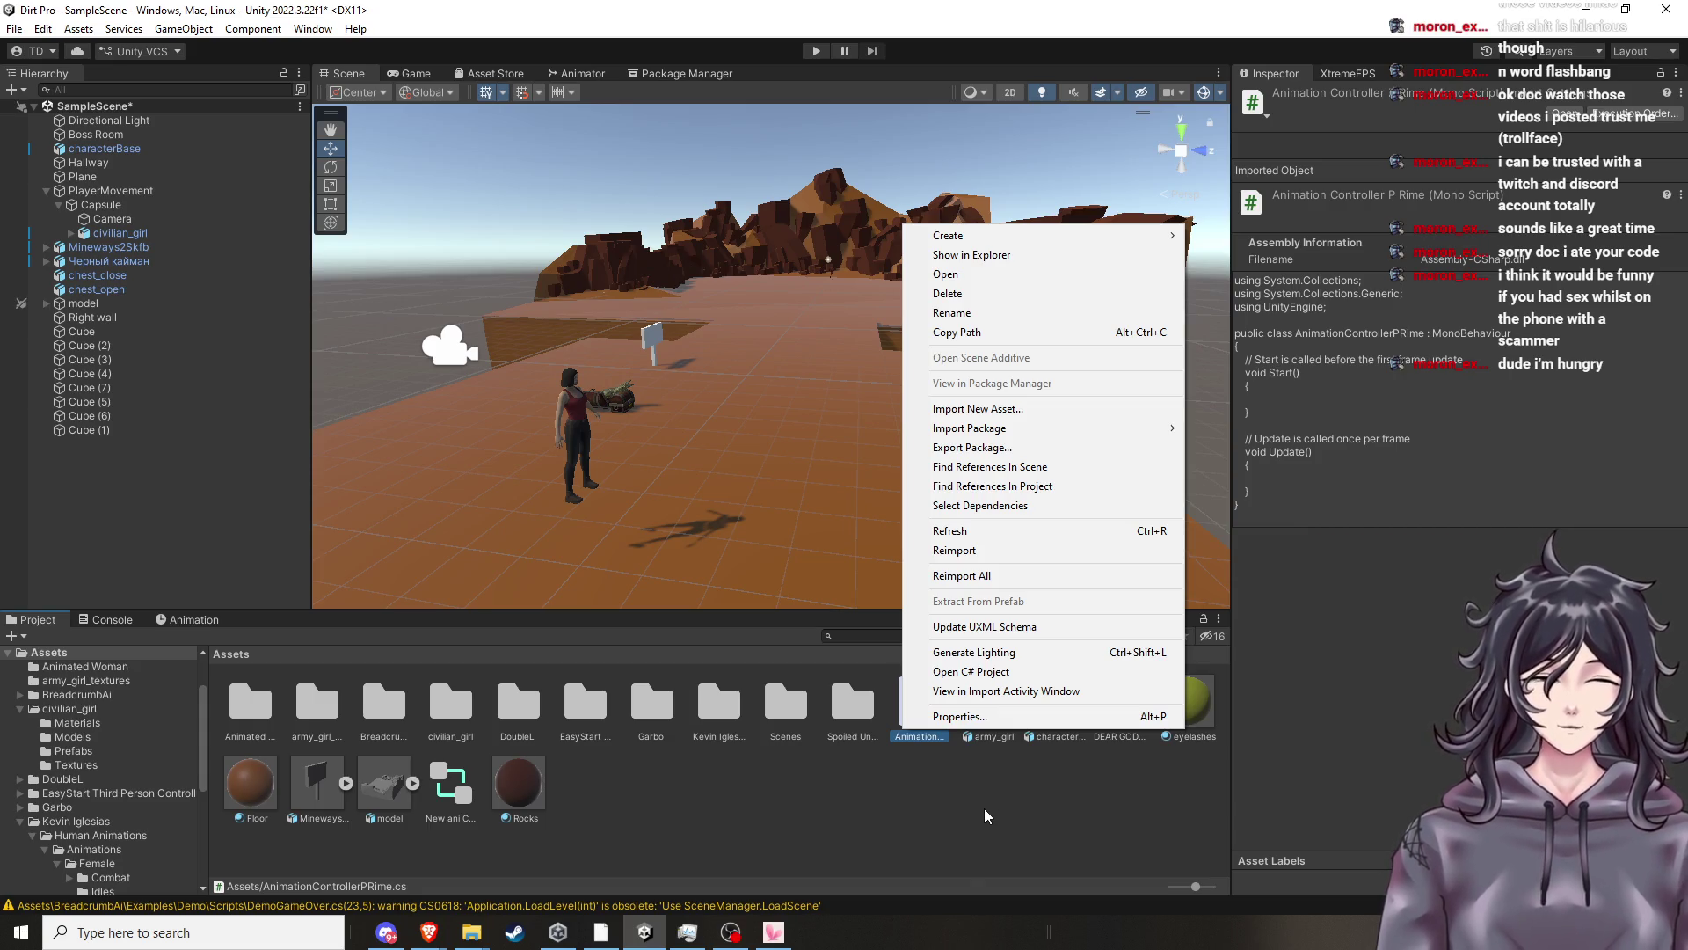
# Open AnimationControllerPRime.cs in Notepad, shift the window, and resume the animation tutorial video.
pyautogui.click(995, 280)
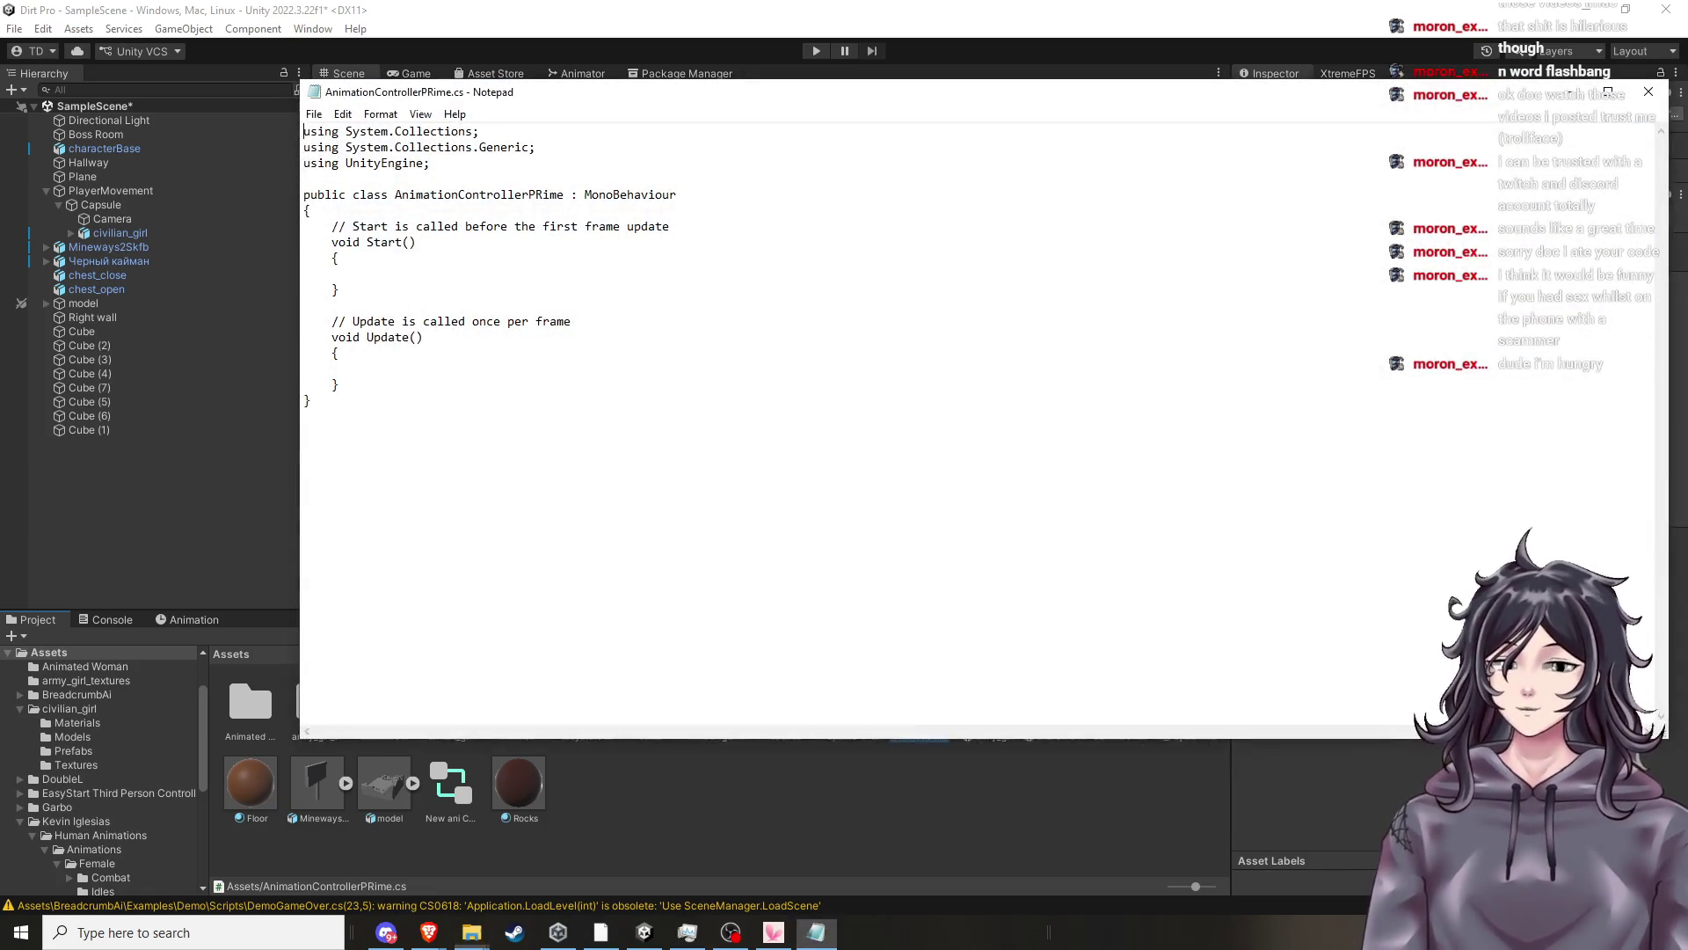
pyautogui.moveTo(880, 112)
pyautogui.mouseDown()
pyautogui.moveTo(878, 237)
pyautogui.moveTo(852, 203)
pyautogui.mouseUp()
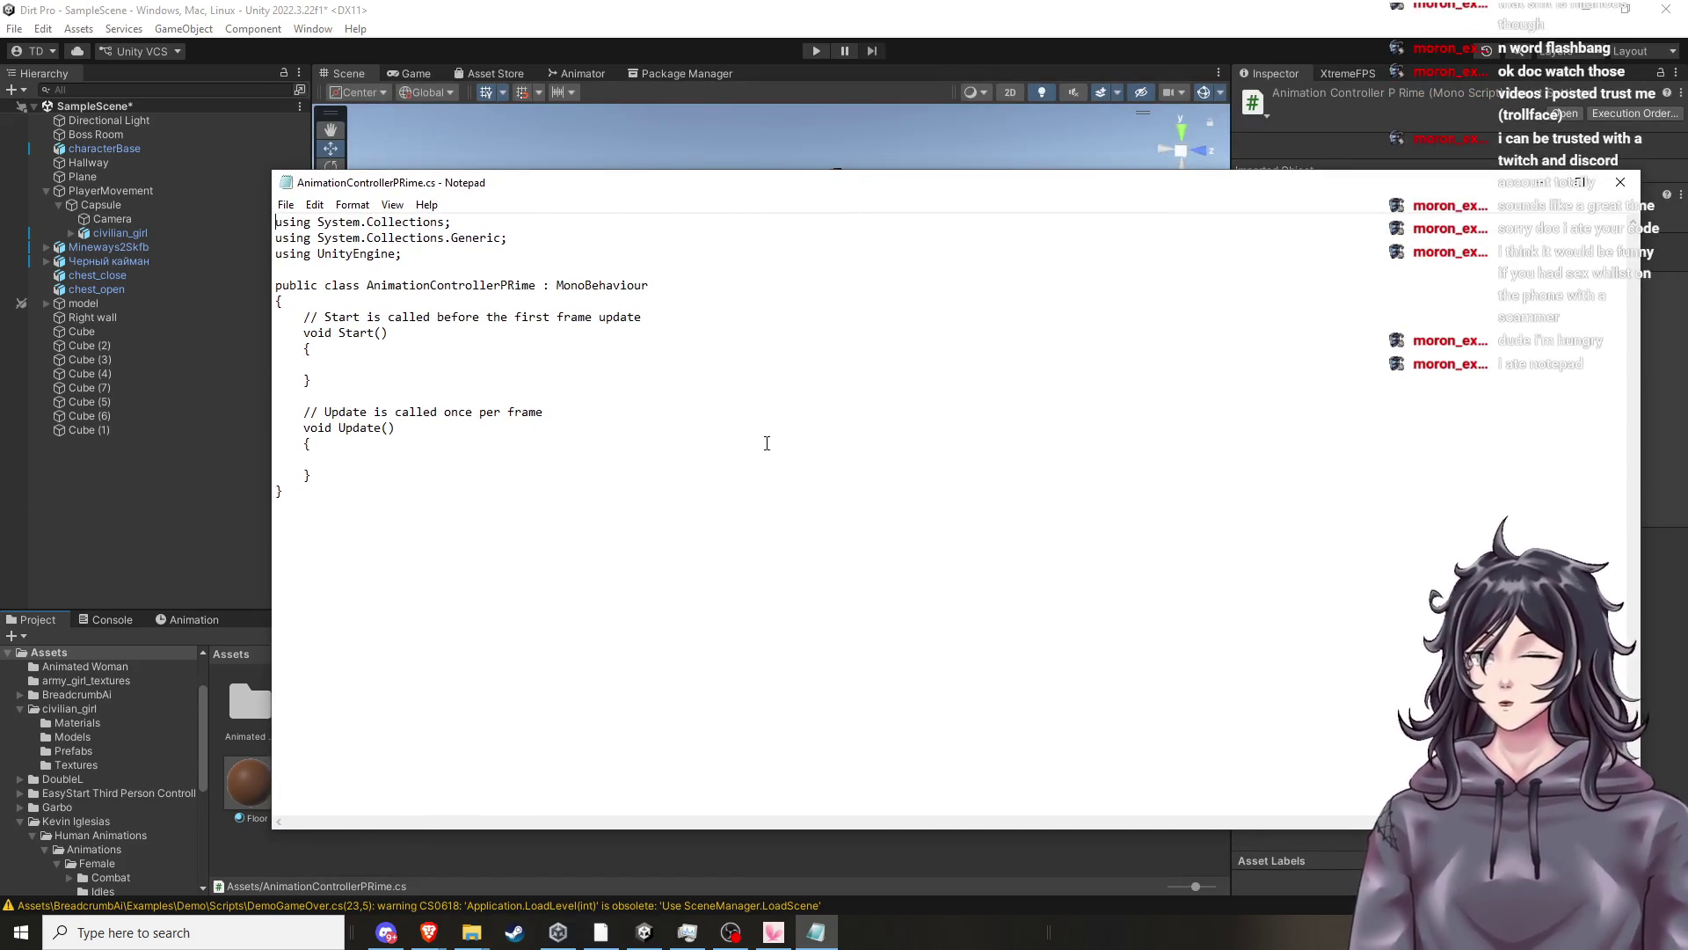
pyautogui.click(428, 932)
pyautogui.click(302, 862)
pyautogui.click(1075, 355)
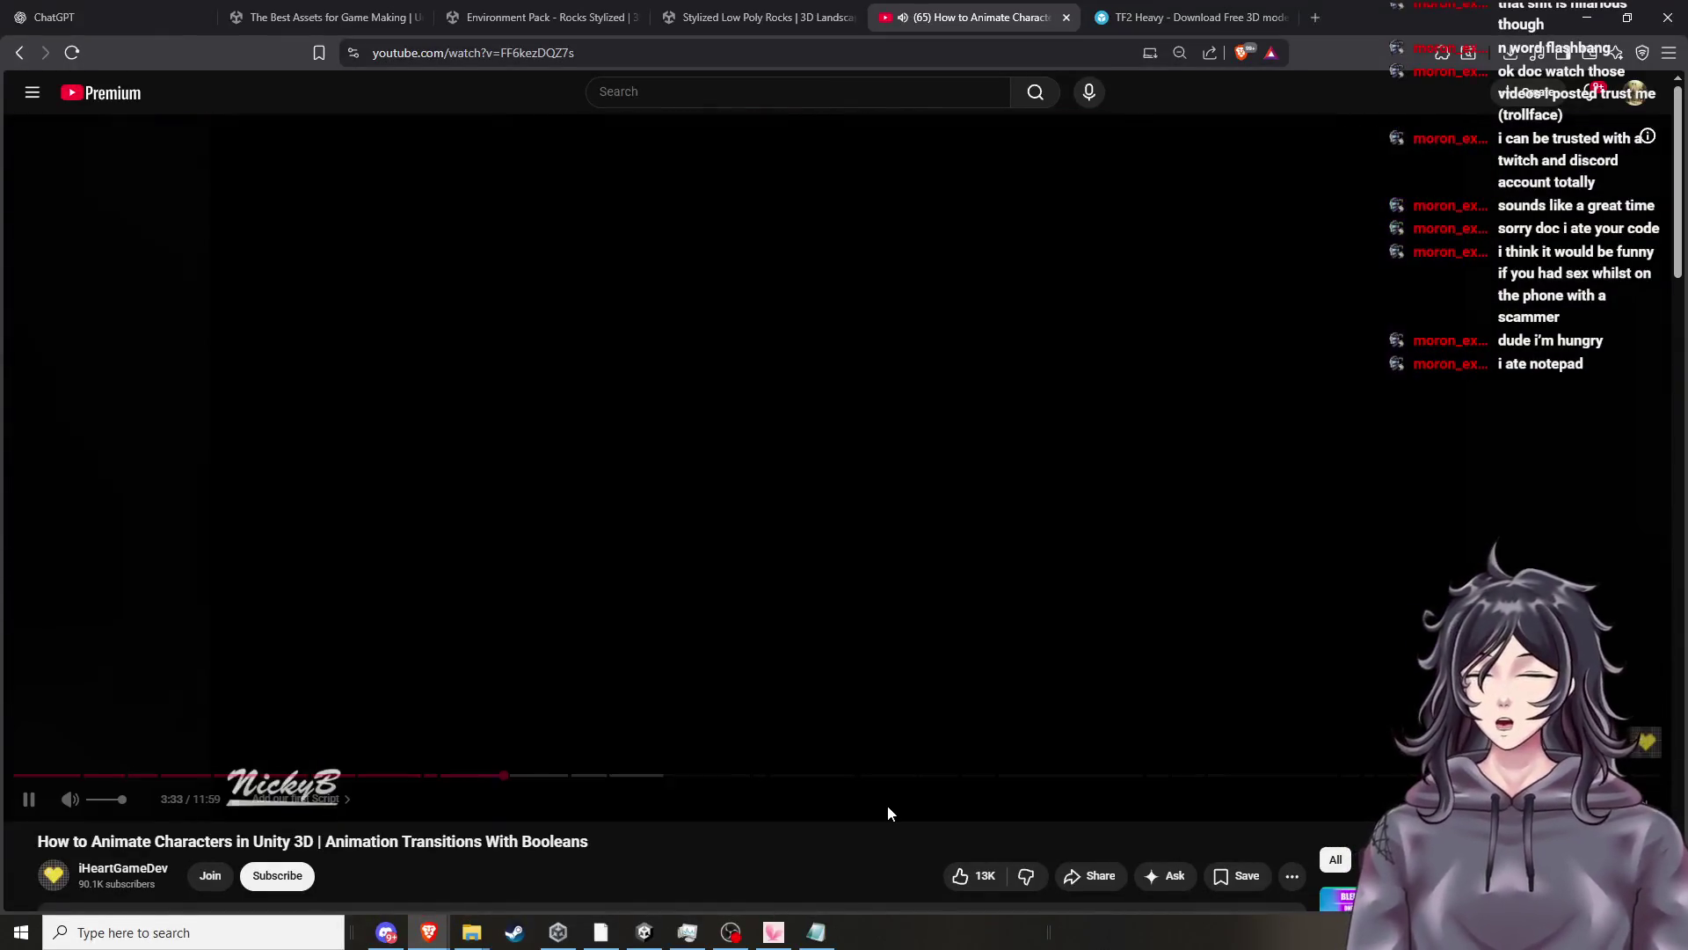
# Pause and resume the tutorial, watching through to the Animator parameters slide at 4:09.
pyautogui.click(888, 805)
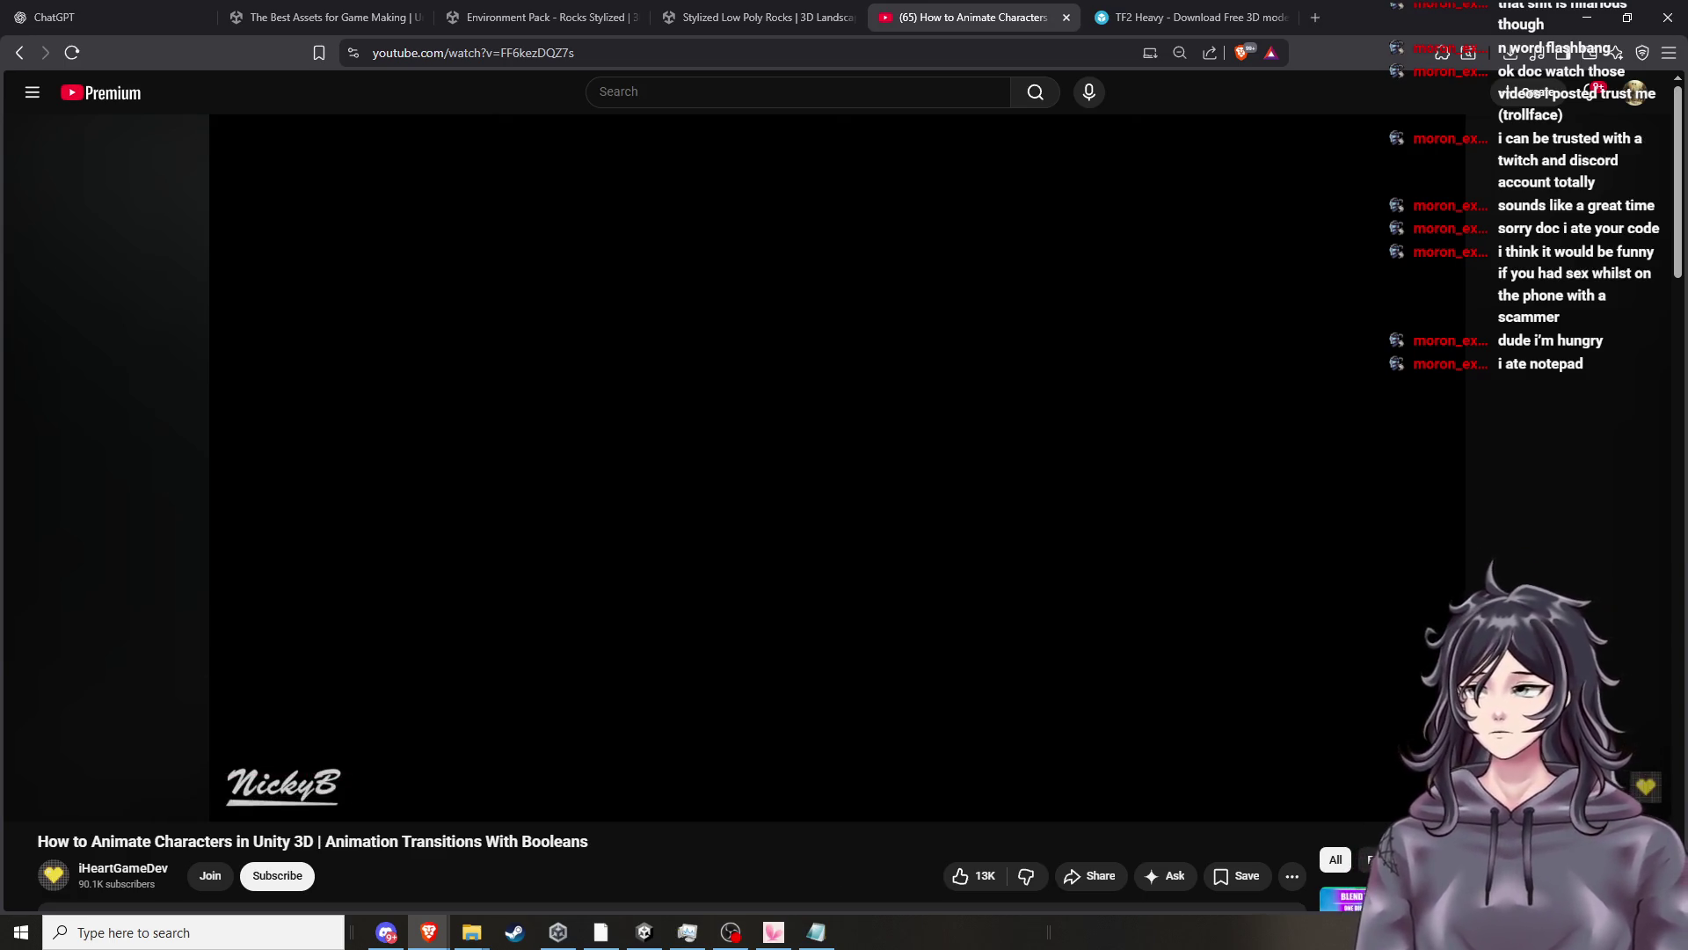
pyautogui.hotkey('alt', 'Tab')
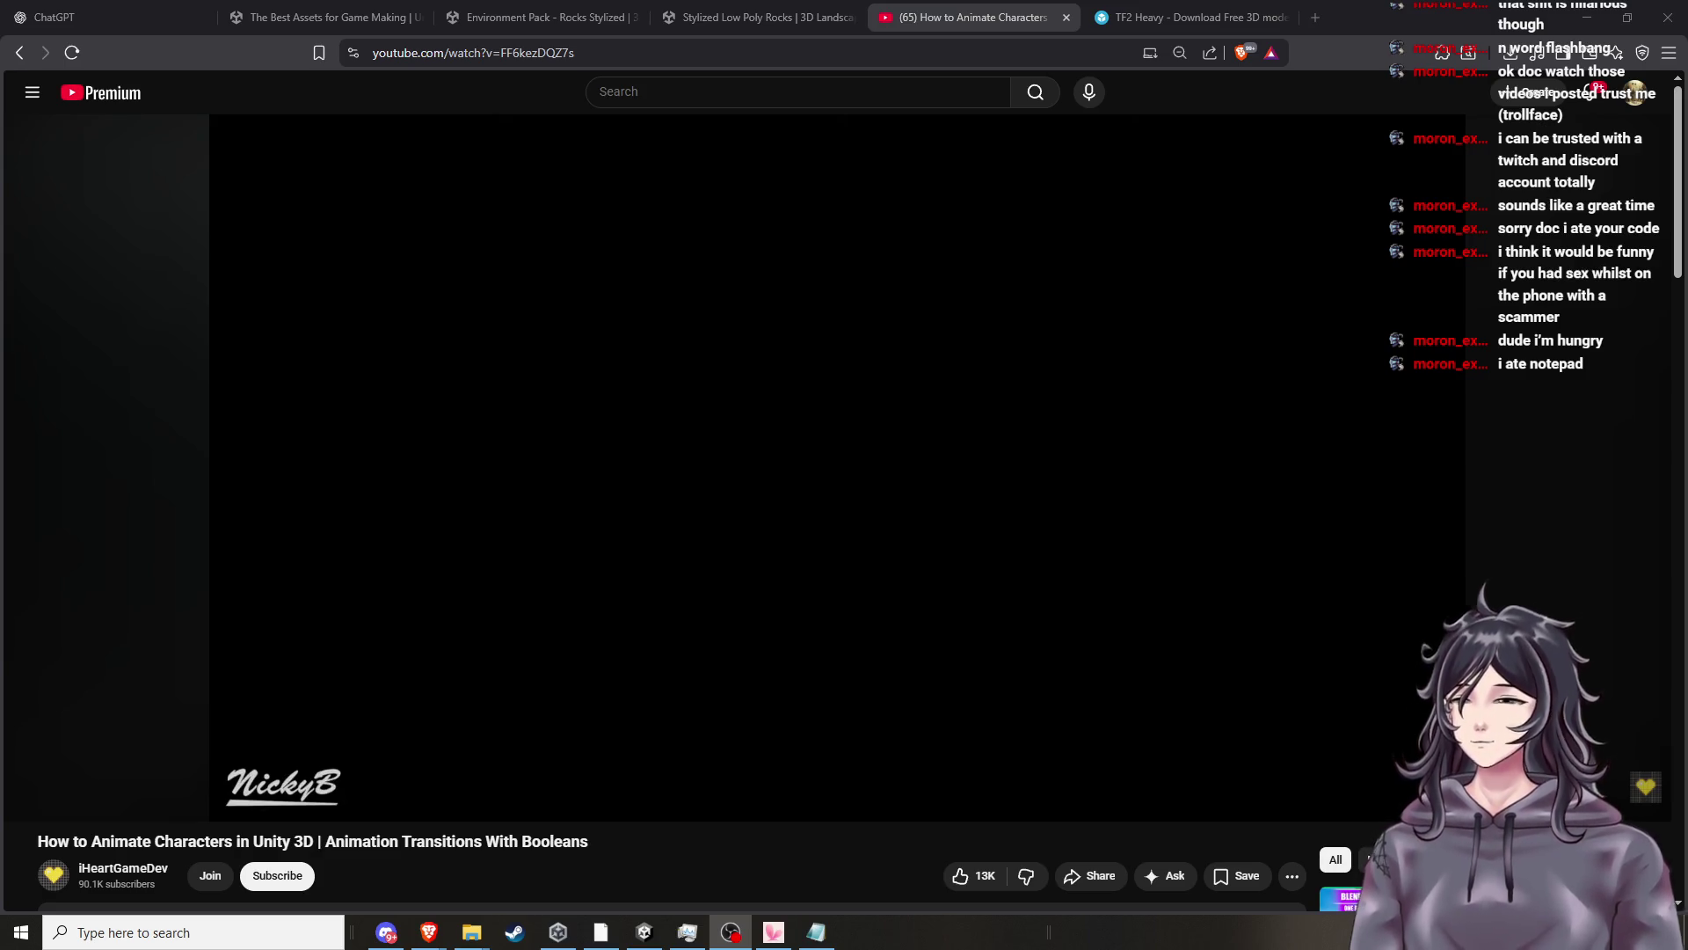
pyautogui.click(779, 500)
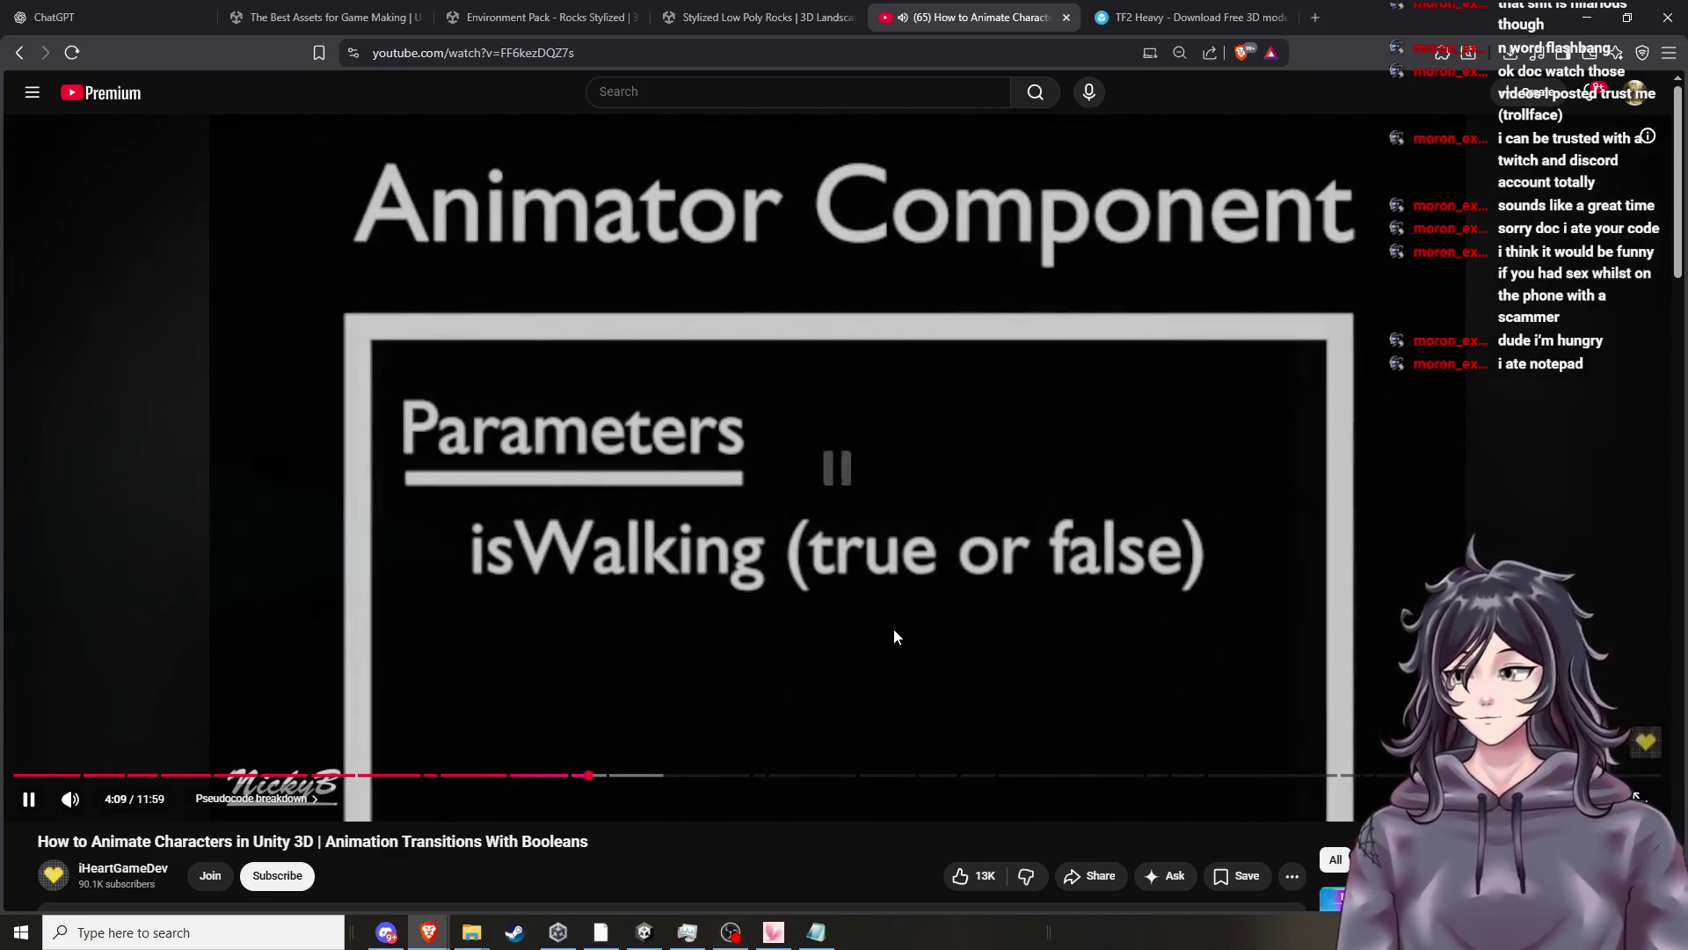
# Pause the tutorial at 4:31 on its animationStateController code and expand the video description.
pyautogui.click(894, 630)
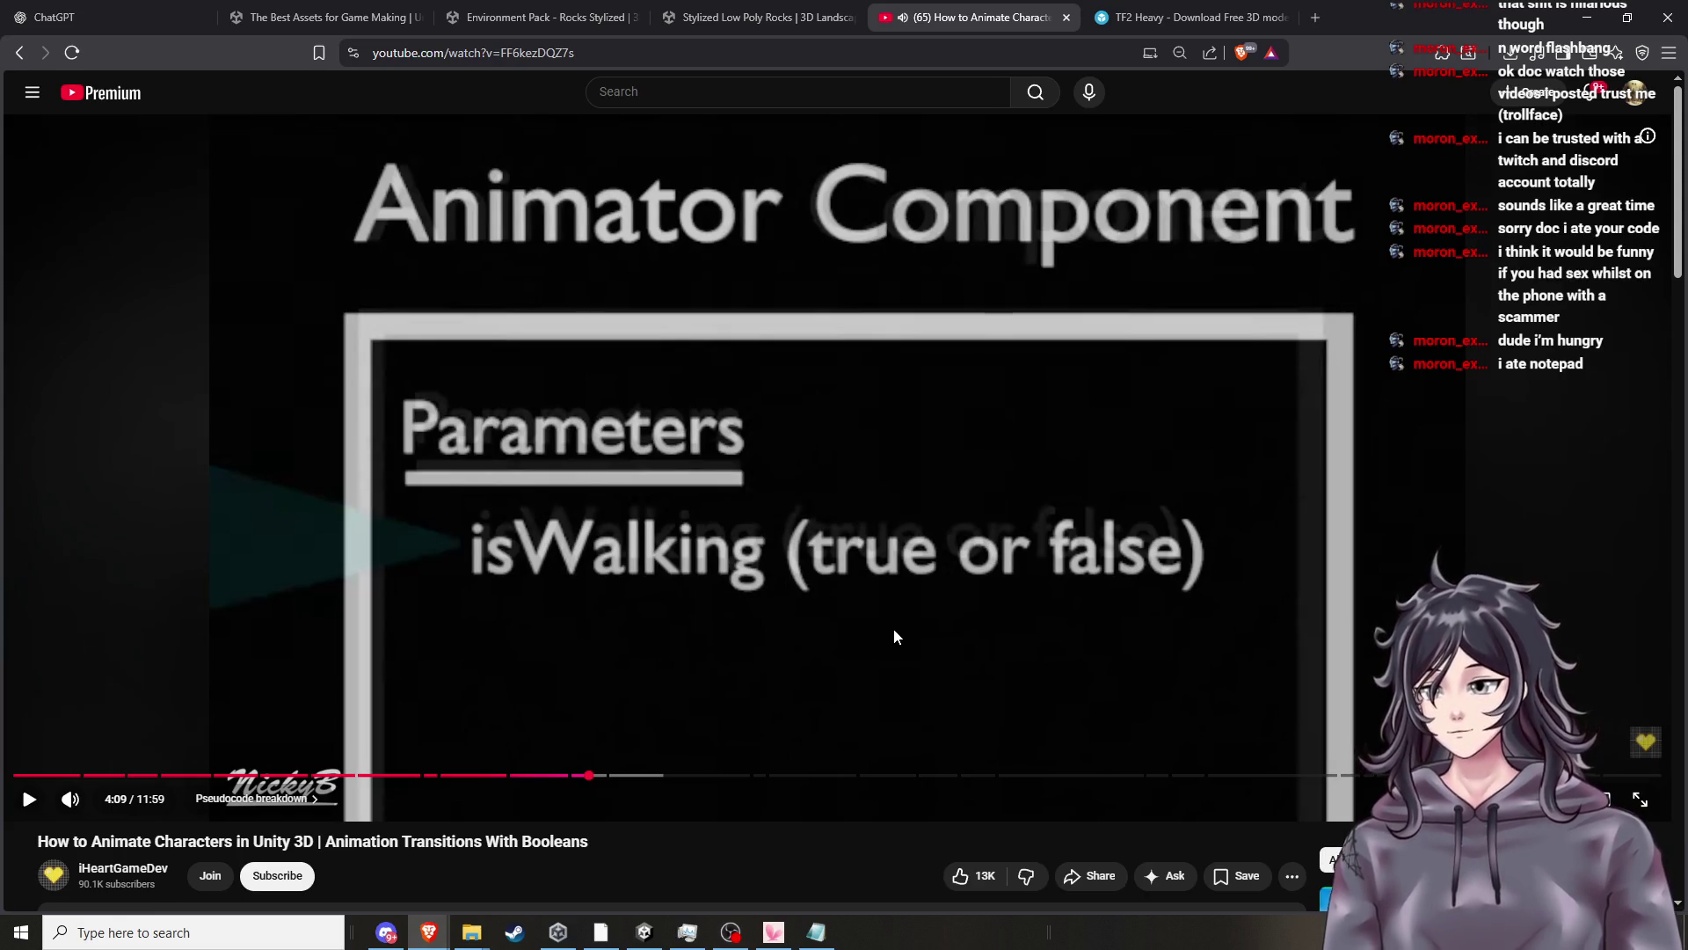
pyautogui.click(894, 630)
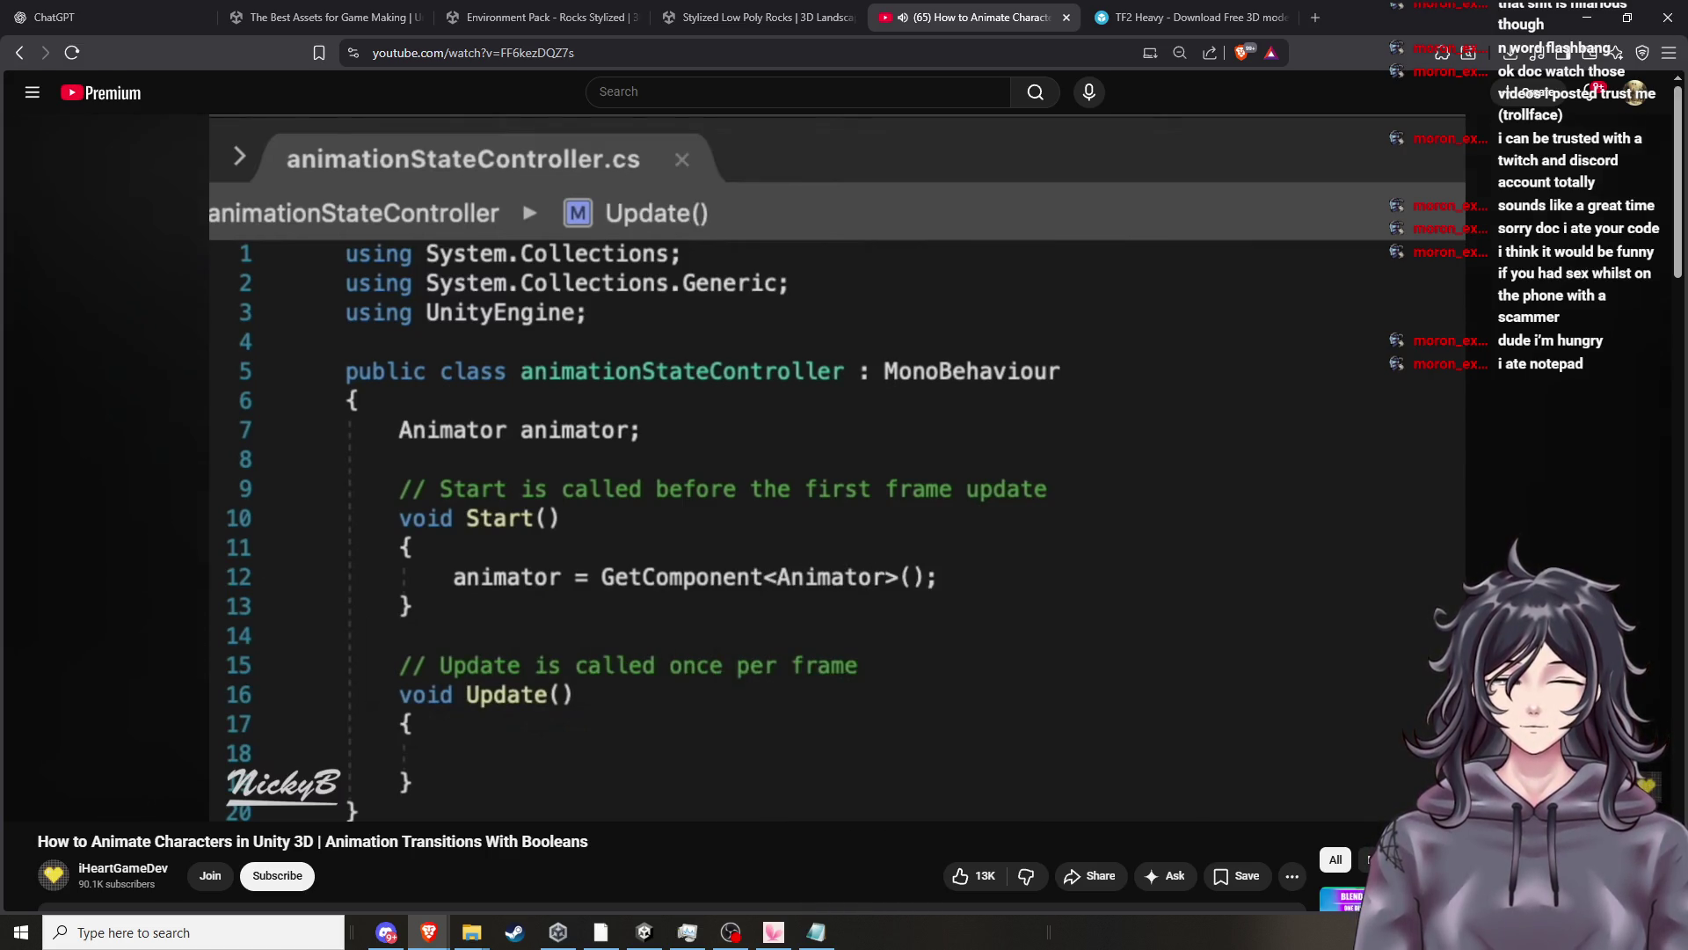
pyautogui.click(892, 640)
pyautogui.scroll(-4, 714, 620)
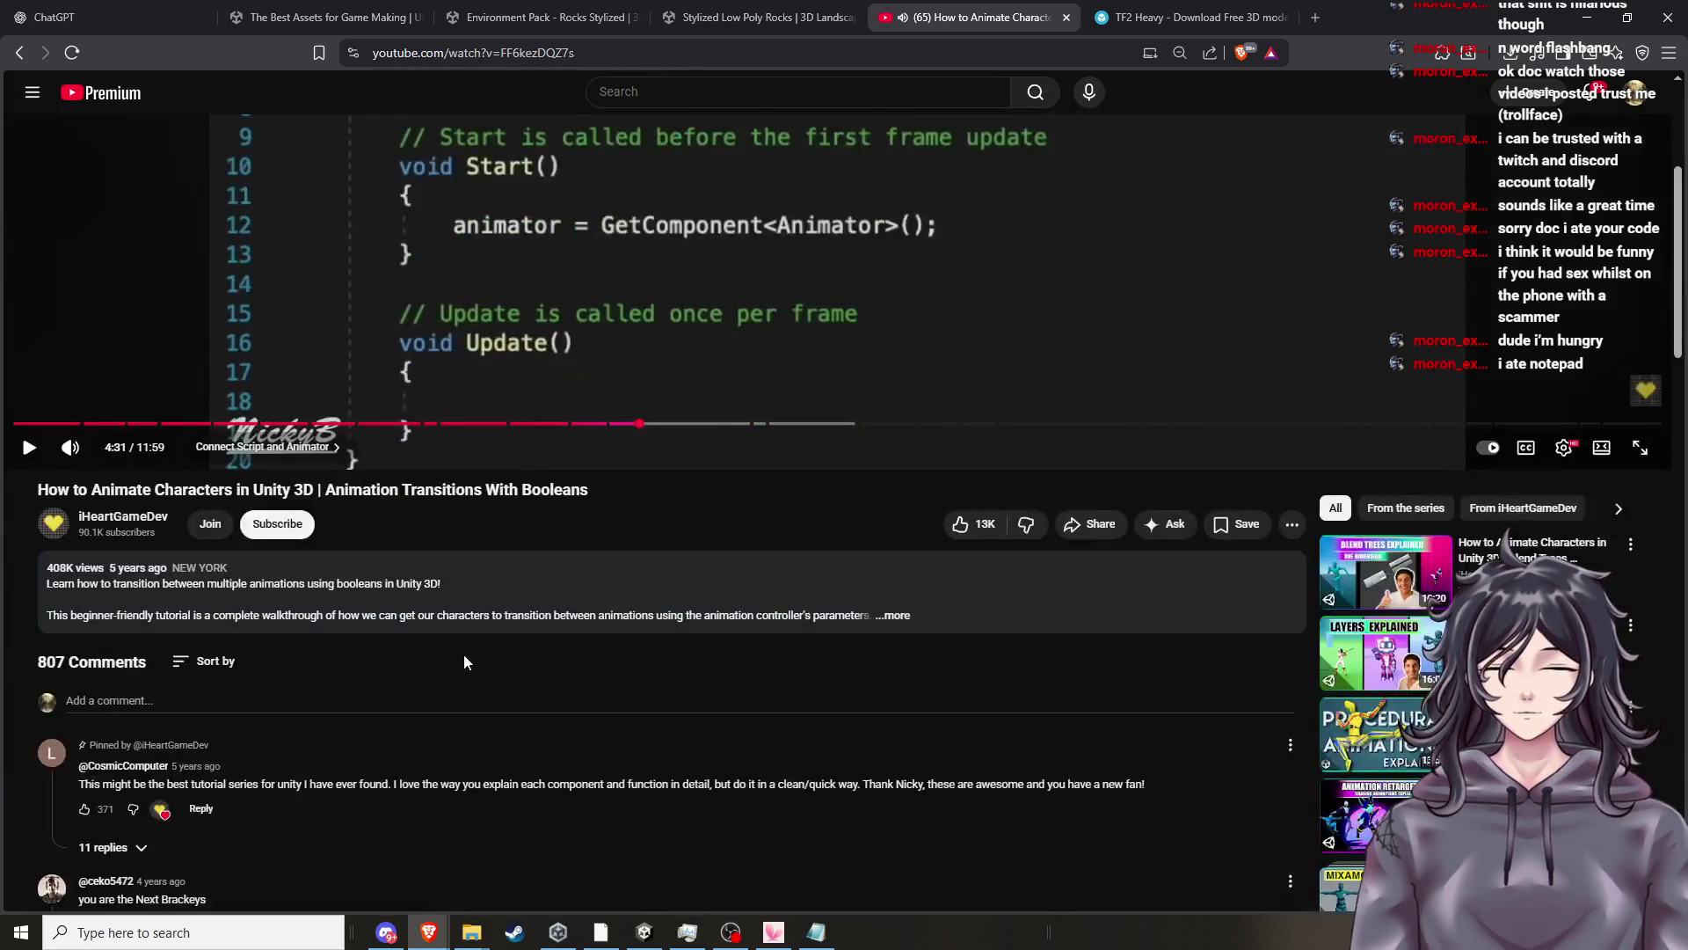
pyautogui.click(442, 613)
pyautogui.scroll(-1, 498, 668)
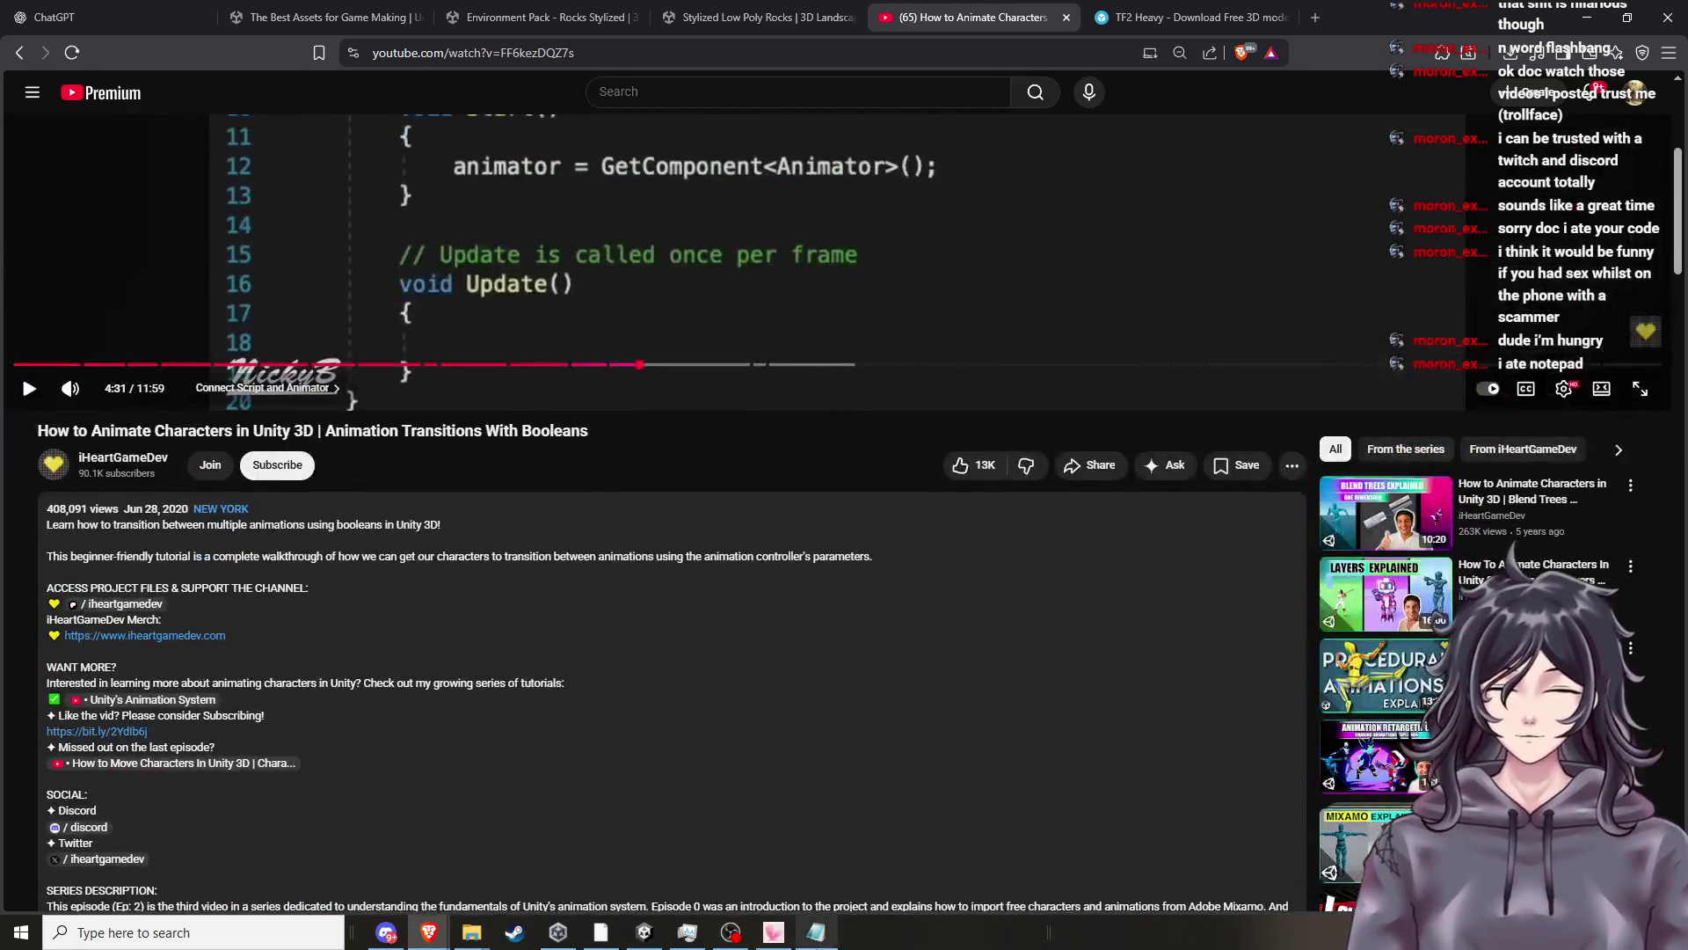
# Bring Notepad forward and drag it beneath the video player for comparison.
pyautogui.hotkey('alt', 'Tab')
pyautogui.moveTo(802, 217); pyautogui.dragTo(667, 496)
pyautogui.scroll(4, 777, 345)
pyautogui.scroll(-1, 777, 344)
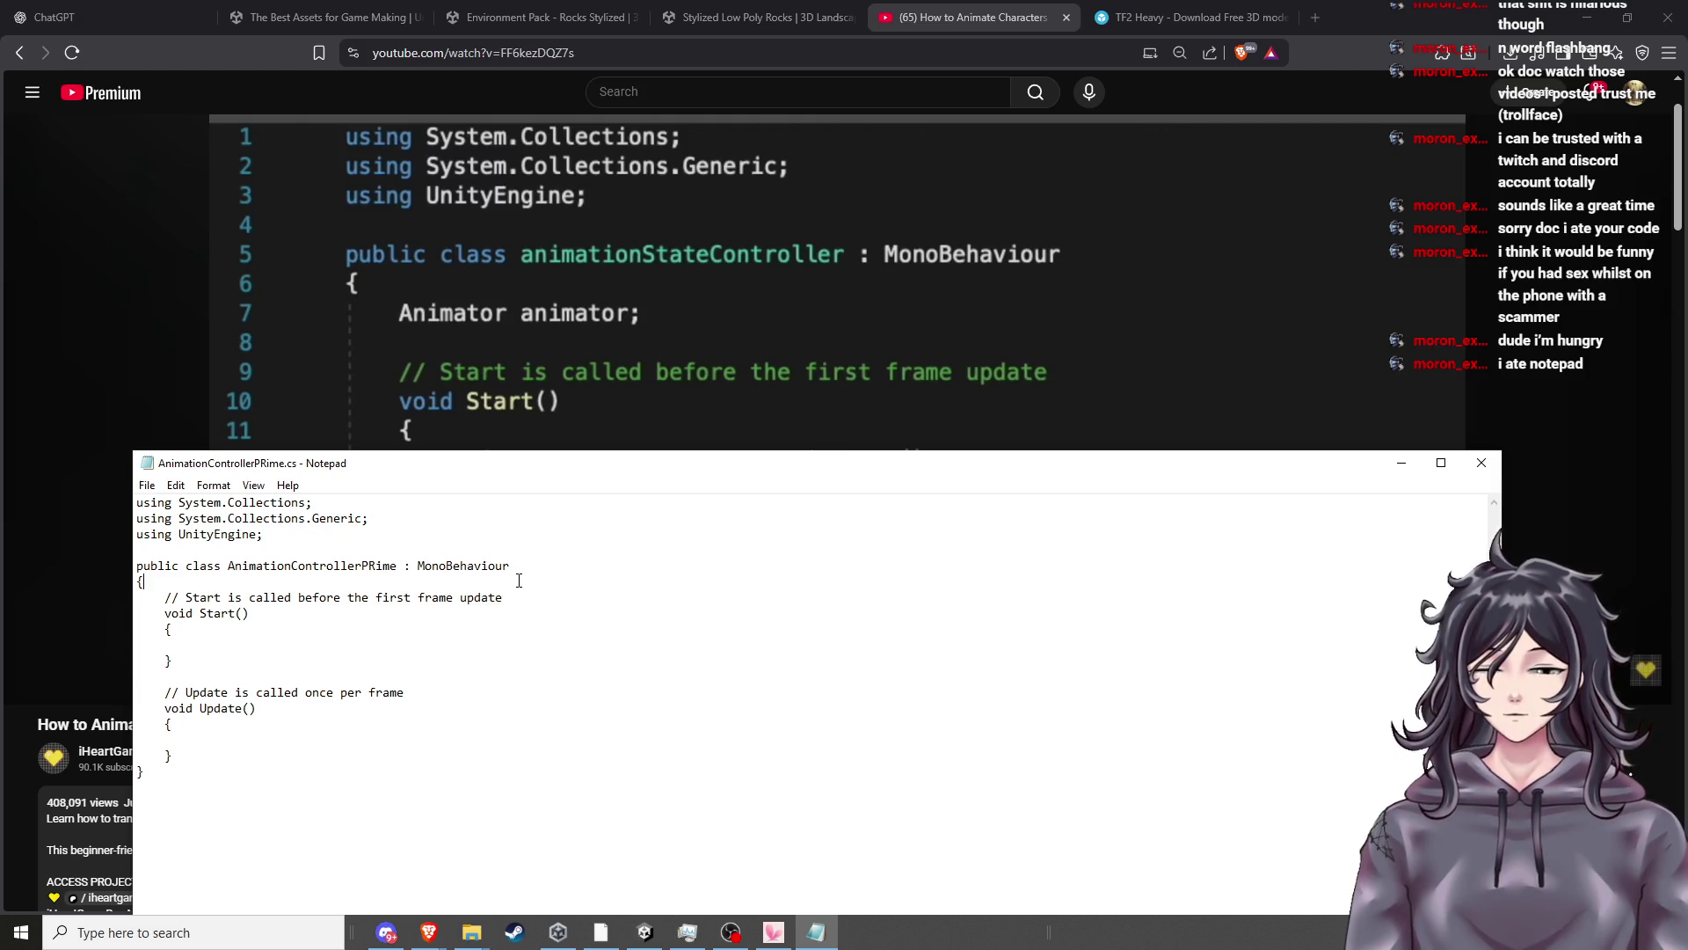
# Add and remove a blank line, then close the Notepad script choosing Don't Save.
pyautogui.click(519, 580)
pyautogui.press('Return')
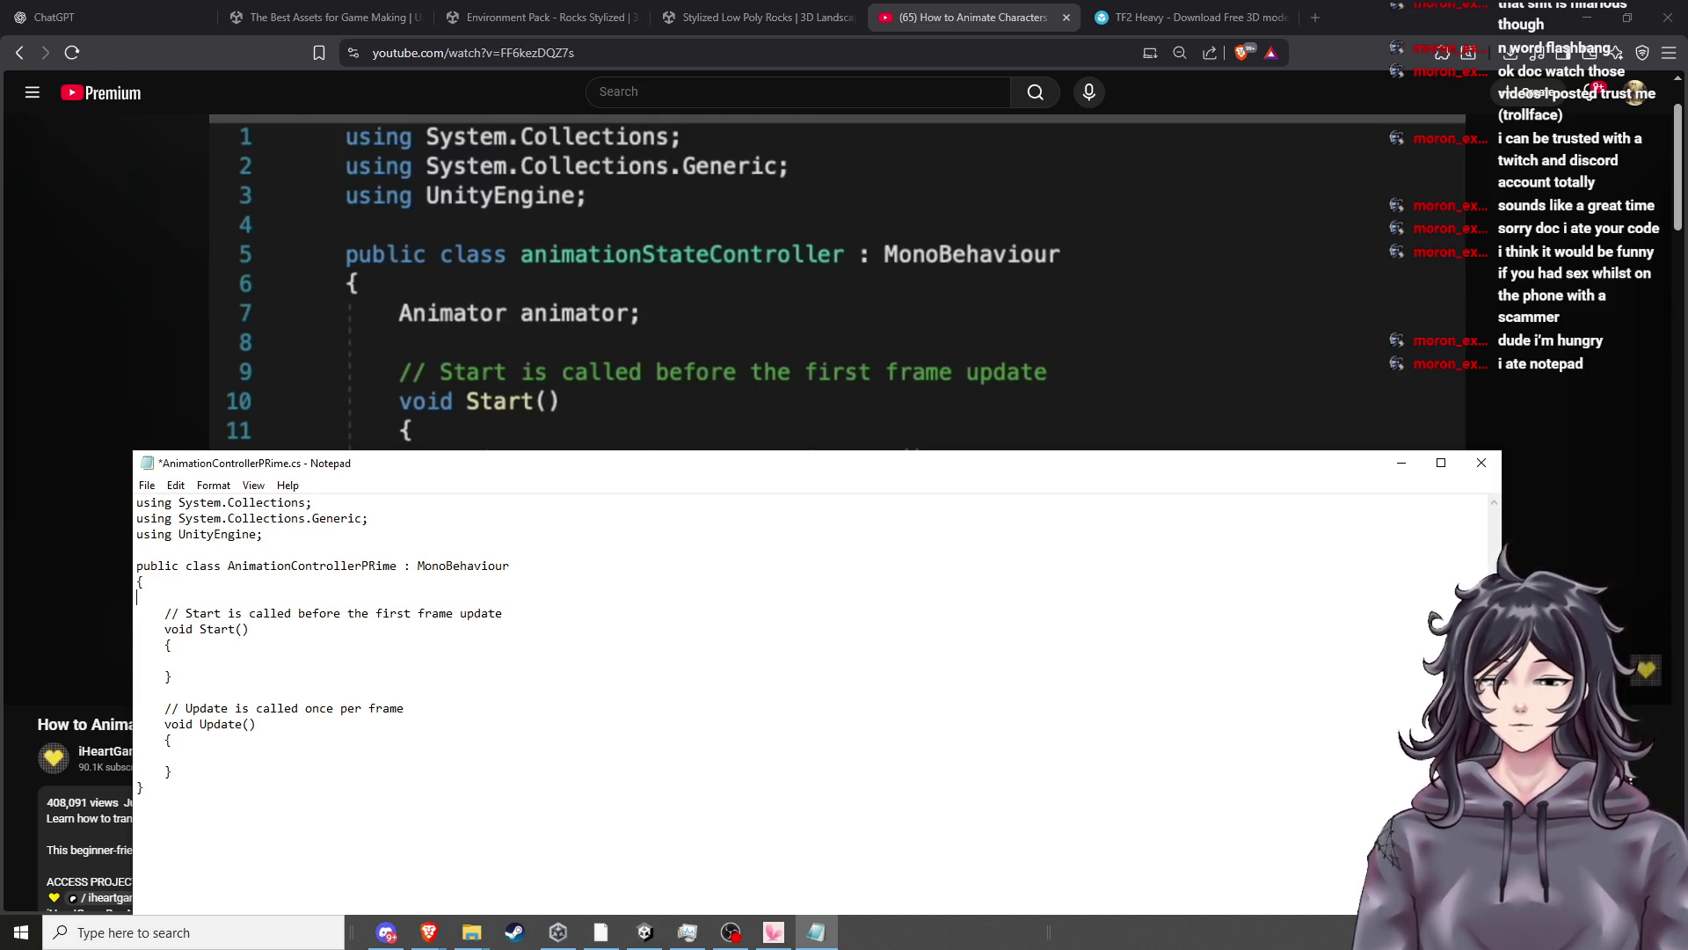
pyautogui.press('BackSpace')
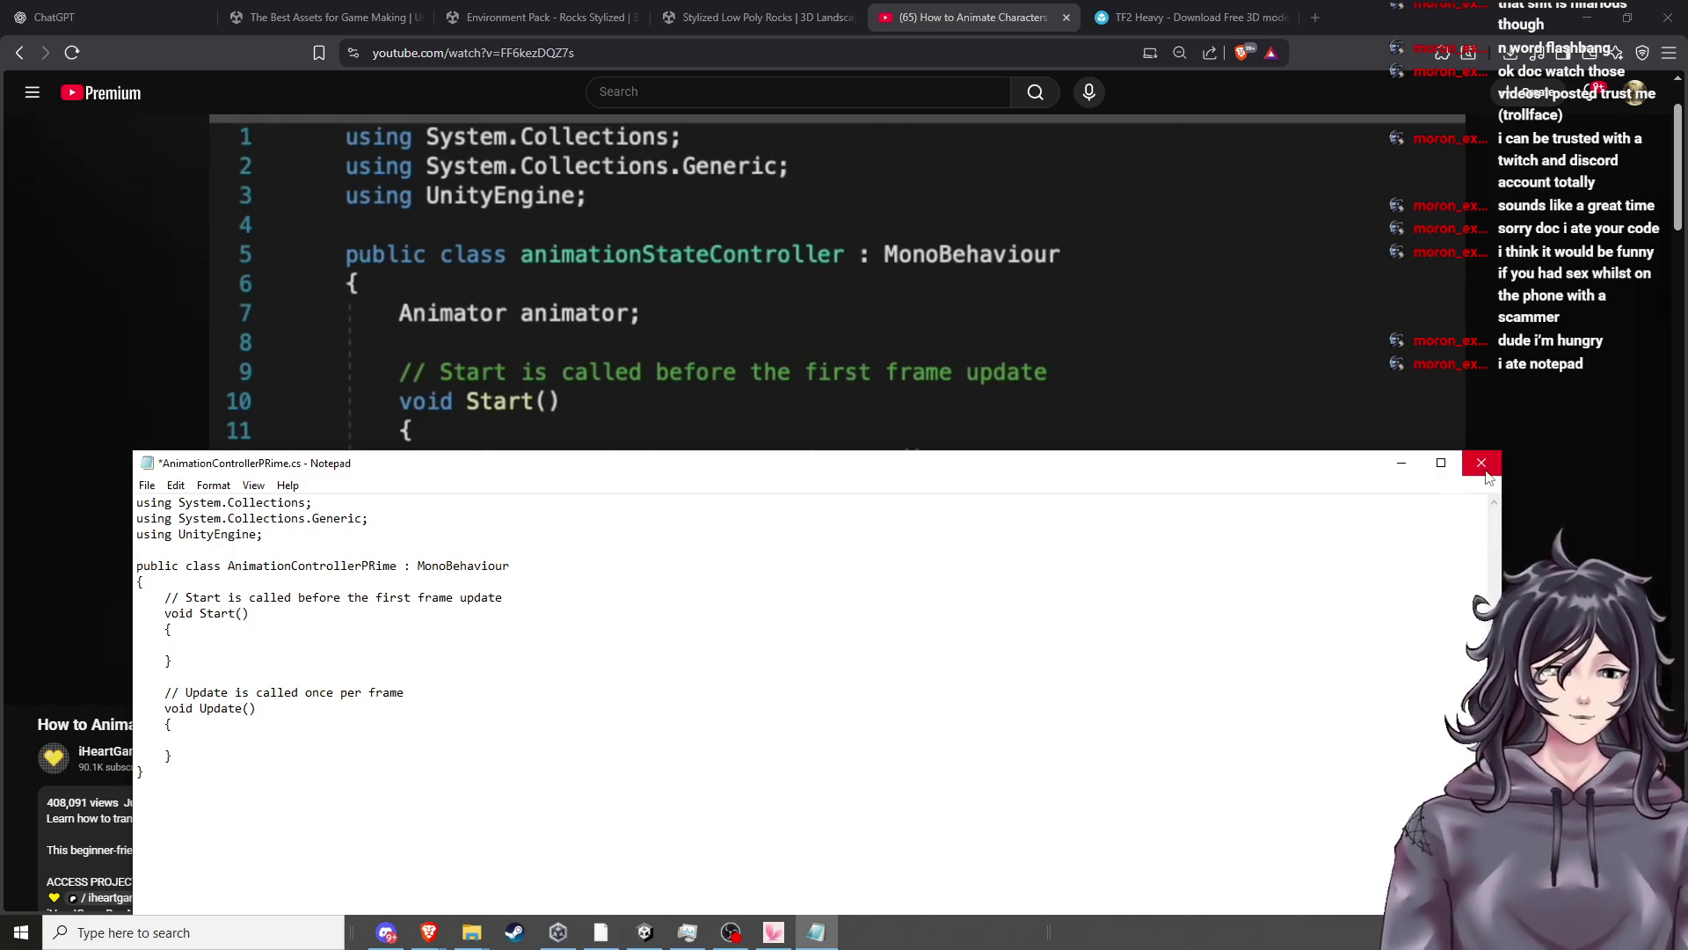
pyautogui.click(1482, 465)
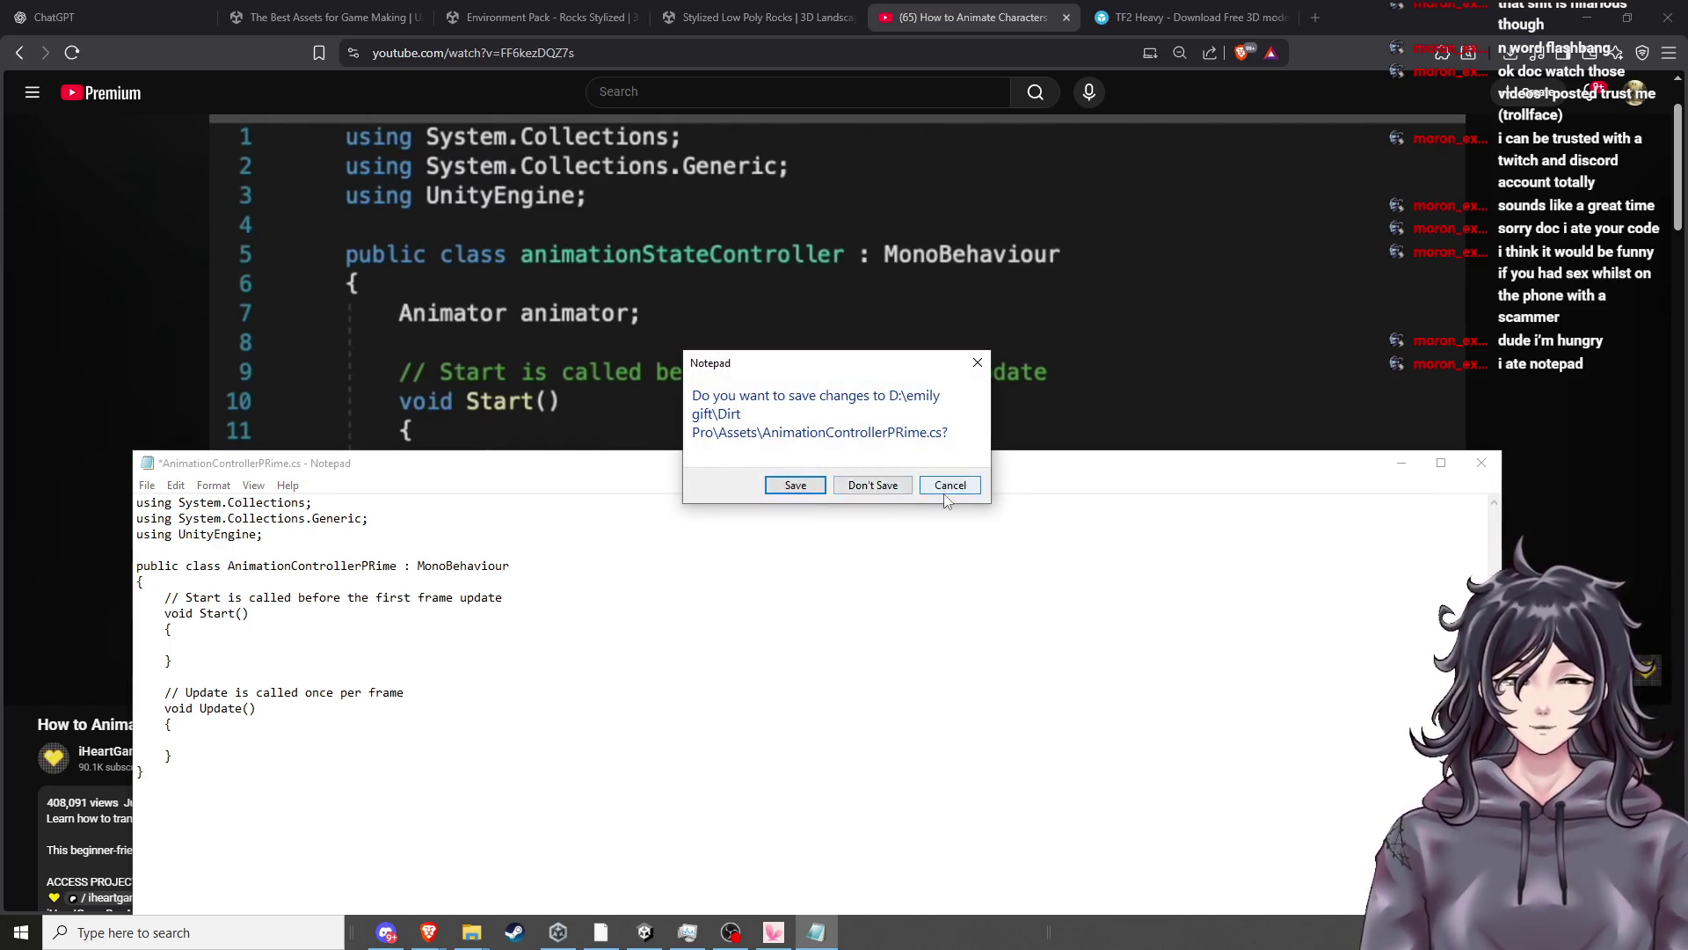
pyautogui.click(882, 486)
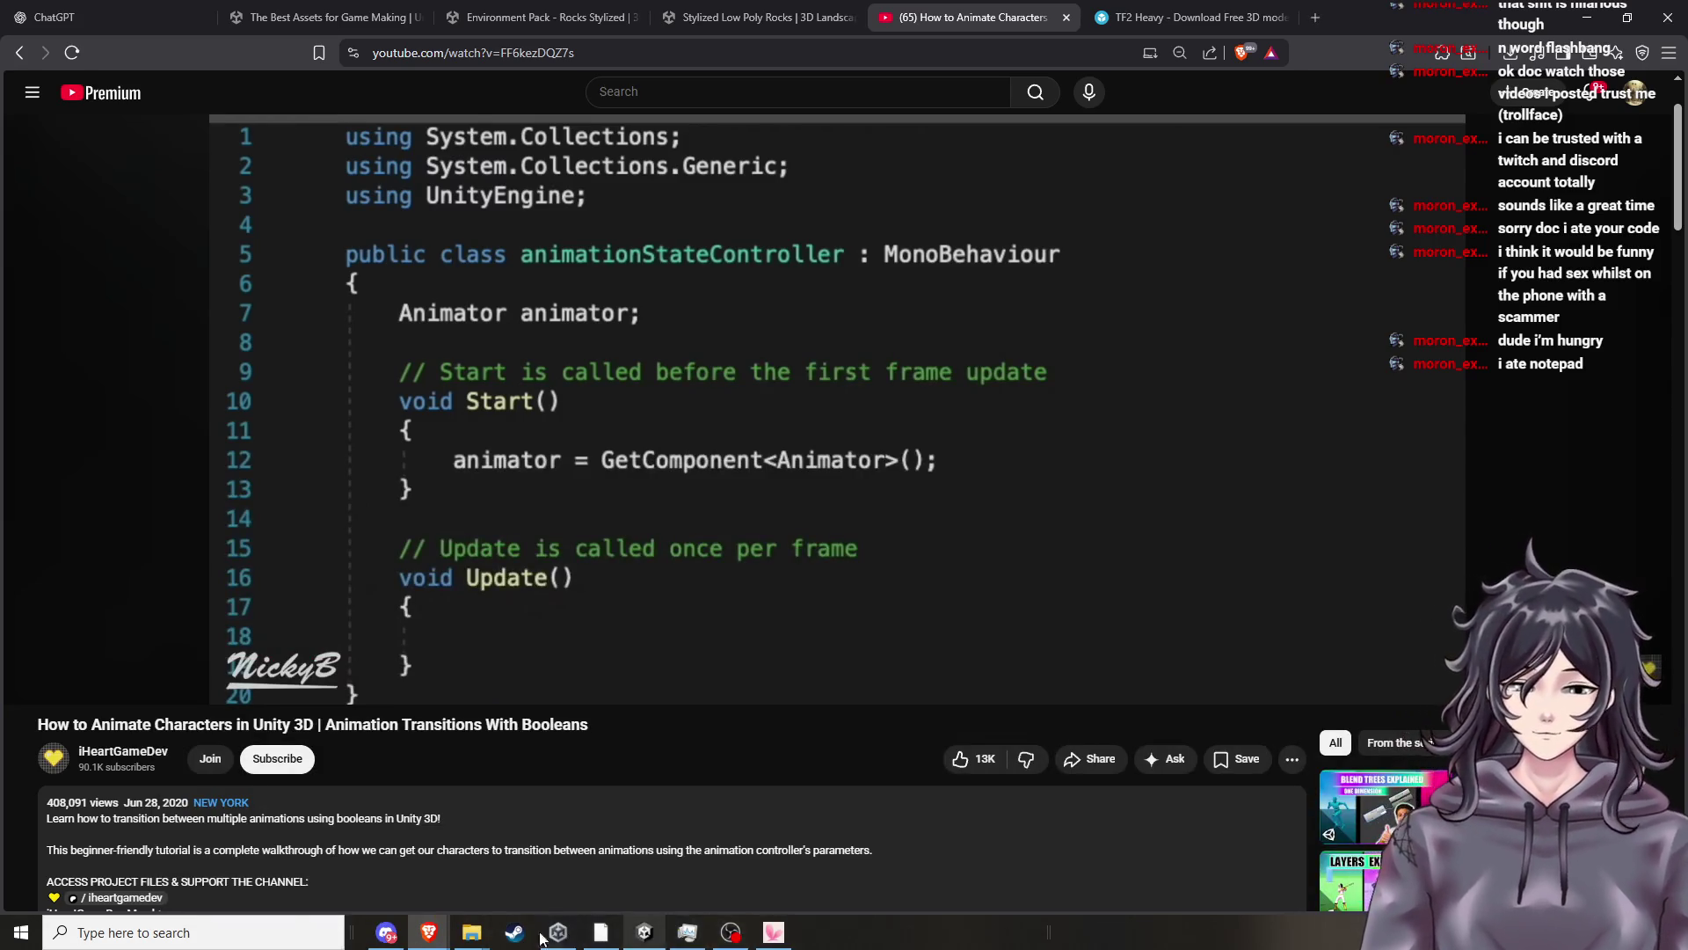
# Close Task Manager and the Dirt Pro folder window from their taskbar previews.
pyautogui.moveTo(472, 931)
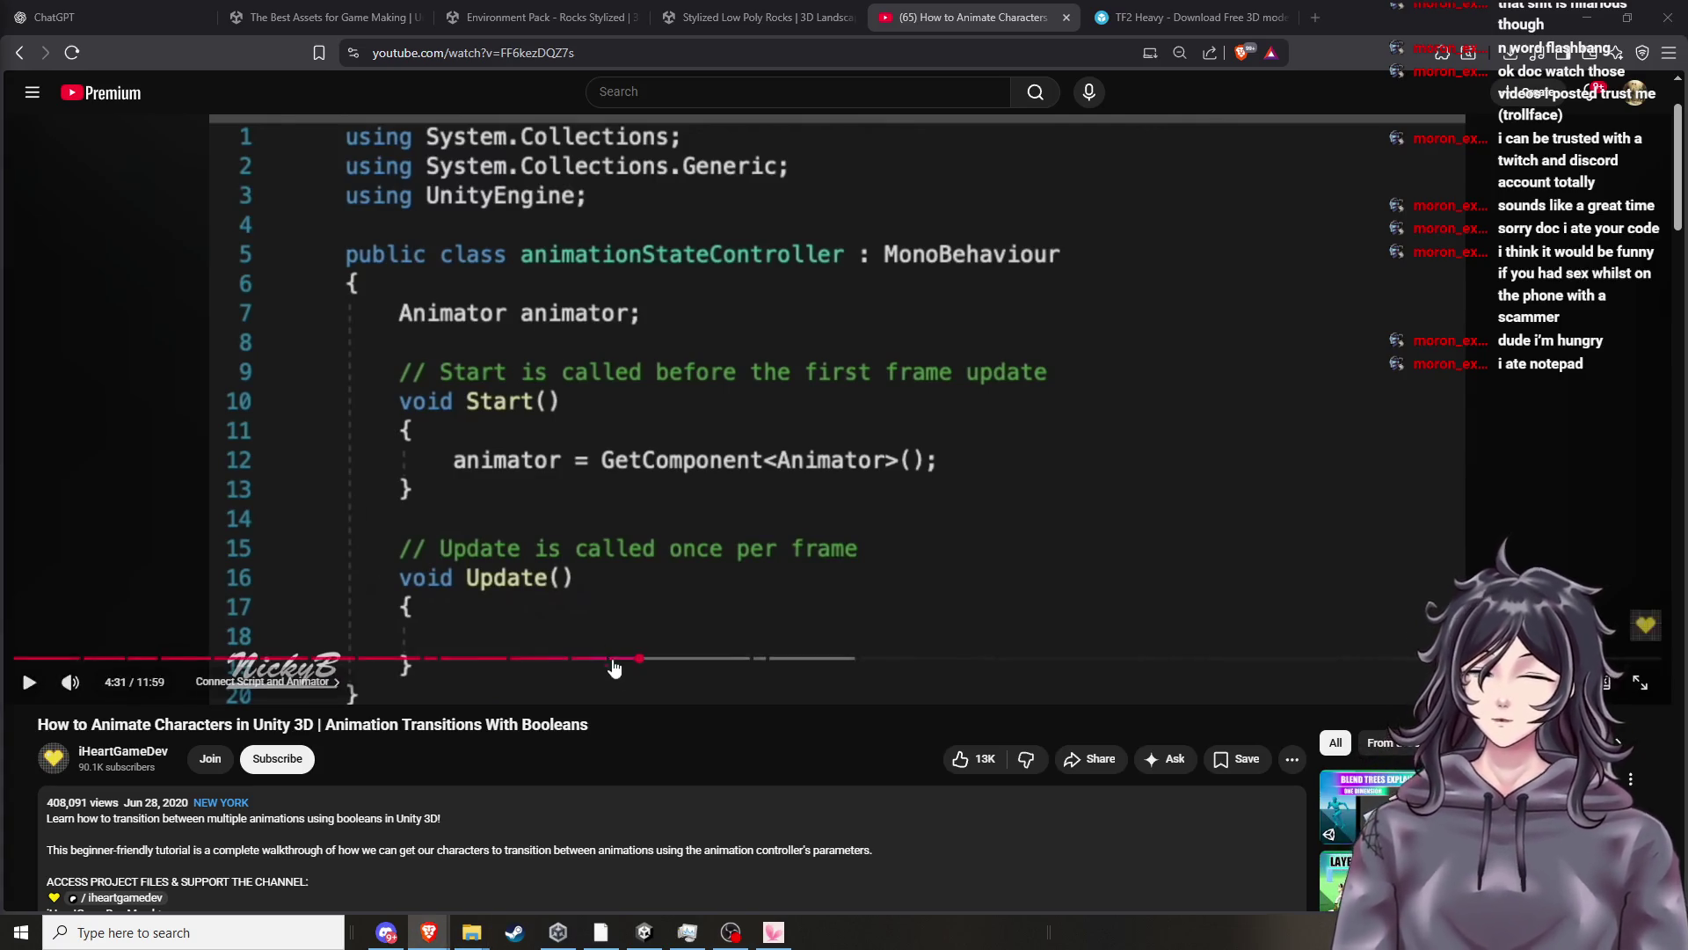
pyautogui.moveTo(694, 943)
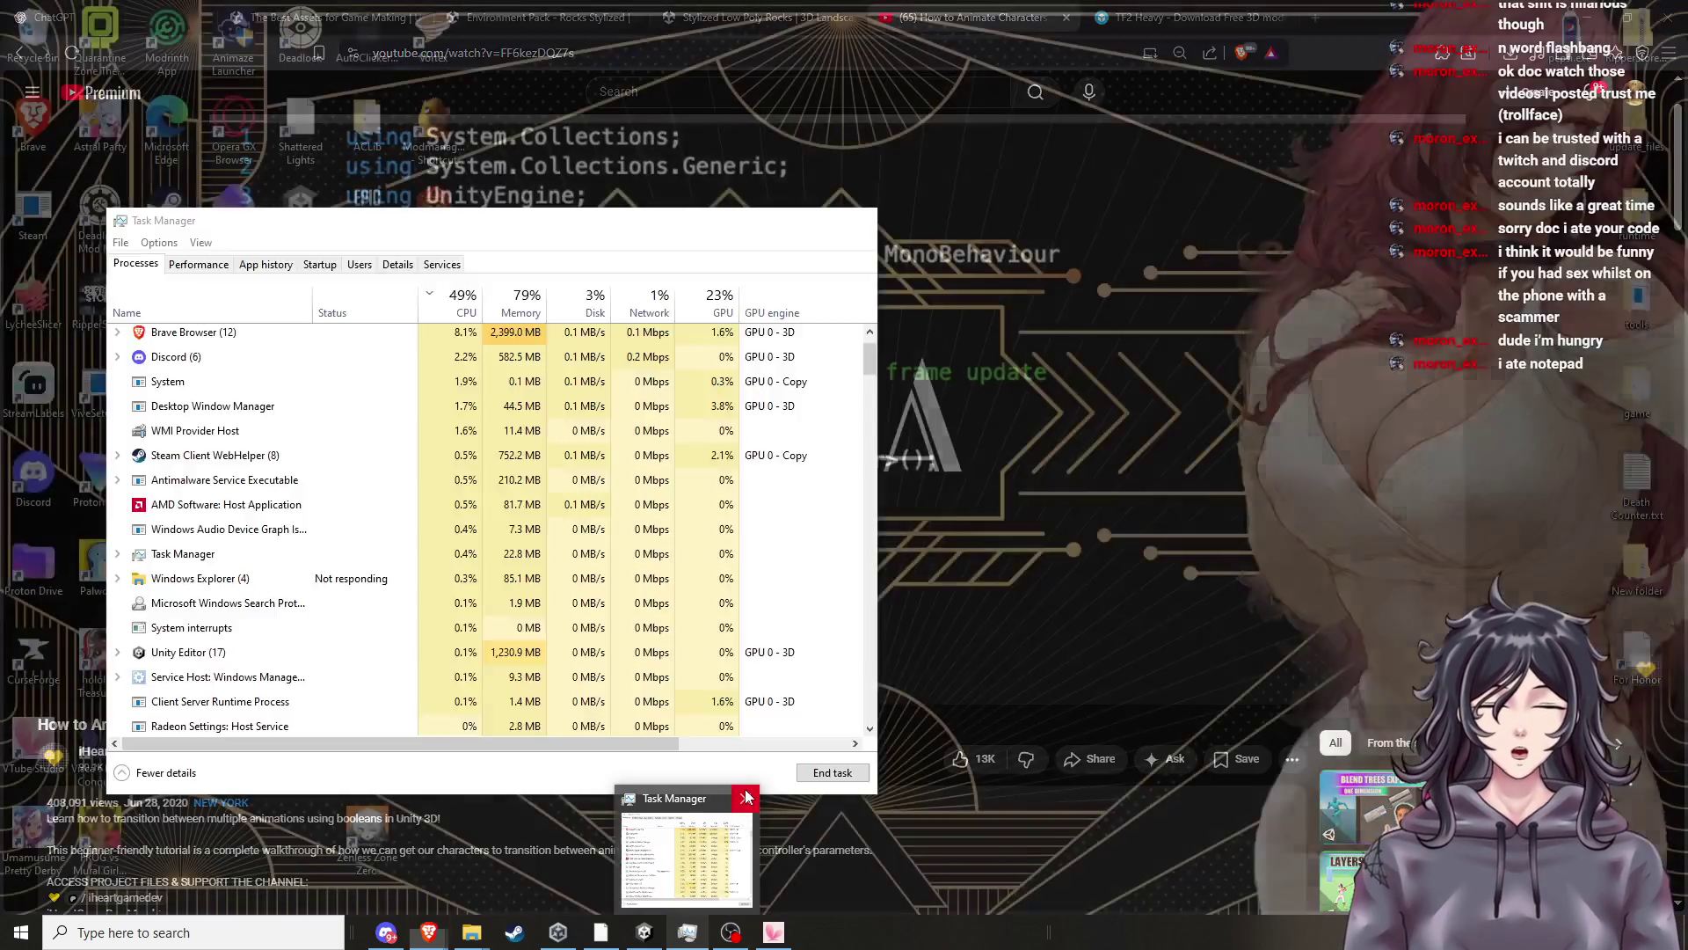
pyautogui.click(747, 806)
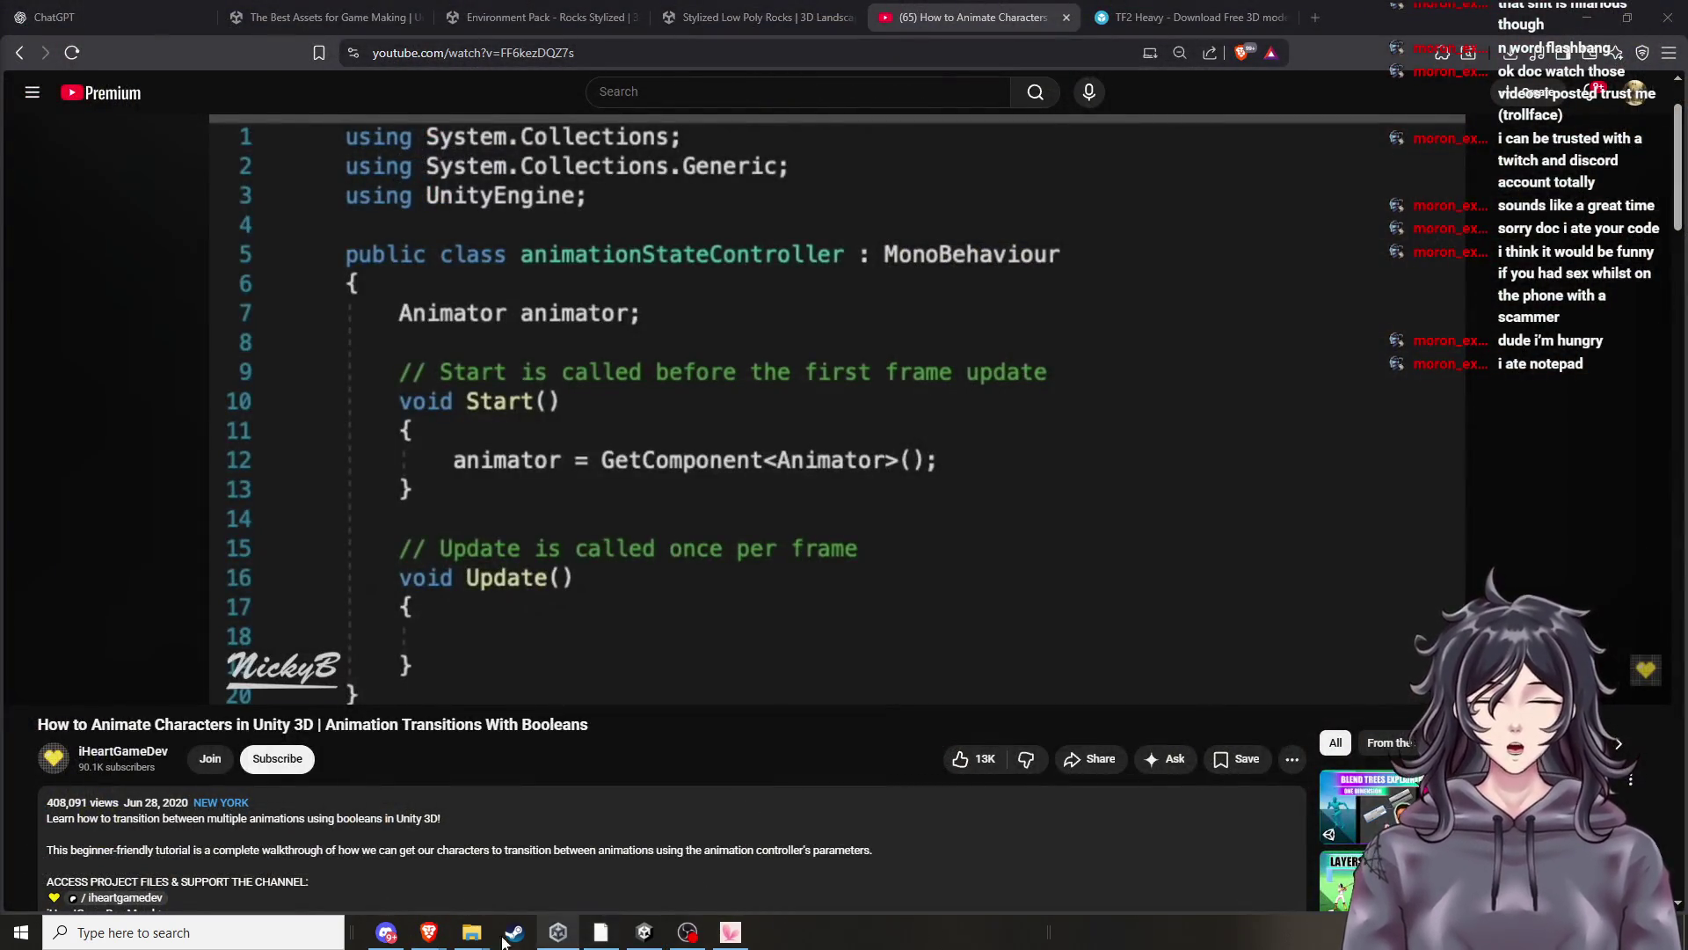
pyautogui.click(639, 797)
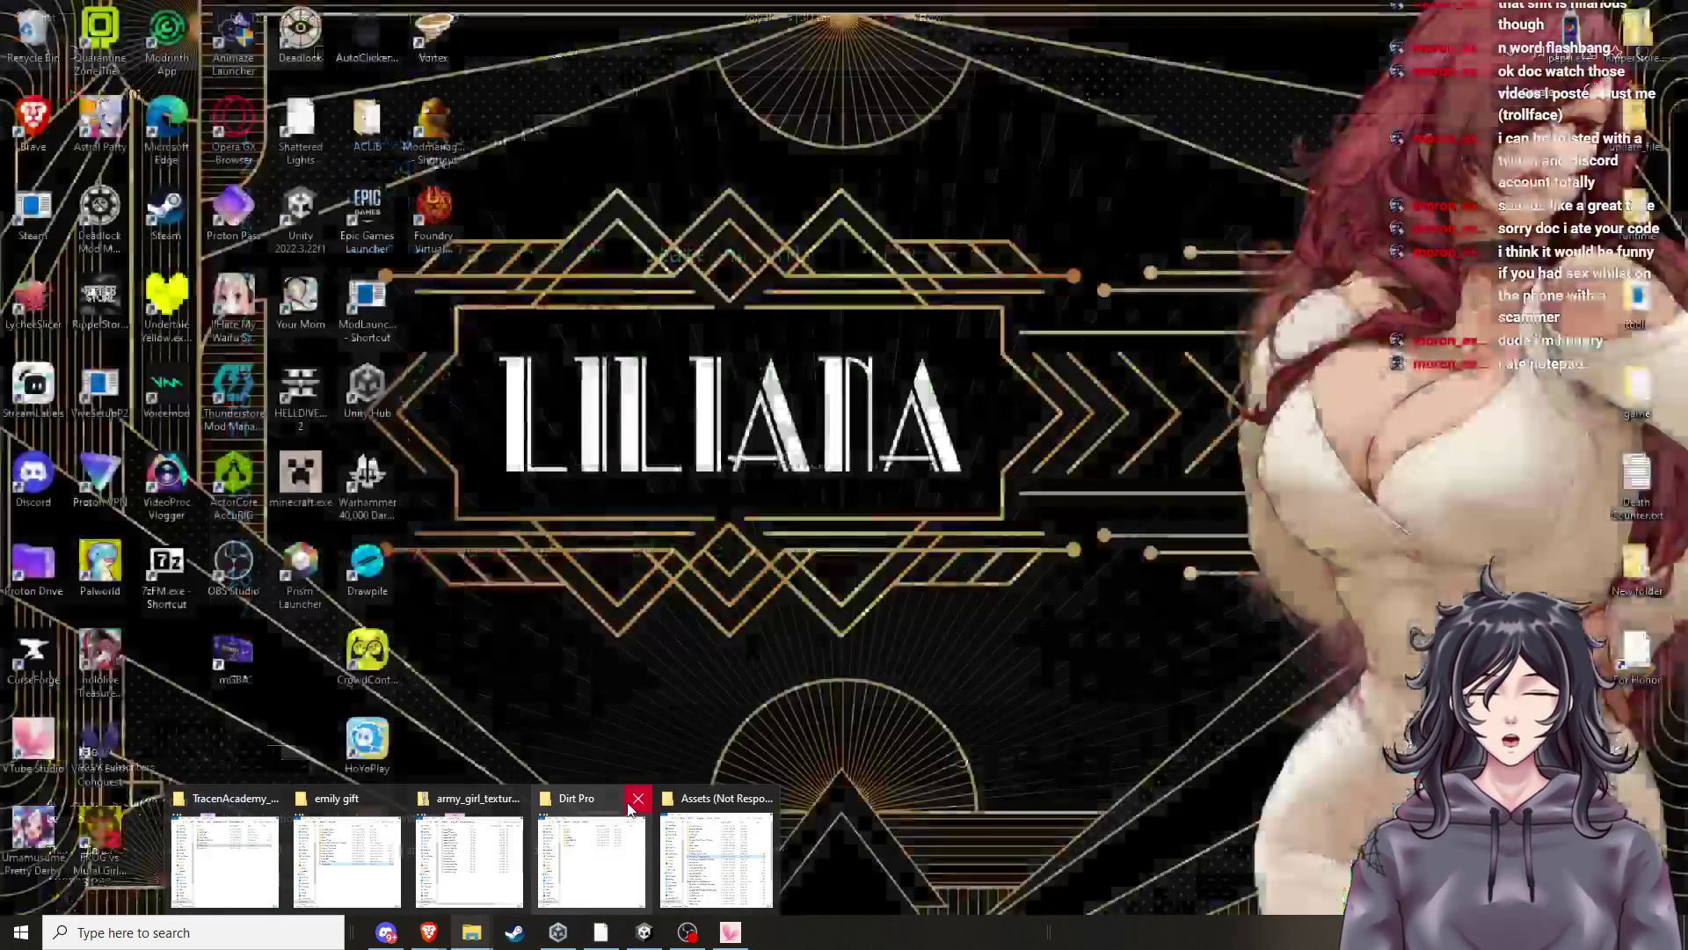
# Close the extra File Explorer windows from the taskbar.
pyautogui.click(585, 798)
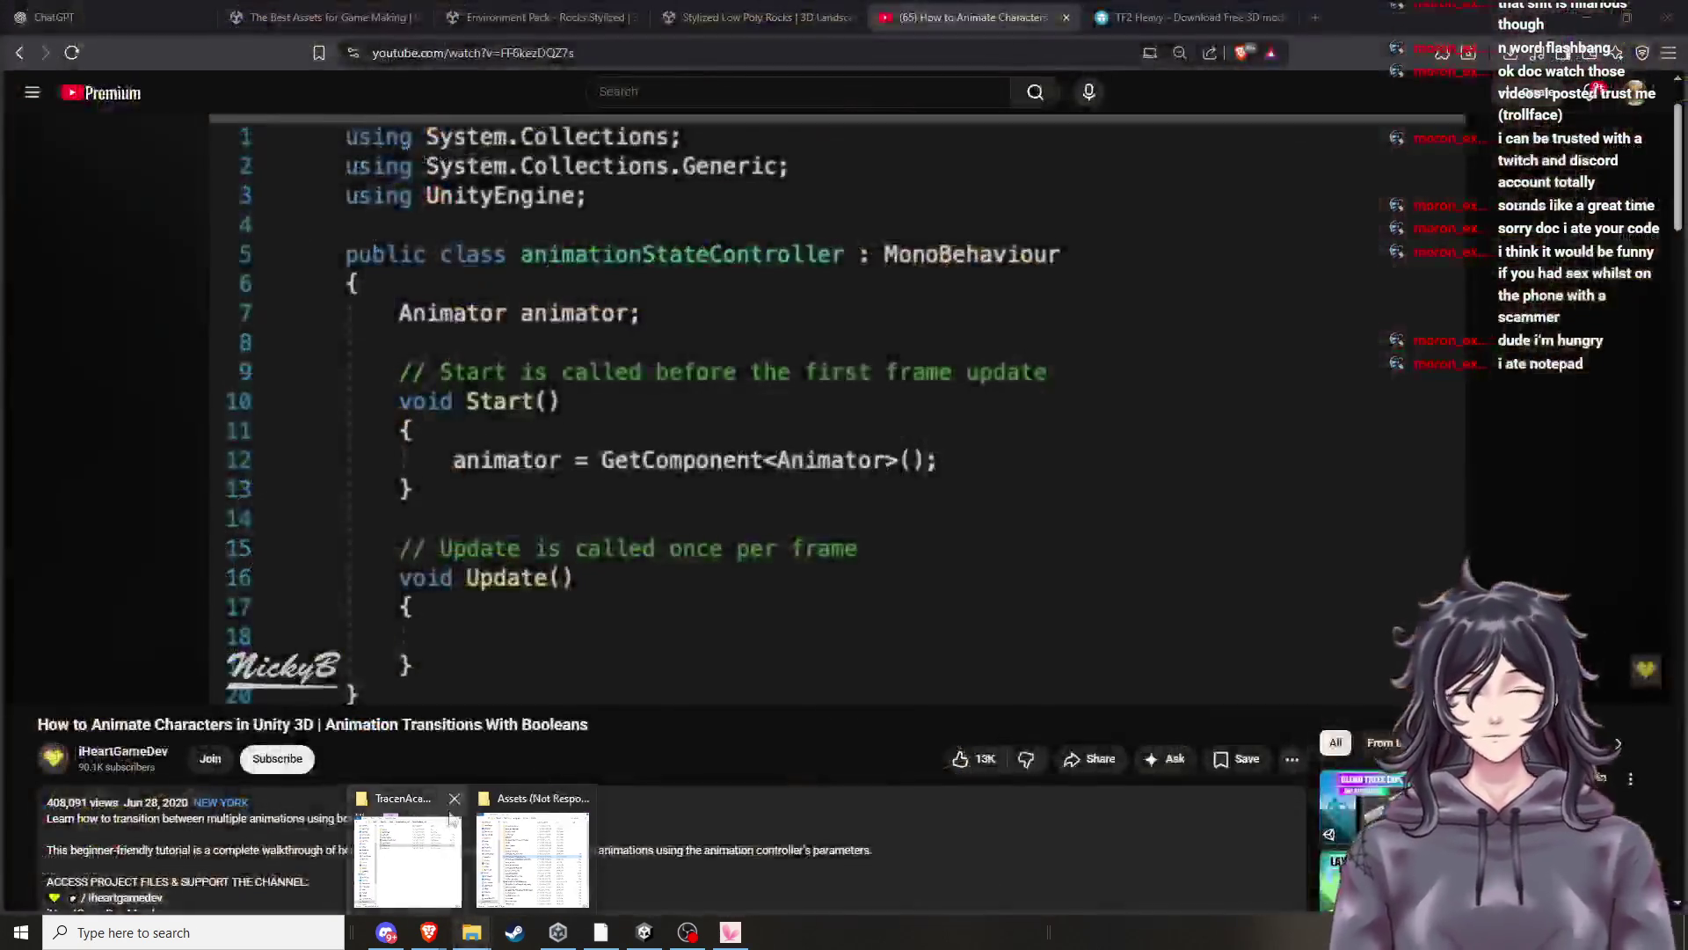
pyautogui.click(515, 798)
pyautogui.click(431, 798)
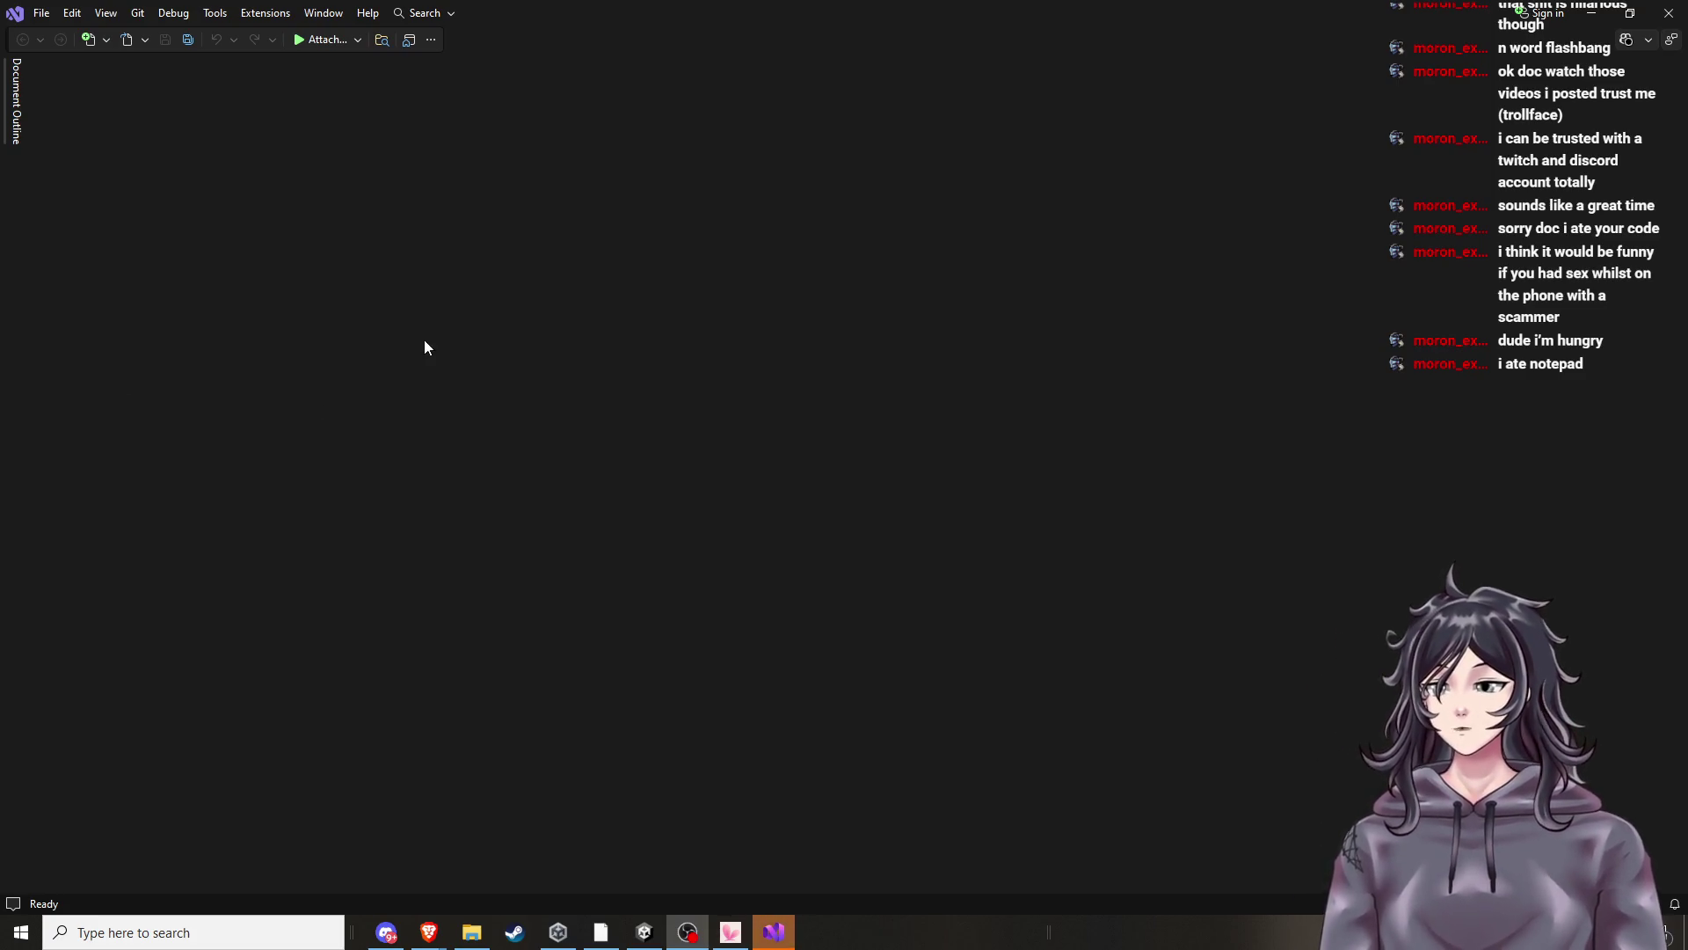
# In empty Visual Studio, inspect the attach options and open-file dialog, then dismiss it.
pyautogui.click(353, 41)
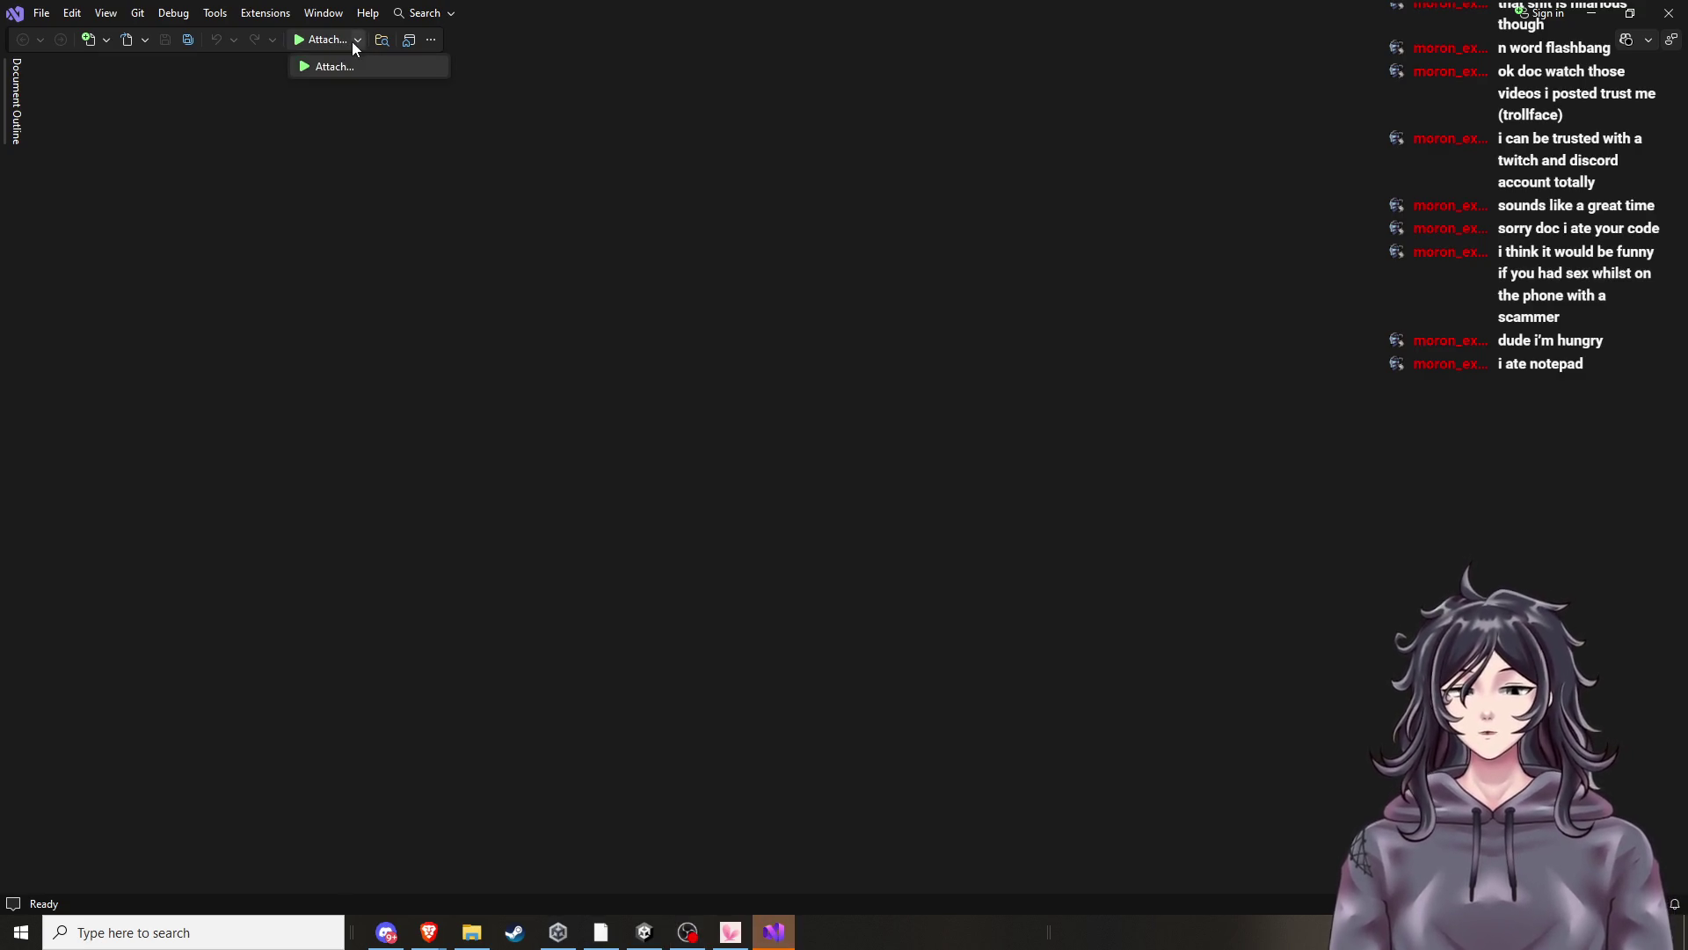
pyautogui.click(120, 40)
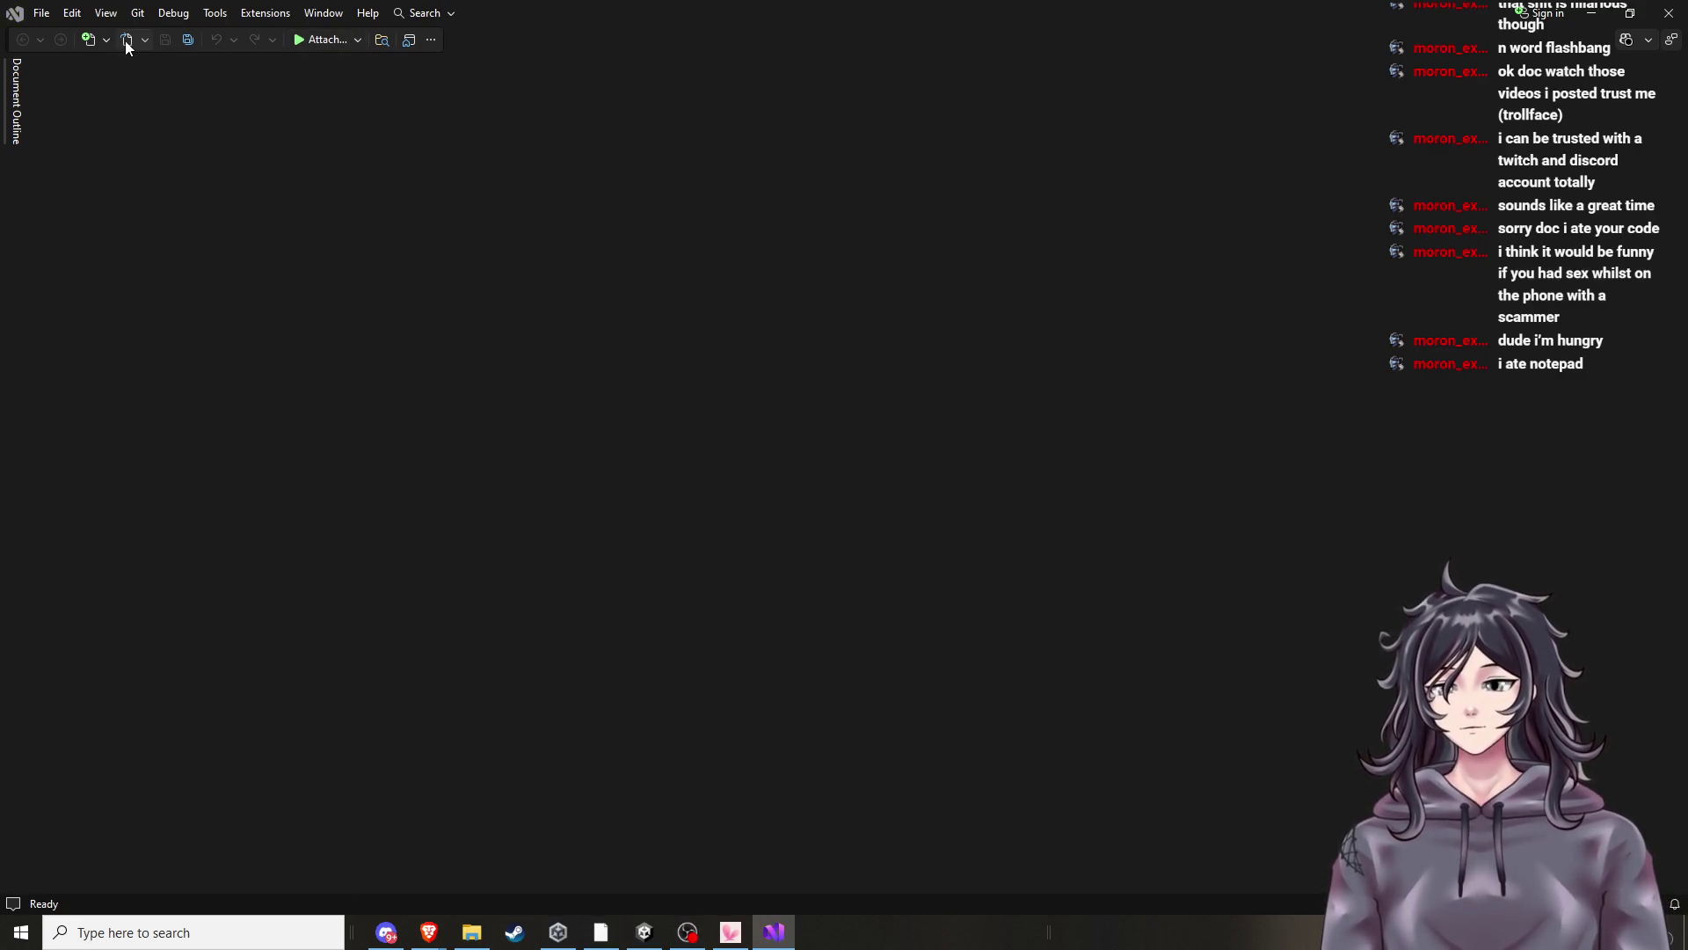
pyautogui.click(125, 40)
pyautogui.click(472, 51)
pyautogui.press('Escape')
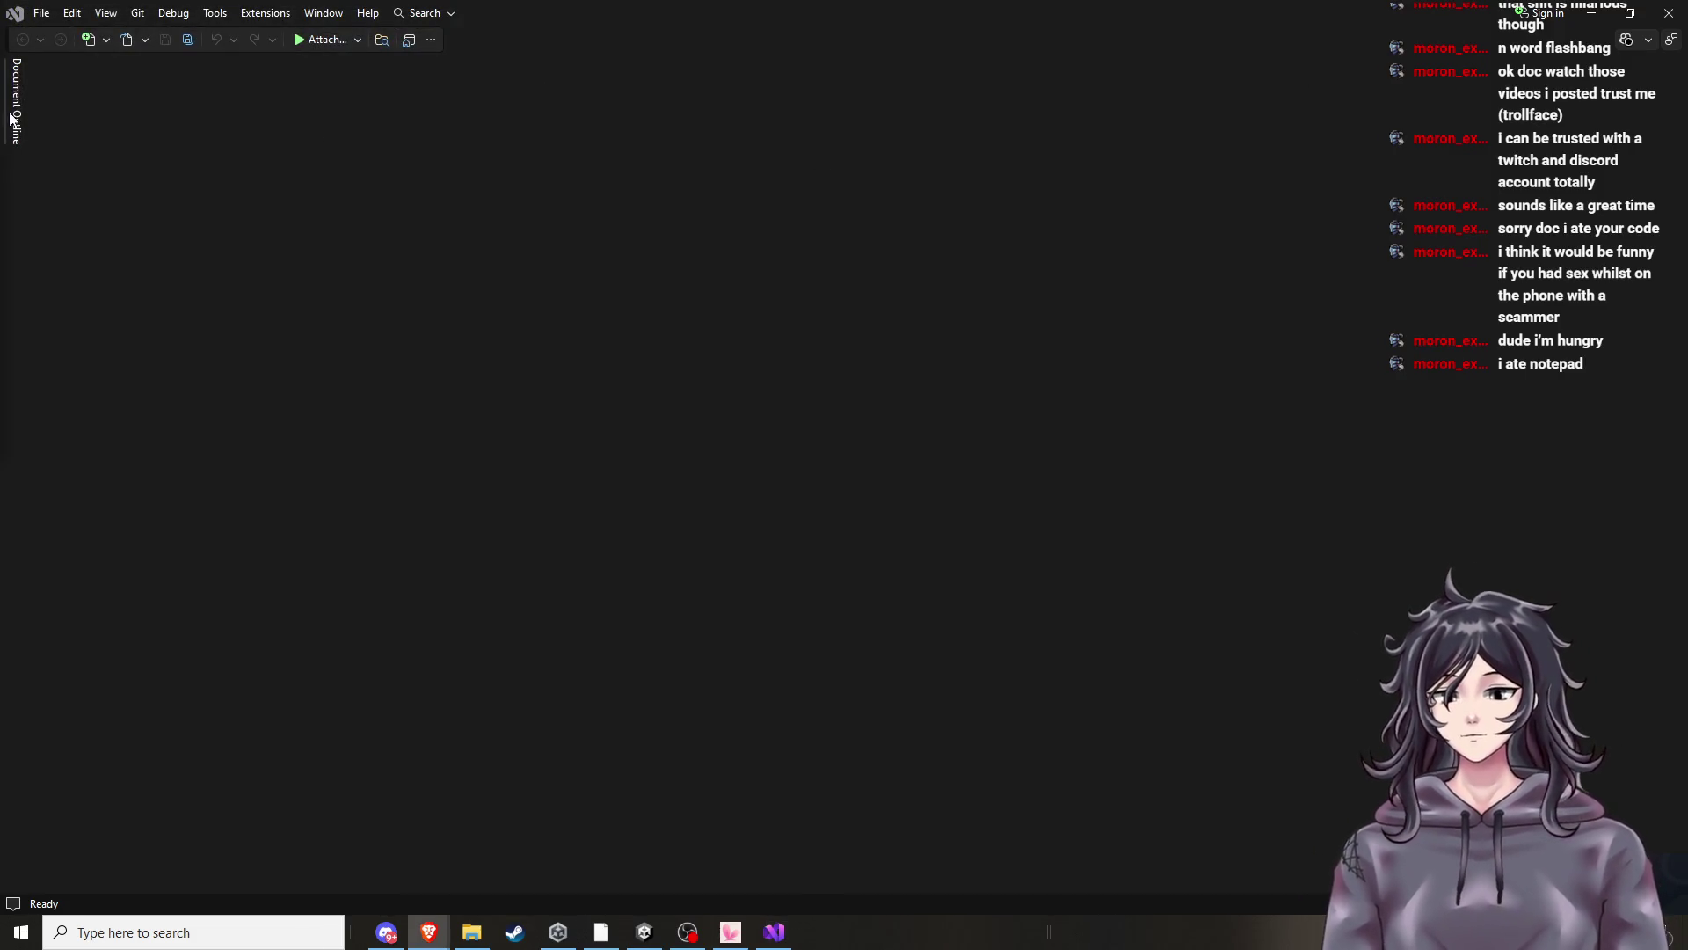
pyautogui.moveTo(15, 114)
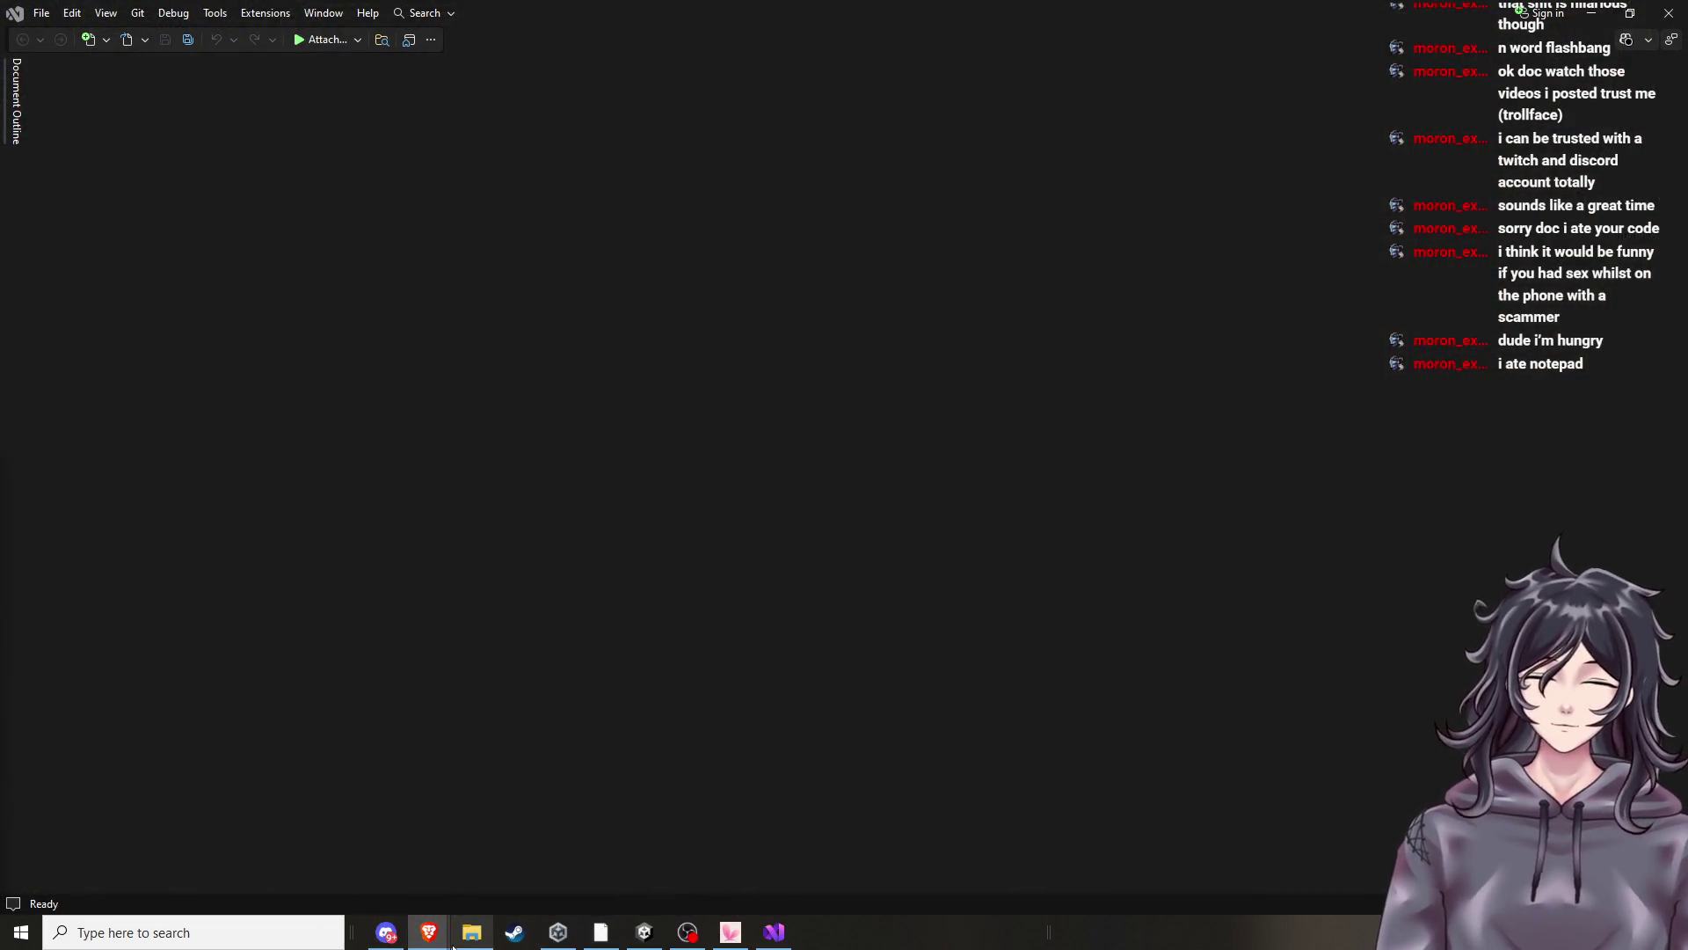
# Return to the browser and send ChatGPT the question about Visual Studio opening with no code.
pyautogui.moveTo(428, 931)
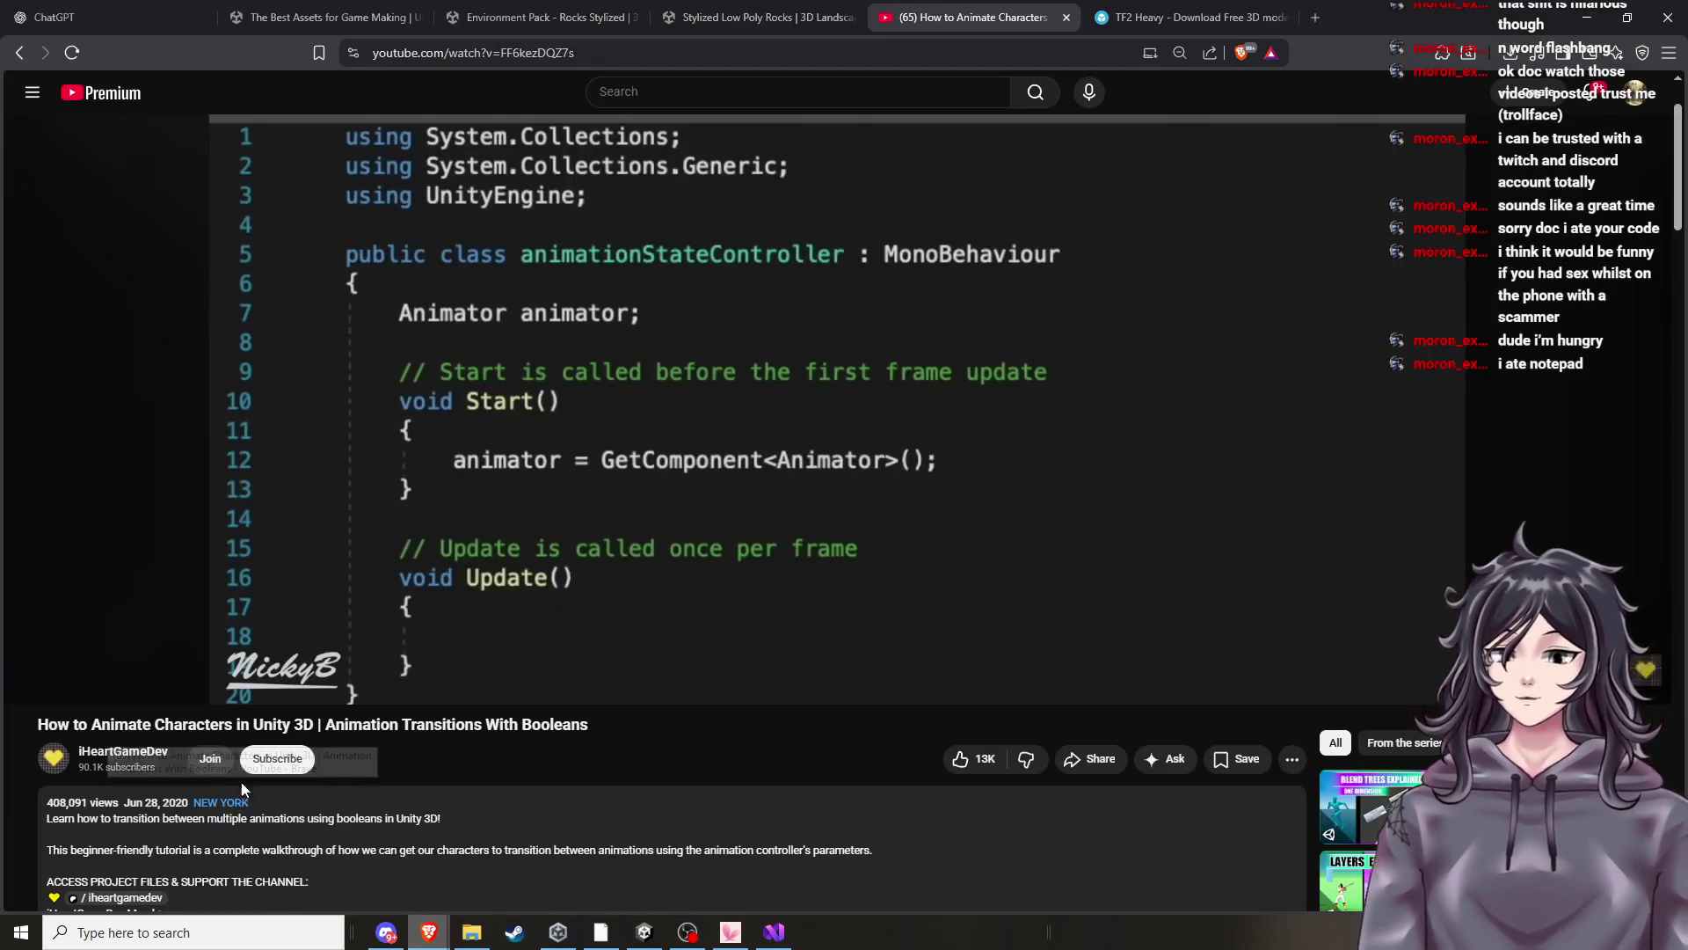
pyautogui.click(245, 864)
pyautogui.scroll(15, 992, 632)
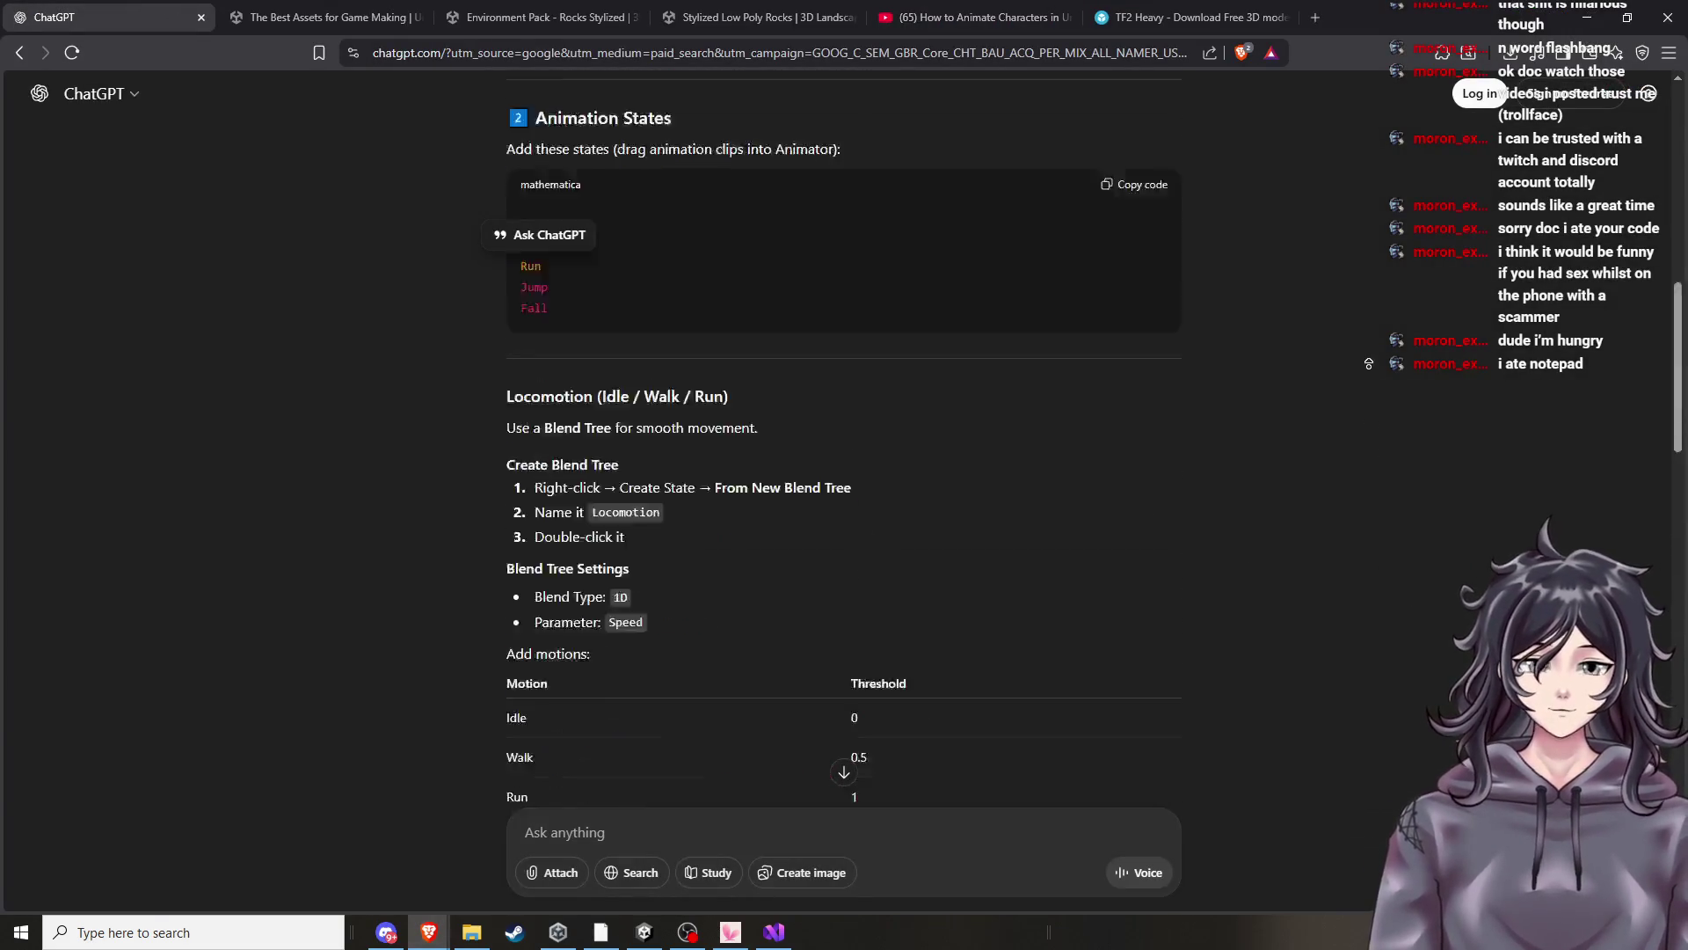
pyautogui.scroll(-3, 1059, 235)
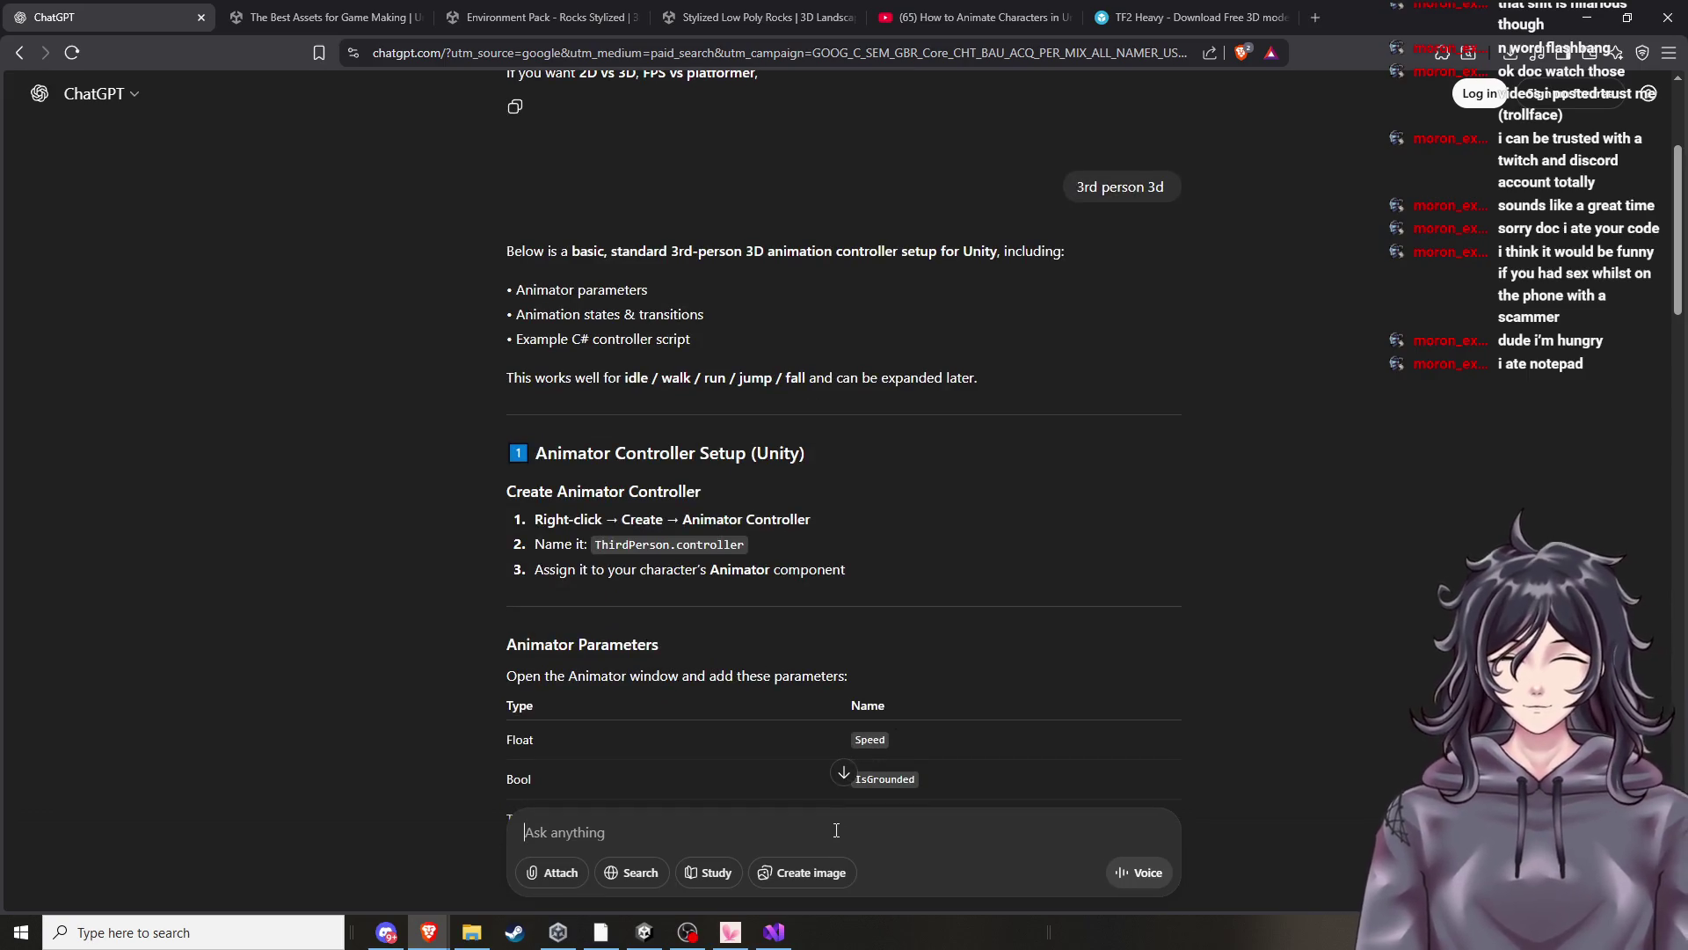
pyautogui.write('WHAT IS HAPPENED MY VISUAL STUDIO OPENS WITH NO CODE HOW FIX NOW')
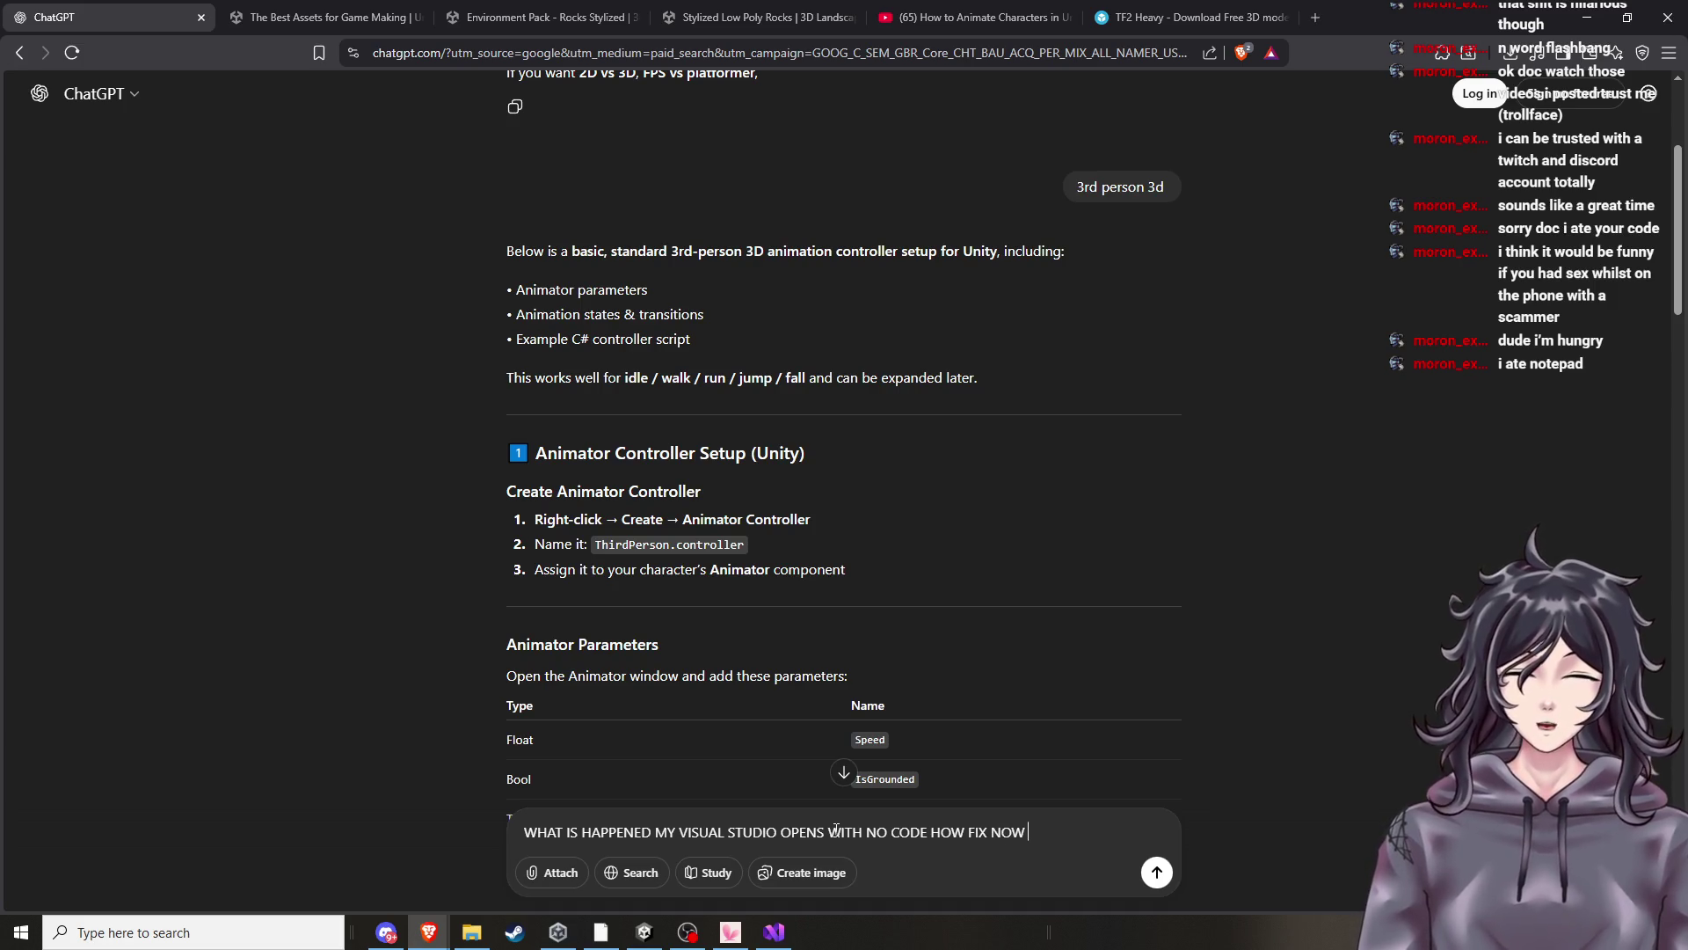
pyautogui.hotkey('shift', 'Return')
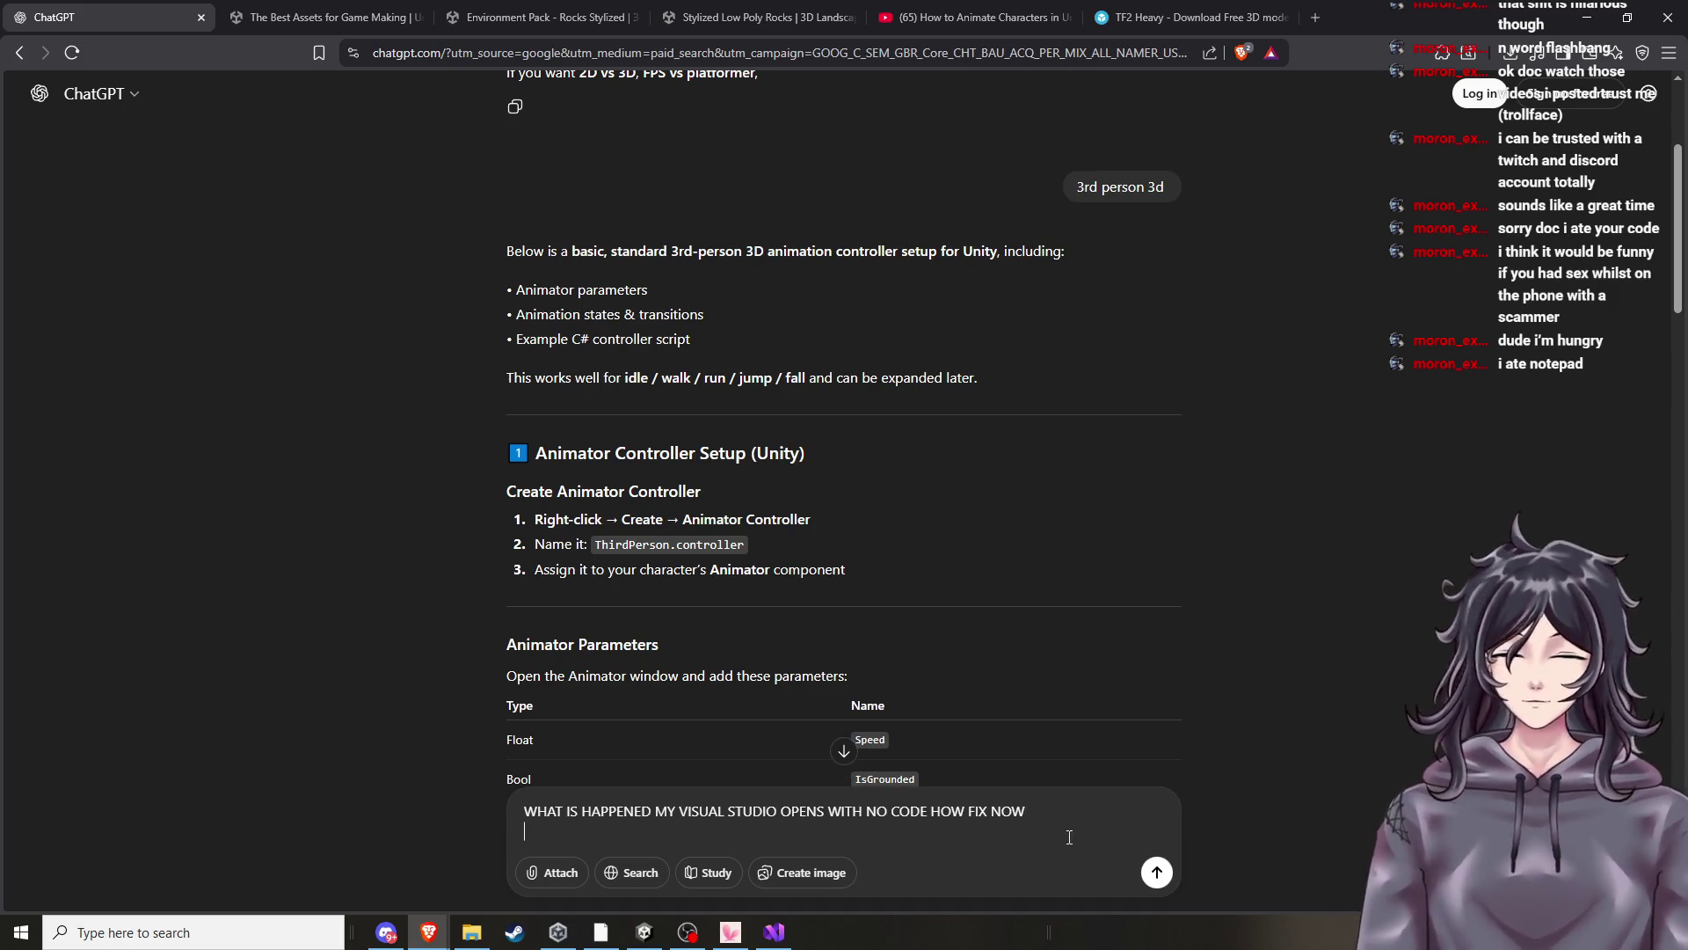
pyautogui.click(1155, 873)
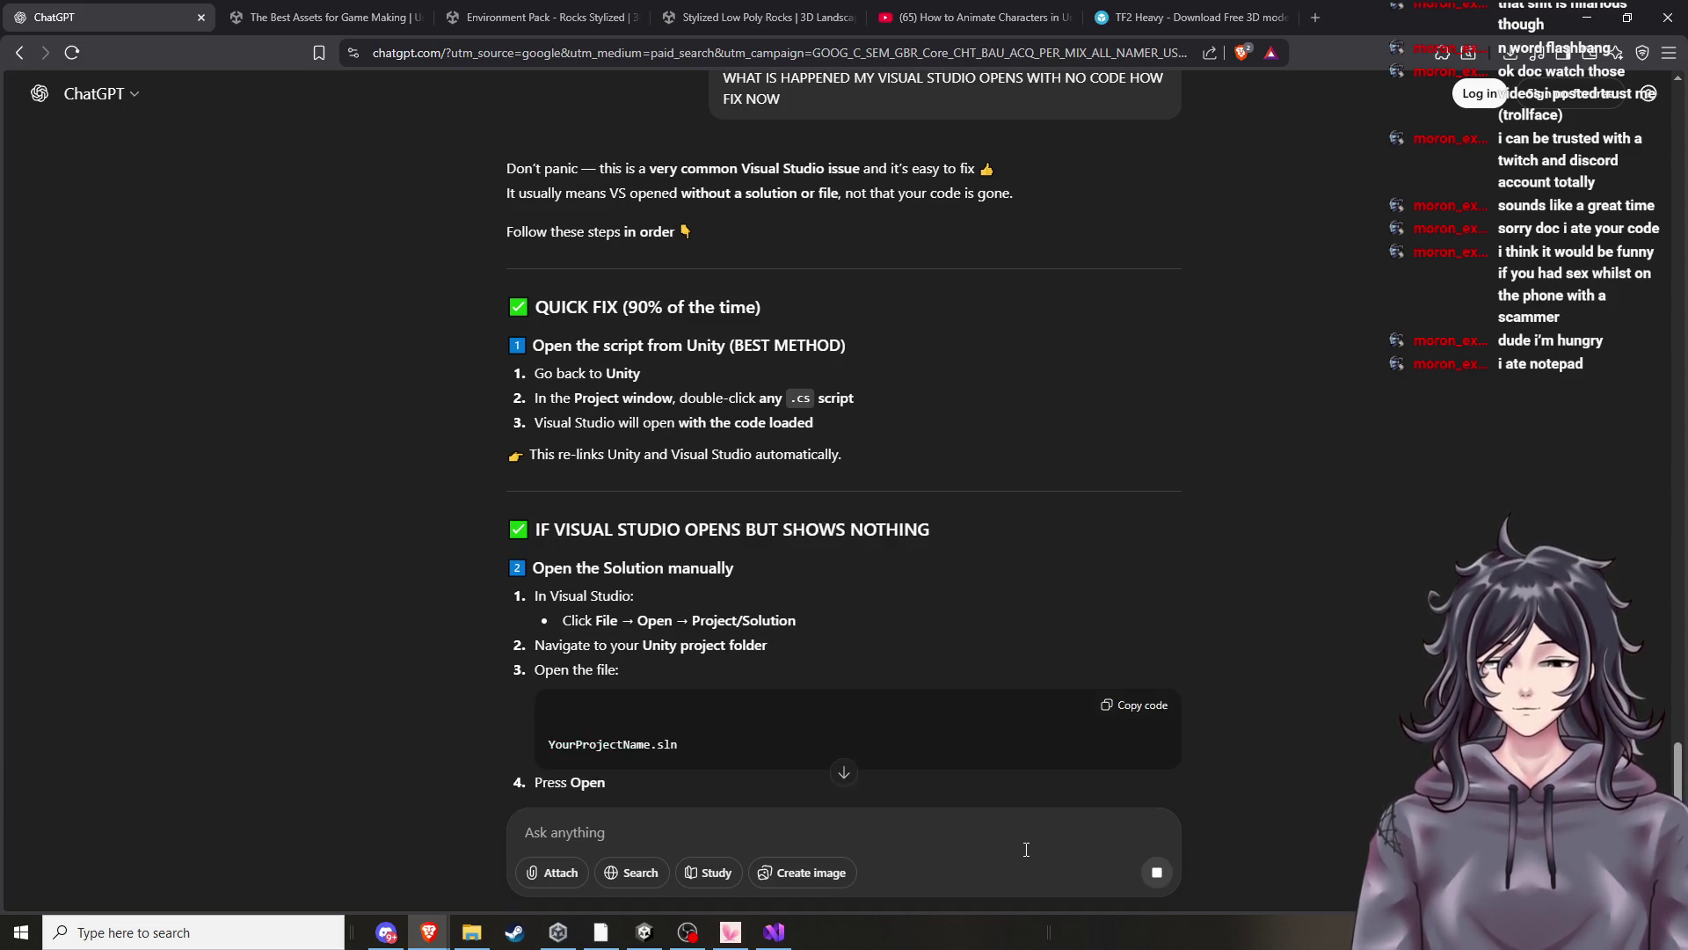
# Read ChatGPT's Quick Fix, Open the Solution manually and Solution Explorer sections.
pyautogui.scroll(1, 781, 639)
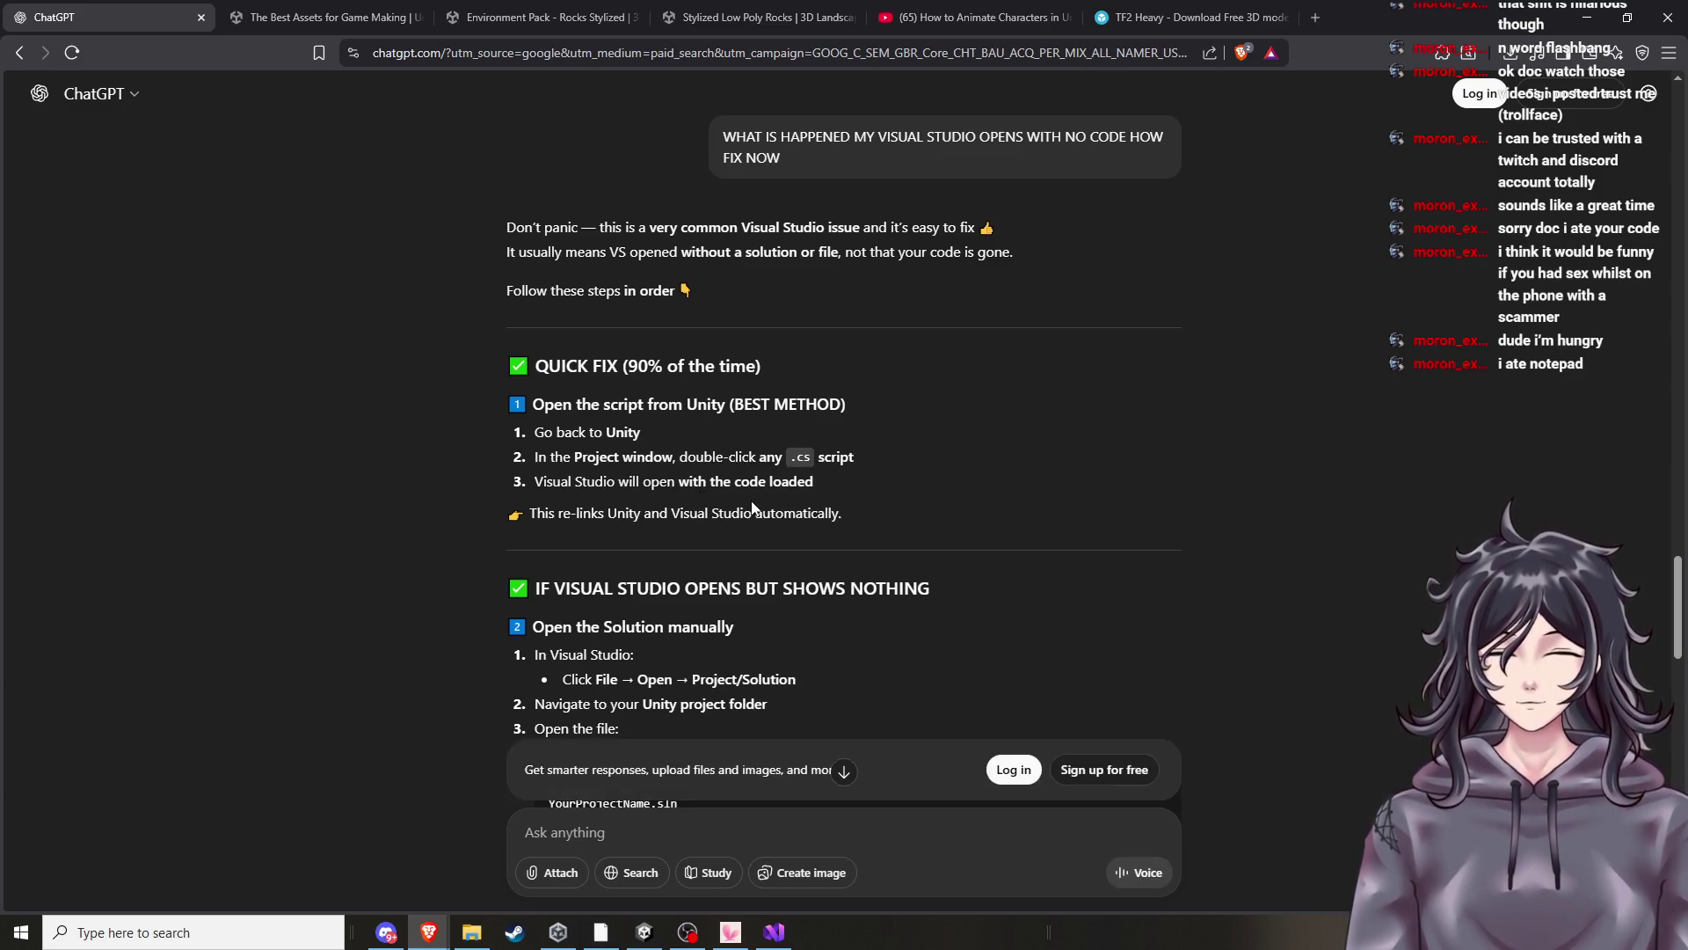
pyautogui.scroll(-3, 695, 526)
pyautogui.scroll(-15, 716, 562)
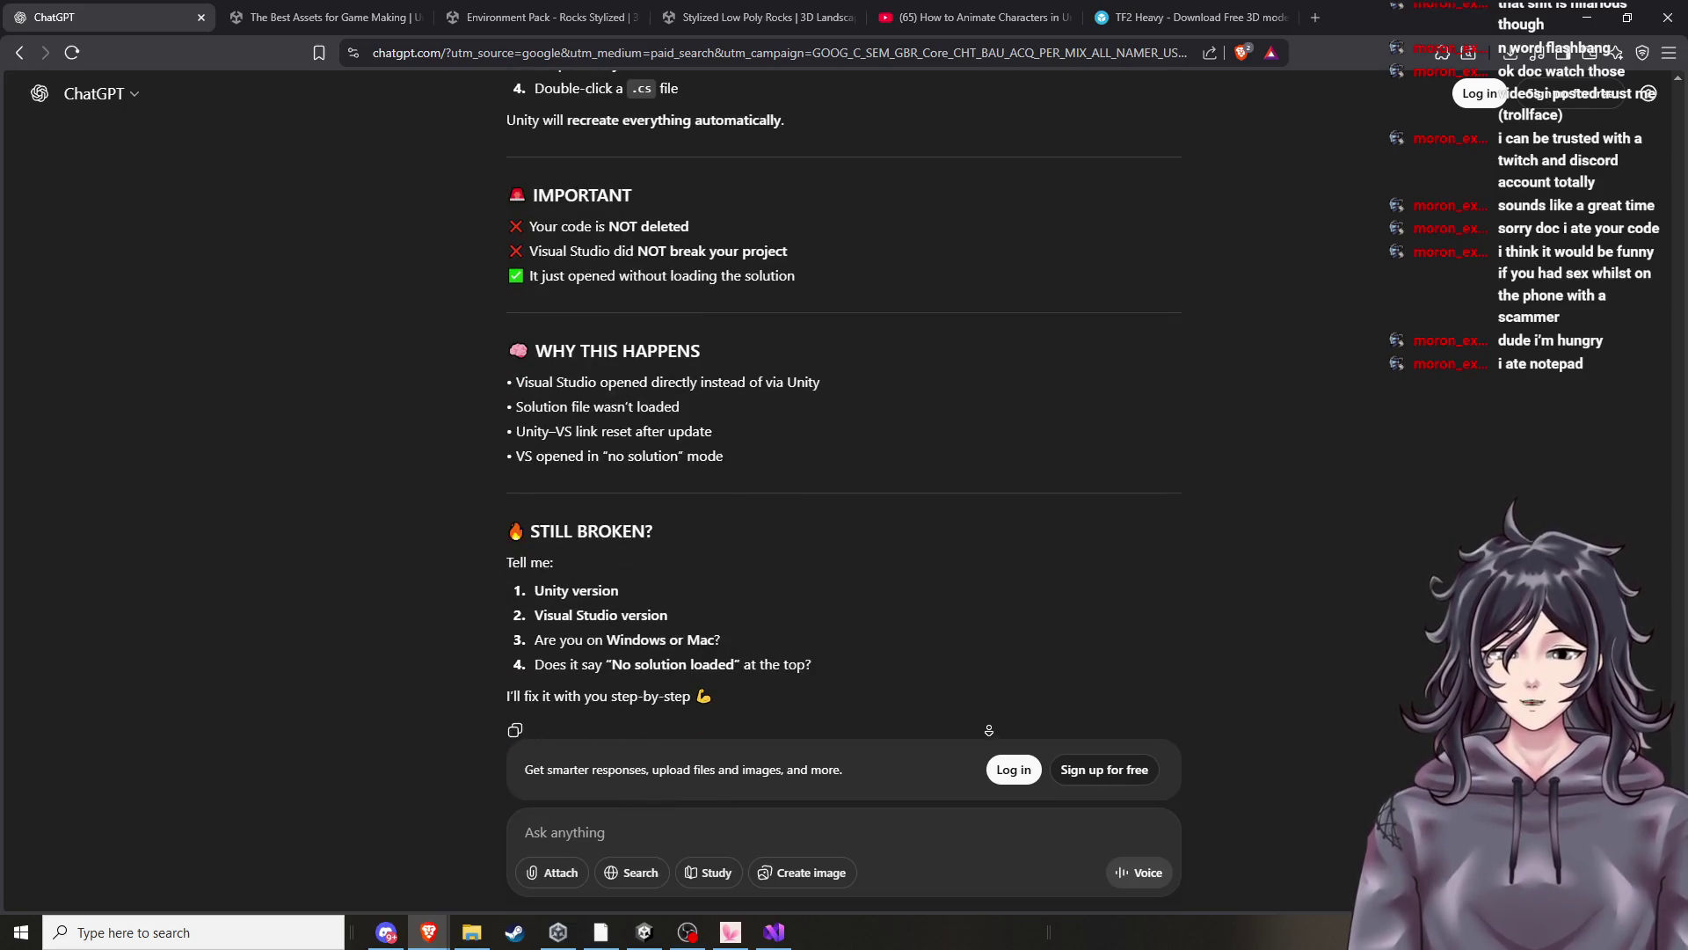
pyautogui.scroll(15, 1367, 381)
pyautogui.scroll(5, 1366, 381)
pyautogui.scroll(-10, 1358, 413)
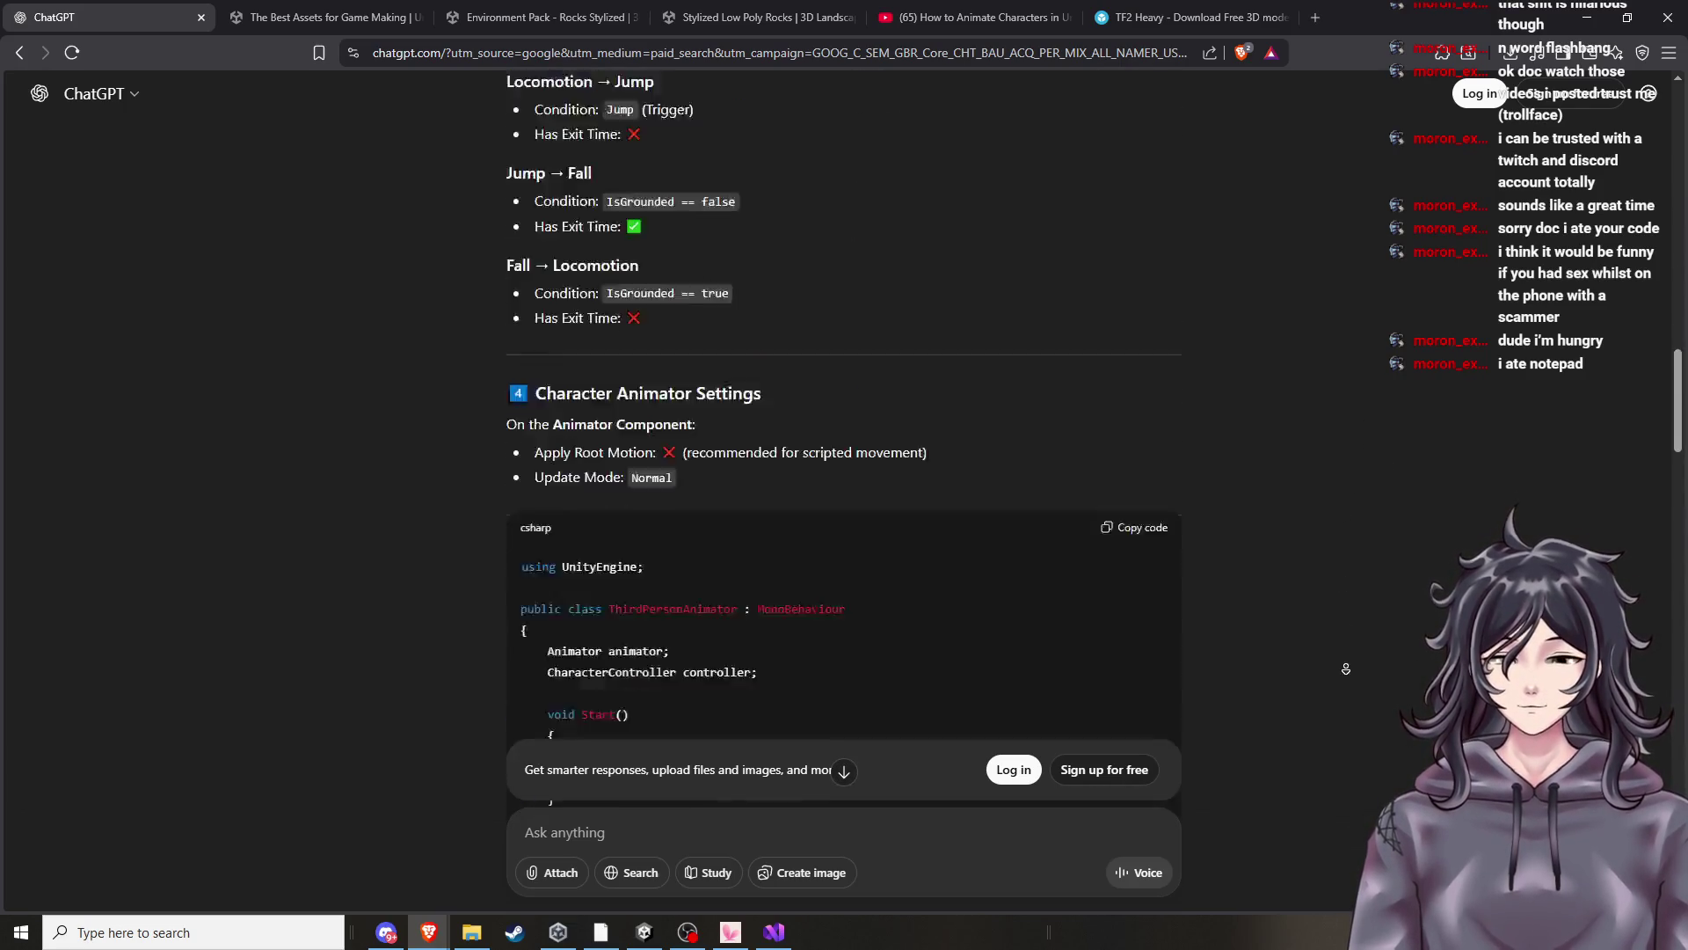
pyautogui.scroll(5, 1346, 465)
pyautogui.scroll(-15, 1346, 465)
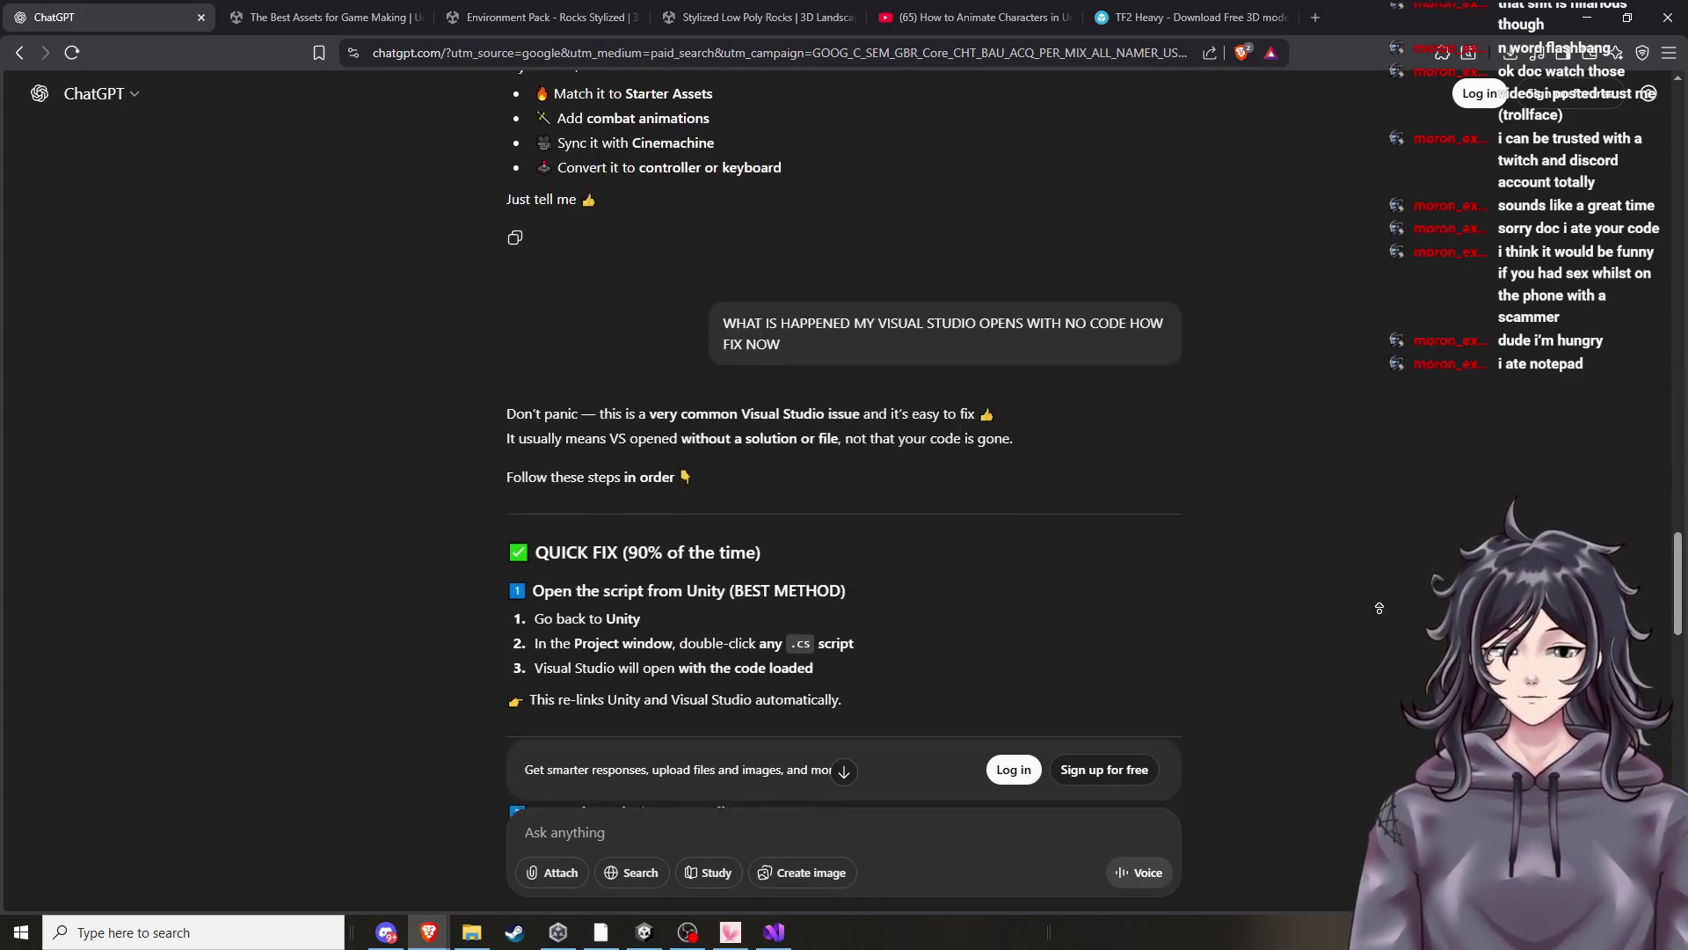
pyautogui.scroll(-2, 1372, 572)
pyautogui.scroll(7, 1372, 572)
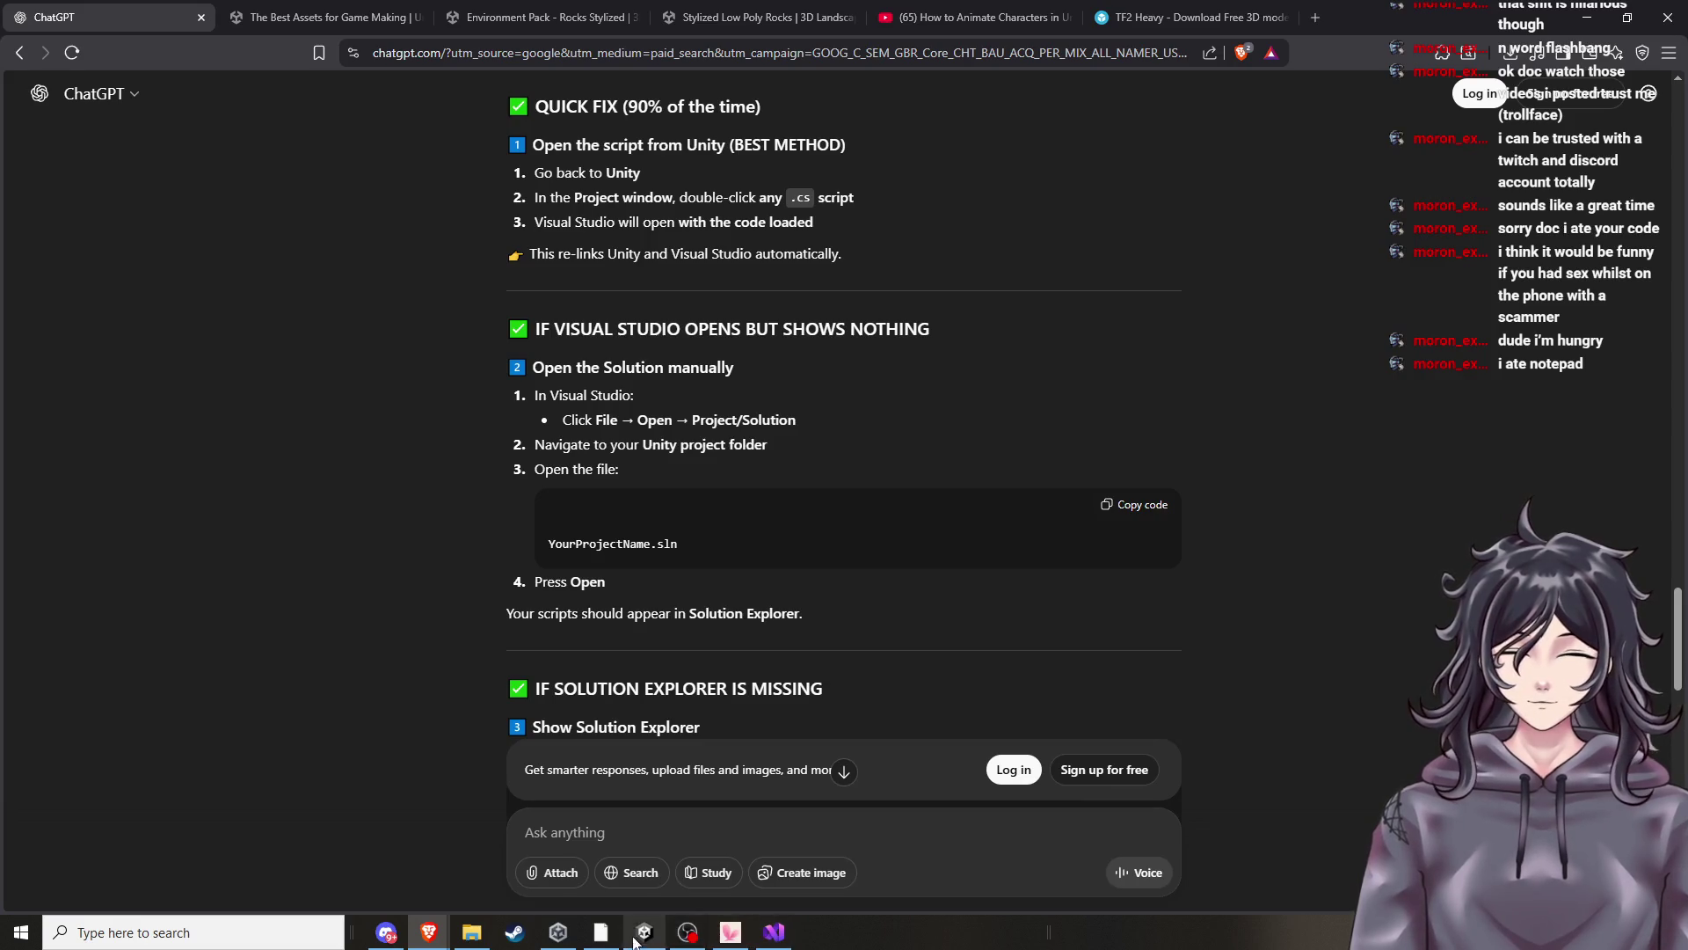
pyautogui.scroll(1, 679, 387)
pyautogui.scroll(-3, 679, 387)
pyautogui.scroll(2, 680, 383)
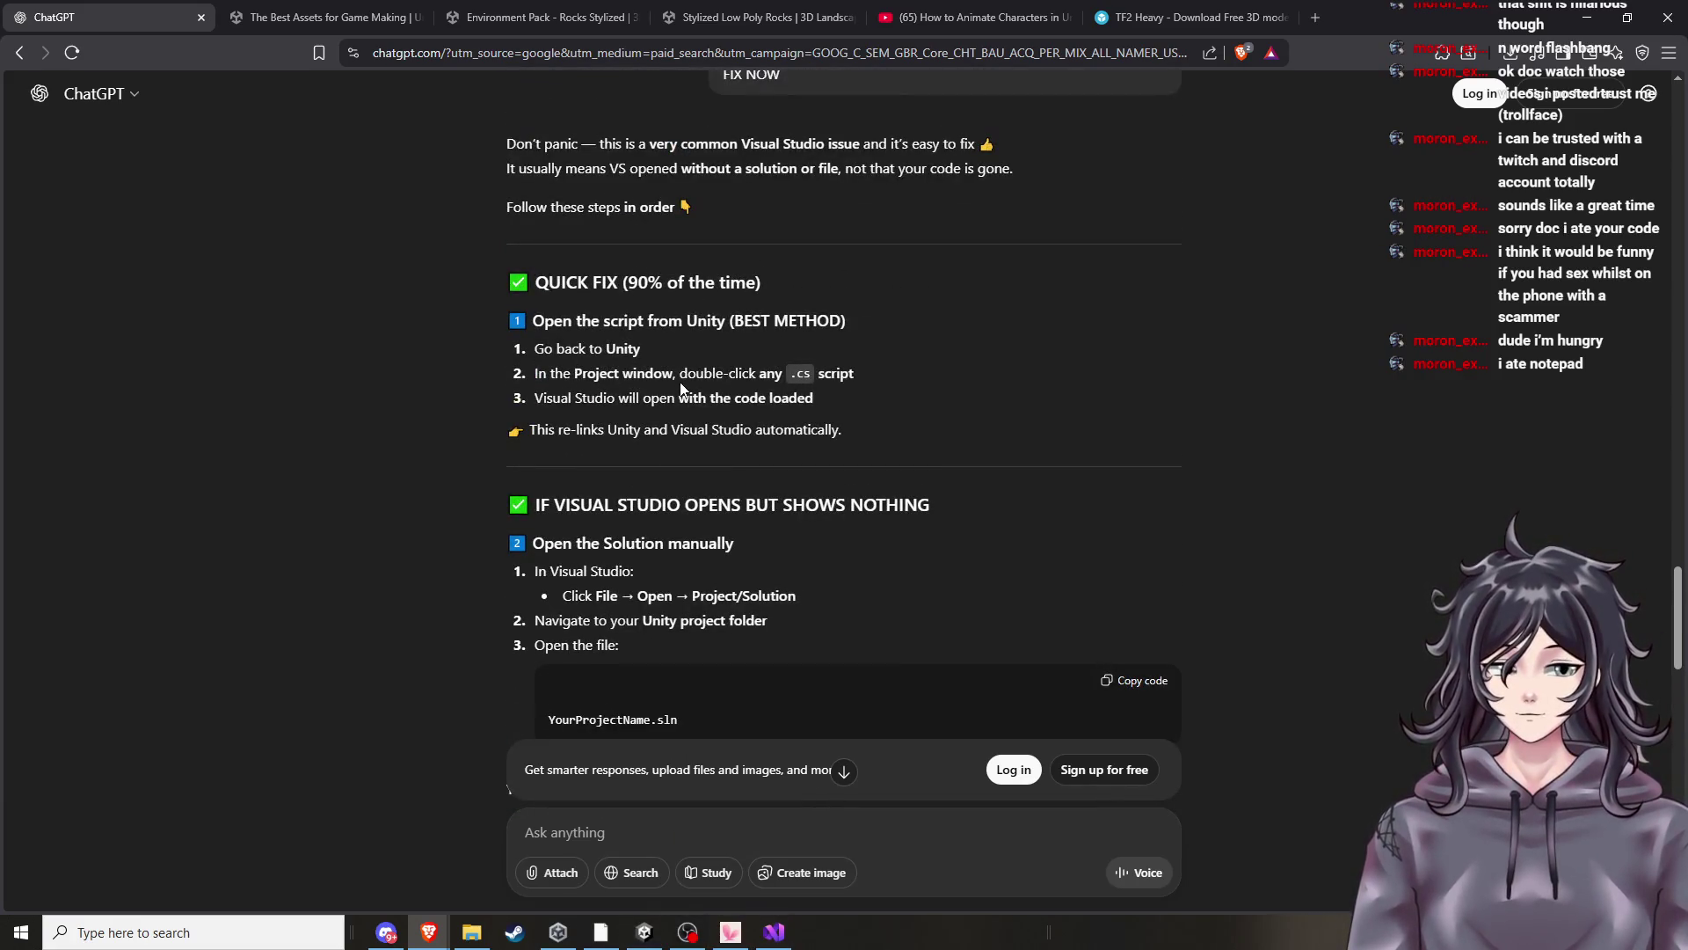
pyautogui.scroll(-2, 680, 394)
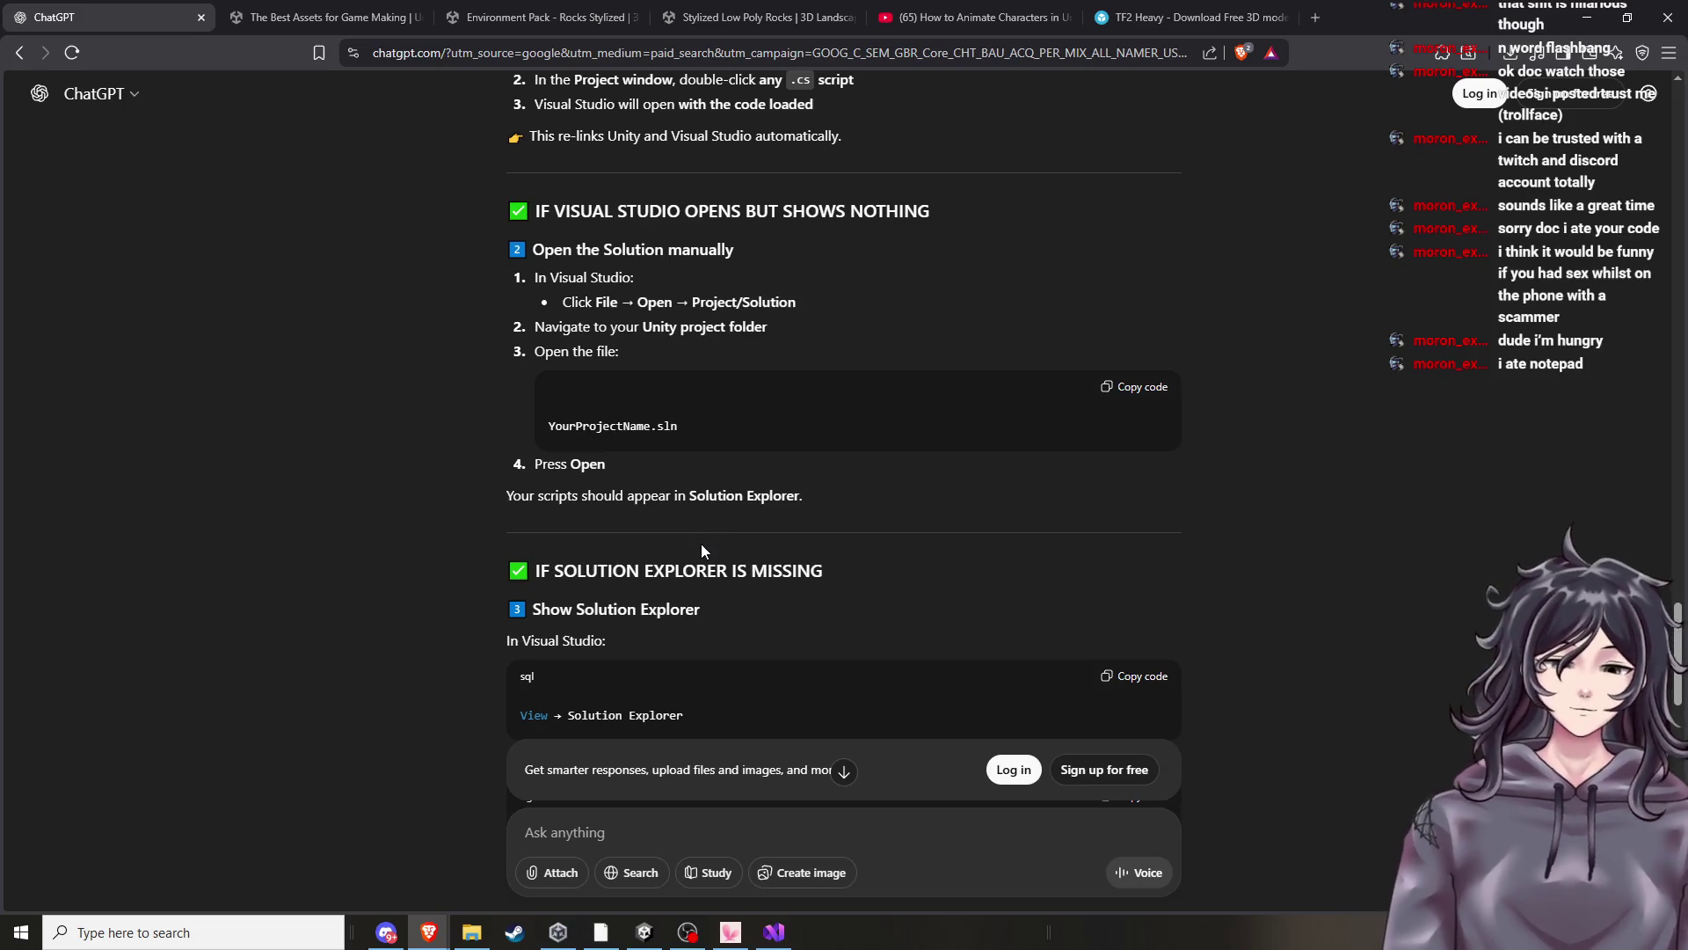
pyautogui.scroll(1, 703, 554)
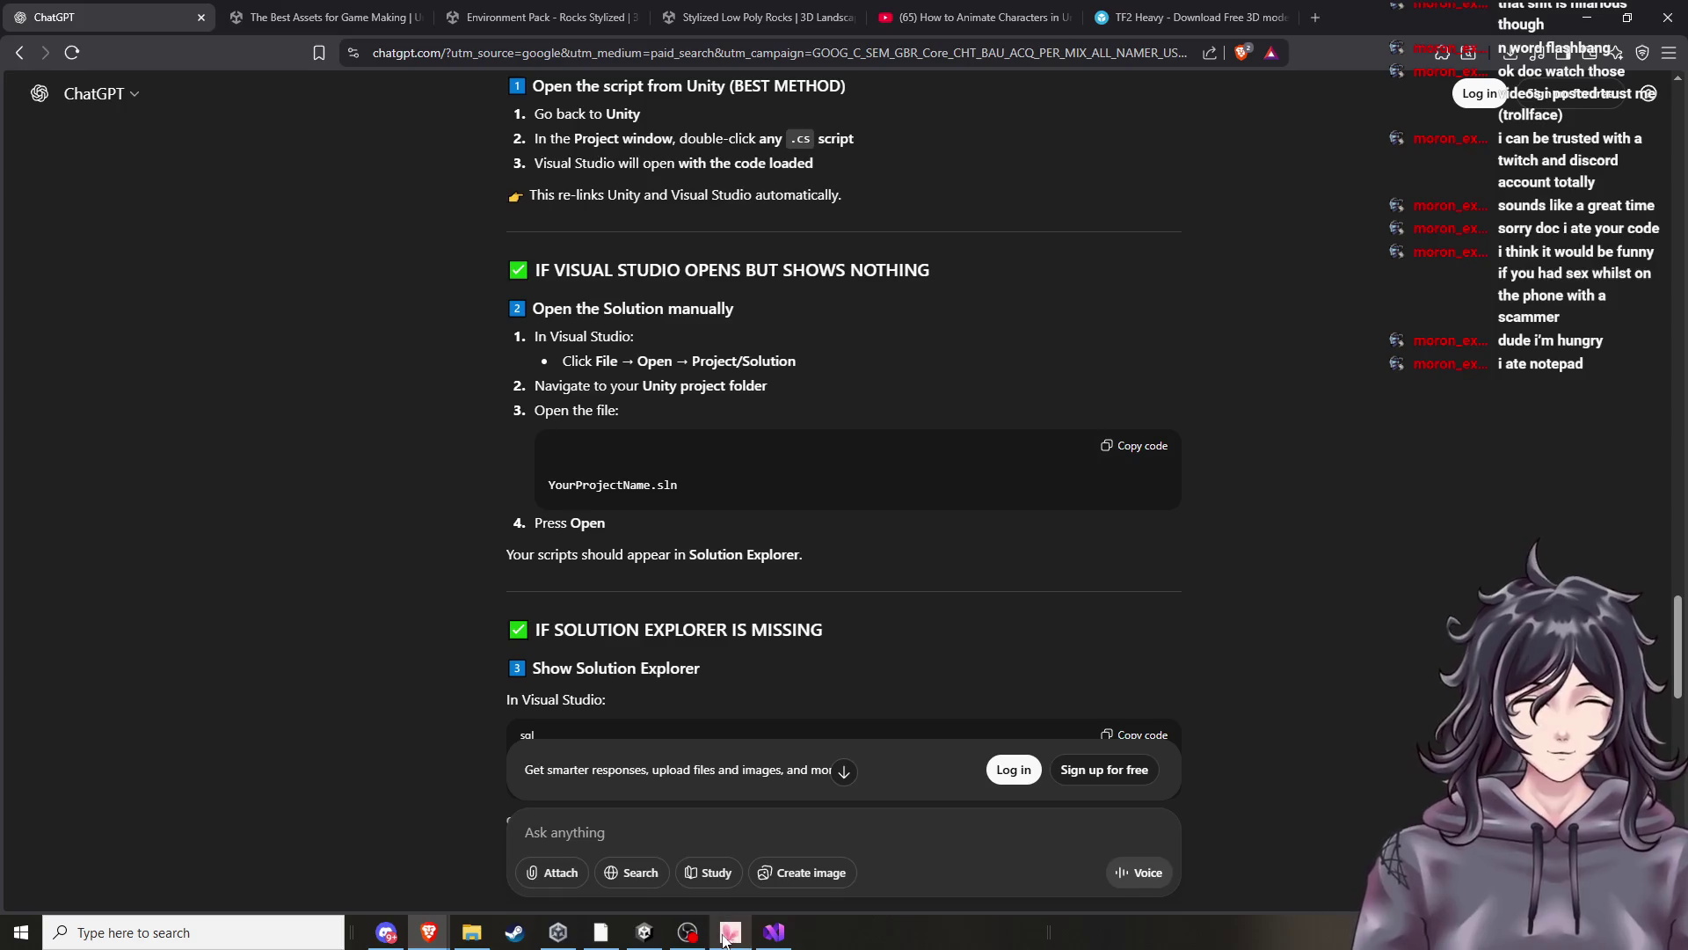
# Return to the ChatGPT reply and close the empty Visual Studio window.
pyautogui.click(694, 943)
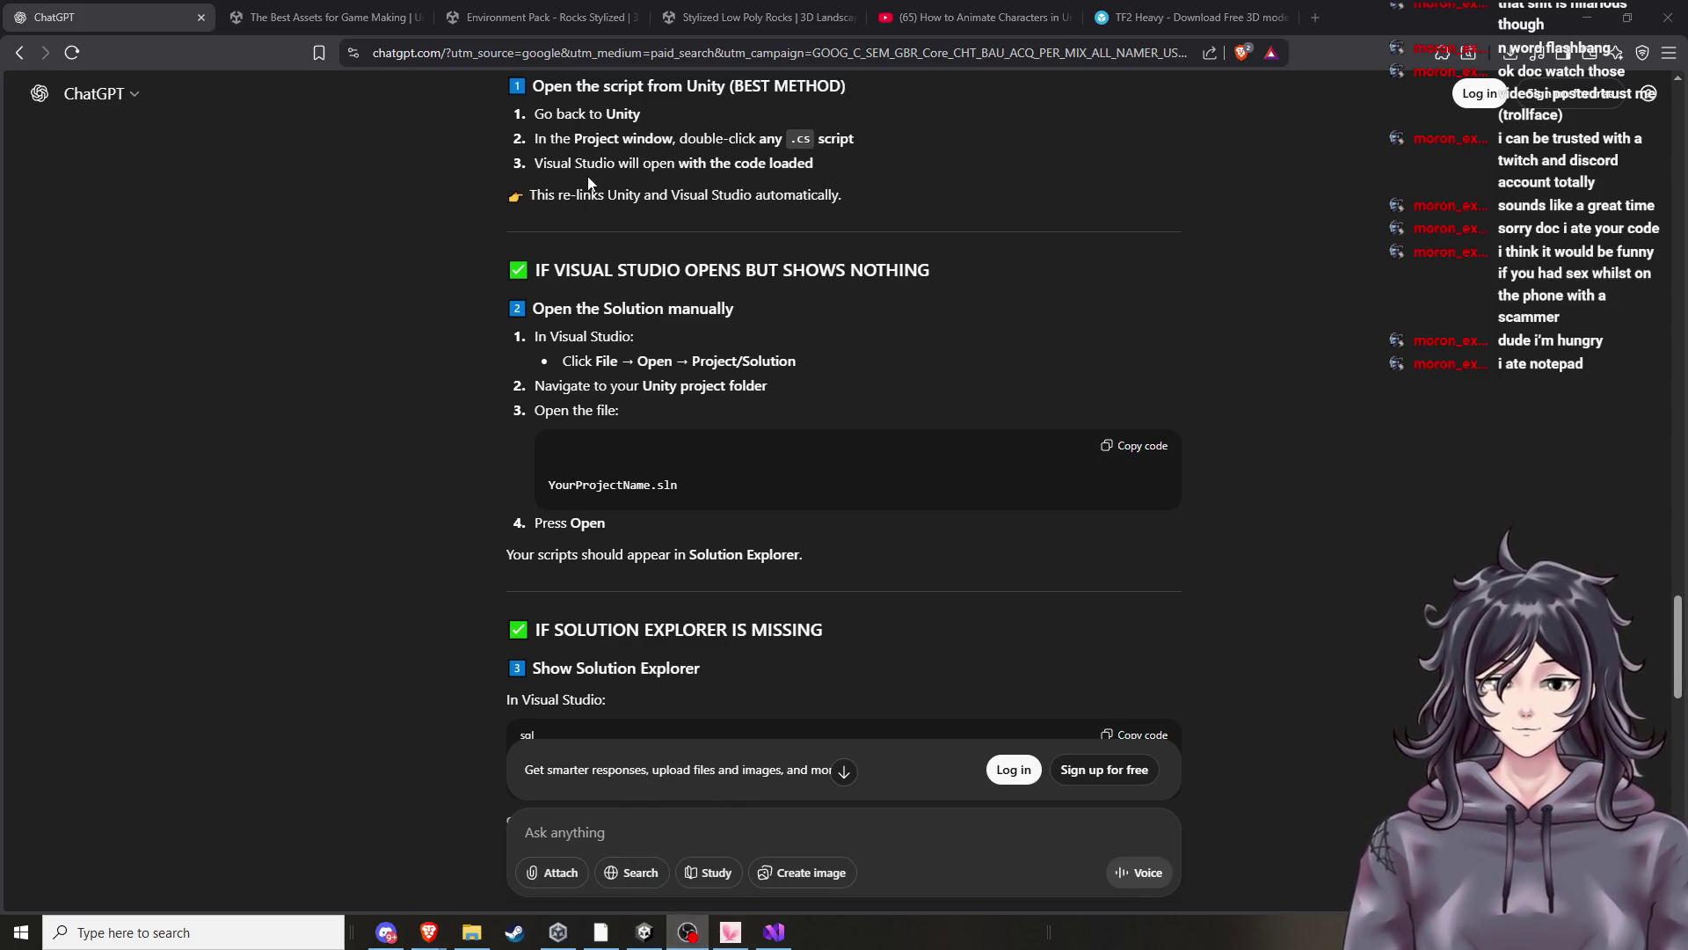
pyautogui.moveTo(538, 336); pyautogui.dragTo(632, 343)
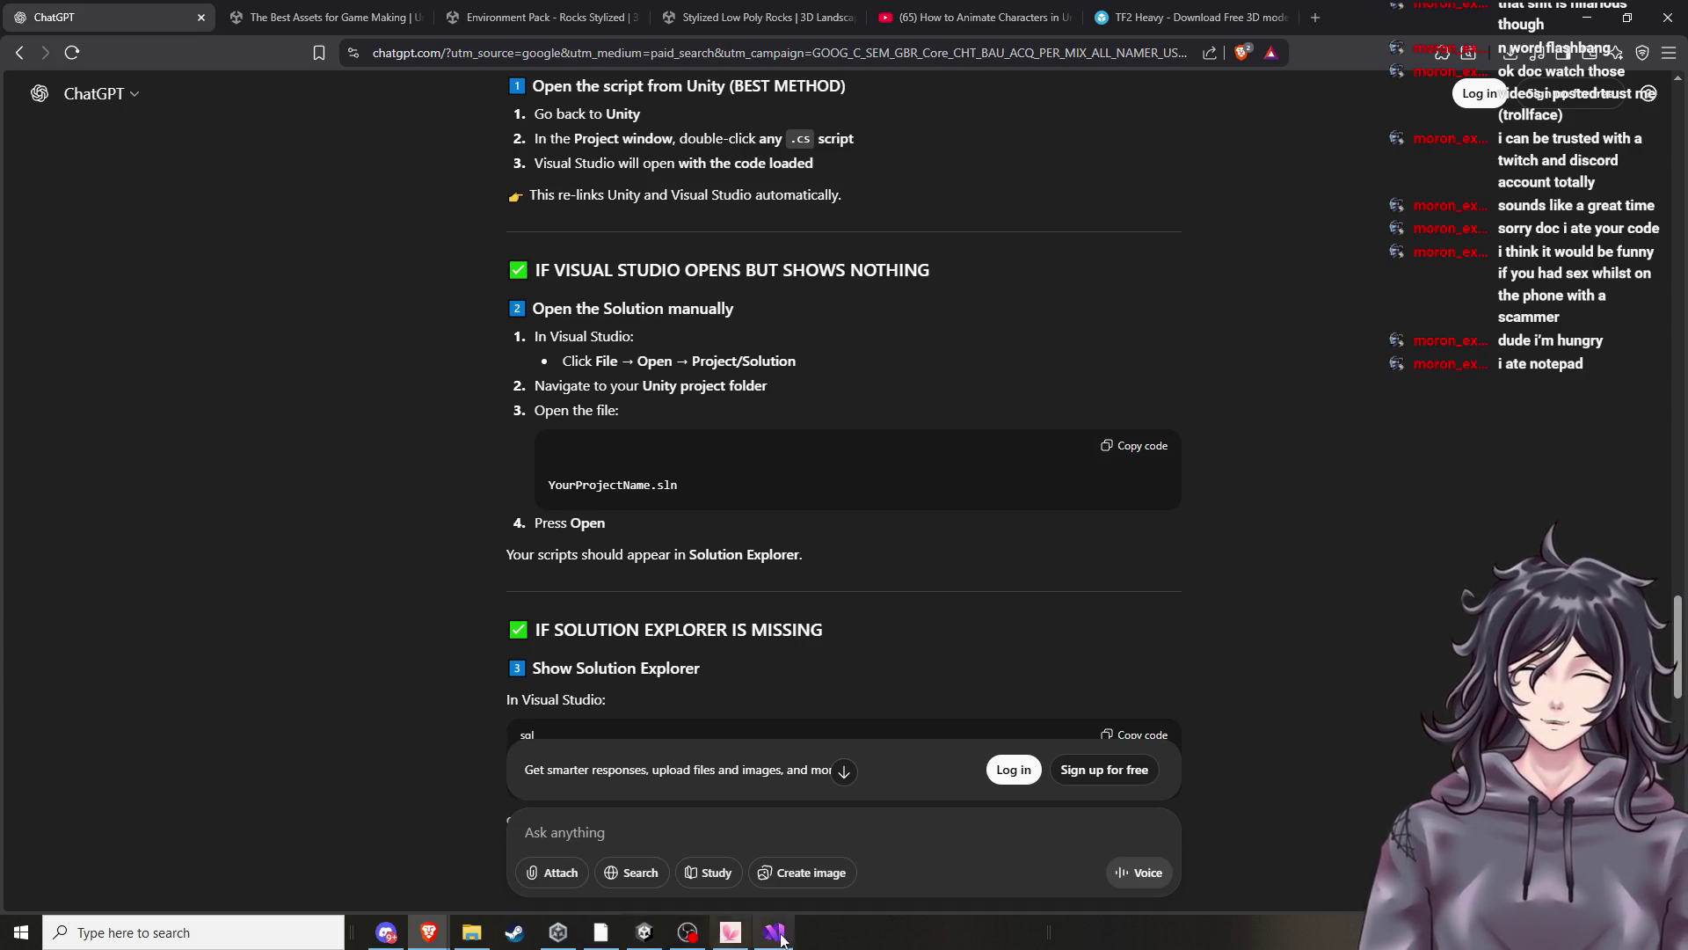
pyautogui.moveTo(778, 936)
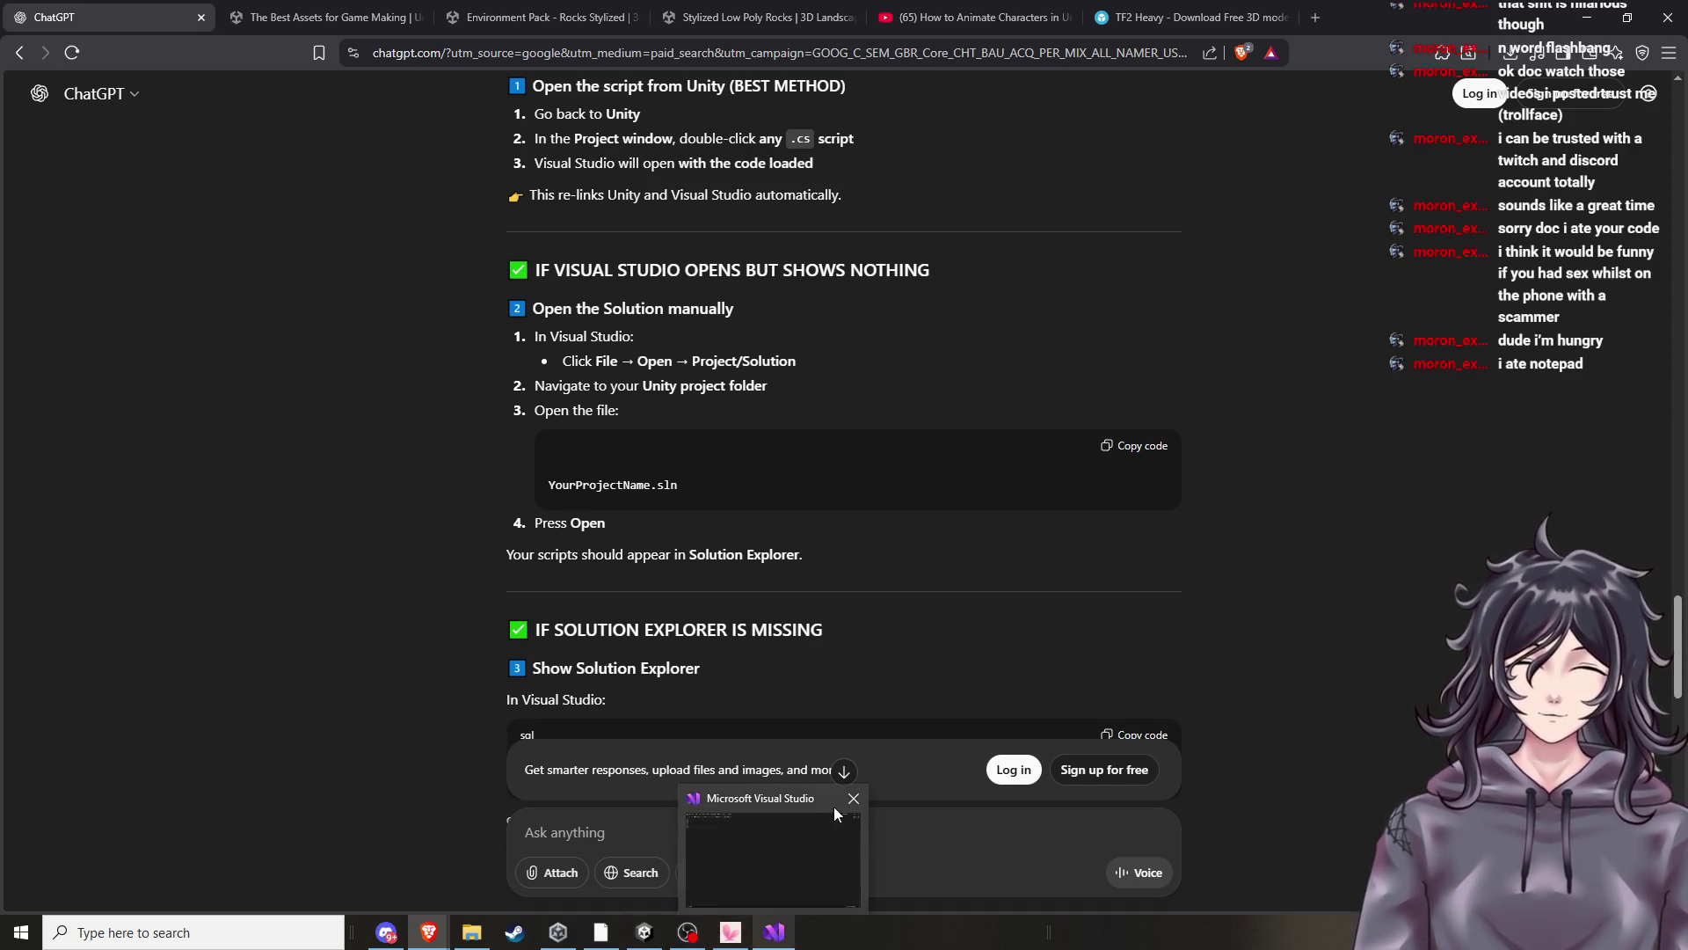
pyautogui.click(853, 797)
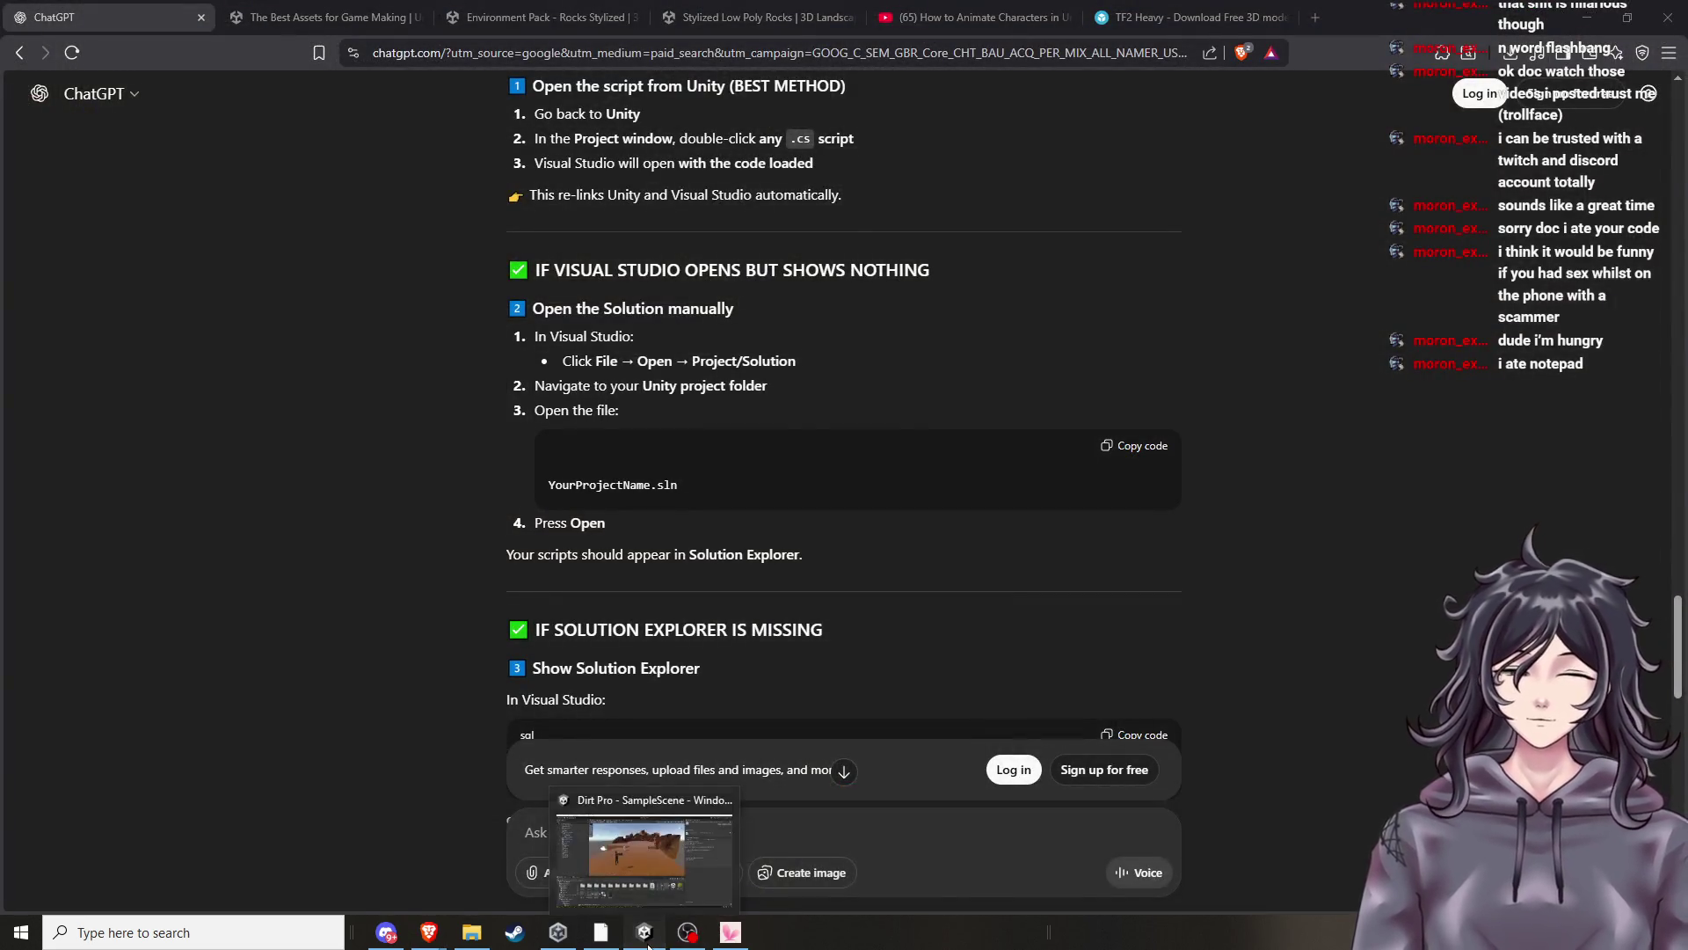
# Bring the Unity Dirt Pro window forward, reposition it, and glance at its File menu.
pyautogui.click(647, 941)
pyautogui.moveTo(1450, 20)
pyautogui.mouseDown()
pyautogui.moveTo(1452, 782)
pyautogui.moveTo(1459, 632)
pyautogui.mouseUp()
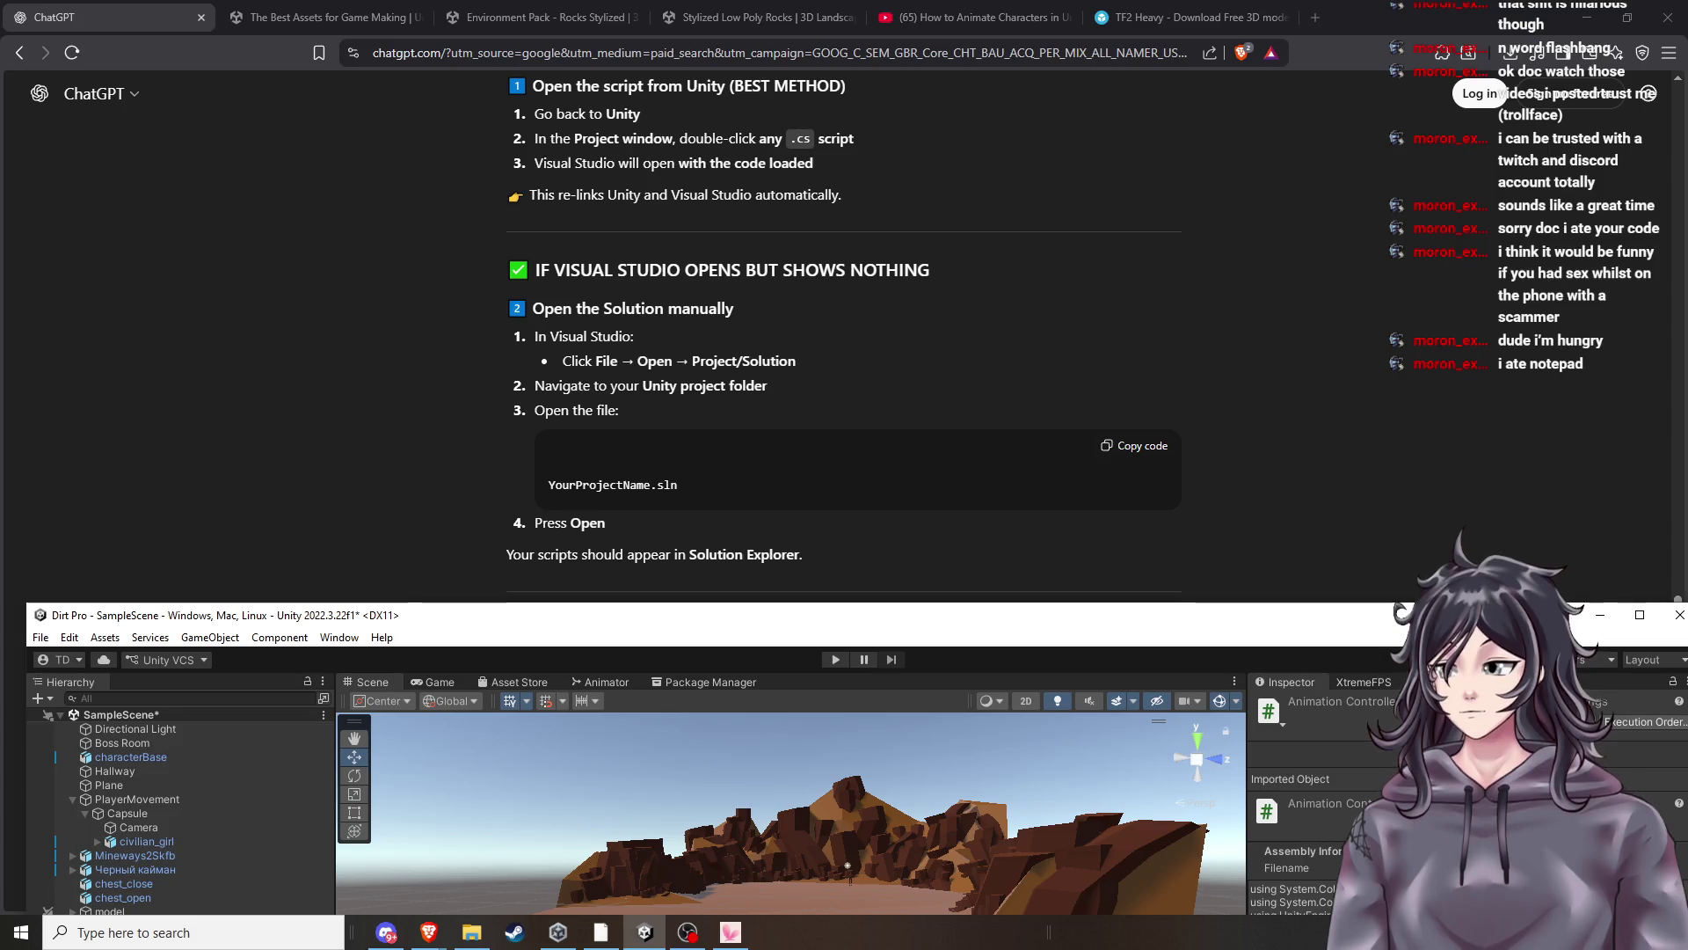
pyautogui.moveTo(1459, 632)
pyautogui.mouseDown()
pyautogui.moveTo(1456, 744)
pyautogui.moveTo(1427, 496)
pyautogui.mouseUp()
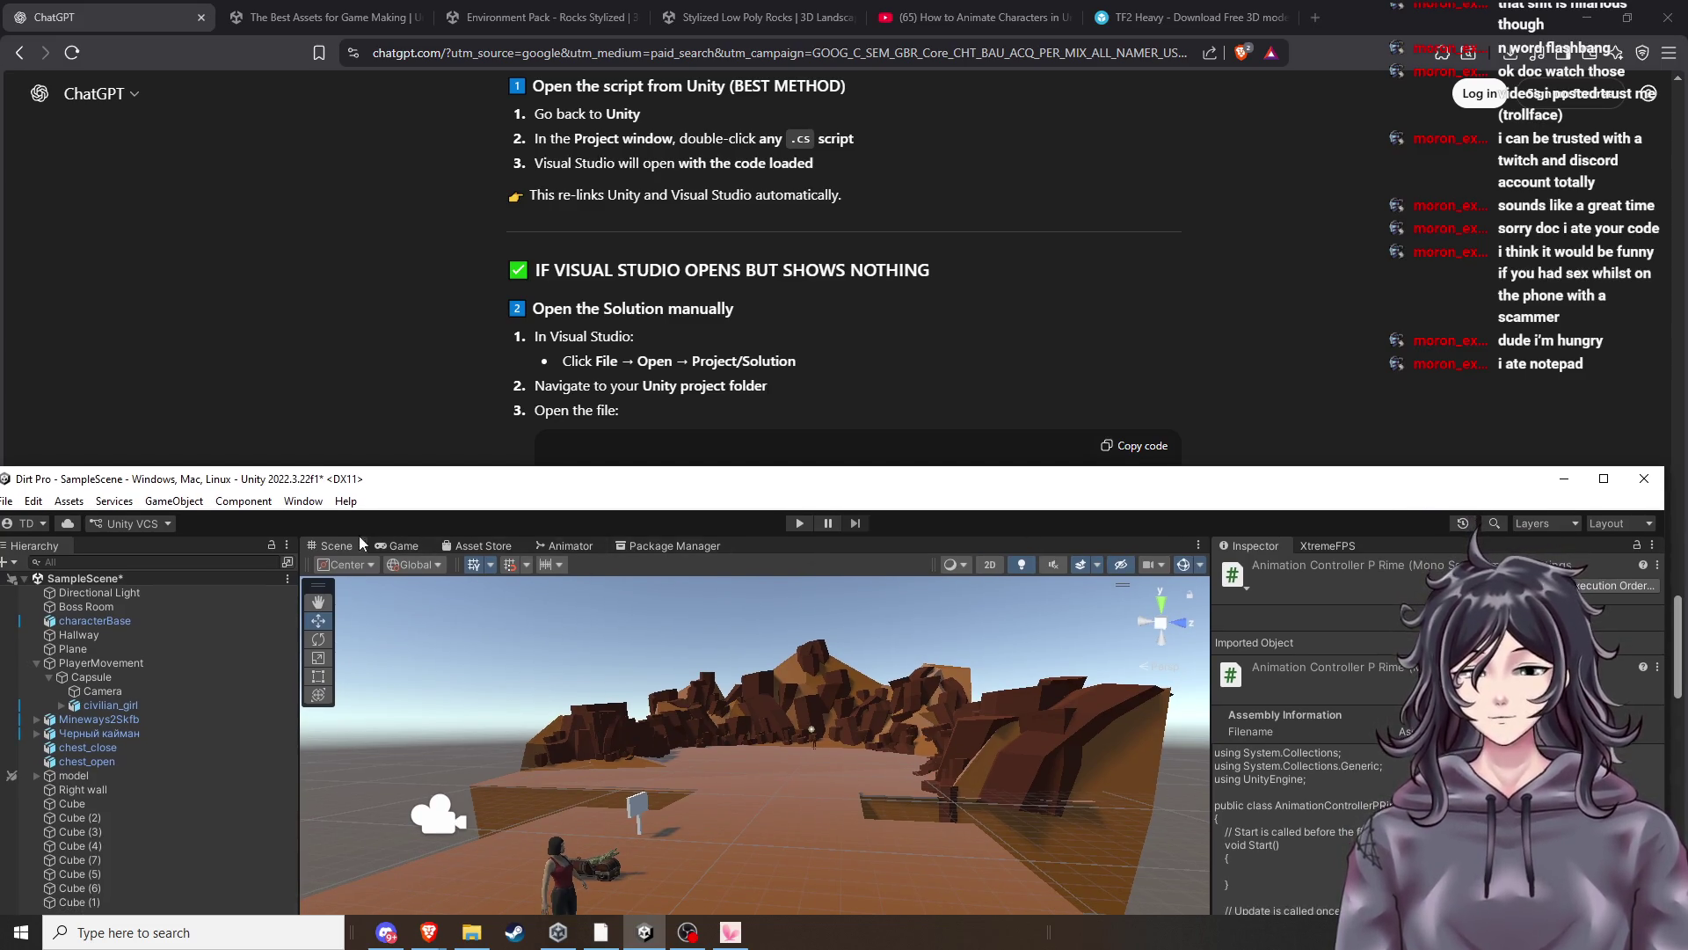
pyautogui.click(6, 501)
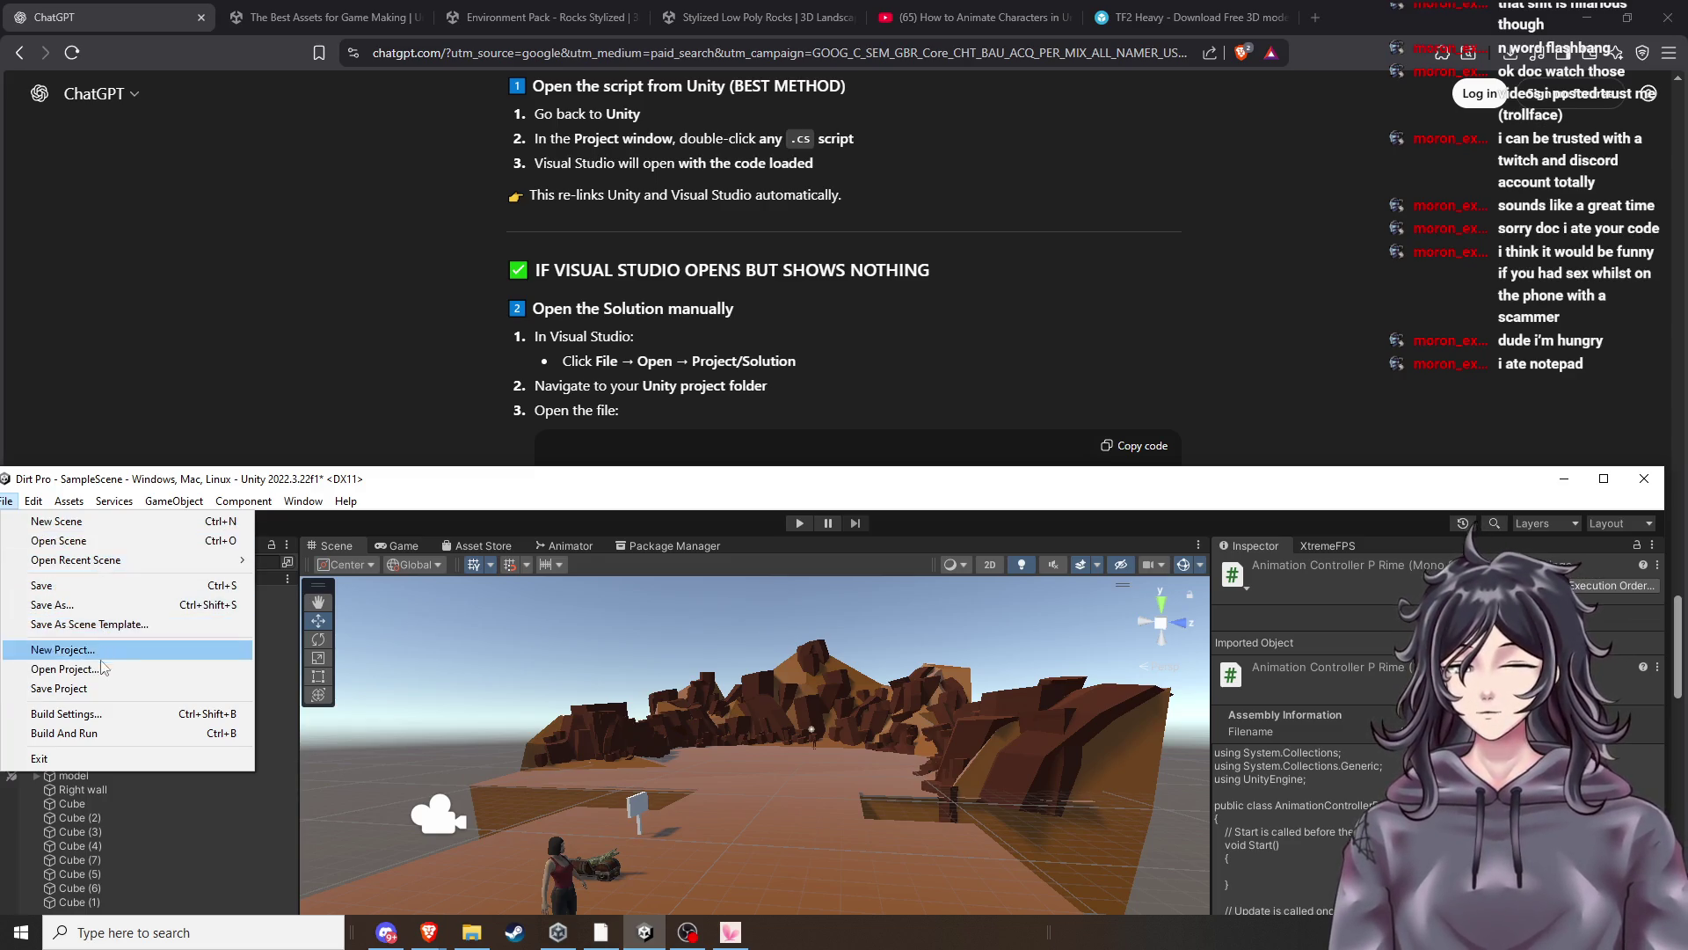
pyautogui.moveTo(801, 489); pyautogui.dragTo(817, 635)
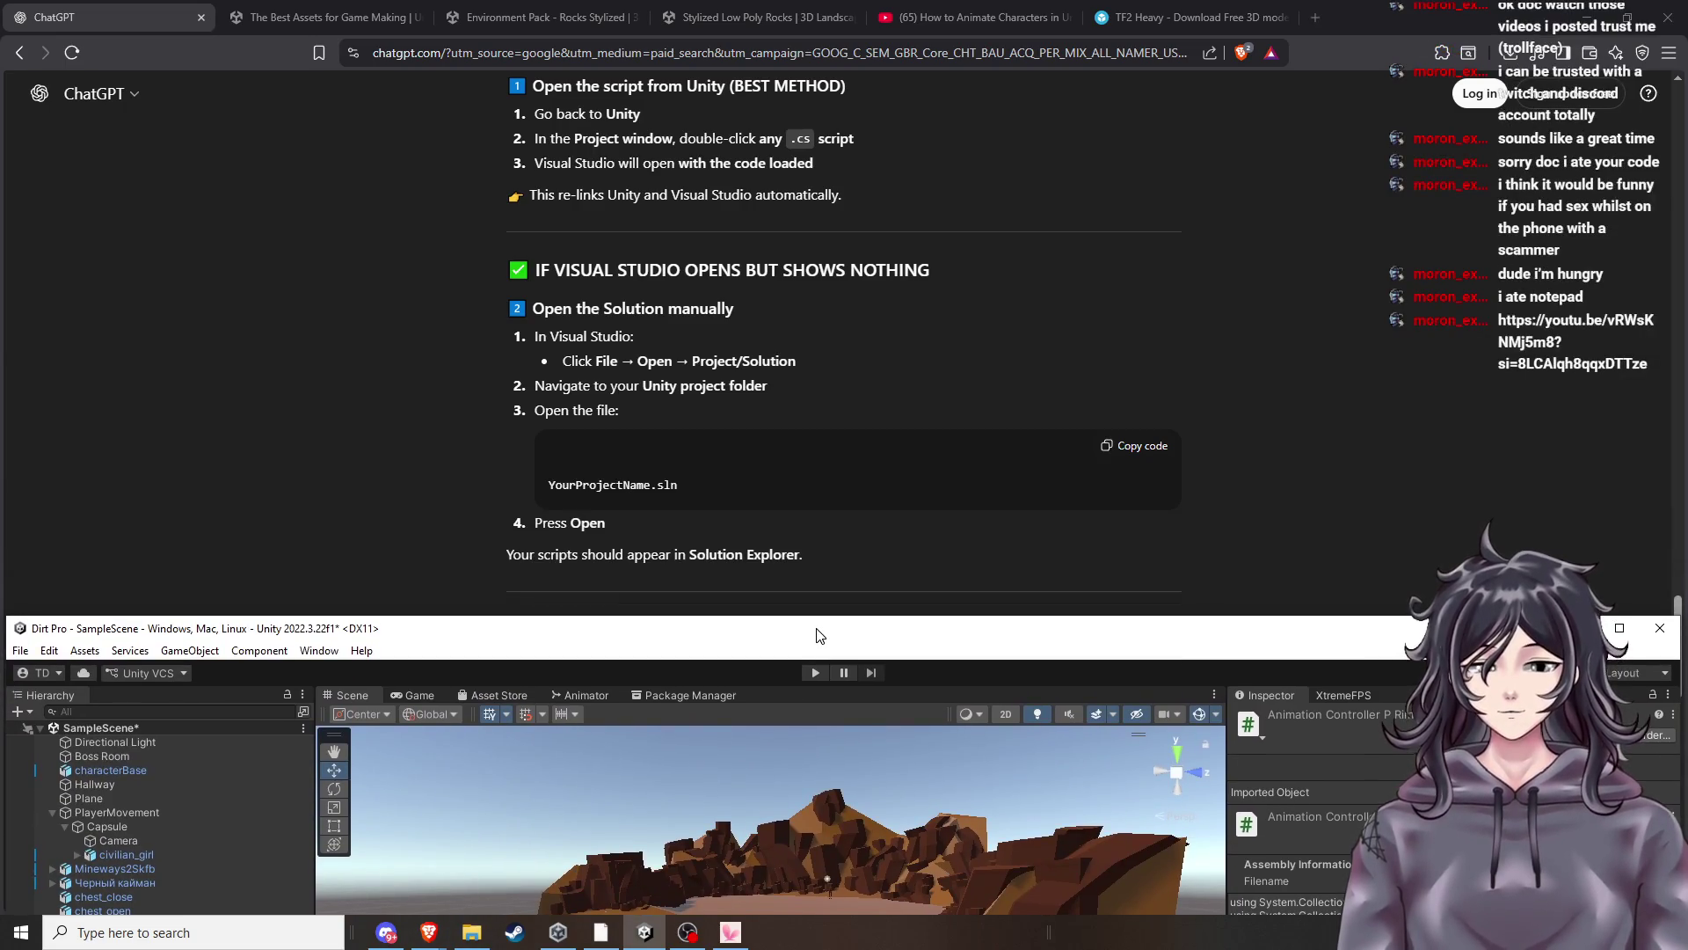
pyautogui.moveTo(817, 635); pyautogui.dragTo(791, 378)
# Restore Unity and open the AnimationControllerPRime script from Assets via its right-click Open.
pyautogui.click(1330, 381)
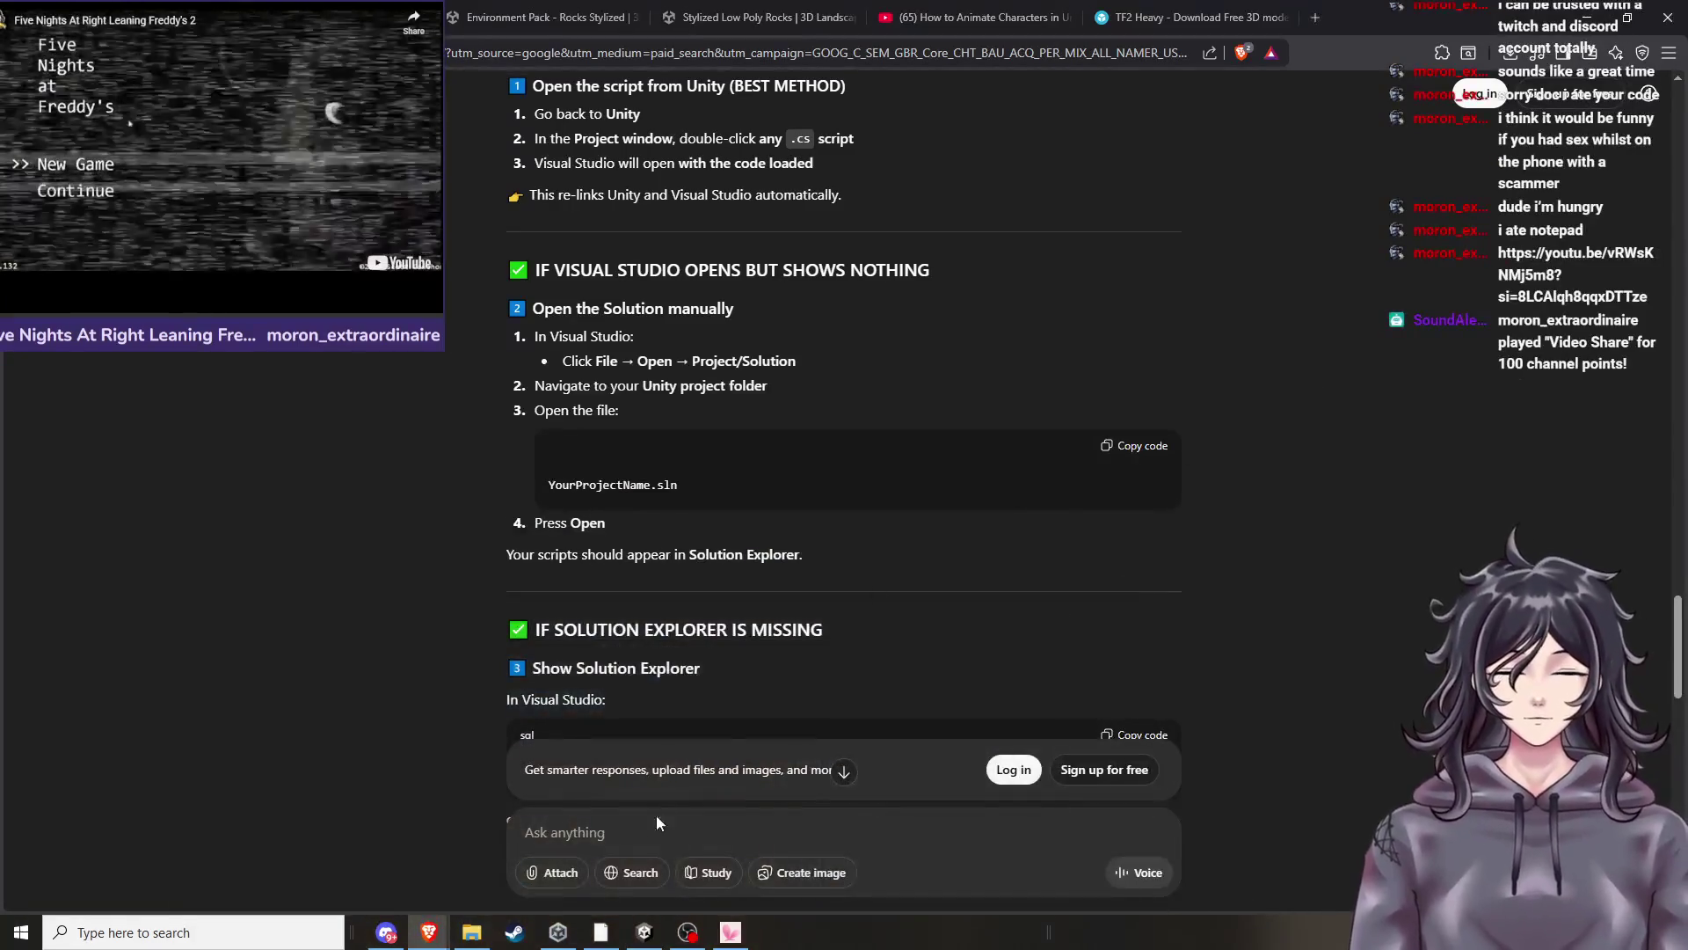
pyautogui.click(644, 932)
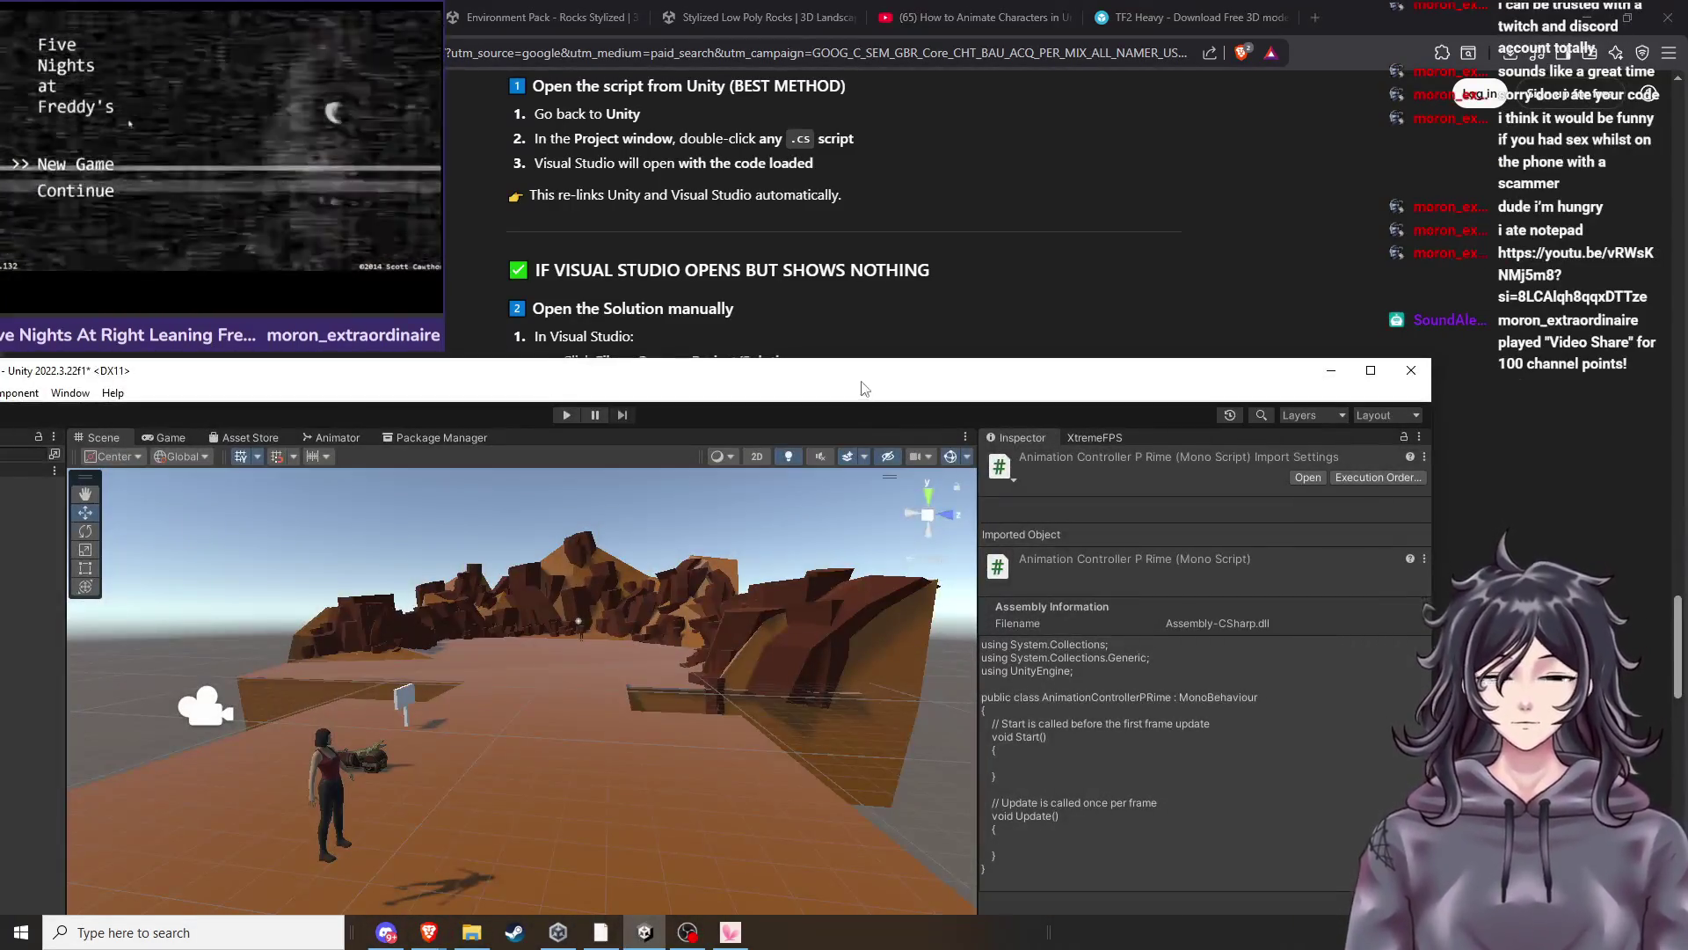
pyautogui.moveTo(861, 371); pyautogui.dragTo(1112, 6)
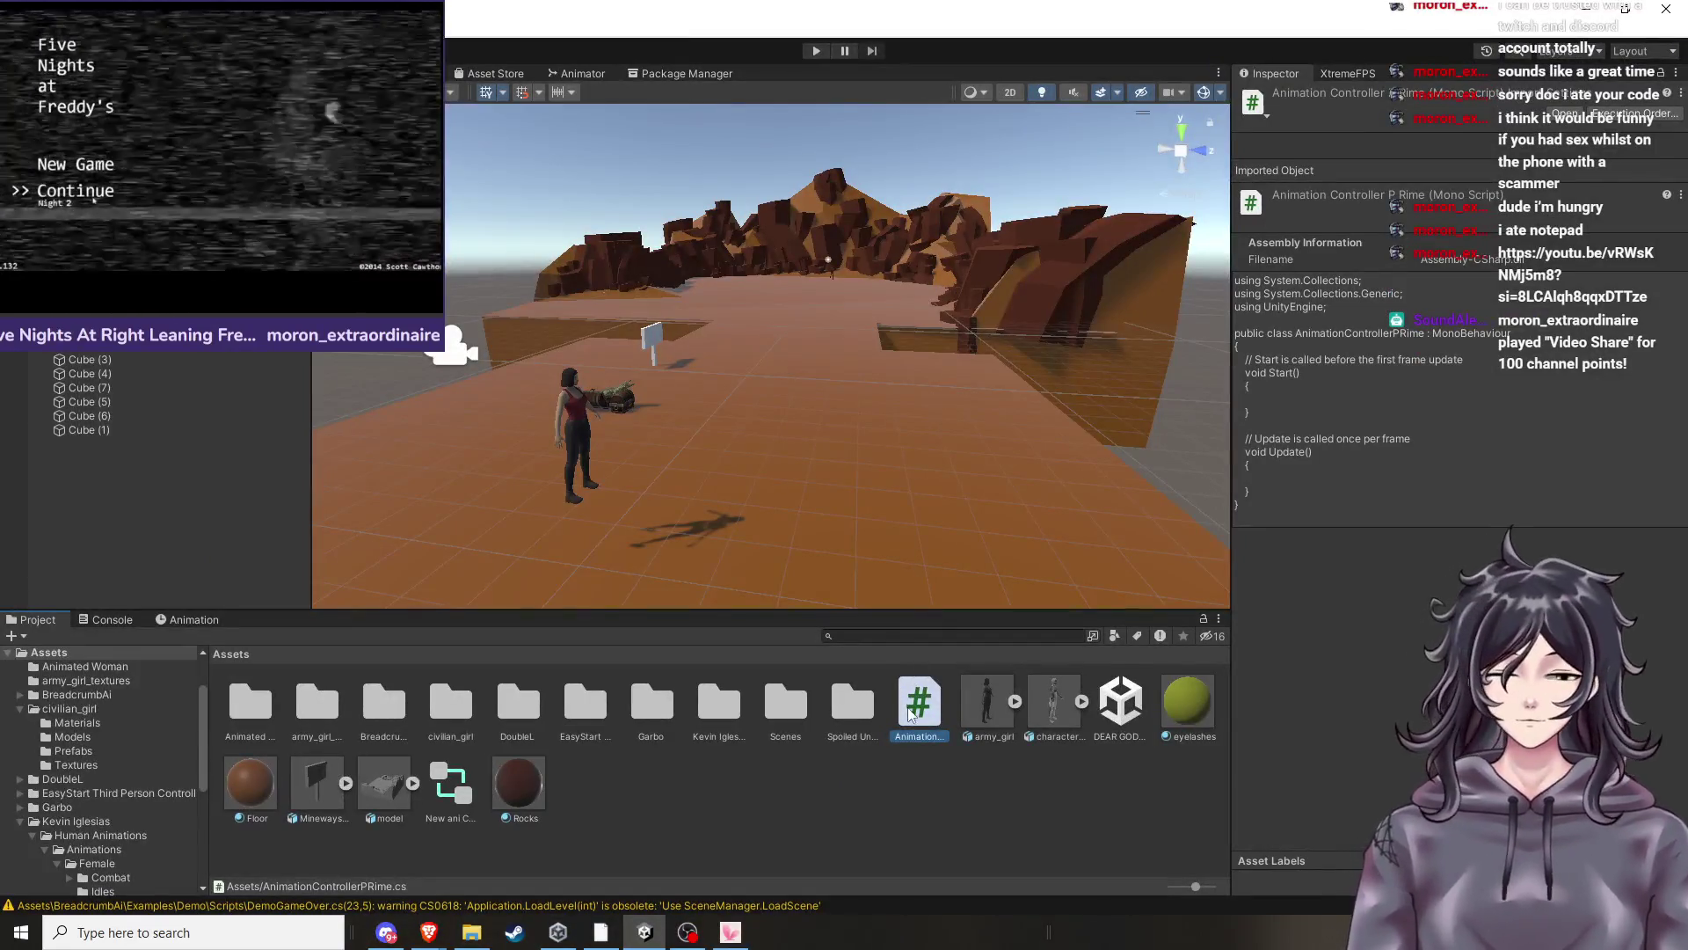
pyautogui.rightClick(921, 709)
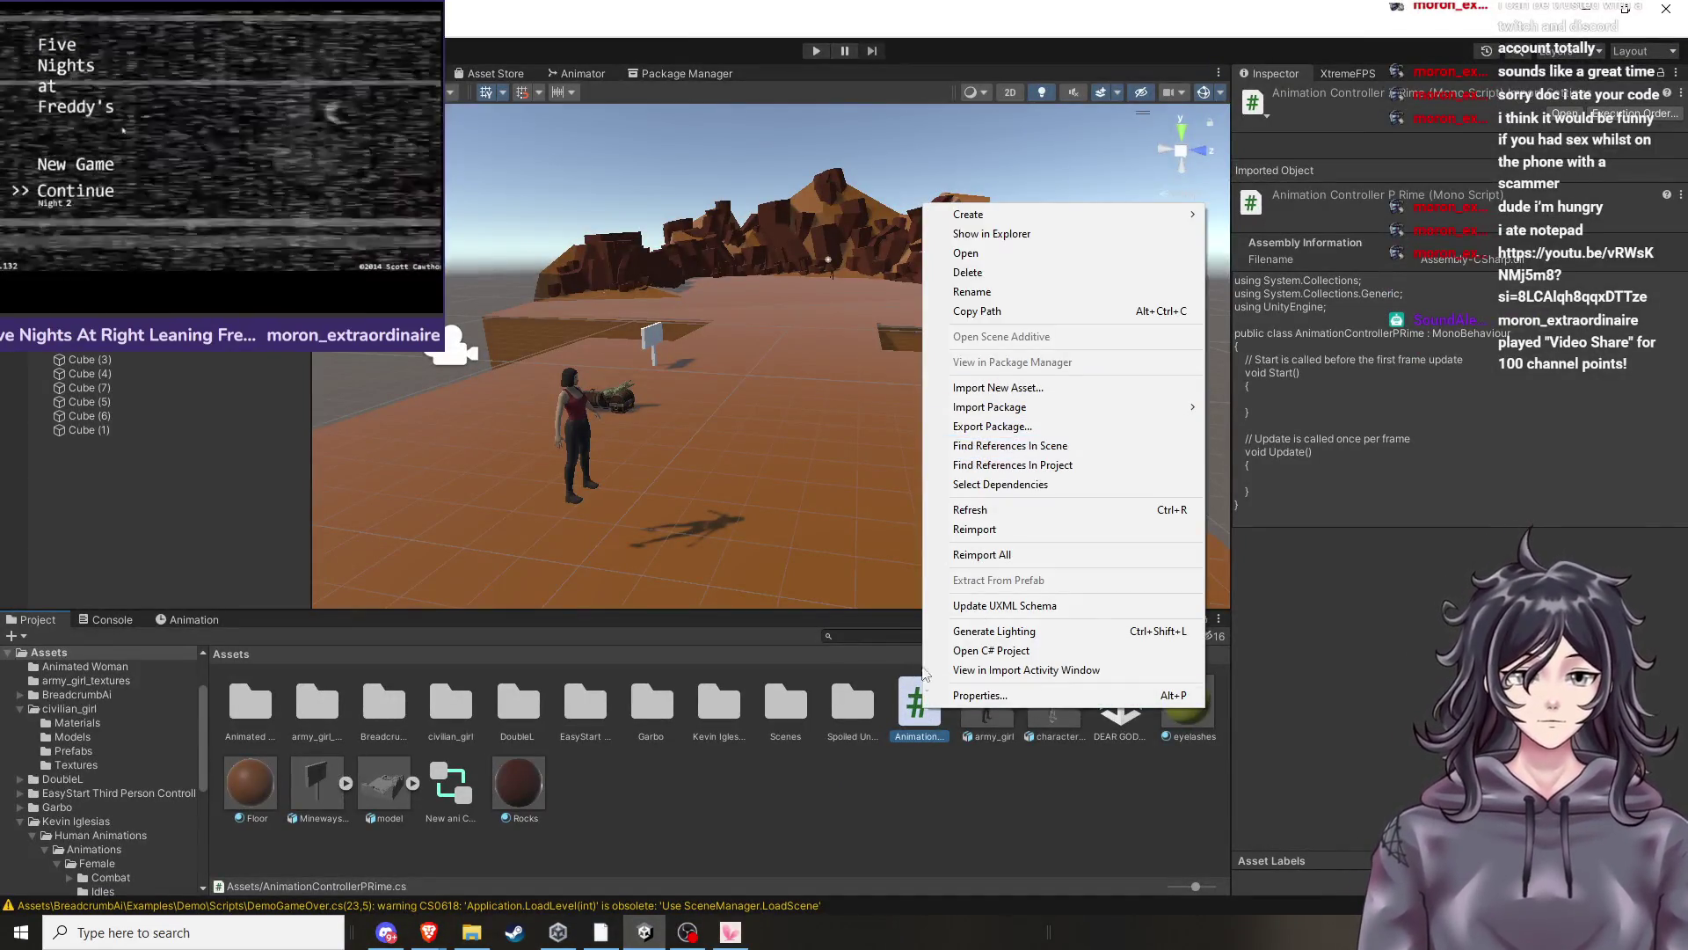
pyautogui.click(985, 258)
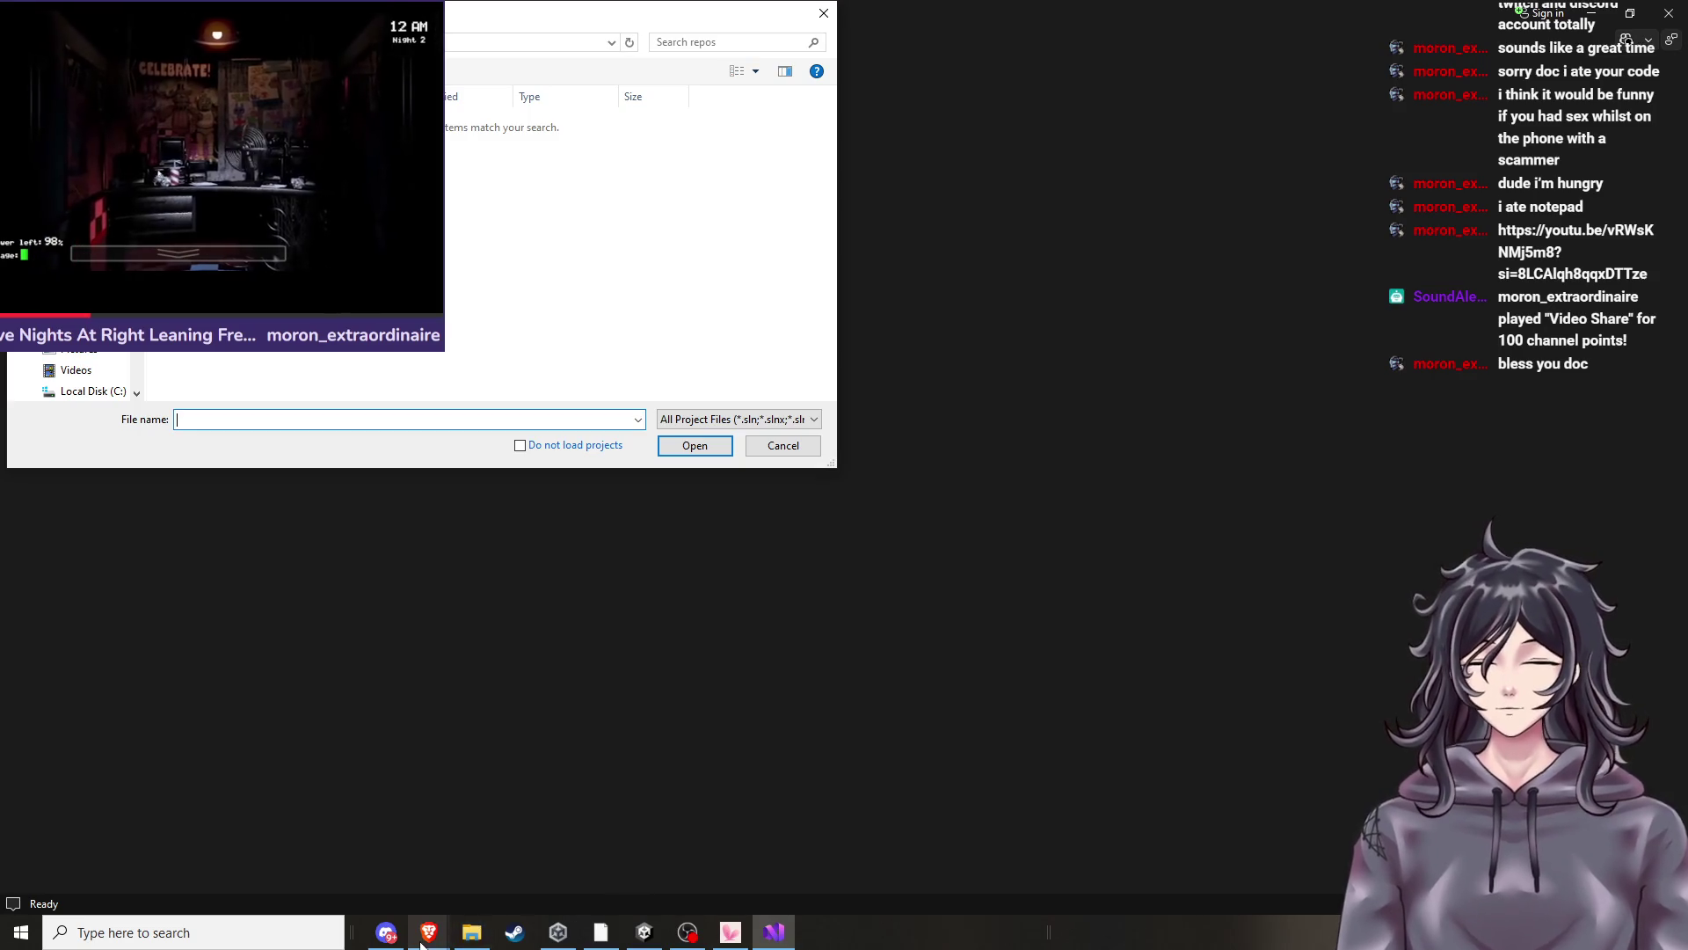
# Check ChatGPT and the Assets folder with AnimationControllerPRime.cs, then return to Visual Studio's Open Project dialog.
pyautogui.moveTo(427, 936)
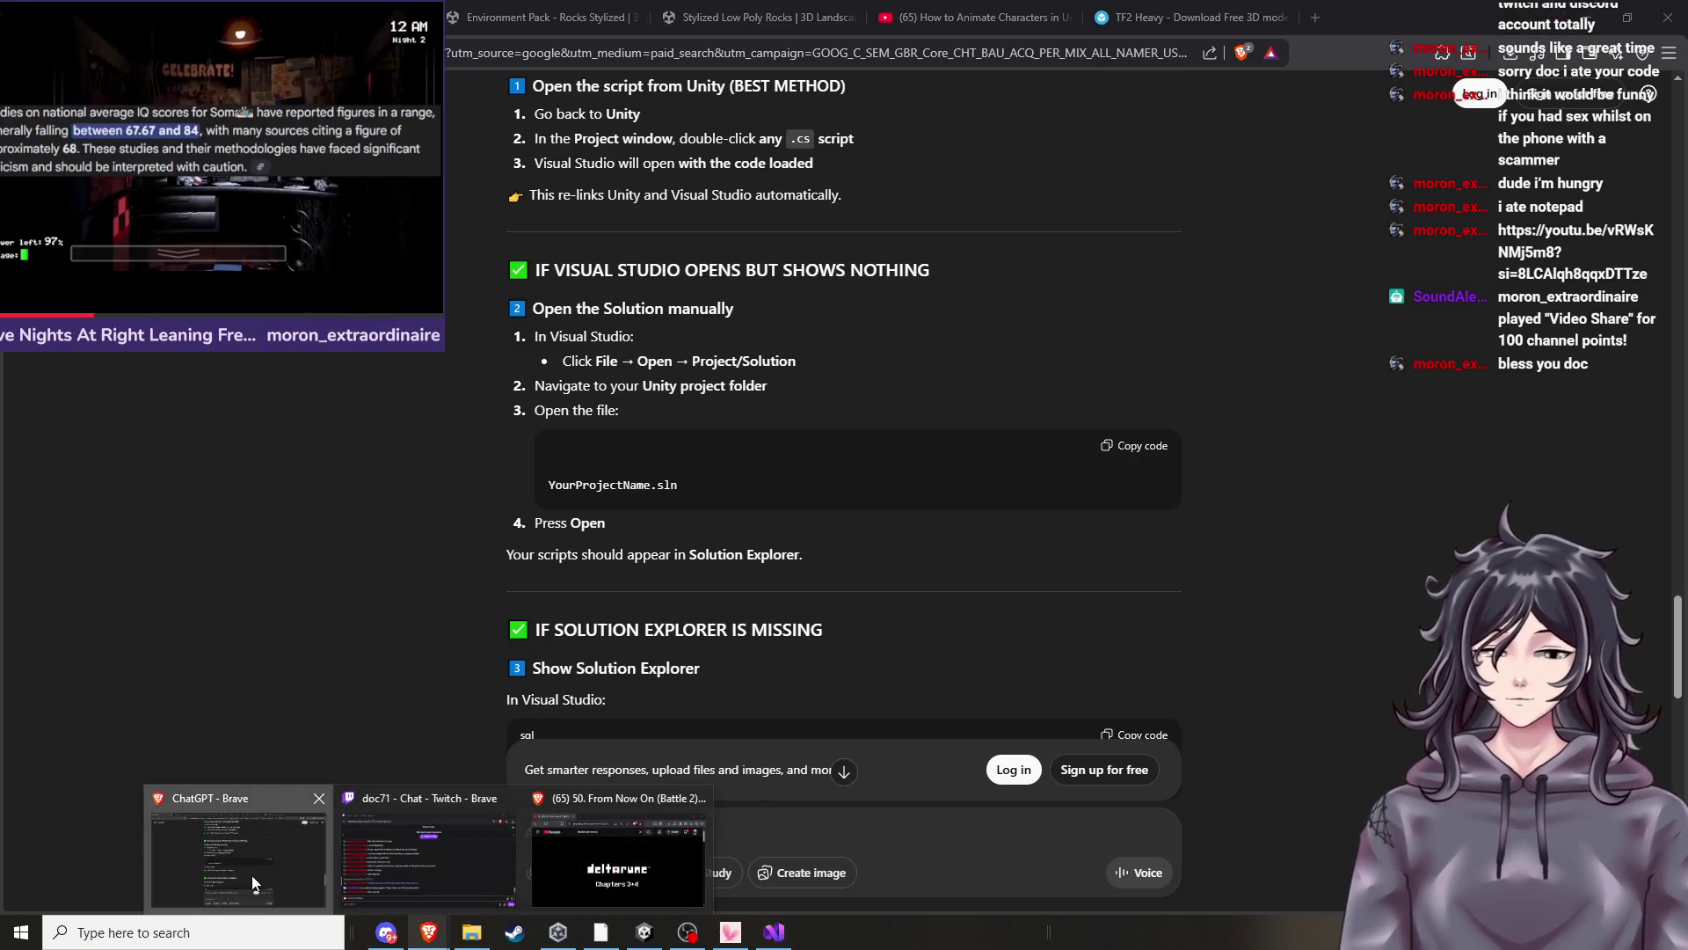
pyautogui.click(250, 884)
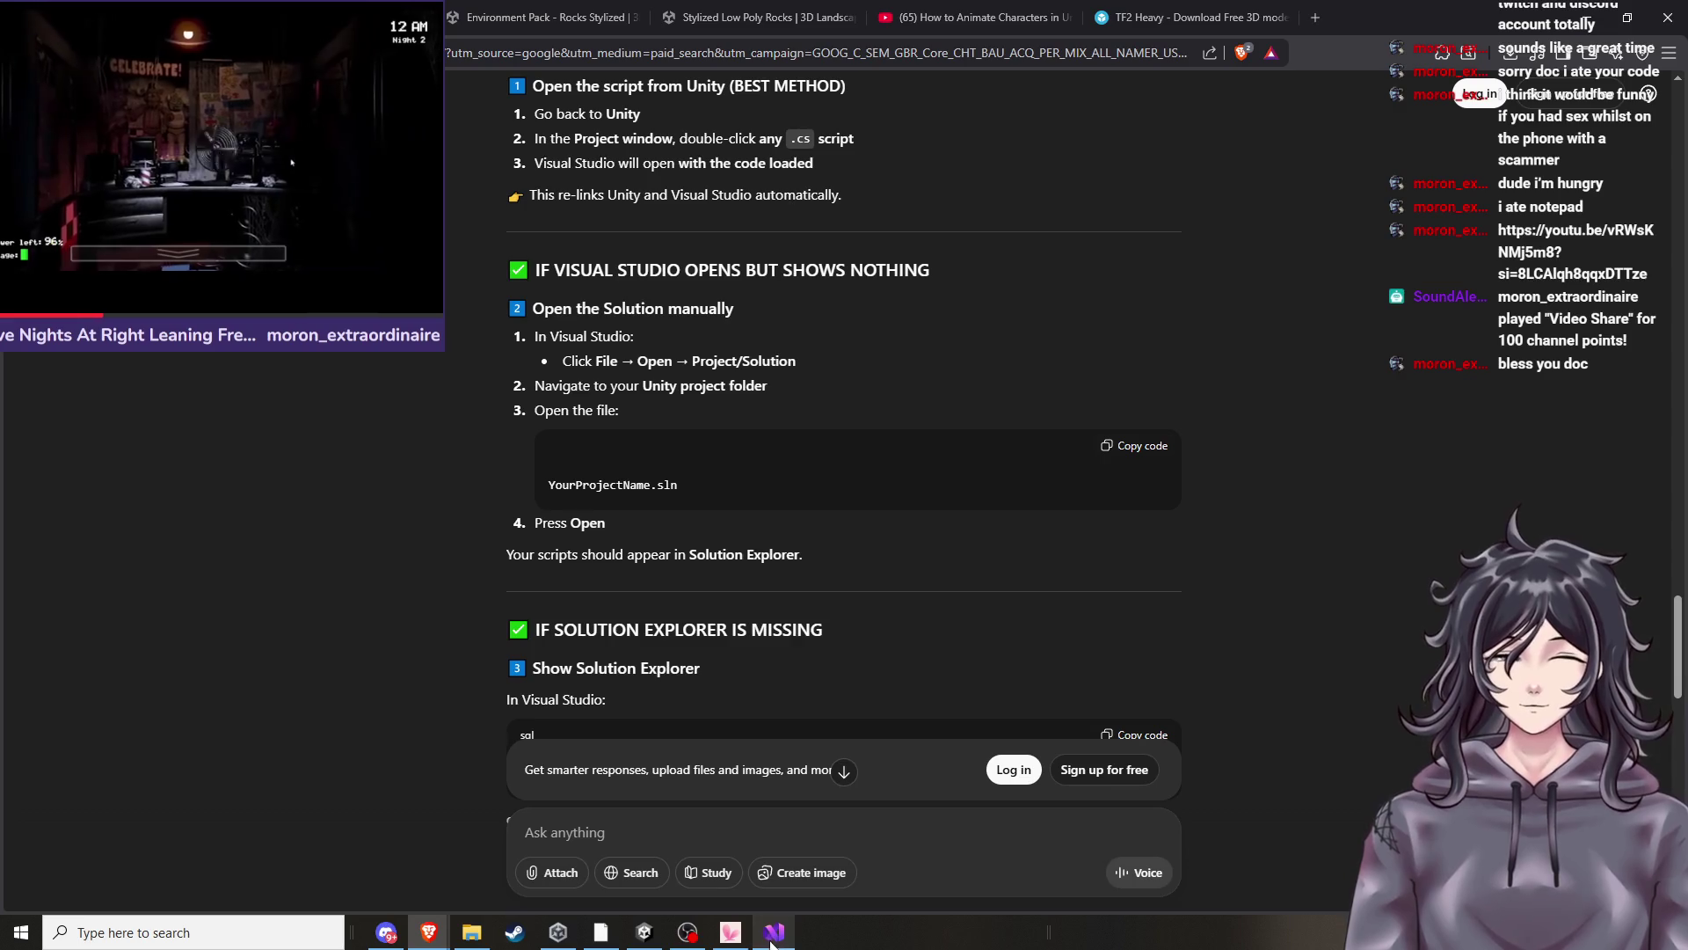
pyautogui.moveTo(514, 934)
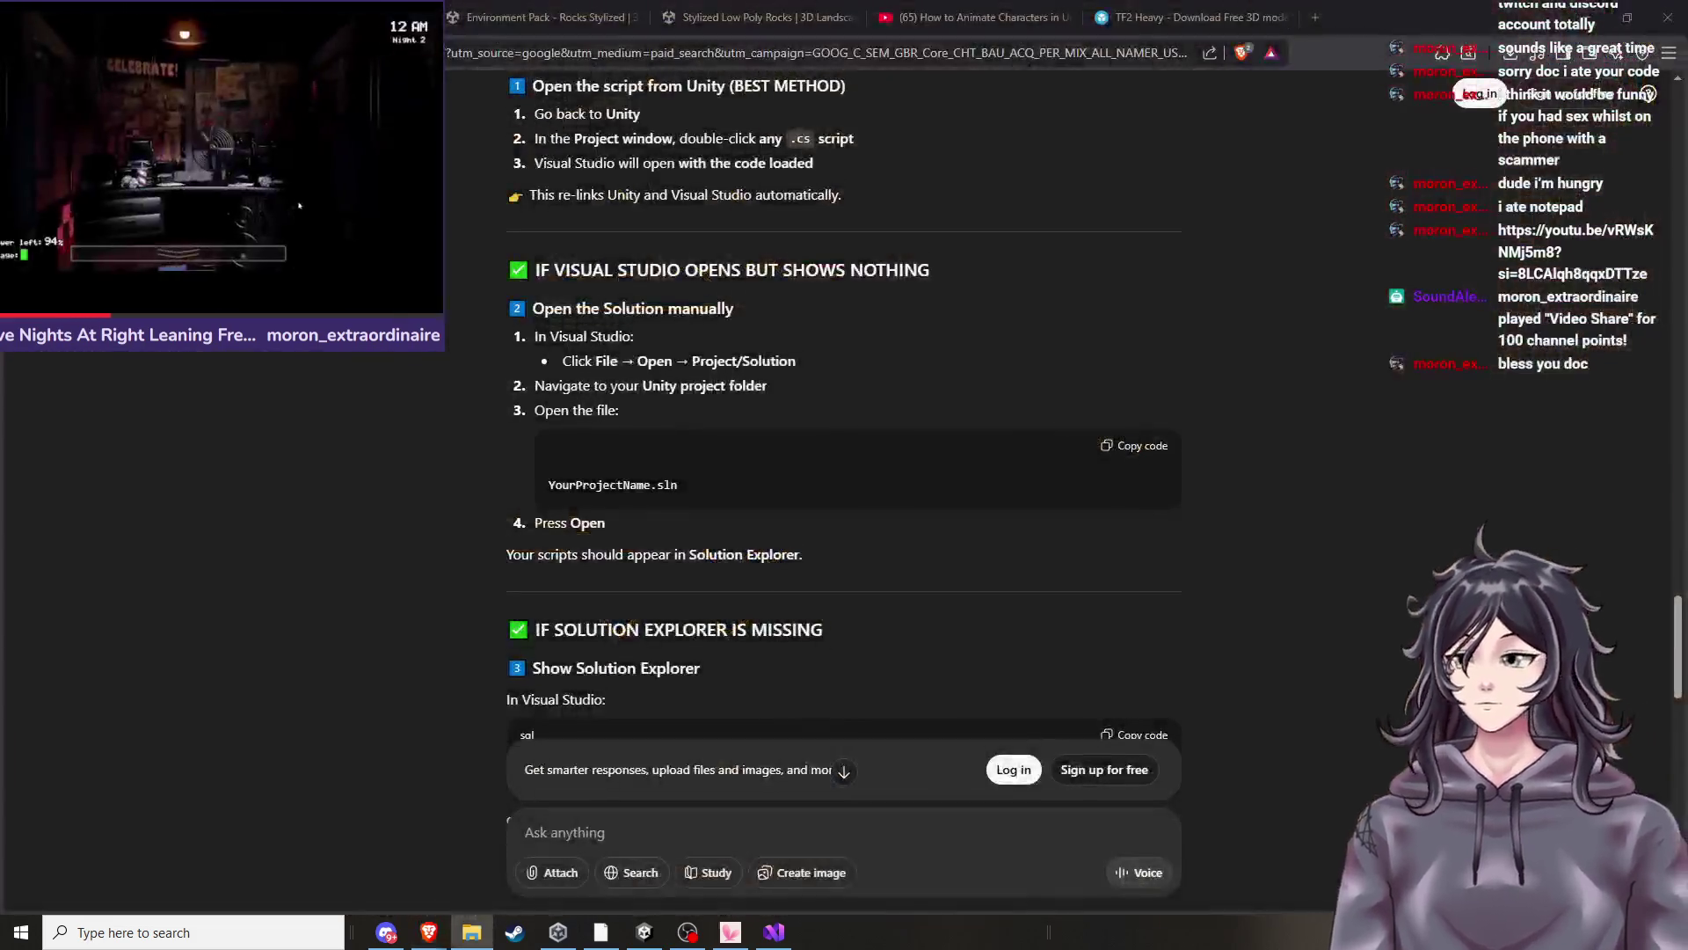
pyautogui.click(482, 897)
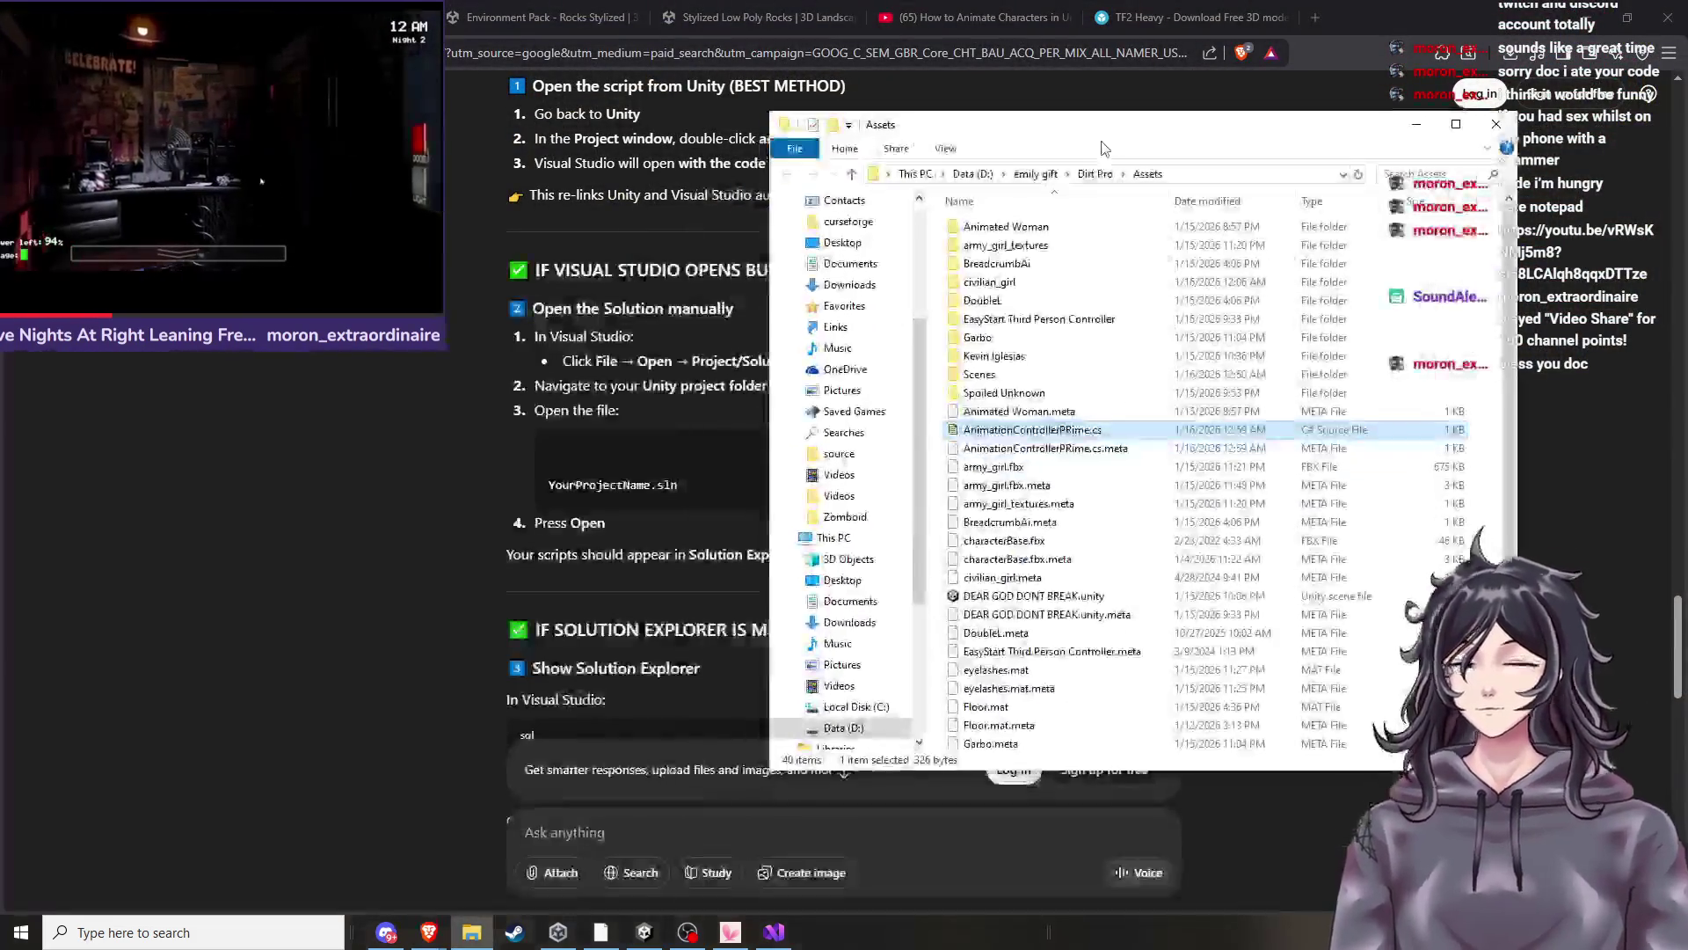
pyautogui.click(775, 934)
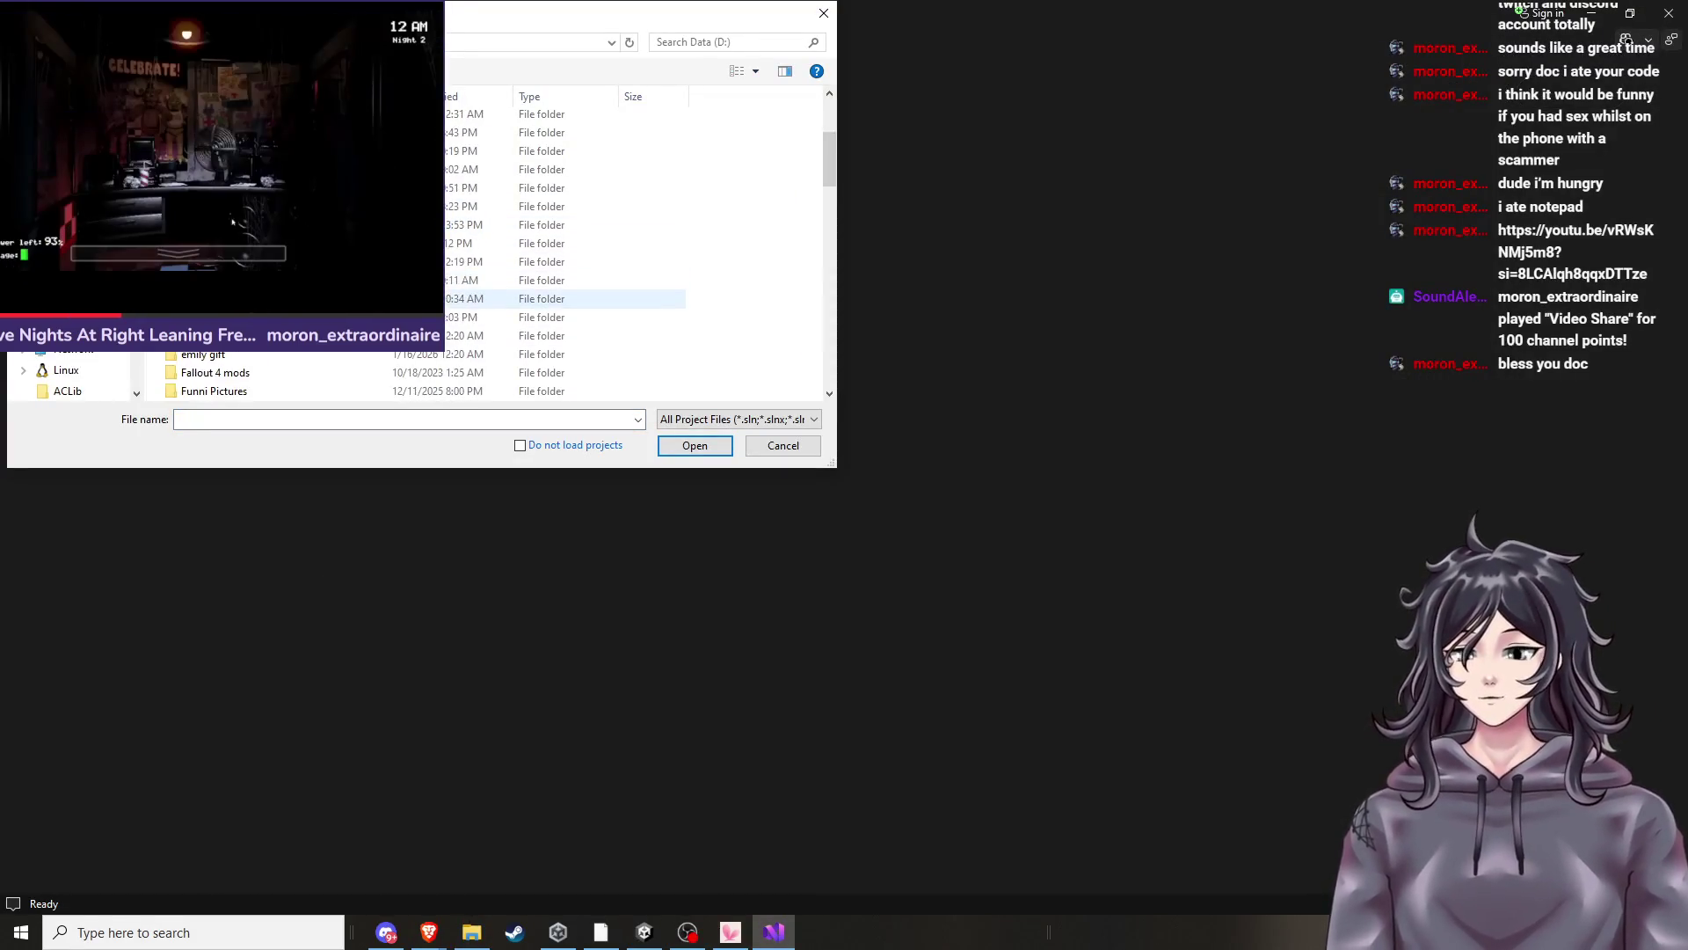
# Browse the Open Project dialog into emily gift > Dirt Pro > Assets and step through its subfolders.
pyautogui.scroll(-4, 633, 247)
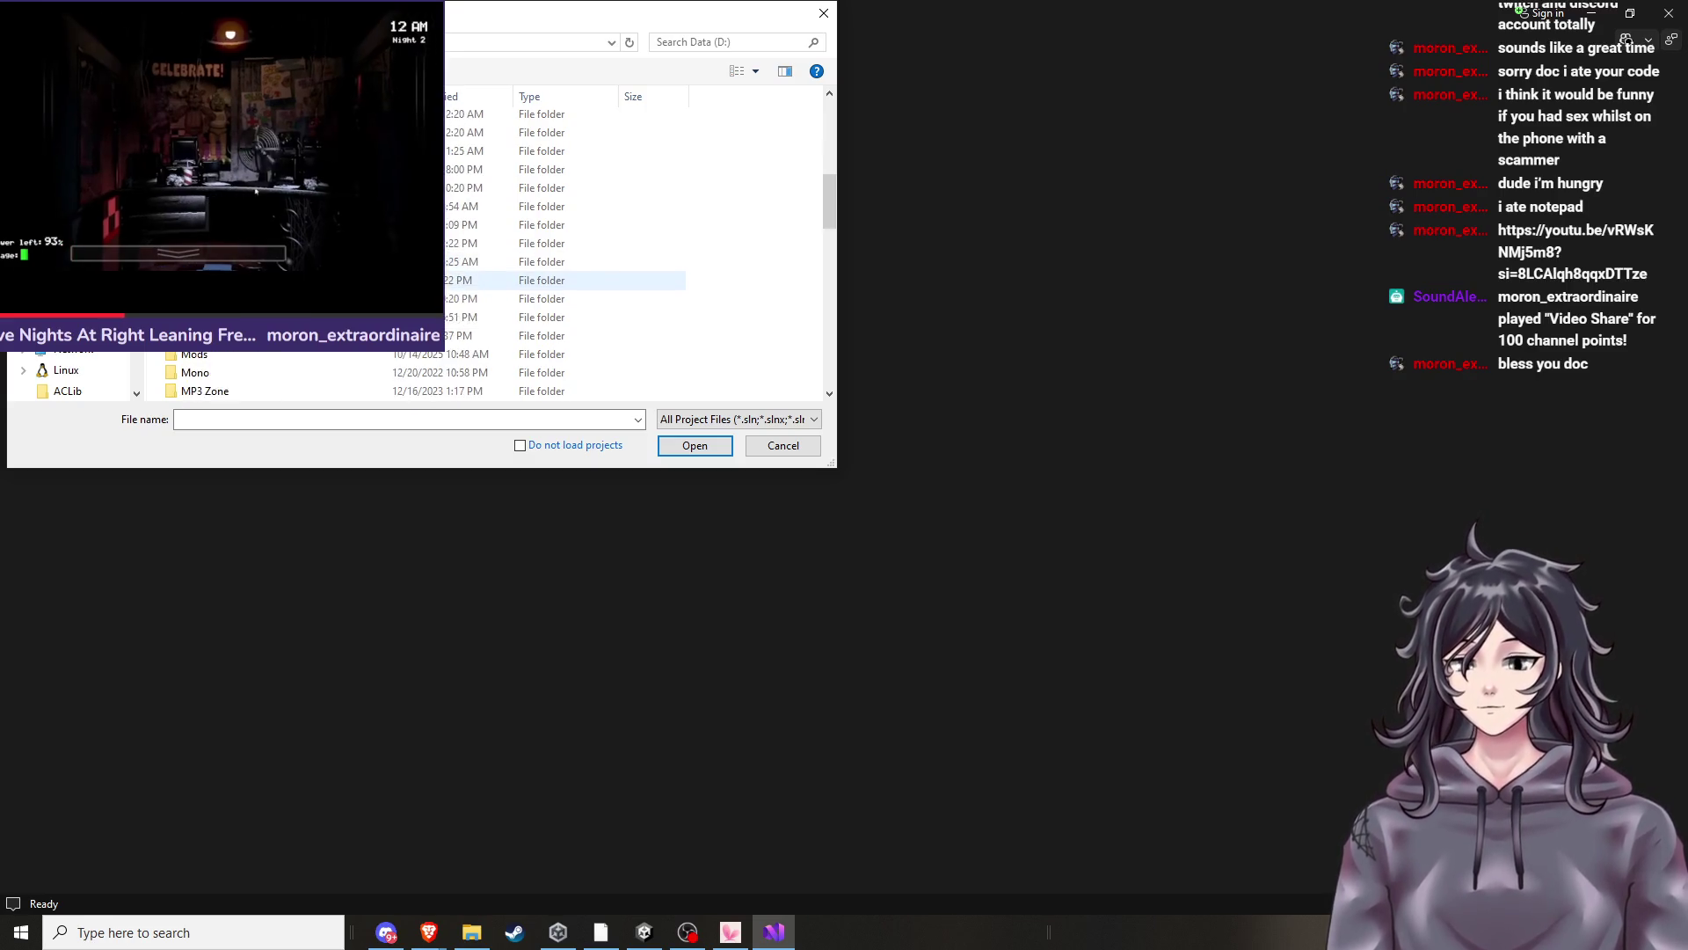
pyautogui.scroll(-5, 563, 264)
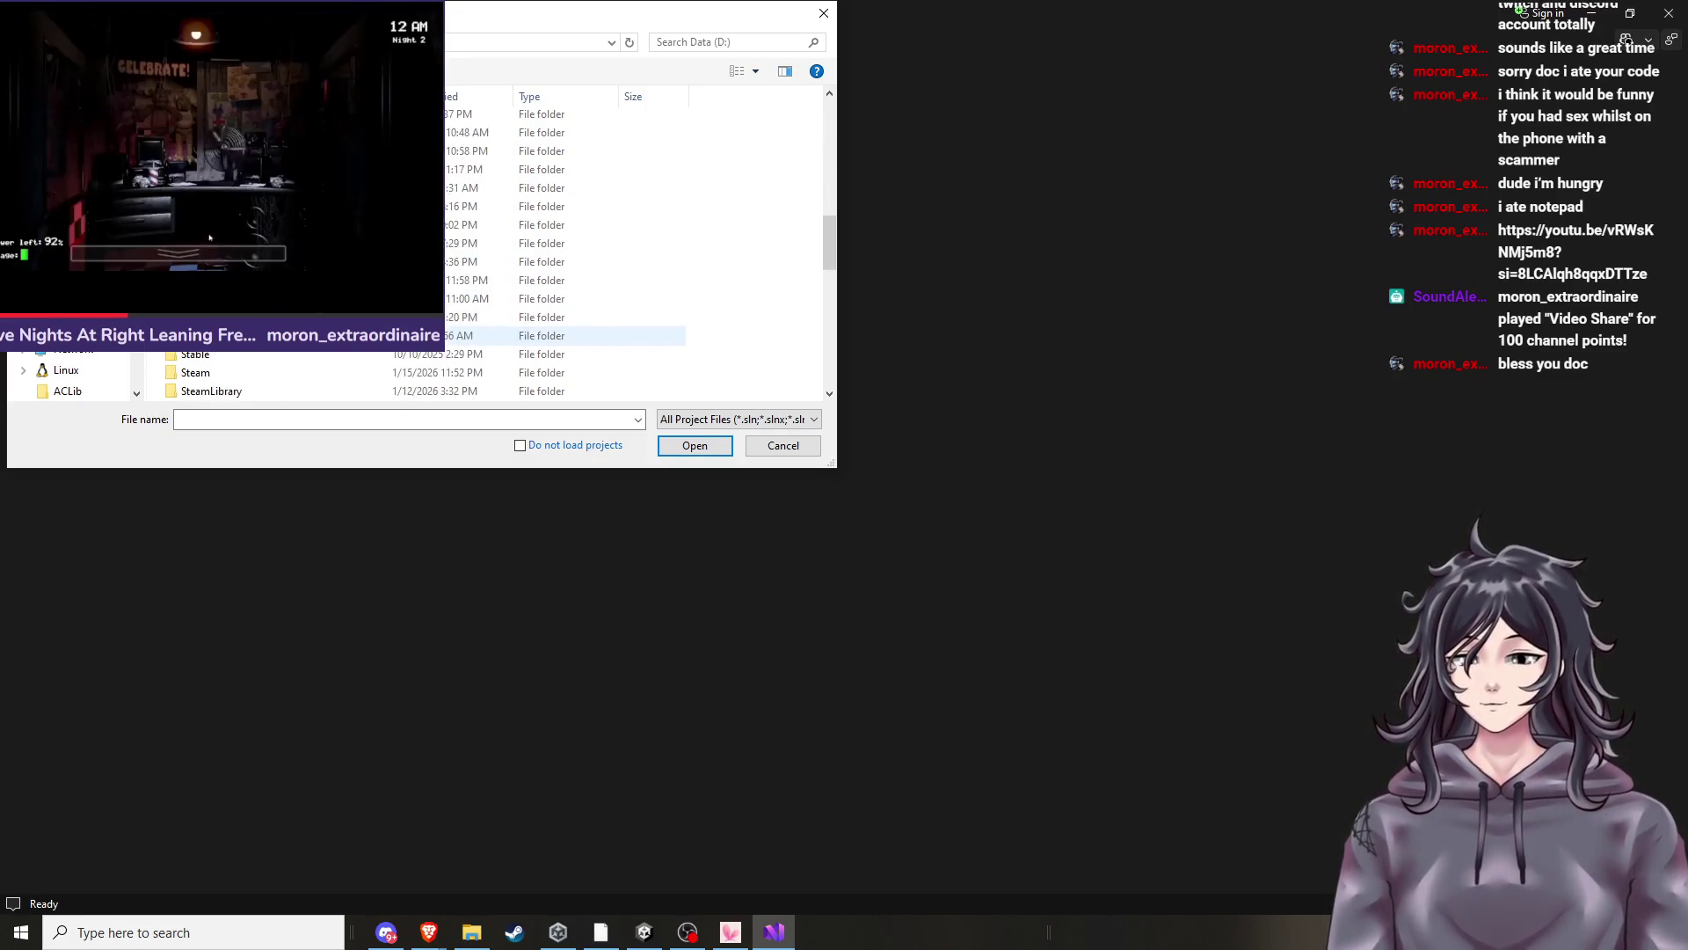
pyautogui.scroll(10, 562, 246)
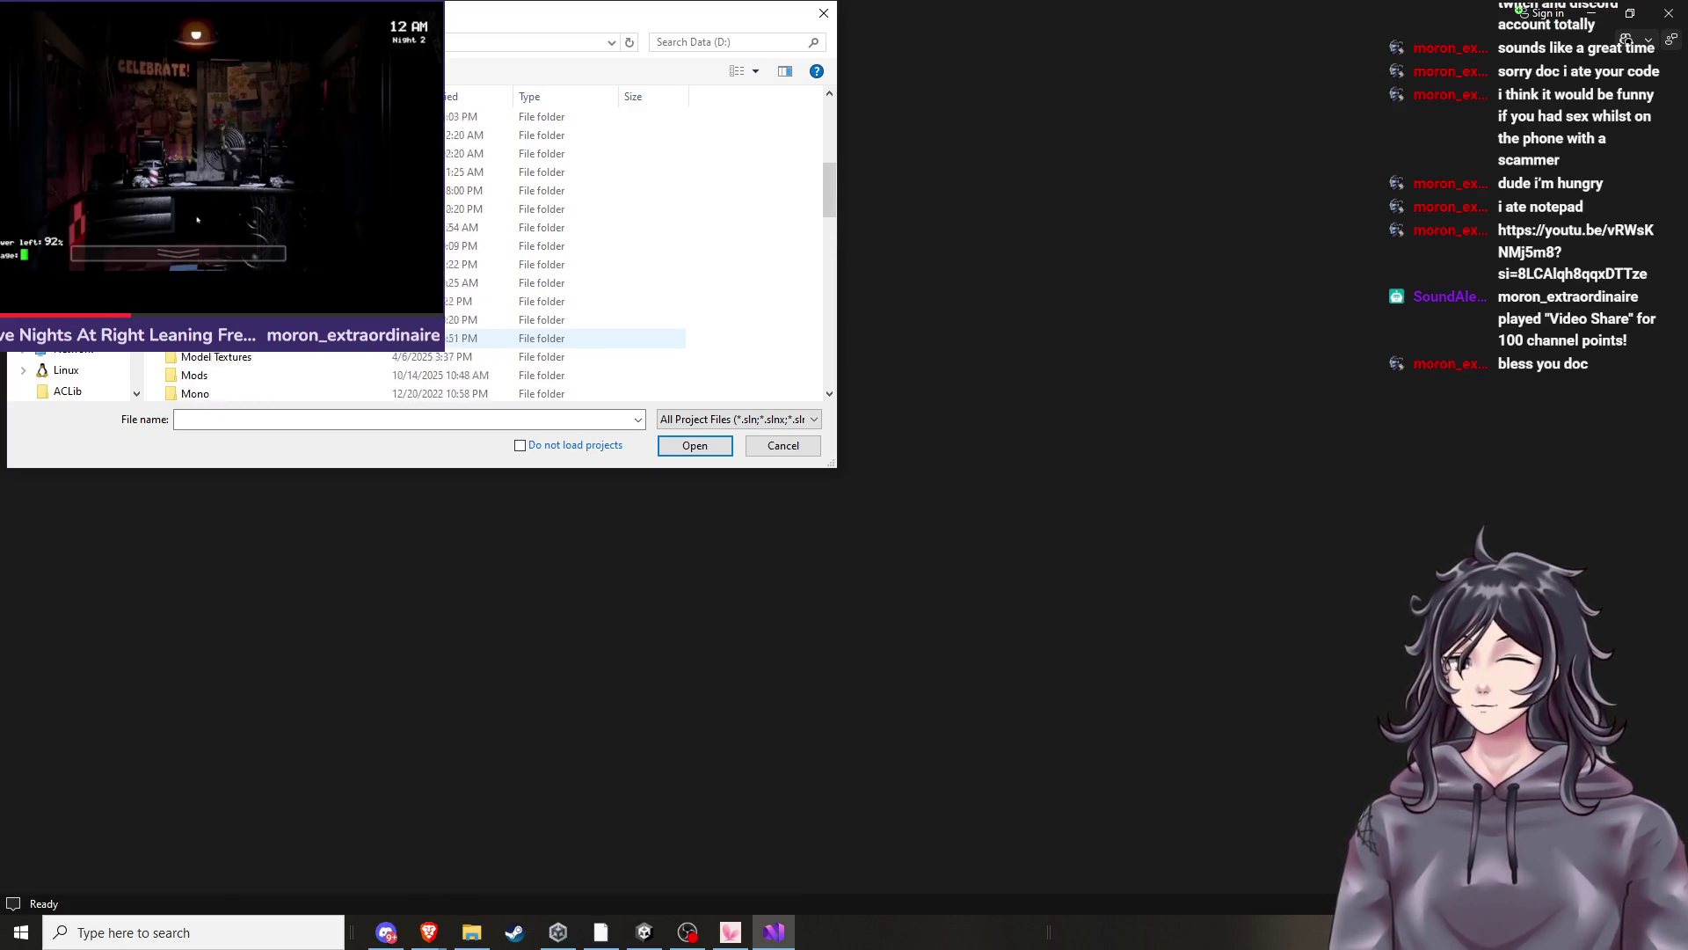
pyautogui.scroll(-3, 563, 255)
pyautogui.scroll(-2, 563, 280)
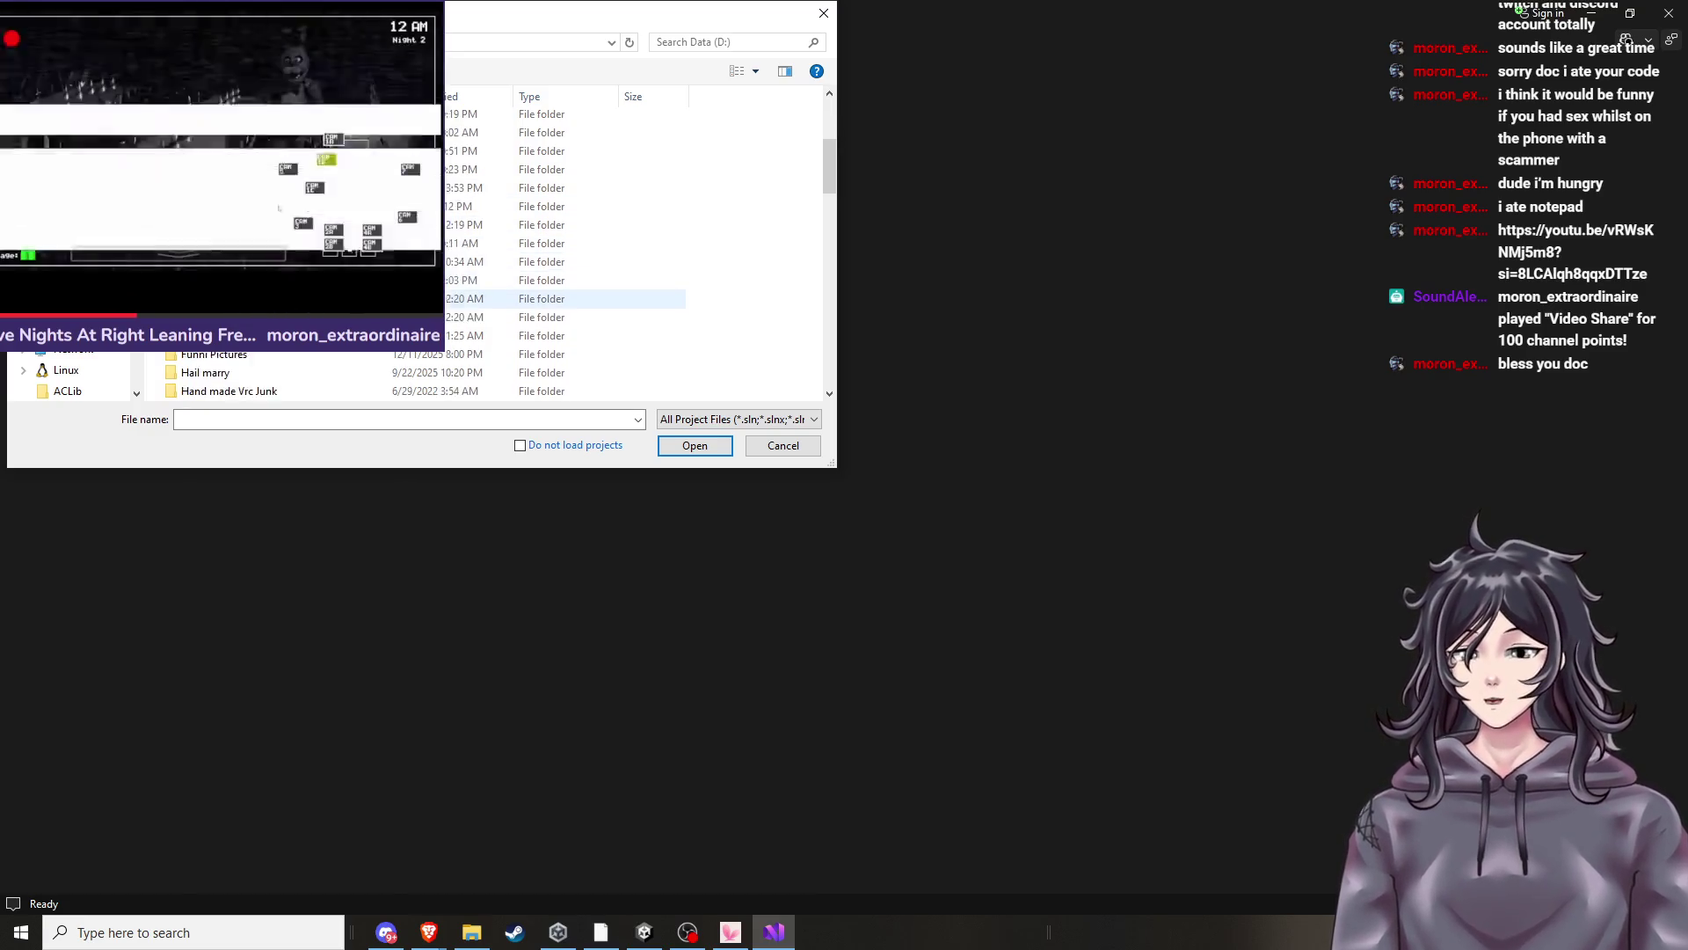
pyautogui.doubleClick(563, 280)
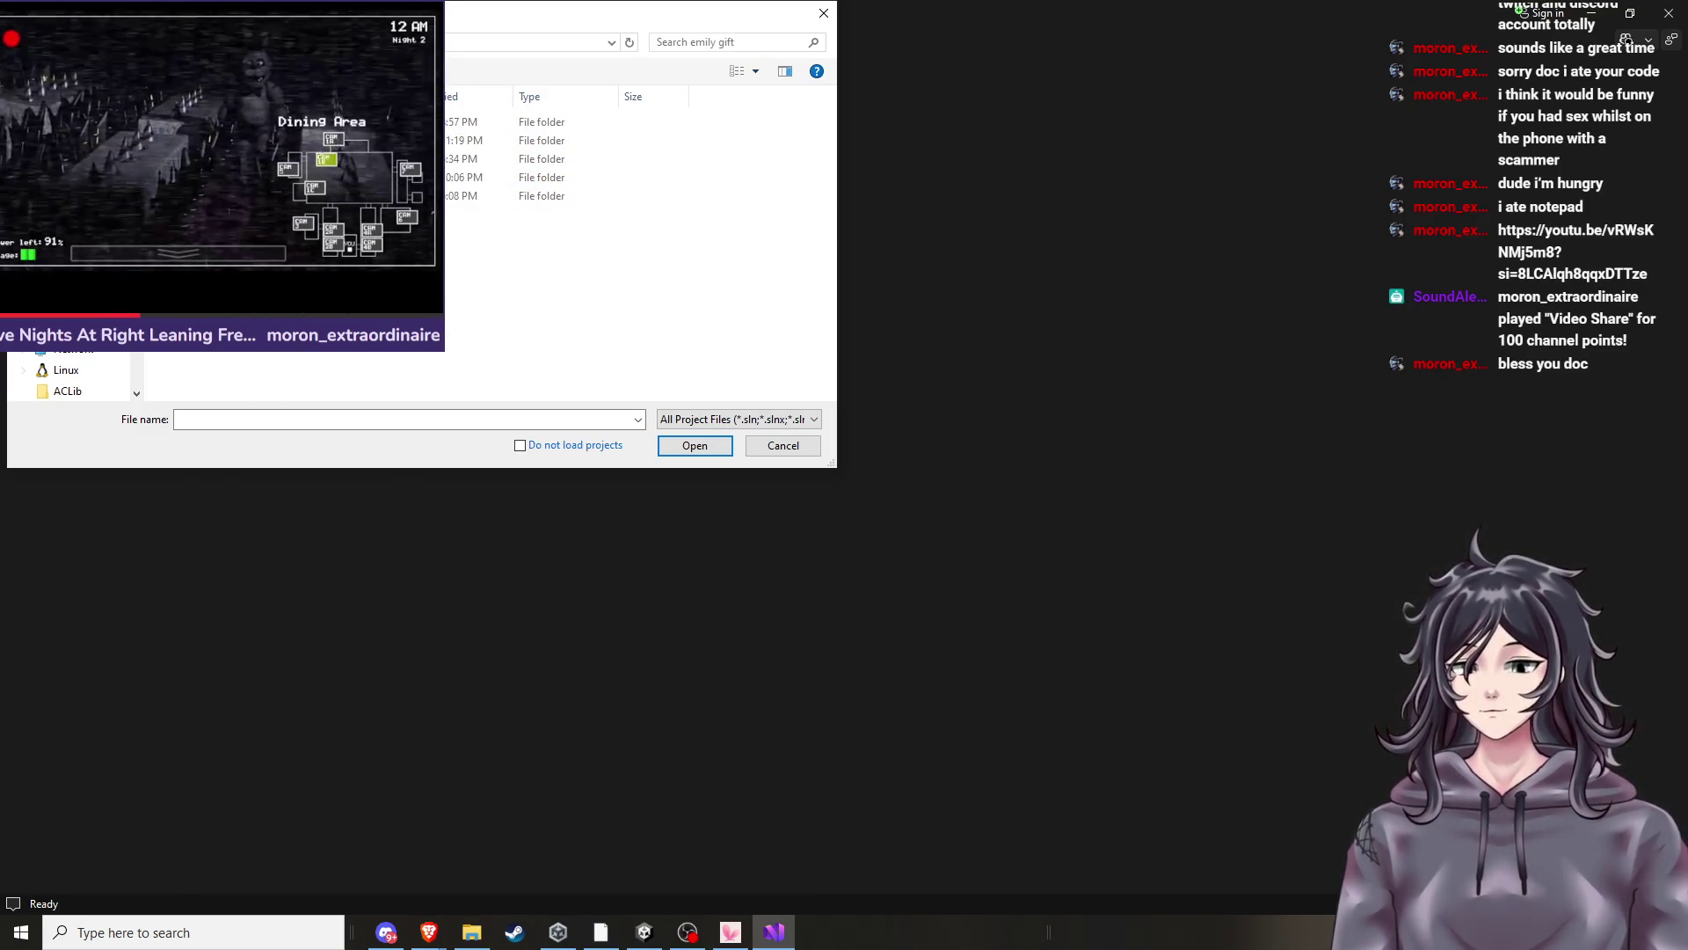
pyautogui.doubleClick(351, 177)
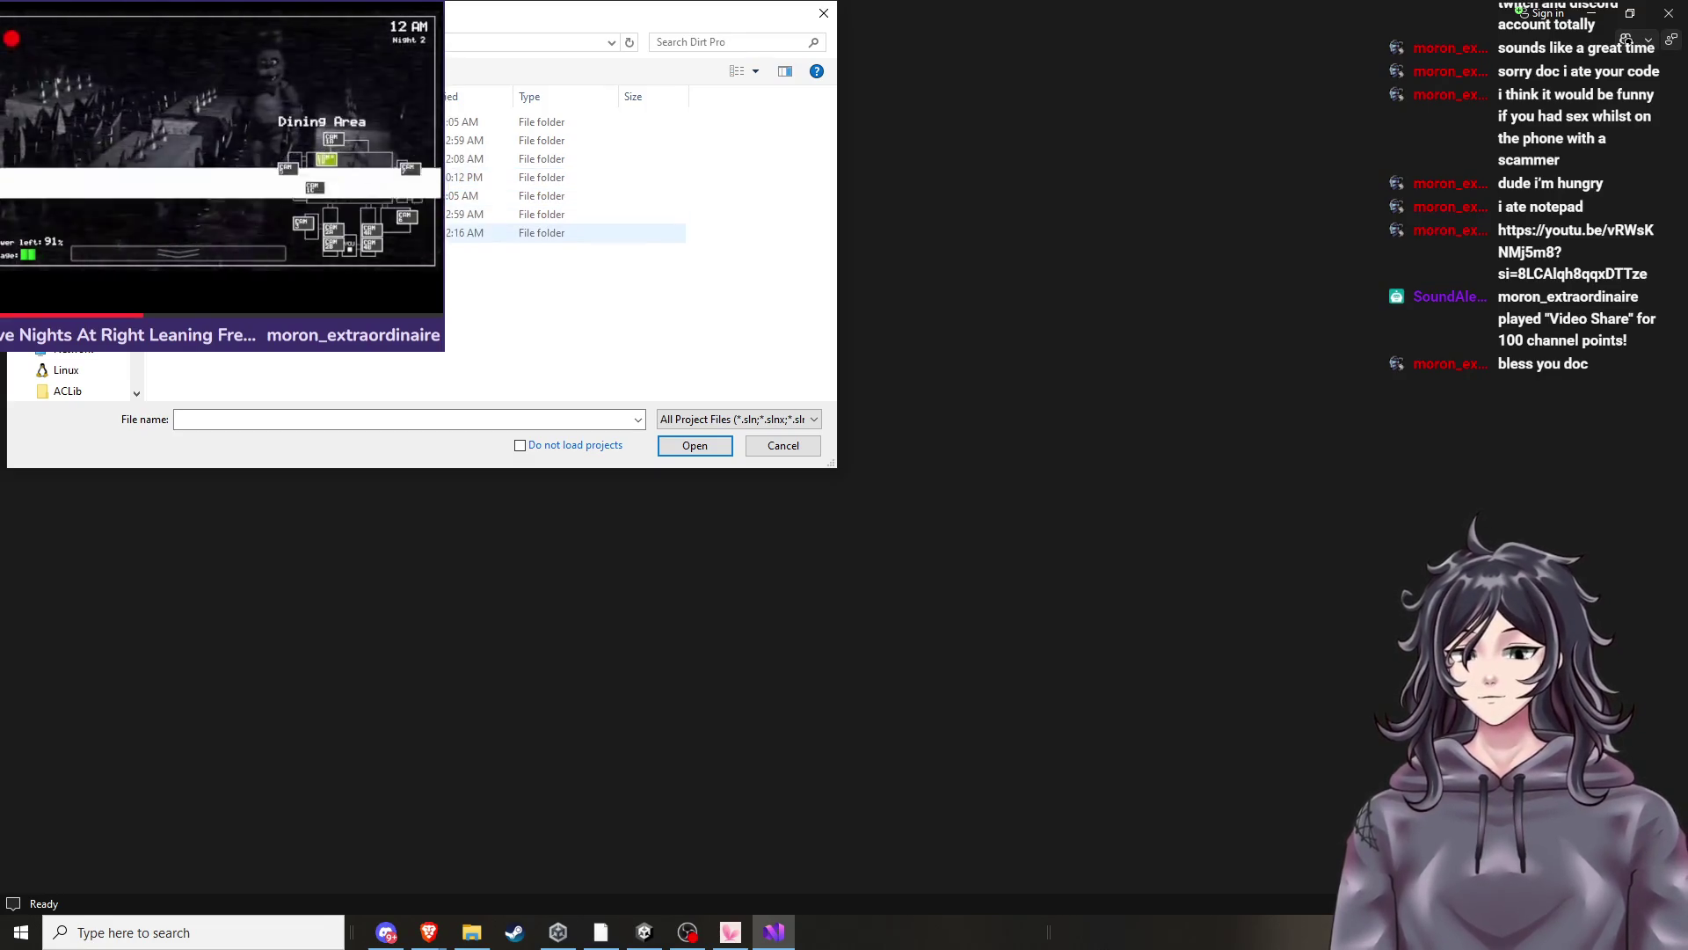
pyautogui.doubleClick(563, 121)
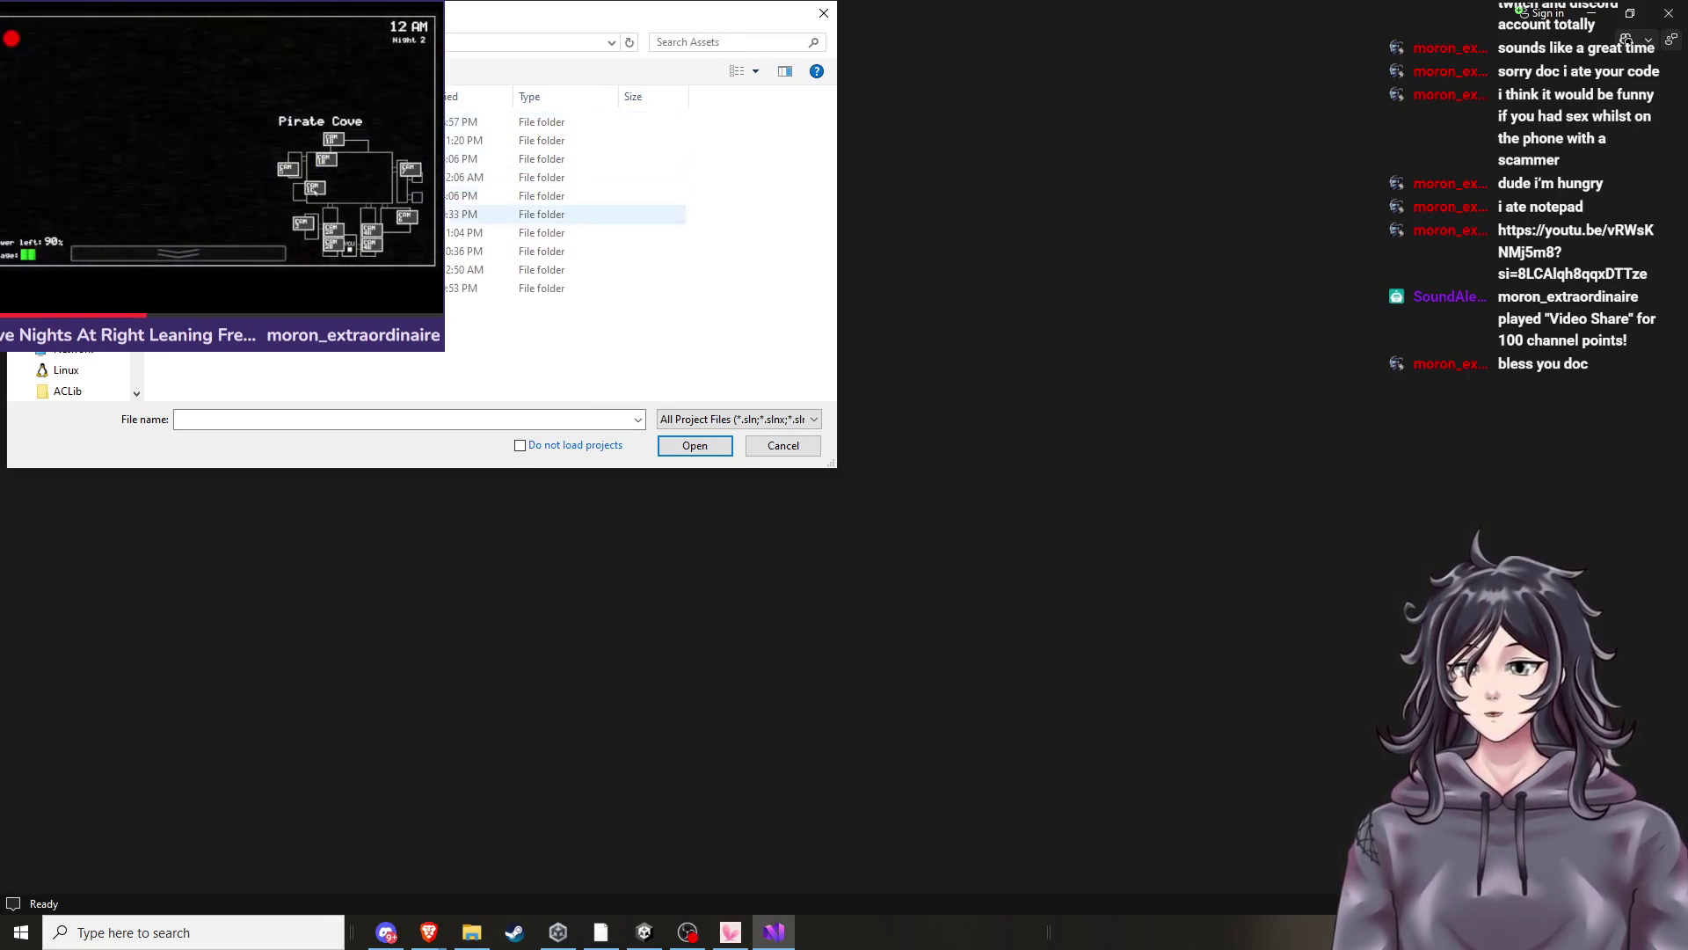
pyautogui.moveTo(486, 941)
pyautogui.moveTo(479, 898)
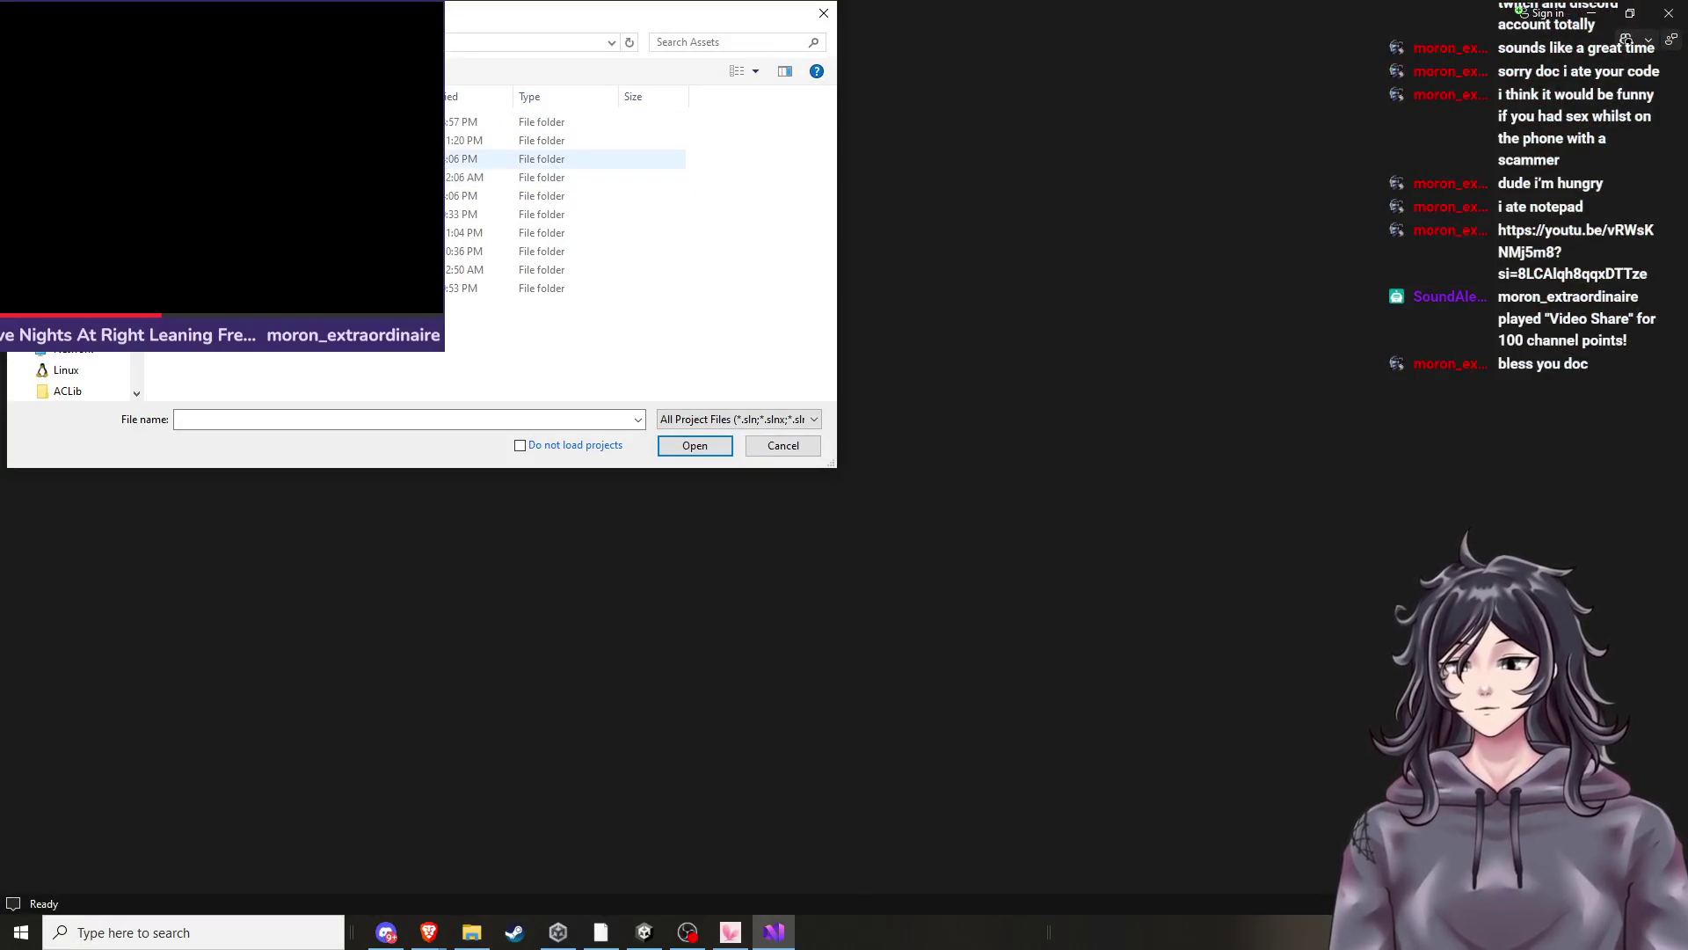
pyautogui.press('Down')
pyautogui.press('Down')
pyautogui.press('Down')
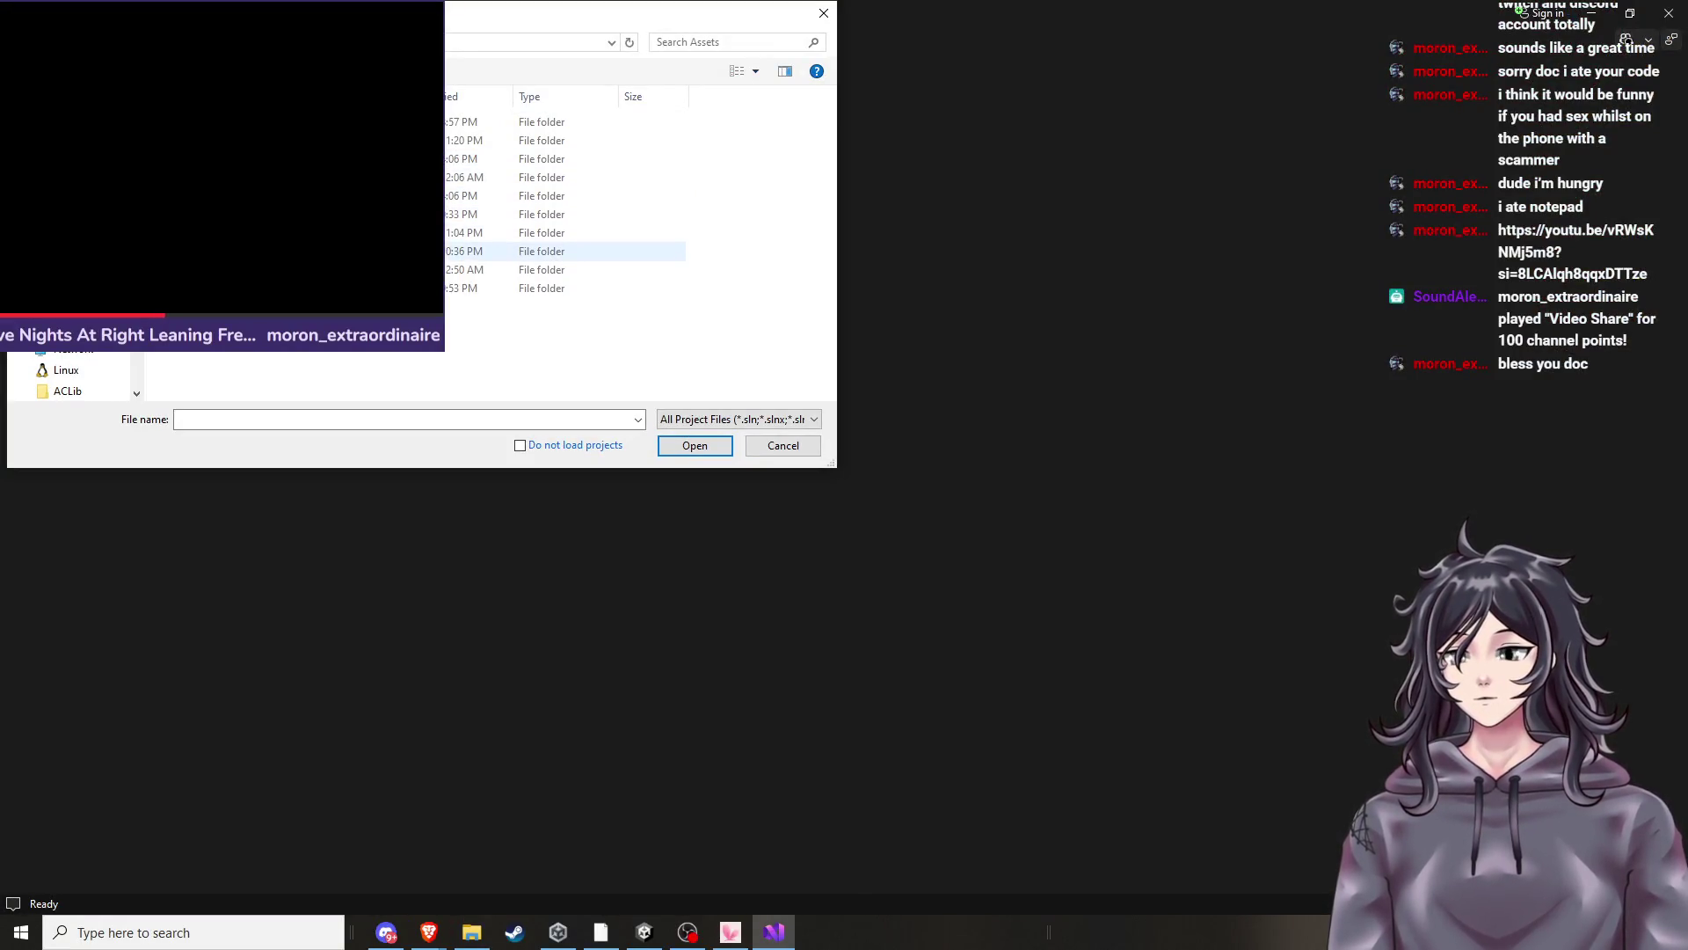
pyautogui.press('Up')
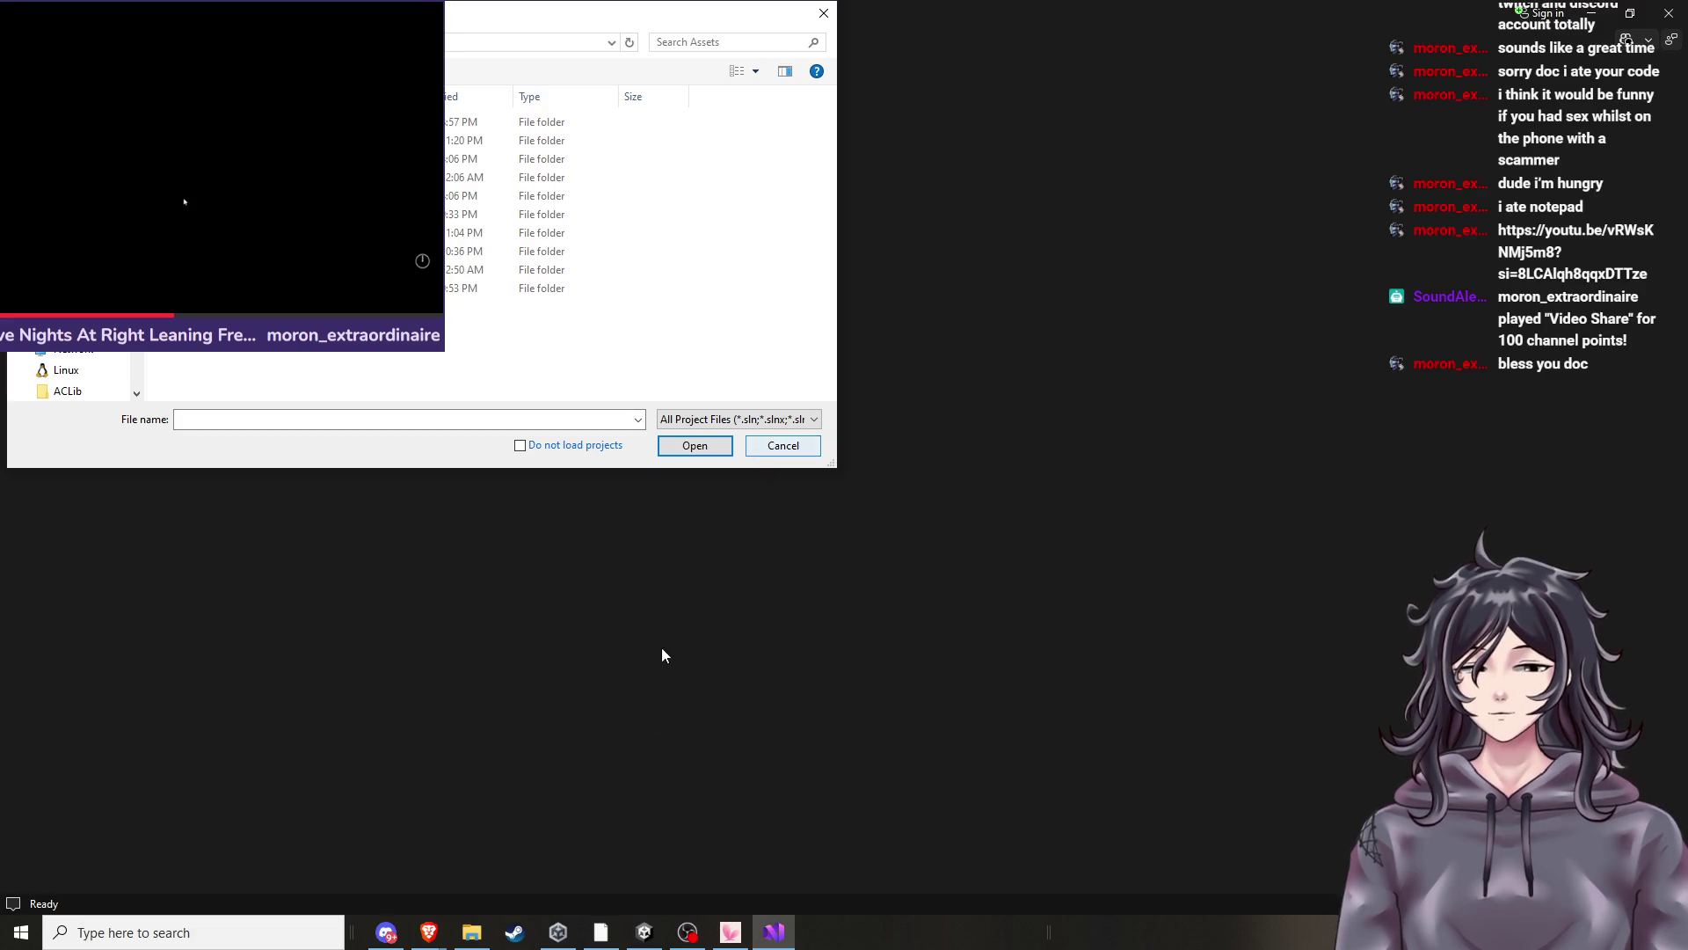
# Review ChatGPT's Solution Explorer steps, then close Visual Studio's Open Project dialog.
pyautogui.moveTo(431, 930)
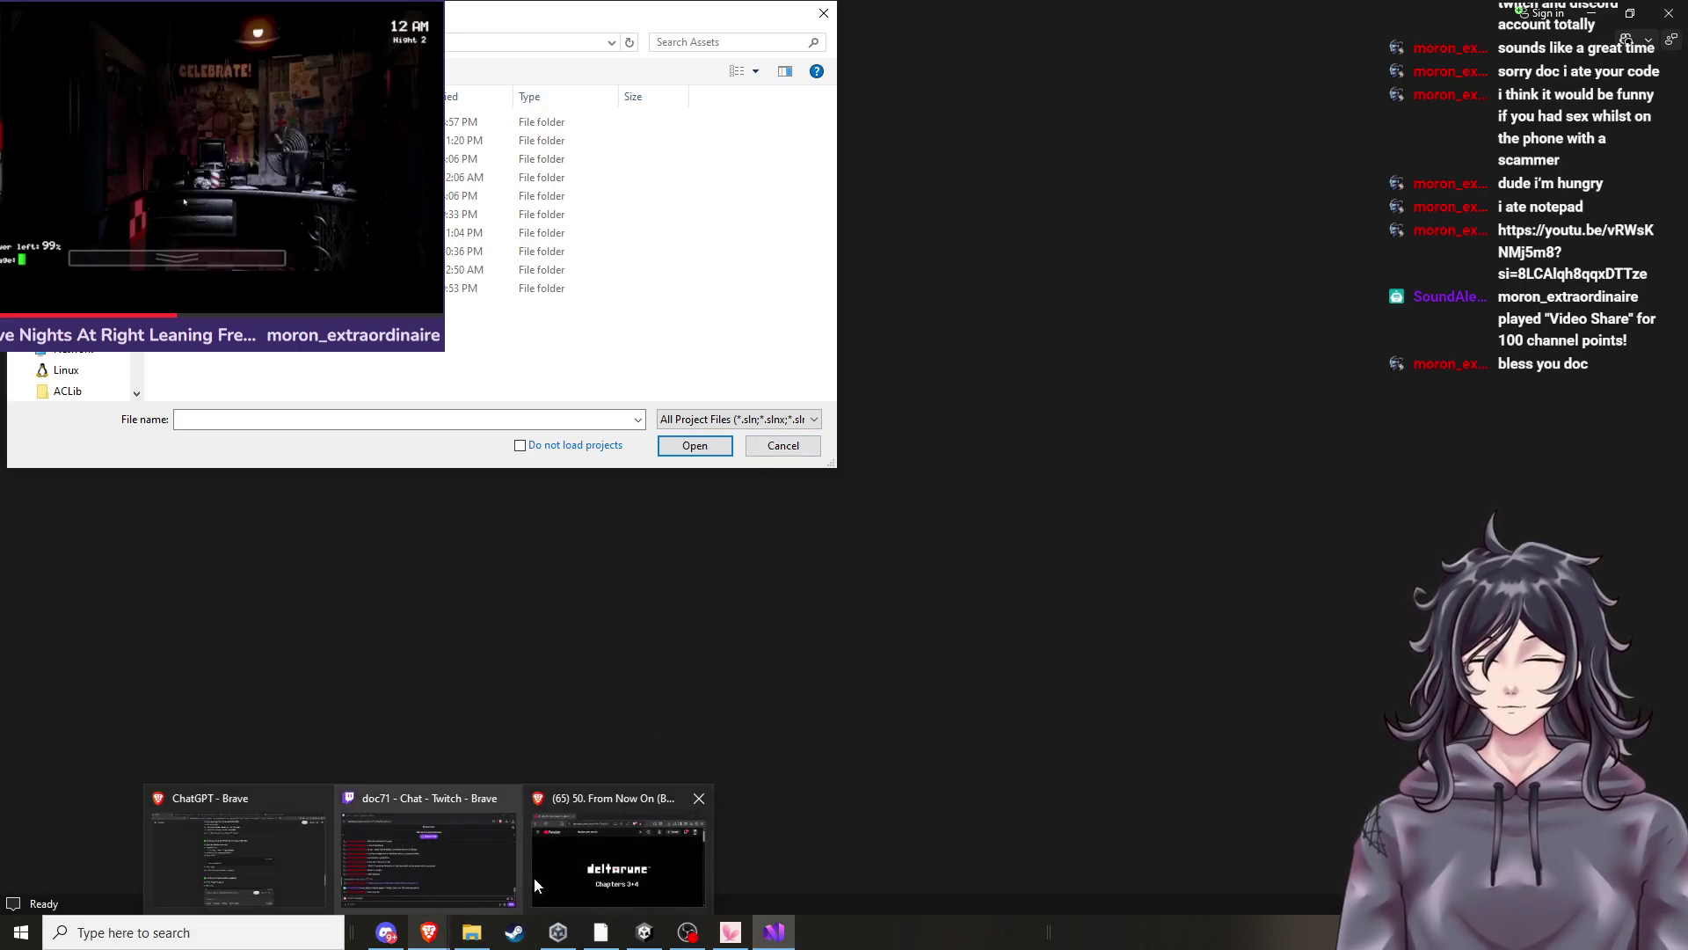
pyautogui.click(298, 874)
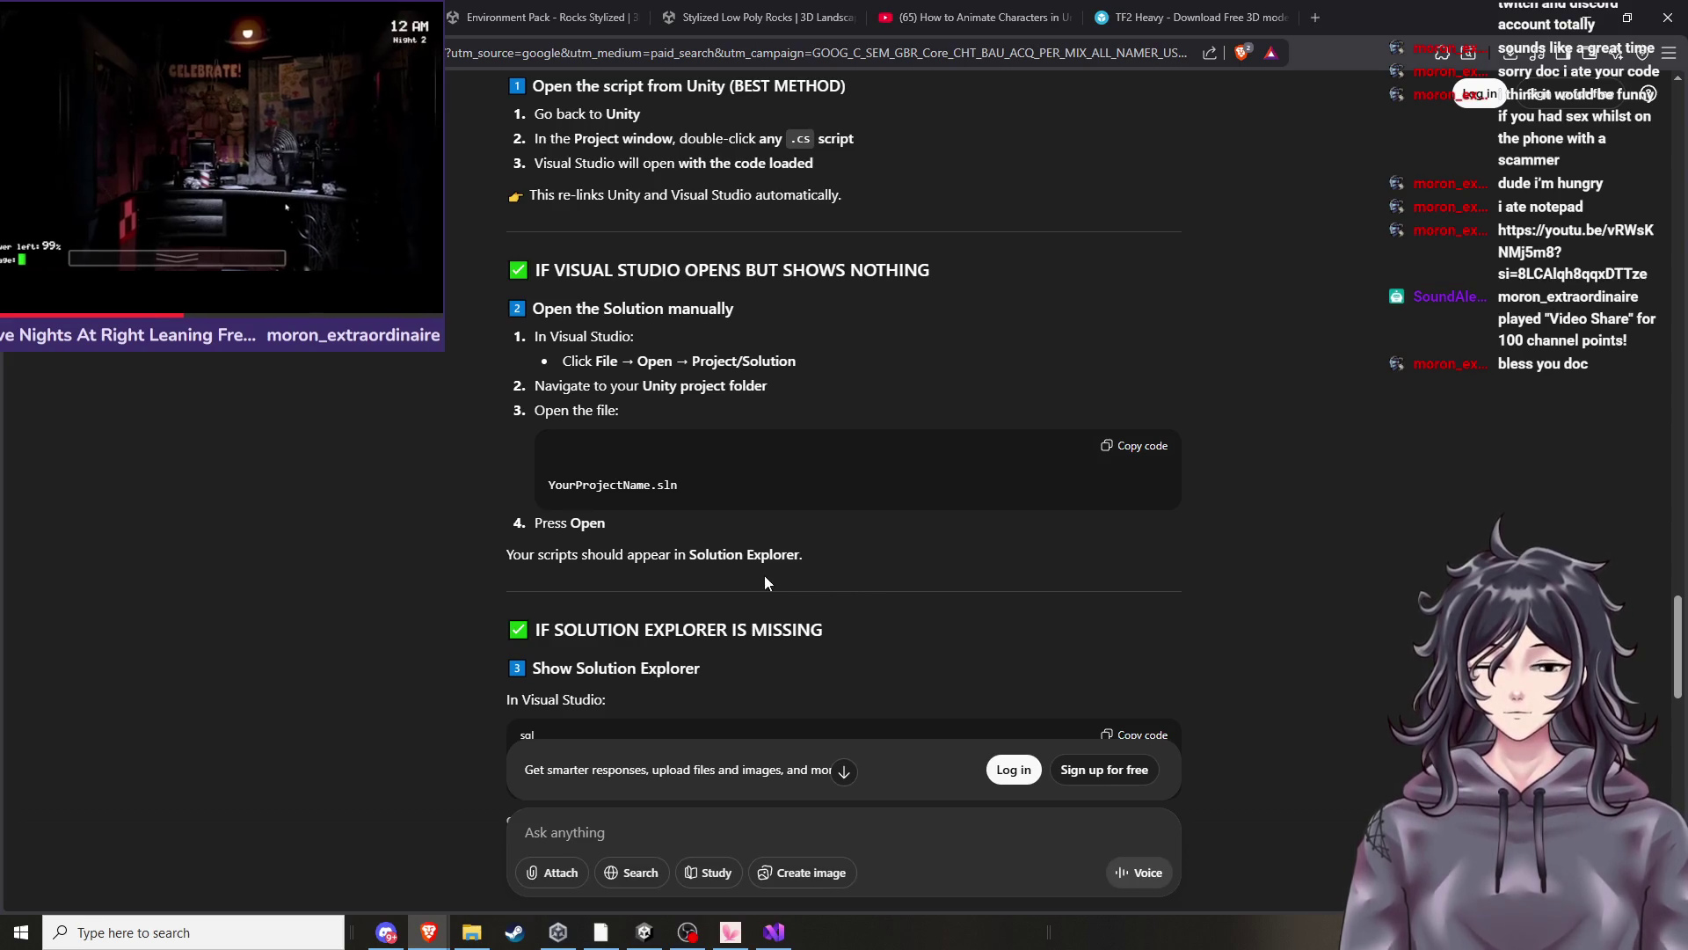
pyautogui.scroll(-2, 704, 564)
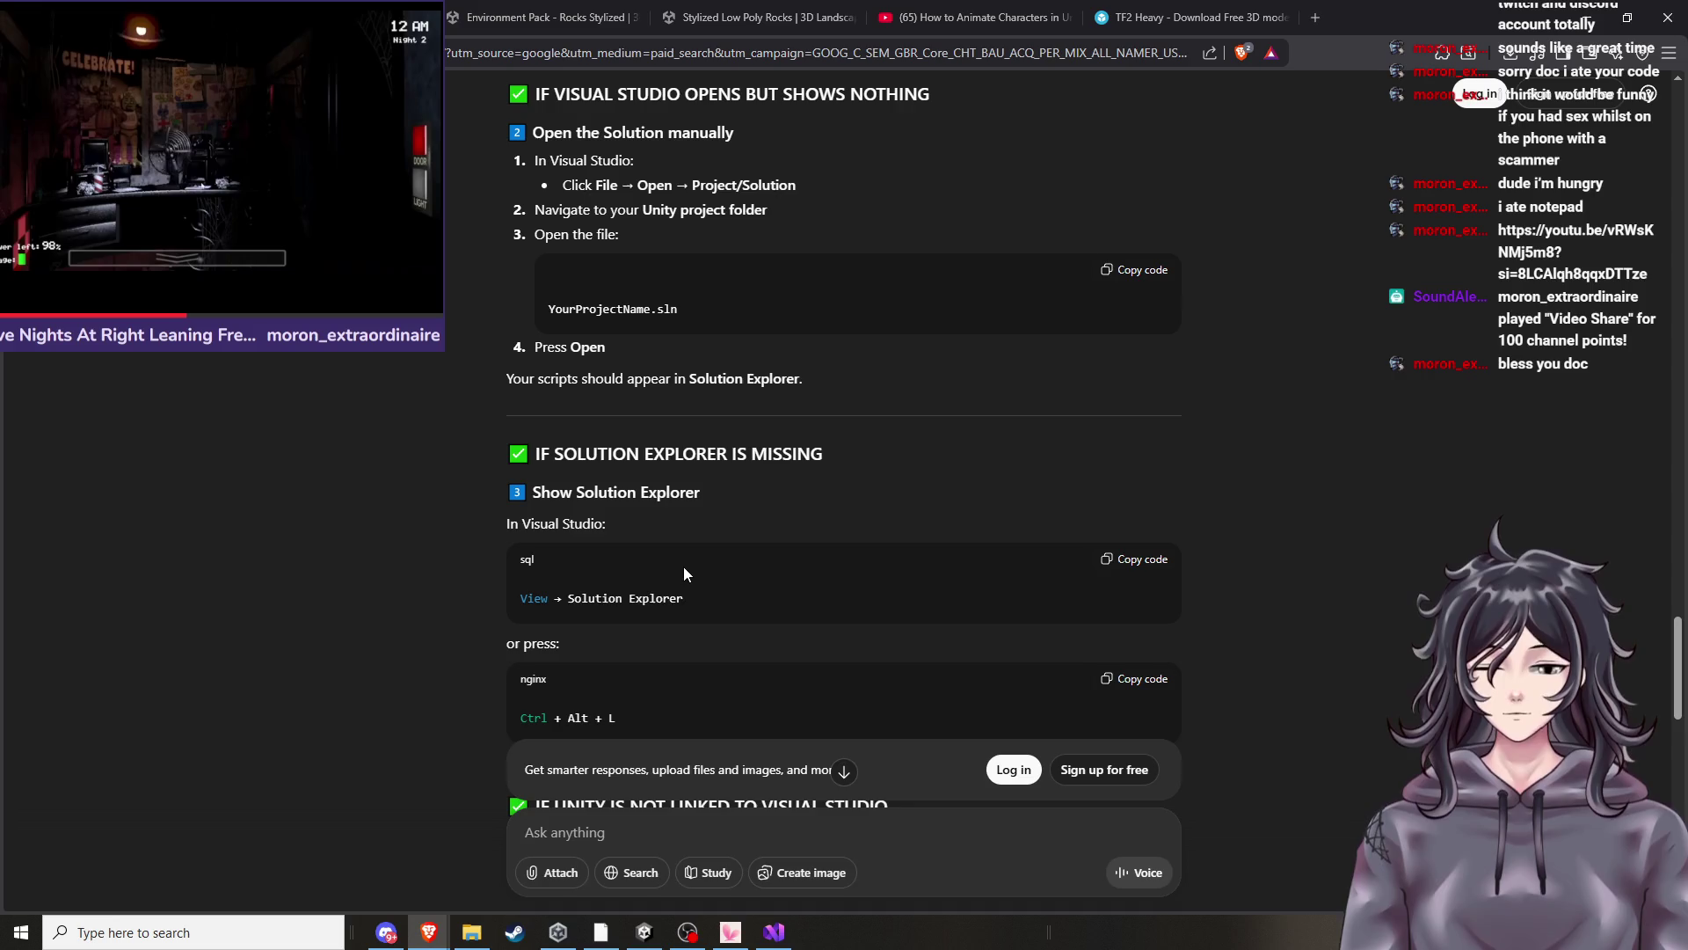
pyautogui.scroll(-1, 684, 567)
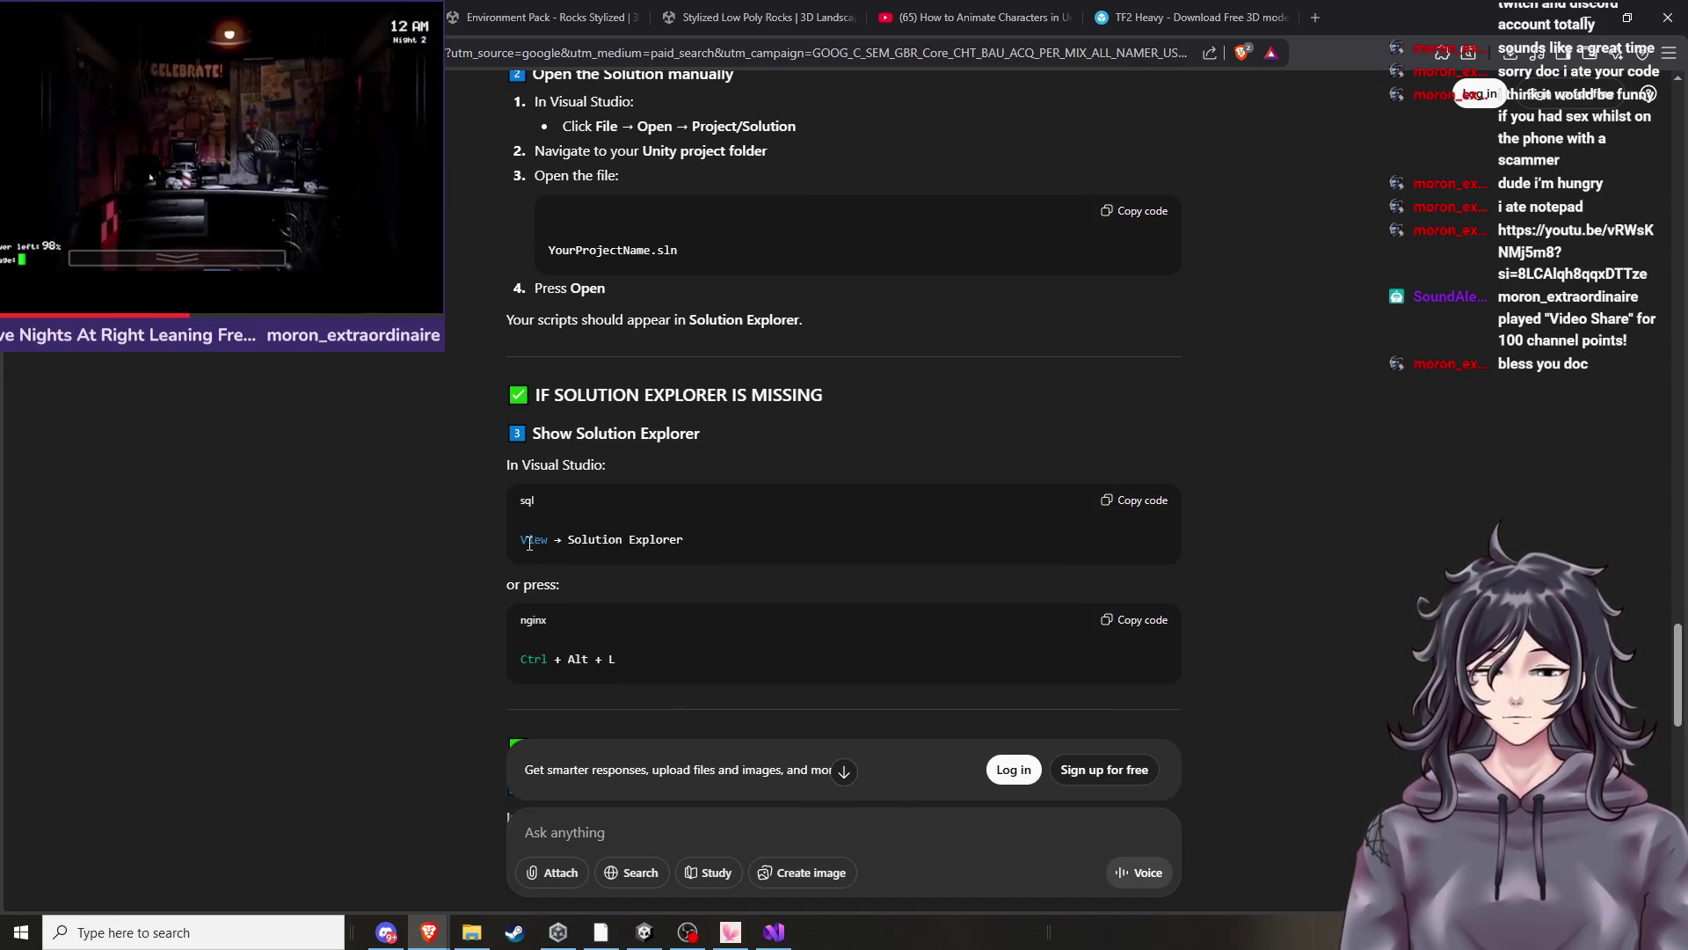
pyautogui.scroll(-1, 532, 541)
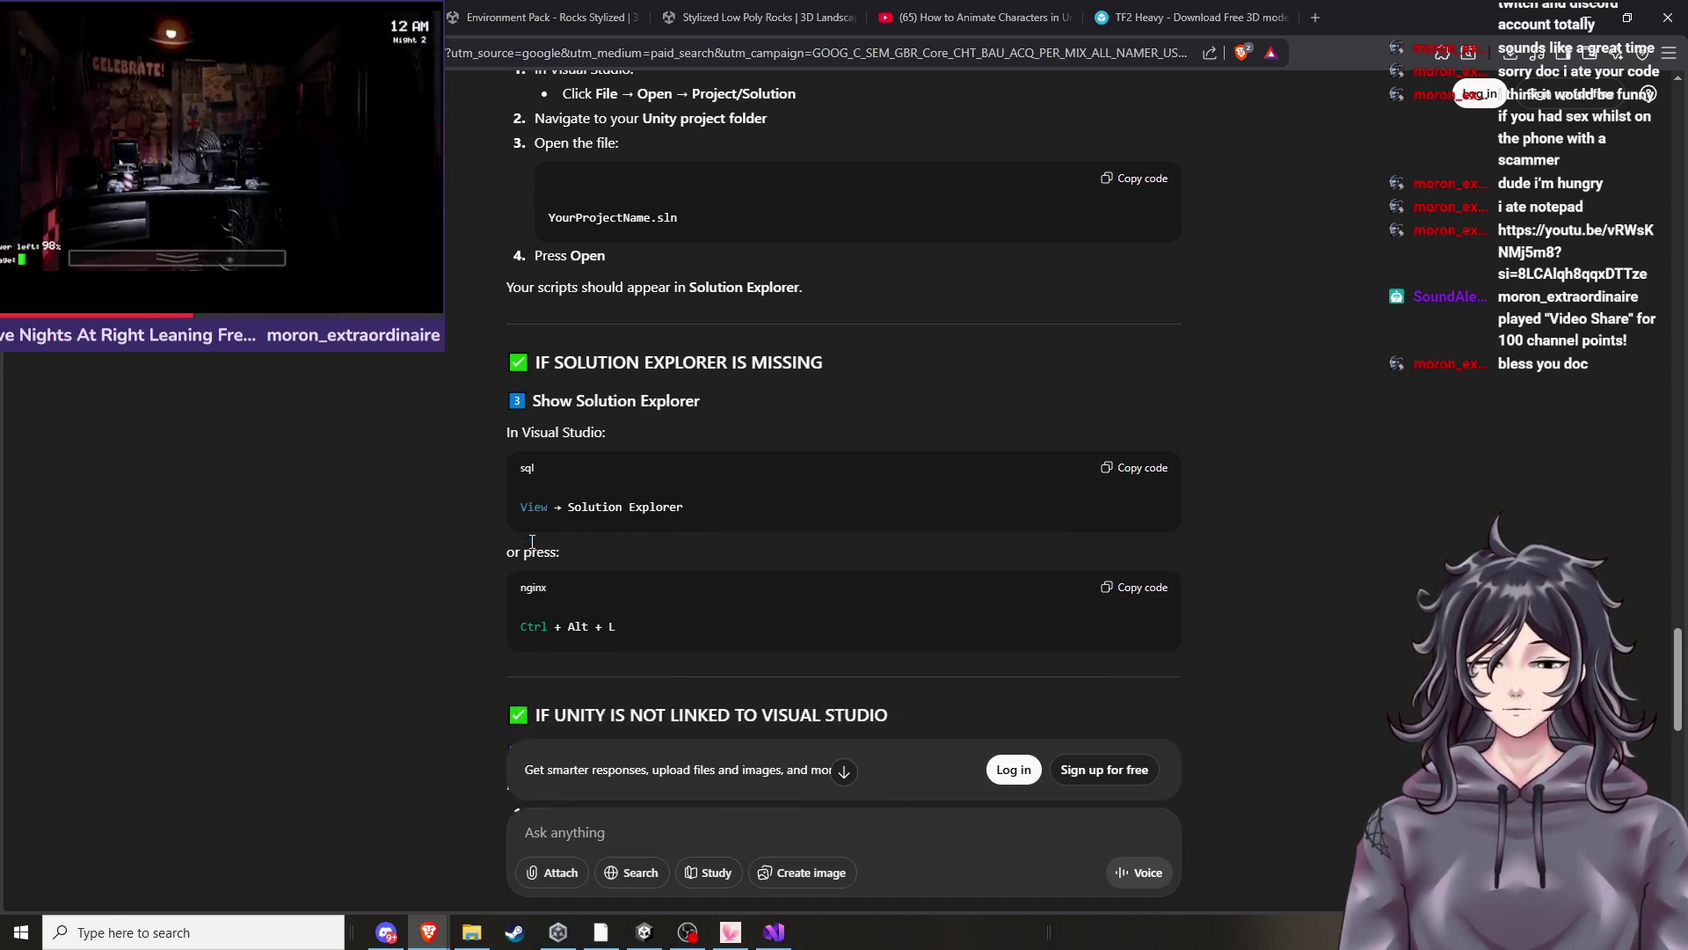
pyautogui.scroll(-2, 532, 541)
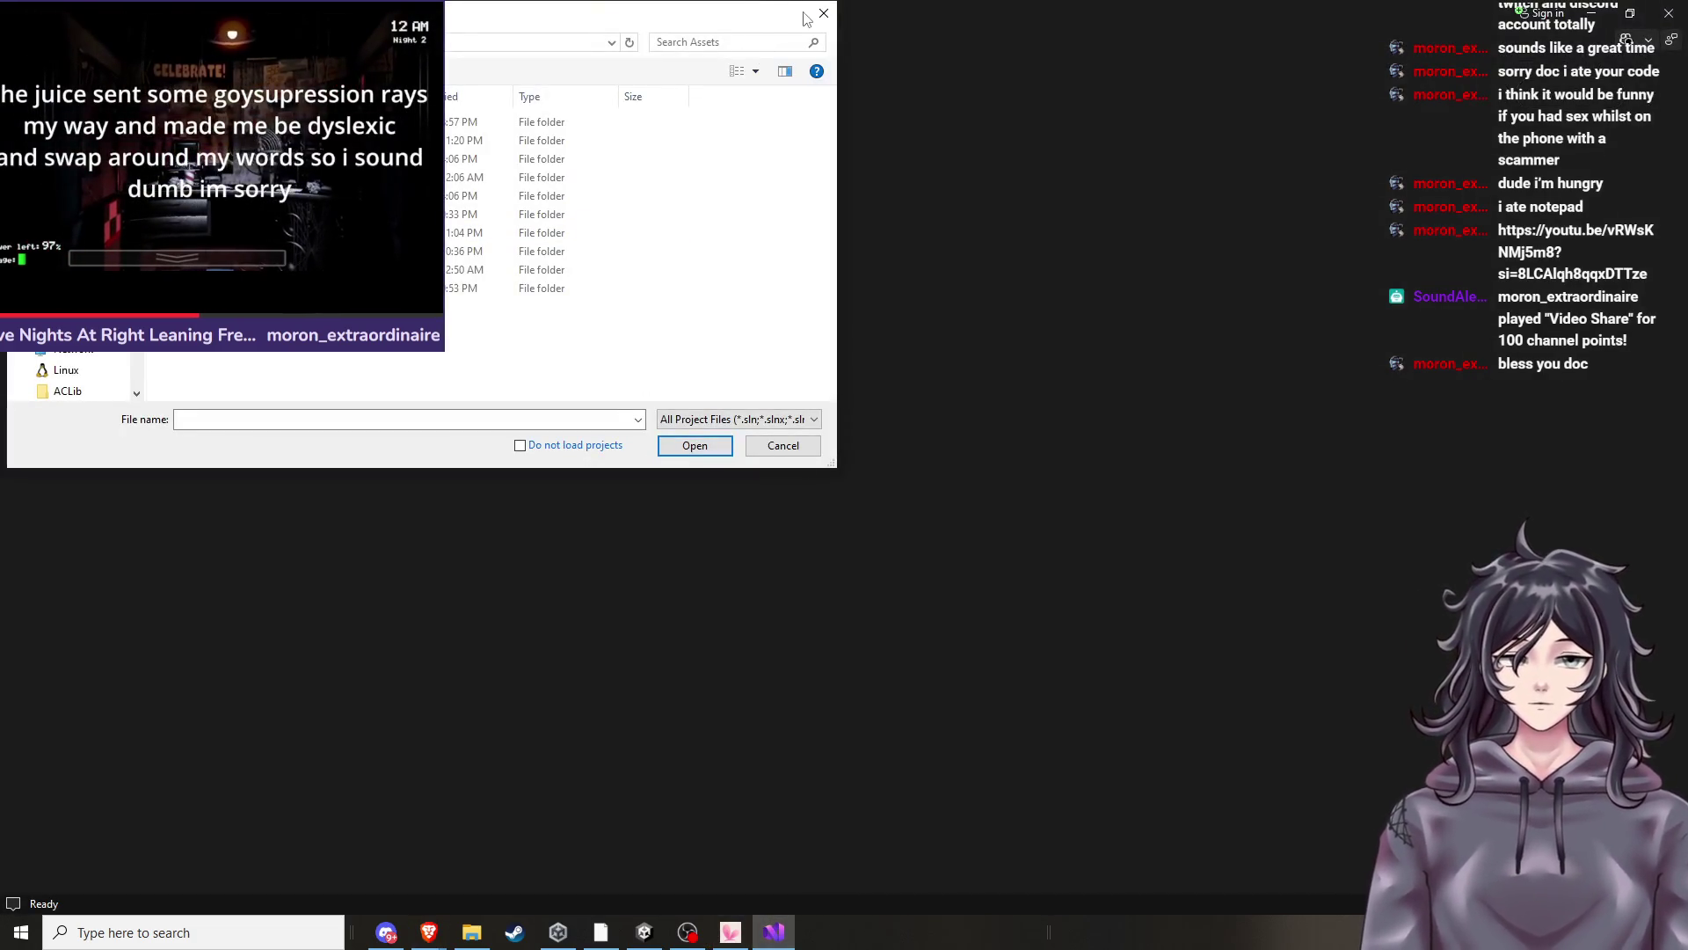
pyautogui.click(823, 14)
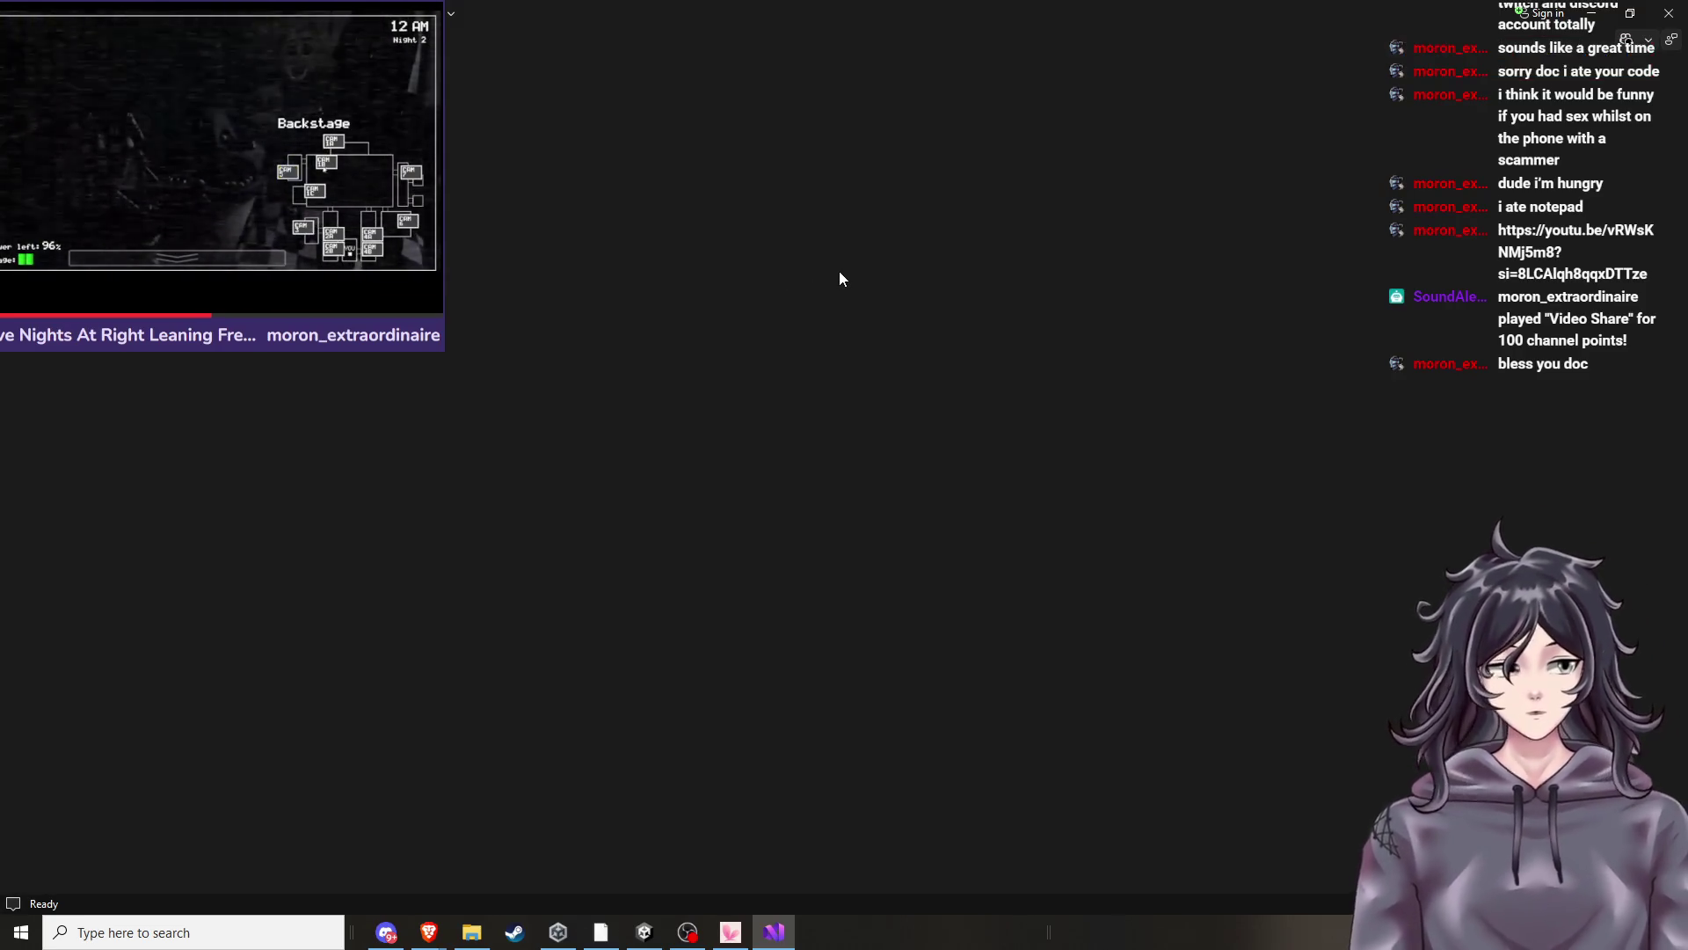
pyautogui.hotkey('ctrl', 'shift', 'l')
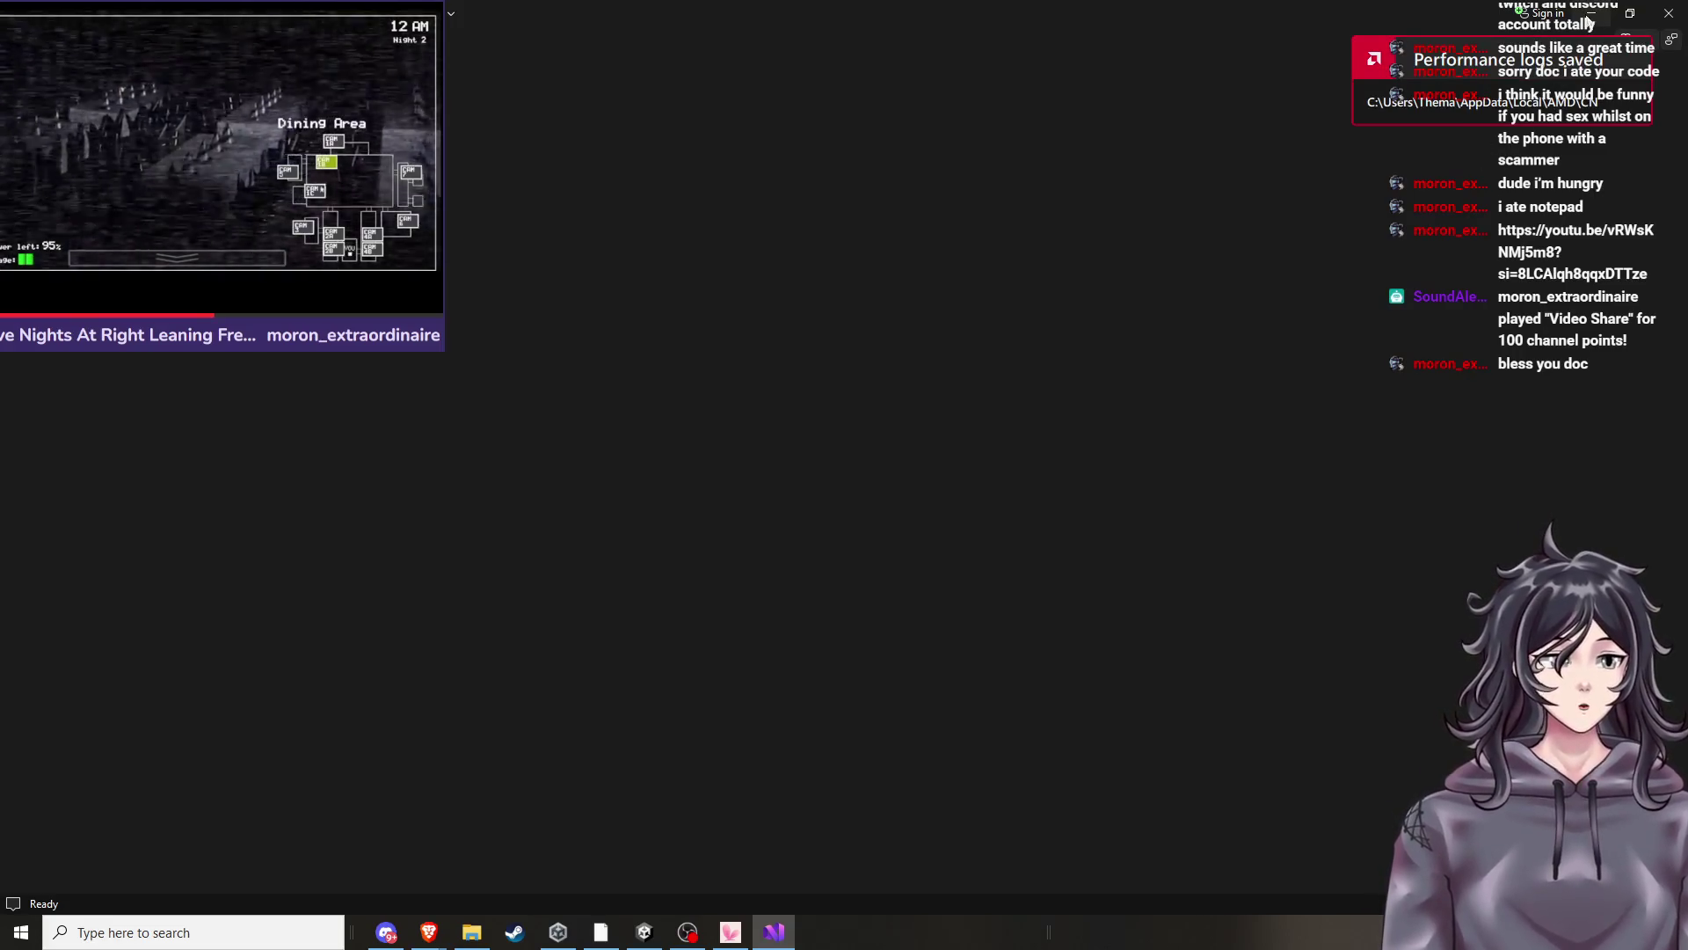
# Switch back to ChatGPT and scroll through its troubleshooting reply.
pyautogui.click(1590, 14)
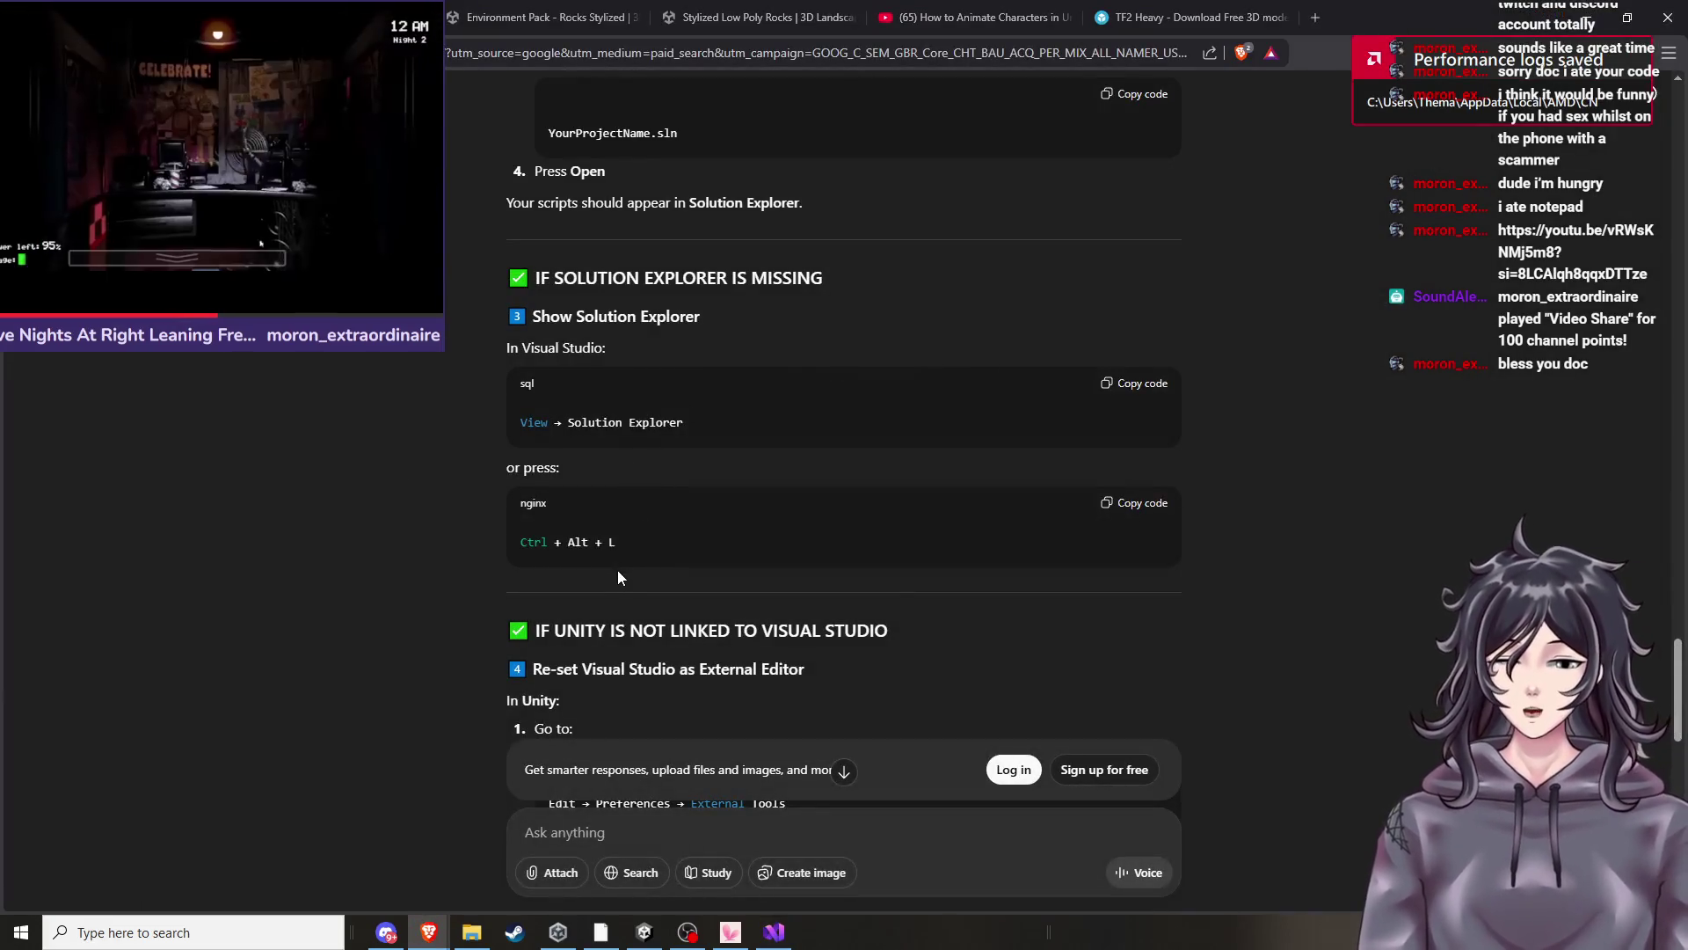
pyautogui.scroll(-2, 638, 583)
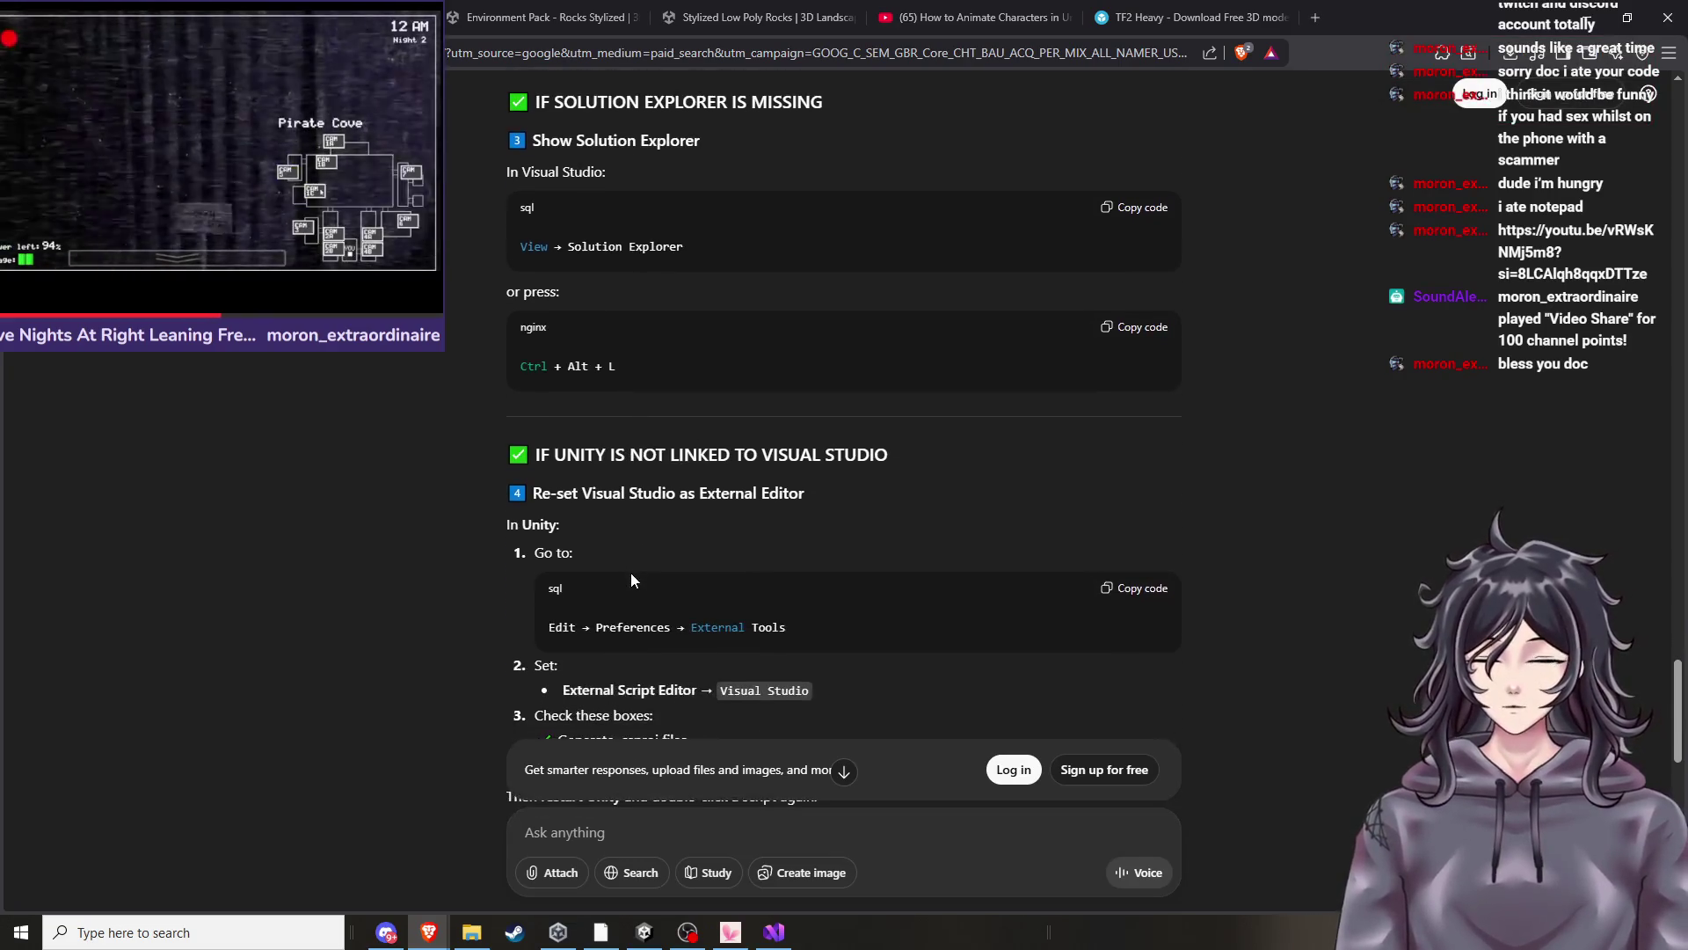
pyautogui.scroll(1, 621, 548)
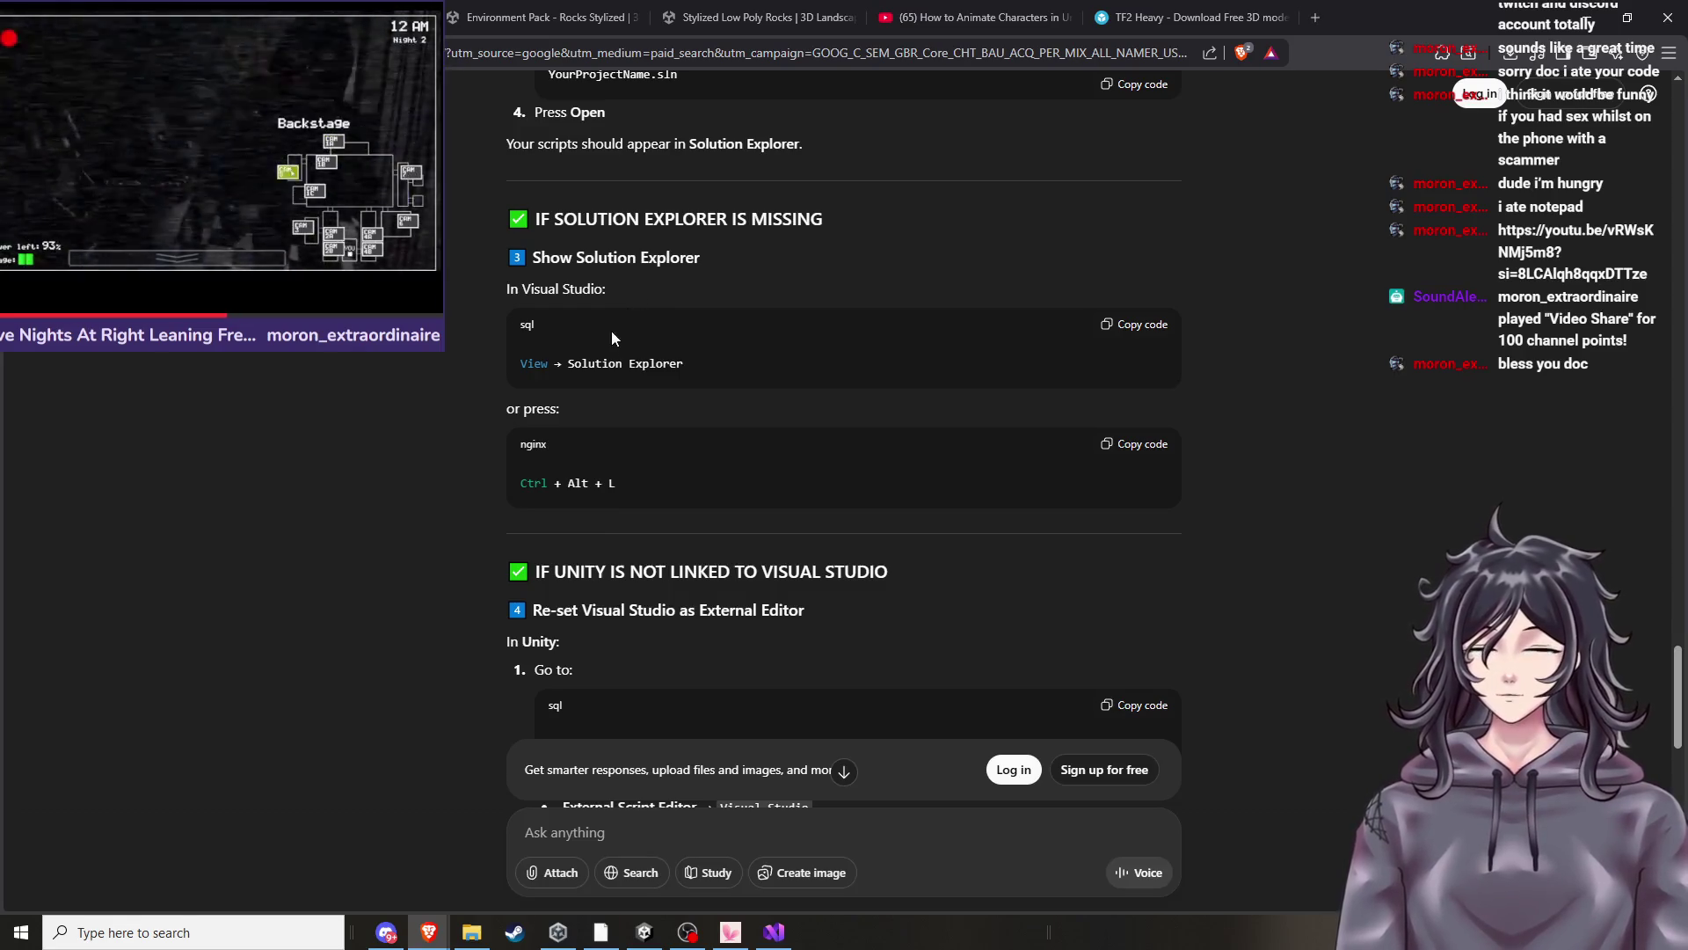
pyautogui.scroll(1, 620, 352)
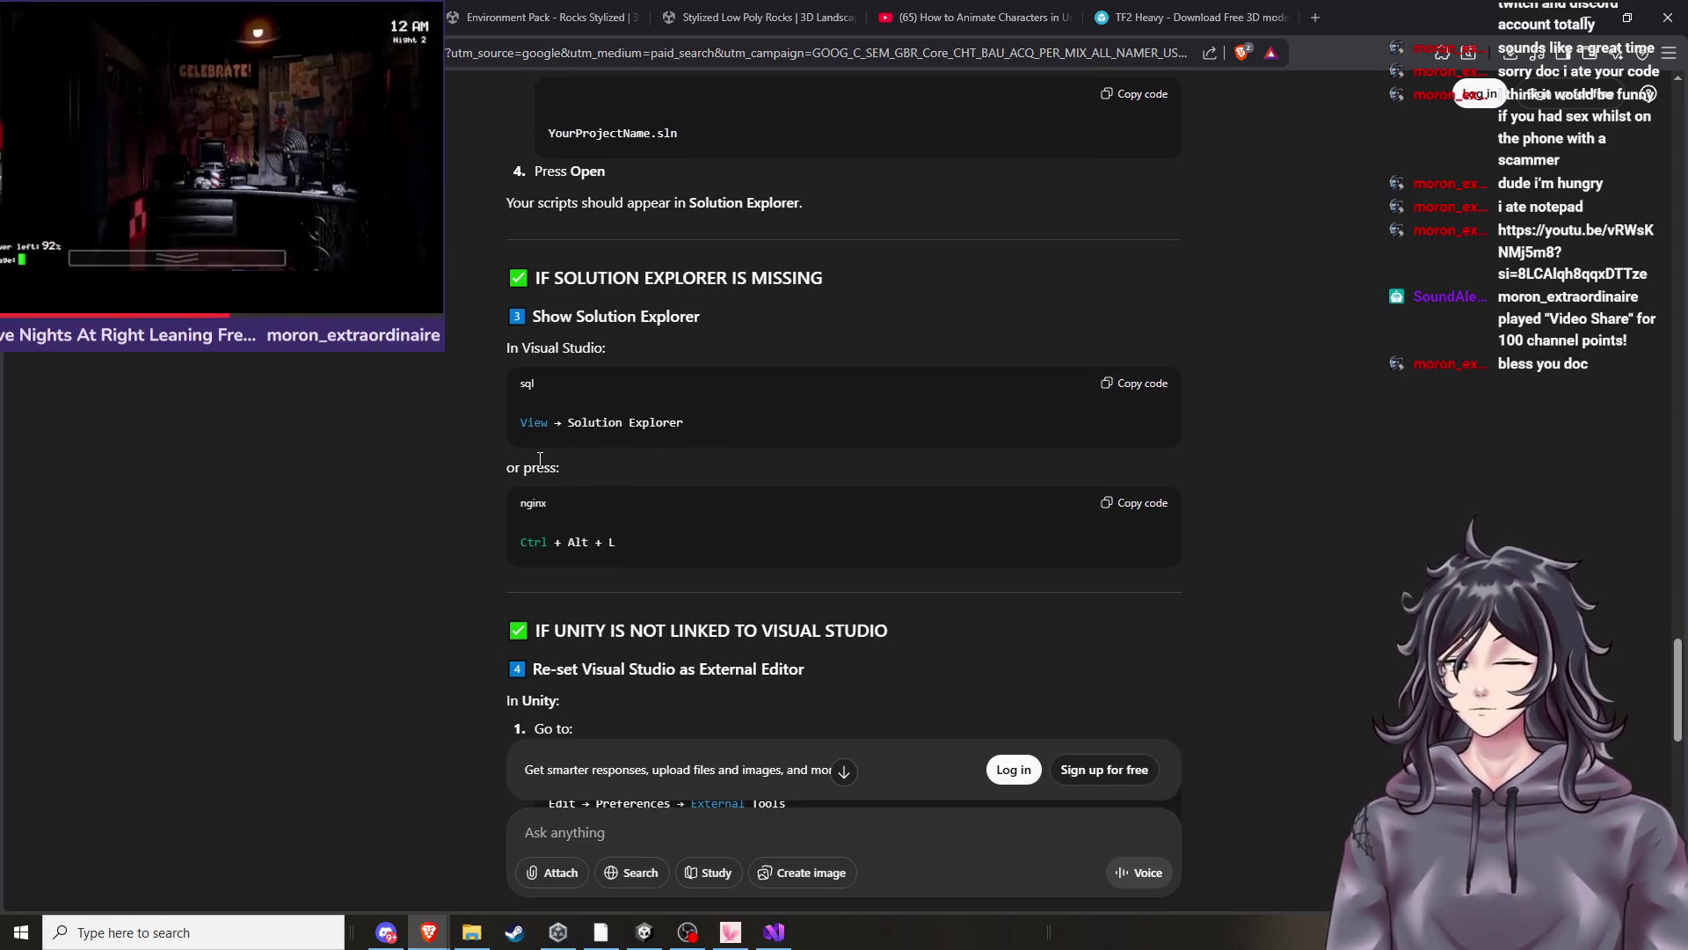
pyautogui.scroll(-3, 542, 459)
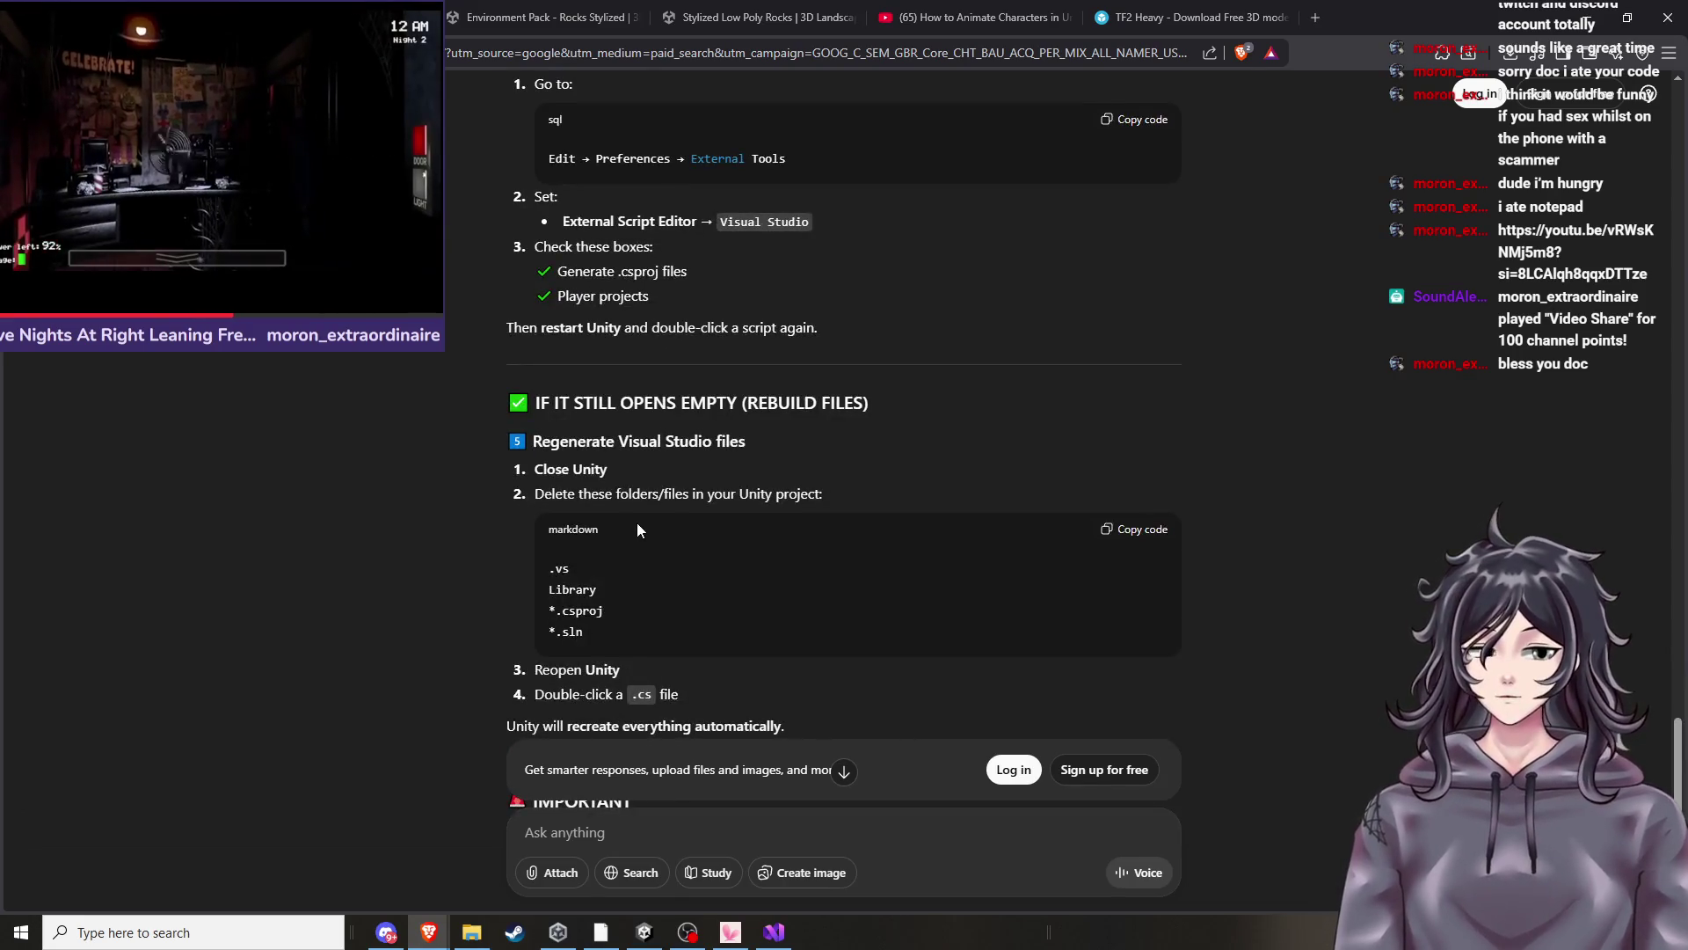
pyautogui.scroll(-3, 636, 524)
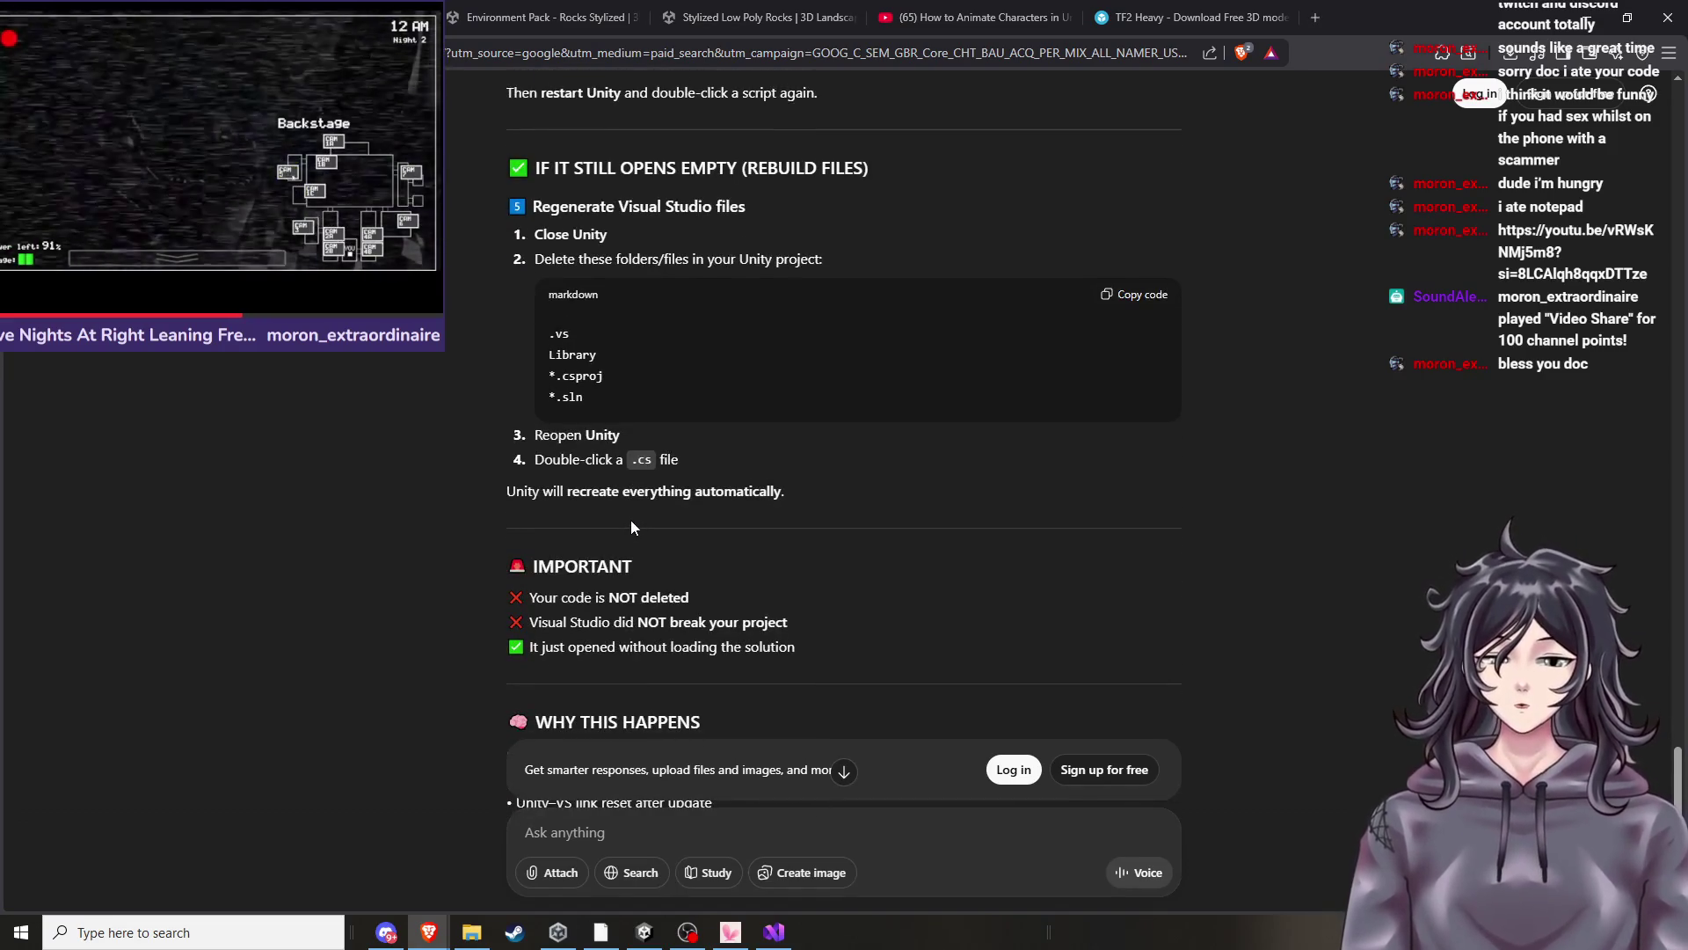
pyautogui.scroll(-4, 630, 520)
pyautogui.scroll(10, 672, 473)
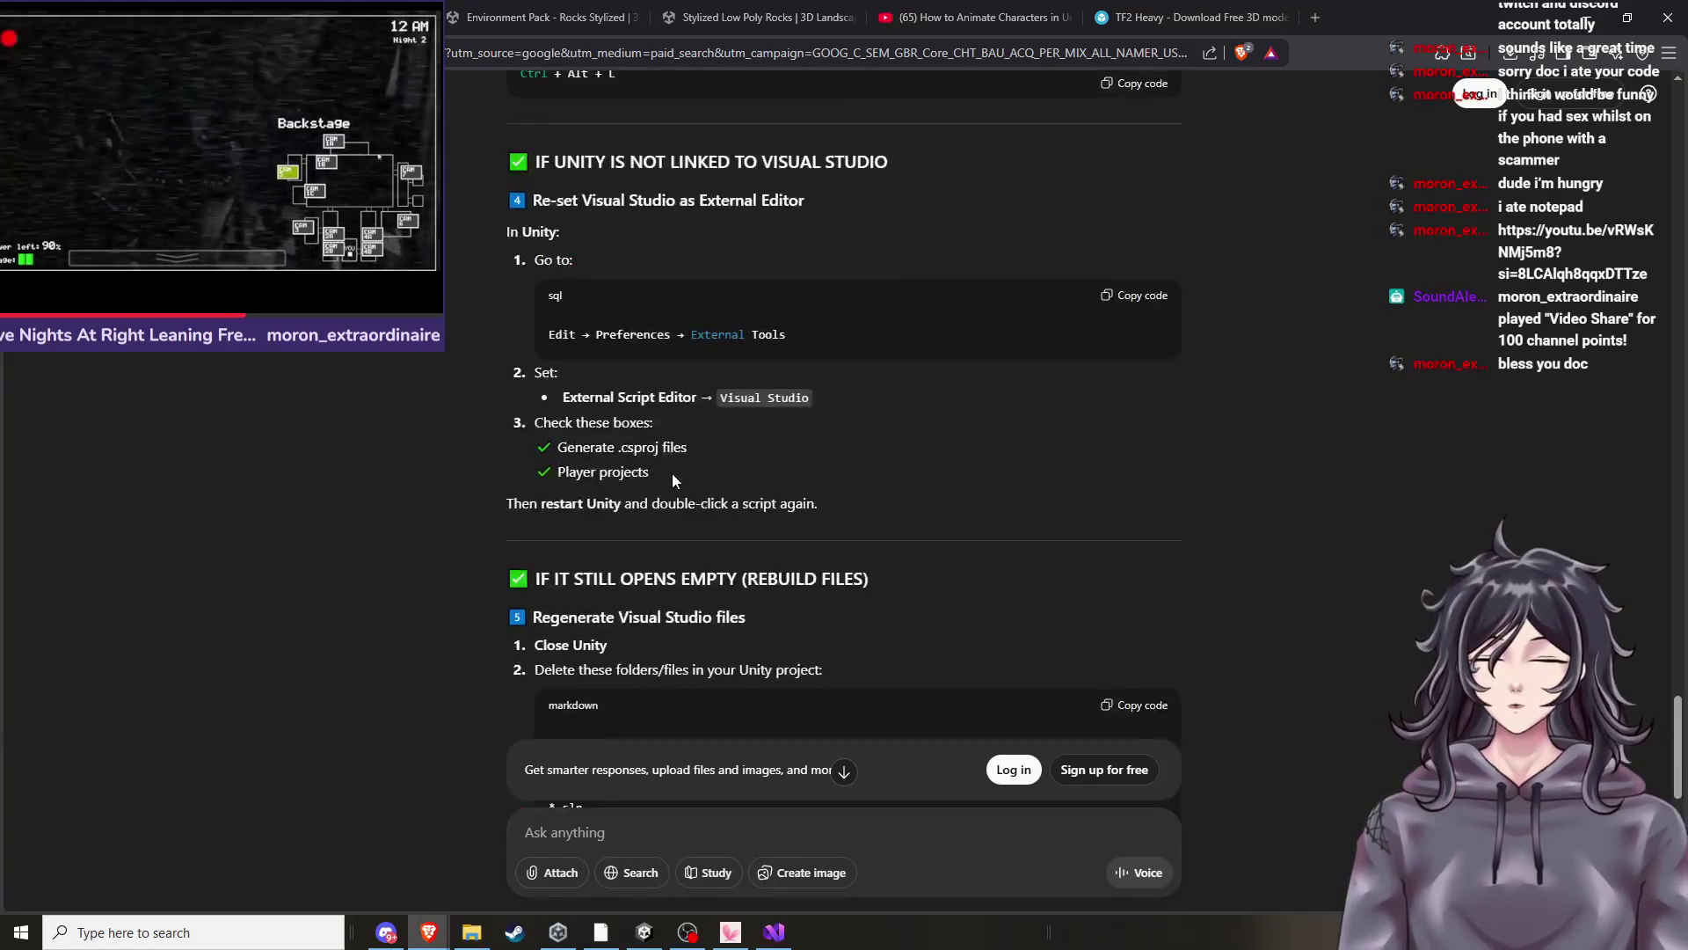
pyautogui.scroll(9, 684, 467)
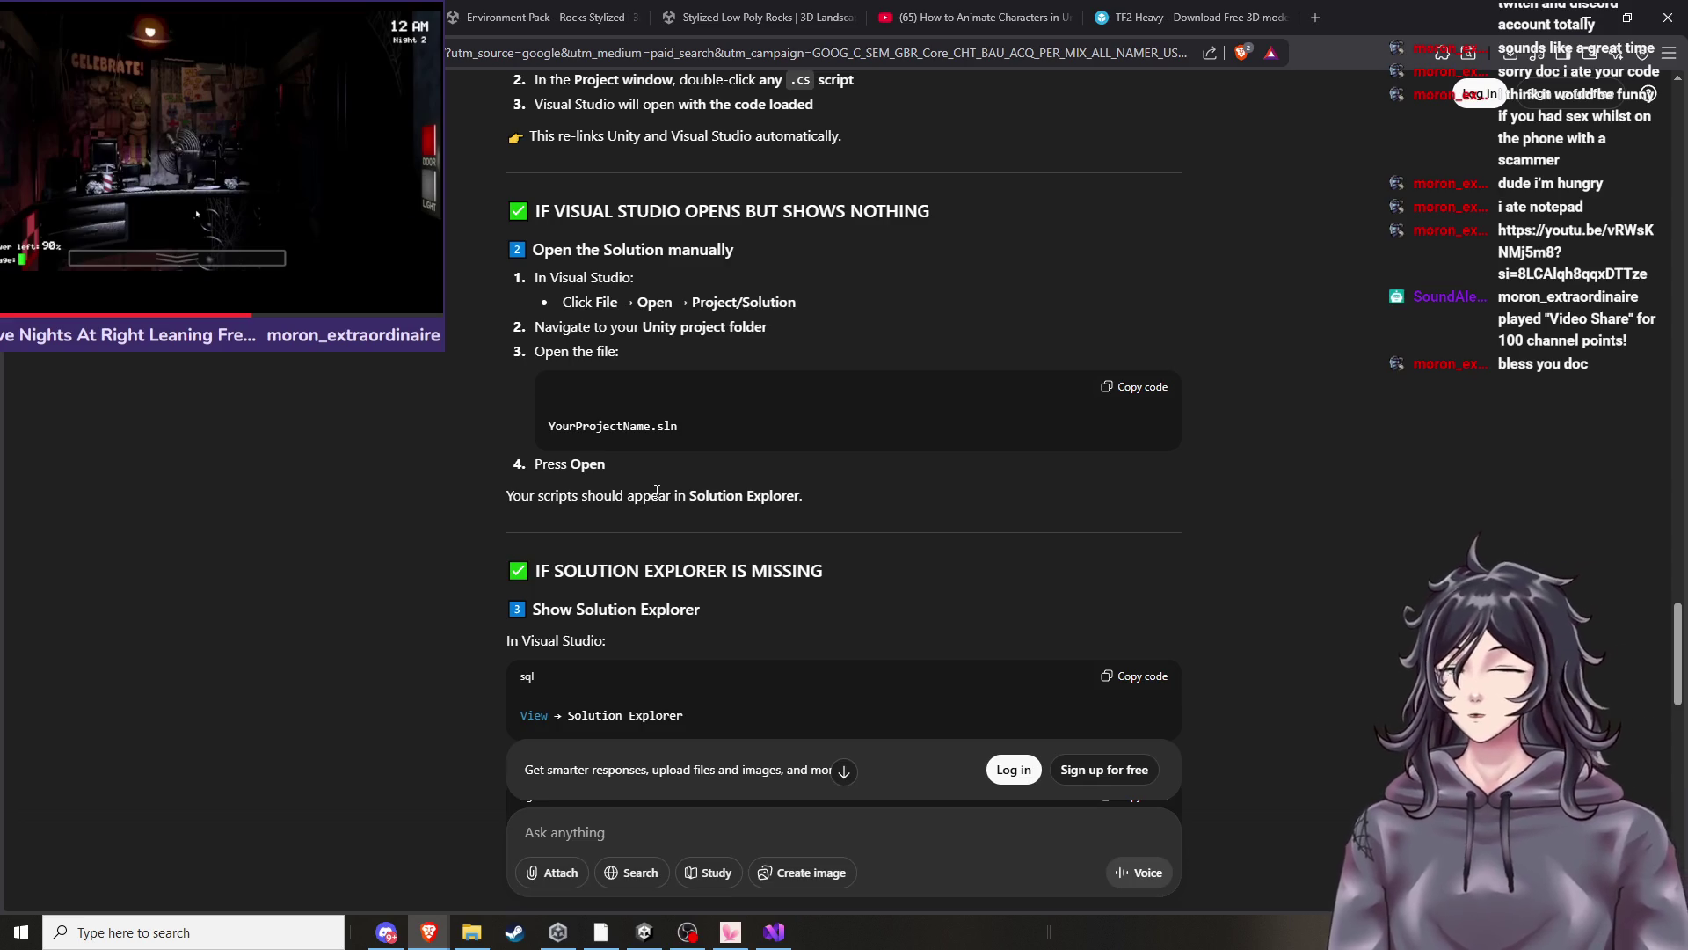
pyautogui.scroll(-4, 651, 500)
pyautogui.scroll(4, 649, 508)
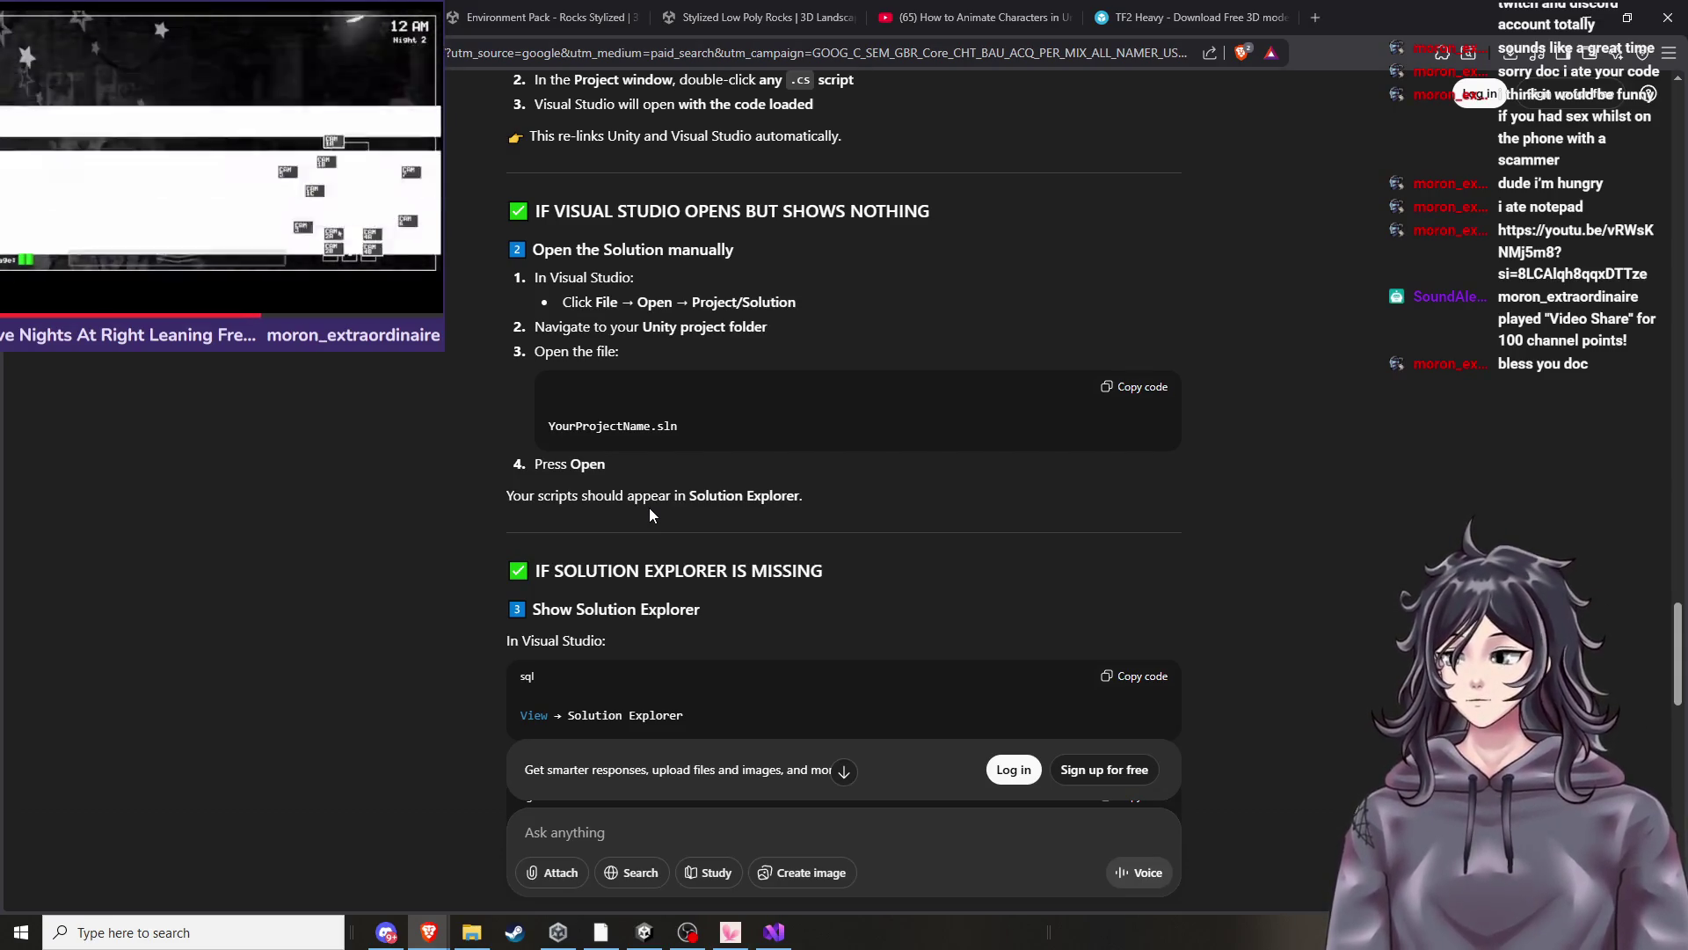
pyautogui.scroll(-2, 649, 508)
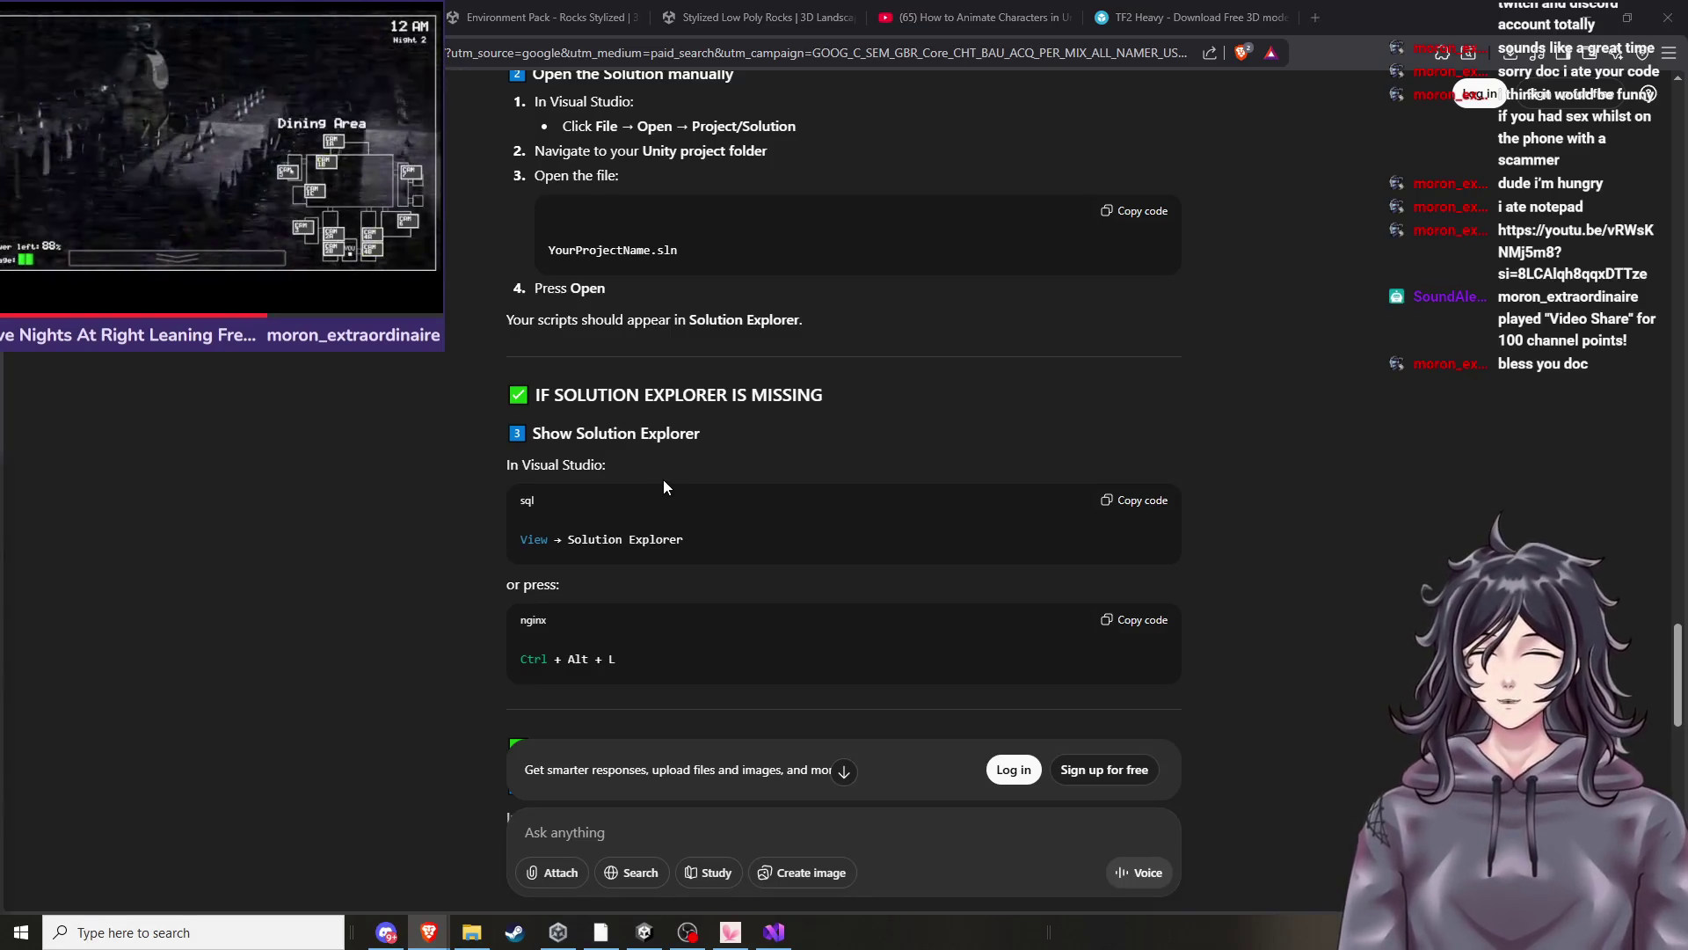
pyautogui.scroll(1, 663, 369)
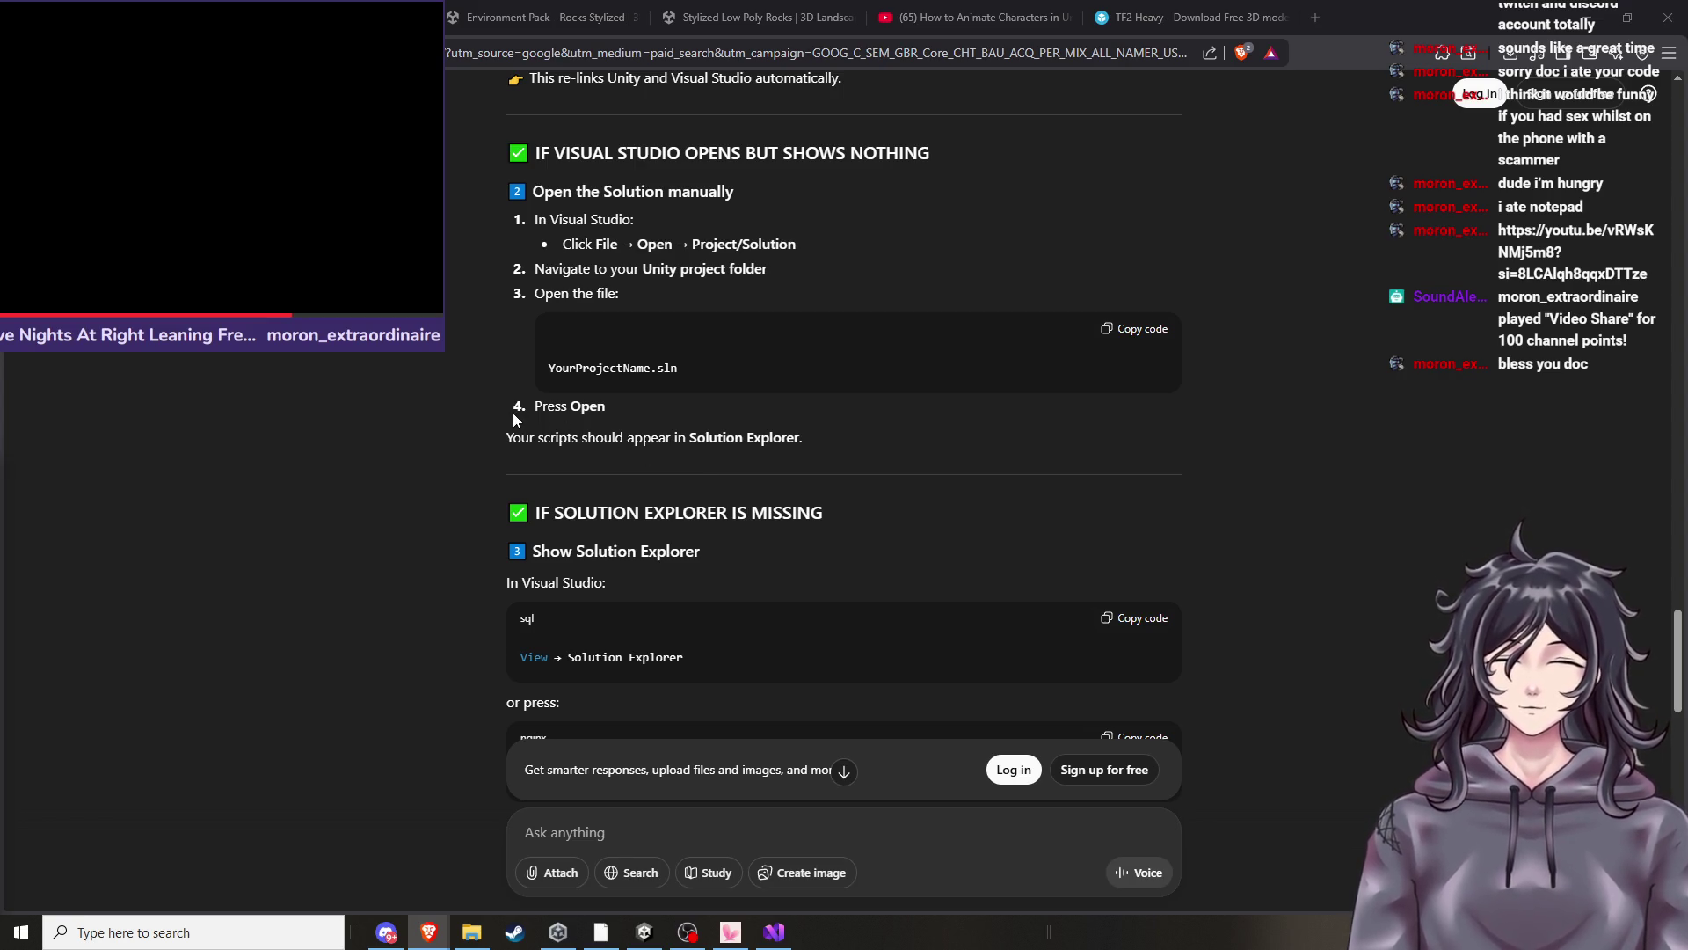
pyautogui.scroll(-1, 592, 392)
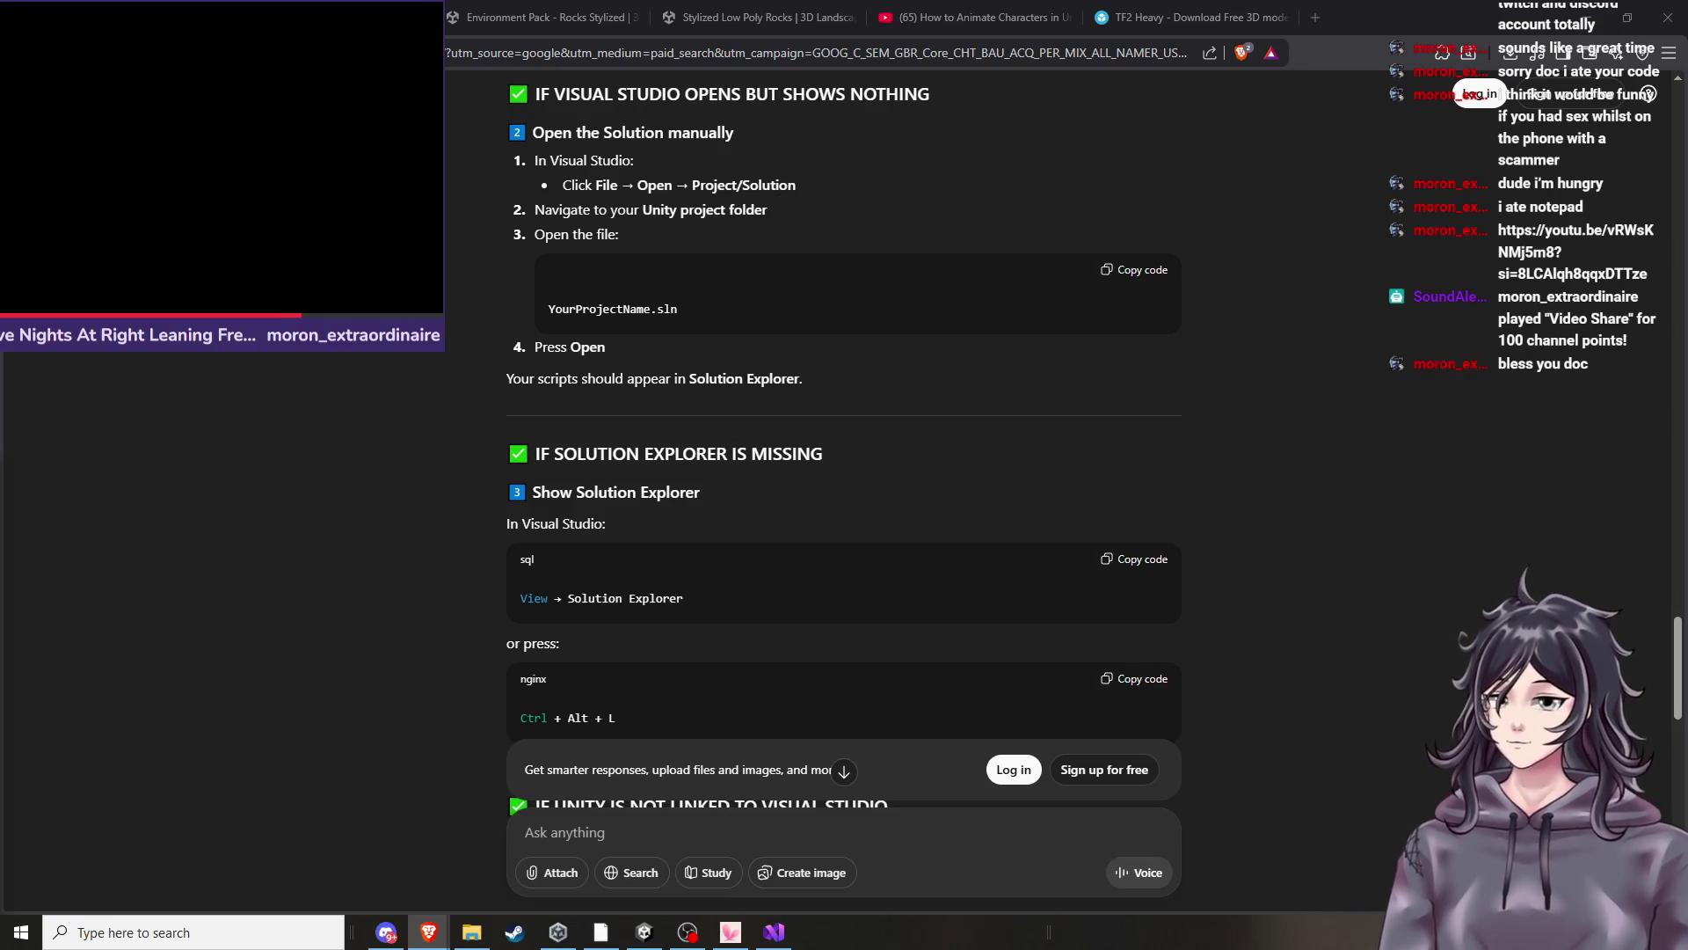
# Scroll the reply back up to the 'QUICK FIX (90% of the time)' section.
pyautogui.hotkey('alt', 'Tab')
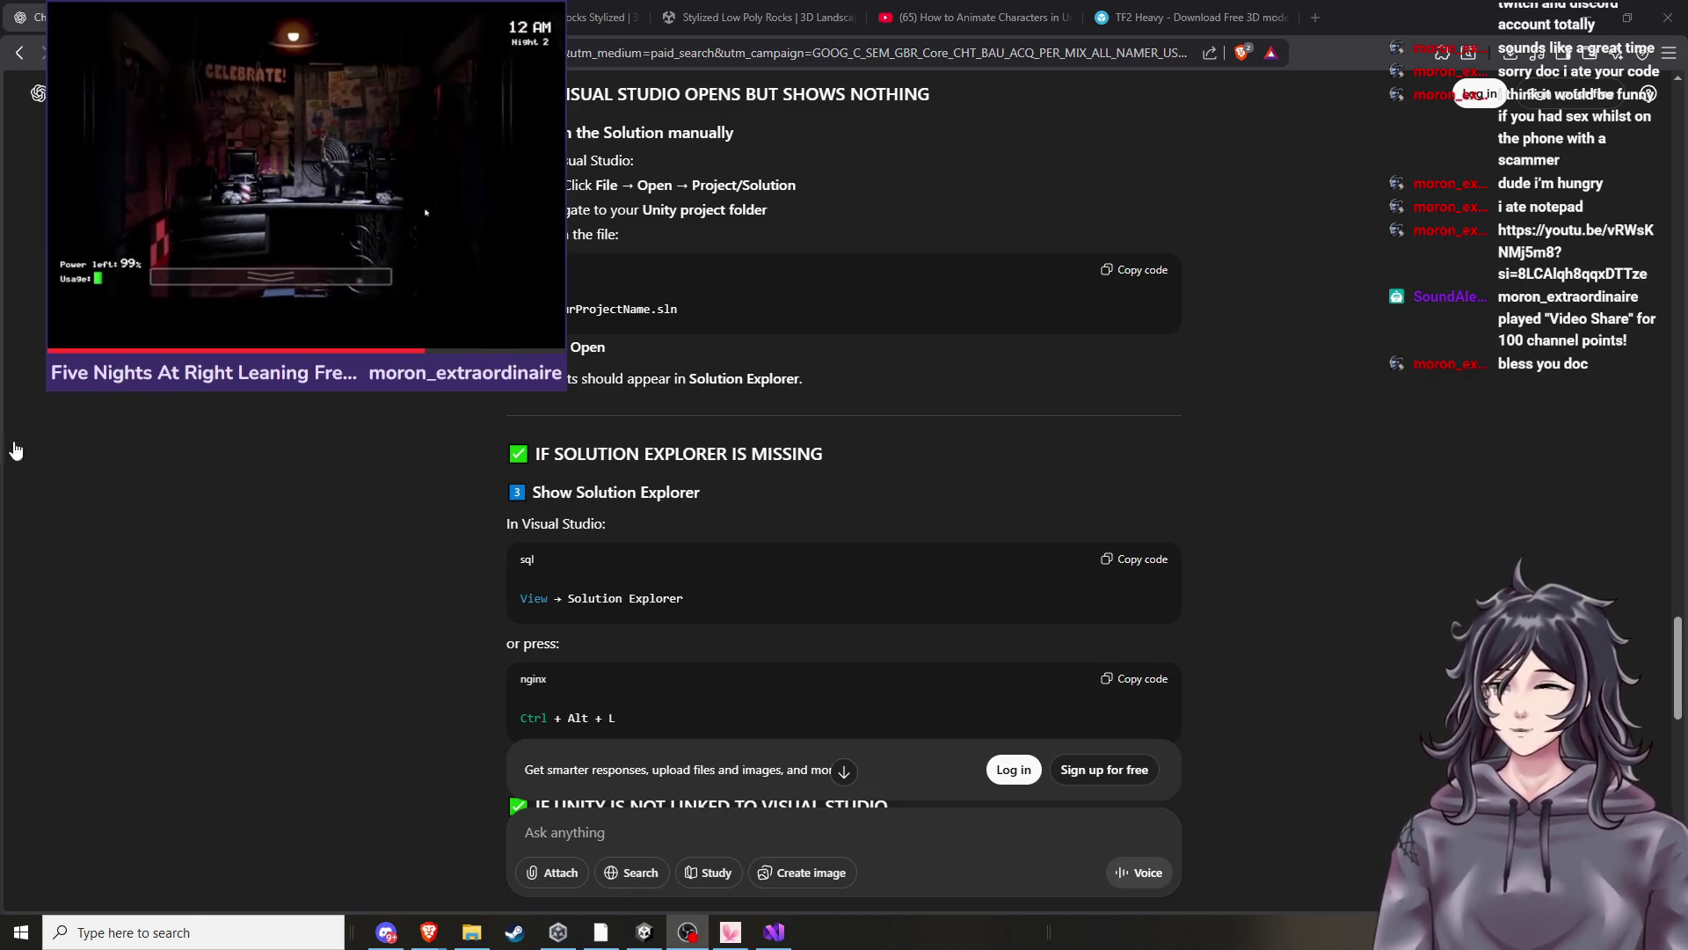
pyautogui.scroll(1, 860, 463)
pyautogui.scroll(3, 800, 448)
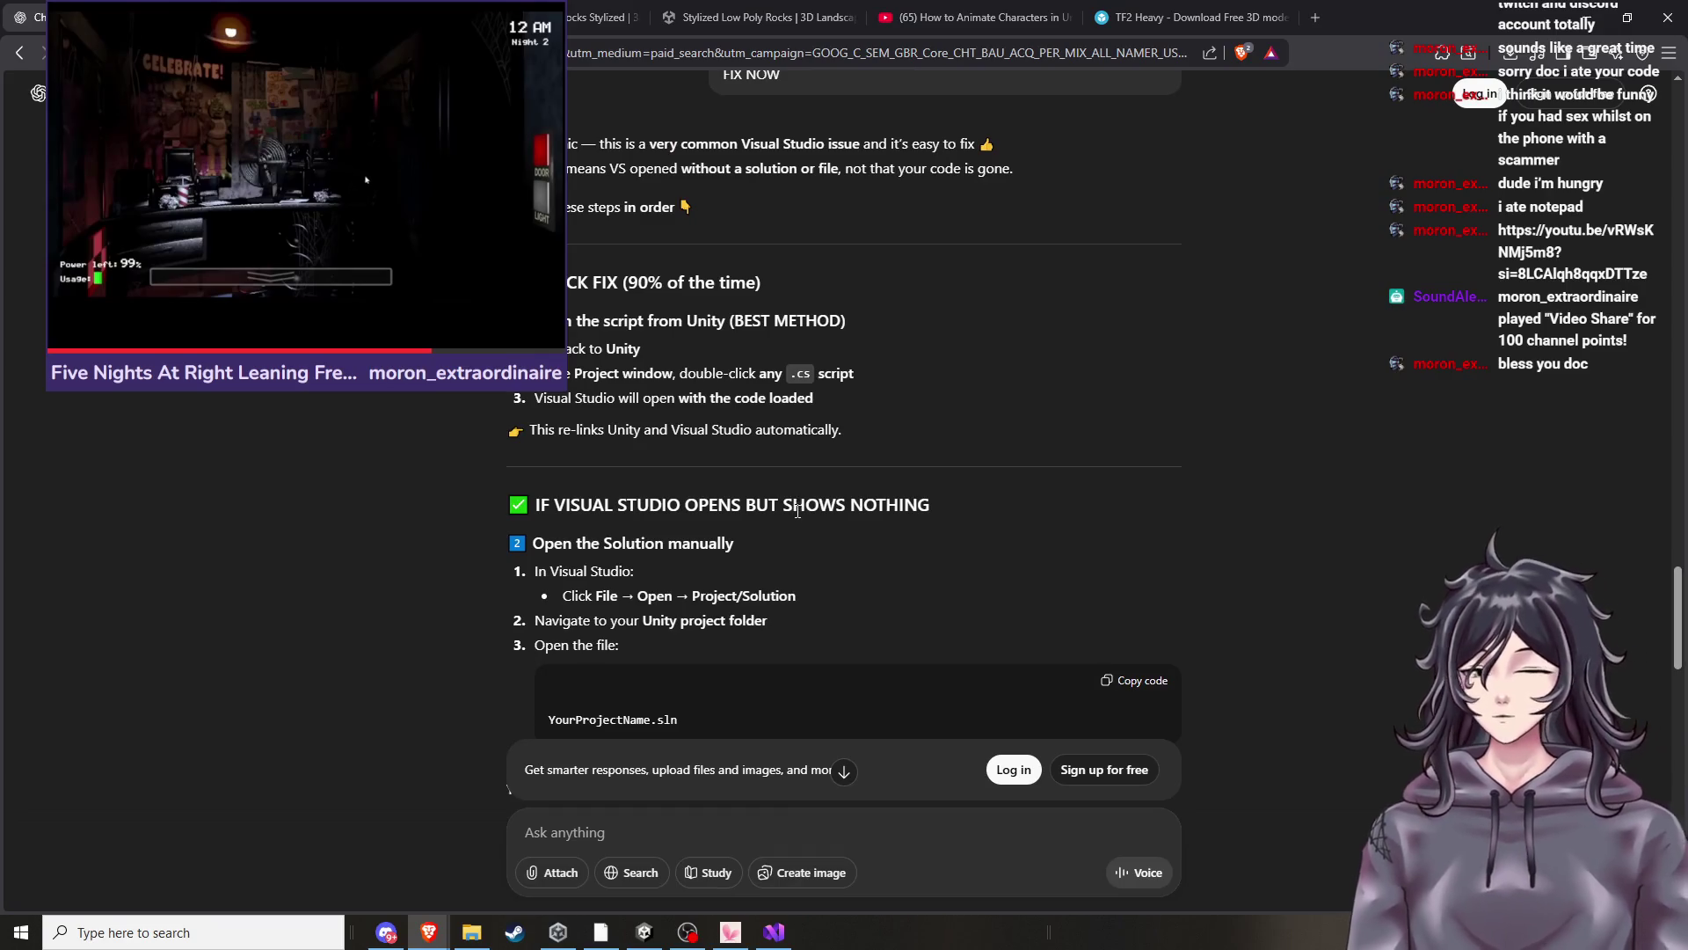
pyautogui.scroll(-1, 800, 520)
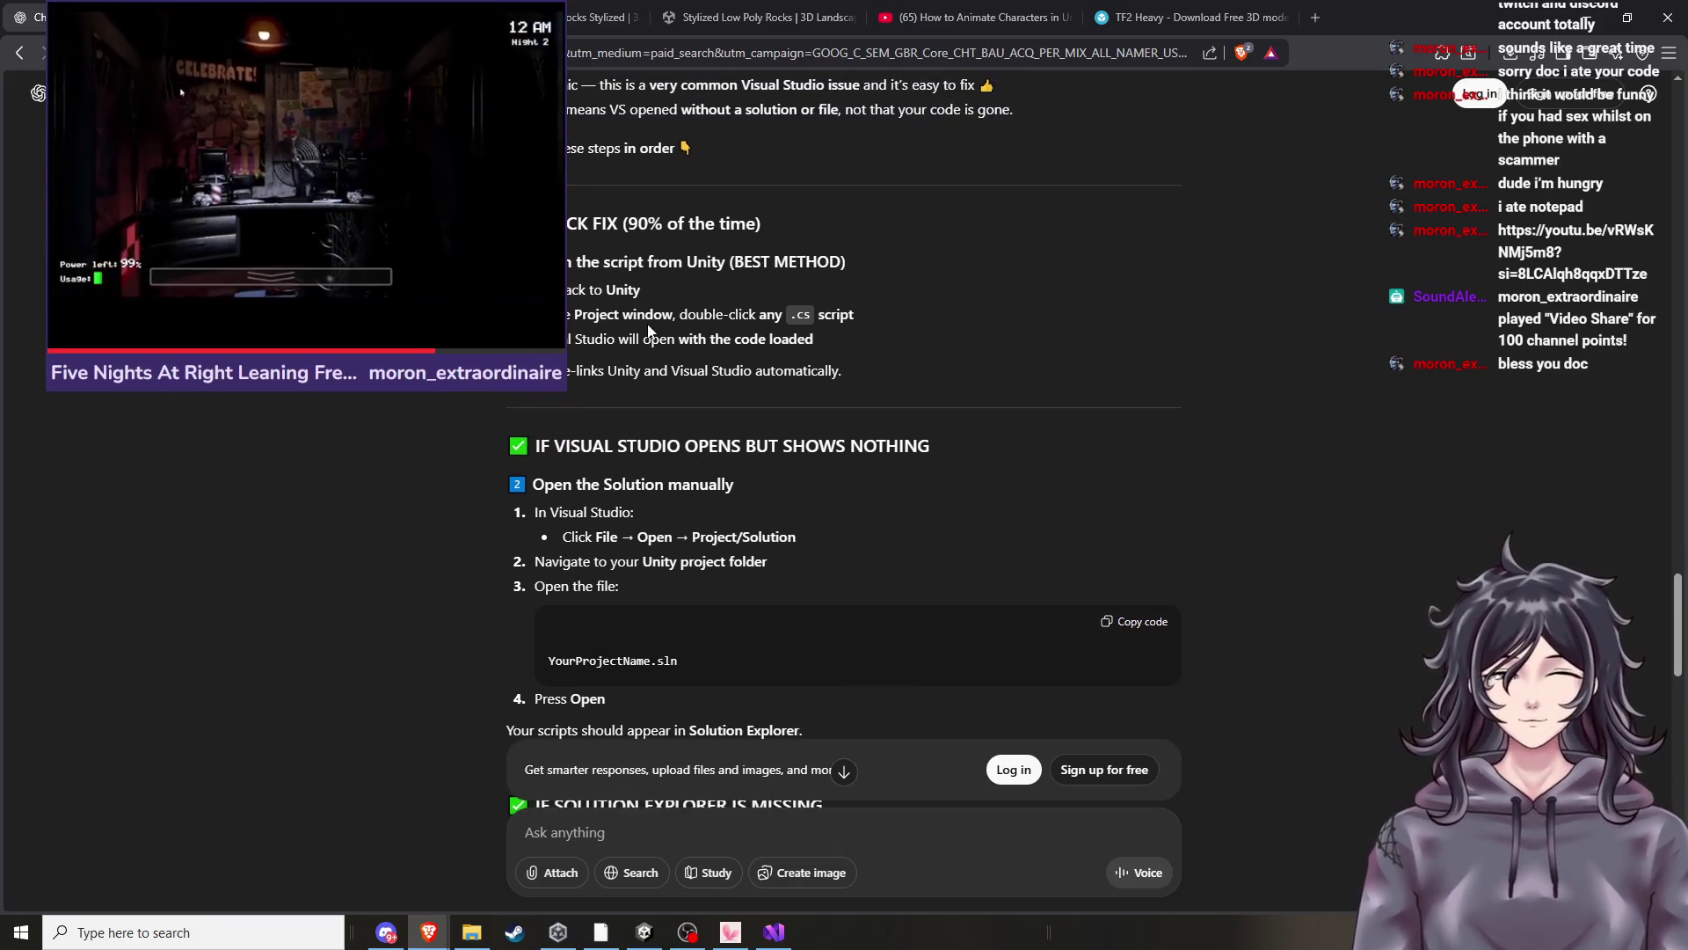
# Highlight the reopen-from-Unity step in ChatGPT, then launch a recent app, Paint, from Windows search.
pyautogui.moveTo(576, 314); pyautogui.dragTo(772, 341)
pyautogui.click(832, 386)
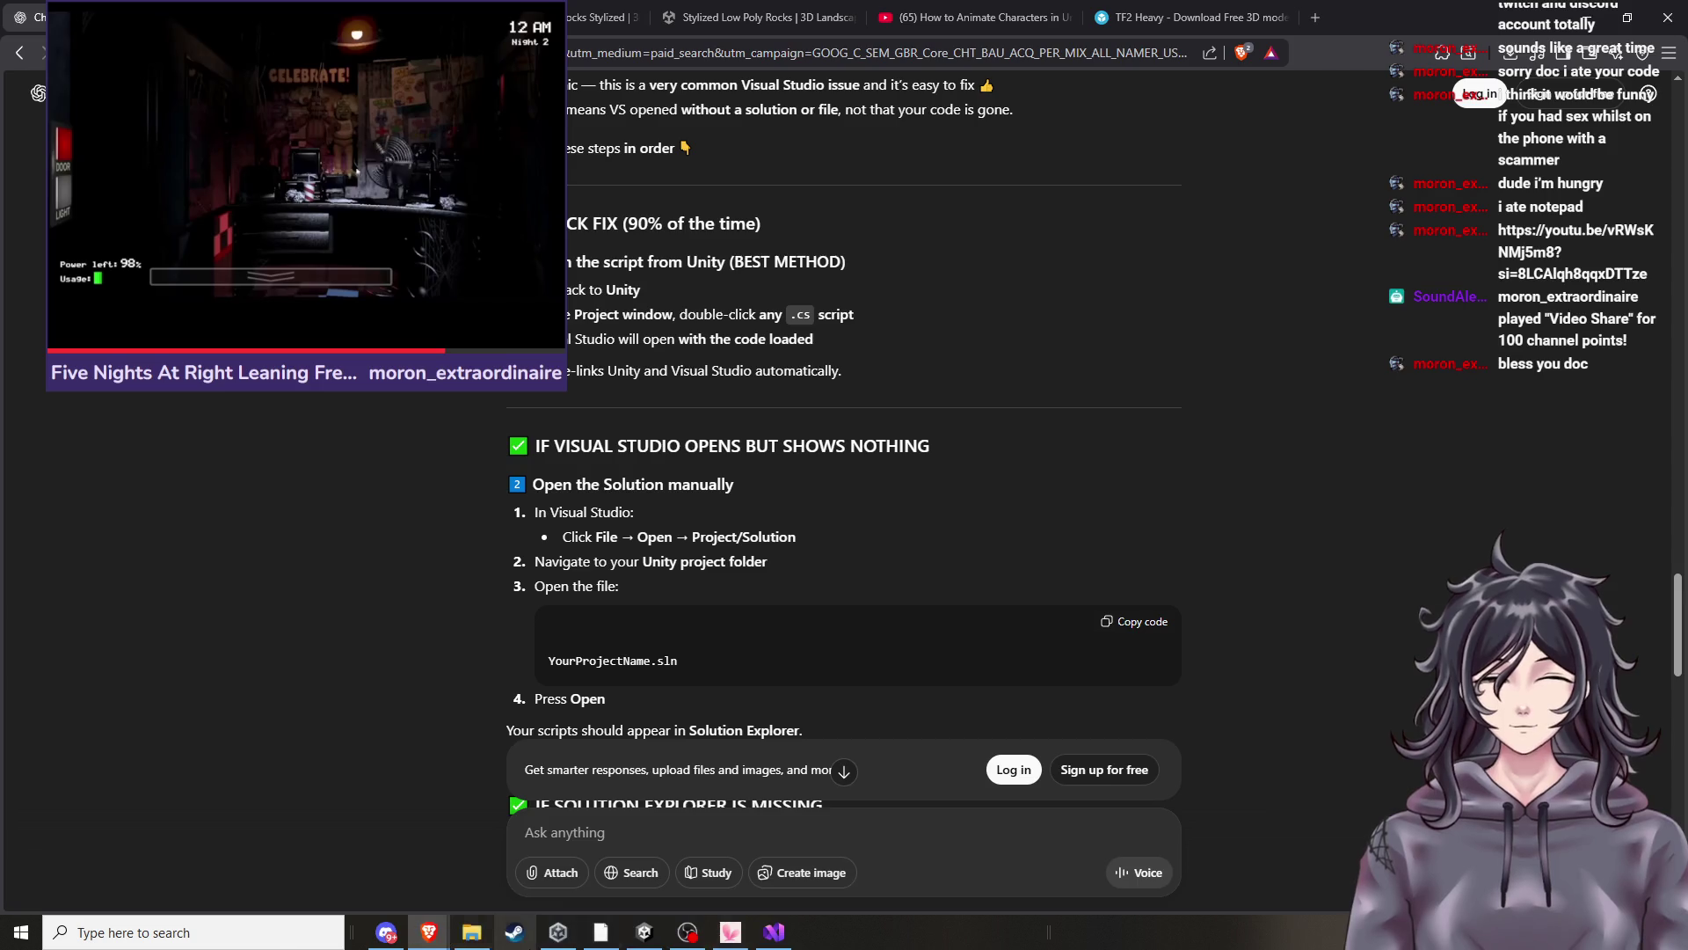
pyautogui.click(275, 937)
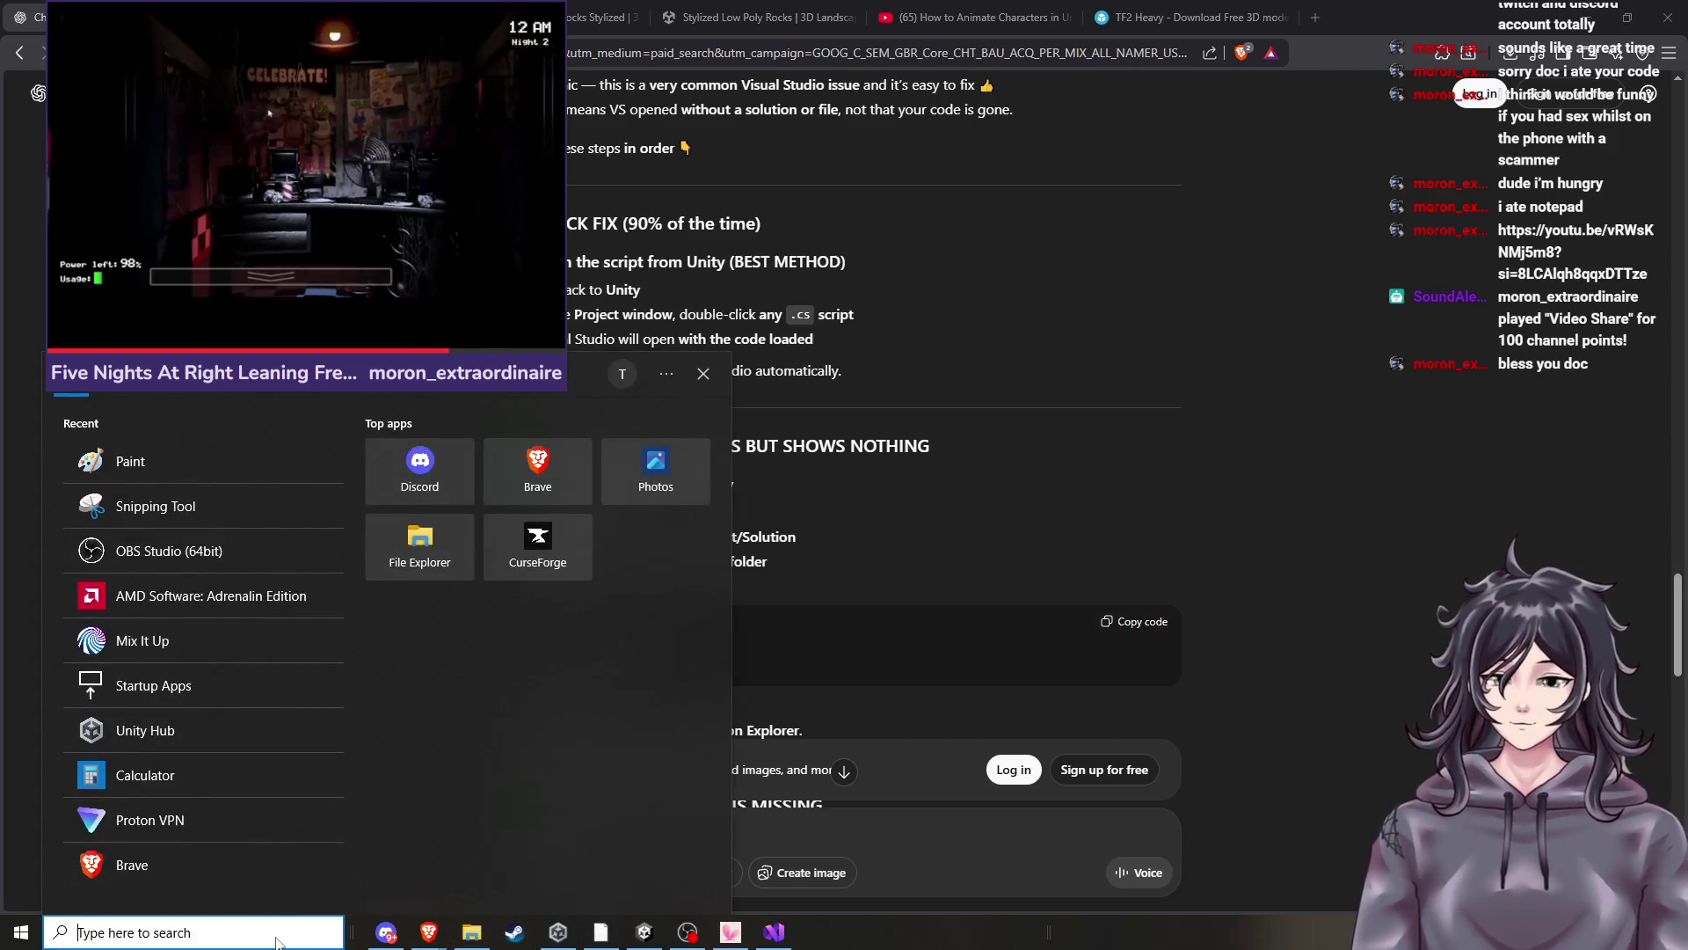
pyautogui.click(223, 506)
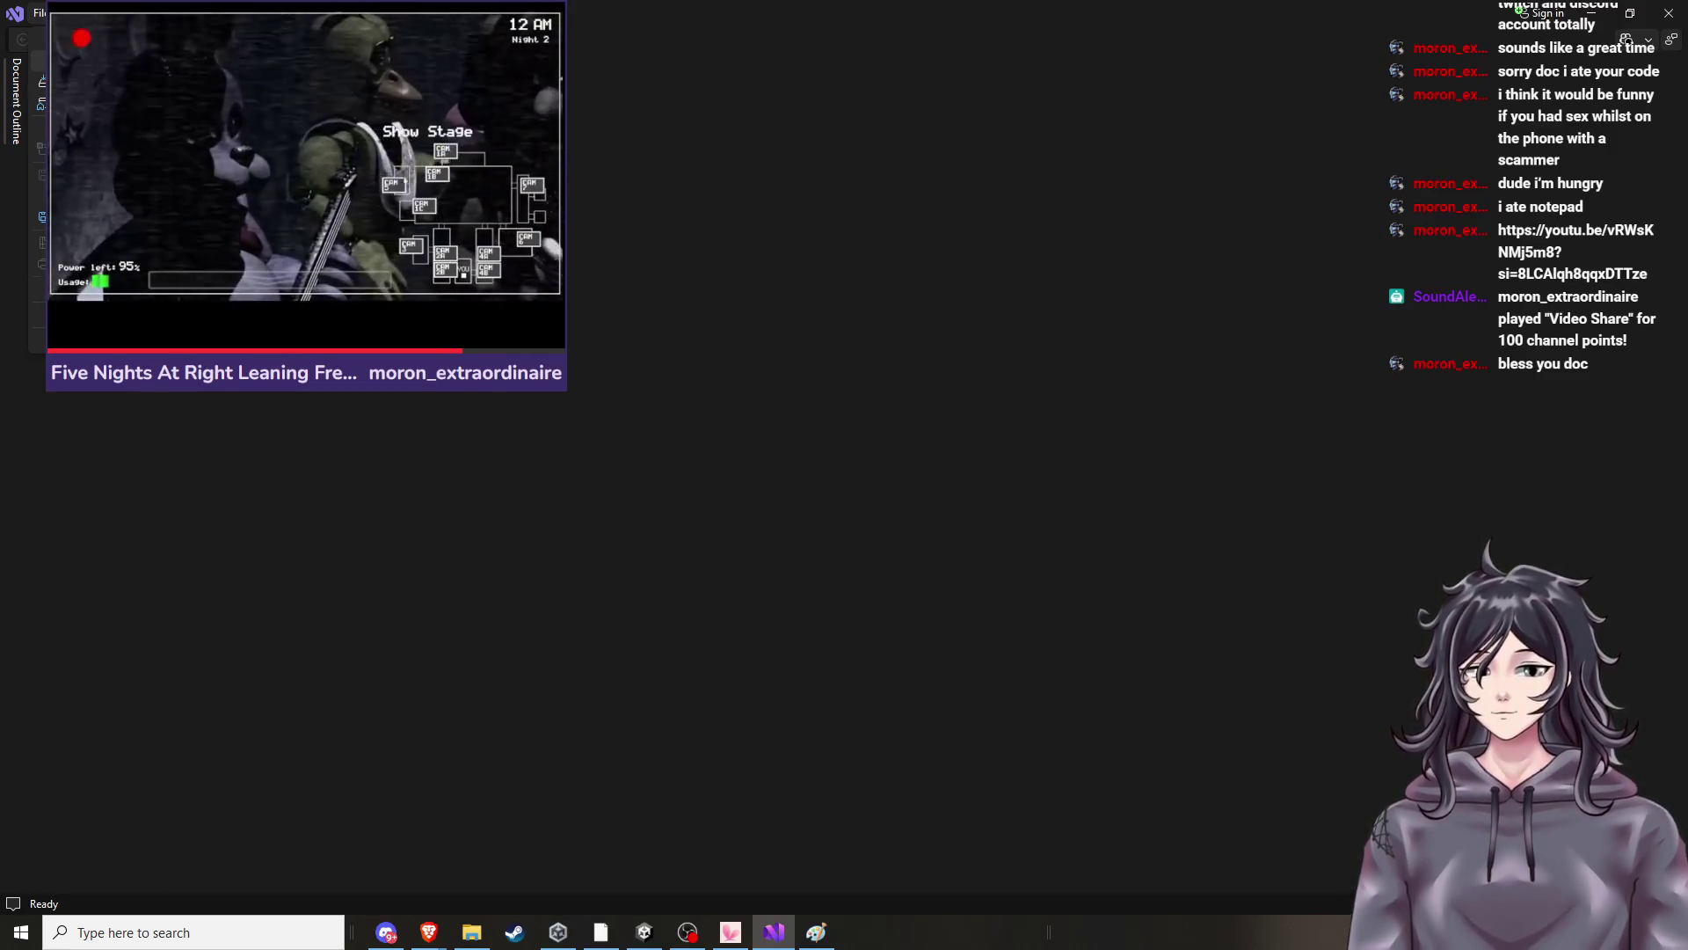
# Bring up the Open Project/Solution dialog with Ctrl+Shift+O and cancel it.
pyautogui.hotkey('ctrl', 'shift', 'o')
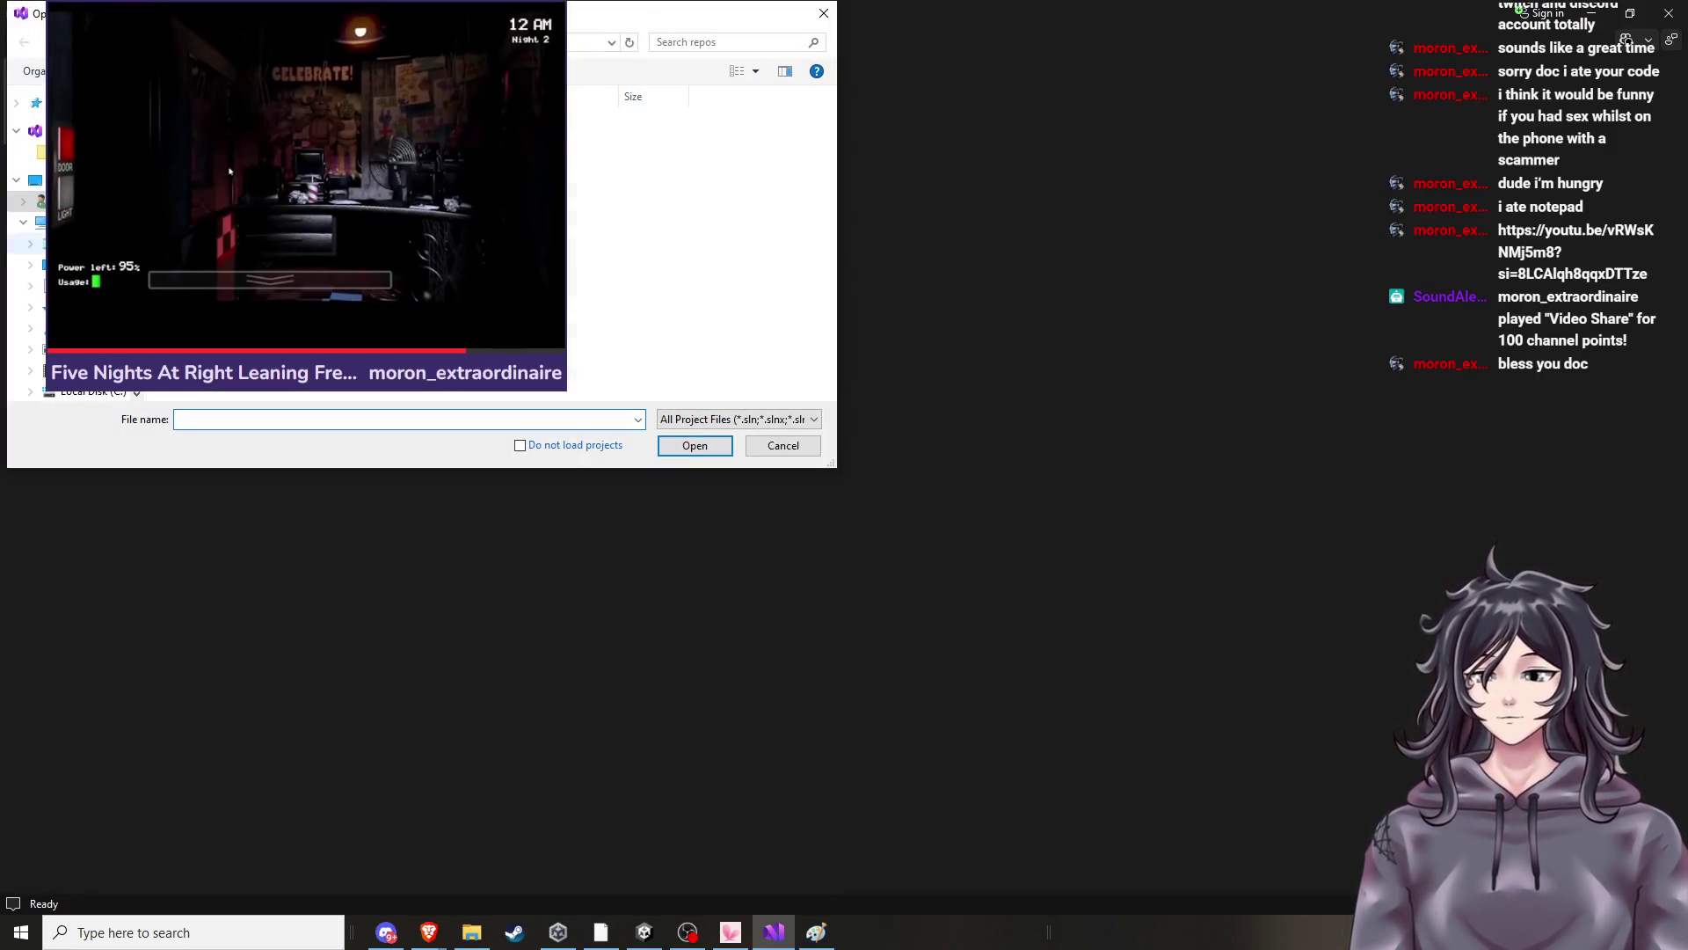
pyautogui.click(824, 13)
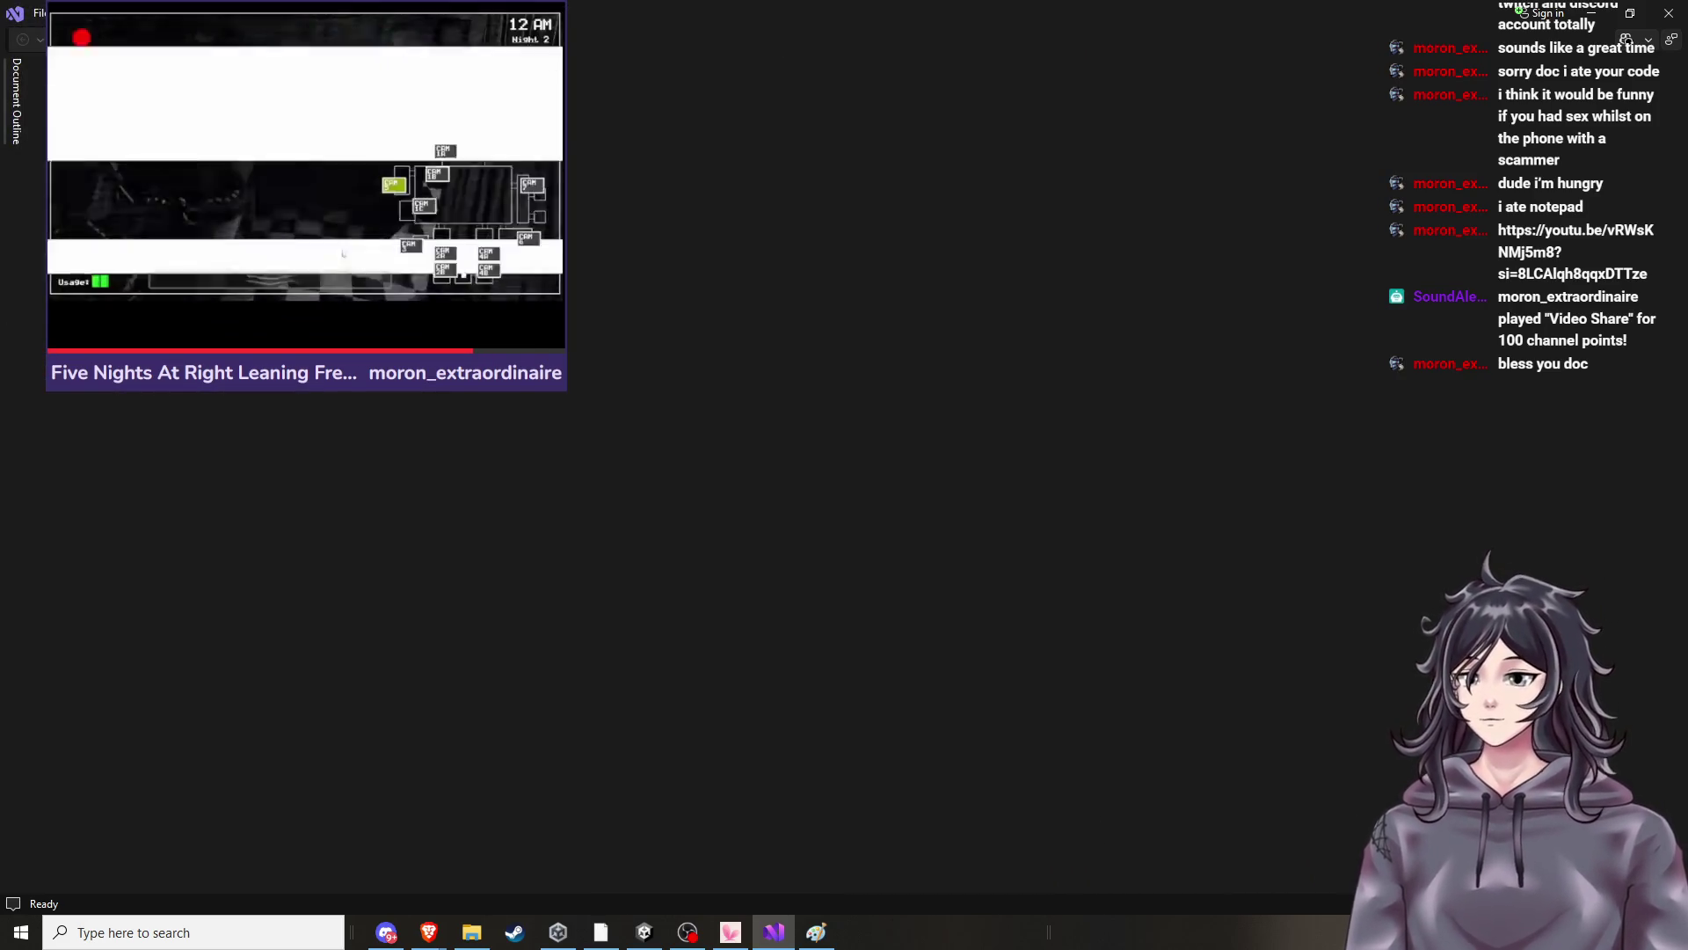
pyautogui.moveTo(796, 946)
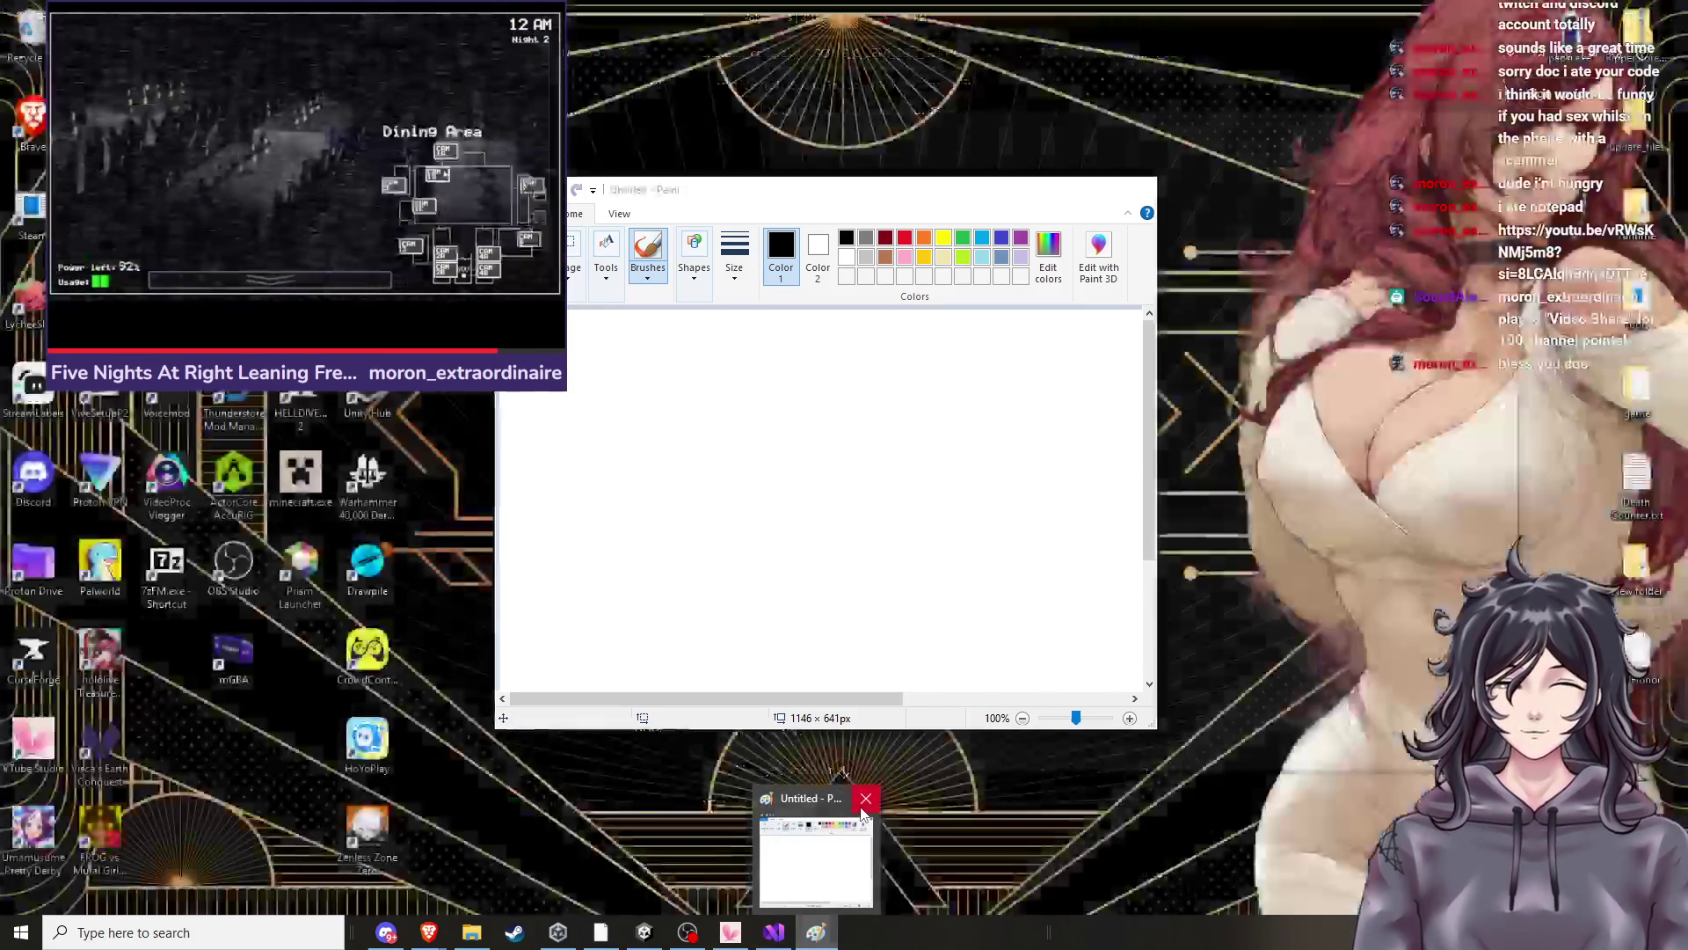
# Close the stray Paint window and scroll the page behind it.
pyautogui.click(865, 799)
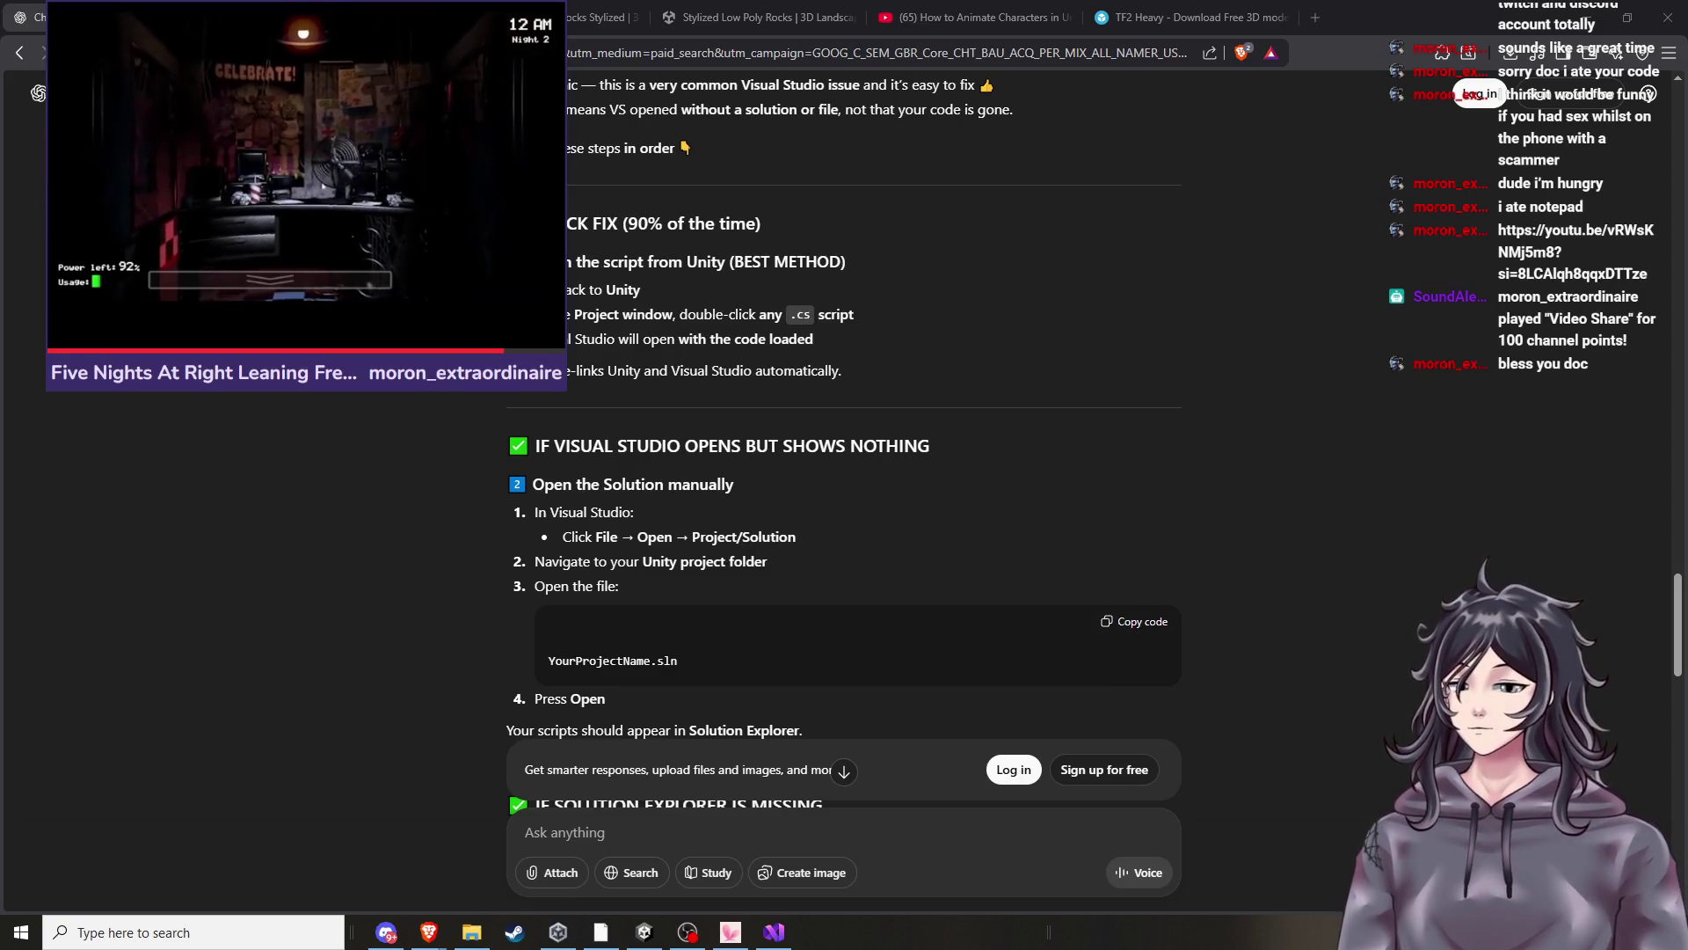
pyautogui.scroll(-1, 848, 367)
pyautogui.scroll(10, 848, 367)
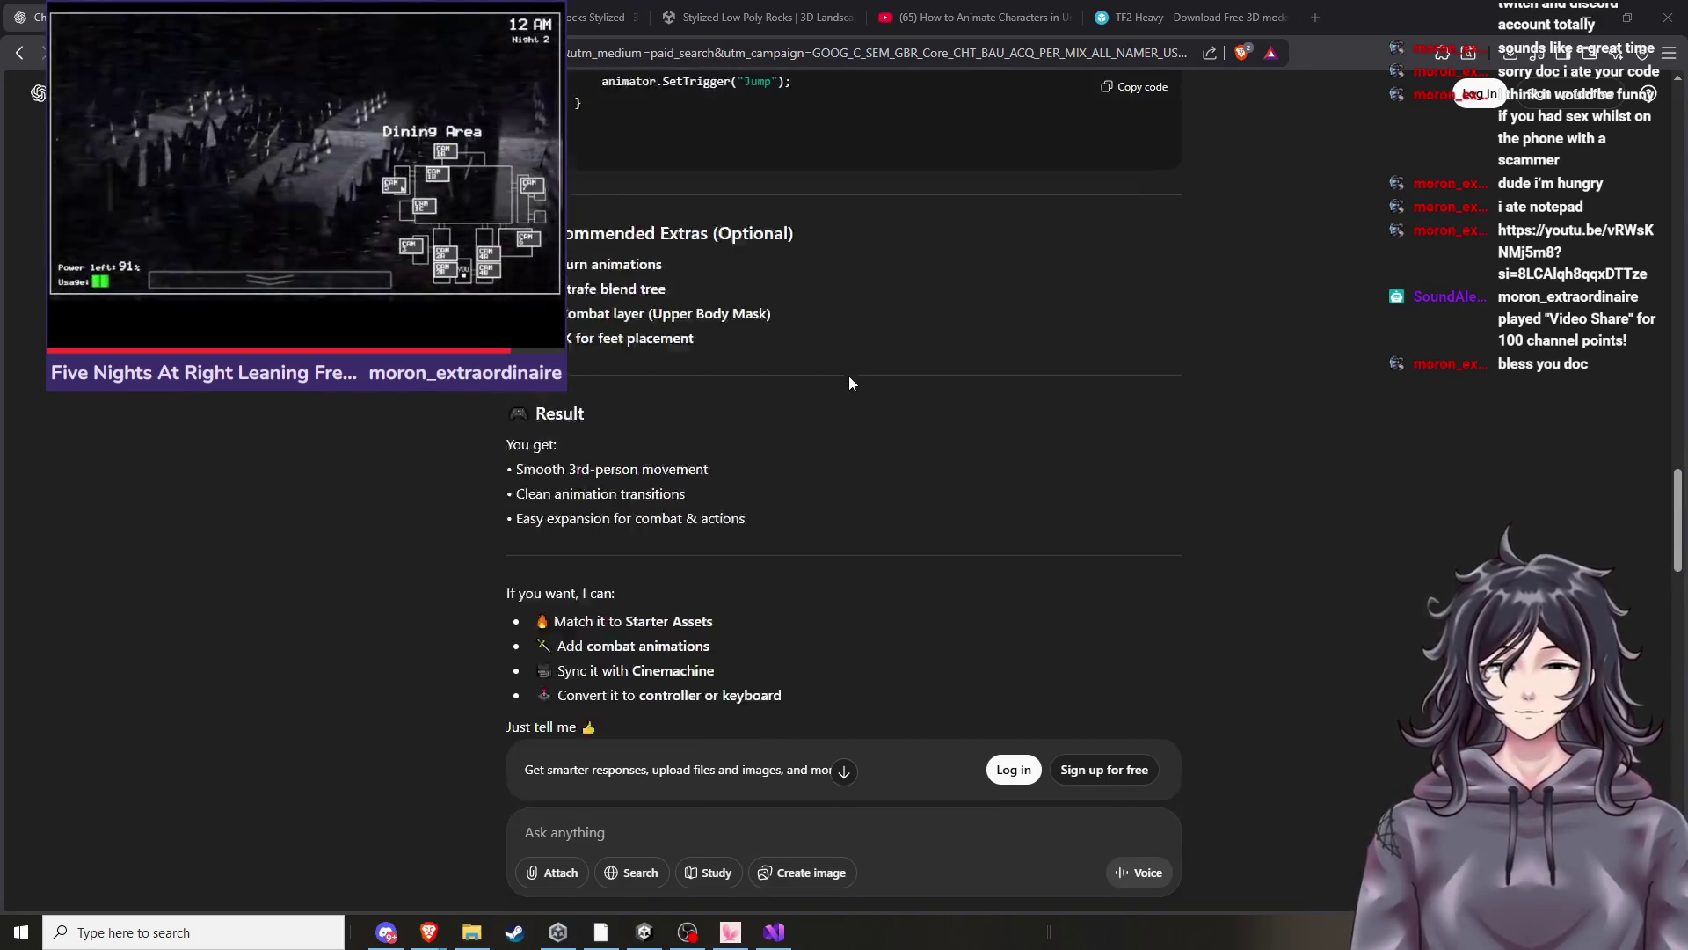
pyautogui.scroll(10, 848, 378)
pyautogui.scroll(-7, 847, 394)
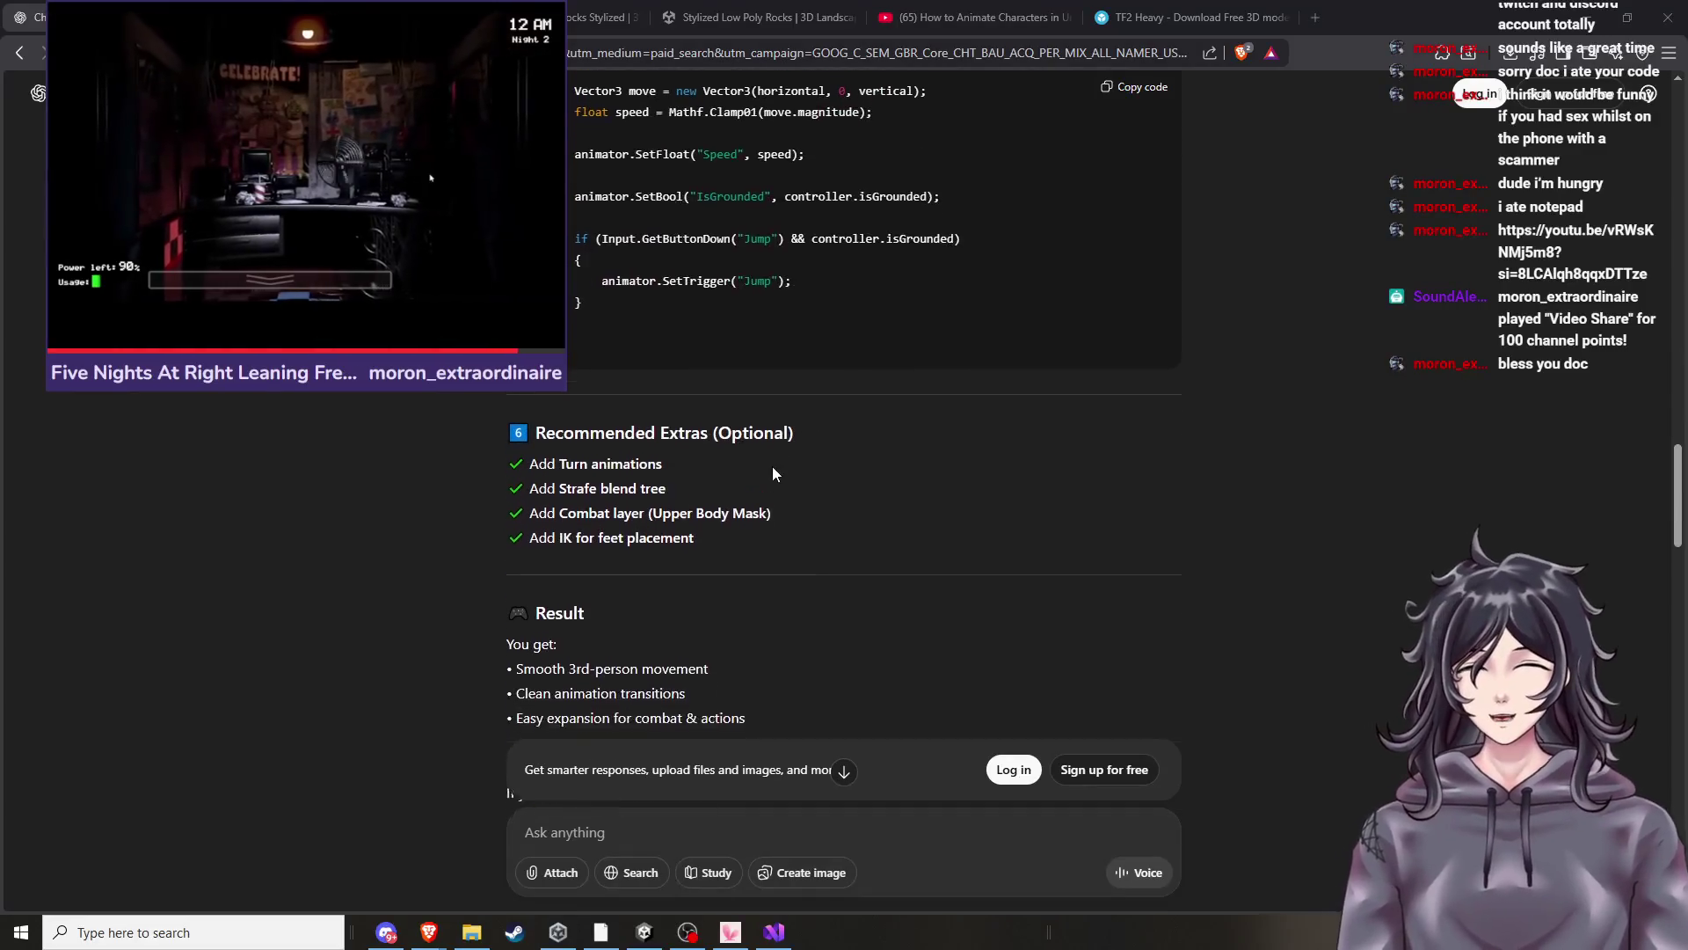
pyautogui.scroll(-15, 777, 468)
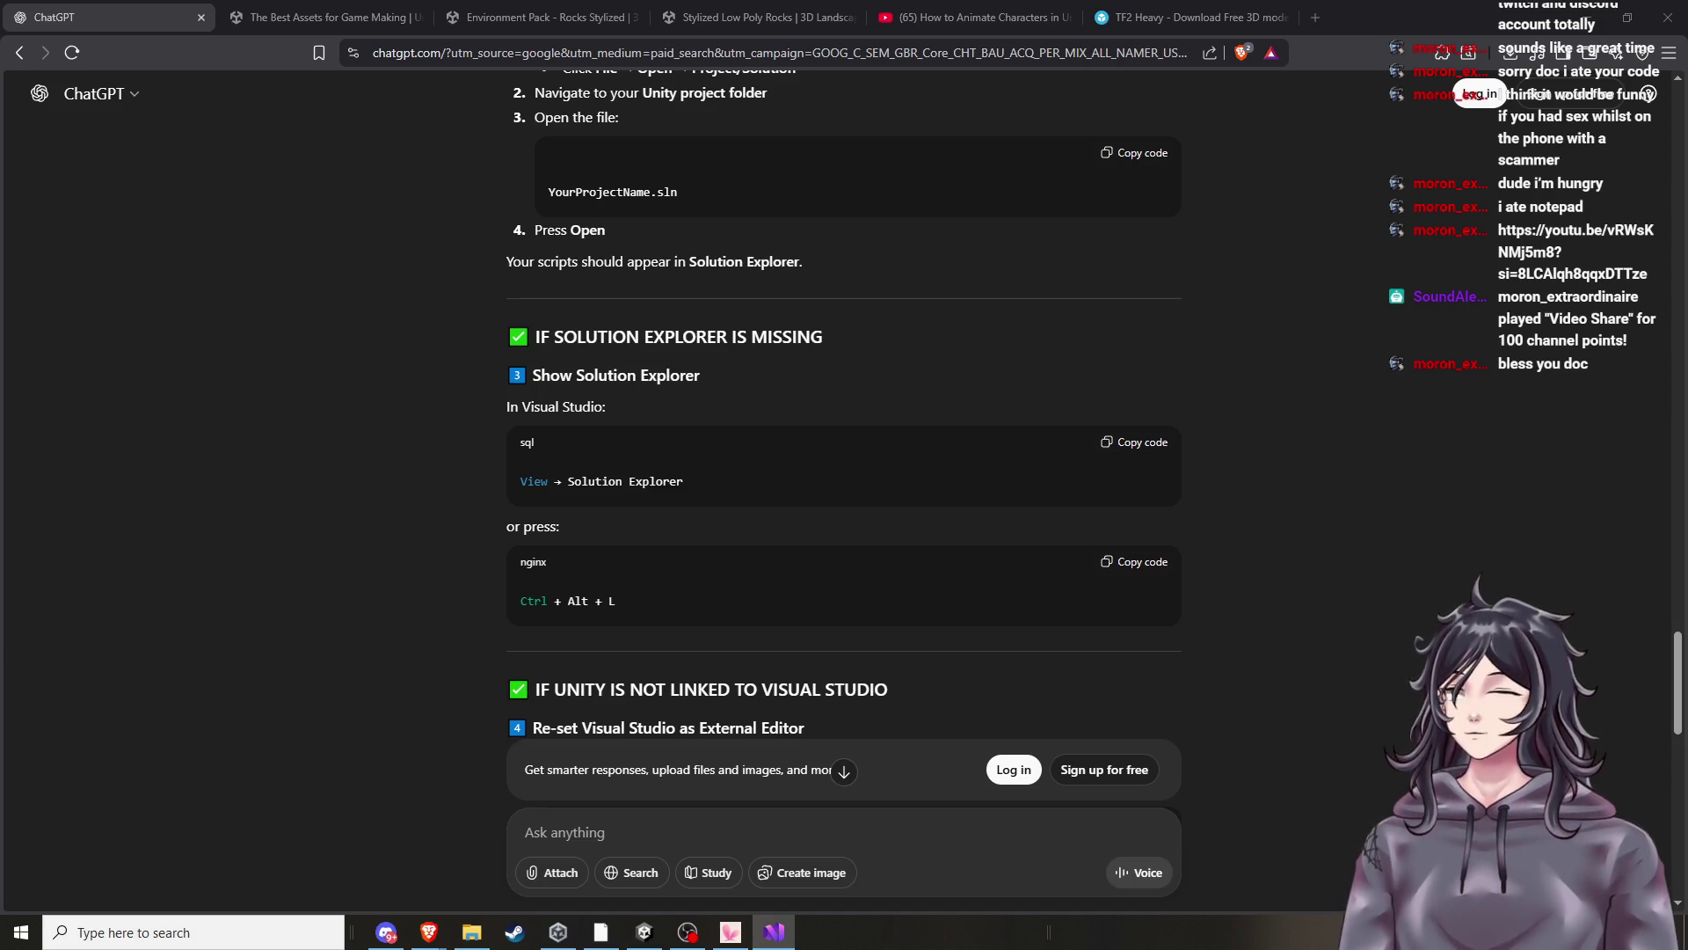
# Bring ChatGPT back and scroll to its Edit → Preferences → External Tools relinking steps.
pyautogui.hotkey('alt', 'Tab')
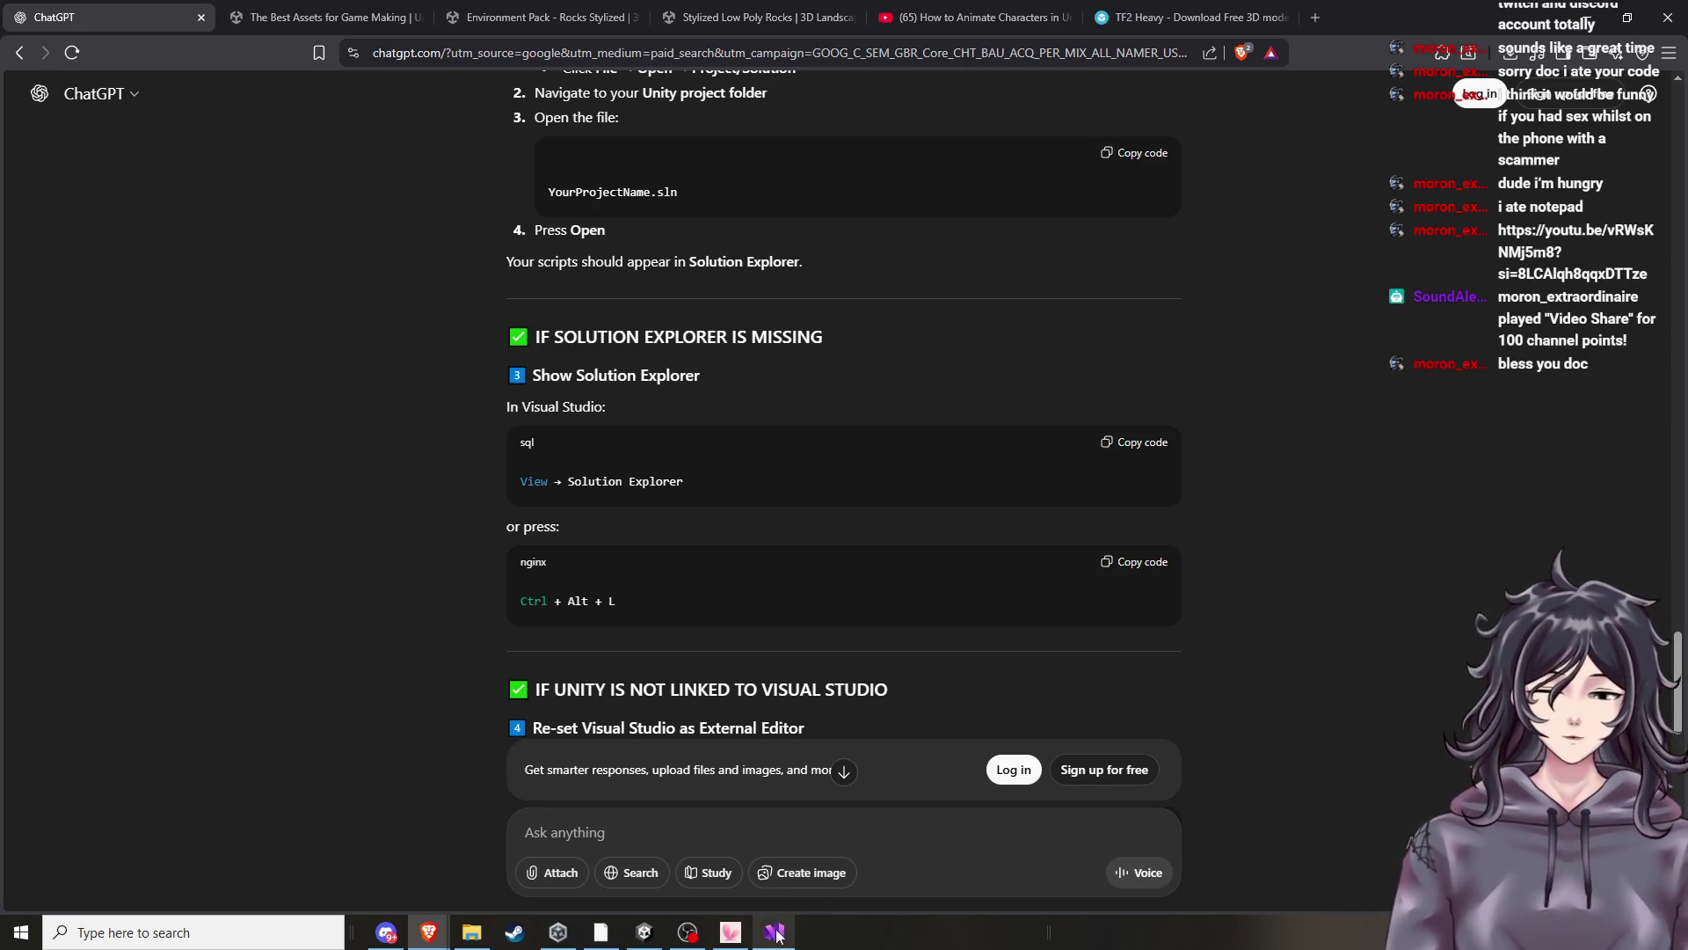
pyautogui.scroll(-2, 707, 478)
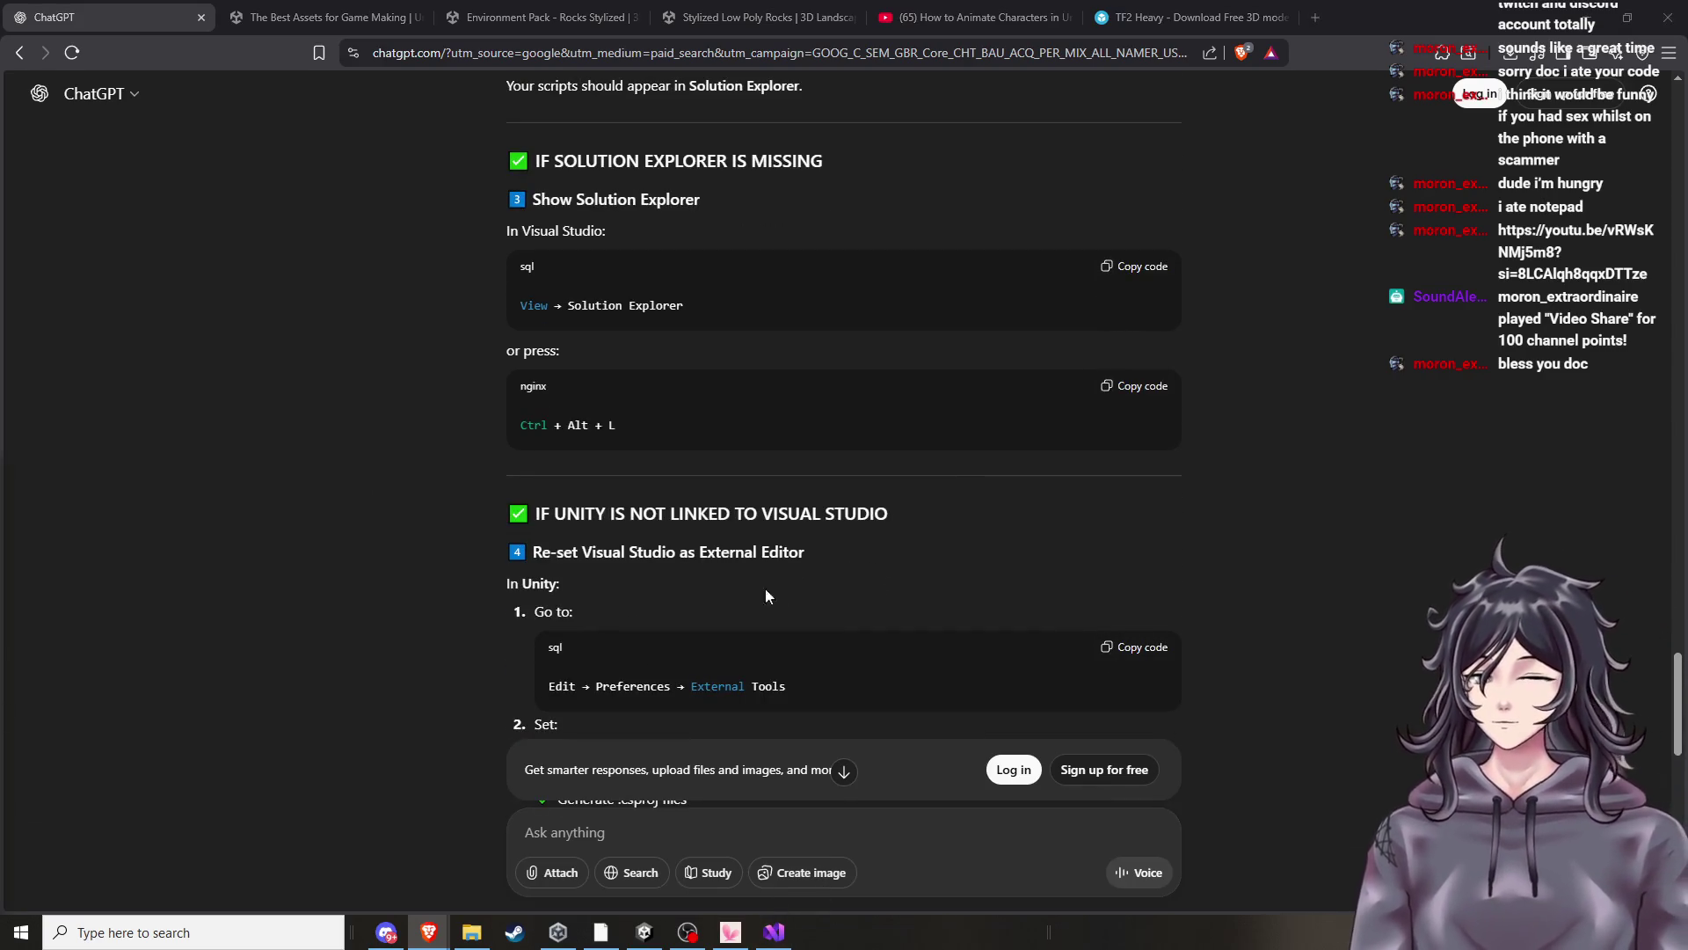
pyautogui.click(665, 941)
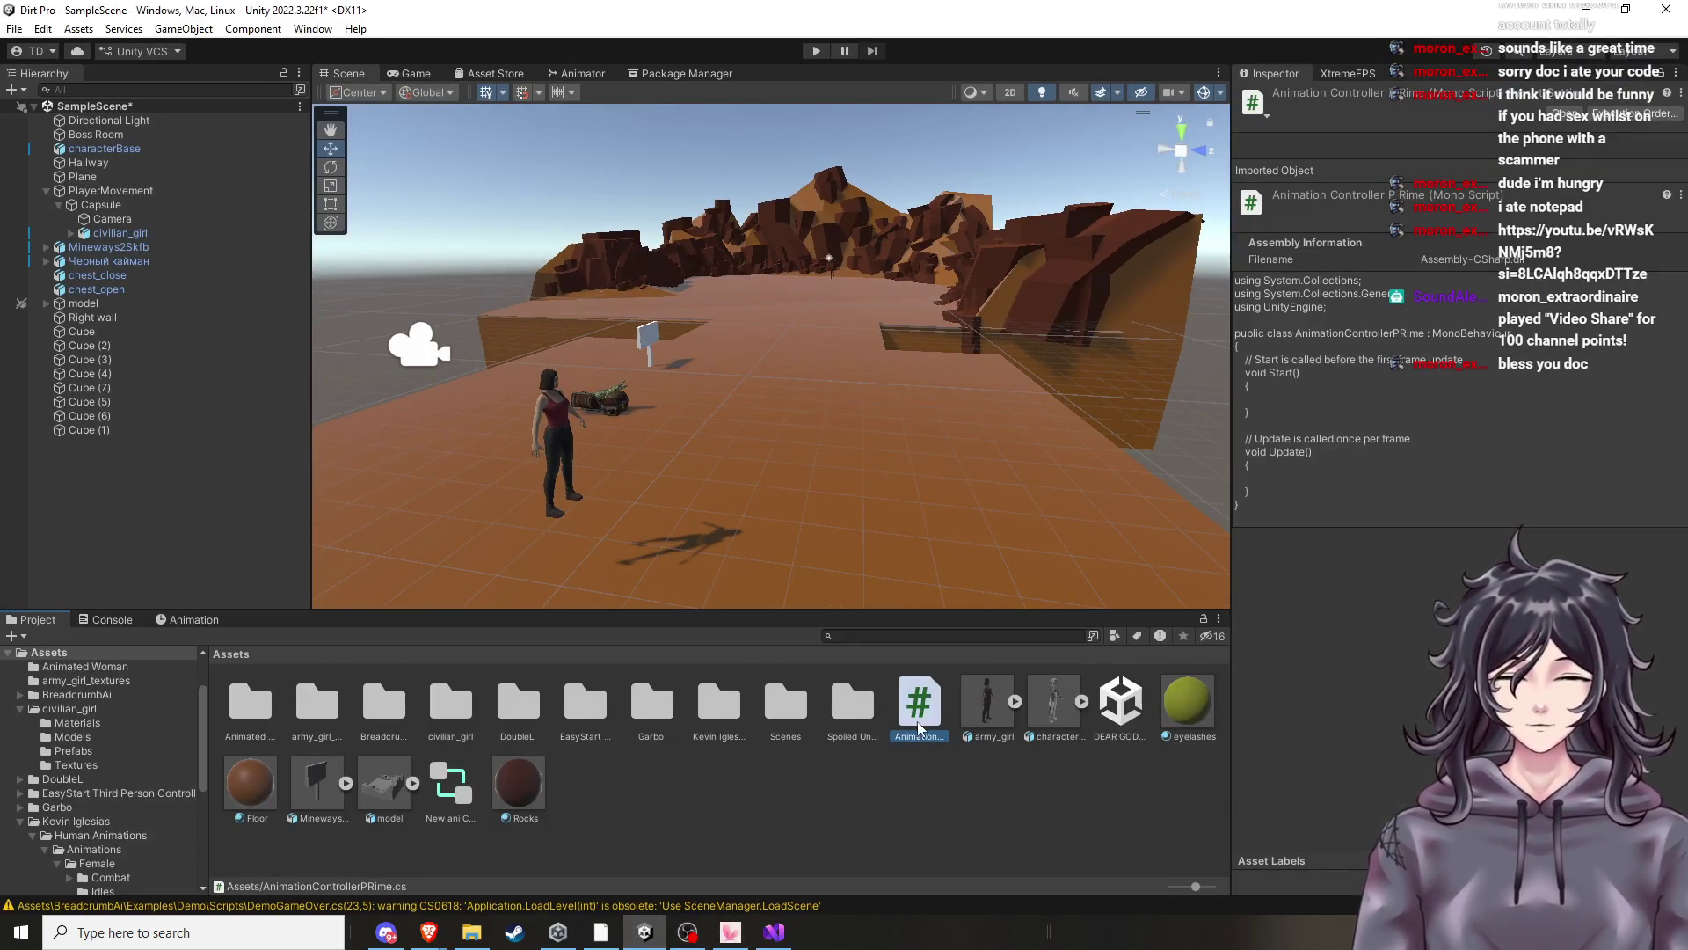
# Open AnimationControllerPRime from Unity's Project panel so it shows in Visual Studio.
pyautogui.rightClick(919, 728)
pyautogui.click(911, 721)
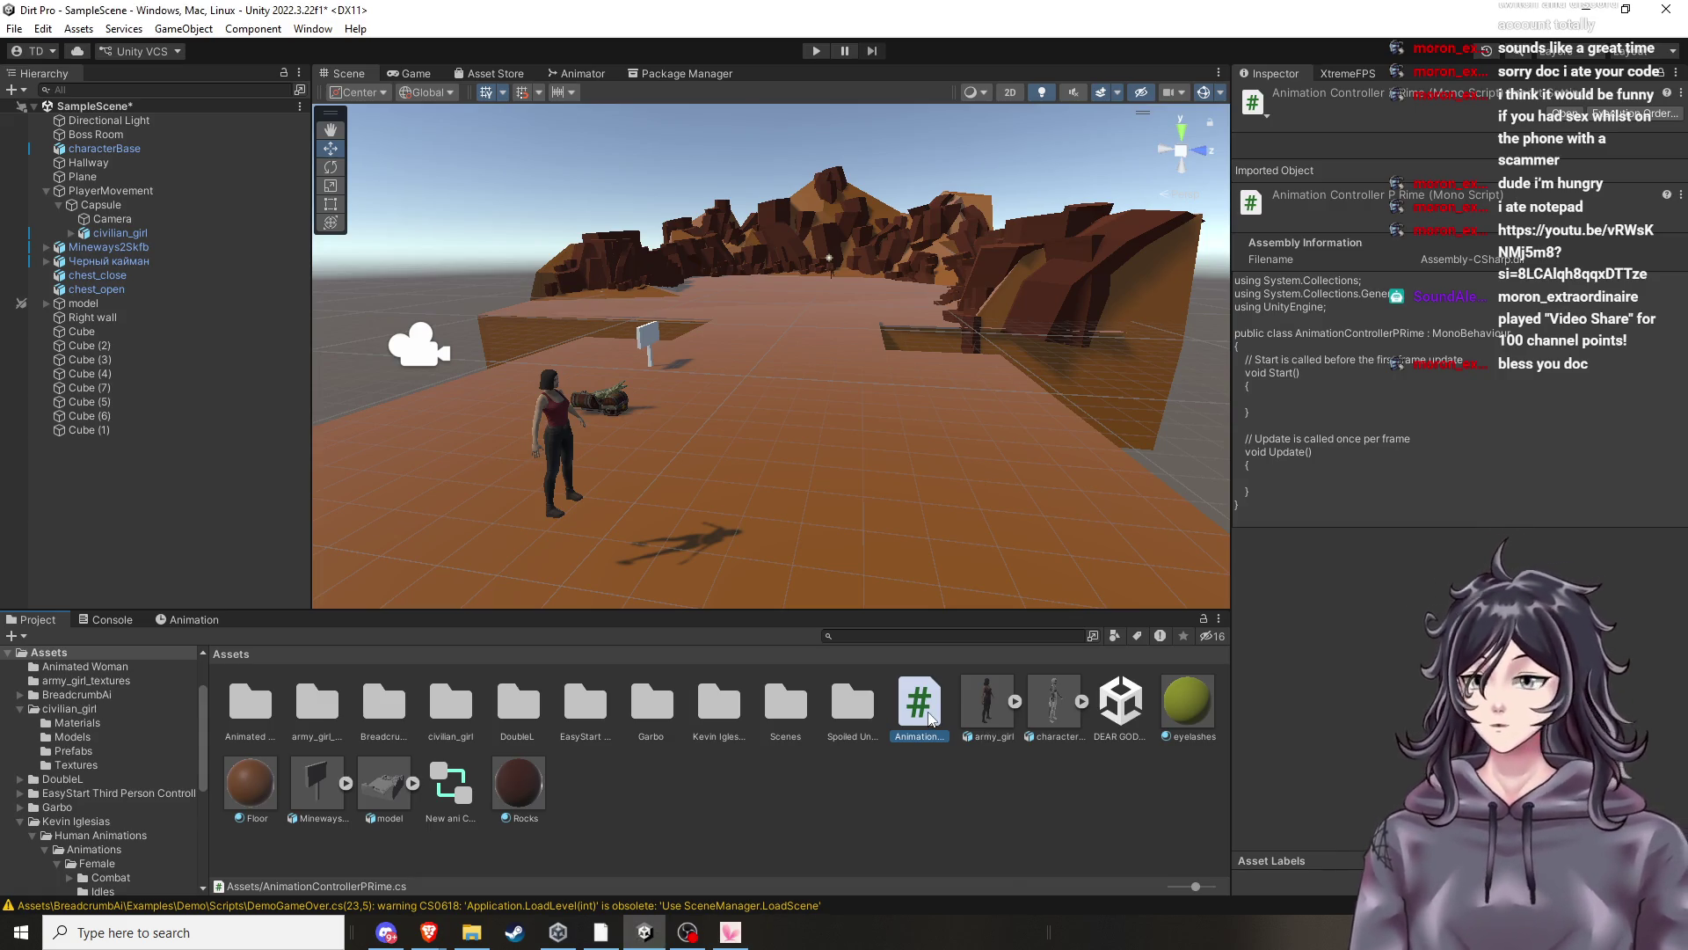
pyautogui.click(431, 703)
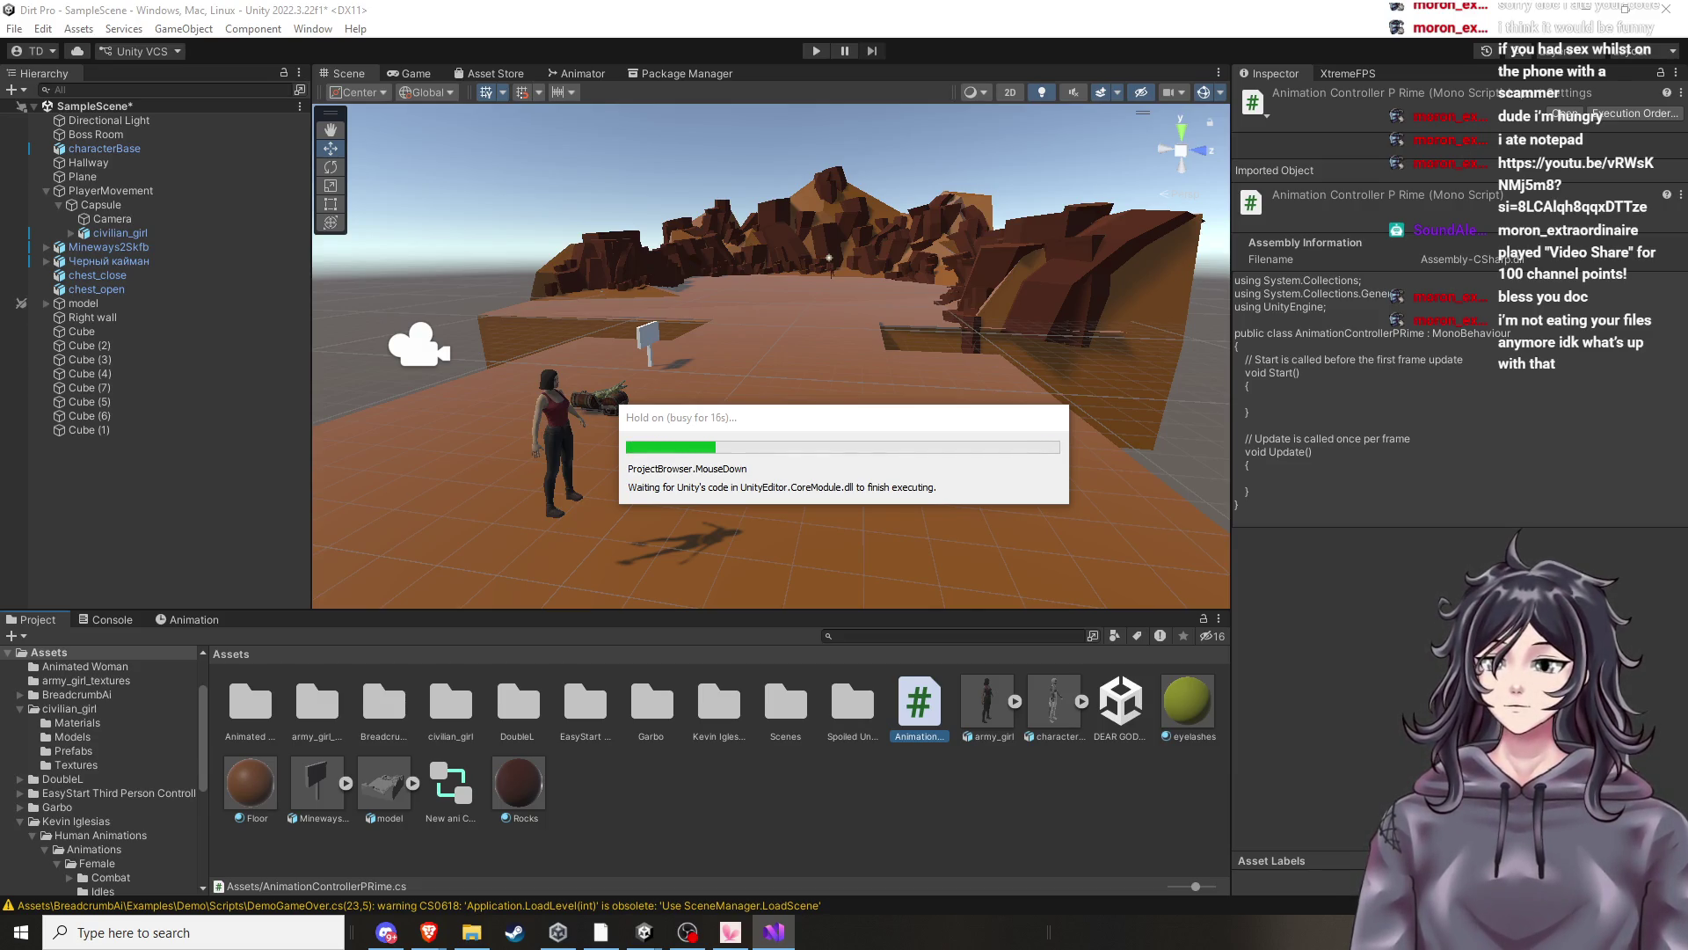
pyautogui.click(913, 717)
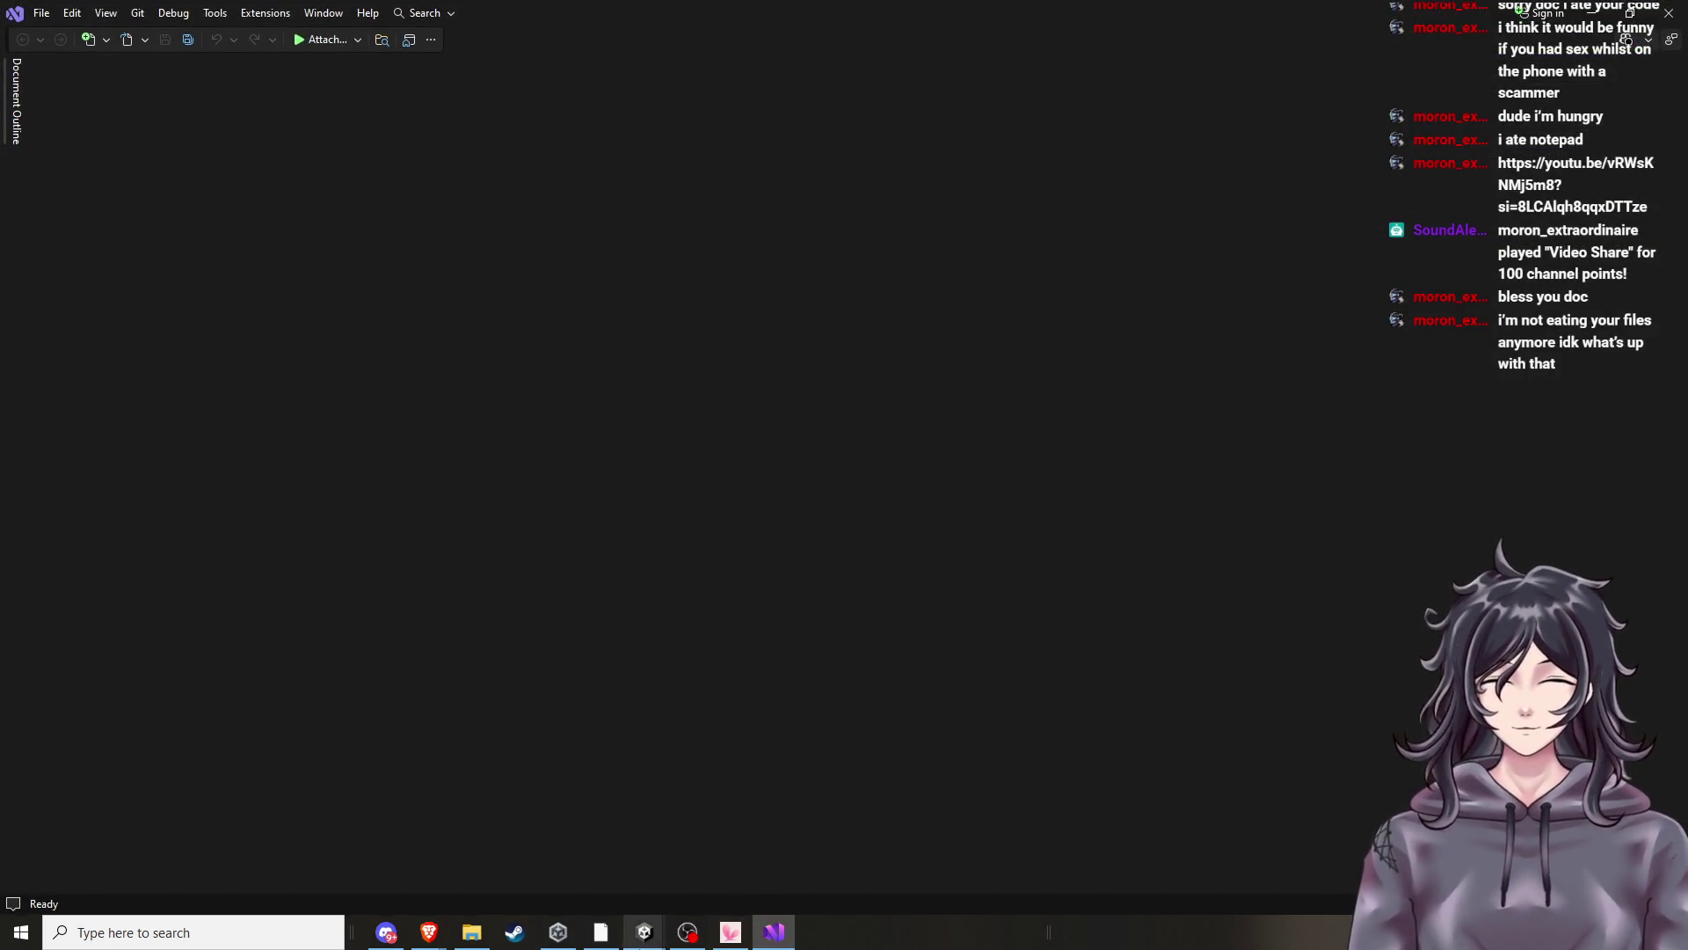
pyautogui.moveTo(661, 941)
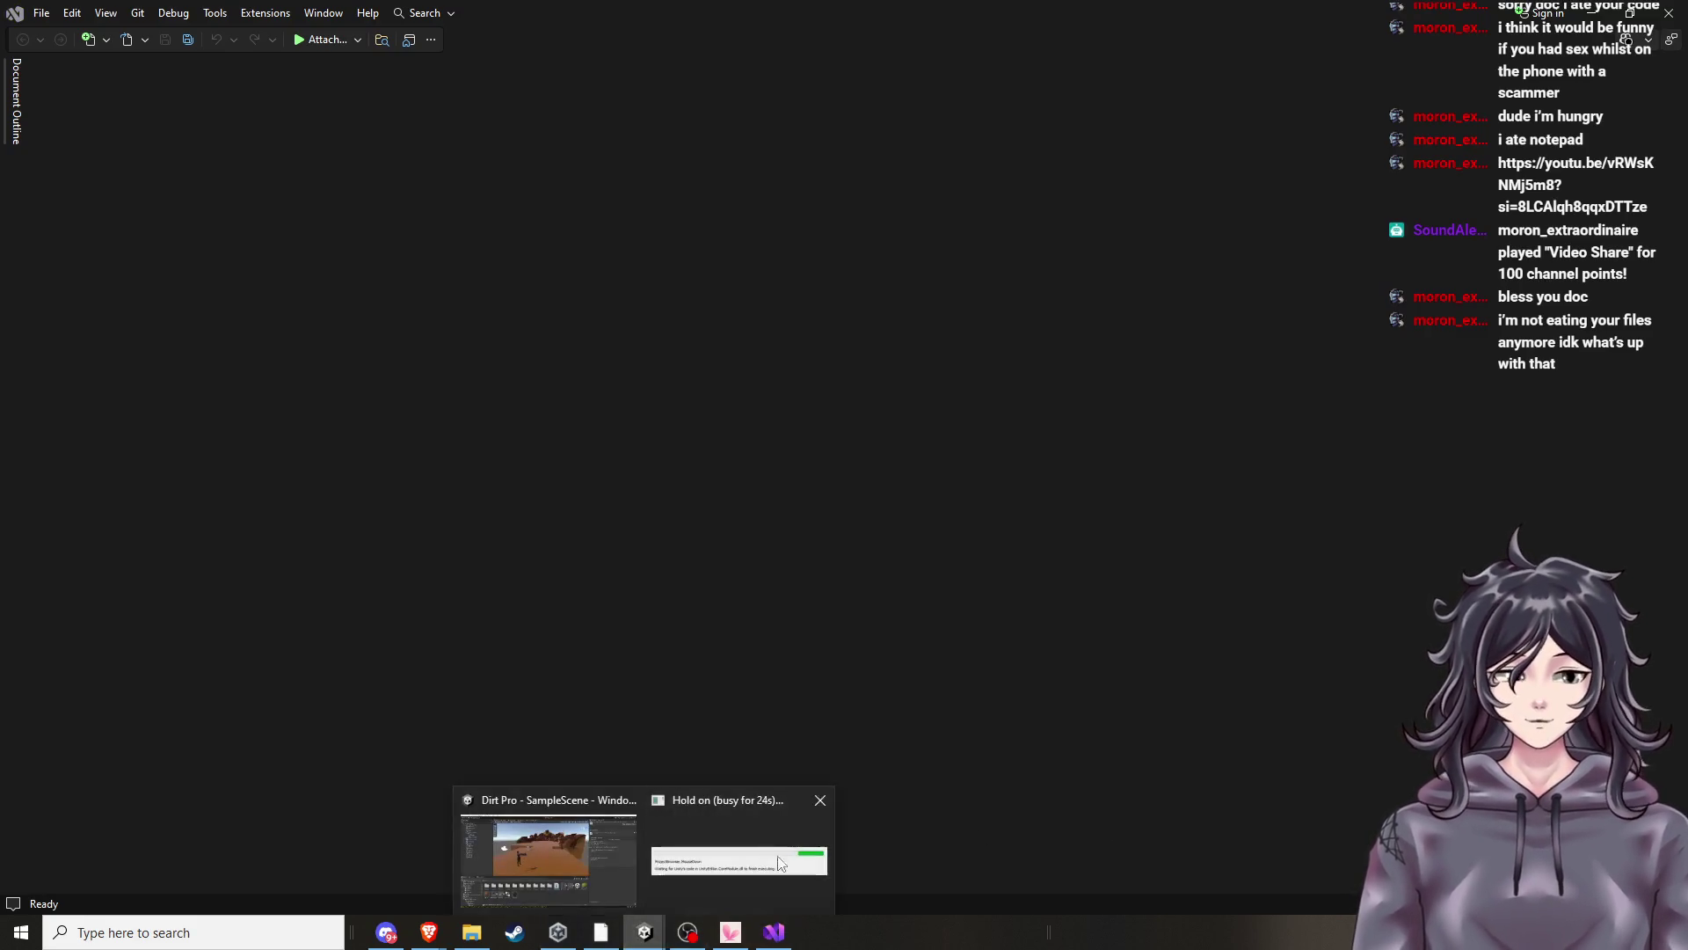
pyautogui.click(552, 862)
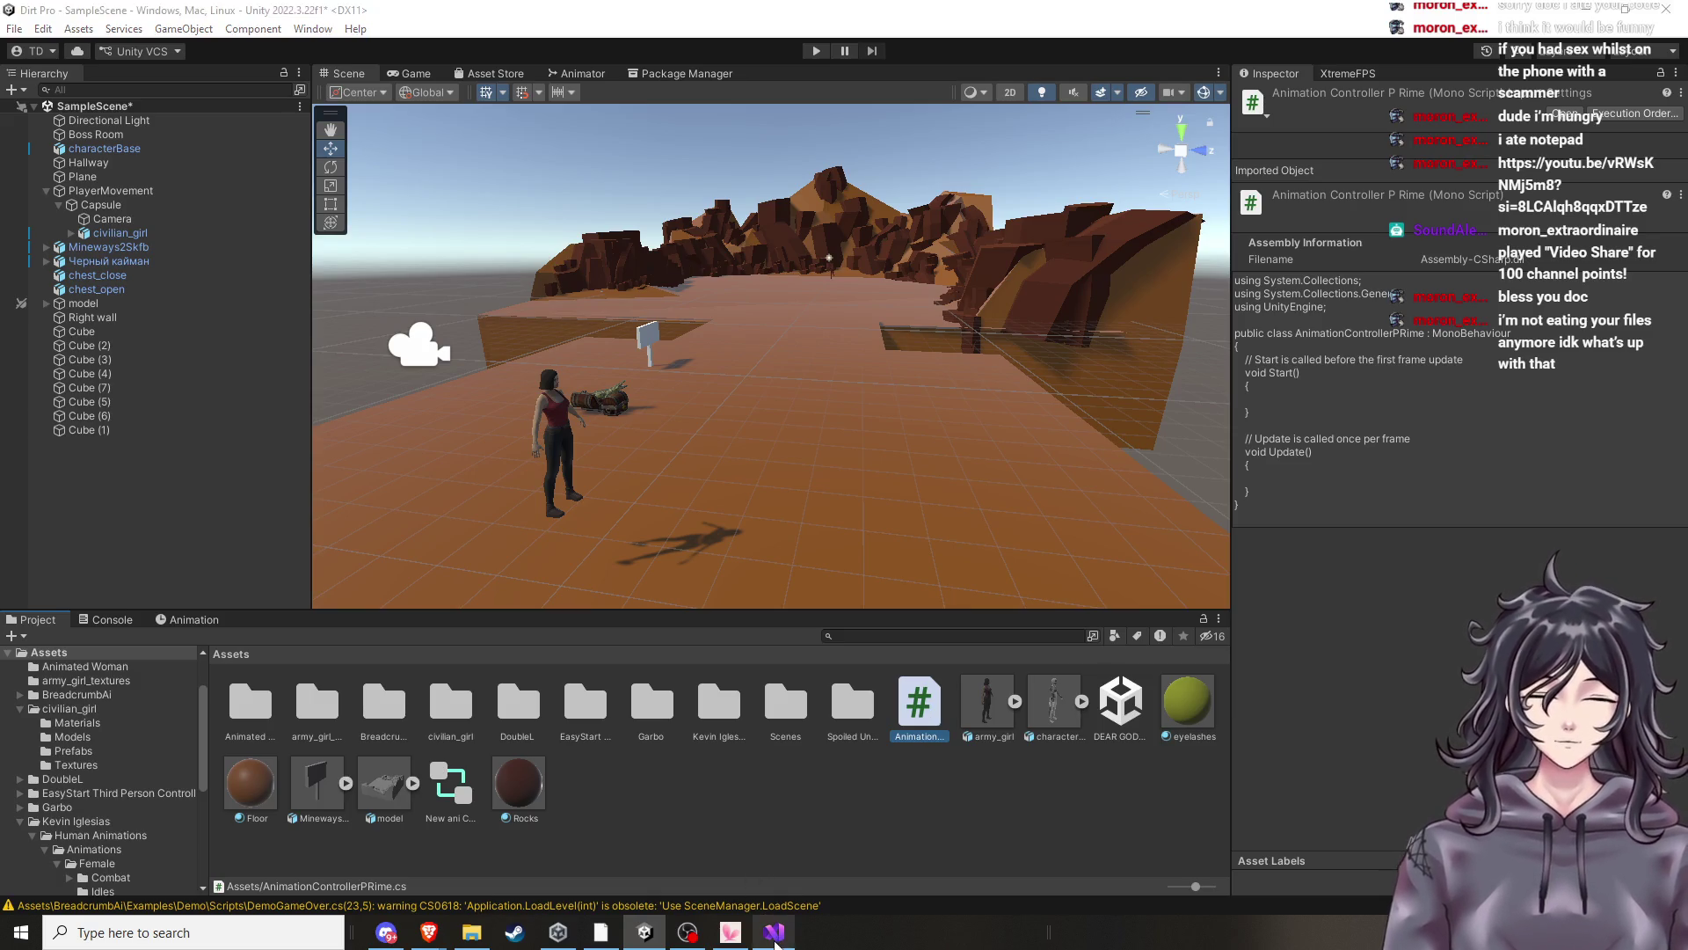
pyautogui.click(775, 934)
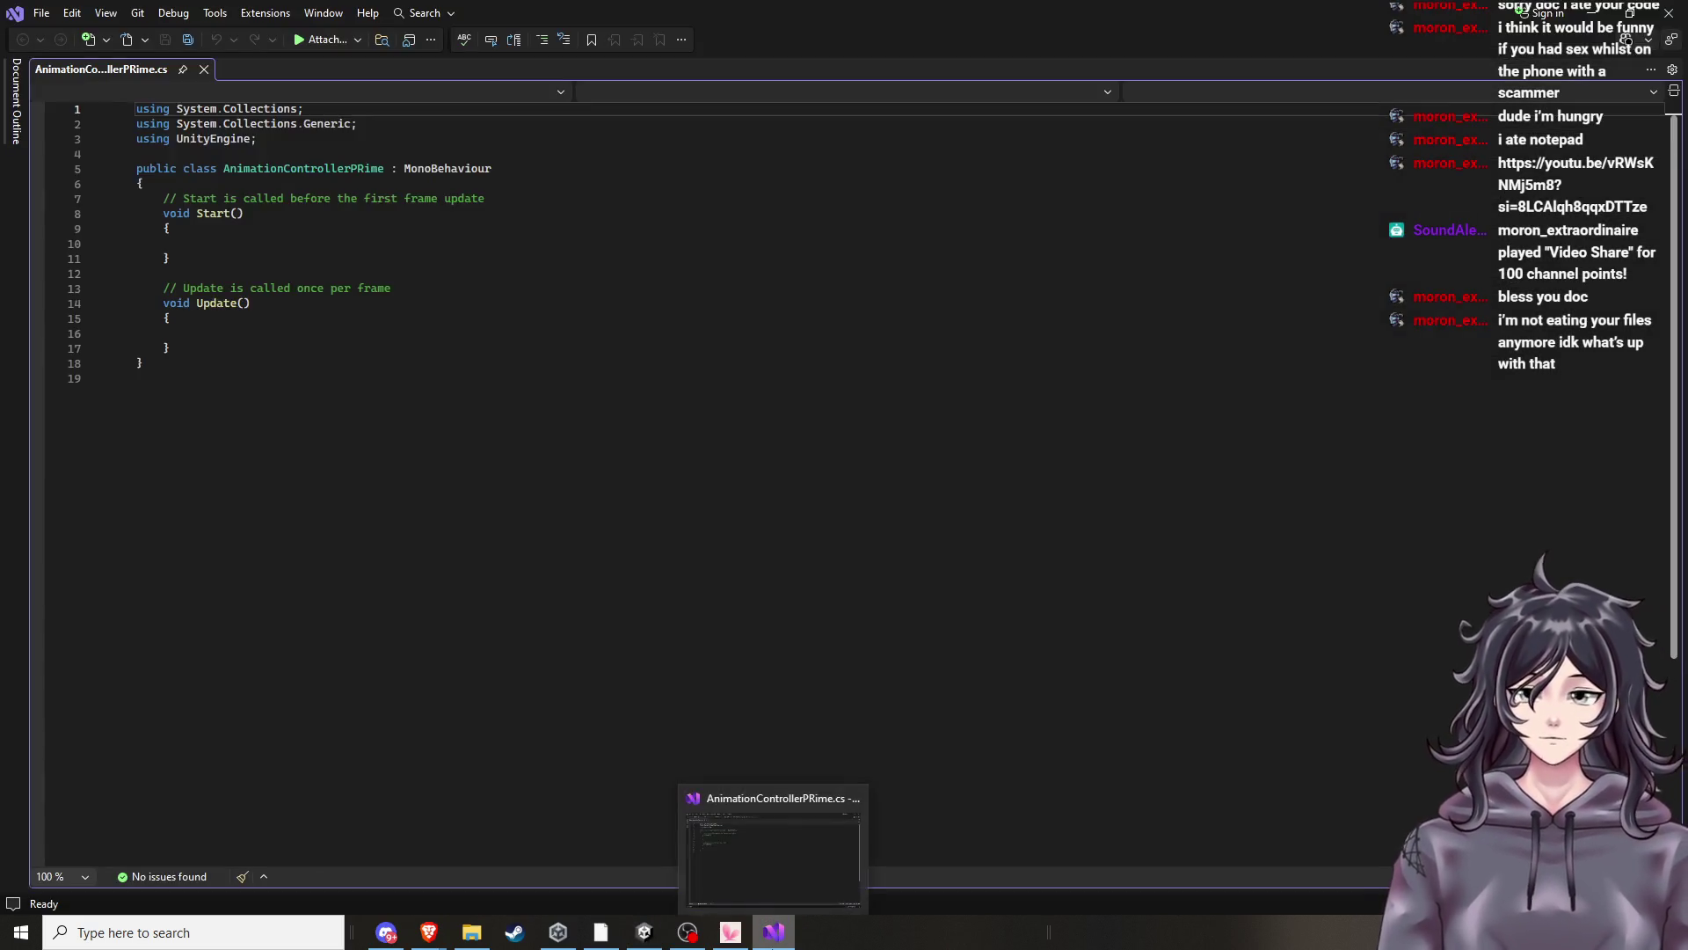
pyautogui.click(741, 471)
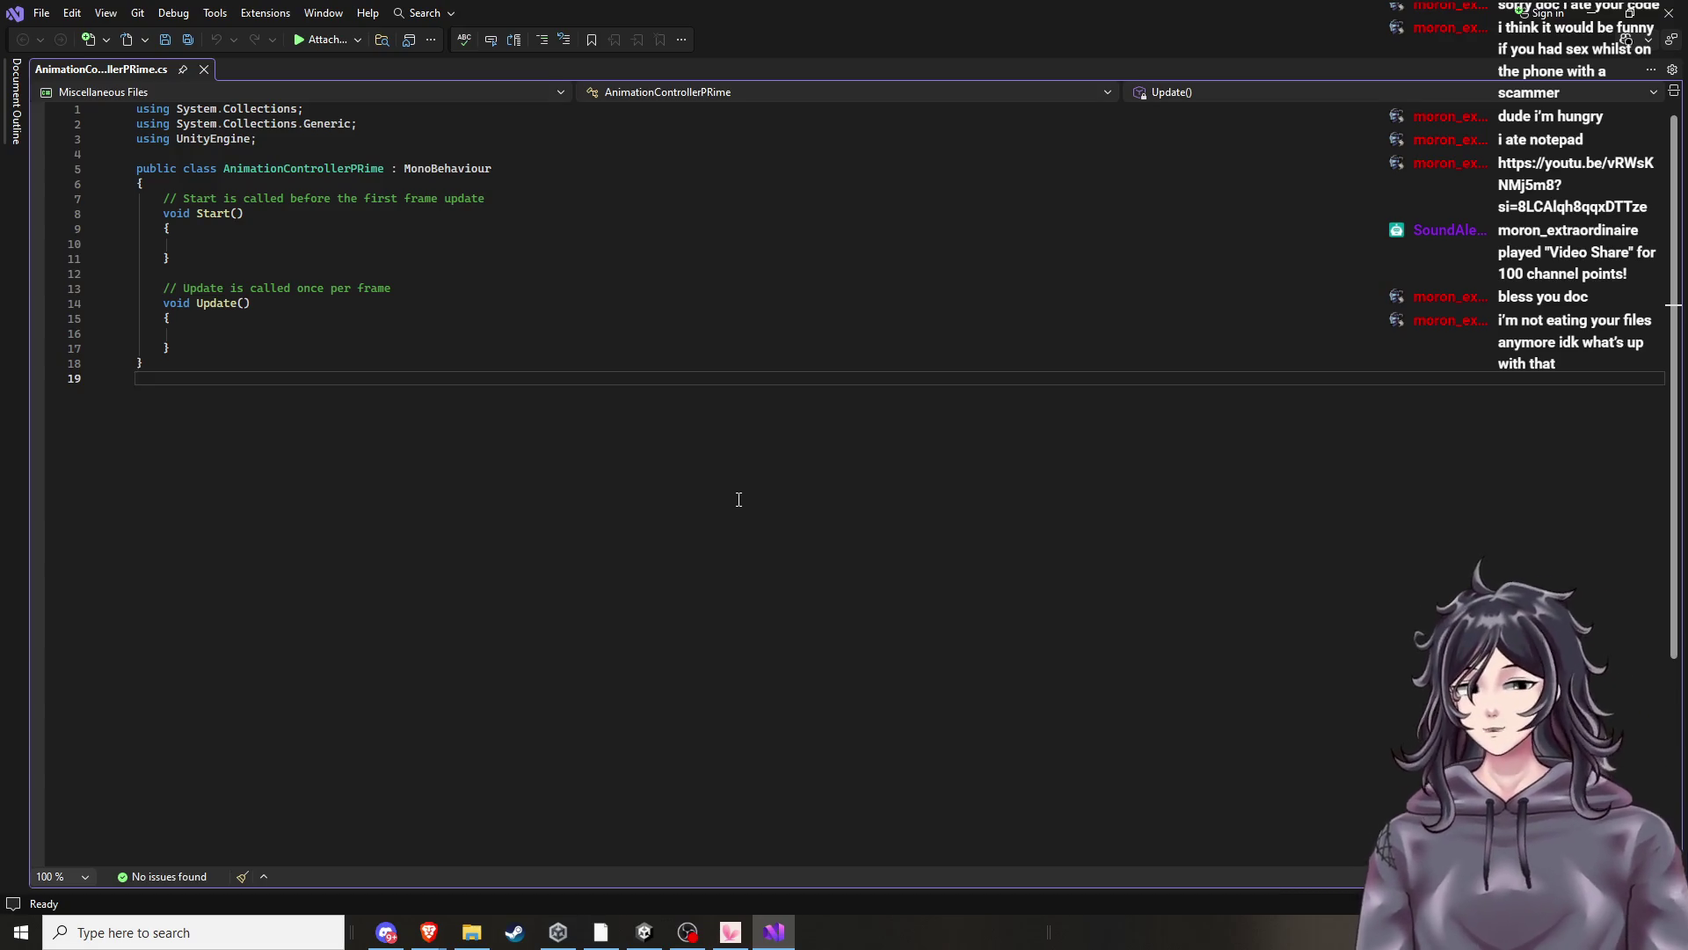
pyautogui.click(1597, 11)
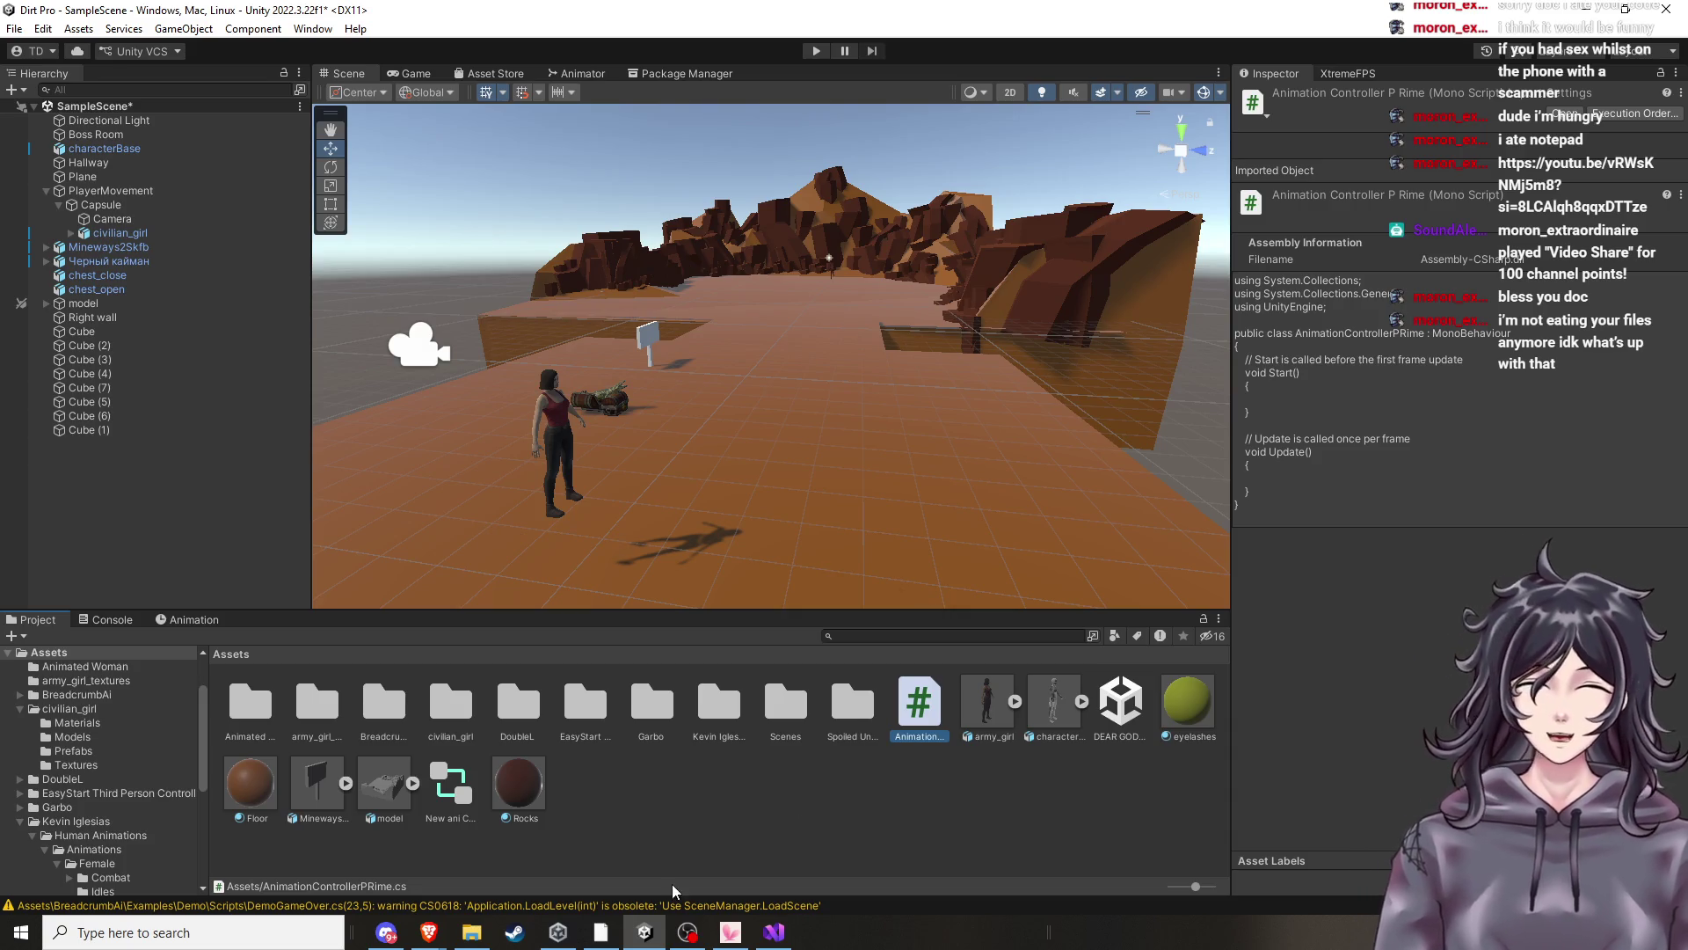
pyautogui.click(759, 943)
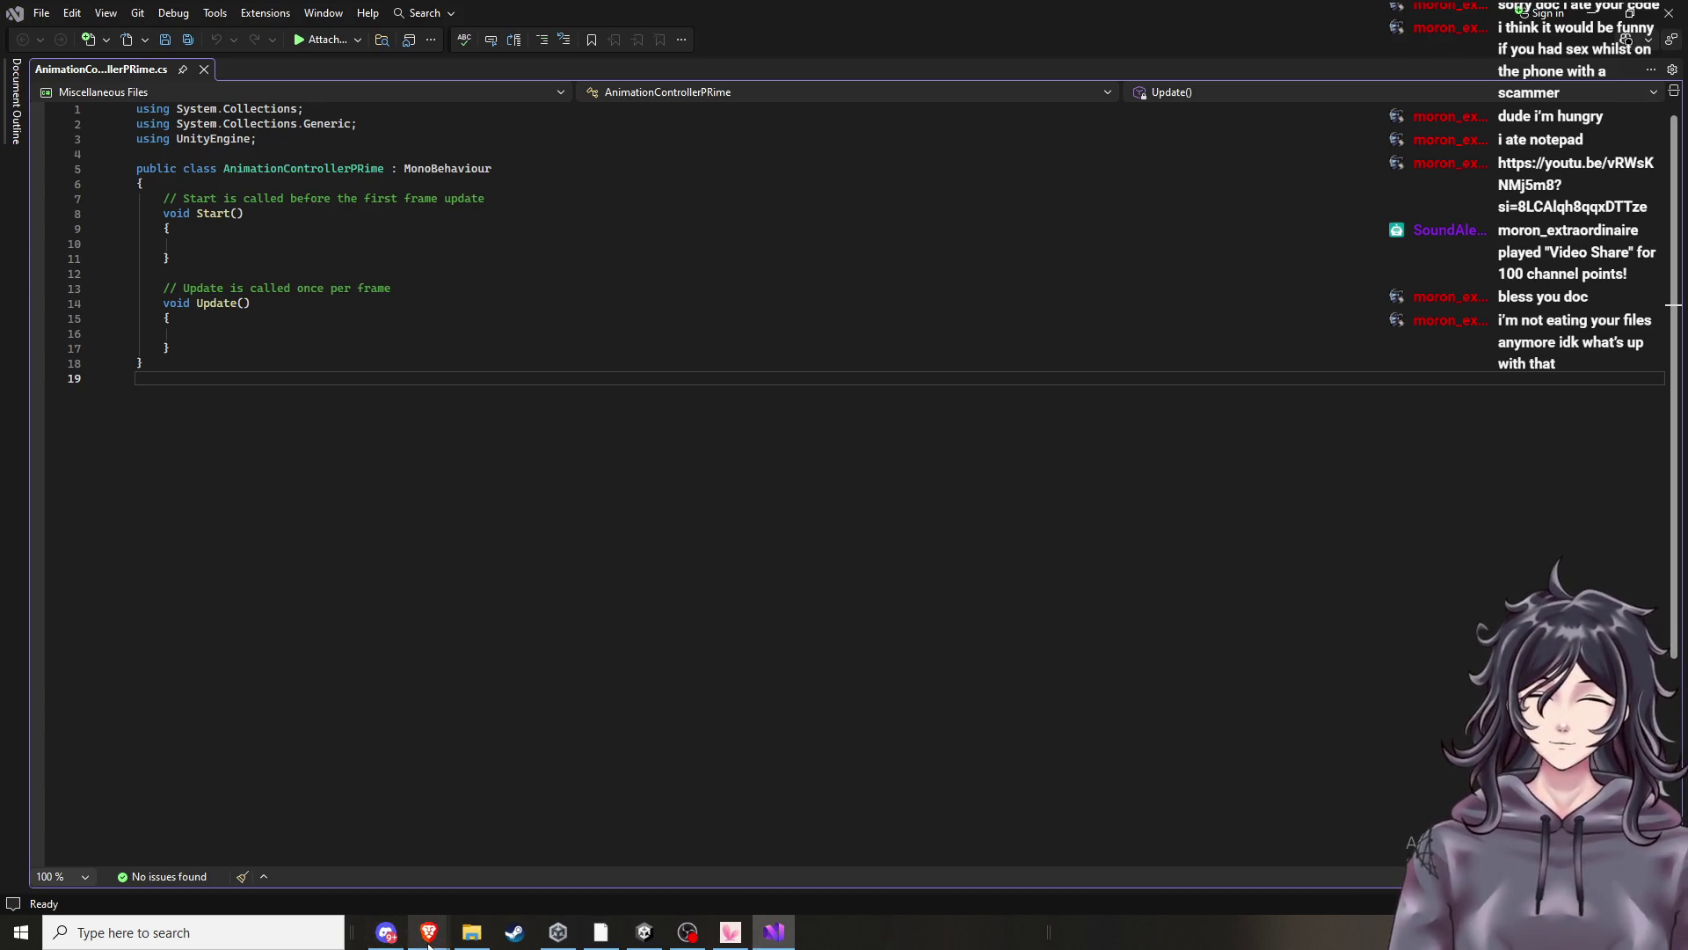
pyautogui.moveTo(428, 932)
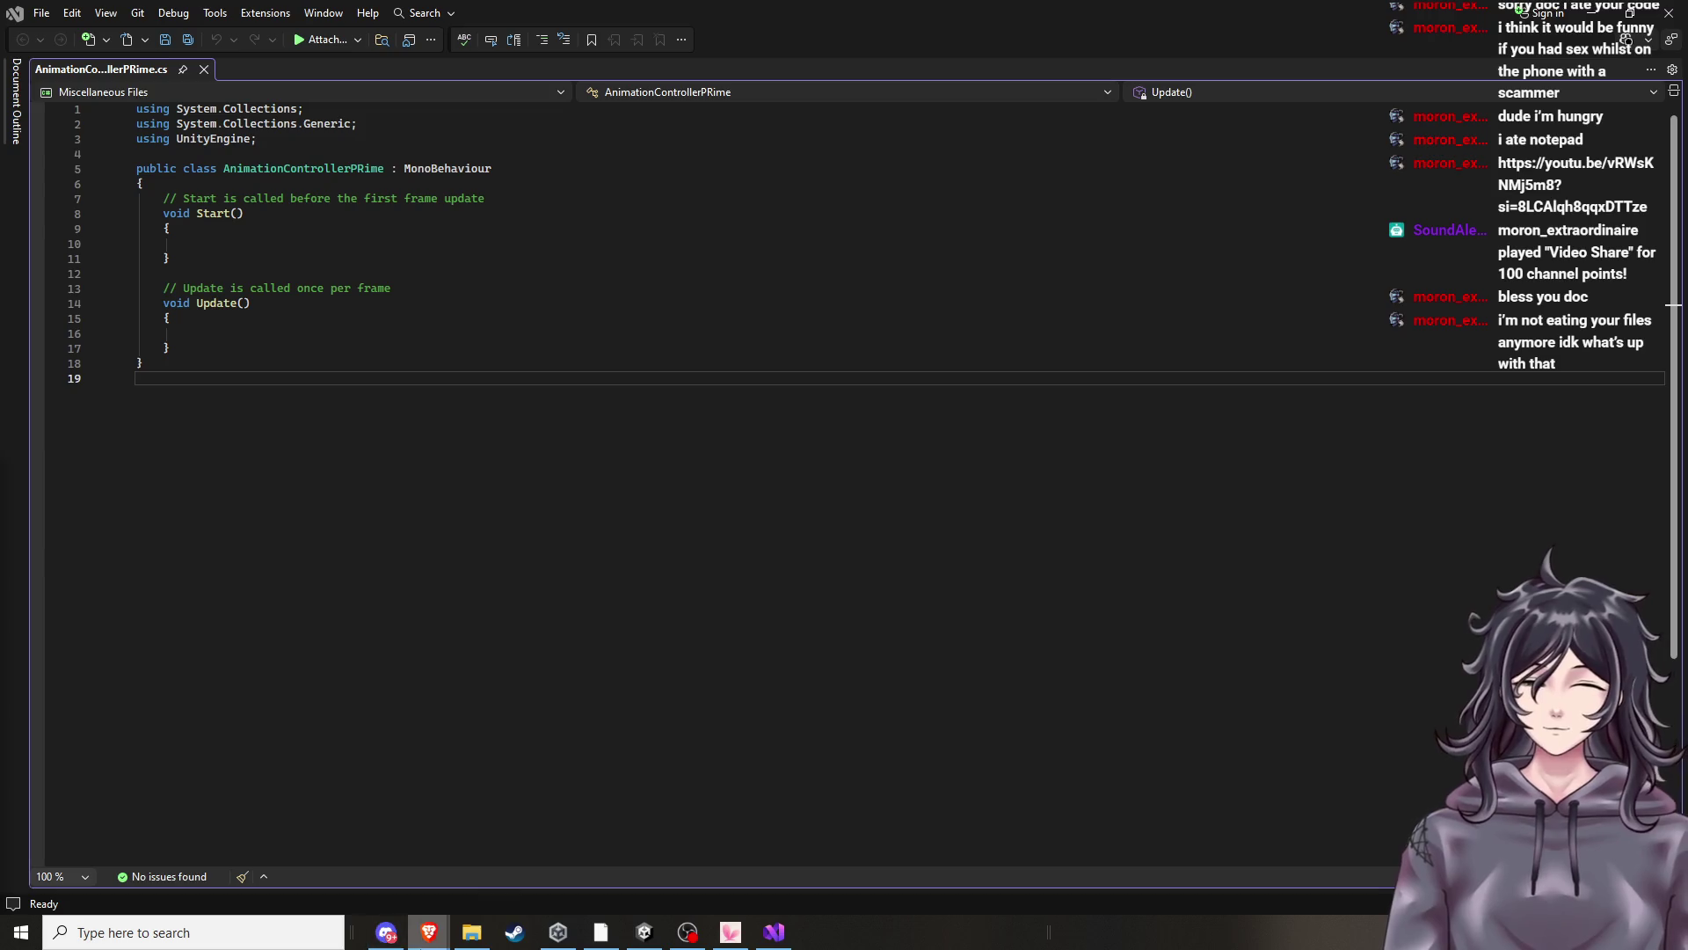
pyautogui.click(290, 885)
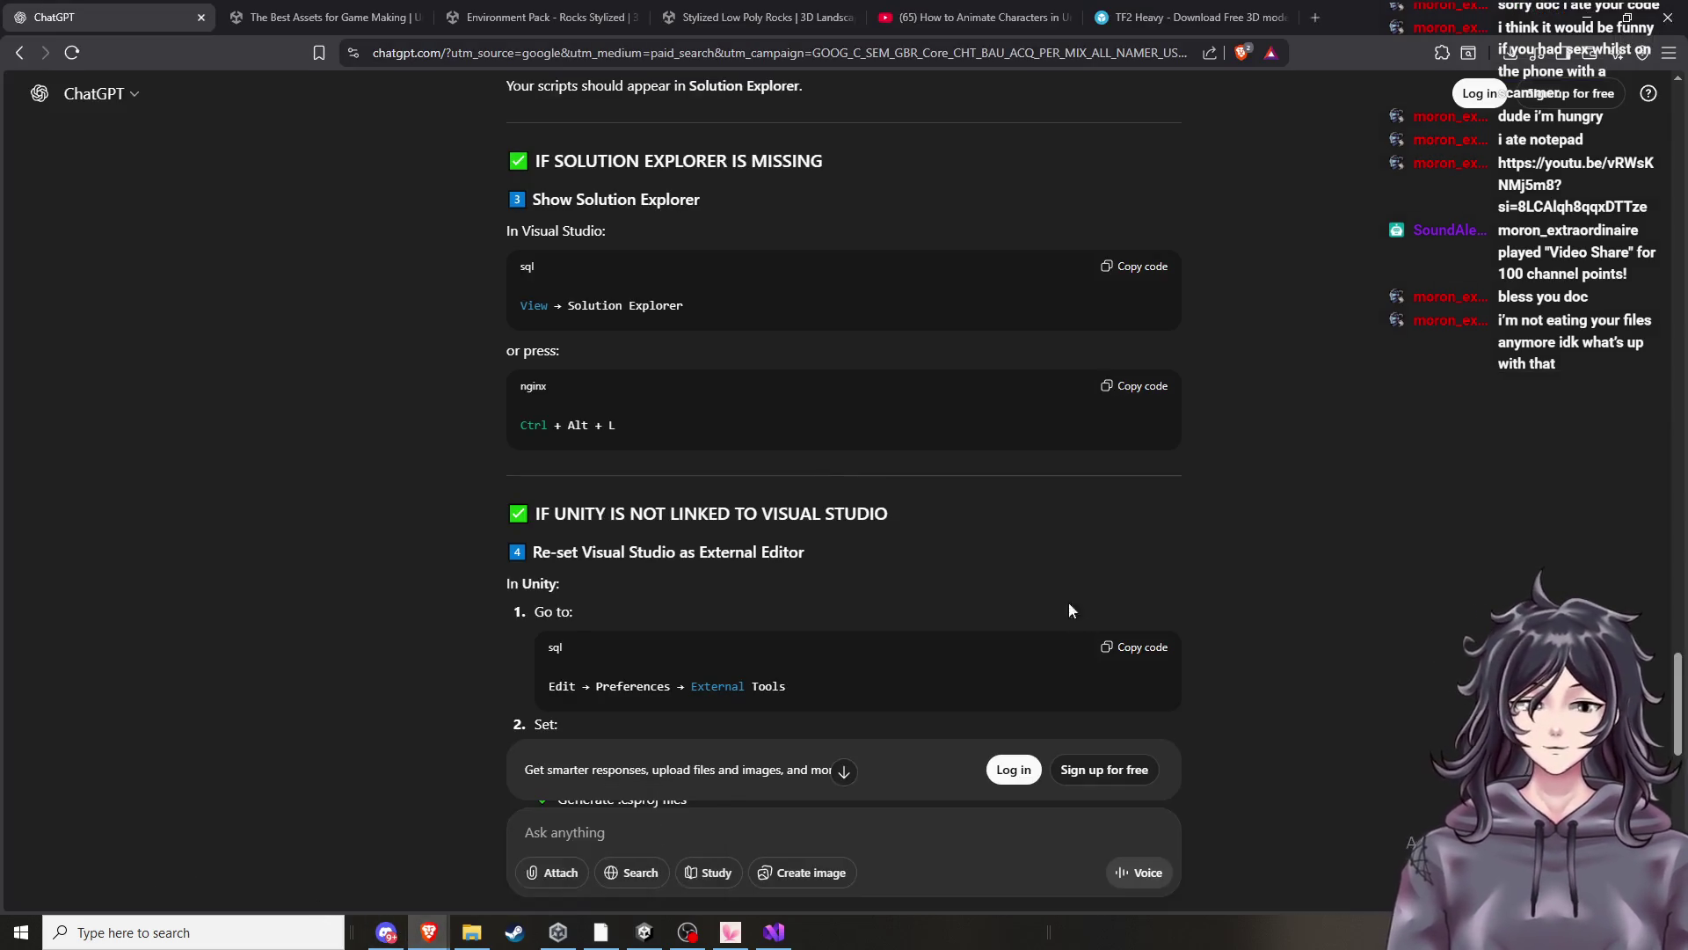
# Play and seek the tutorial, pausing at 4:22 on its Animator animator declaration.
pyautogui.click(967, 16)
pyautogui.press('space')
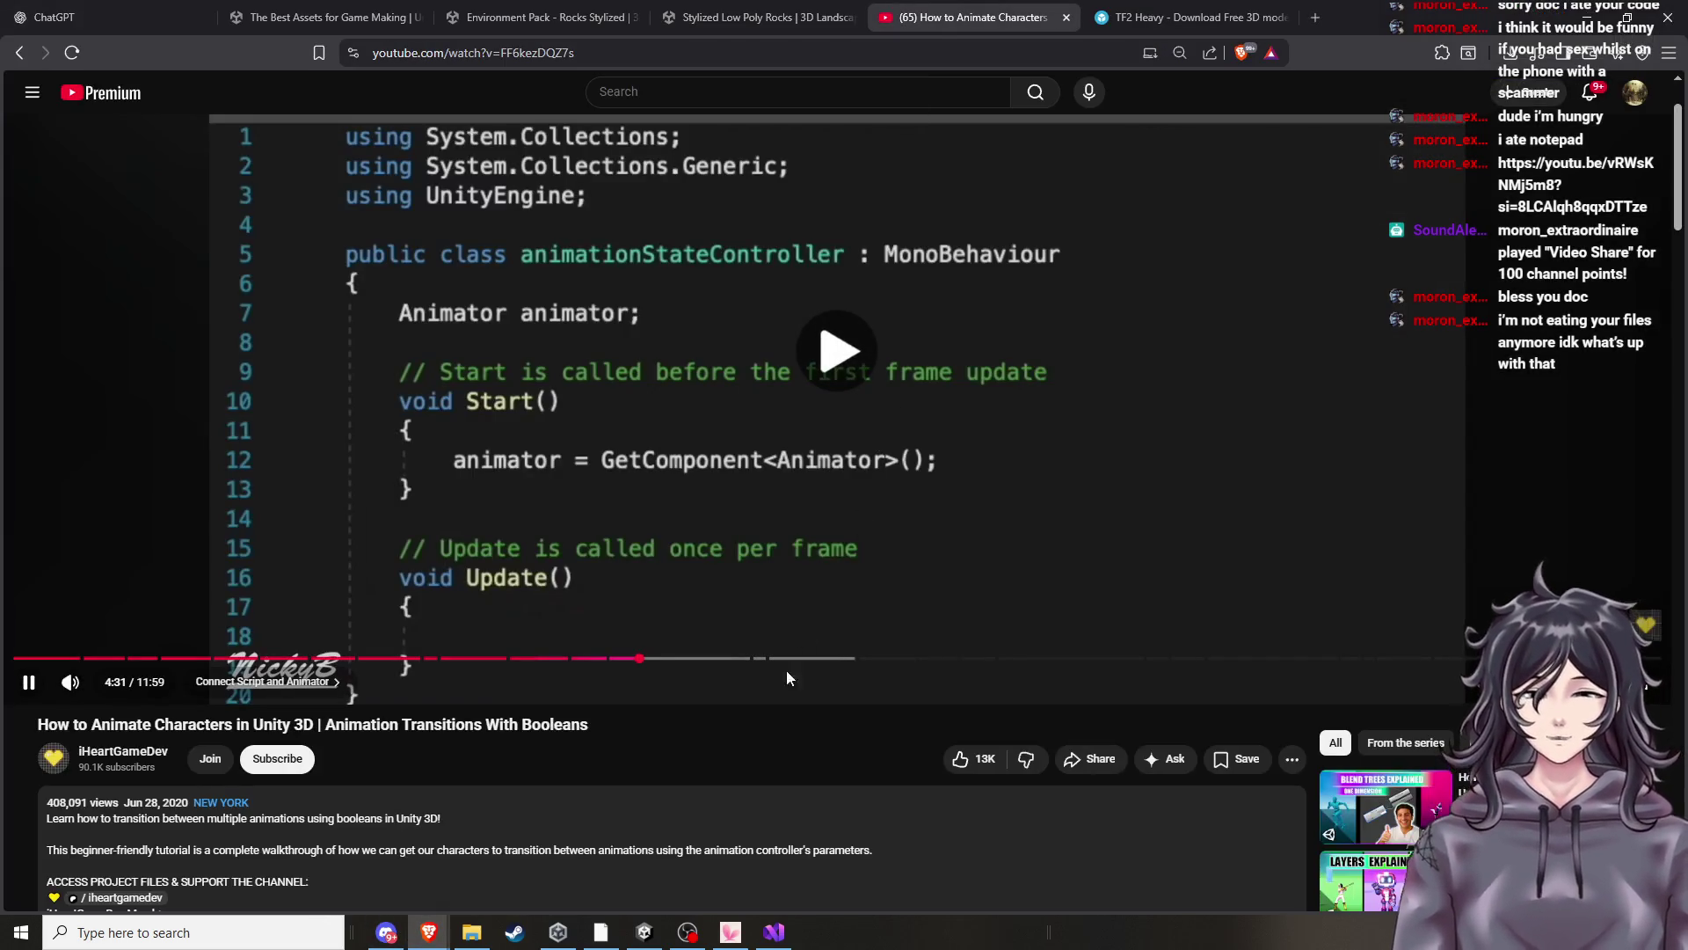
pyautogui.press('Left')
pyautogui.press('Left')
pyautogui.press('Left')
pyautogui.press('Left')
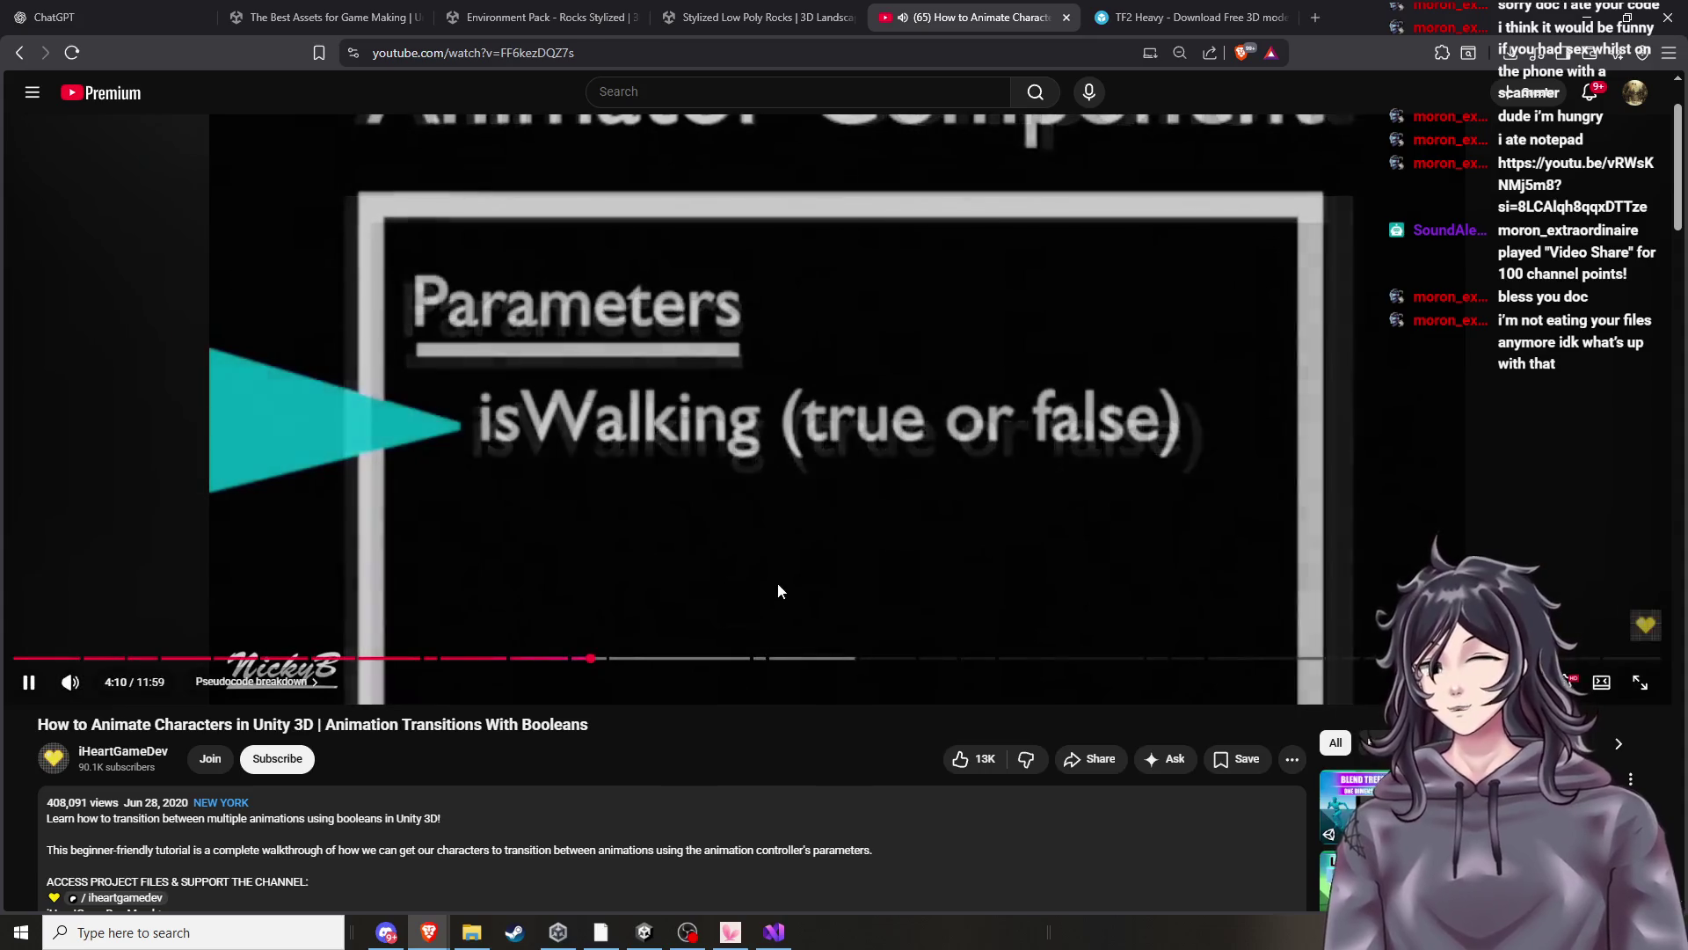
pyautogui.press('Left')
pyautogui.press('Right')
pyautogui.press('Right')
pyautogui.press('Right')
pyautogui.press('Left')
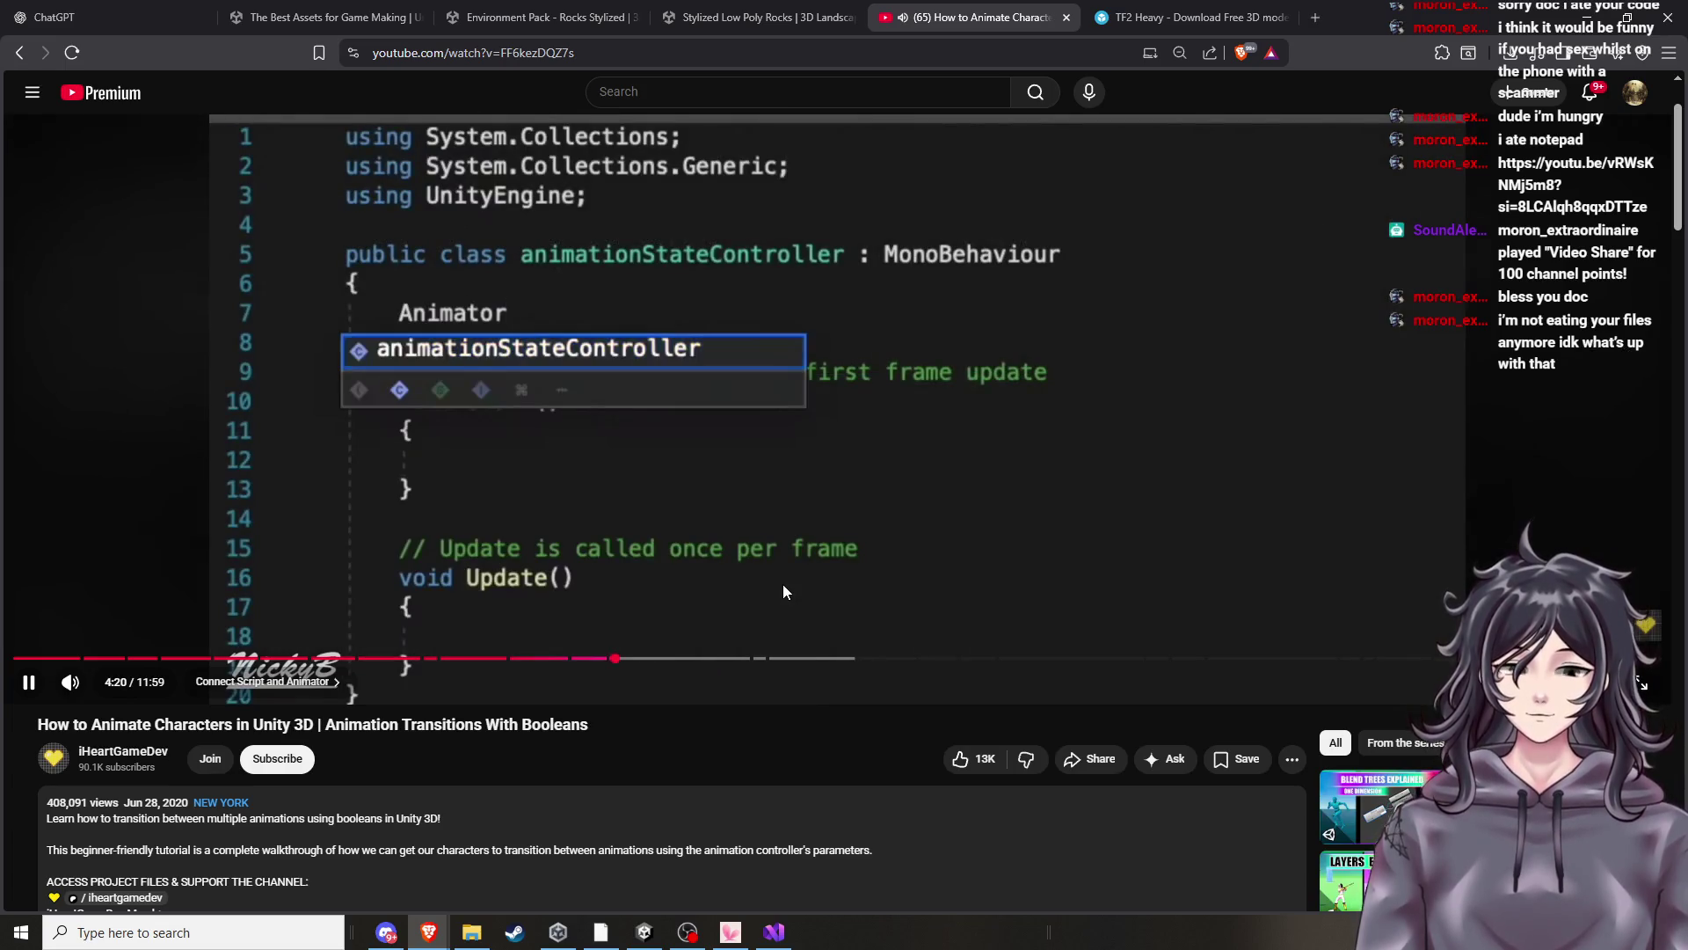
pyautogui.click(783, 582)
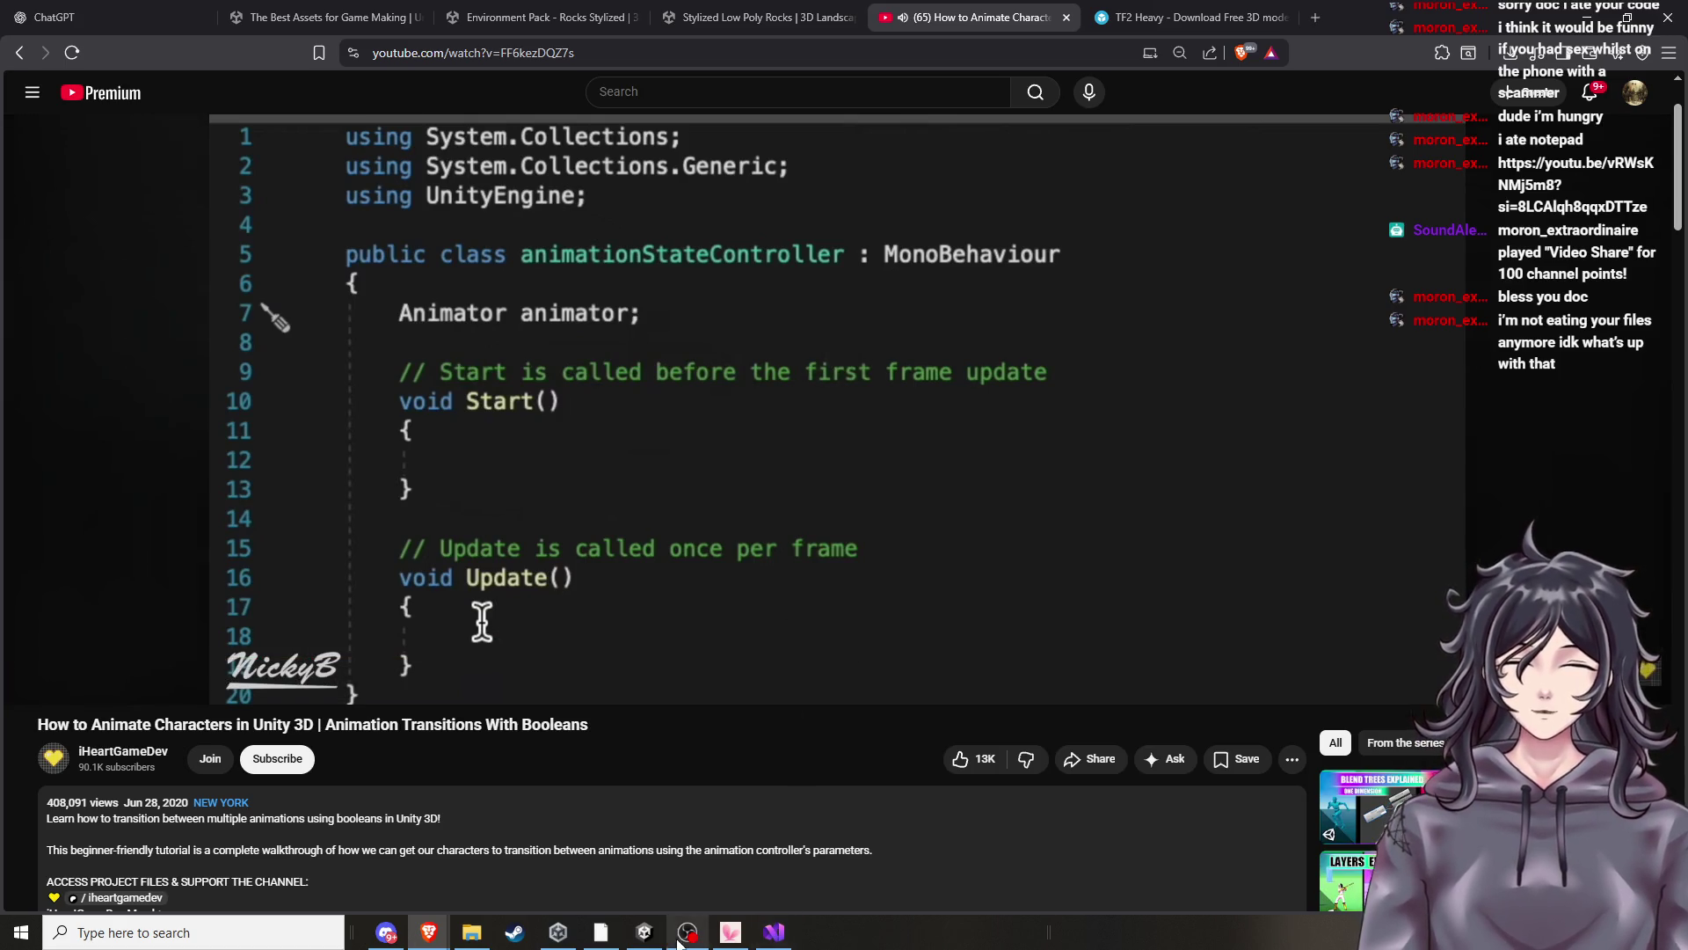
pyautogui.click(637, 938)
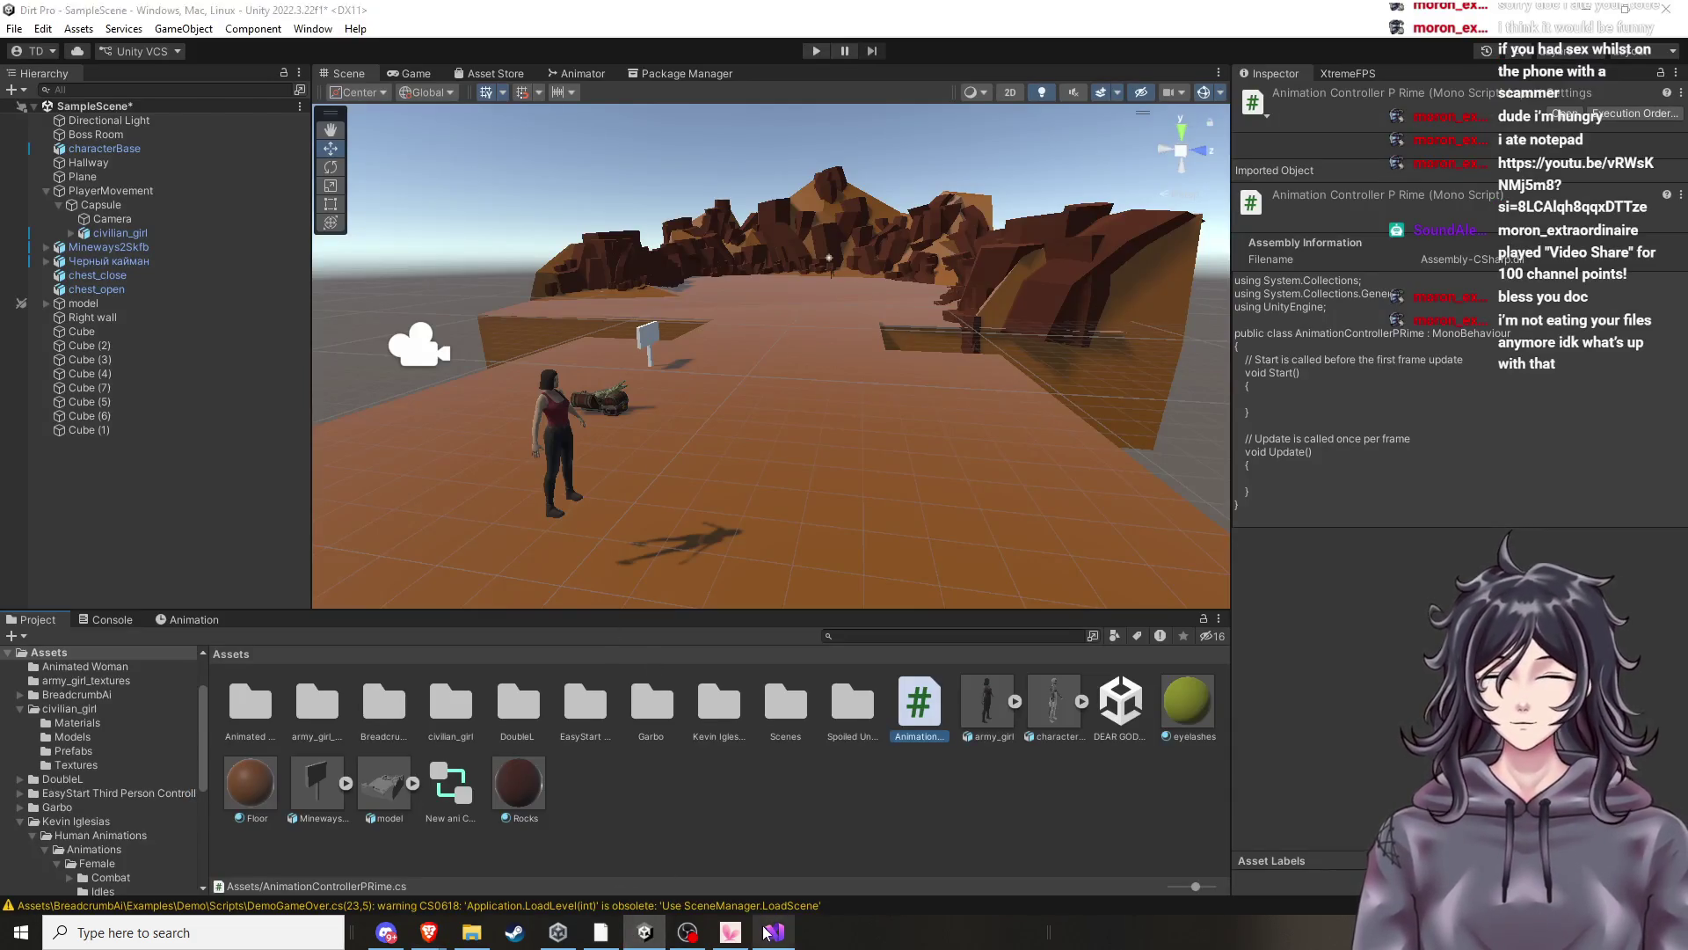
# Insert a blank line 7 in the class body, then test-type and erase 'animat'.
pyautogui.click(774, 932)
pyautogui.click(267, 184)
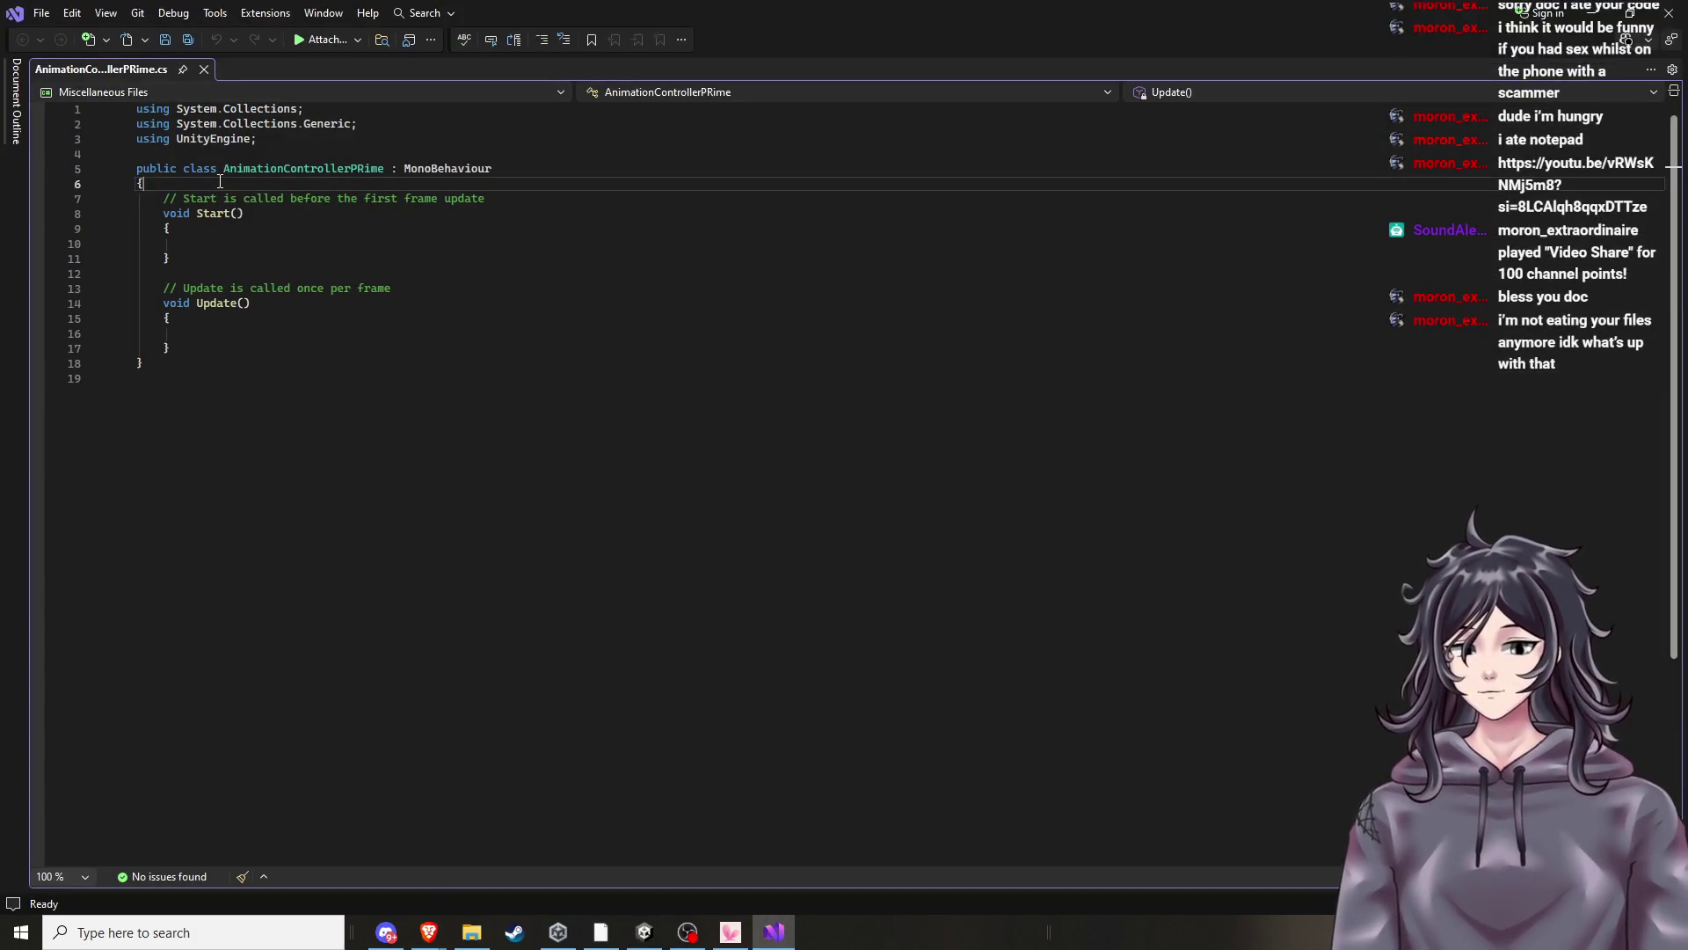
pyautogui.press('Return')
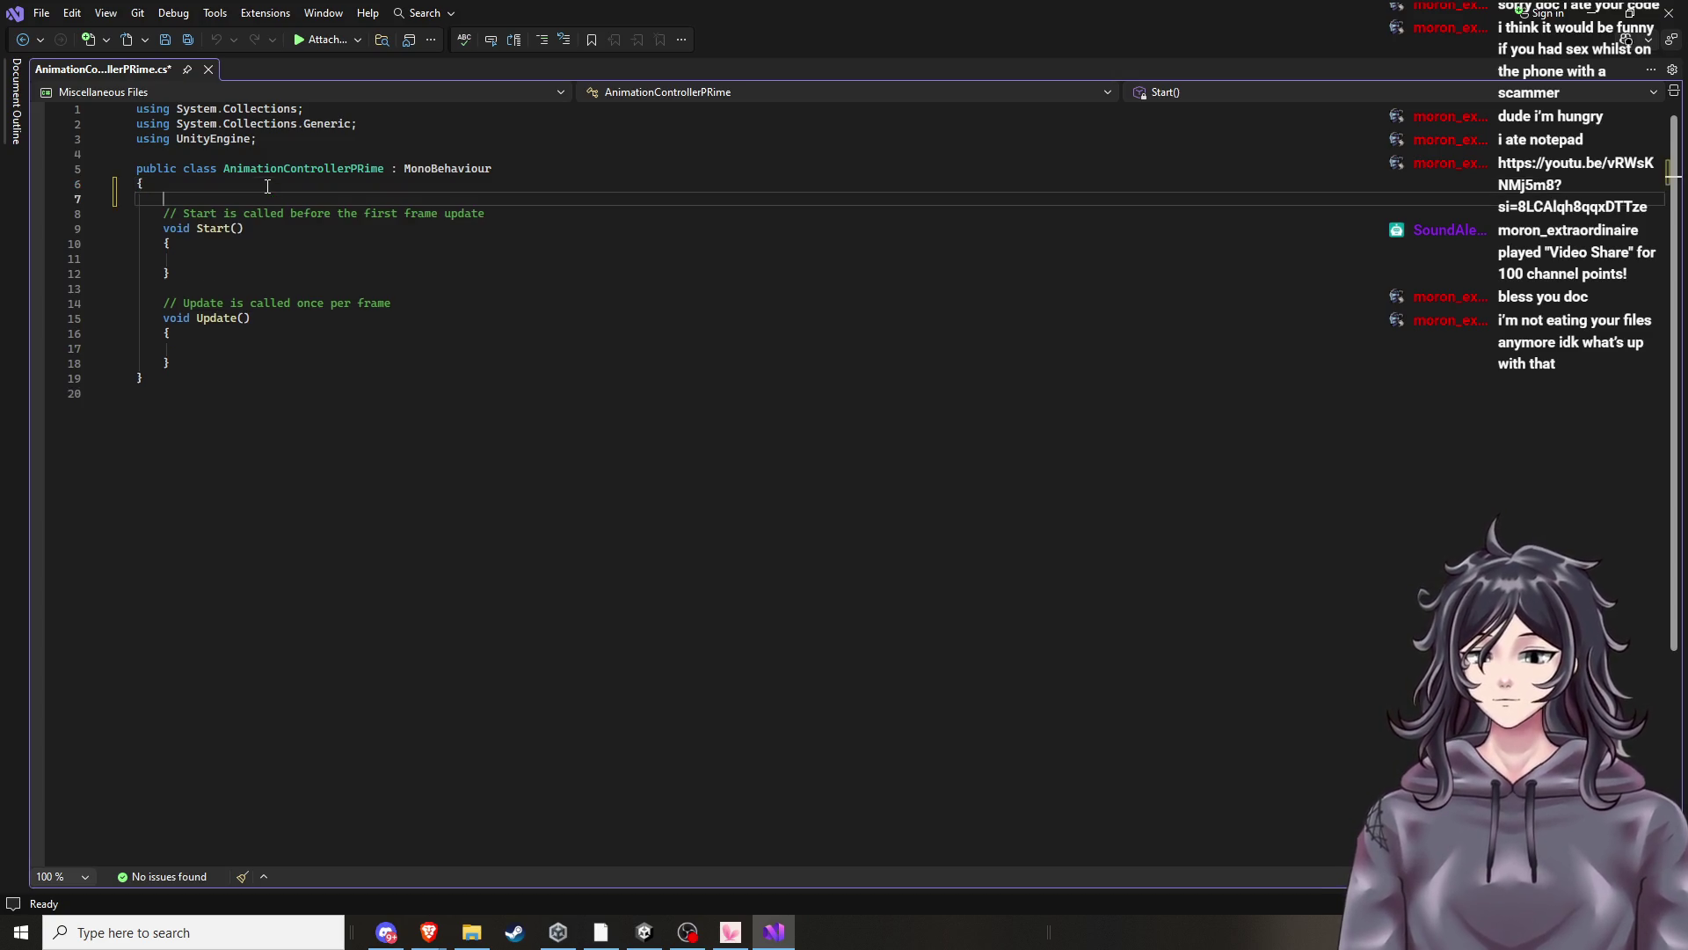
pyautogui.write('ani')
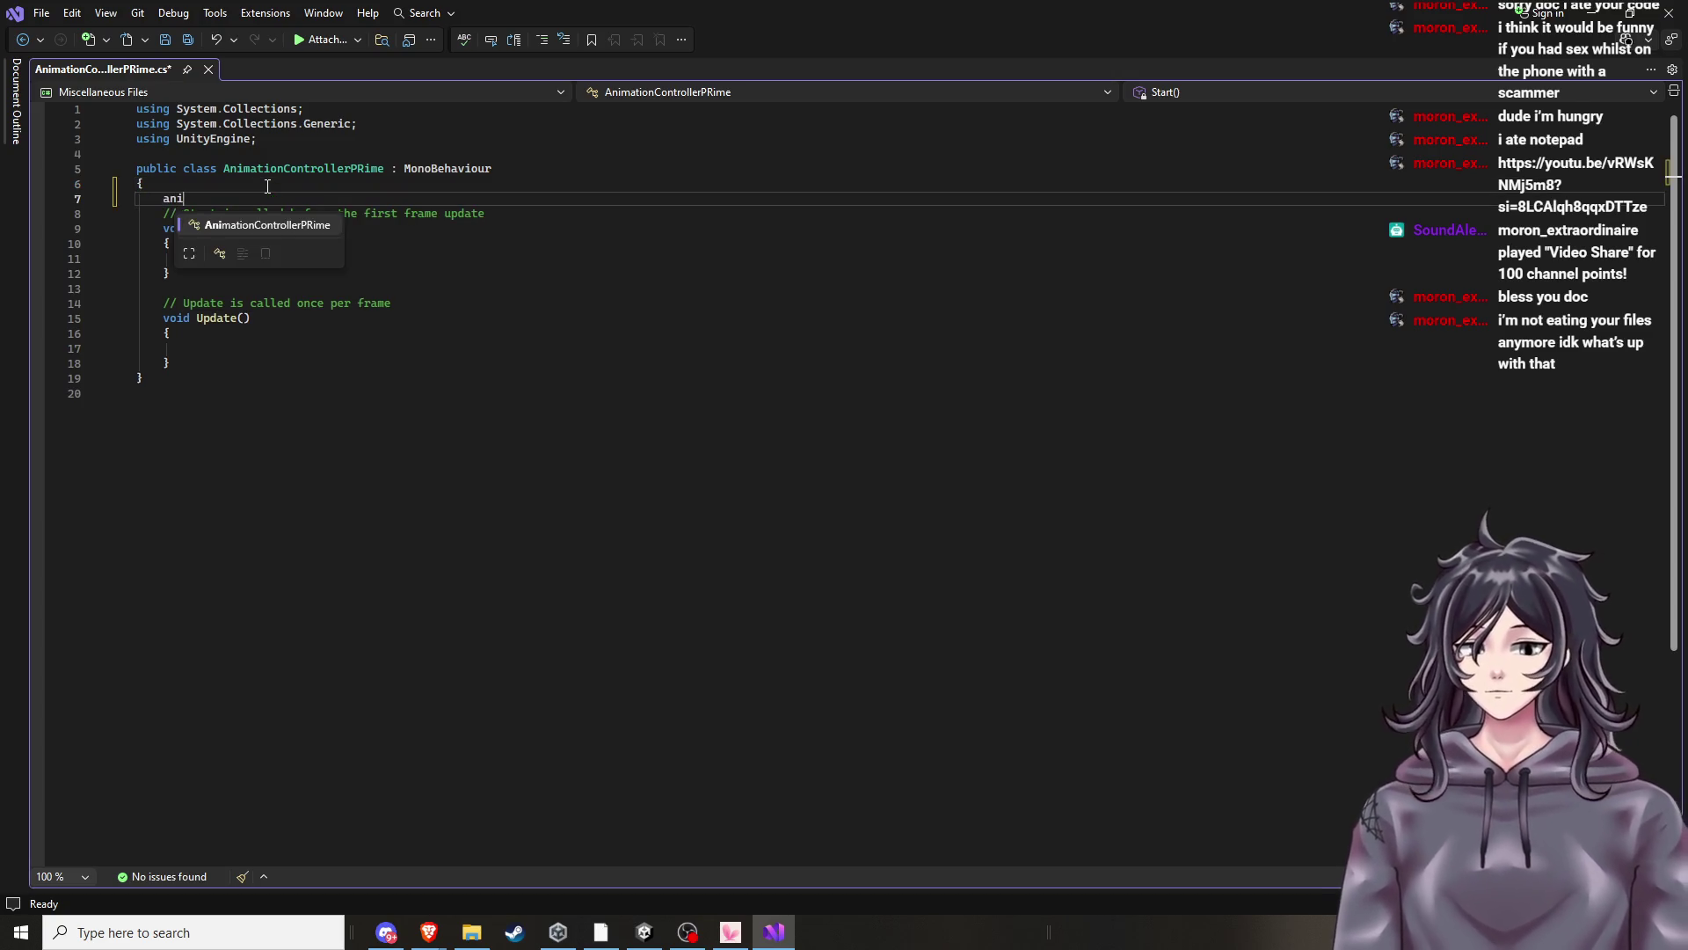
pyautogui.write('Animatio')
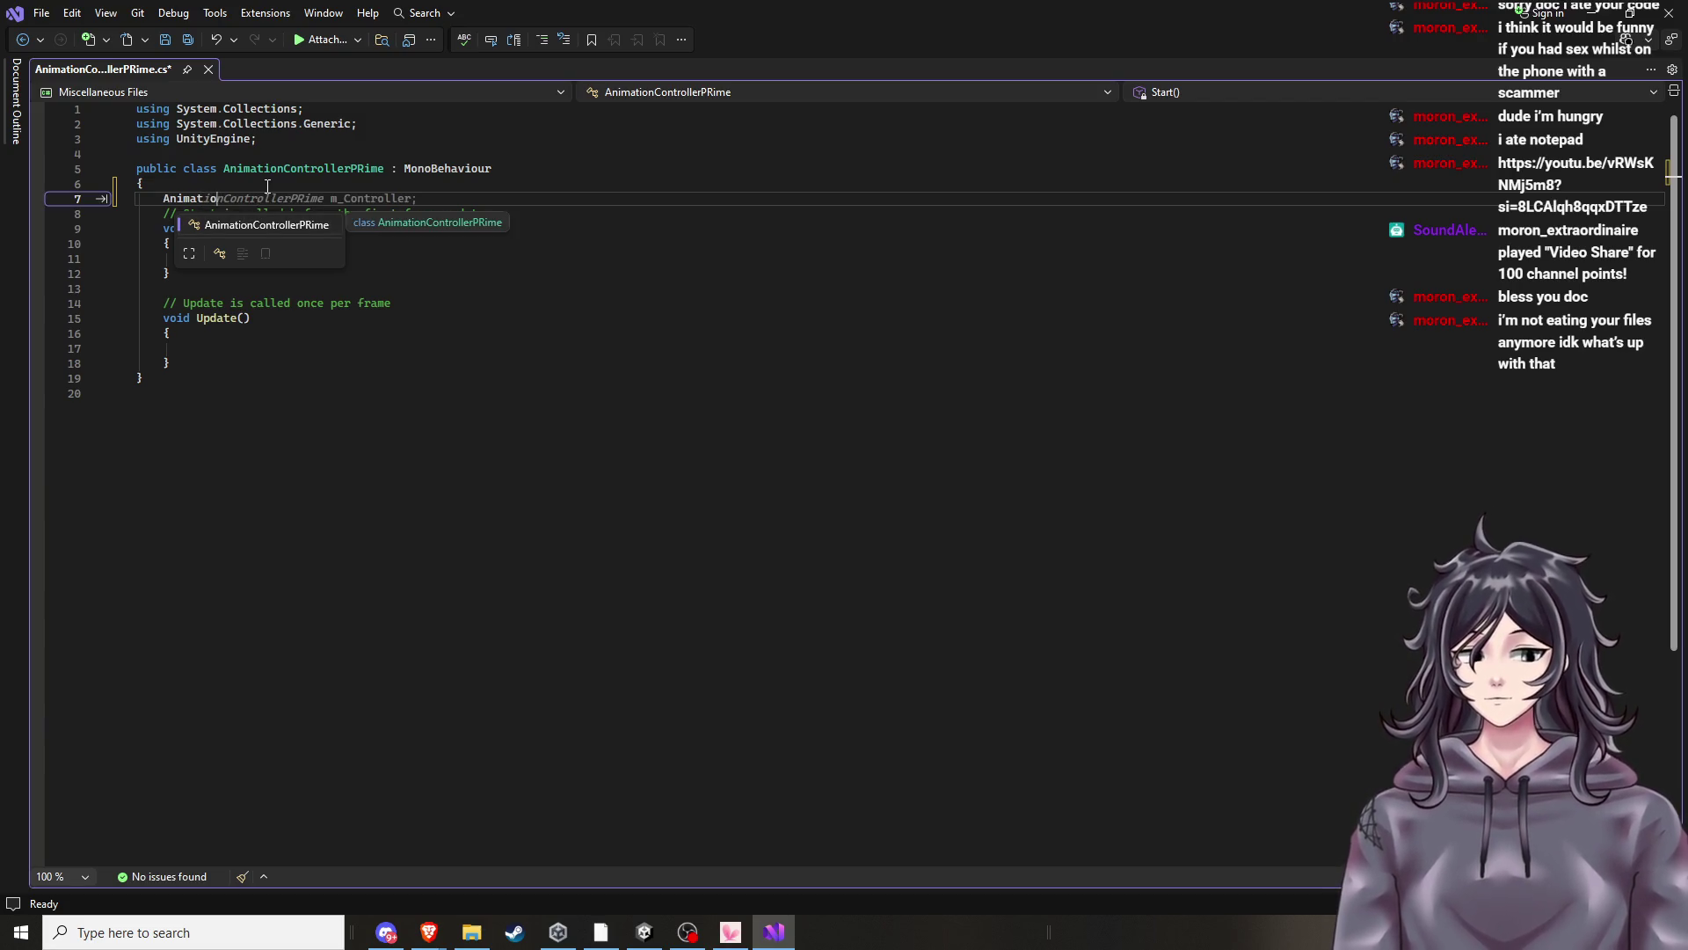
pyautogui.press('BackSpace')
pyautogui.press('BackSpace')
pyautogui.press('BackSpace')
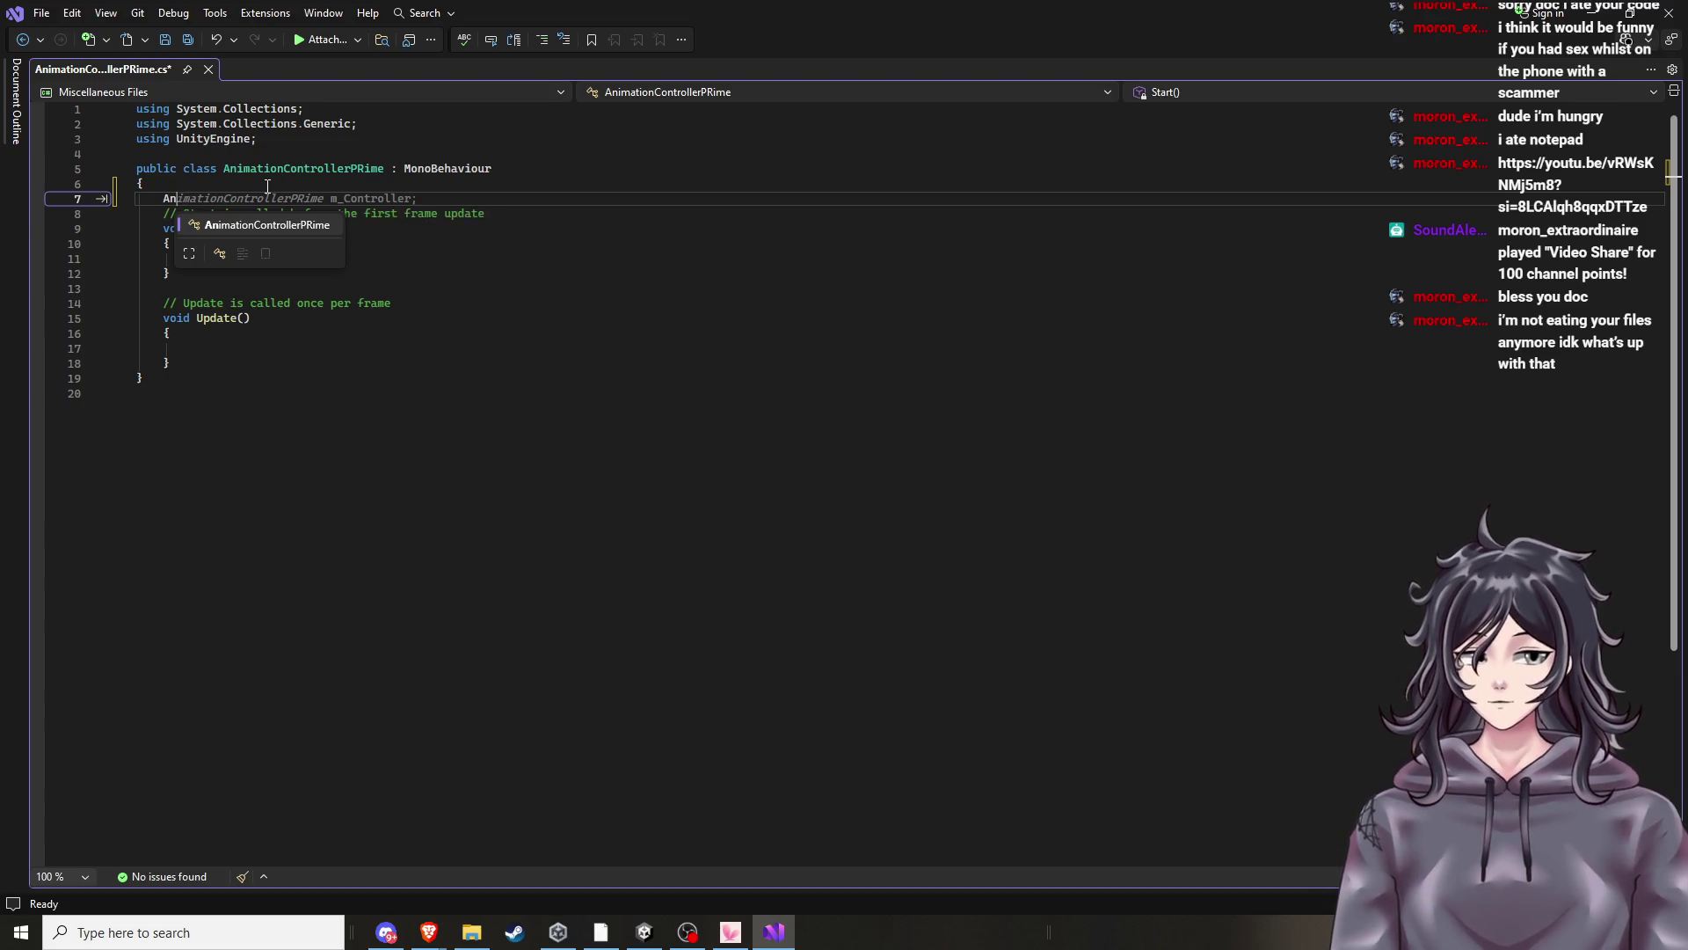
pyautogui.press('BackSpace')
pyautogui.press('BackSpace')
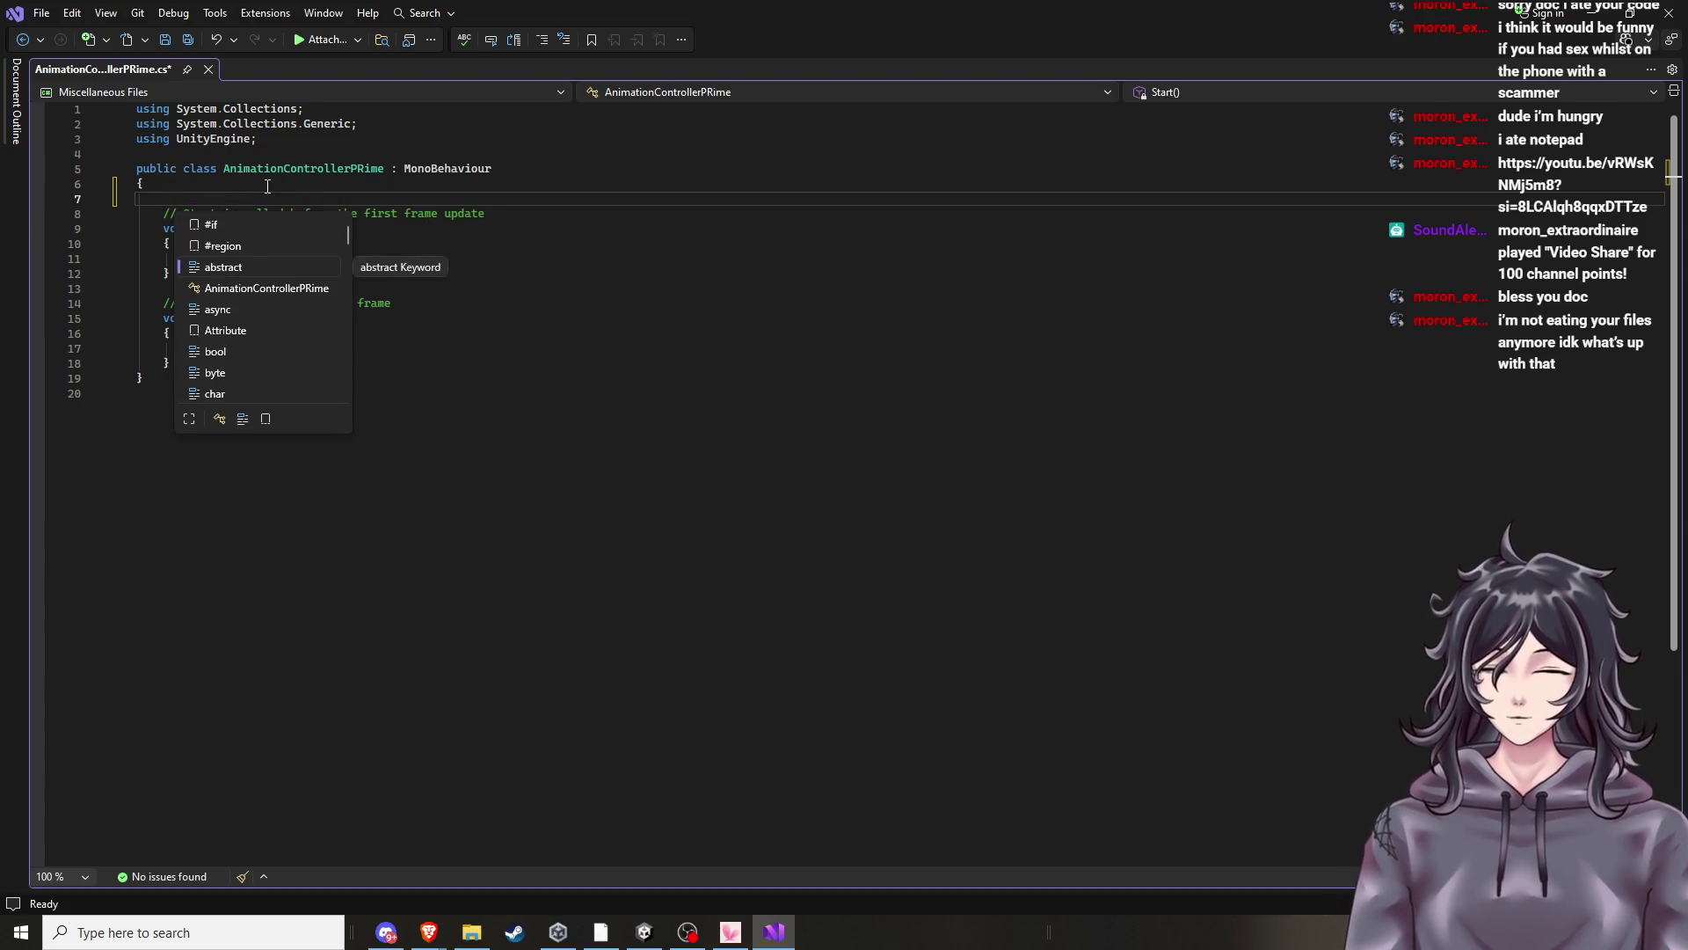
# Try 'AnimationContr' and 'animator' on line 7, erase them, and return to the paused tutorial.
pyautogui.write('AnimationContr')
pyautogui.hotkey('ctrl', 'BackSpace')
pyautogui.write('animator')
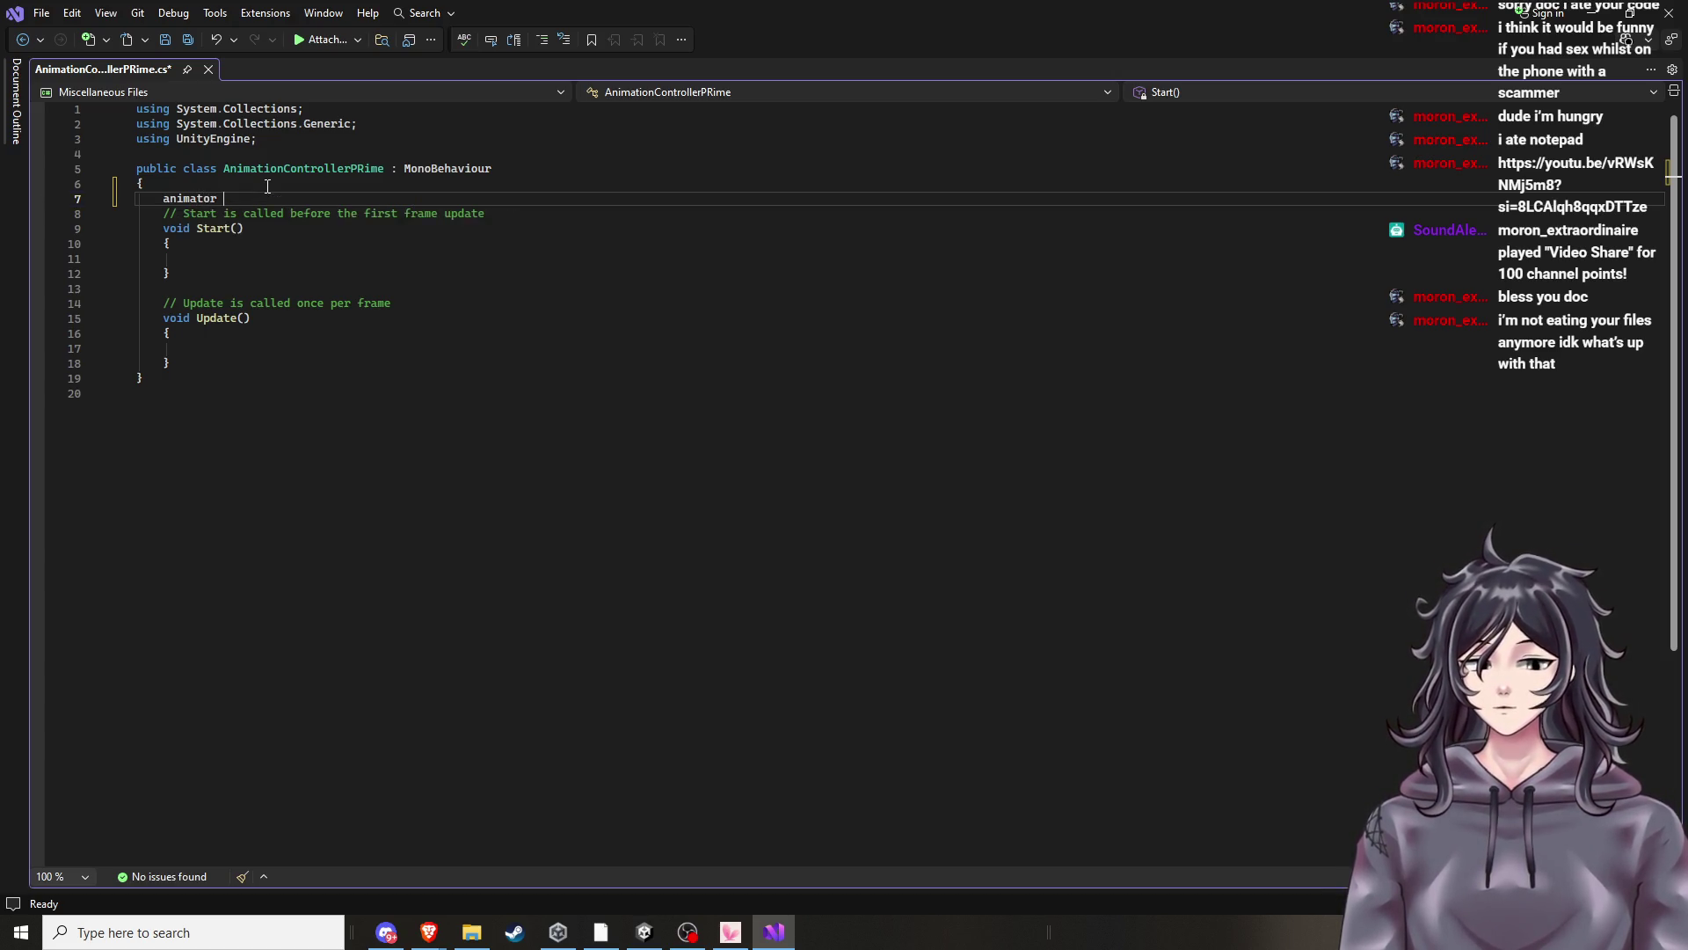
pyautogui.press('BackSpace')
pyautogui.press('BackSpace')
pyautogui.press('BackSpace')
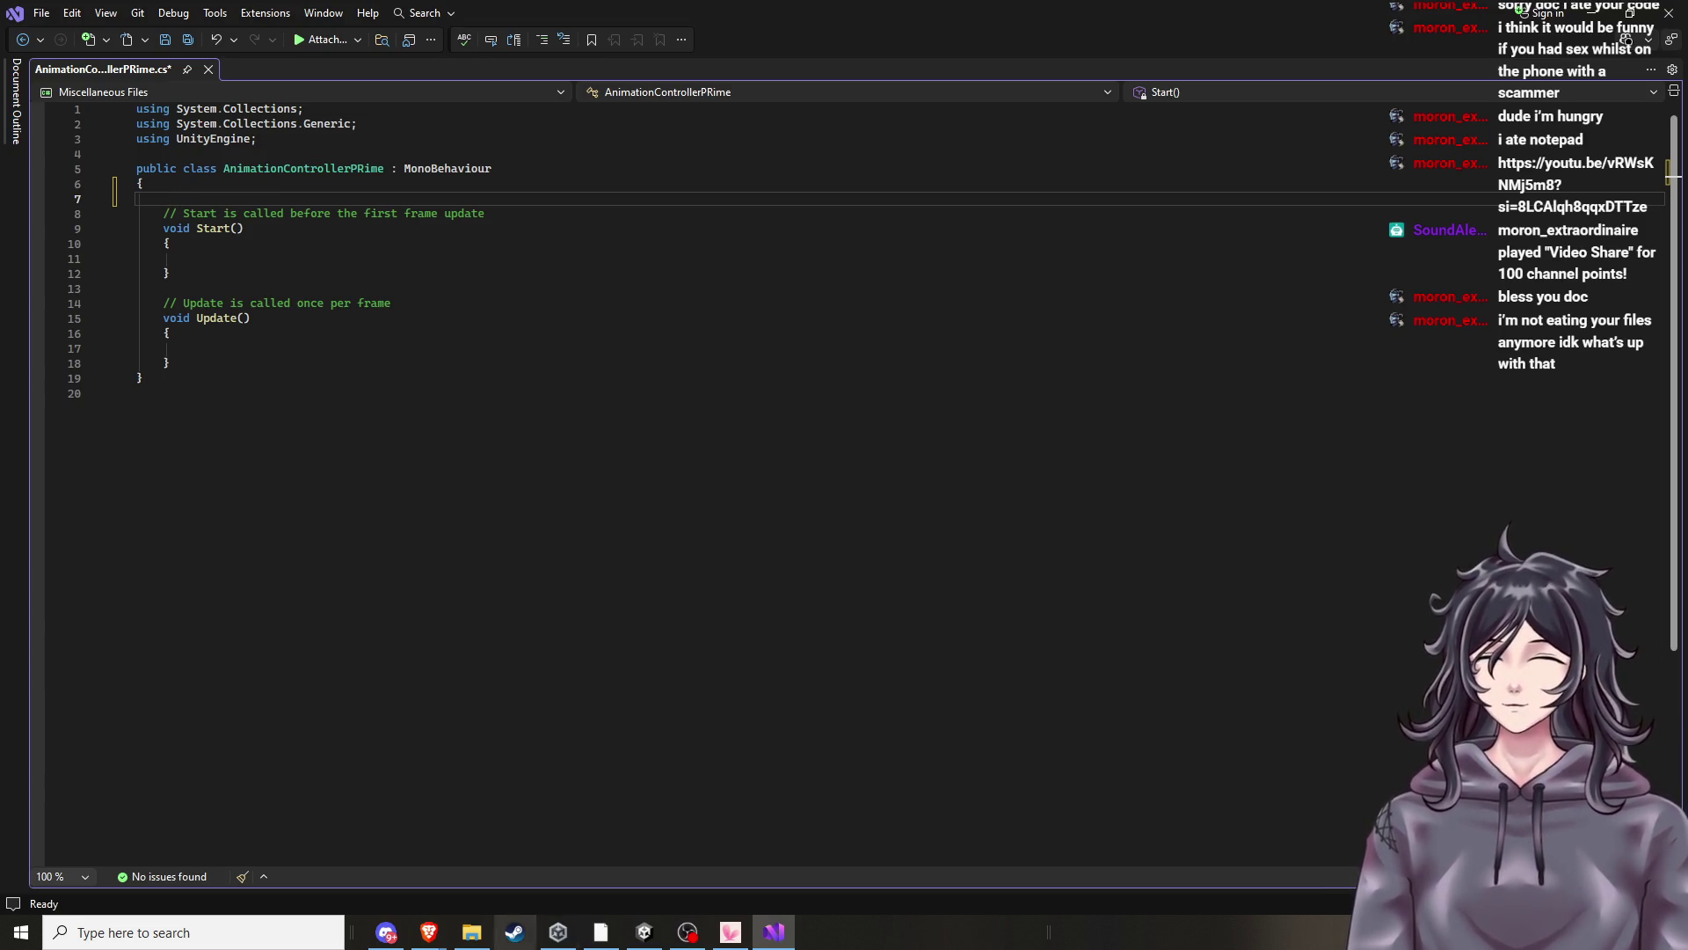
pyautogui.click(649, 939)
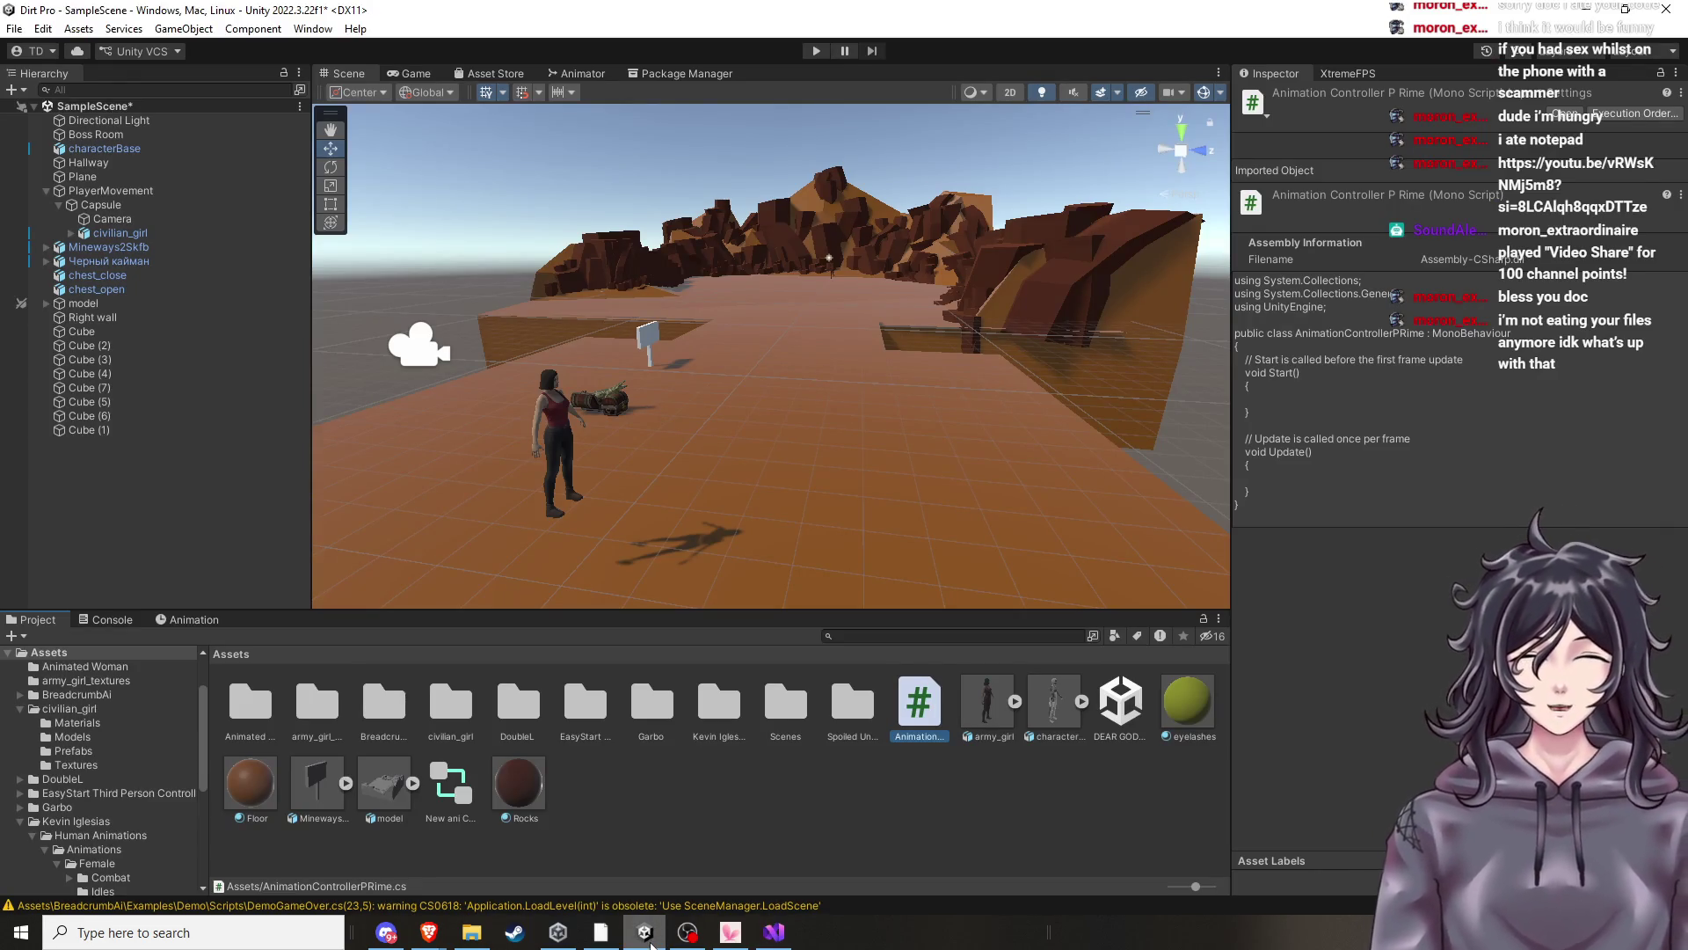
pyautogui.click(651, 943)
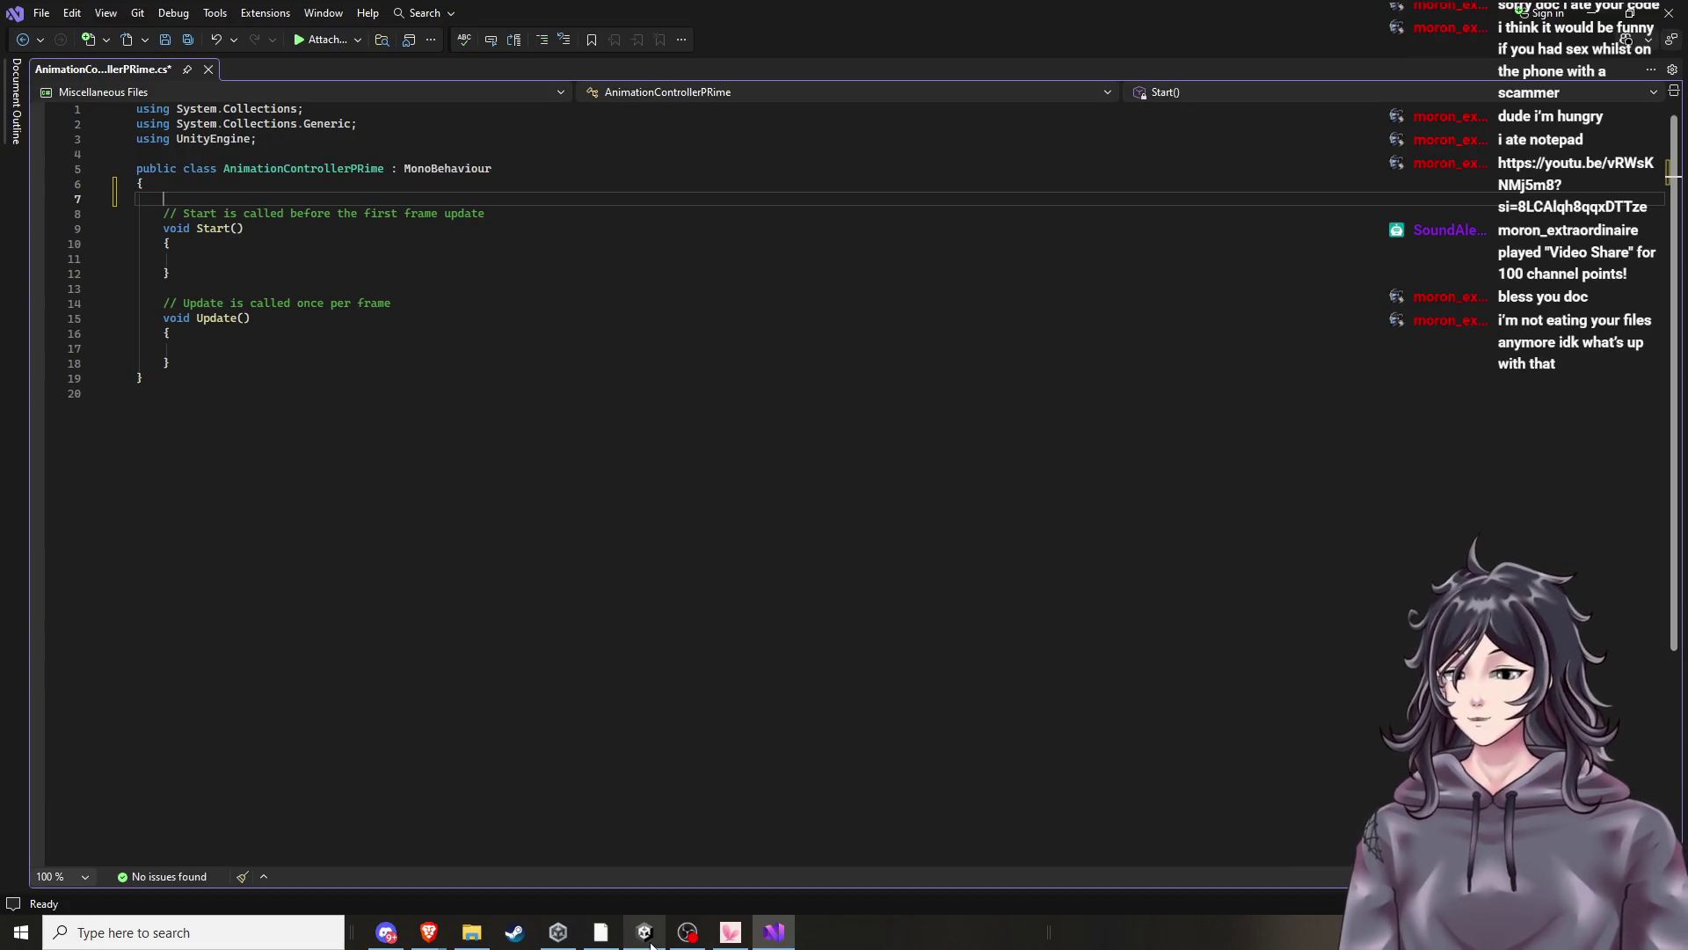
pyautogui.moveTo(429, 932)
pyautogui.click(274, 894)
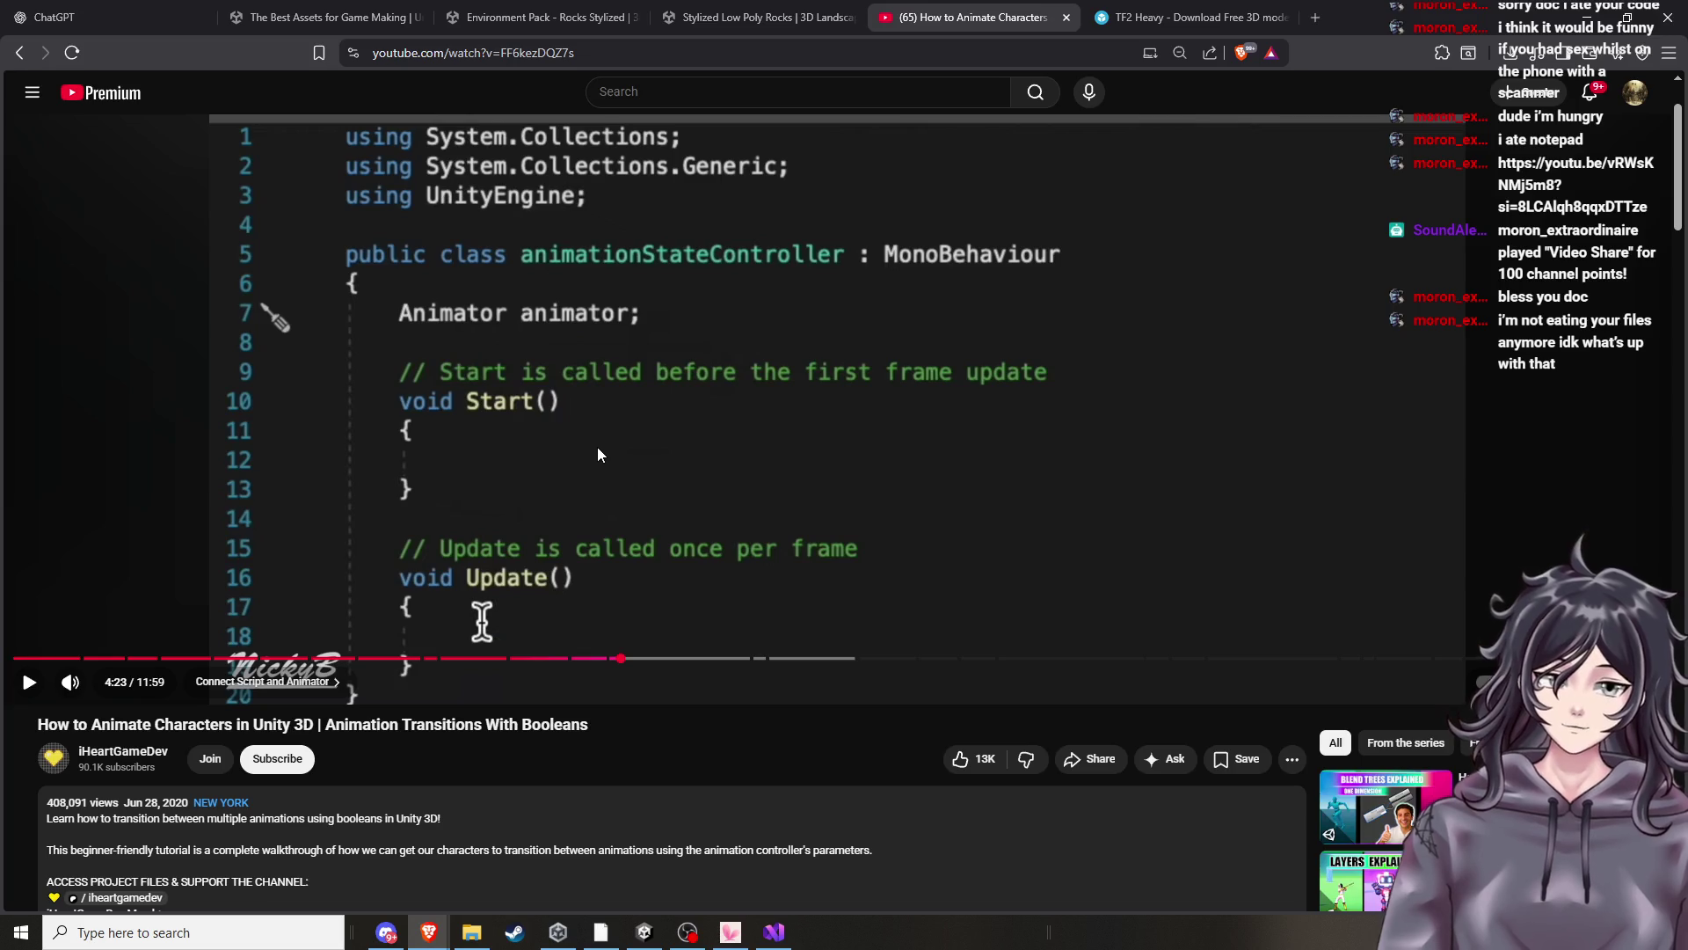
# On line 7, complete 'AnimationContr' to AnimationControllerPRime and start a new line.
pyautogui.moveTo(774, 932)
pyautogui.click(774, 849)
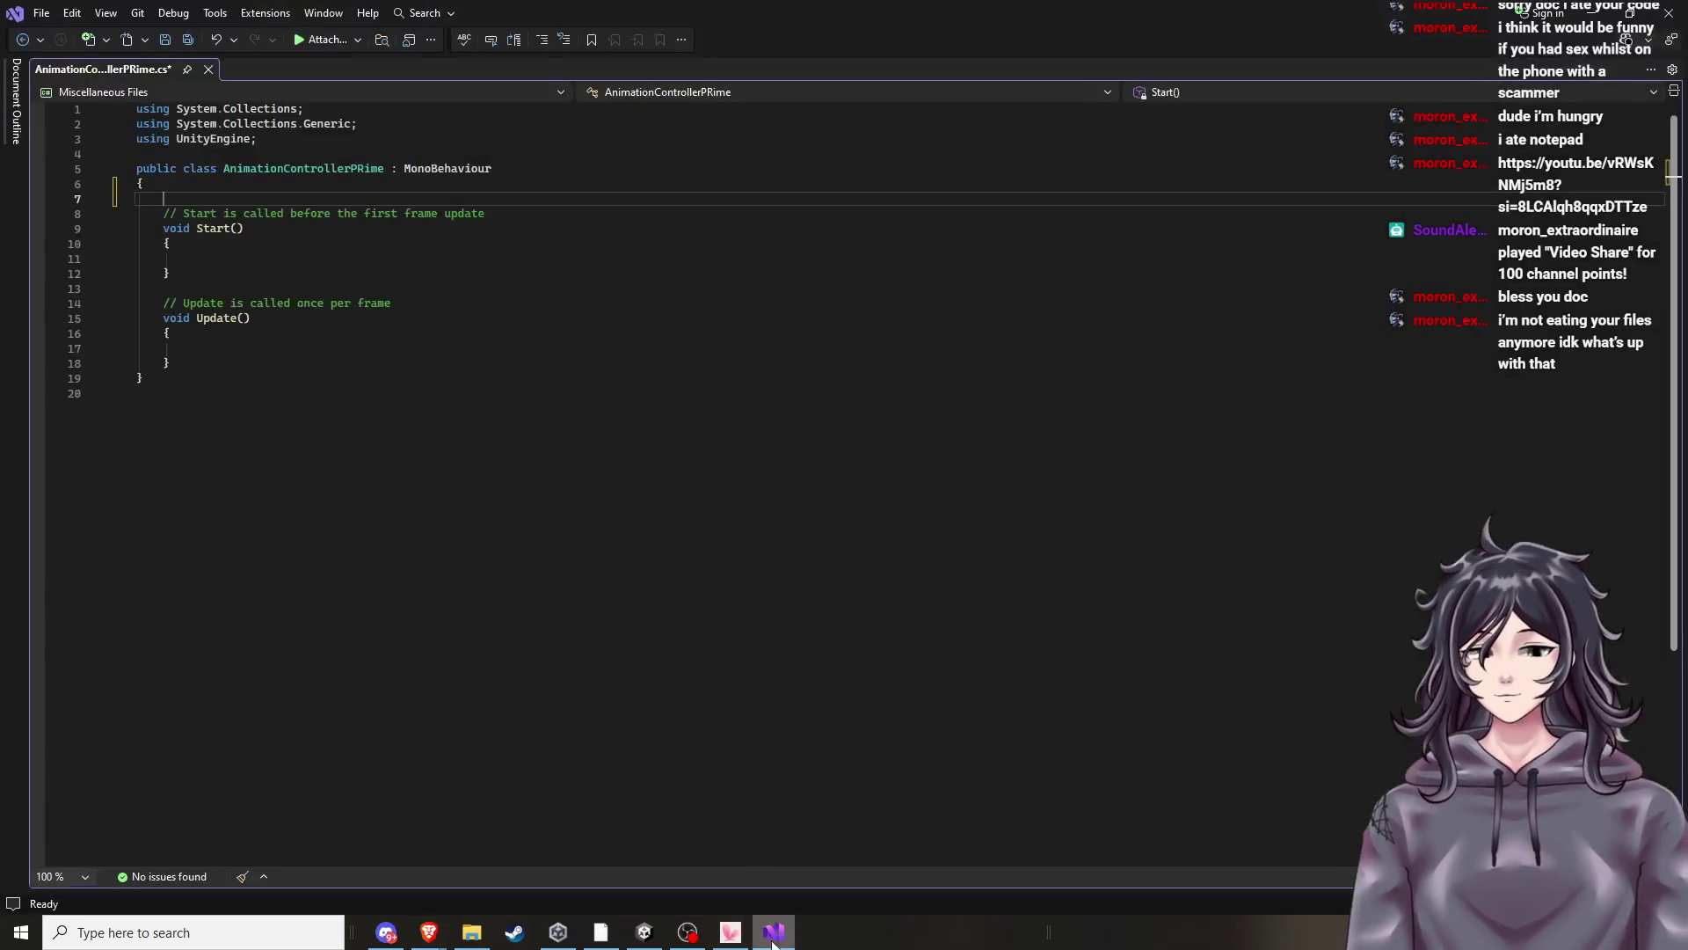
pyautogui.write('Anima')
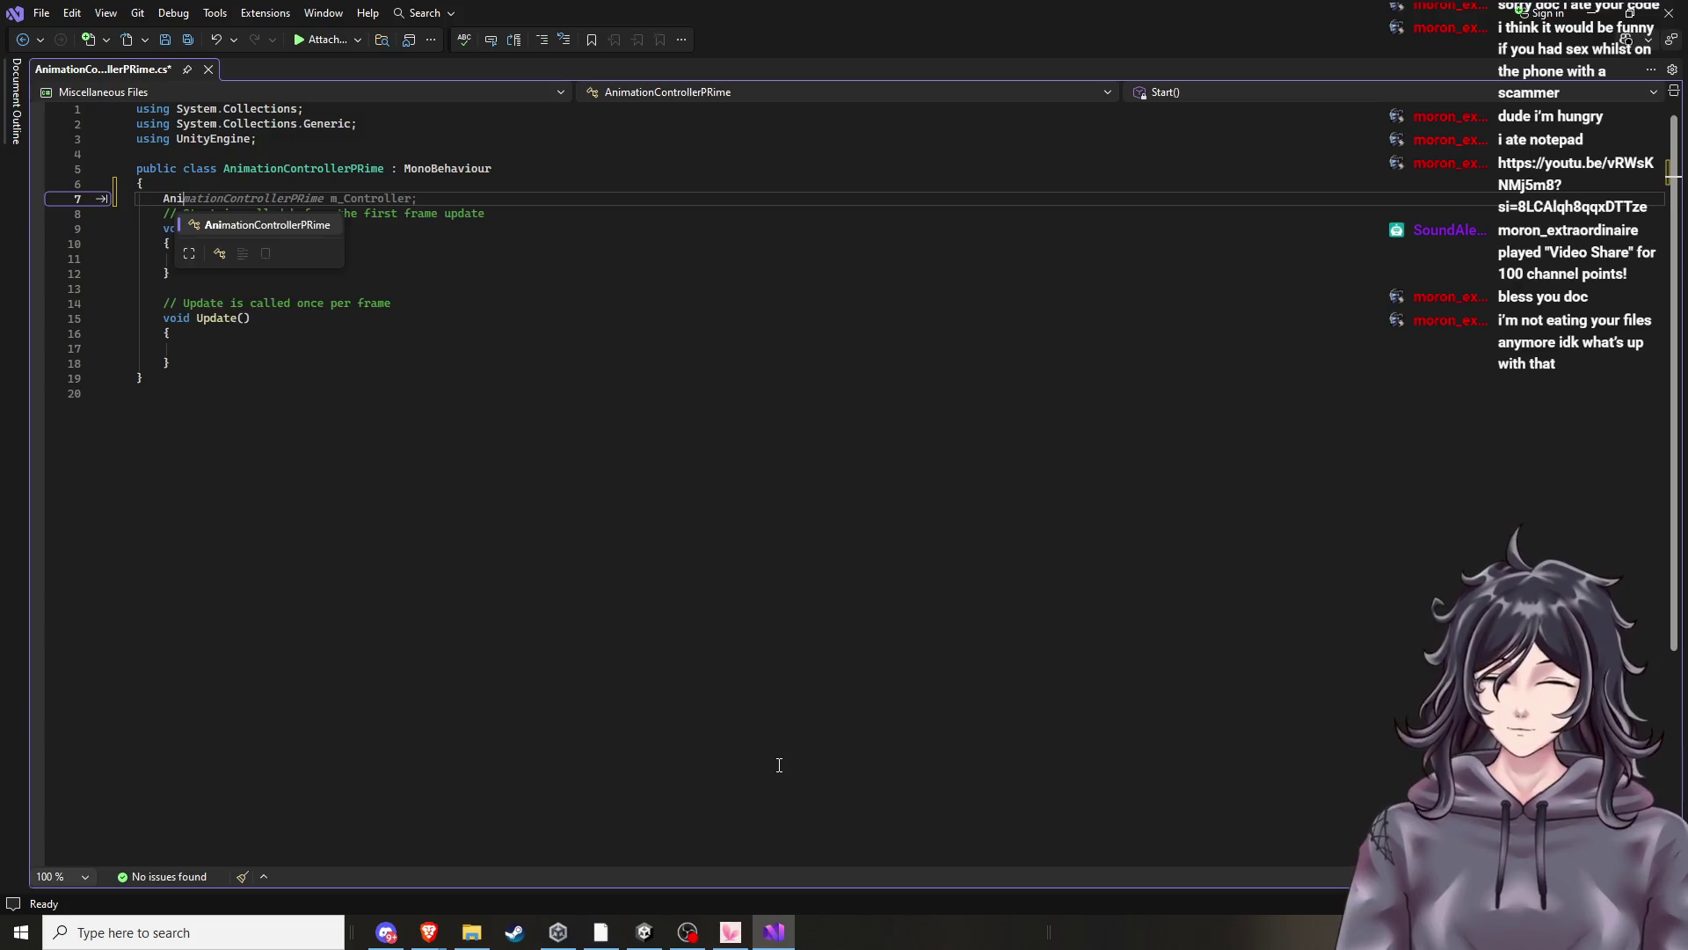
pyautogui.write('tionContr')
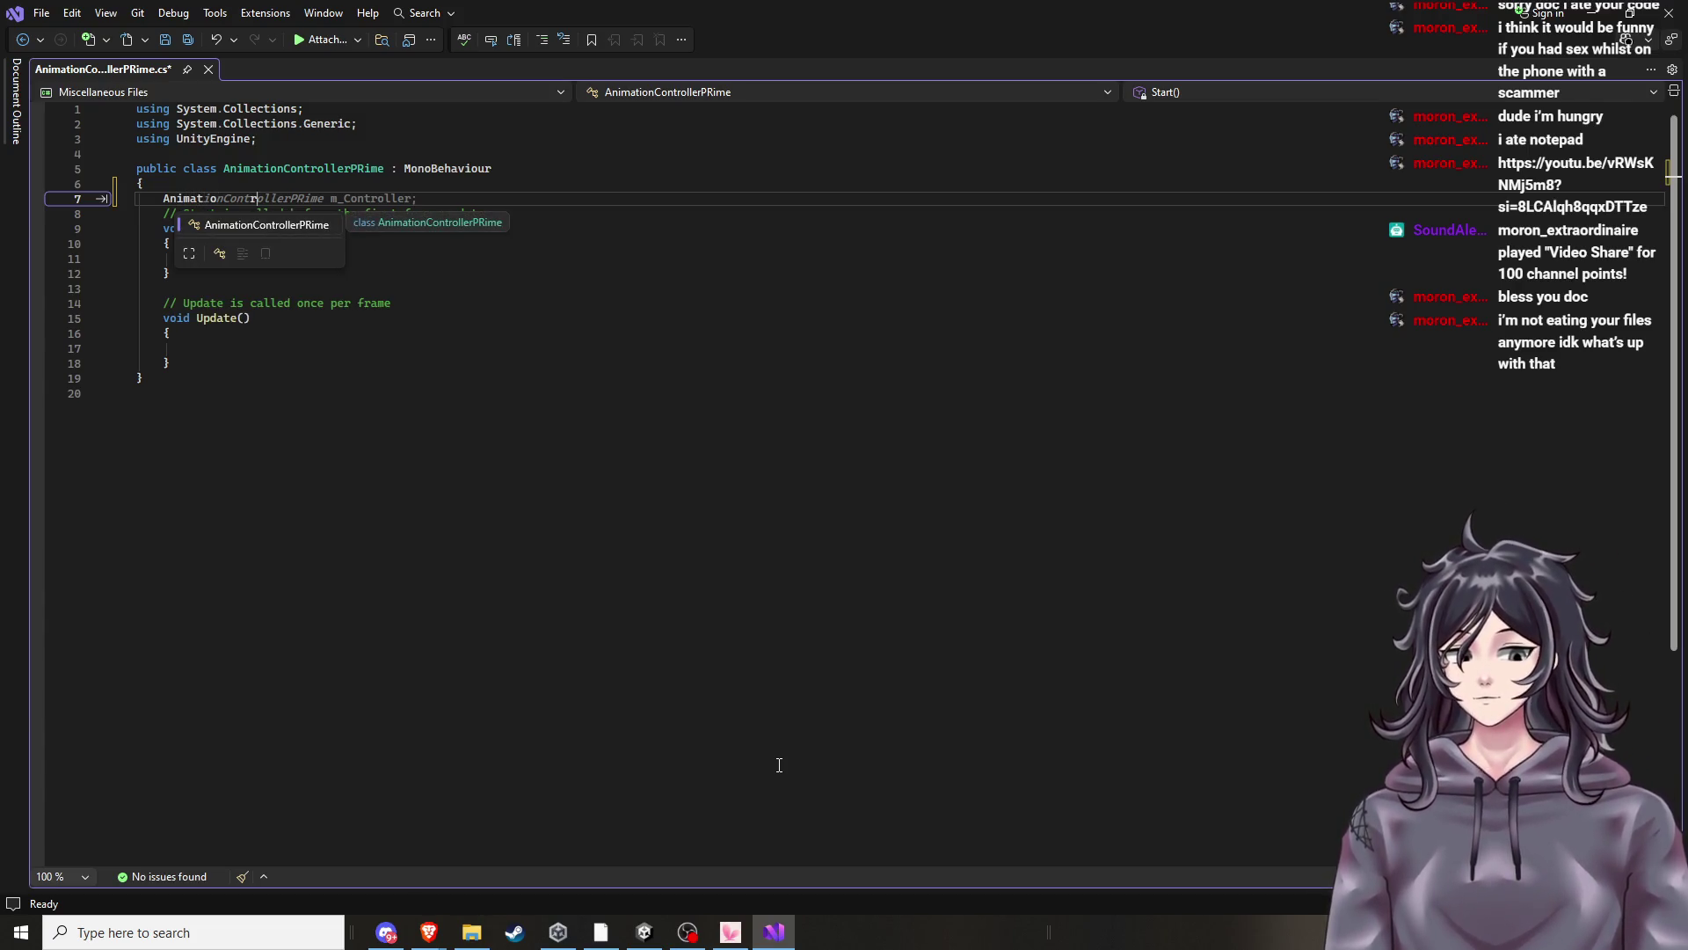
pyautogui.press('Tab')
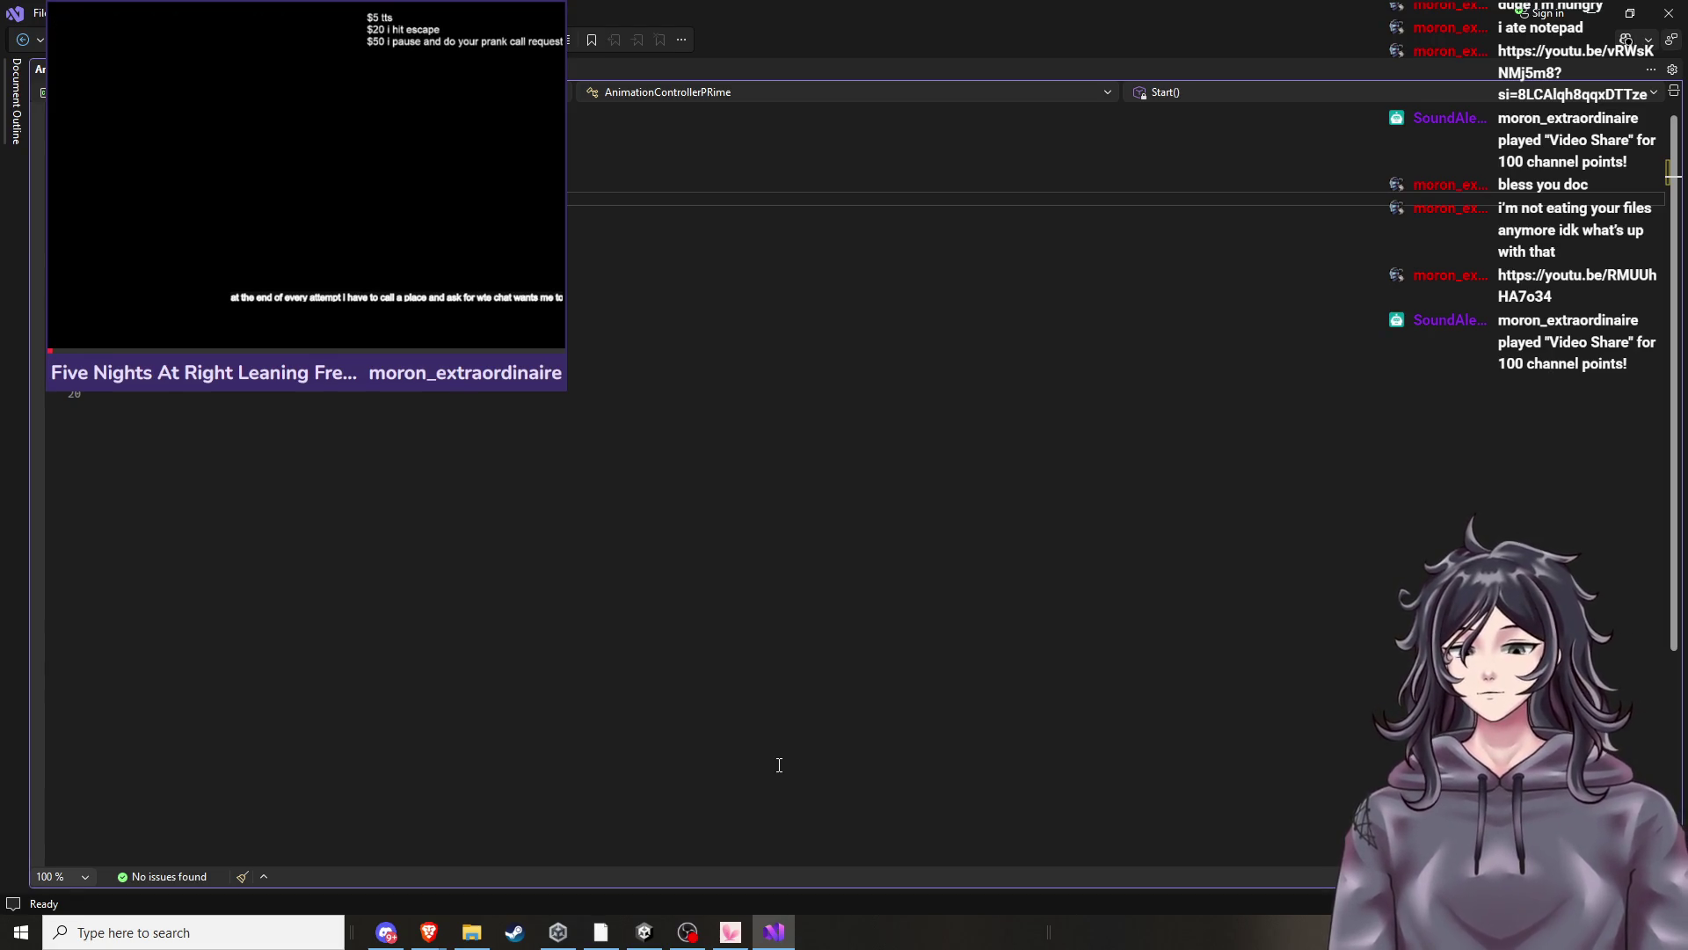
pyautogui.press('Return')
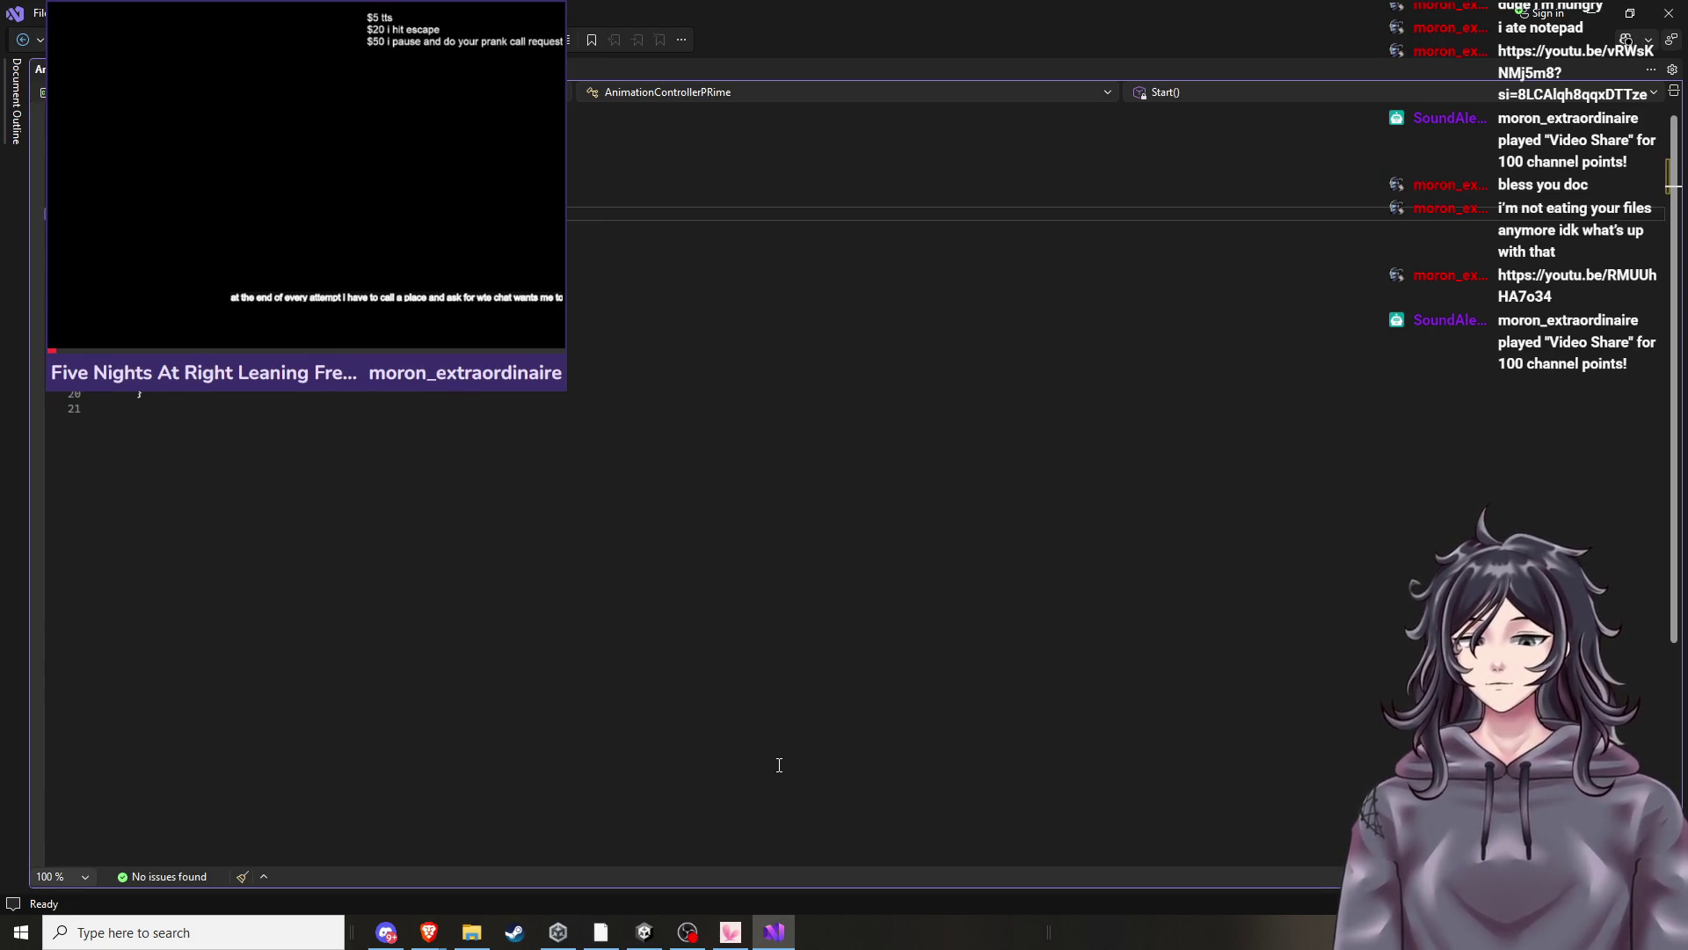
# Advance the tutorial to its animator = GetComponent<Animator>() line, then return to the script.
pyautogui.moveTo(428, 932)
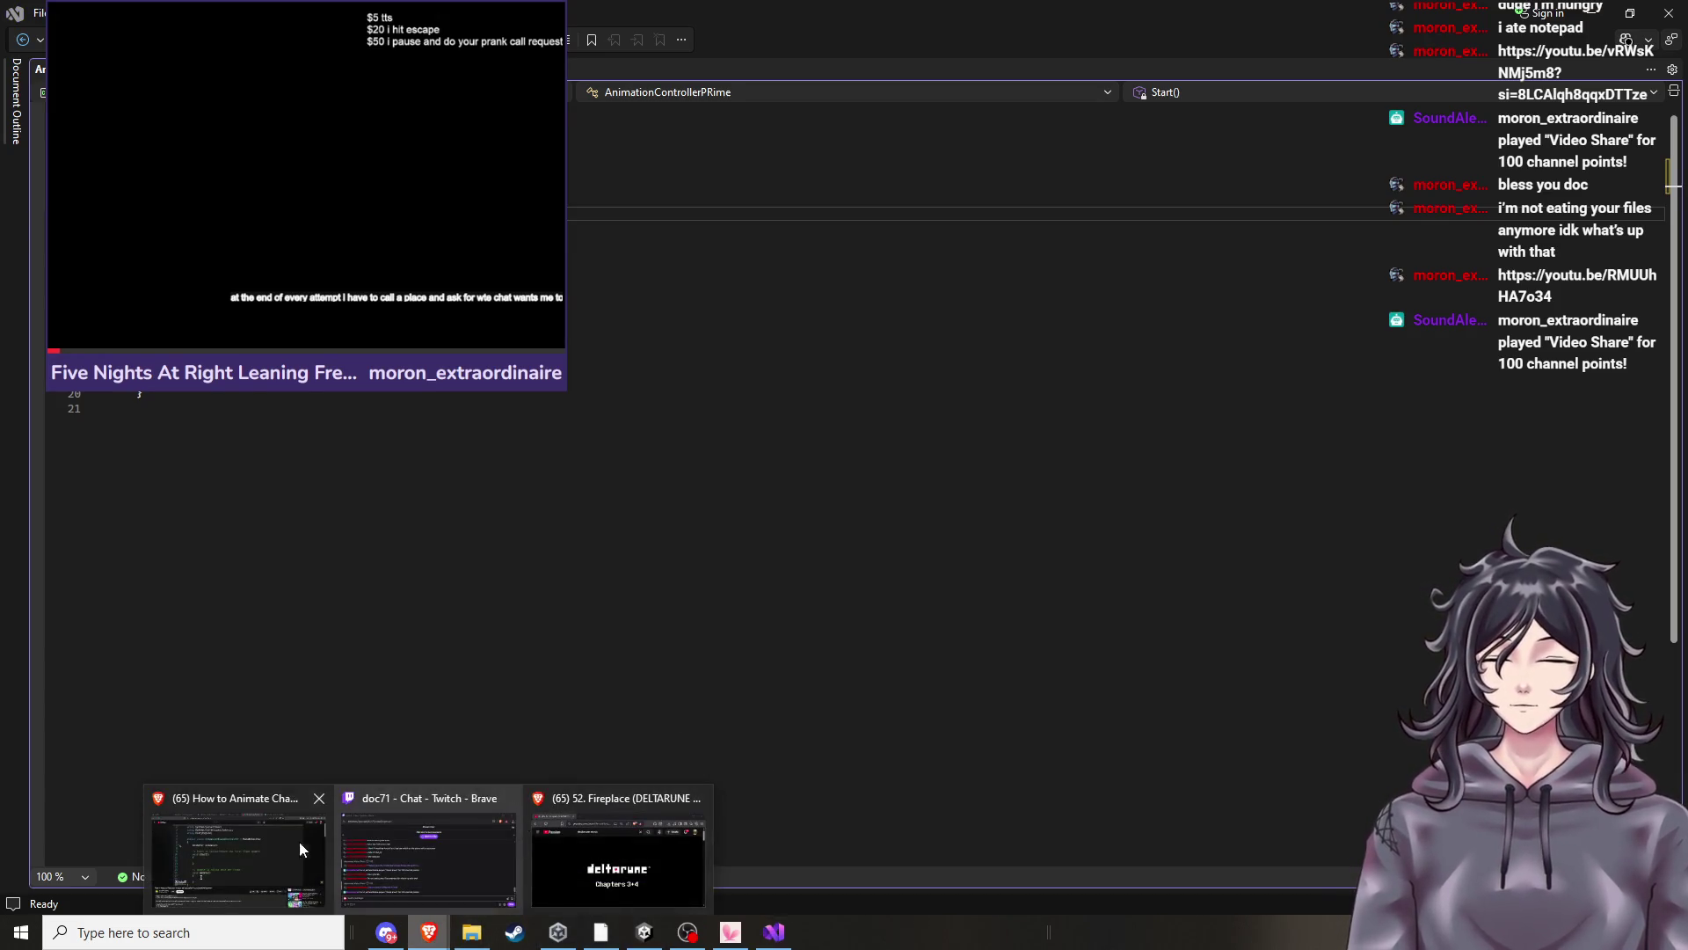
pyautogui.click(323, 849)
pyautogui.click(910, 557)
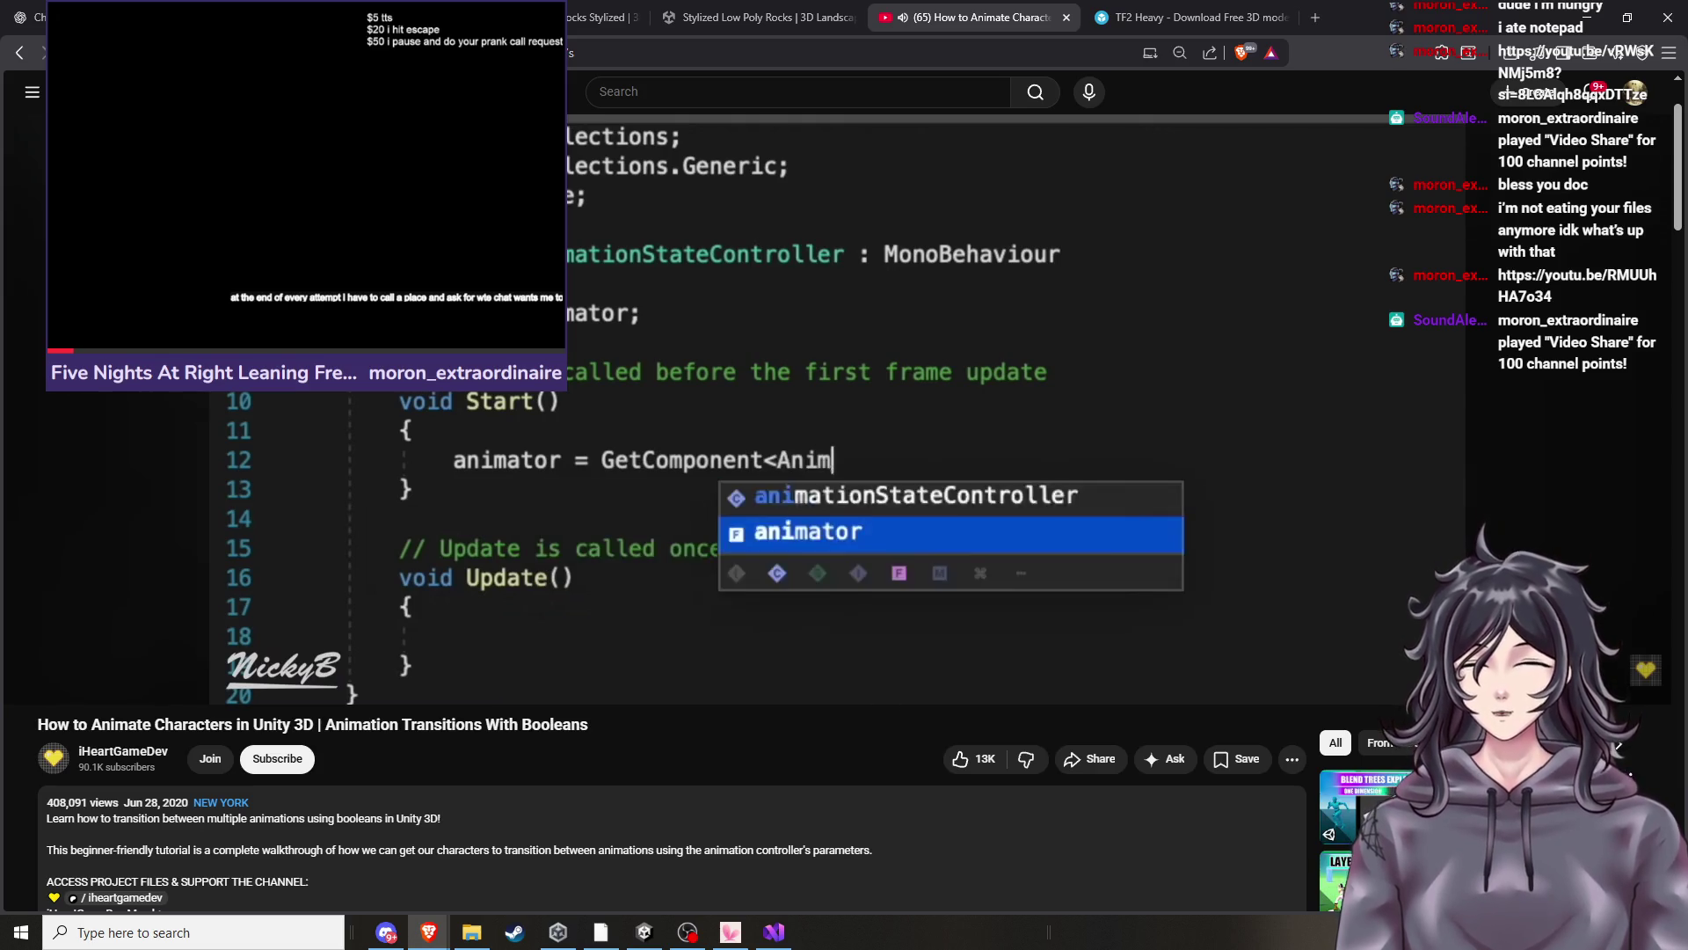
pyautogui.press('space')
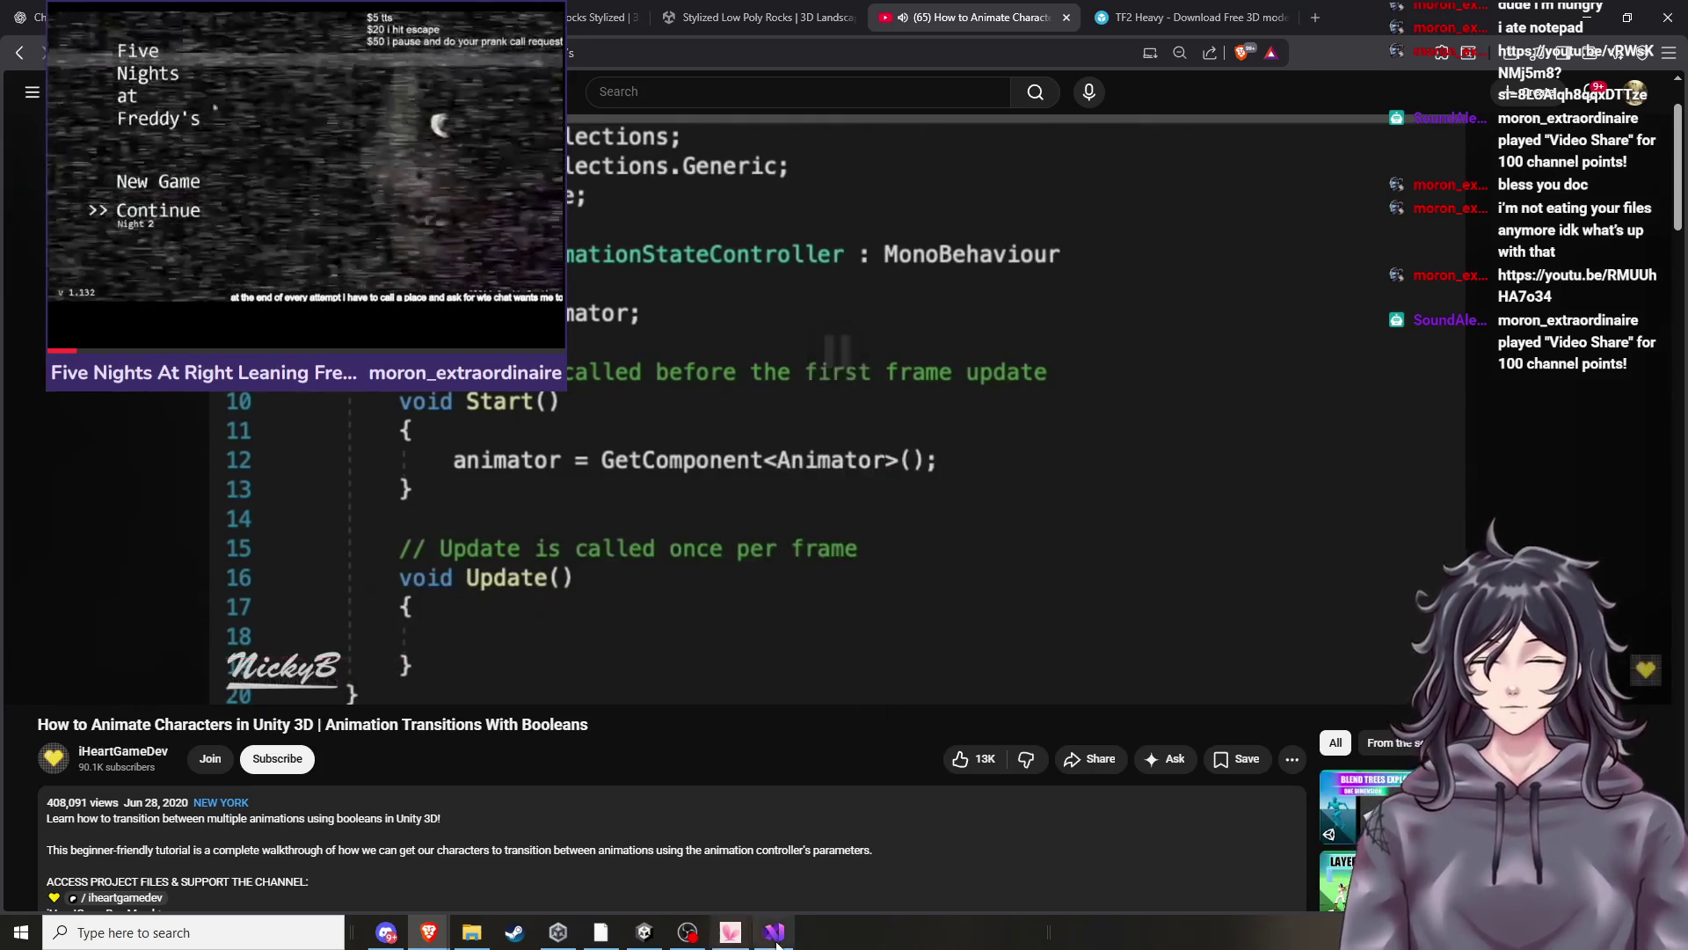
pyautogui.click(774, 933)
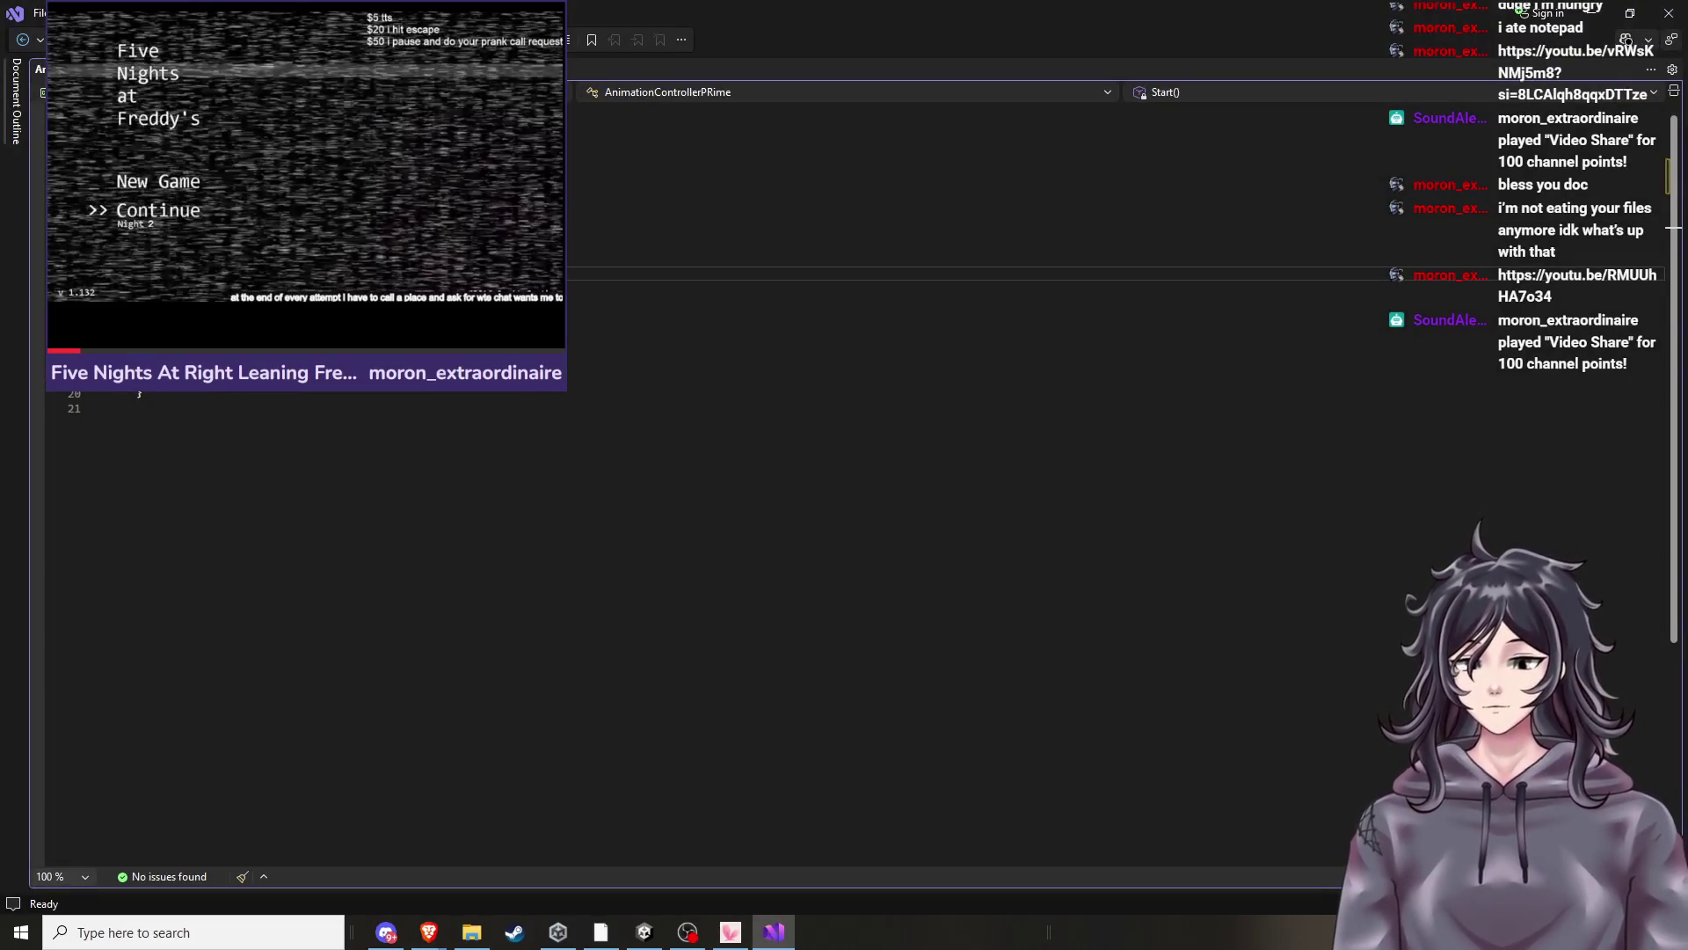
pyautogui.write('a')
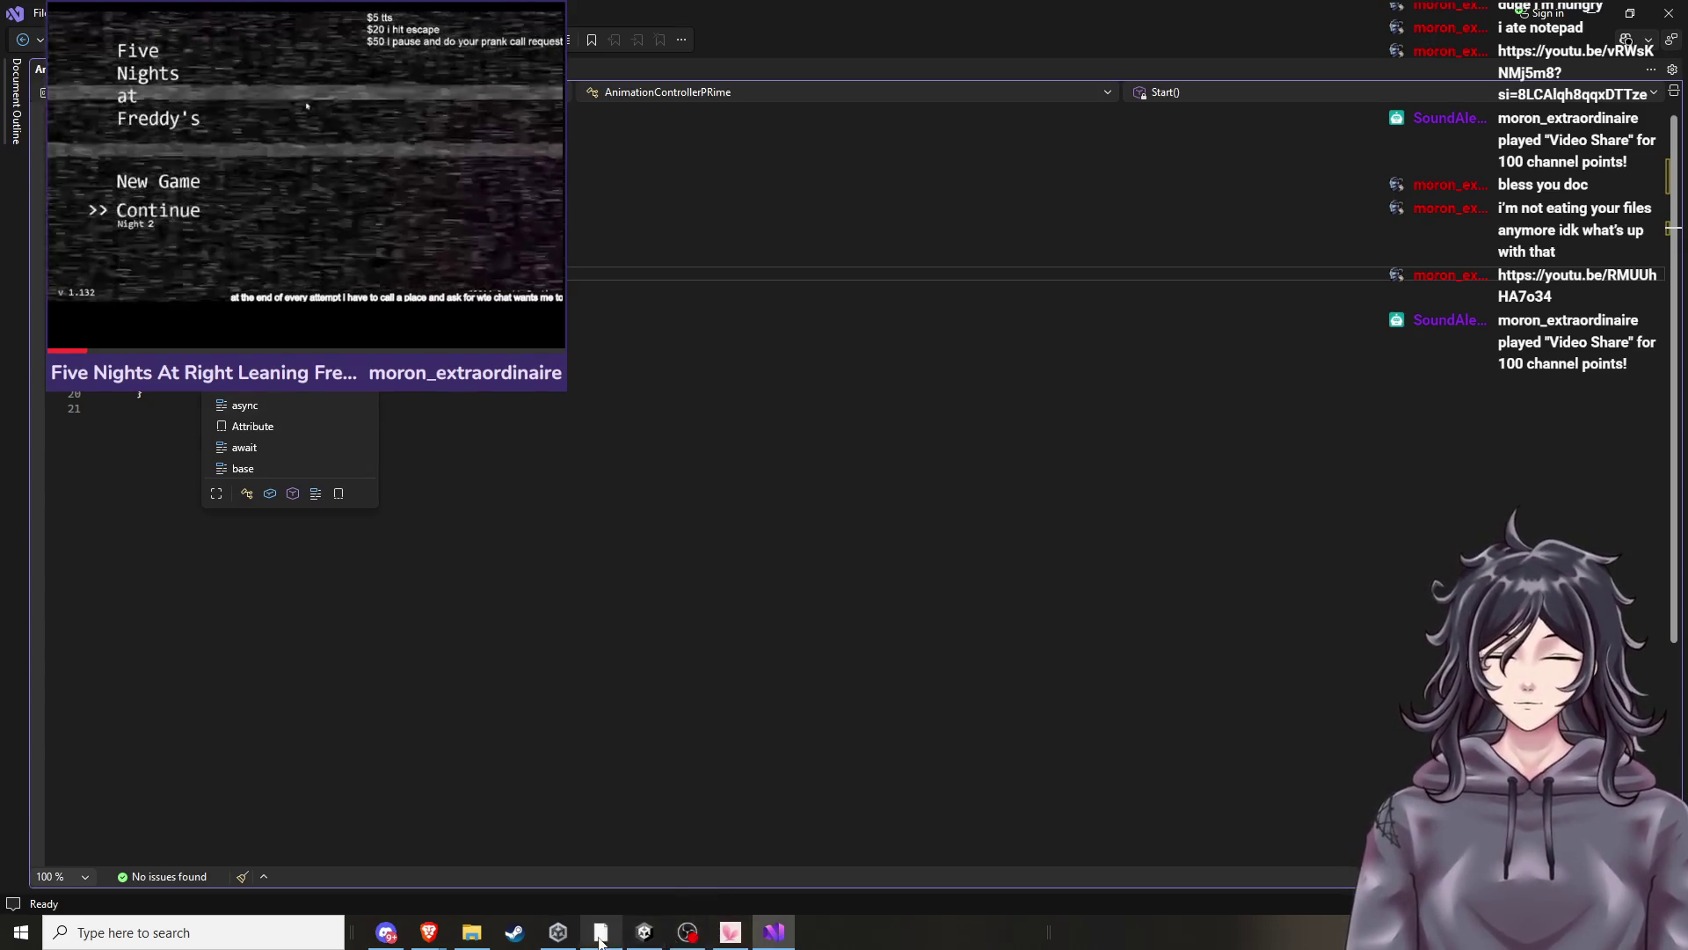
pyautogui.click(641, 934)
pyautogui.click(641, 934)
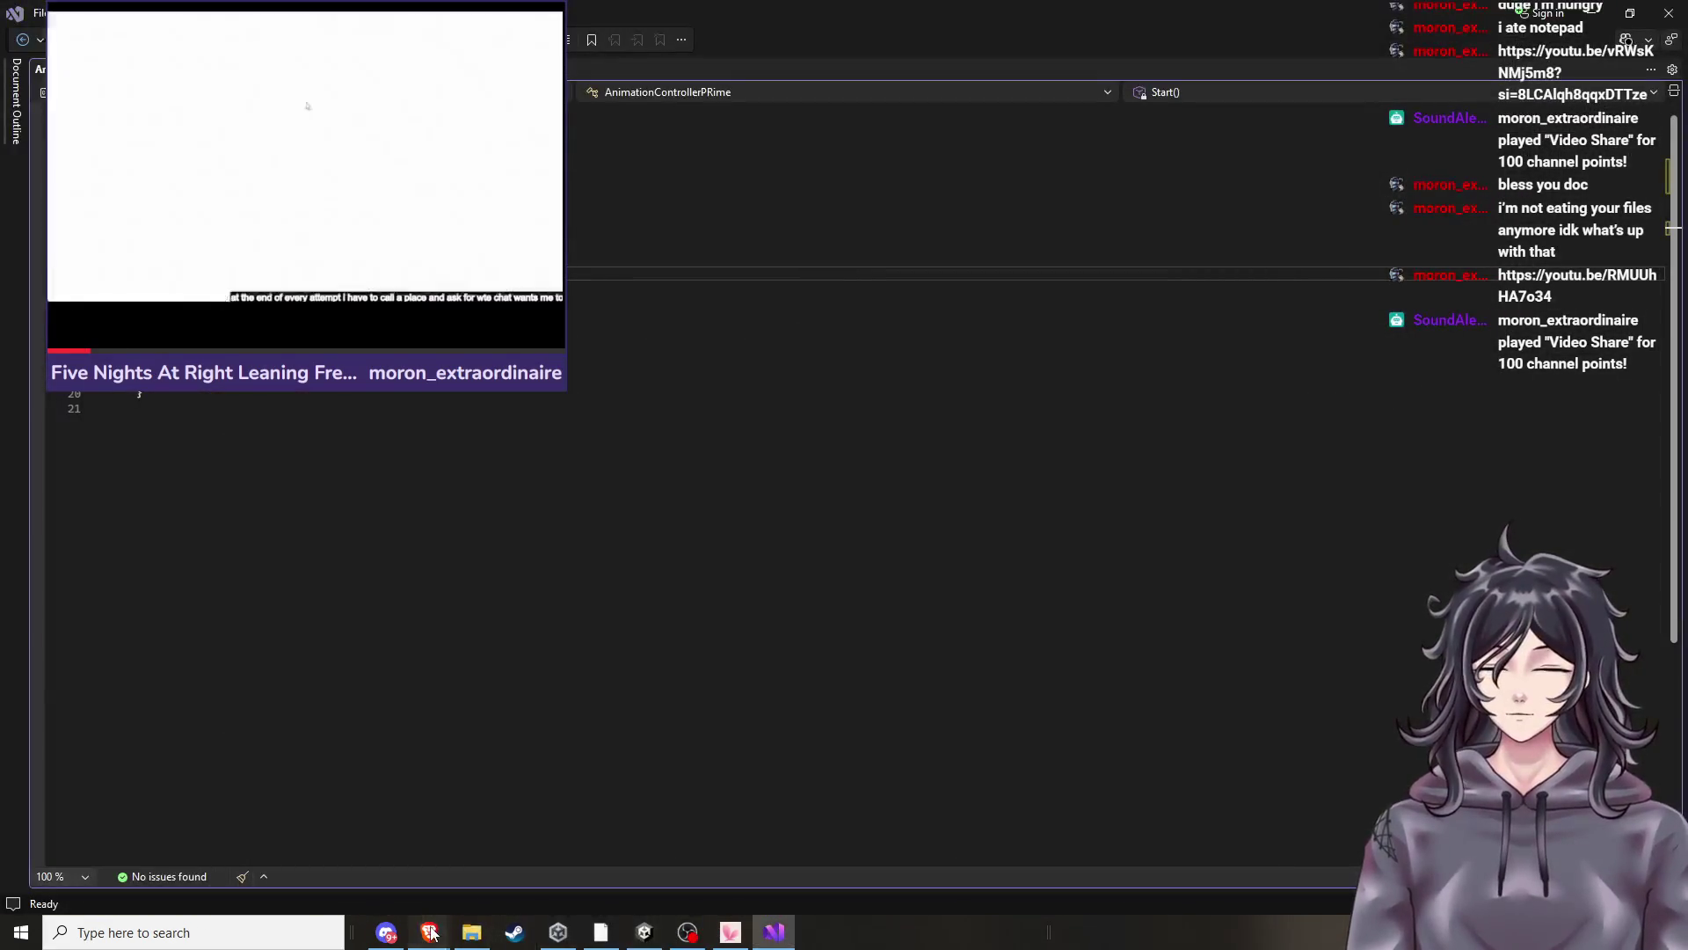
pyautogui.moveTo(429, 933)
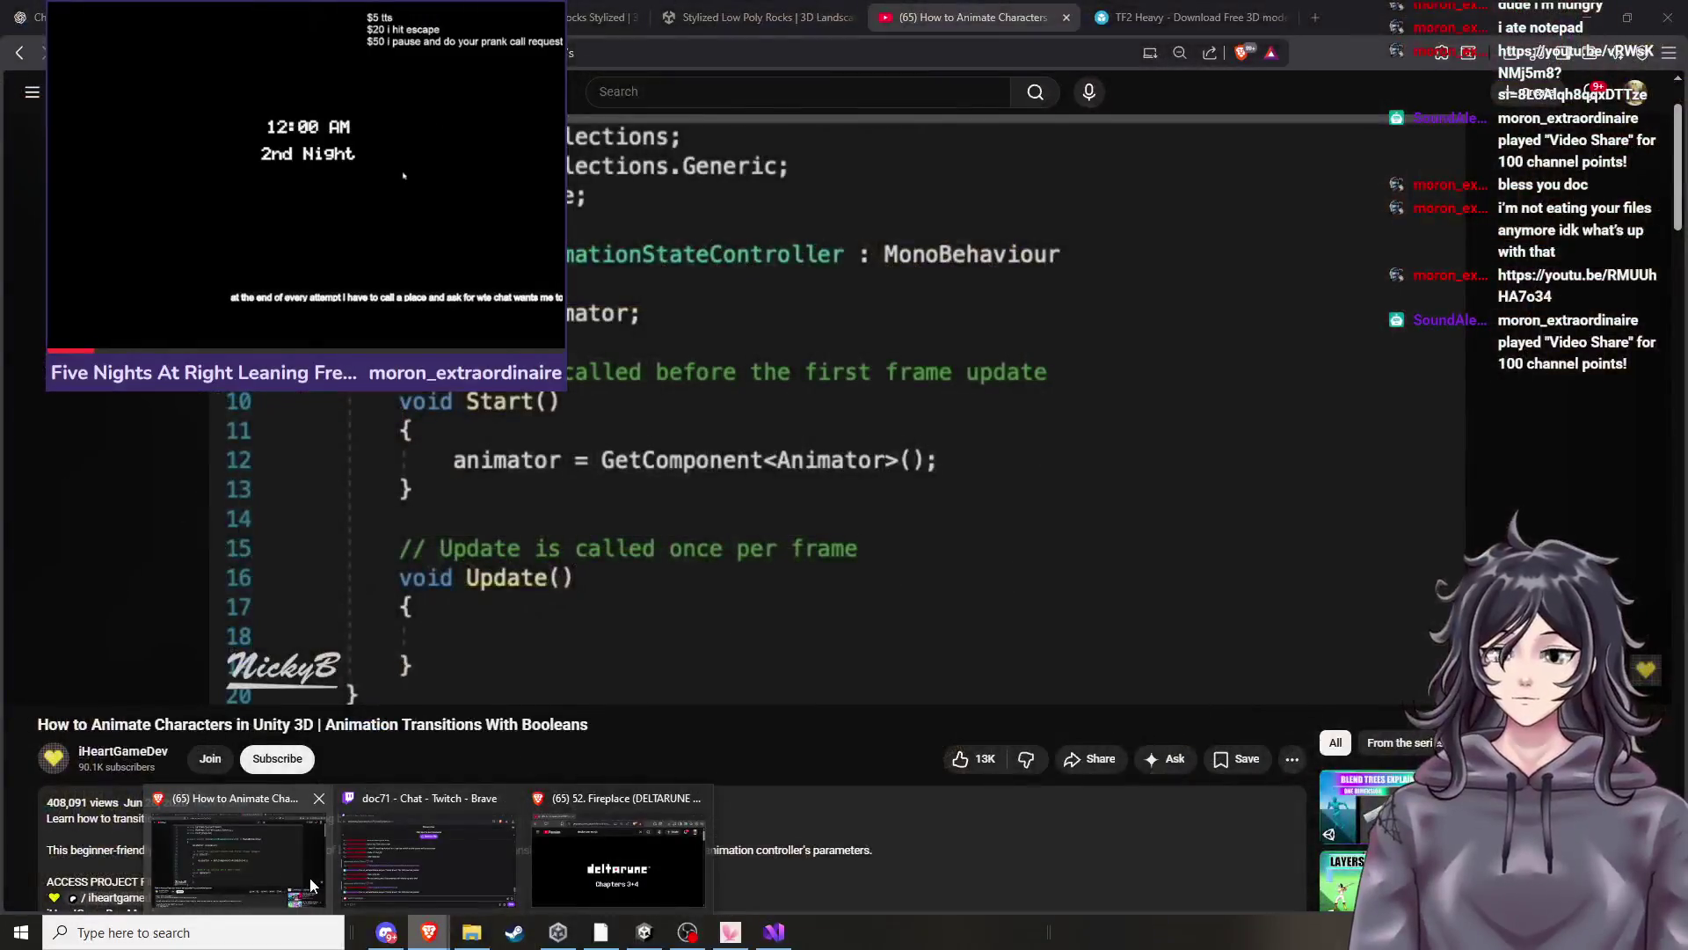
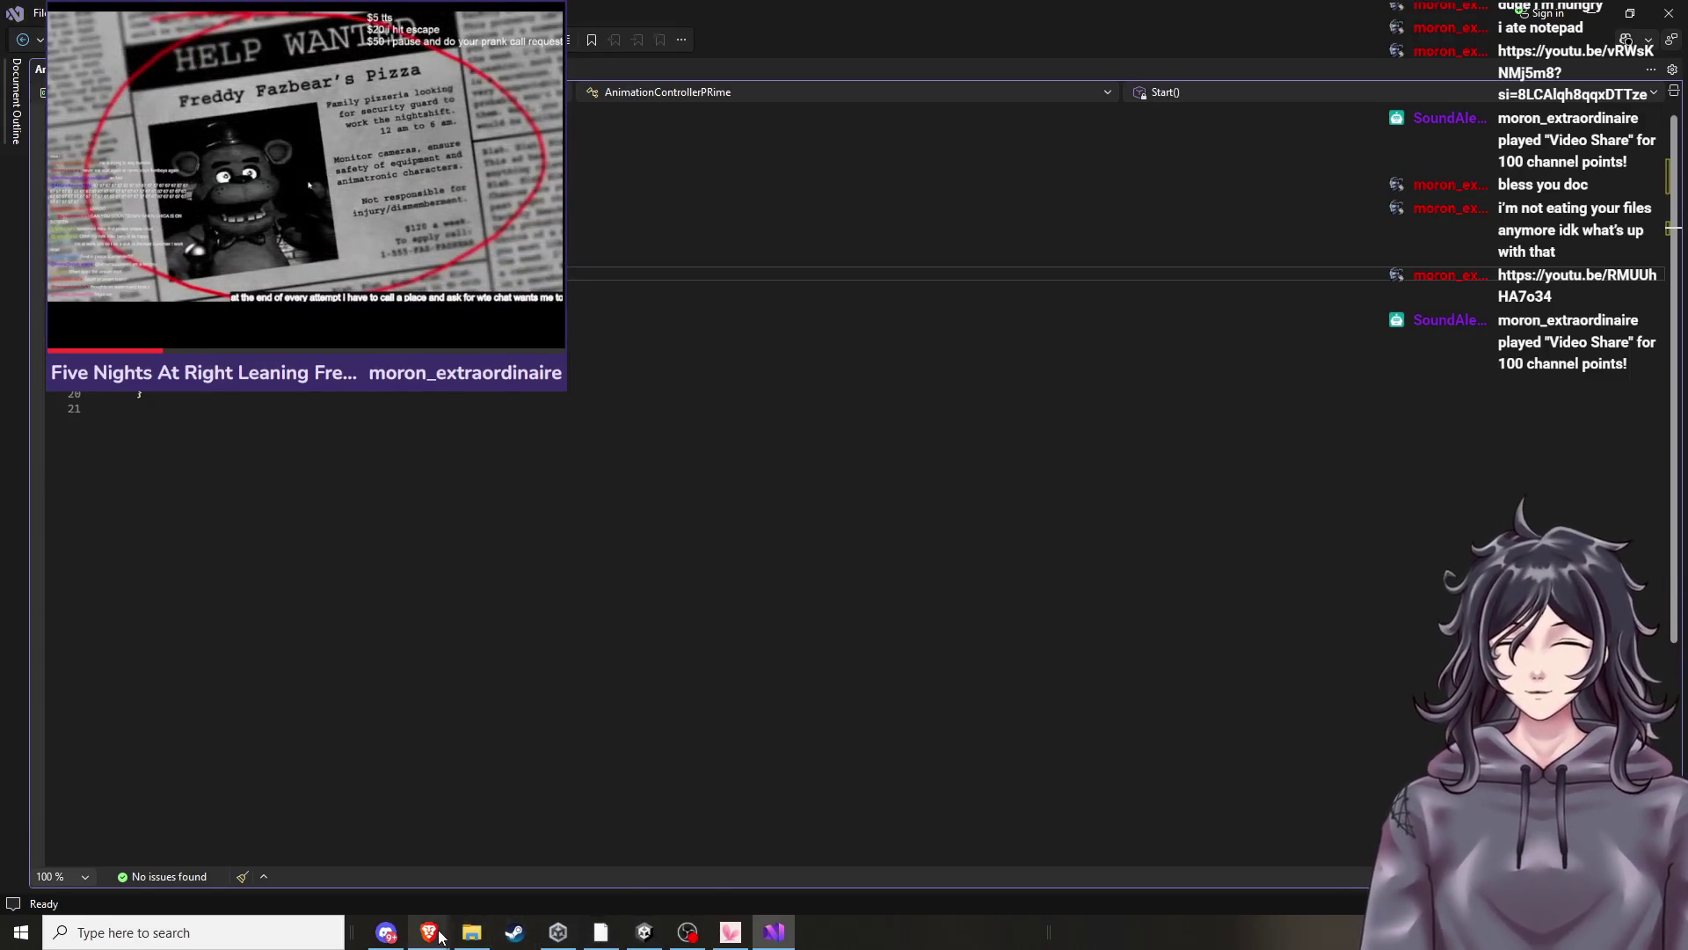
# Compare the script's Start method with the code in the tutorial video.
pyautogui.click(264, 854)
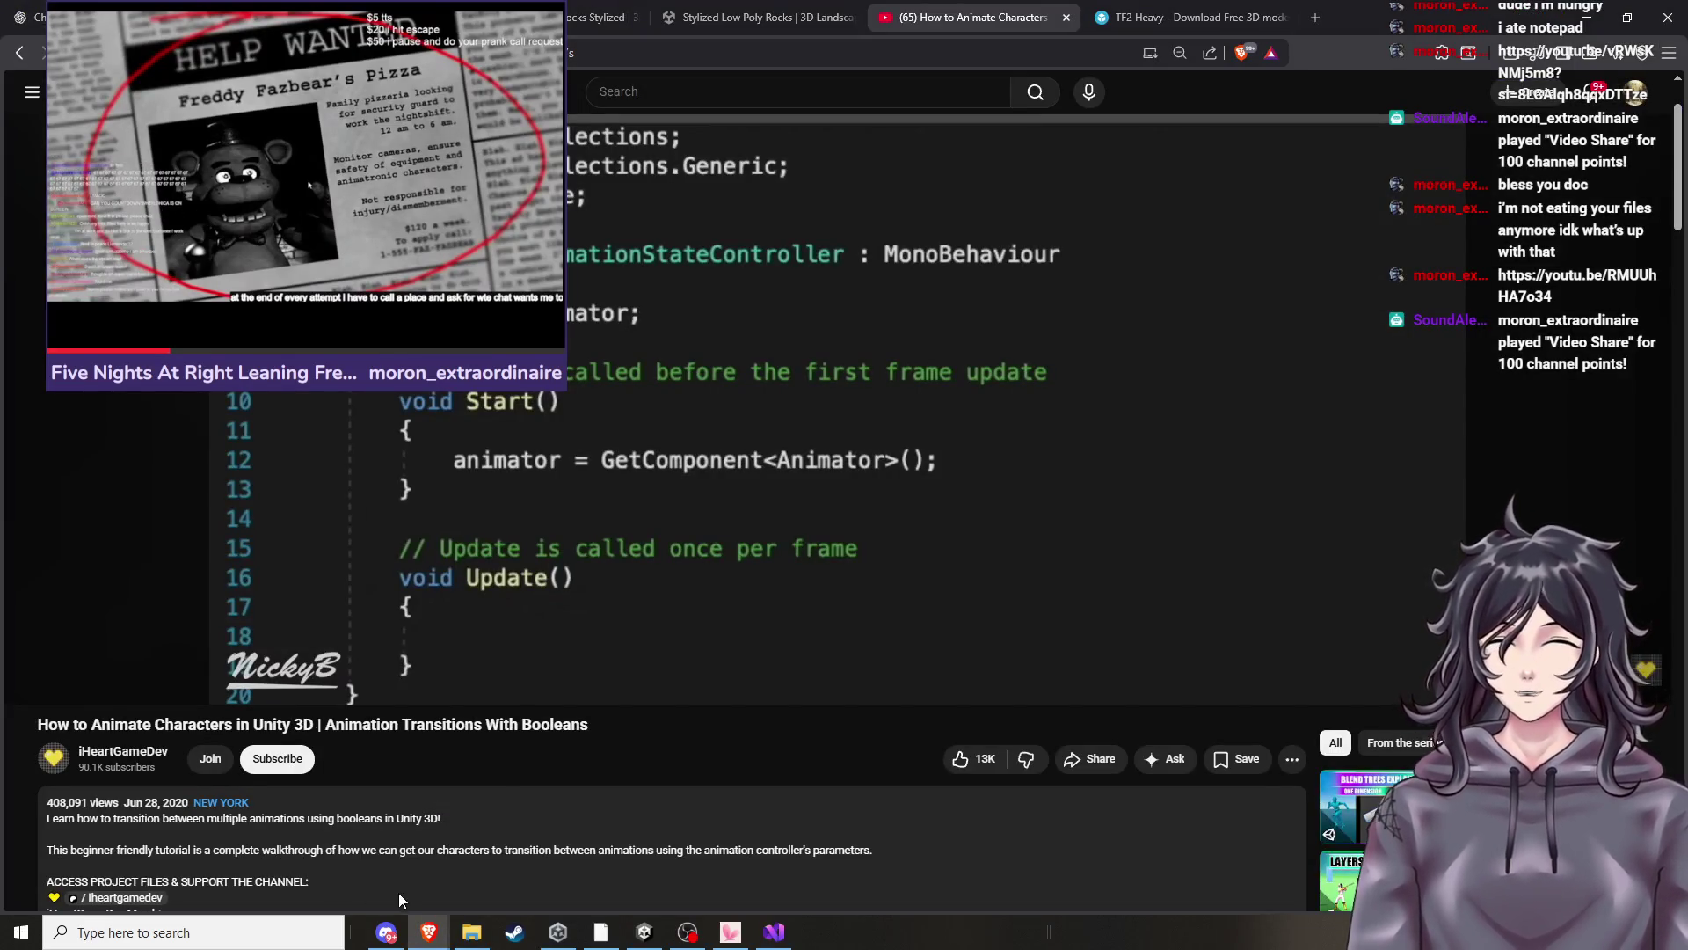
pyautogui.moveTo(645, 932)
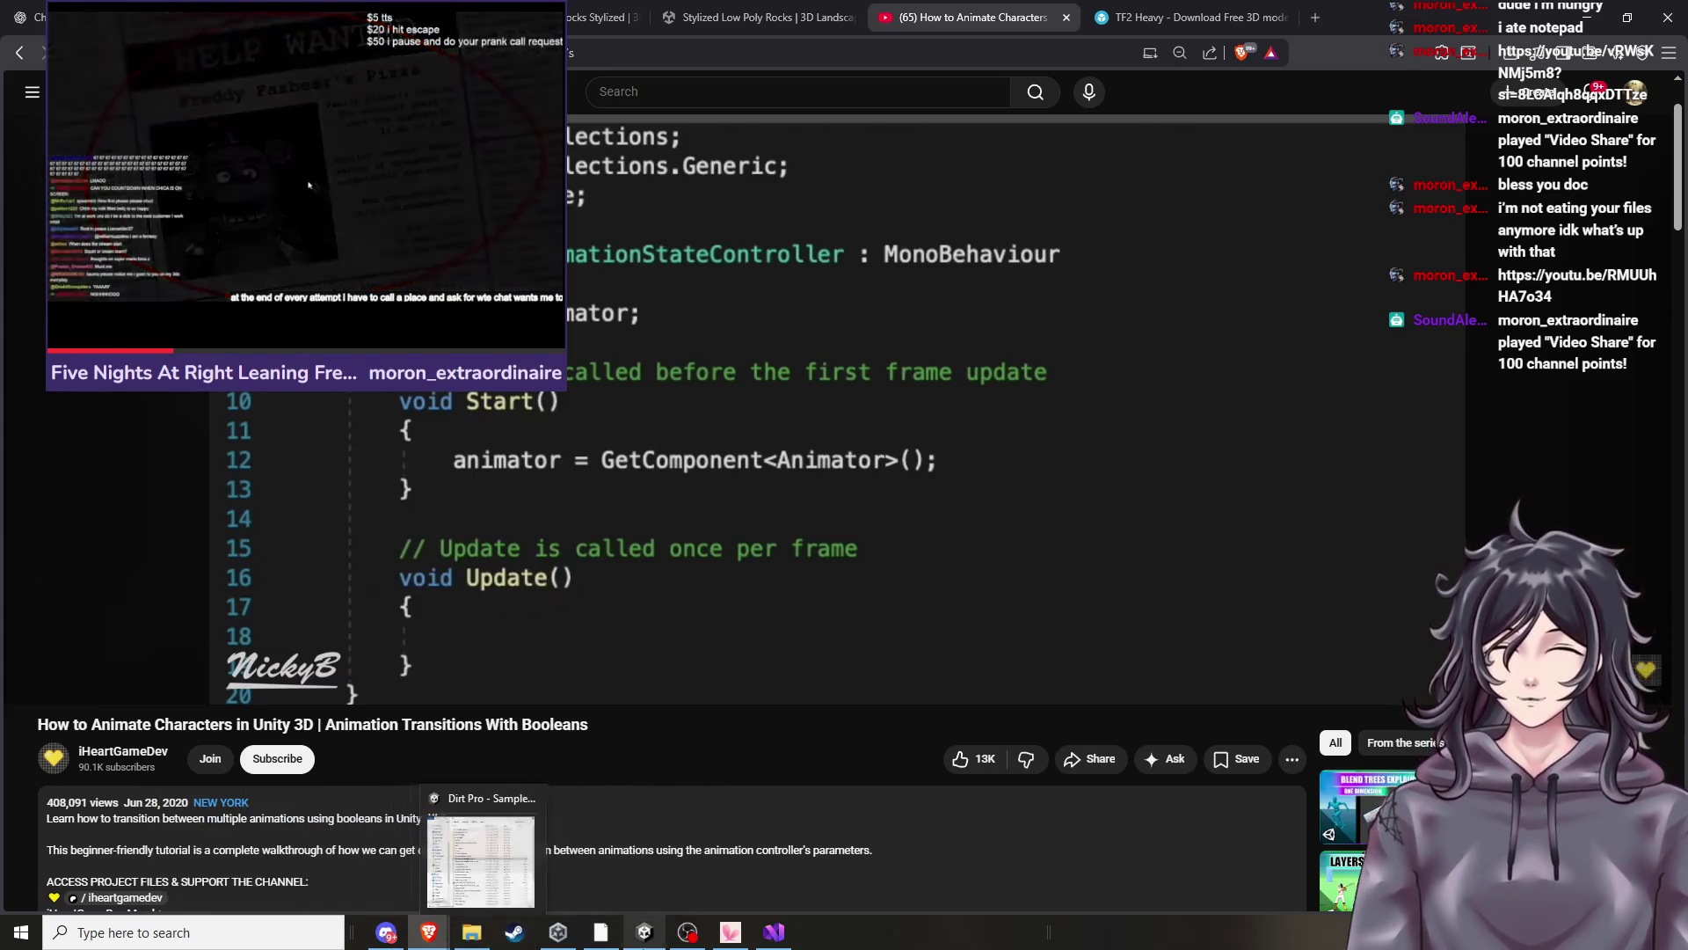
pyautogui.click(775, 934)
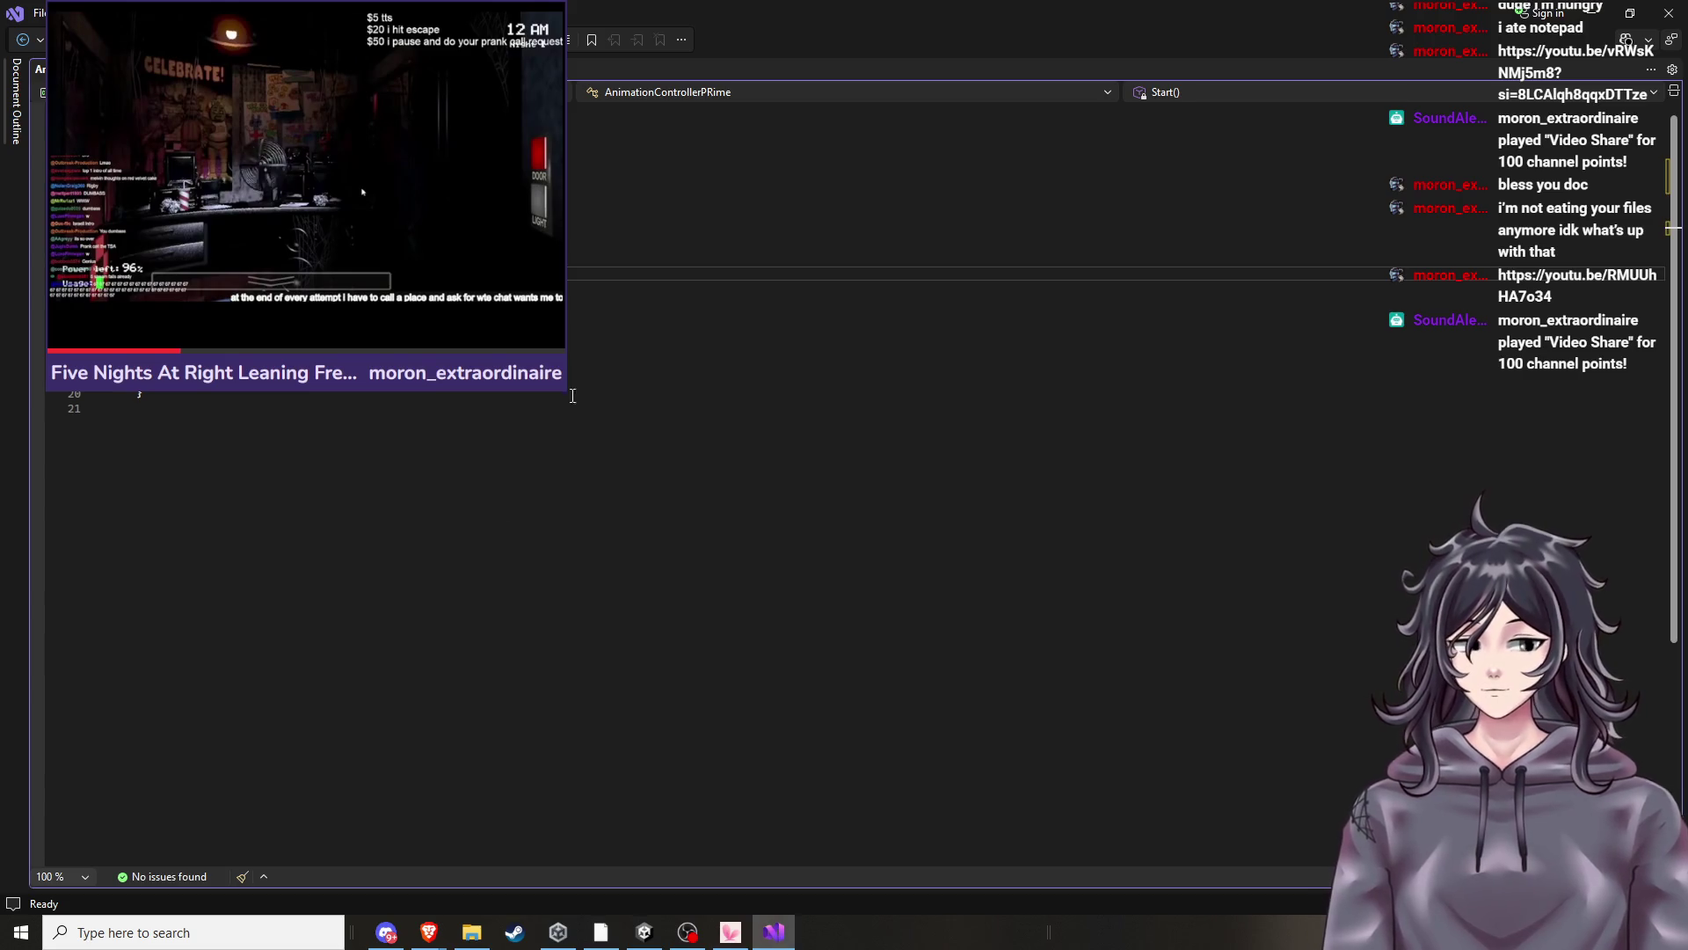
pyautogui.moveTo(429, 932)
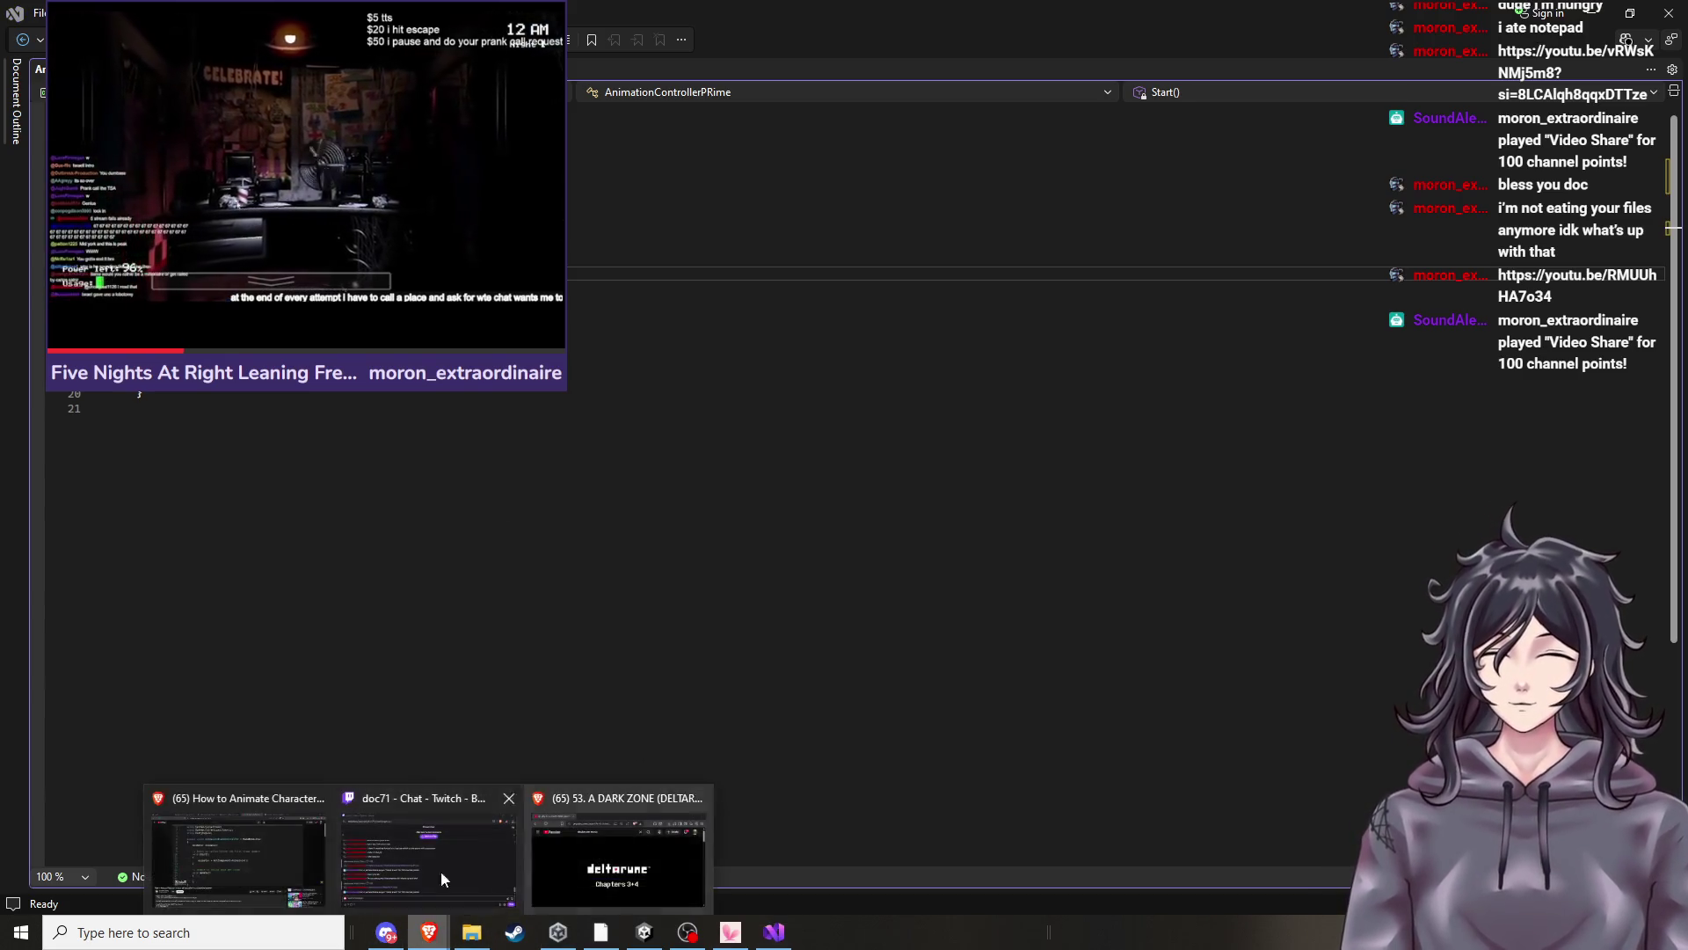
pyautogui.click(237, 858)
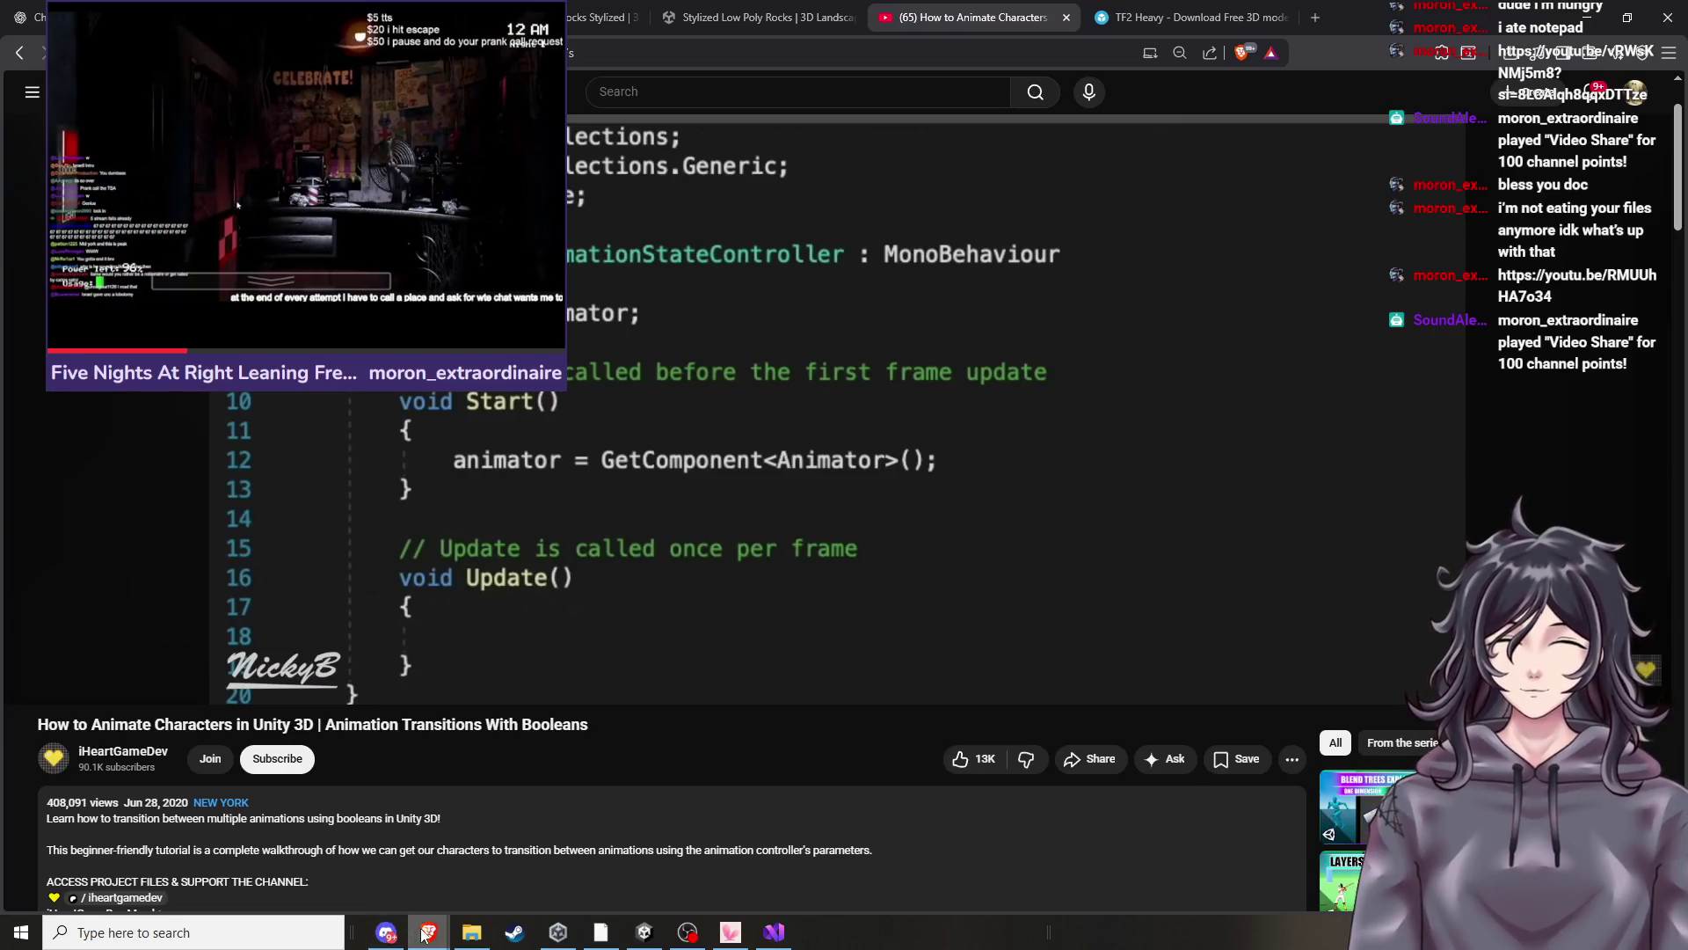
pyautogui.click(774, 932)
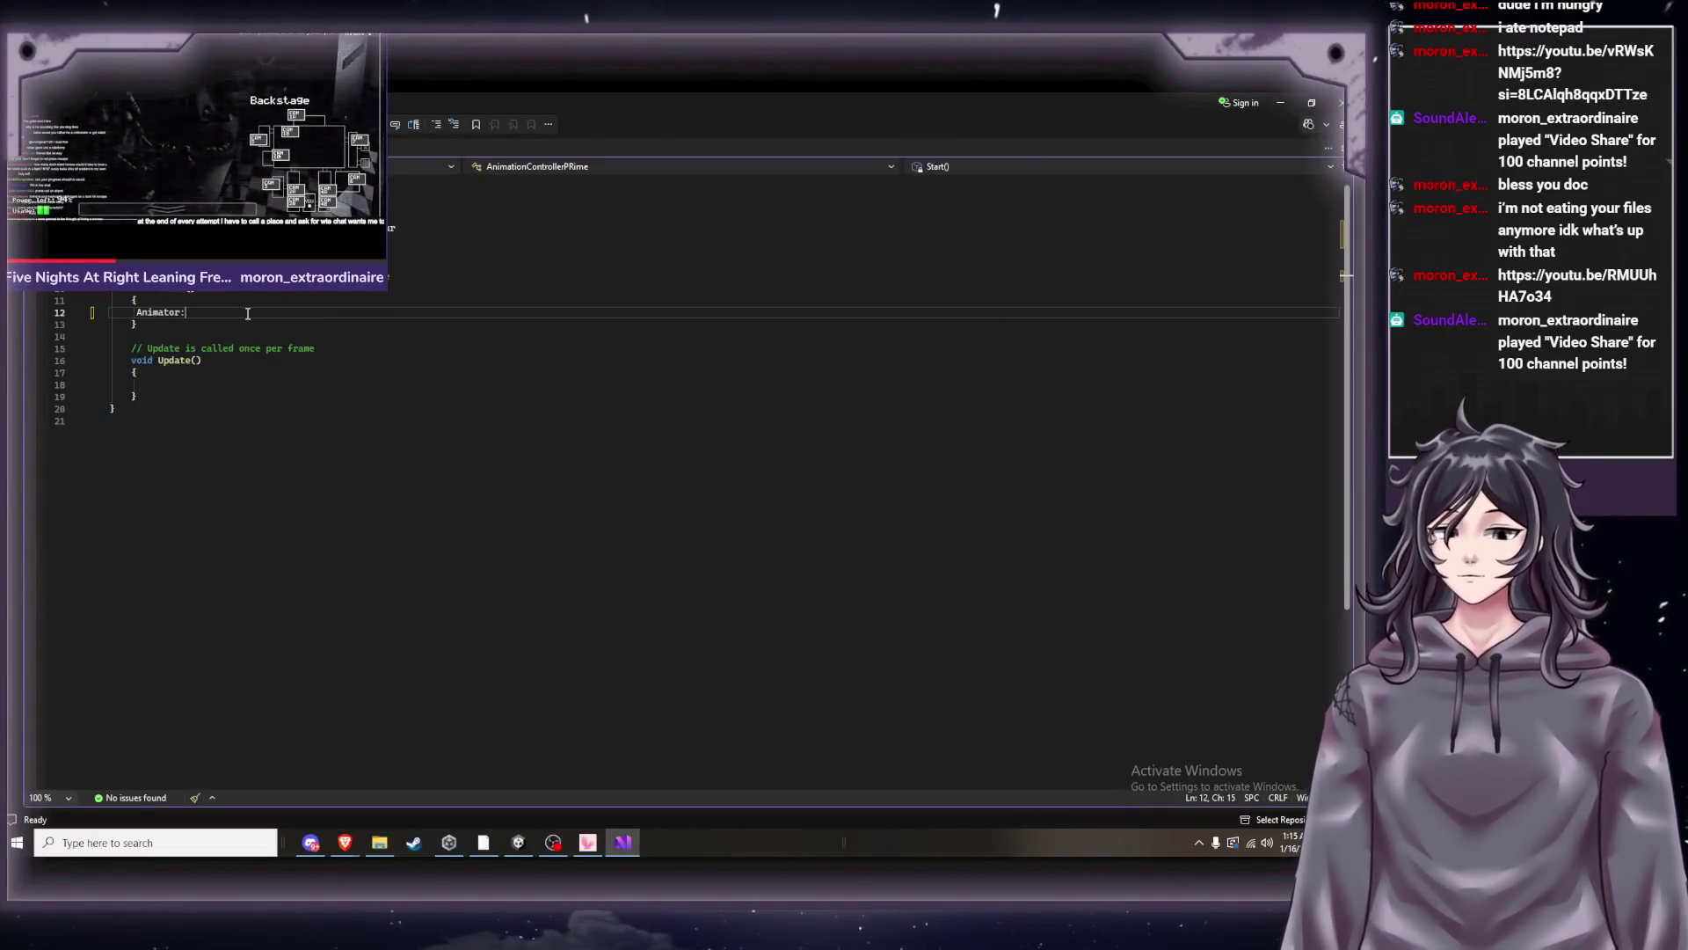
# Remove the stray colon after Animator on line 12 and start typing the GetComponent call.
pyautogui.press('BackSpace')
pyautogui.write('=')
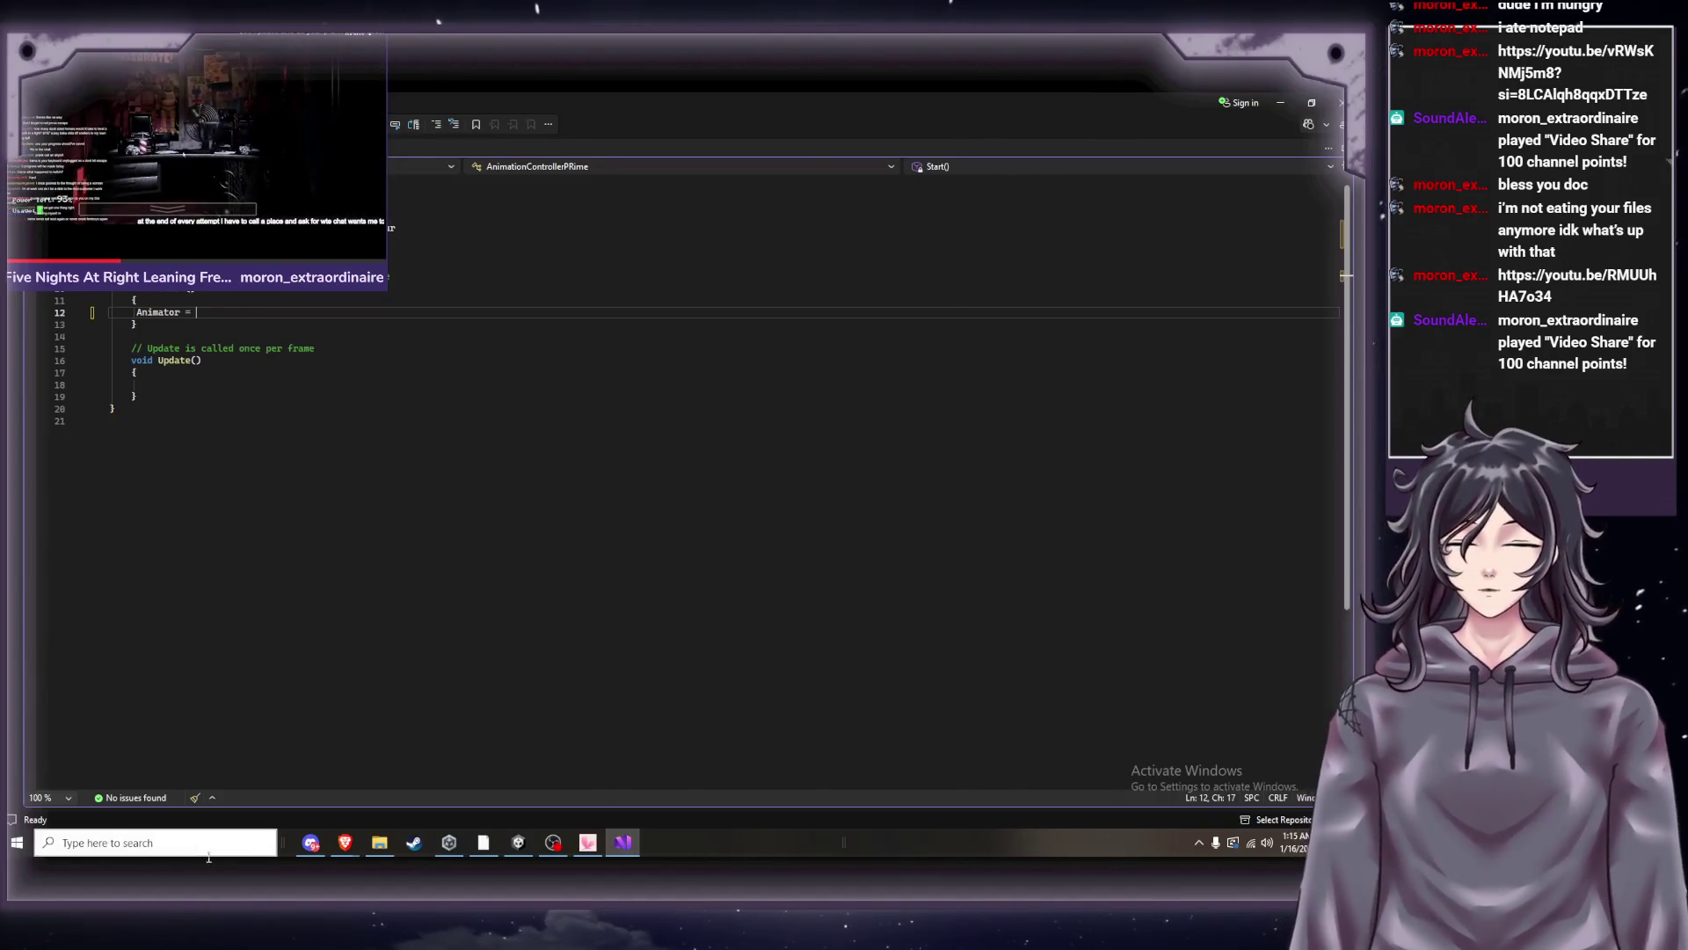
pyautogui.moveTo(487, 848)
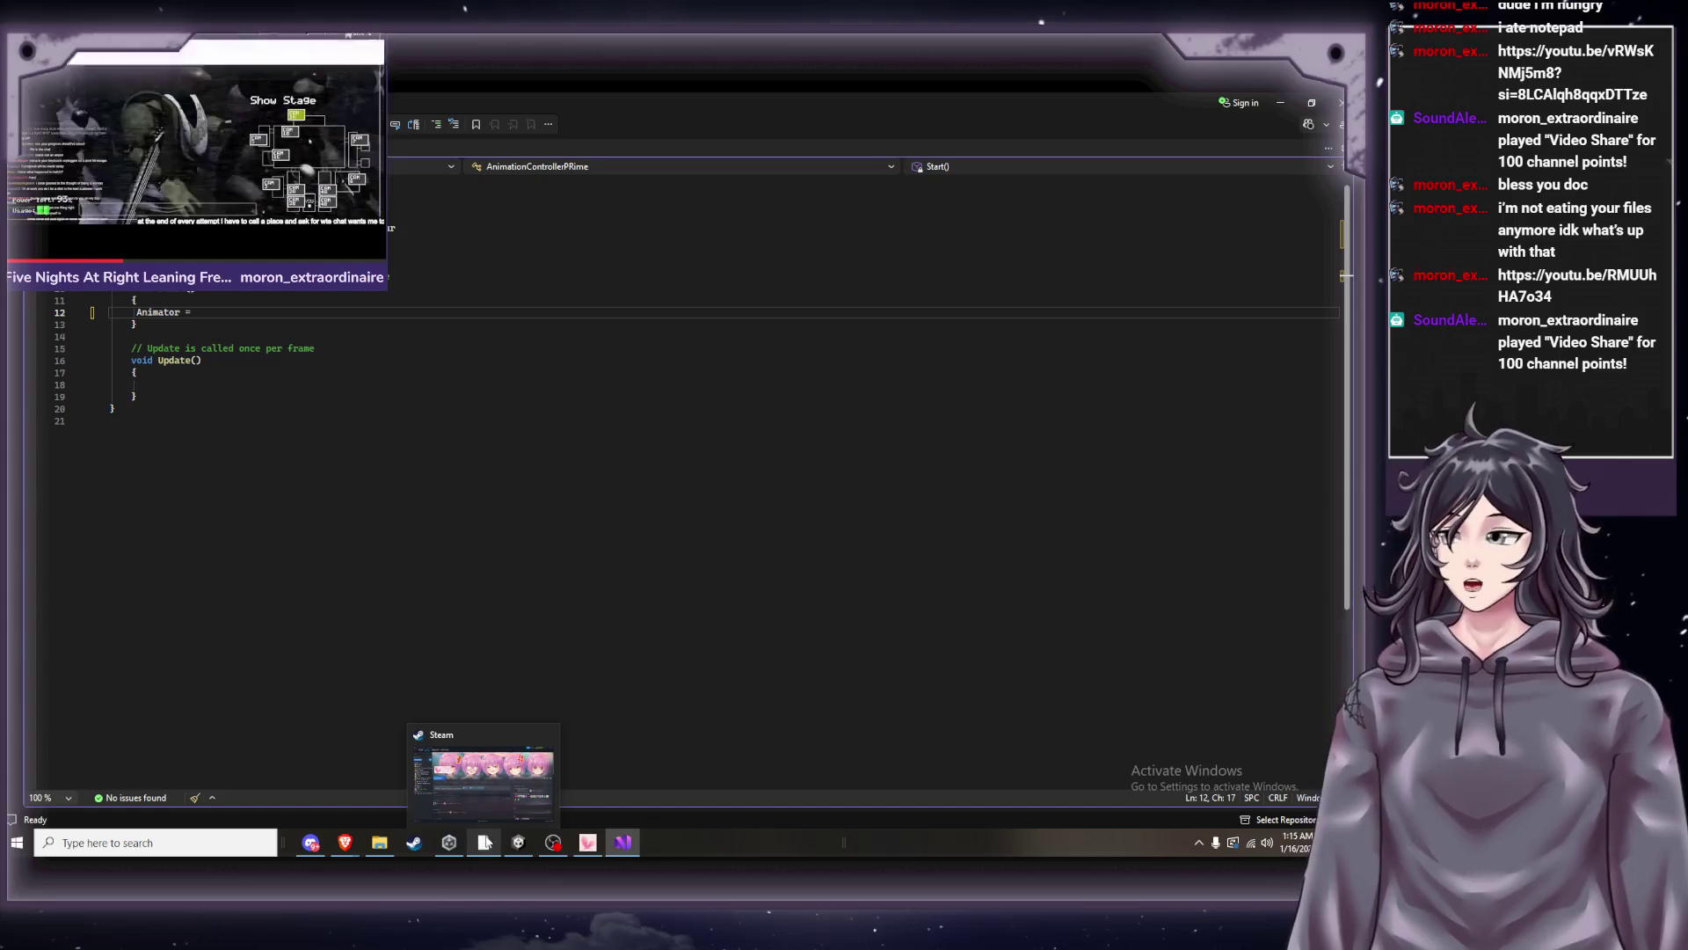
pyautogui.moveTo(314, 847)
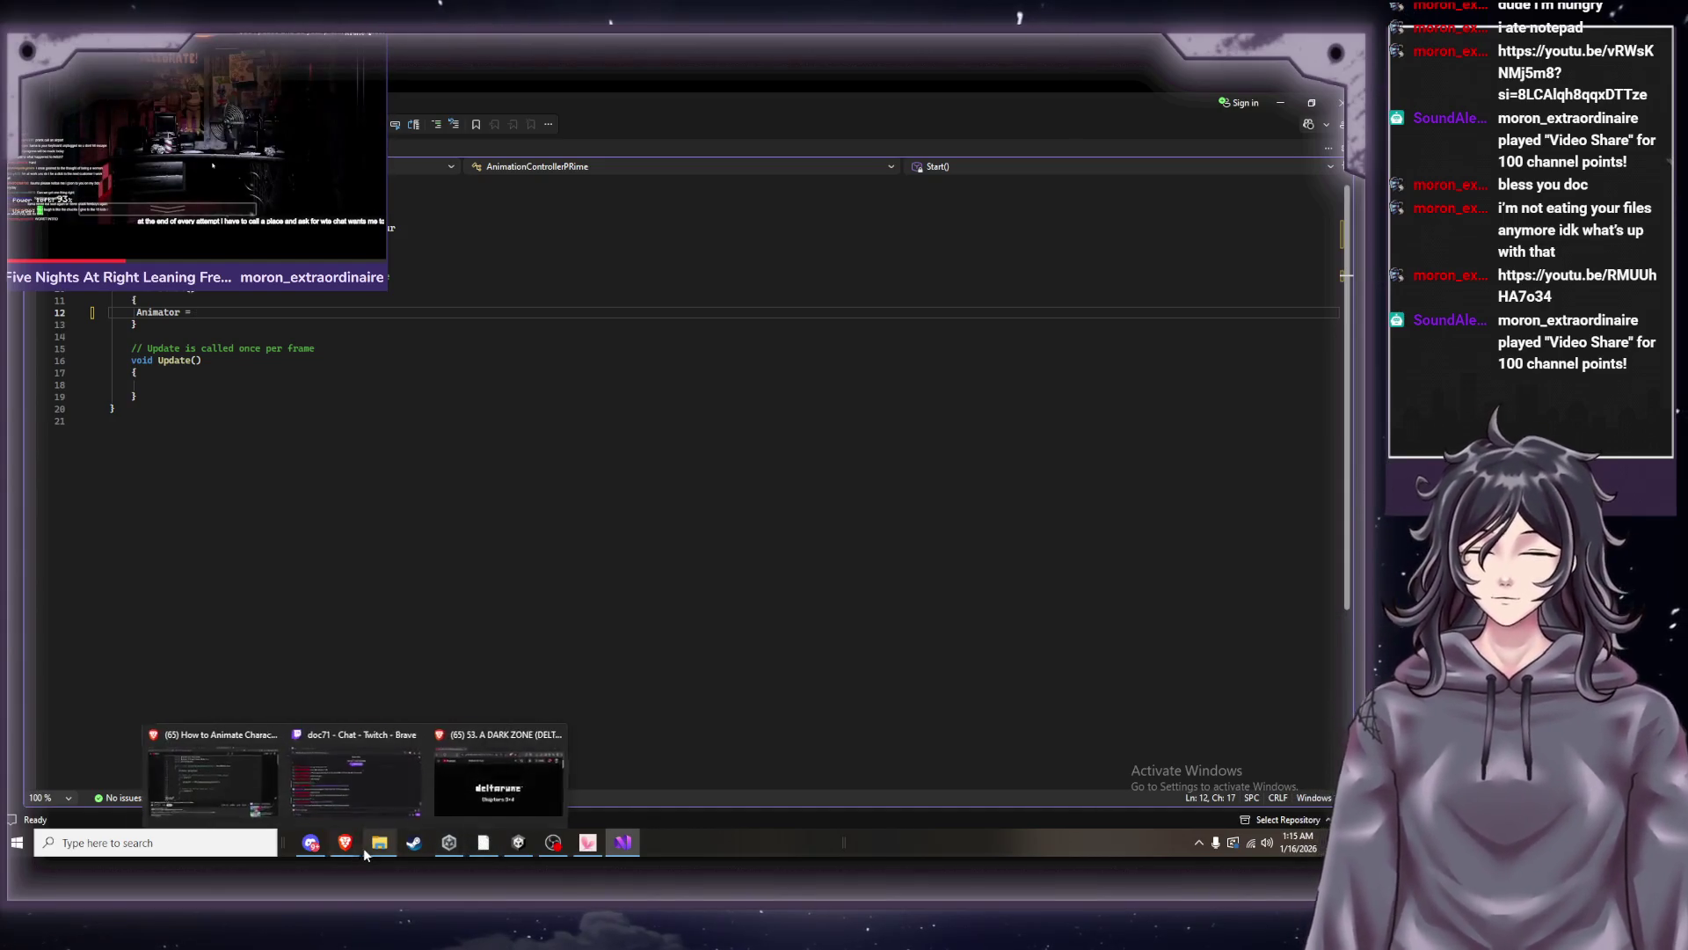
pyautogui.click(229, 797)
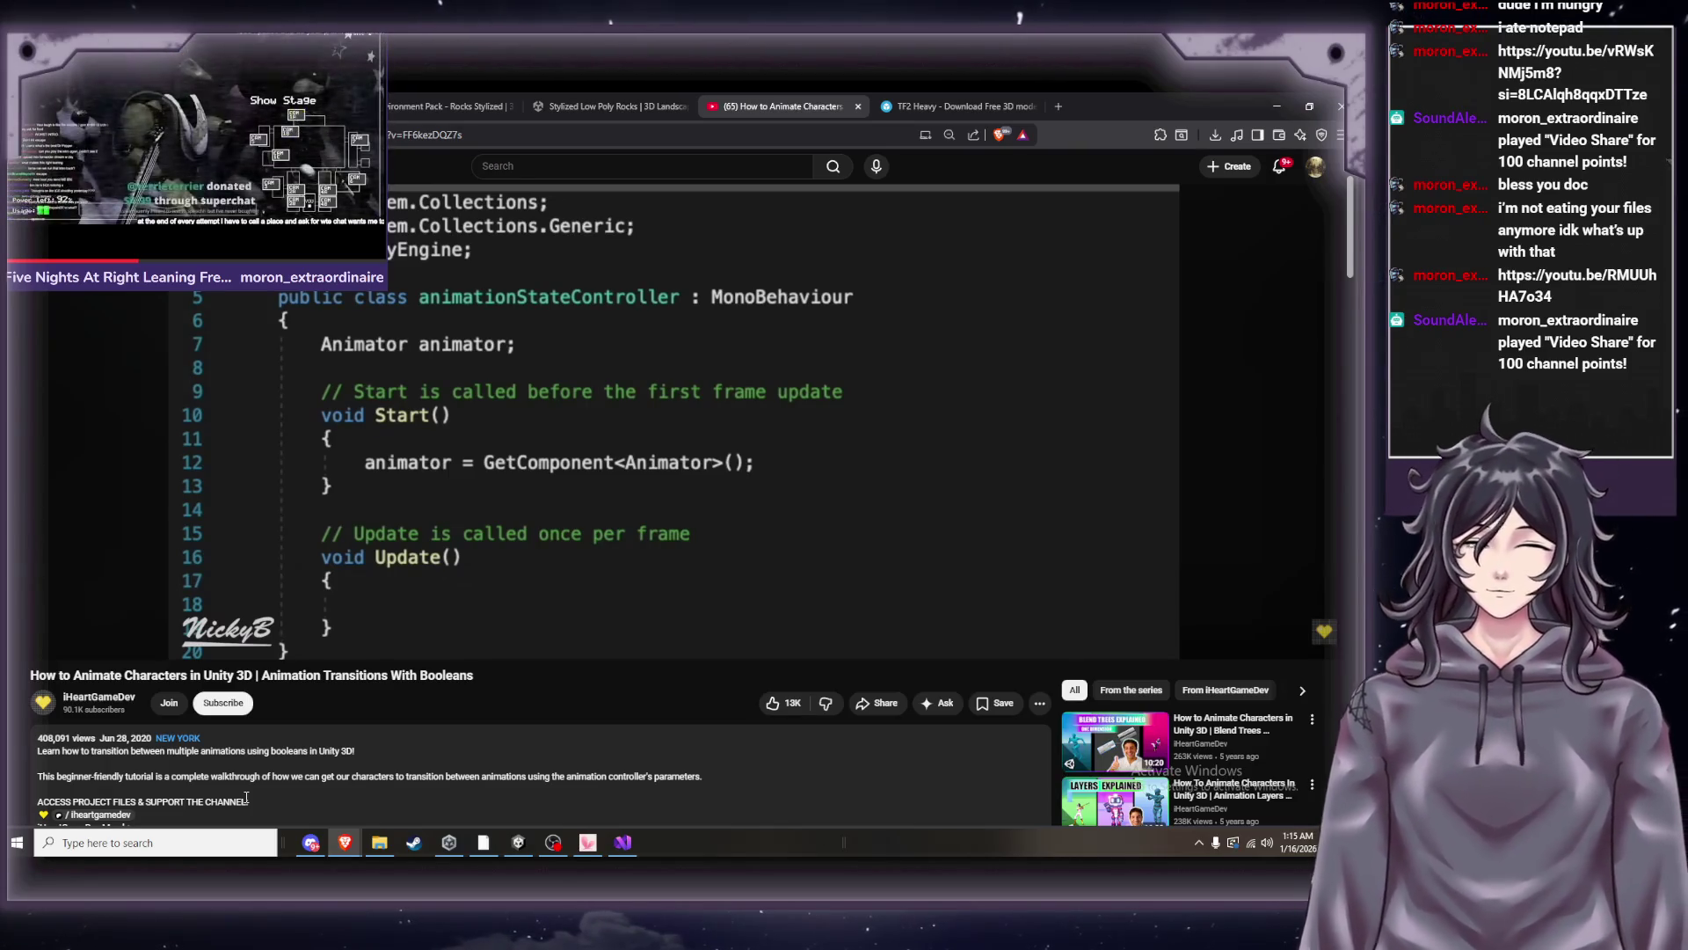
pyautogui.click(624, 842)
pyautogui.write('Getcom')
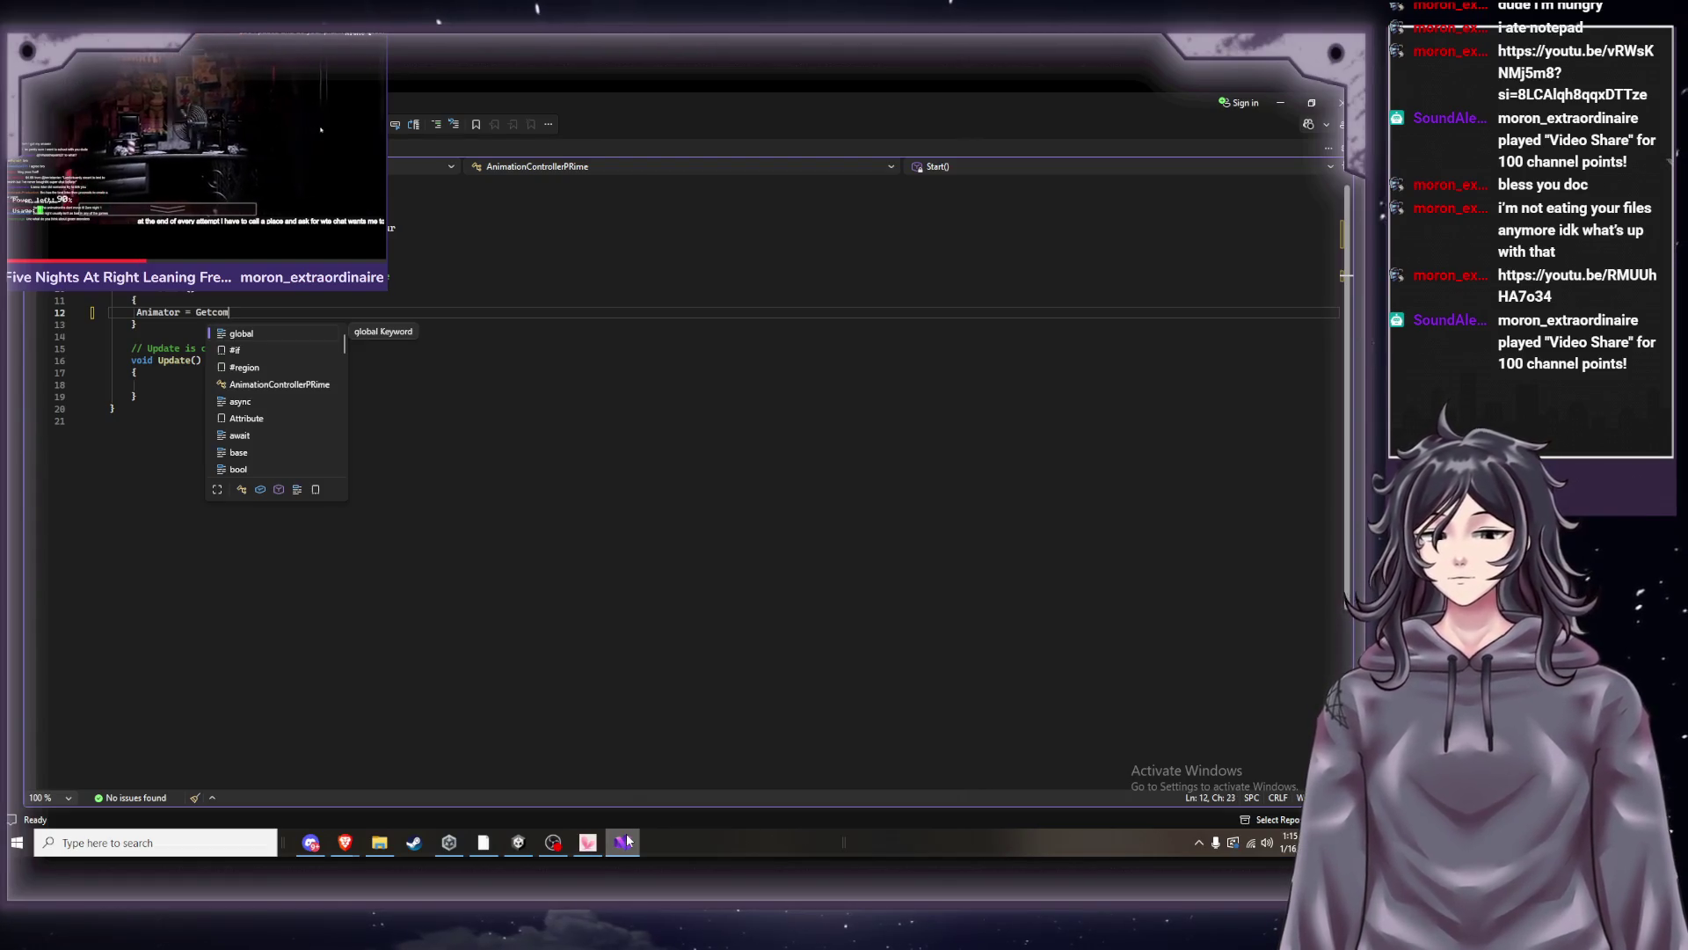
pyautogui.write('po')
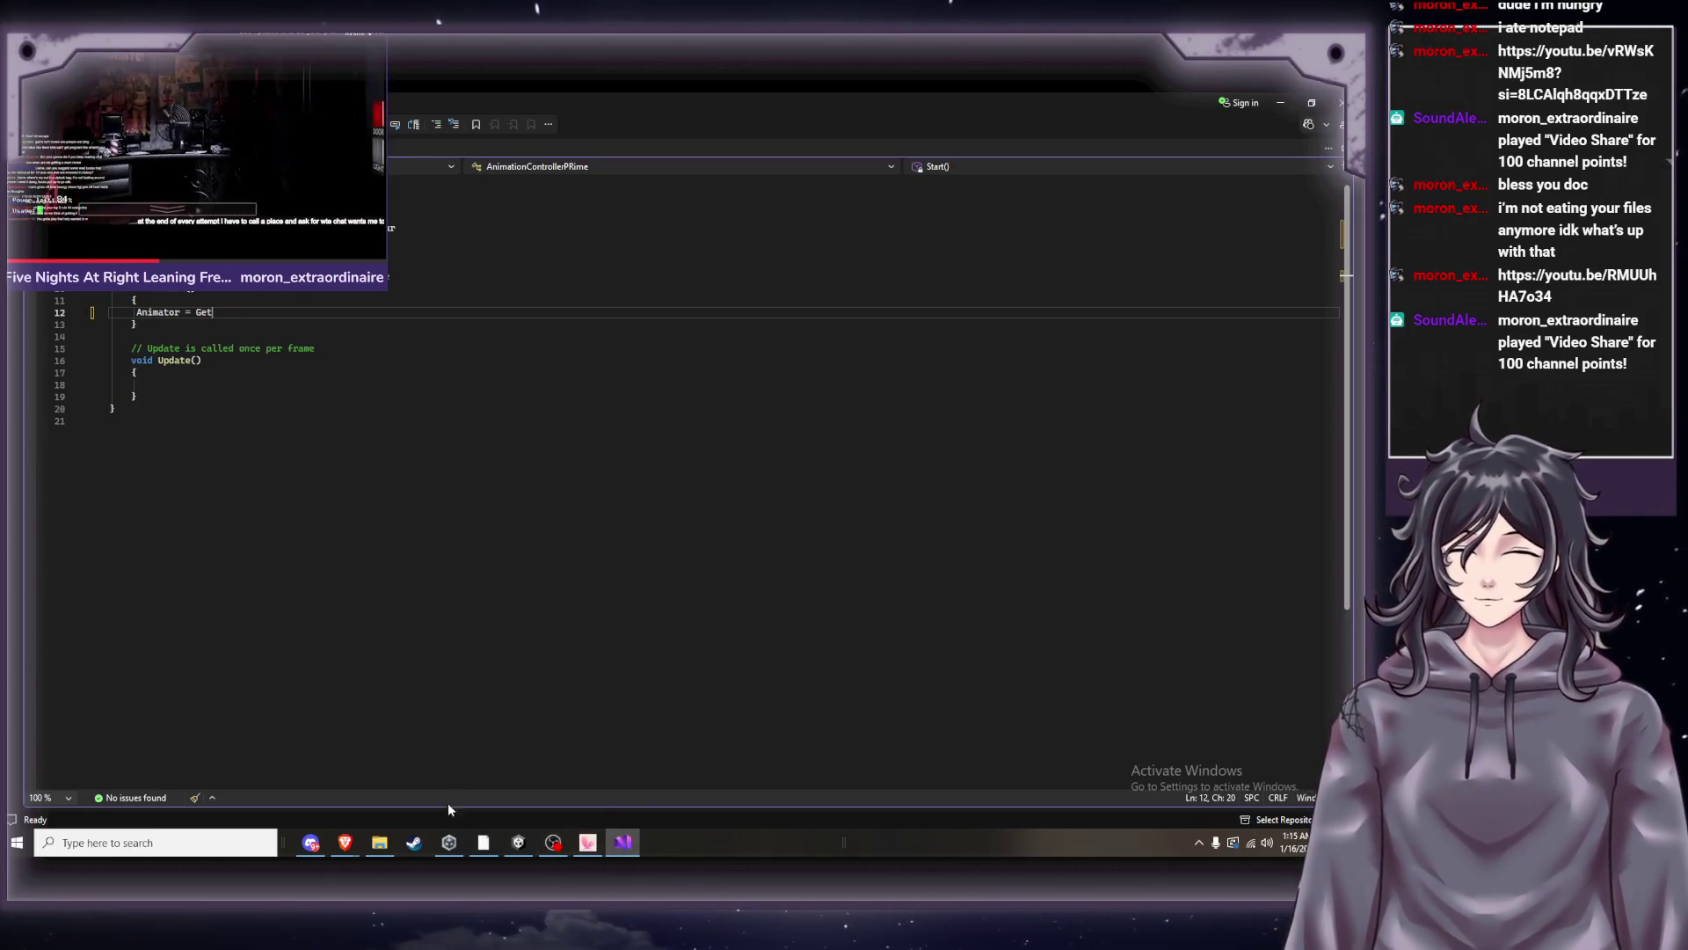
# Continue line 12 to read 'Animator = GetCompent', fixing a typo and checking it against the tutorial.
pyautogui.moveTo(344, 842)
pyautogui.click(139, 773)
pyautogui.click(565, 491)
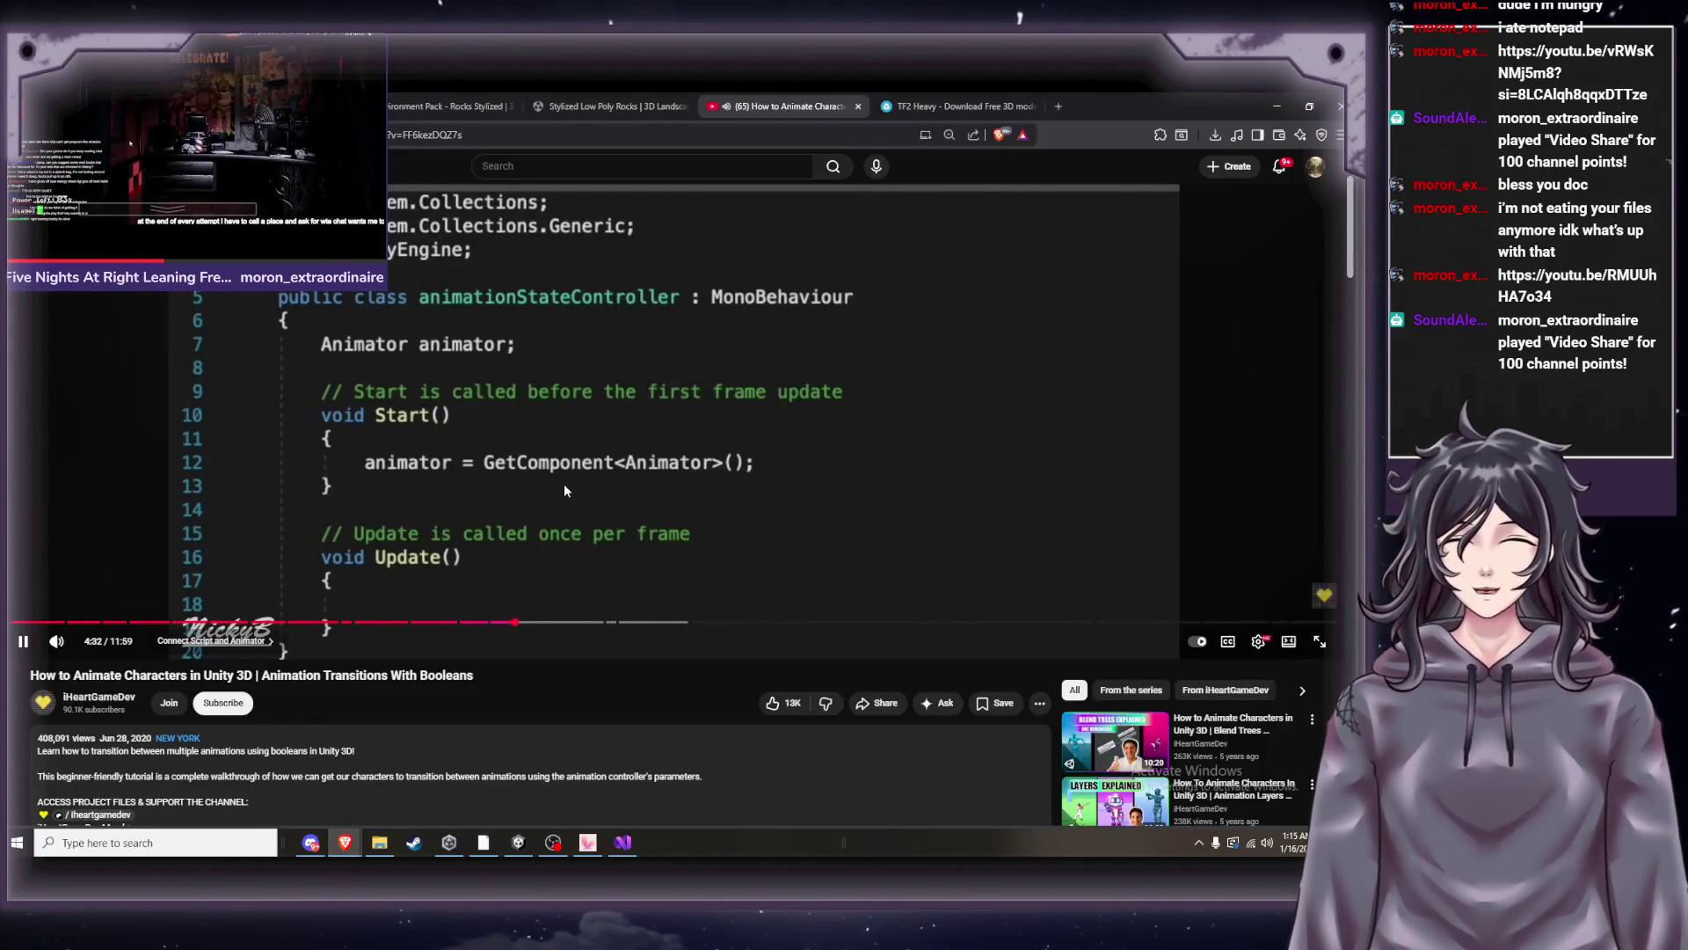
pyautogui.click(616, 855)
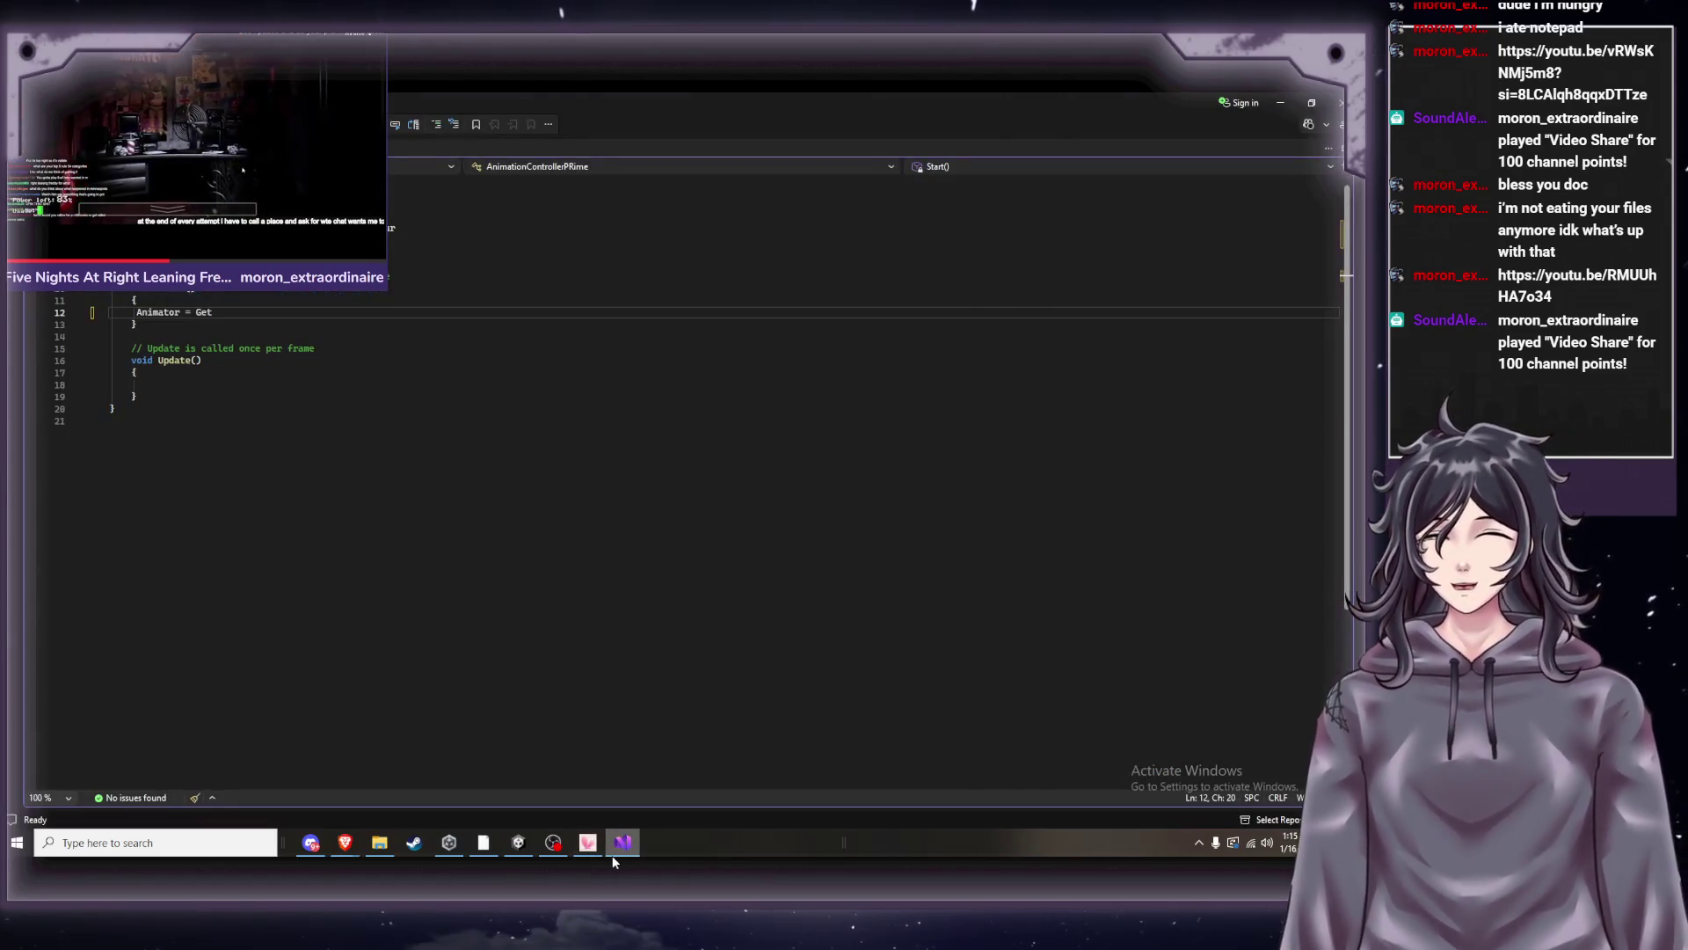
pyautogui.write('Com')
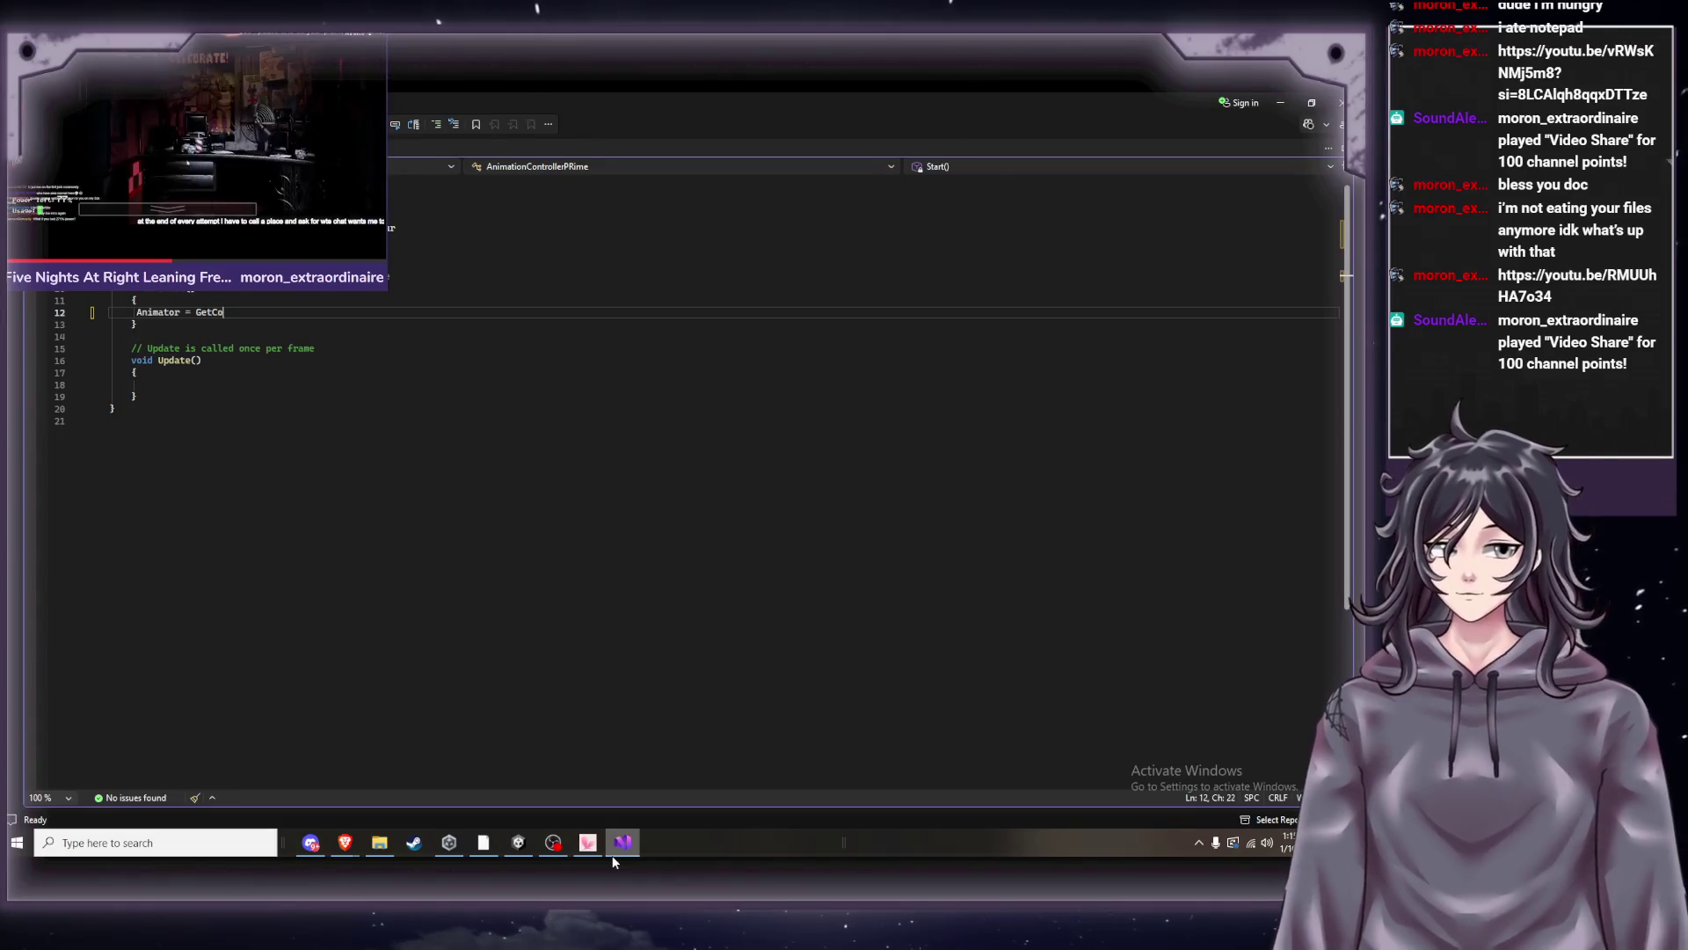
pyautogui.write('pn')
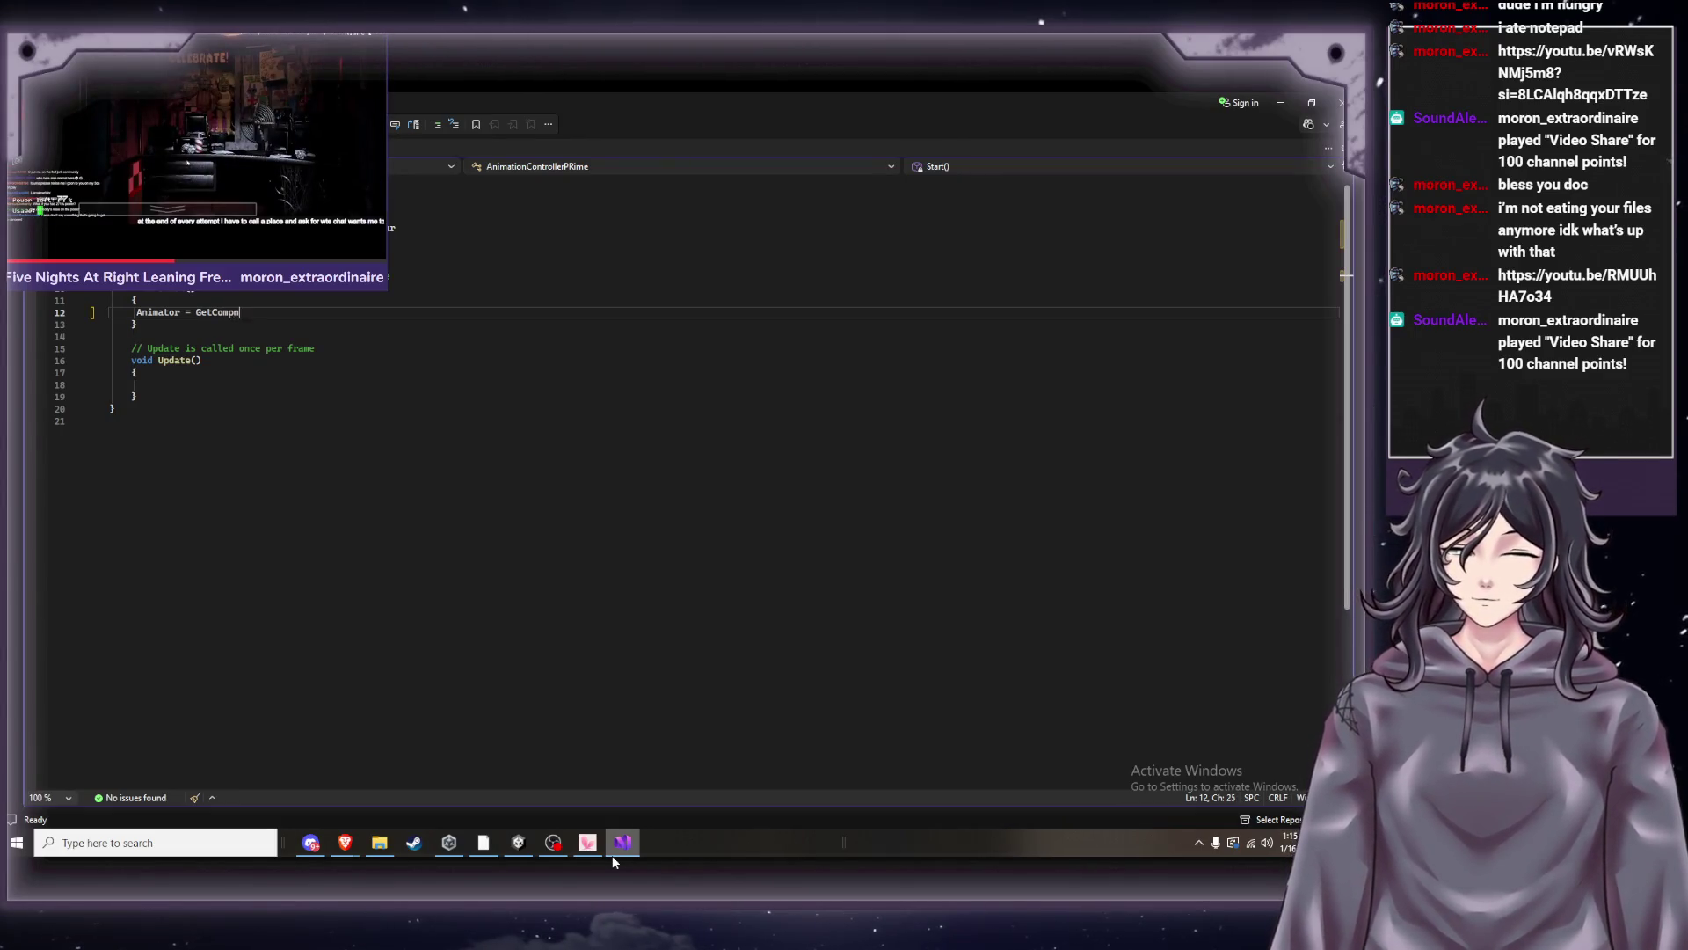
pyautogui.press('BackSpace')
pyautogui.press('BackSpace')
pyautogui.press('BackSpace')
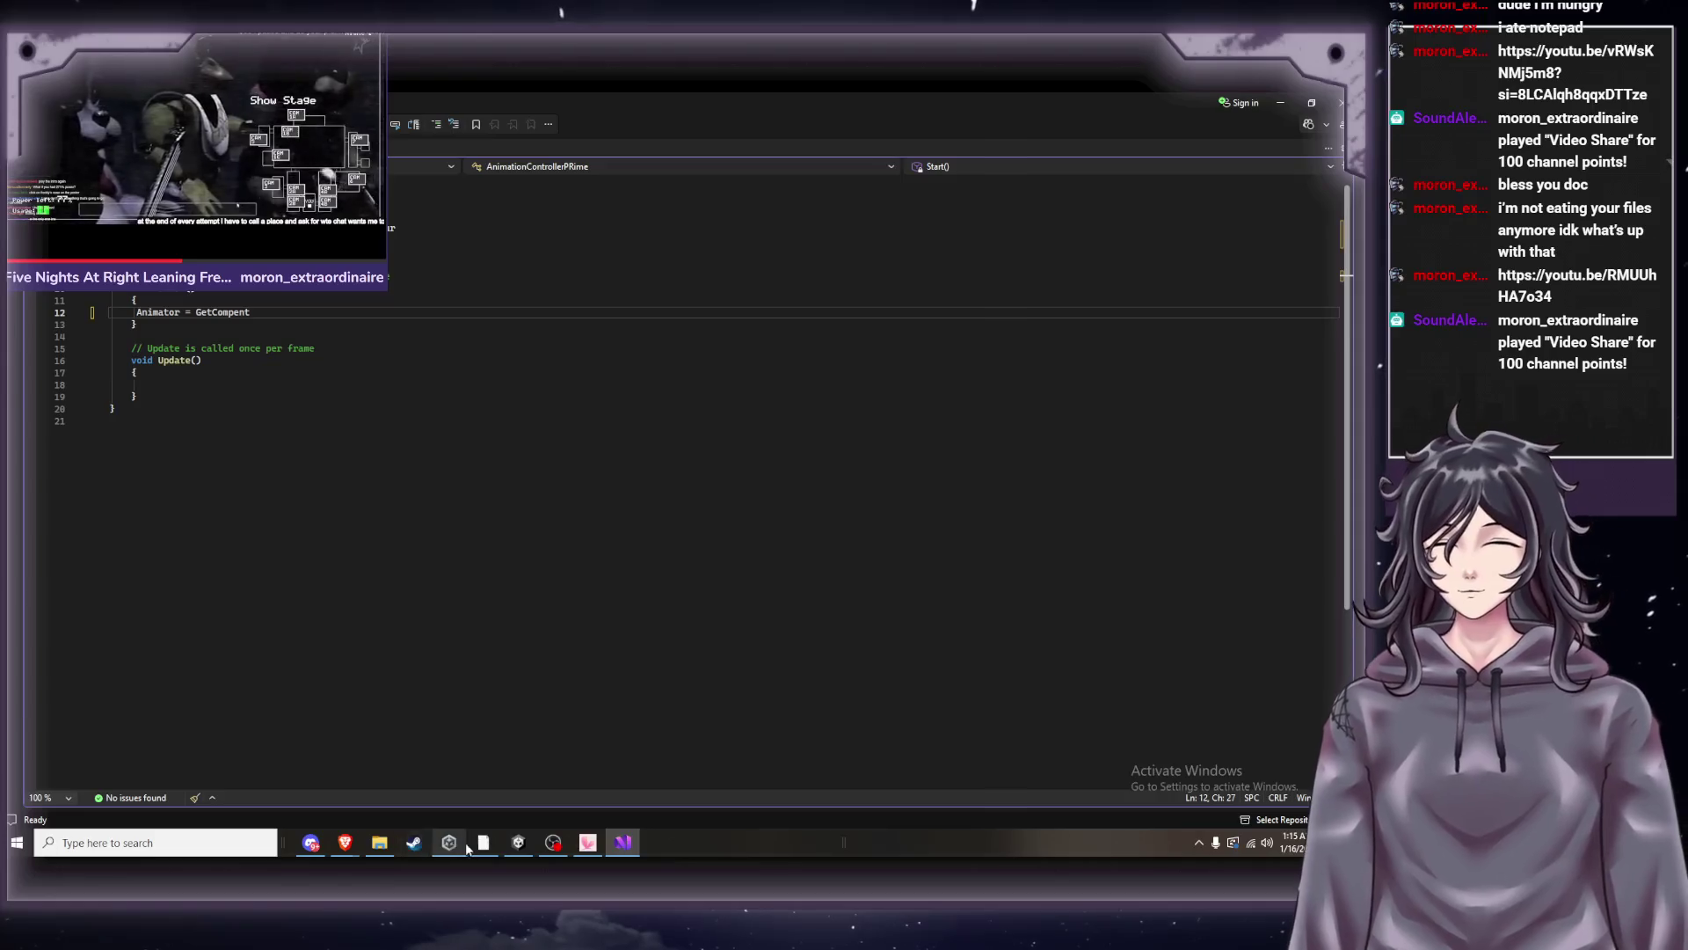
pyautogui.click(510, 844)
pyautogui.click(510, 844)
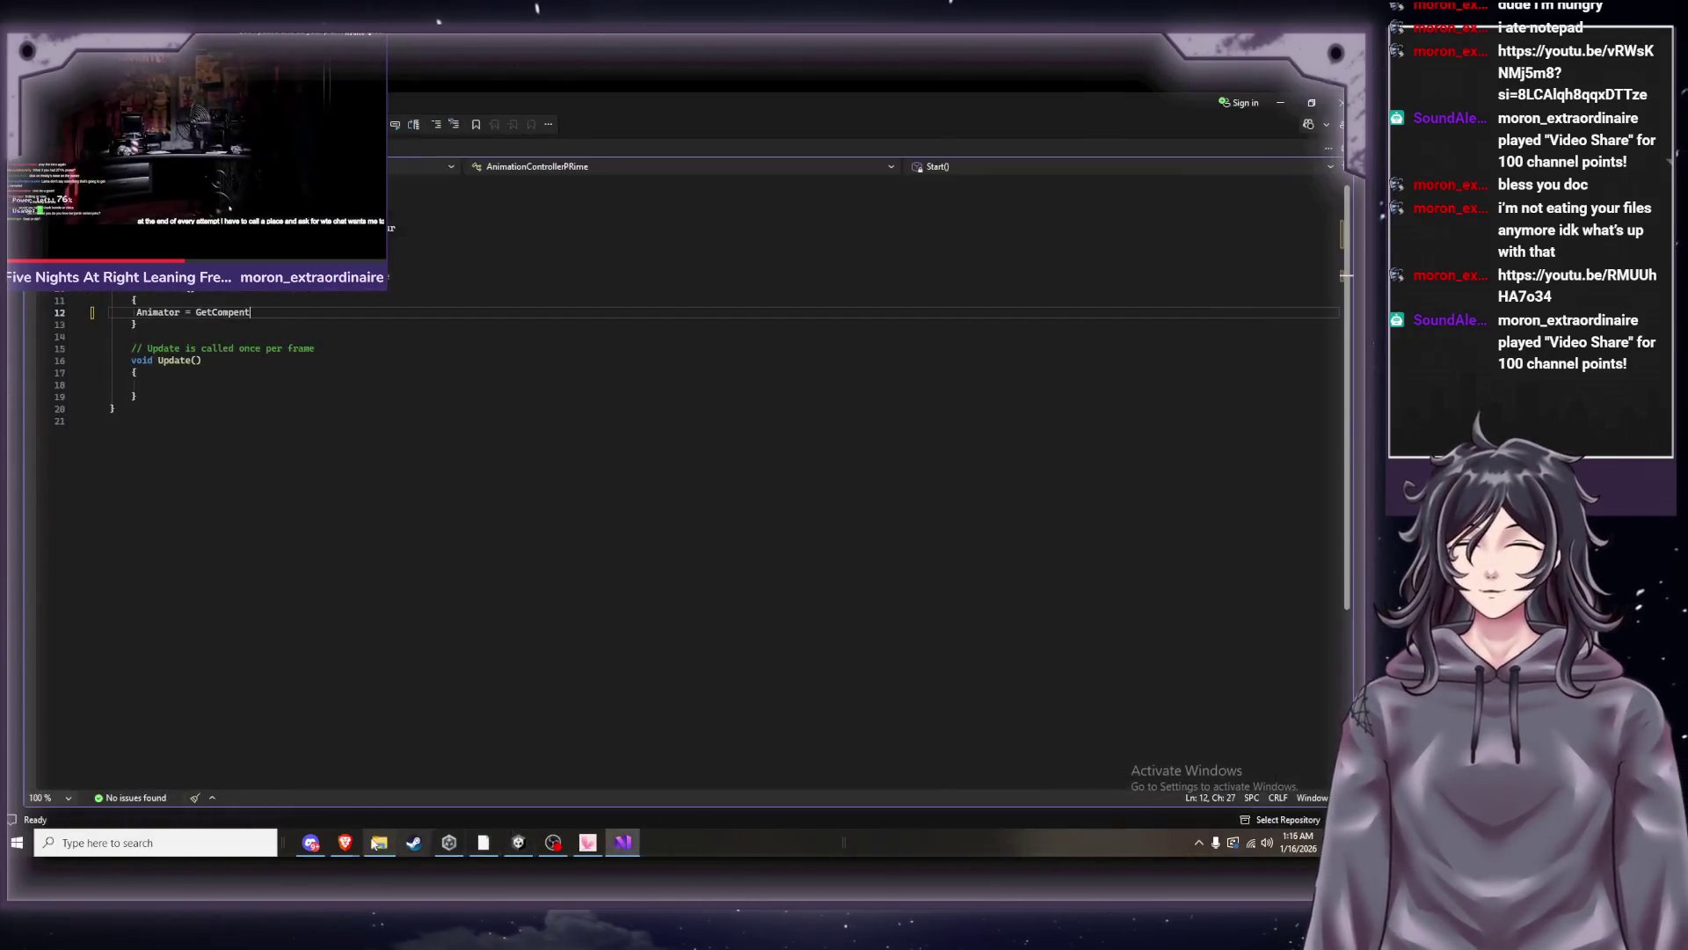
pyautogui.moveTo(359, 848)
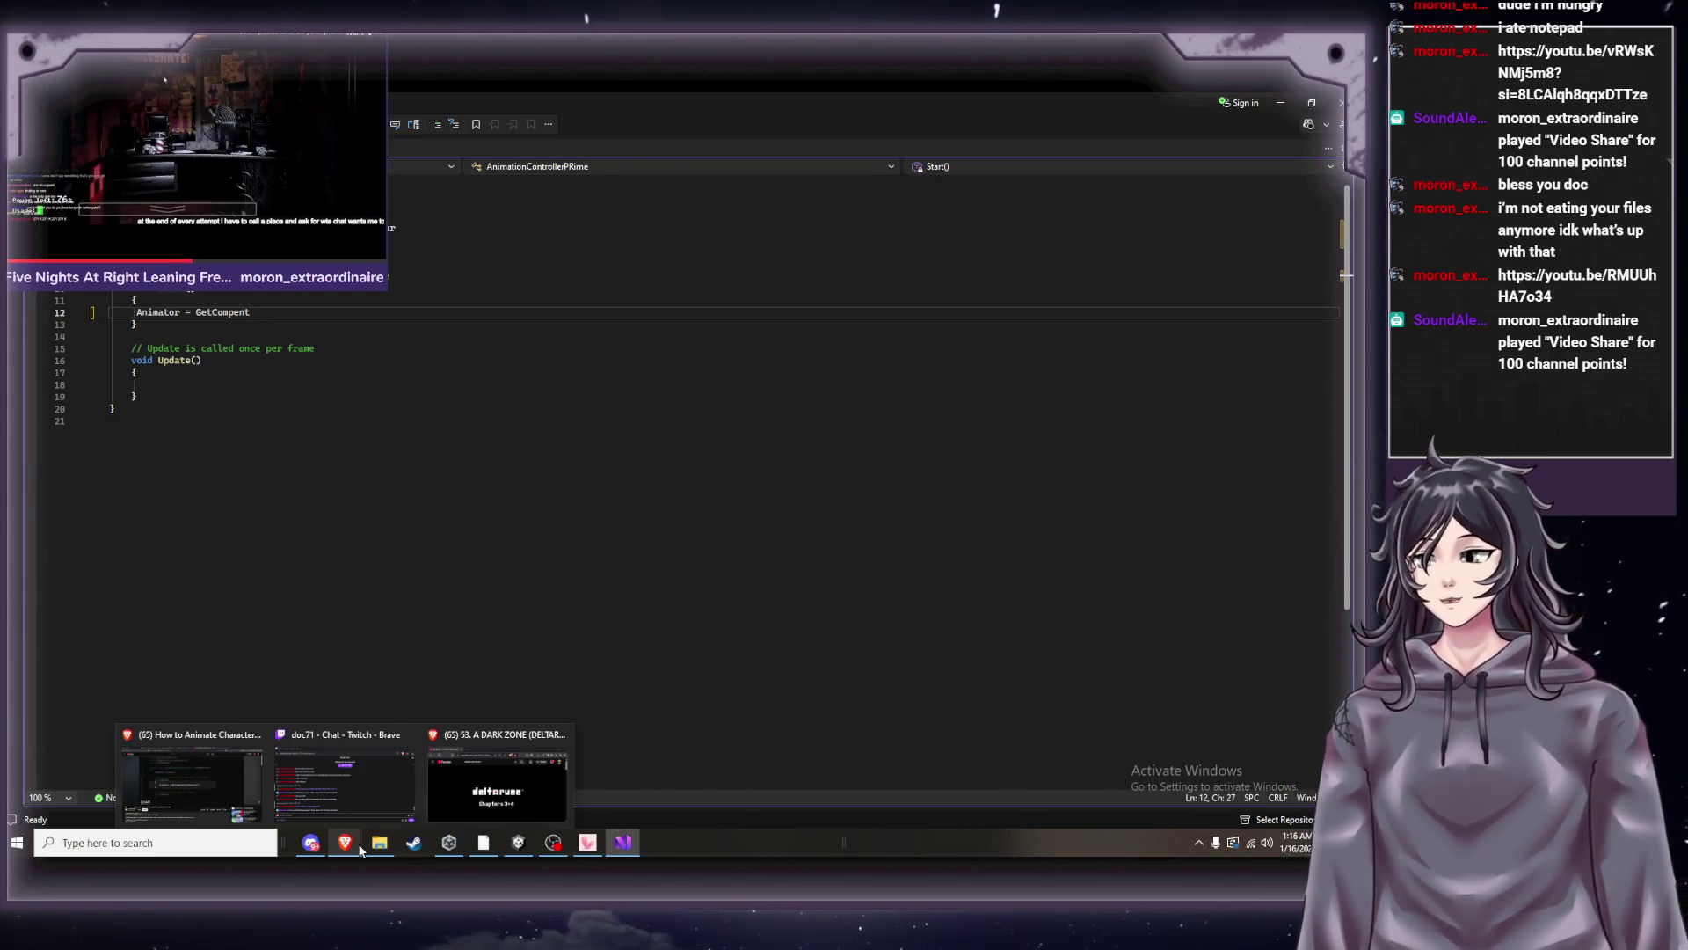
pyautogui.click(213, 784)
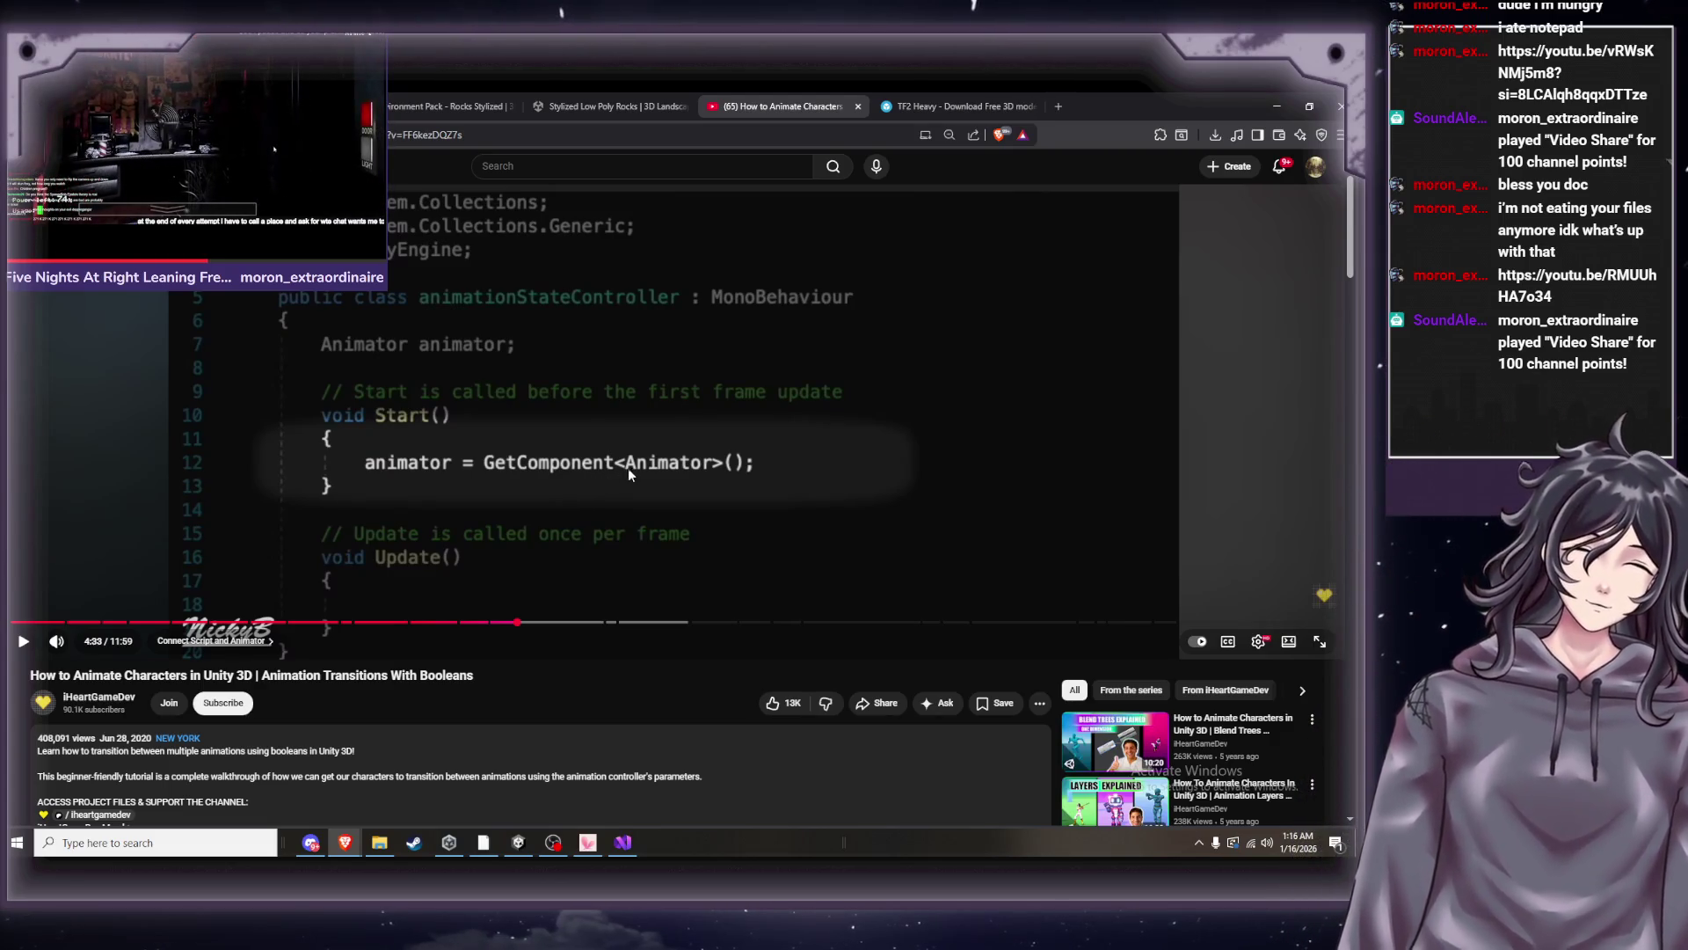
pyautogui.click(624, 844)
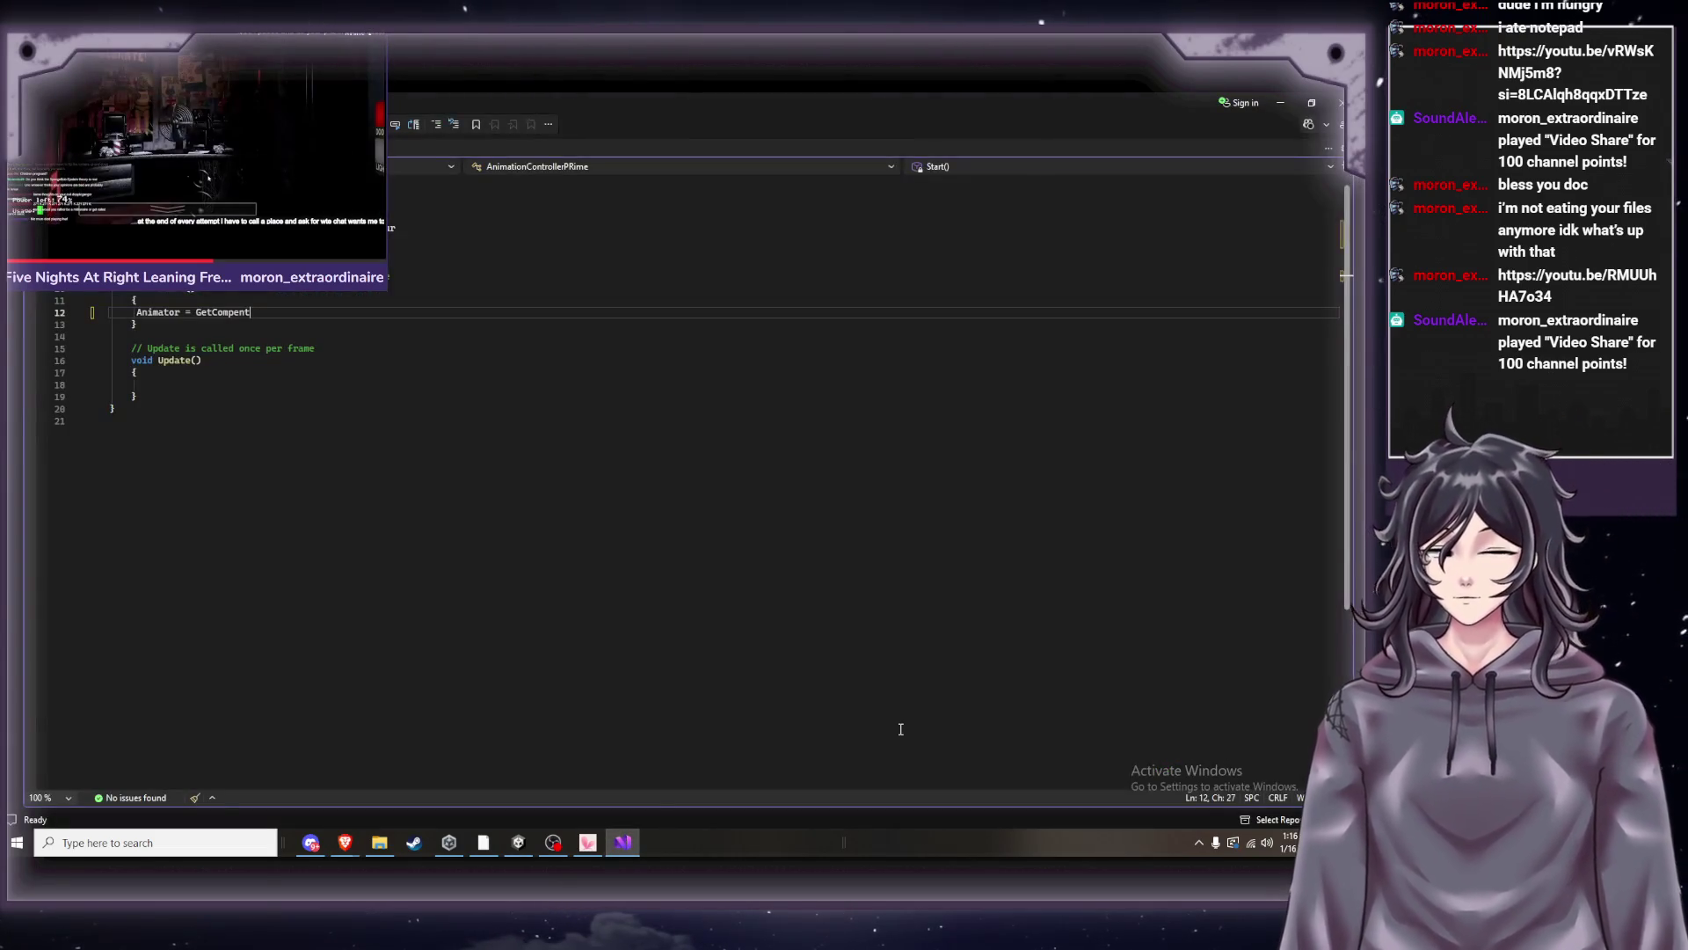
# Add '<ani' after GetCompent on line 12 to begin the animator type argument.
pyautogui.write('<')
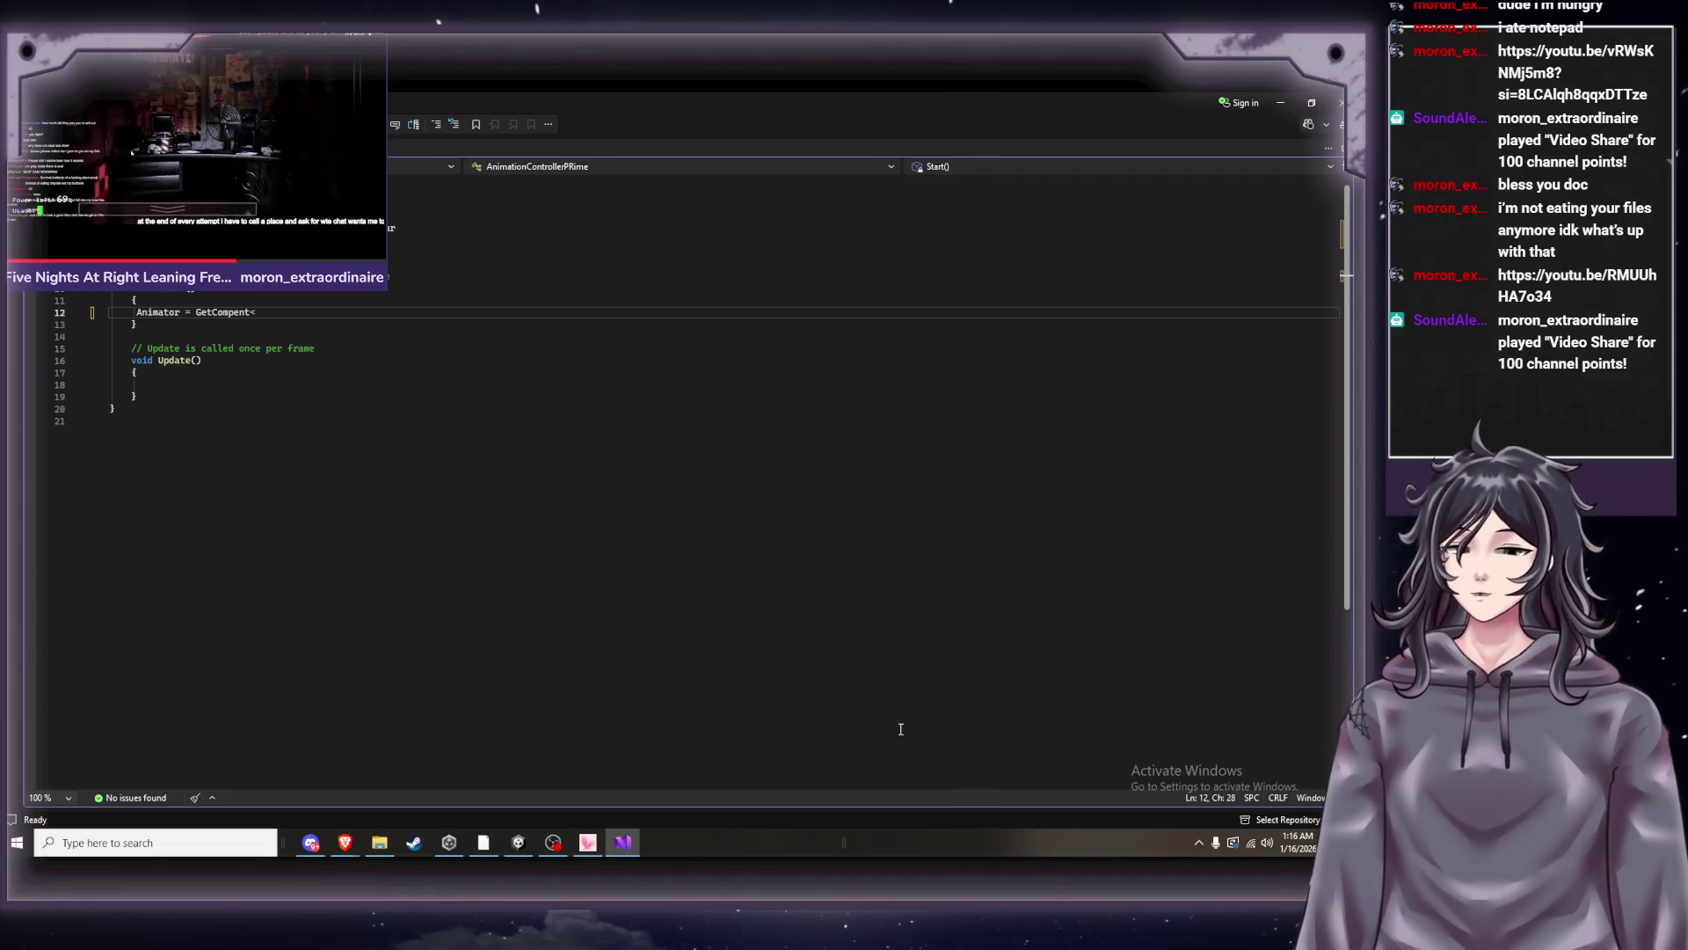
pyautogui.write('Ani')
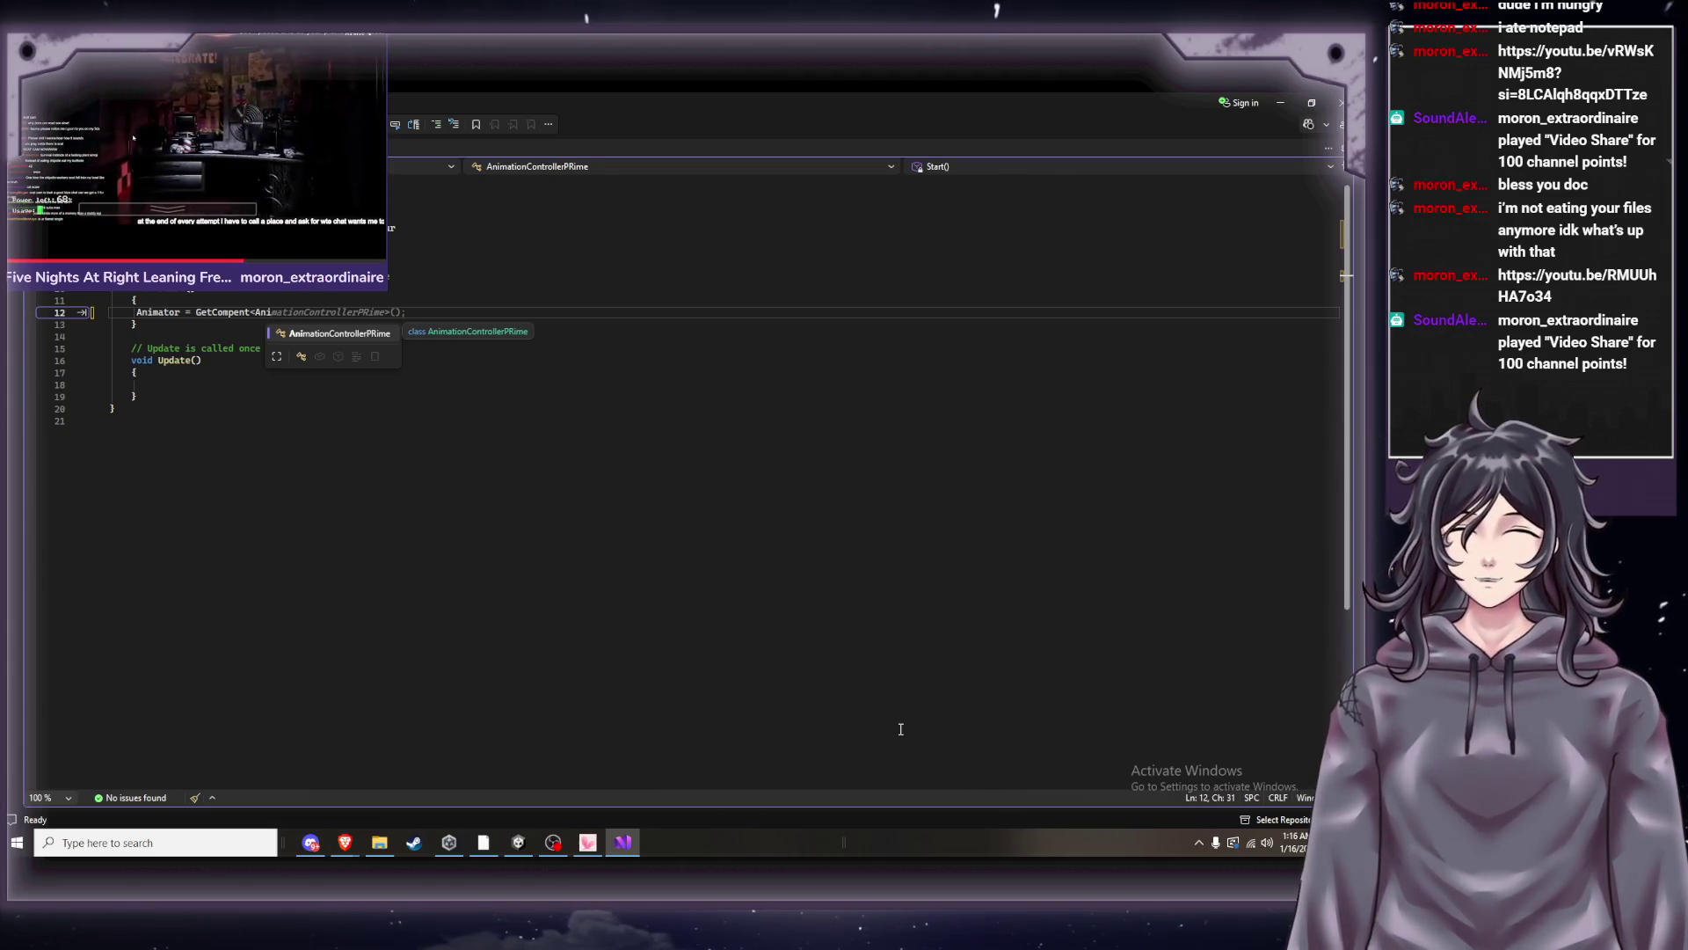
pyautogui.click(344, 842)
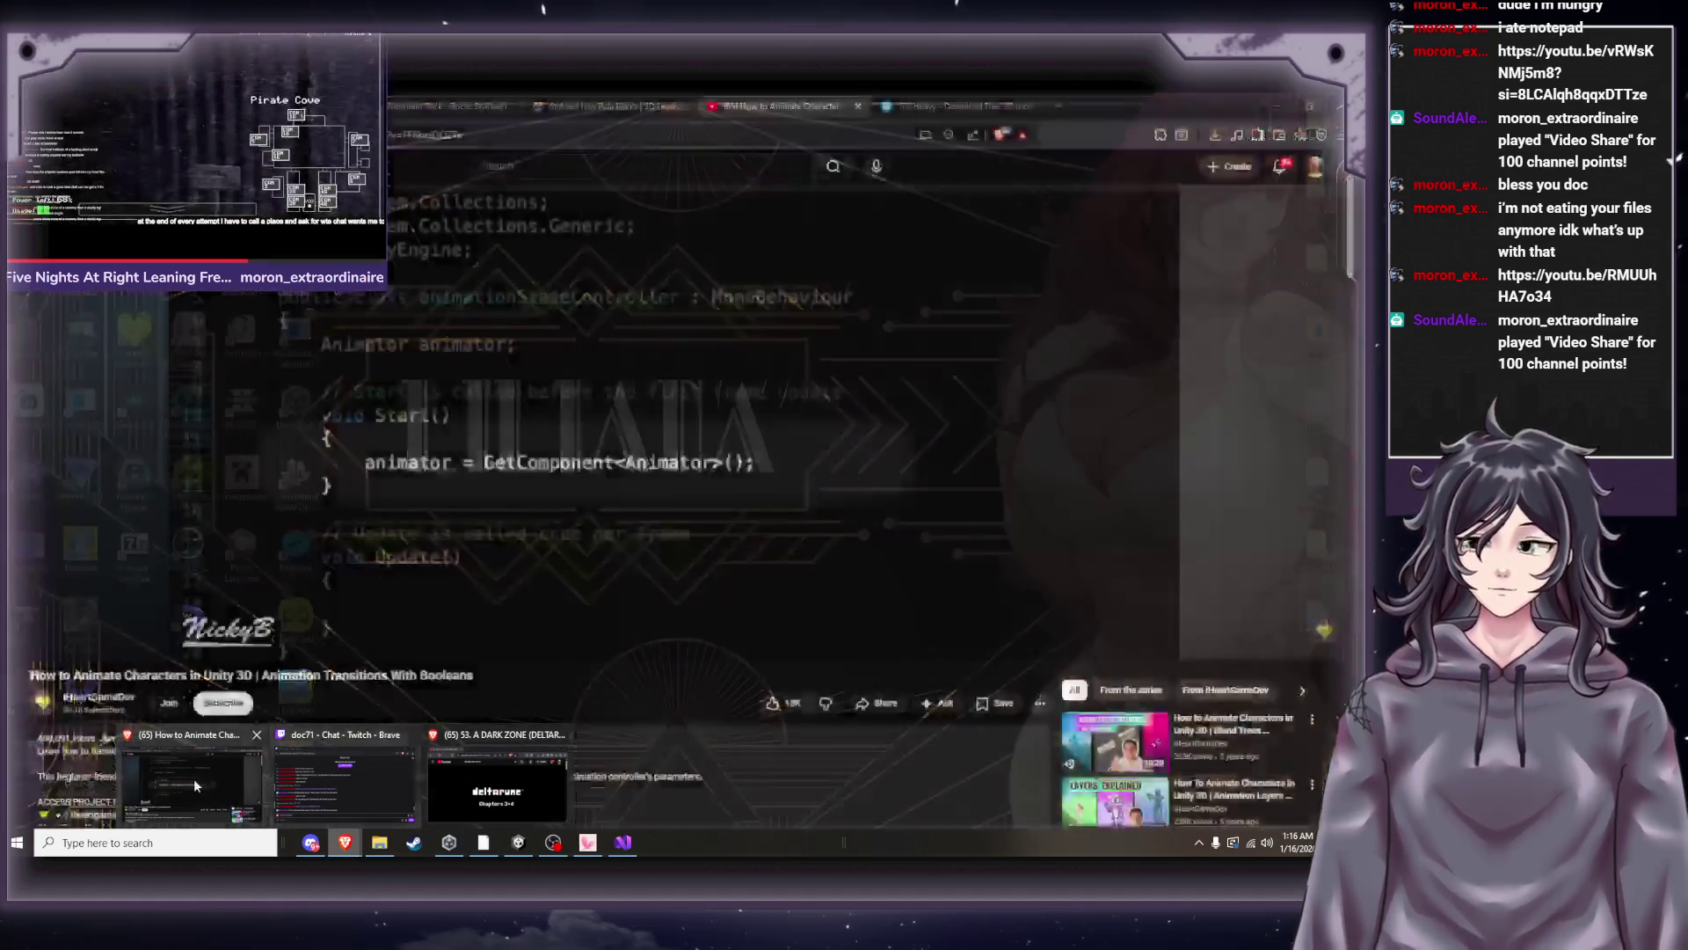
pyautogui.moveTo(193, 778)
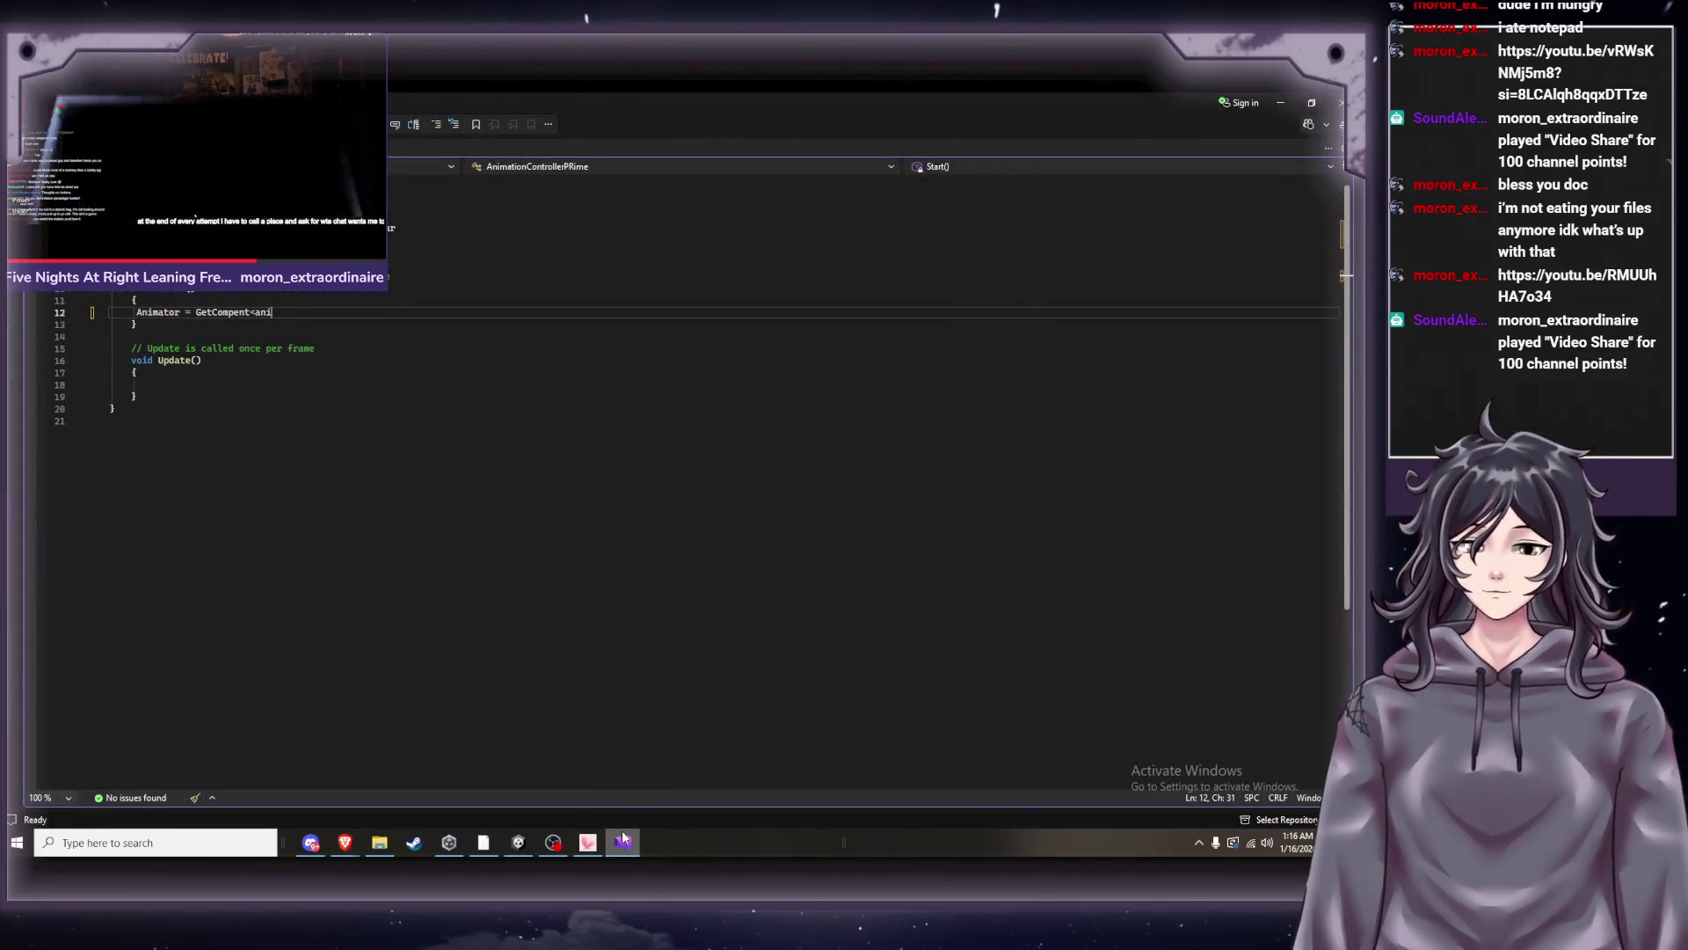
# Seek through the tutorial and pause it at 4:40 on the animator logging code.
pyautogui.click(624, 840)
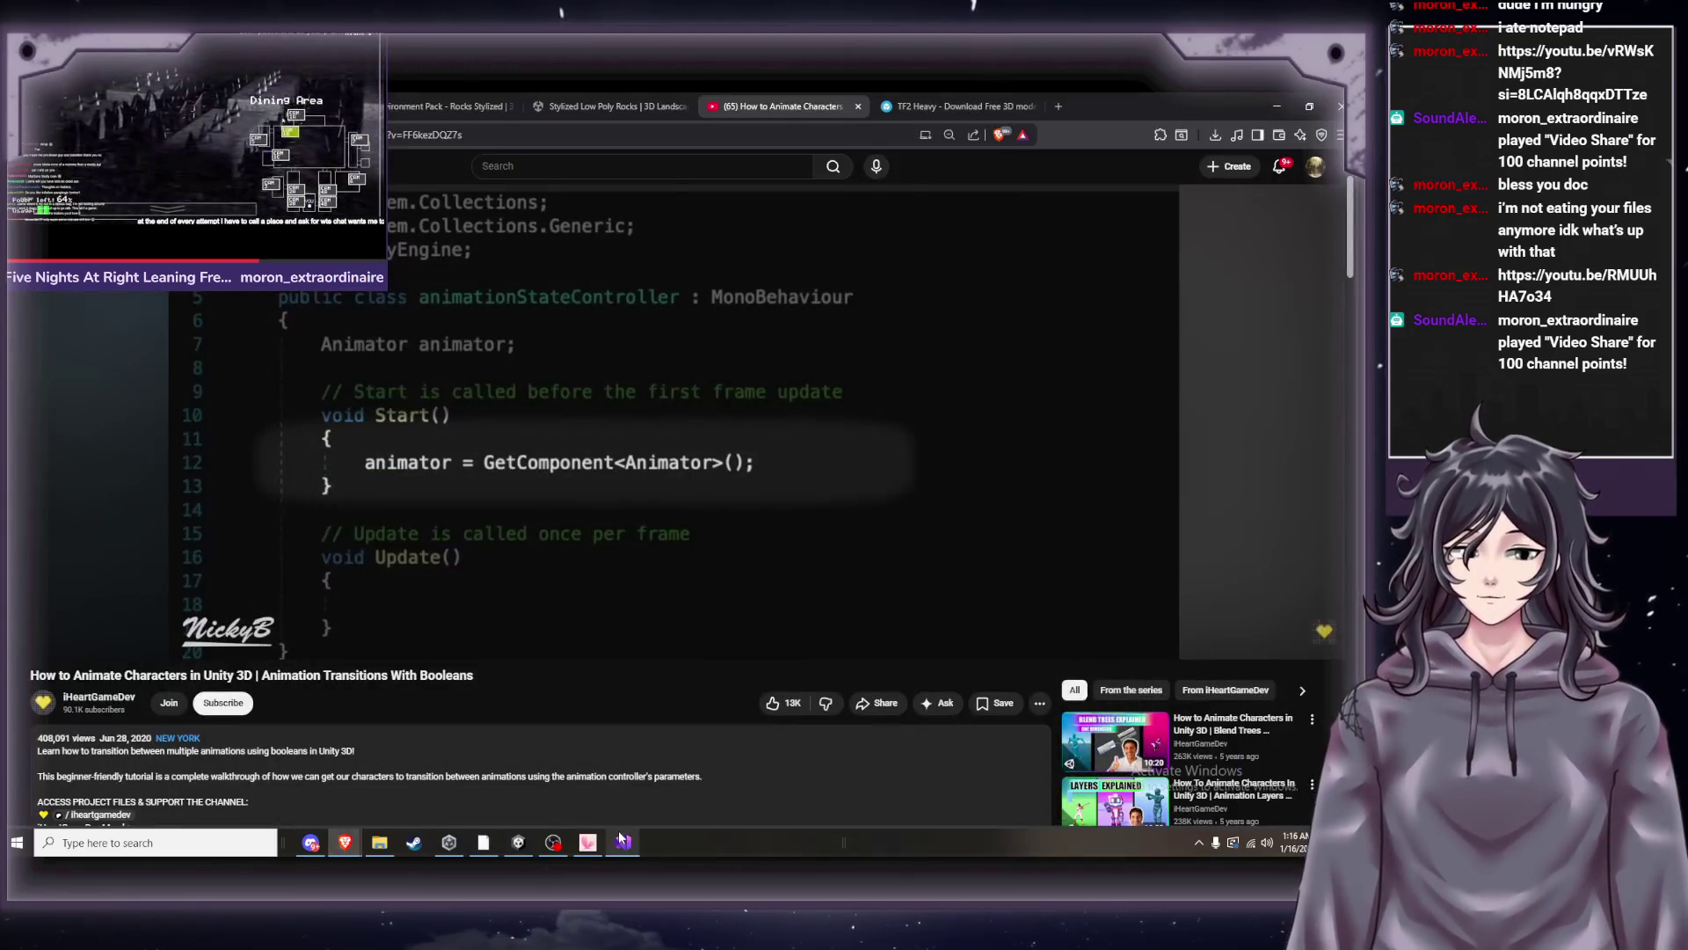
pyautogui.click(628, 487)
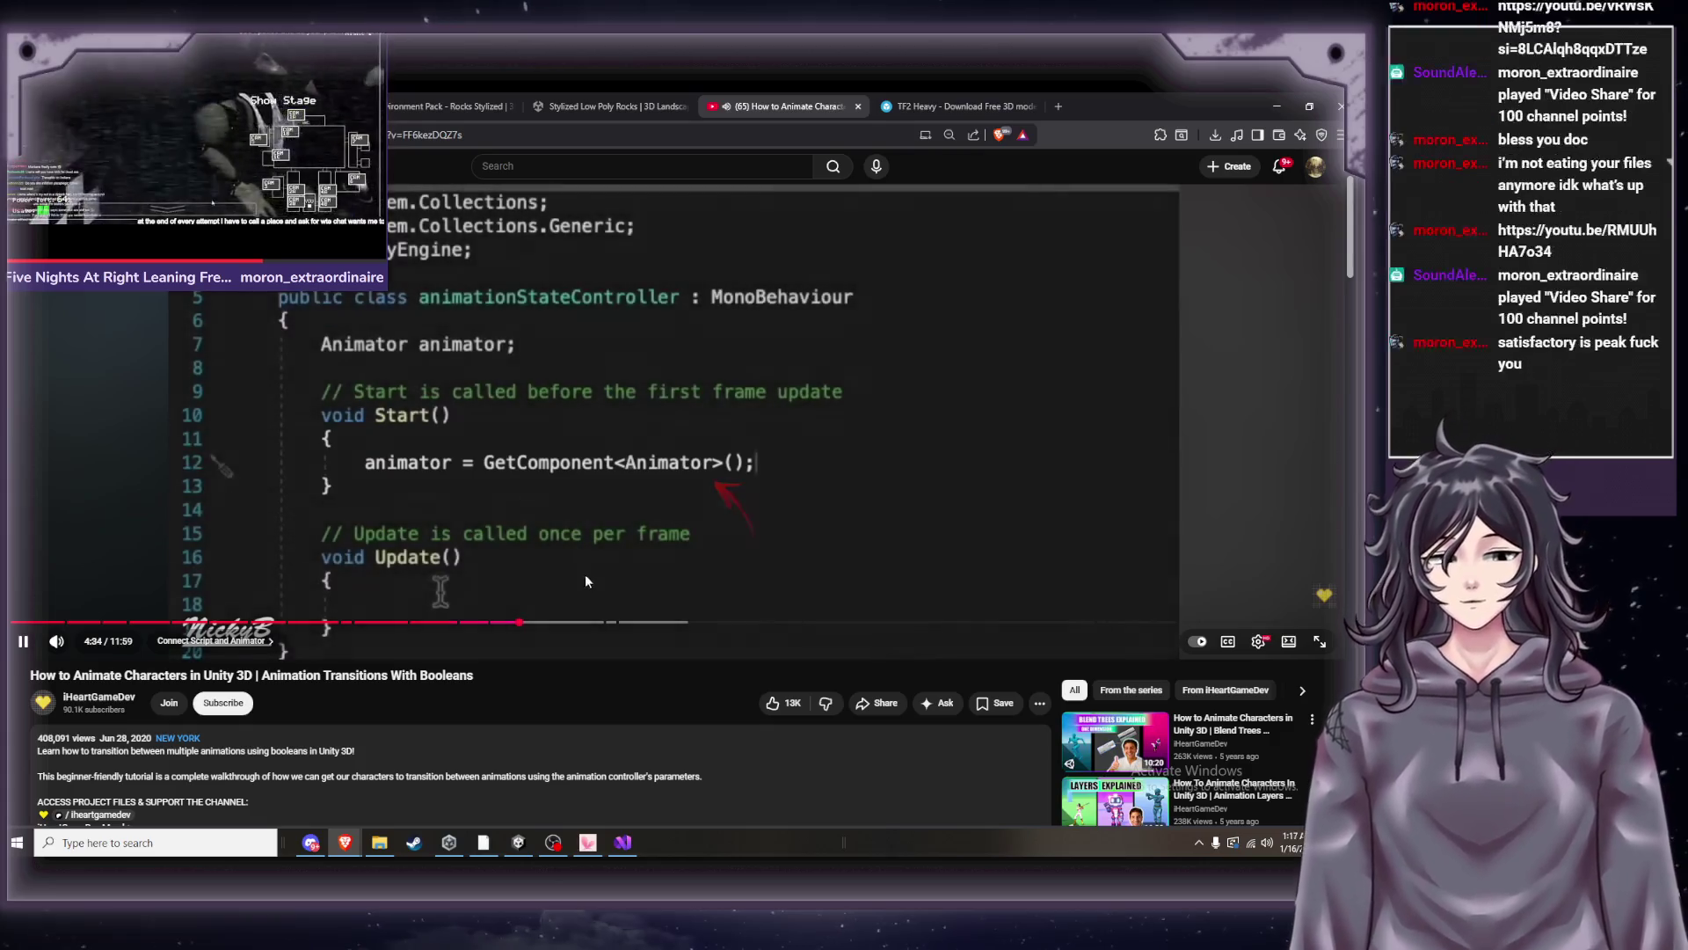
pyautogui.press('Left')
pyautogui.press('Left')
pyautogui.press('Left')
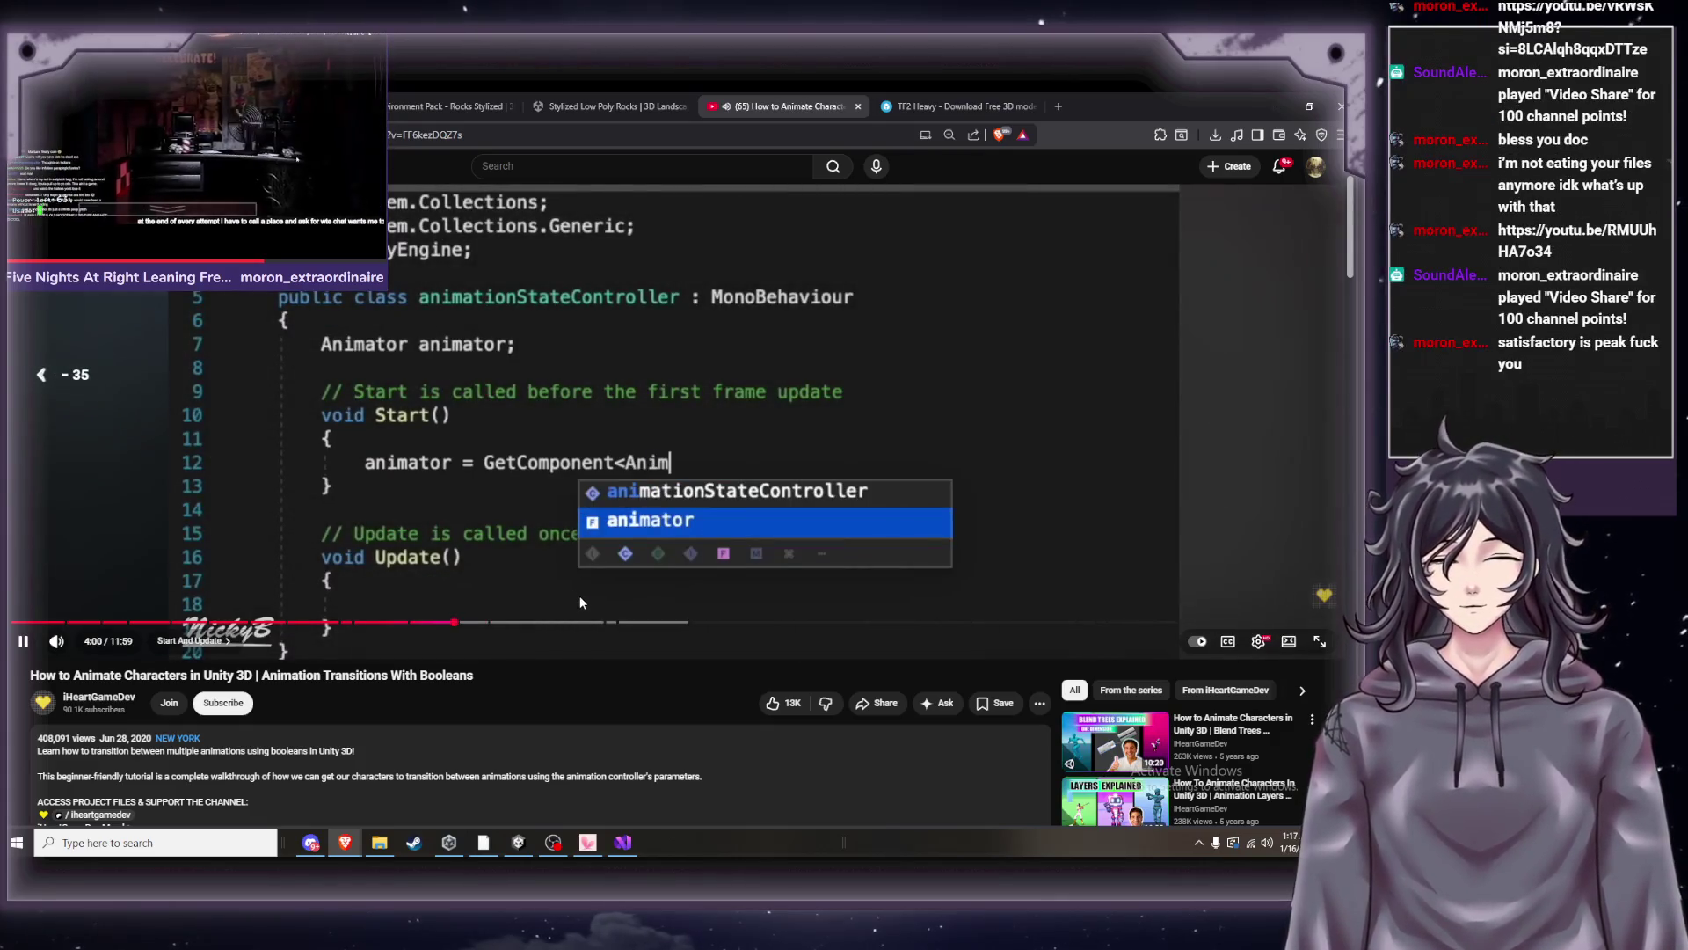
pyautogui.press('Left')
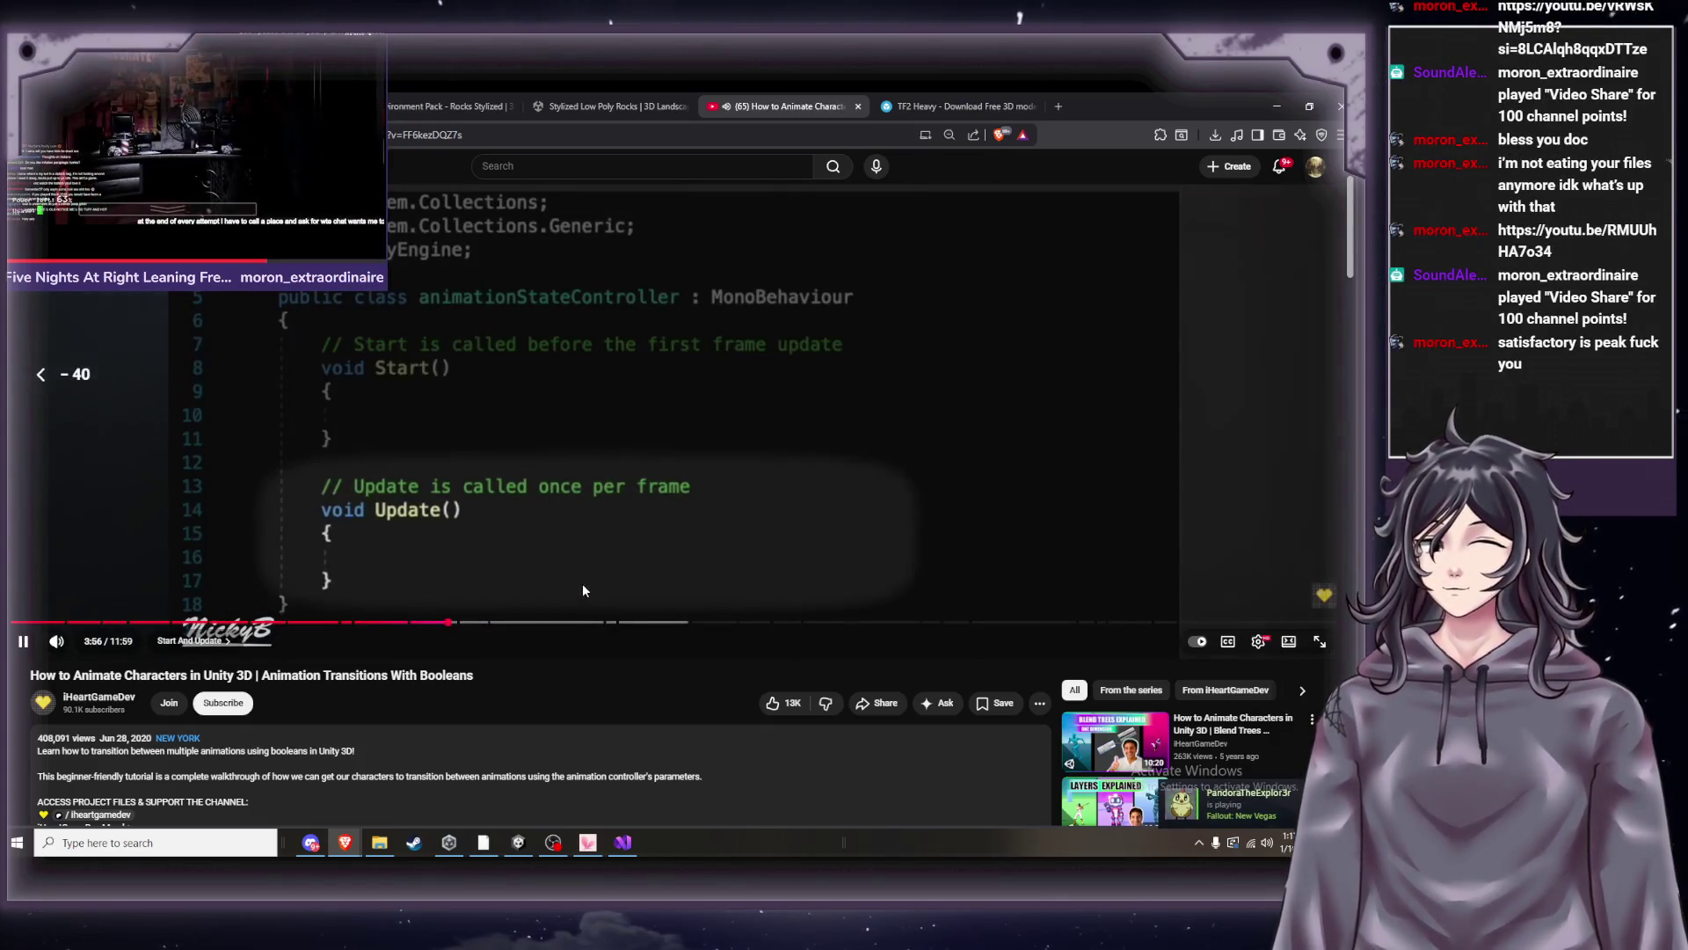
pyautogui.press('Left')
pyautogui.press('Left')
pyautogui.press('Left')
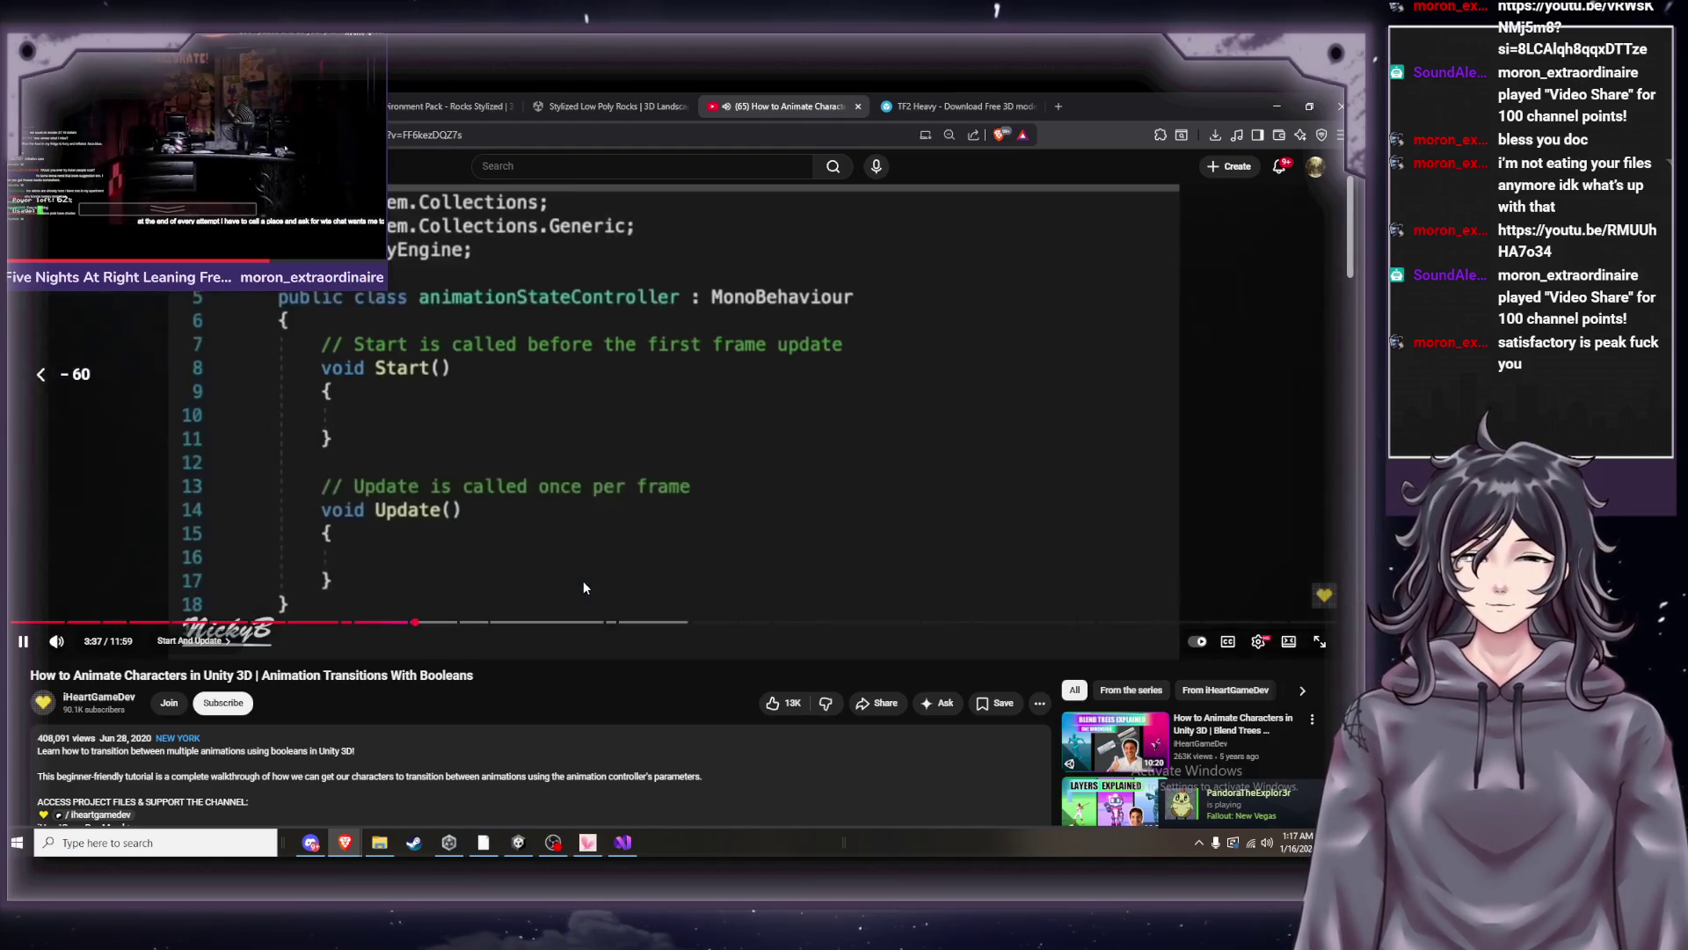
pyautogui.press('Left')
pyautogui.press('Left')
pyautogui.press('Left')
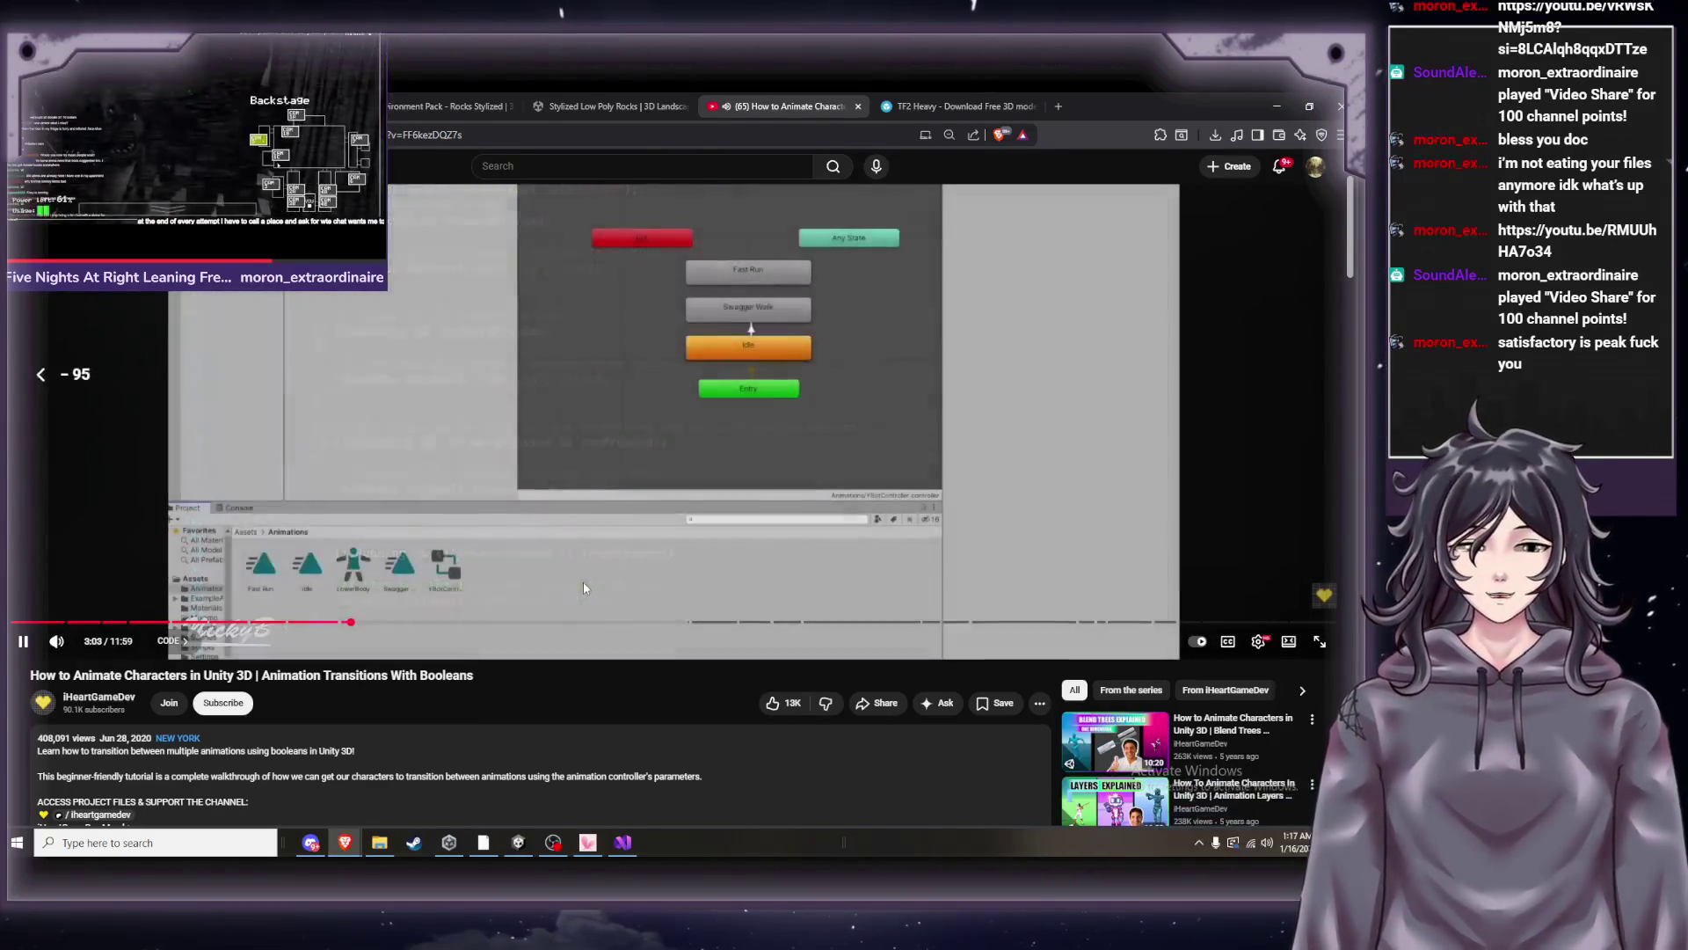
pyautogui.press('Right')
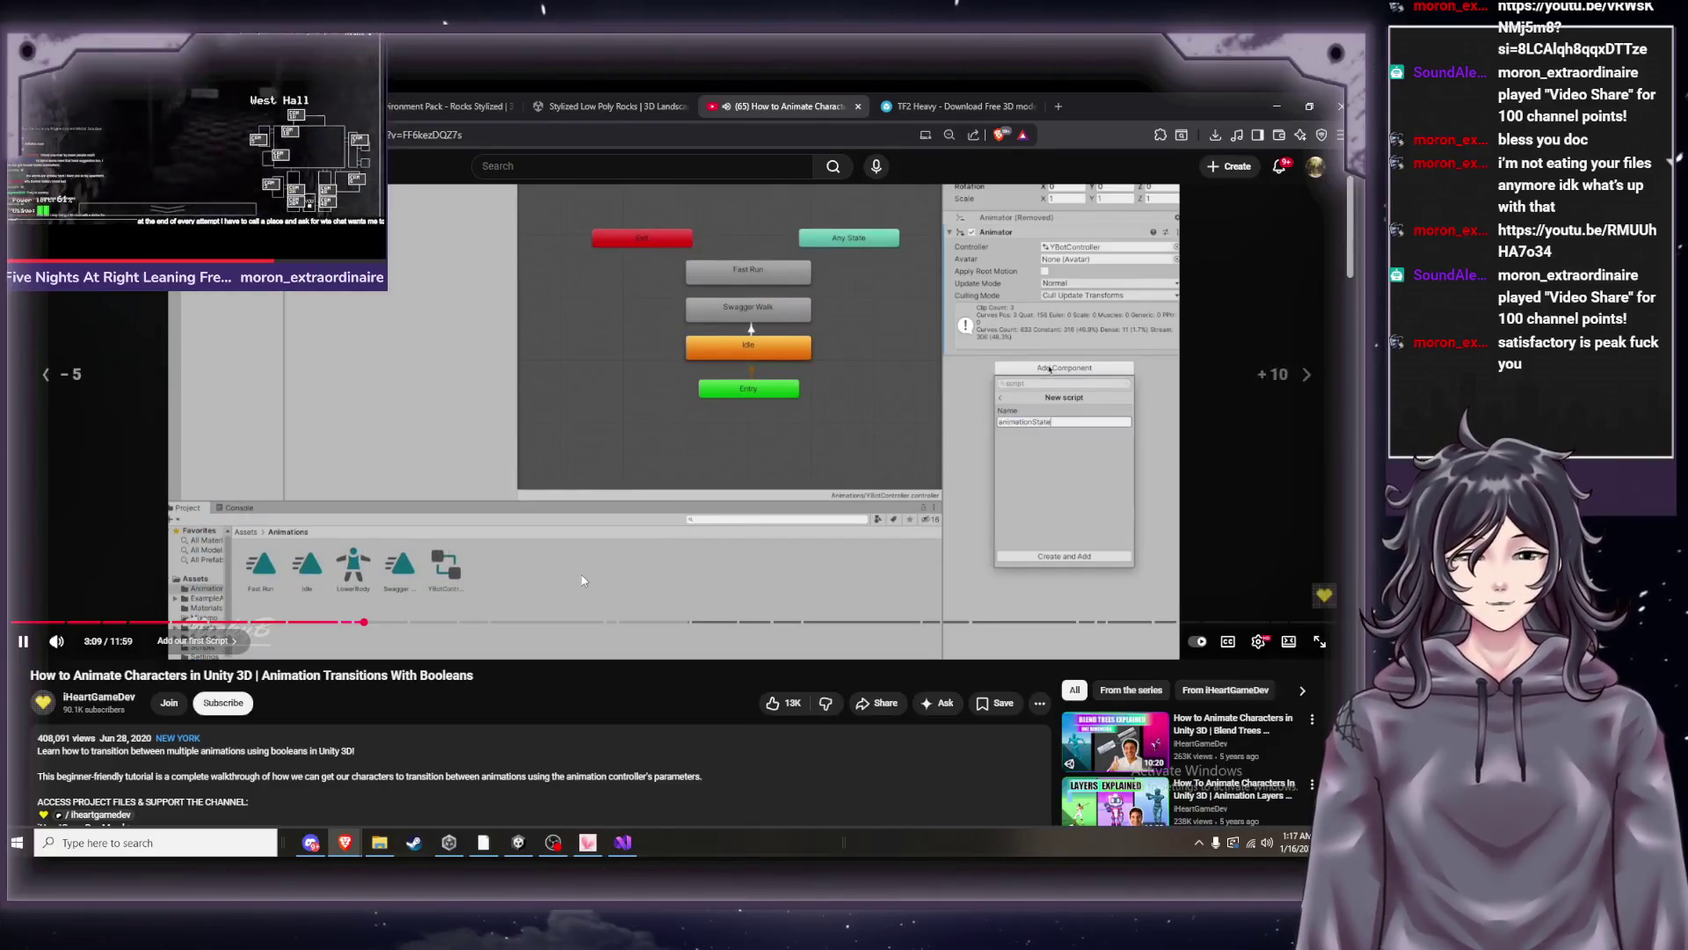
pyautogui.press('Right')
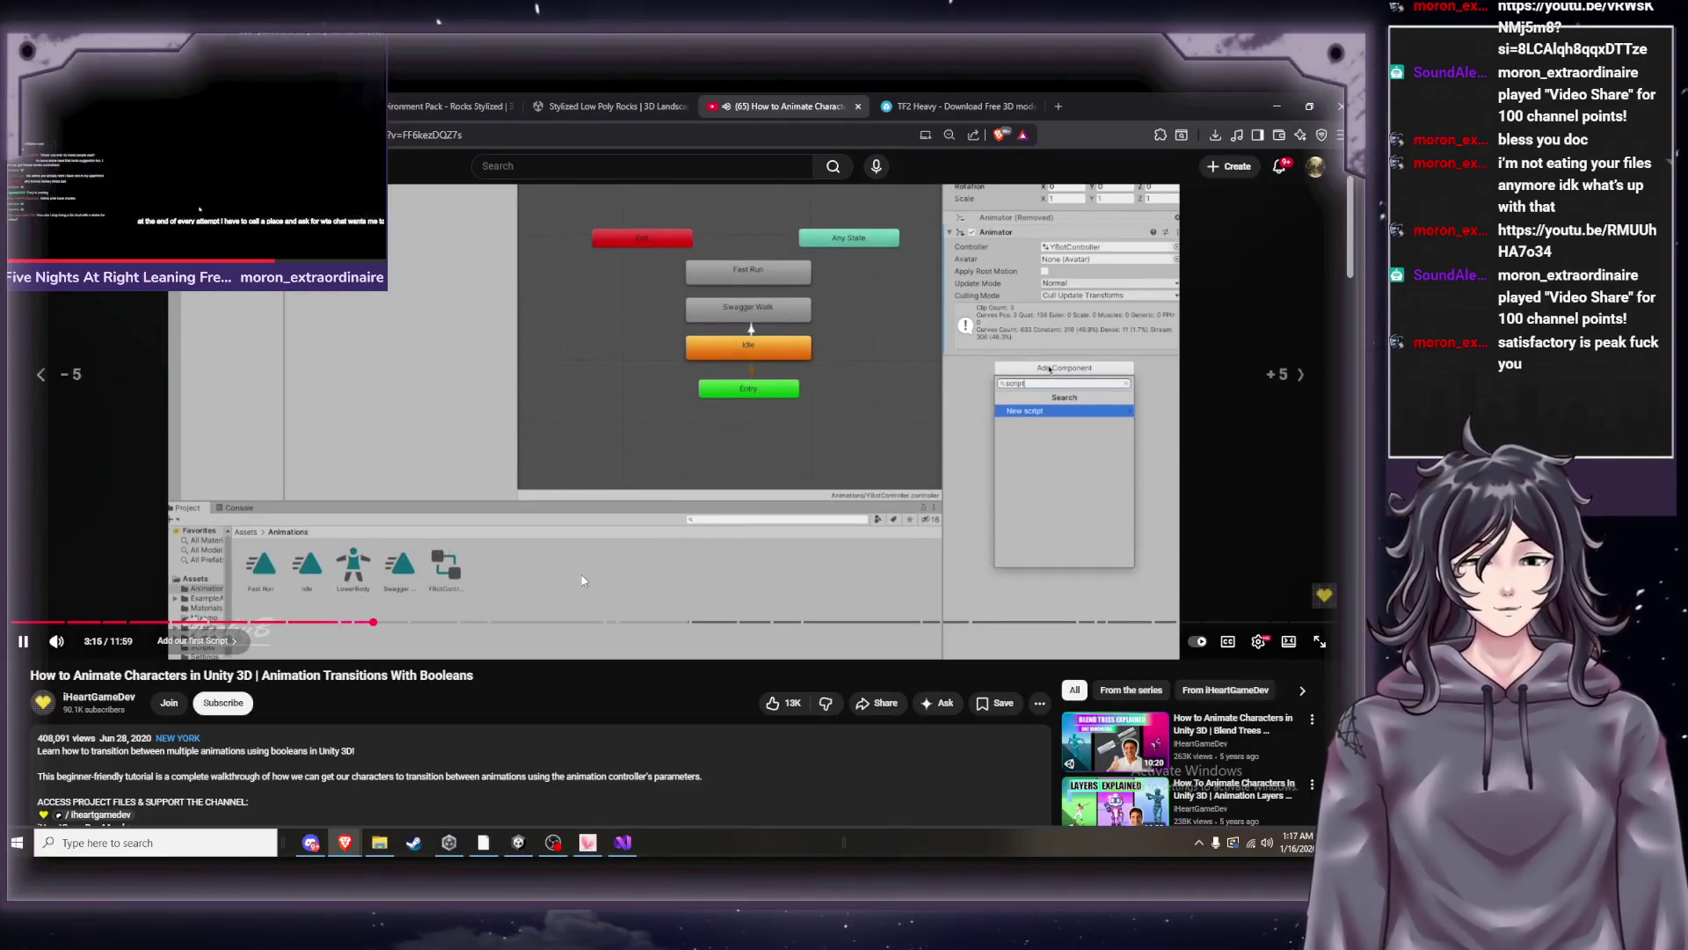
pyautogui.press('Right')
pyautogui.press('Right')
pyautogui.press('Right')
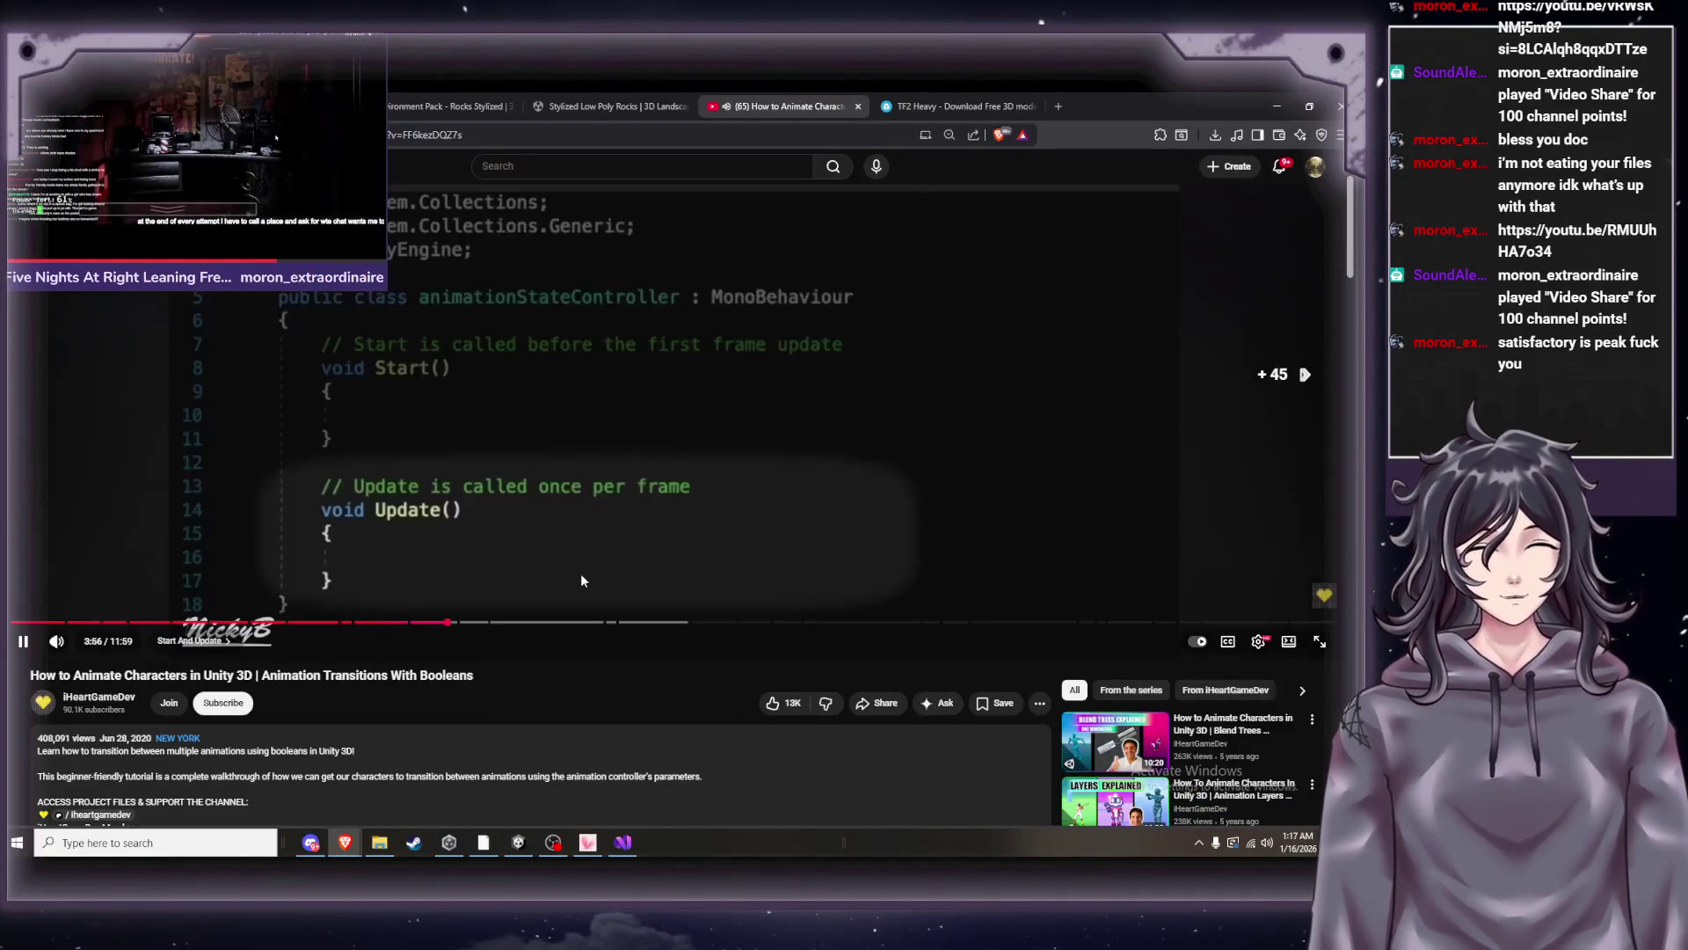
pyautogui.press('Right')
pyautogui.press('Right')
pyautogui.press('Right')
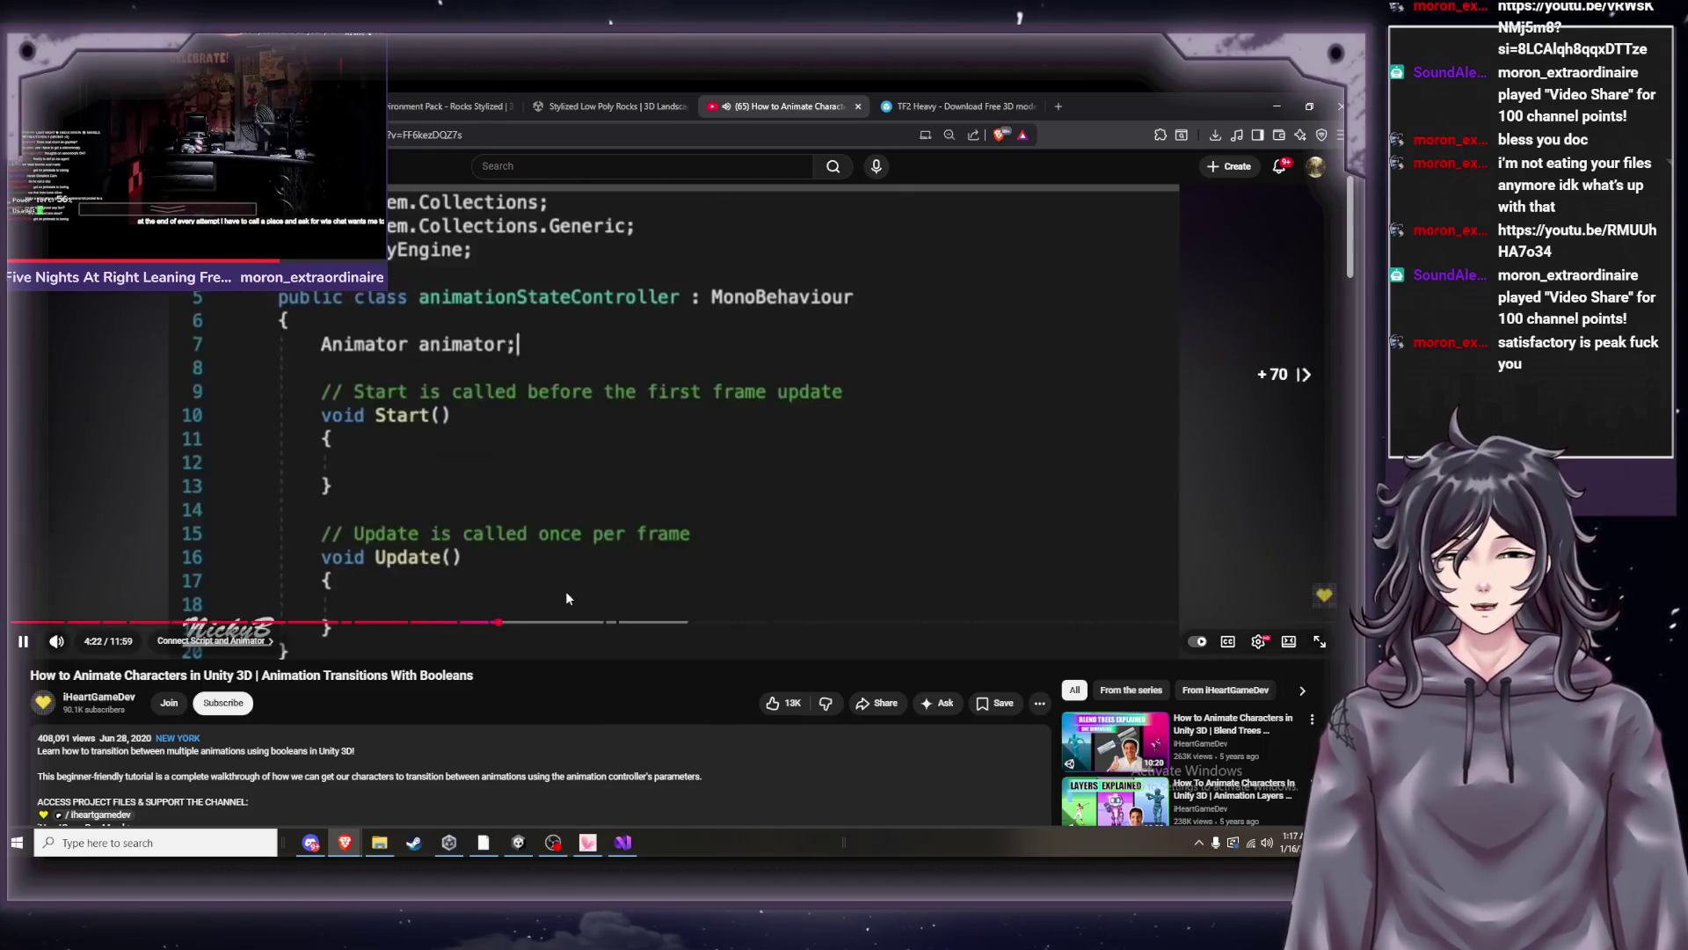
pyautogui.press('Right')
pyautogui.press('Right')
pyautogui.press('Right')
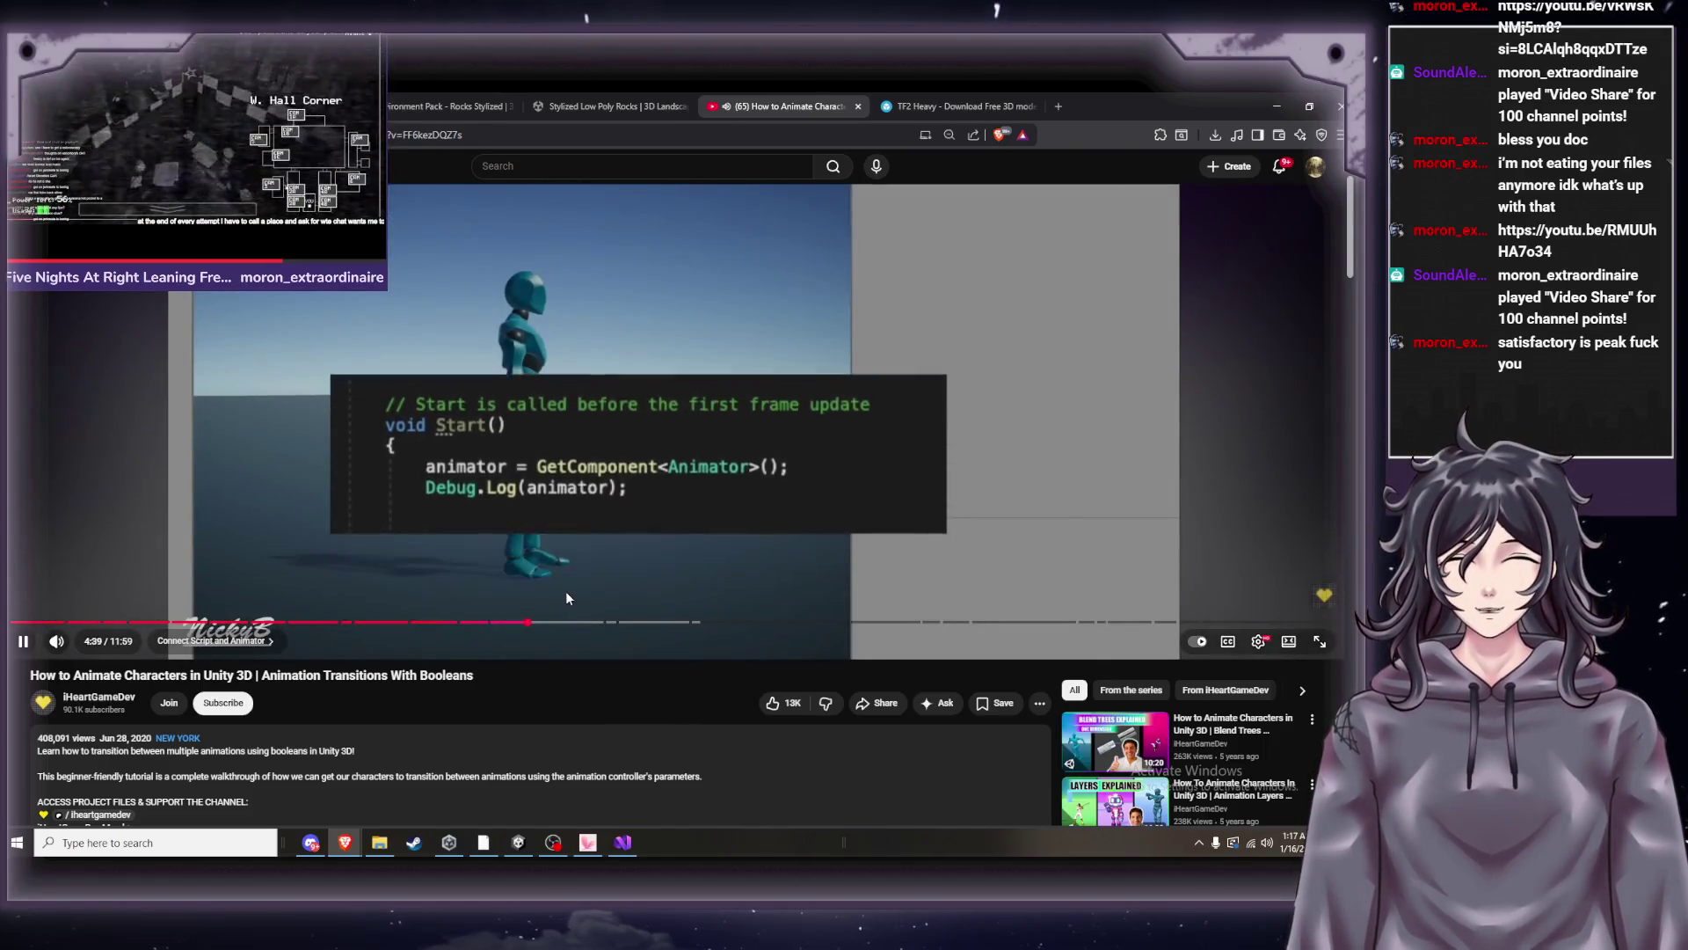
pyautogui.click(612, 541)
# Scroll through the video's comments and expand a troubleshooting comment.
pyautogui.scroll(-2, 624, 532)
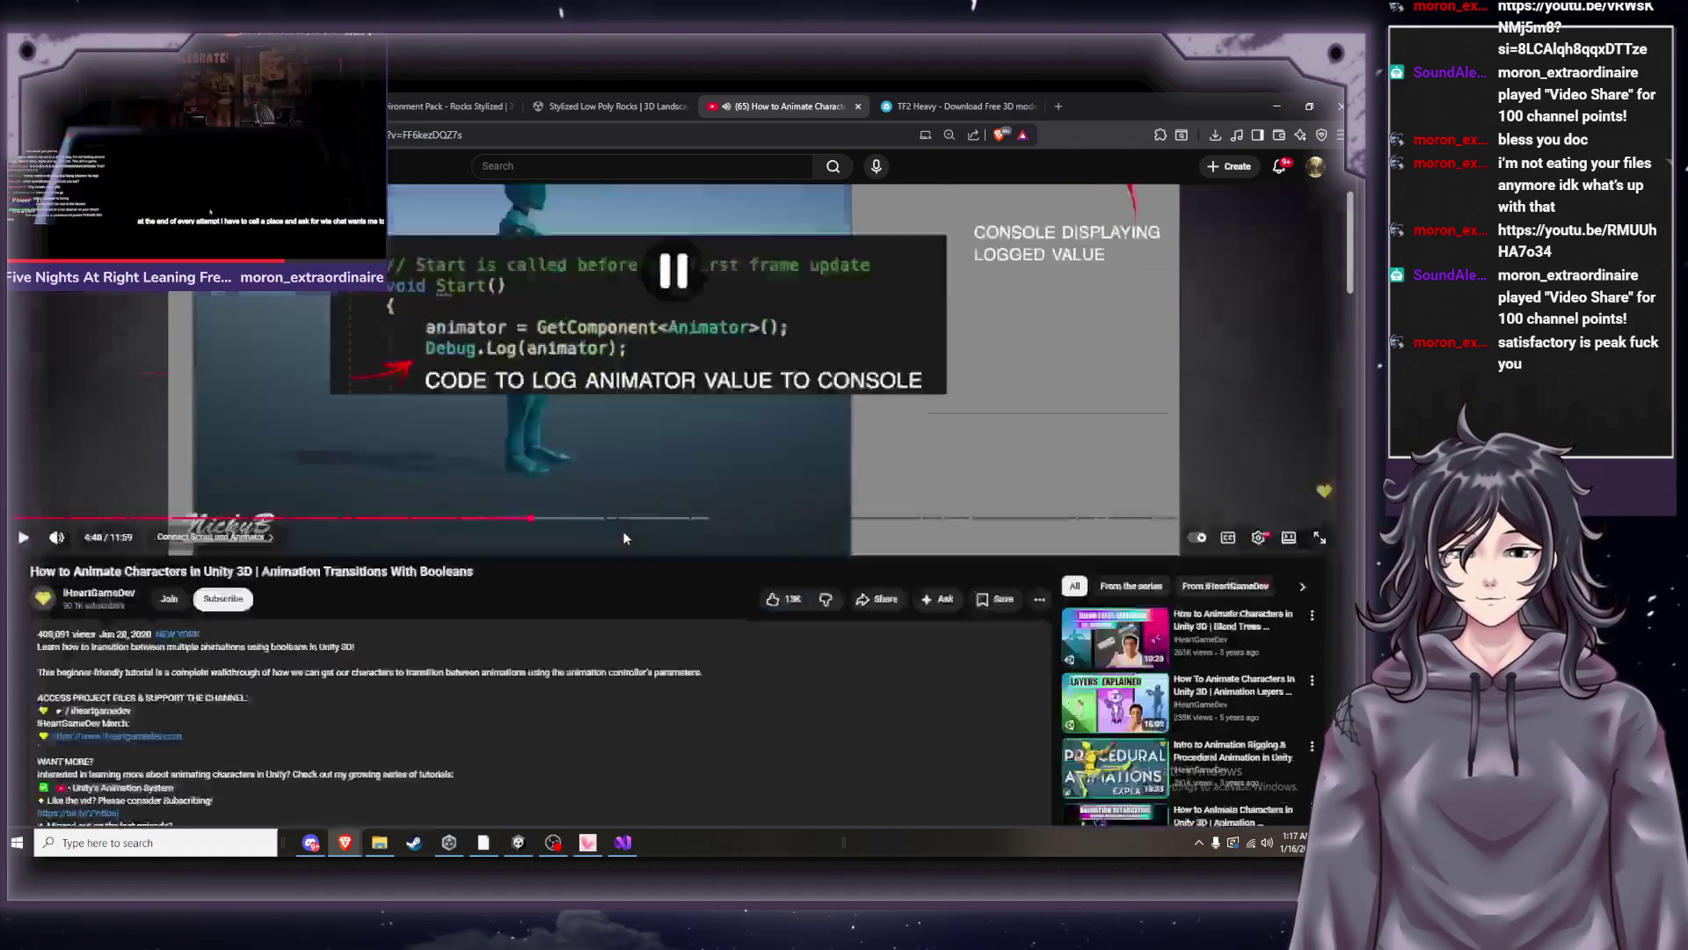
pyautogui.scroll(-10, 441, 610)
pyautogui.scroll(-10, 317, 624)
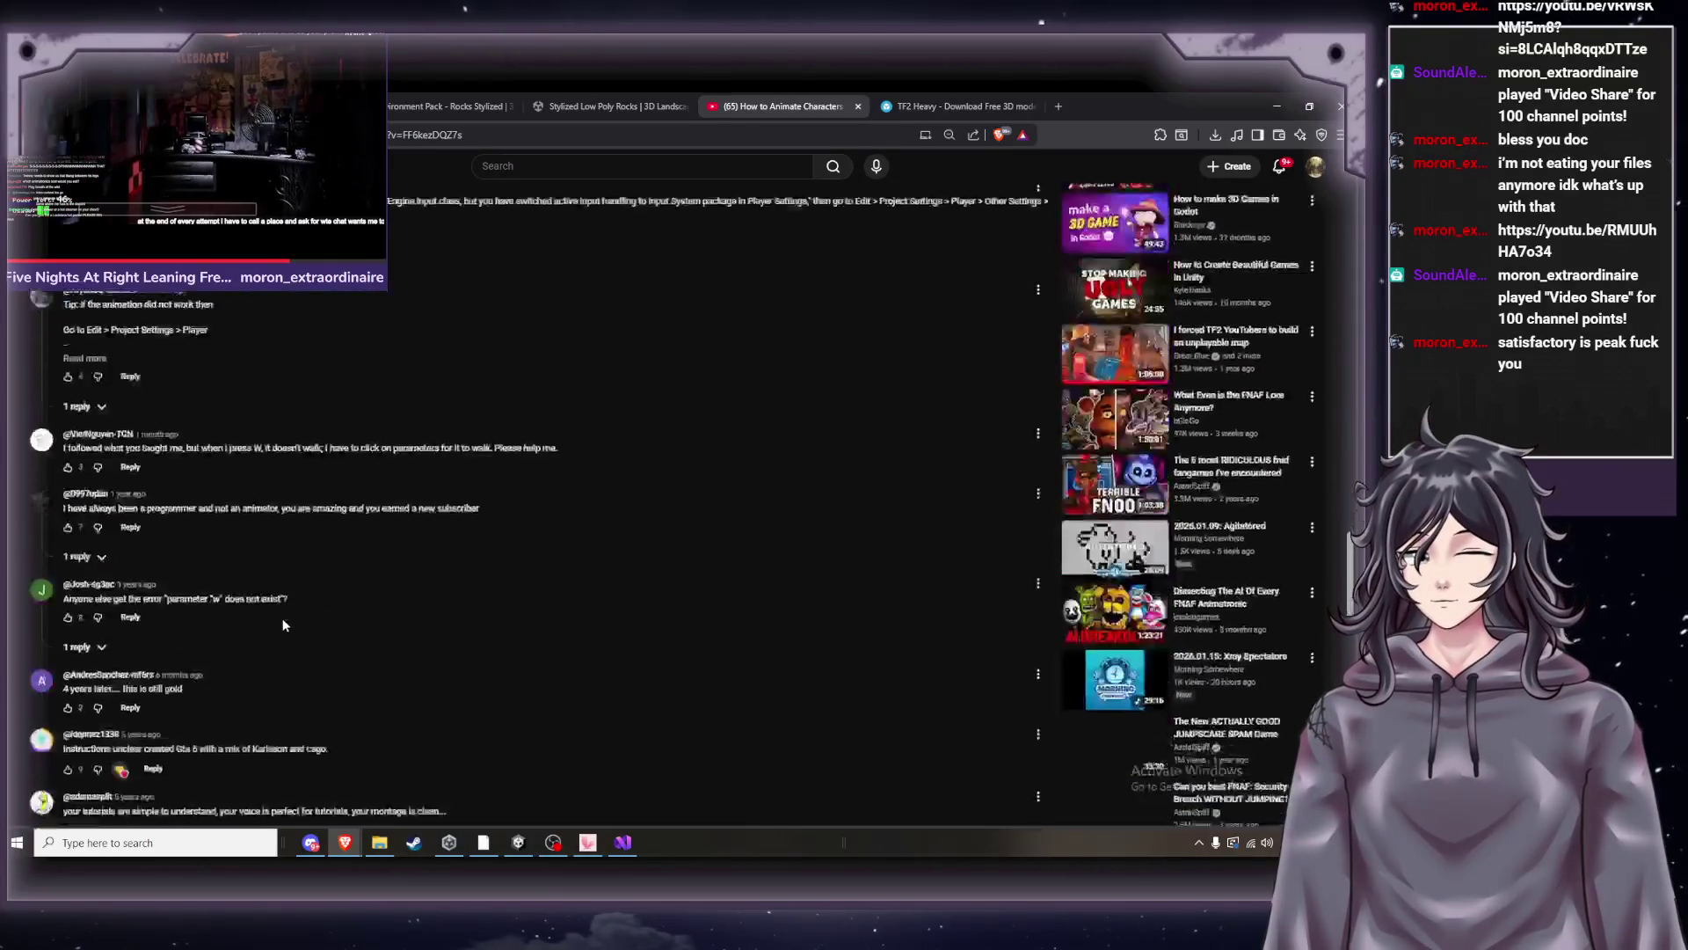
pyautogui.scroll(1, 282, 619)
pyautogui.click(92, 453)
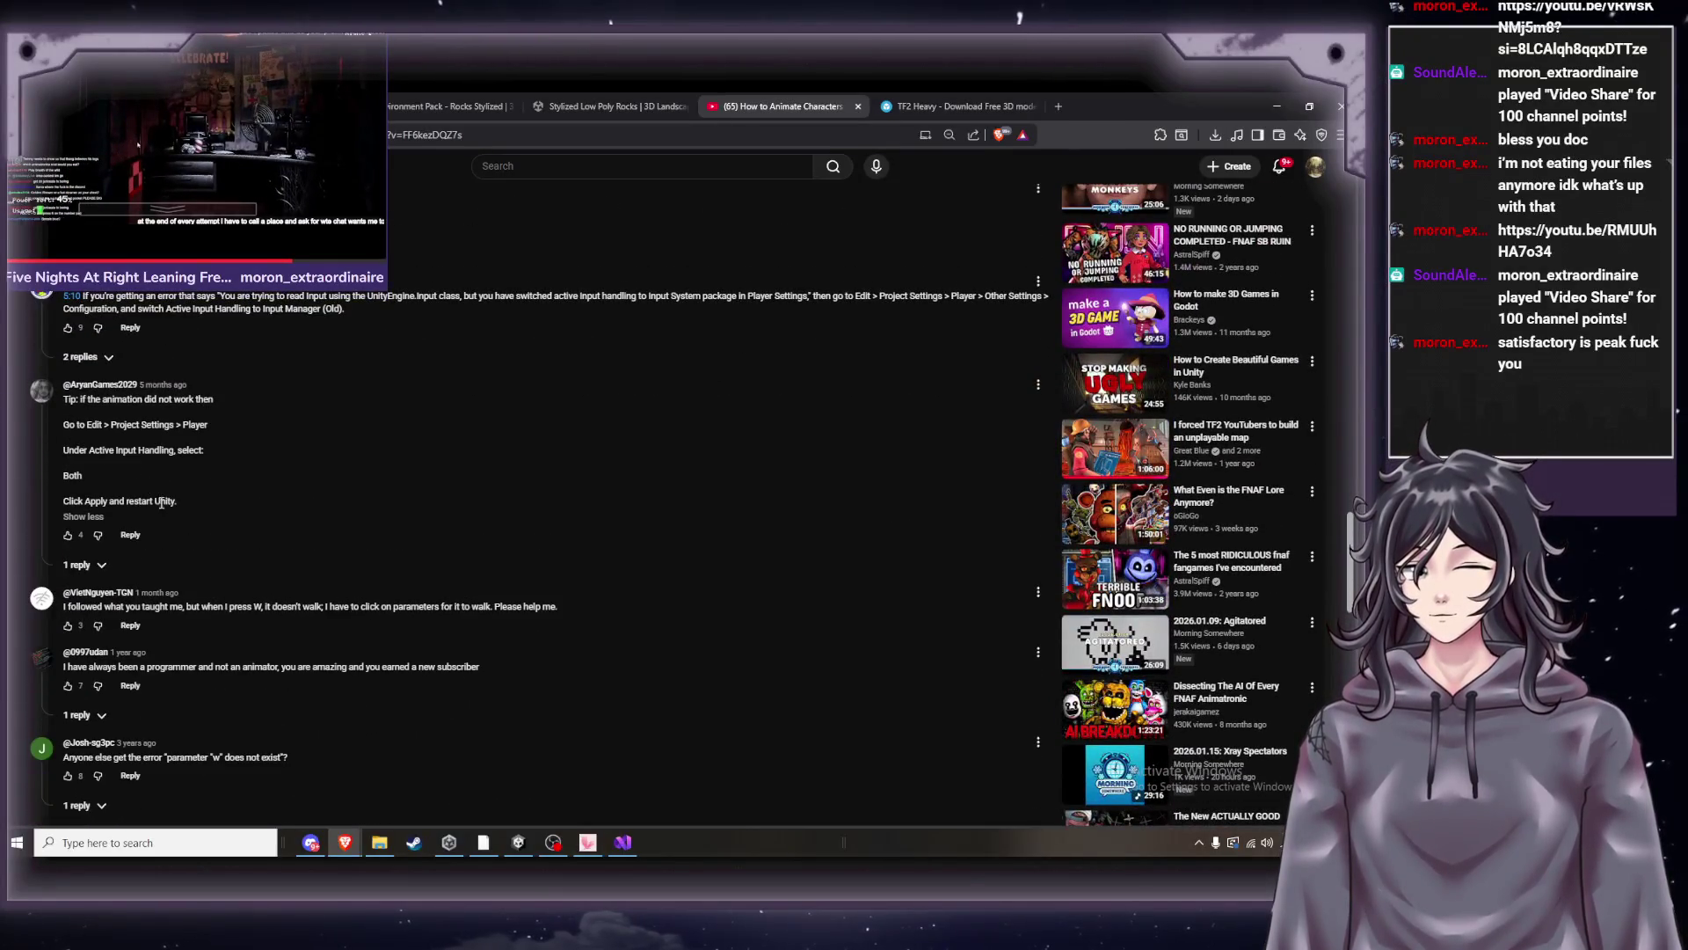
pyautogui.scroll(-3, 174, 541)
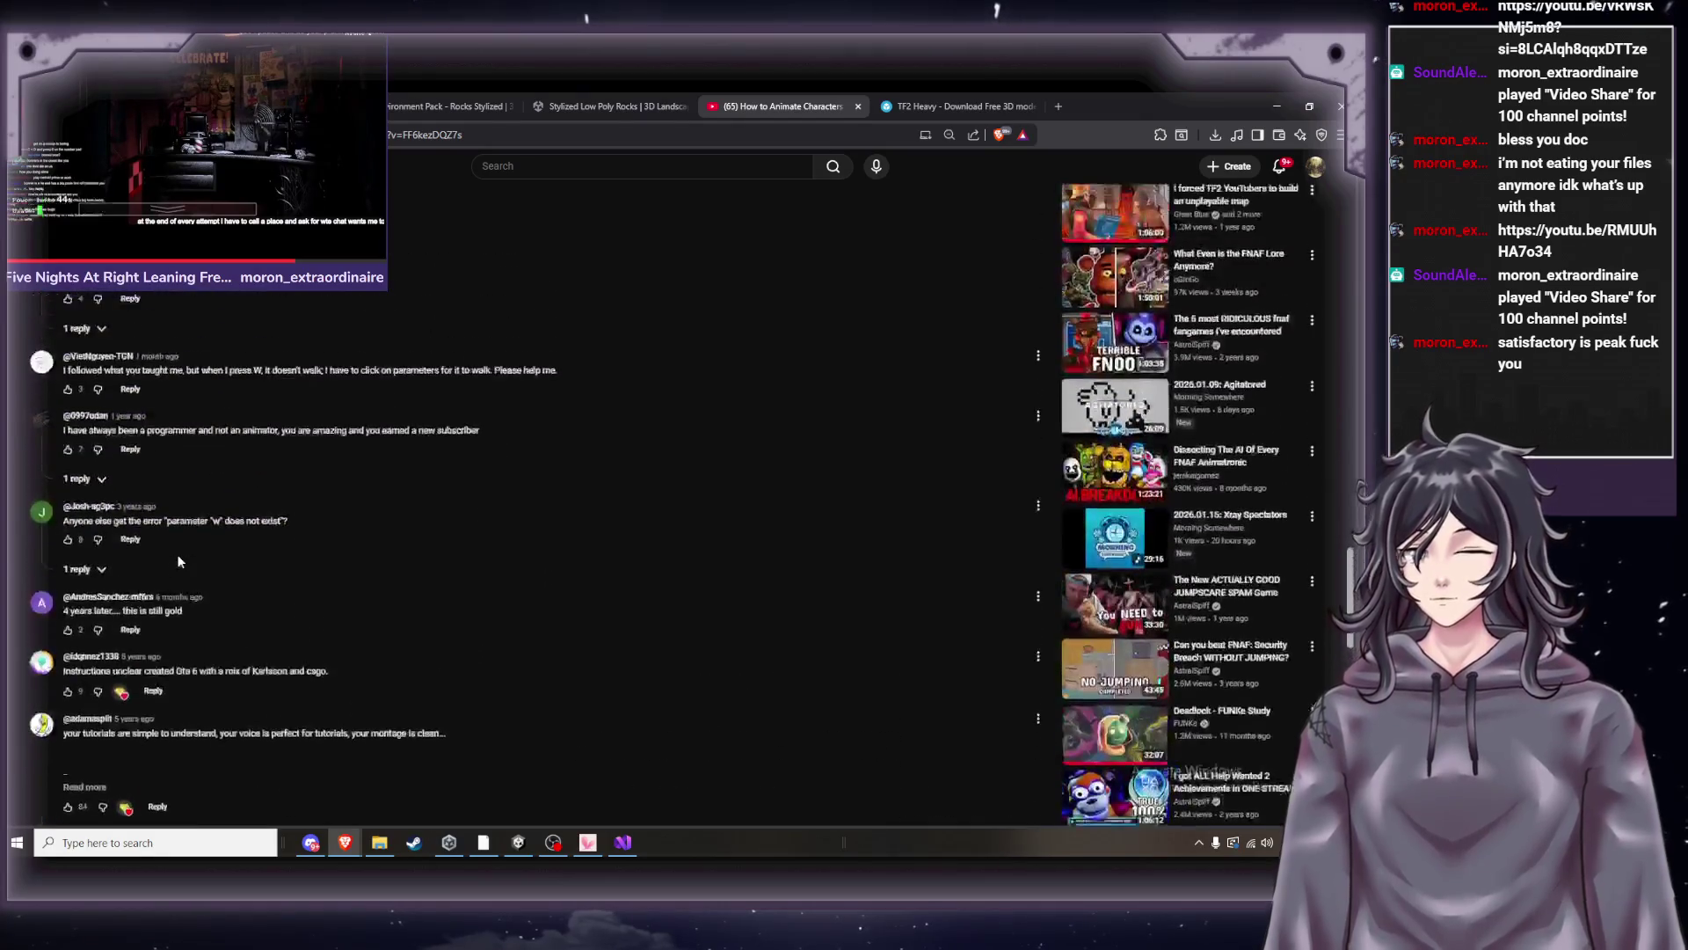
pyautogui.scroll(15, 180, 568)
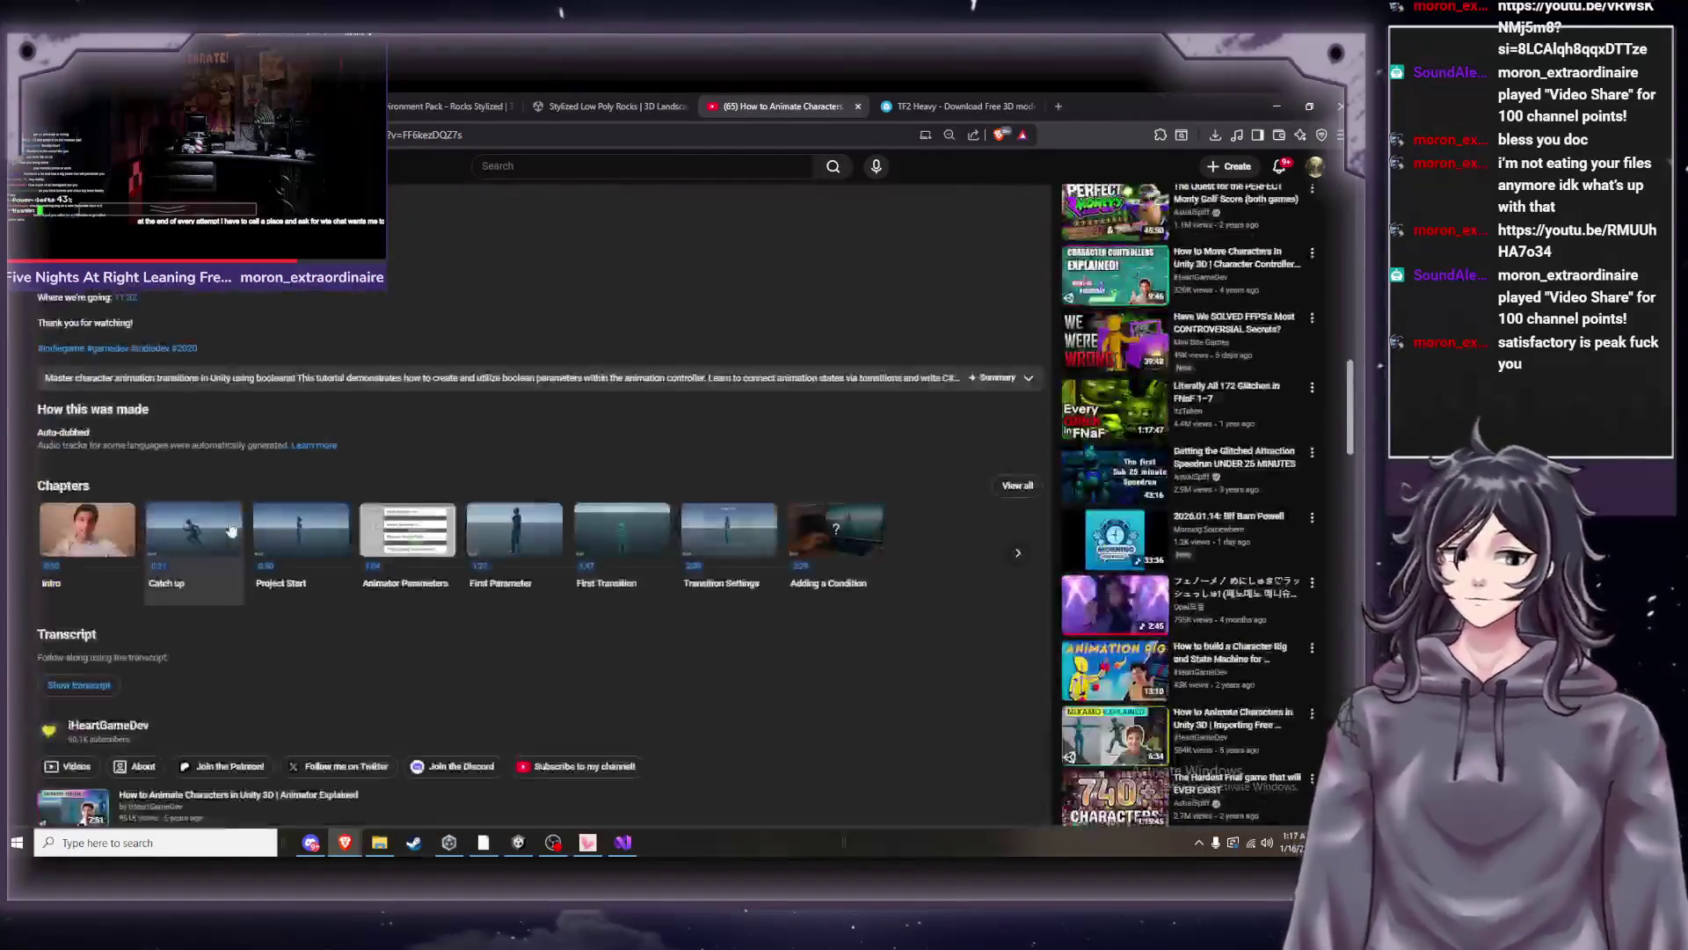
pyautogui.scroll(10, 229, 526)
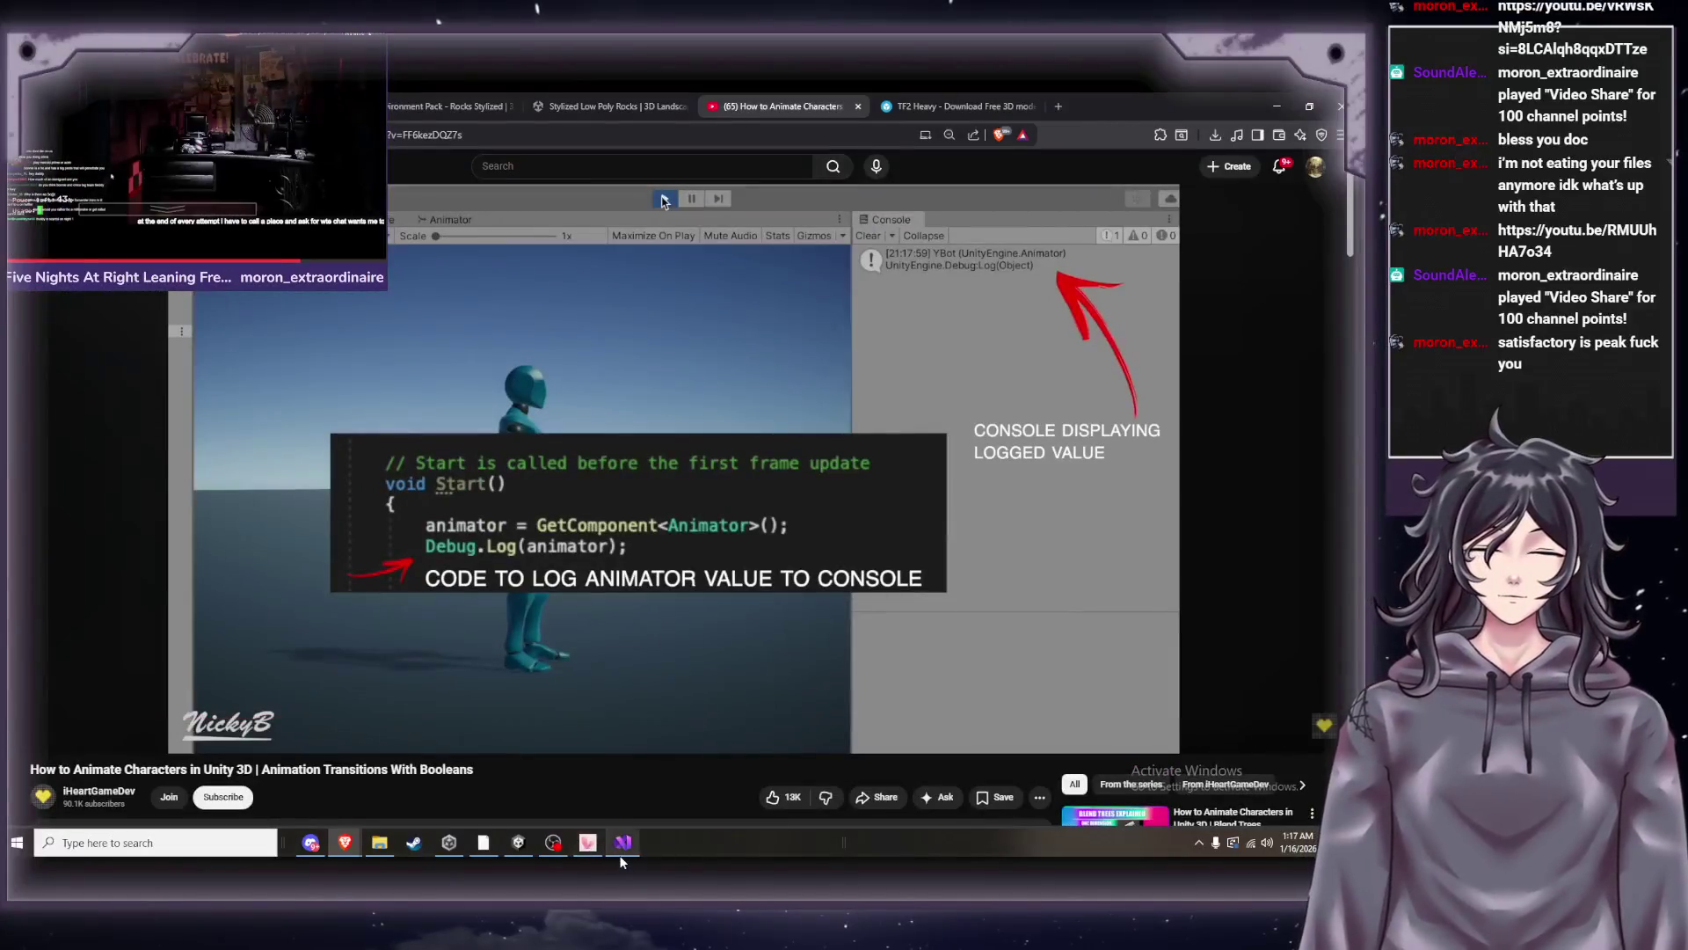
# Close the type argument on line 12 so it reads GetCompent<animator>.
pyautogui.moveTo(621, 860)
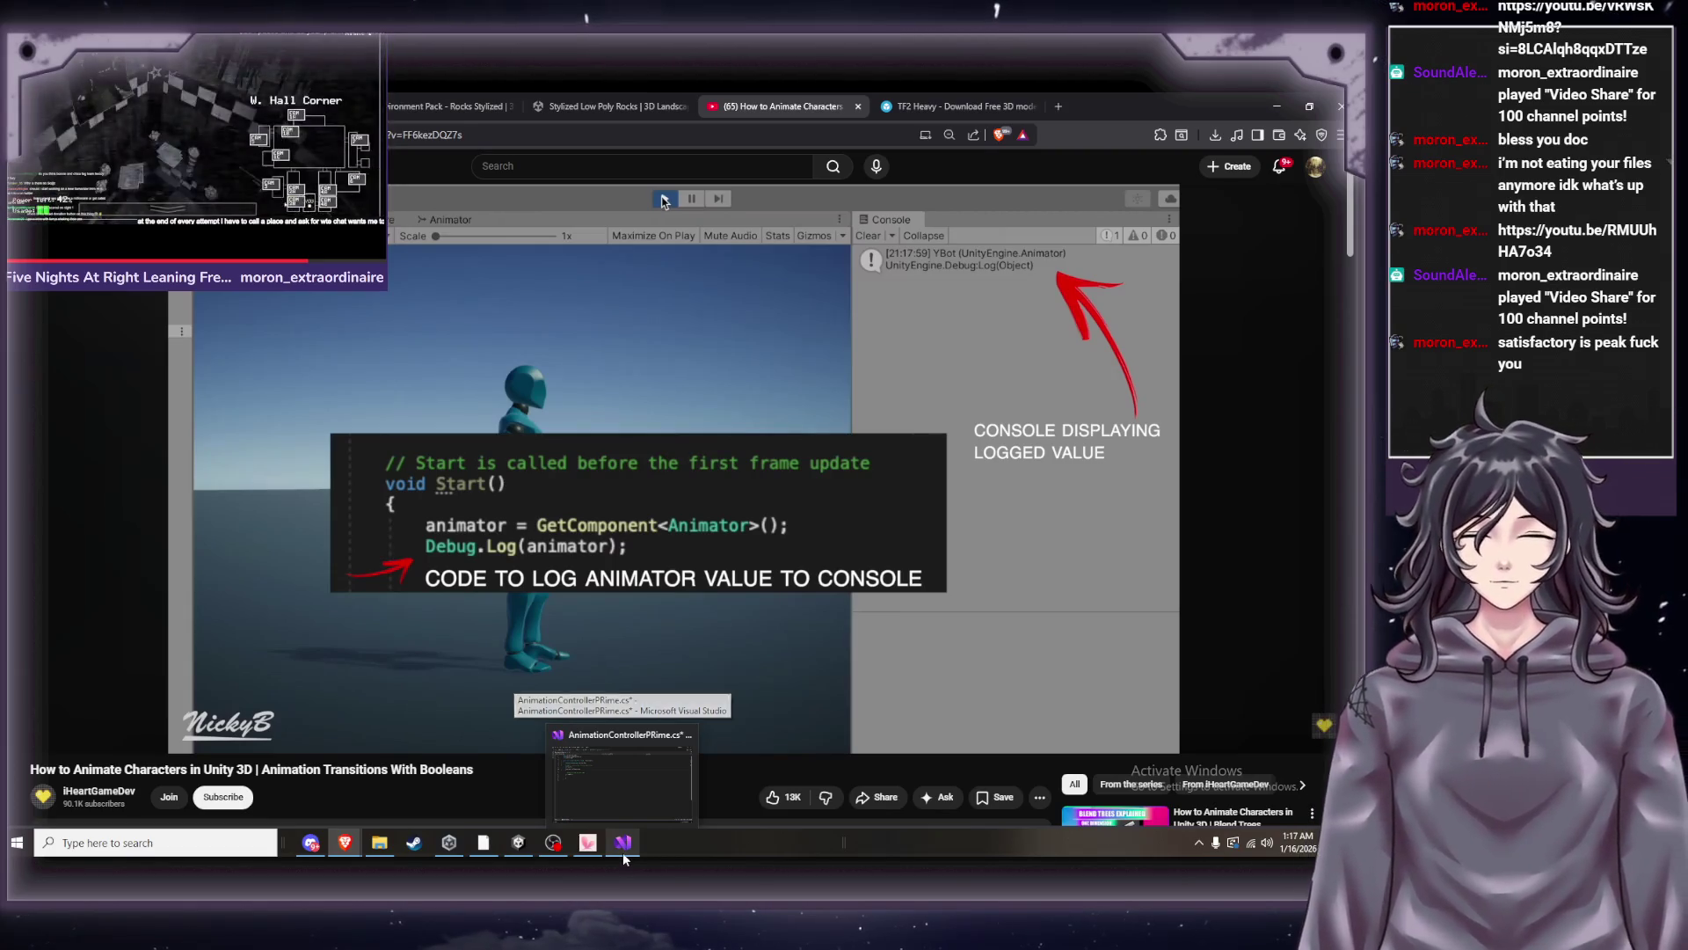
pyautogui.click(624, 844)
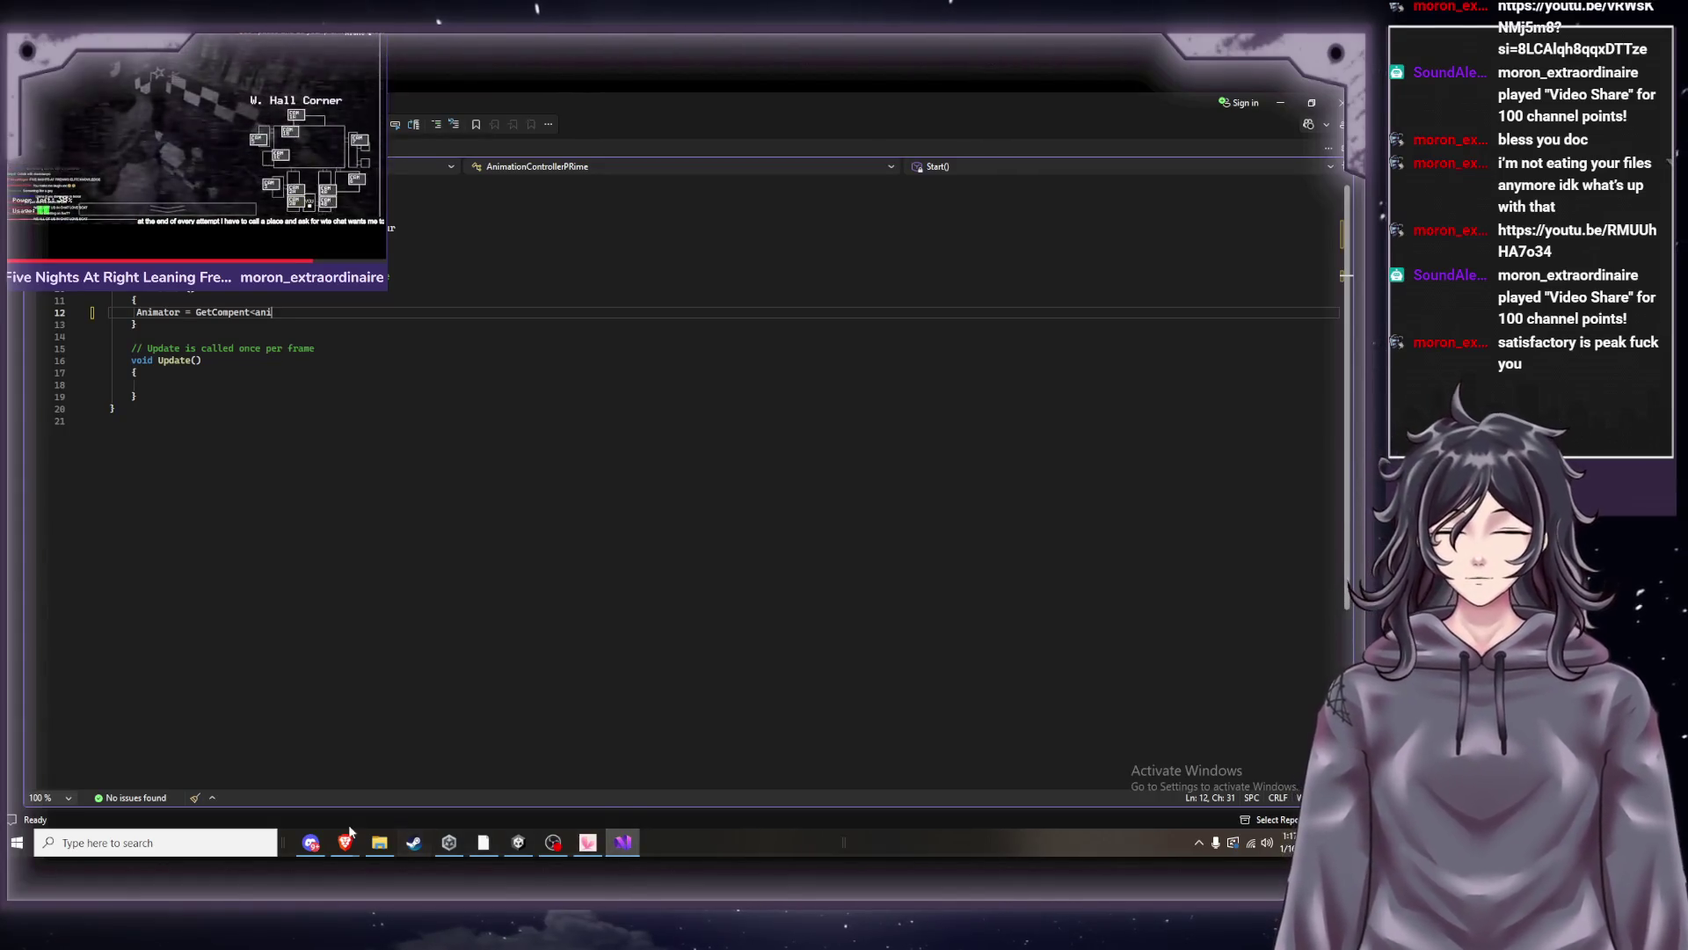
pyautogui.click(364, 848)
pyautogui.moveTo(344, 844)
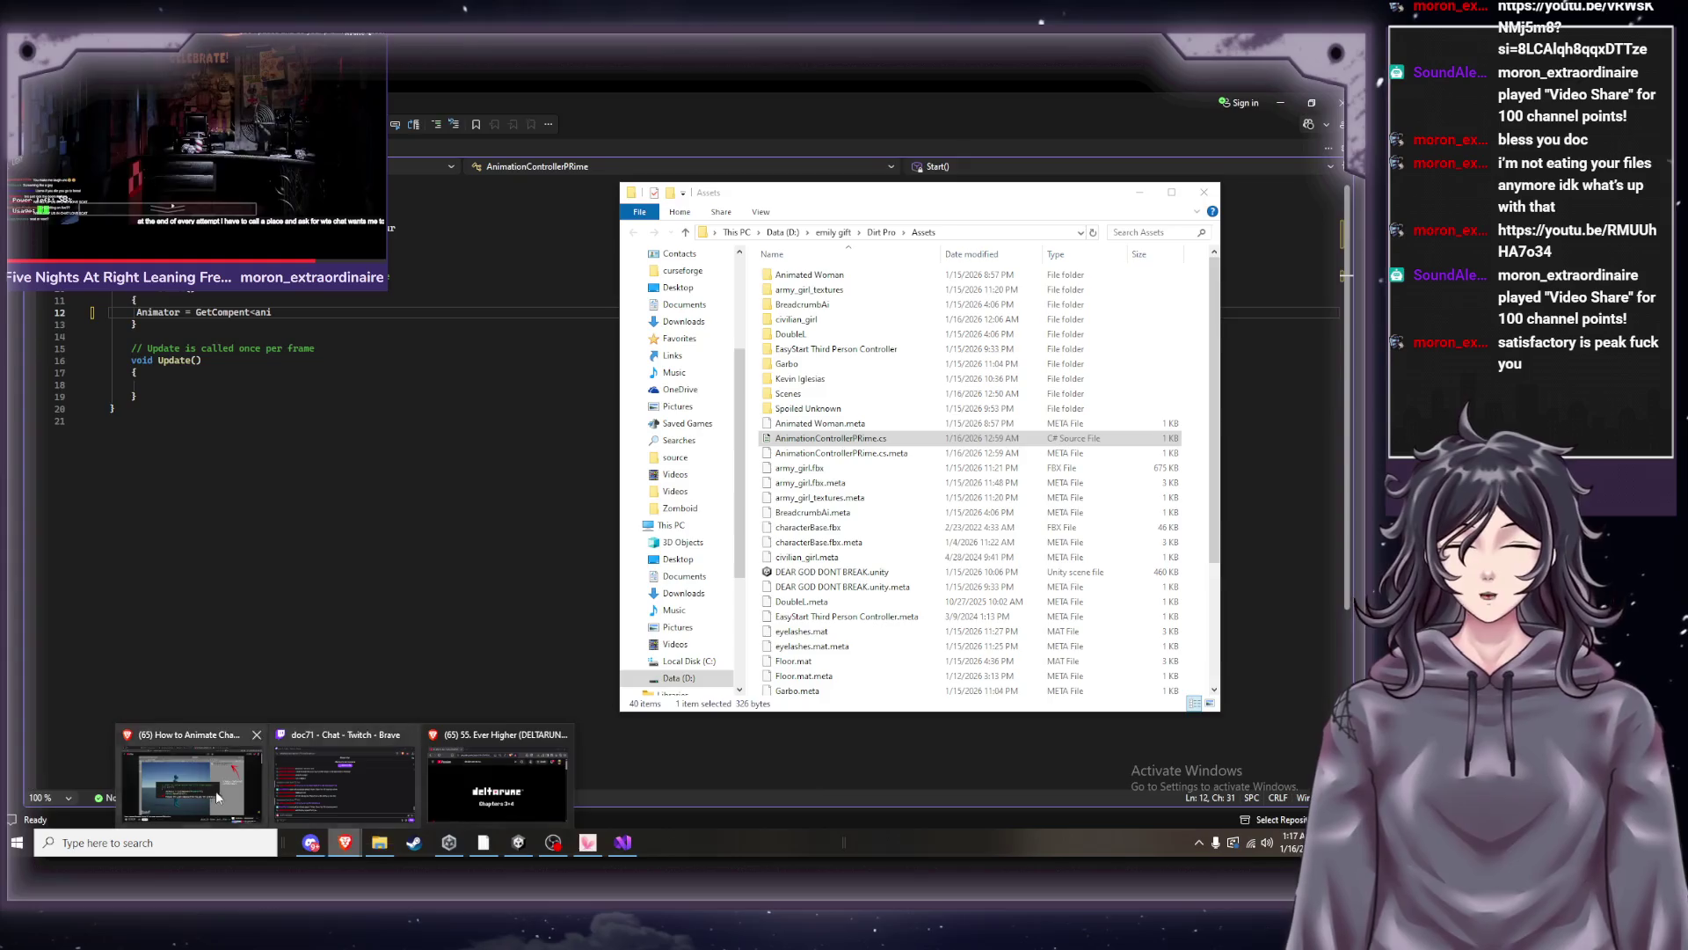
pyautogui.click(216, 800)
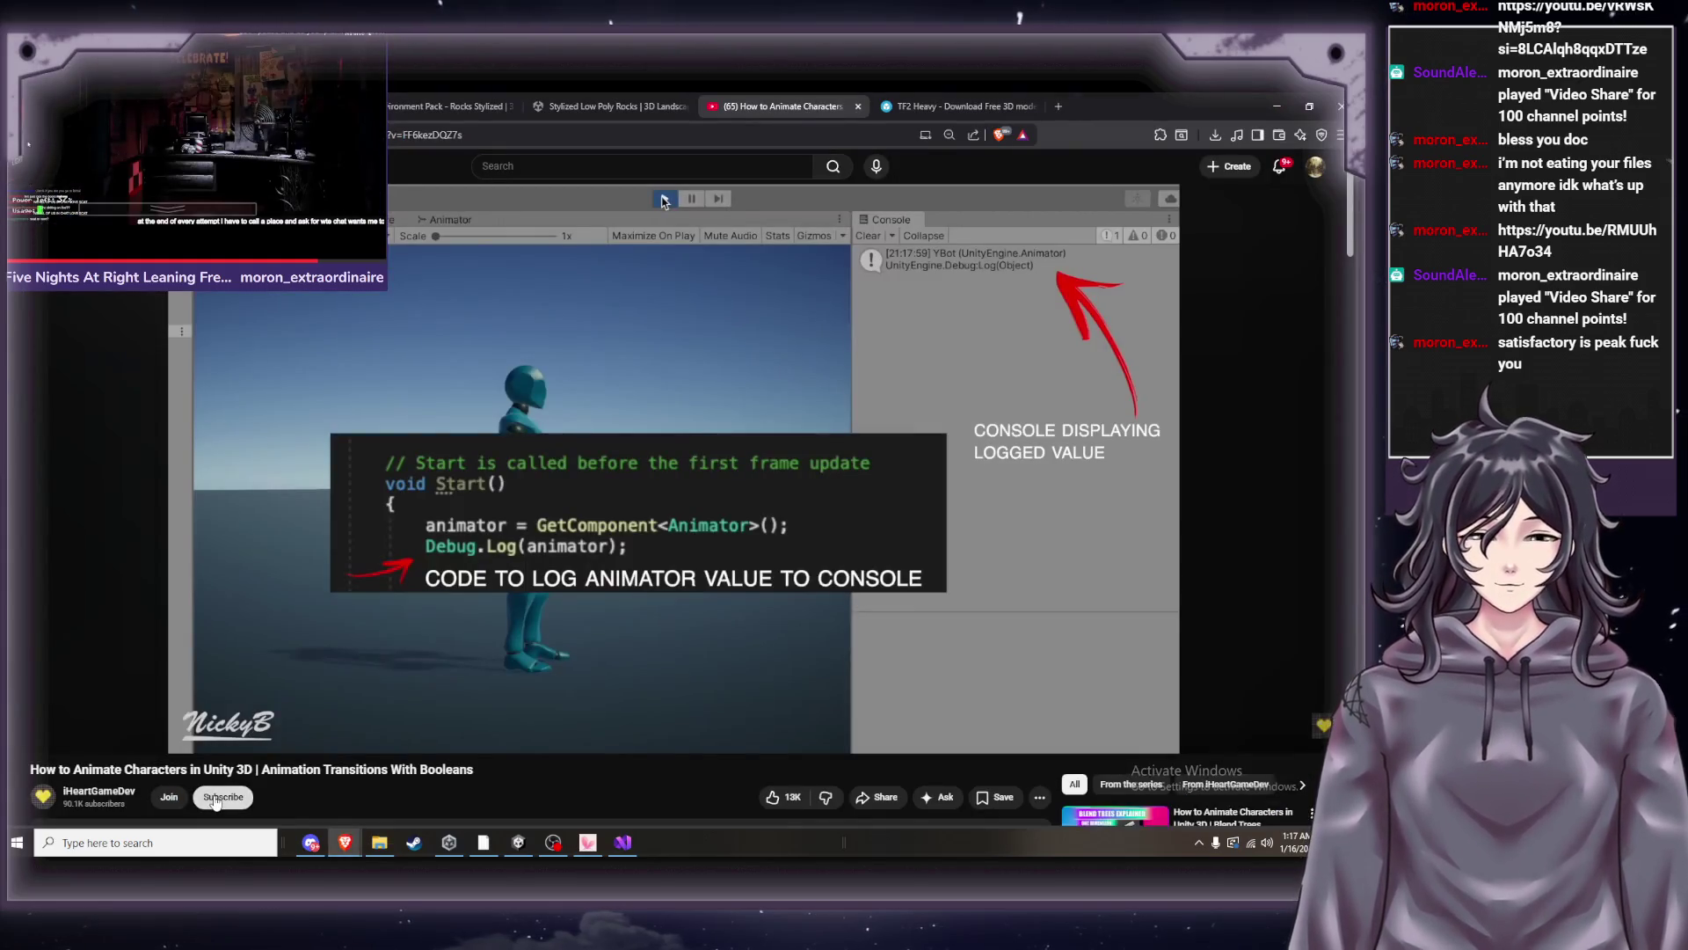
pyautogui.click(623, 843)
pyautogui.write('Animator = GetCompent<animato')
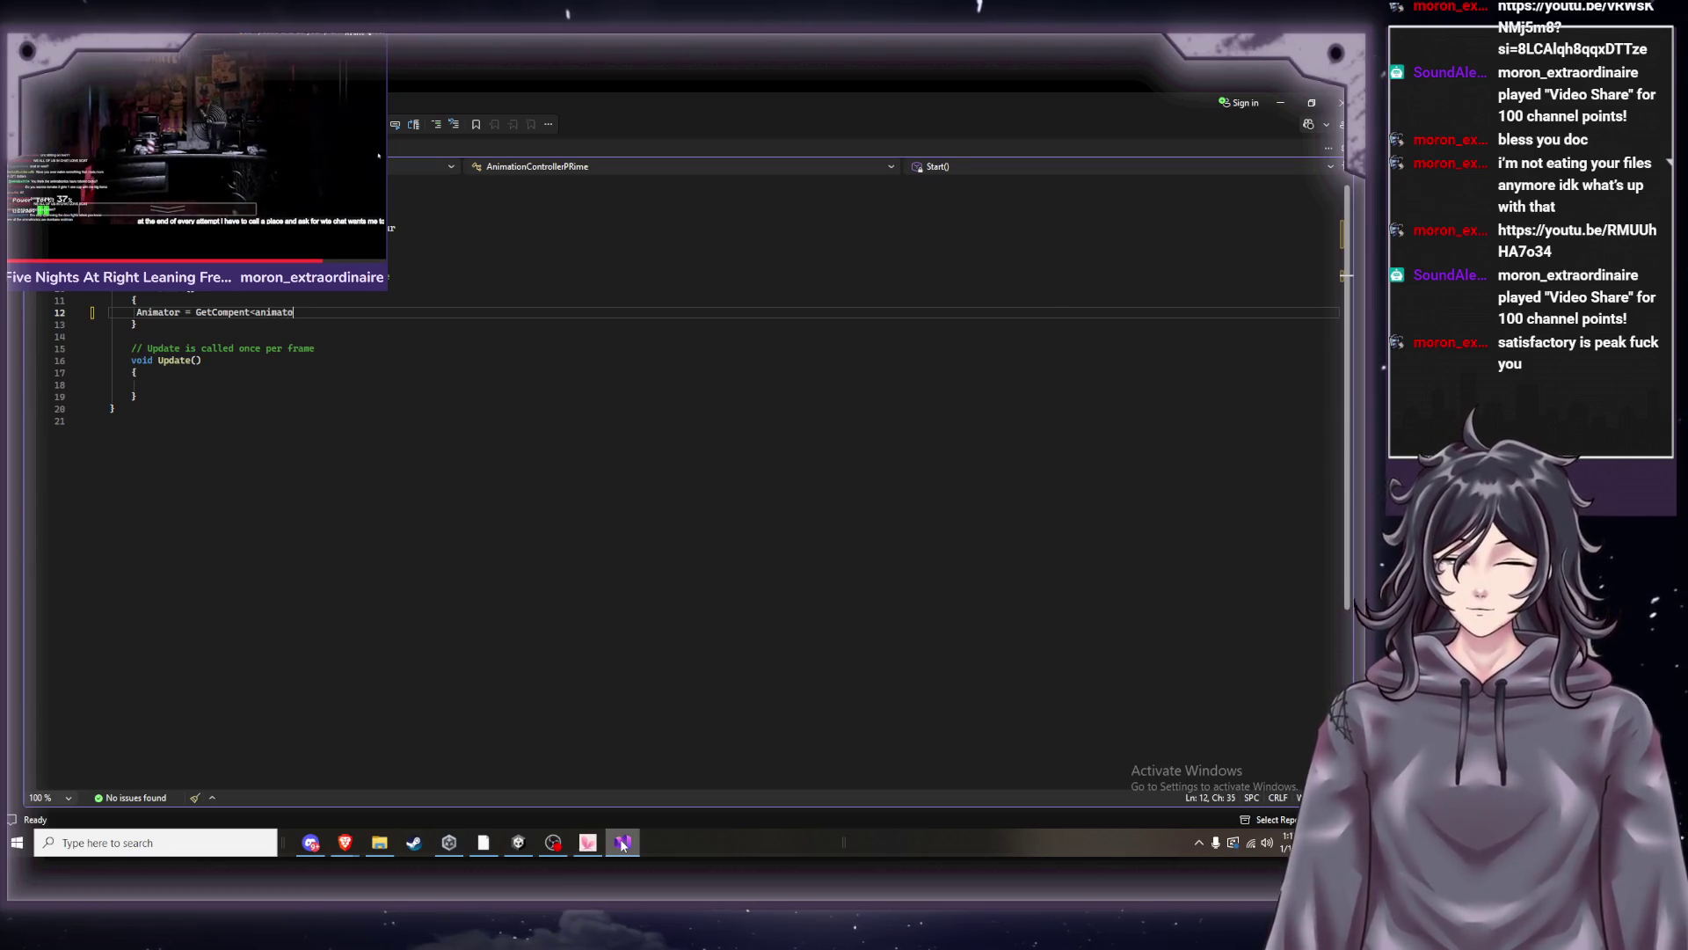
pyautogui.write('r>')
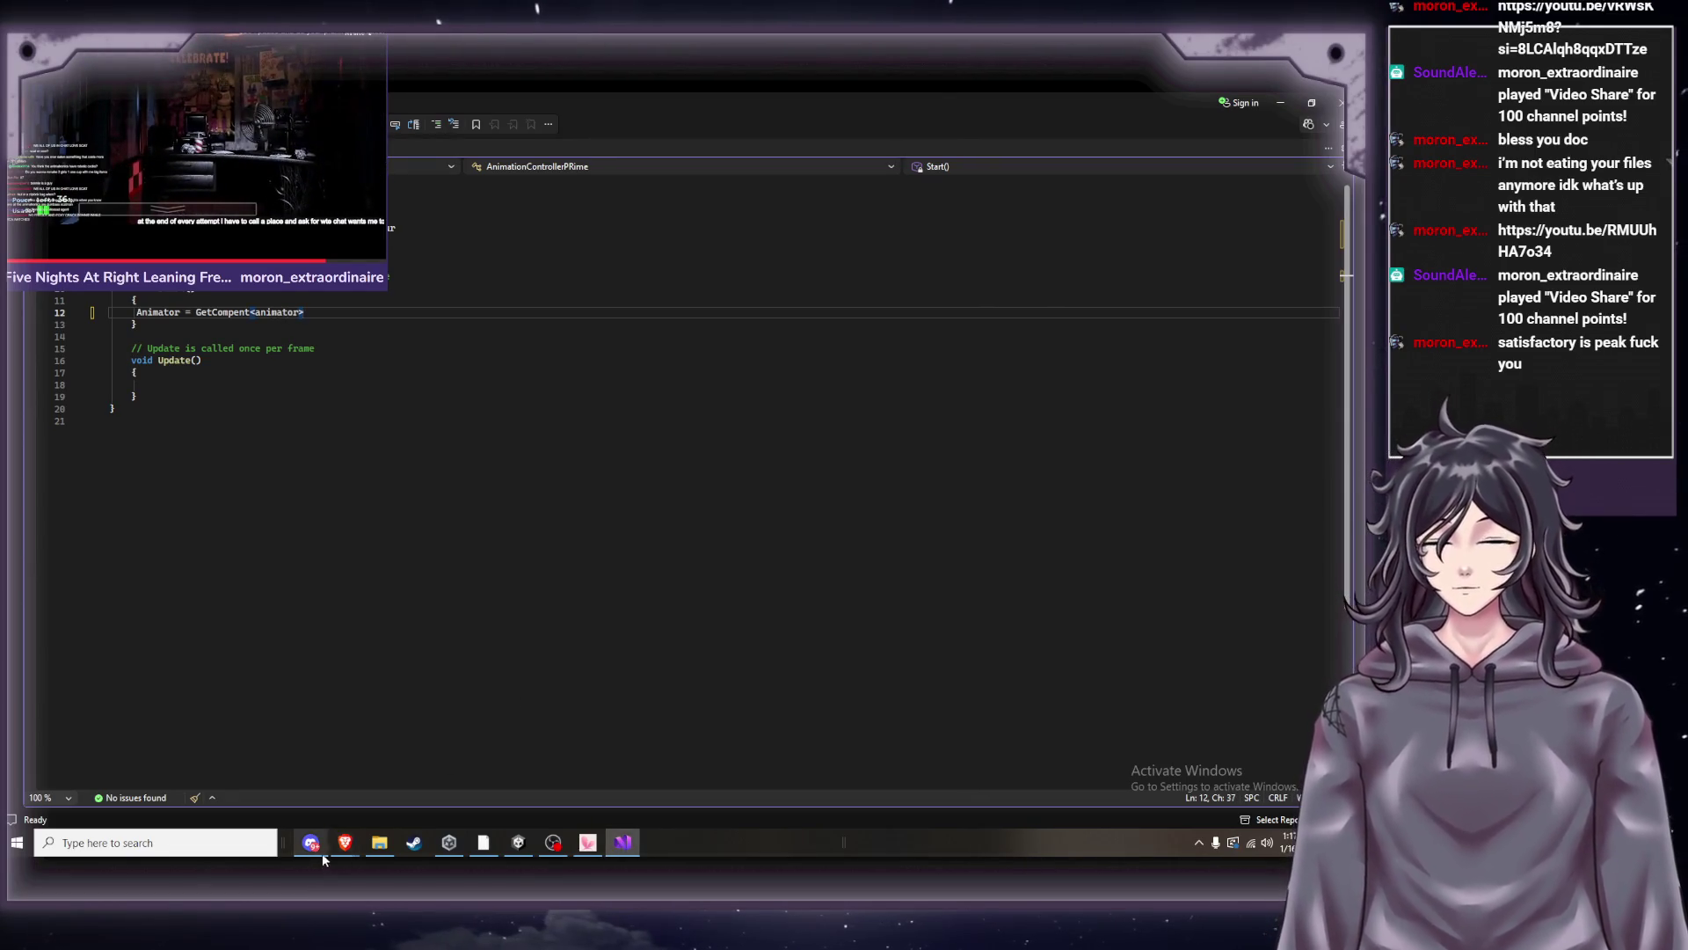
# Recheck the tutorial and end line 12 as 'GetCompent<animator>();' with a semicolon.
pyautogui.moveTo(351, 853)
pyautogui.click(297, 794)
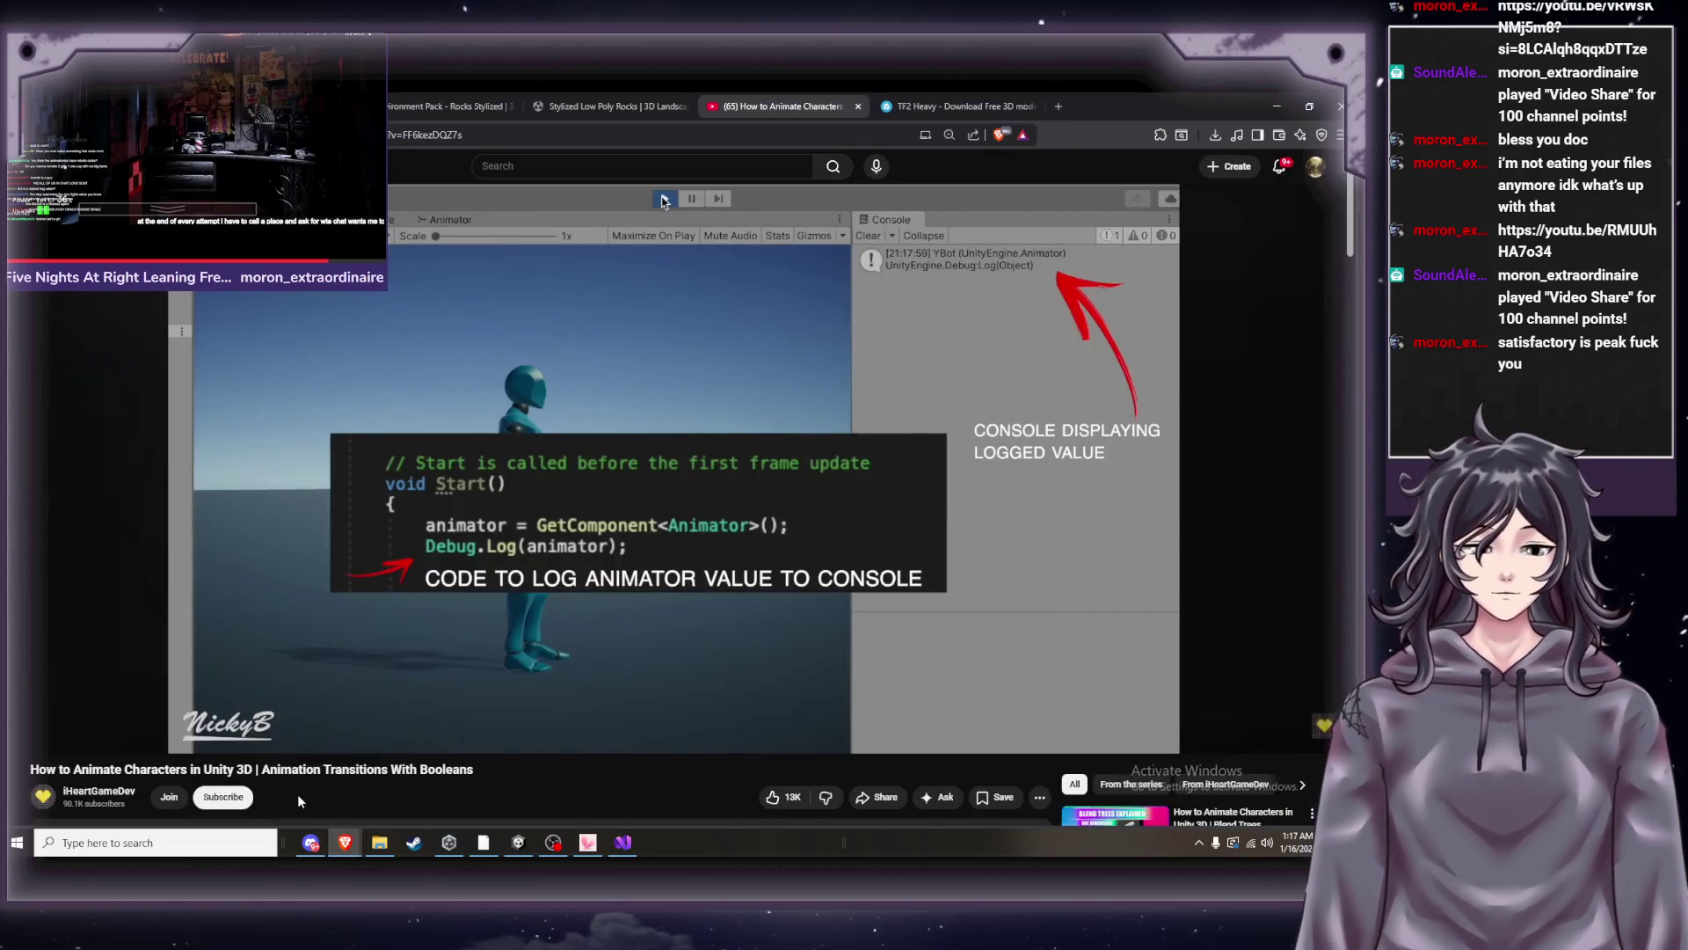
pyautogui.click(619, 851)
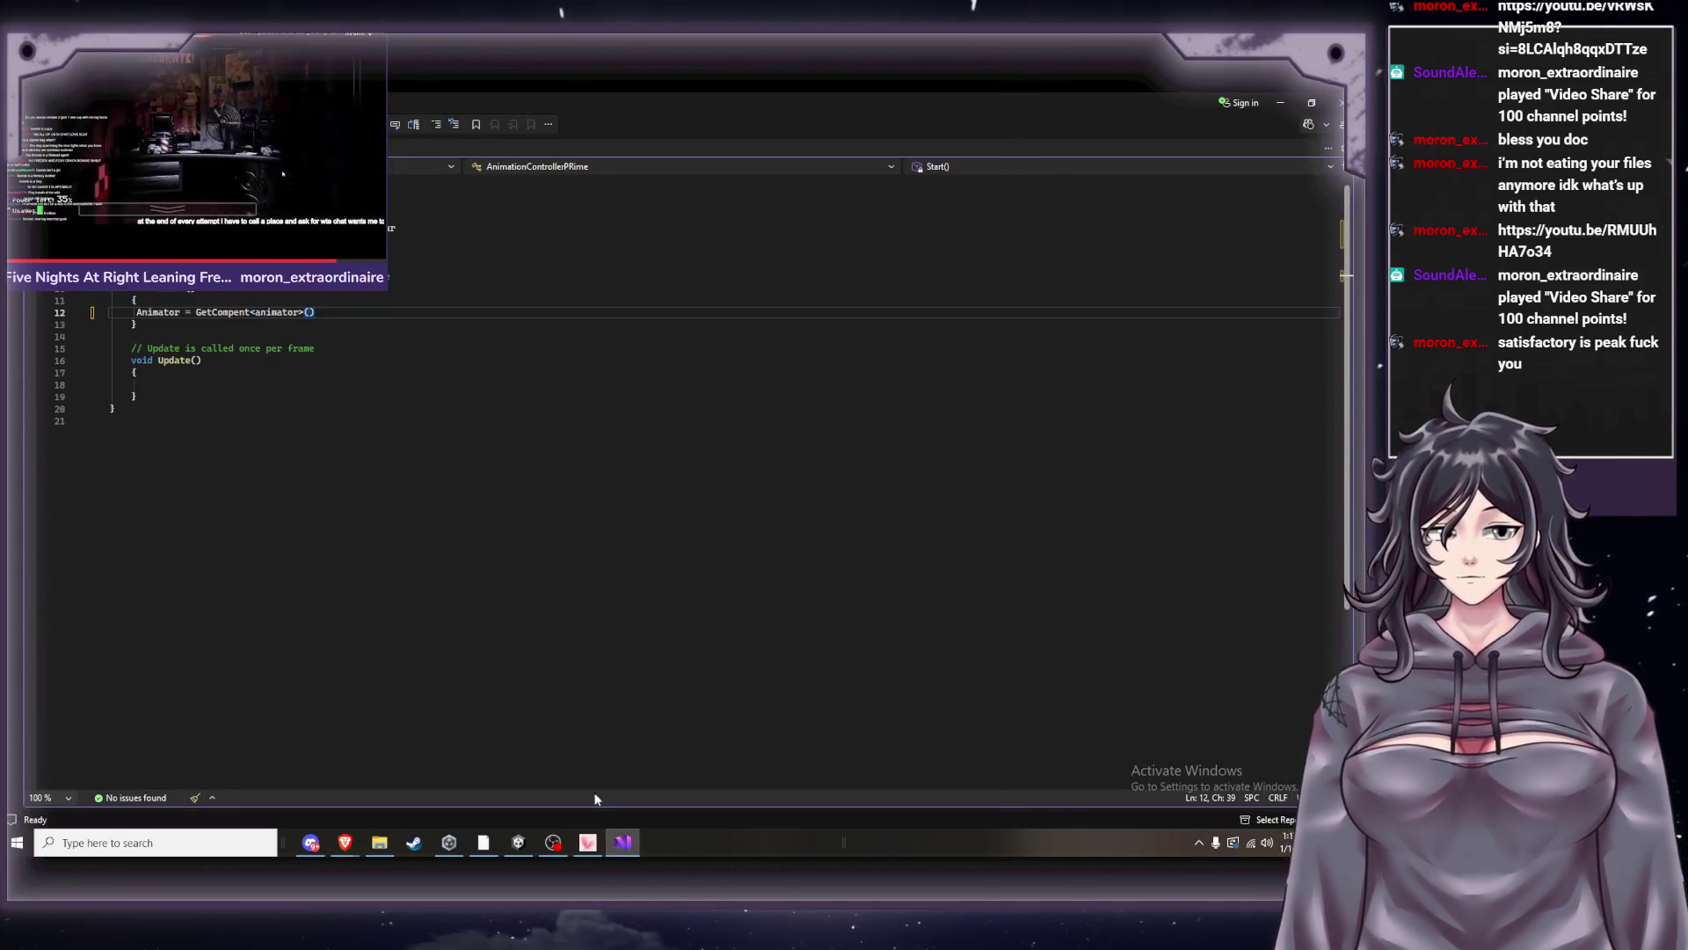
pyautogui.moveTo(351, 846)
pyautogui.click(320, 806)
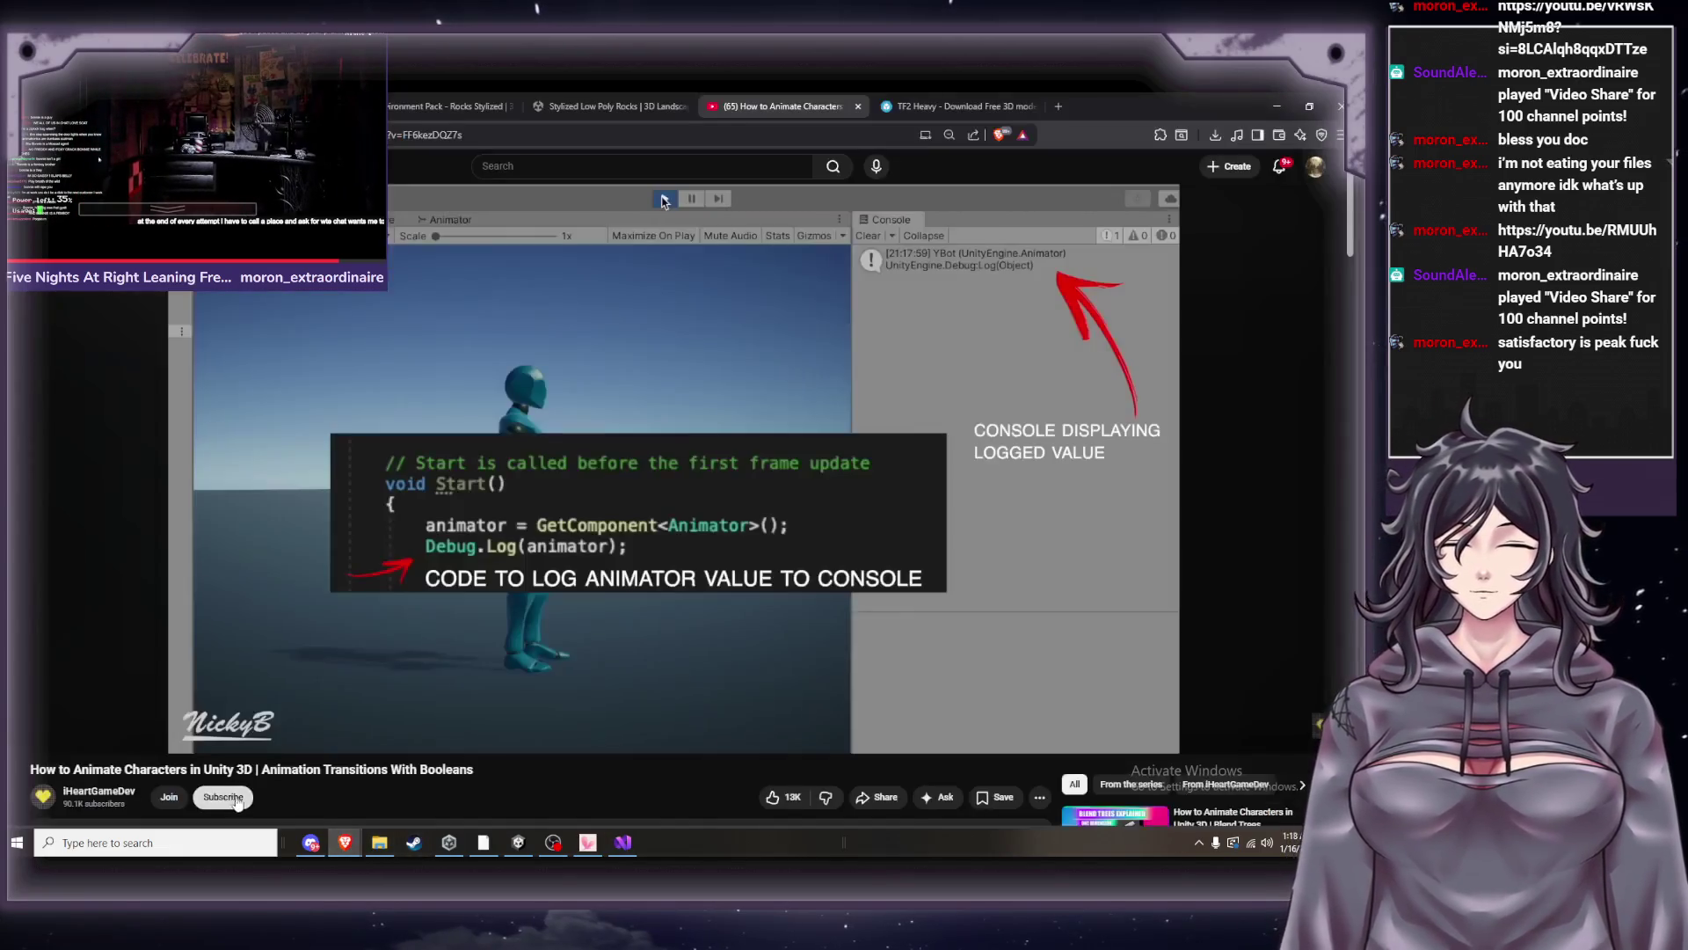
pyautogui.click(622, 842)
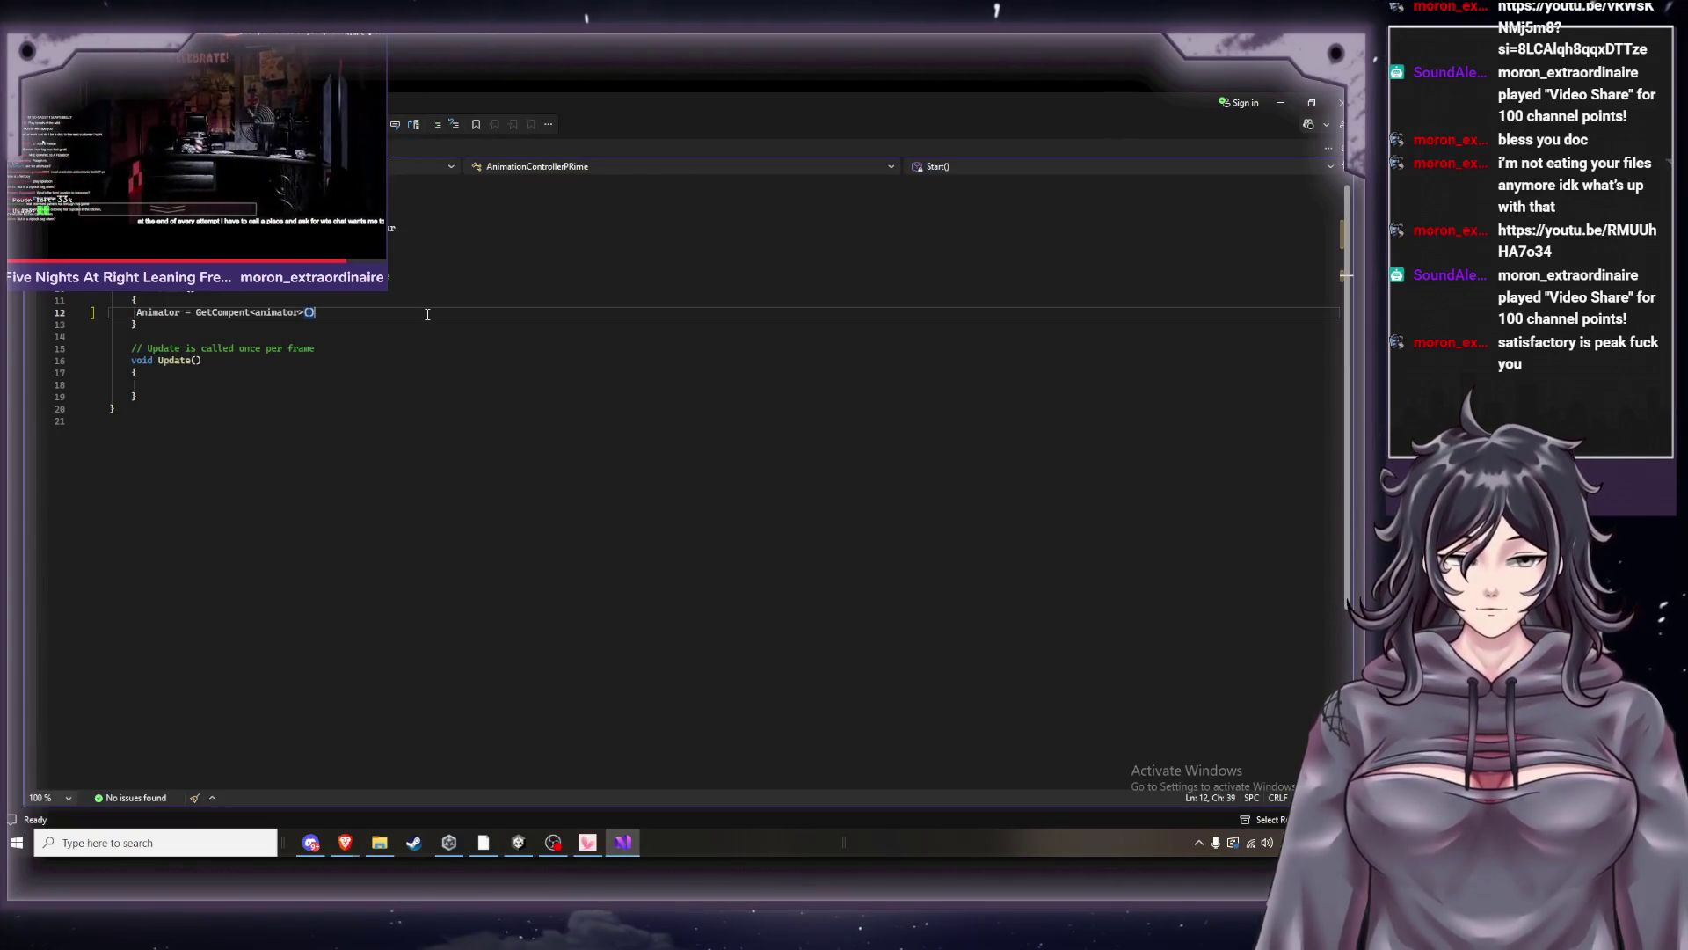
pyautogui.write(';')
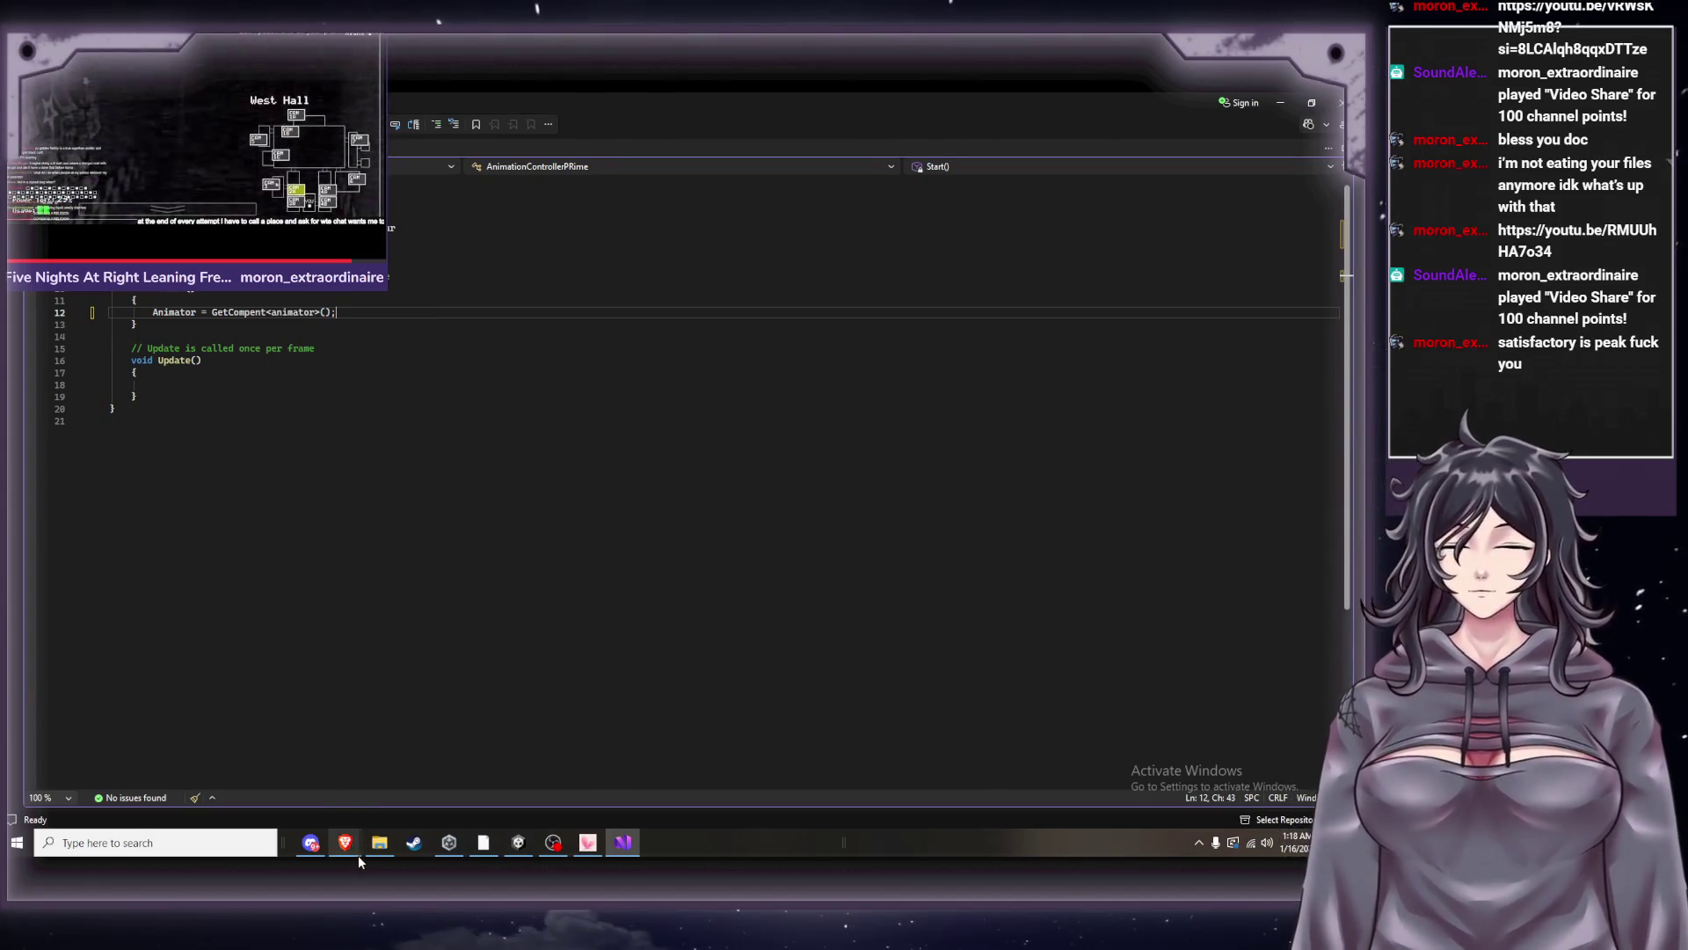
pyautogui.moveTo(357, 853)
pyautogui.moveTo(267, 804)
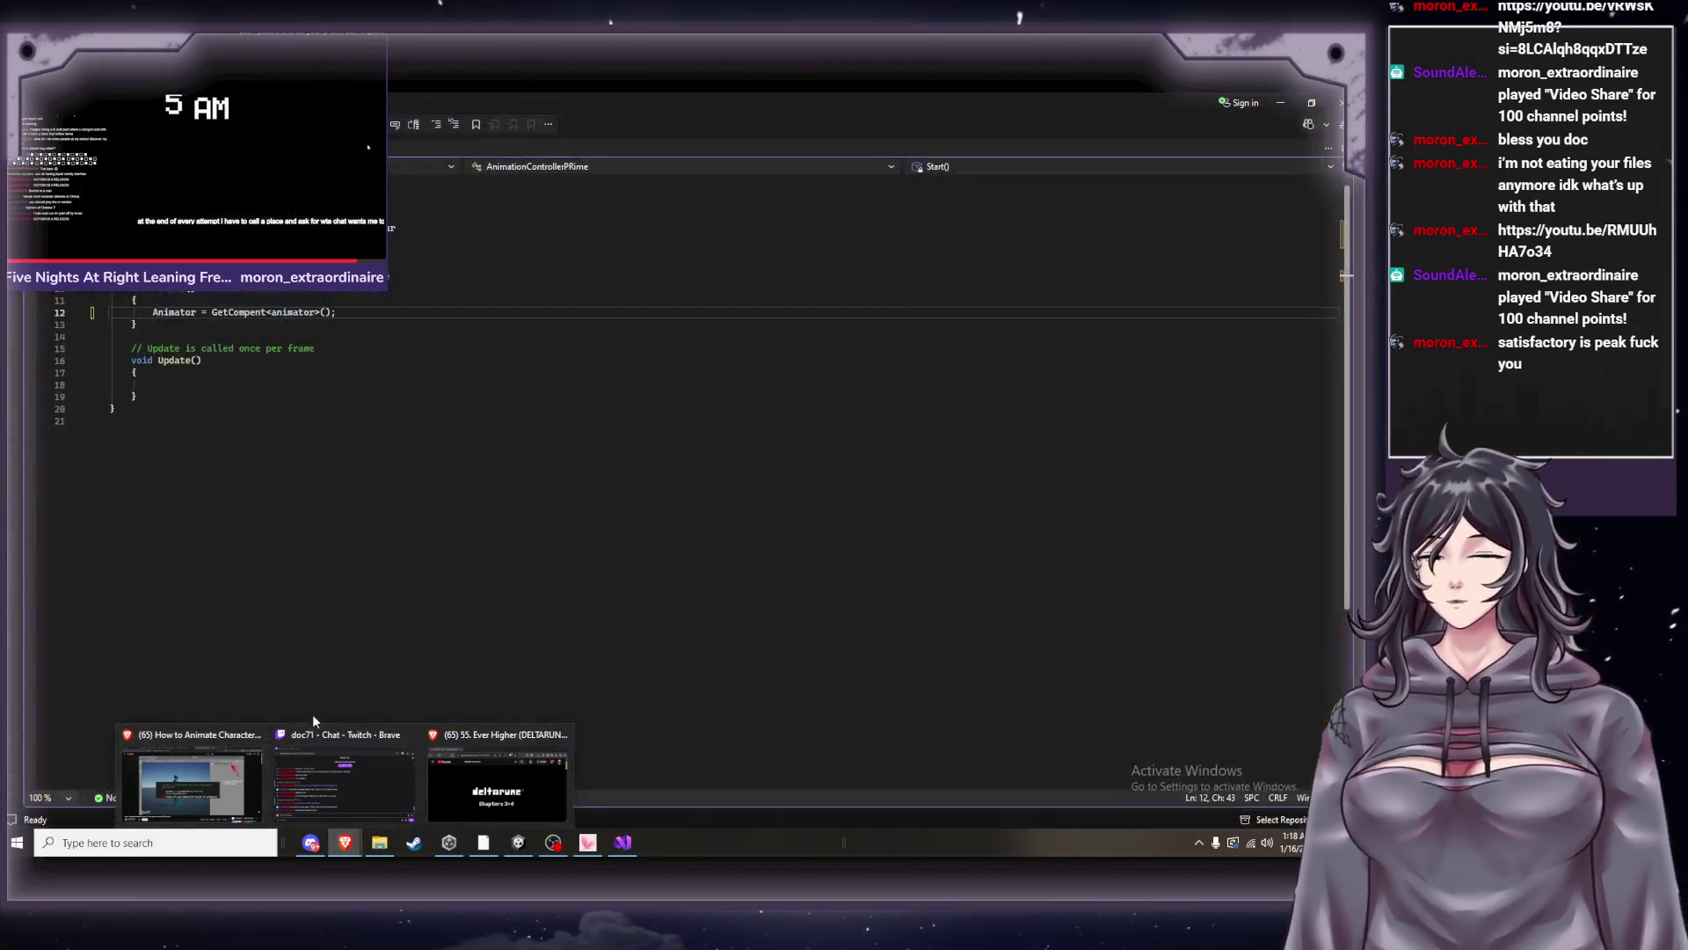
pyautogui.click(213, 783)
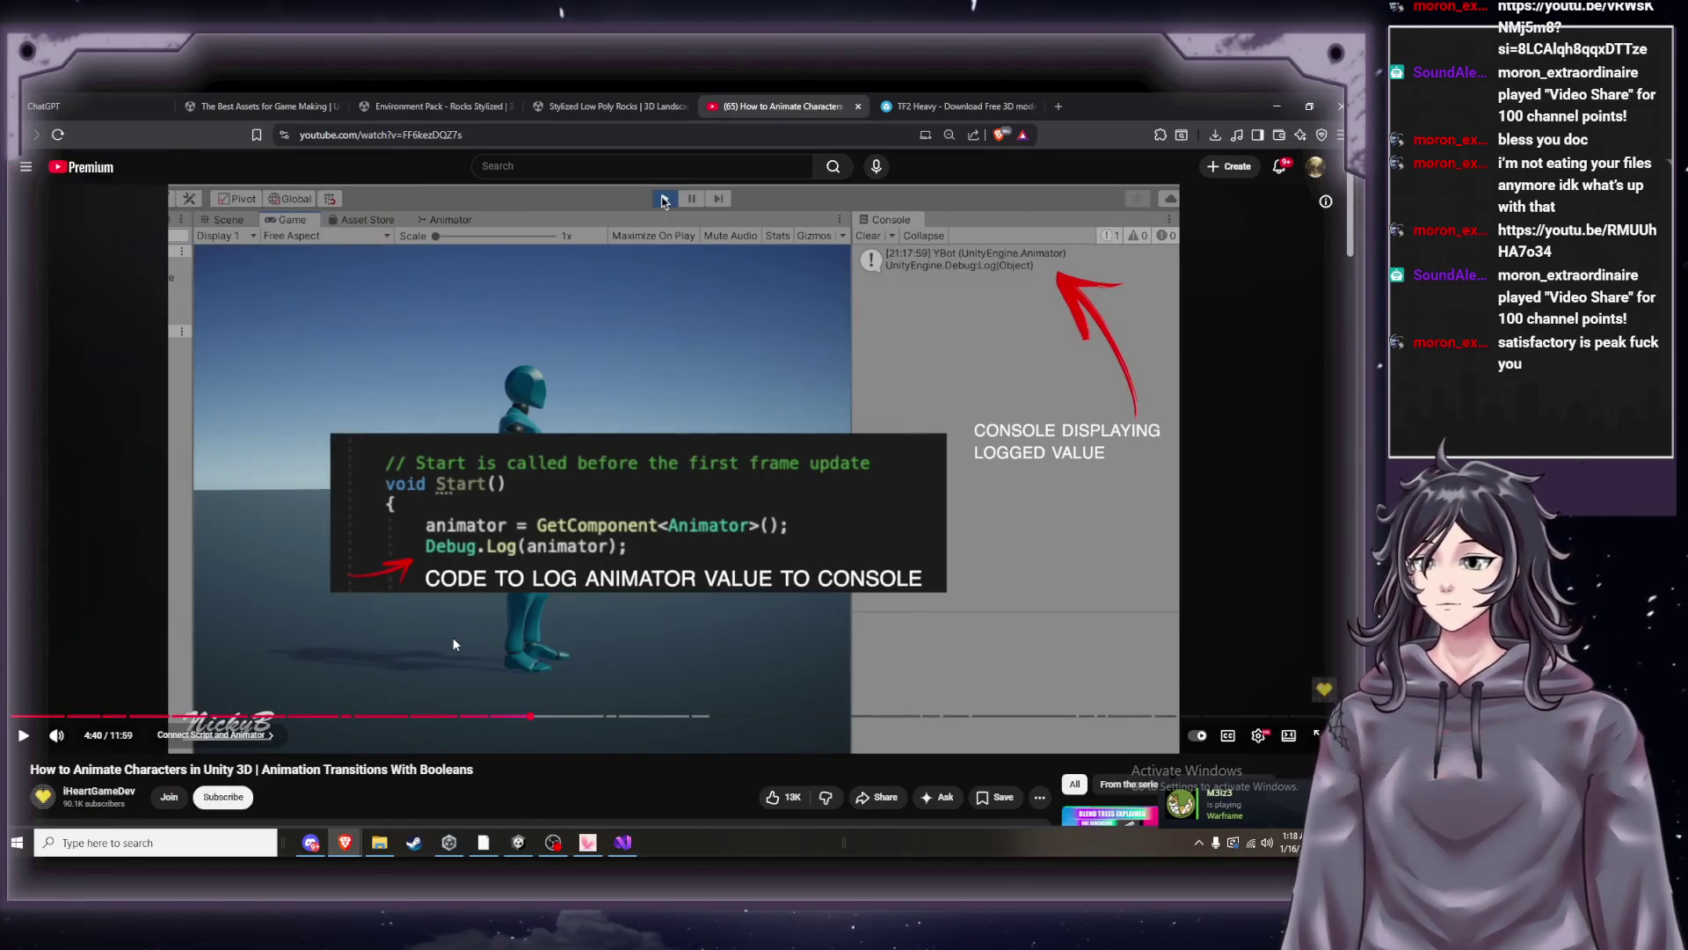
# Jump the tutorial to 1:11 with the 1 key, showing the Animator parameters graph.
pyautogui.press('1')
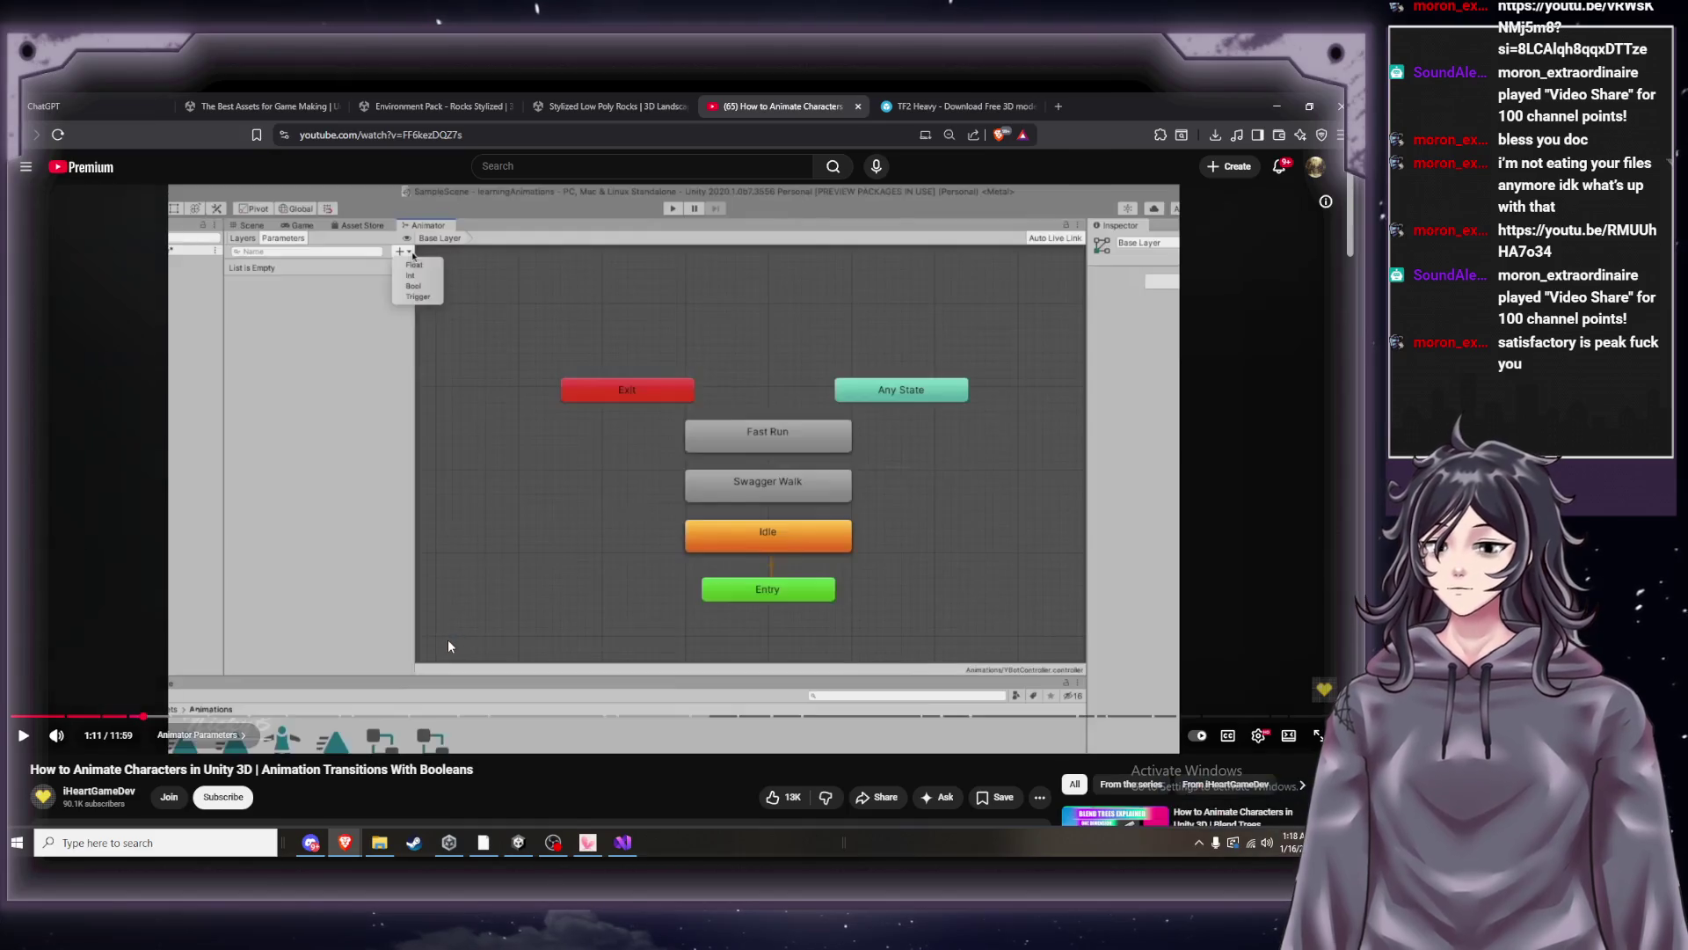
pyautogui.click(630, 844)
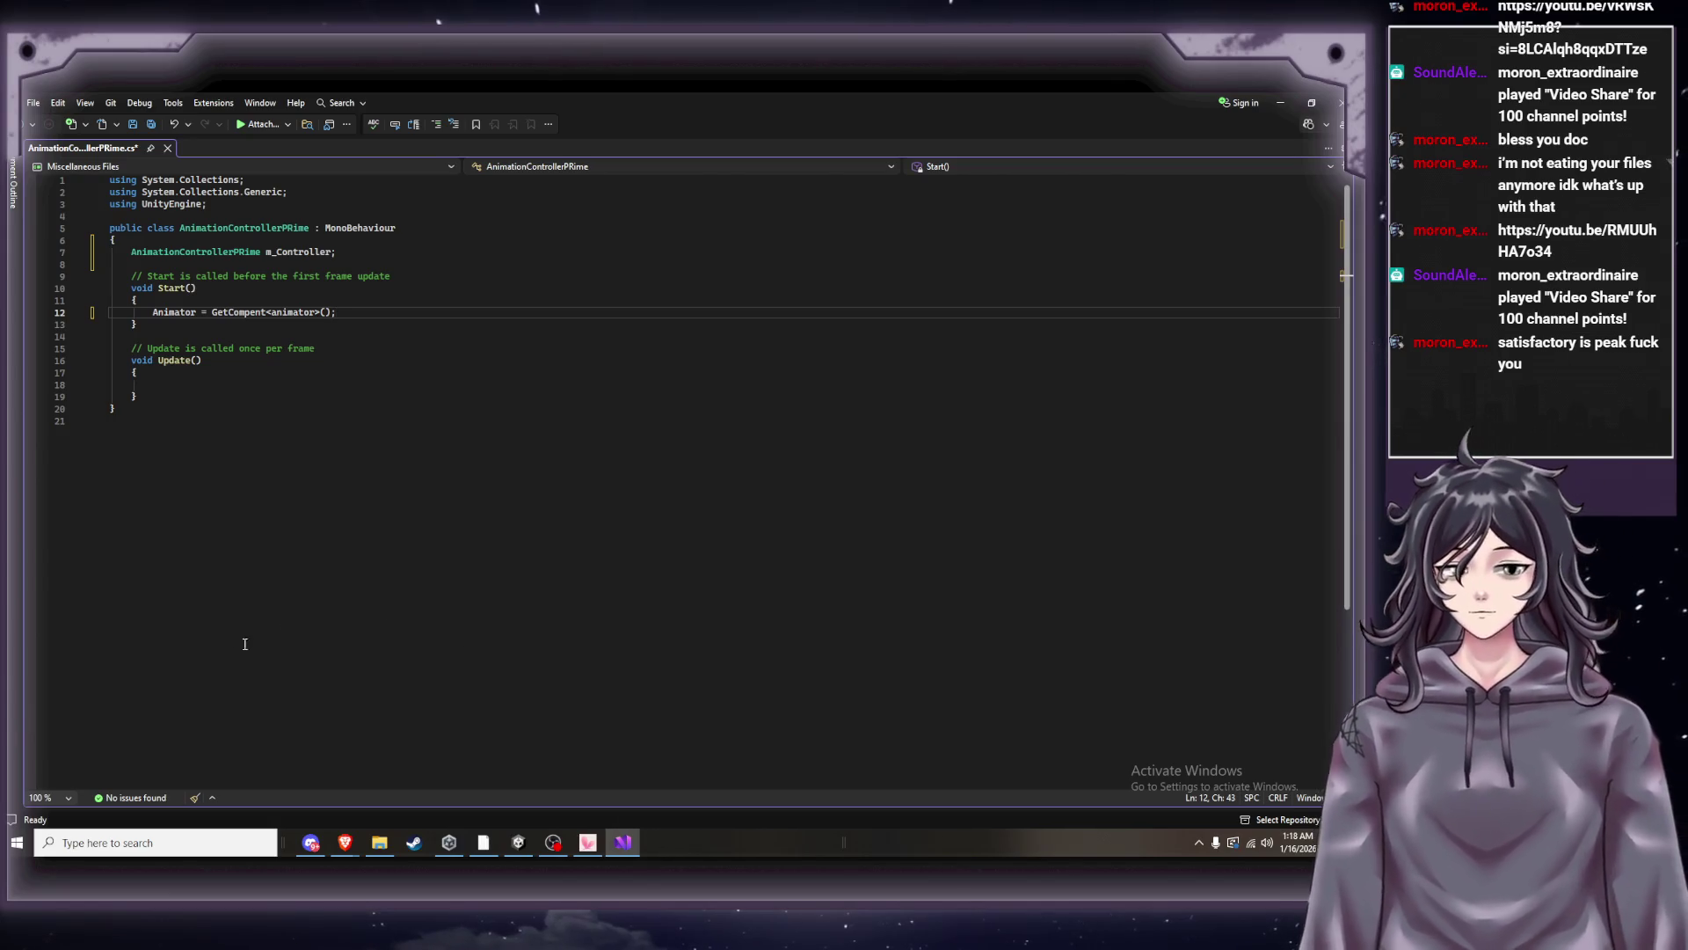
# Skip back and forth through the tutorial and pause it at 3:11.
pyautogui.moveTo(345, 843)
pyautogui.click(249, 784)
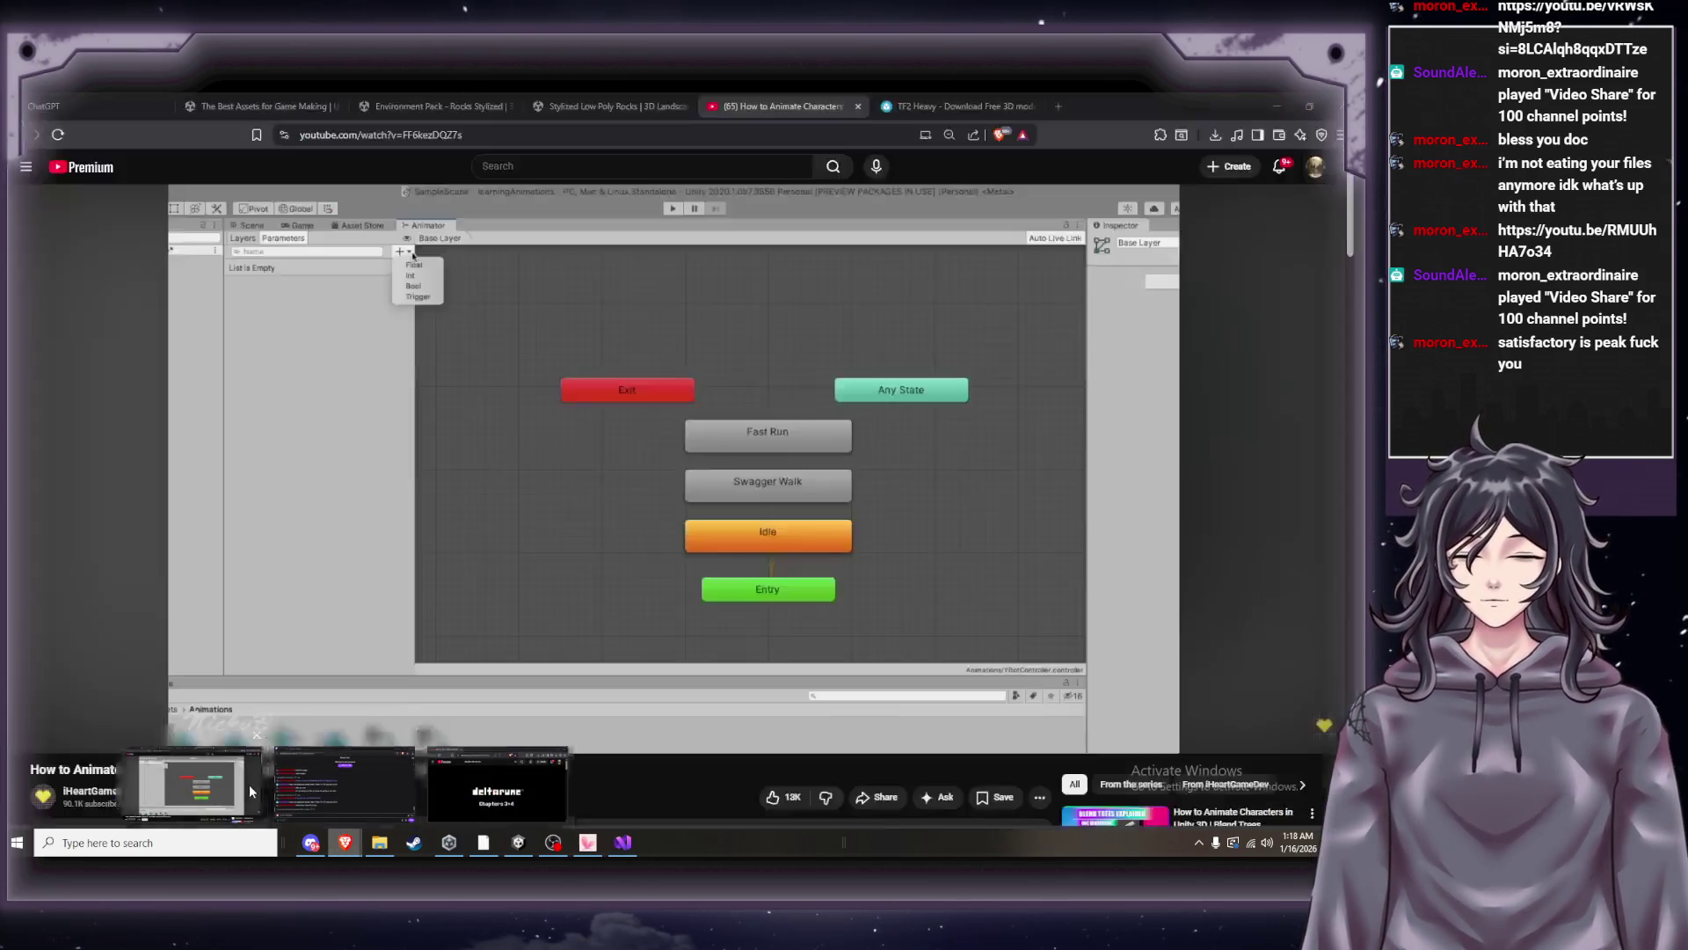
pyautogui.press('Left')
pyautogui.press('space')
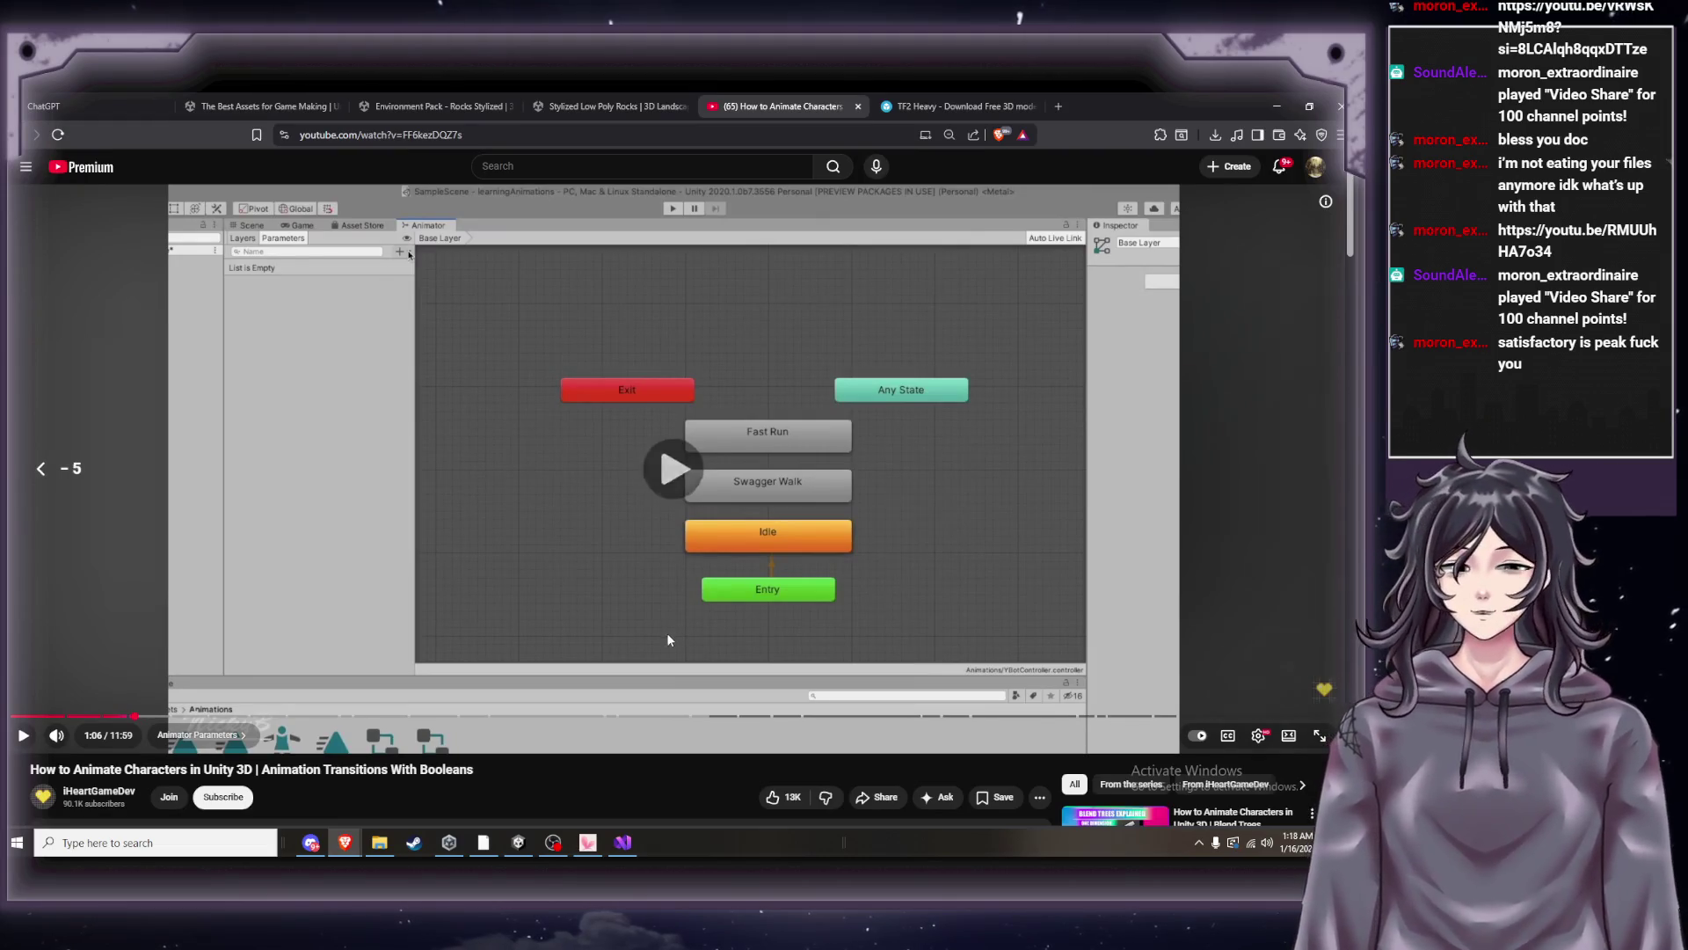
pyautogui.press('space')
pyautogui.press('Right')
pyautogui.press('Right')
pyautogui.press('Right')
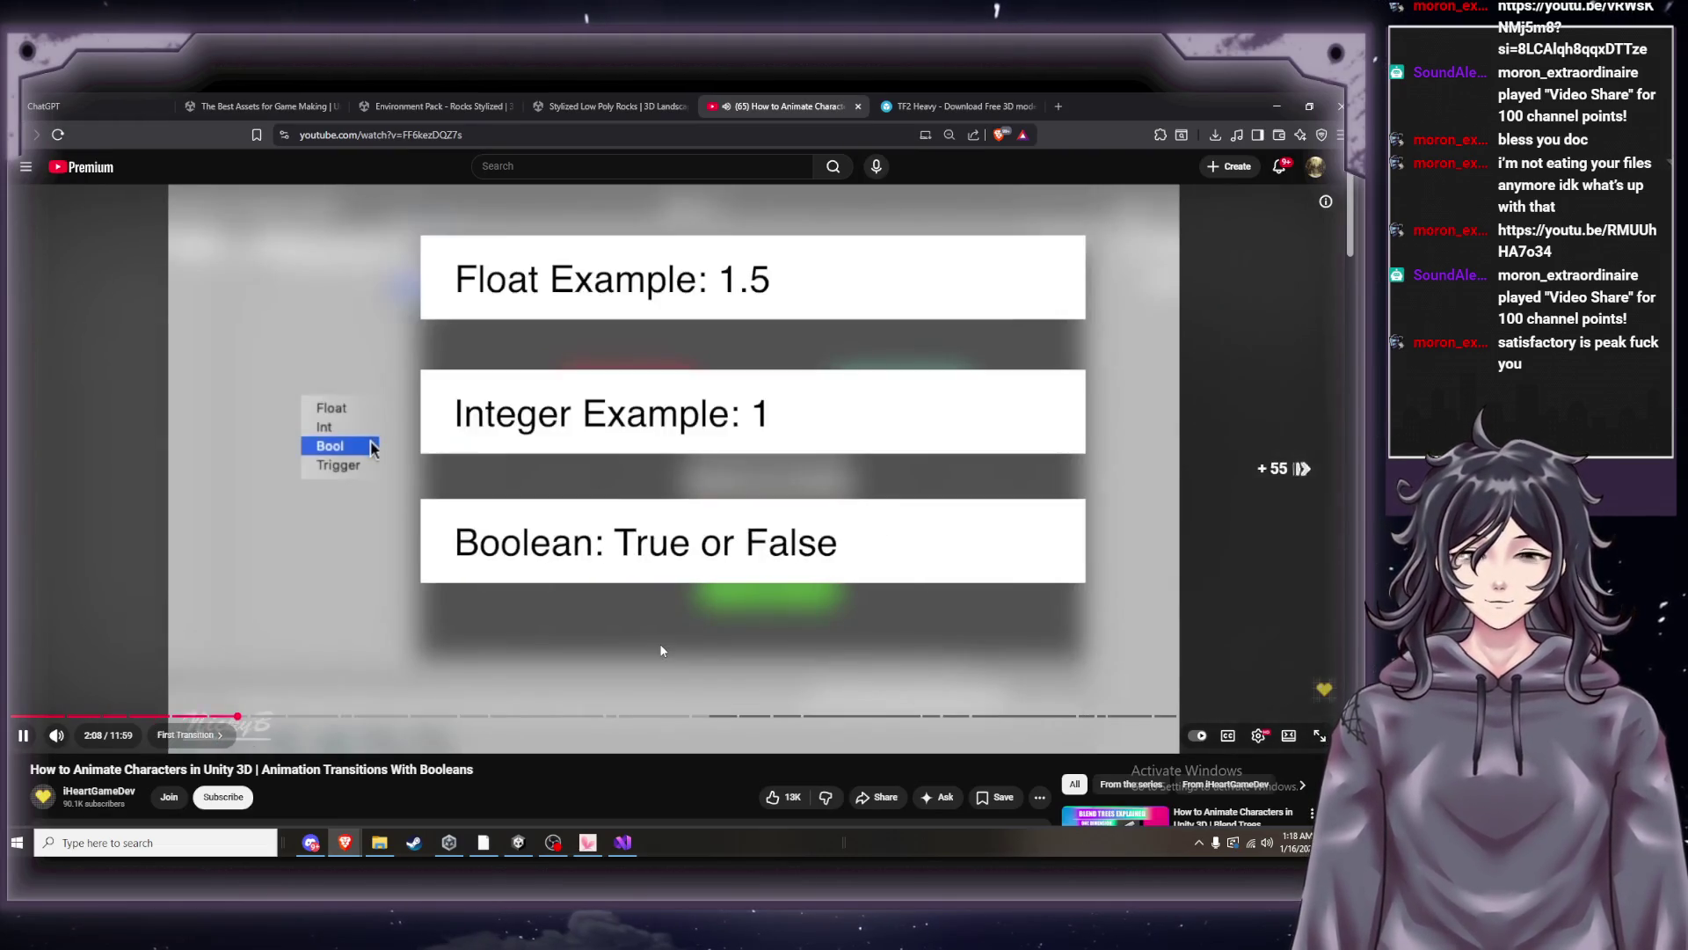
pyautogui.press('Right')
pyautogui.press('Right')
pyautogui.press('Right')
pyautogui.press('Right')
pyautogui.press('Right')
pyautogui.press('Right')
pyautogui.press('Left')
pyautogui.press('Right')
pyautogui.press('Right')
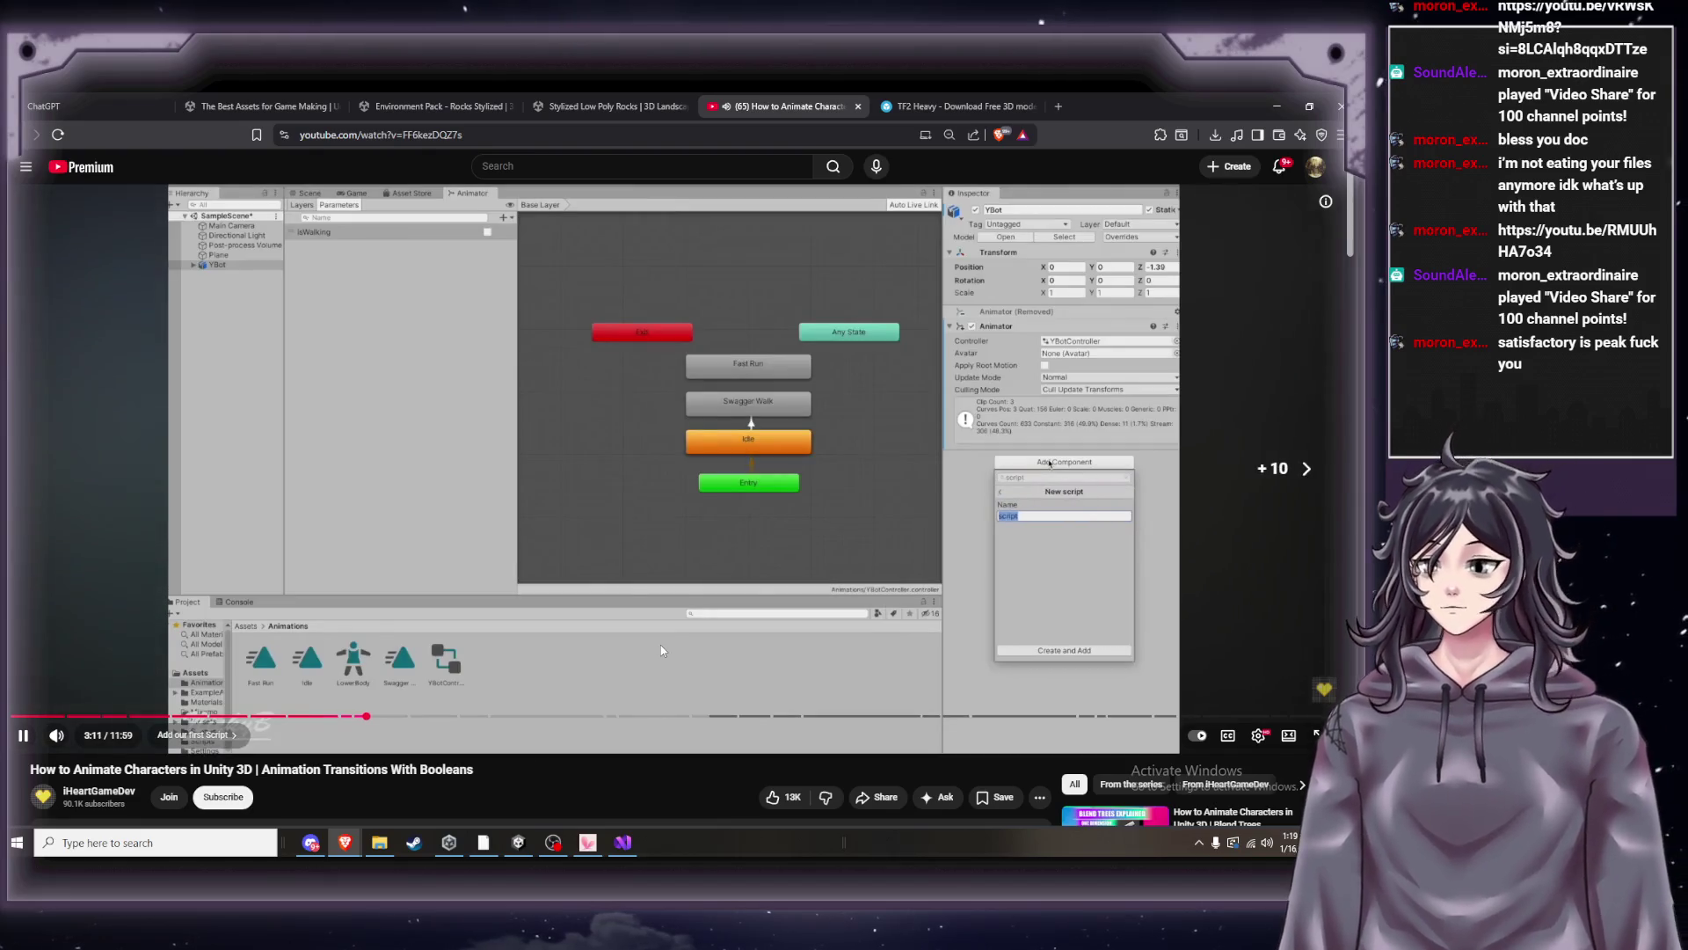
pyautogui.press('space')
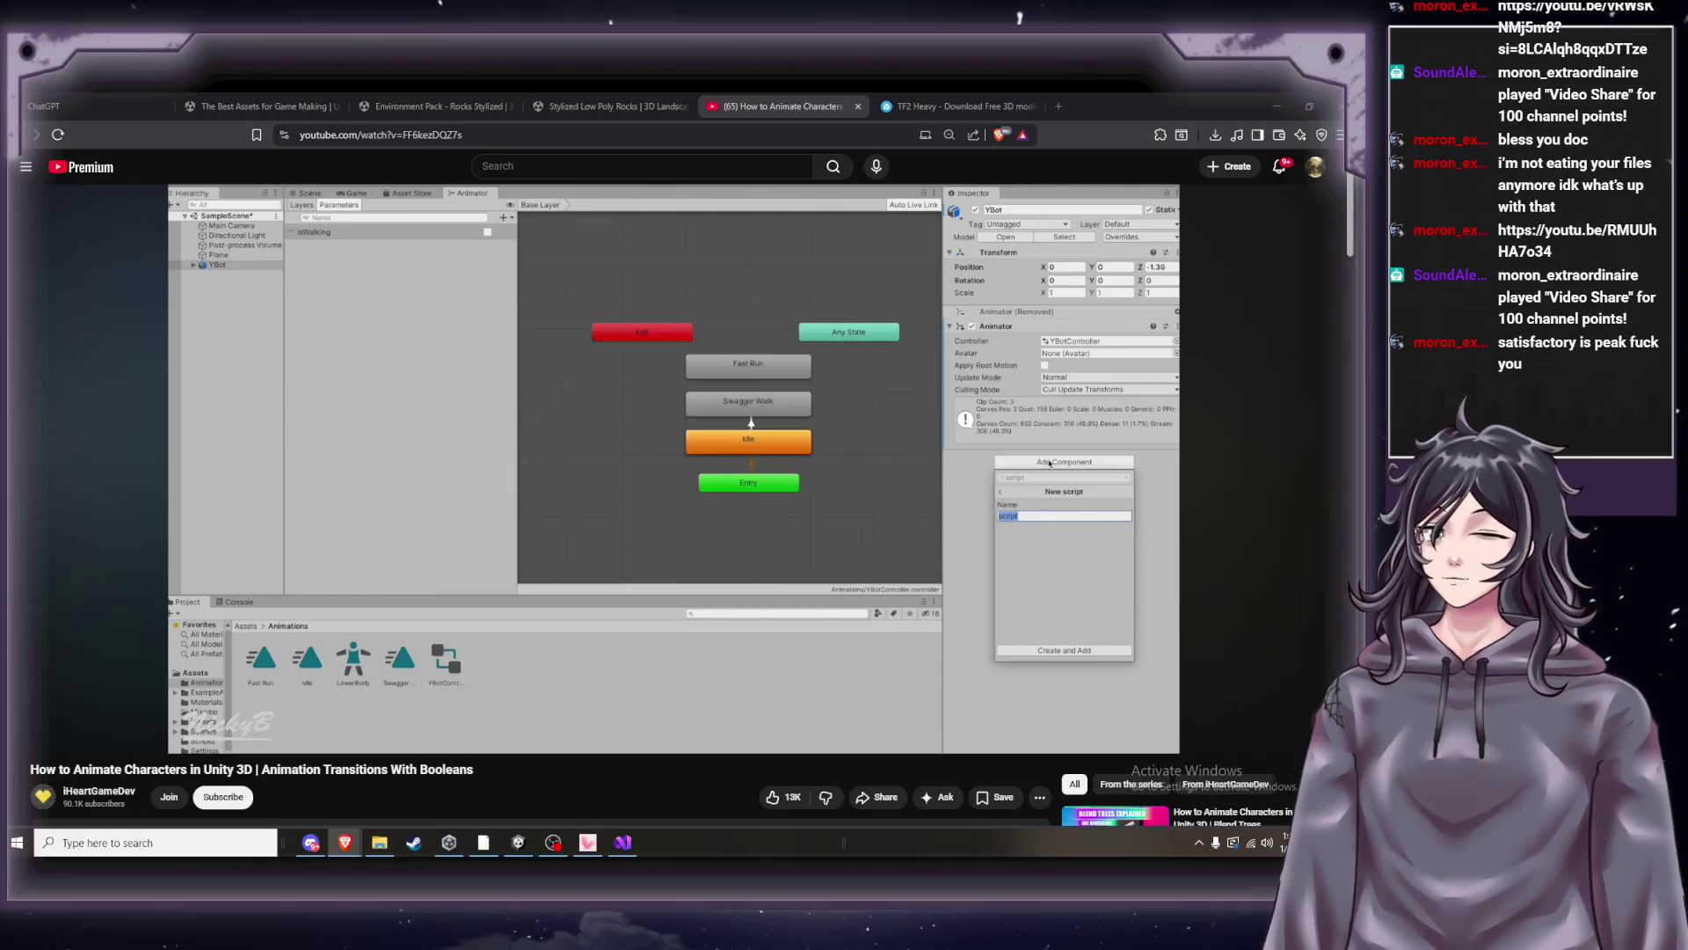
# Advance the tutorial to the 4:41 console-logging demo, then go back to the script.
pyautogui.click(729, 491)
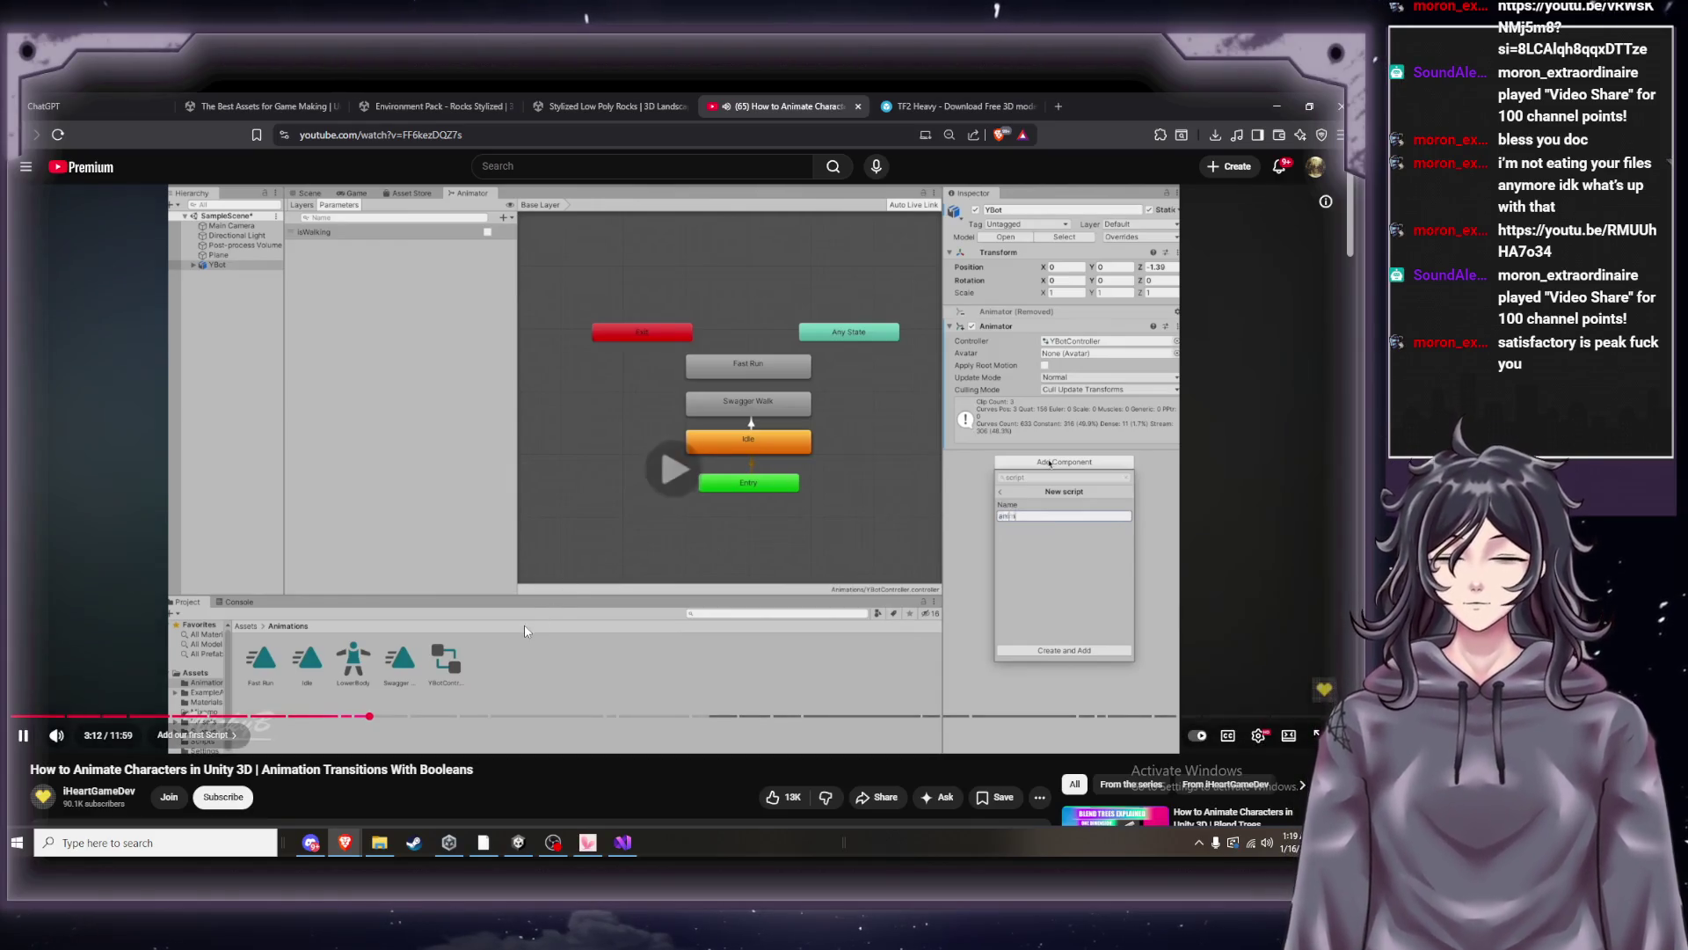
pyautogui.press('Right')
pyautogui.press('Right')
pyautogui.press('Right')
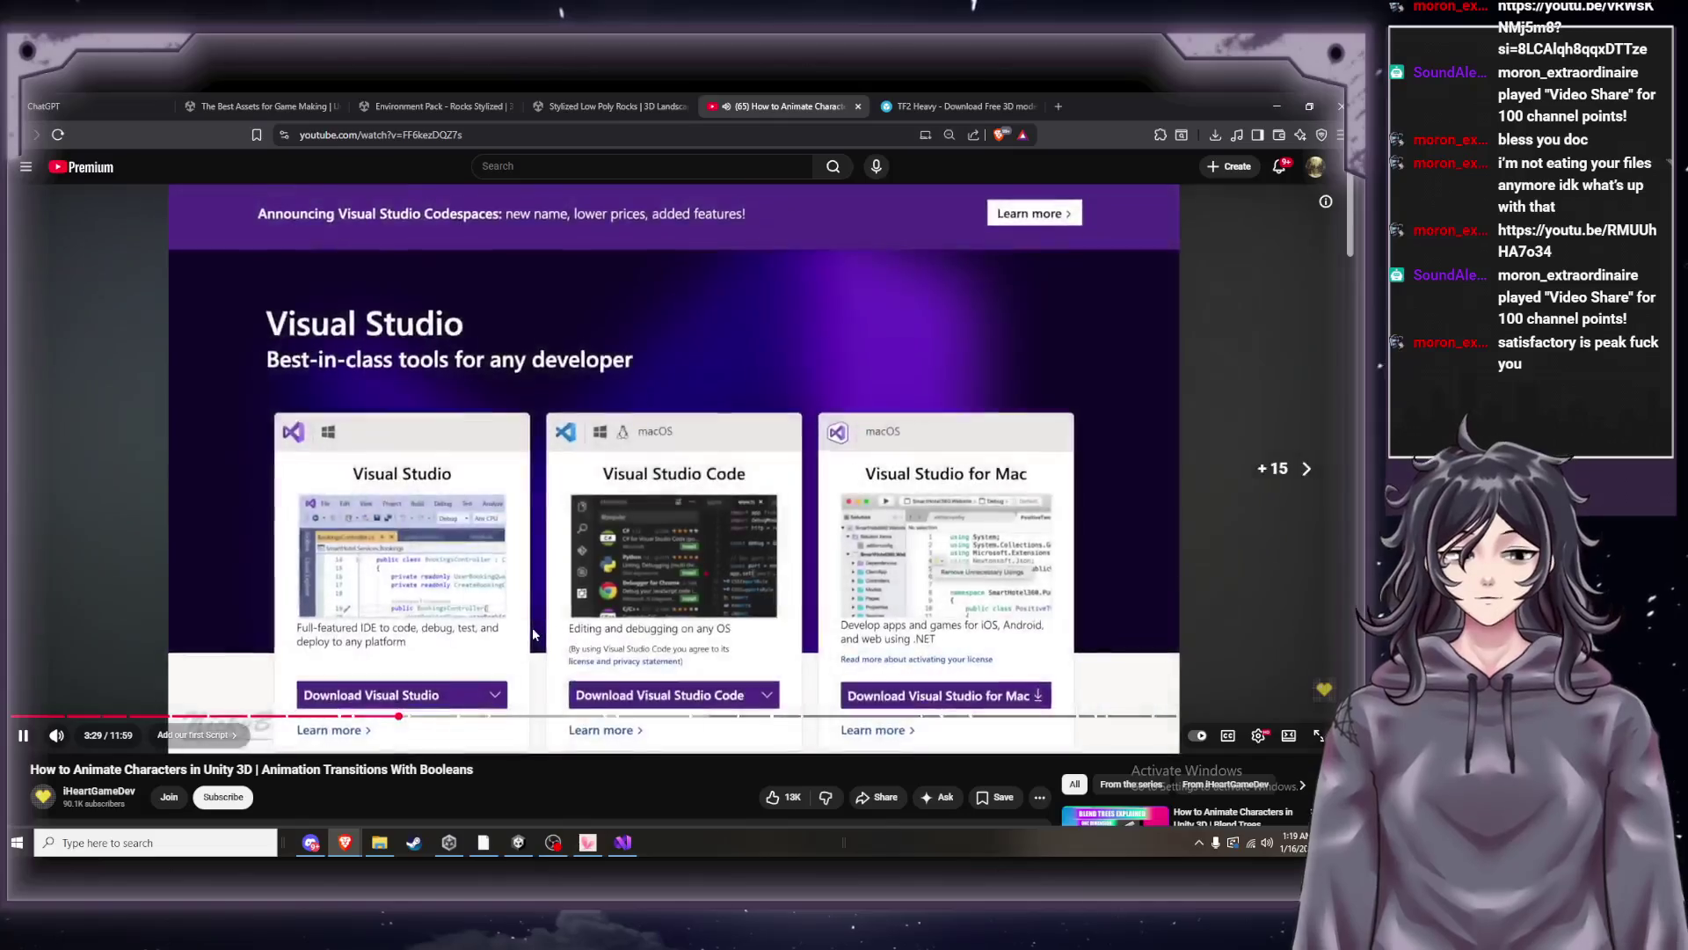
pyautogui.press('Right')
pyautogui.press('Right')
pyautogui.press('Right')
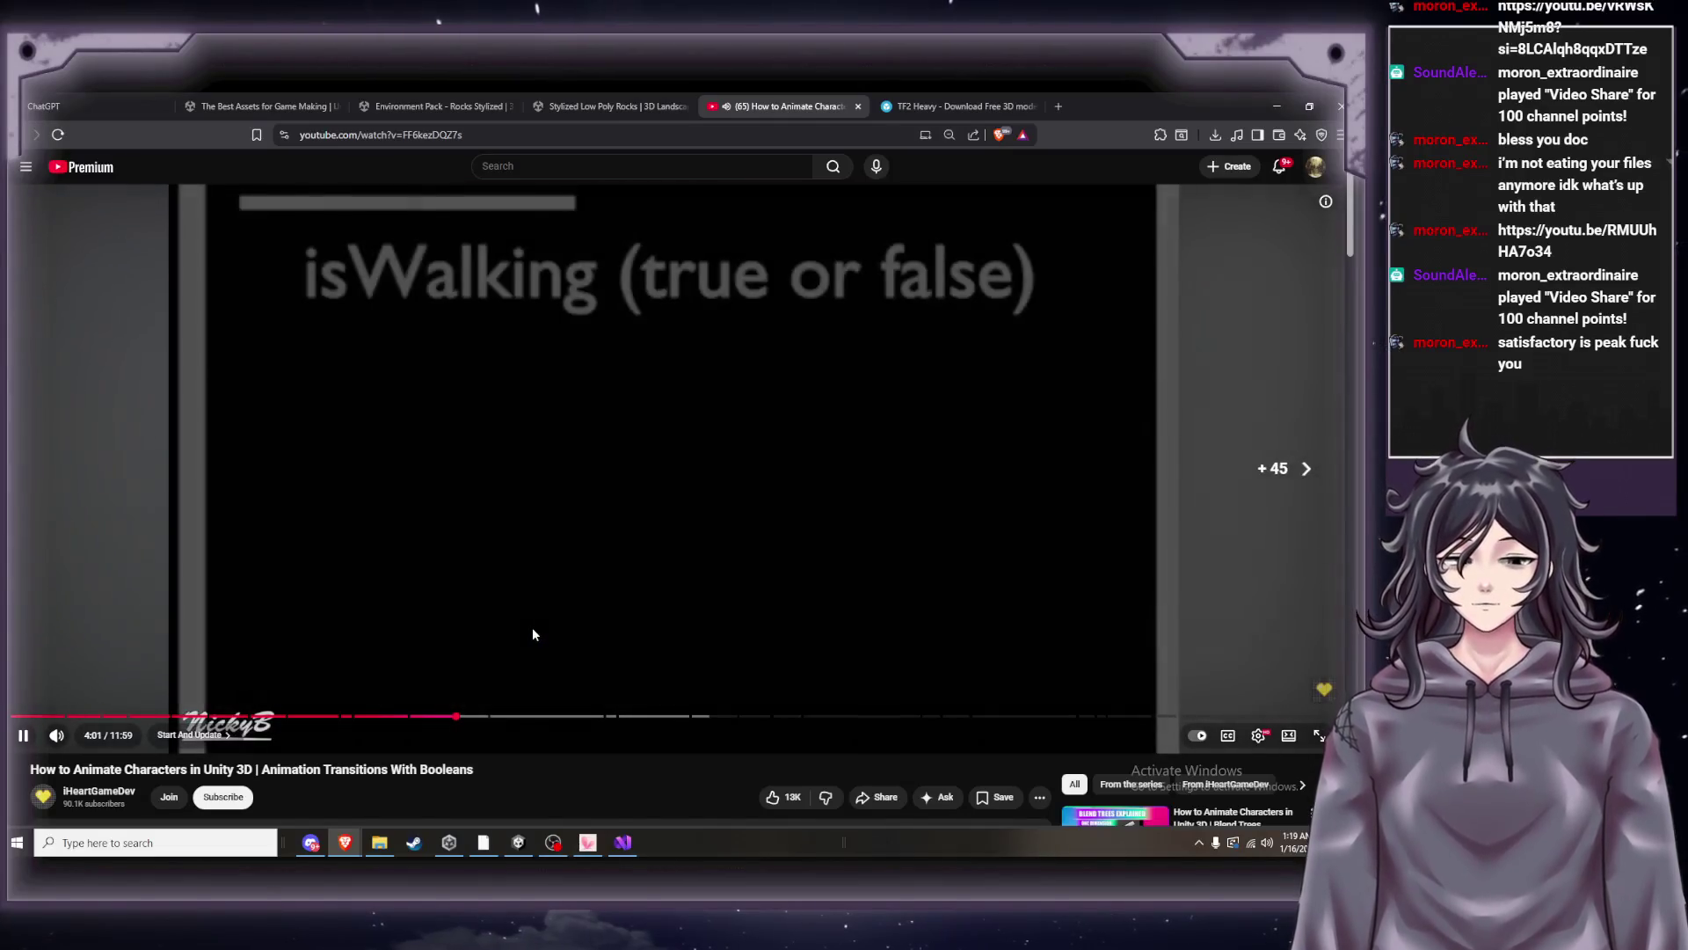
pyautogui.press('Right')
pyautogui.press('Right')
pyautogui.press('Right')
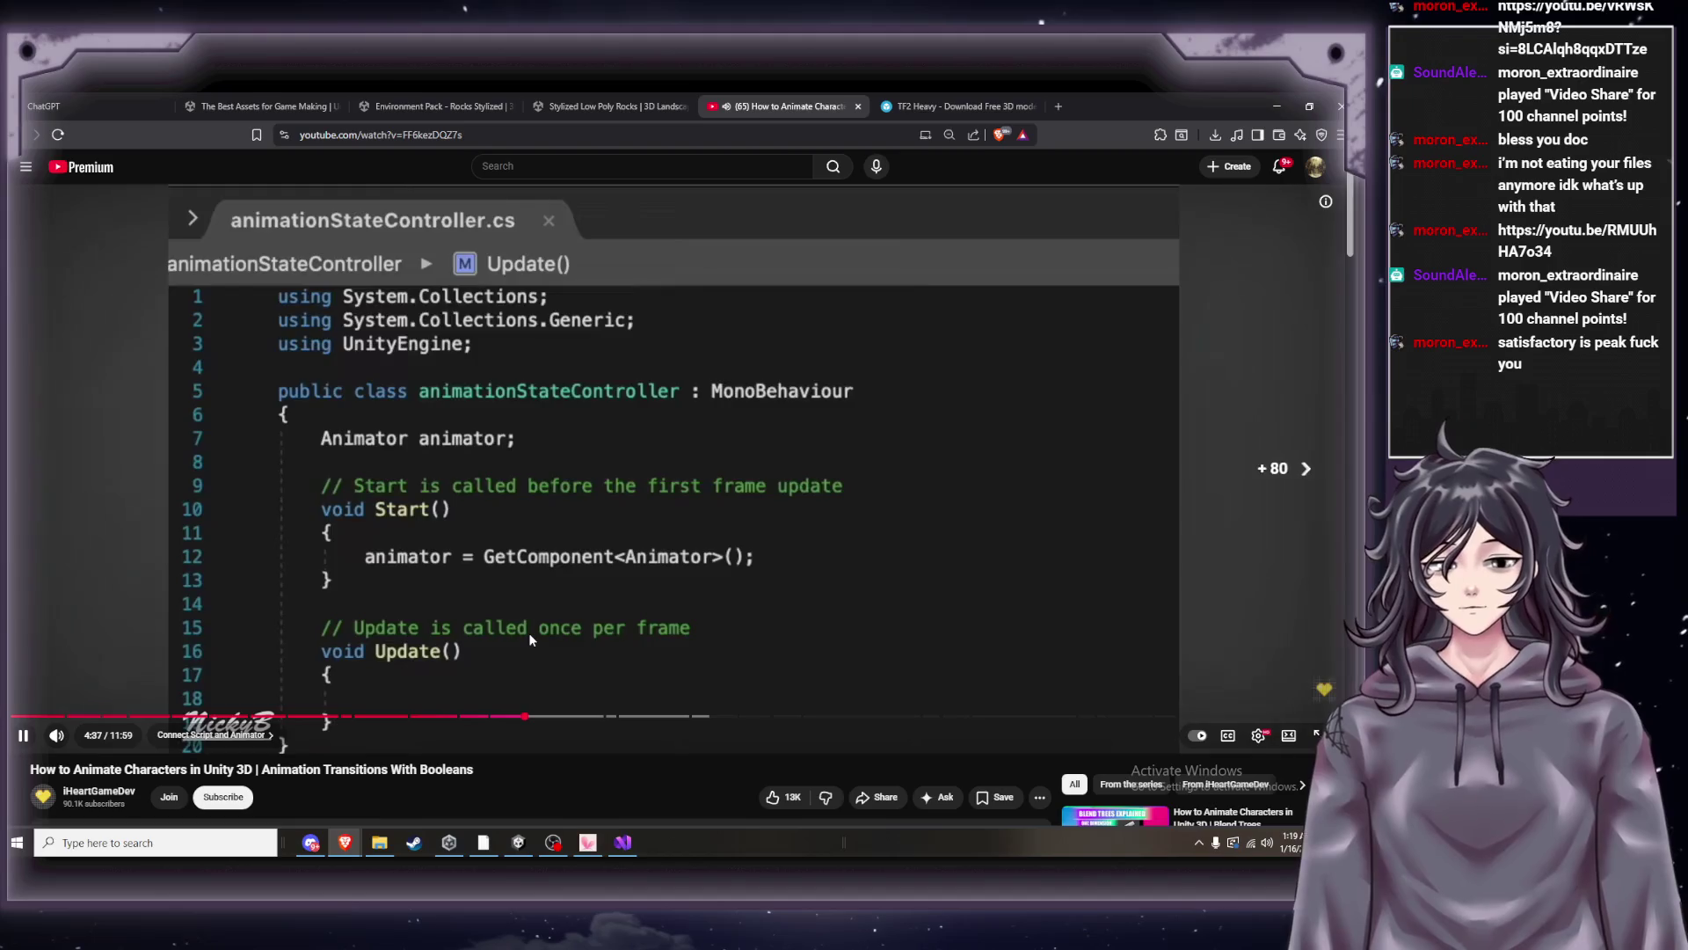
pyautogui.press('Right')
pyautogui.press('Left')
pyautogui.press('Left')
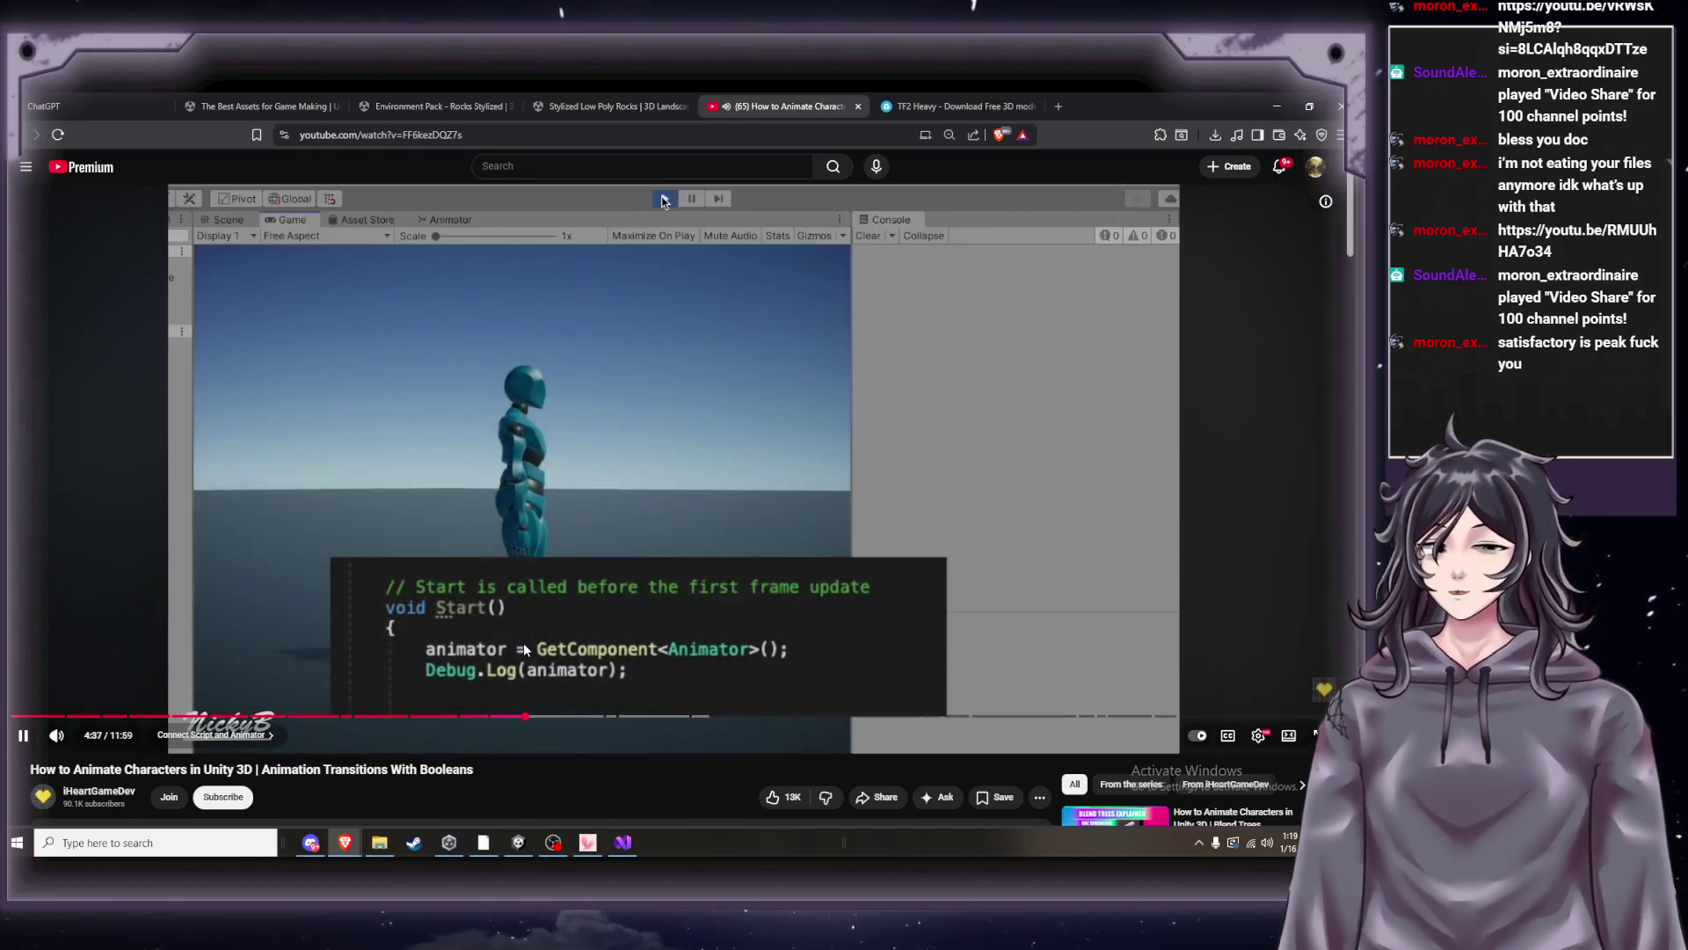
pyautogui.press('space')
pyautogui.press('space')
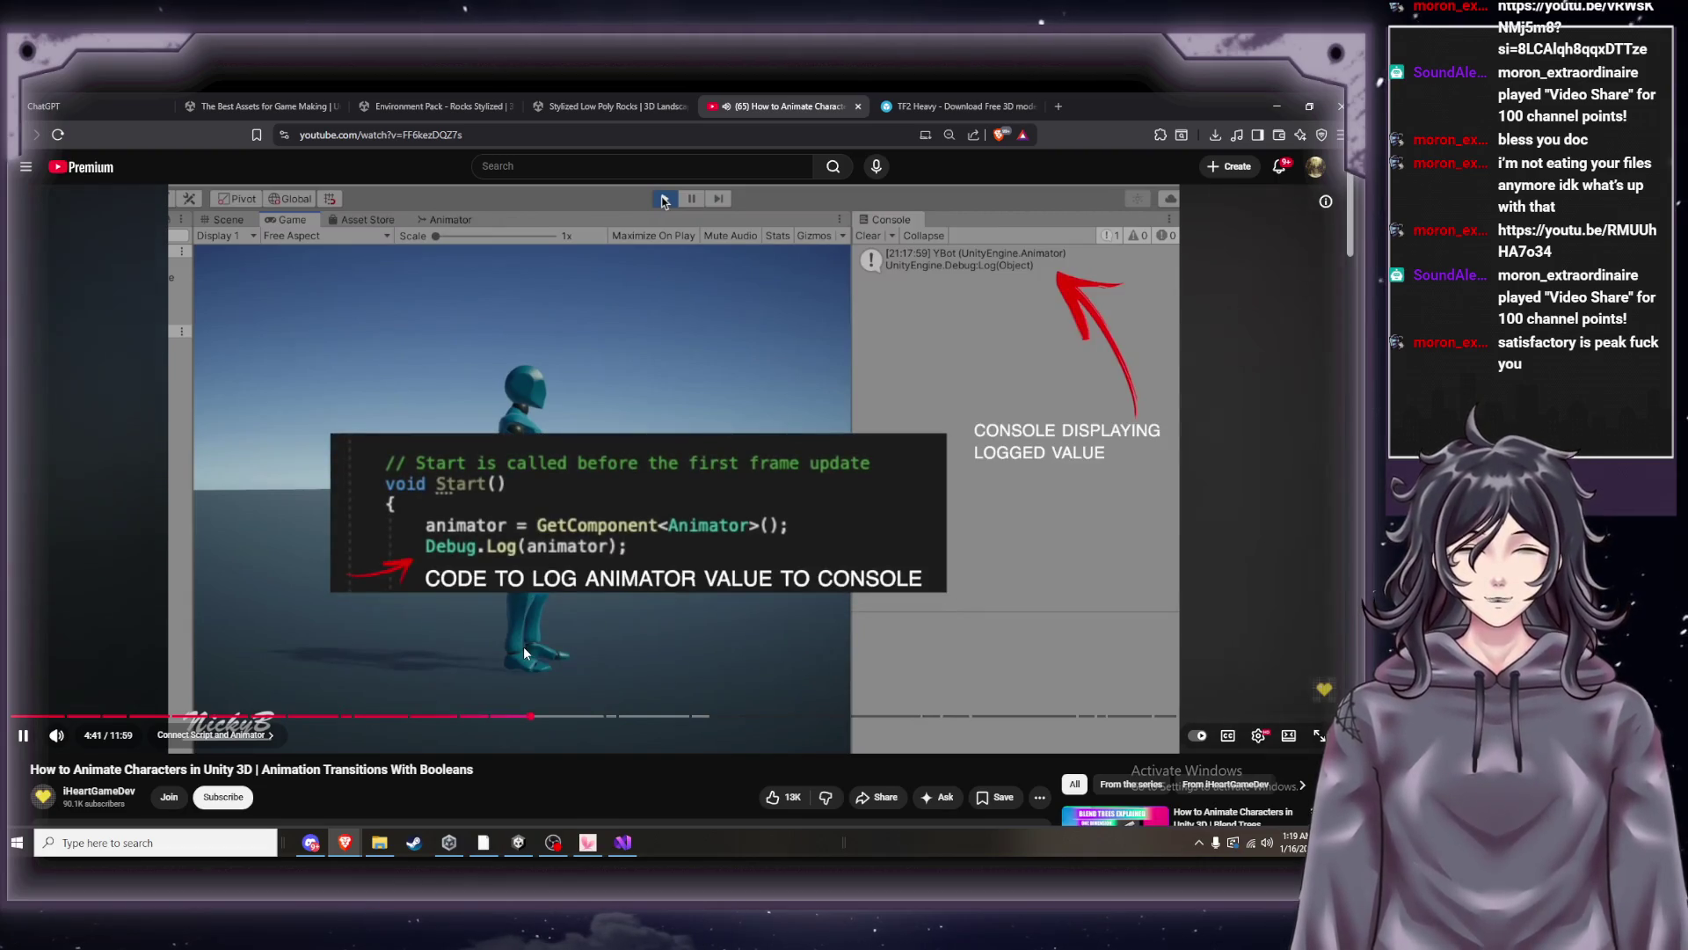
pyautogui.press('space')
pyautogui.click(614, 853)
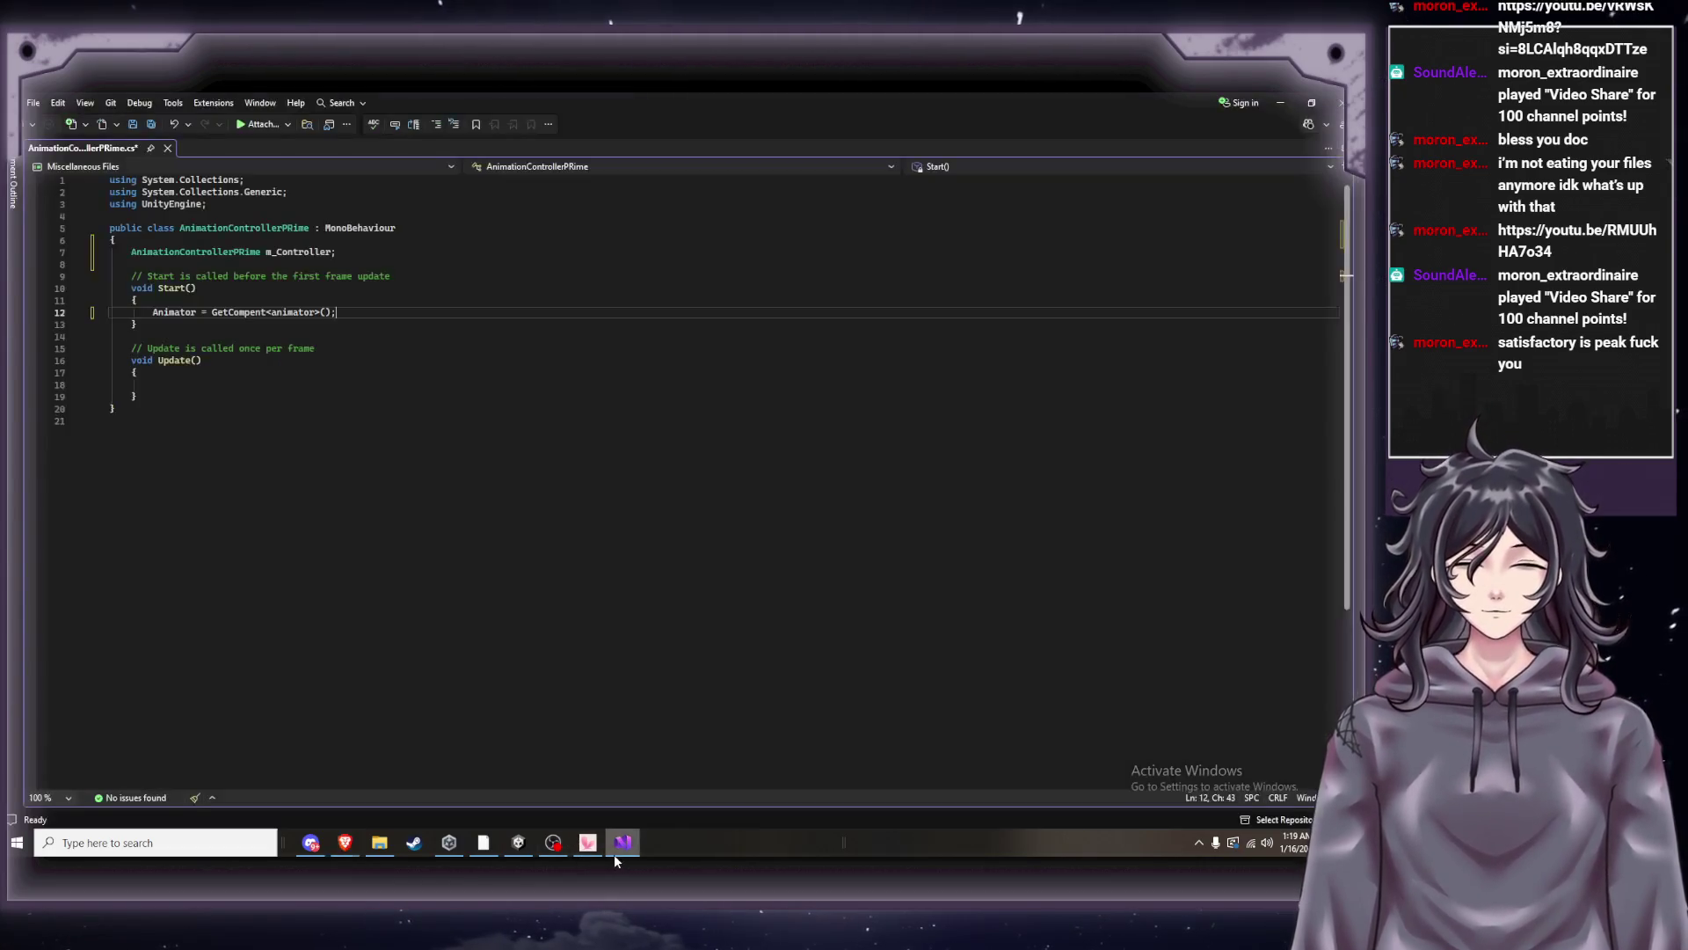
# Bring the YouTube tutorial back to the front without changing line 12.
pyautogui.moveTo(576, 853)
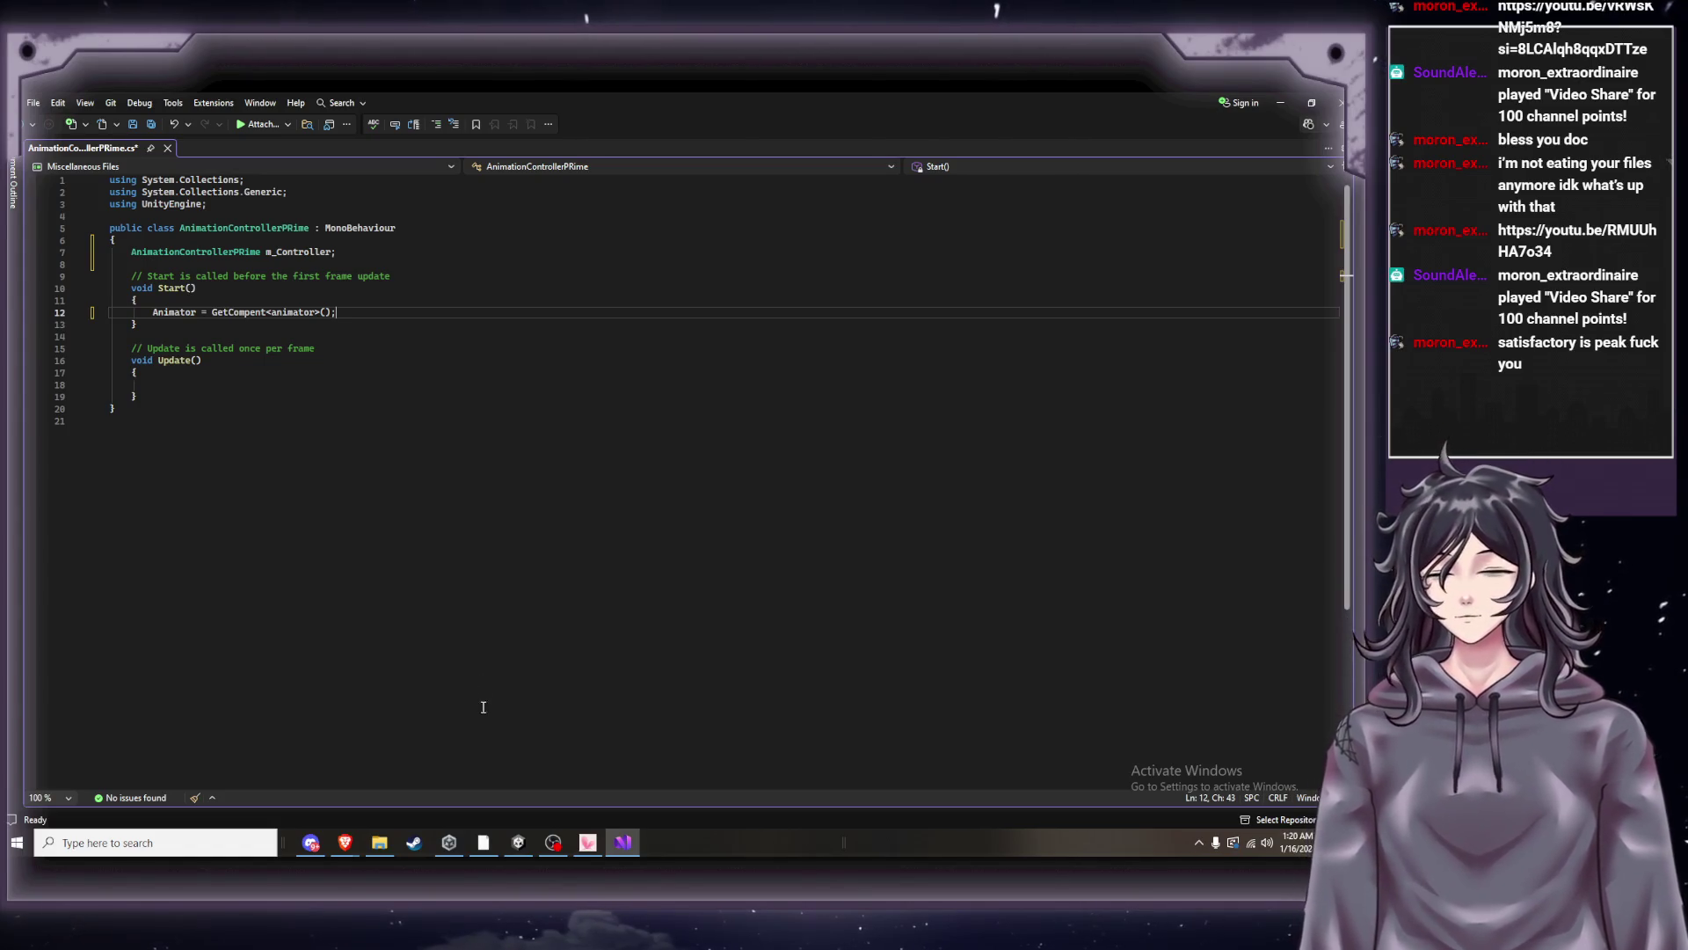
pyautogui.moveTo(354, 843)
pyautogui.click(202, 783)
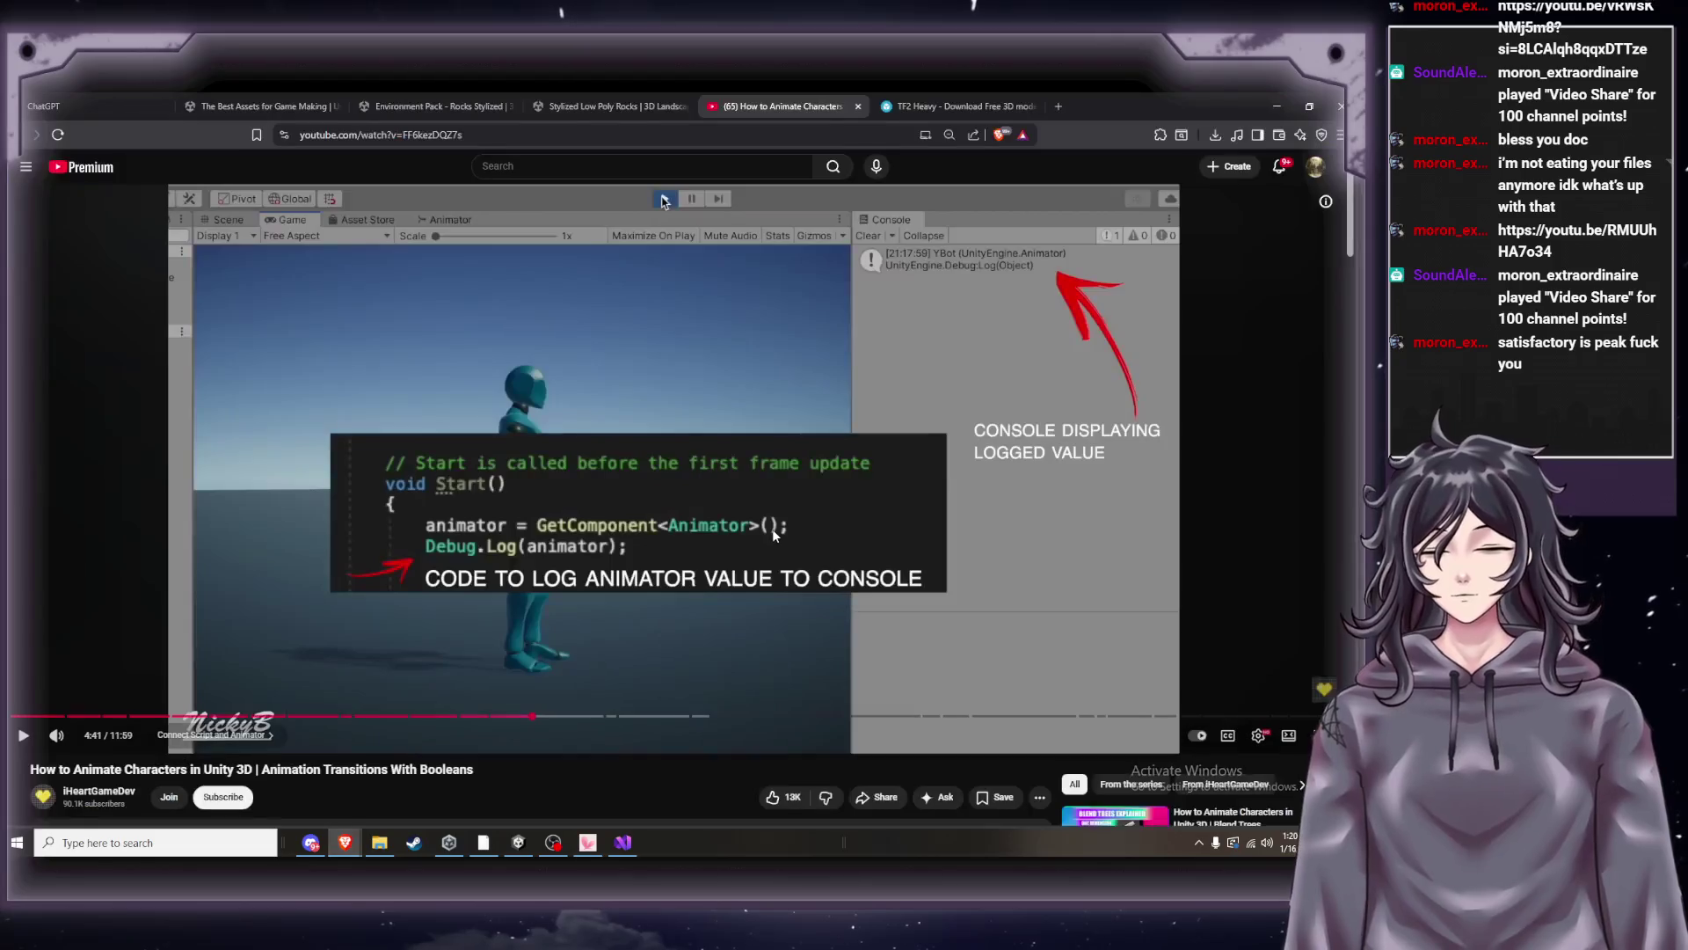
# Rewind the tutorial to 4:19 where the Animator field is declared, then place the cursor on script line 7.
pyautogui.click(783, 545)
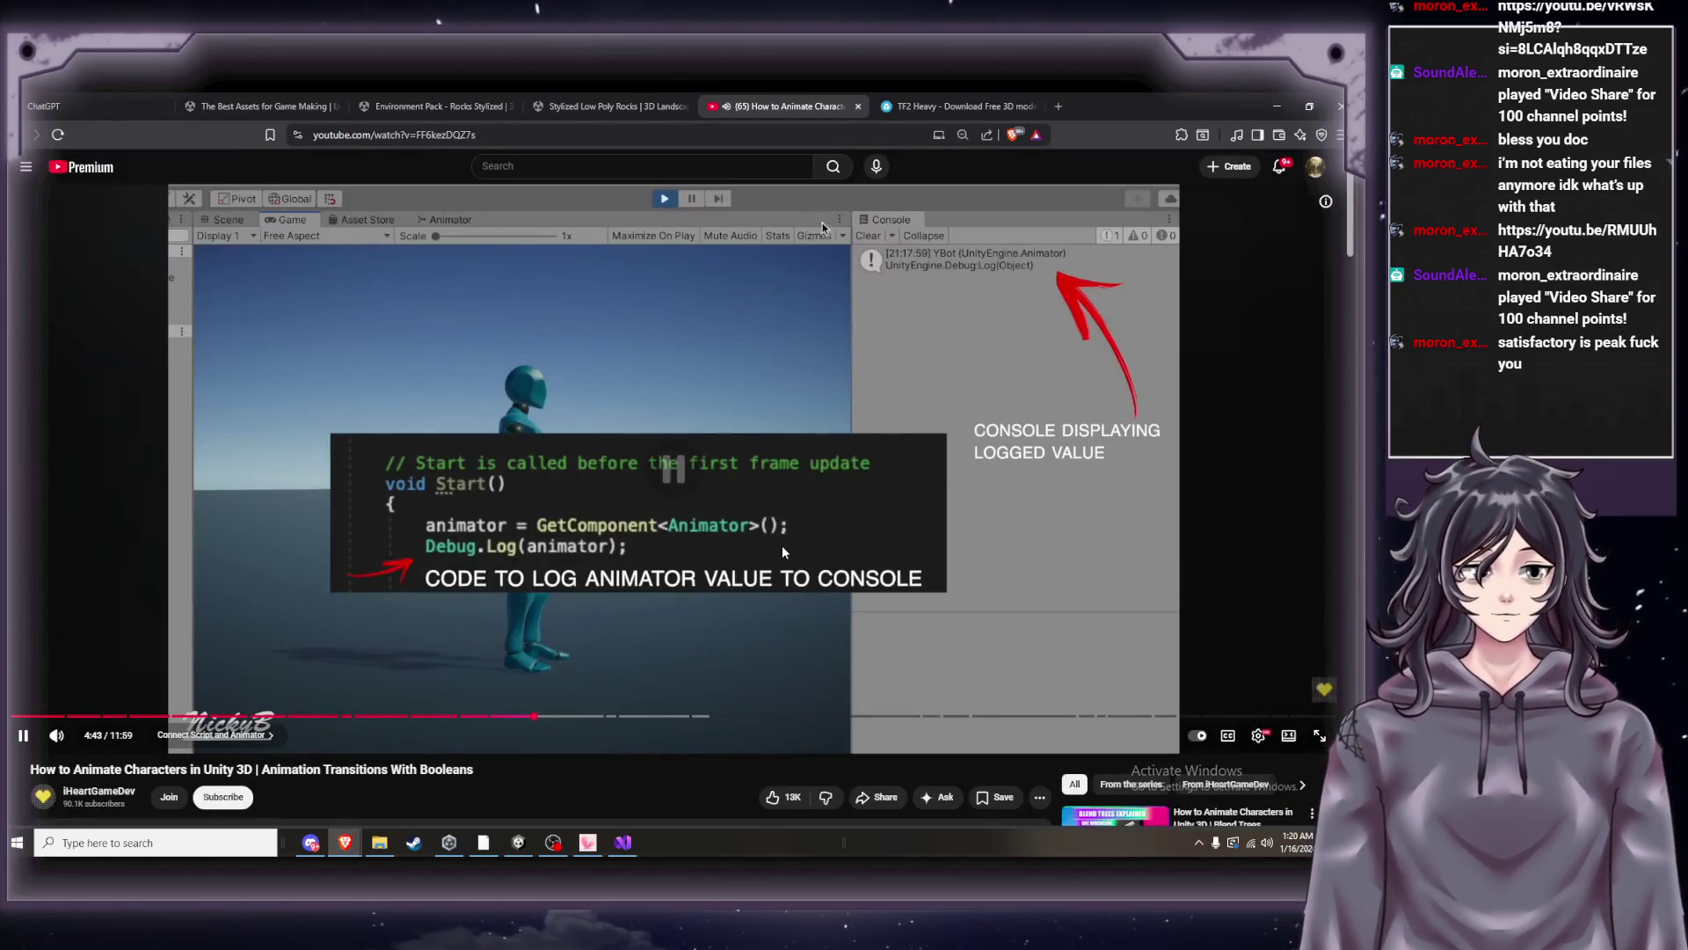
pyautogui.click(779, 547)
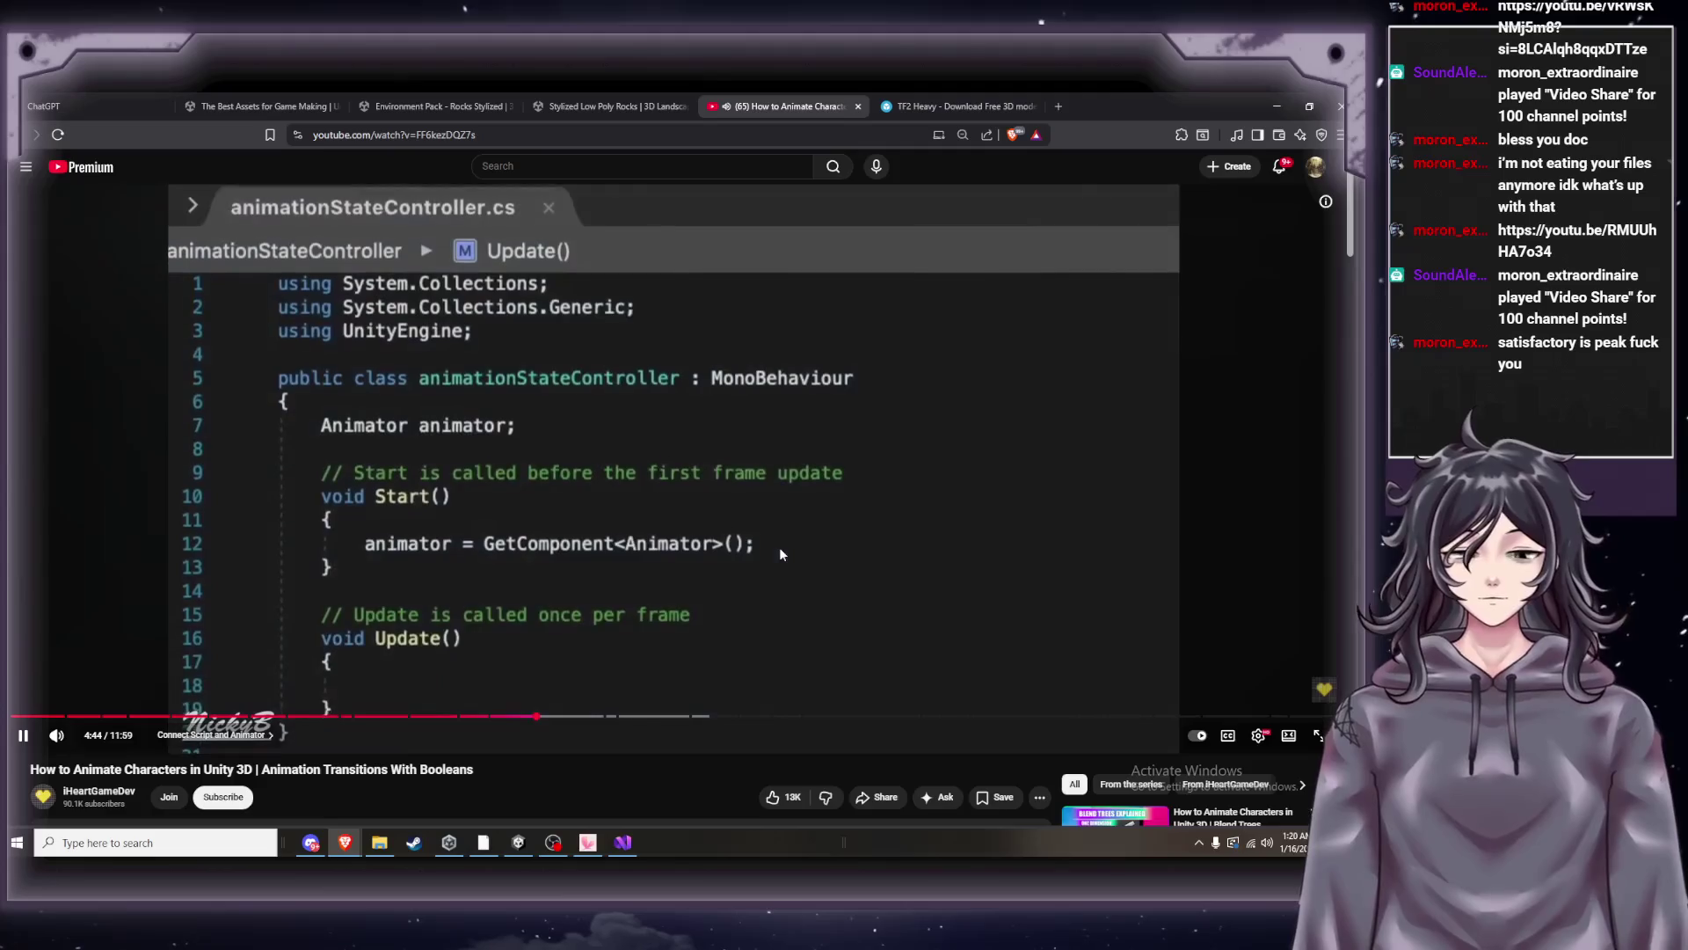
pyautogui.click(779, 547)
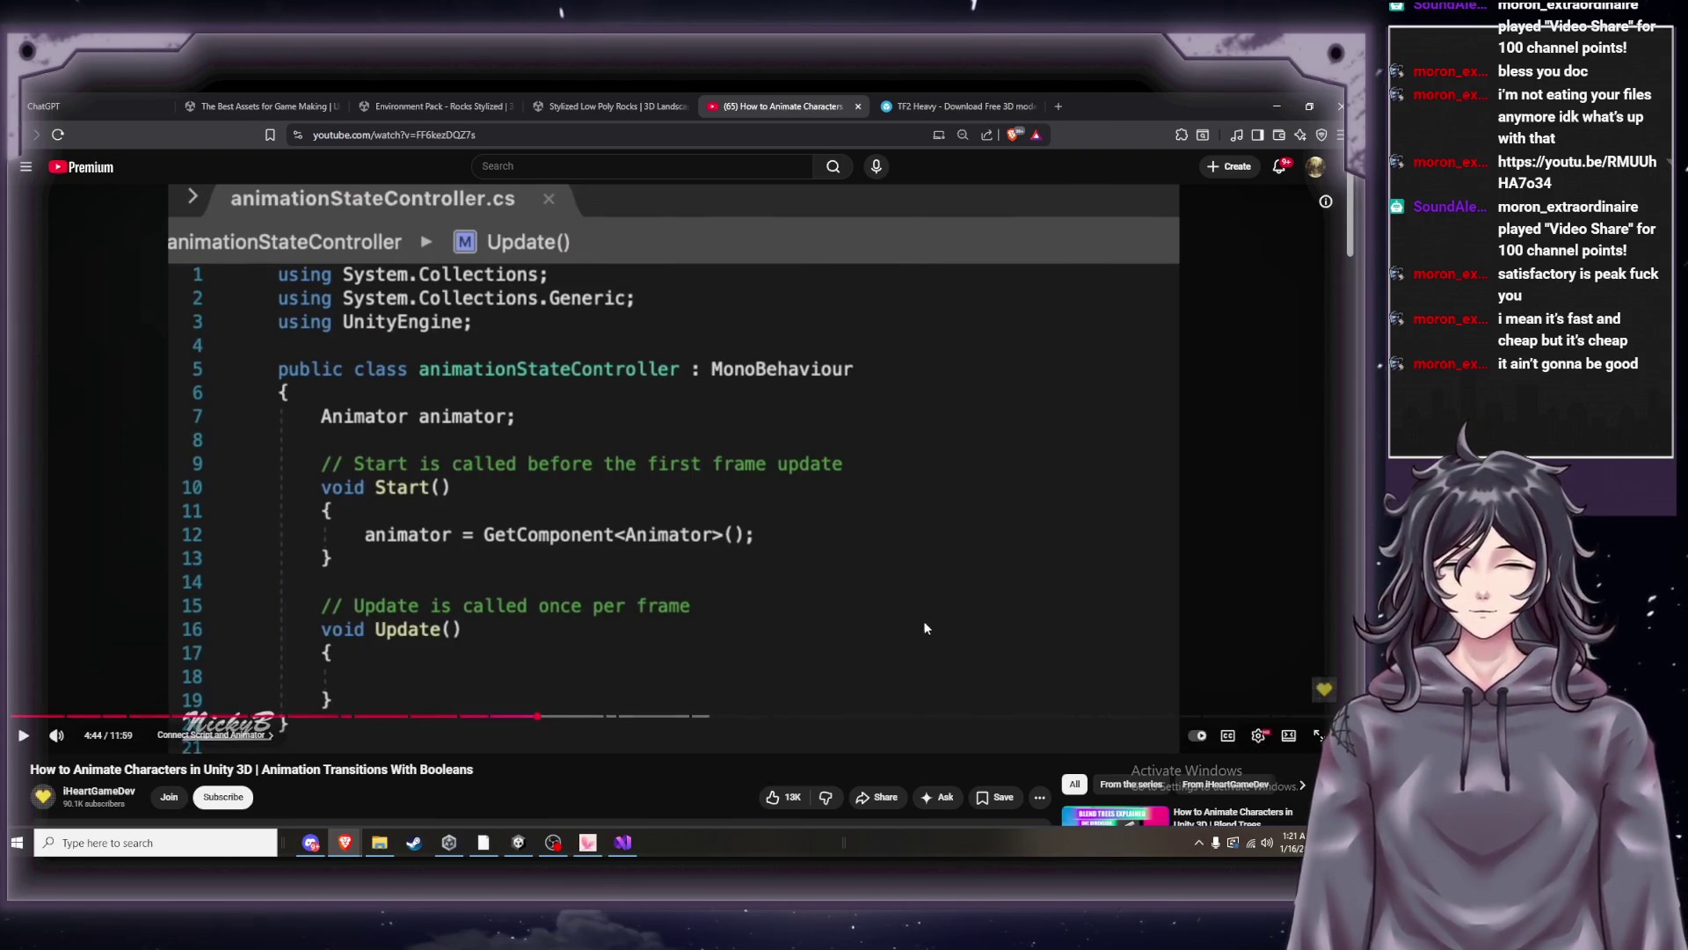
pyautogui.click(791, 585)
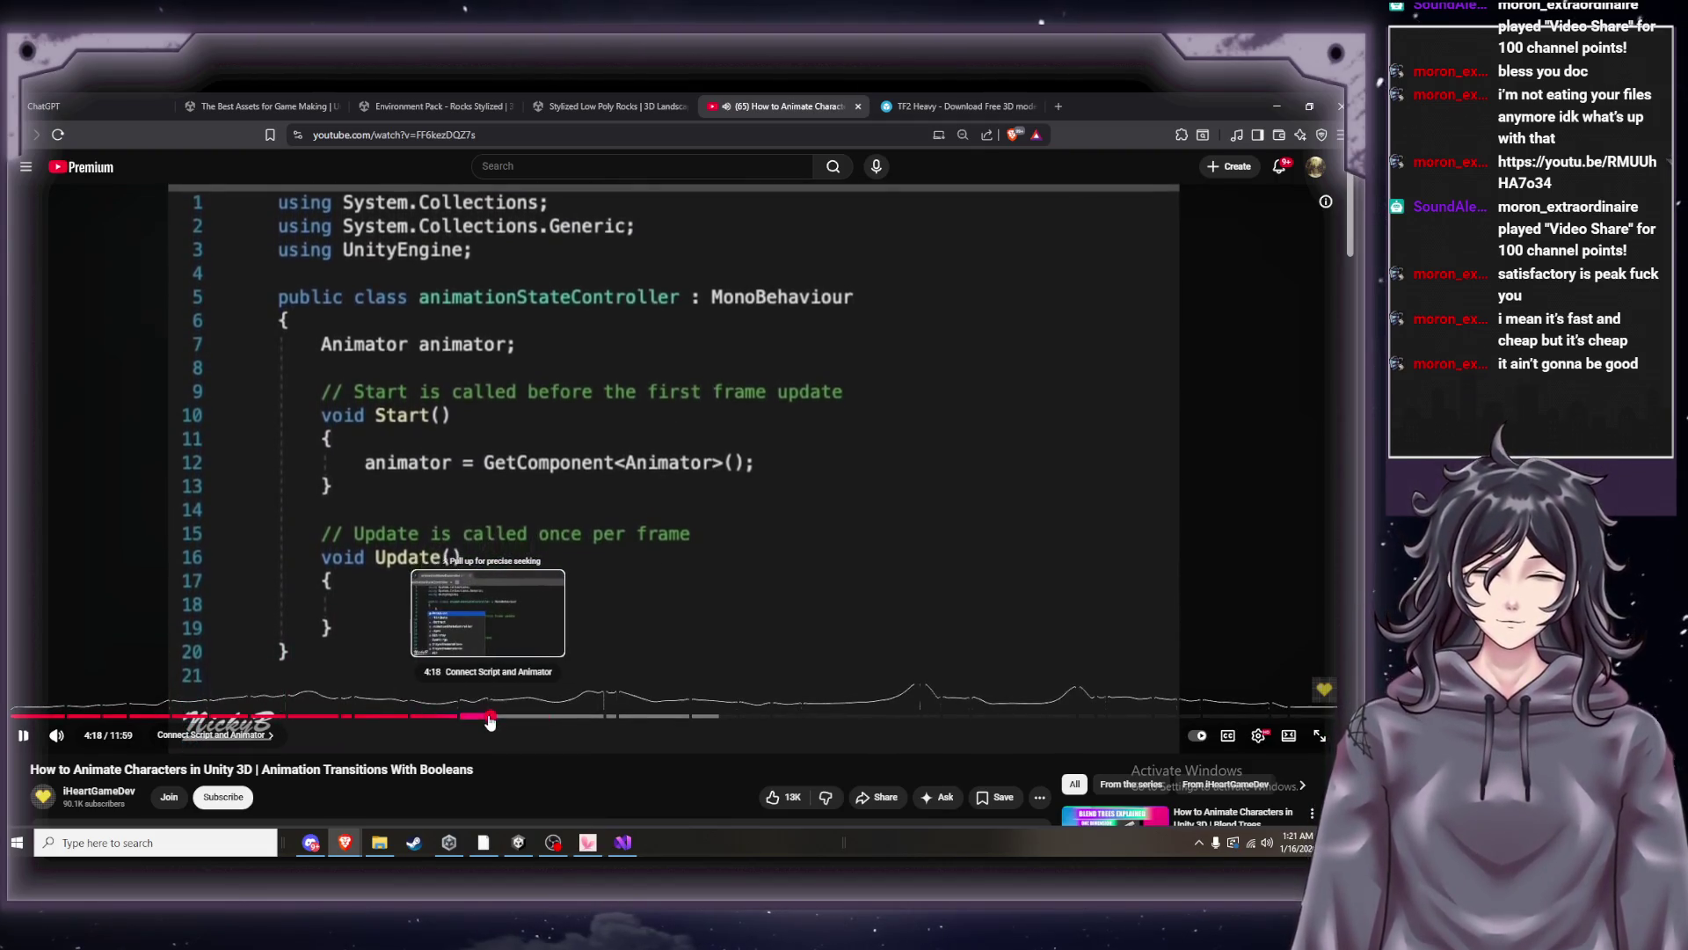
pyautogui.click(492, 716)
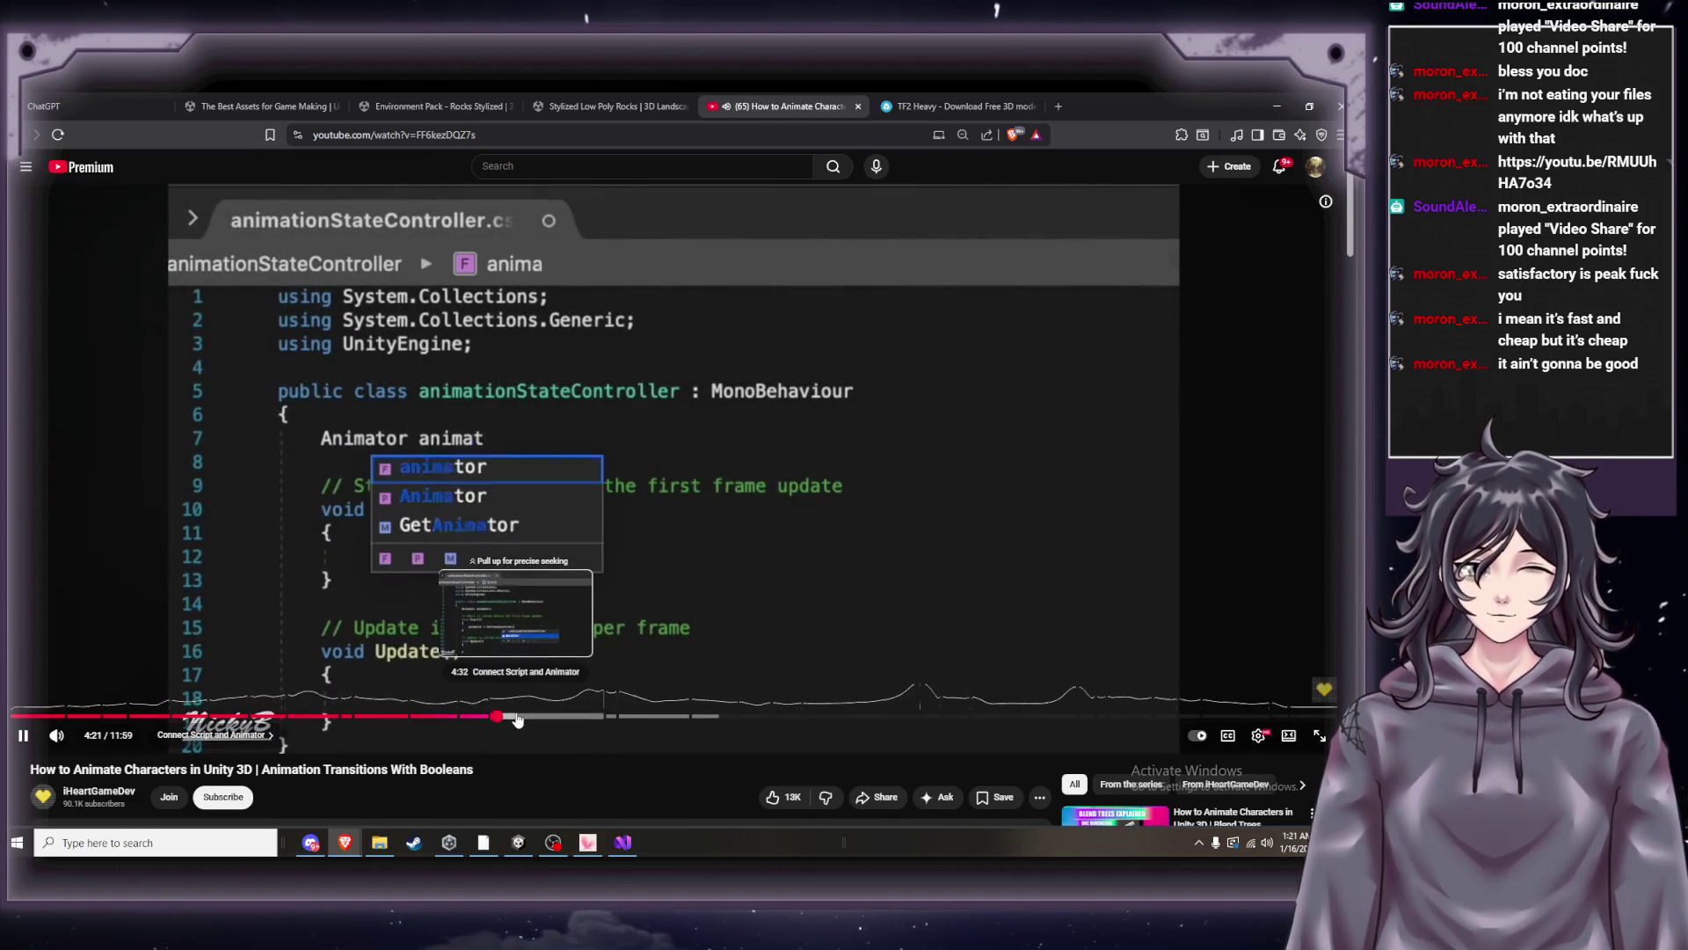
pyautogui.click(546, 629)
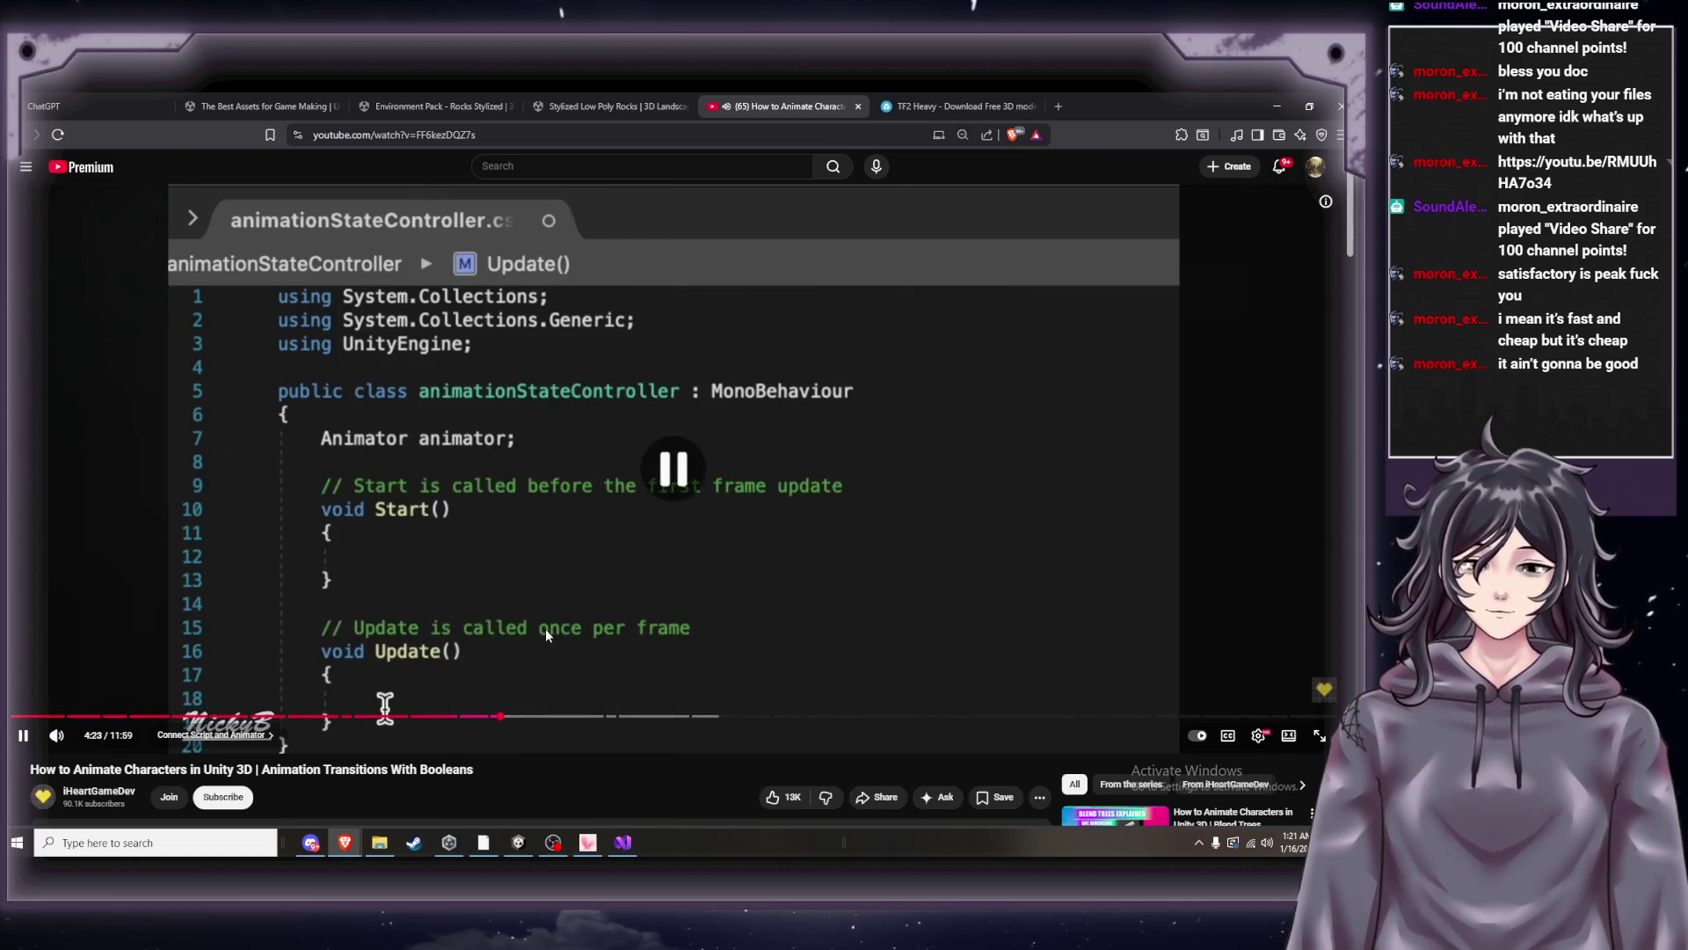
pyautogui.click(623, 843)
pyautogui.click(341, 254)
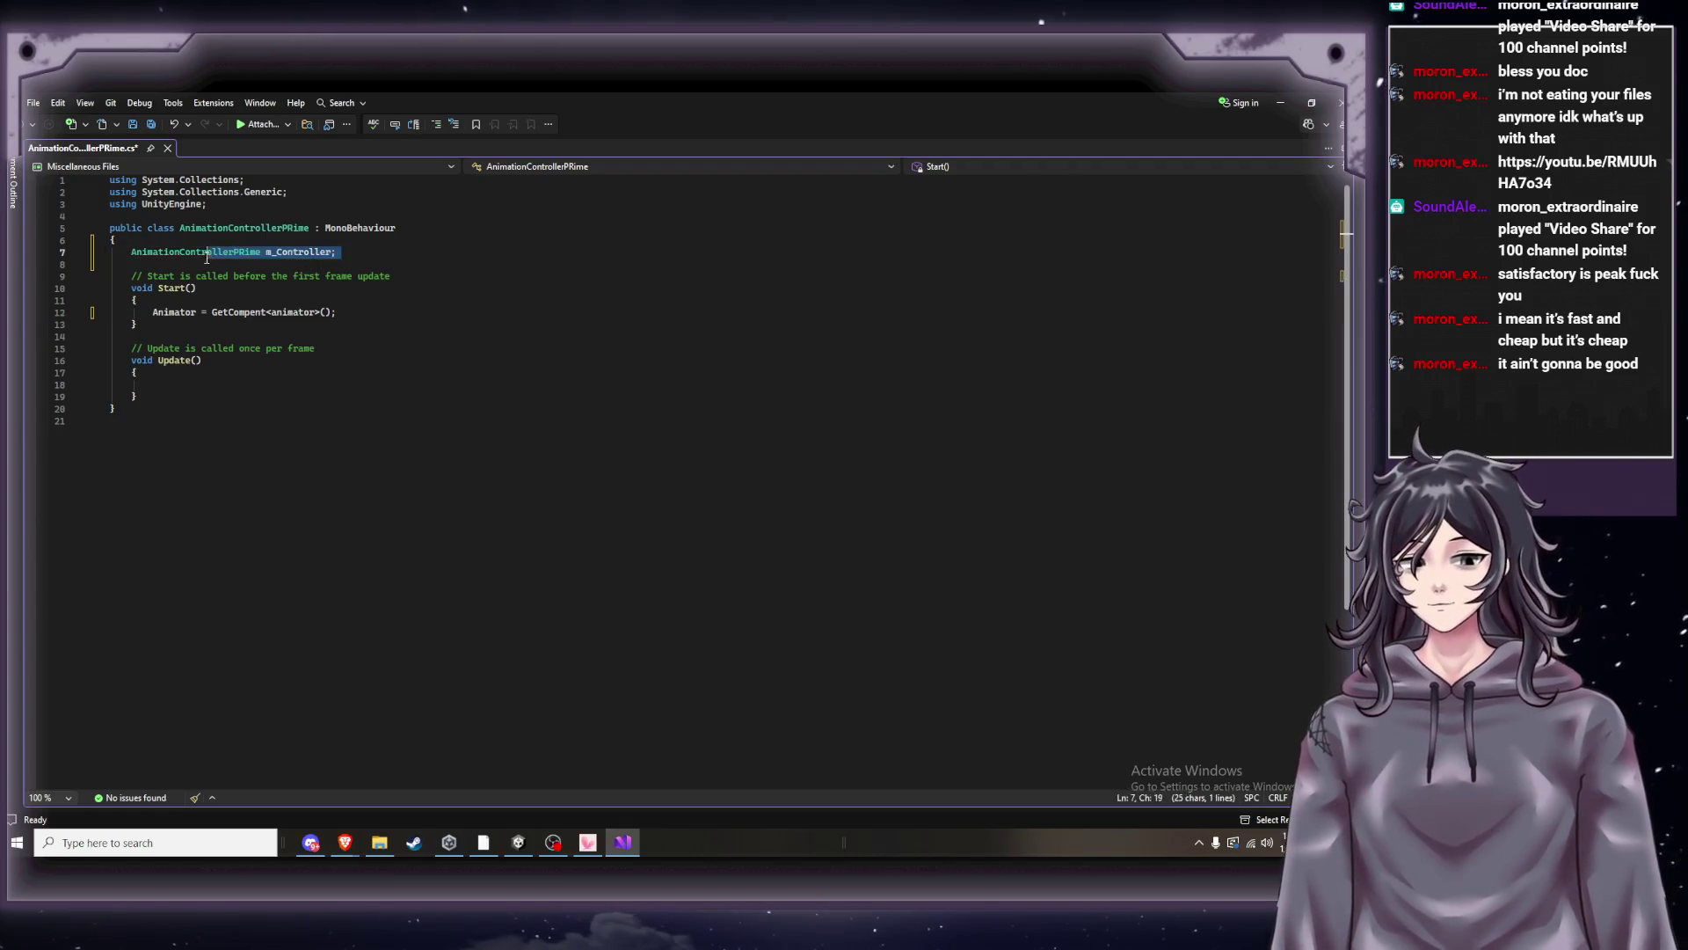
# Replace line 7's m_Controller field with 'Animator animator;', matching the tutorial's declaration.
pyautogui.moveTo(340, 254); pyautogui.dragTo(138, 255)
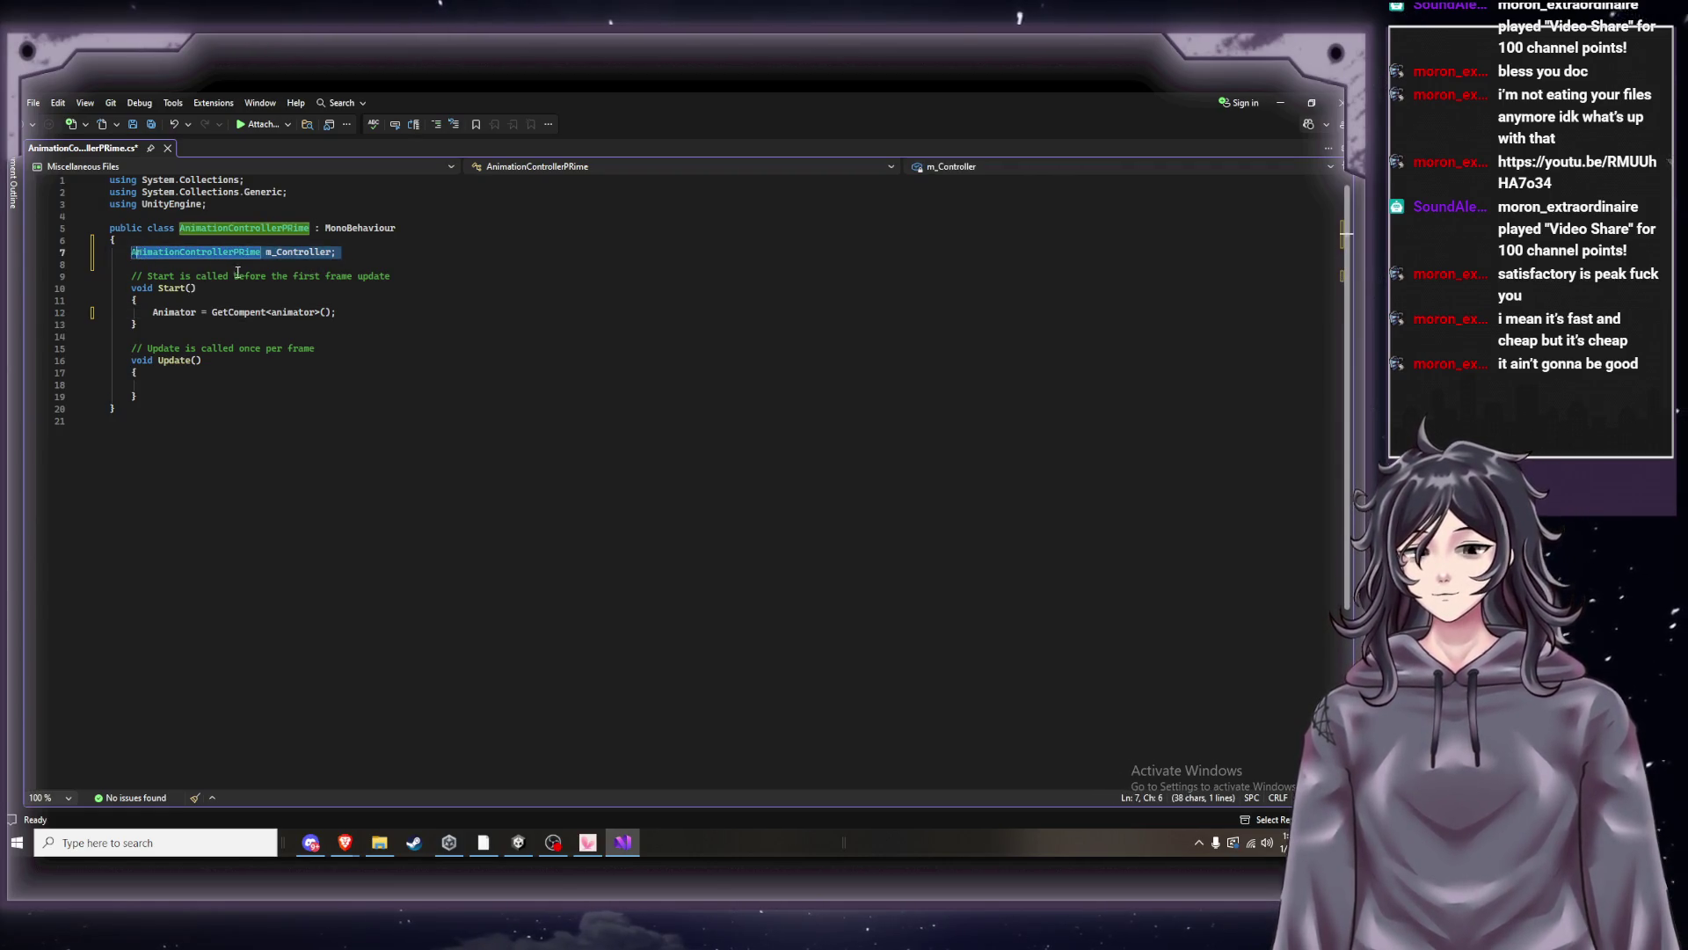
pyautogui.write('A')
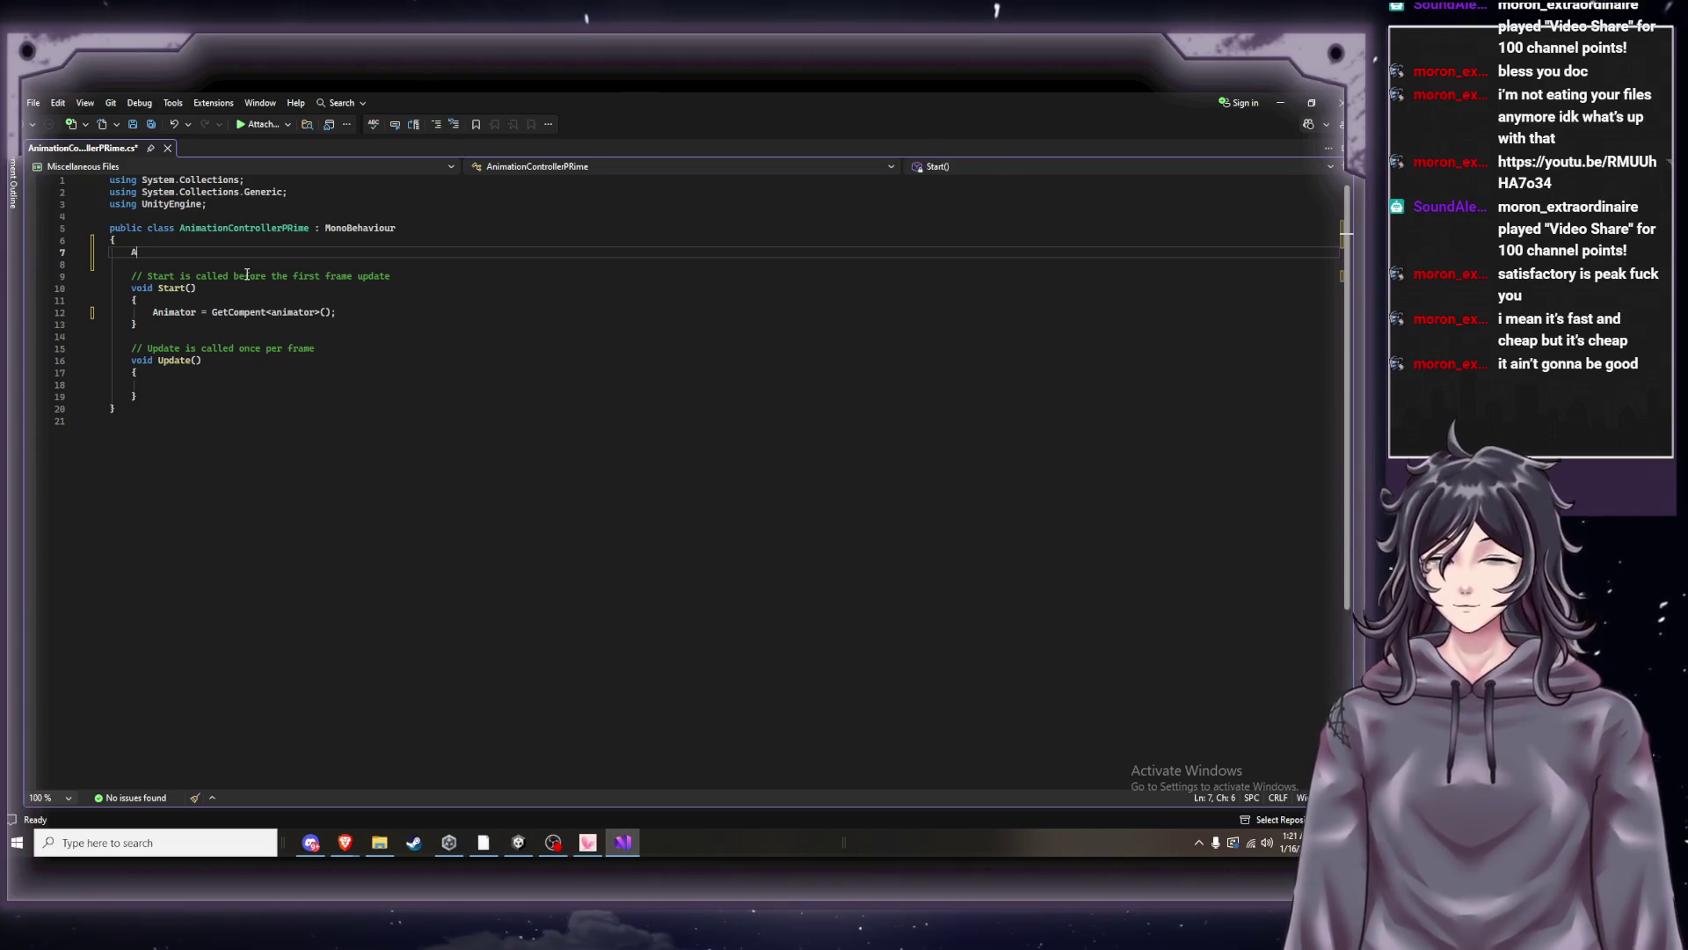
pyautogui.write('nimator')
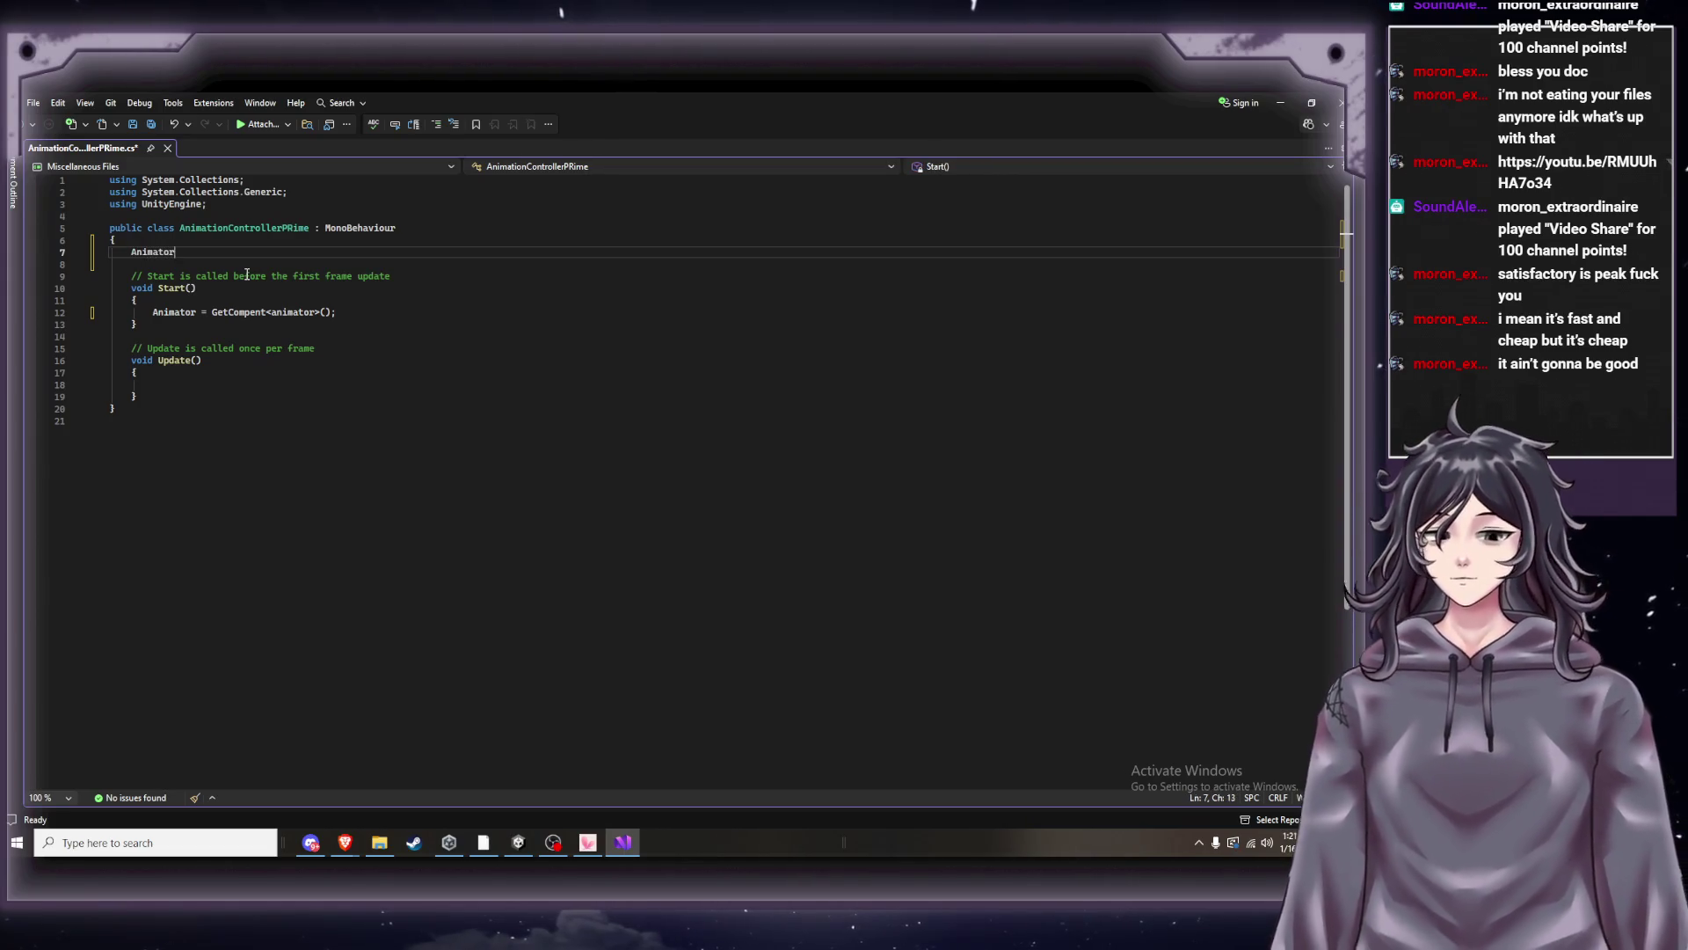
pyautogui.write(' animator')
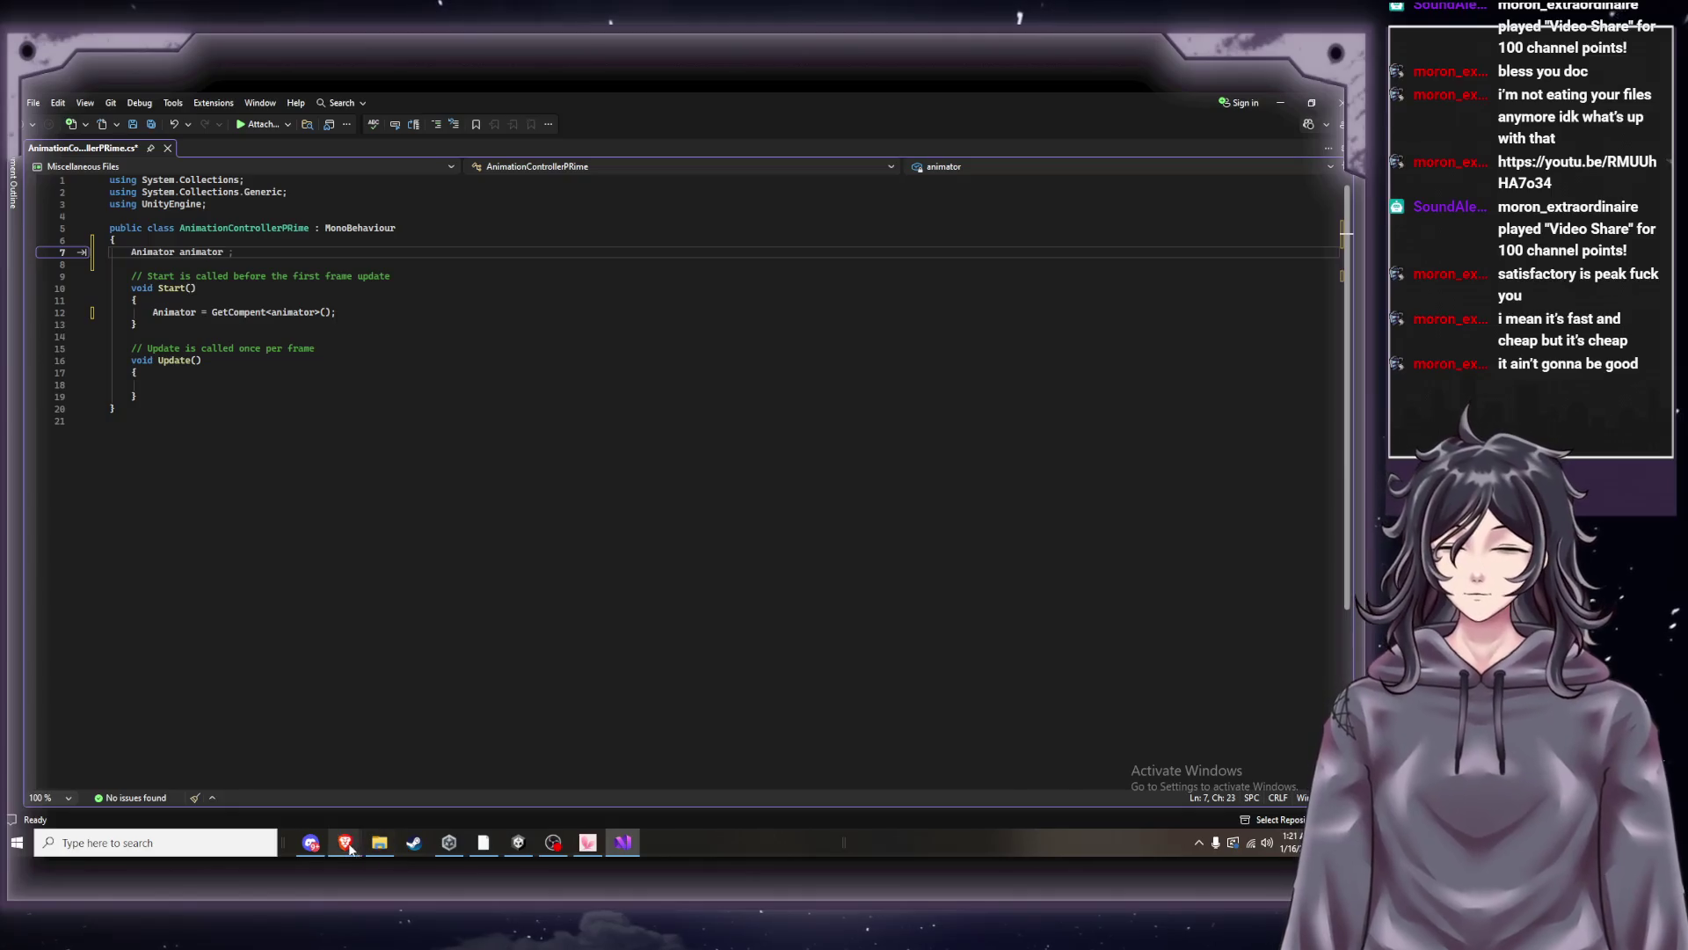
pyautogui.moveTo(341, 846)
pyautogui.click(209, 767)
pyautogui.click(860, 510)
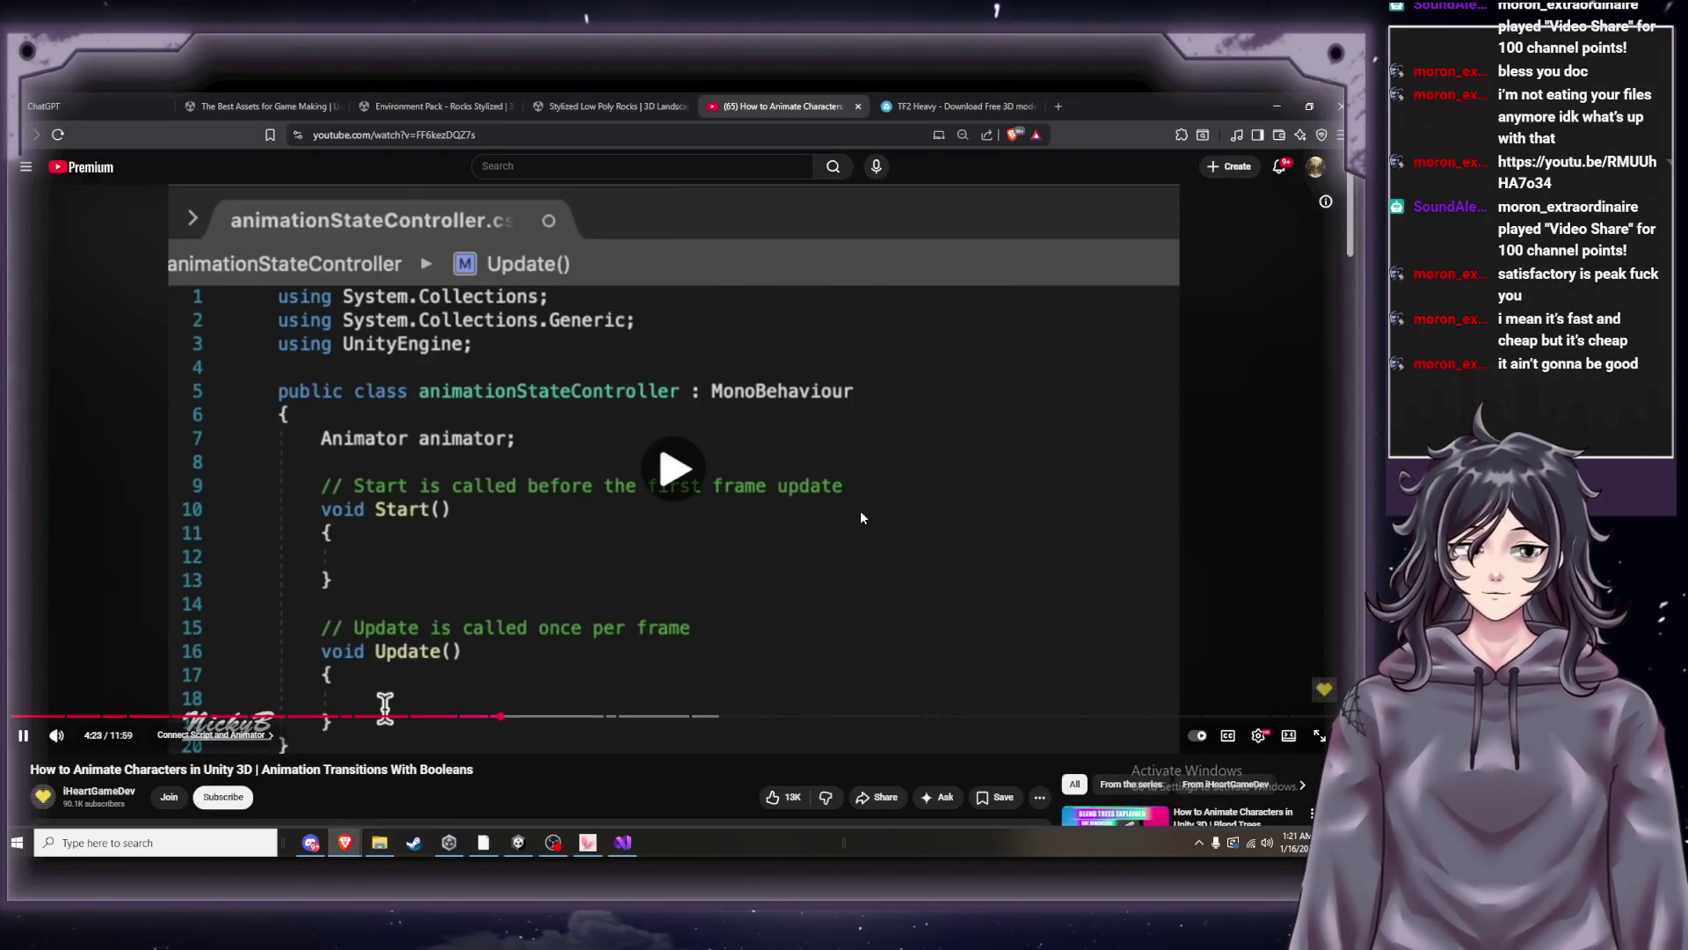
pyautogui.press('space')
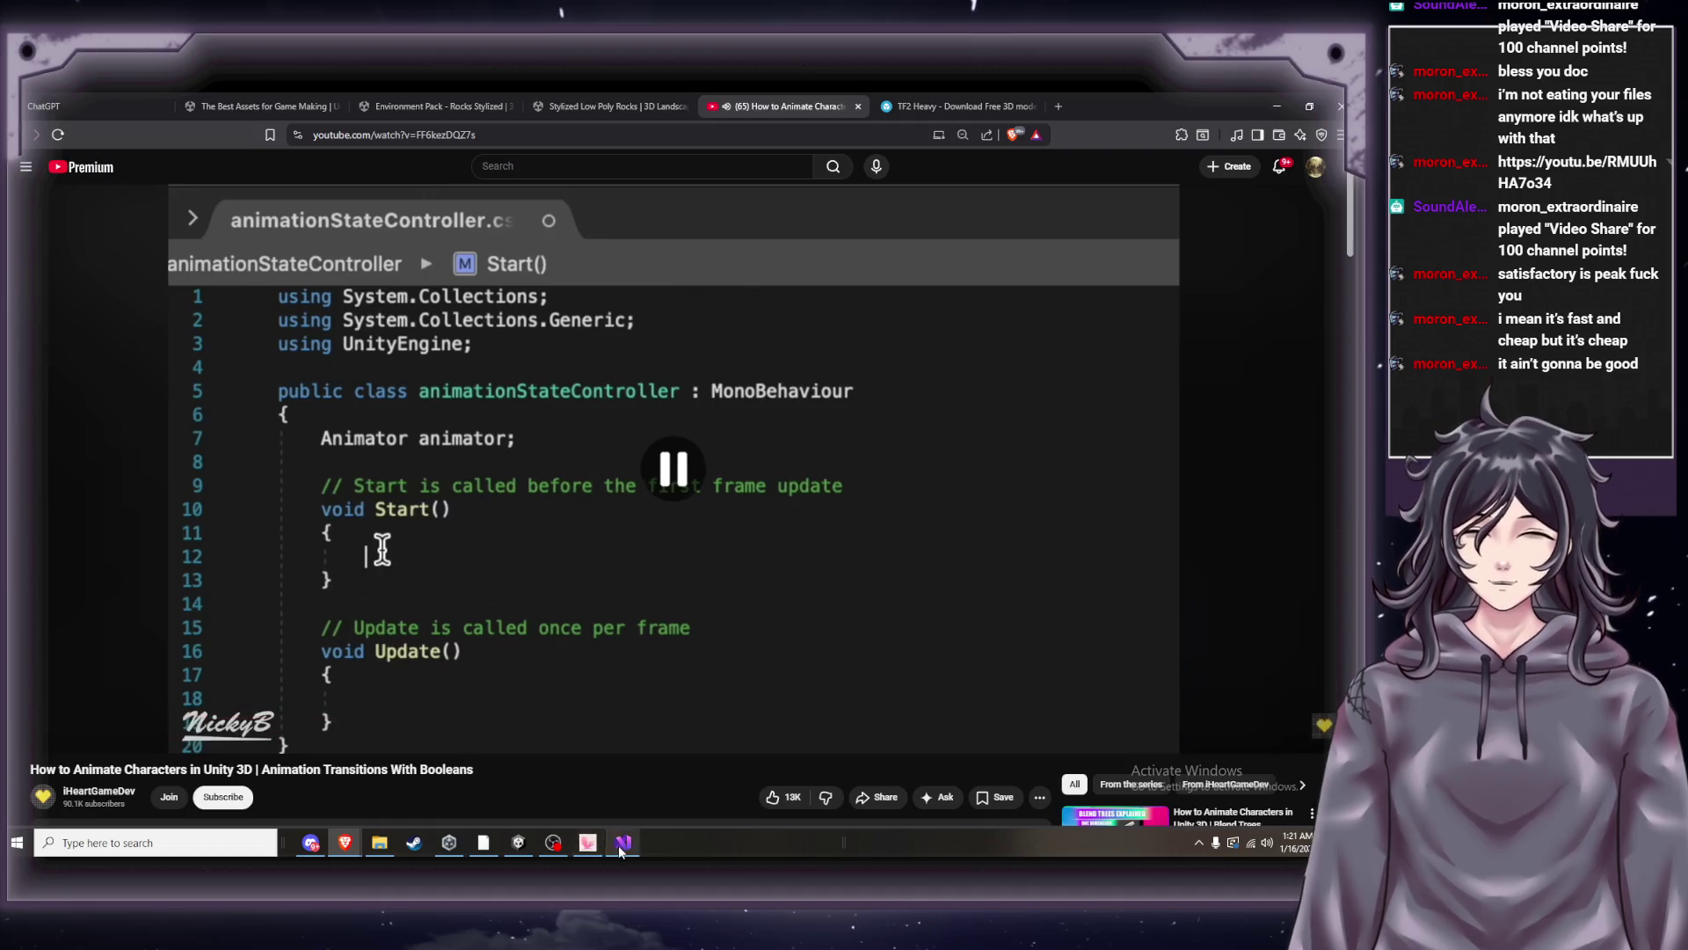
pyautogui.click(631, 849)
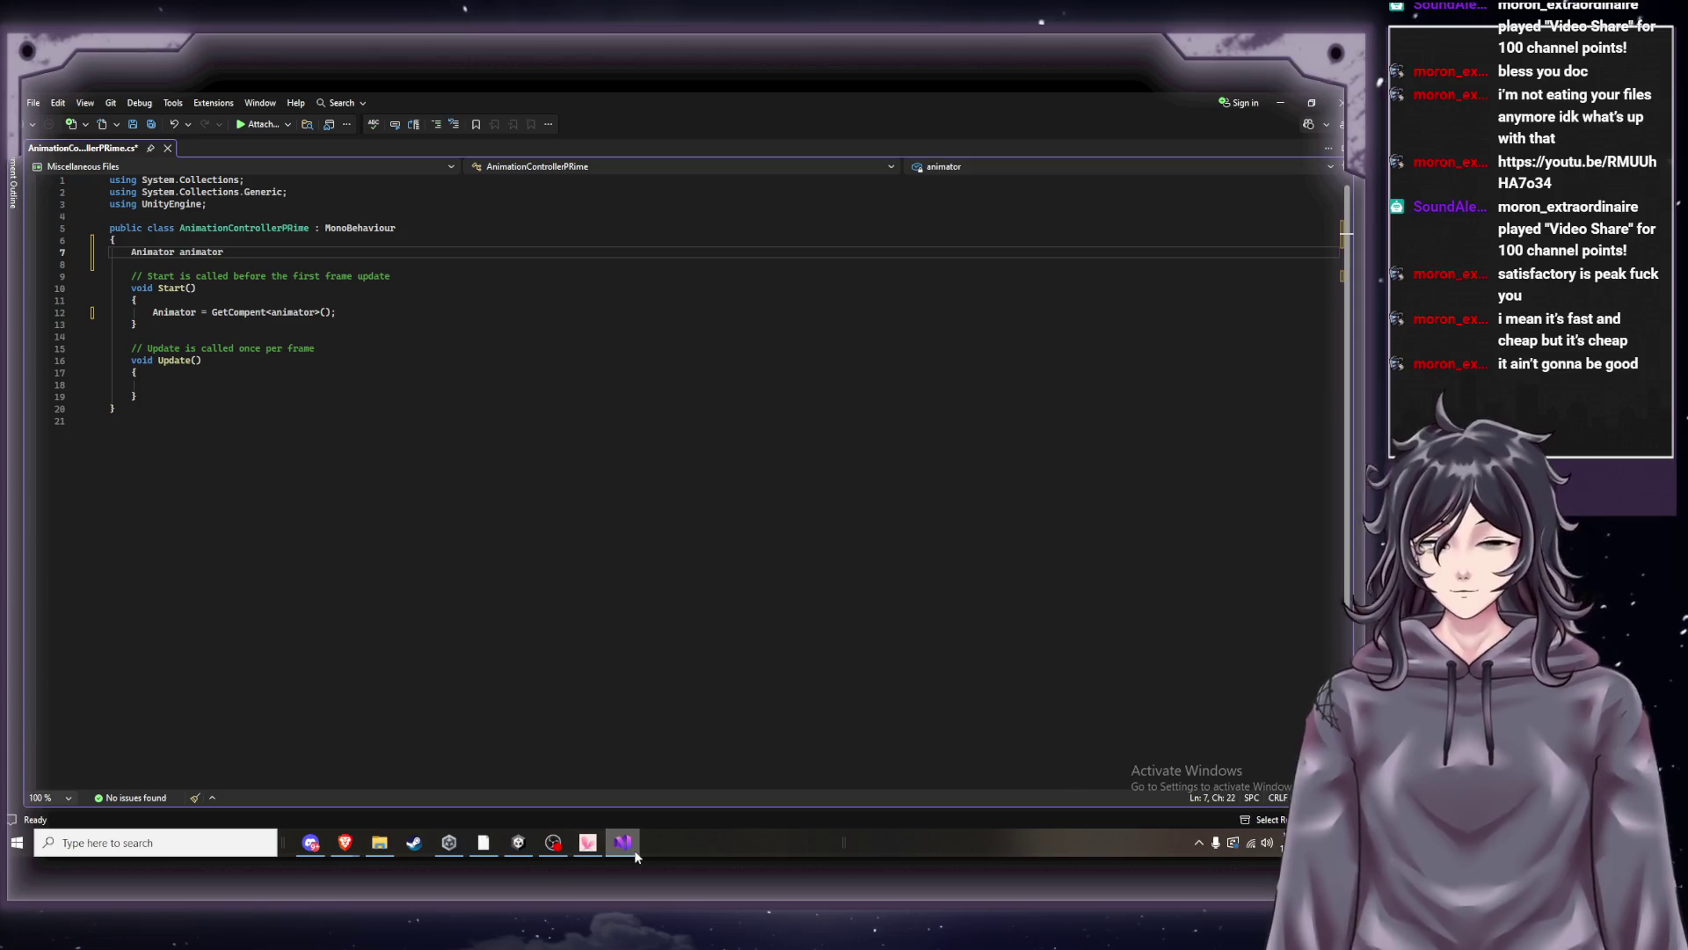
pyautogui.write(';')
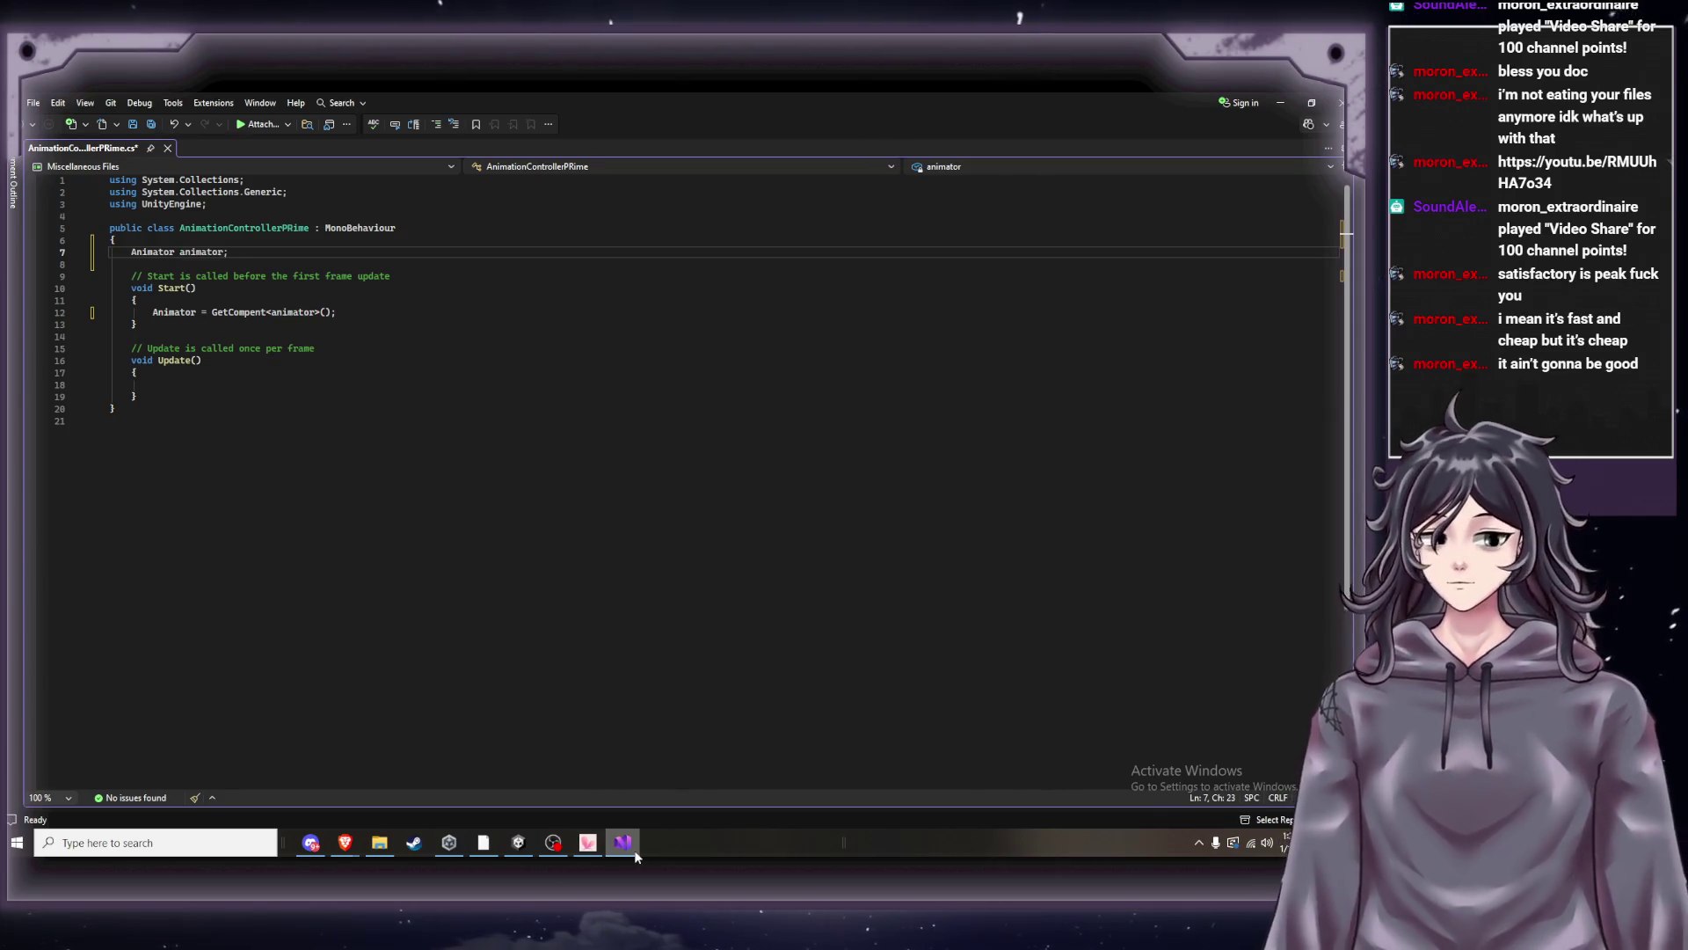
pyautogui.moveTo(345, 842)
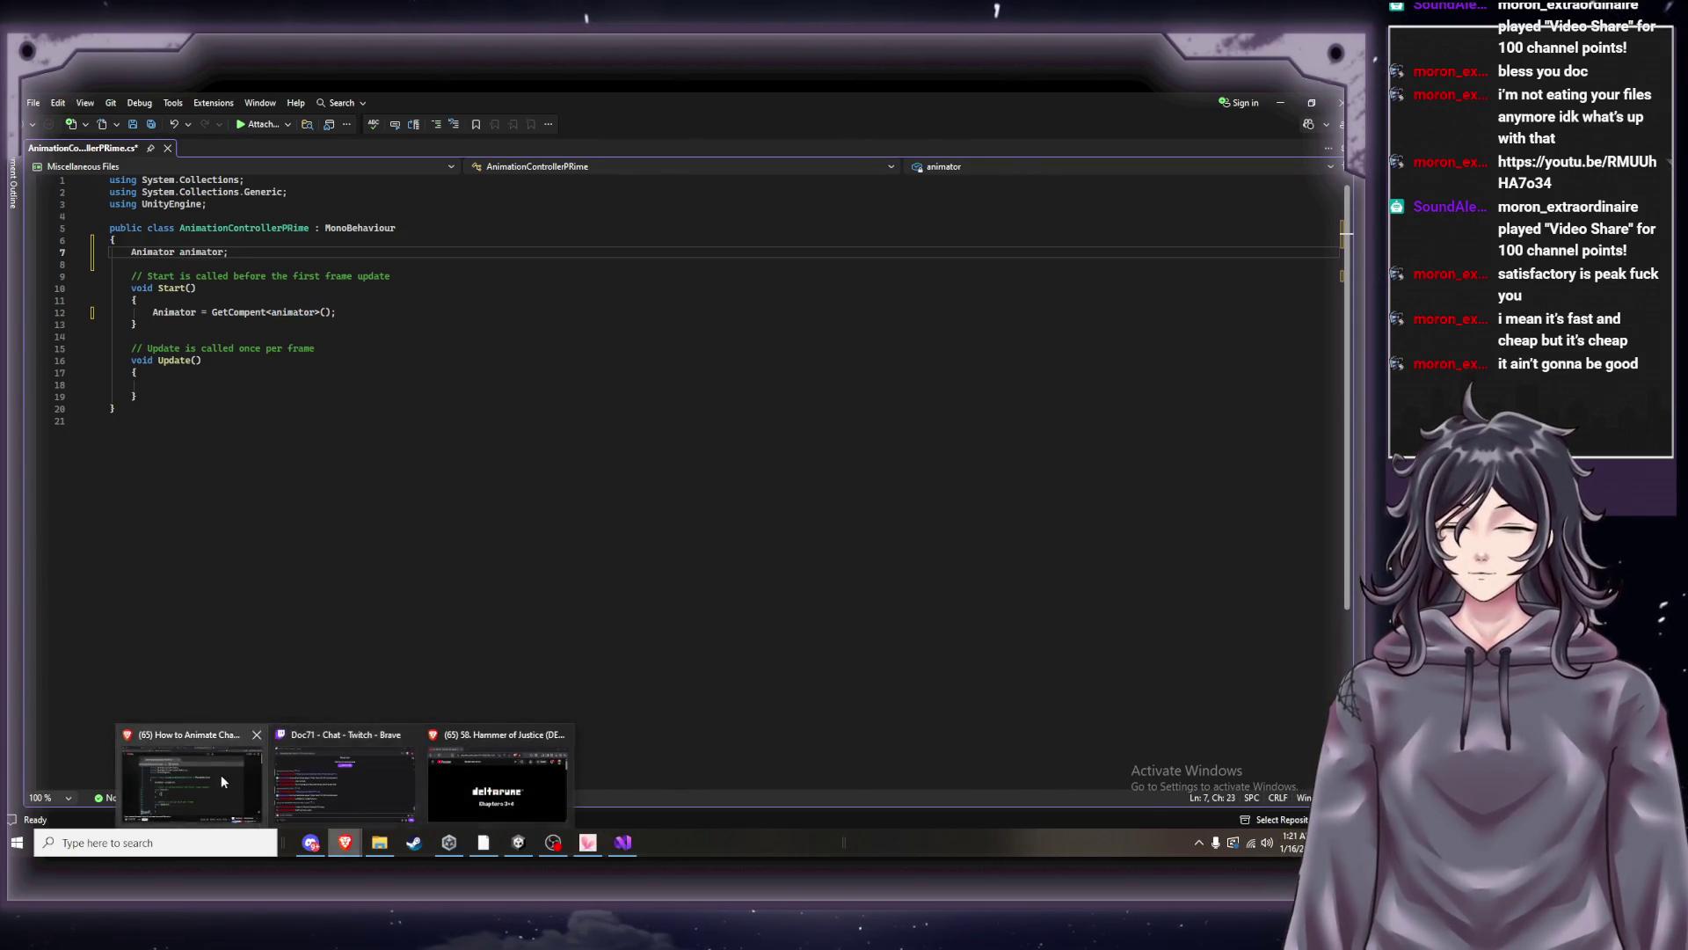
pyautogui.click(264, 761)
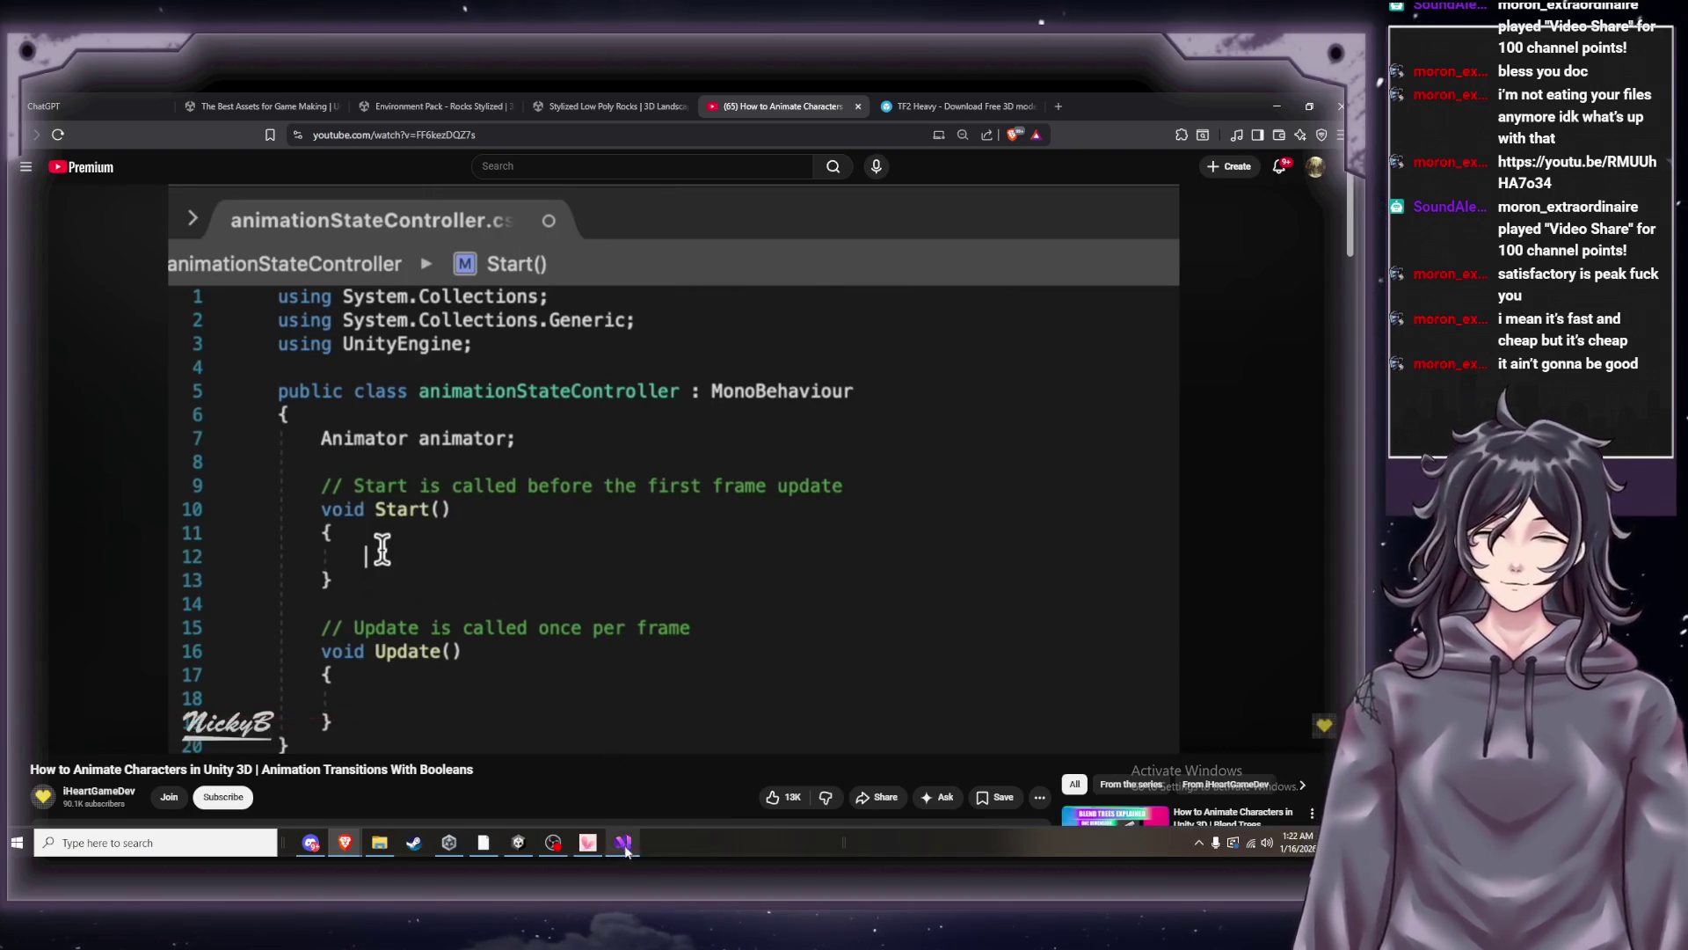
# Skip the tutorial ahead past the GetComponent<Animator> line, closing an accidental new tab, and resume playback.
pyautogui.click(541, 707)
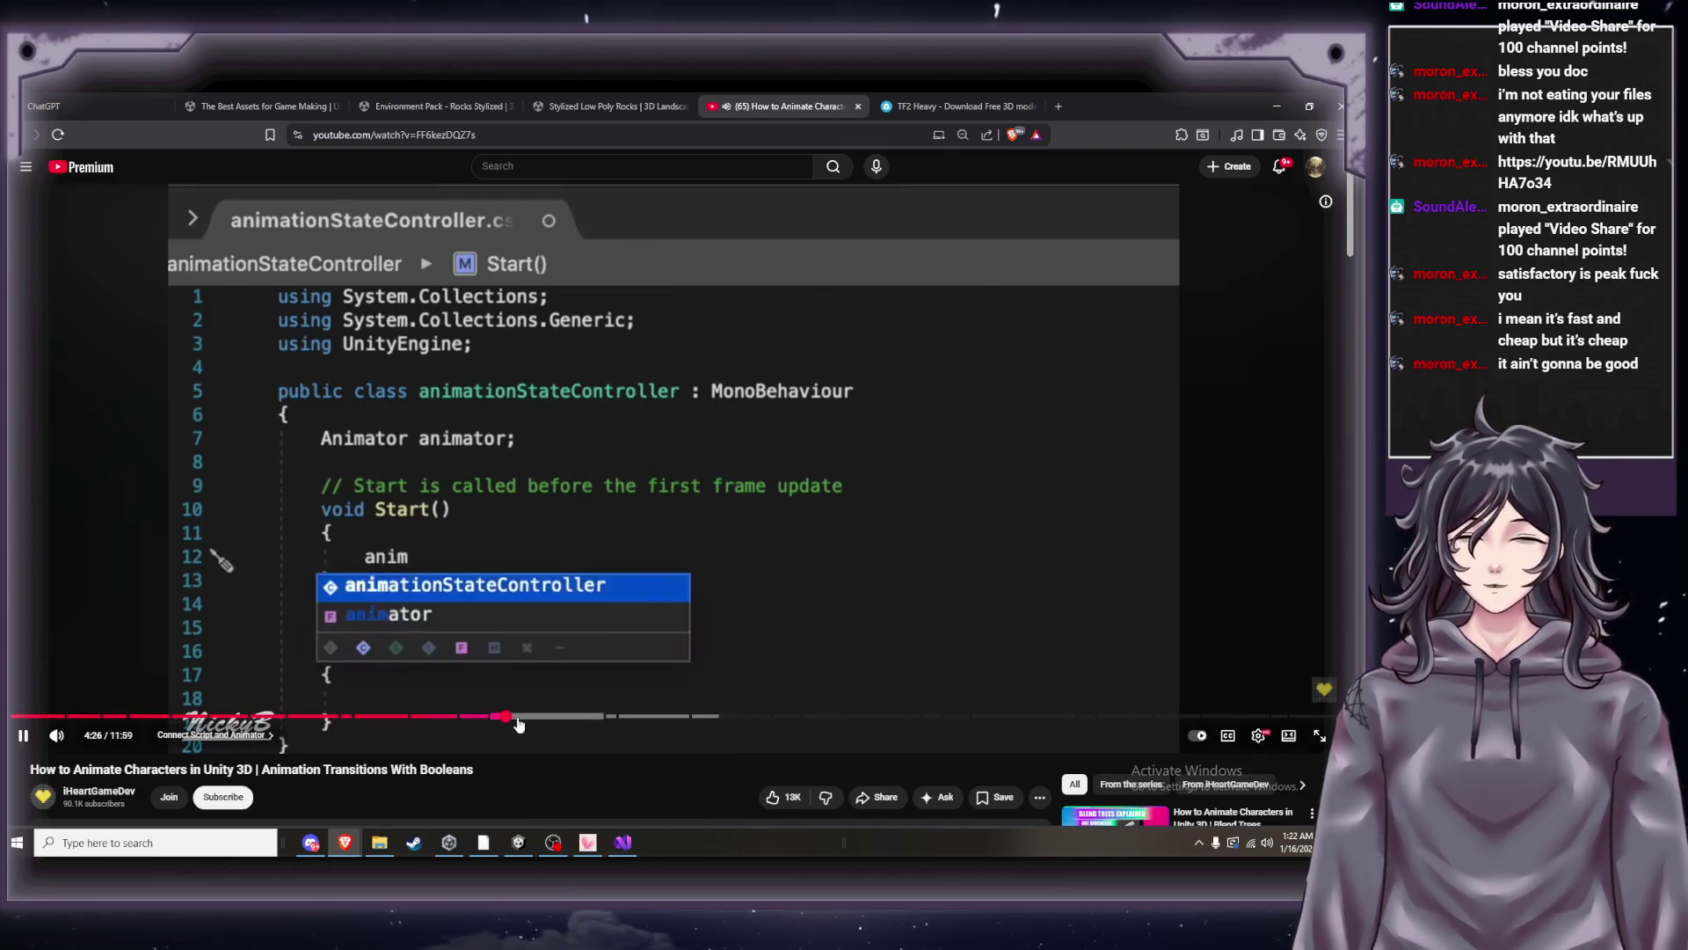
pyautogui.click(519, 716)
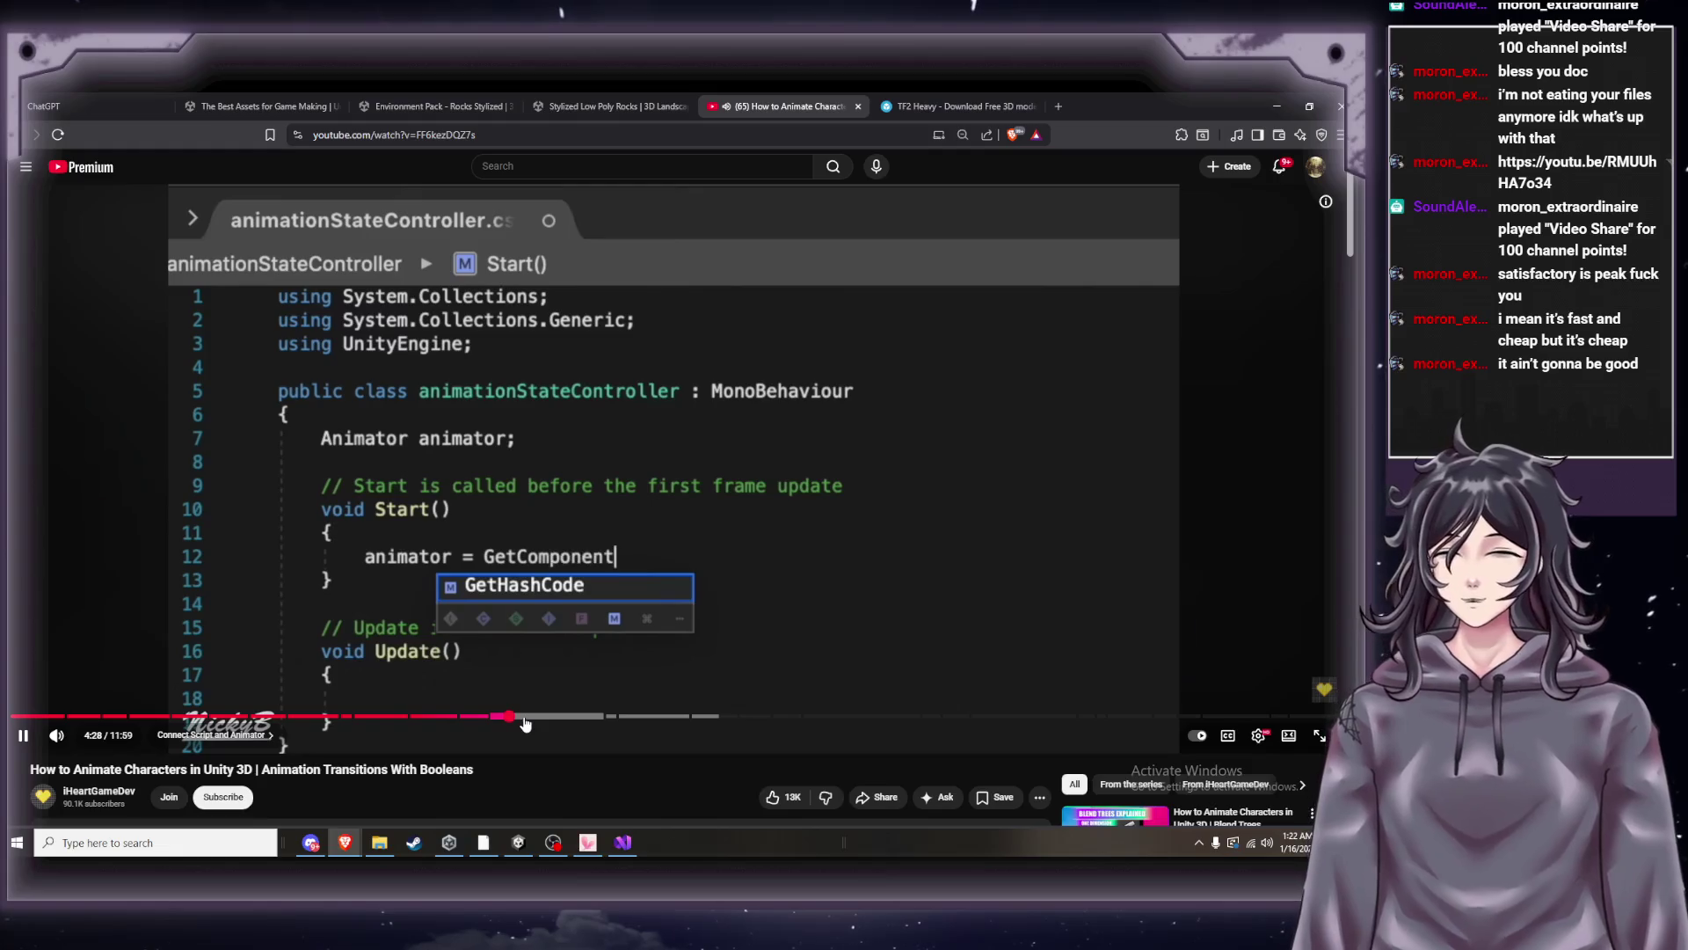
pyautogui.click(550, 719)
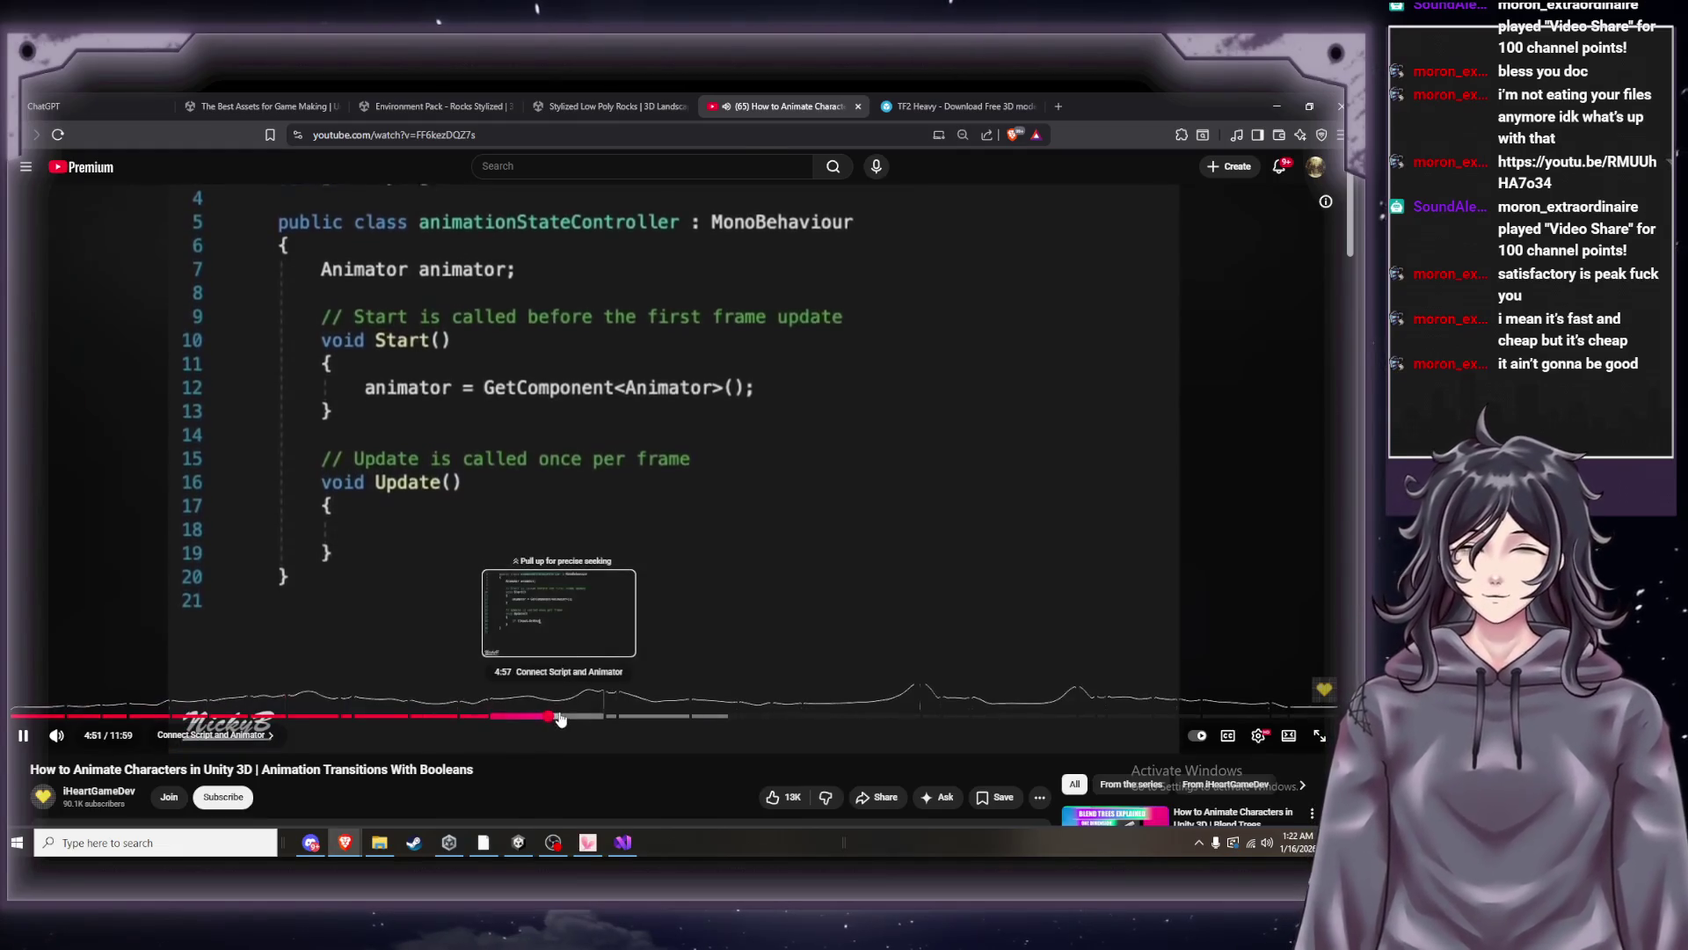
pyautogui.click(652, 274)
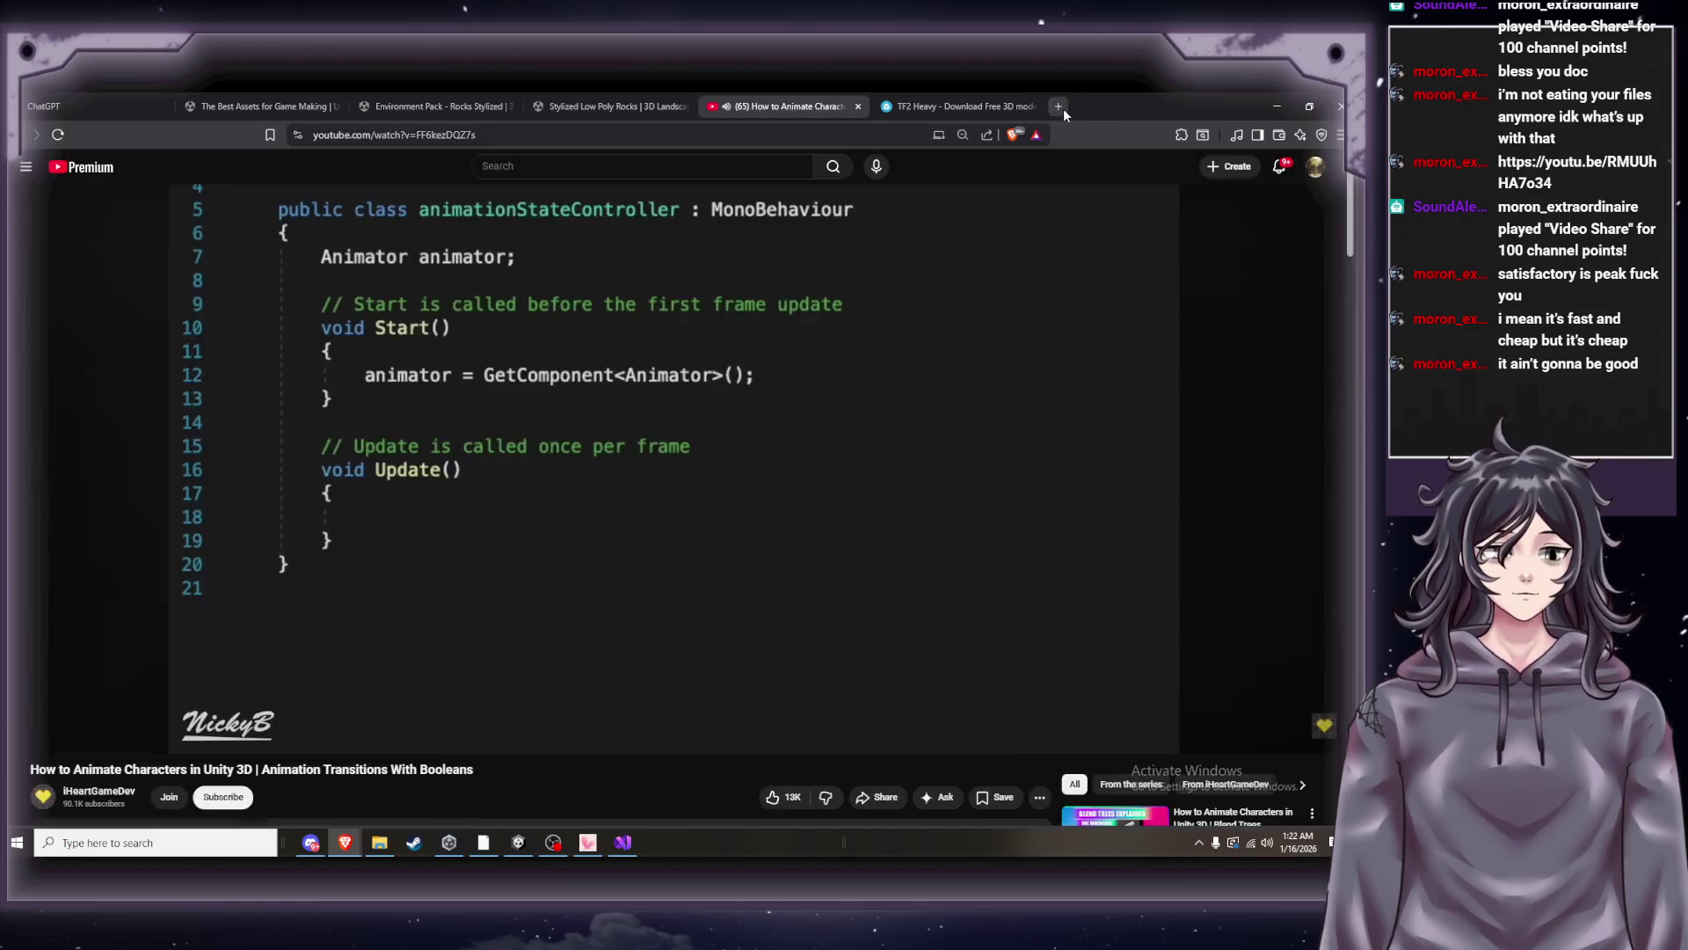
pyautogui.click(1062, 108)
pyautogui.hotkey('ctrl', 'w')
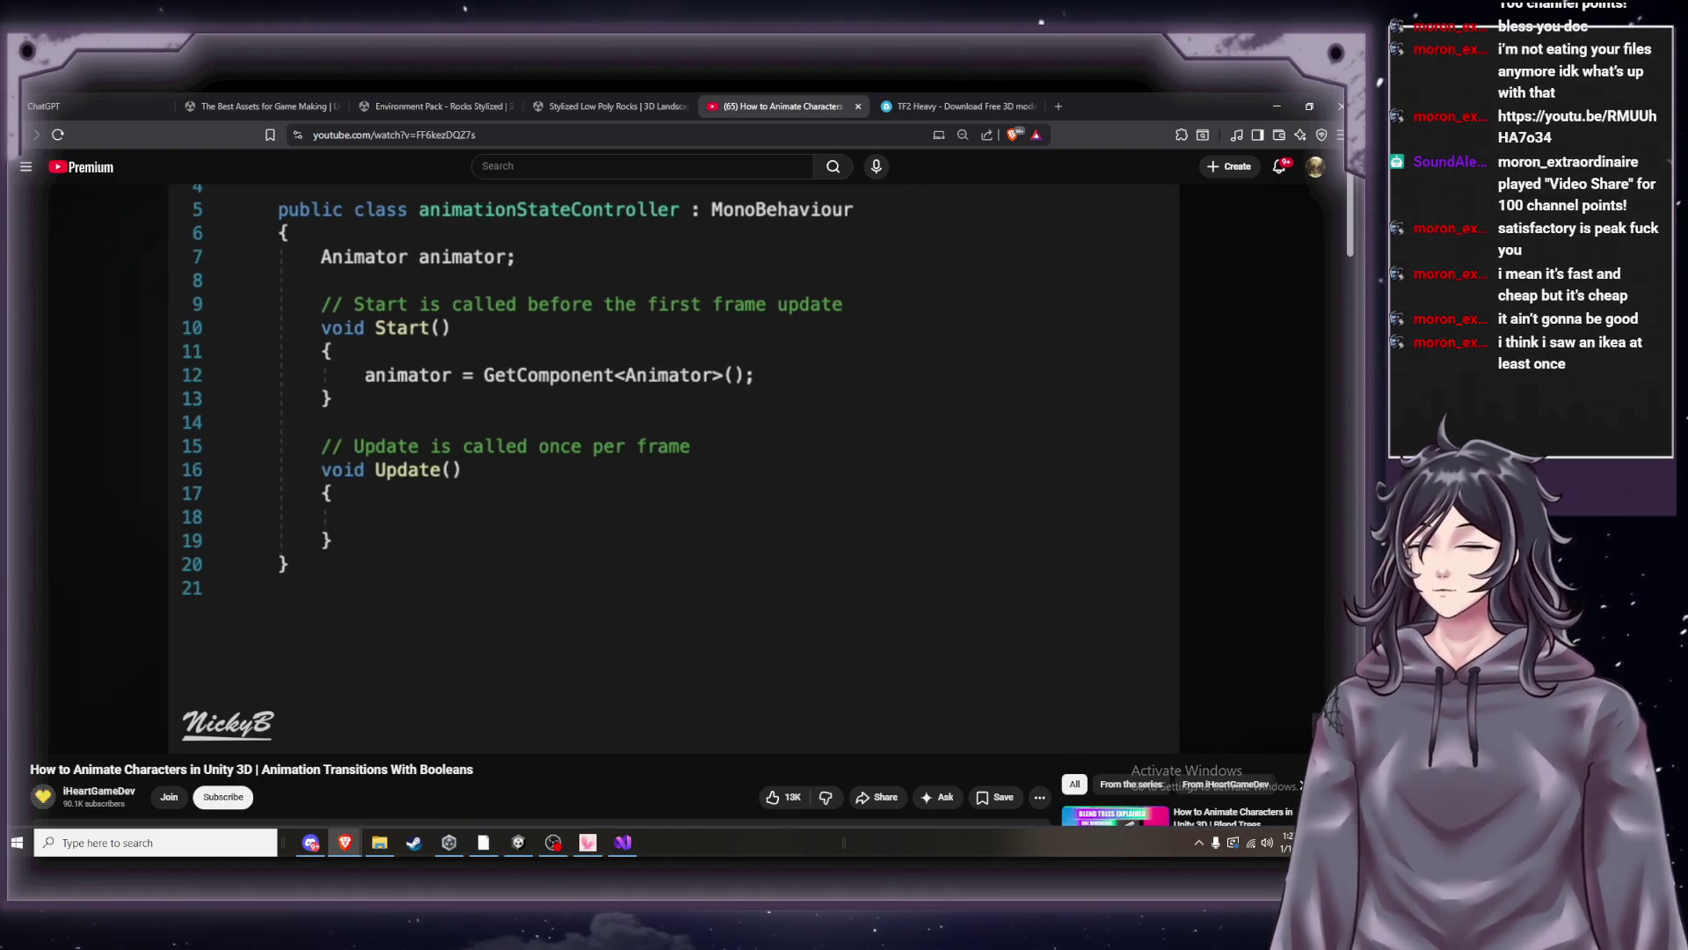
pyautogui.click(674, 552)
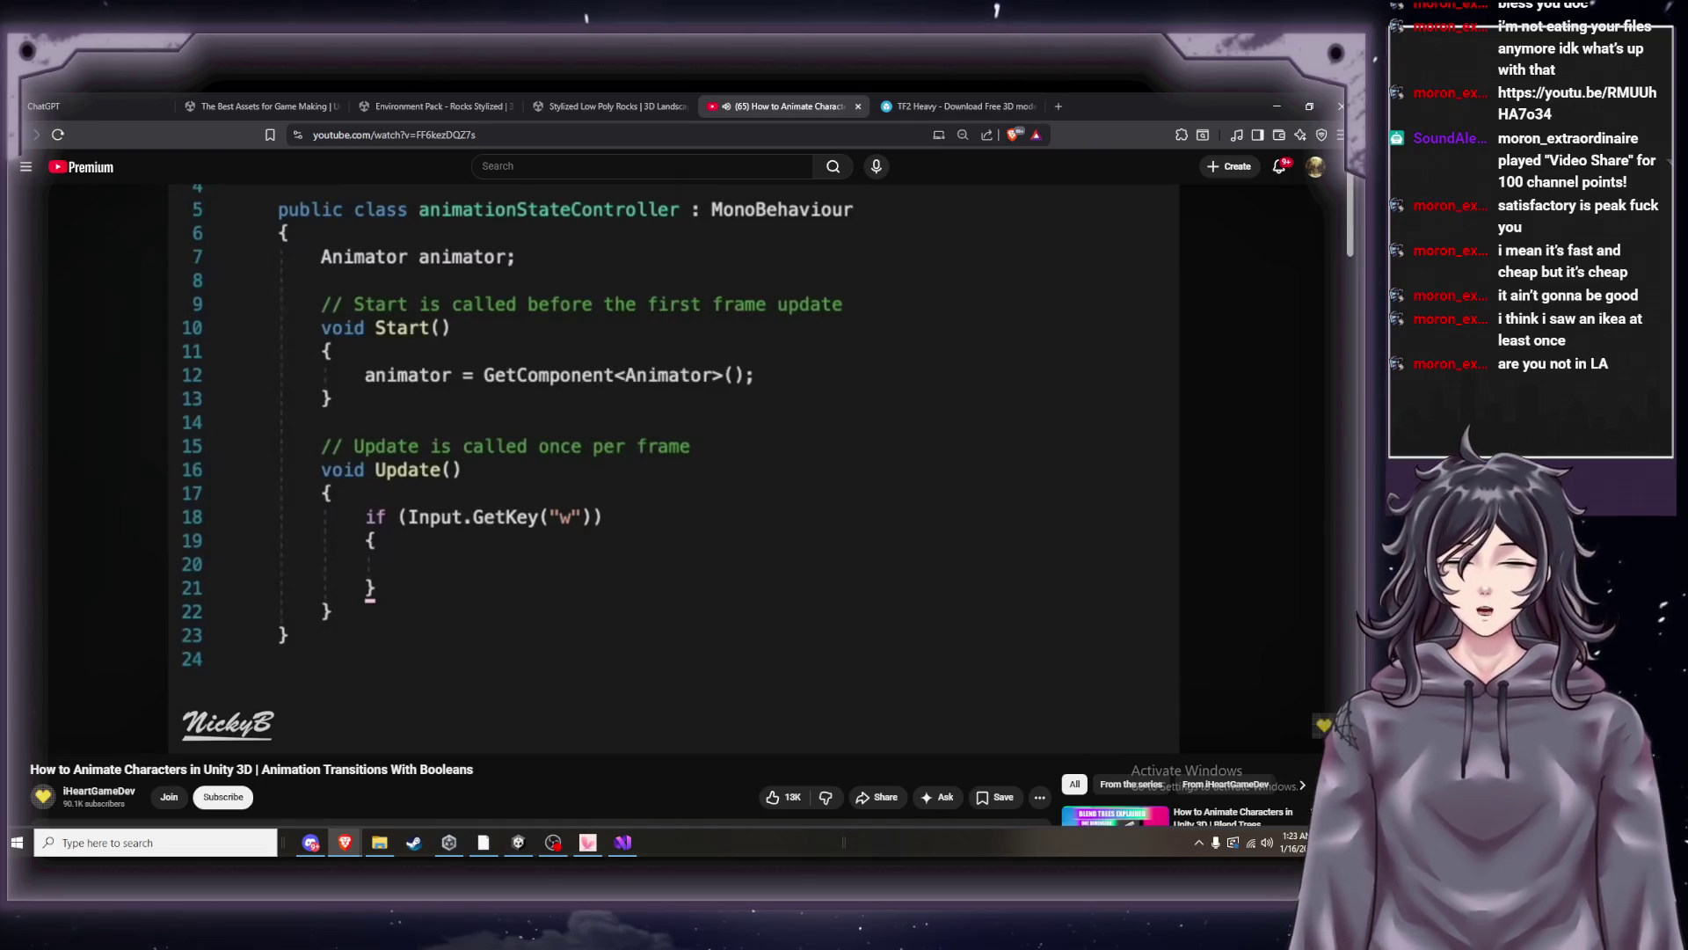
# Rewind the tutorial five seconds and pause it at 5:03.
pyautogui.click(517, 536)
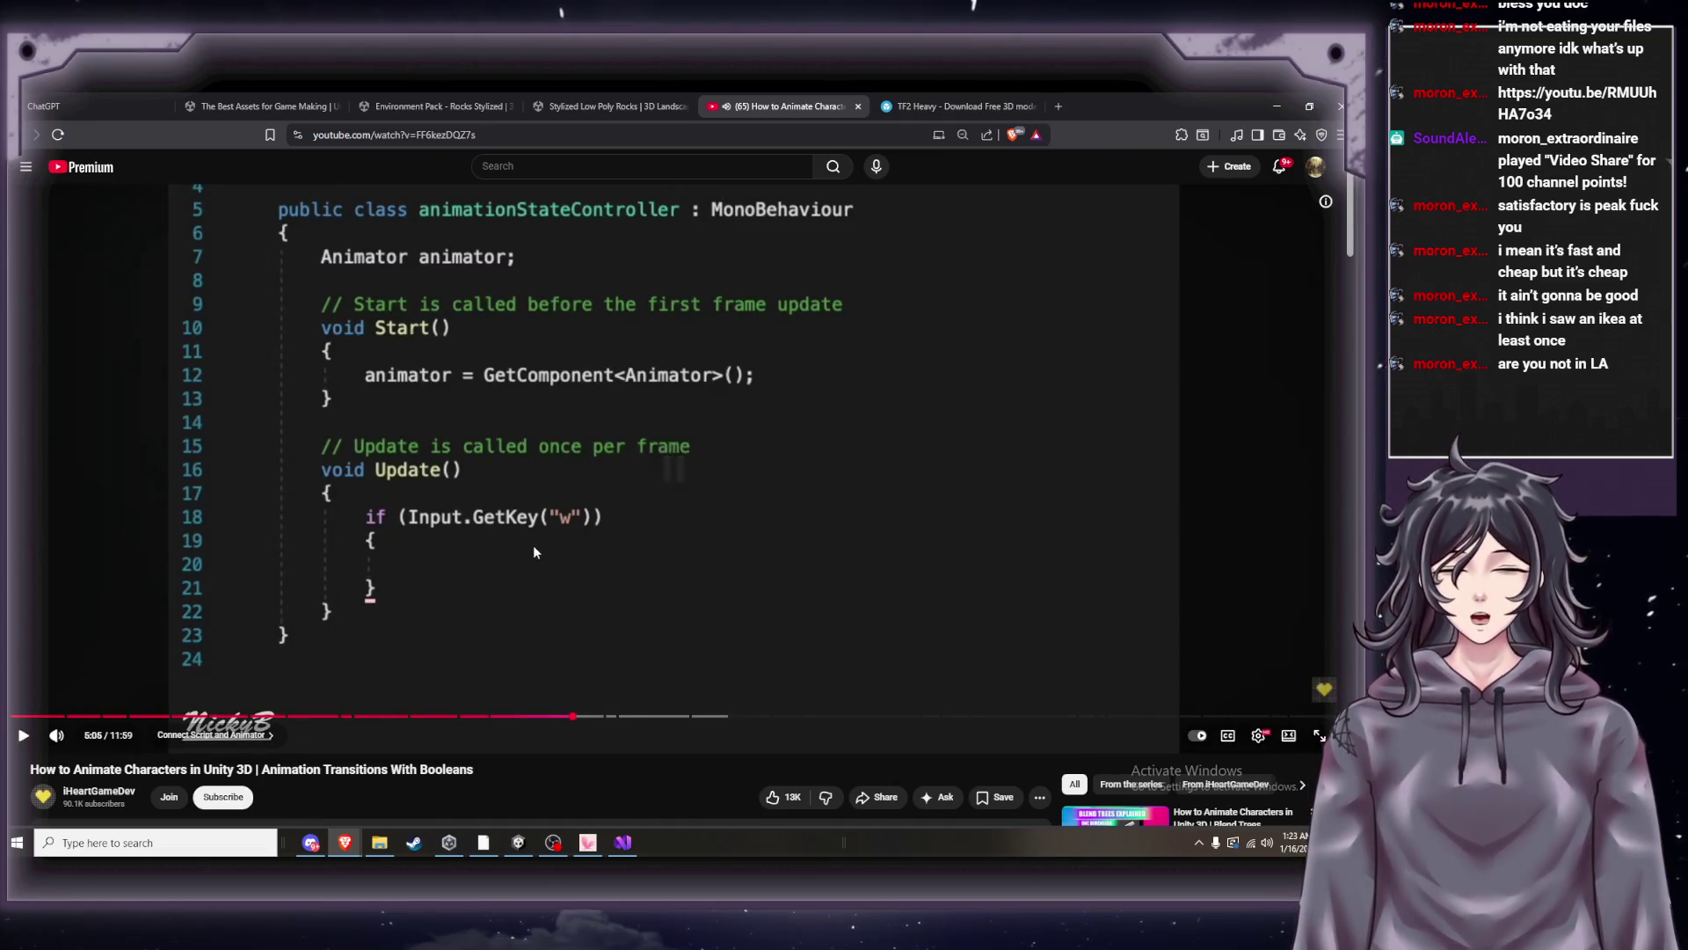
pyautogui.click(537, 554)
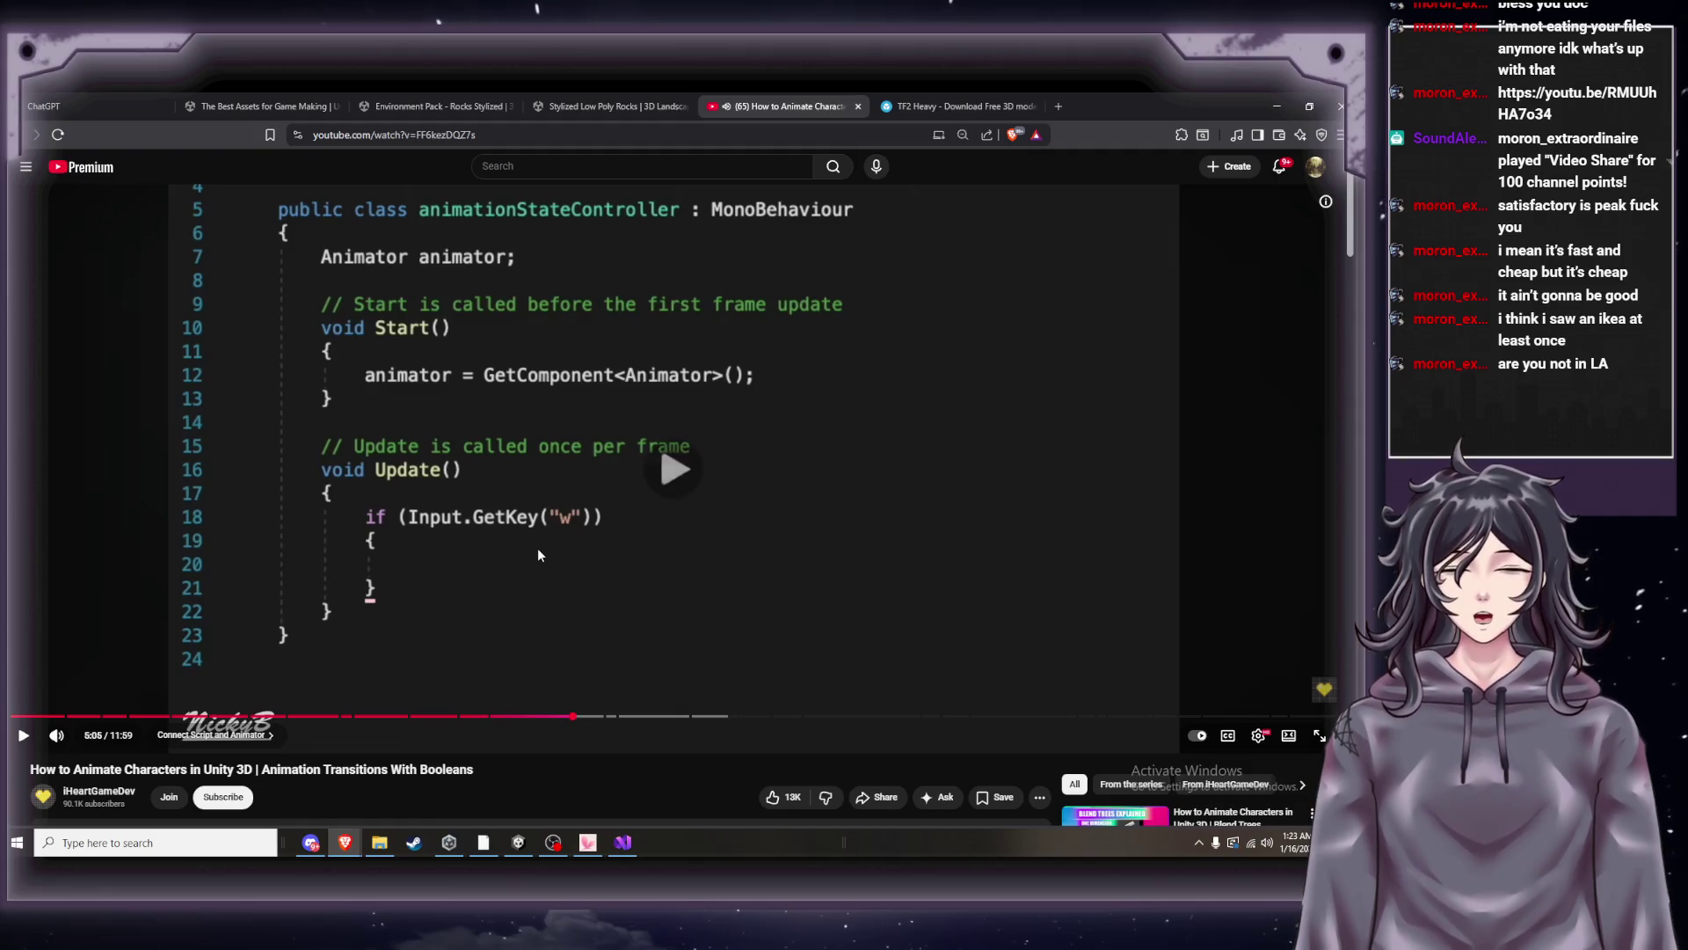
pyautogui.press('Left')
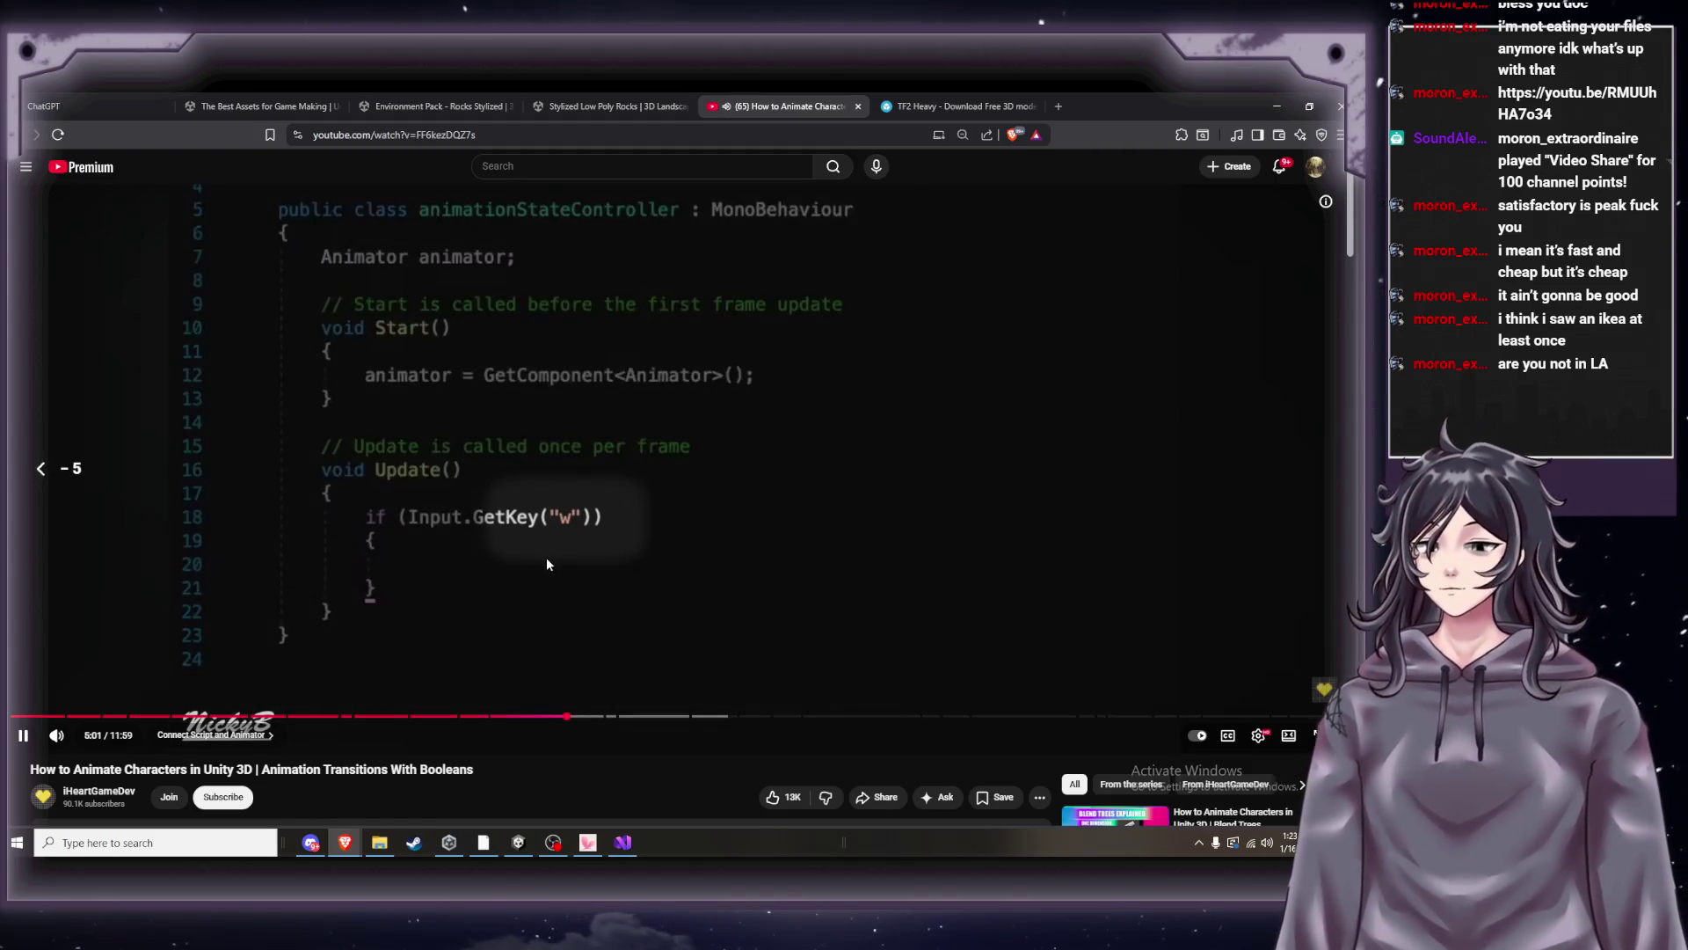
pyautogui.click(546, 560)
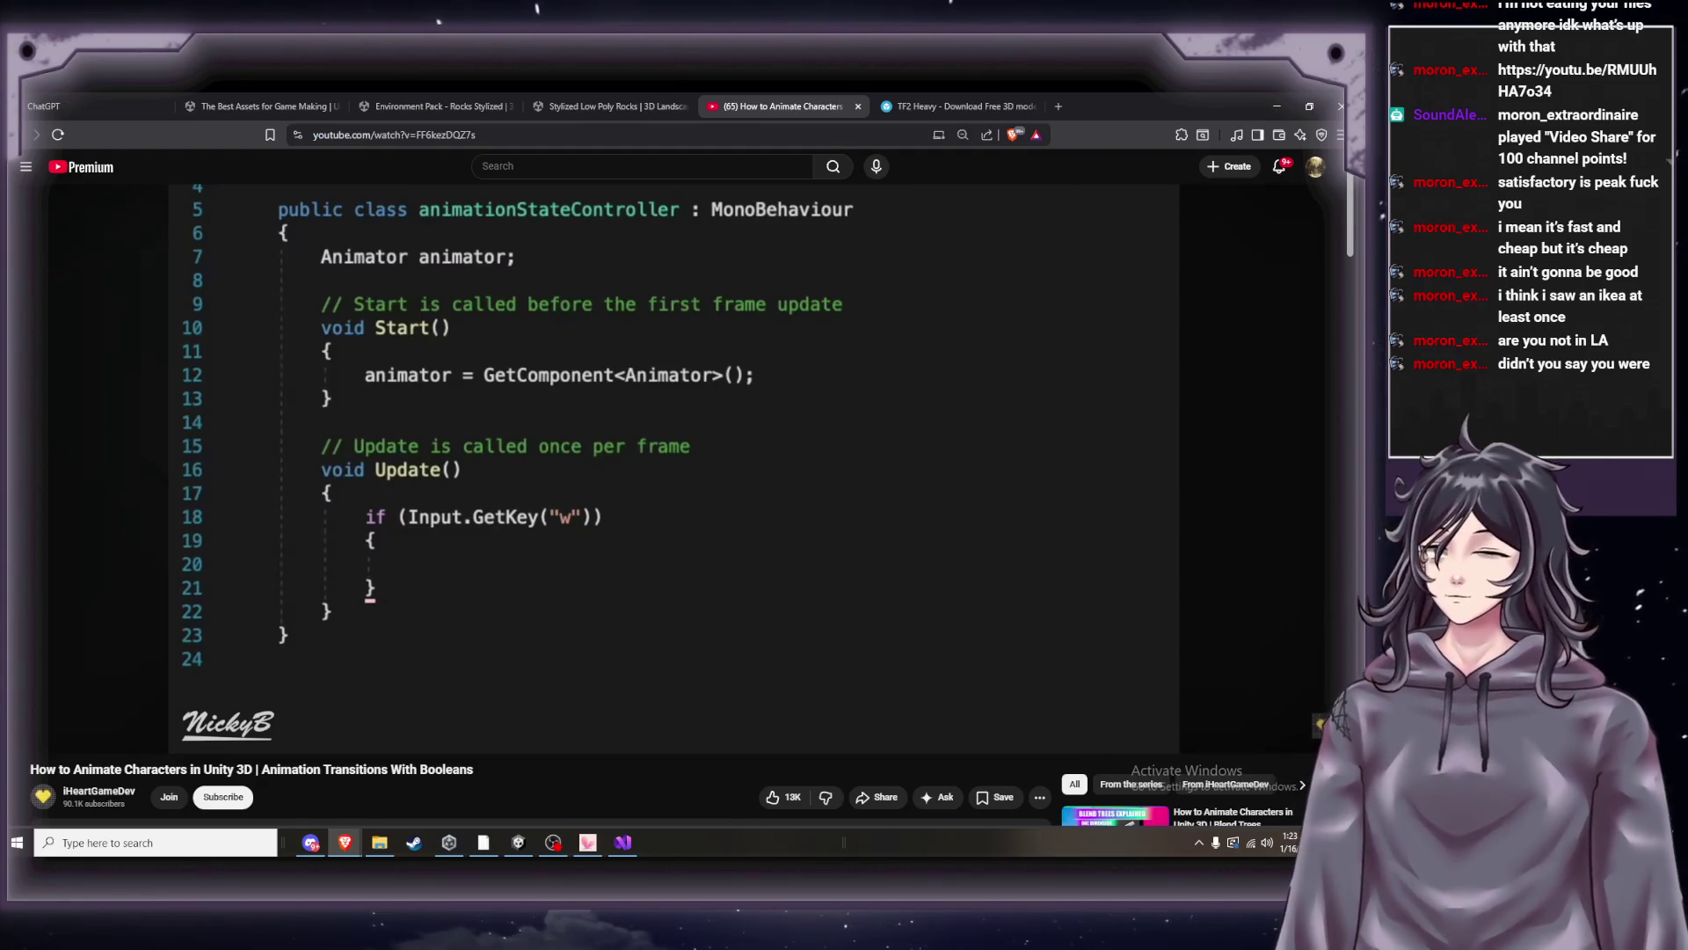
# Rewind to where the tutorial types the if line, pause, and return to Visual Studio.
pyautogui.moveTo(764, 597)
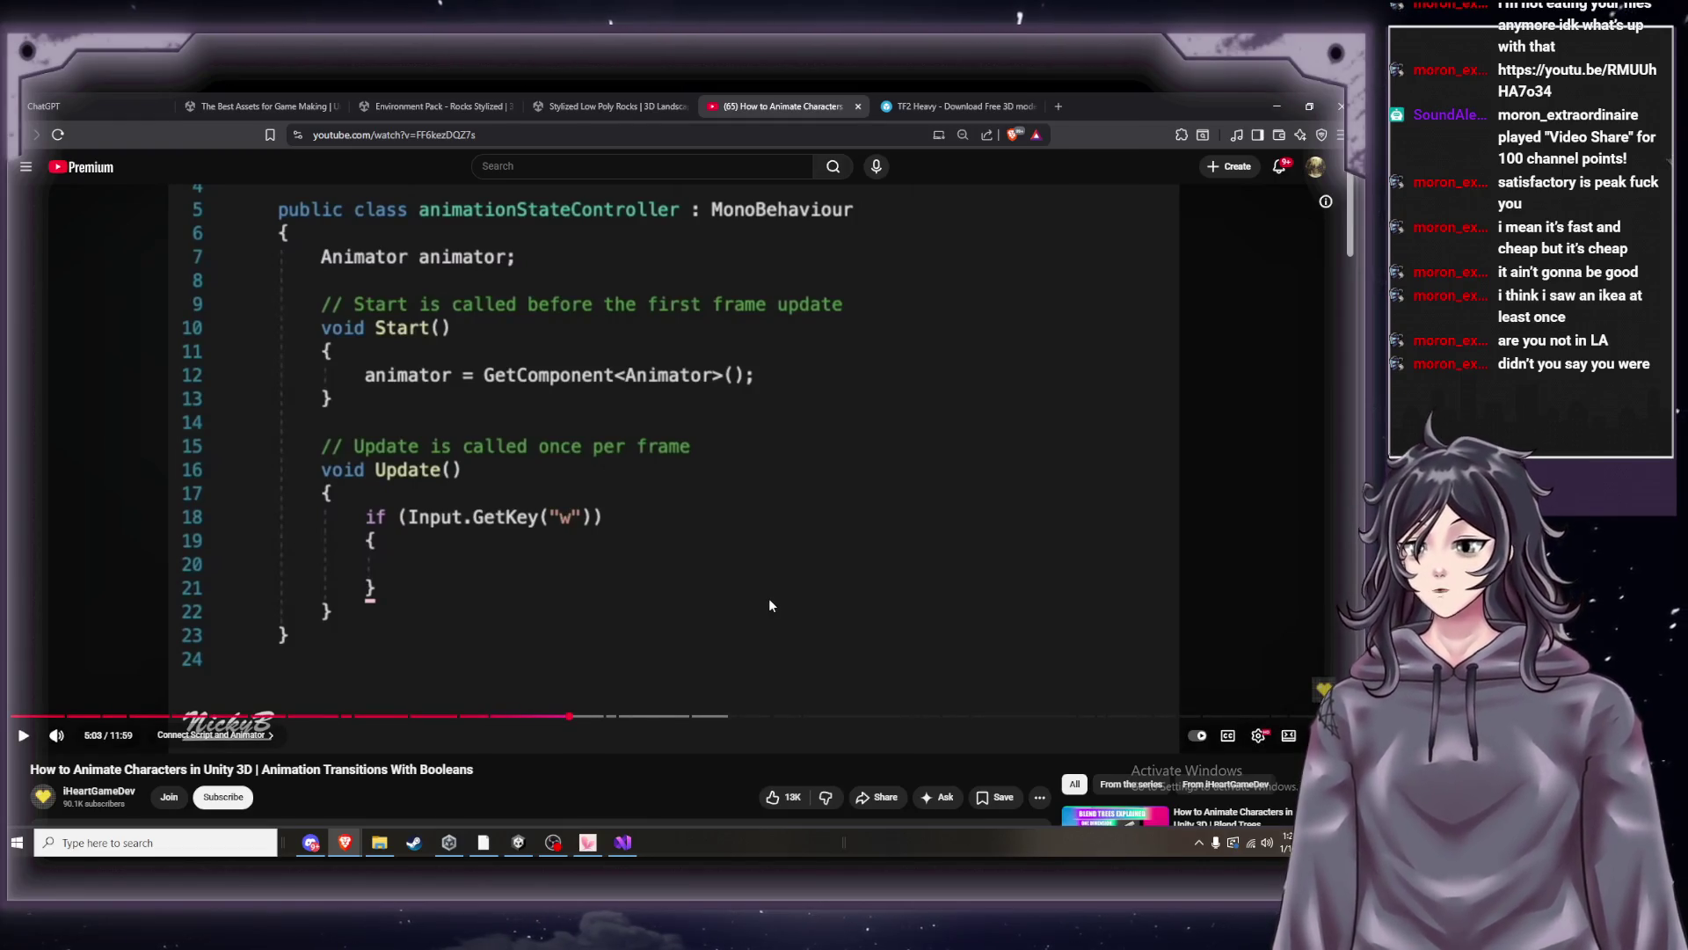
pyautogui.click(769, 598)
pyautogui.press('Left')
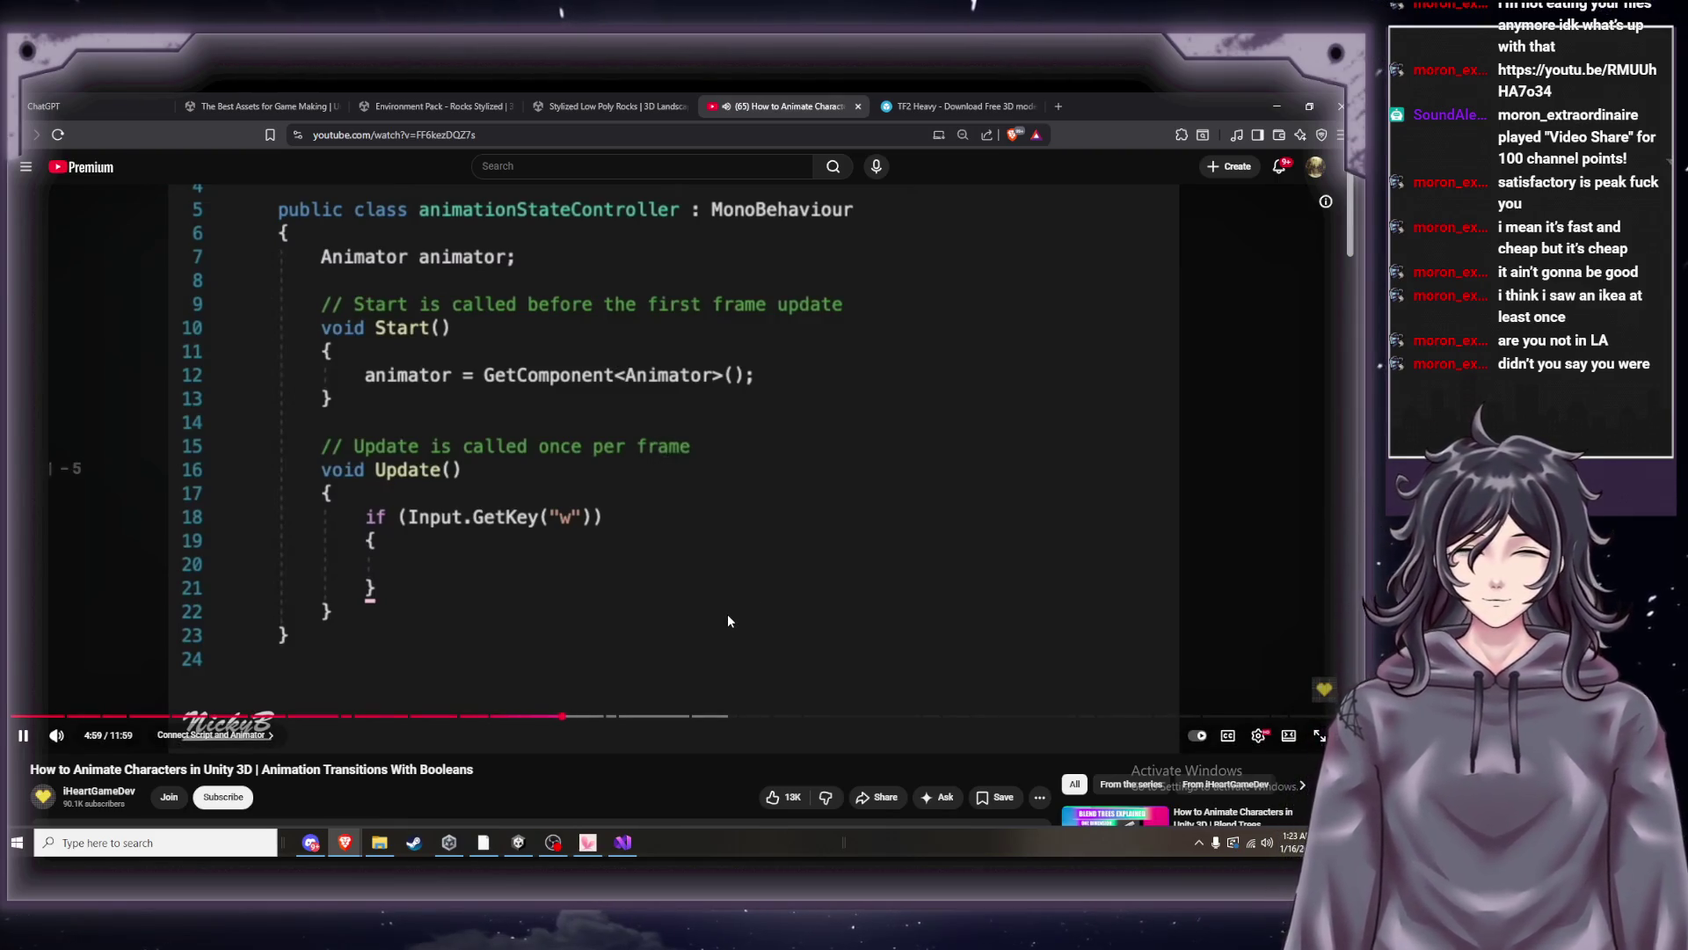
pyautogui.press('Left')
pyautogui.press('Left')
pyautogui.press('Left')
pyautogui.press('Right')
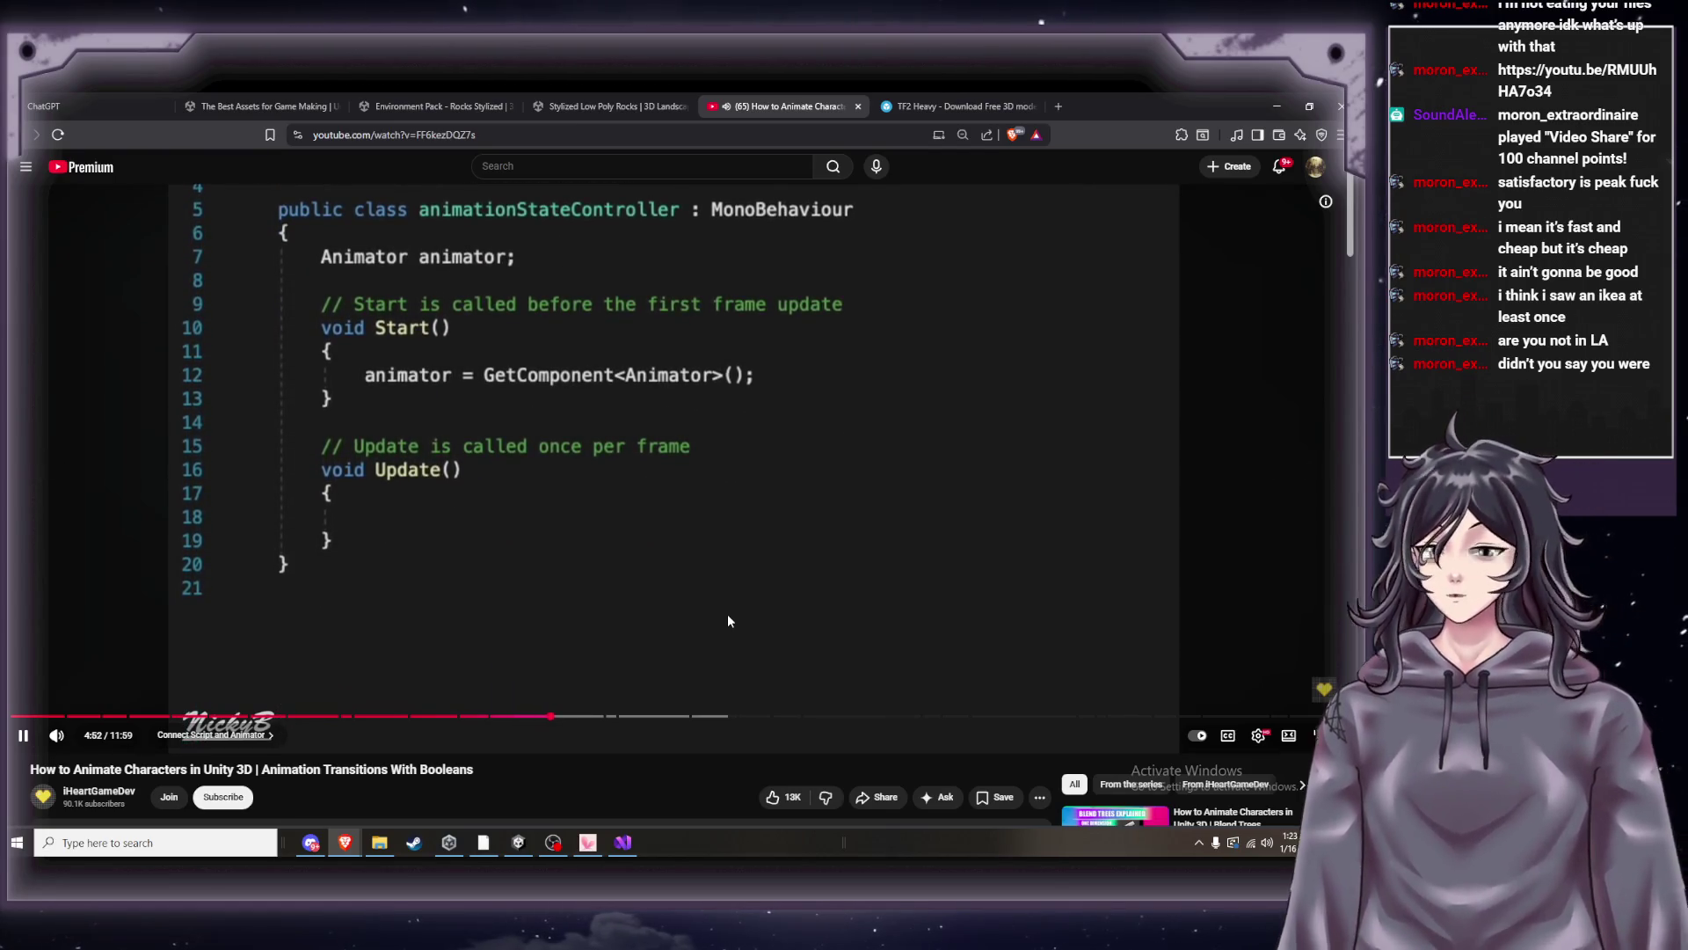
pyautogui.click(727, 625)
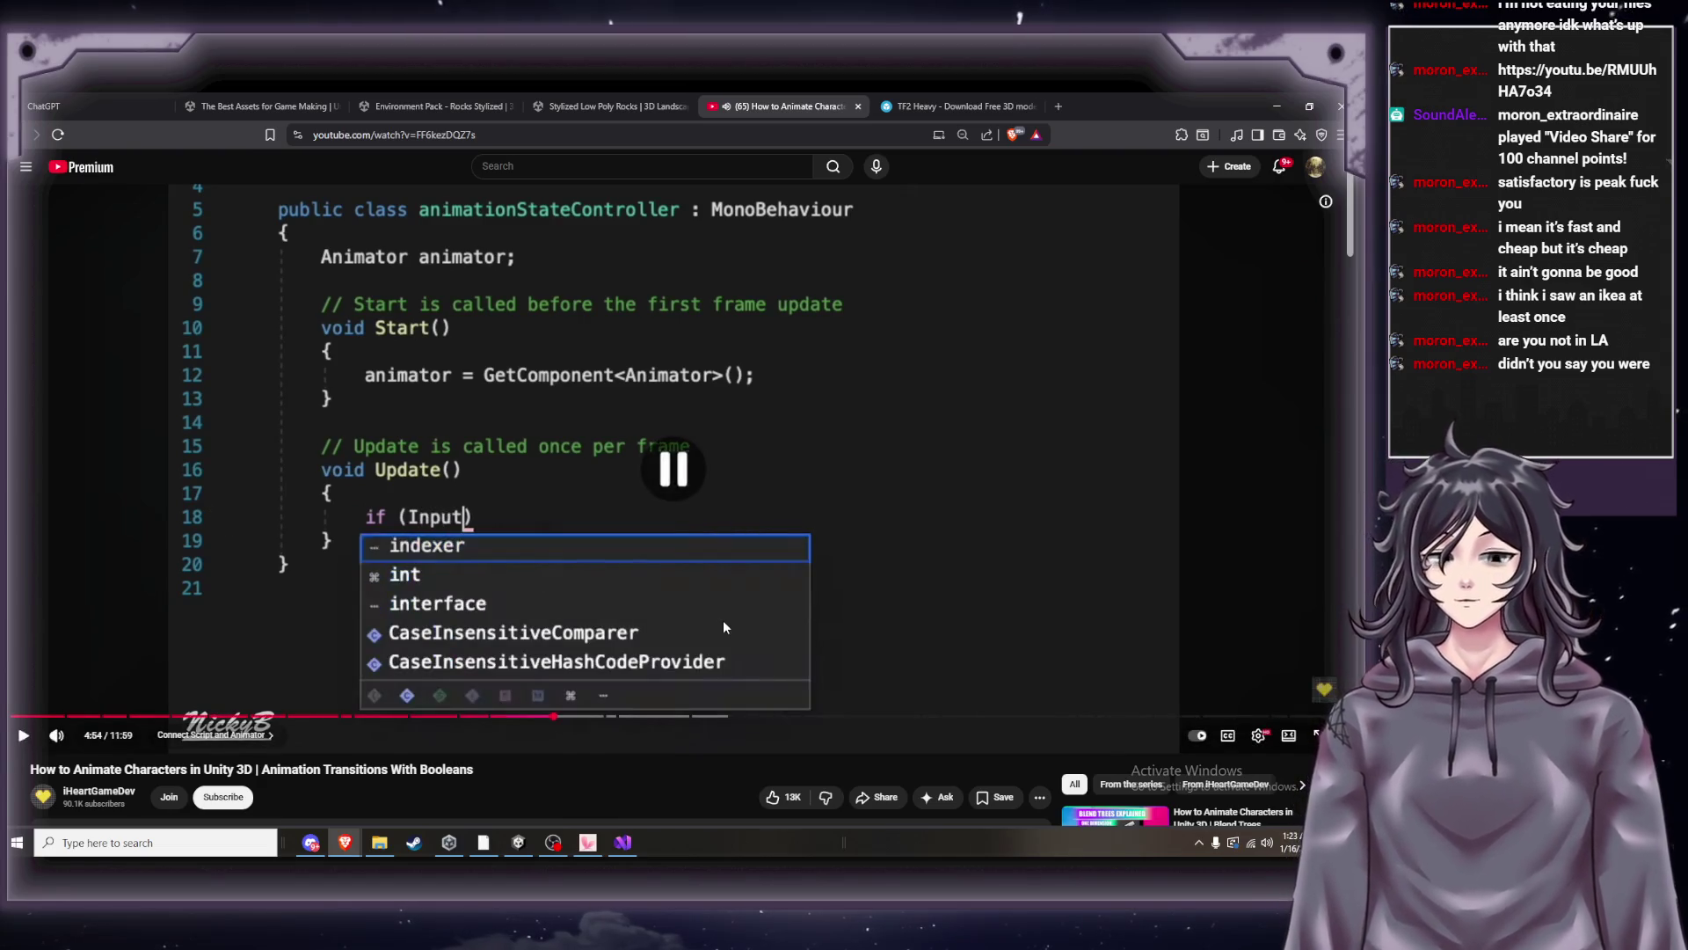
pyautogui.click(623, 842)
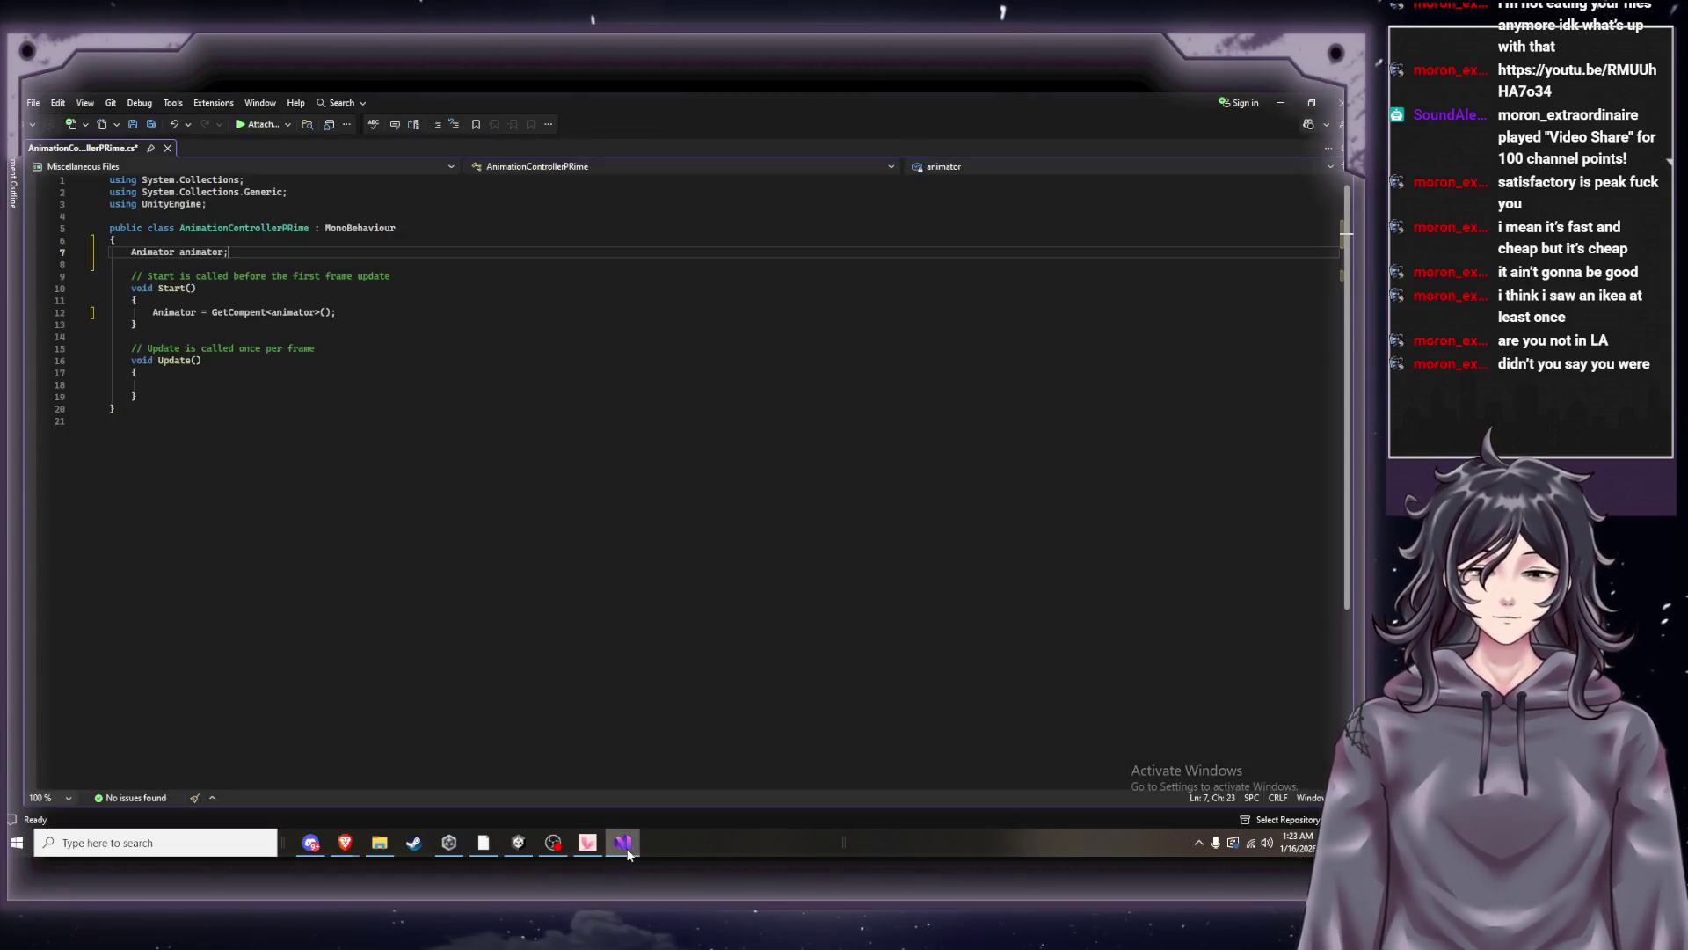
# Begin an if statement on empty line 18 of Update while the tutorial plays on.
pyautogui.click(184, 385)
pyautogui.write('if')
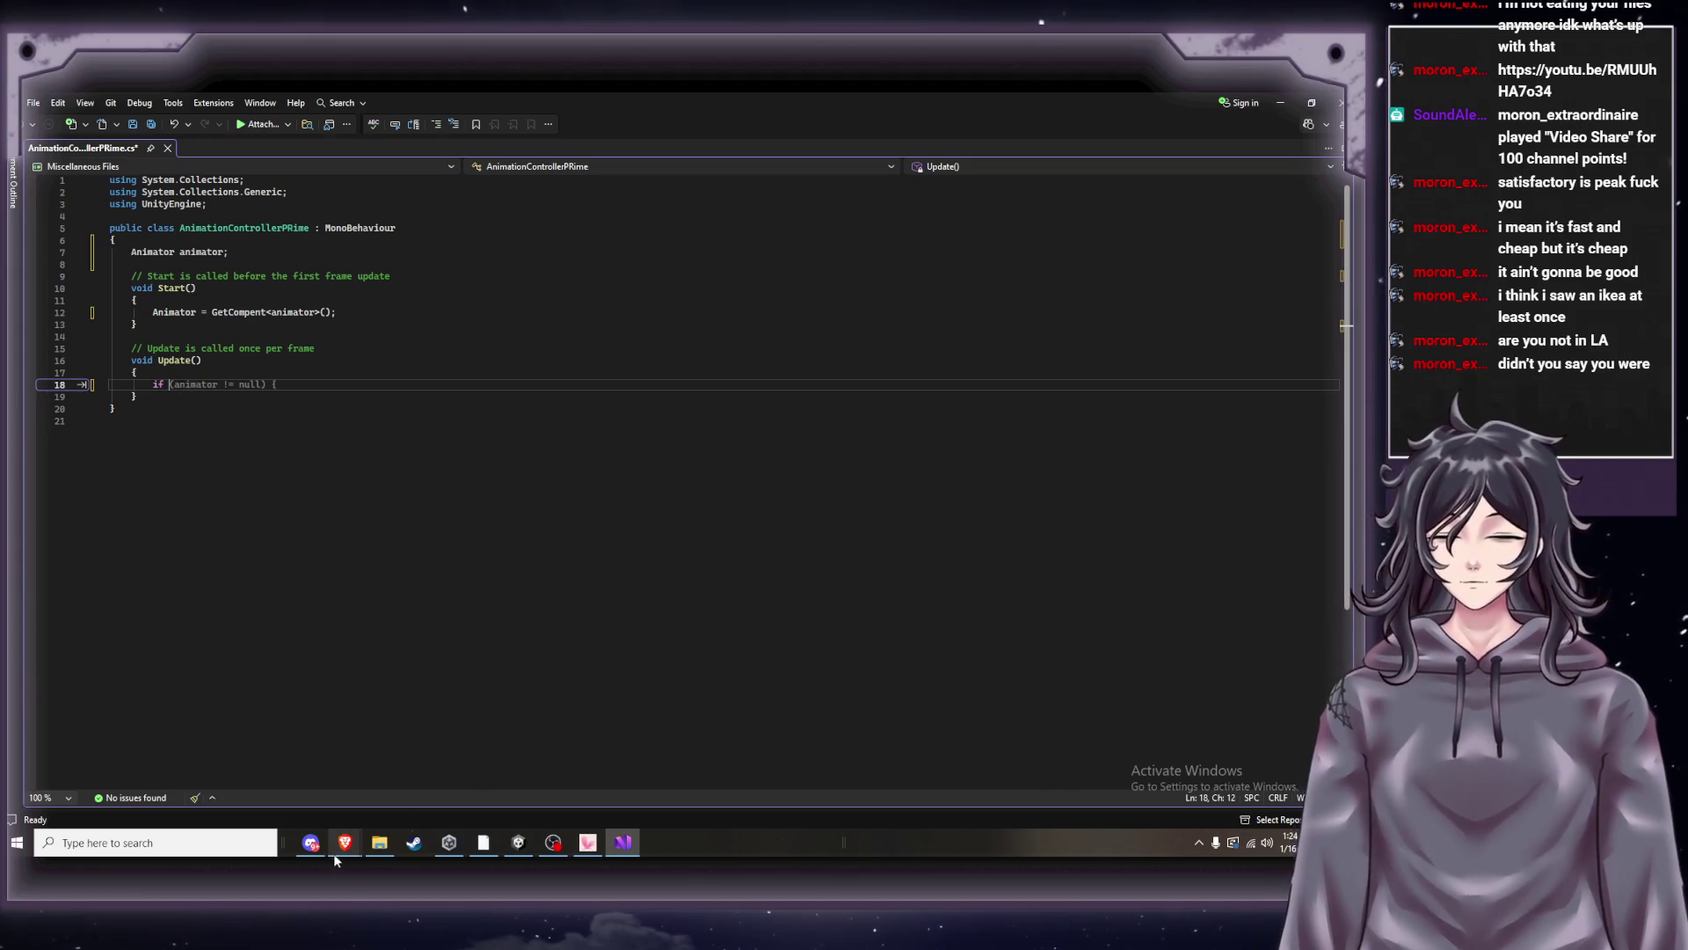
pyautogui.moveTo(334, 857)
pyautogui.click(297, 774)
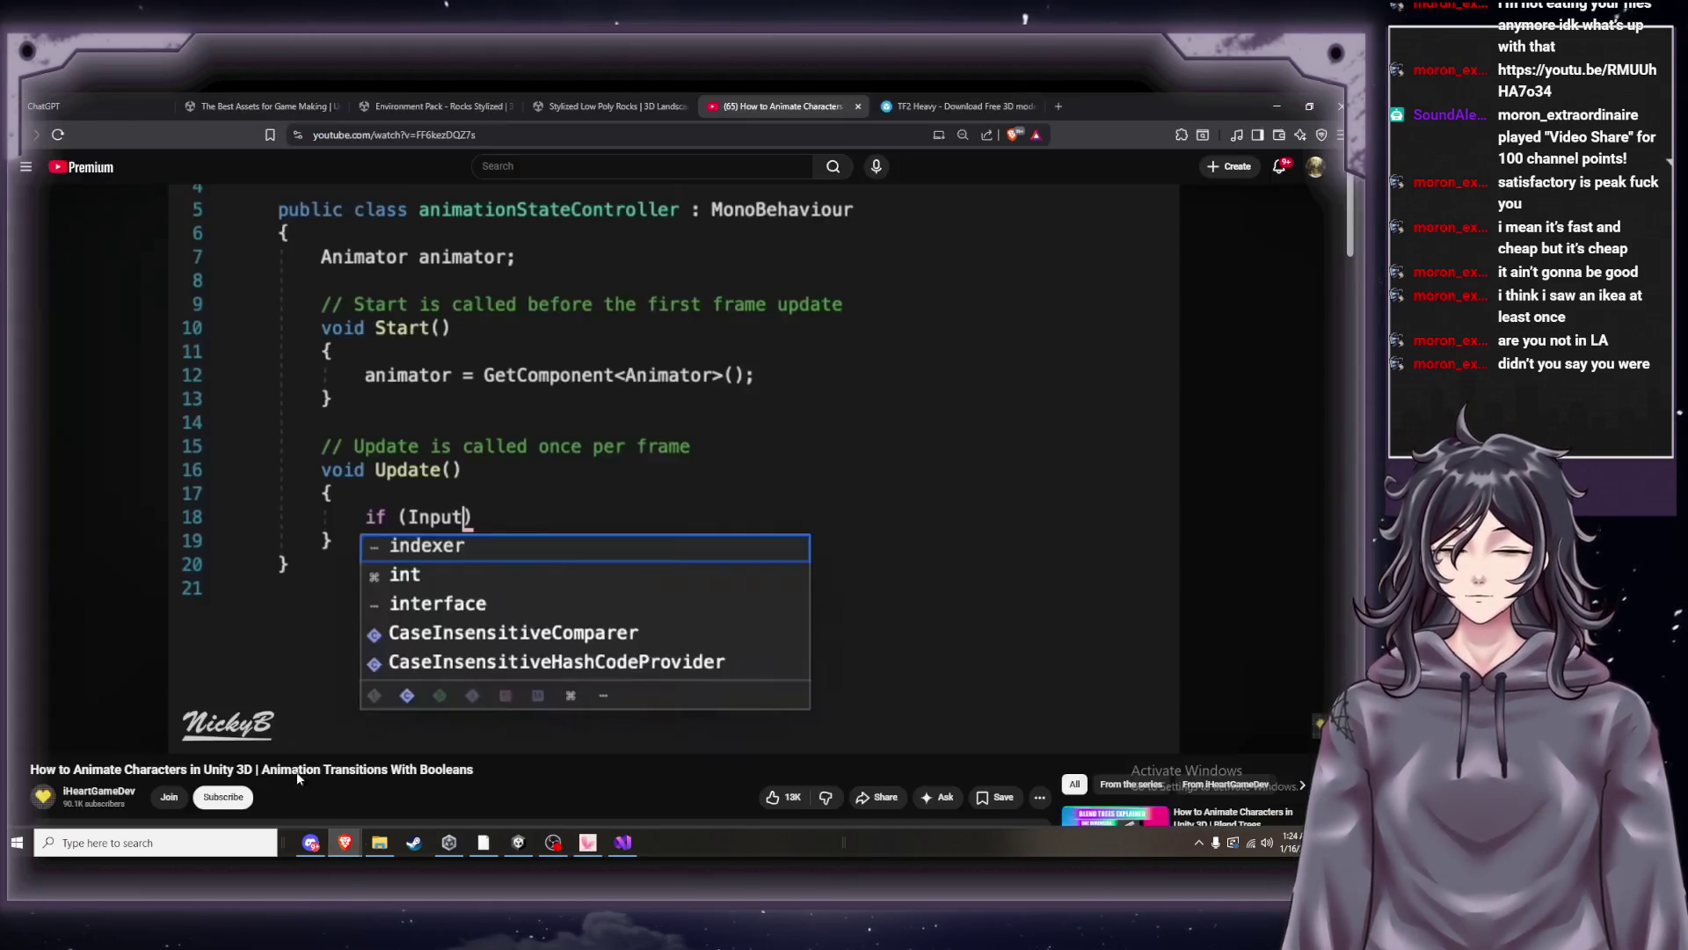
pyautogui.click(601, 620)
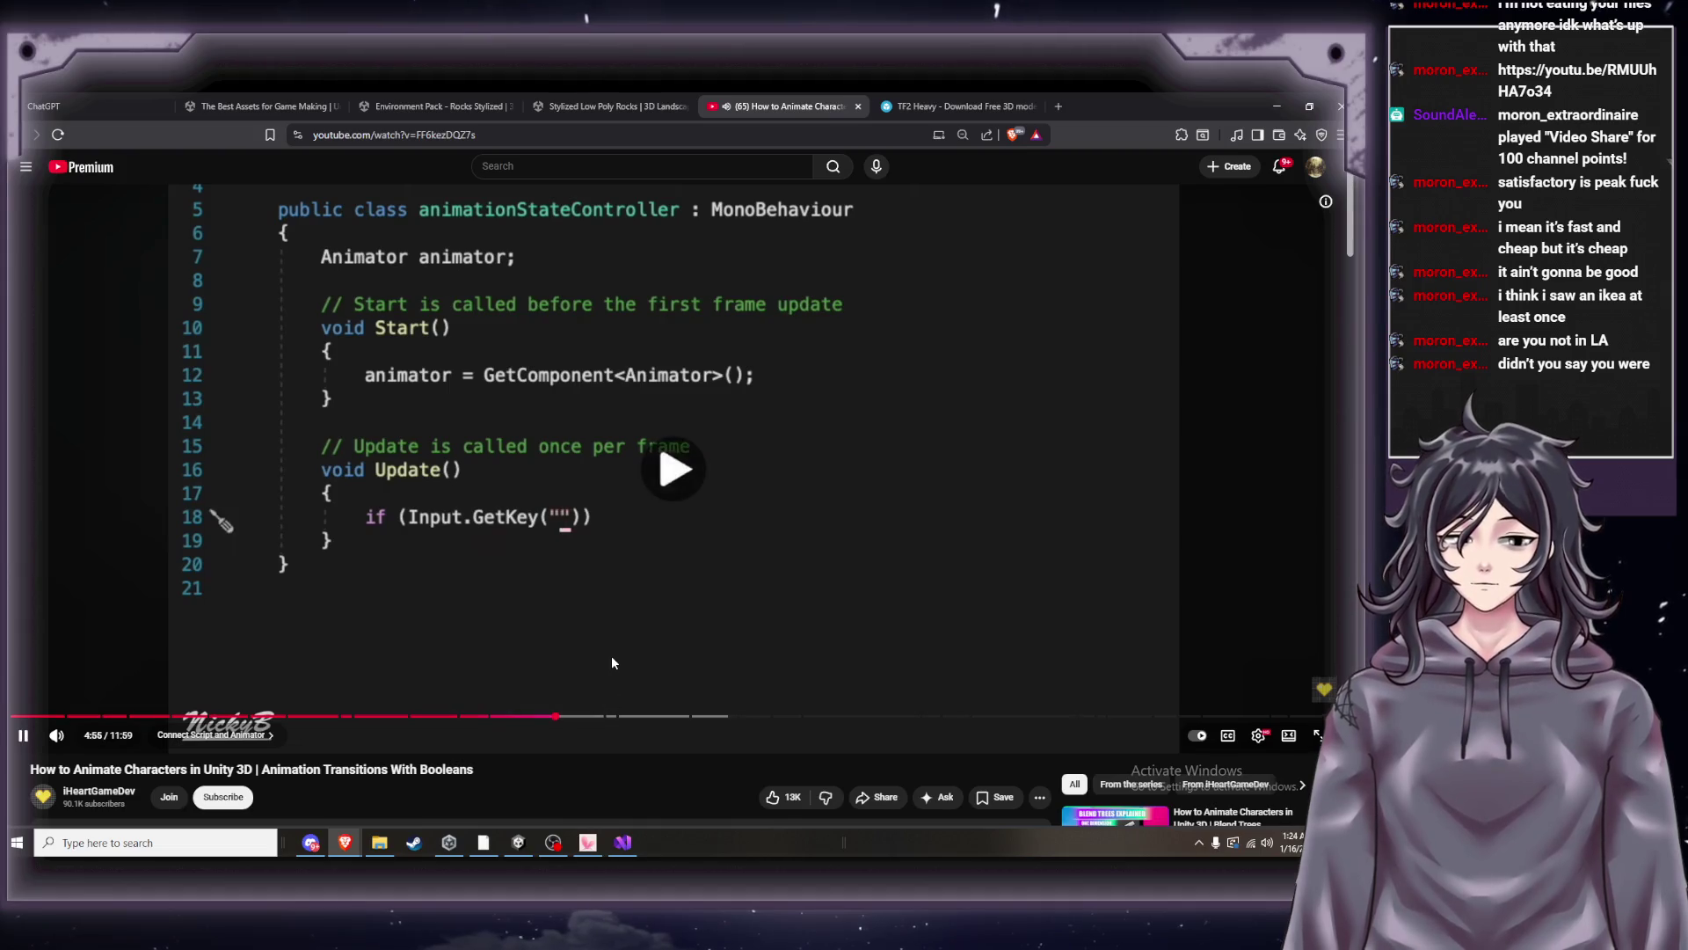
pyautogui.click(620, 843)
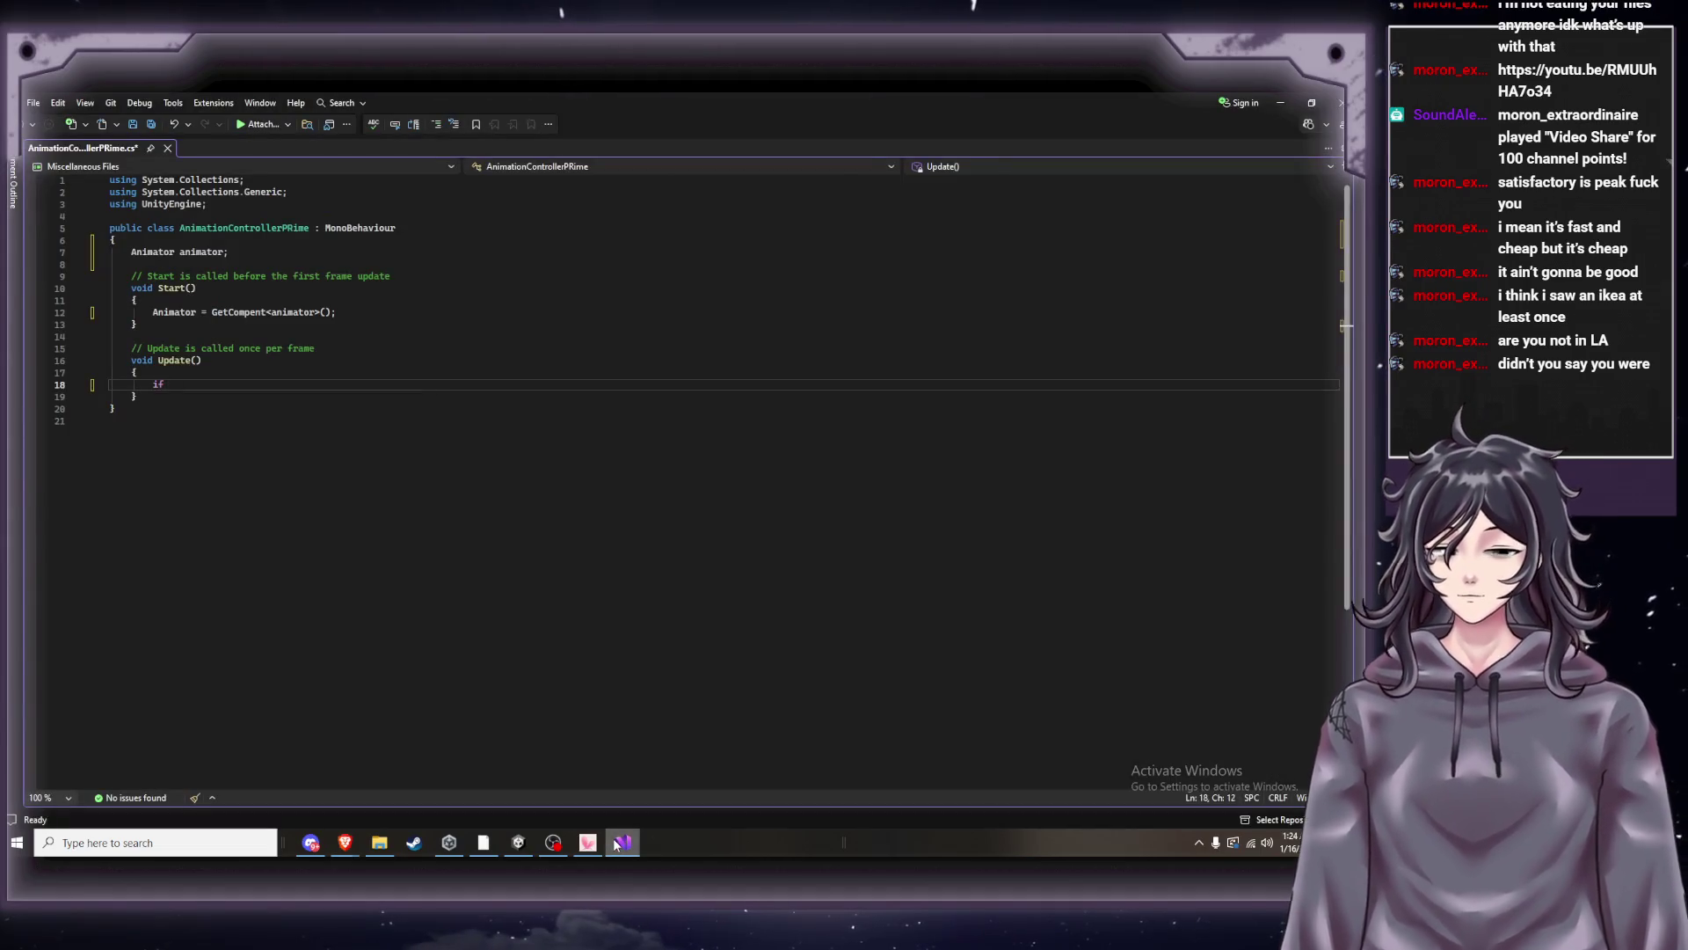
# Complete the condition as Input.GetKey("w"), correcting typos while referring to the tutorial.
pyautogui.write('(')
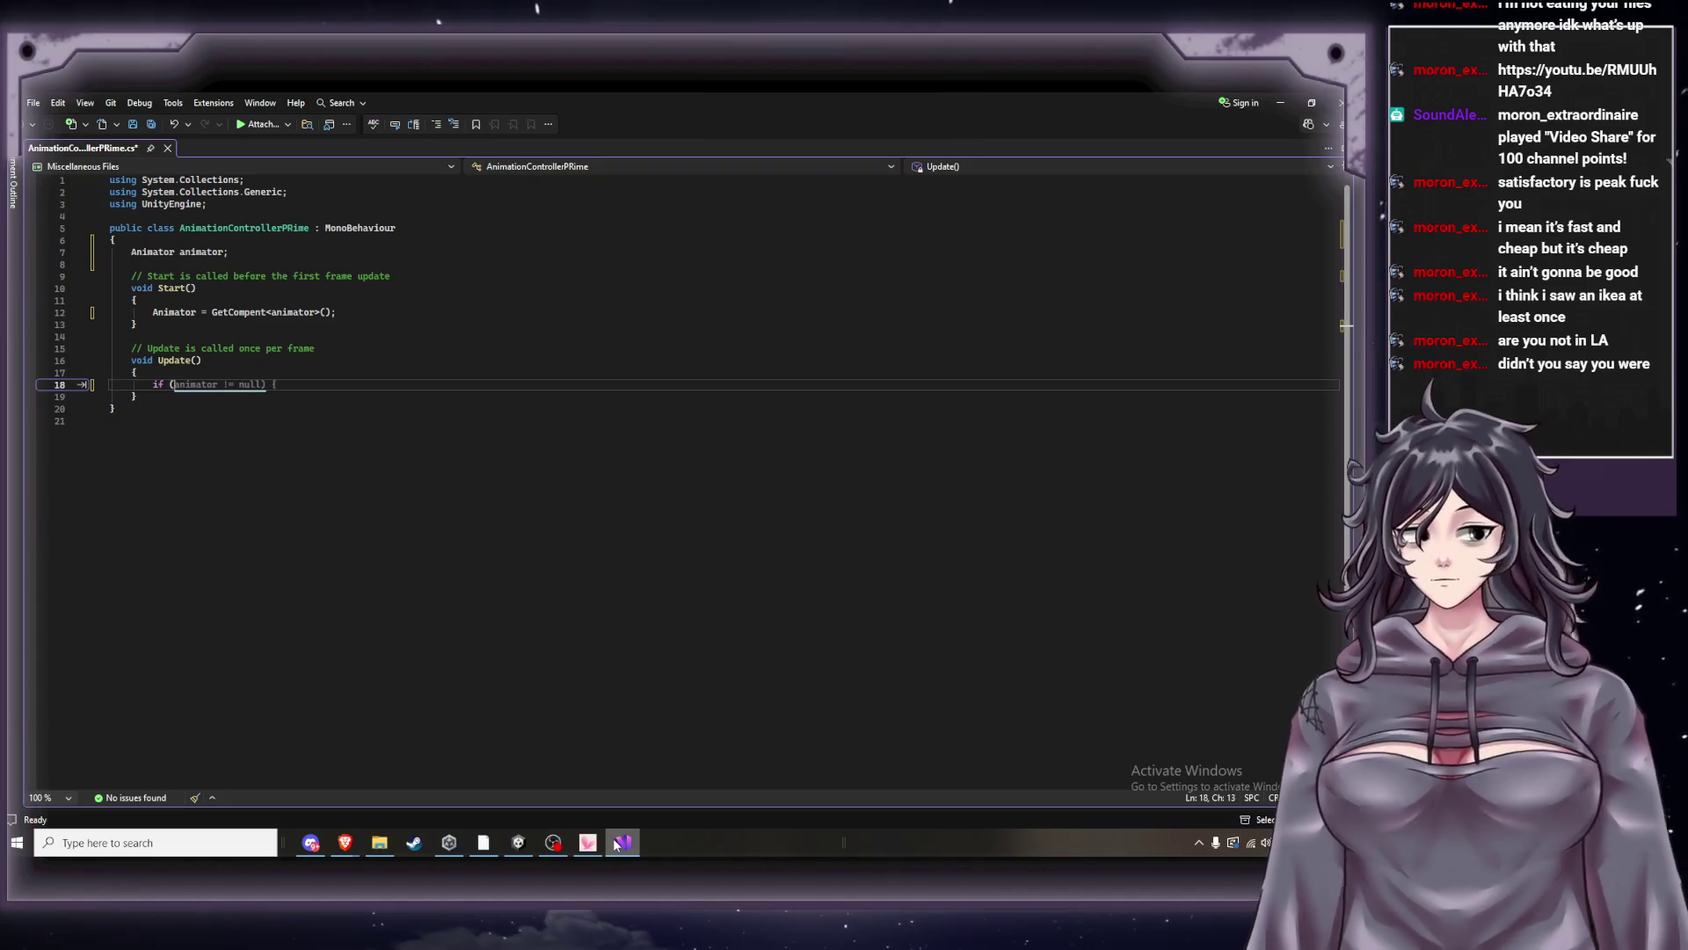
pyautogui.write('imp')
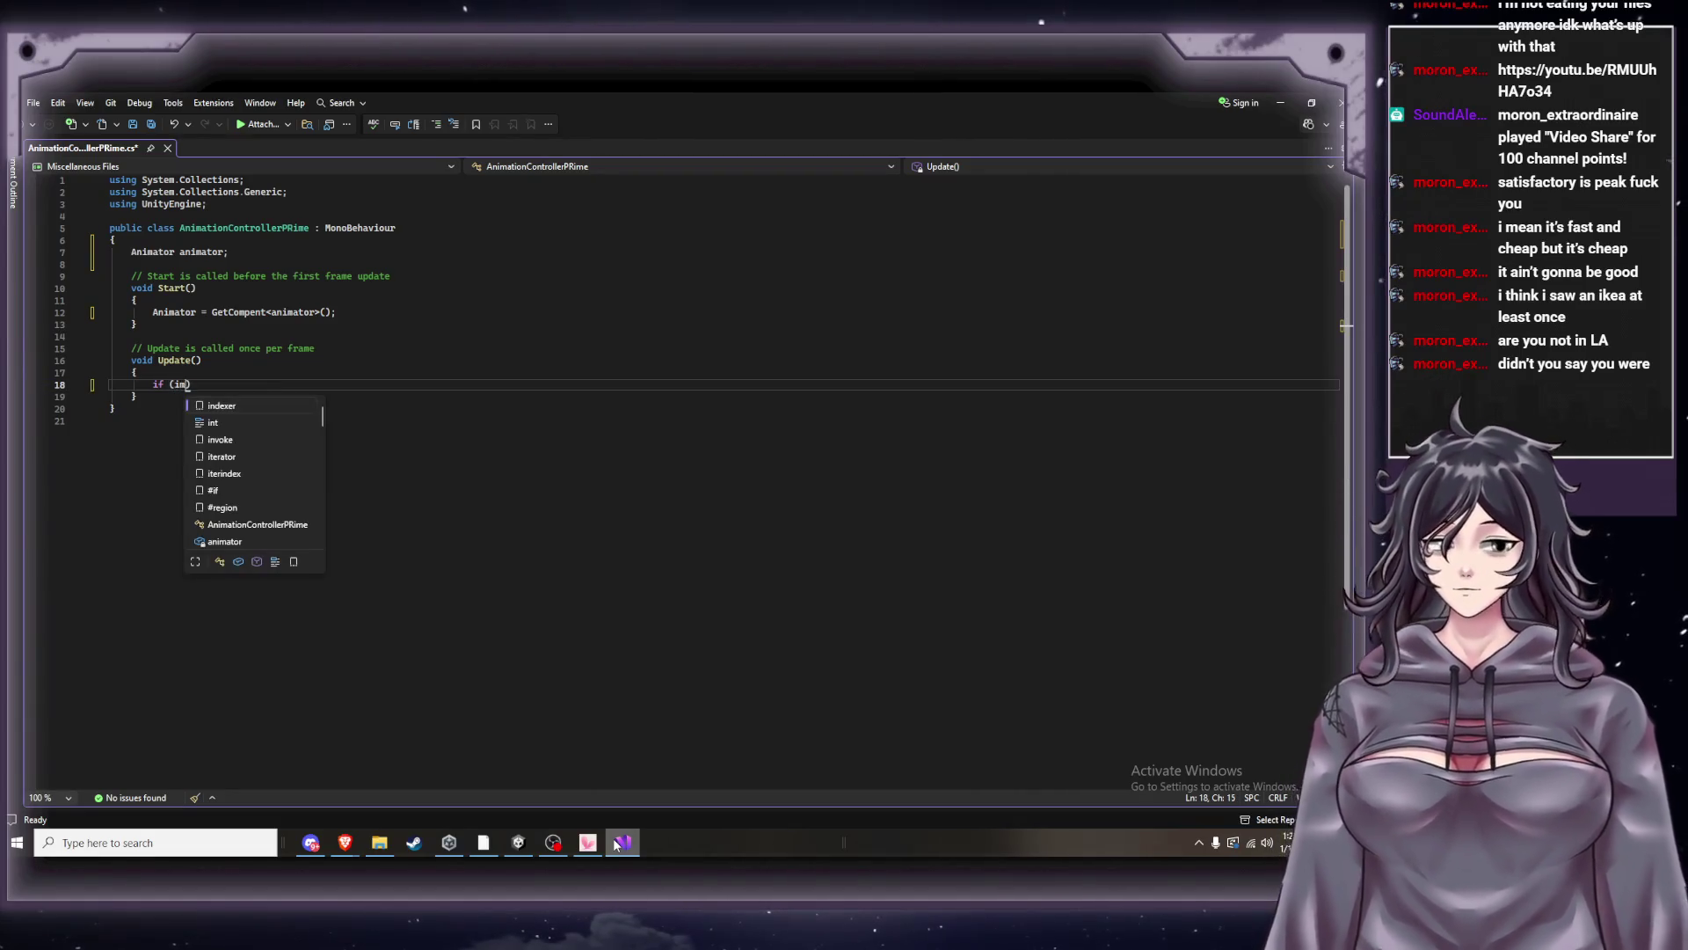
pyautogui.press('BackSpace')
pyautogui.press('BackSpace')
pyautogui.press('BackSpace')
pyautogui.write('I')
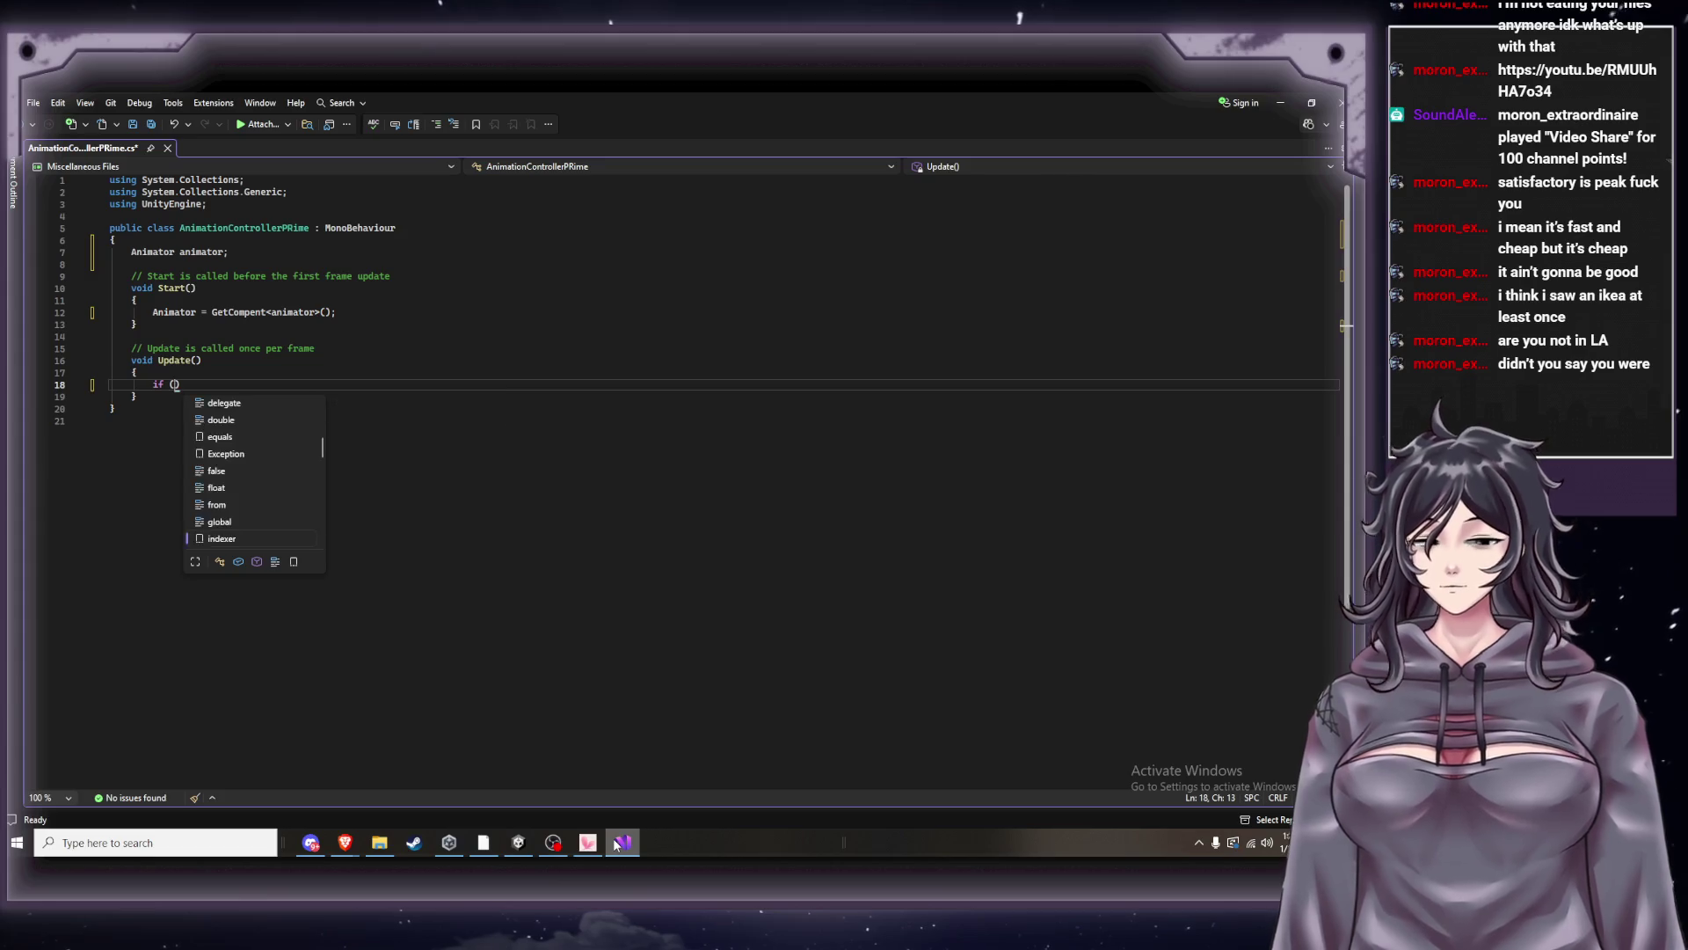
pyautogui.write('nput')
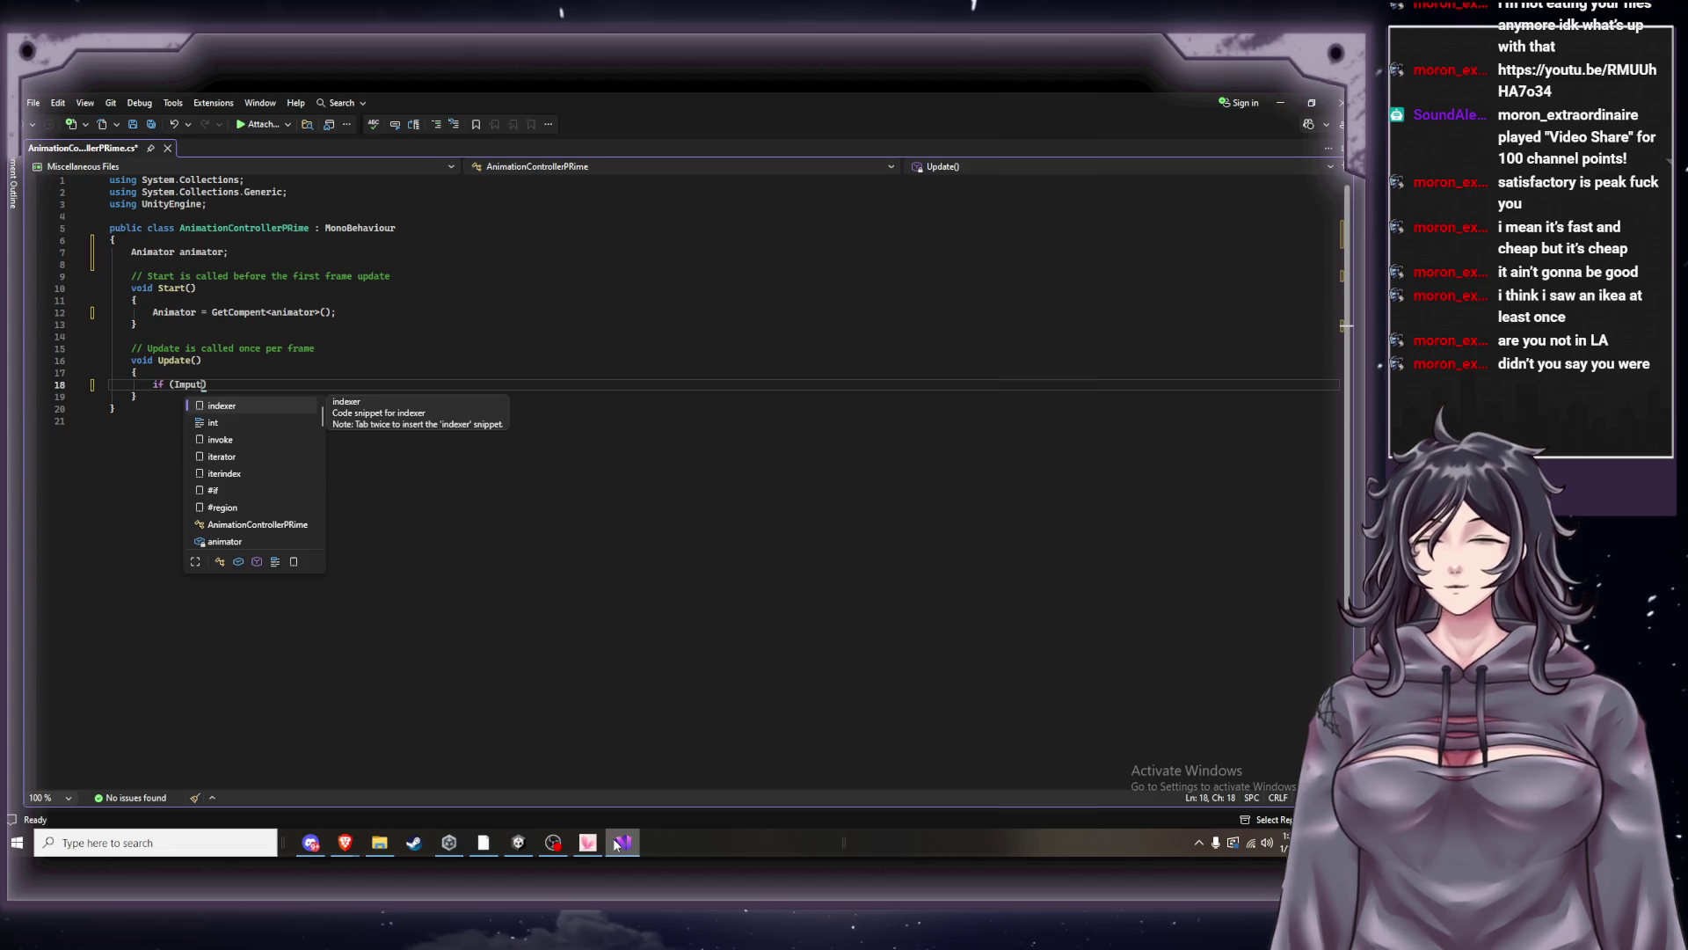
pyautogui.press('BackSpace')
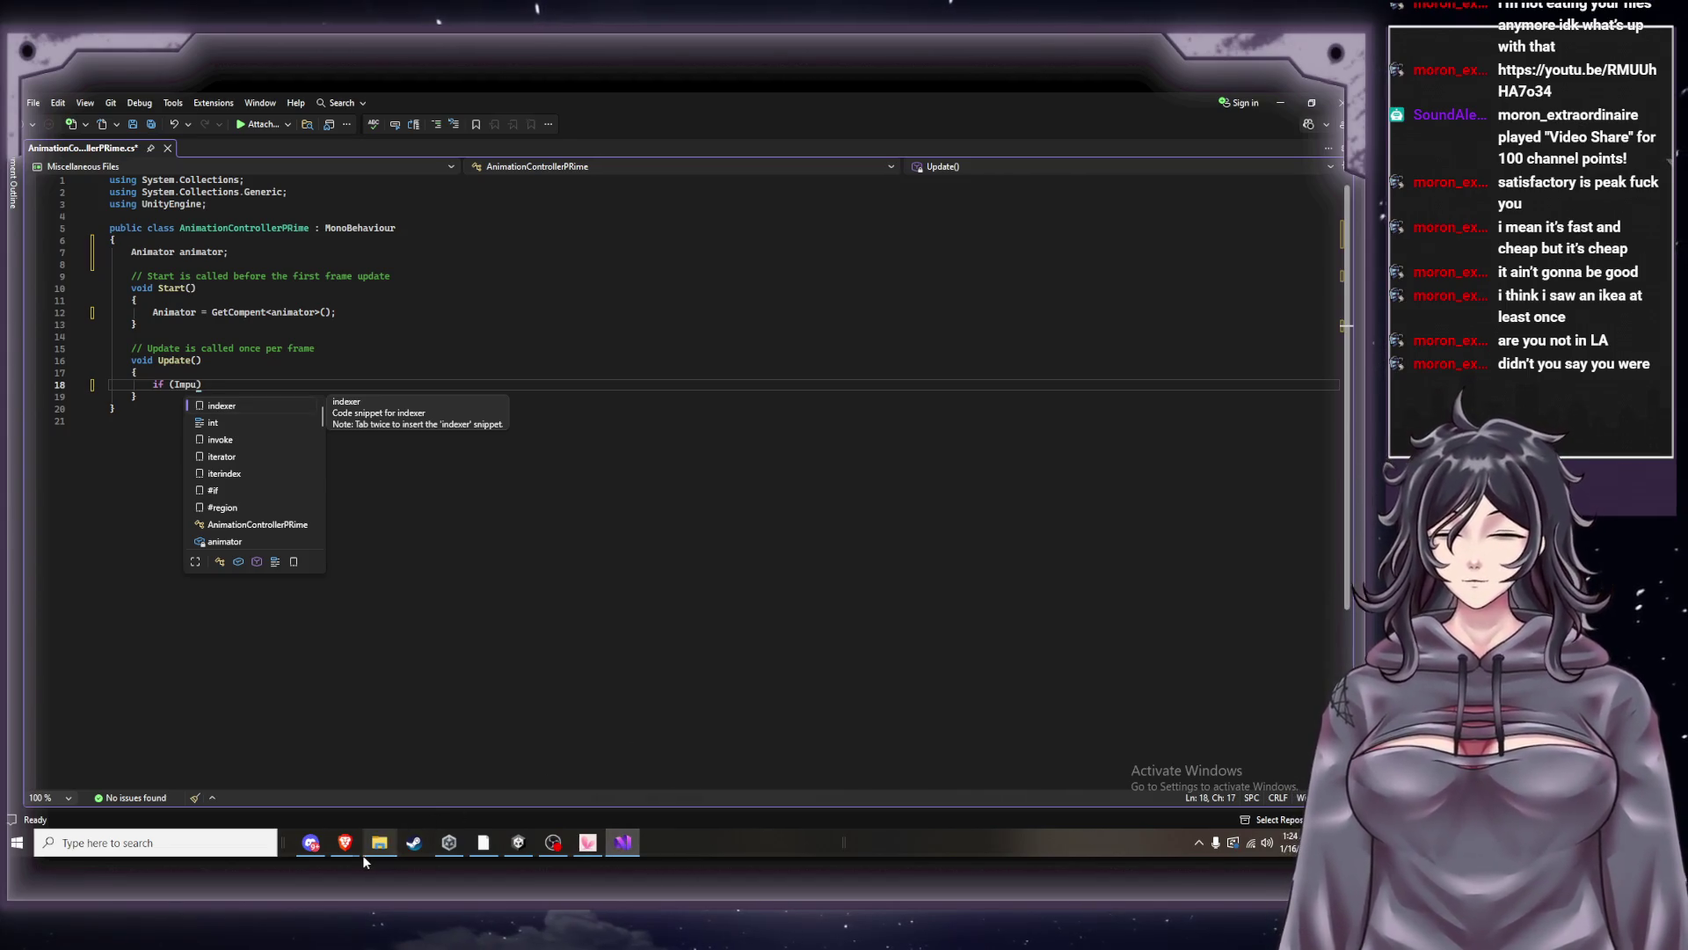
pyautogui.click(344, 844)
pyautogui.click(622, 853)
pyautogui.write('t,')
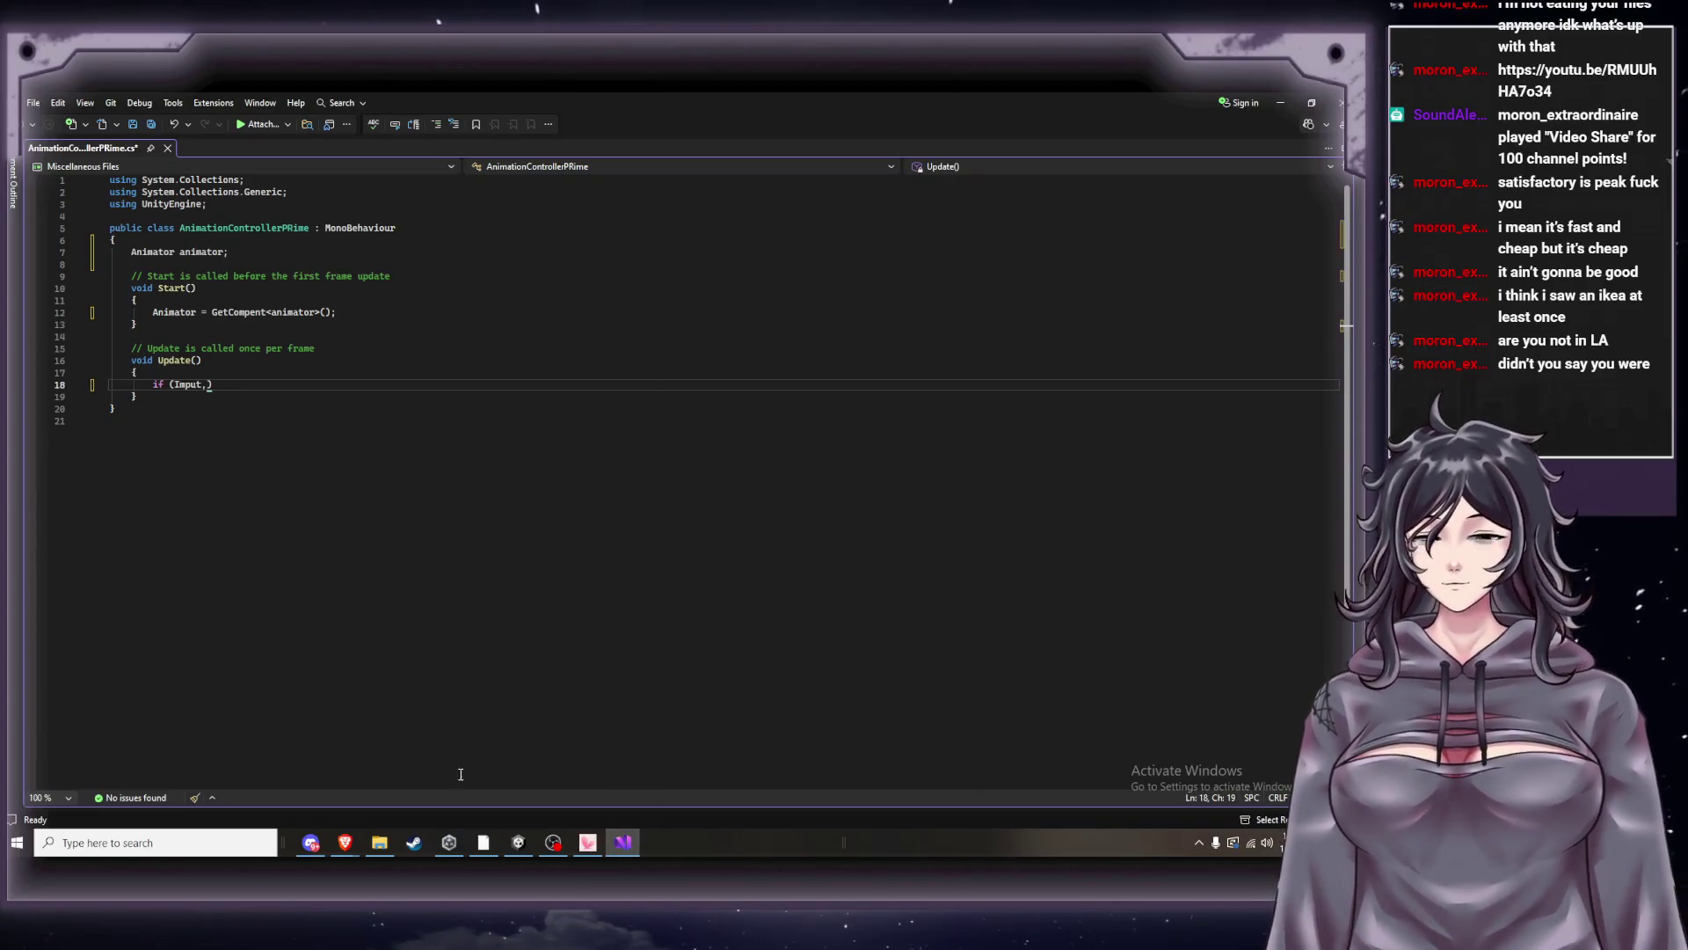
pyautogui.moveTo(346, 855)
pyautogui.click(218, 791)
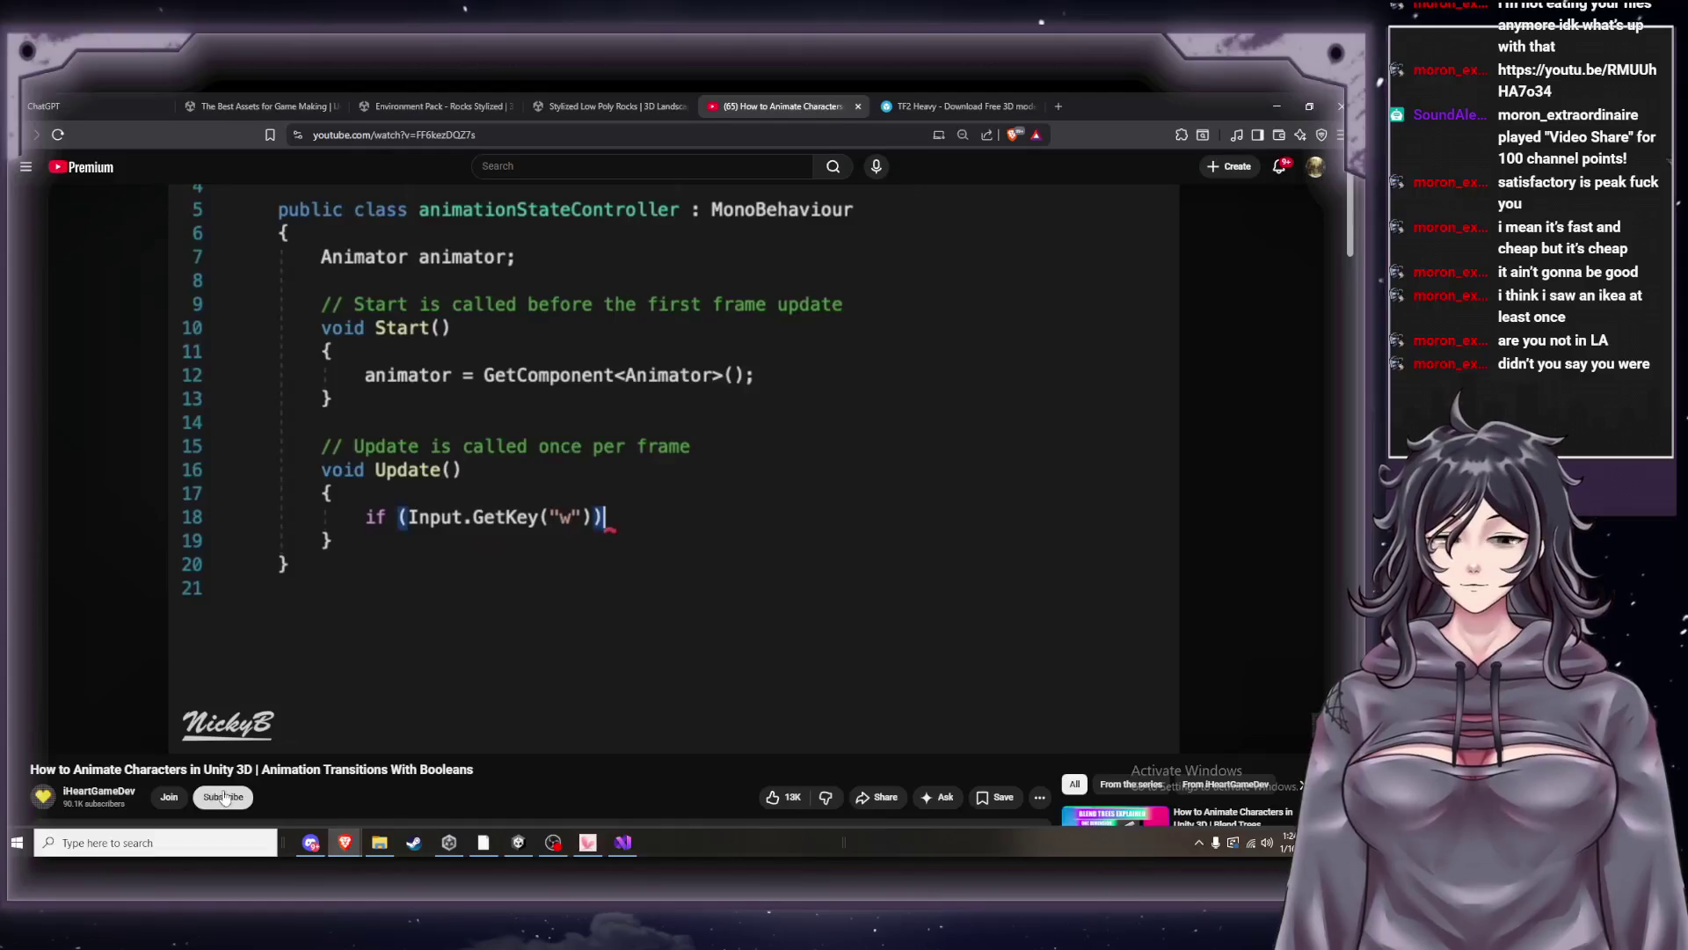
pyautogui.click(622, 847)
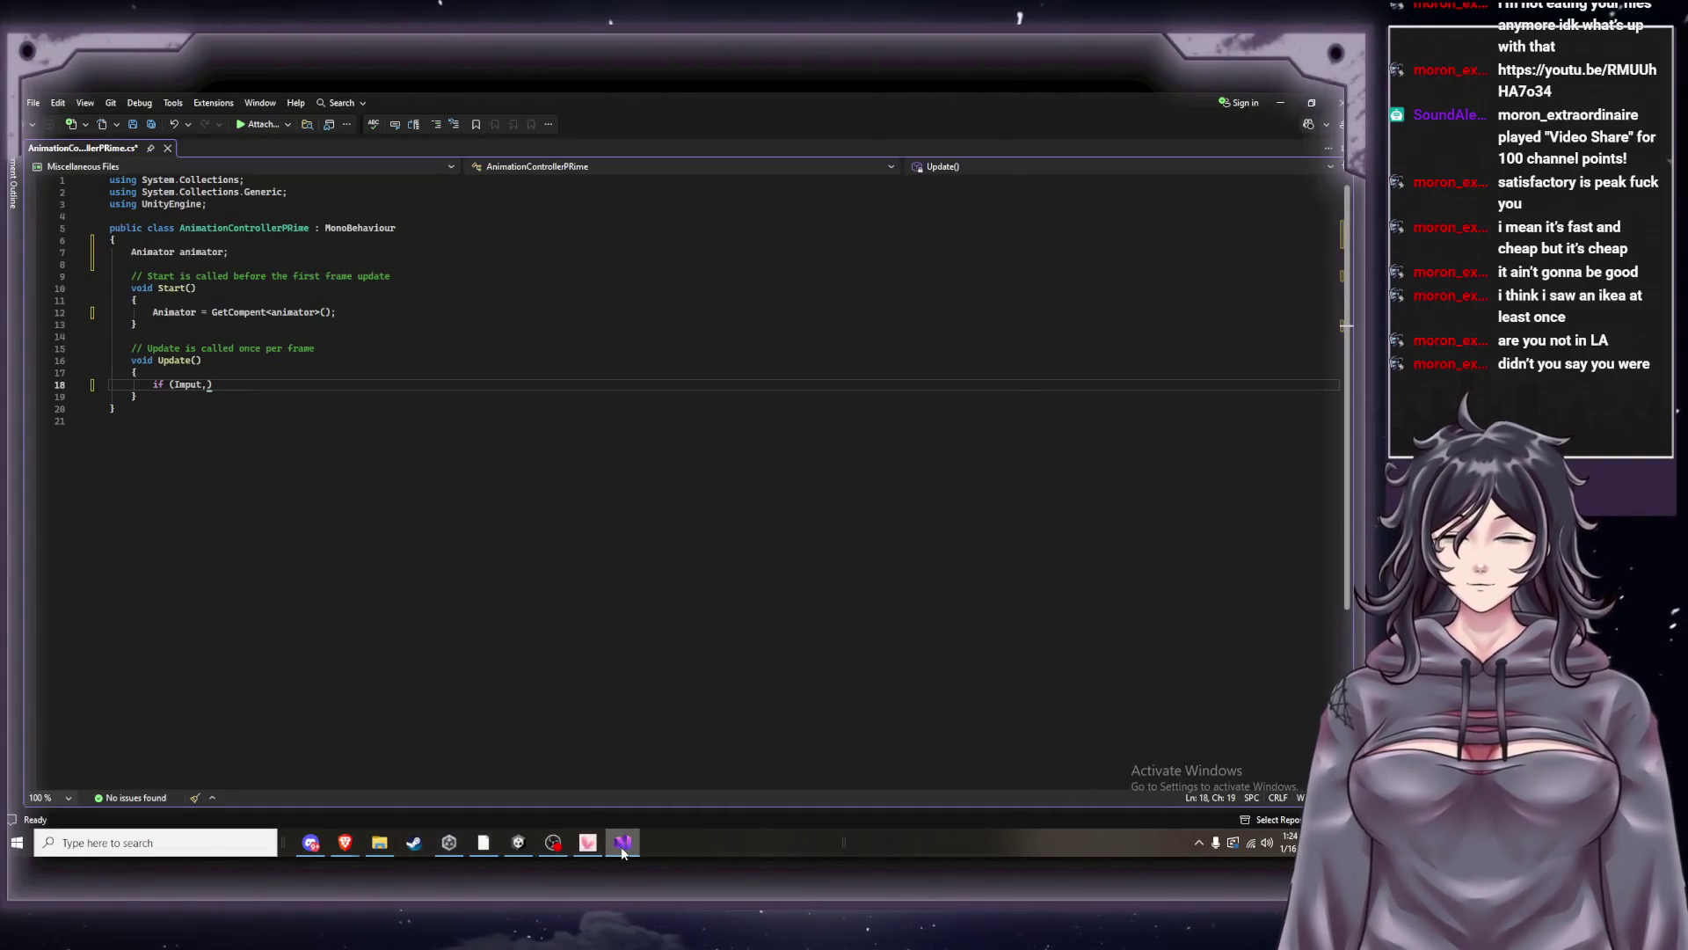
pyautogui.write('GetK')
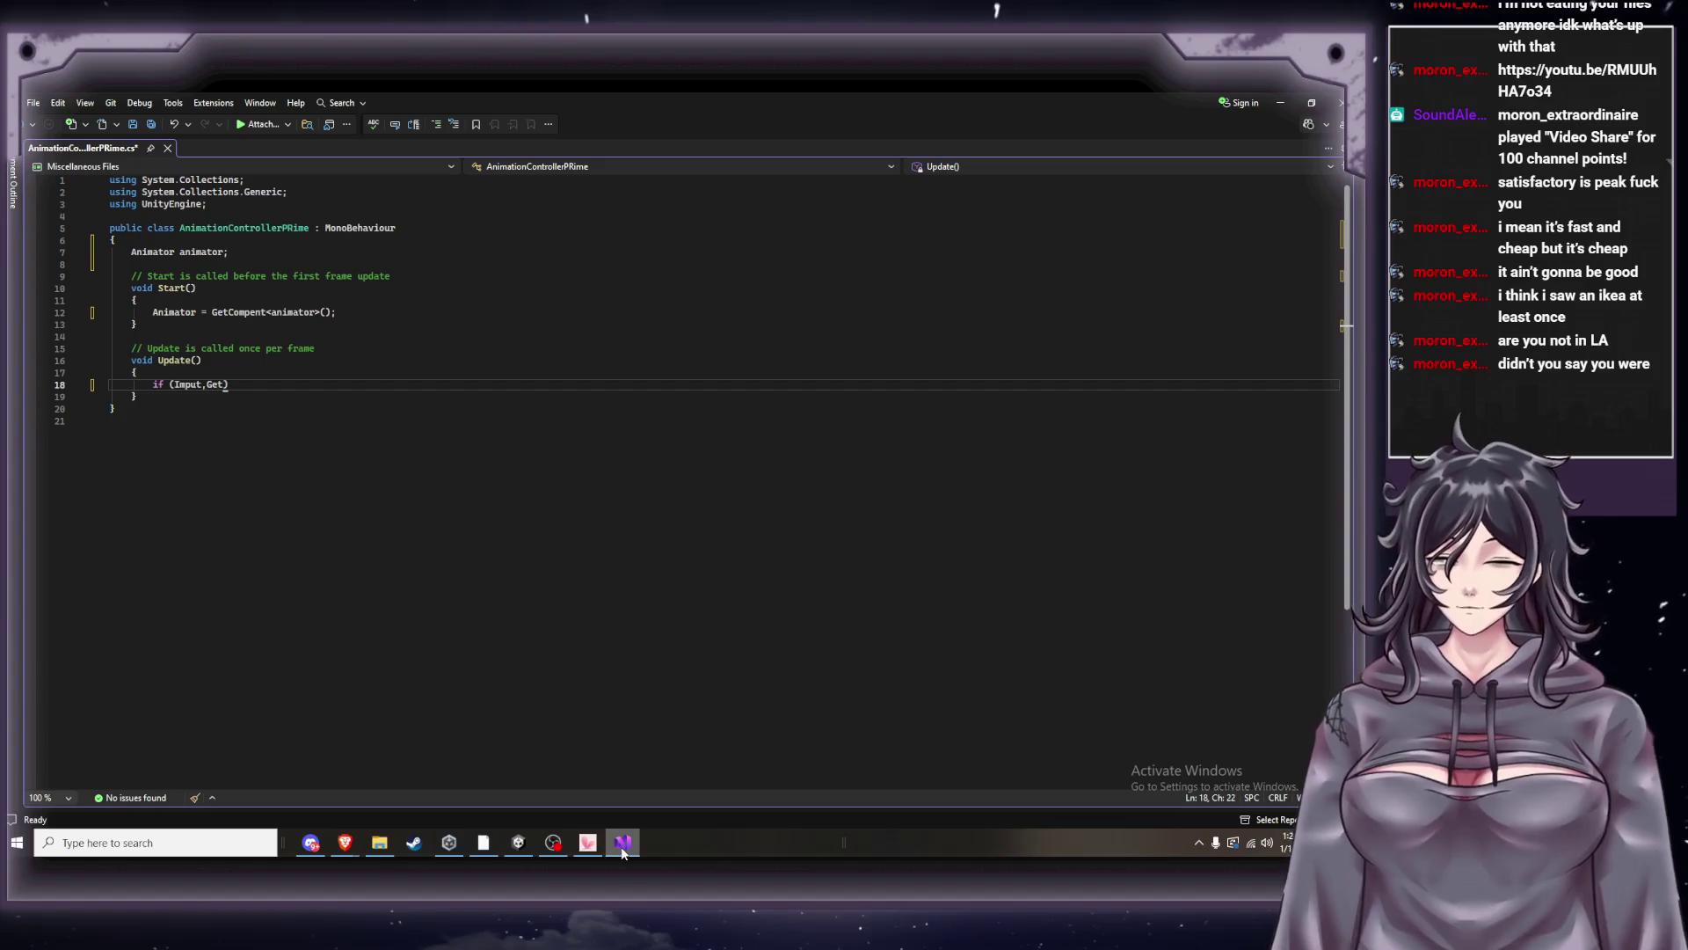
pyautogui.write('ey')
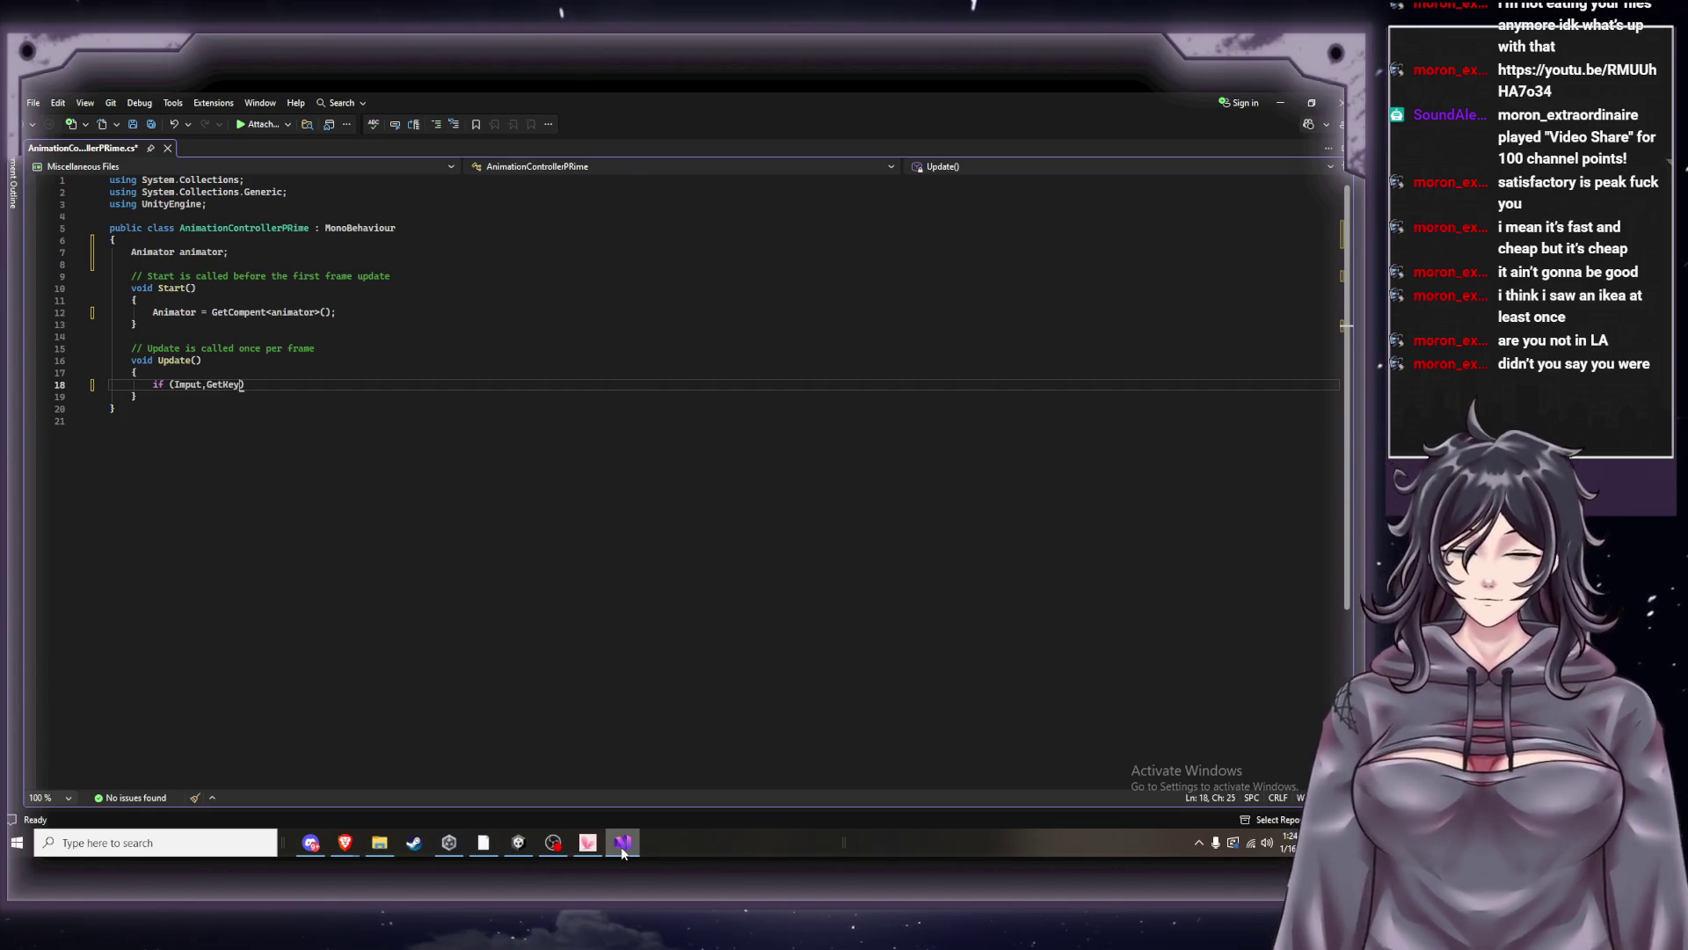
pyautogui.write('"w')
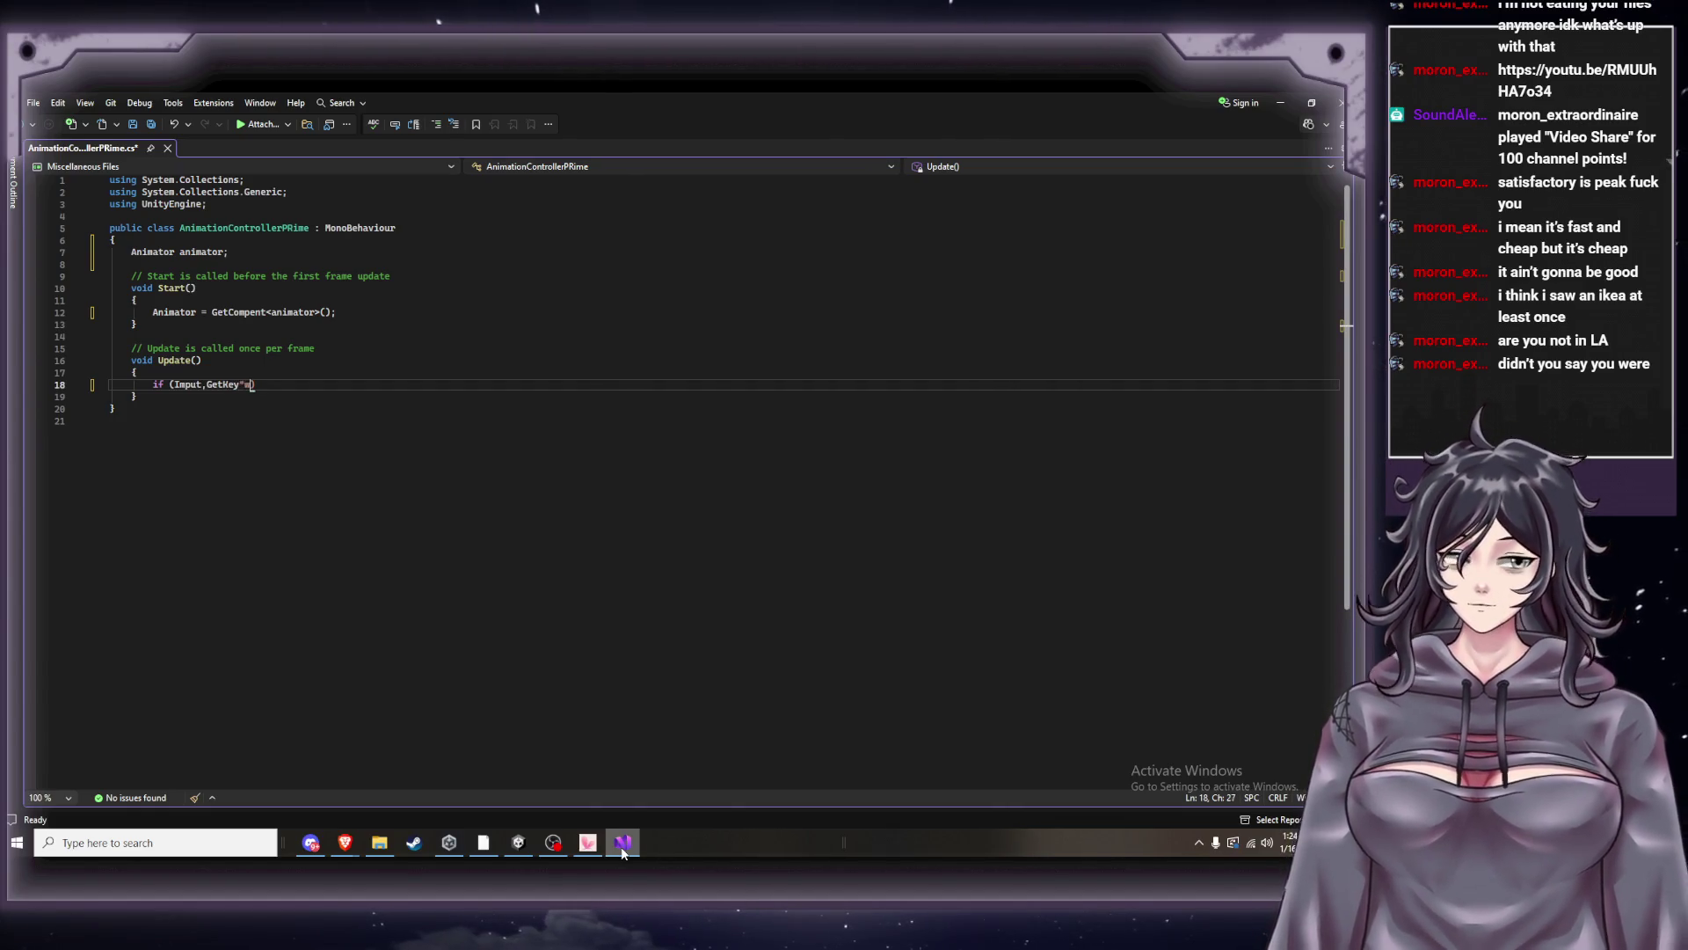
pyautogui.write('"')
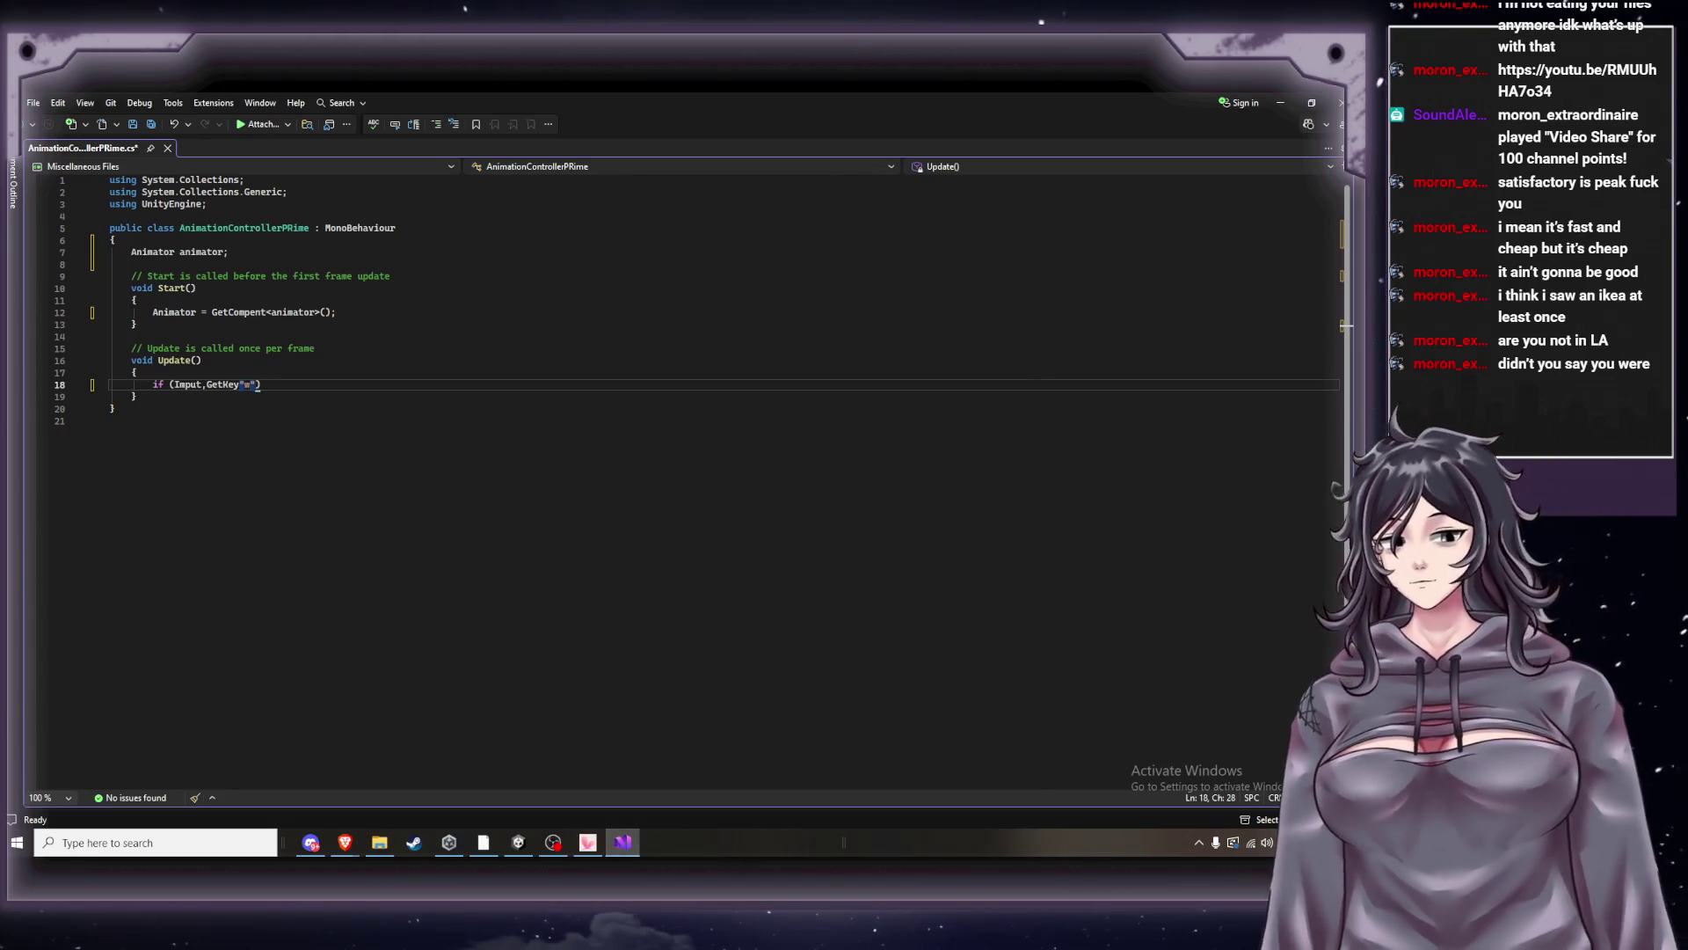
# Pause the tutorial at its next line of code and compare it with the script.
pyautogui.click(343, 844)
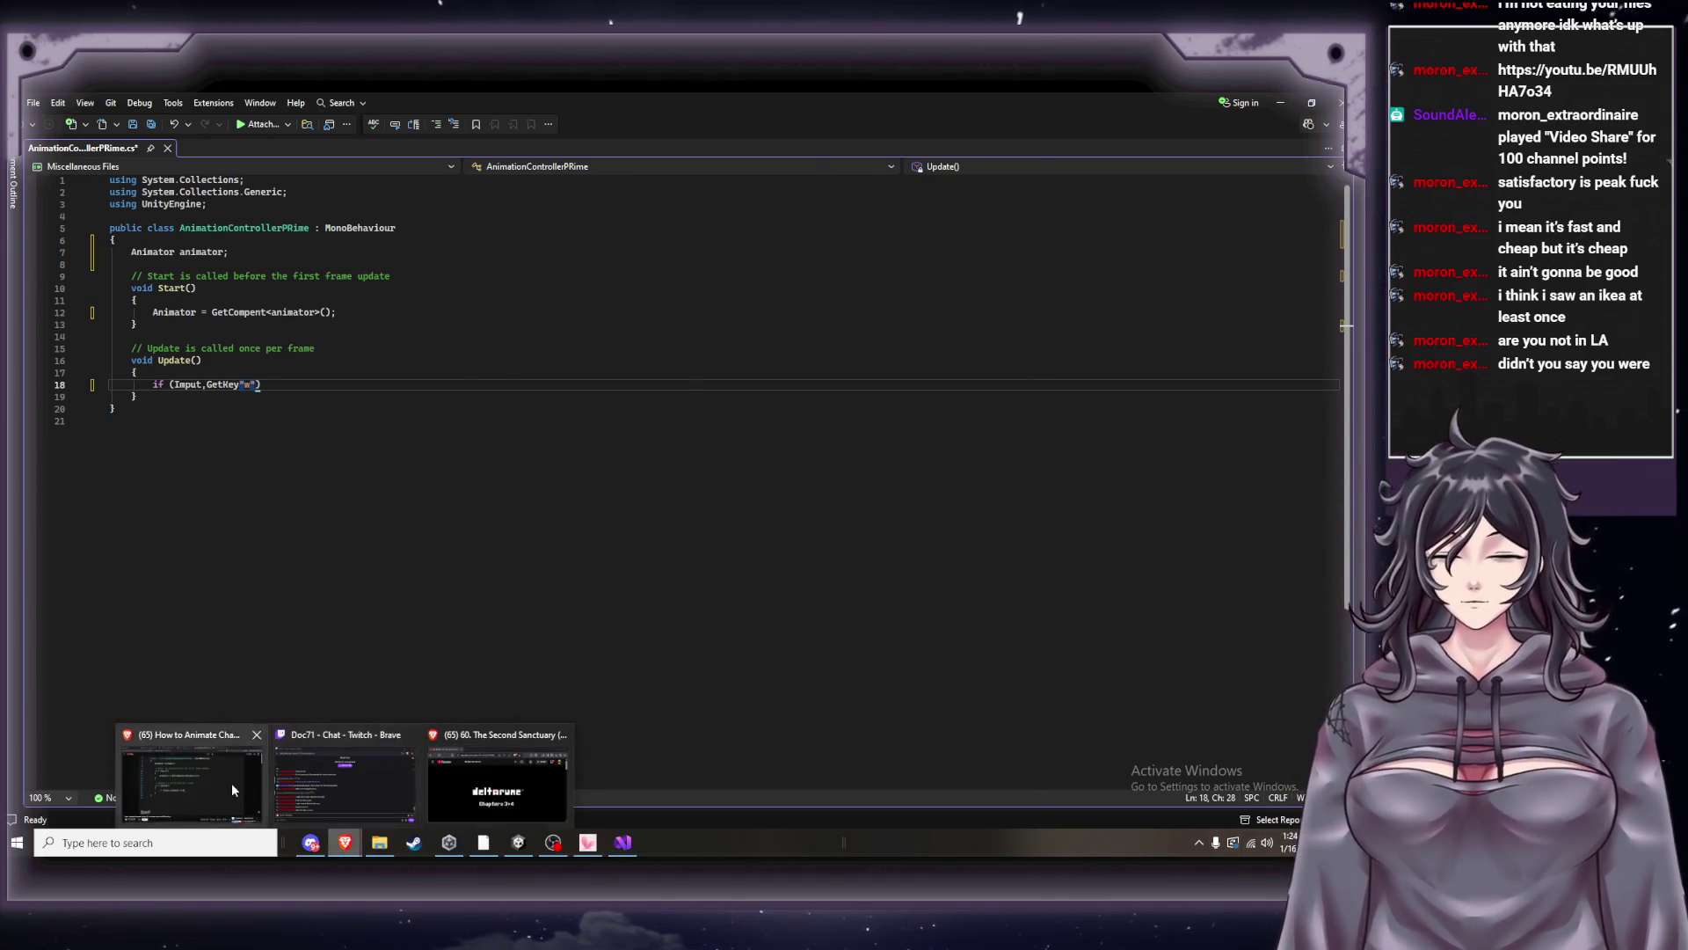
pyautogui.click(230, 783)
pyautogui.click(756, 525)
pyautogui.click(621, 843)
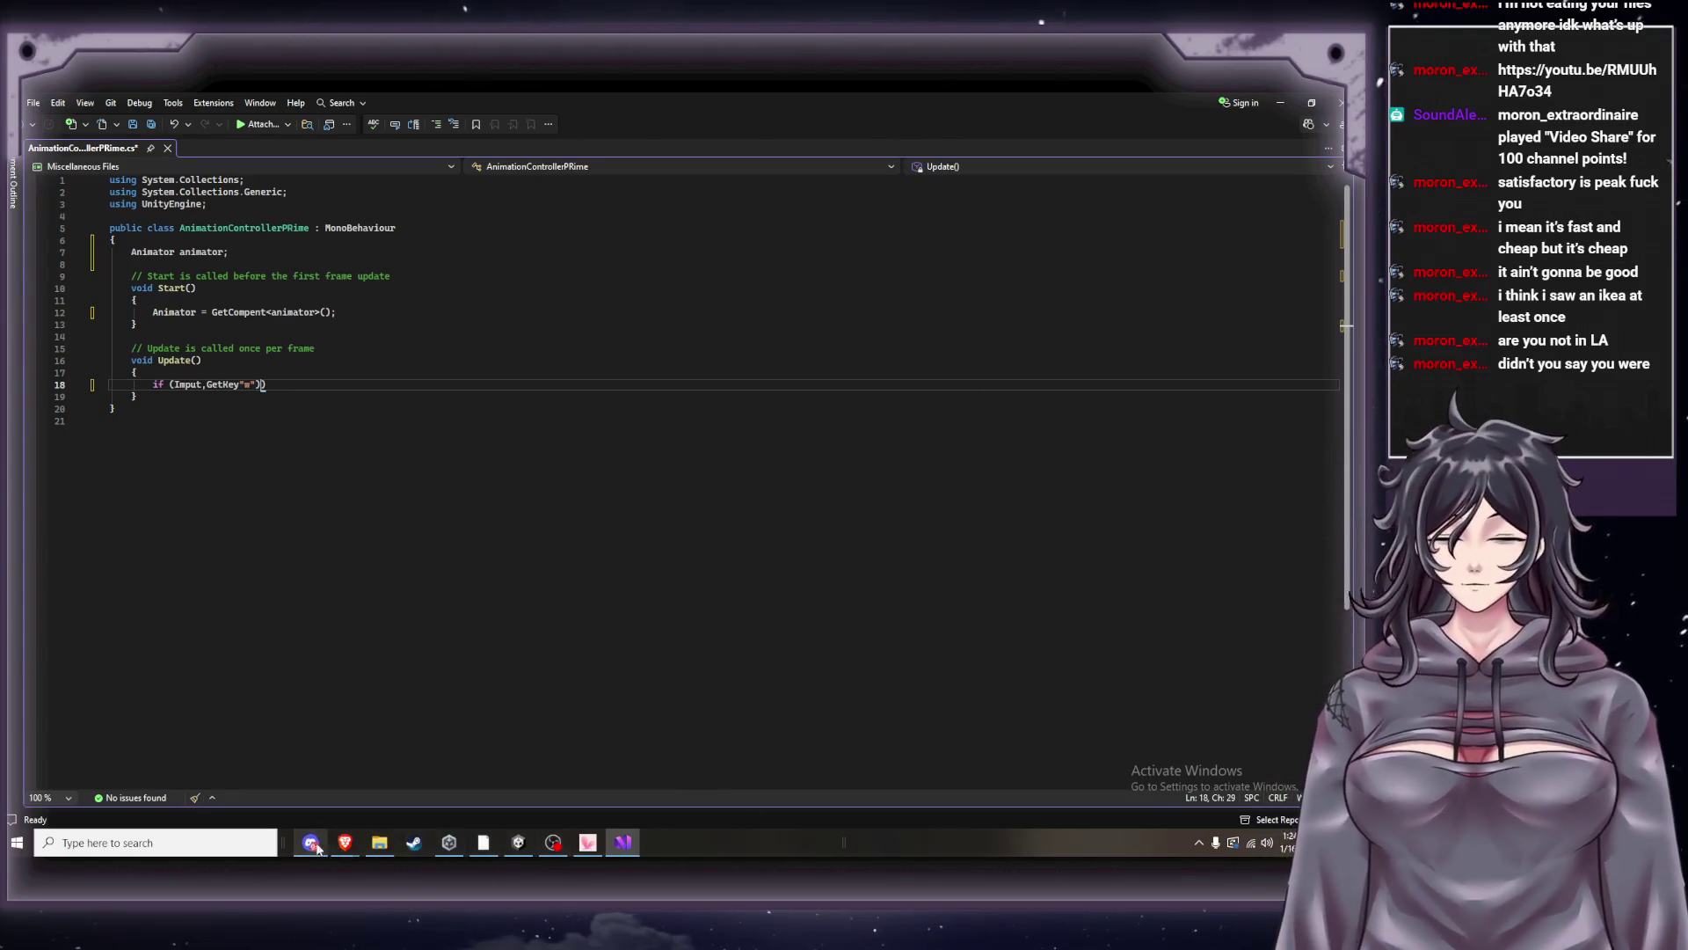
pyautogui.moveTo(343, 852)
pyautogui.click(223, 794)
pyautogui.click(587, 545)
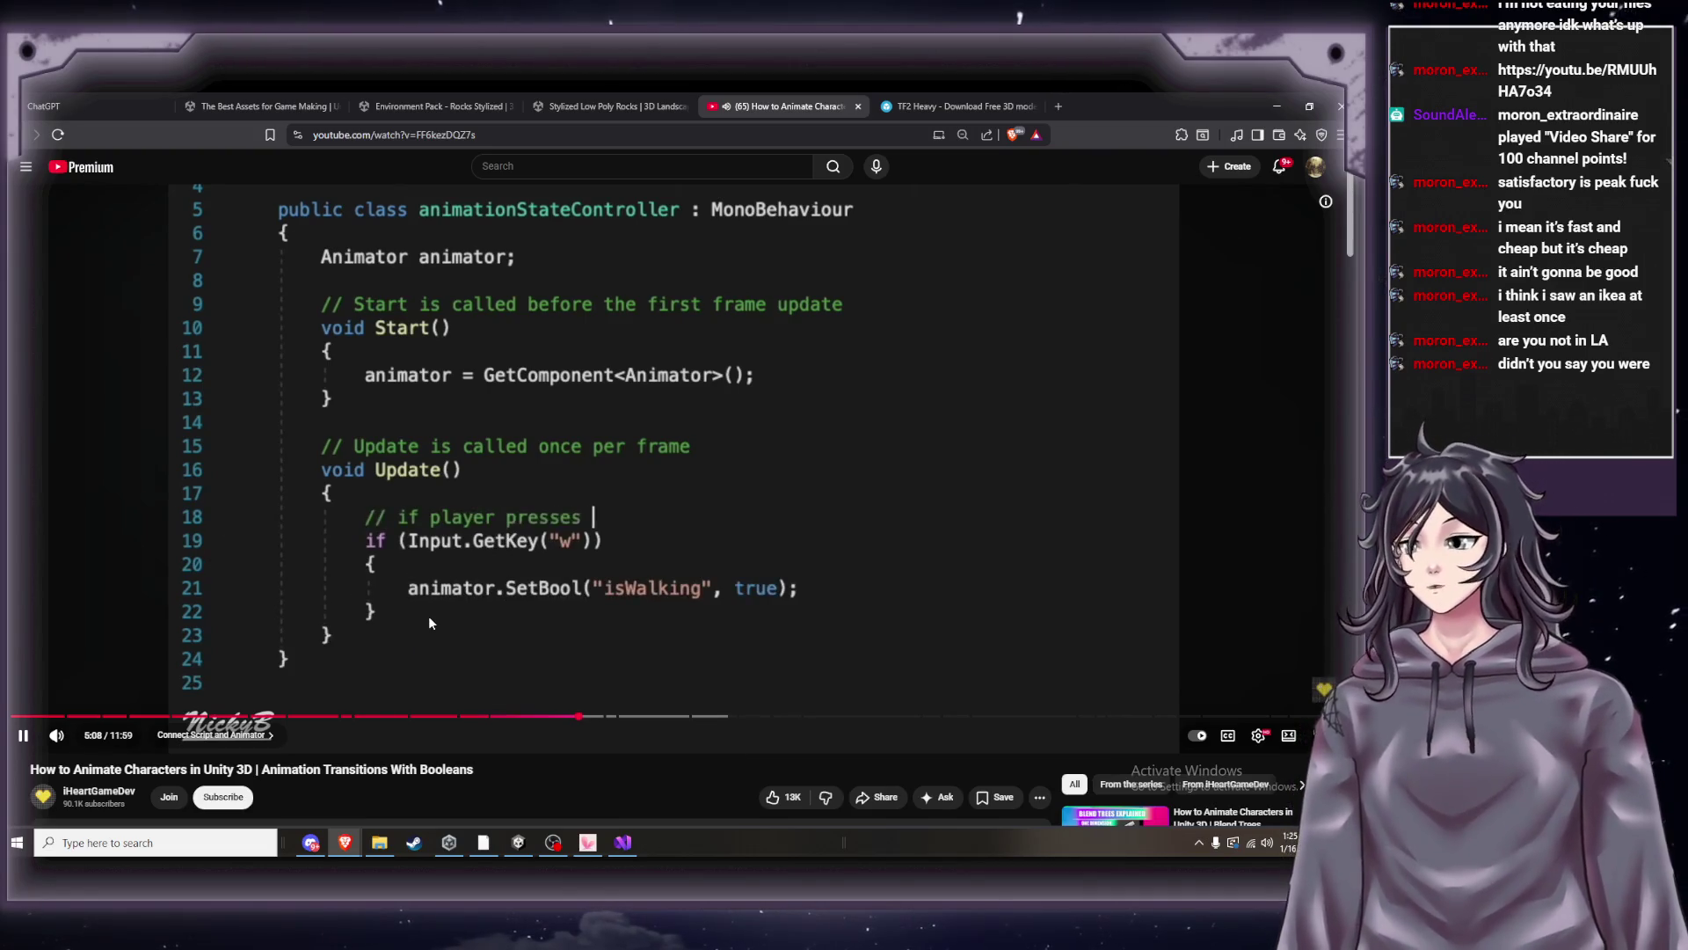
# Replay the tutorial from about 4:34 until its w-key comment appears, then return to Visual Studio.
pyautogui.press('1')
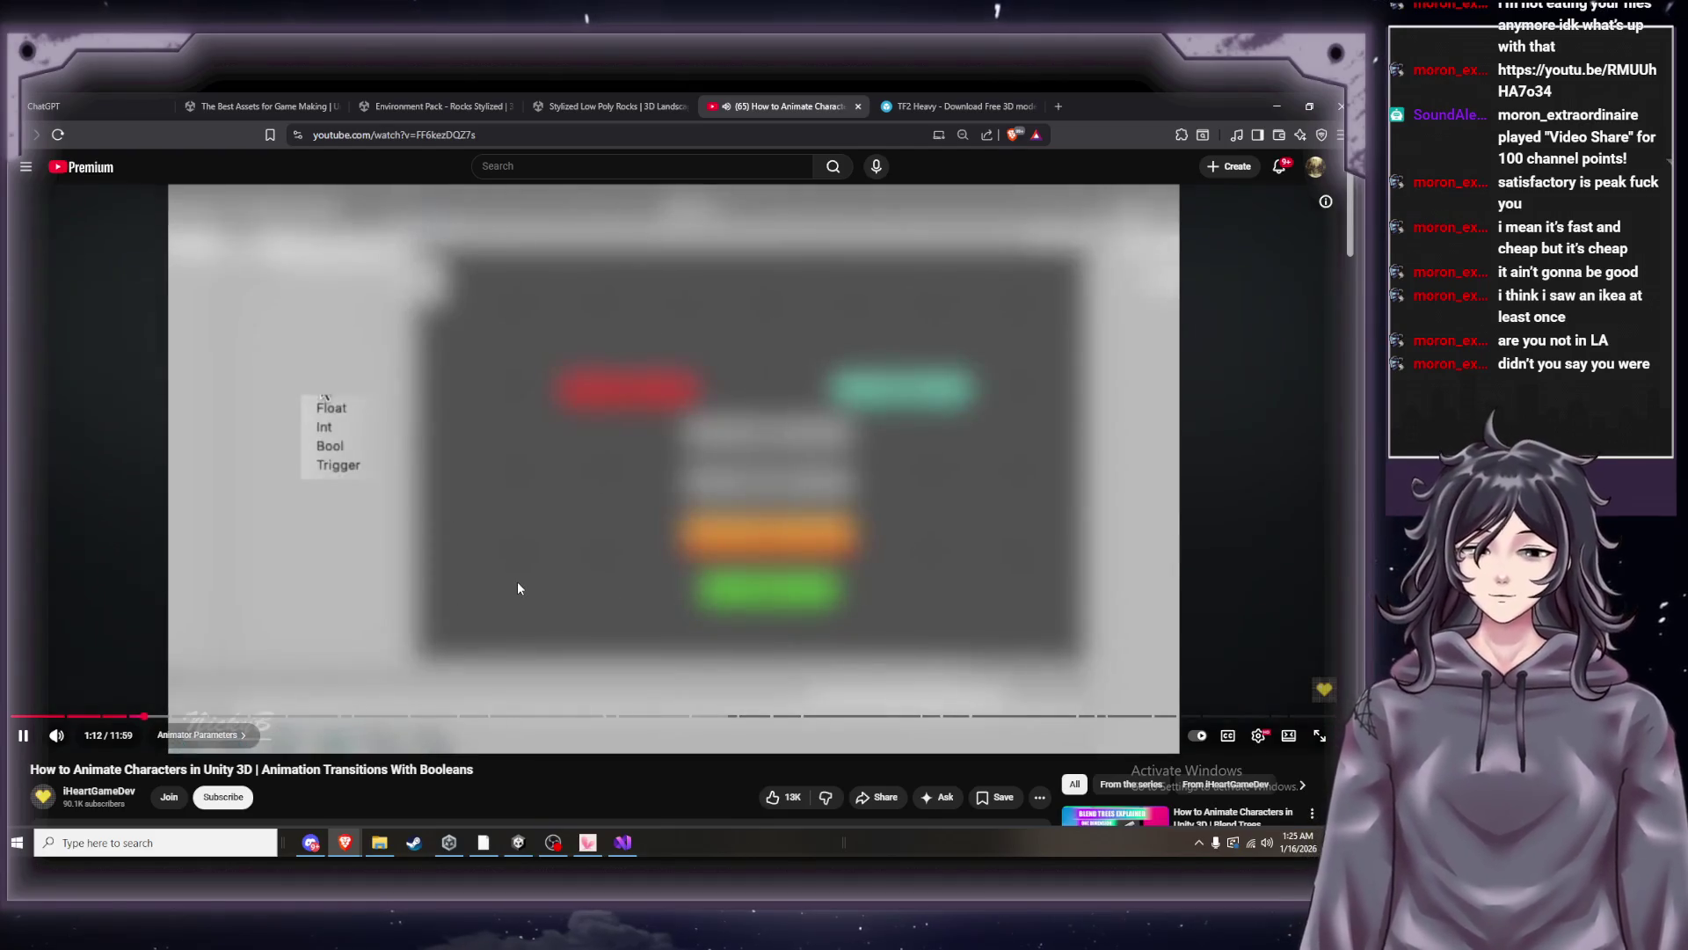
pyautogui.press('k')
pyautogui.press('Left')
pyautogui.press('Left')
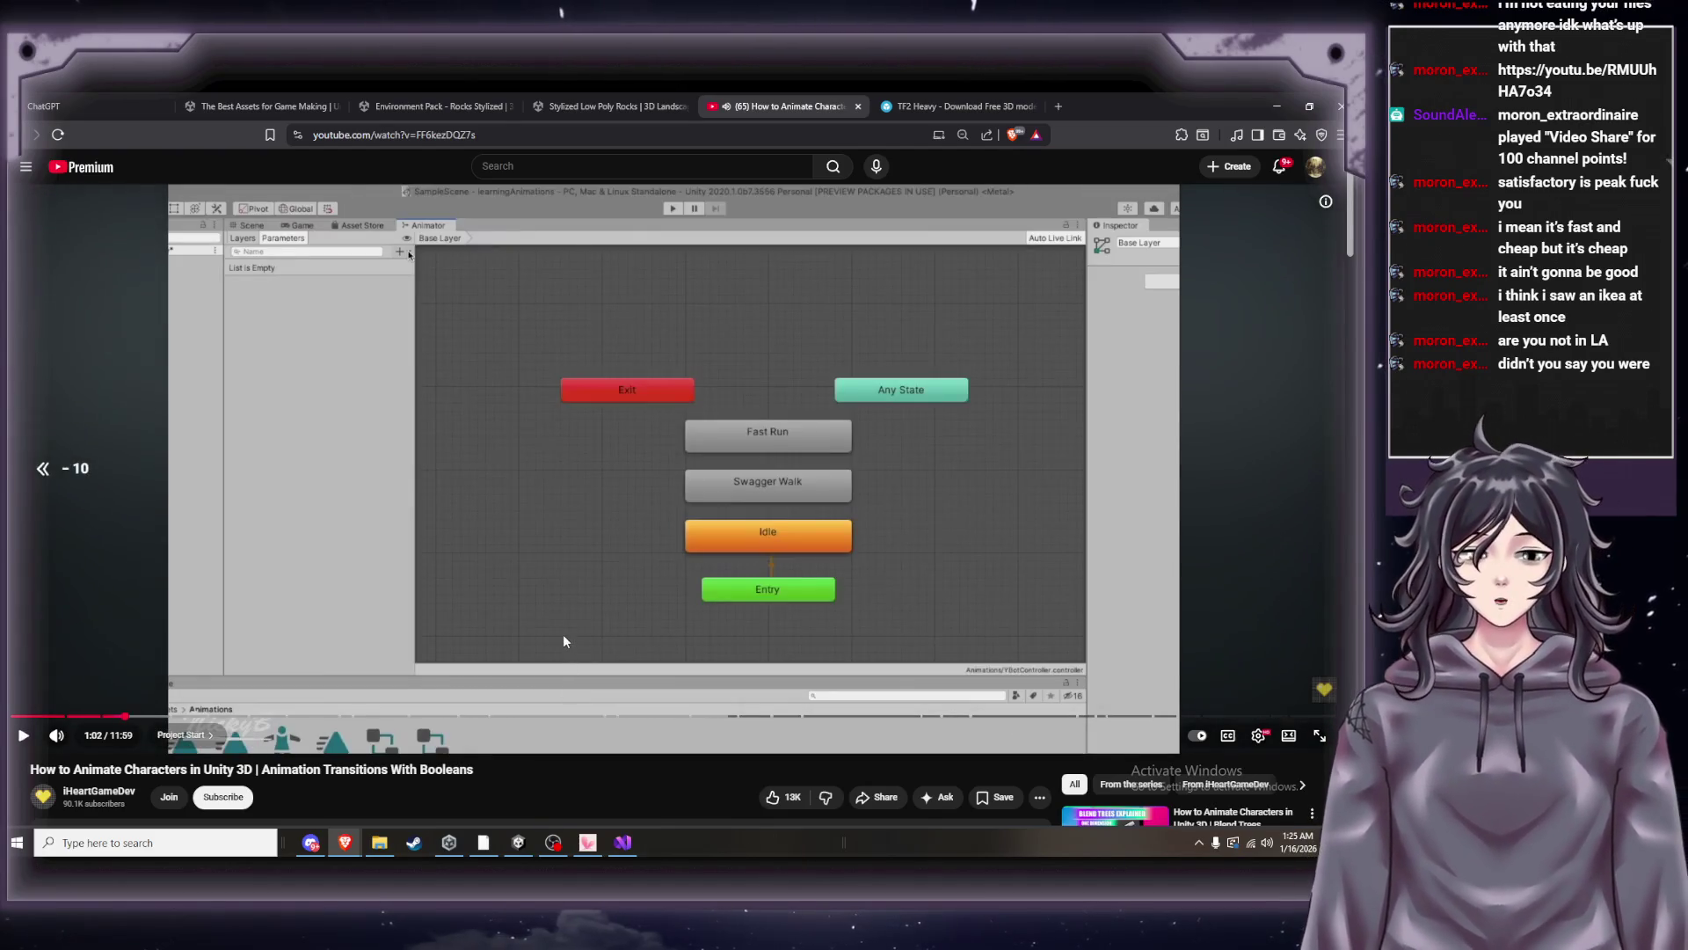
pyautogui.press('Left')
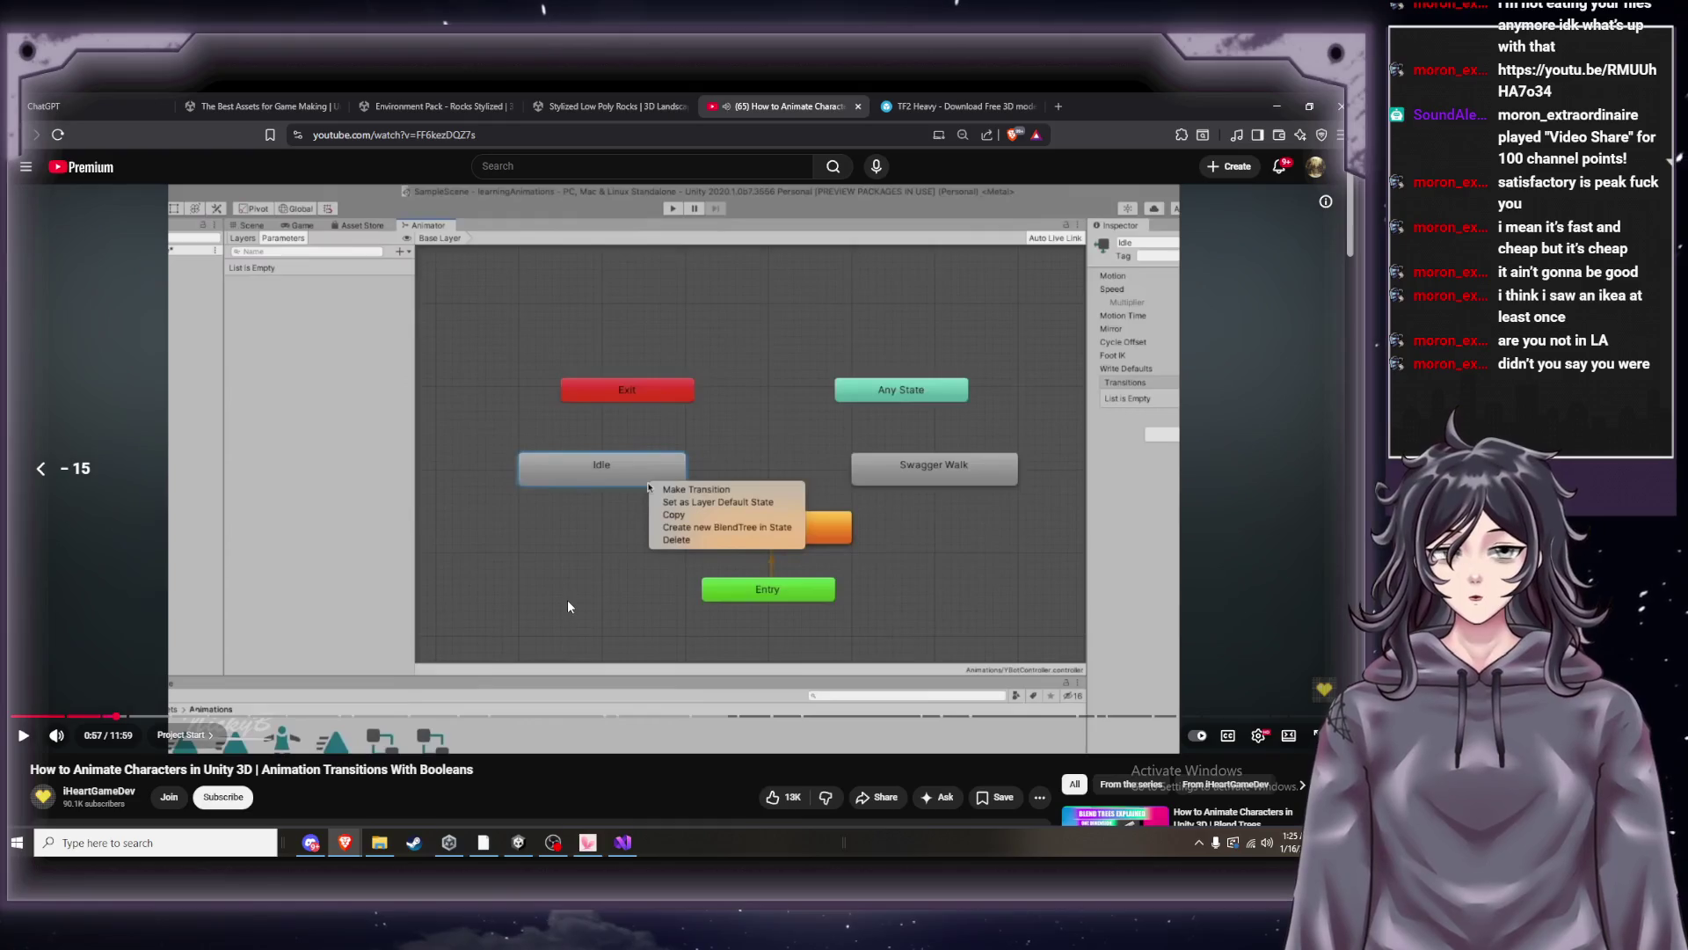
pyautogui.press('space')
pyautogui.press('Left')
pyautogui.press('Left')
pyautogui.moveTo(505, 716); pyautogui.dragTo(577, 717)
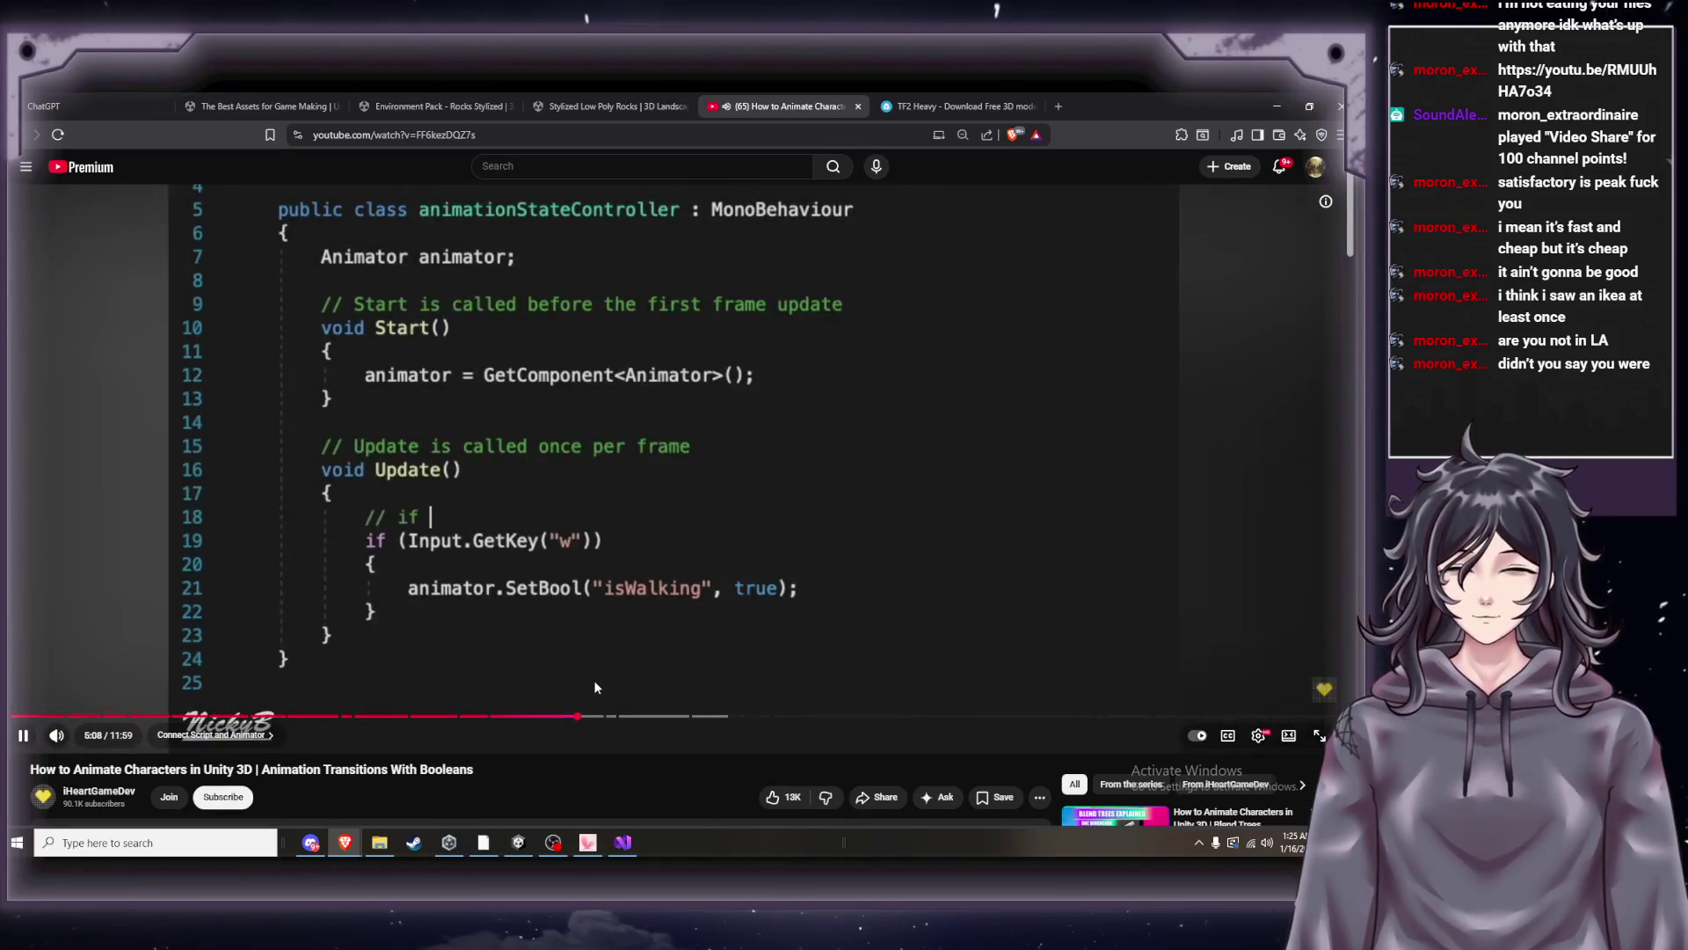
pyautogui.click(584, 659)
pyautogui.click(583, 660)
pyautogui.click(595, 649)
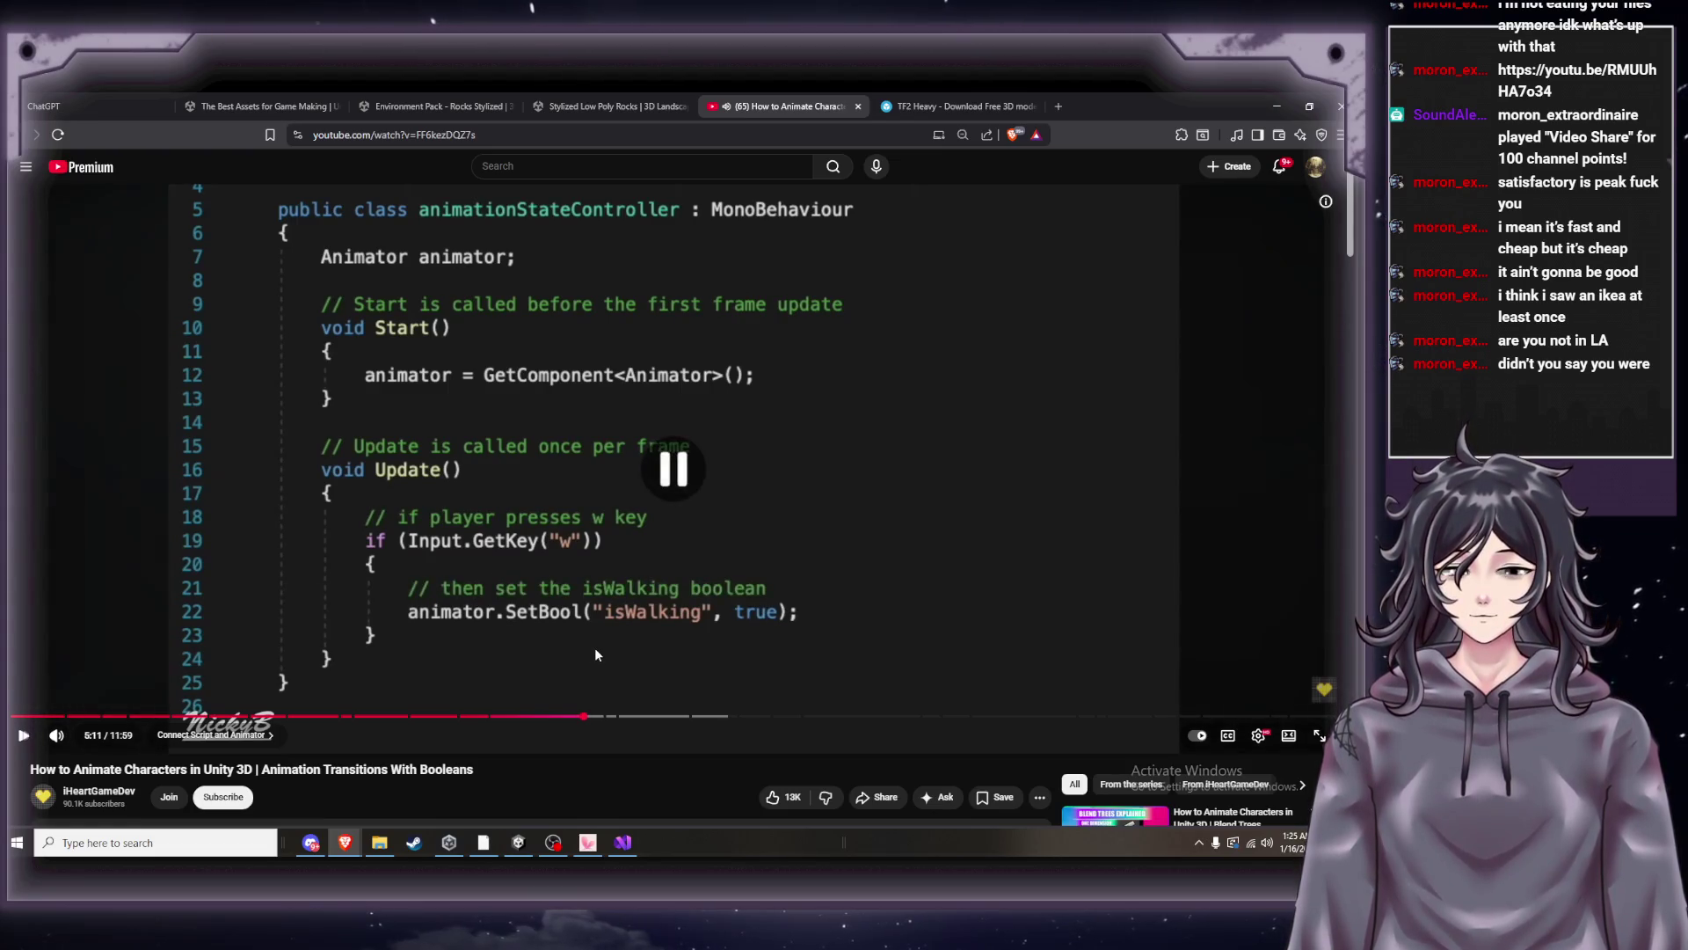
pyautogui.click(624, 842)
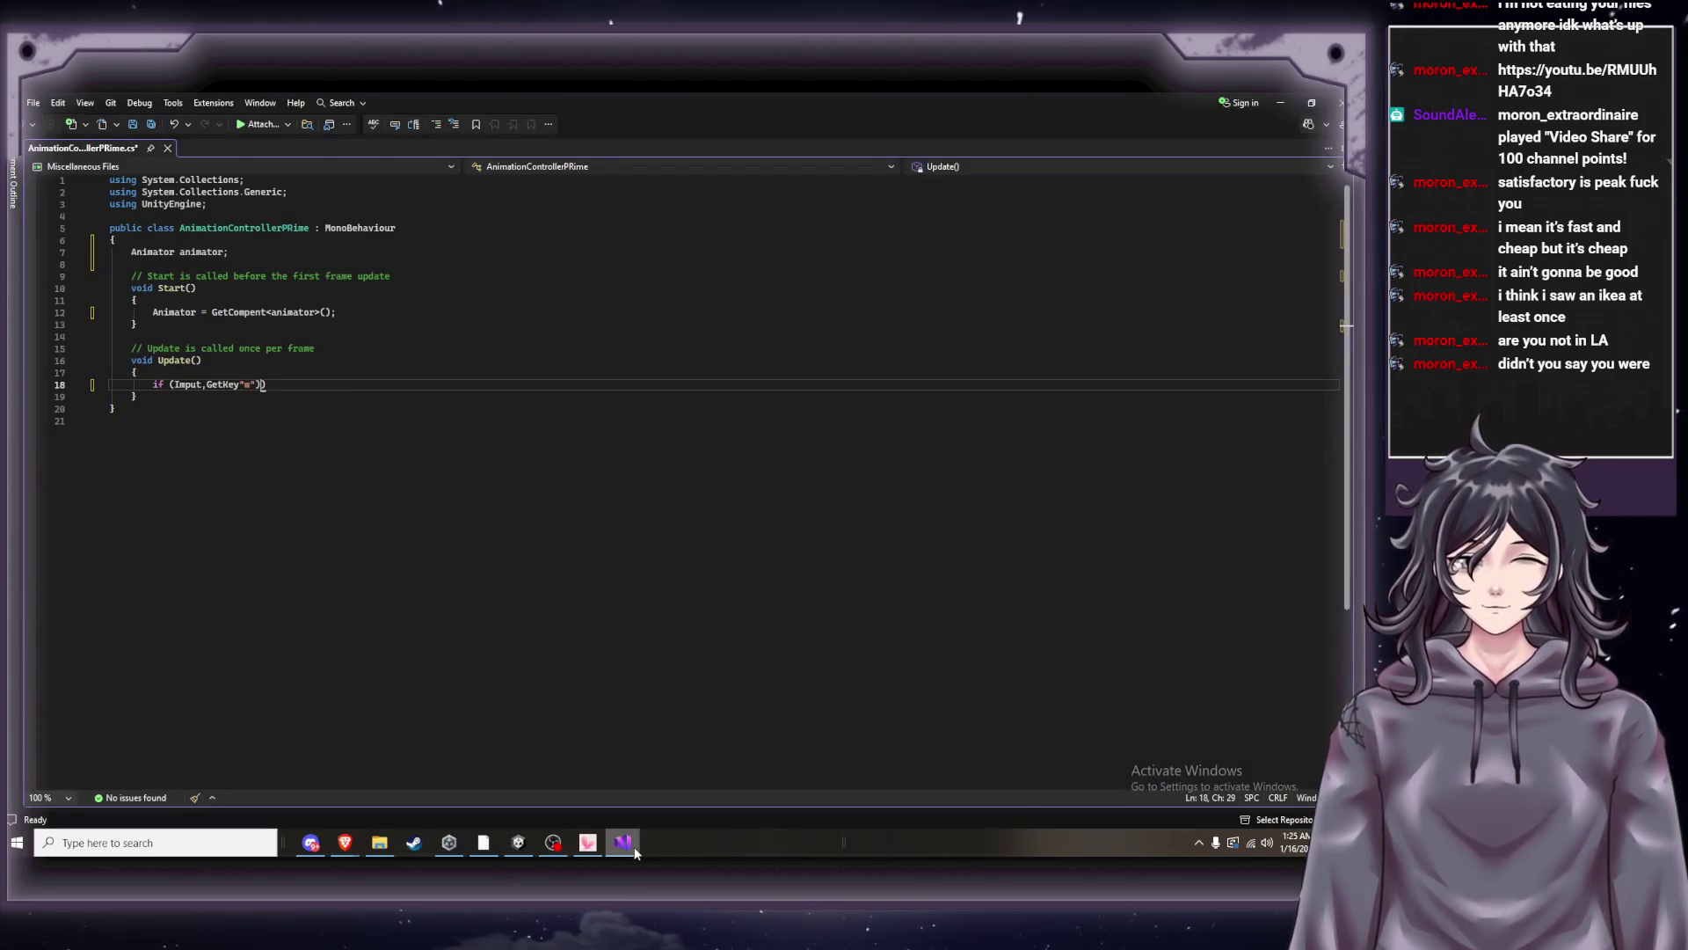
# Type // after Update's opening brace on line 17, checking the tutorial.
pyautogui.click(171, 375)
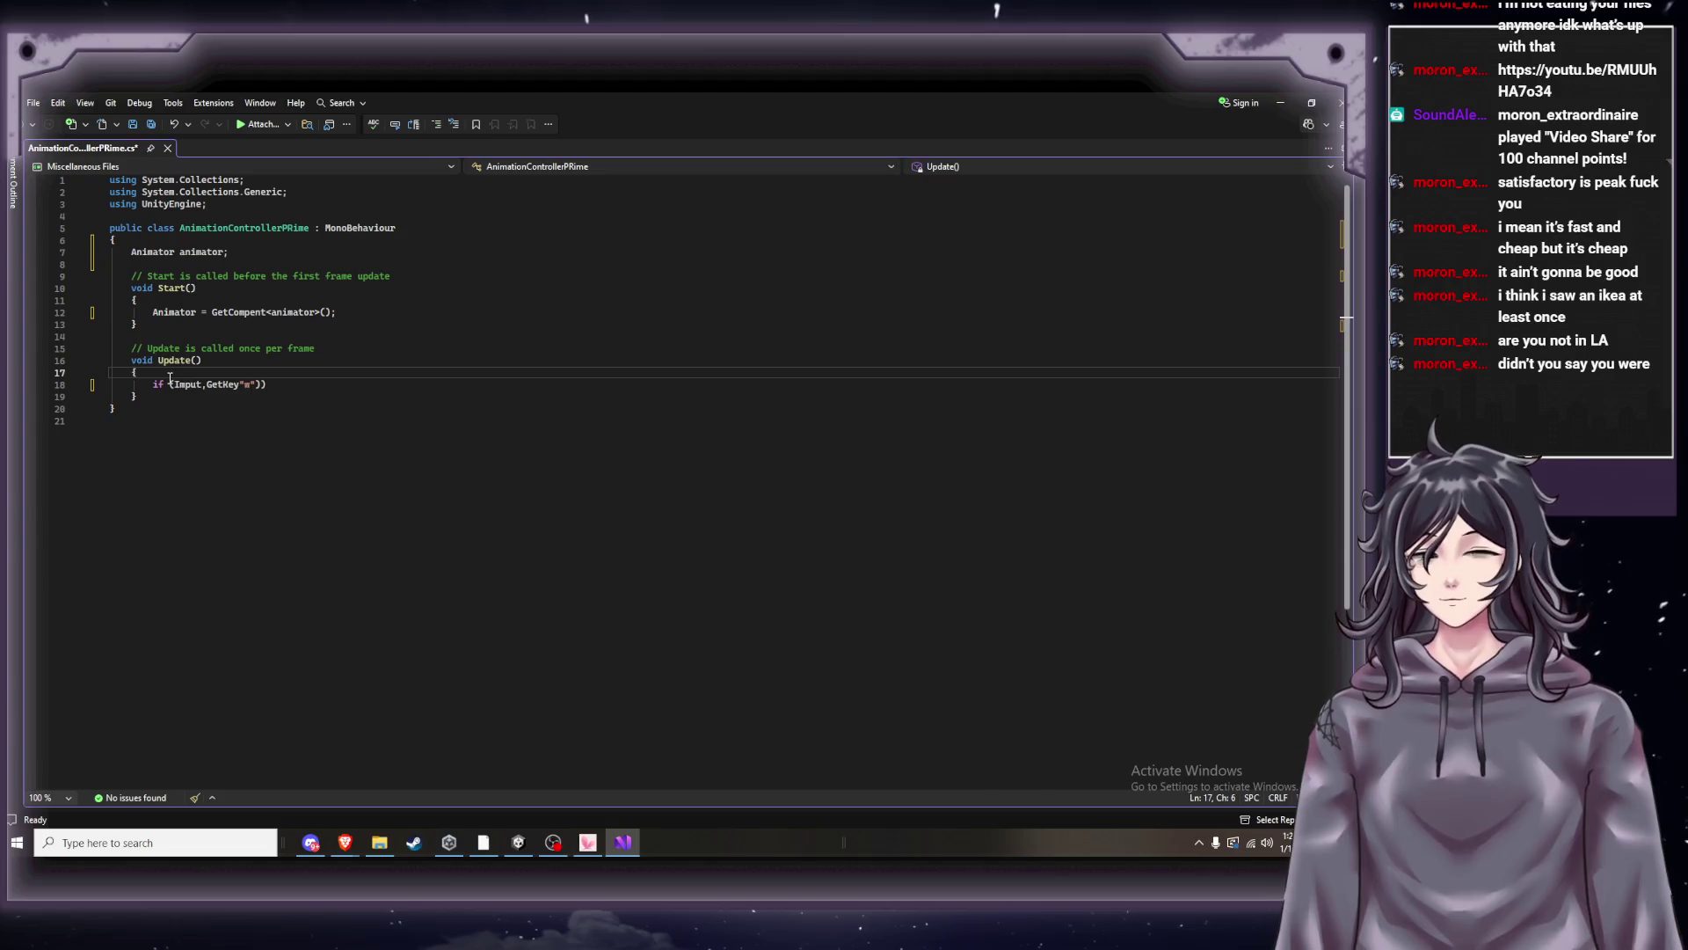
pyautogui.write(' //')
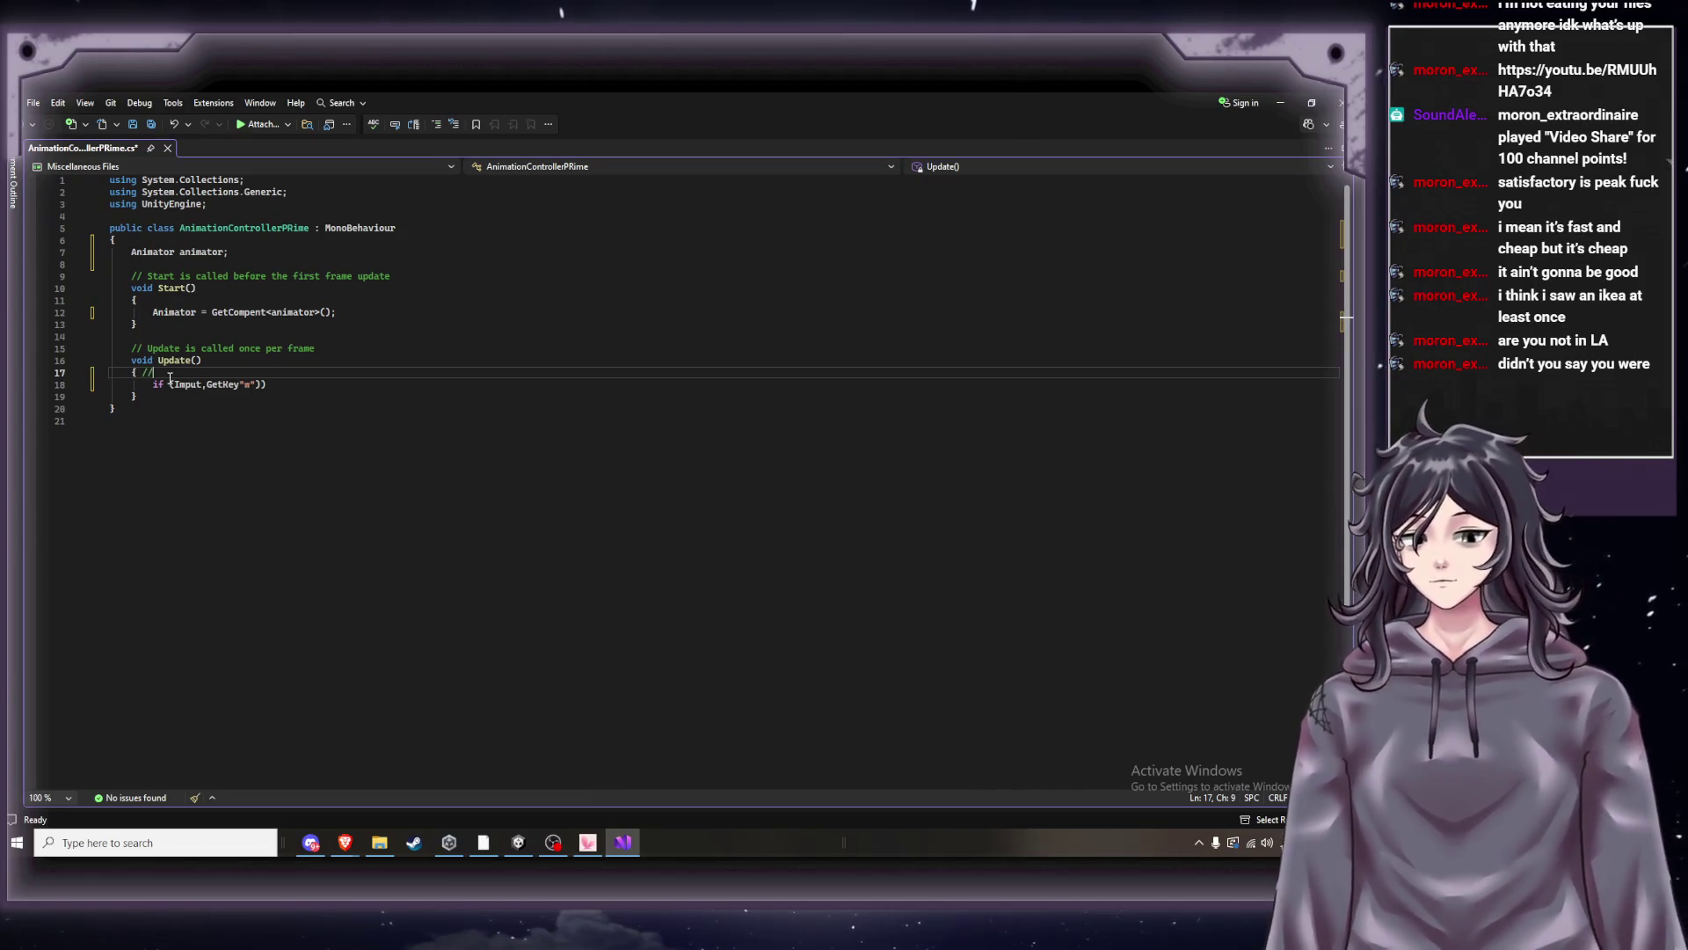
pyautogui.moveTo(346, 855)
pyautogui.click(230, 790)
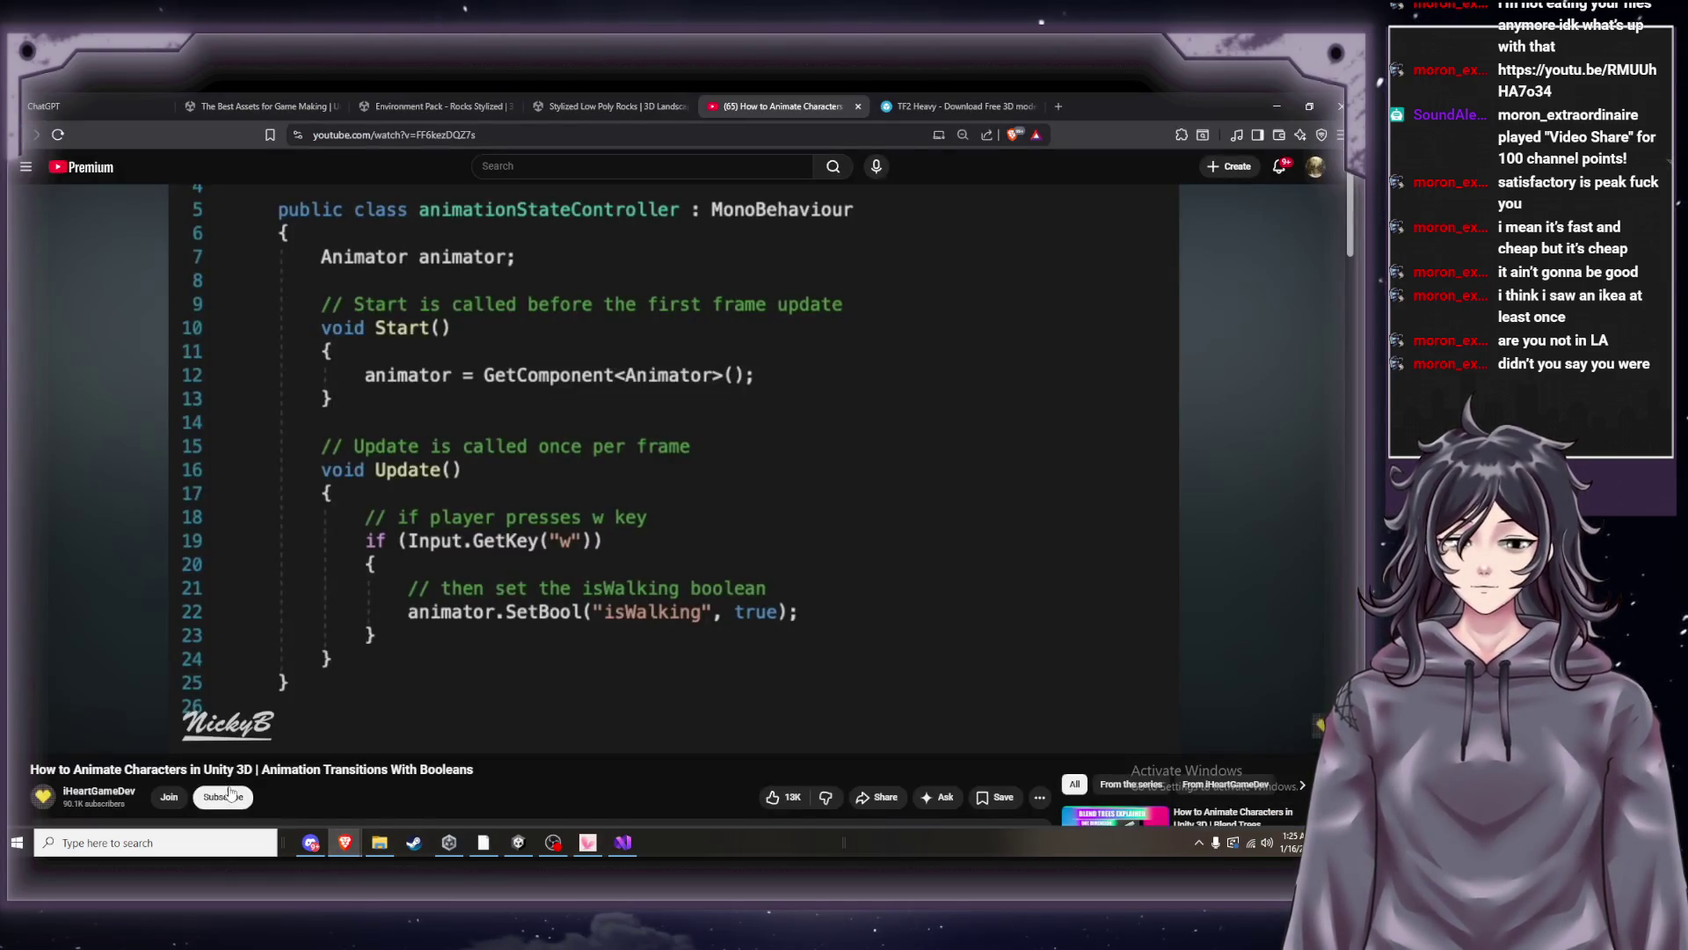
pyautogui.click(623, 842)
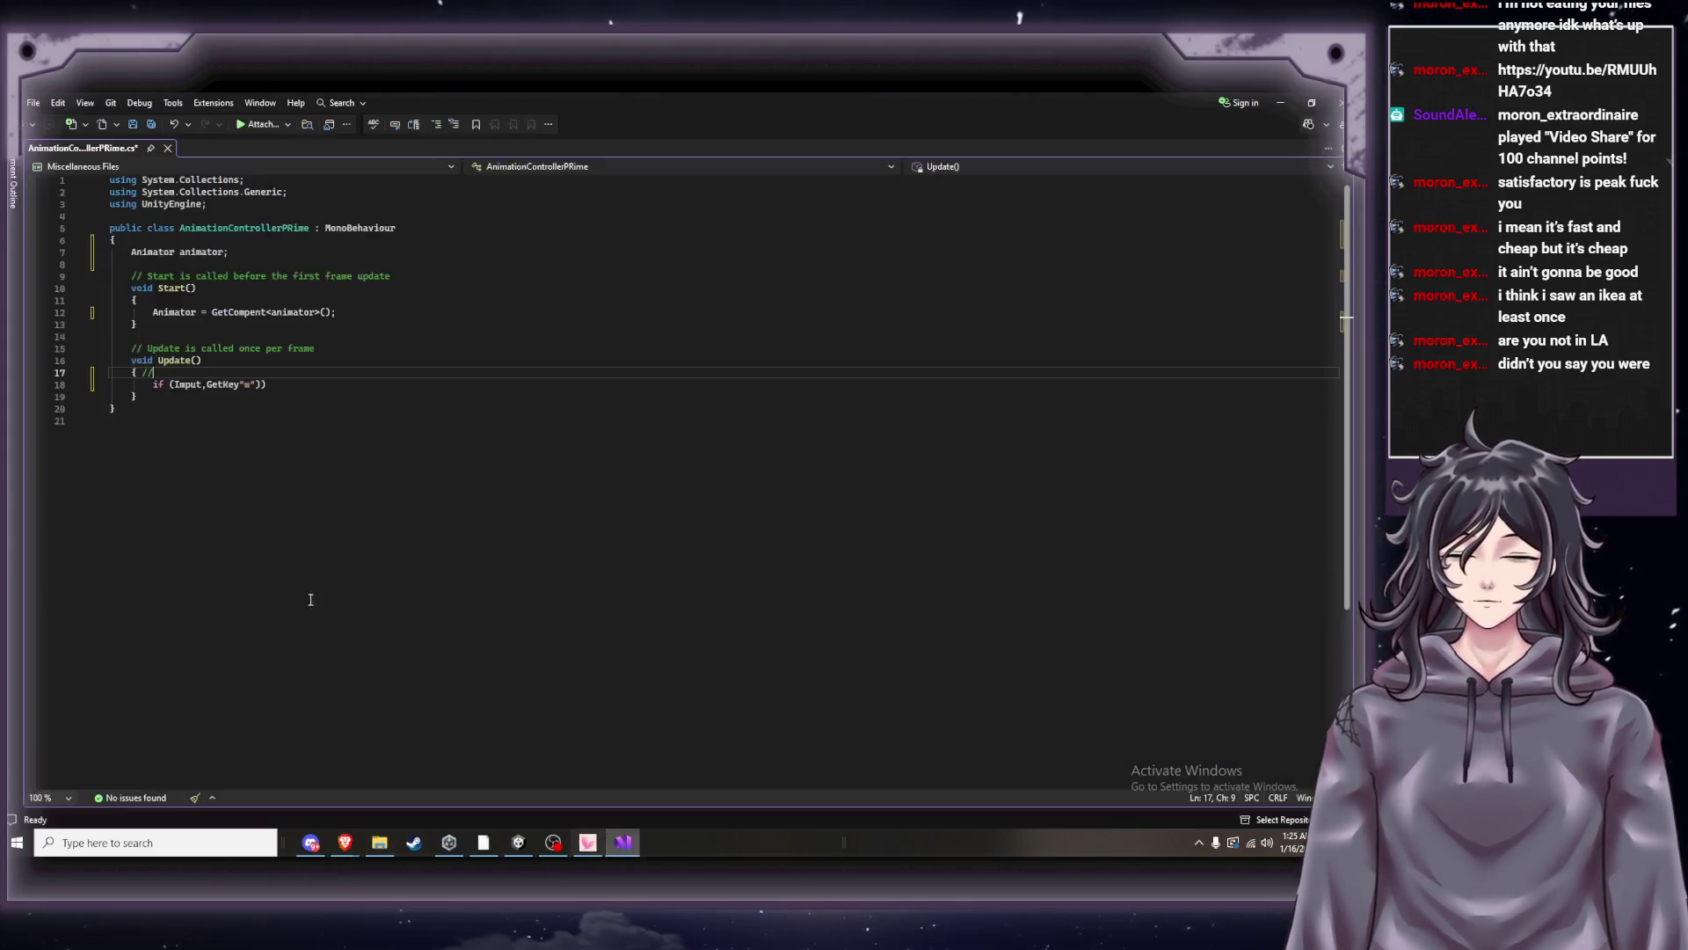
# Move the // onto its own line 18 directly above the if statement.
pyautogui.press('Left')
pyautogui.press('Left')
pyautogui.press('Left')
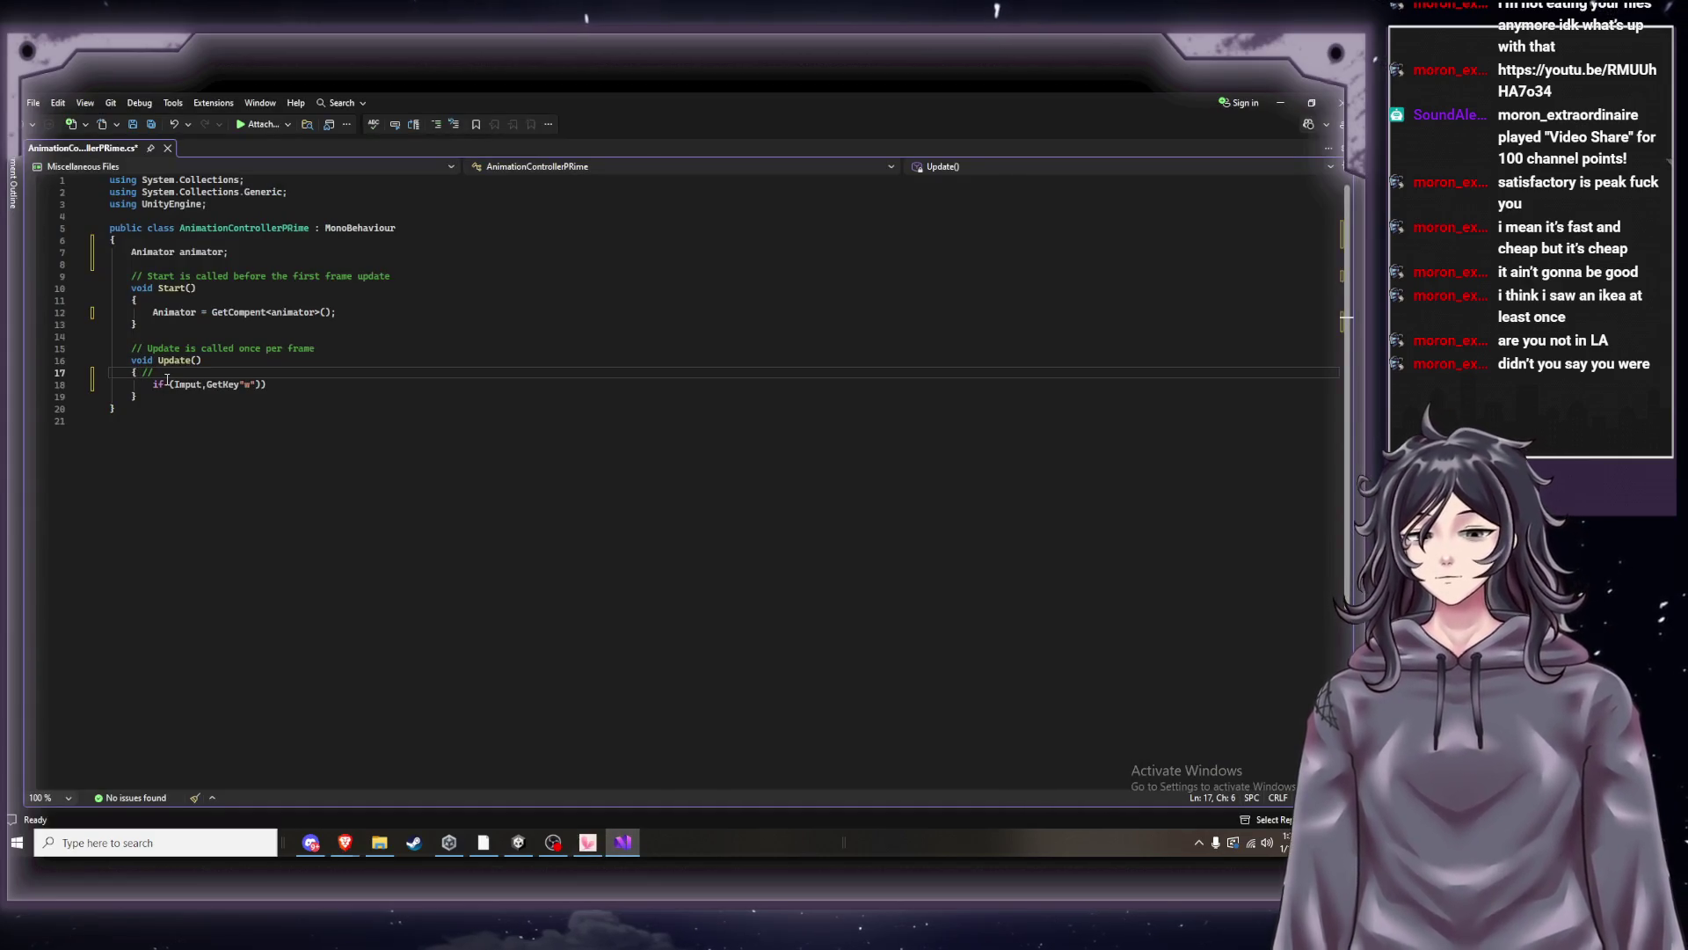
pyautogui.press('Return')
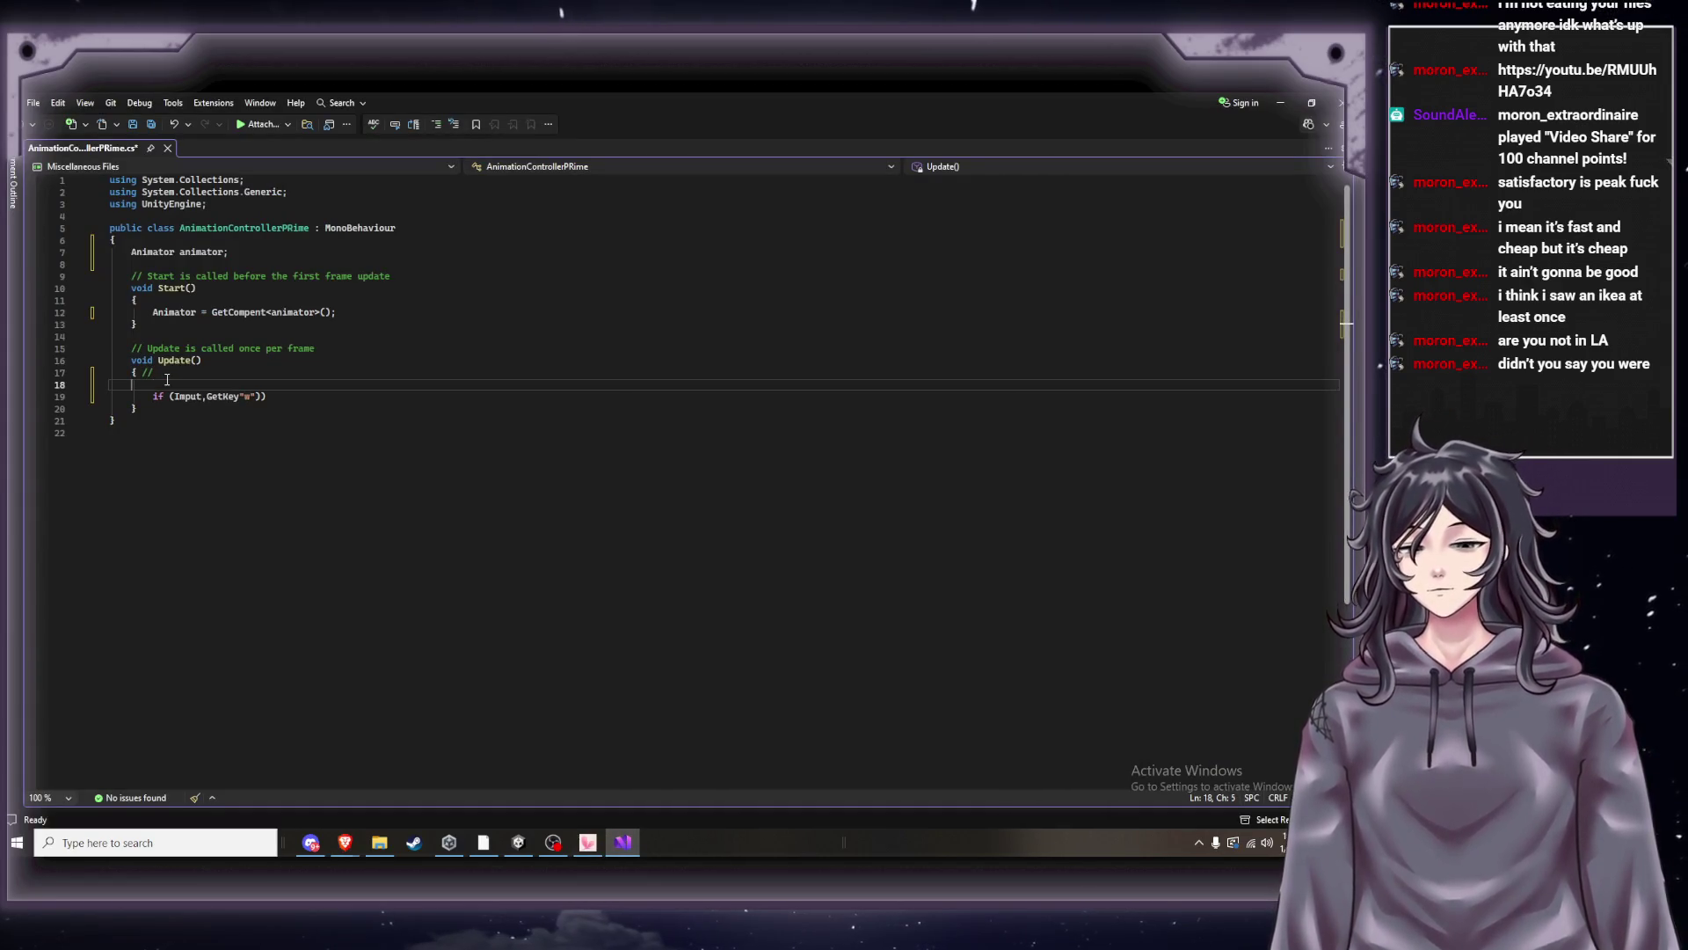
pyautogui.press('Return')
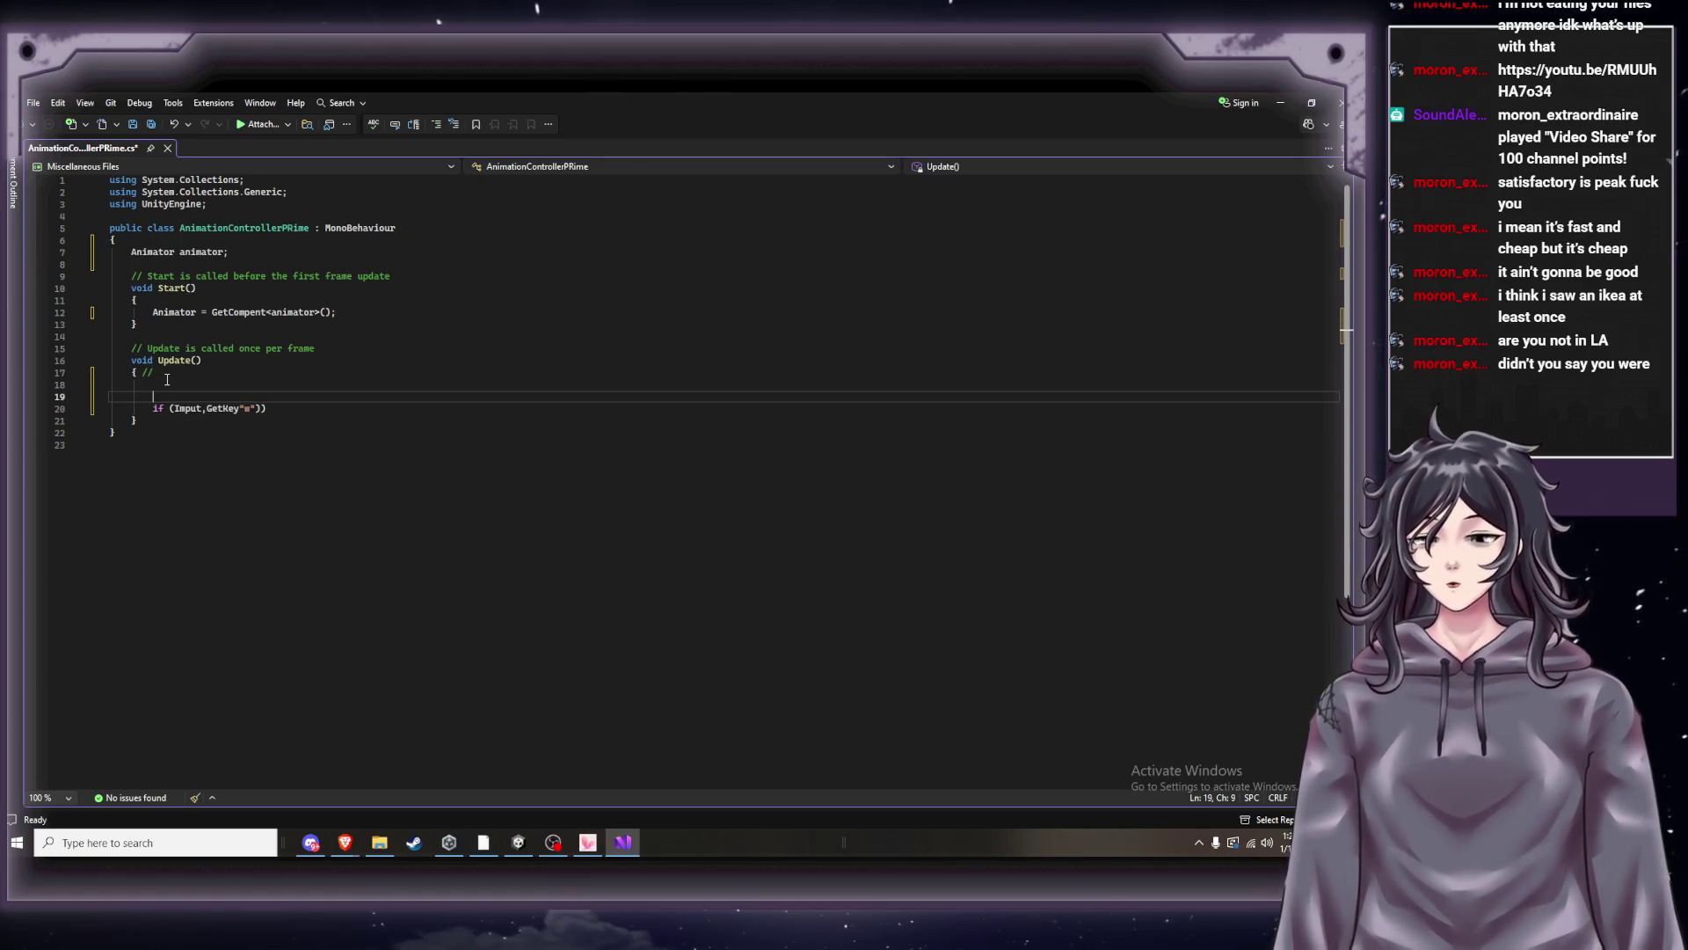
pyautogui.press('BackSpace')
pyautogui.press('Up')
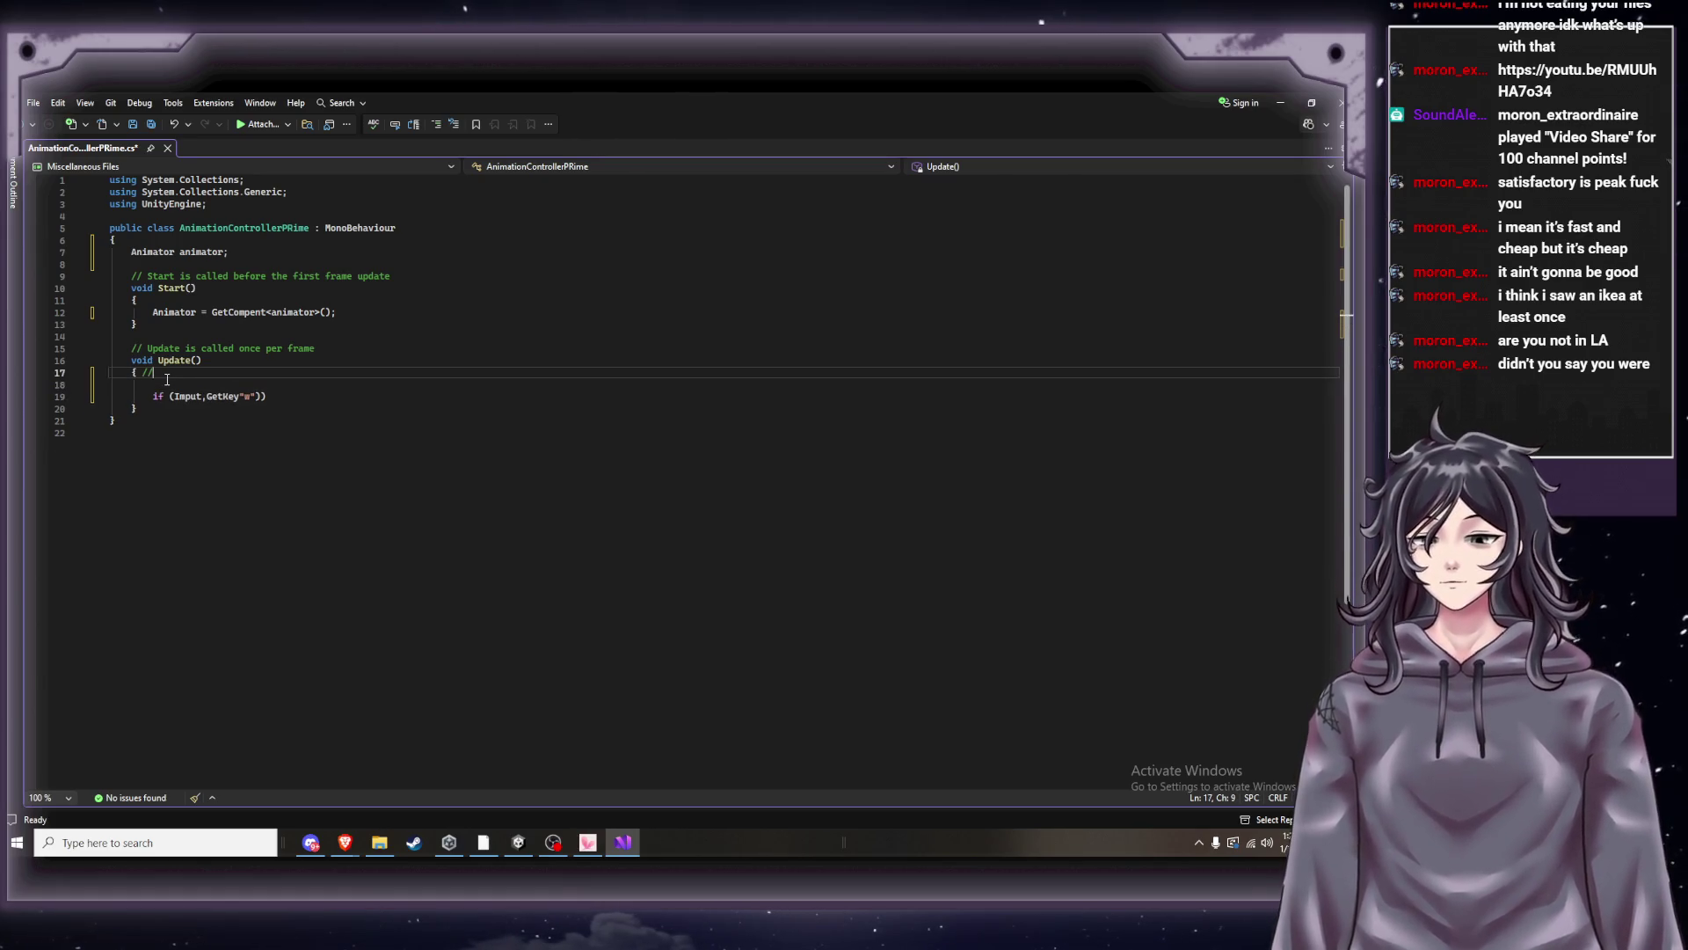
pyautogui.press('BackSpace')
pyautogui.press('BackSpace')
pyautogui.press('Down')
pyautogui.write('//')
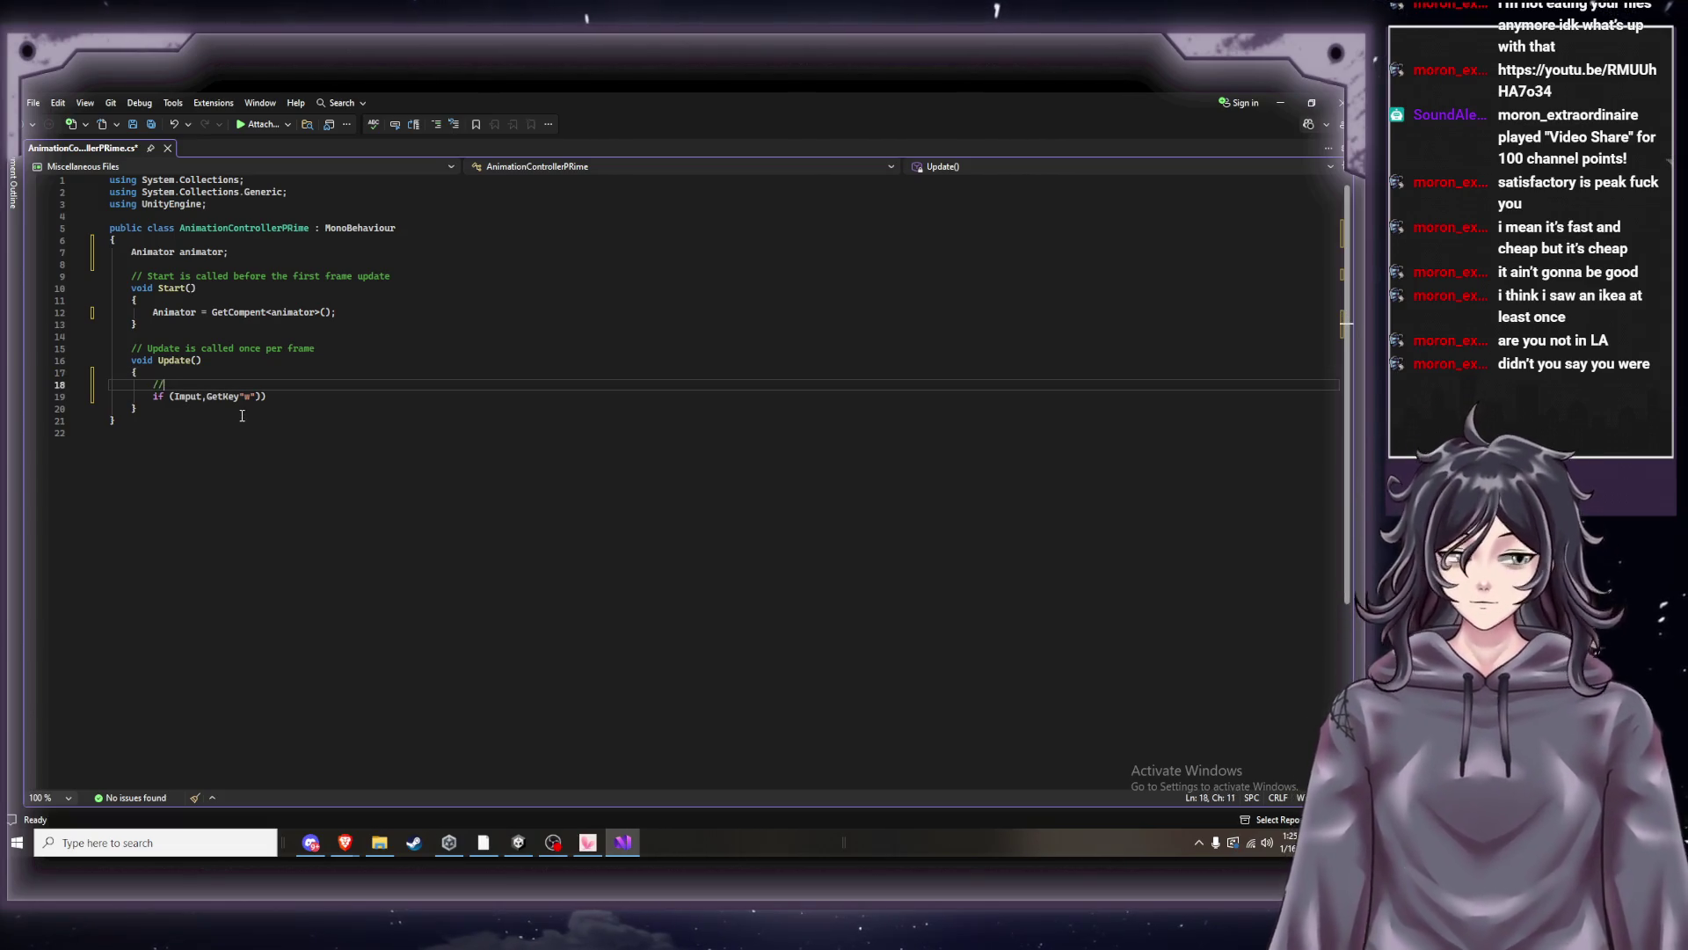
# Look over the Unity editor and the tutorial's comment before resuming in the script.
pyautogui.moveTo(352, 851)
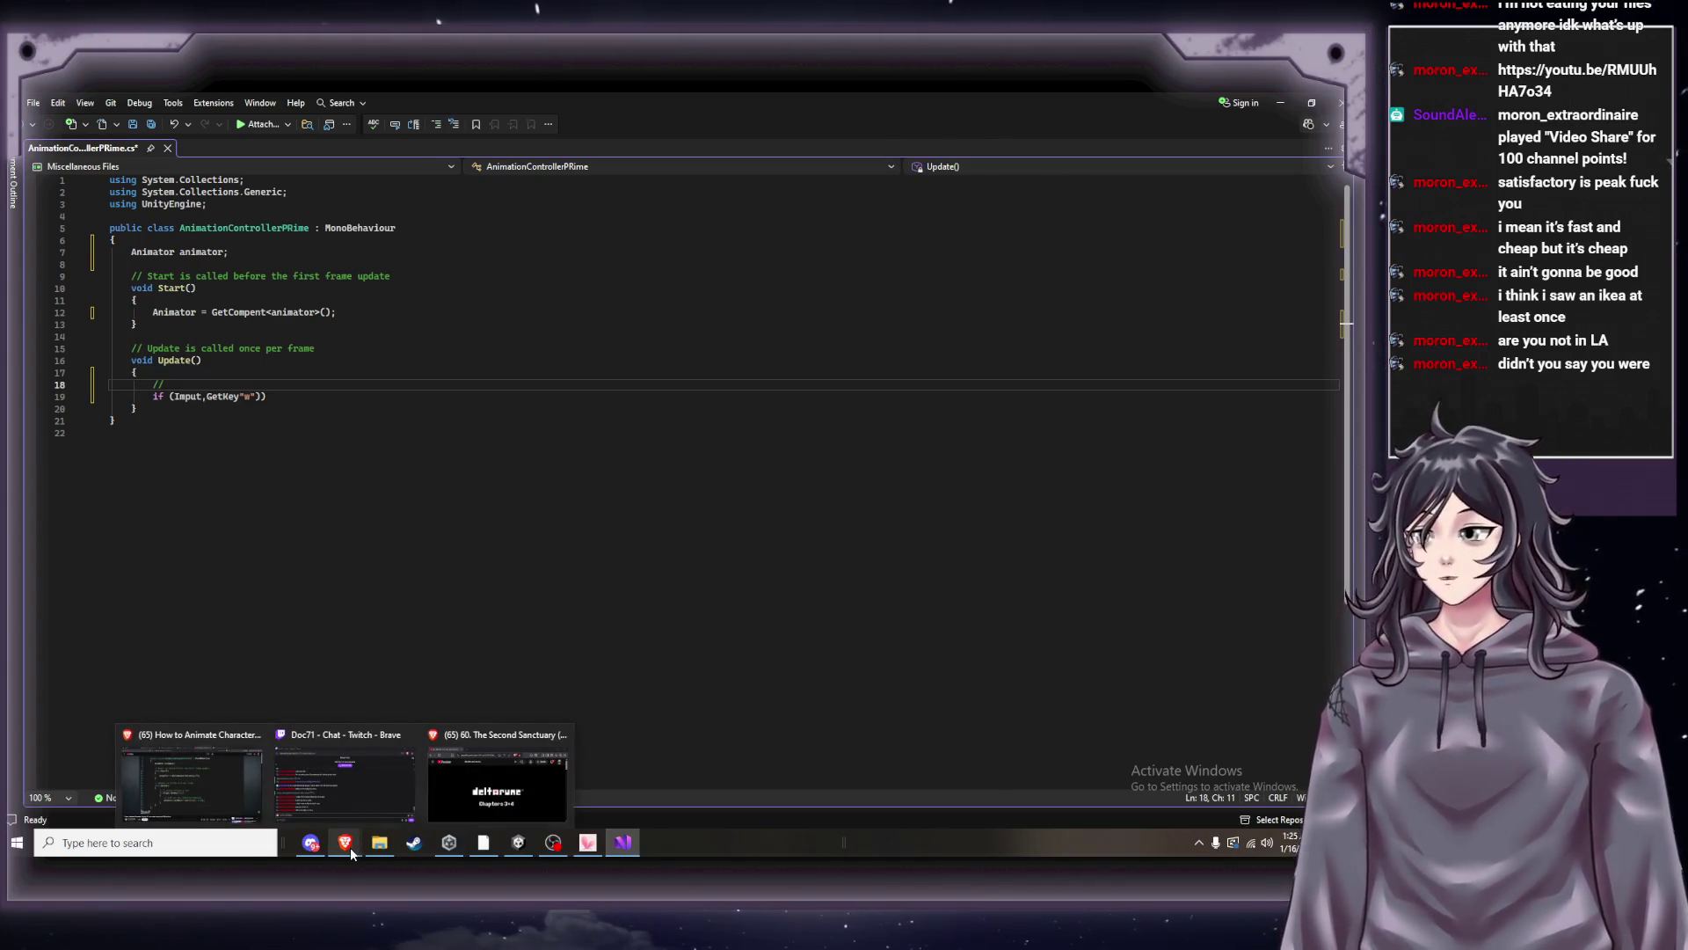
pyautogui.moveTo(244, 785)
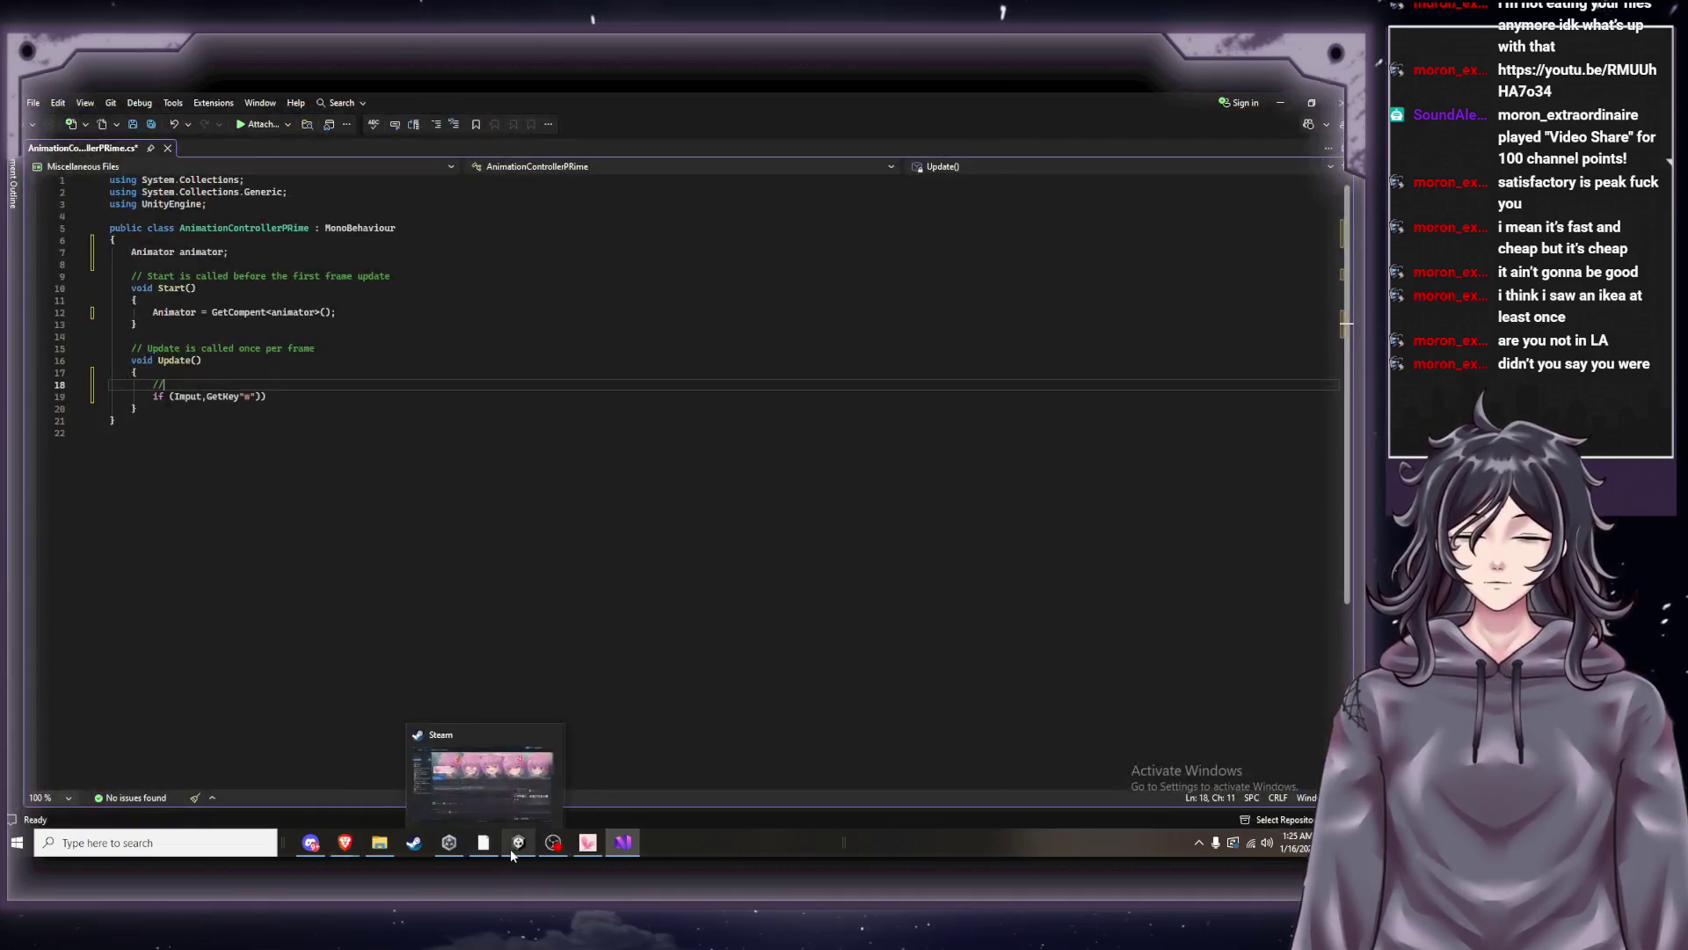
pyautogui.click(518, 844)
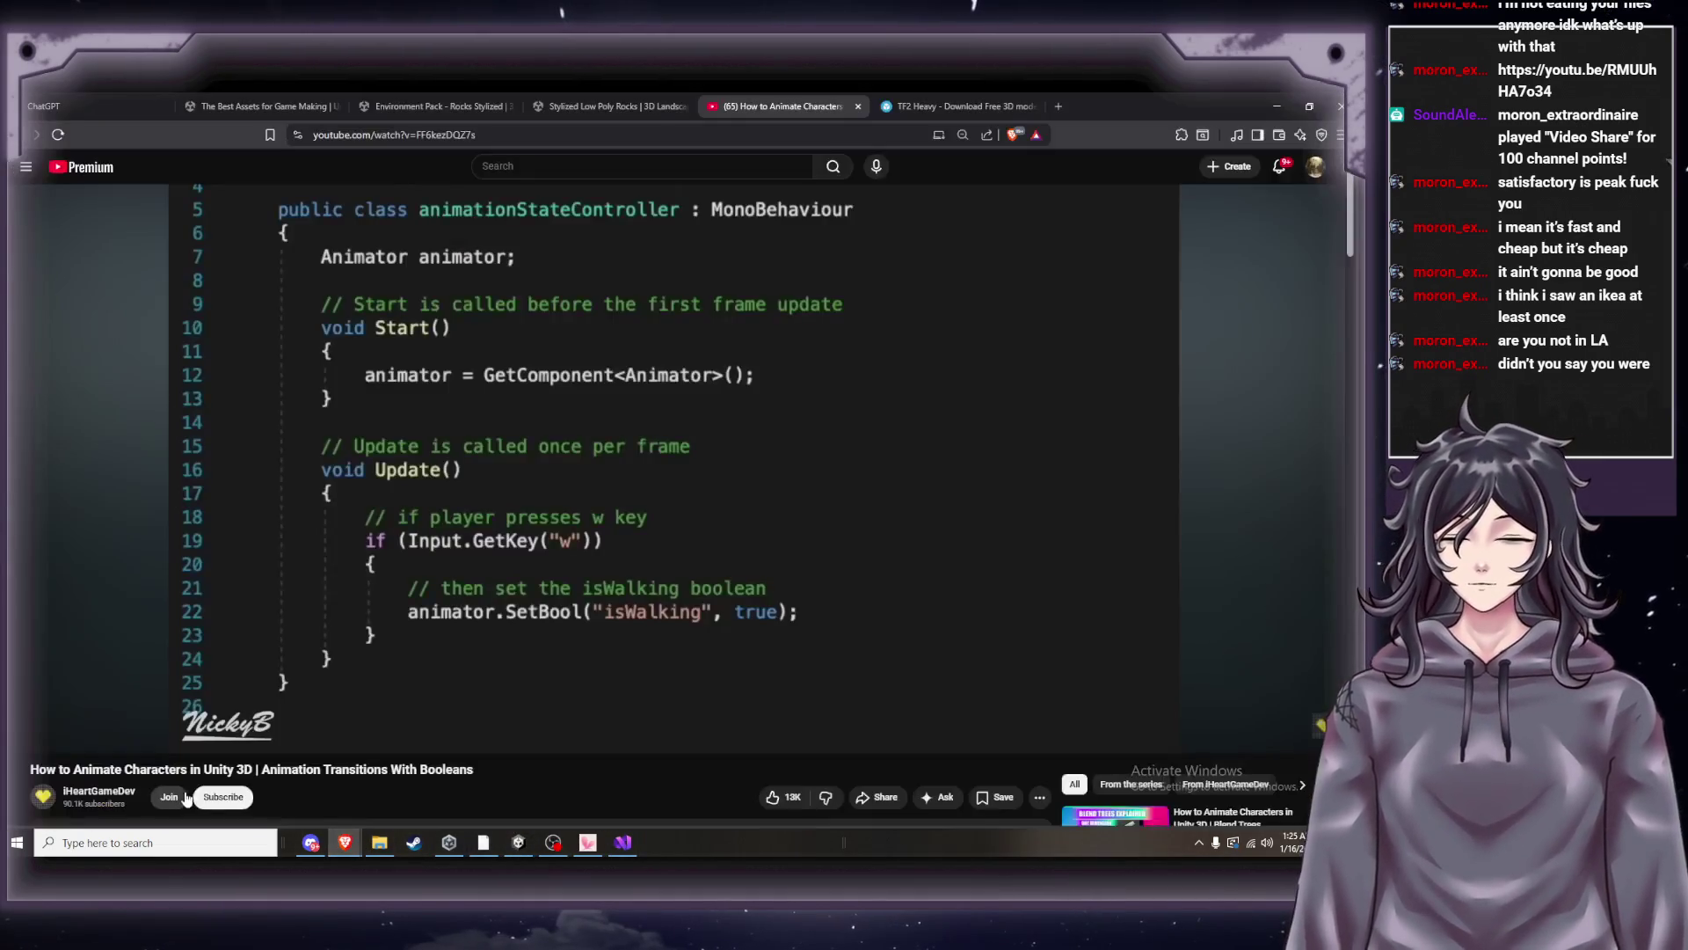
pyautogui.click(186, 796)
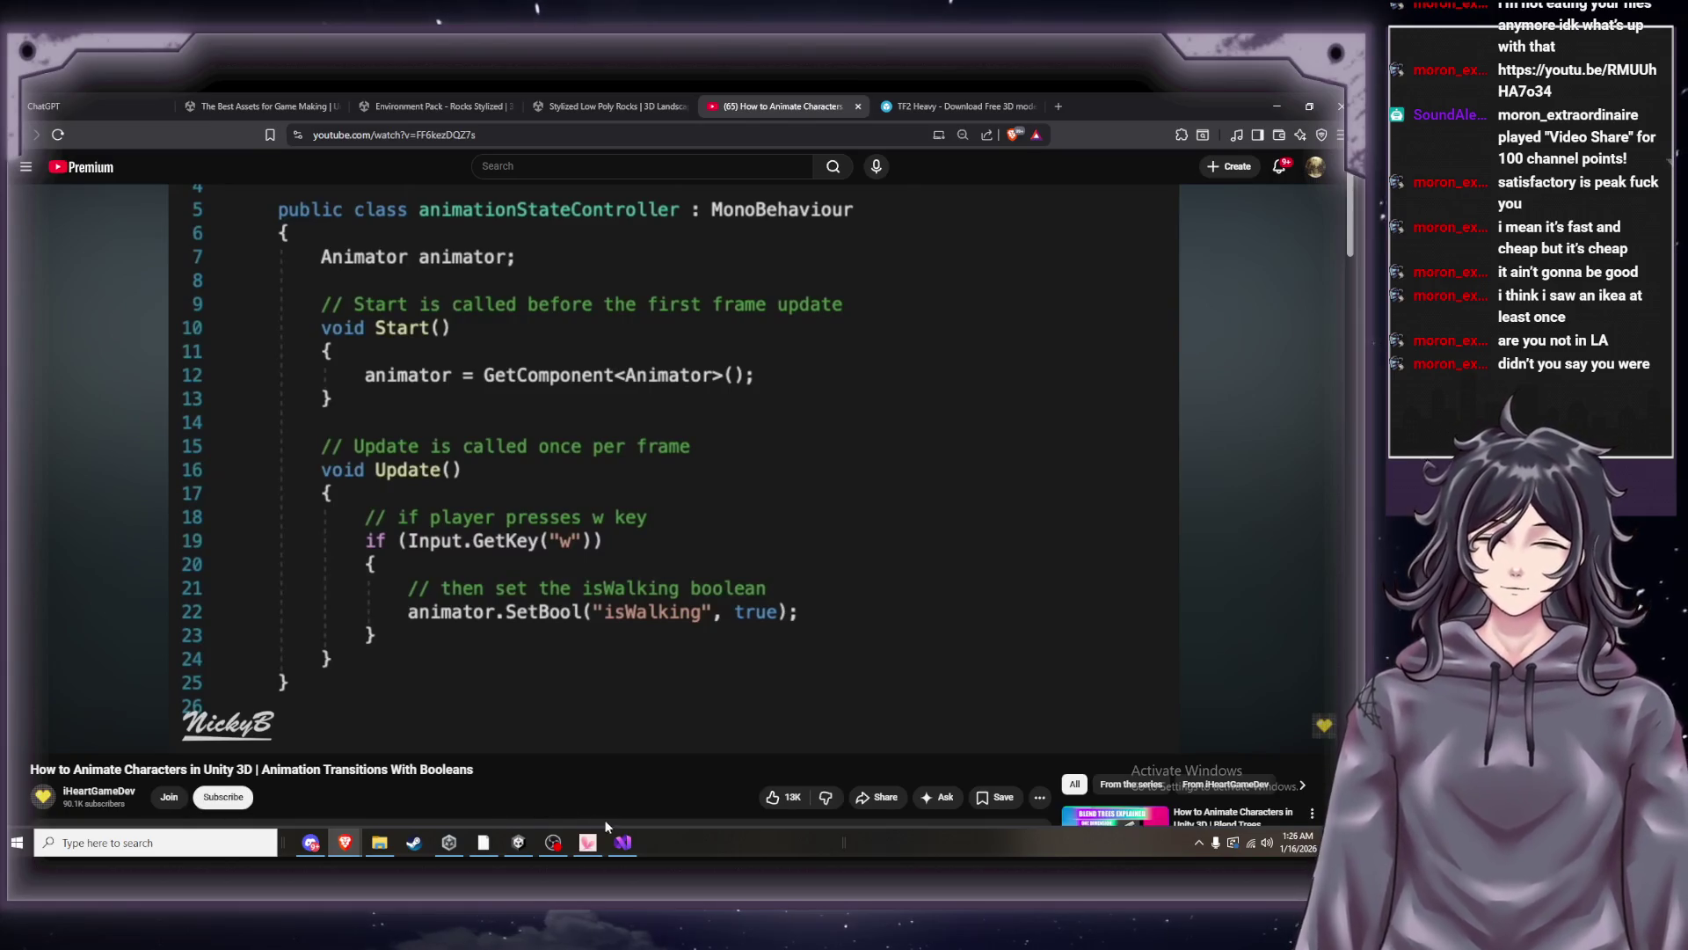
pyautogui.click(628, 846)
pyautogui.write('//if p')
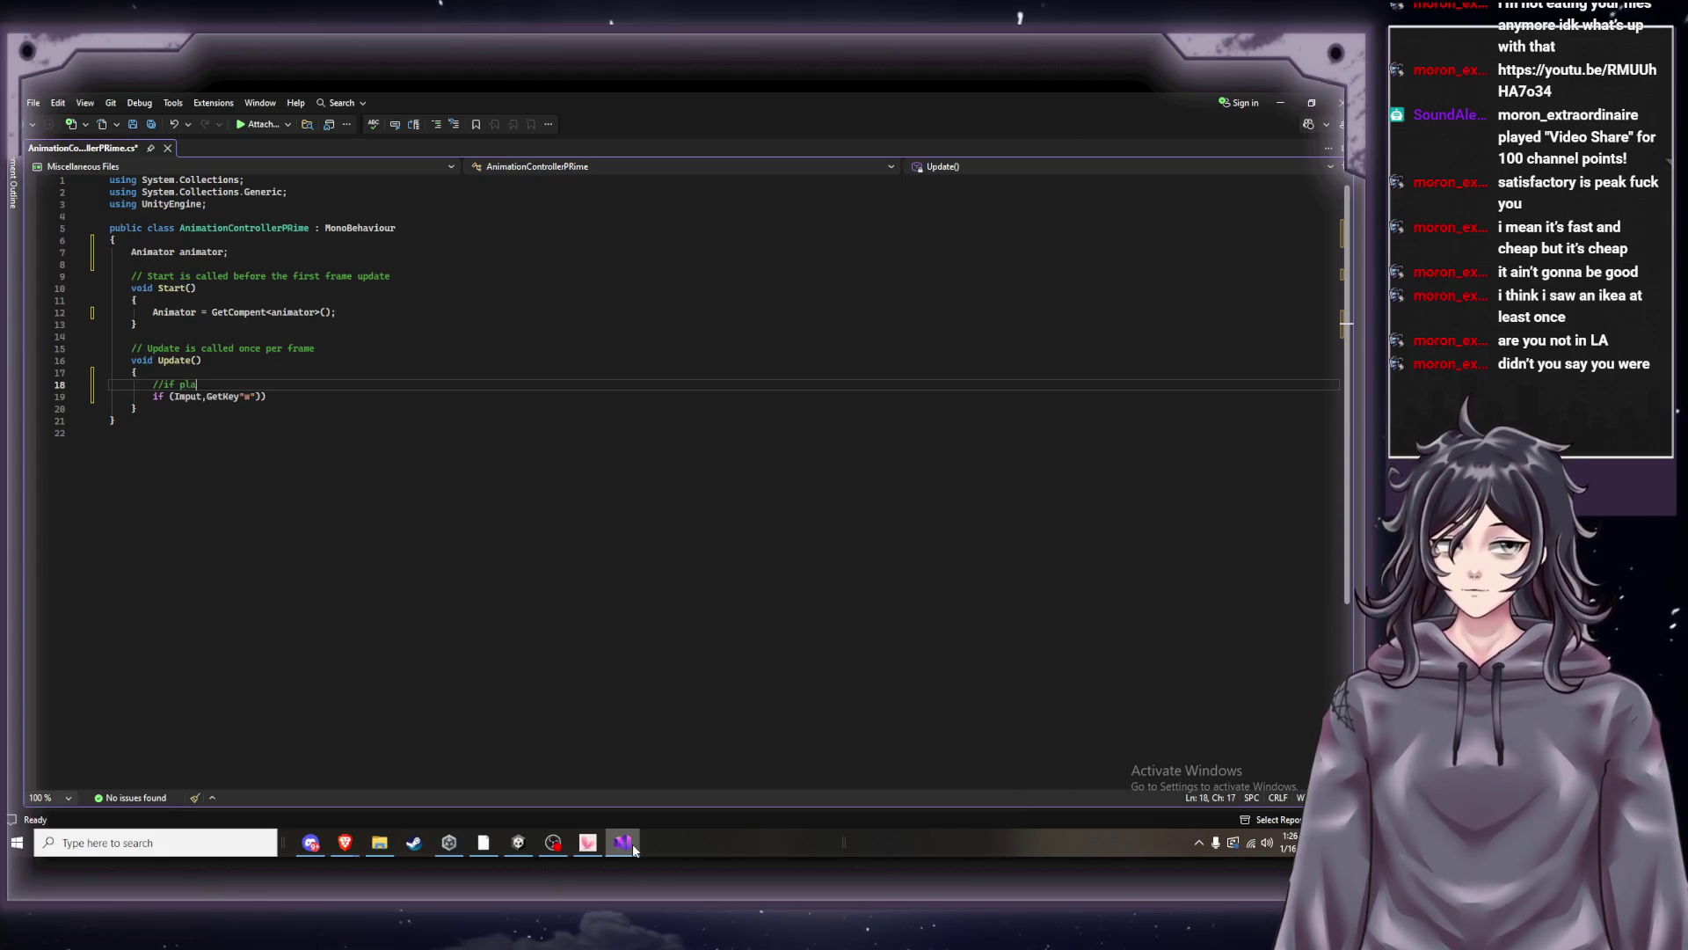
# Type 'player presses' into the comment, fixing typos along the way.
pyautogui.write('layu')
pyautogui.press('BackSpace')
pyautogui.write('er')
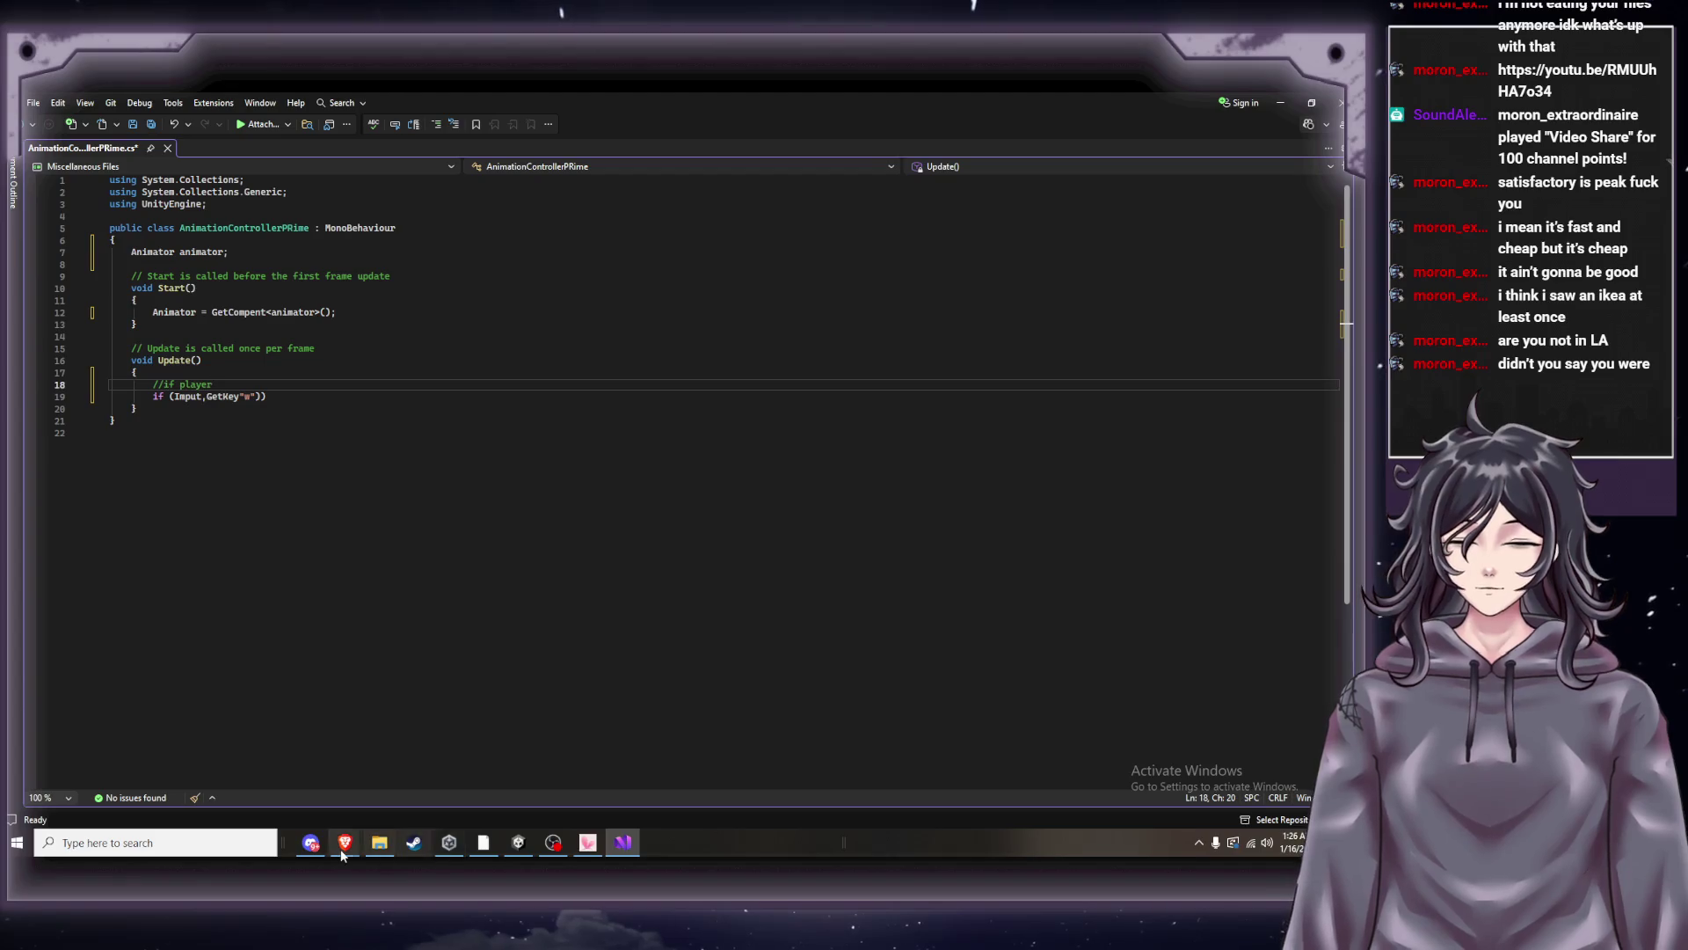
pyautogui.moveTo(344, 842)
pyautogui.click(204, 771)
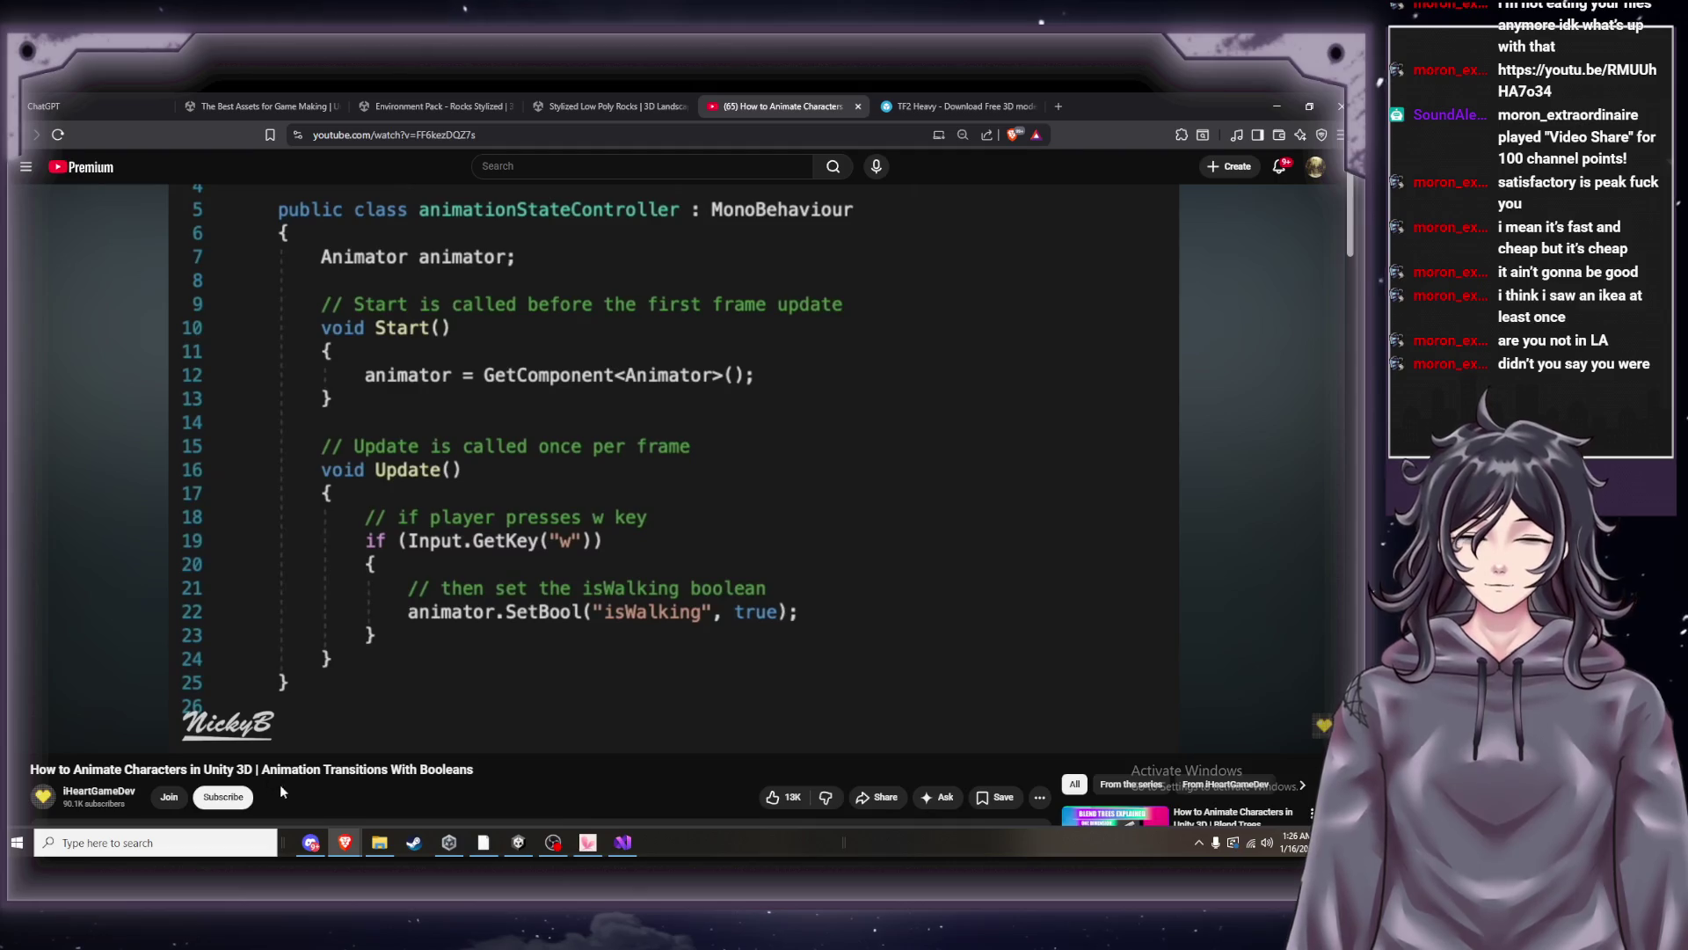
pyautogui.click(626, 849)
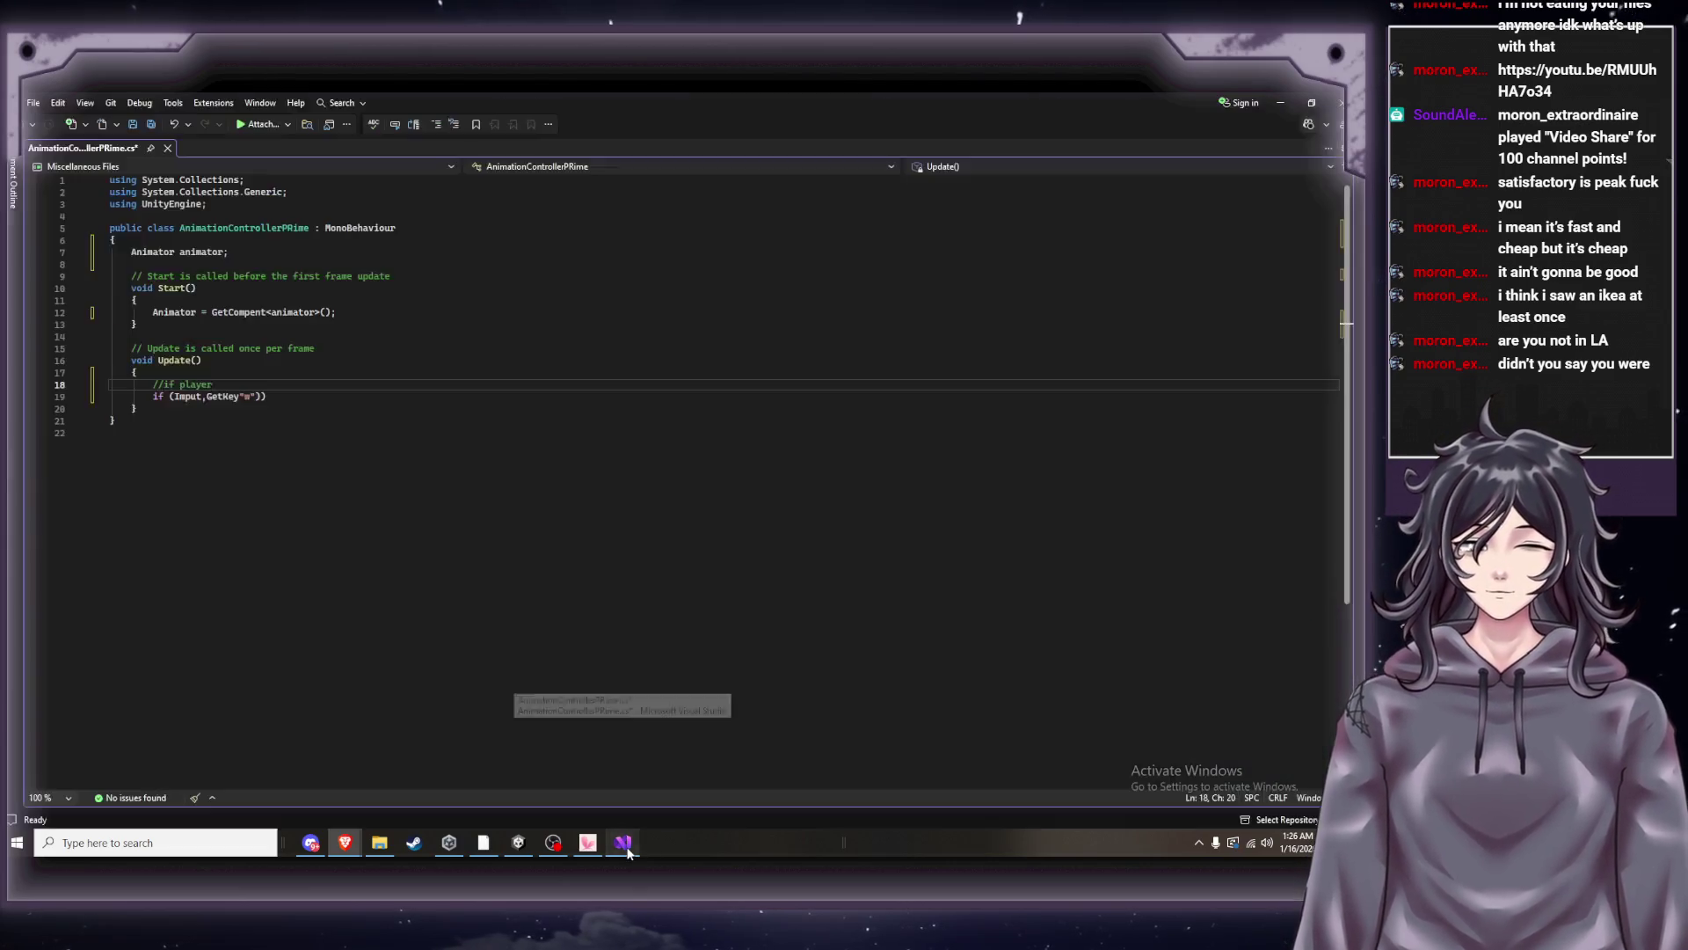
pyautogui.write(' p')
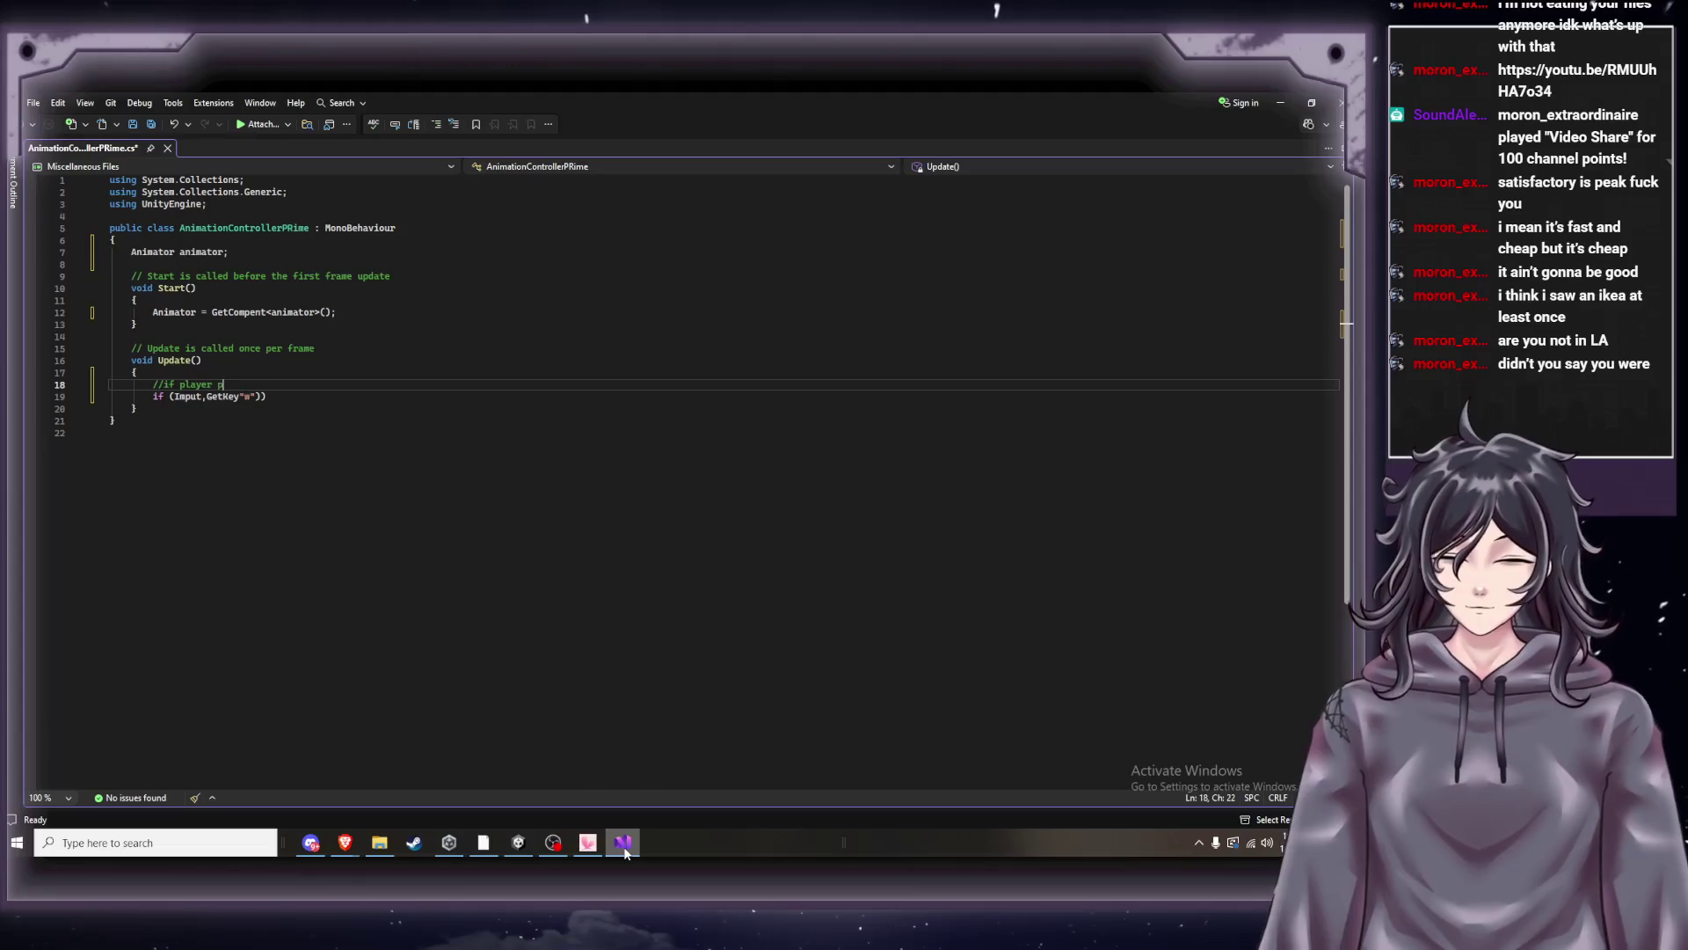
pyautogui.write('reses')
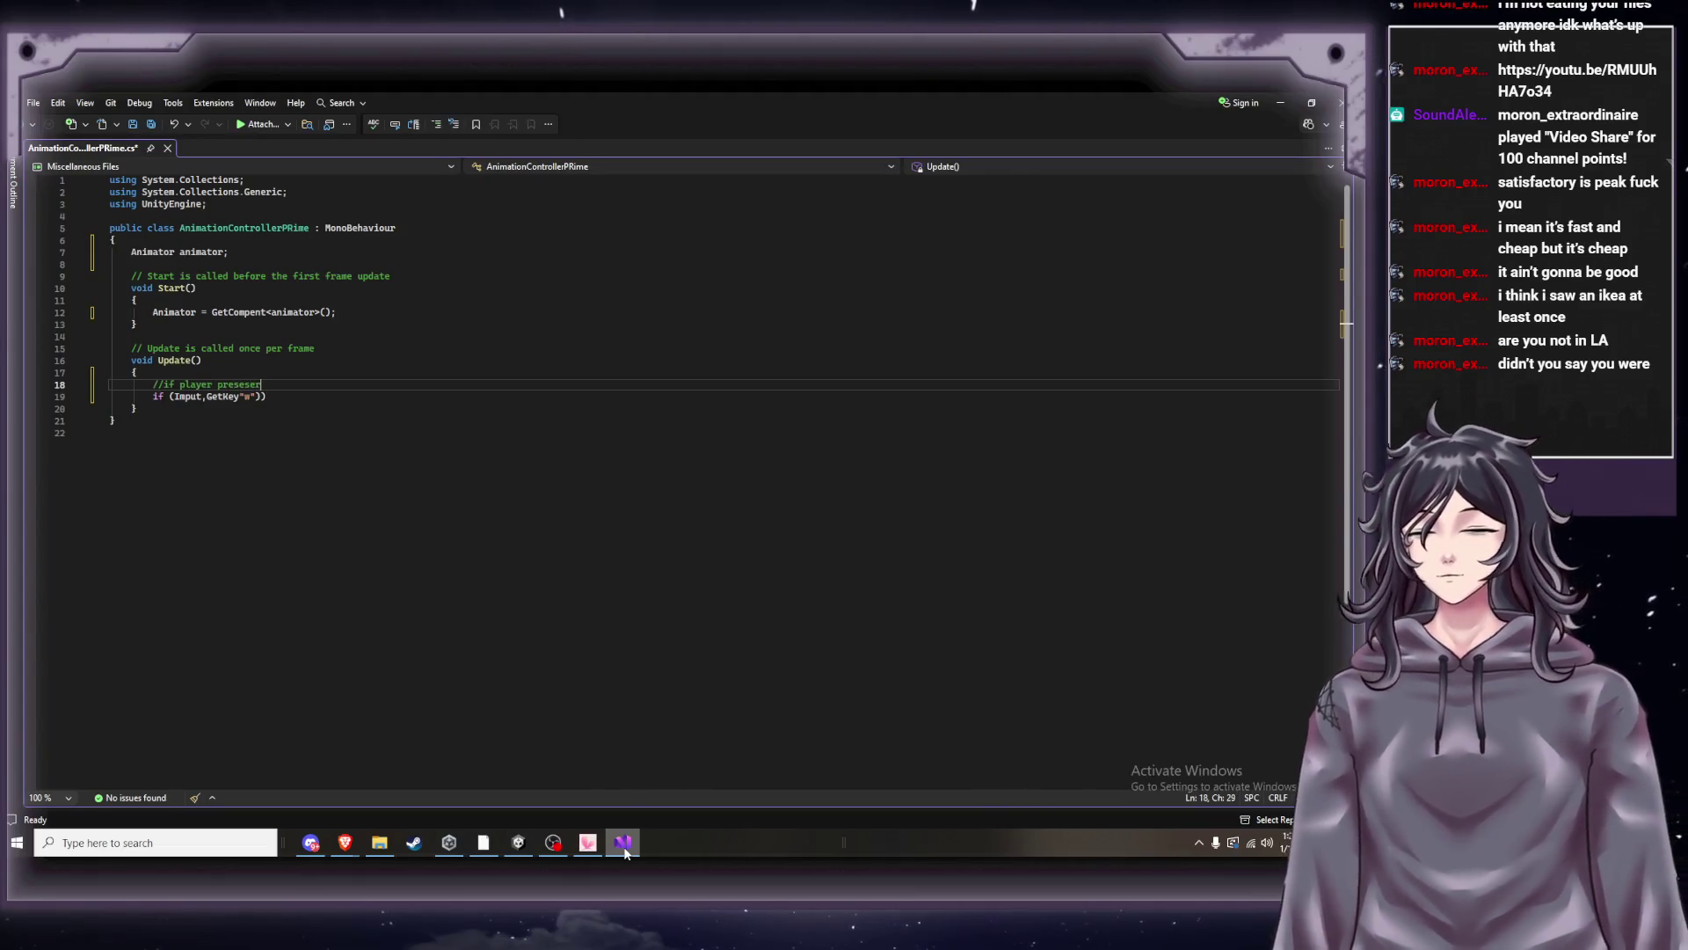
pyautogui.press('BackSpace')
pyautogui.press('BackSpace')
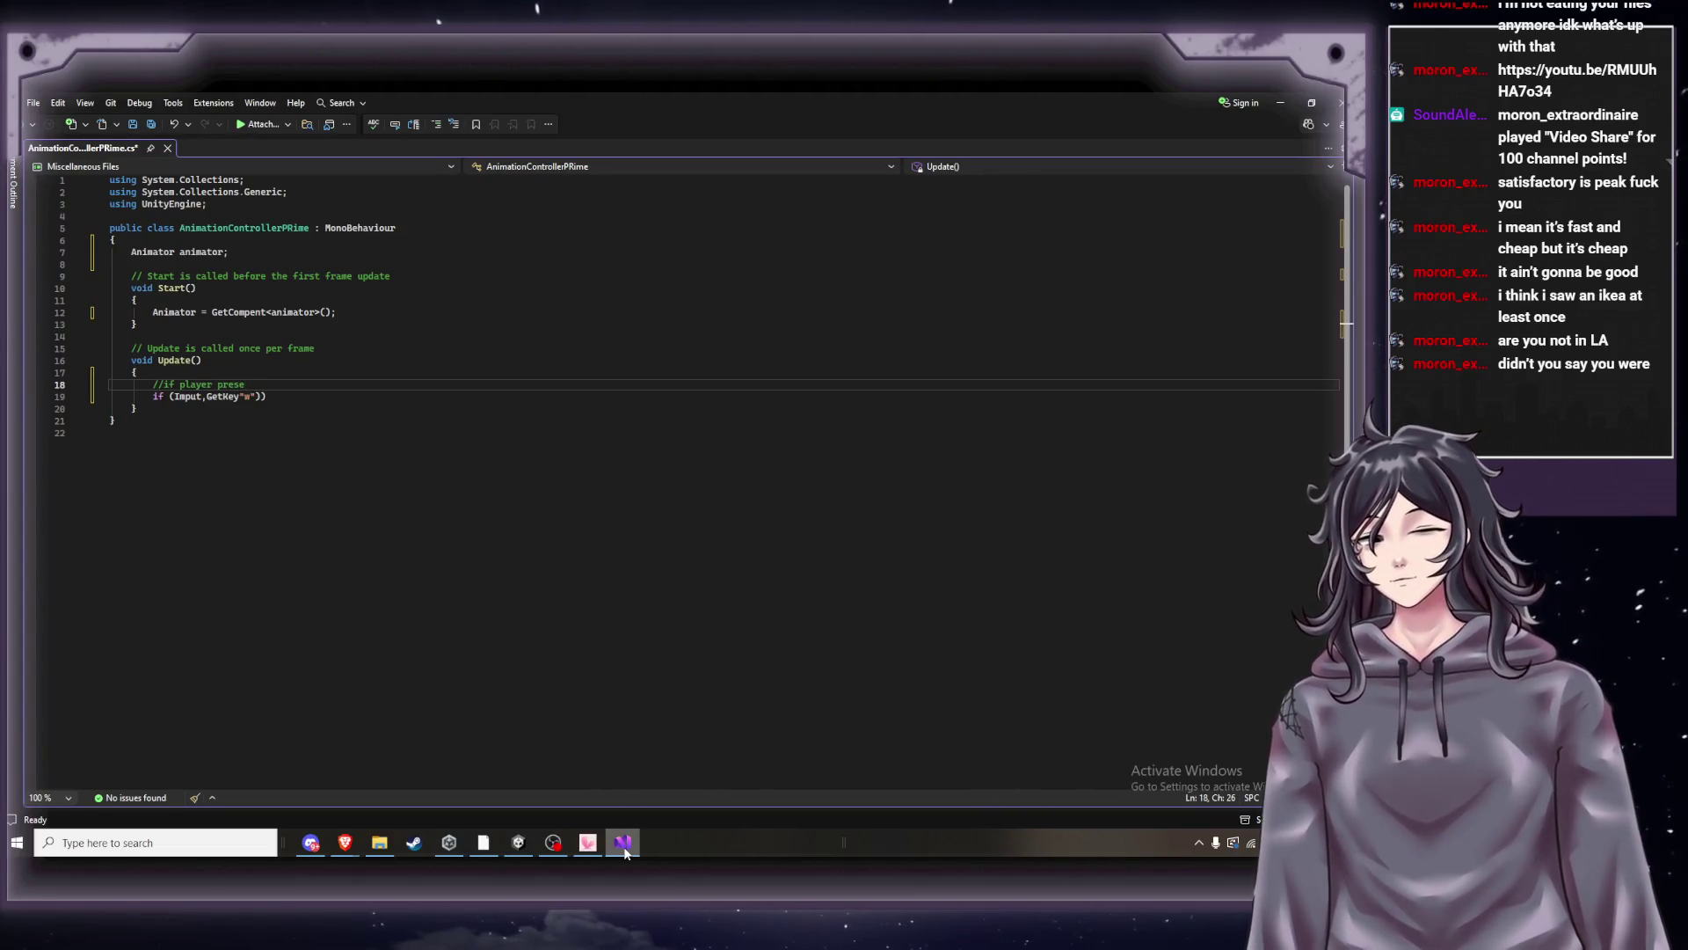
pyautogui.write('sses')
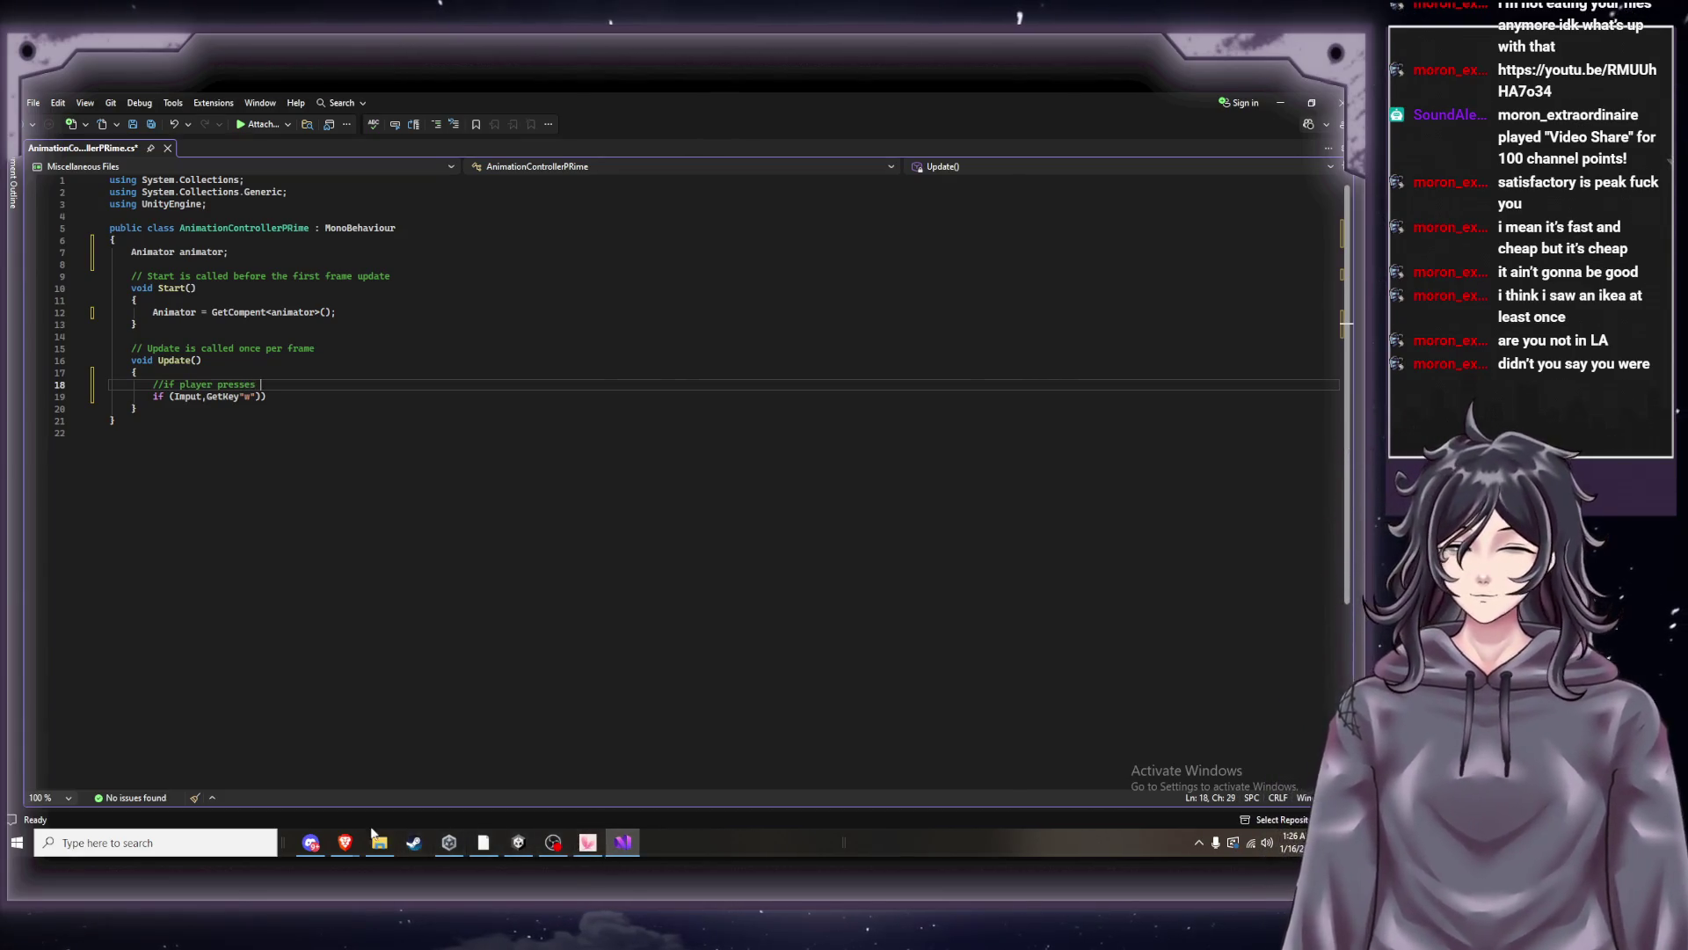
# Finish the comment with 'w key' after checking the tutorial's wording.
pyautogui.moveTo(344, 843)
pyautogui.click(259, 785)
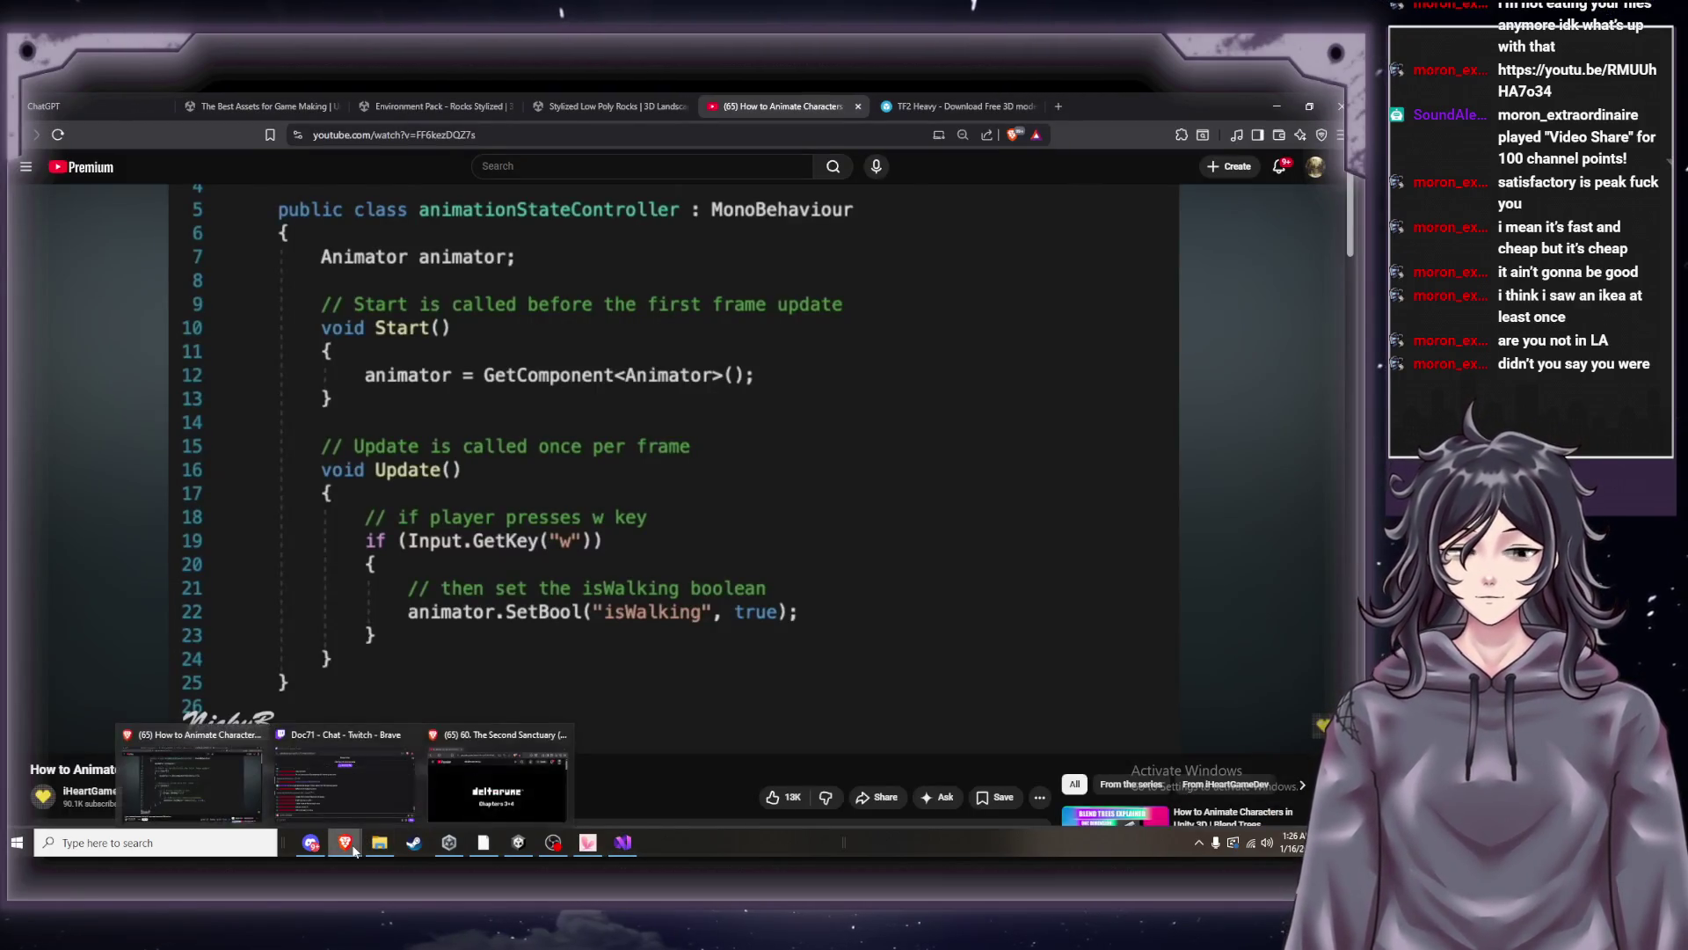
pyautogui.click(622, 844)
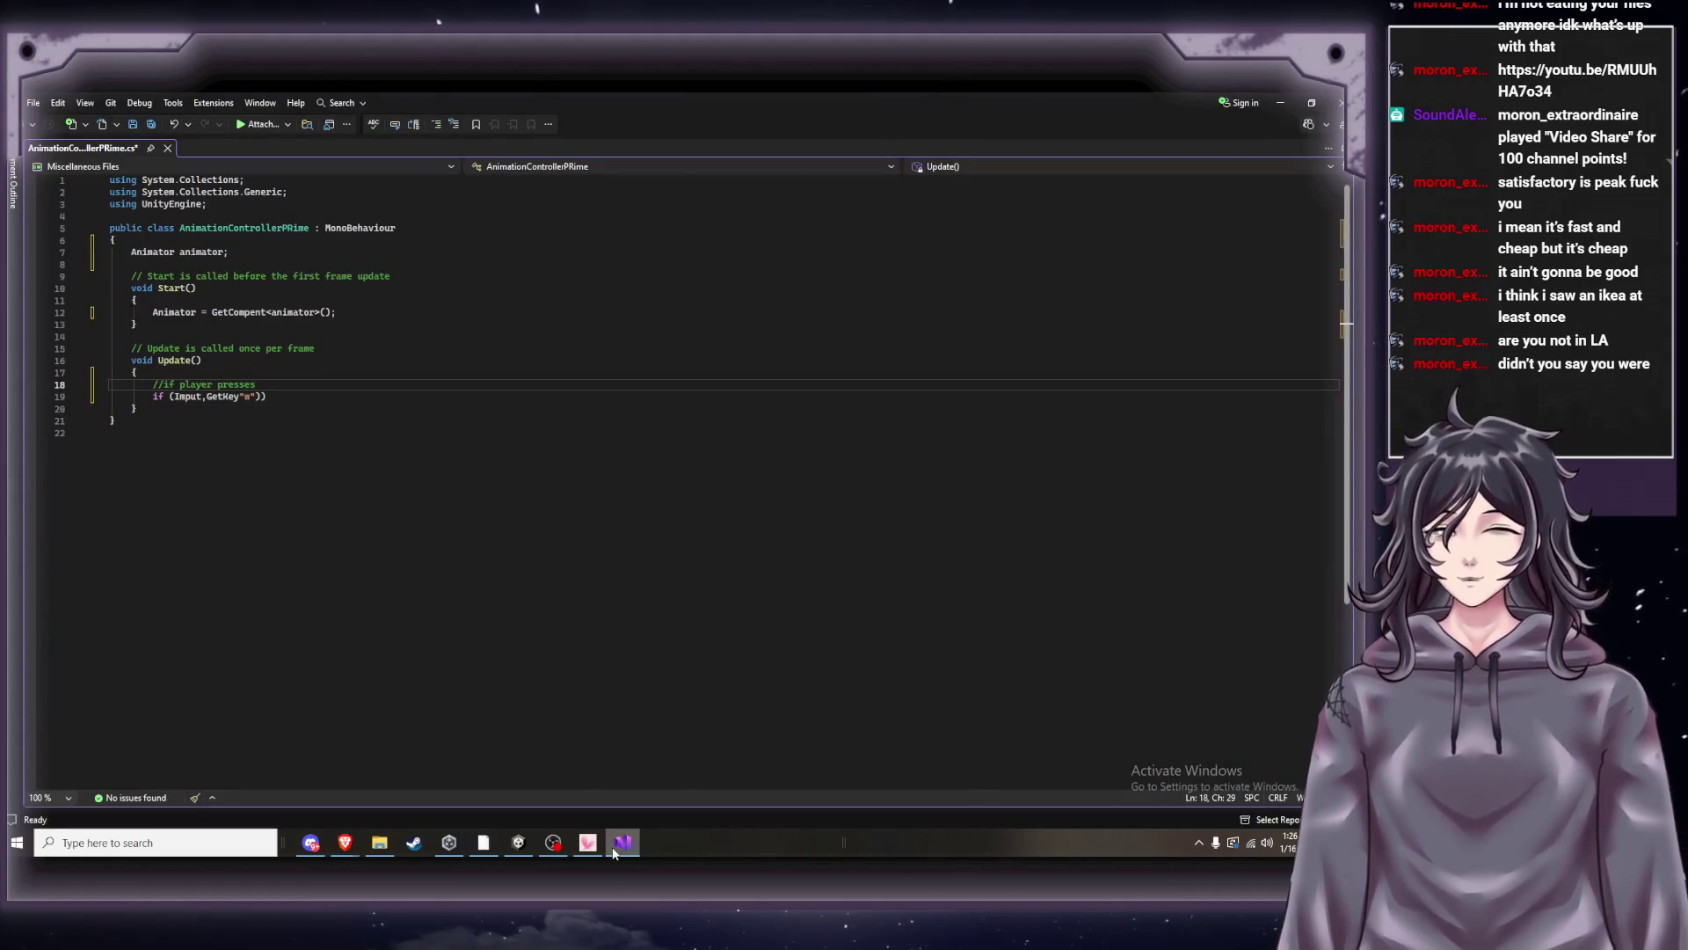
pyautogui.write('w')
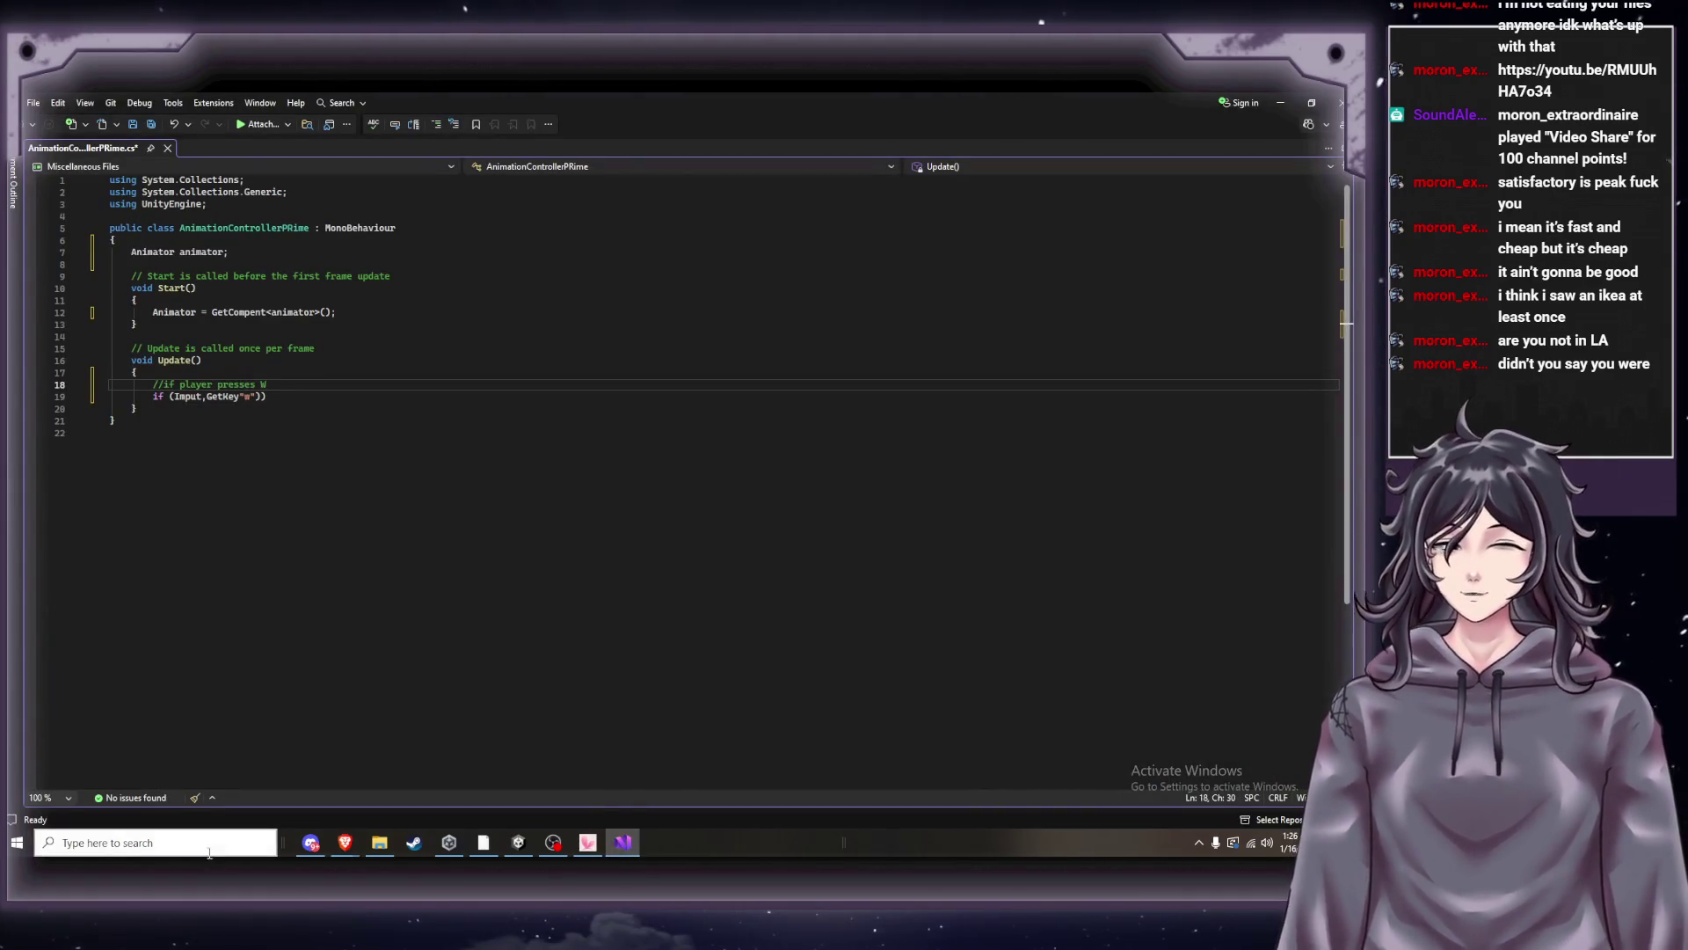
pyautogui.moveTo(344, 845)
pyautogui.click(226, 813)
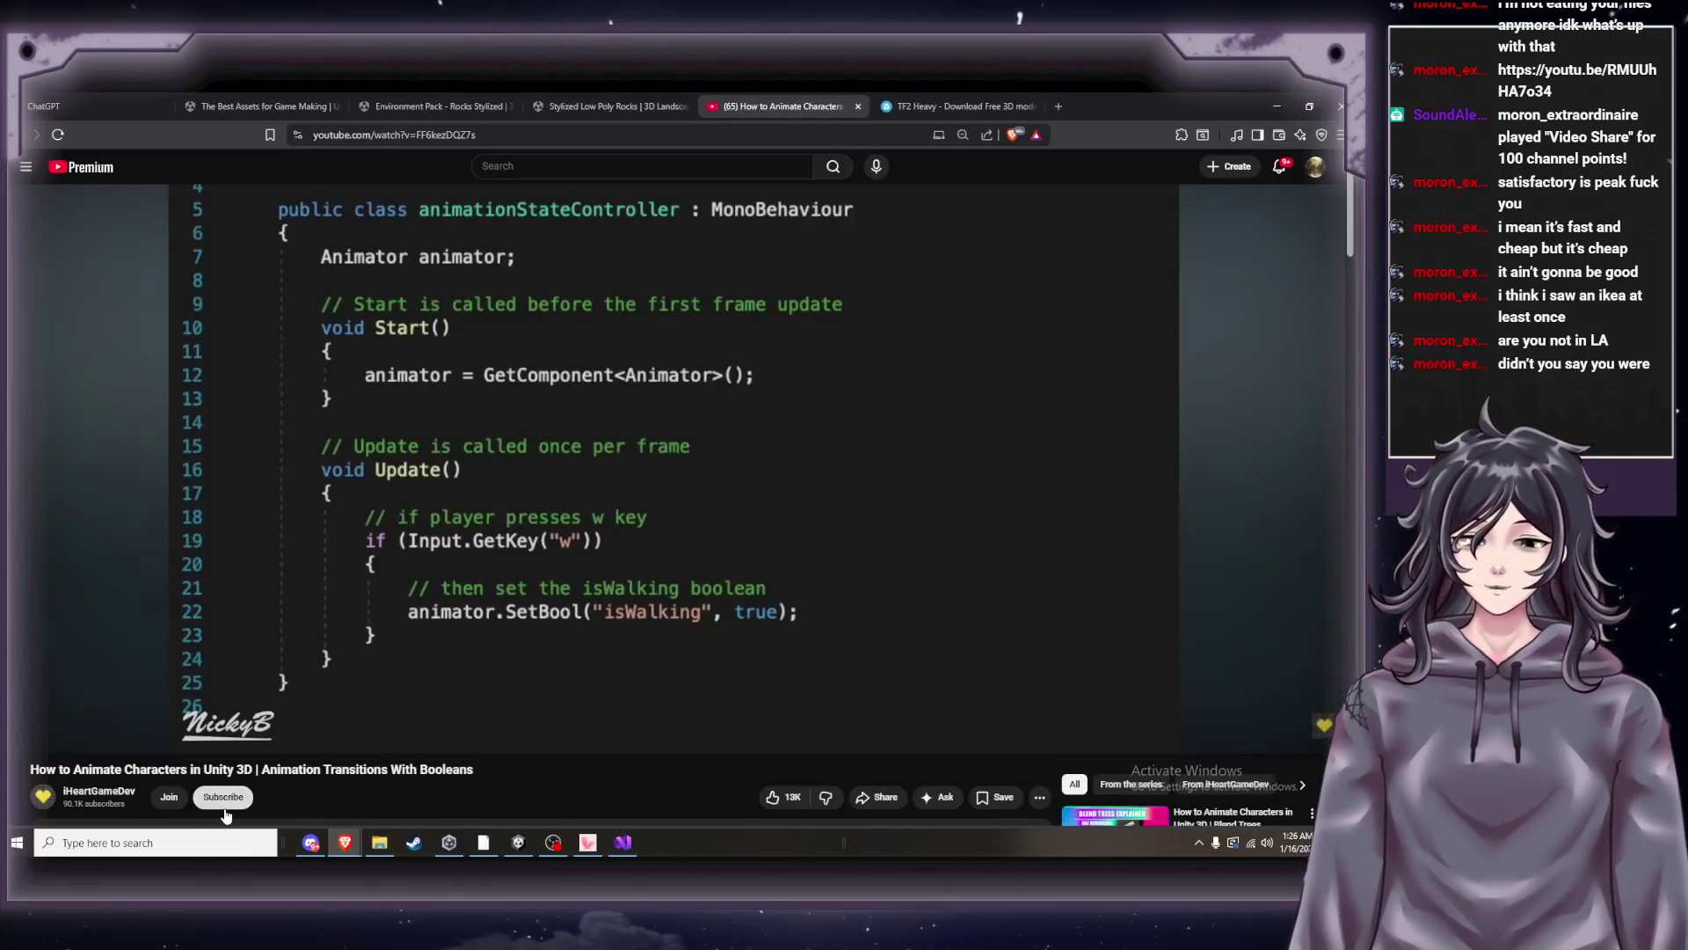
pyautogui.click(624, 846)
pyautogui.write('key')
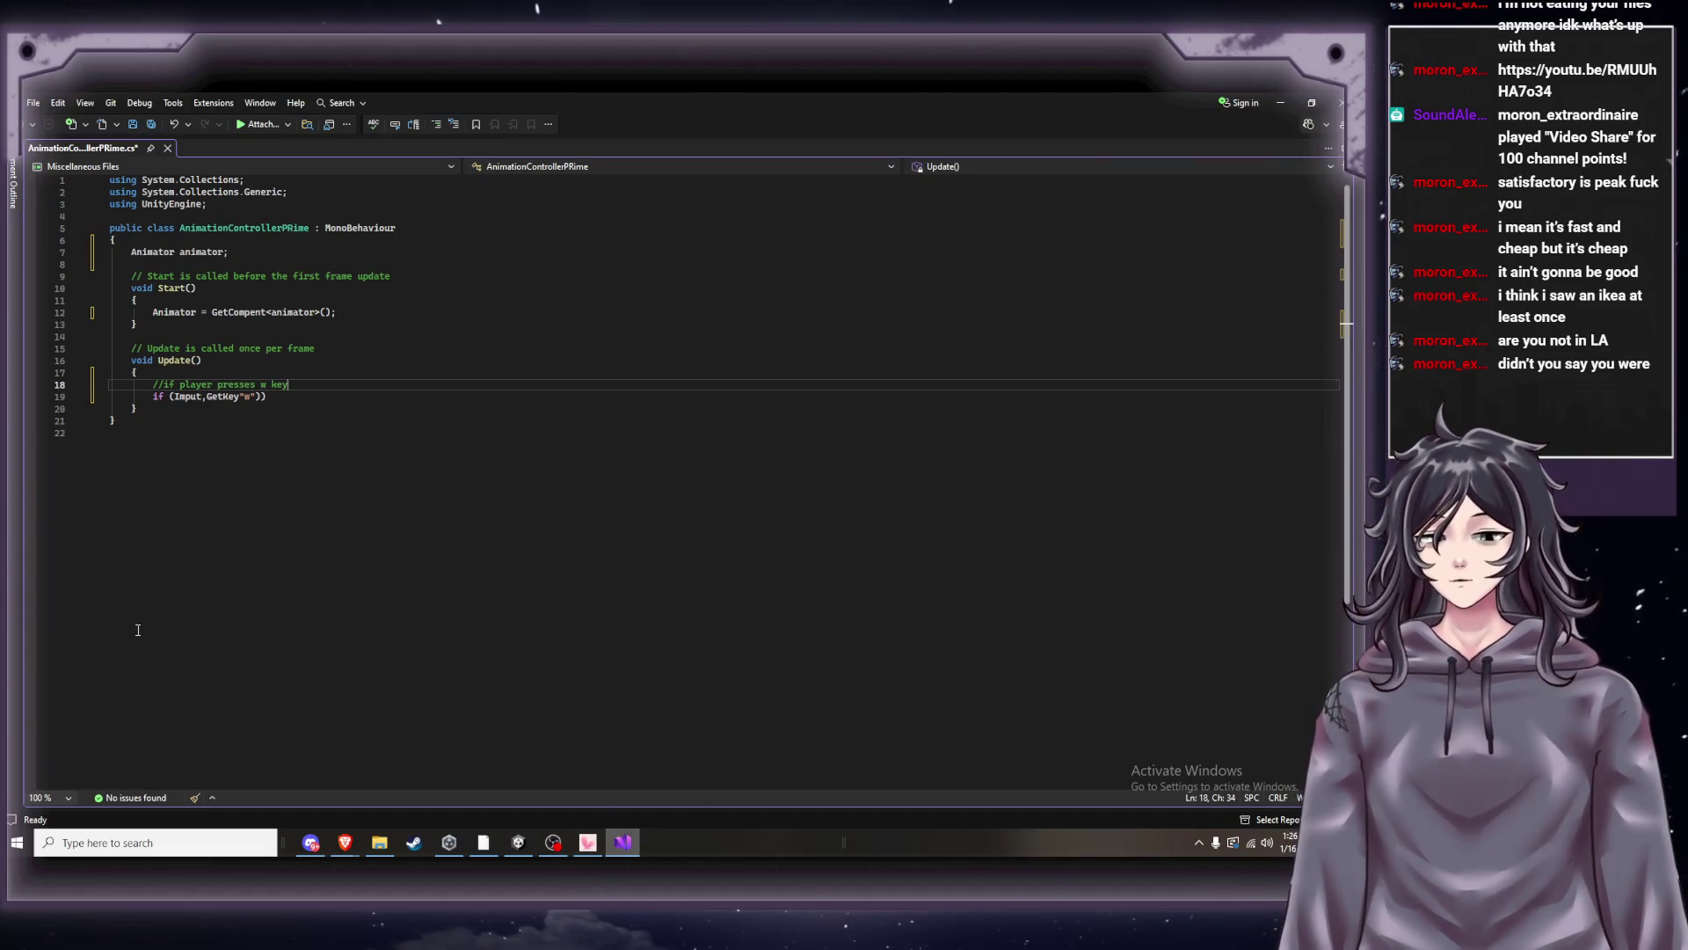
pyautogui.click(325, 407)
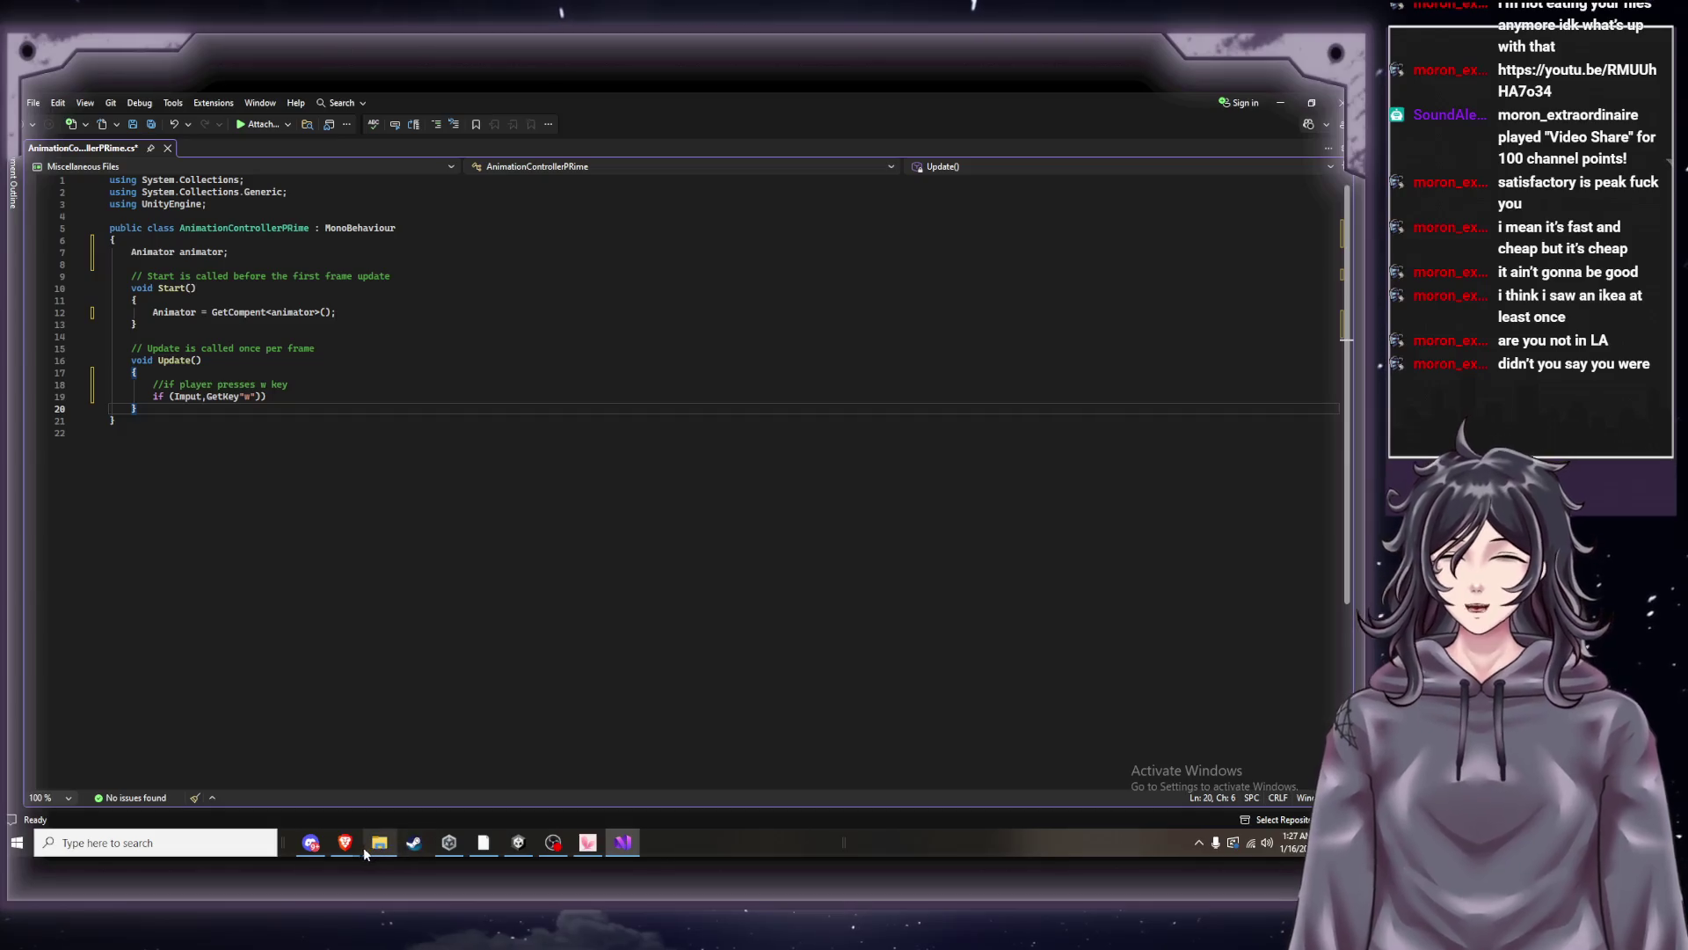
# Compare with the tutorial's code and add an unindented empty line below the if condition.
pyautogui.moveTo(352, 849)
pyautogui.click(211, 807)
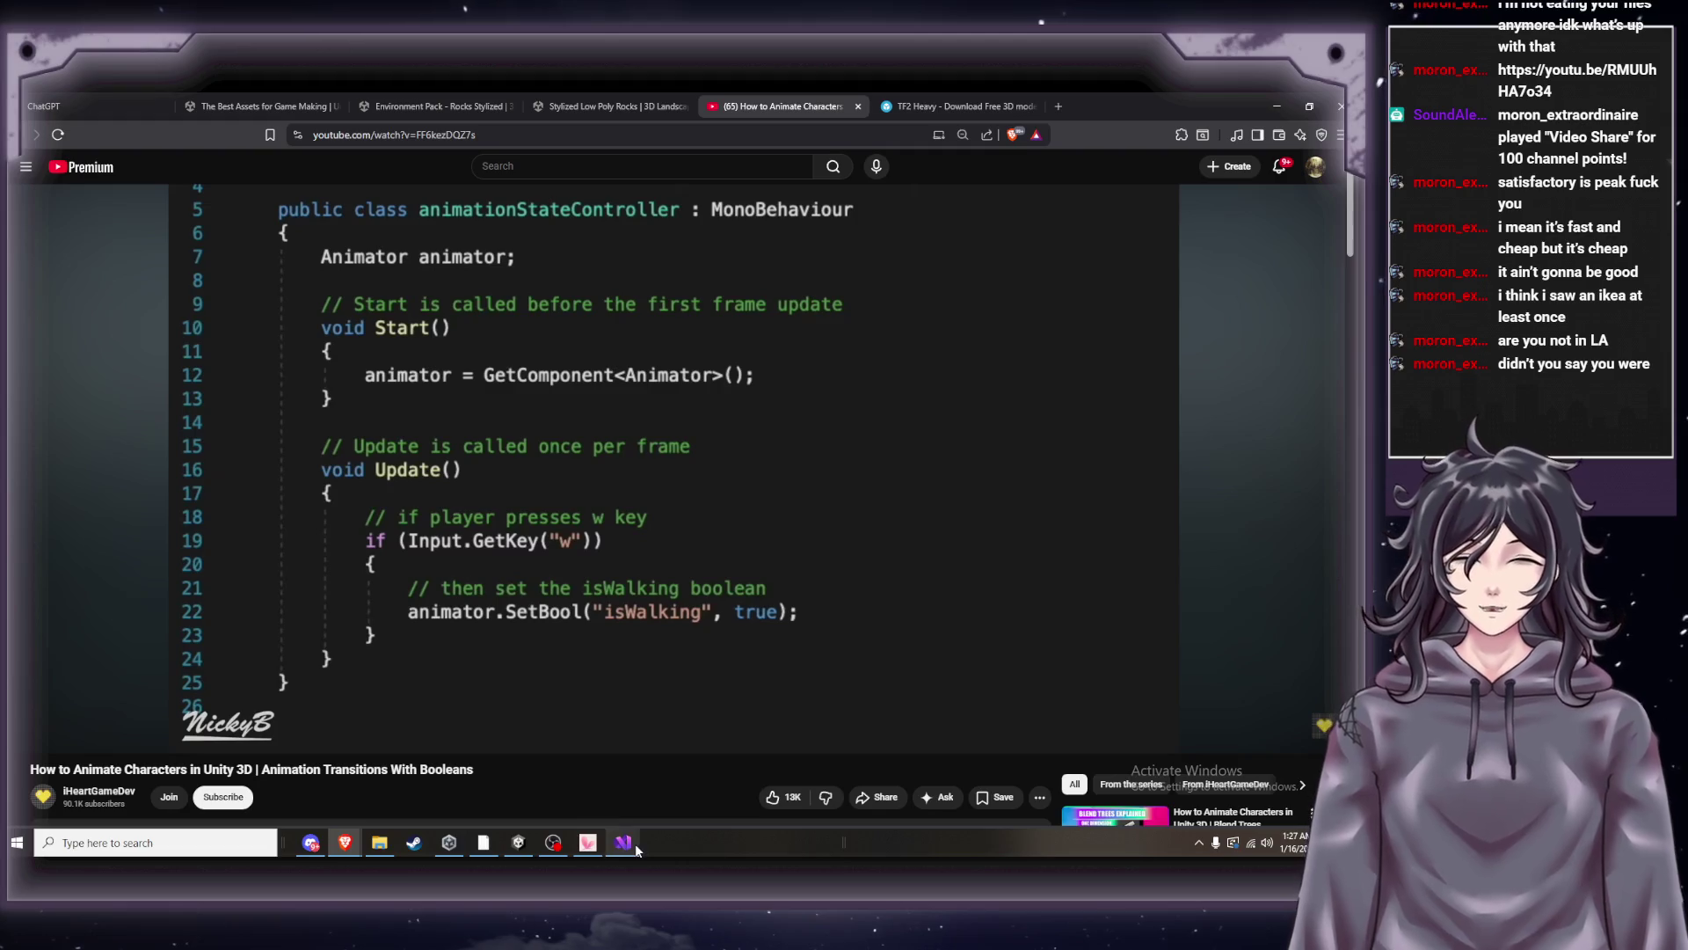
pyautogui.moveTo(632, 846)
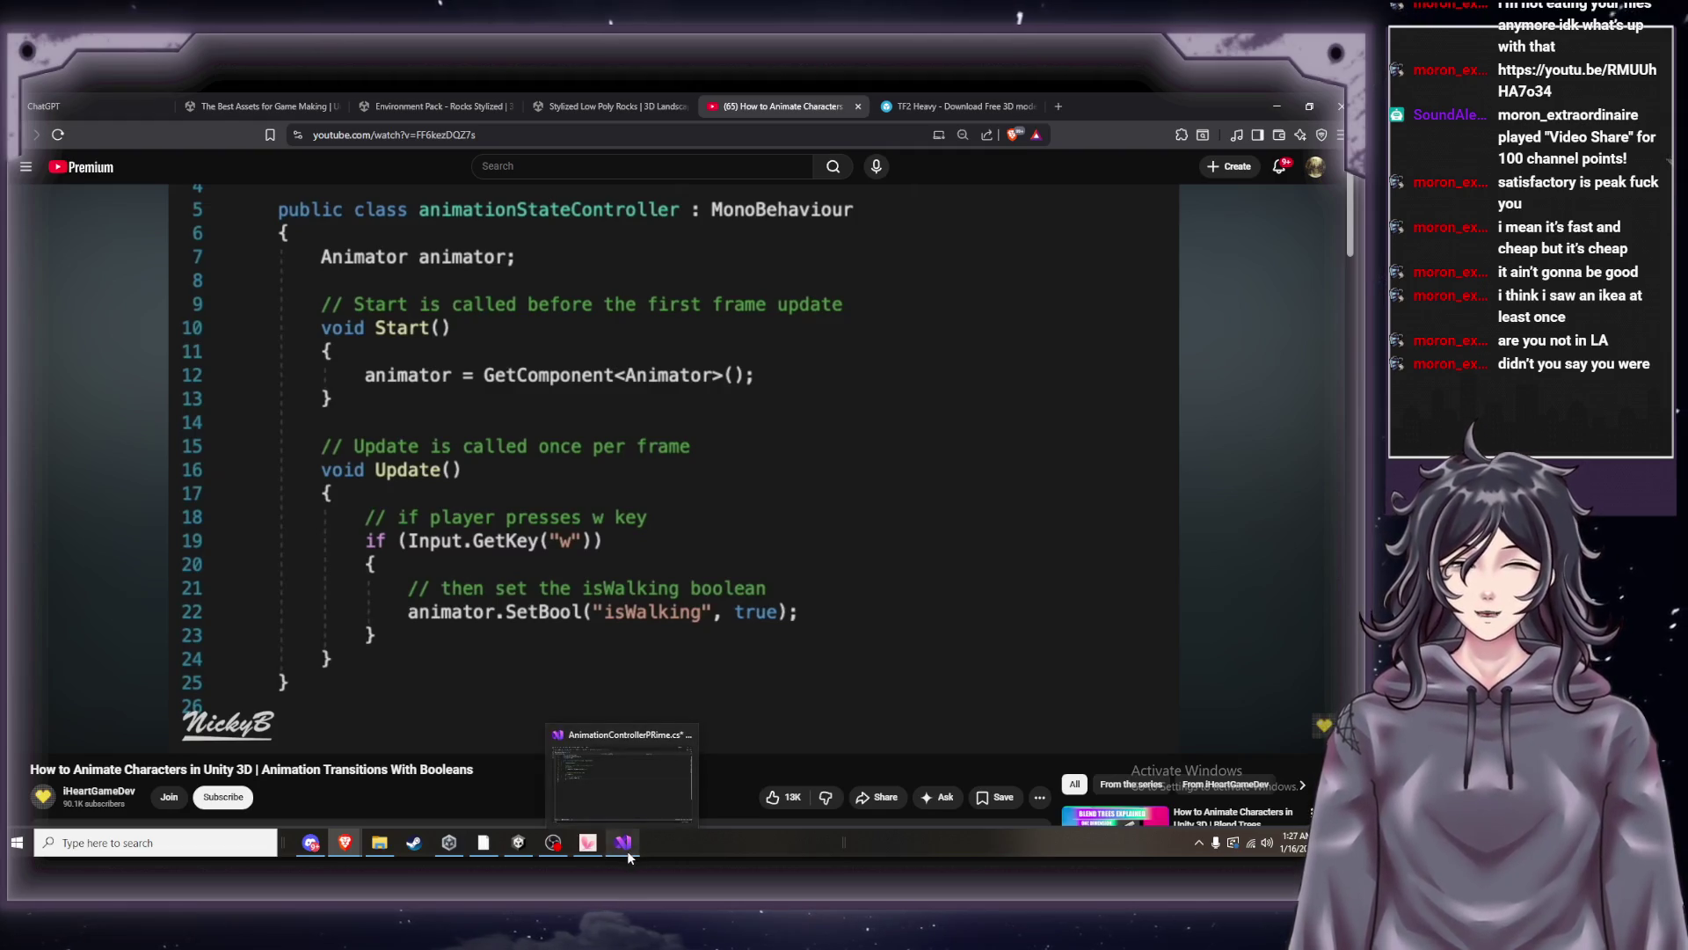
pyautogui.click(629, 853)
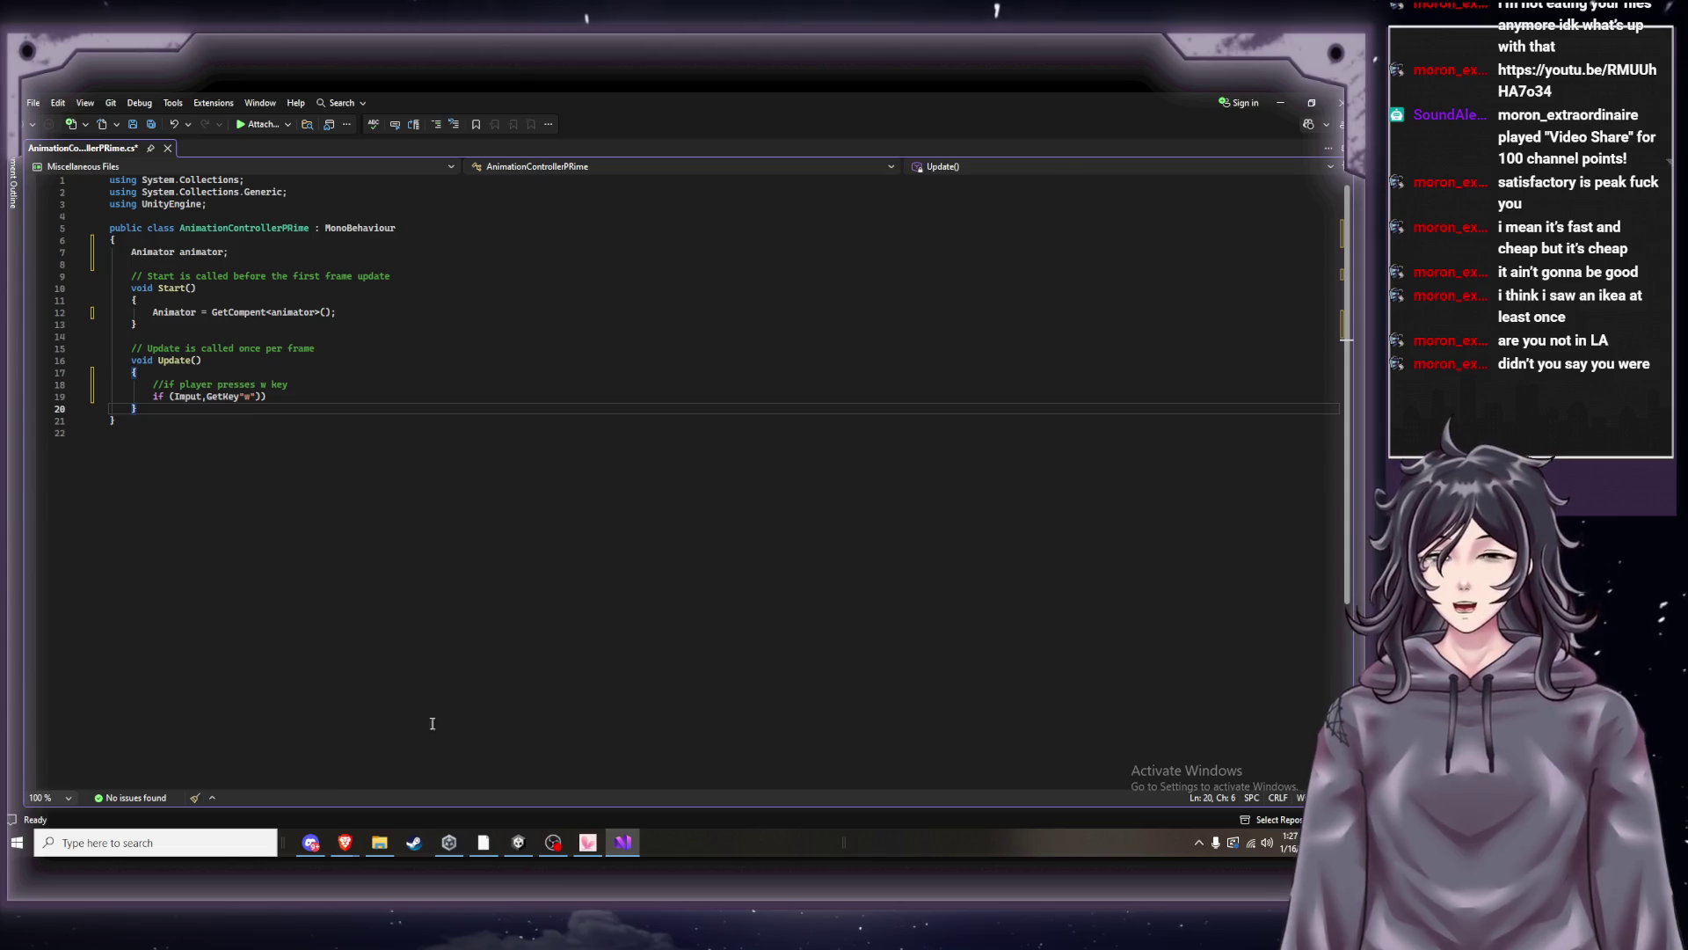
pyautogui.moveTo(350, 854)
pyautogui.click(199, 769)
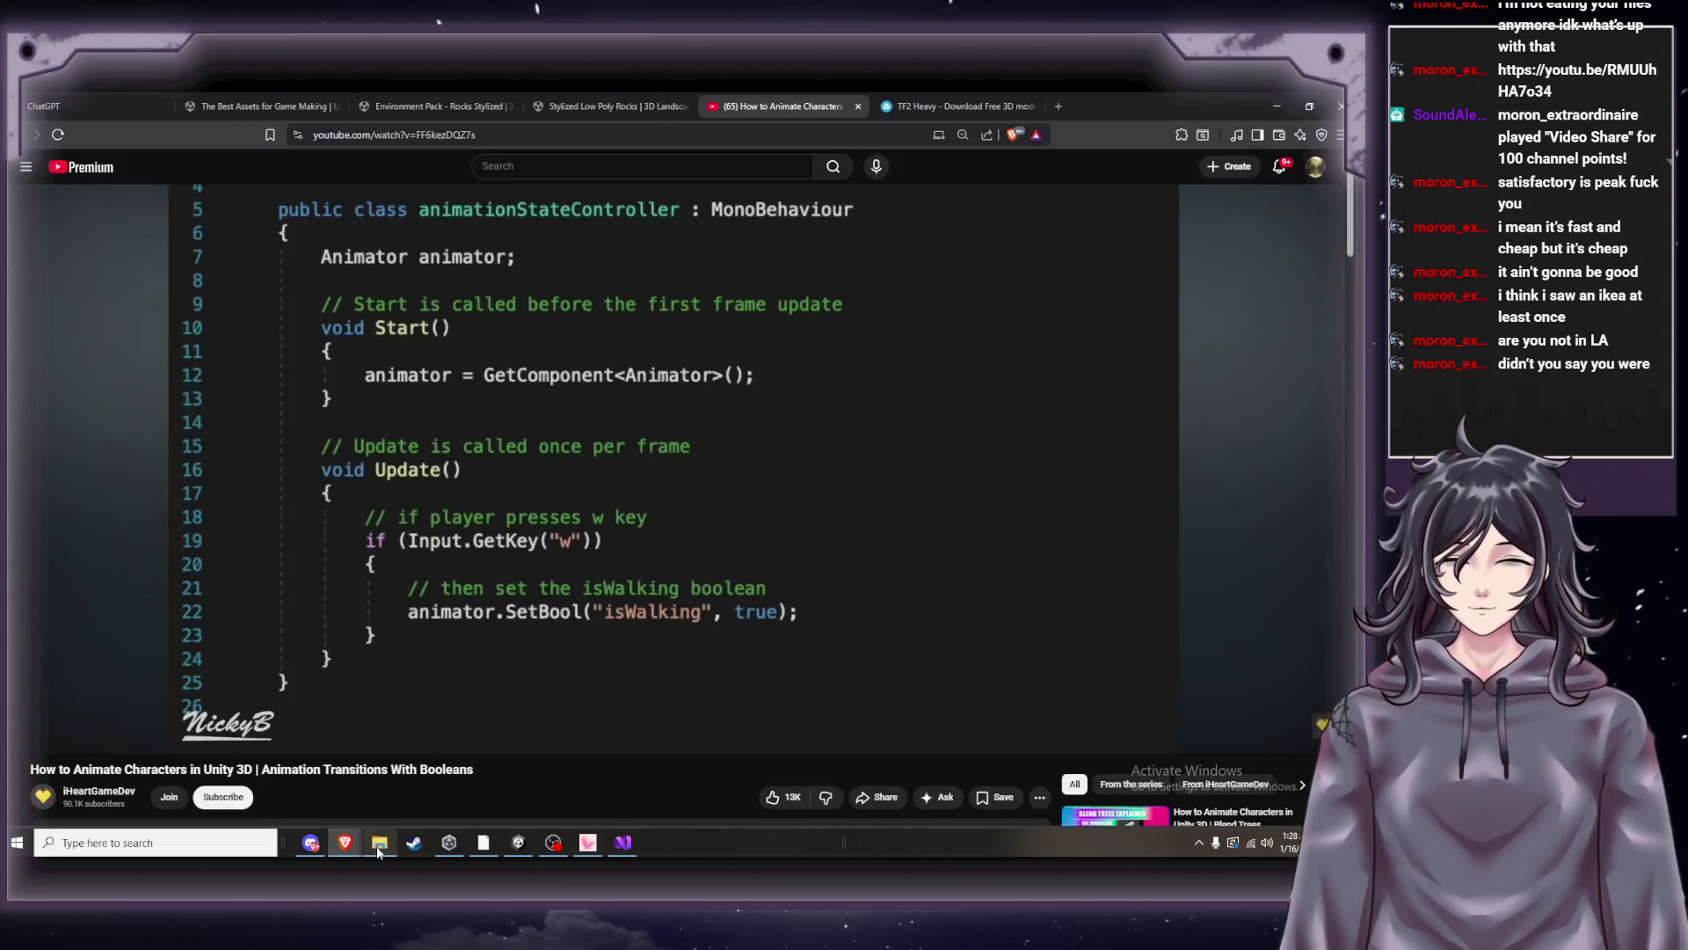
pyautogui.moveTo(353, 846)
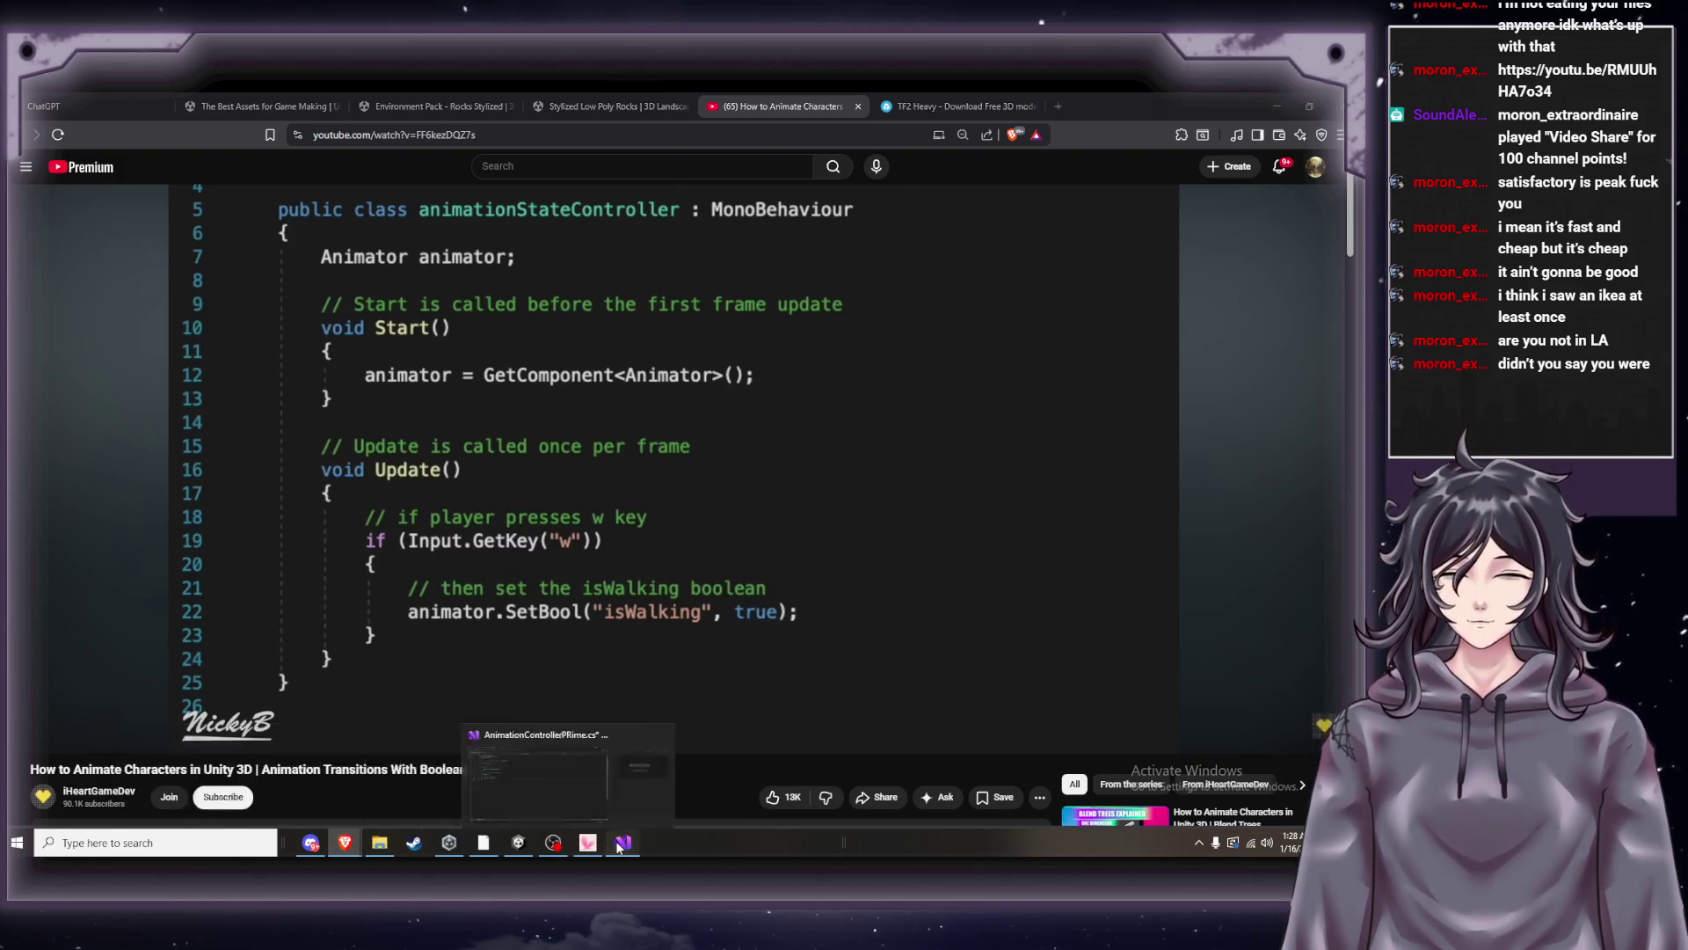
pyautogui.click(623, 842)
pyautogui.press('Return')
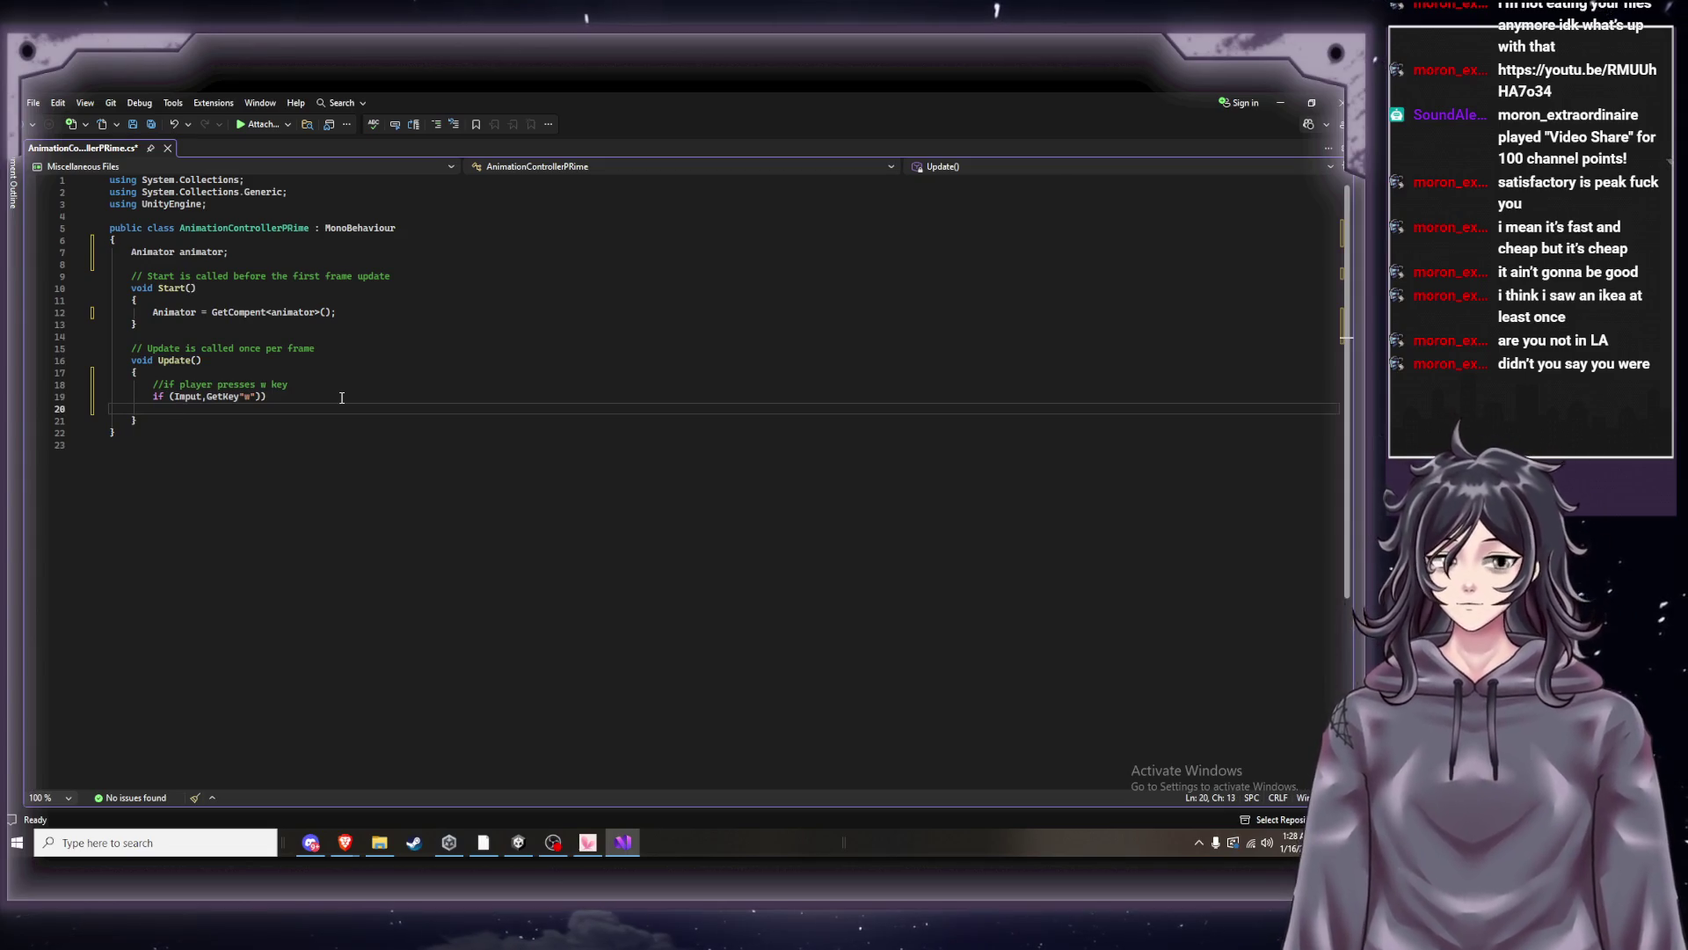
pyautogui.press('Down')
pyautogui.press('Home')
pyautogui.press('Up')
pyautogui.press('BackSpace')
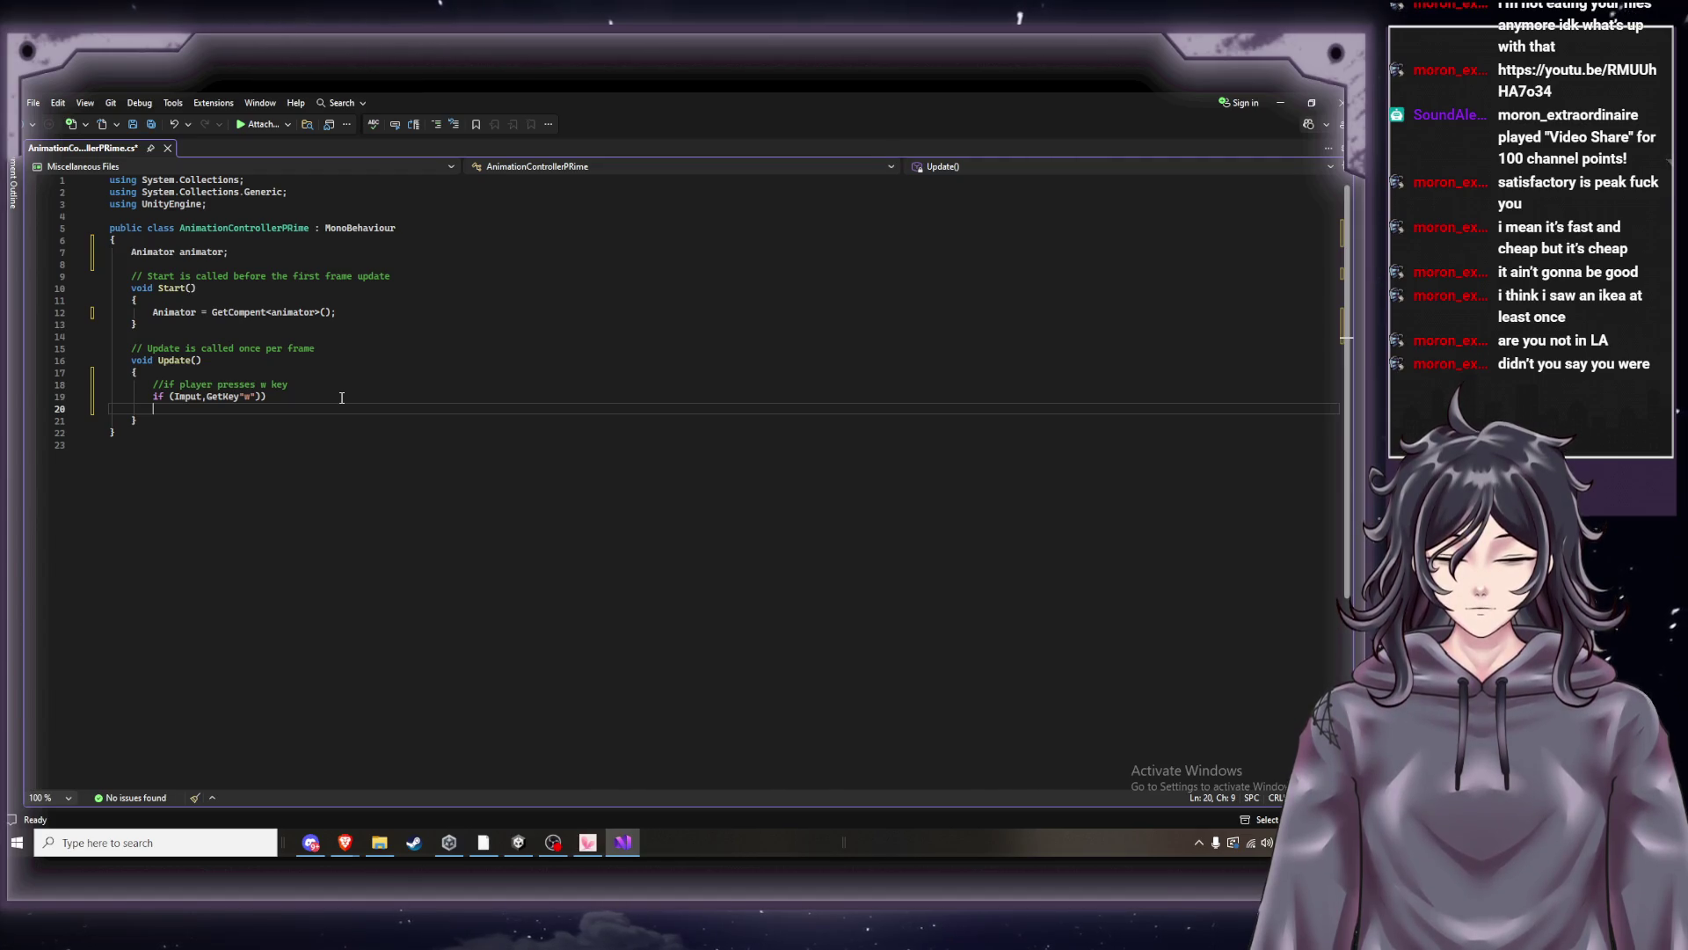
# Type { and split the braces around an empty indented line.
pyautogui.write('{')
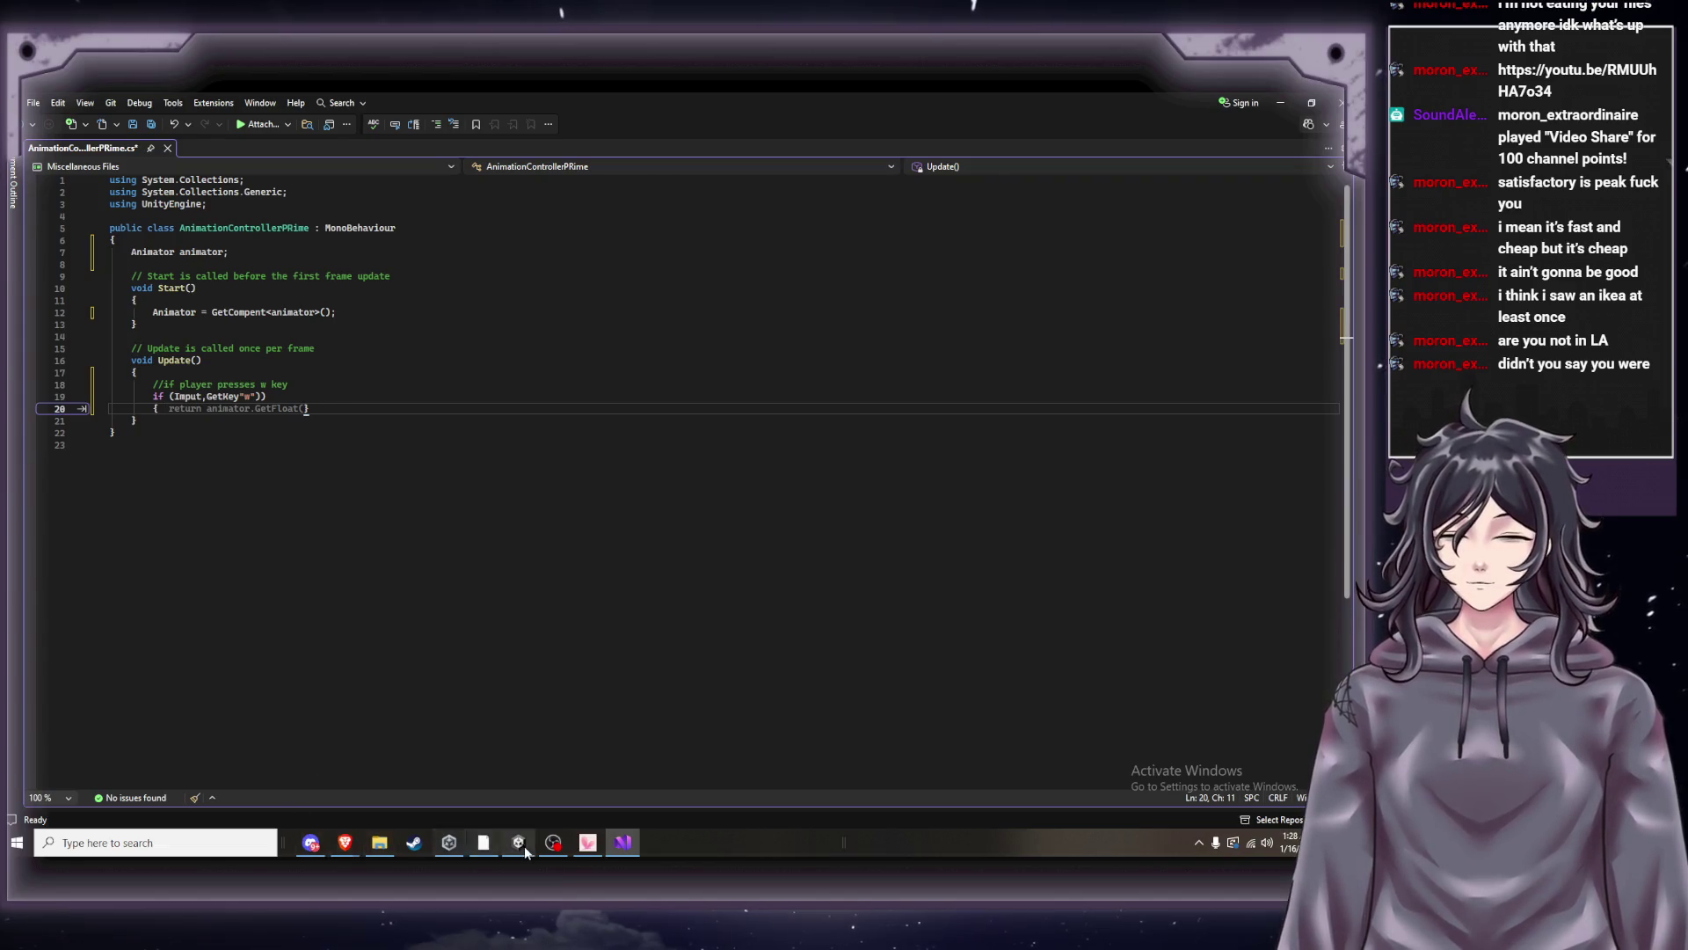
pyautogui.moveTo(345, 842)
pyautogui.click(365, 802)
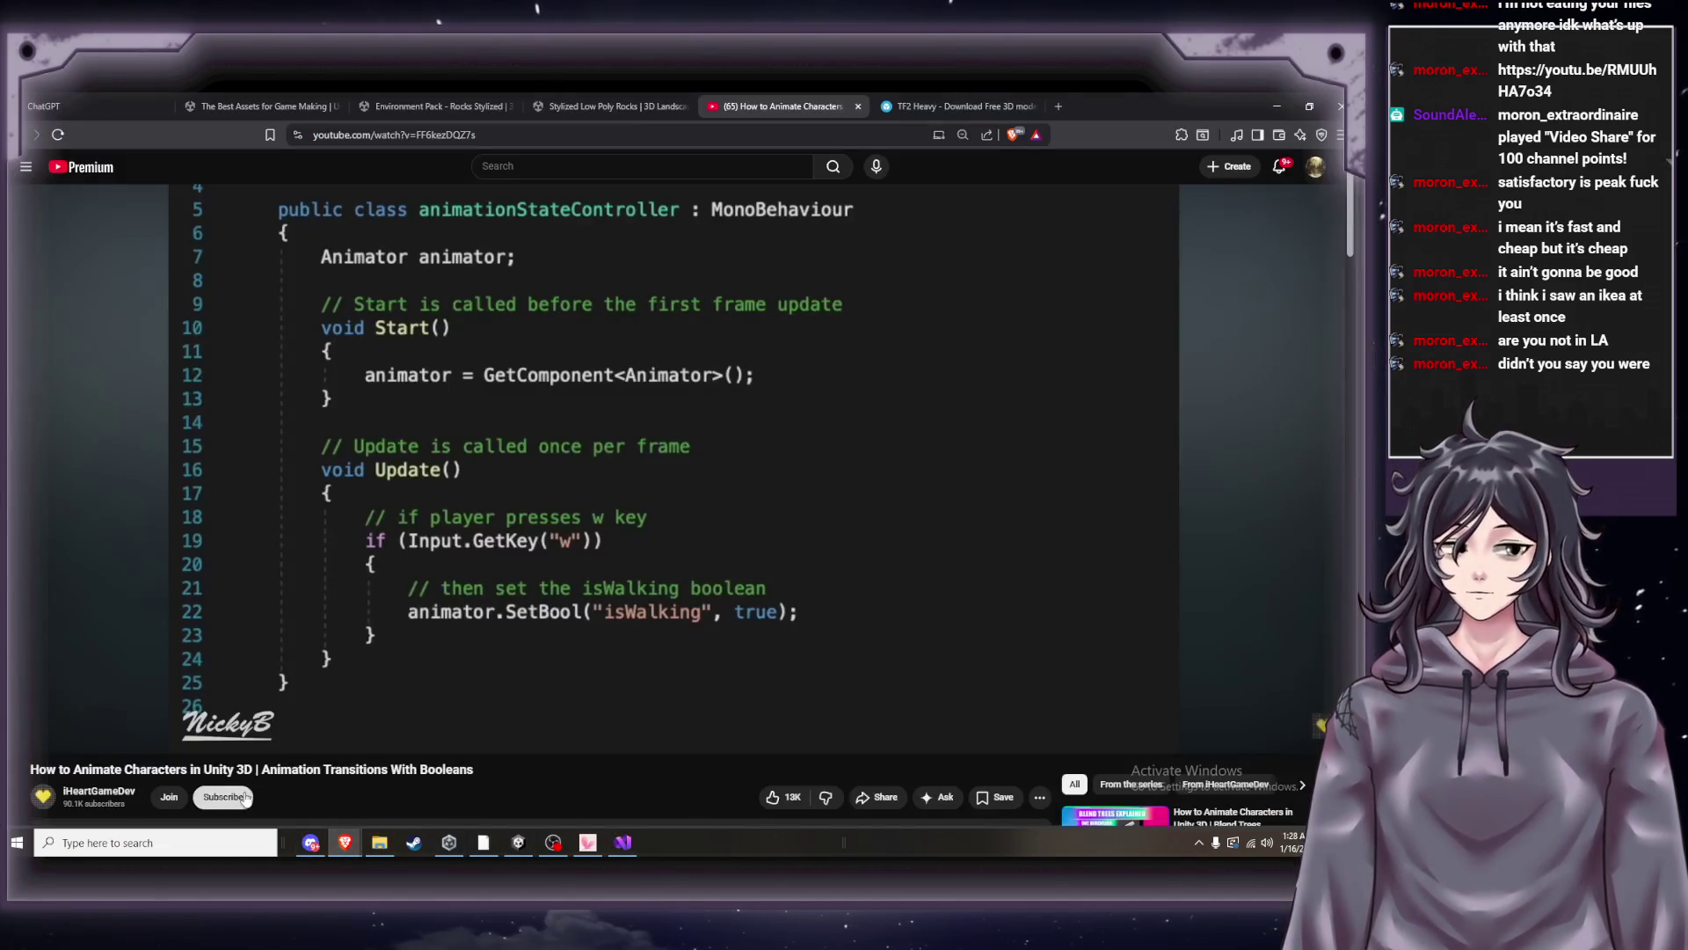
pyautogui.click(626, 845)
pyautogui.press('Return')
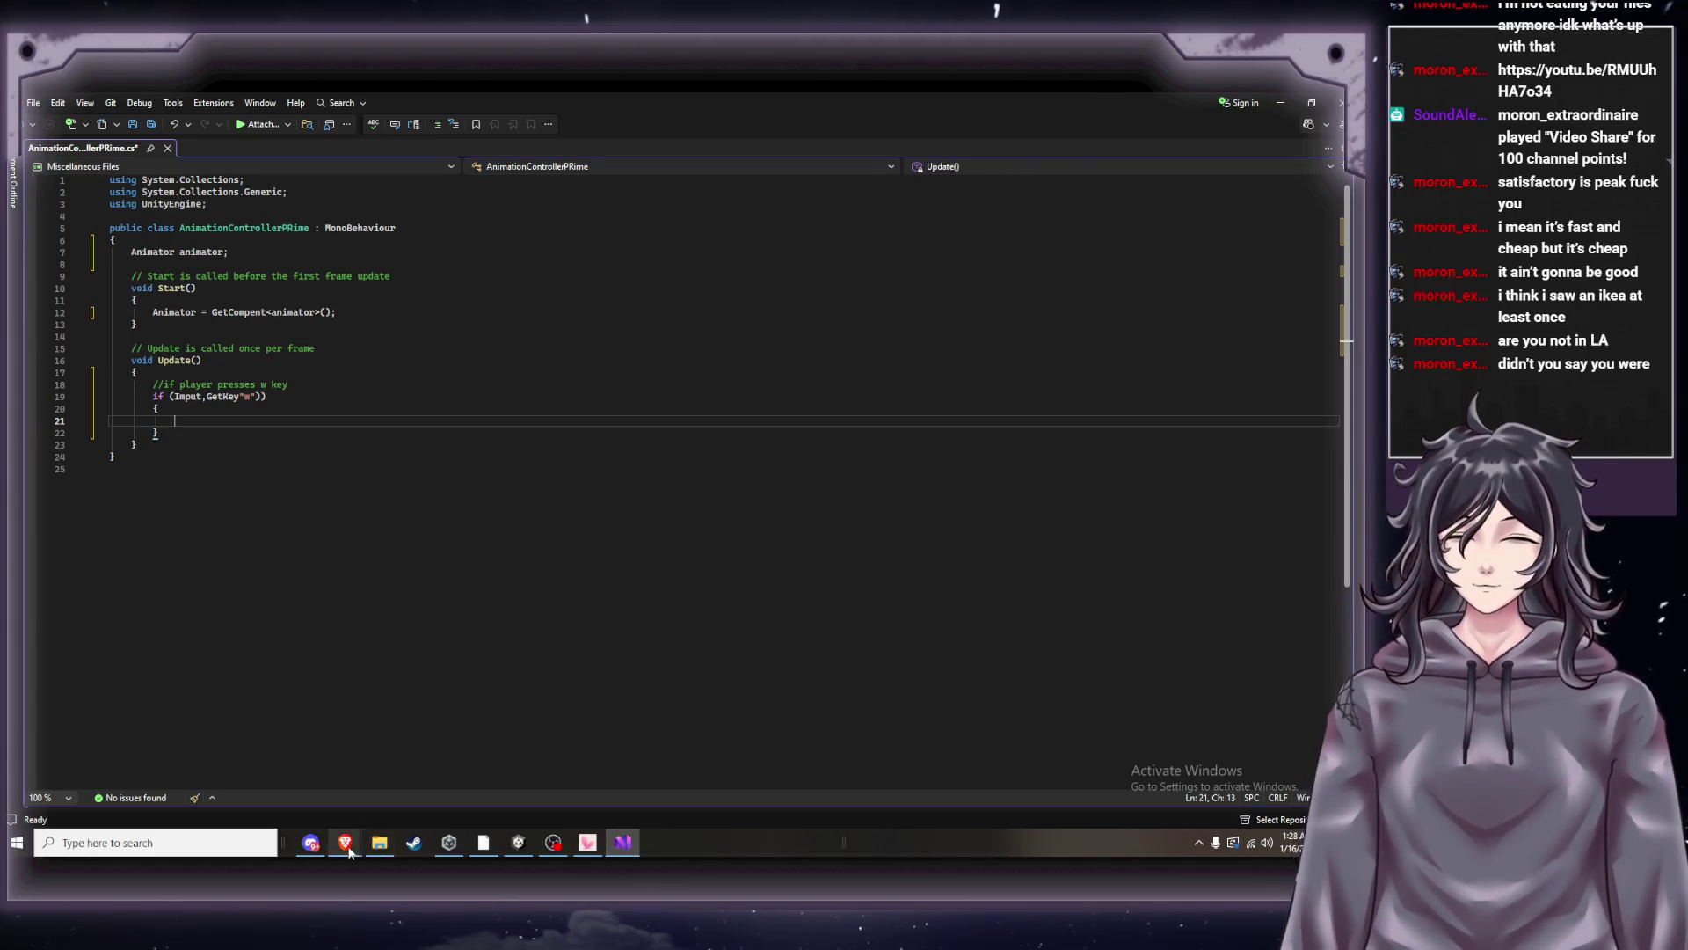
pyautogui.moveTo(349, 850)
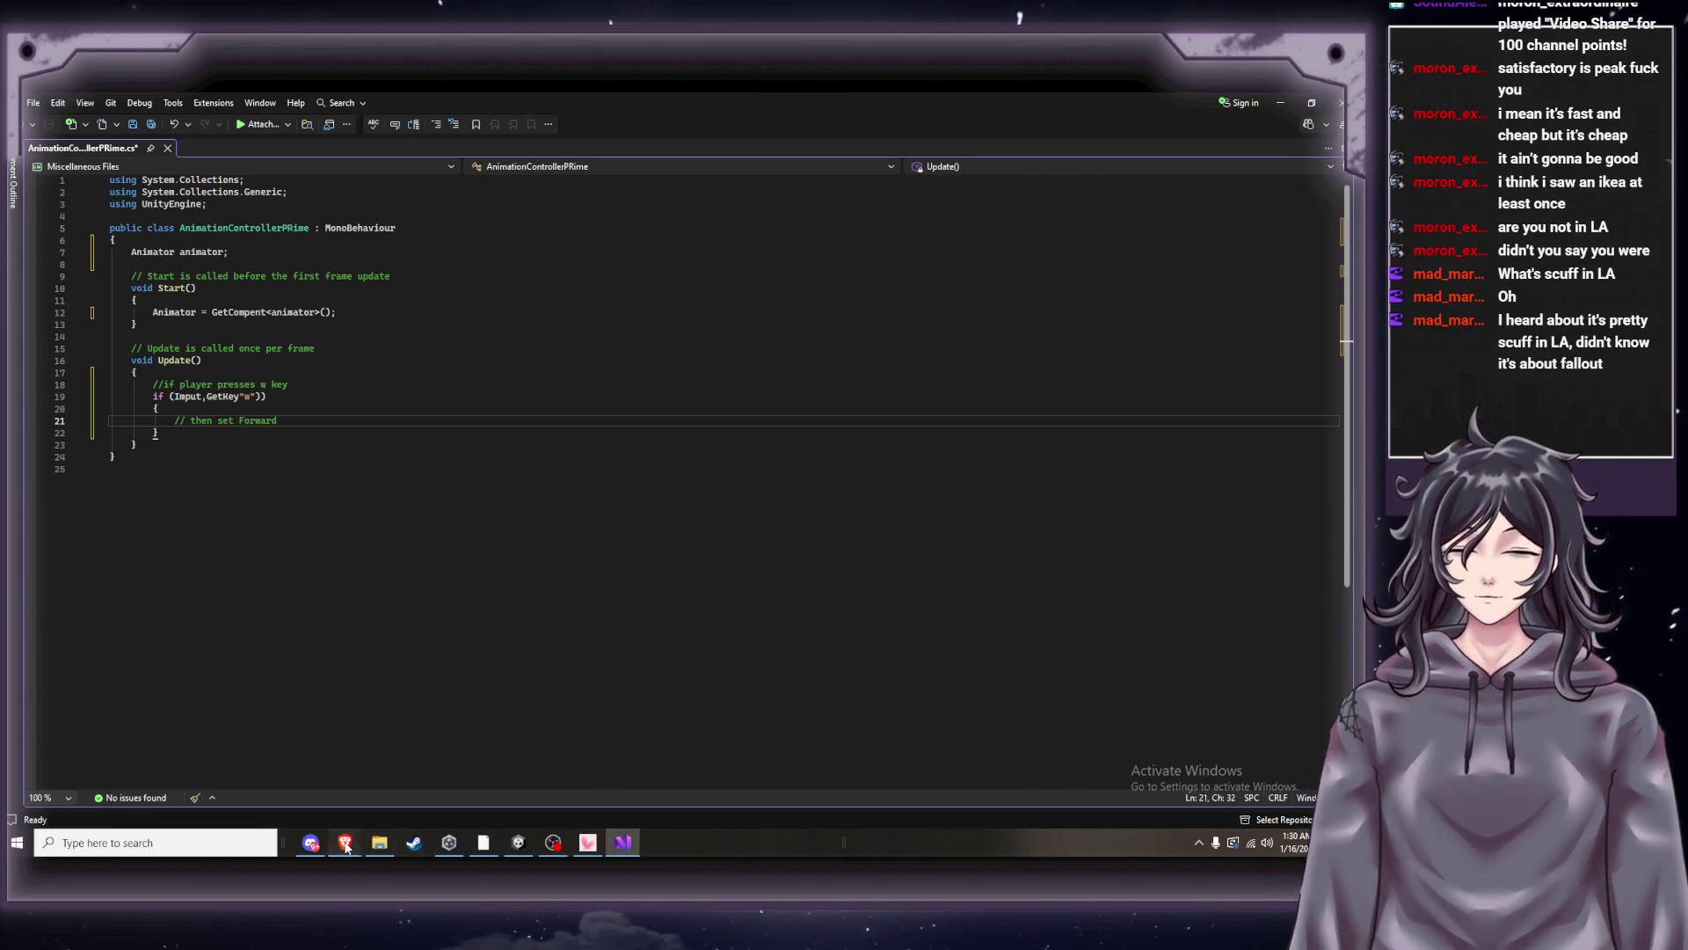
# Check the Forward parameter name in Unity's Animator and the tutorial's code.
pyautogui.click(519, 843)
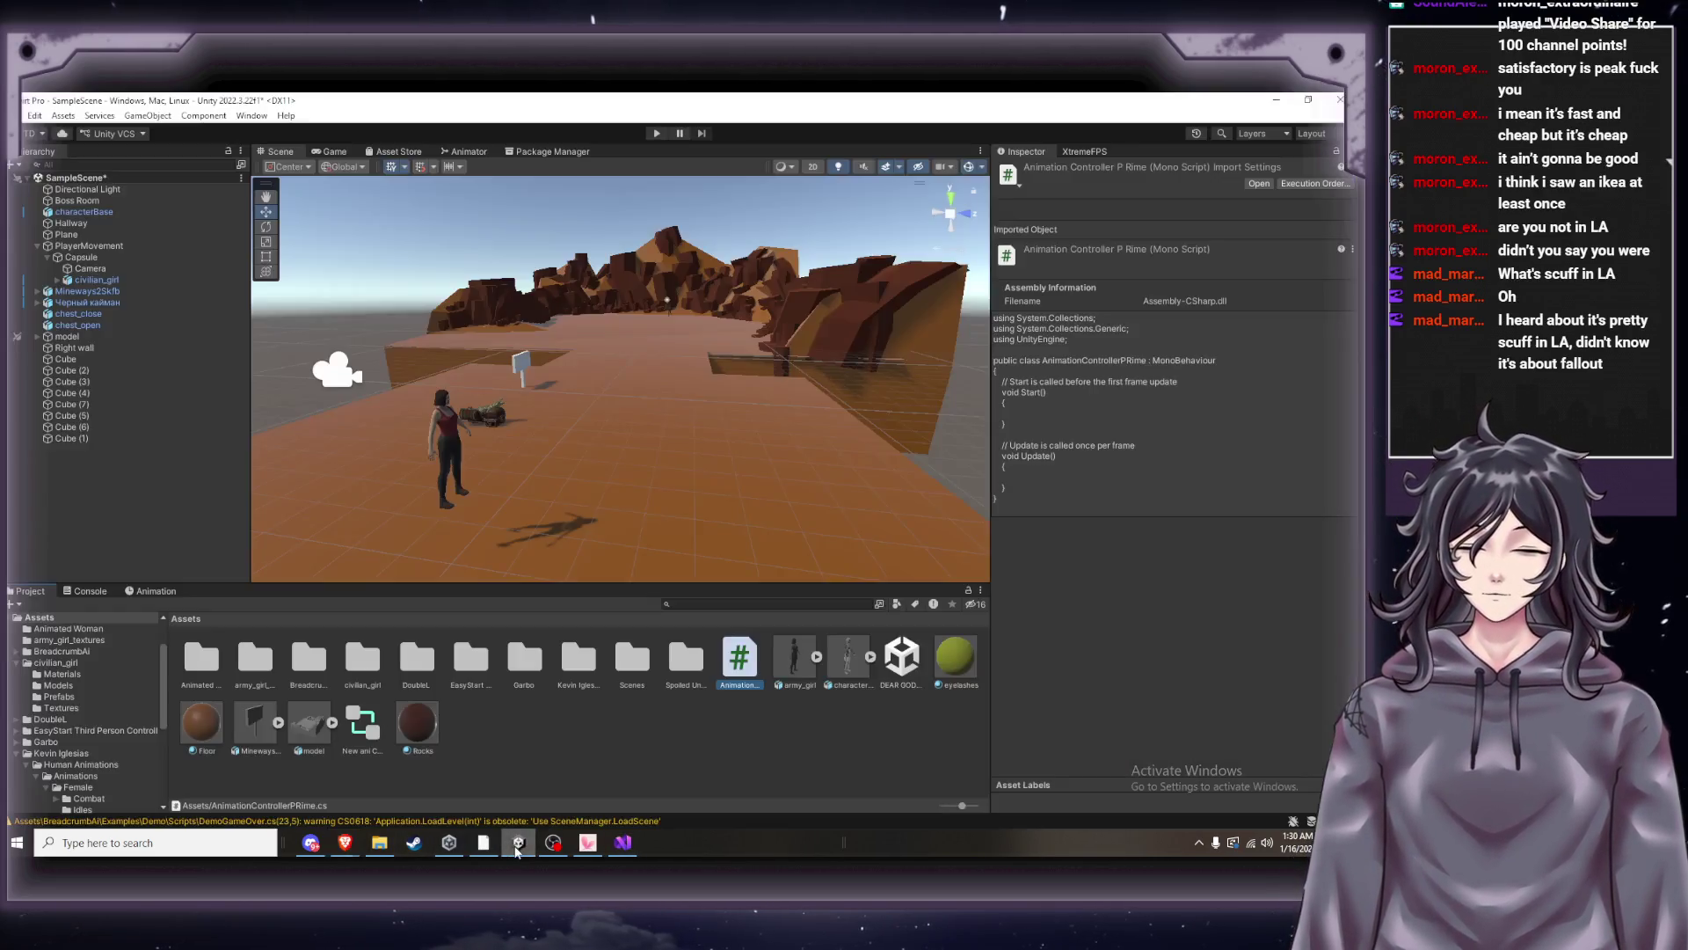
pyautogui.click(459, 152)
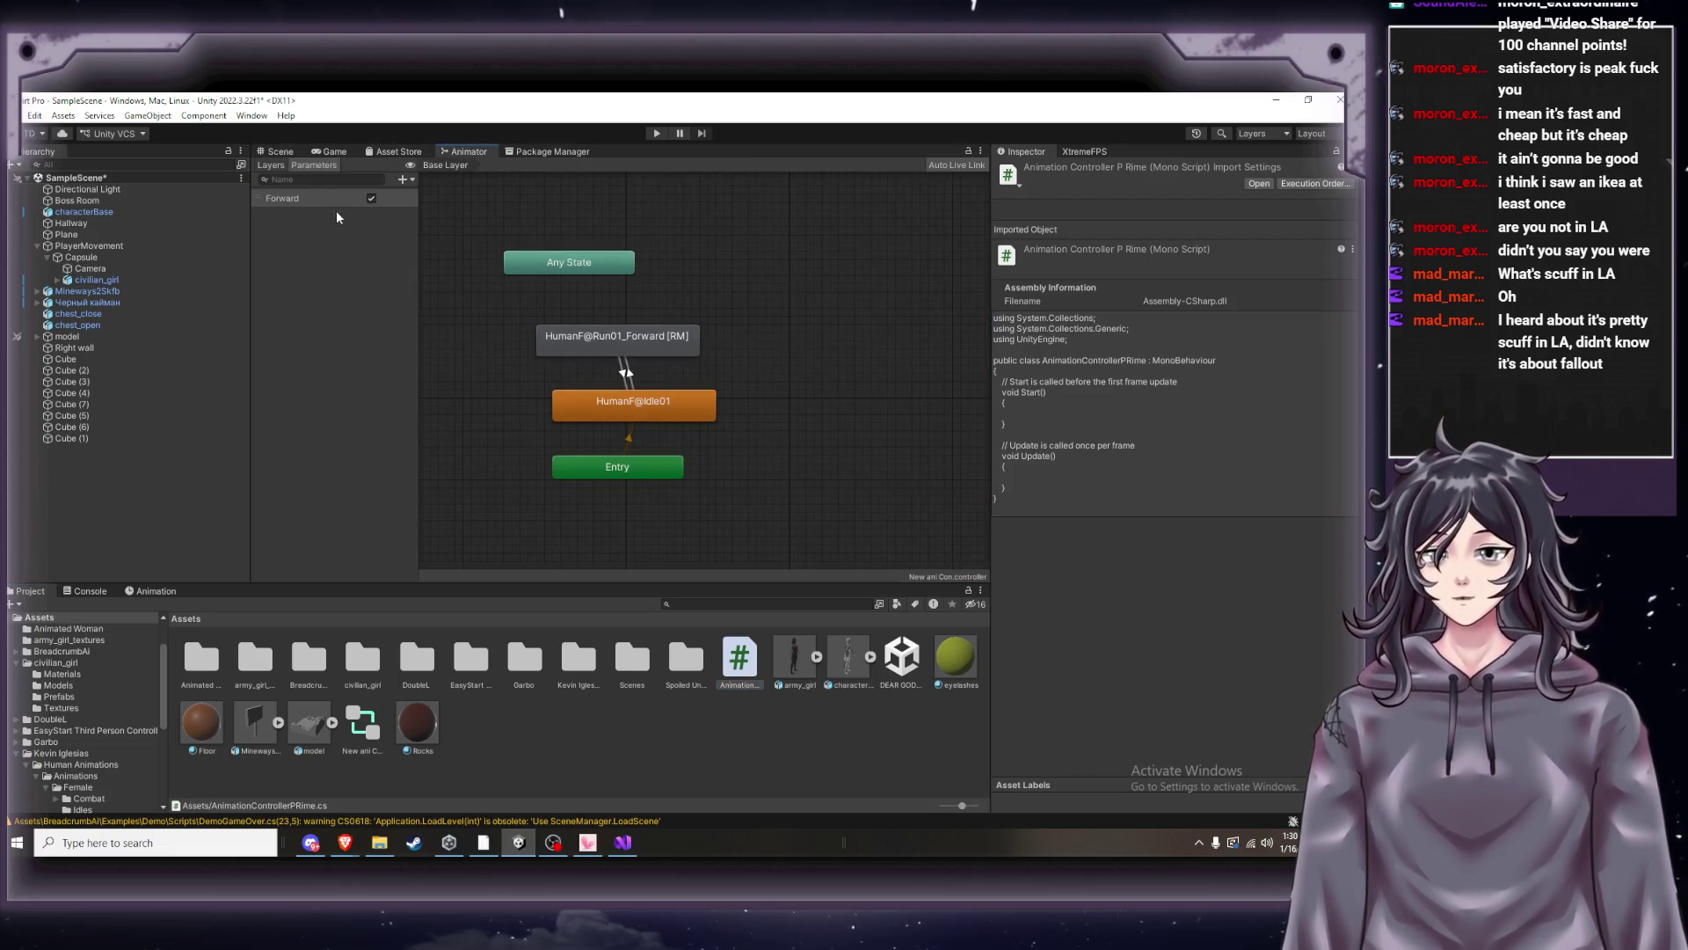
pyautogui.click(621, 849)
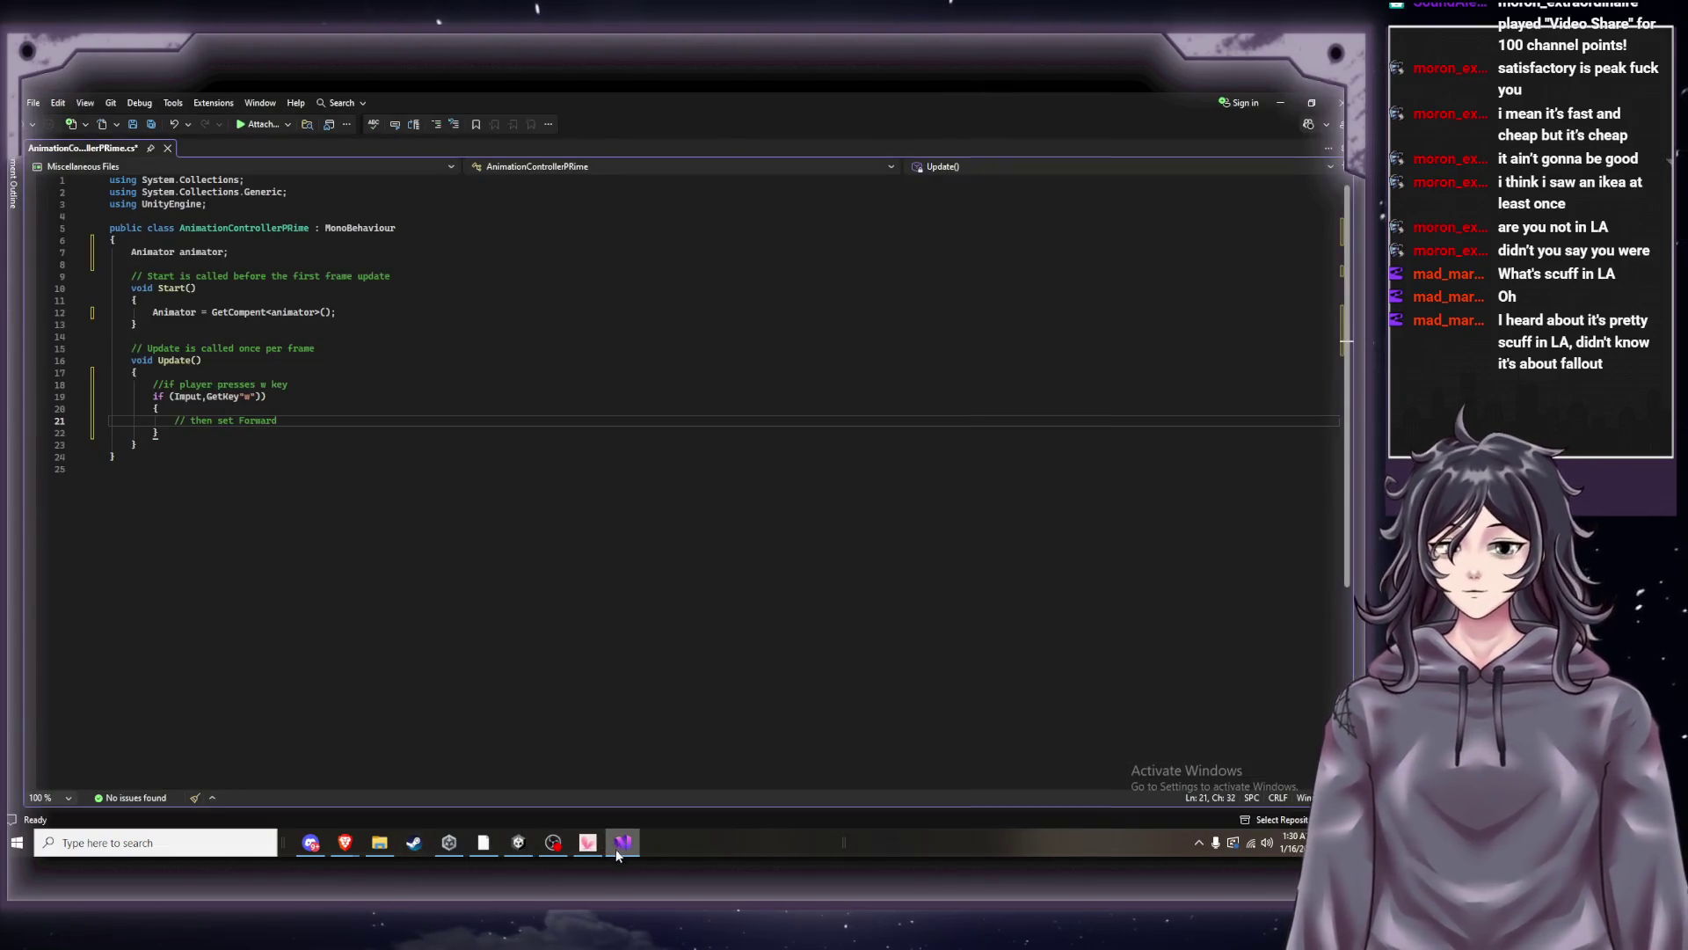
pyautogui.moveTo(519, 860)
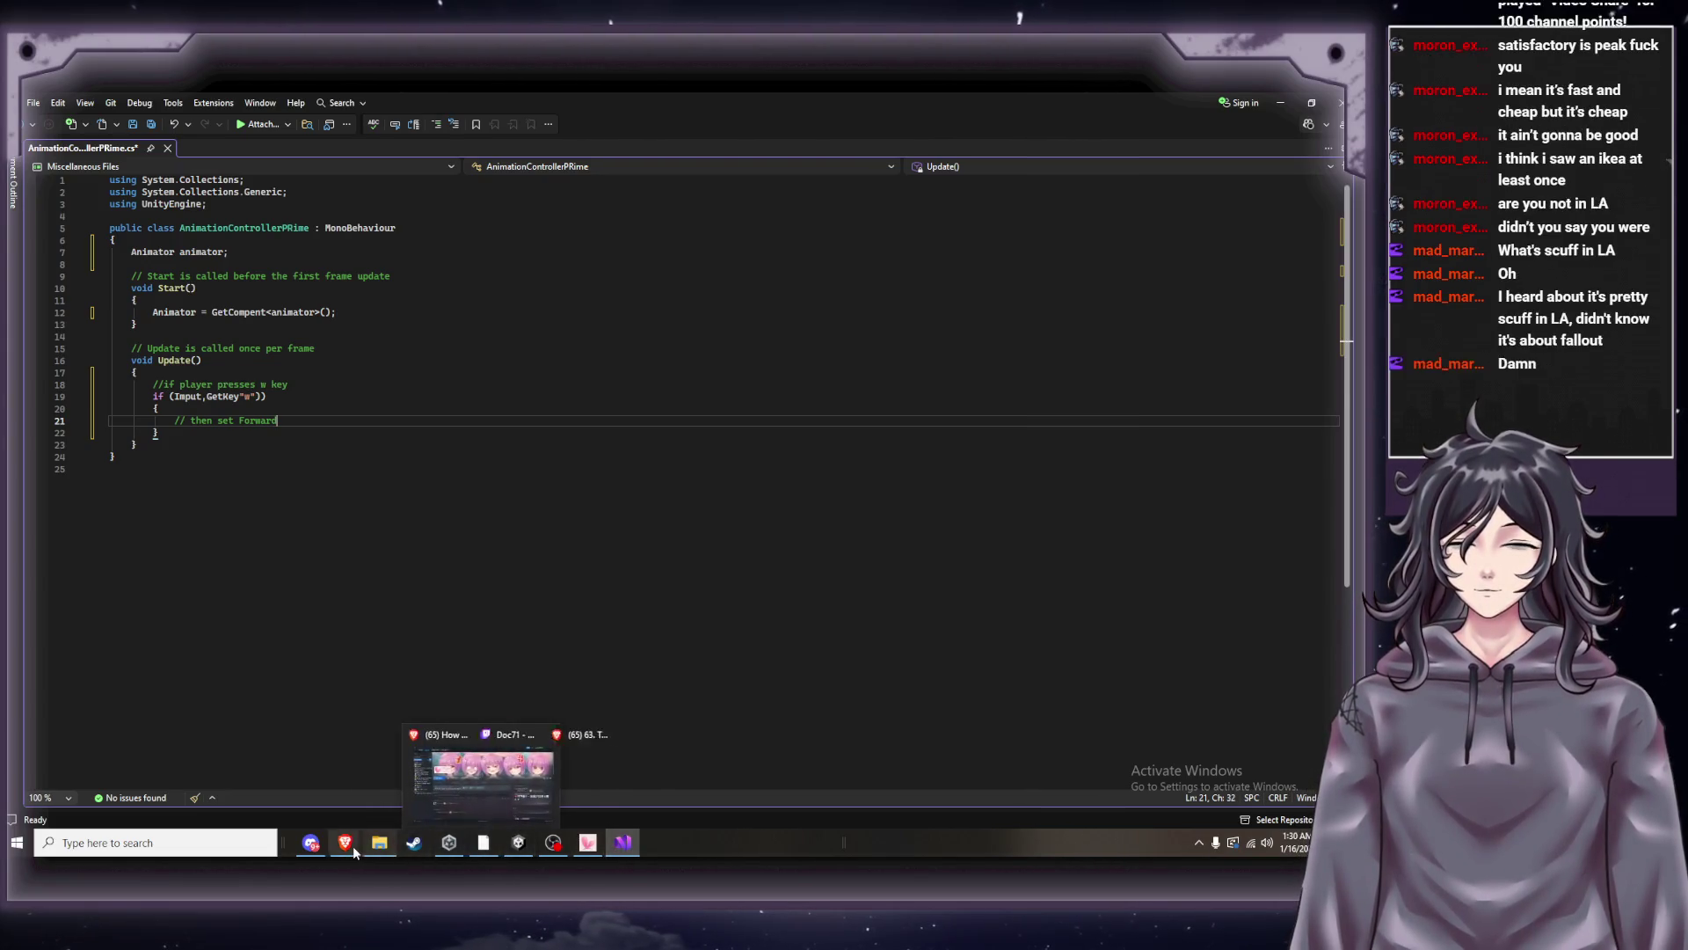
pyautogui.moveTo(353, 853)
pyautogui.click(233, 791)
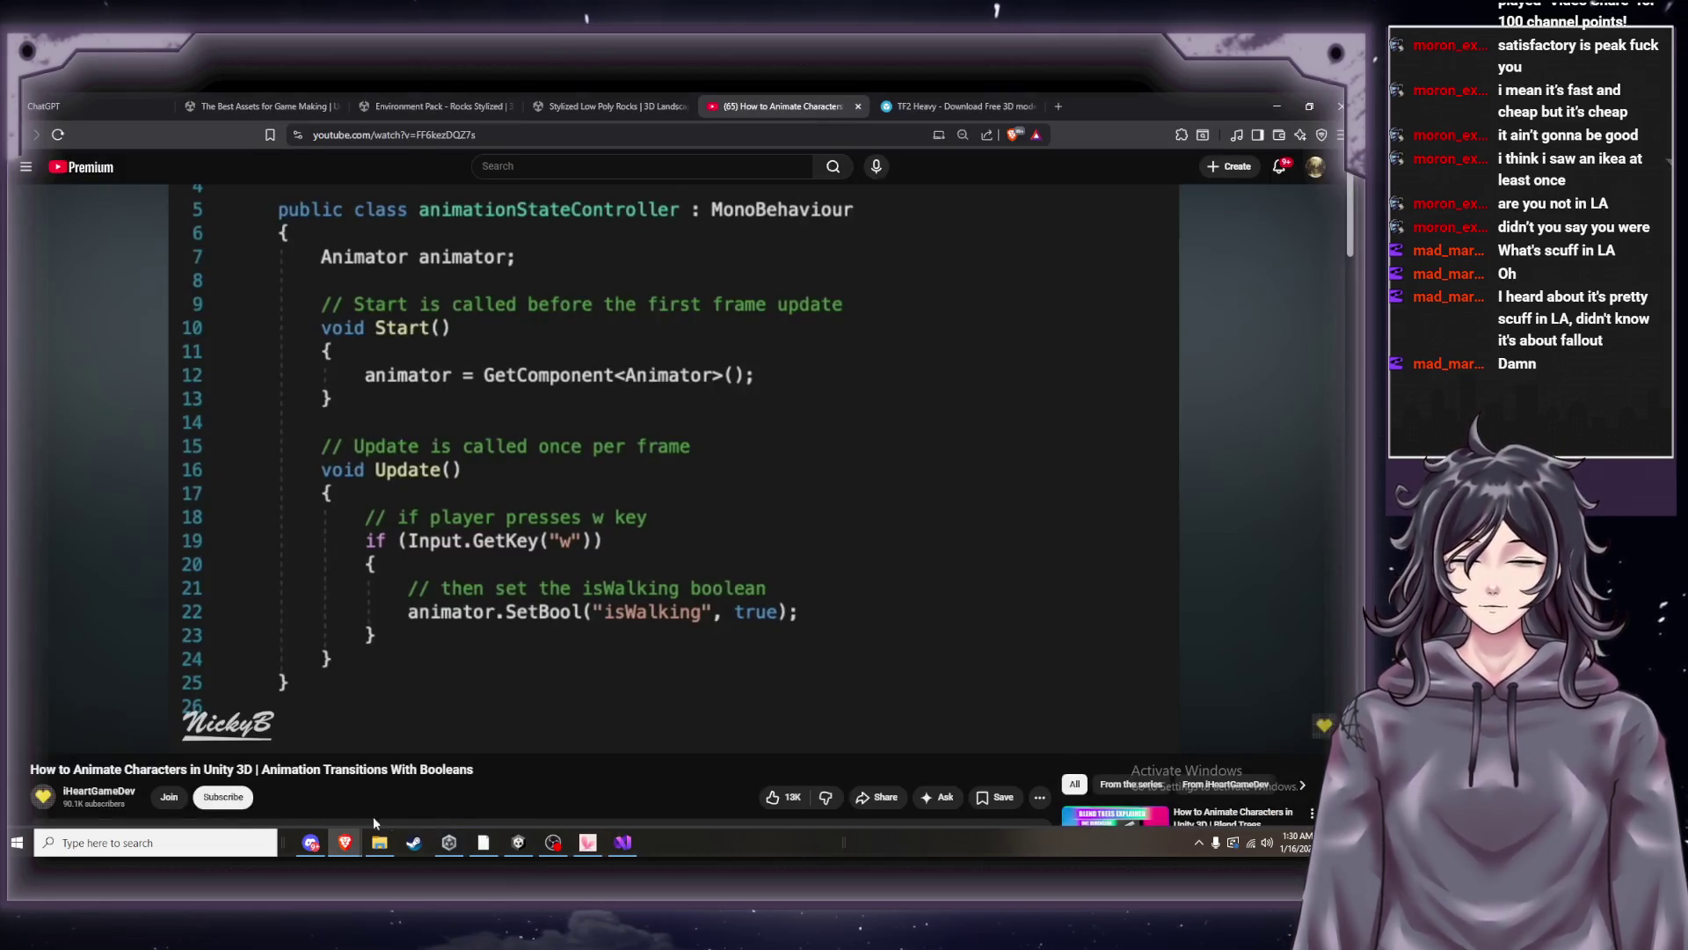
pyautogui.click(626, 846)
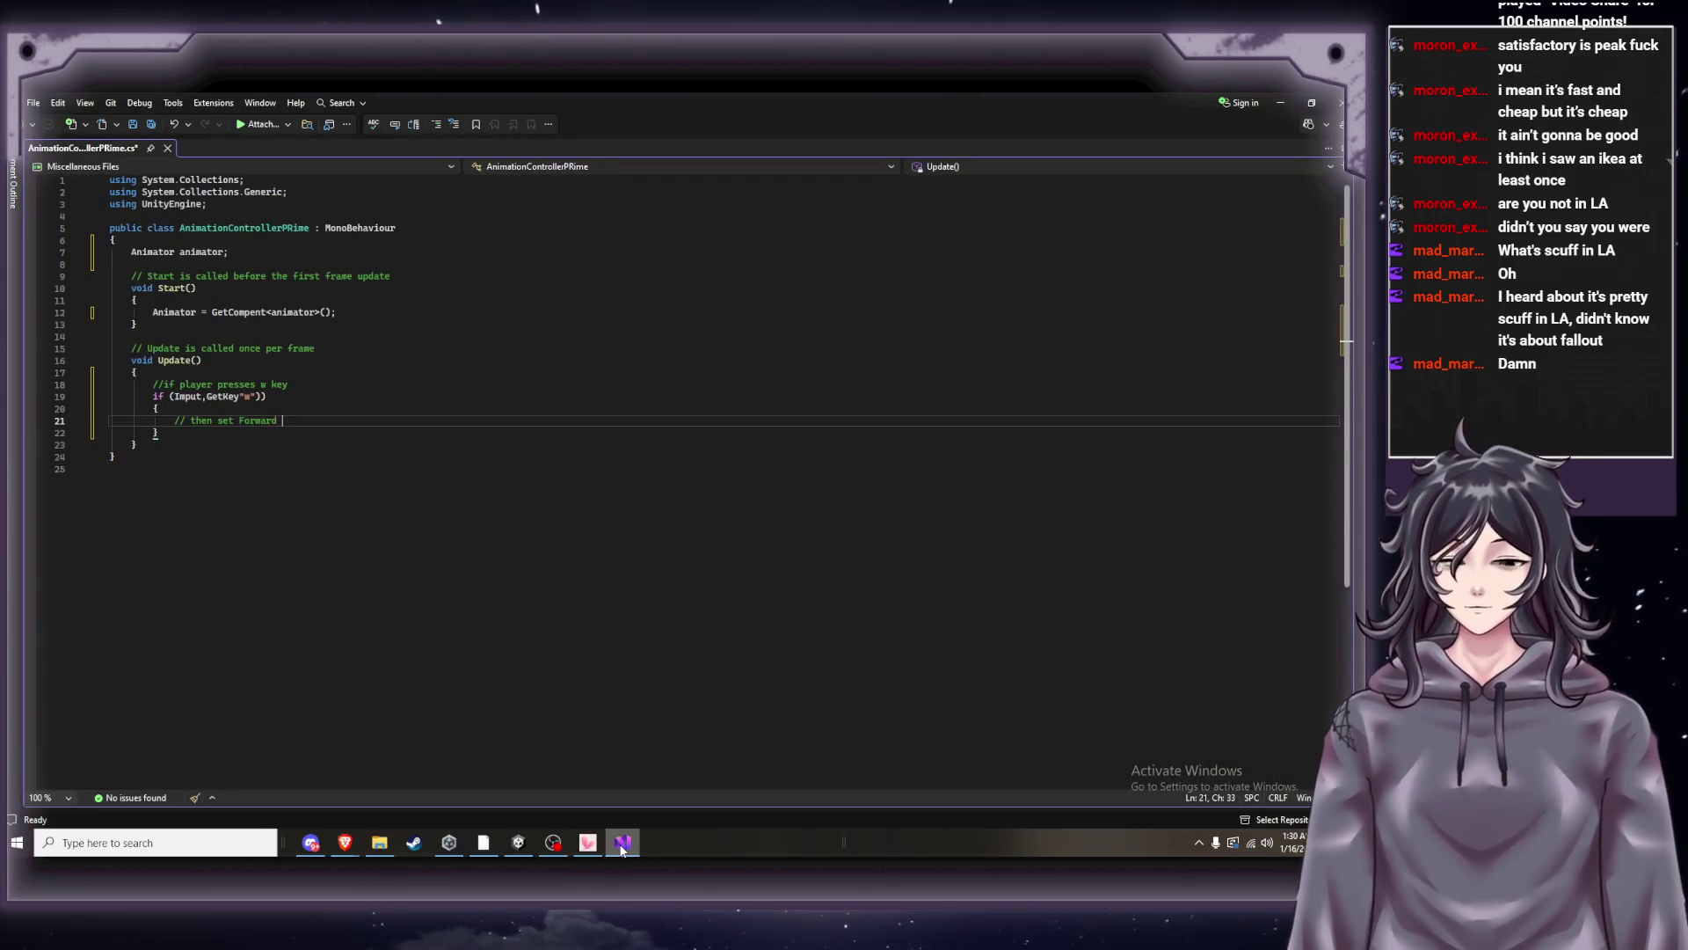
# Write the comment '// then set Forward boolean' and start a new line below it.
pyautogui.write('boo')
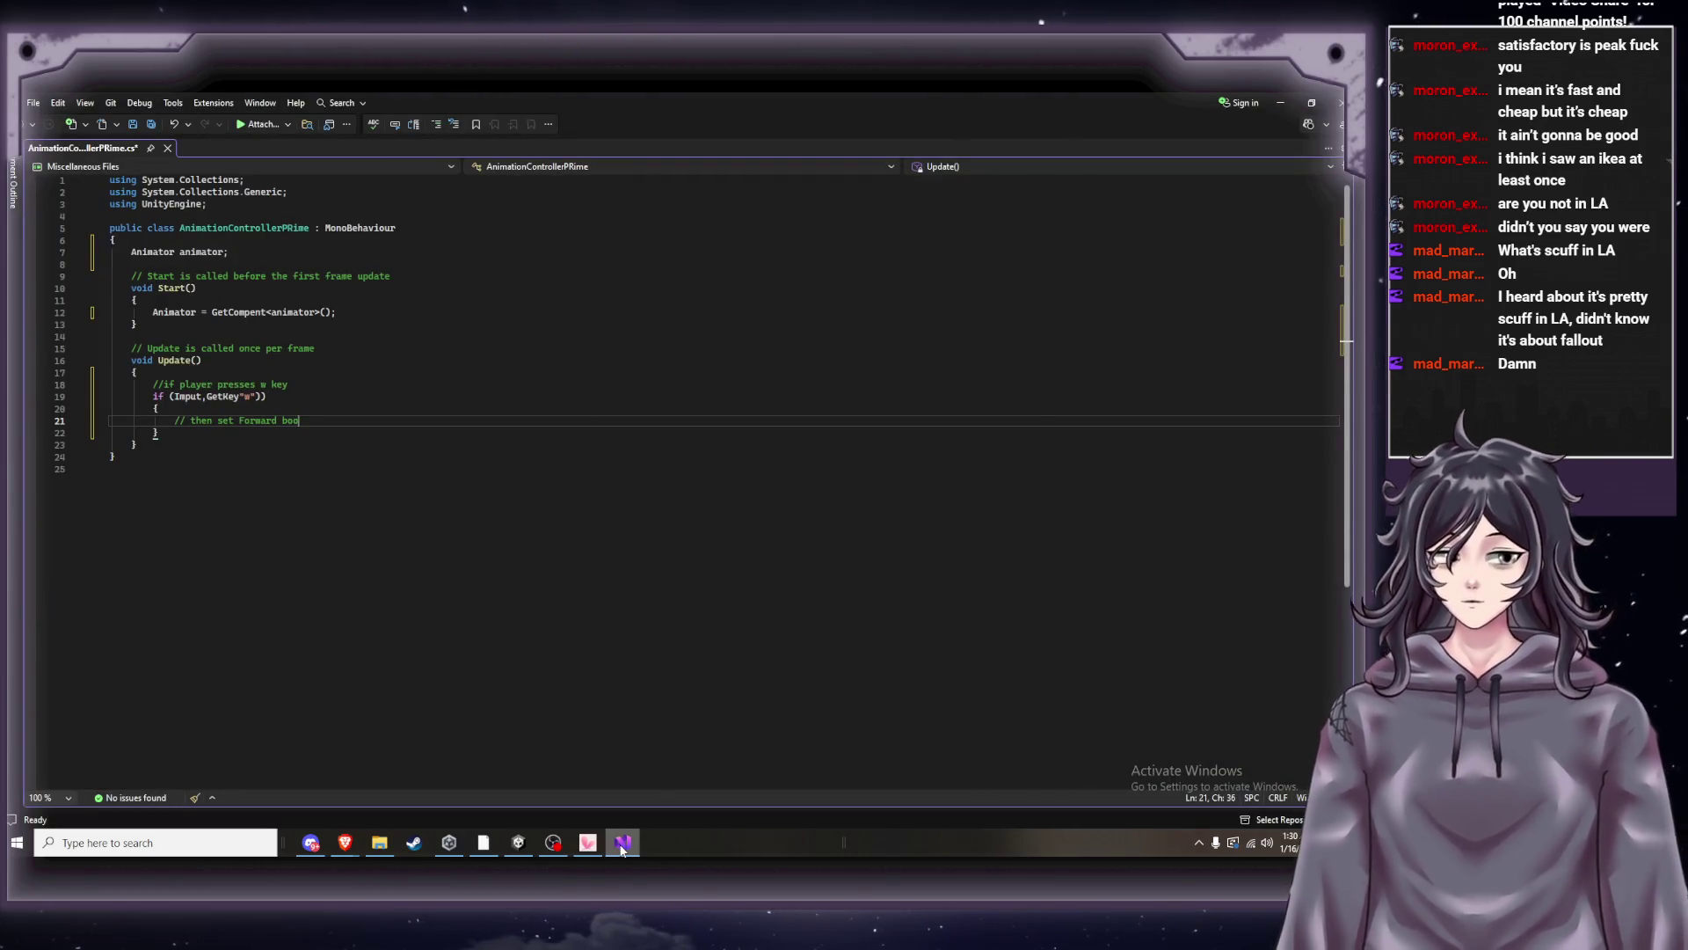
pyautogui.write('len')
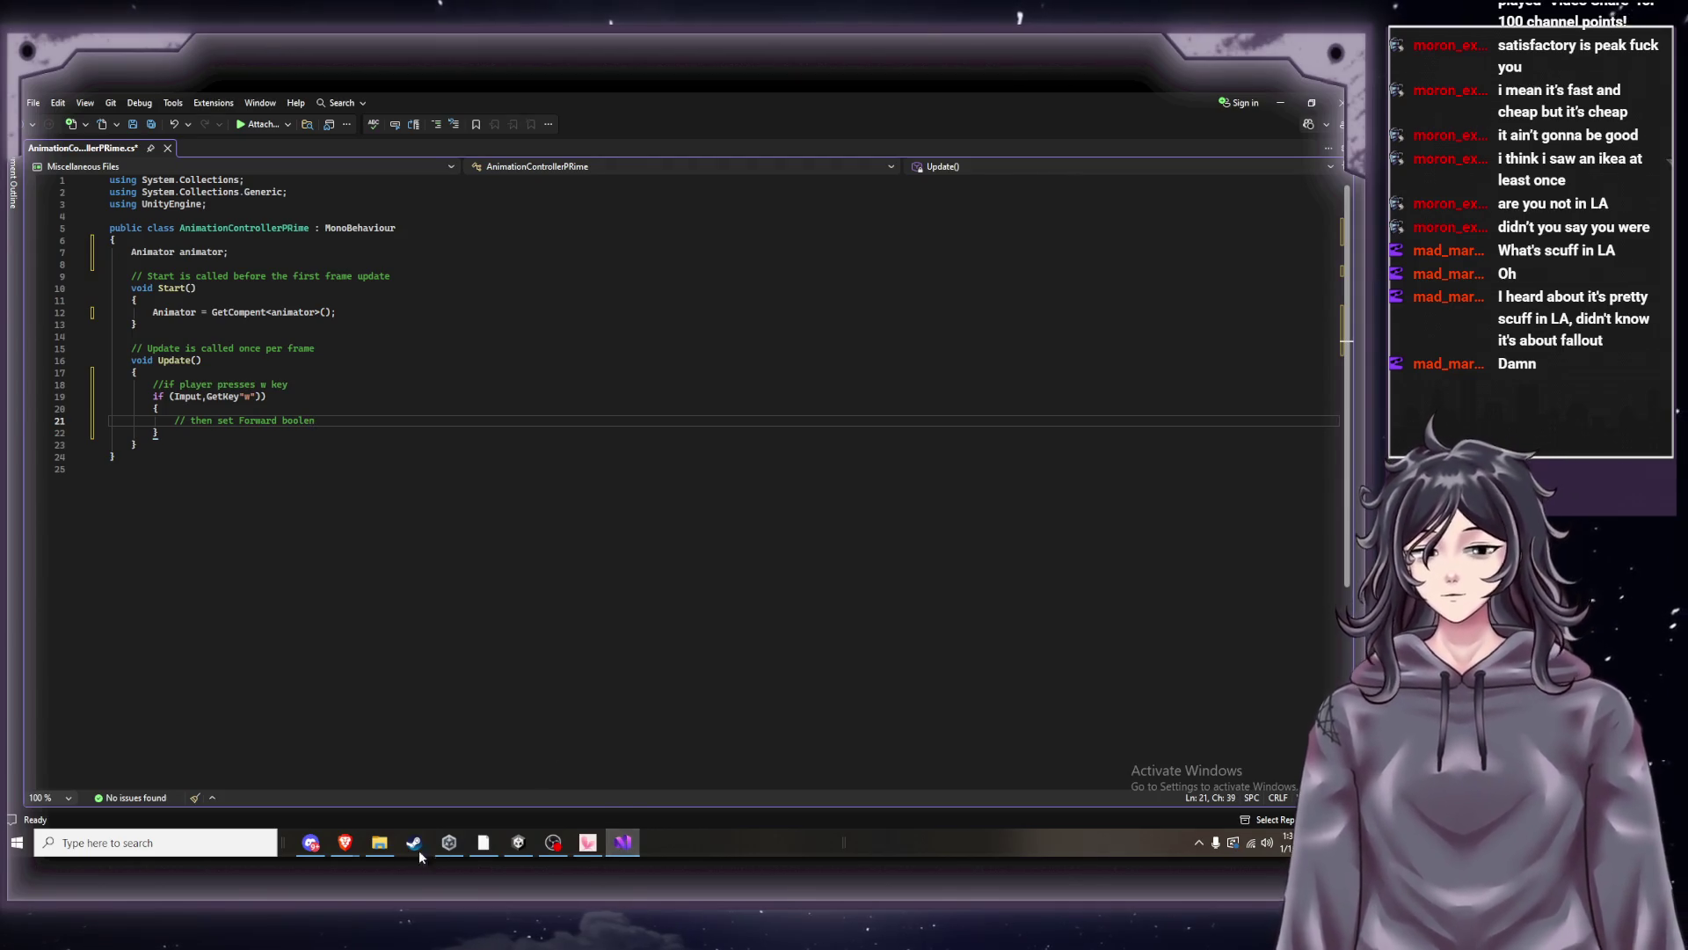
pyautogui.moveTo(341, 853)
pyautogui.click(202, 789)
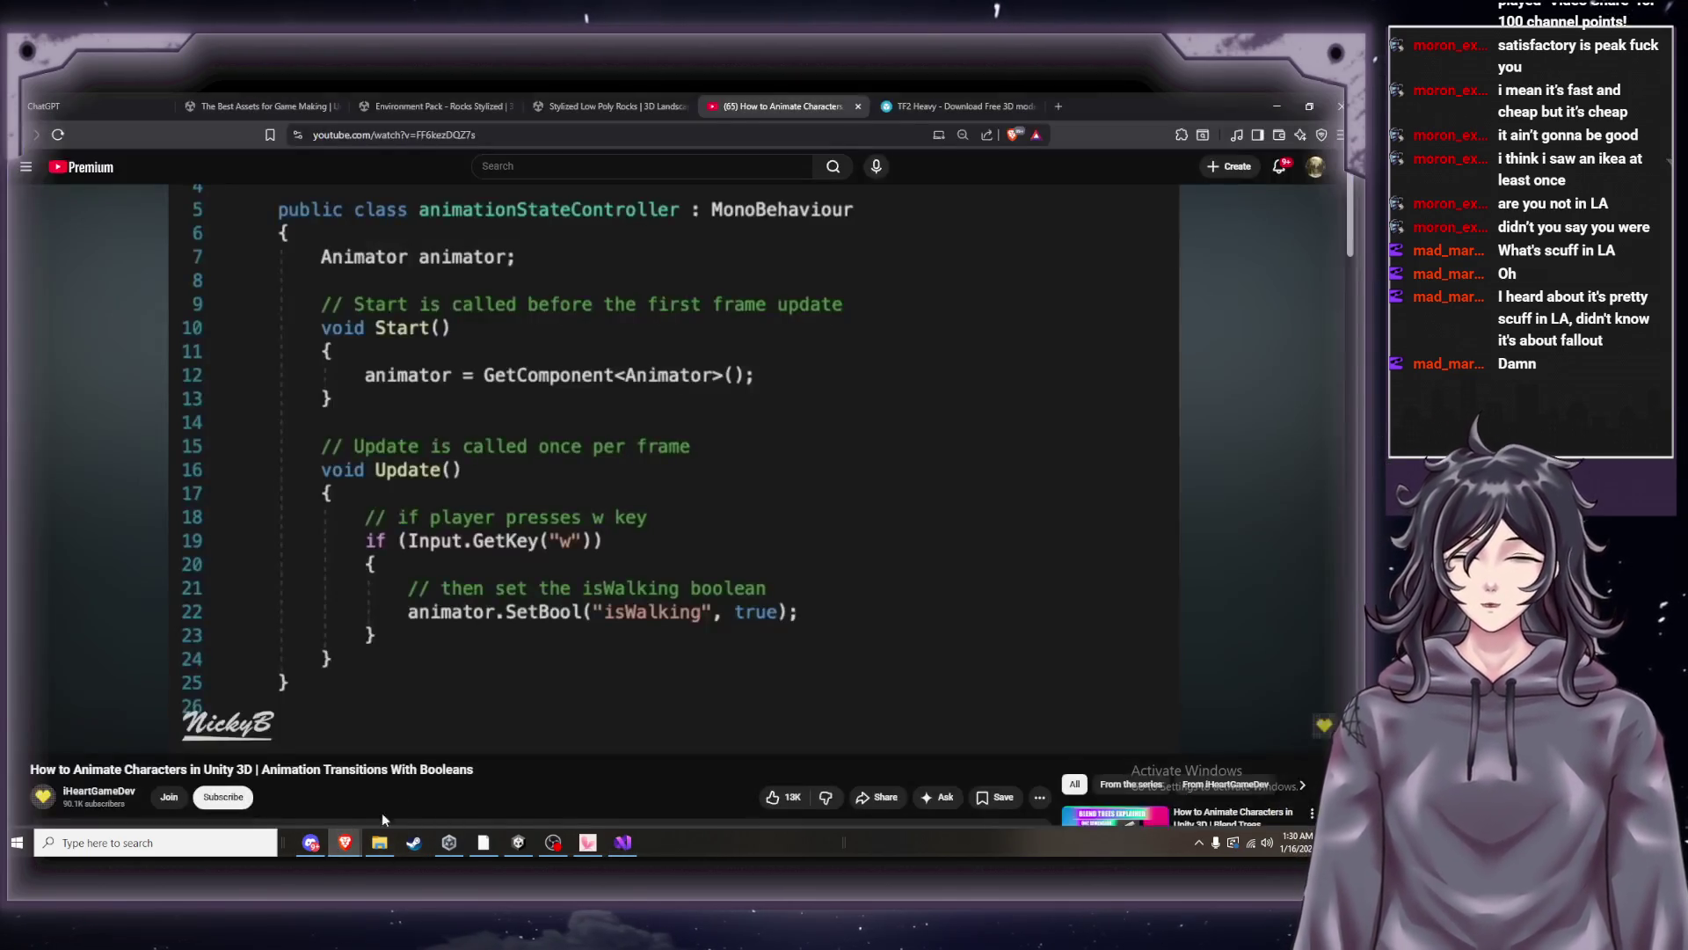
pyautogui.click(621, 842)
pyautogui.write('// then set Forward boolean')
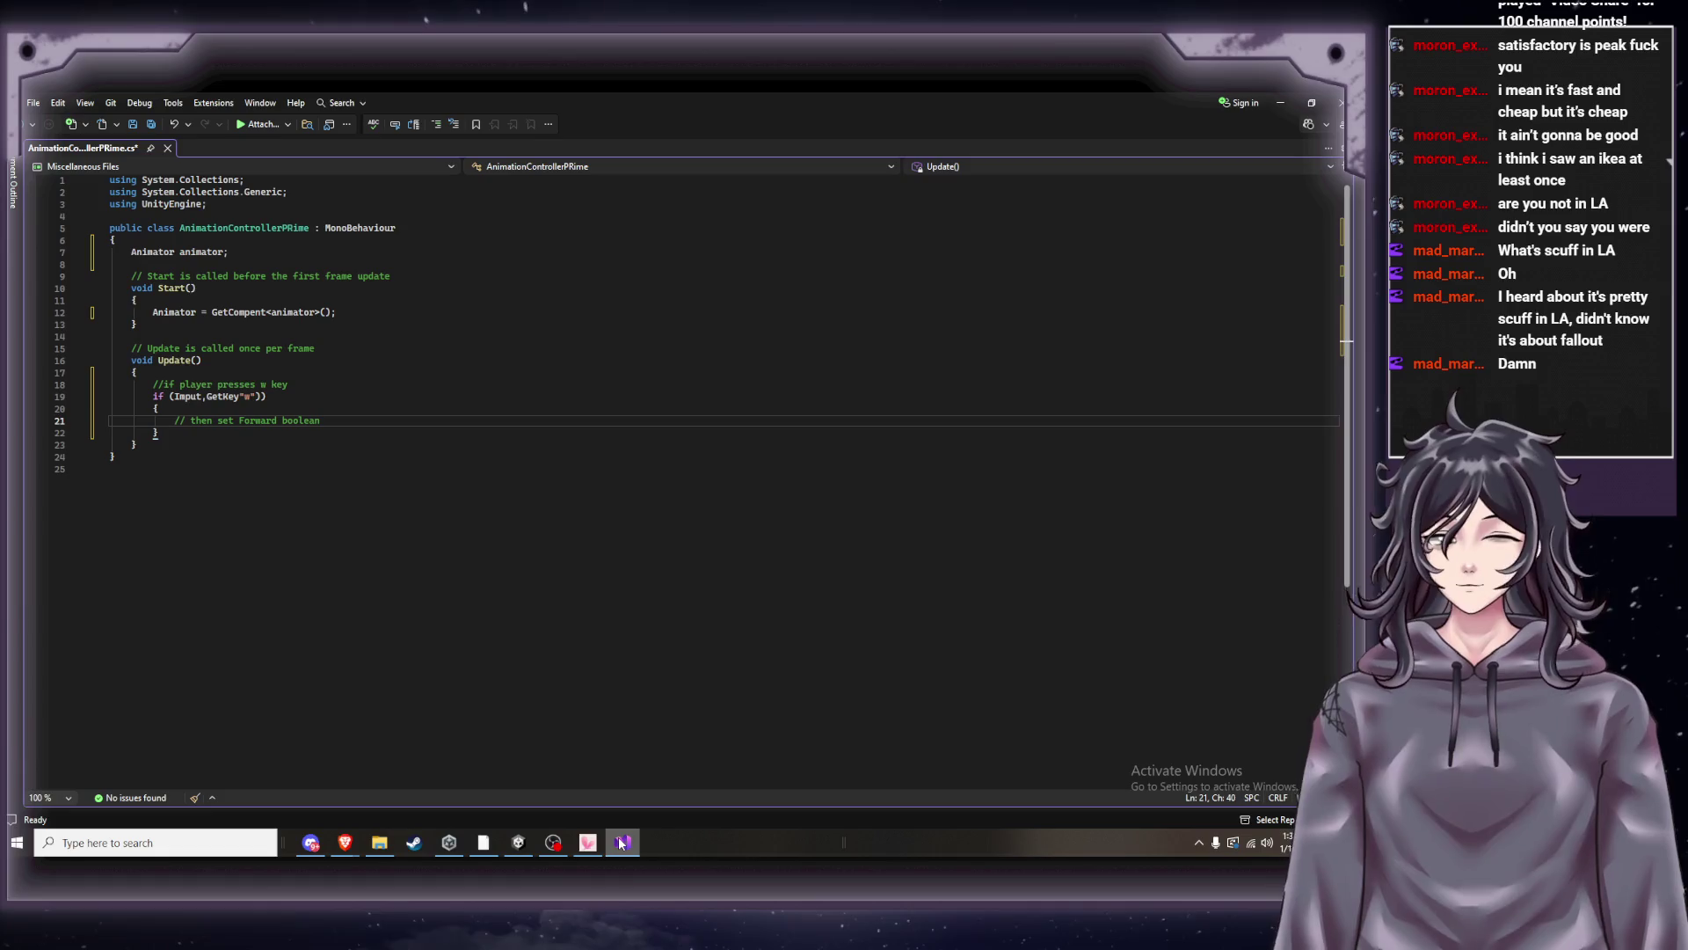
pyautogui.press('Return')
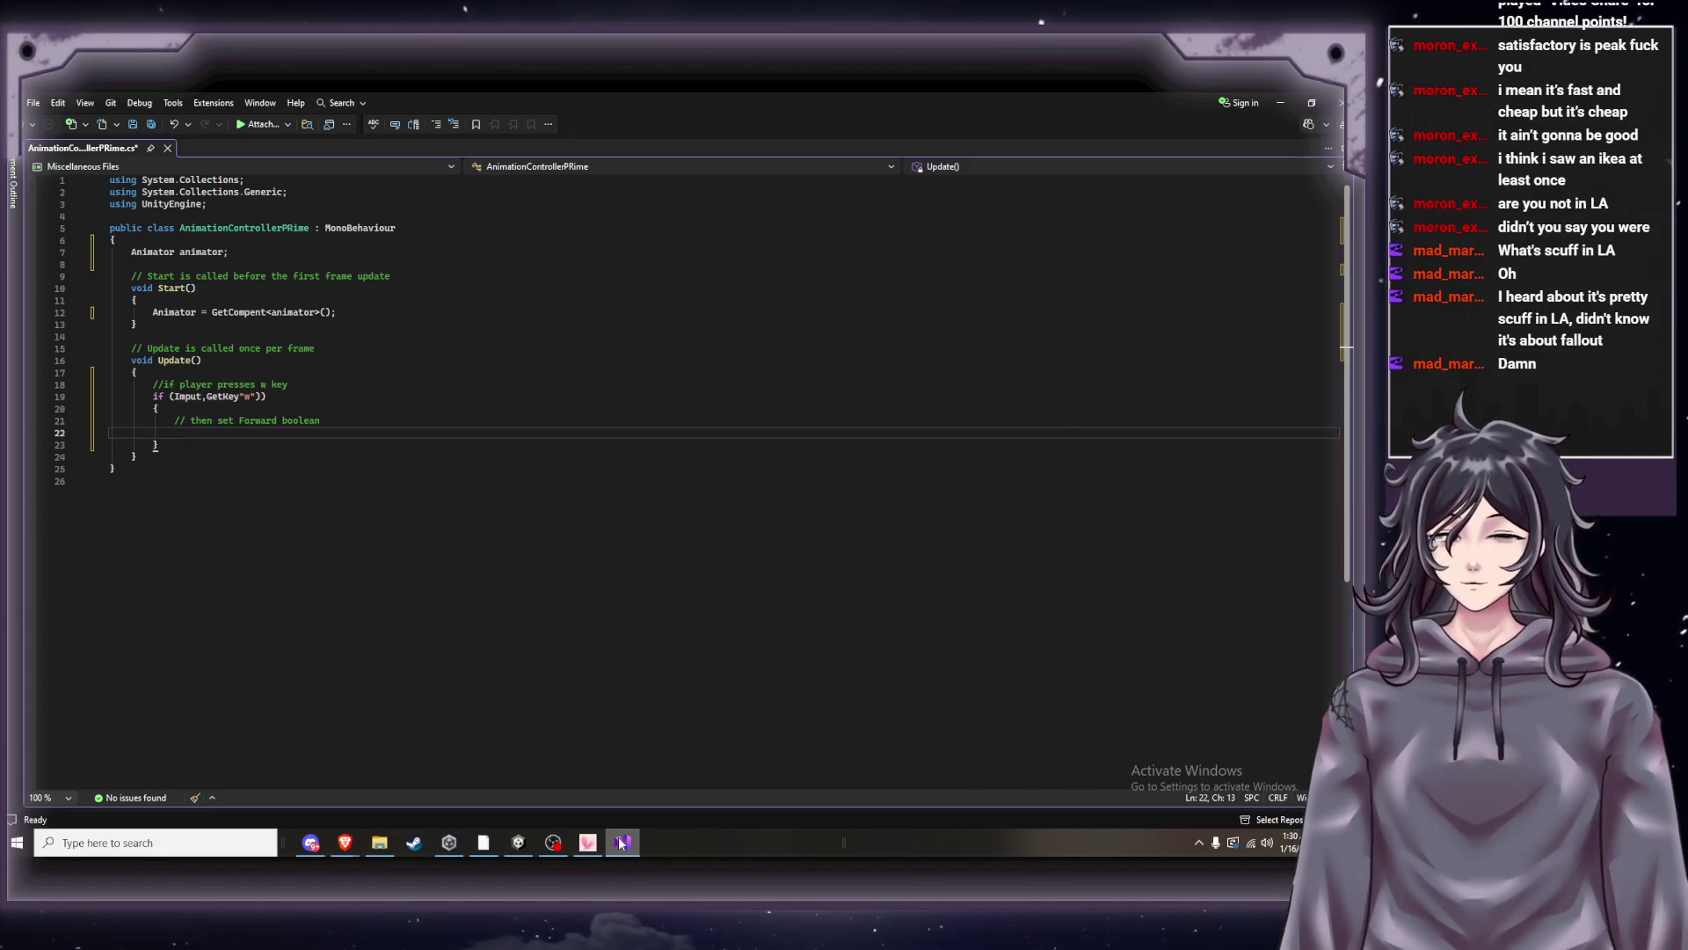
pyautogui.moveTo(345, 843)
pyautogui.click(207, 787)
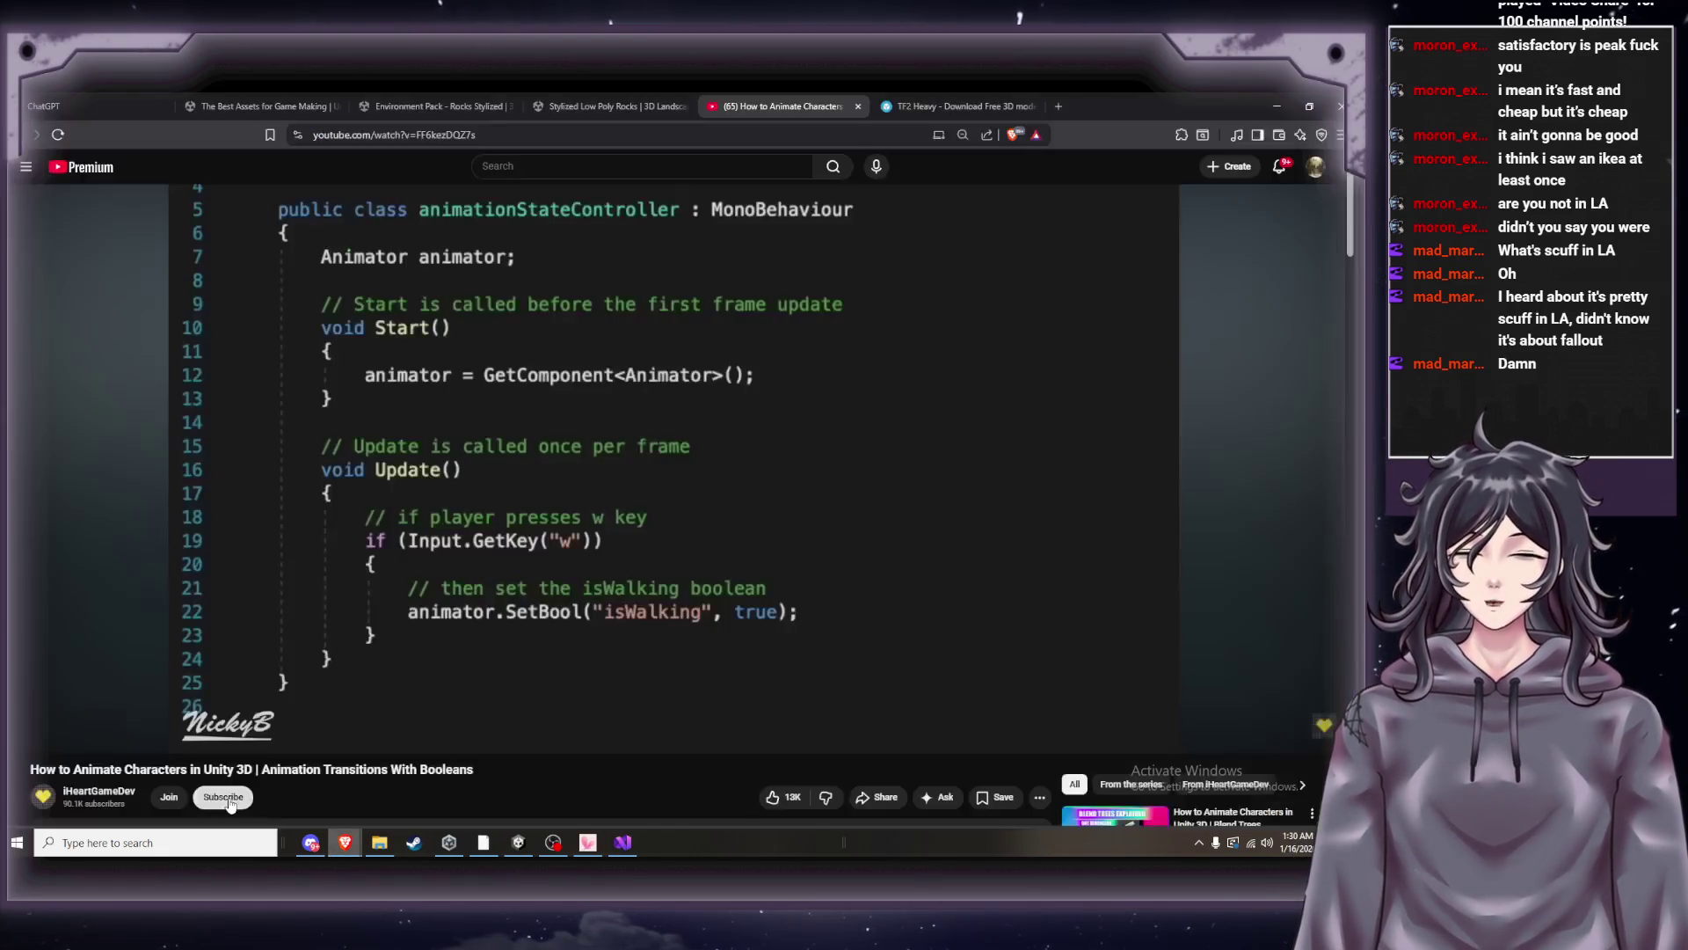
pyautogui.click(619, 846)
# On line 22, write animator.Set, comparing against the tutorial's code.
pyautogui.write('ani')
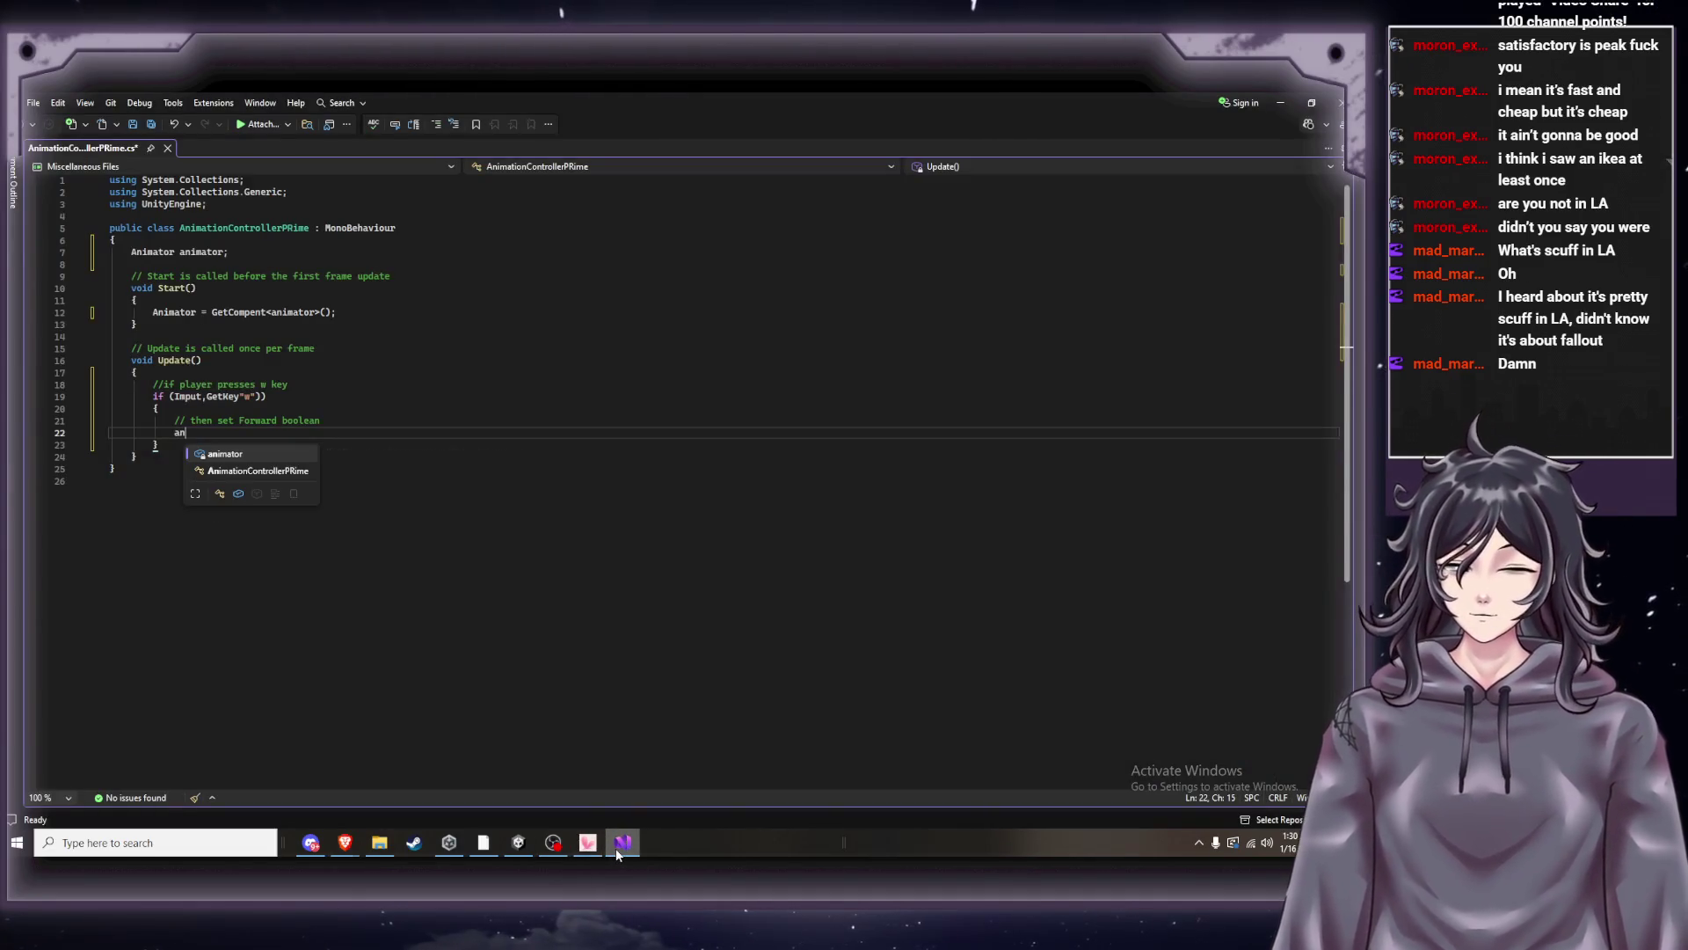
pyautogui.write('m')
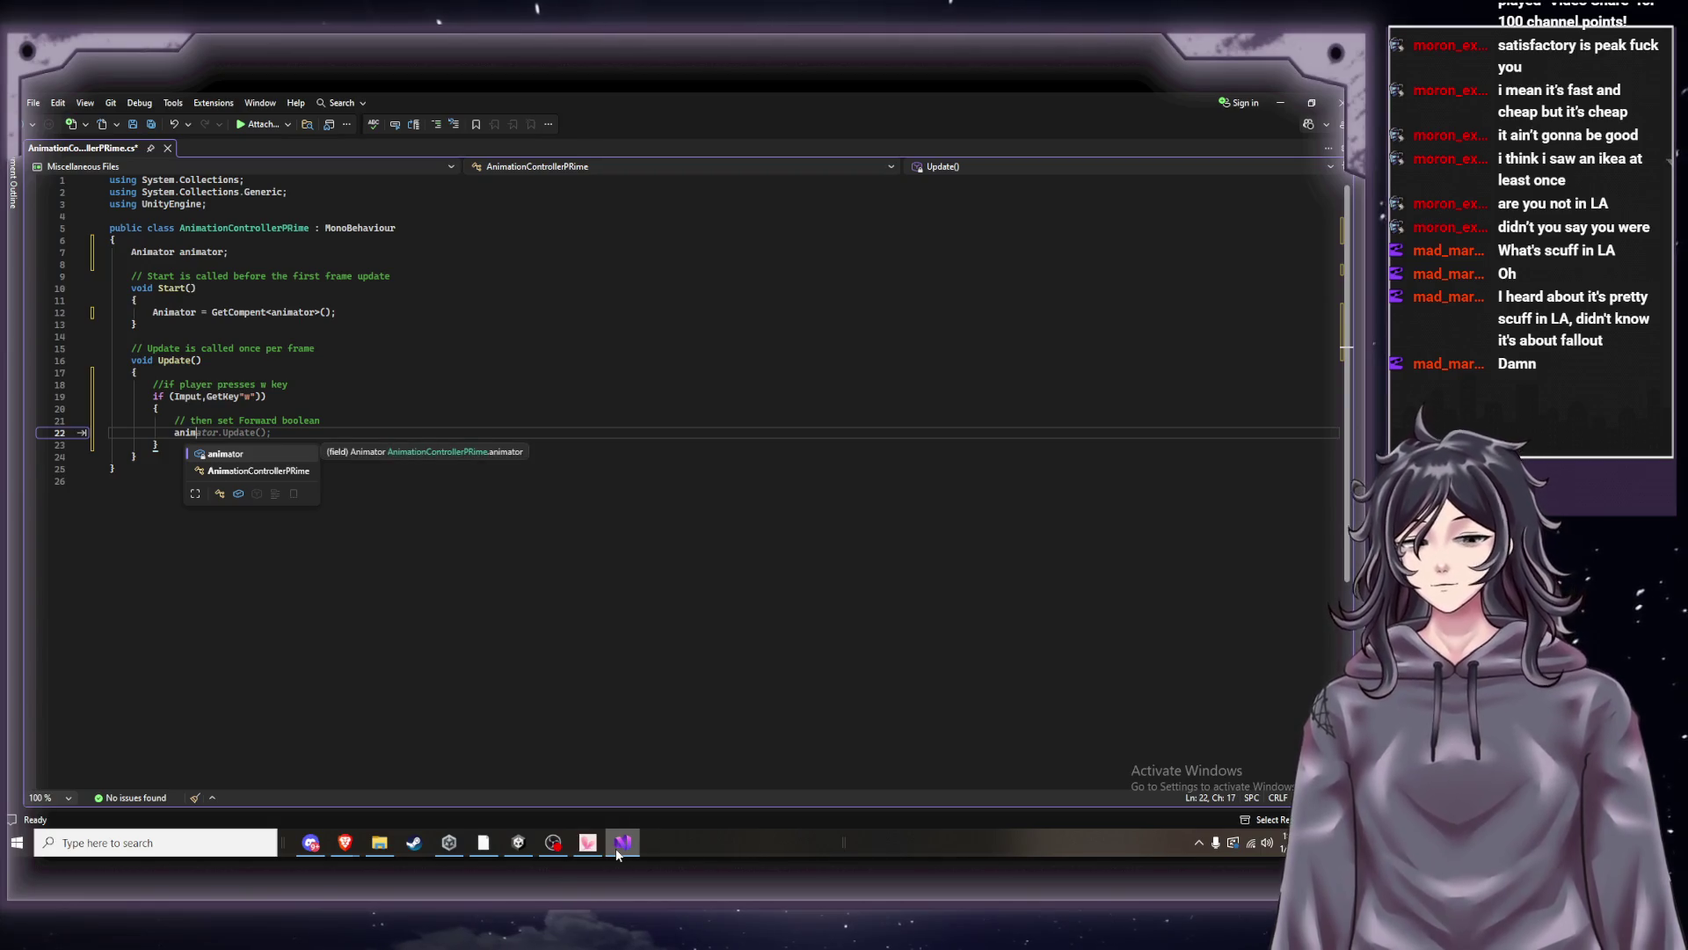
pyautogui.press('Tab')
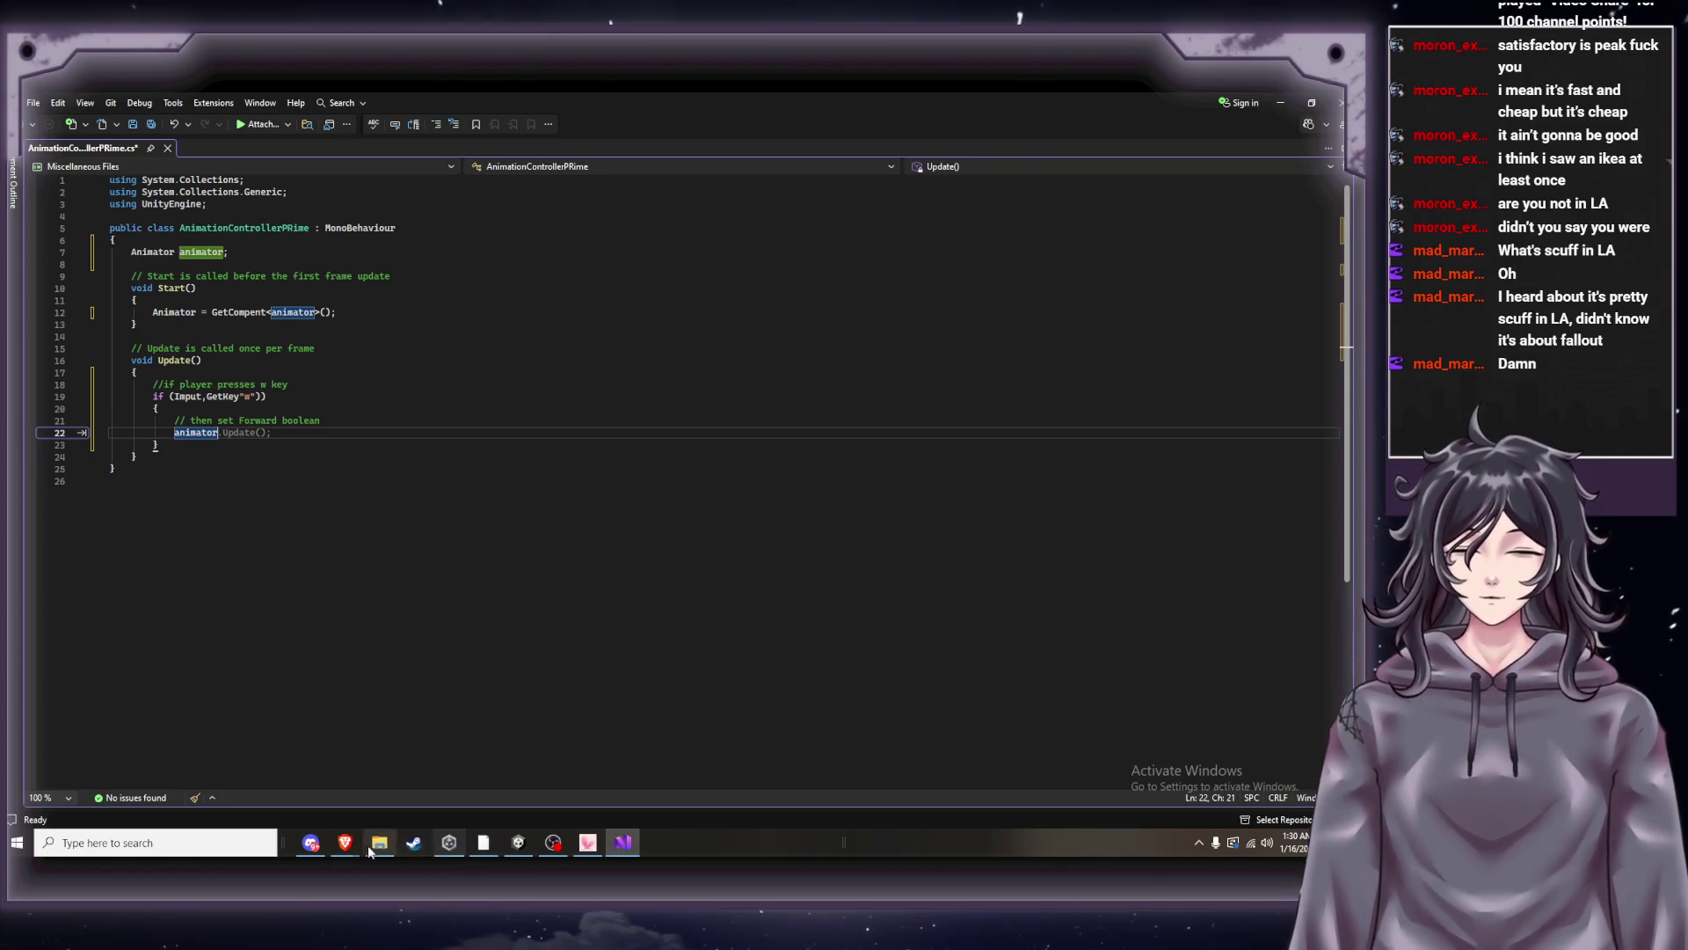
pyautogui.moveTo(354, 845)
pyautogui.click(192, 778)
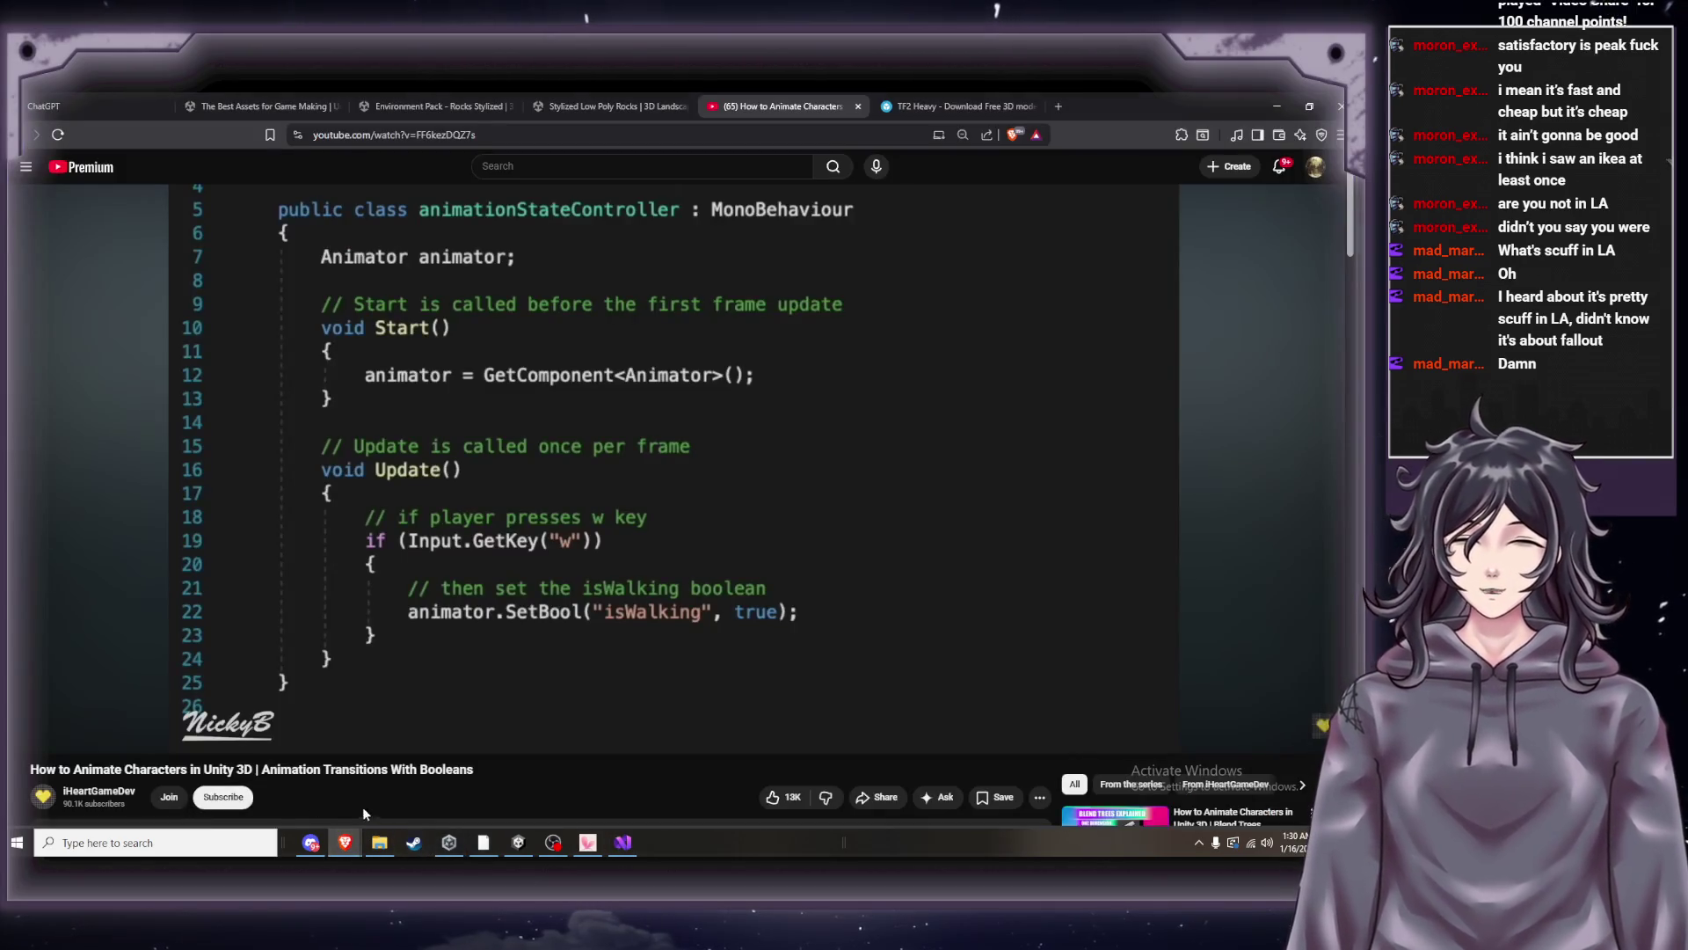
pyautogui.click(624, 846)
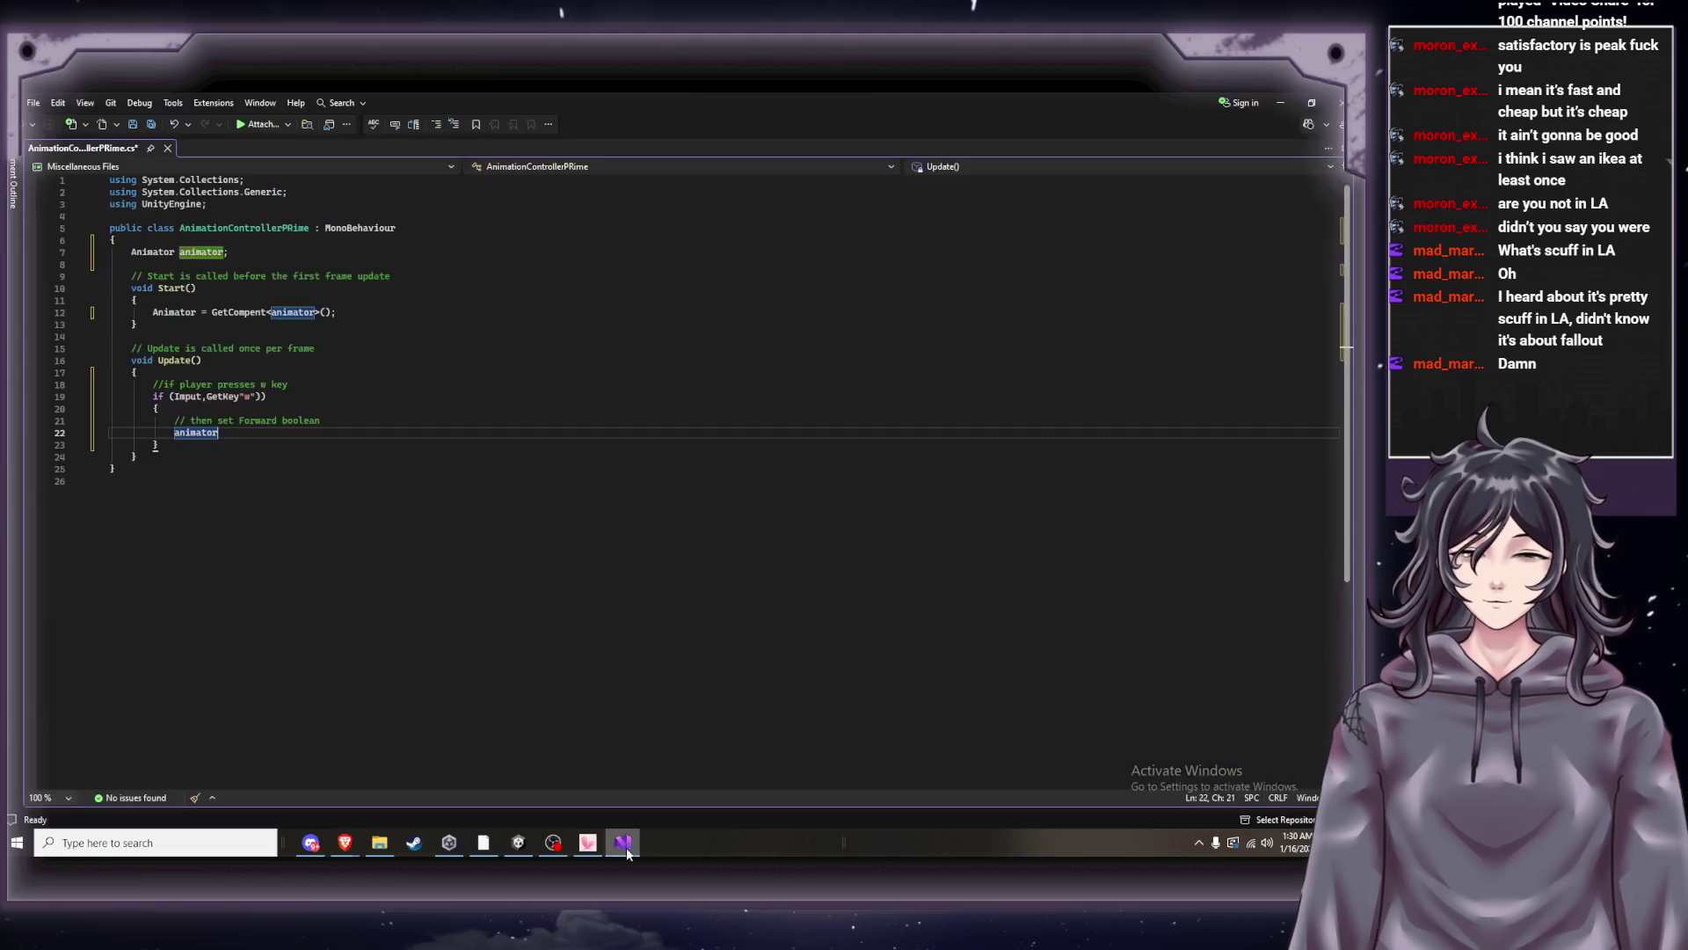
pyautogui.write('.')
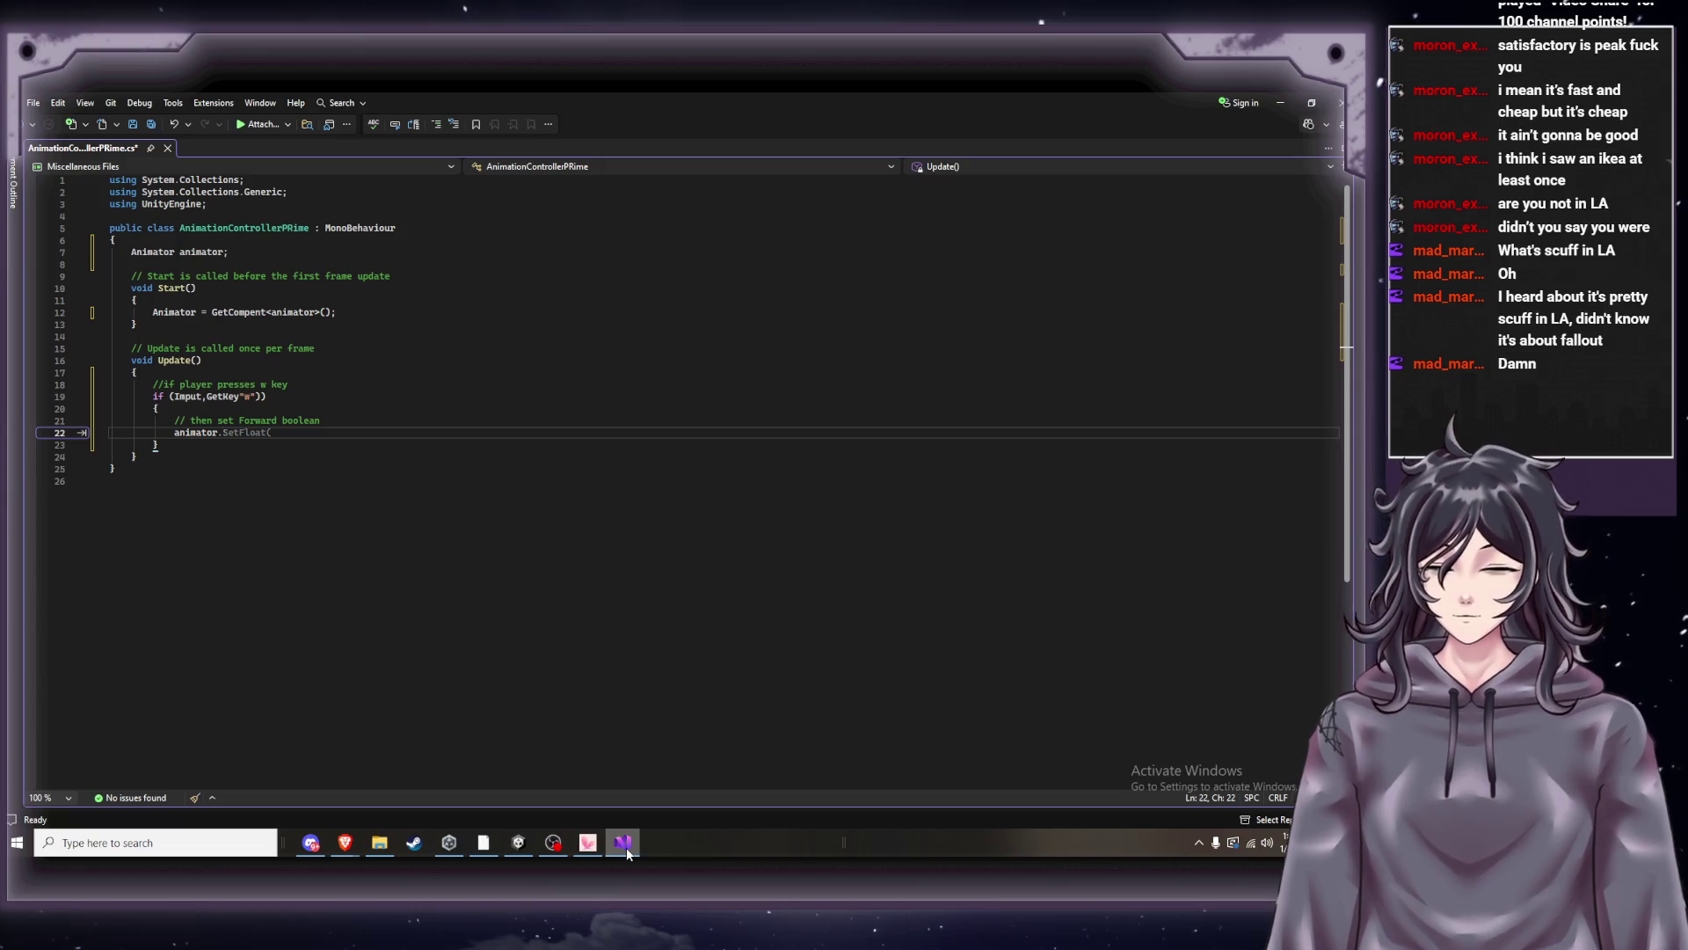
pyautogui.write('SET')
pyautogui.press('BackSpace')
pyautogui.press('BackSpace')
pyautogui.write('et')
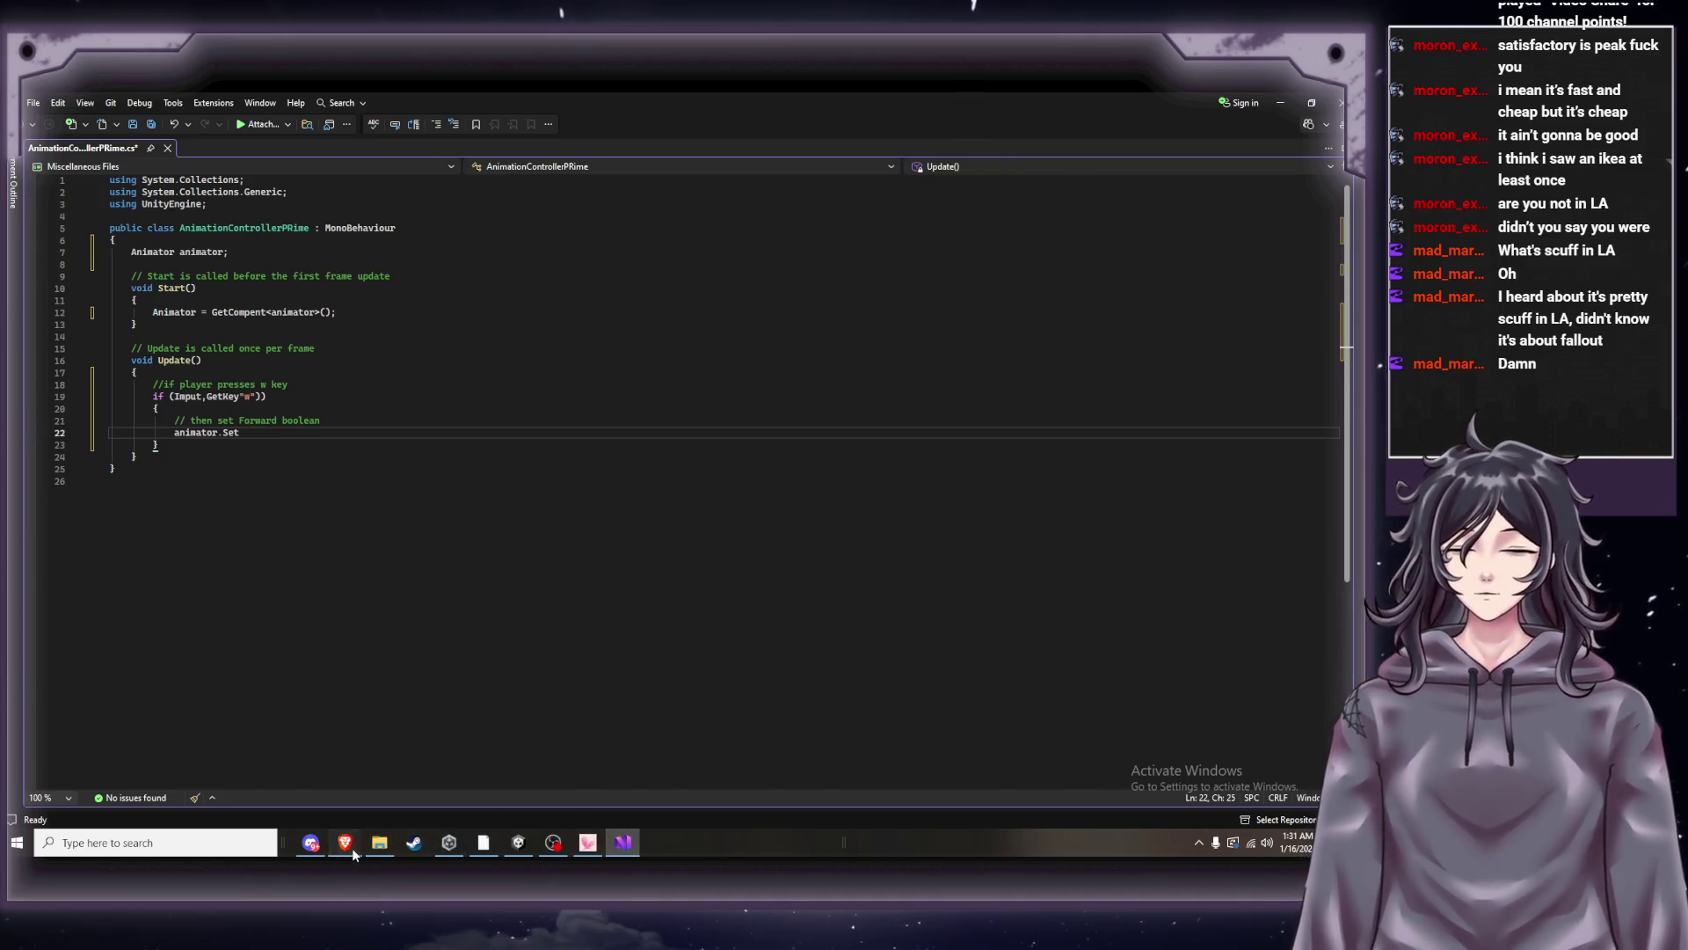
# Complete the call as SetBool(), remove the extra parenthesis and insert an empty quote pair.
pyautogui.moveTo(348, 846)
pyautogui.moveTo(227, 831)
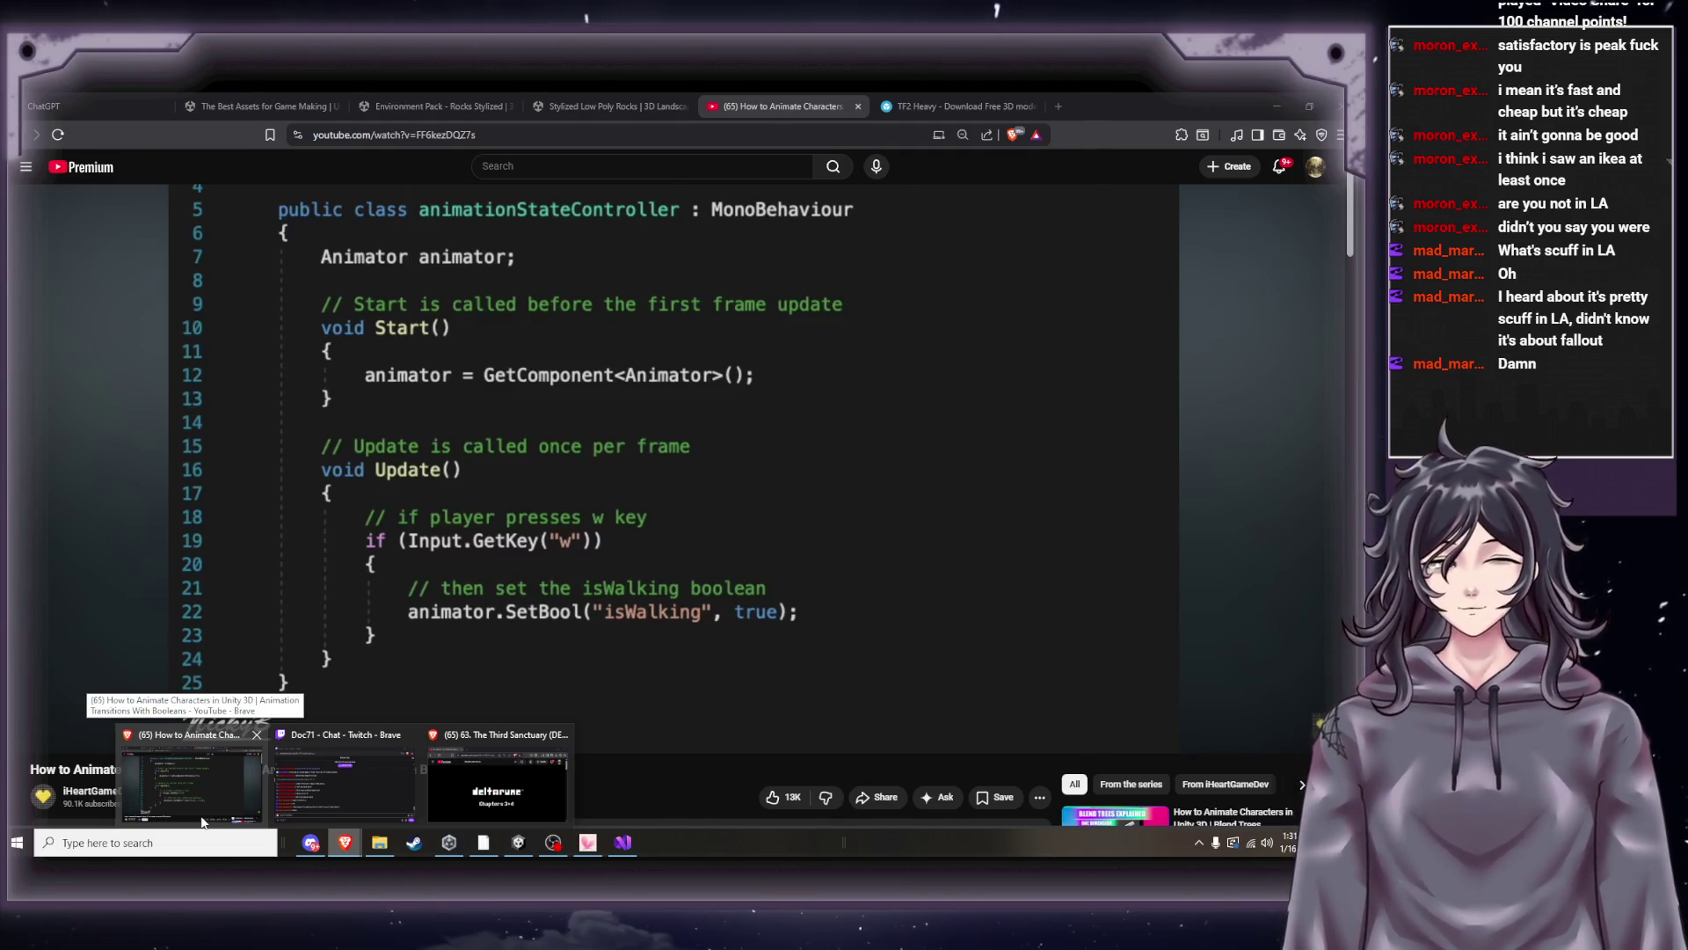
pyautogui.click(615, 850)
pyautogui.write('B')
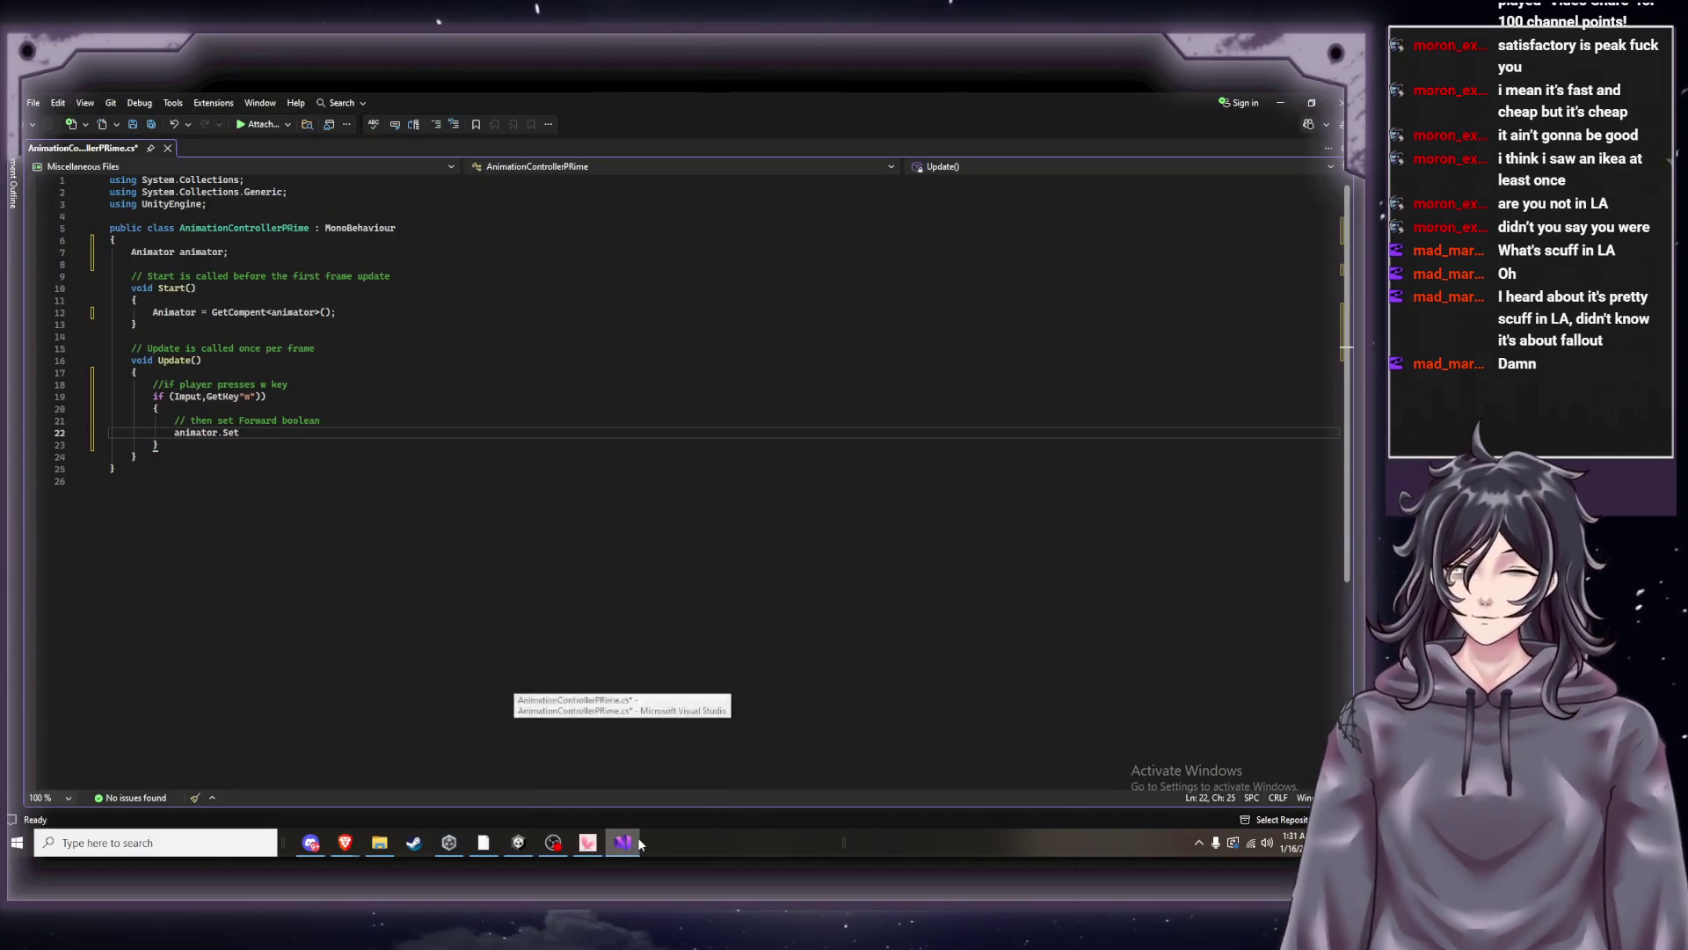
pyautogui.write('ool(')
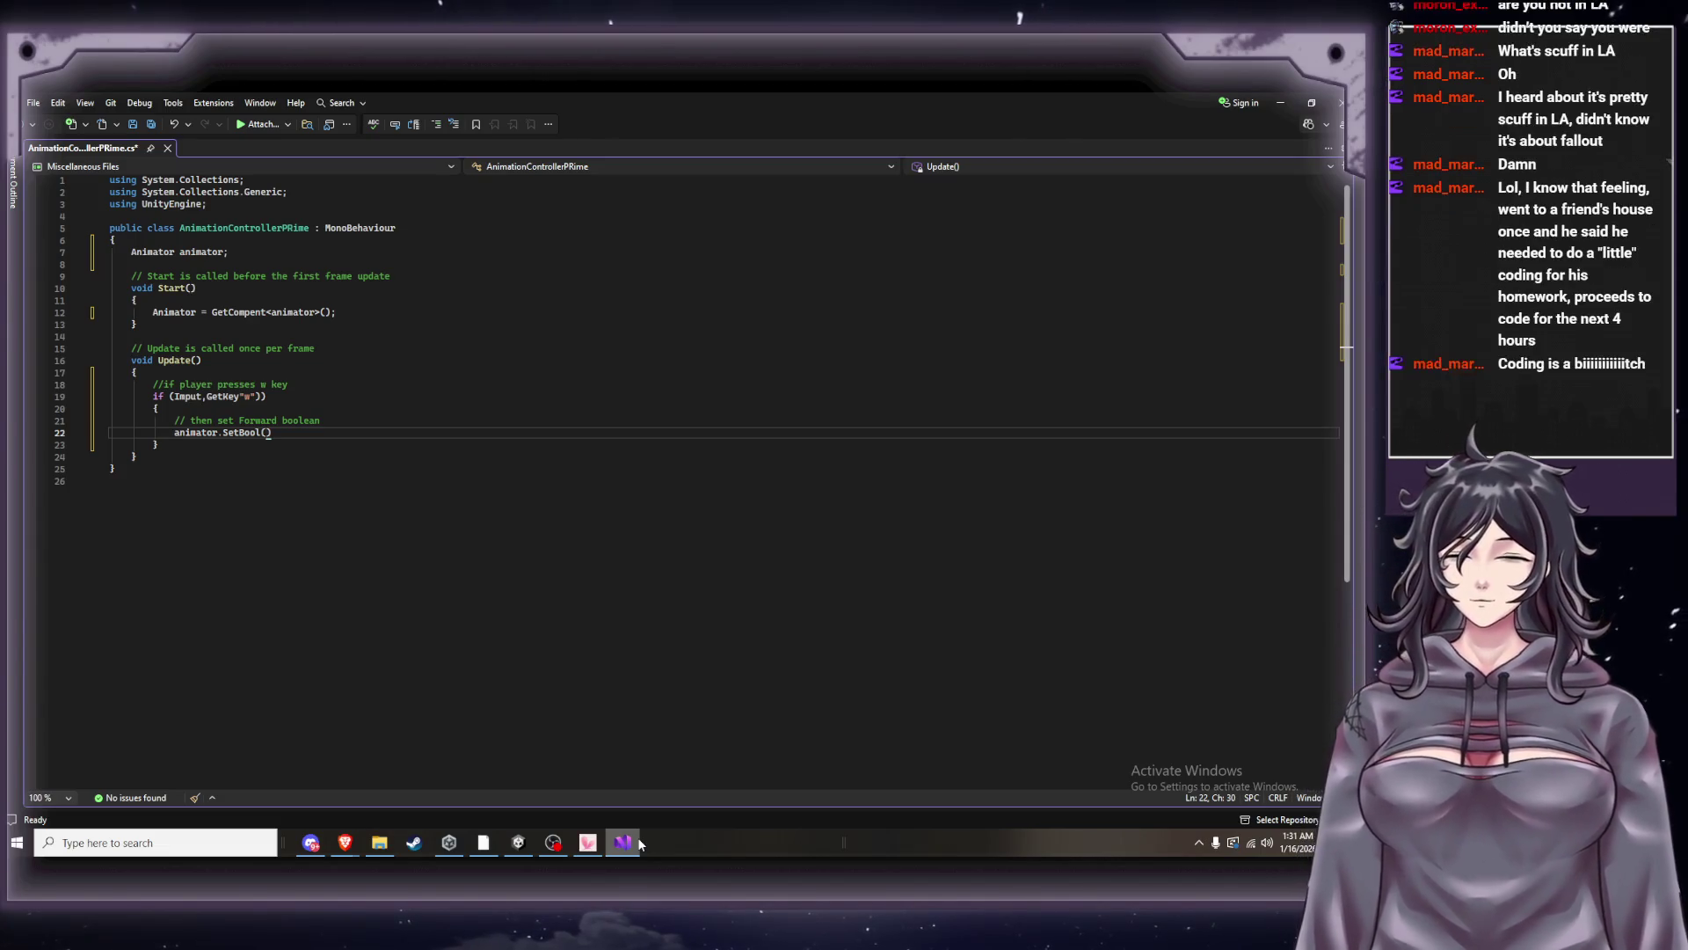
pyautogui.moveTo(624, 842)
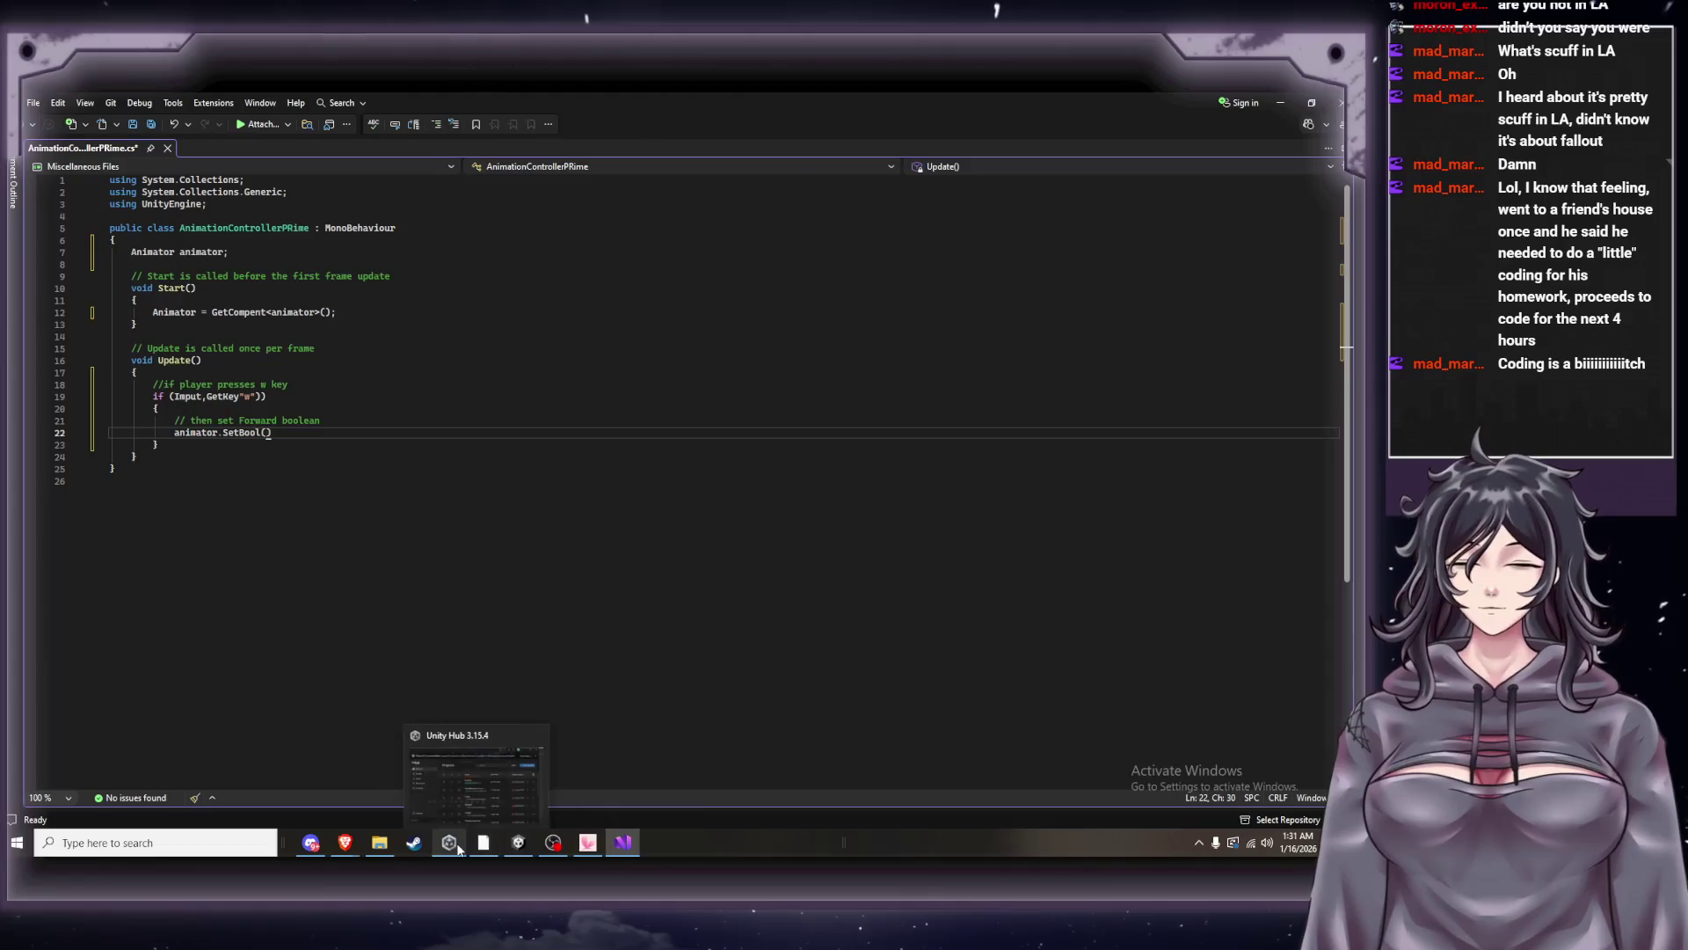
pyautogui.click(121, 762)
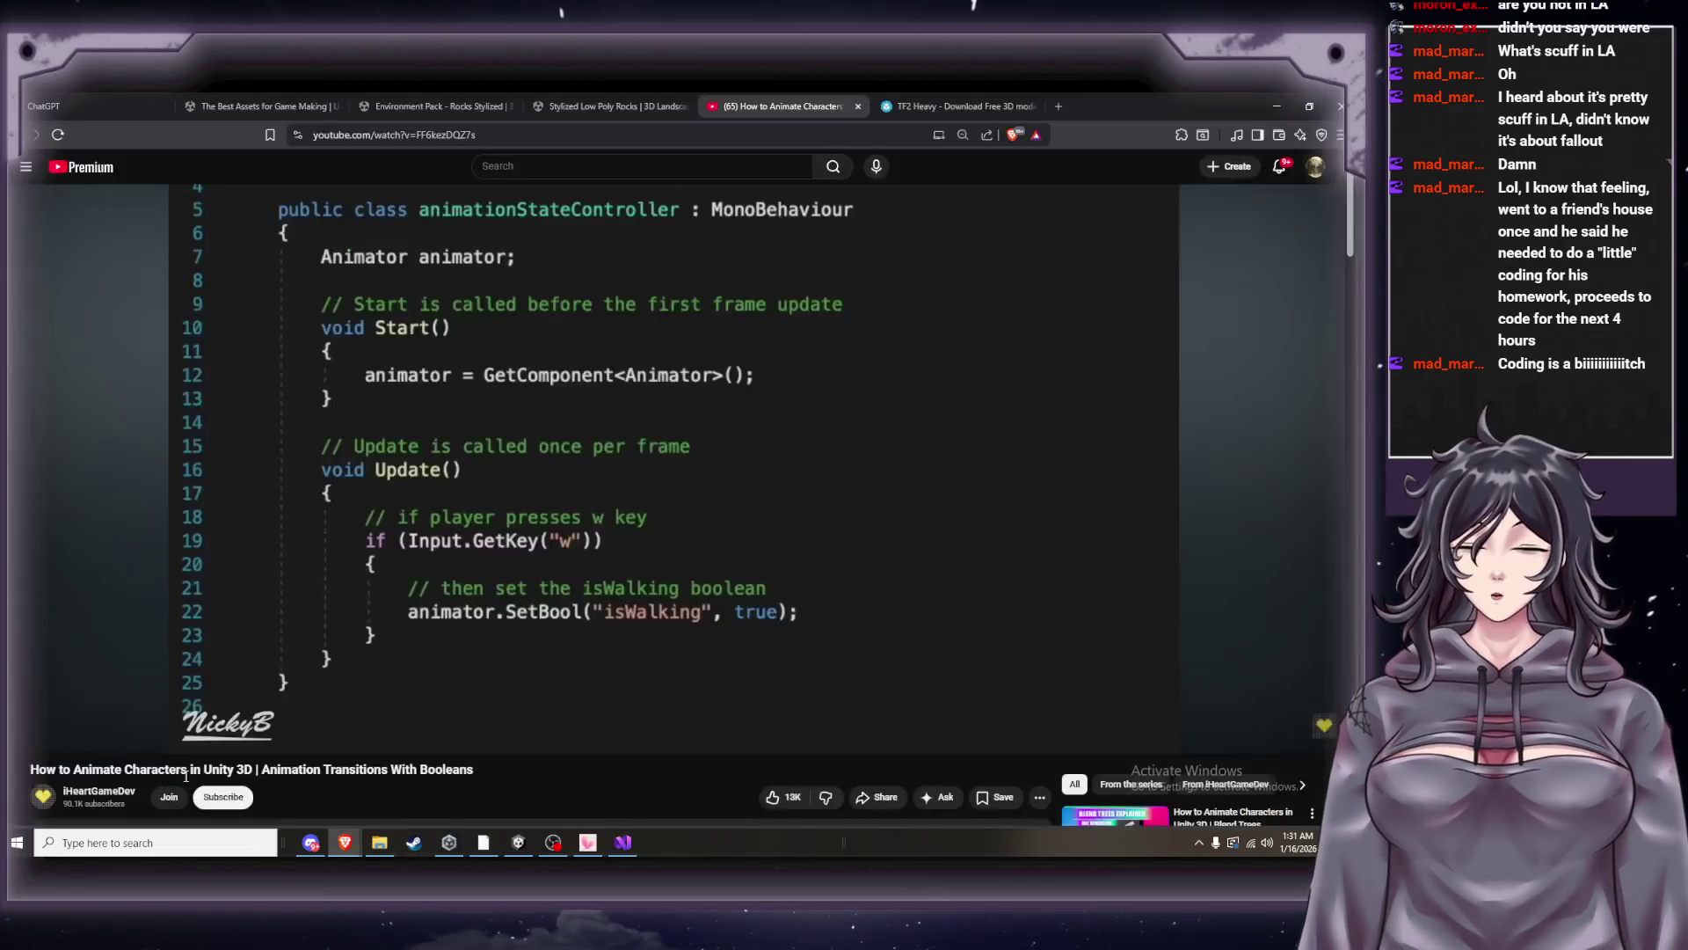
pyautogui.click(626, 843)
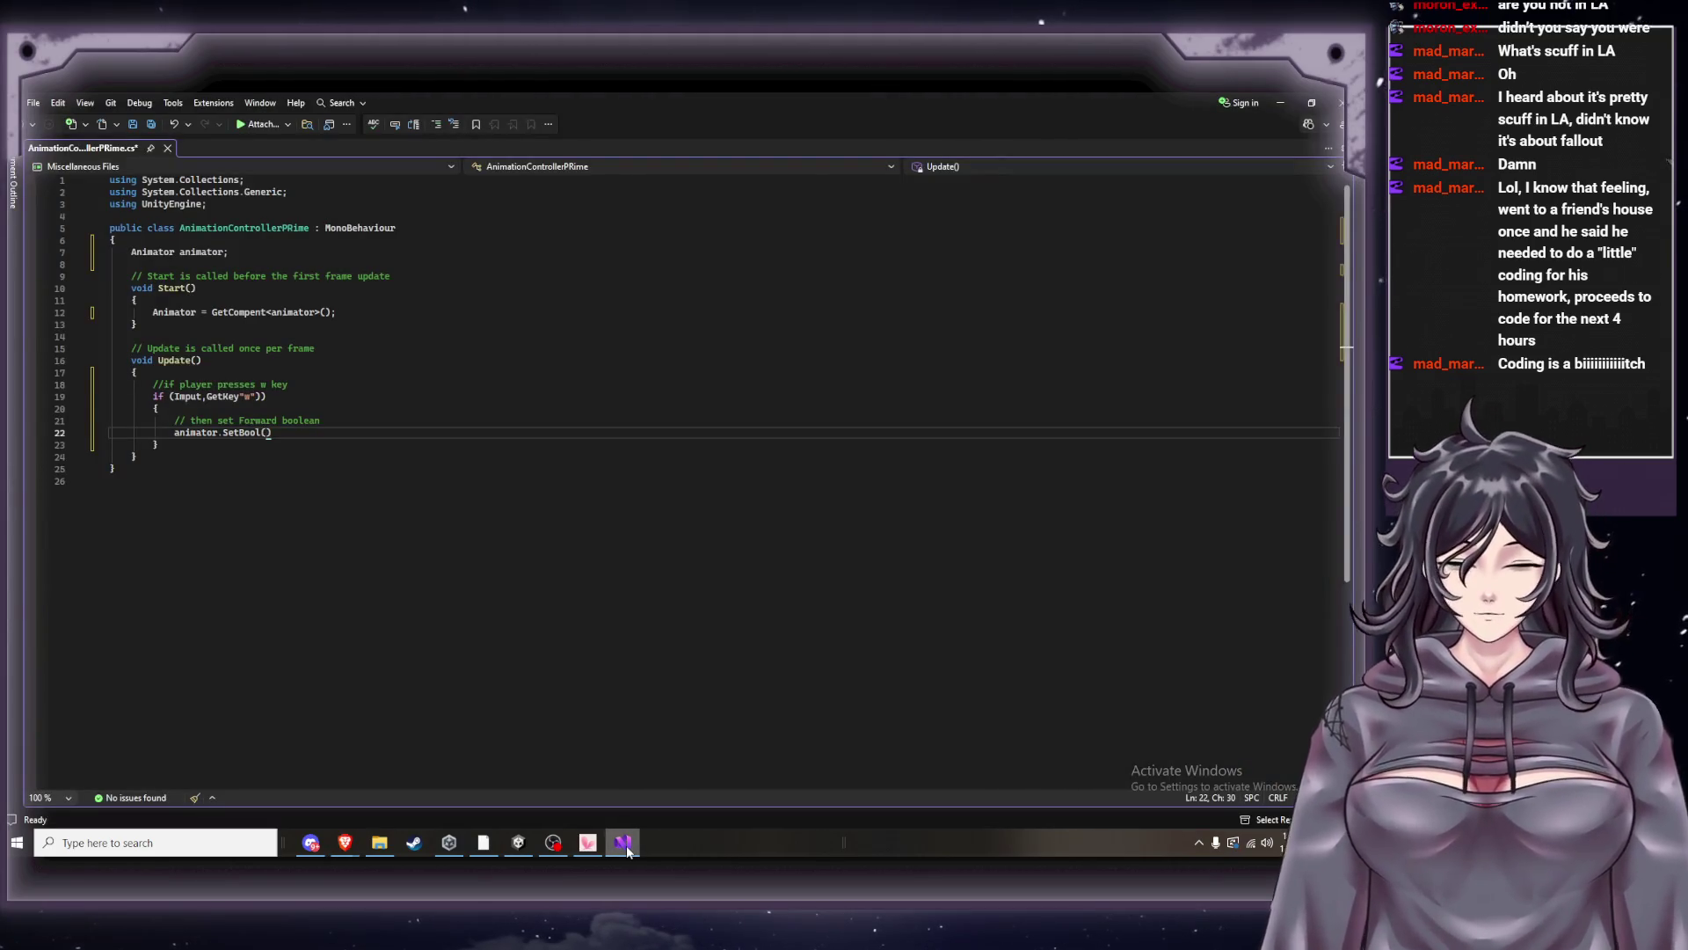
pyautogui.press('BackSpace')
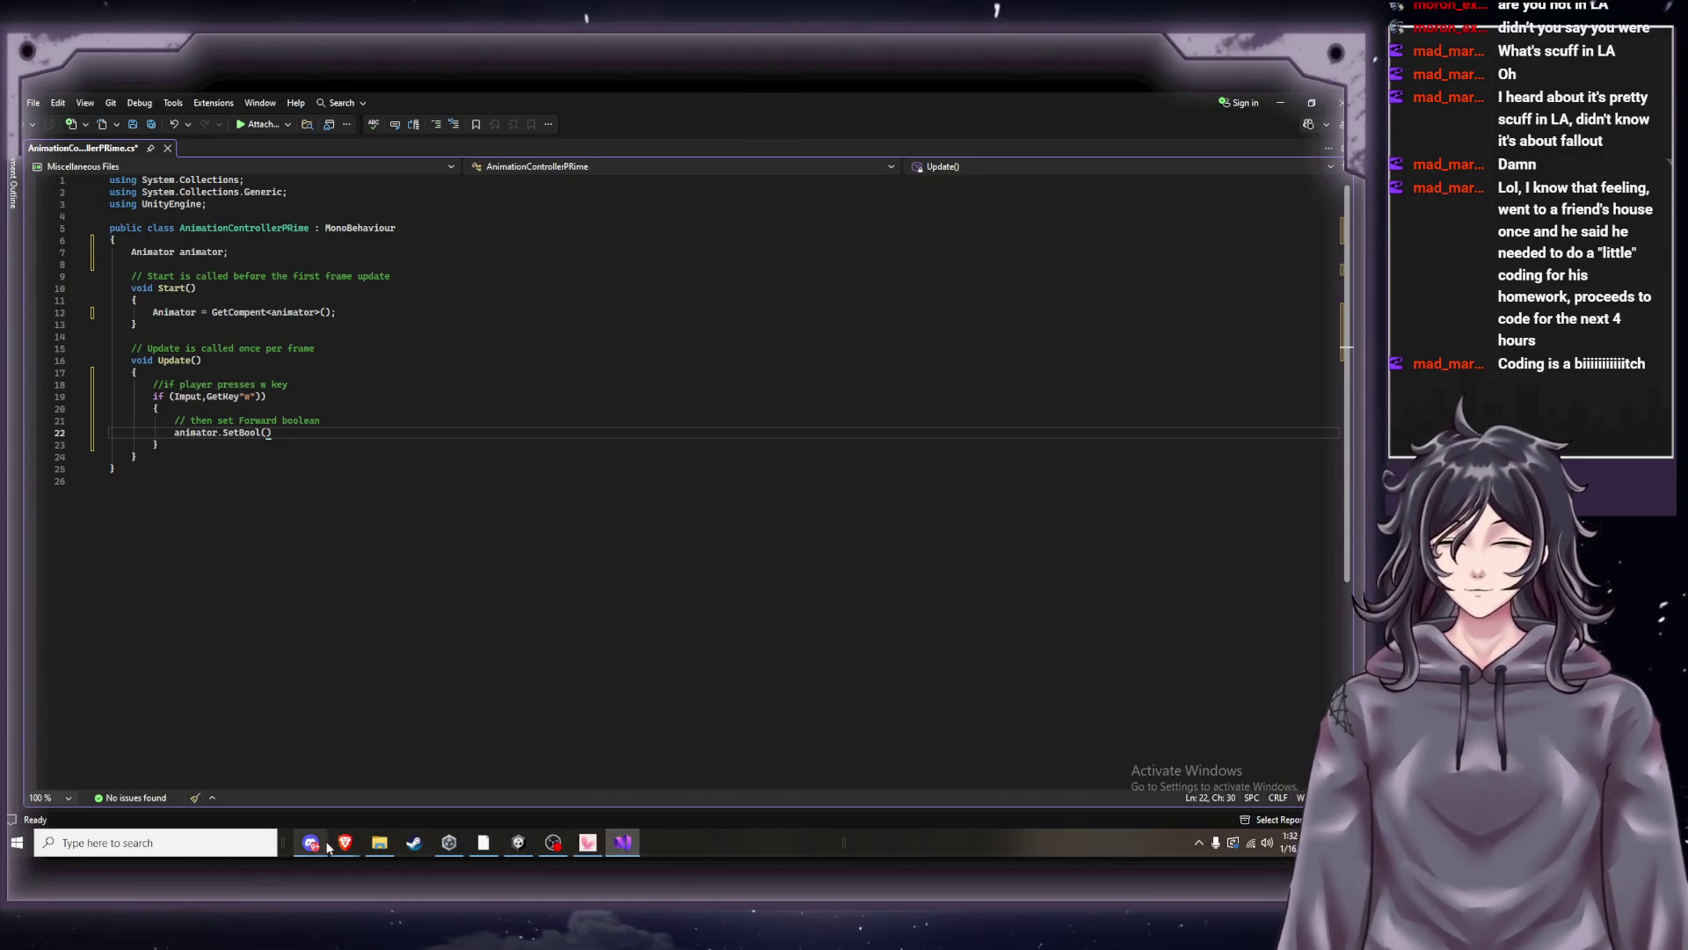
pyautogui.moveTo(308, 834)
pyautogui.moveTo(261, 793)
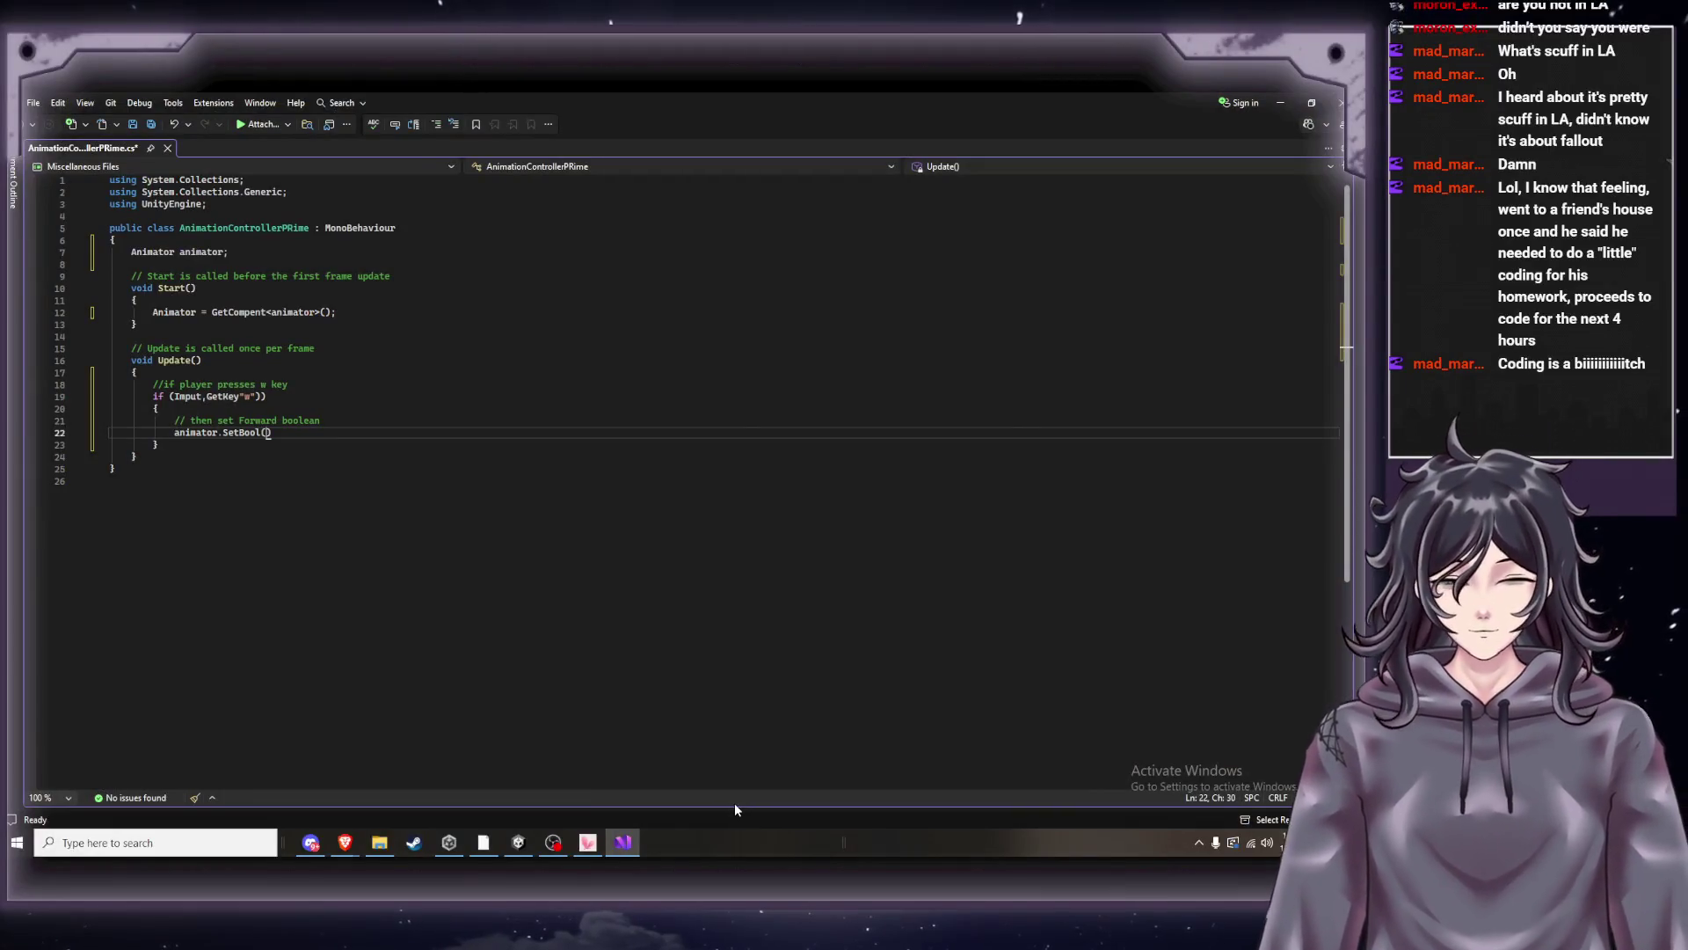
pyautogui.write('"')
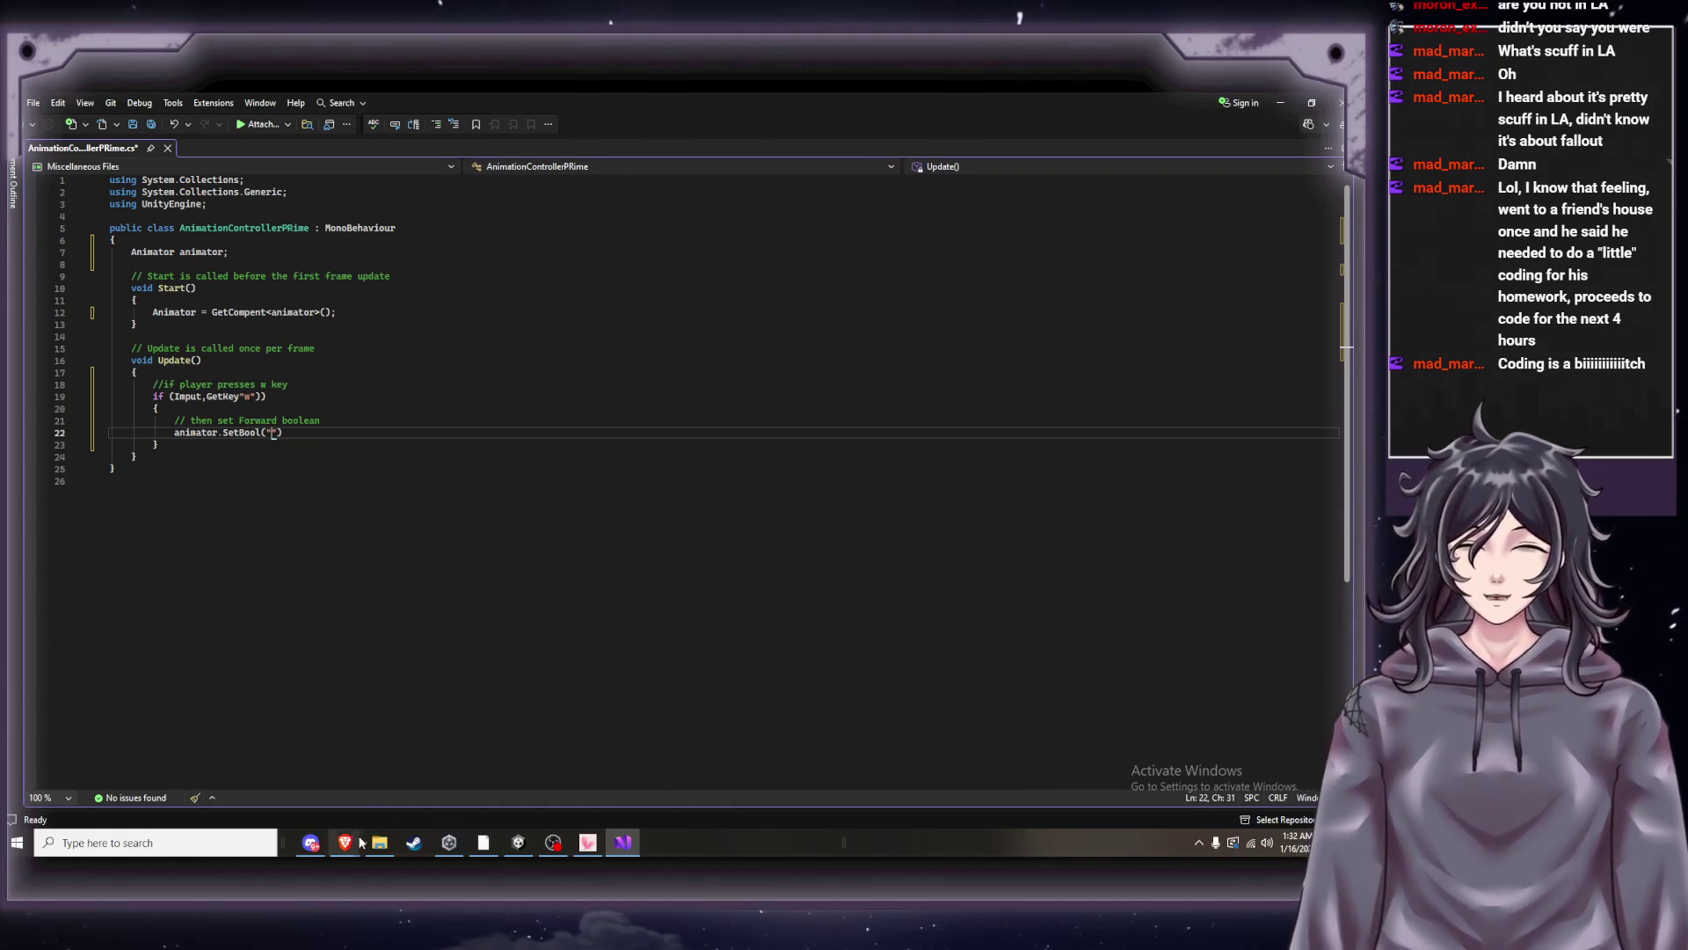
# Enter "Forward" as the SetBool parameter name, checking the tutorial's line.
pyautogui.moveTo(361, 845)
pyautogui.click(244, 790)
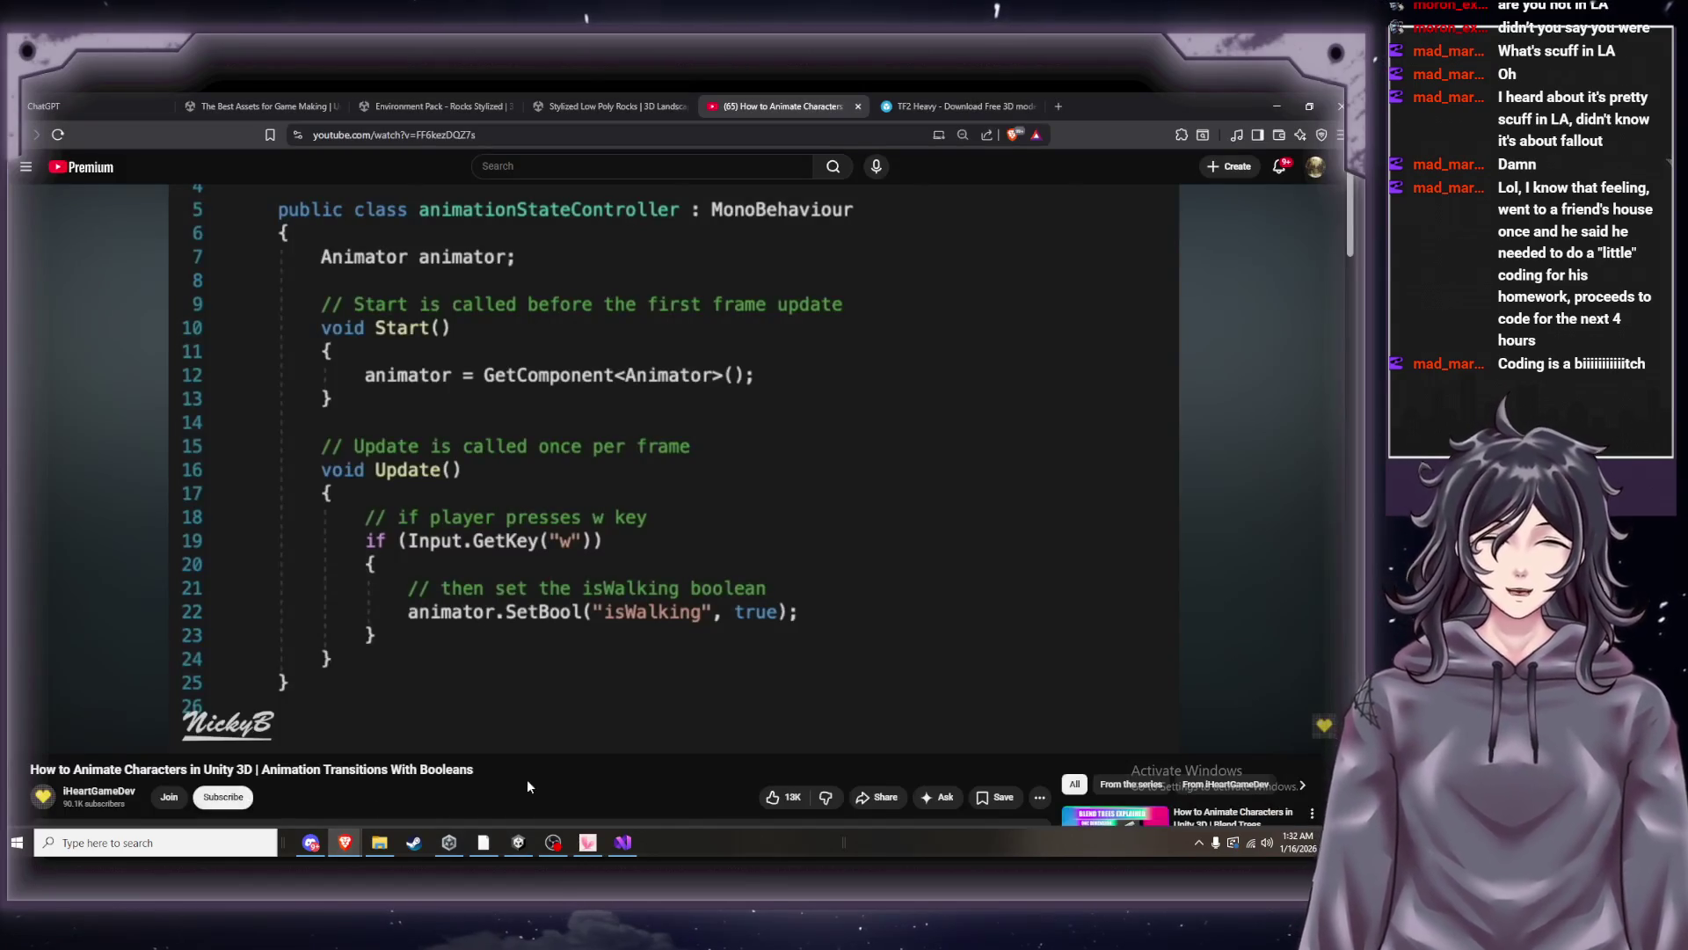
pyautogui.click(625, 846)
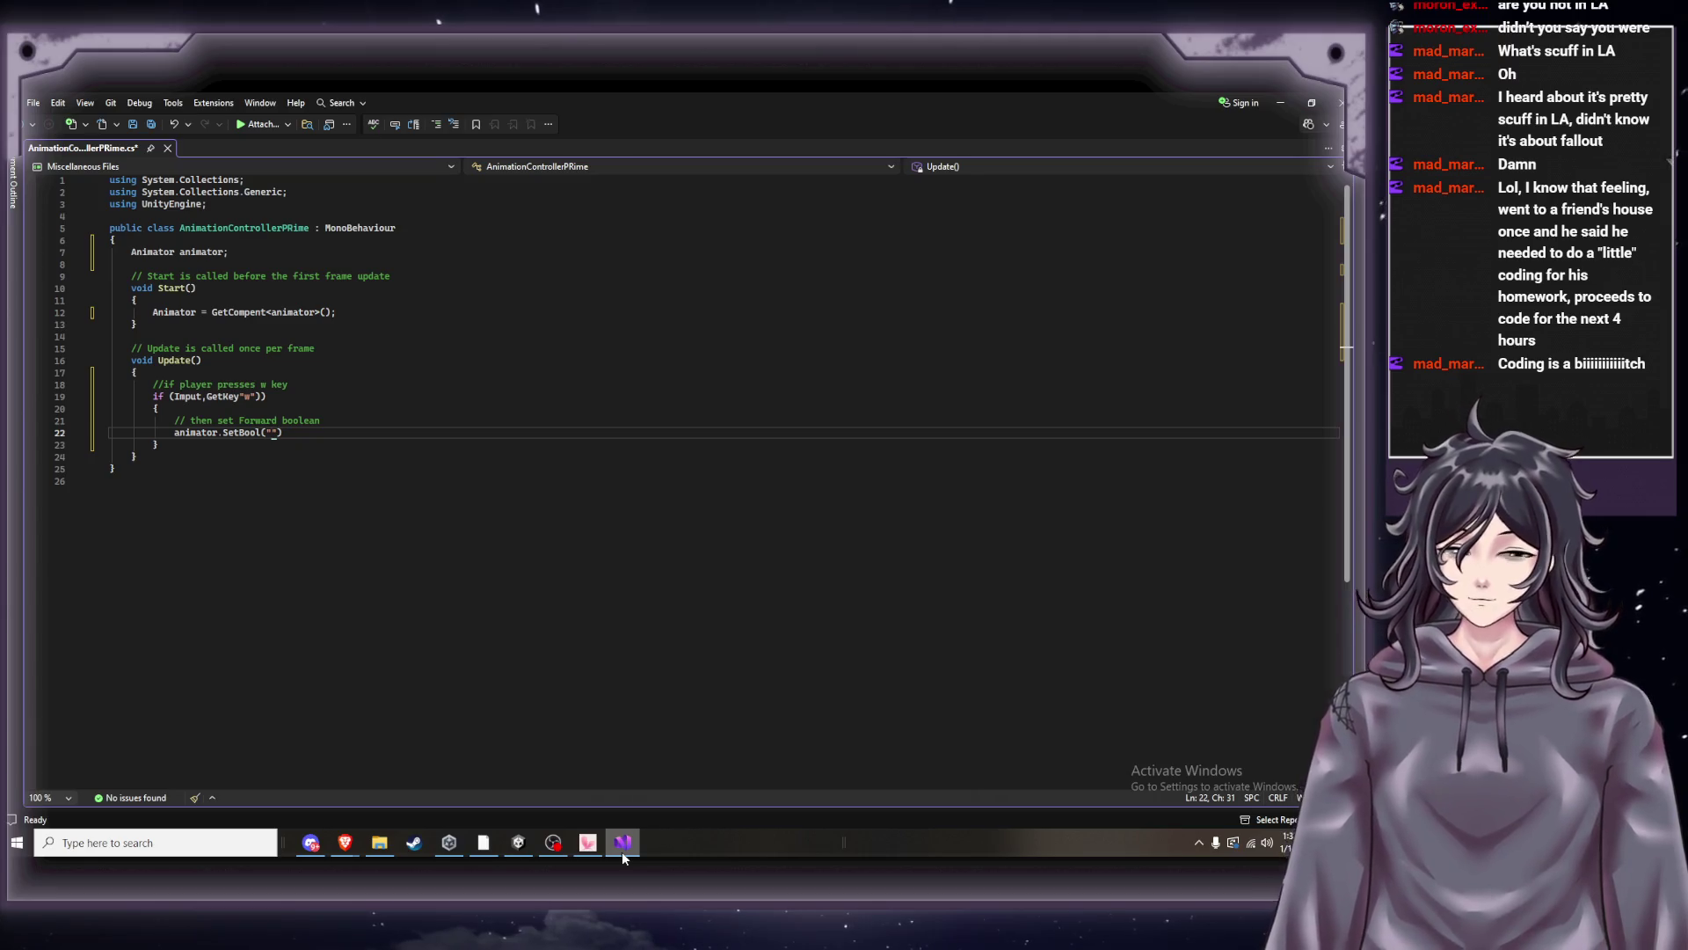
pyautogui.write('Forw')
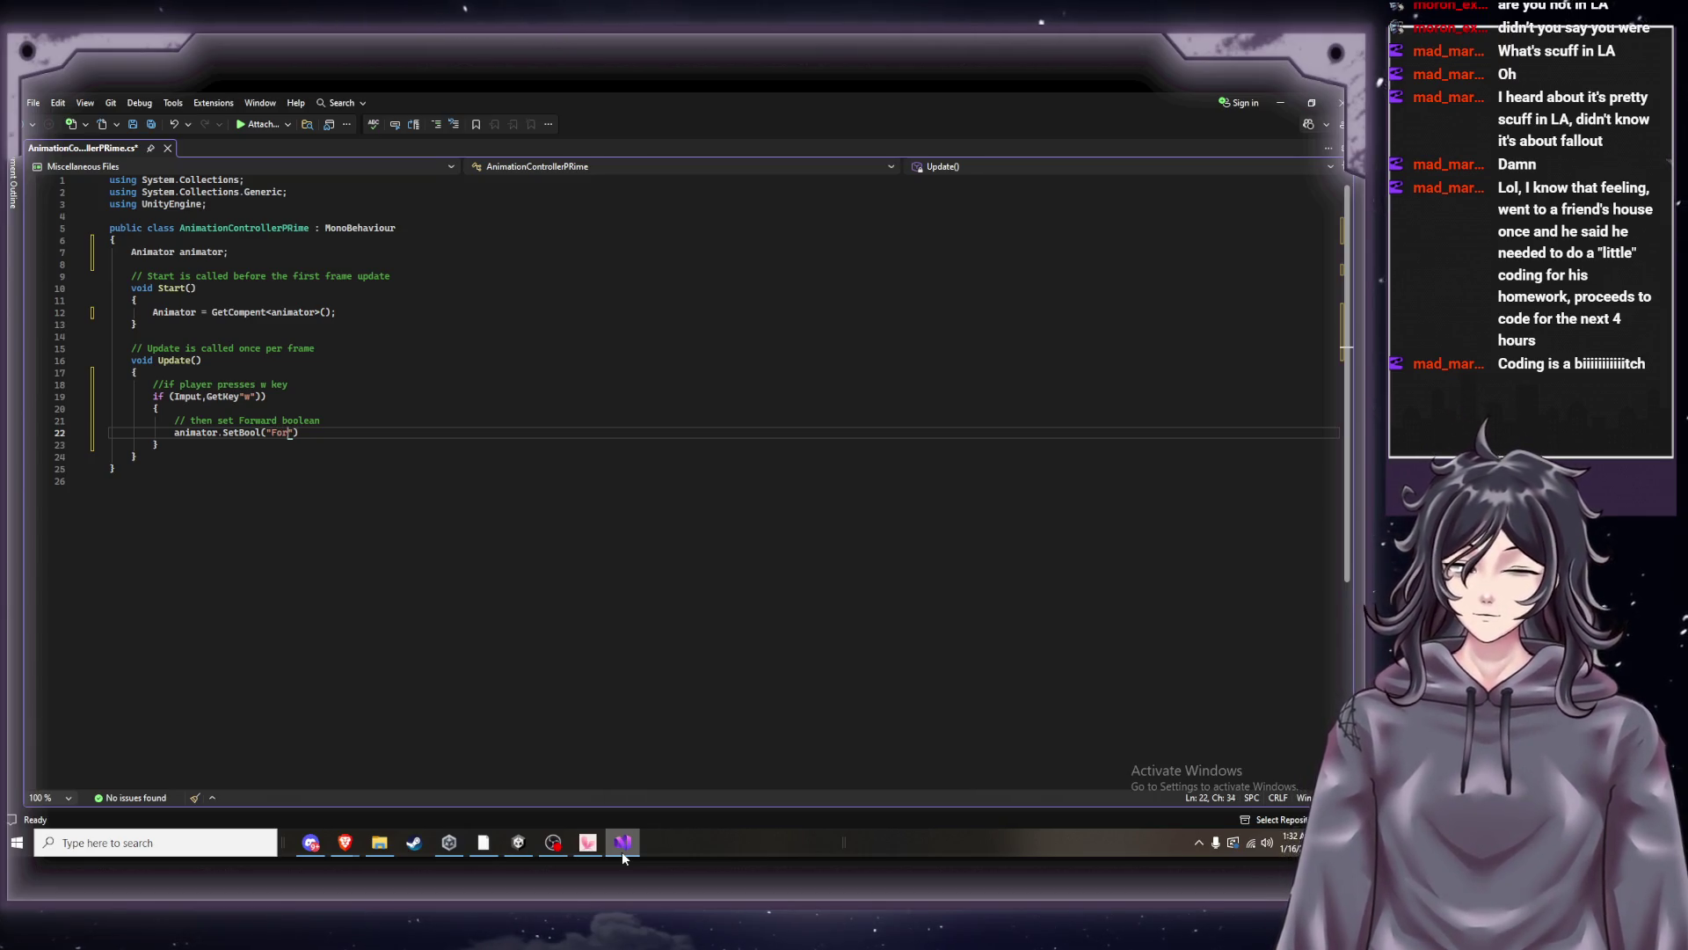
pyautogui.write('ard')
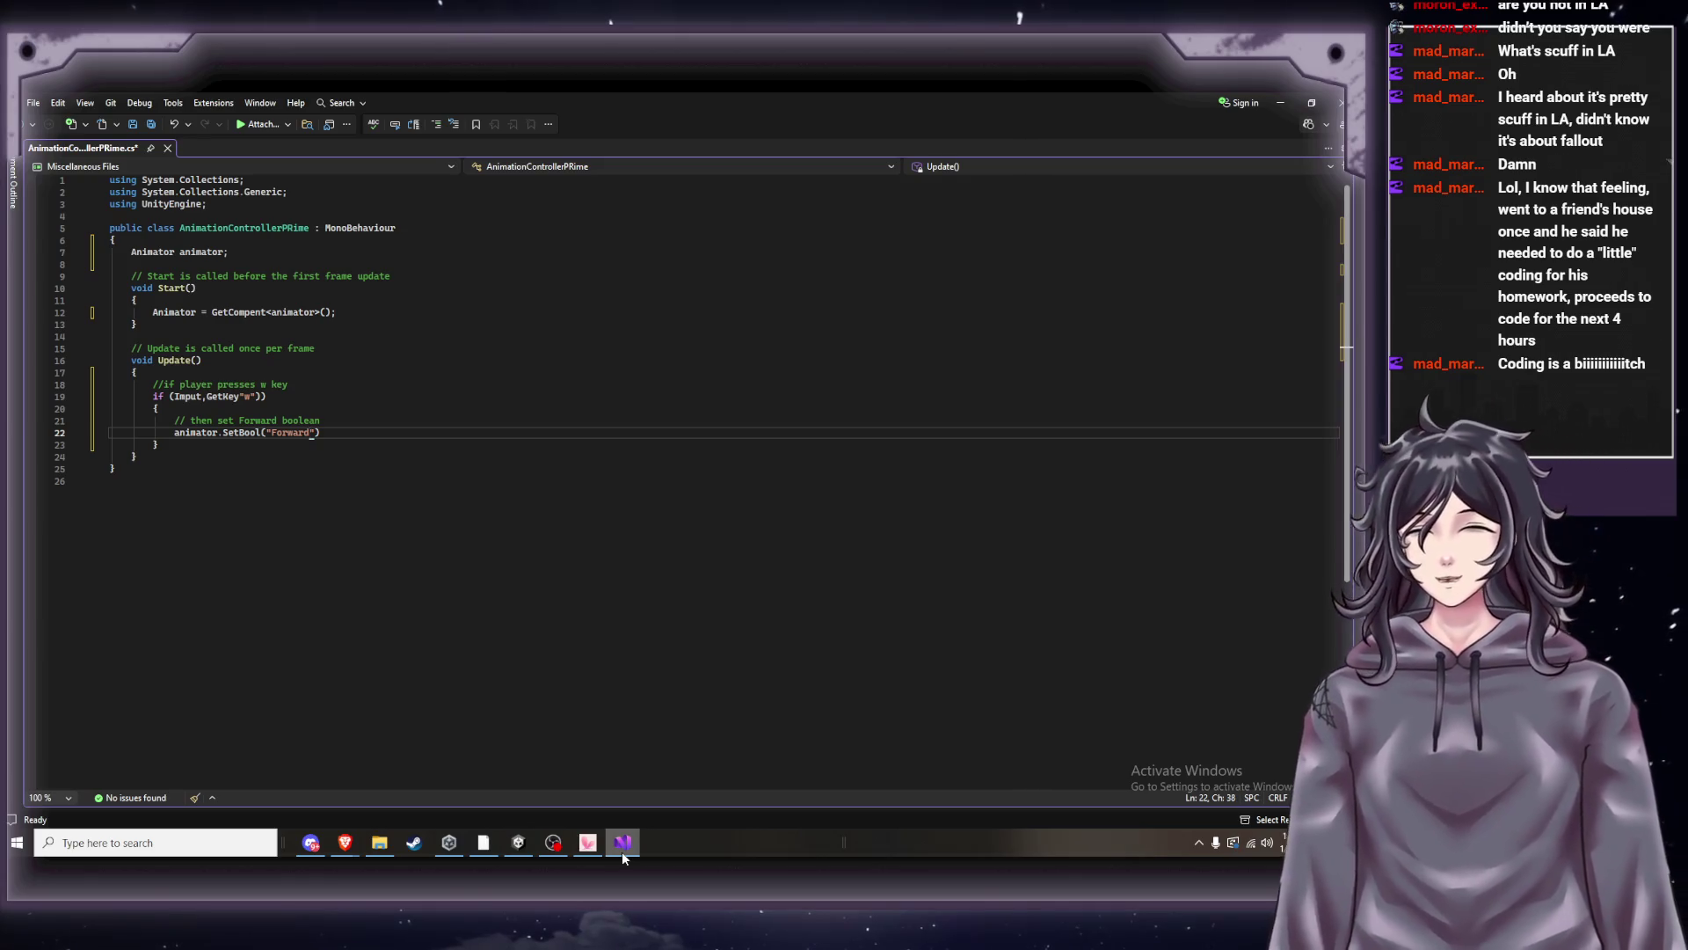
pyautogui.moveTo(339, 853)
pyautogui.click(218, 792)
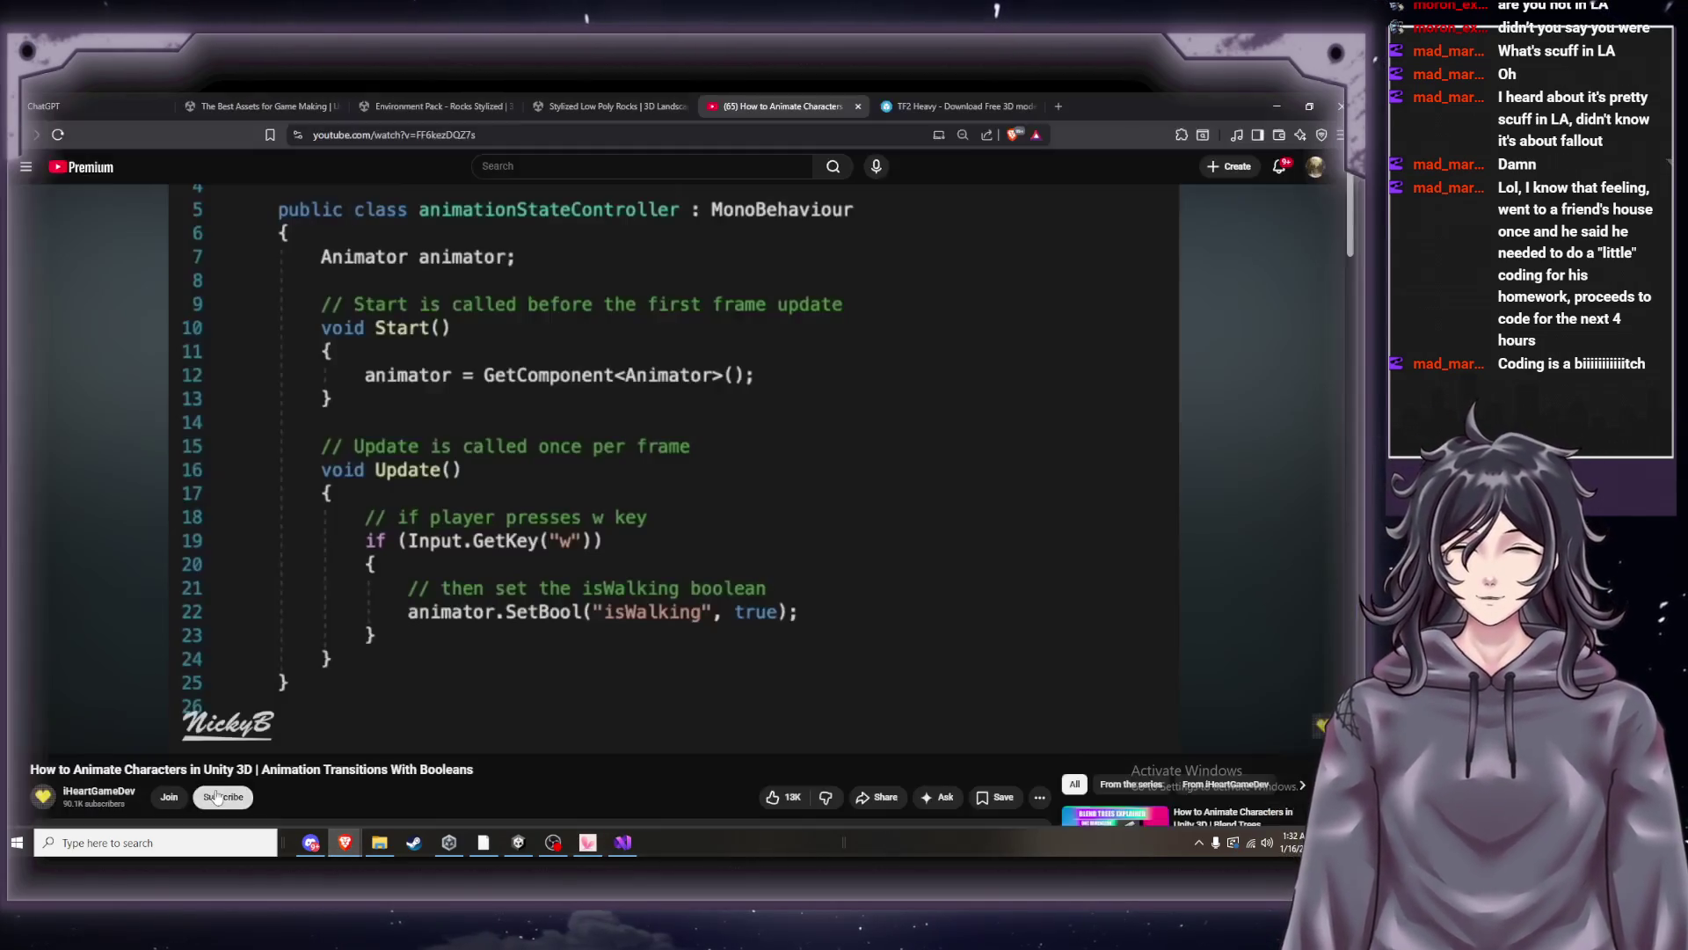
pyautogui.click(628, 849)
# Add true as the second argument, fixing the 'ture' typo, then compare with the tutorial.
pyautogui.write(', );')
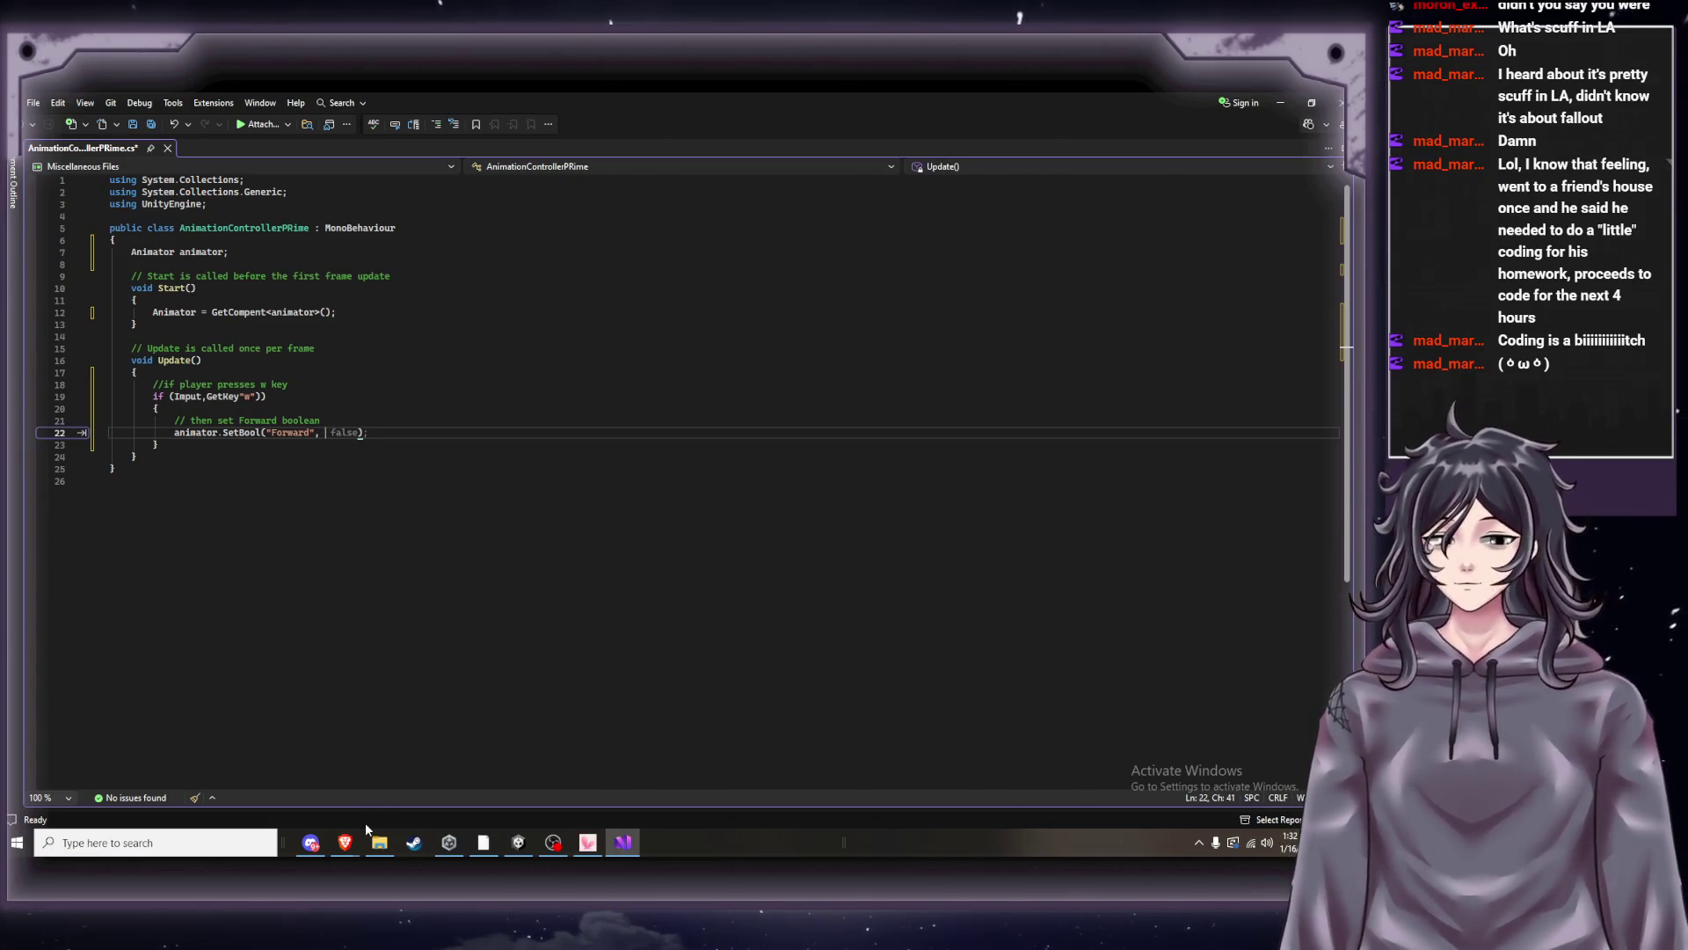
pyautogui.moveTo(344, 842)
pyautogui.click(264, 788)
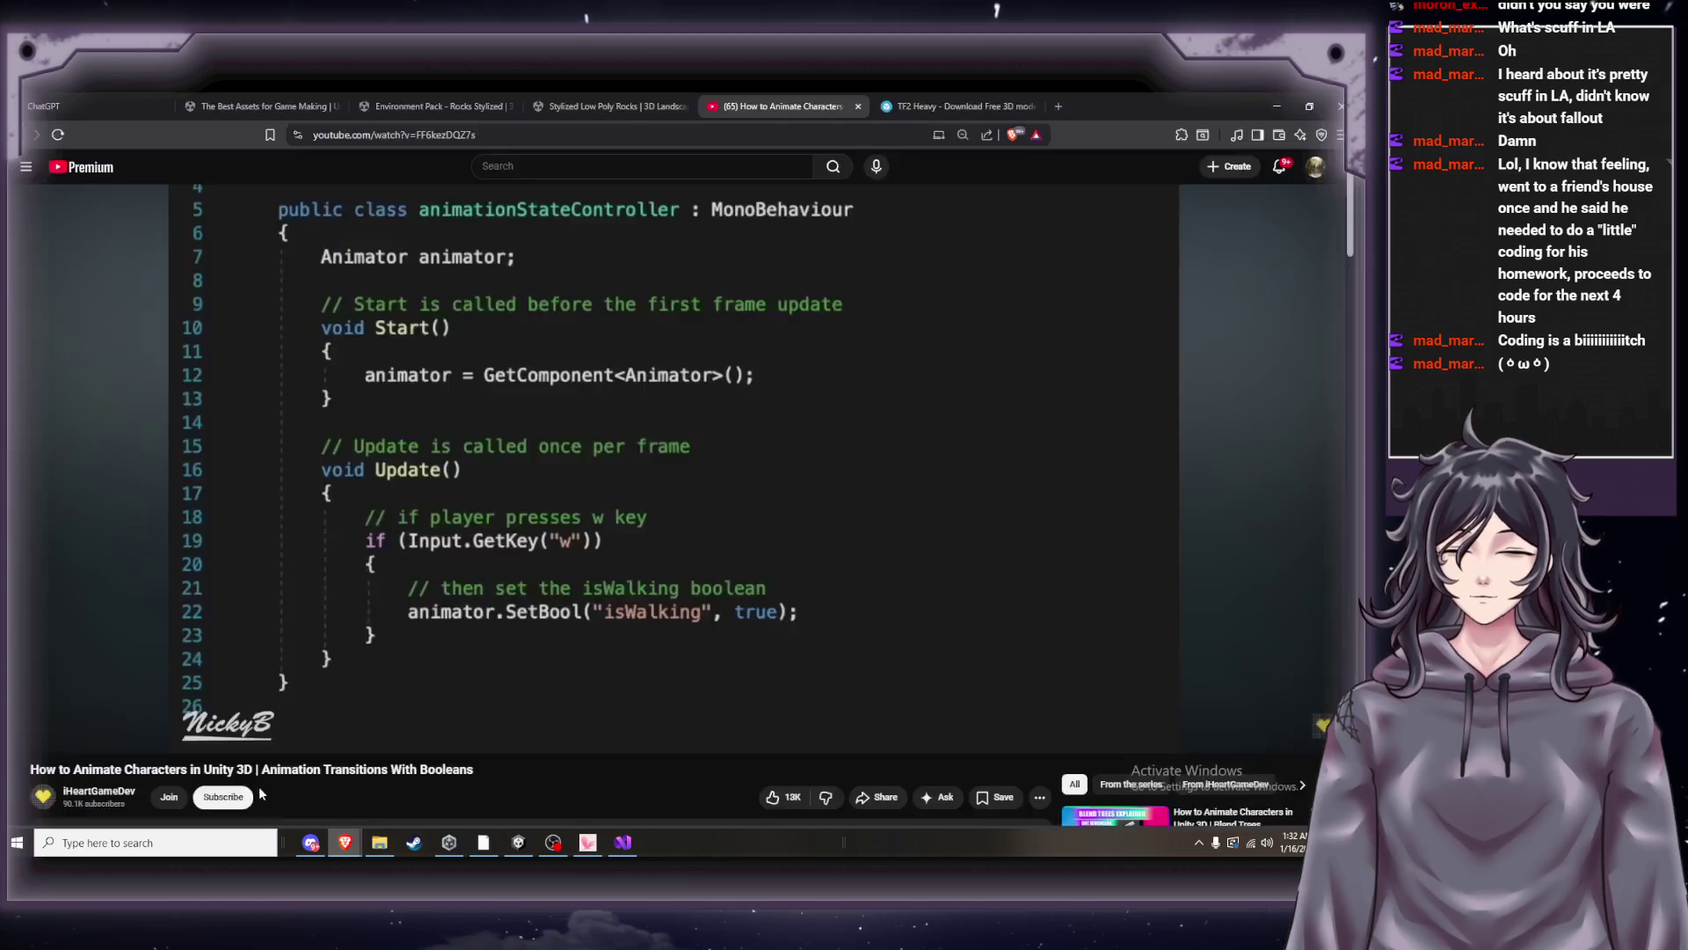
pyautogui.click(623, 846)
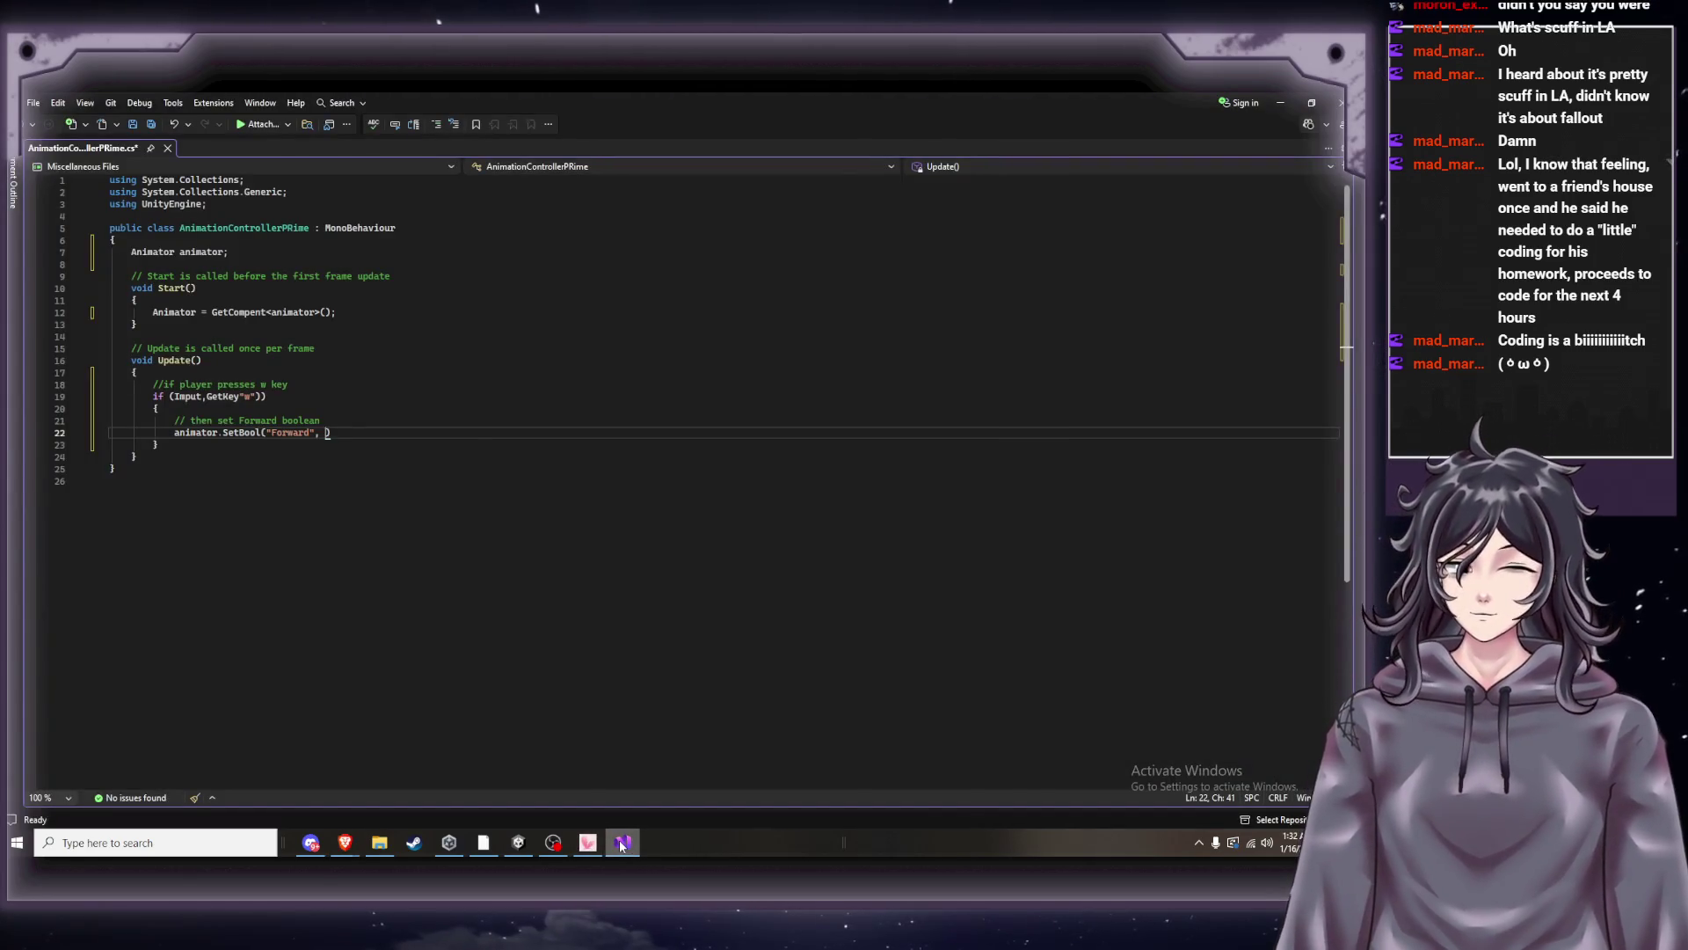
pyautogui.write('ture')
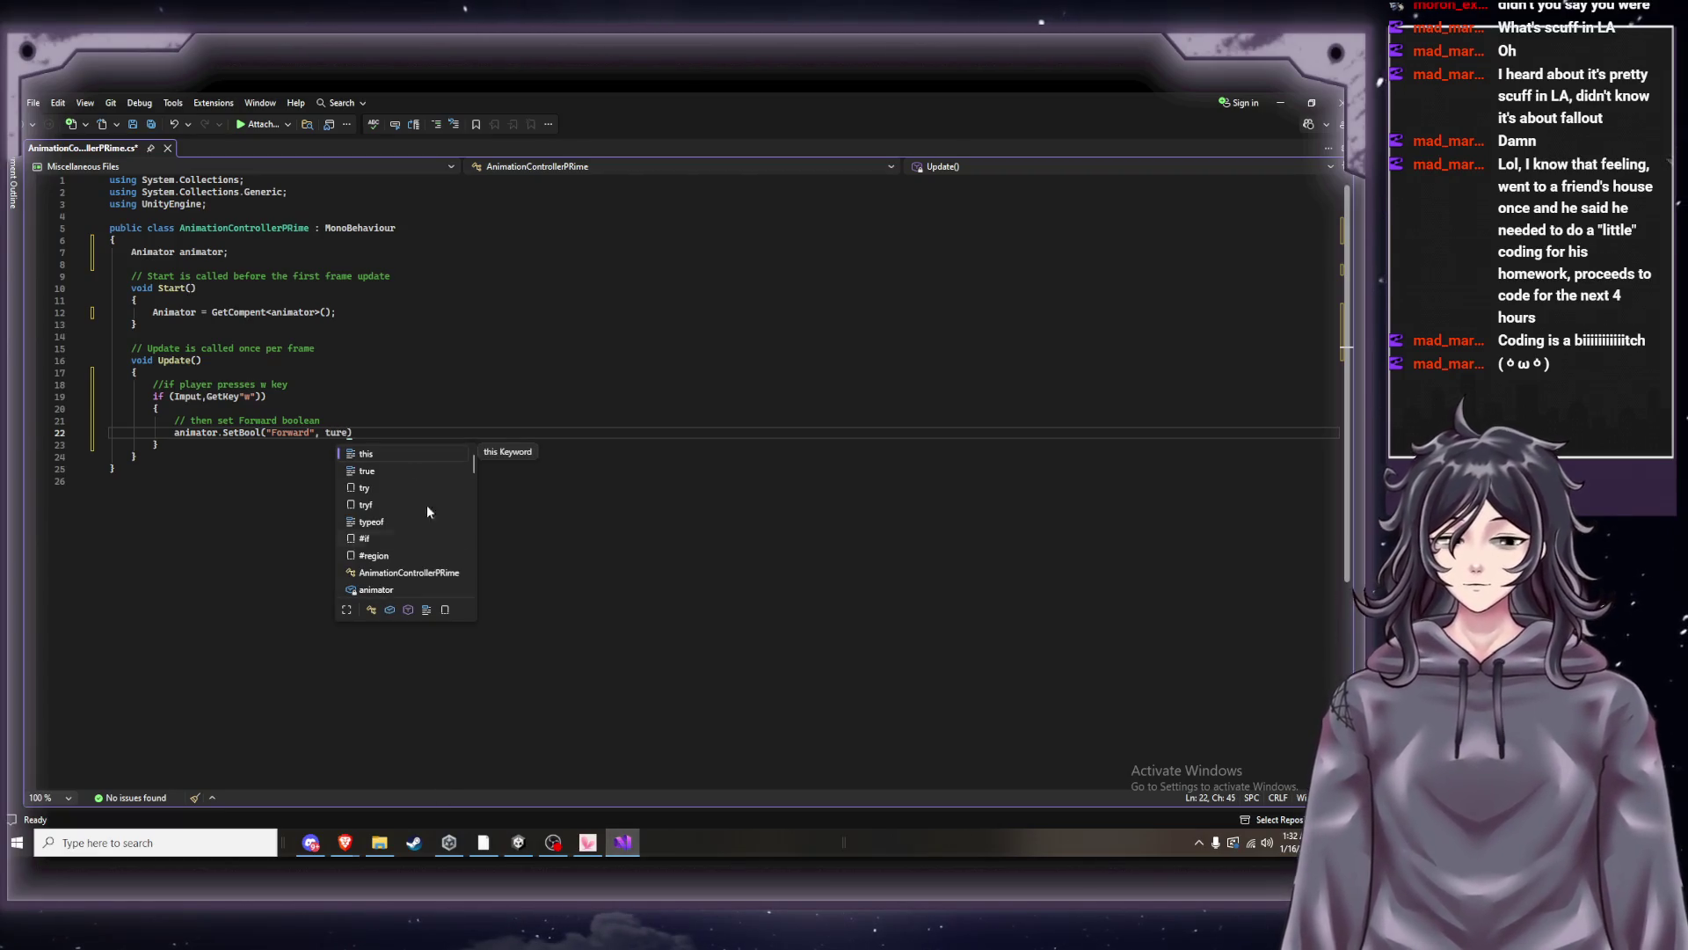
pyautogui.doubleClick(369, 471)
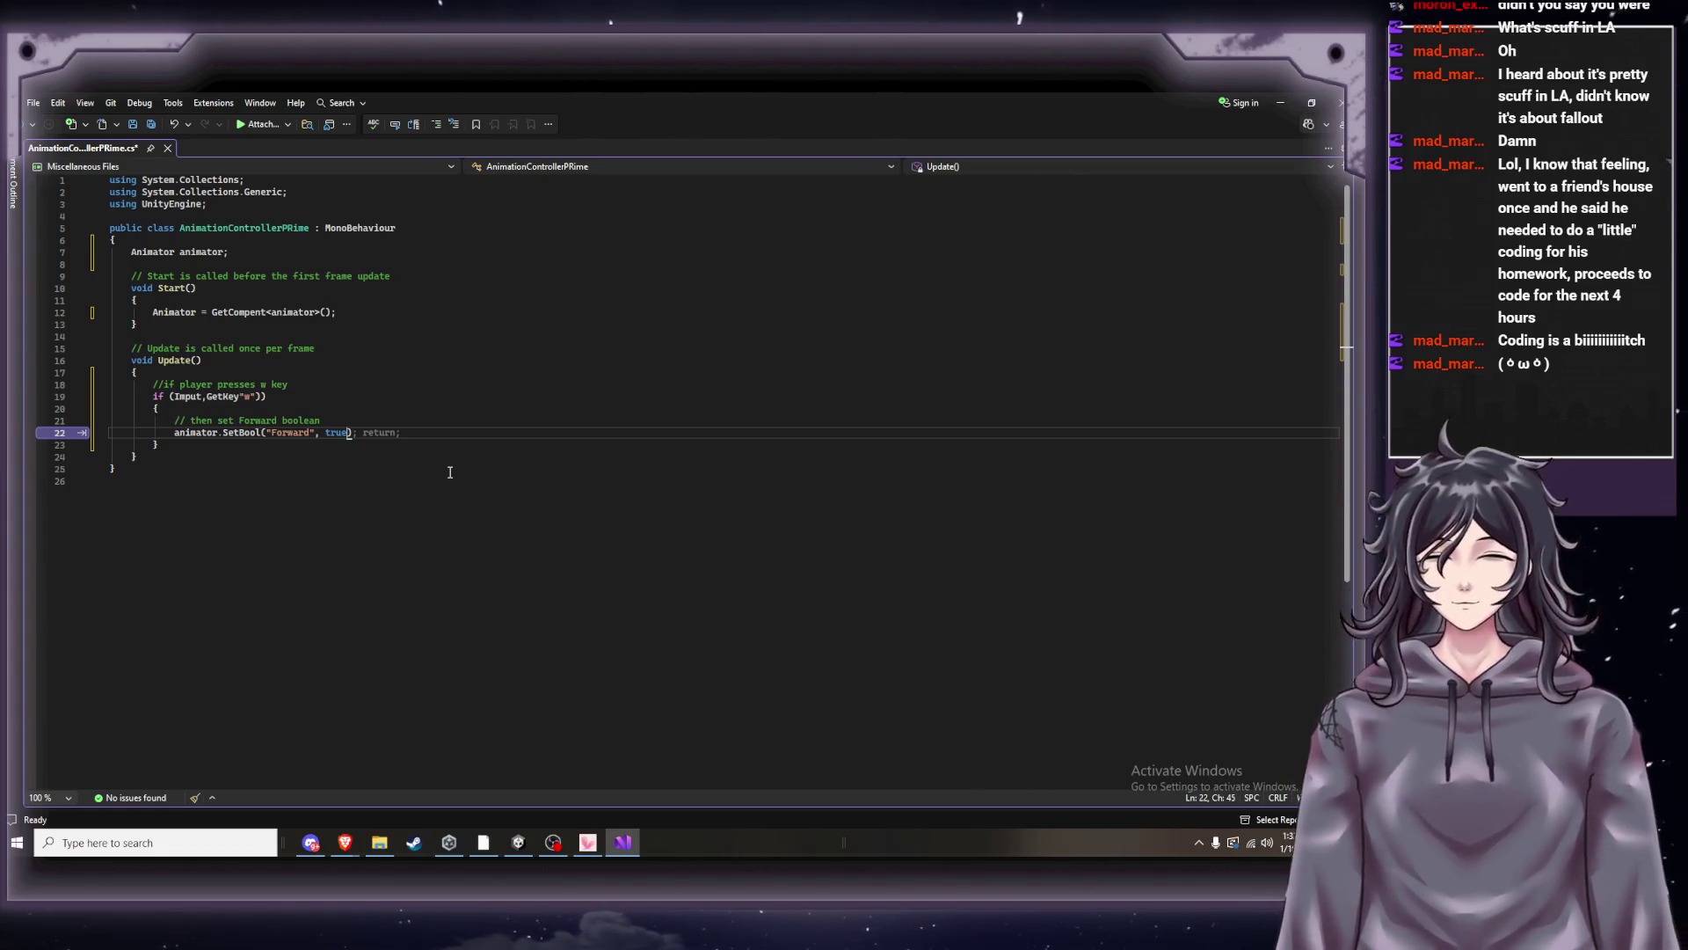
pyautogui.moveTo(345, 843)
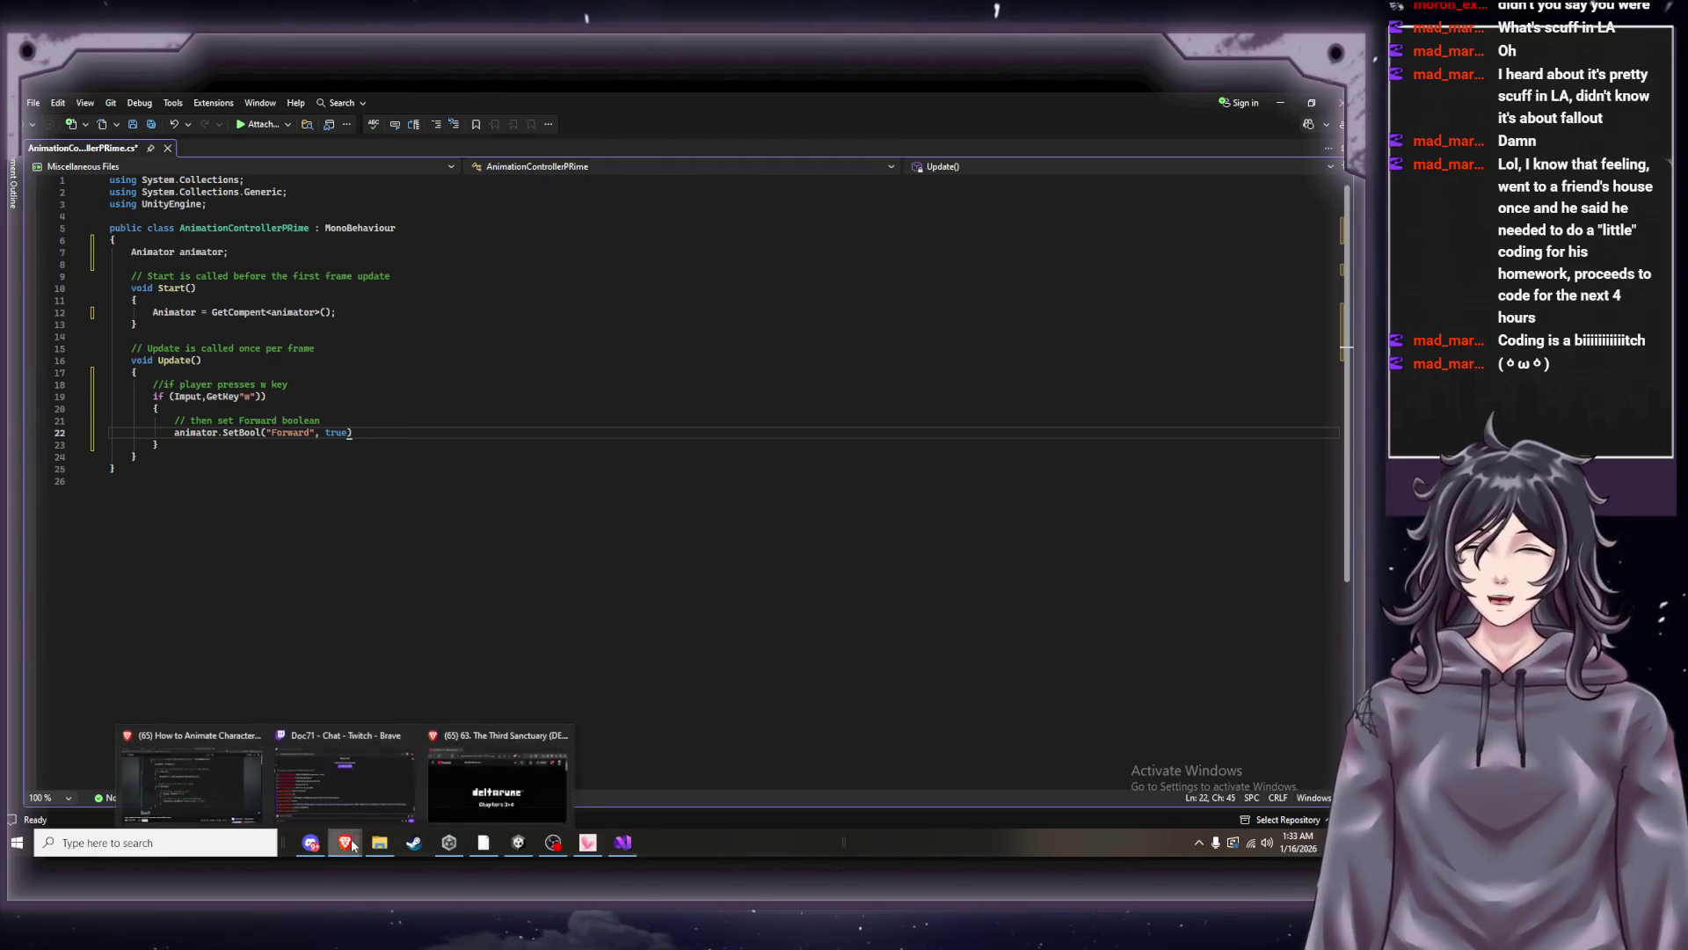
pyautogui.click(357, 791)
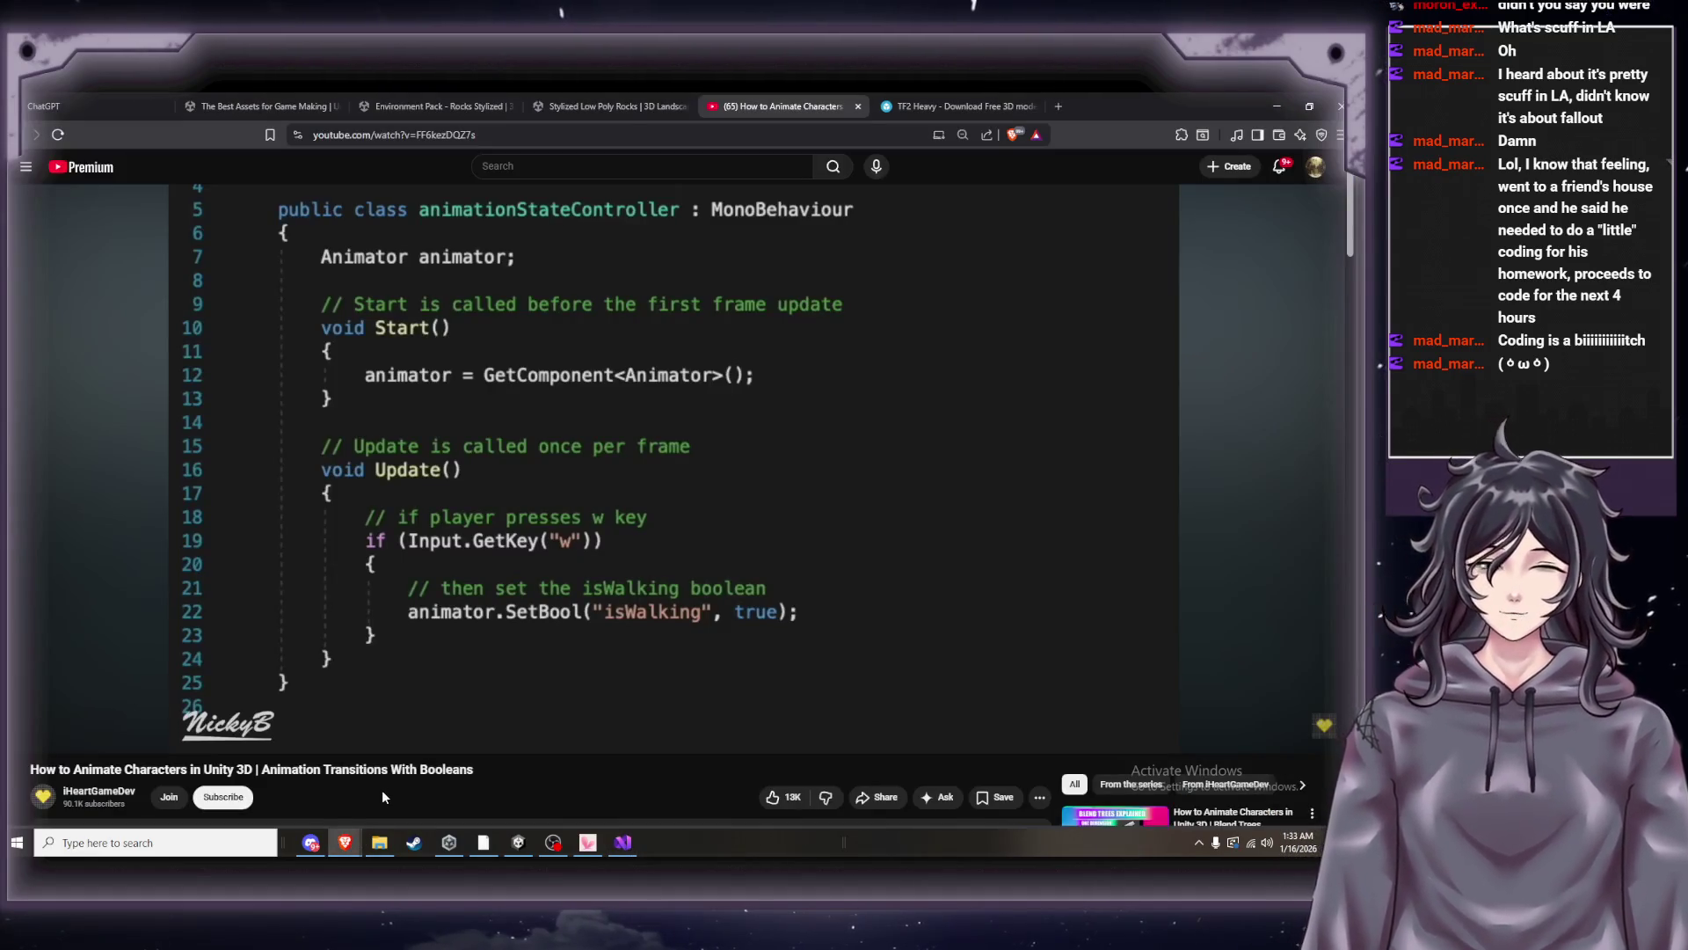
# Back in the script, briefly replay the tutorial to check the finished SetBool line.
pyautogui.click(620, 836)
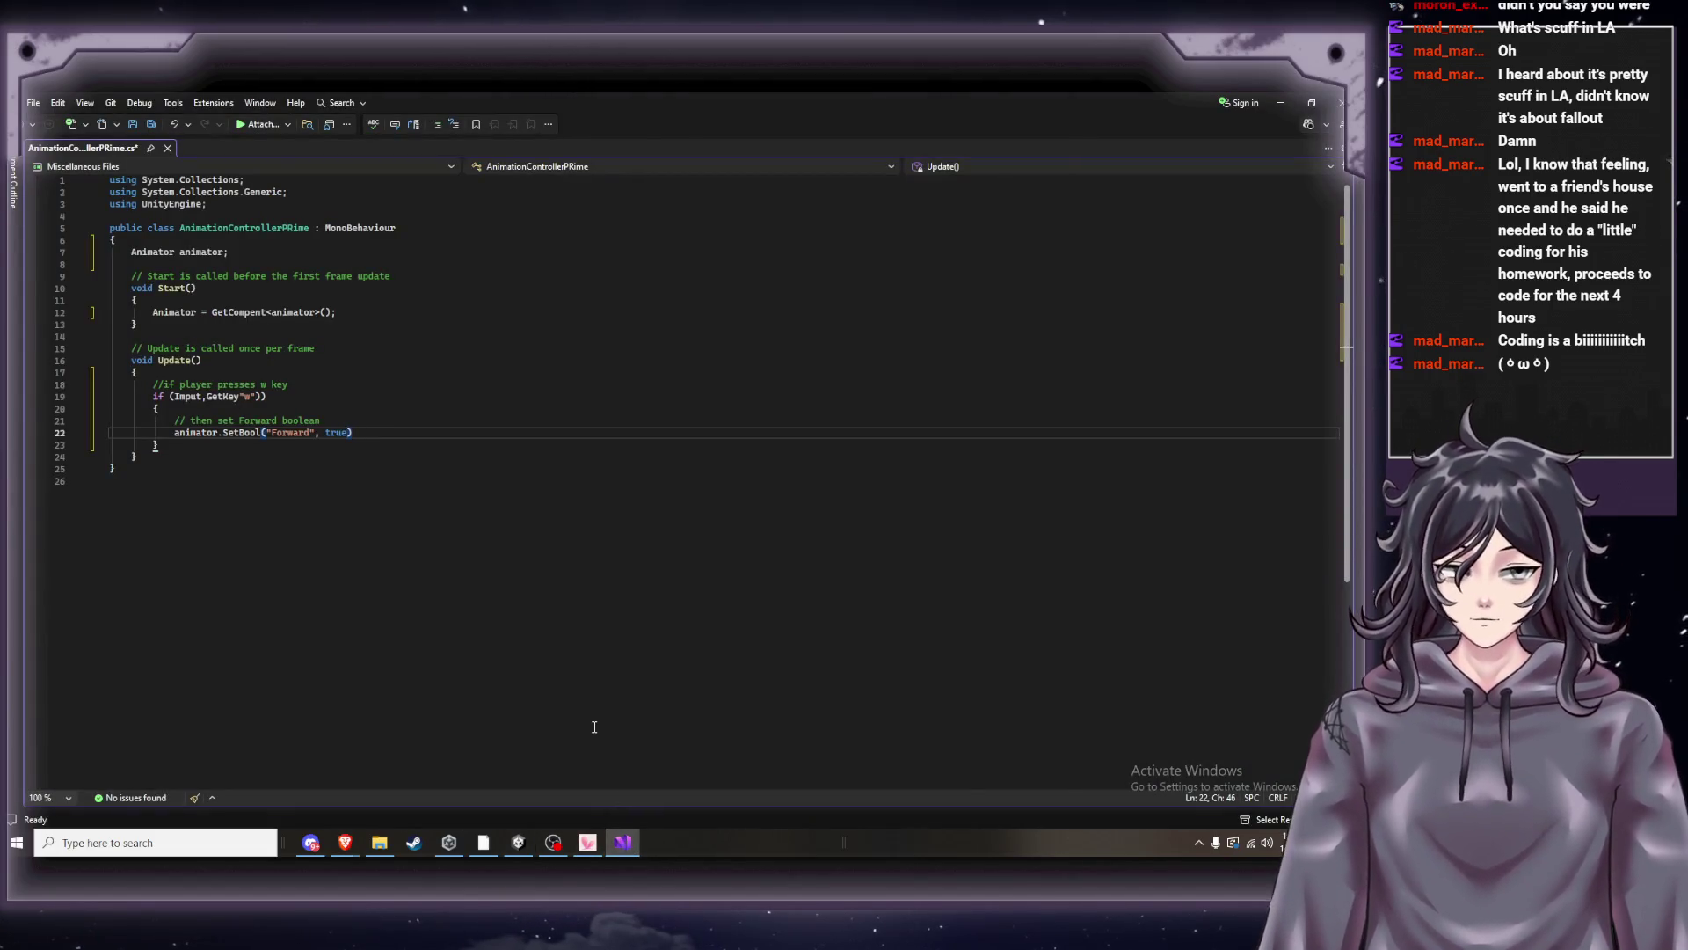
pyautogui.moveTo(345, 842)
pyautogui.click(224, 786)
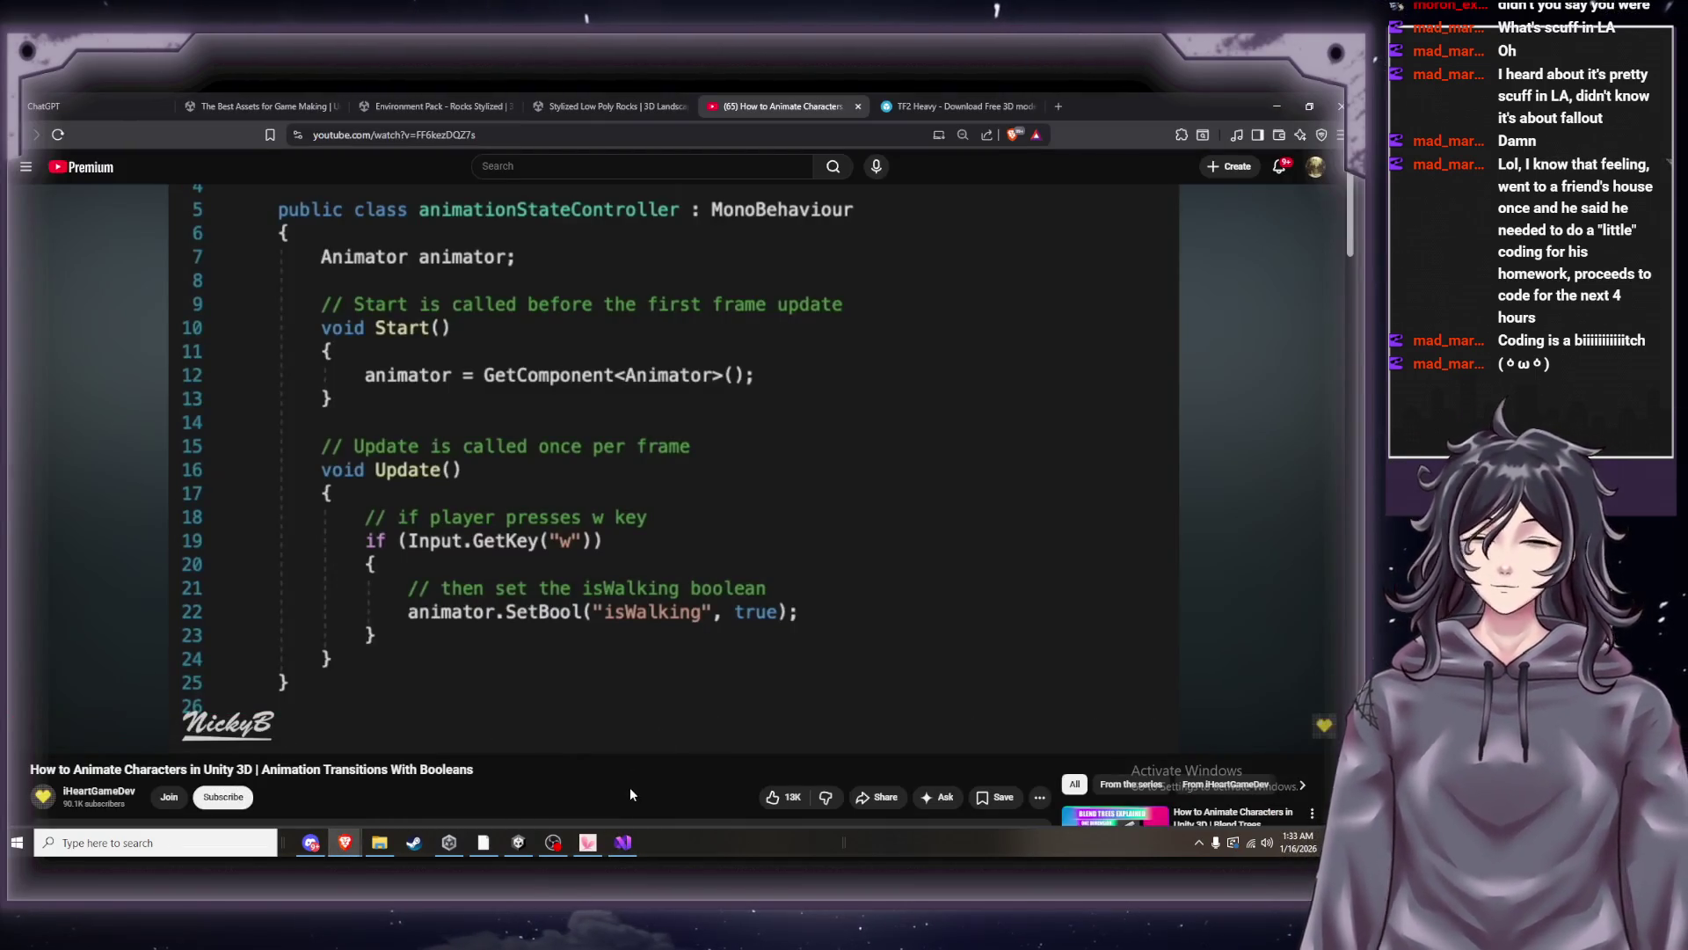
pyautogui.click(708, 615)
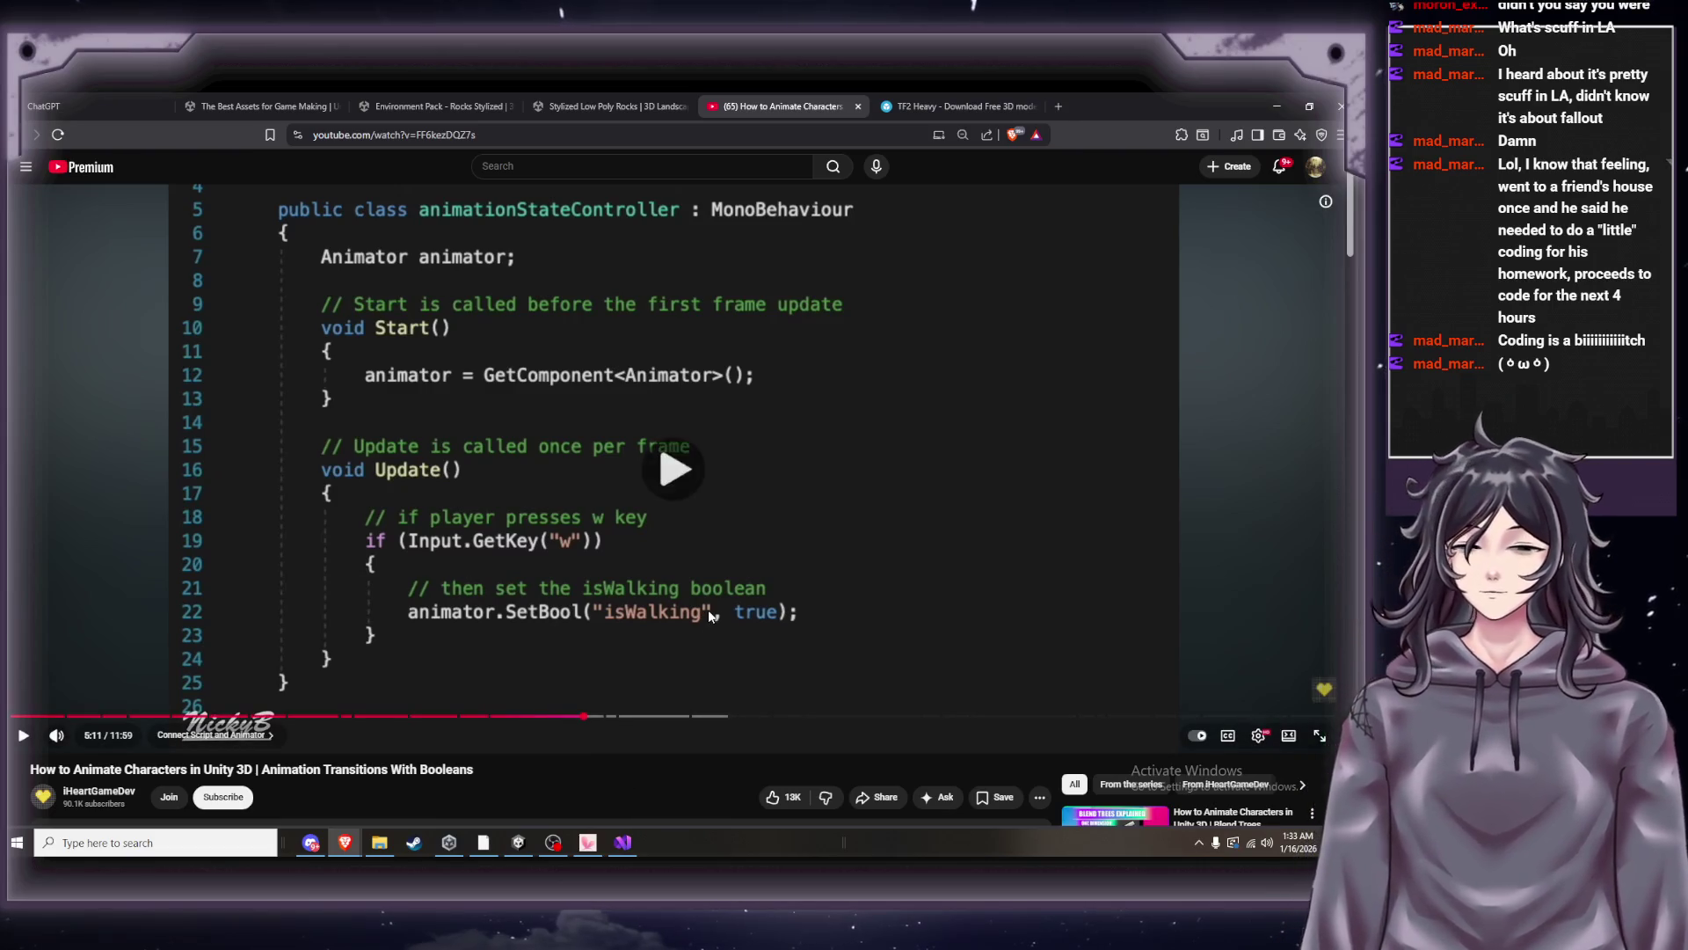
pyautogui.click(756, 652)
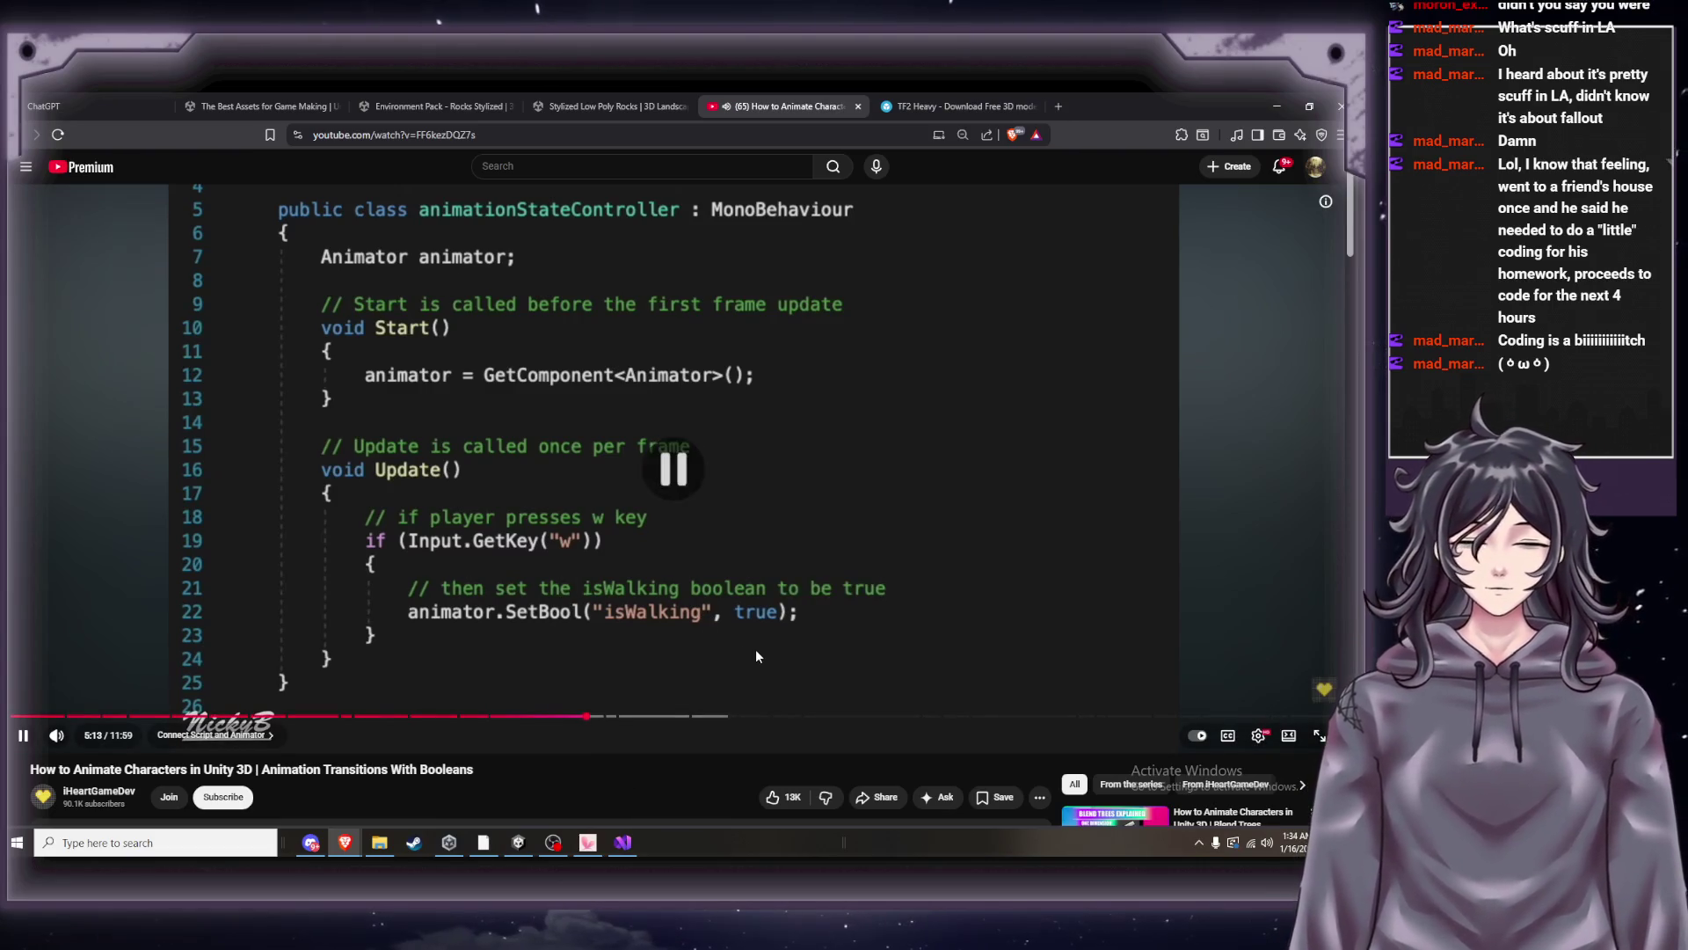
pyautogui.click(624, 845)
# Extend the line 21 comment to read 'then set Forward boolean to be true'.
pyautogui.click(343, 420)
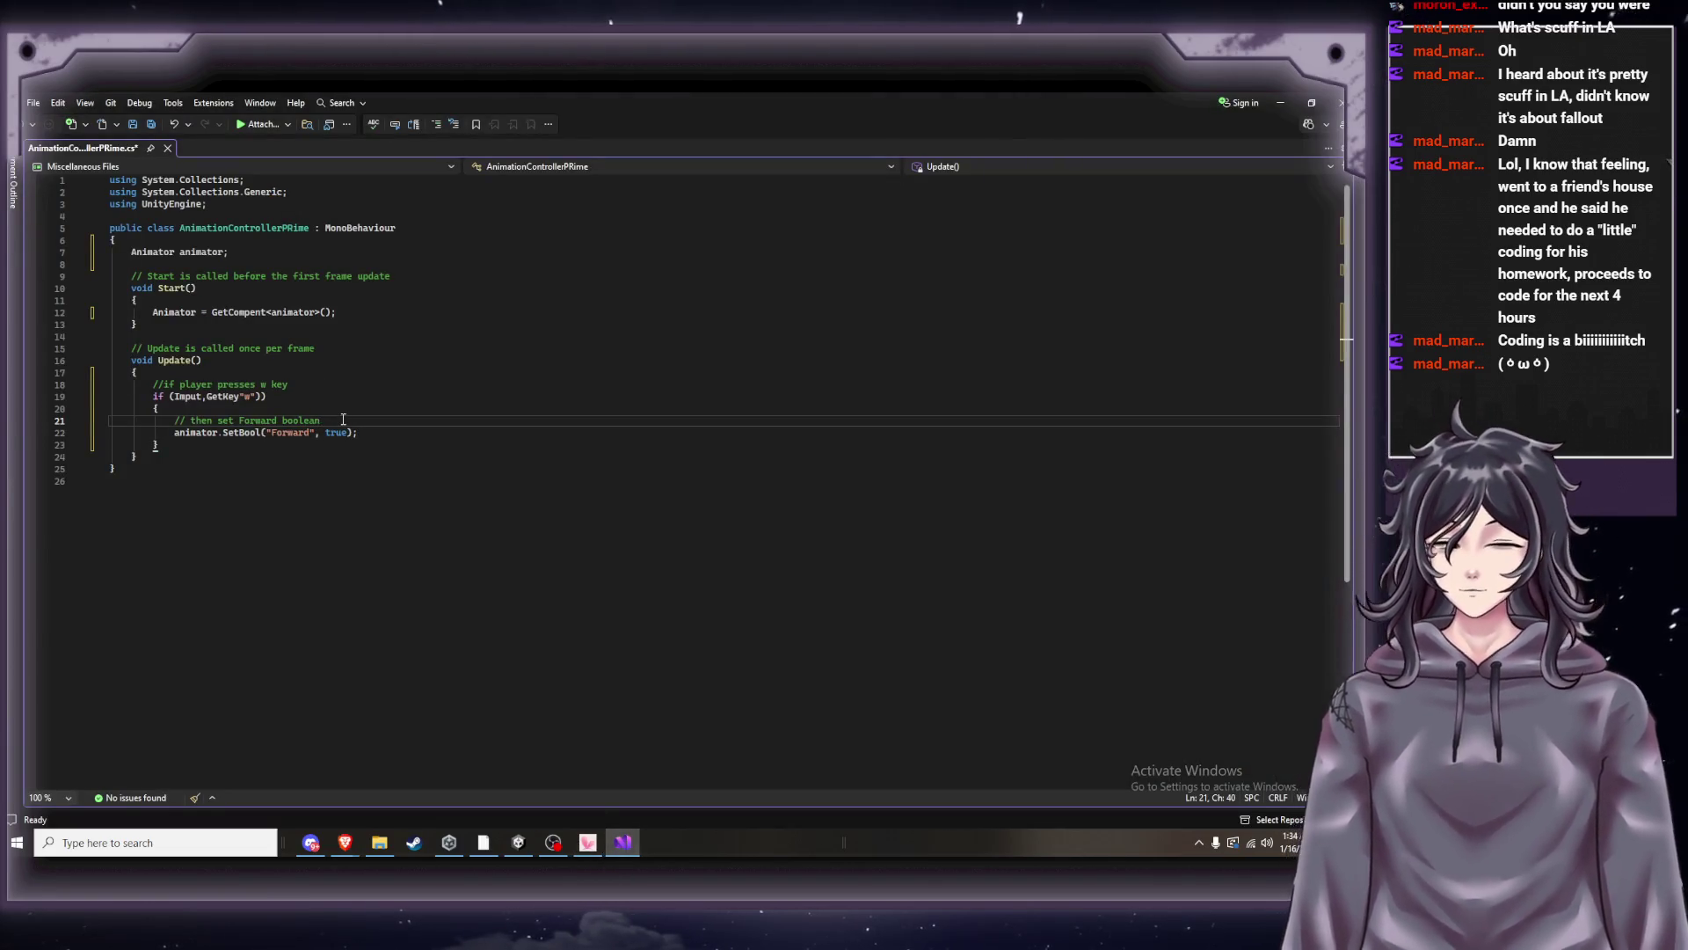
pyautogui.write('to be true')
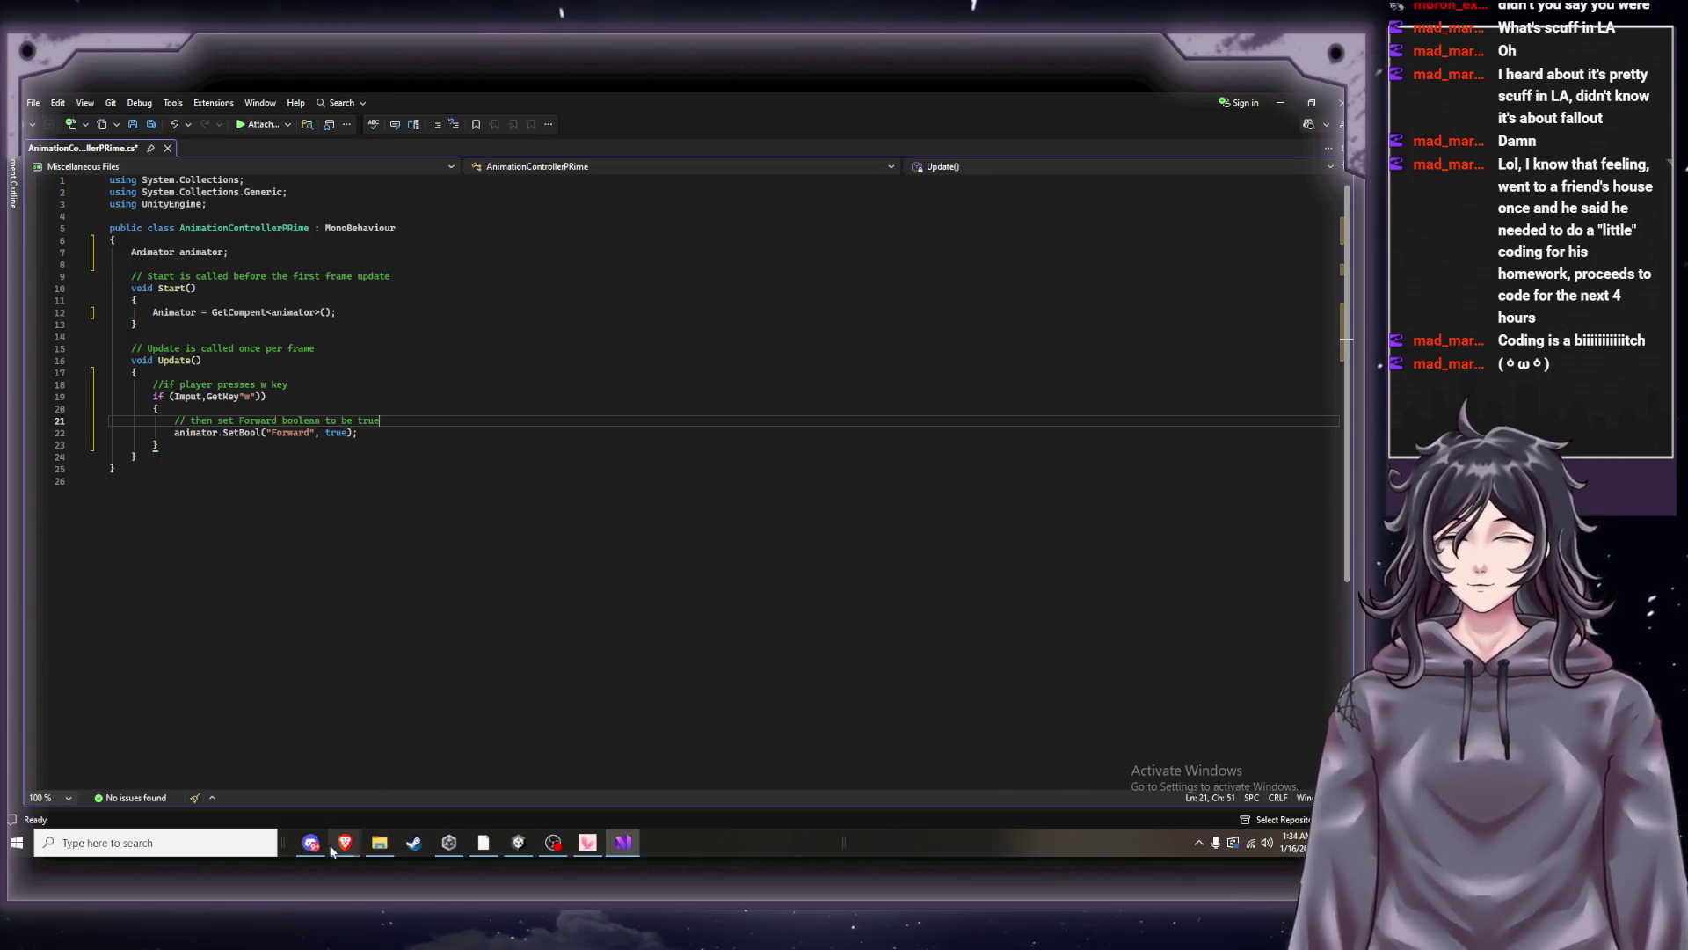
pyautogui.moveTo(344, 842)
pyautogui.click(204, 783)
pyautogui.click(683, 618)
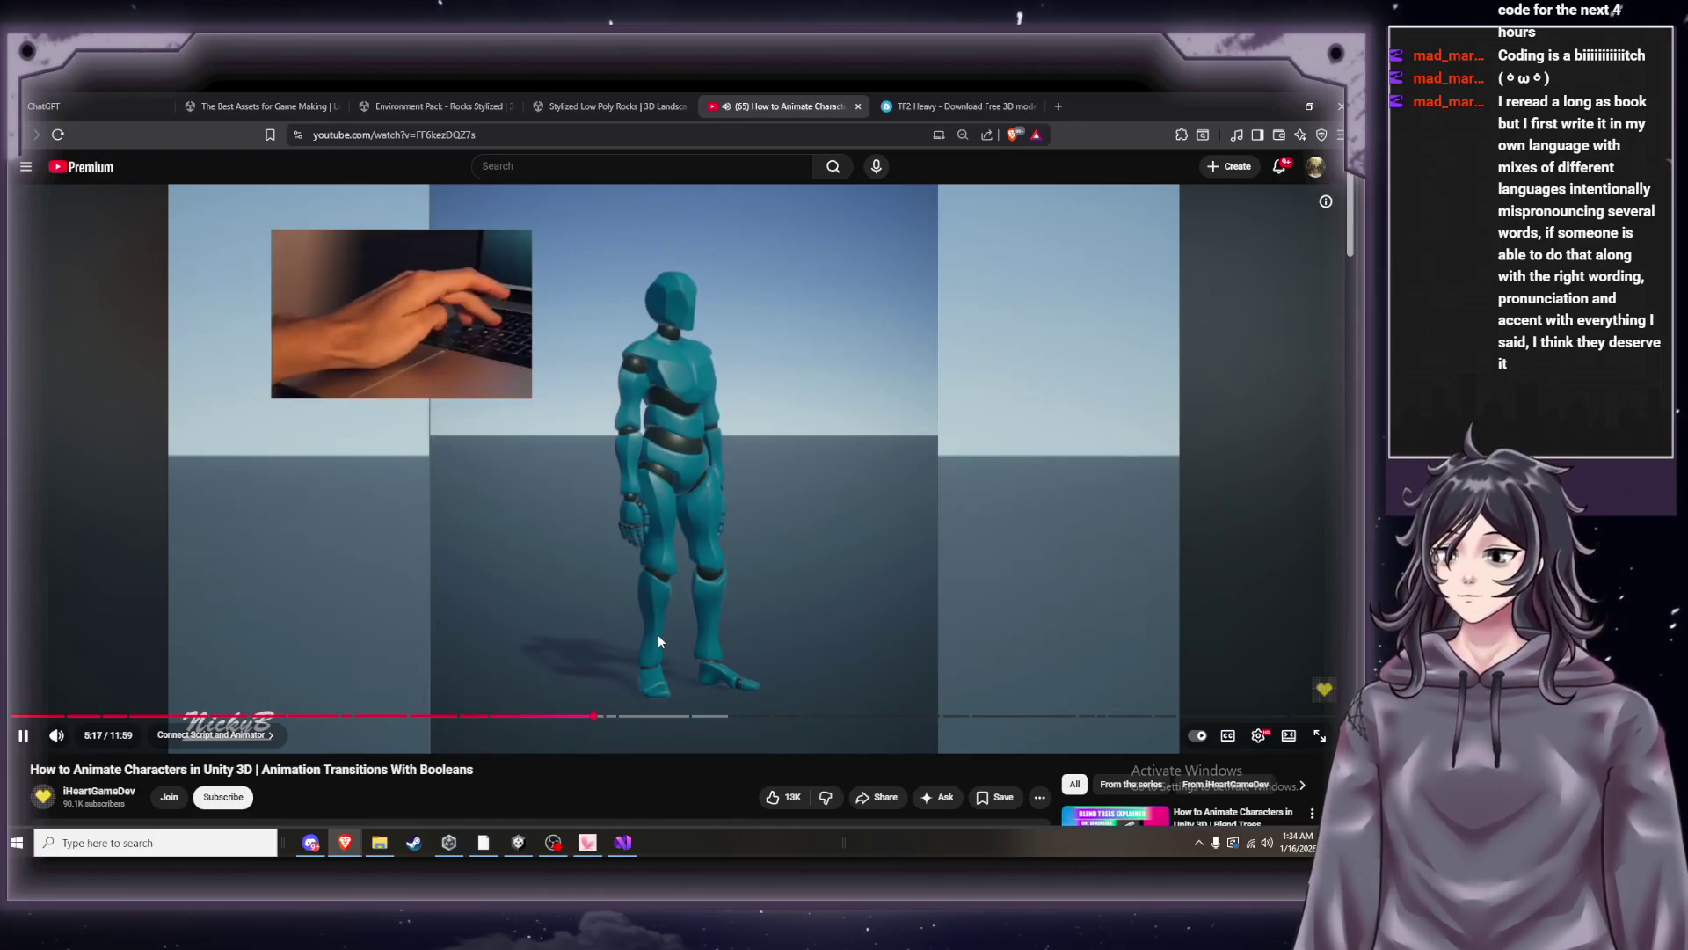
pyautogui.click(658, 635)
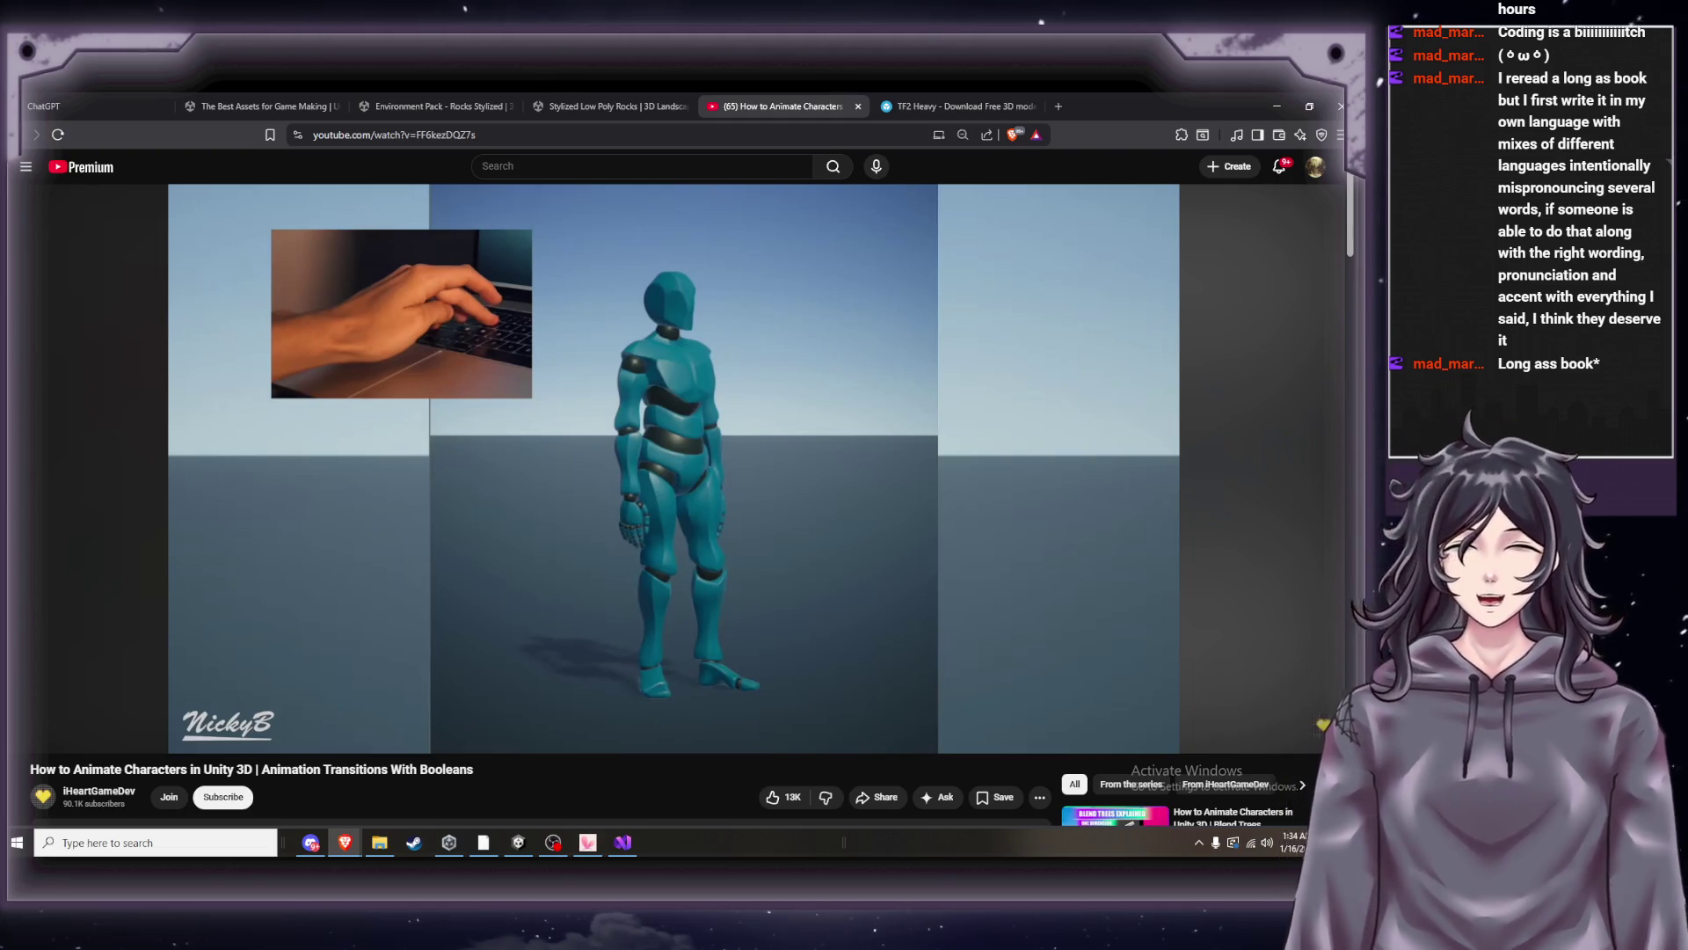
pyautogui.click(946, 519)
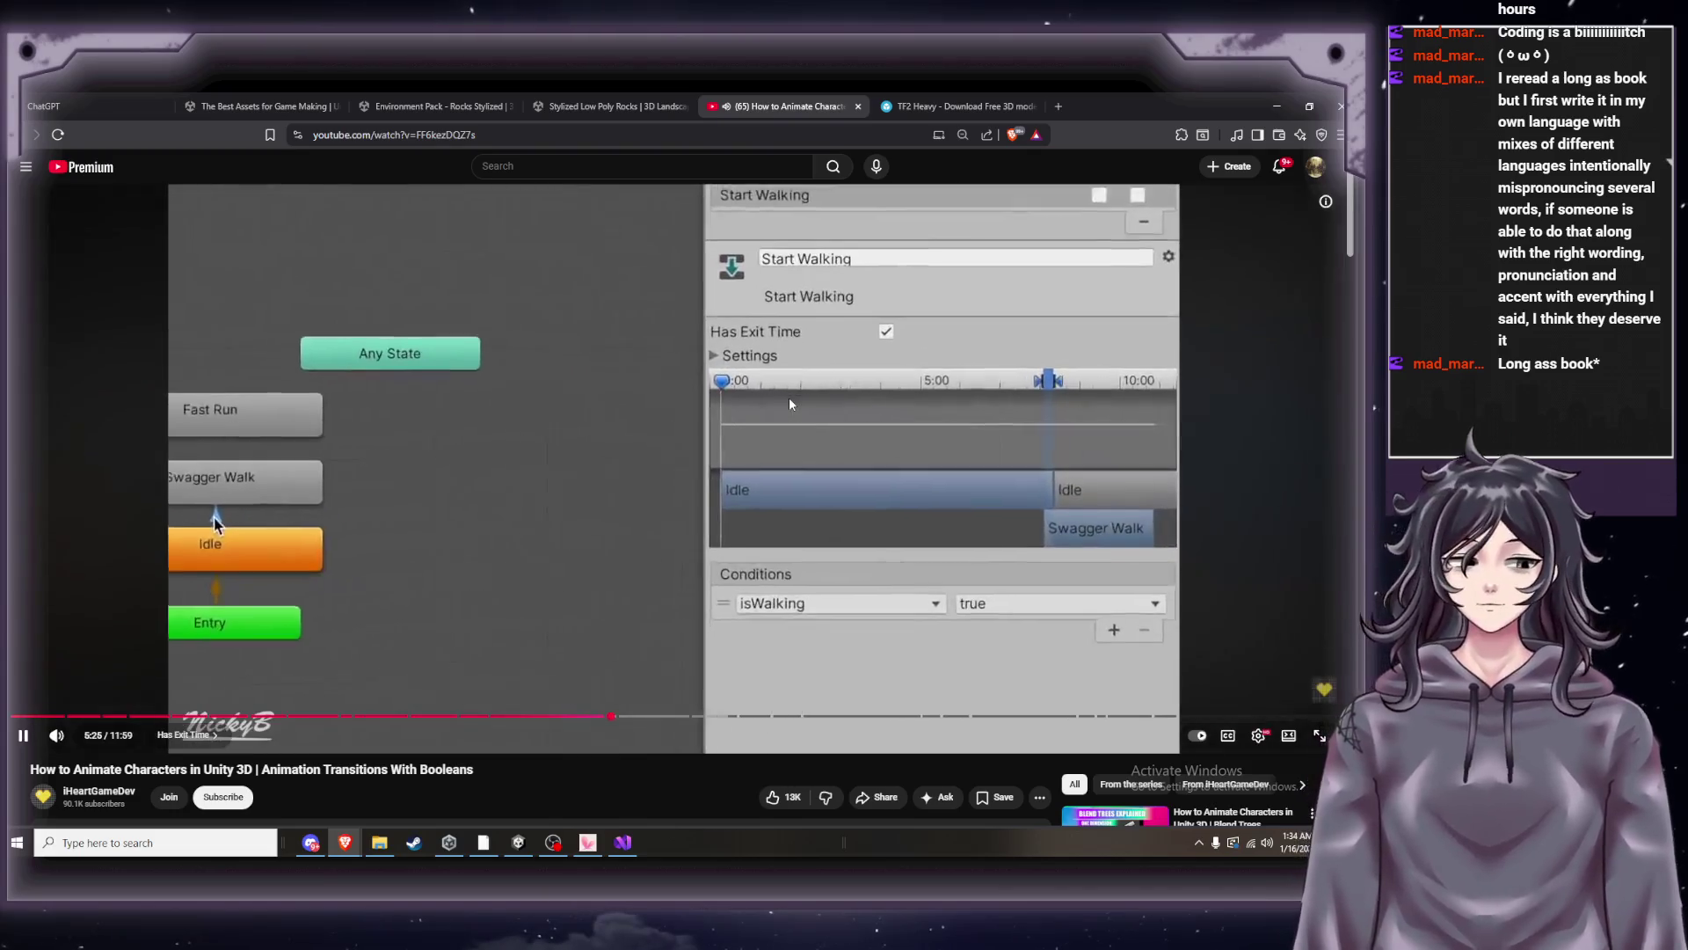
pyautogui.click(789, 400)
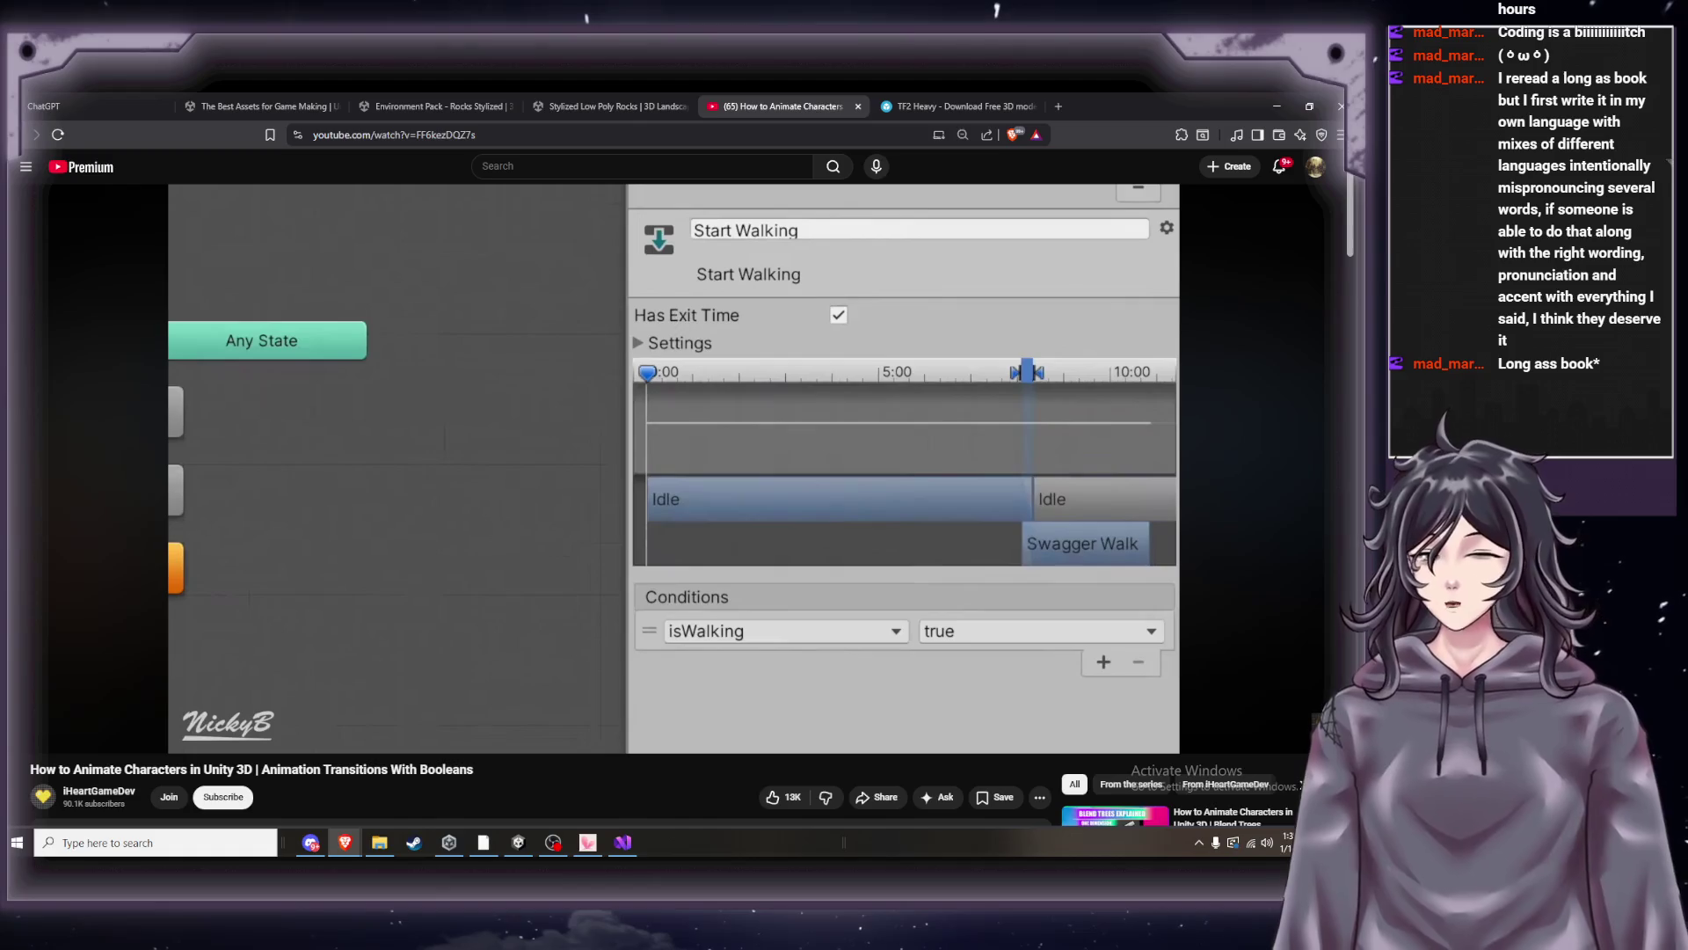
pyautogui.moveTo(669, 543)
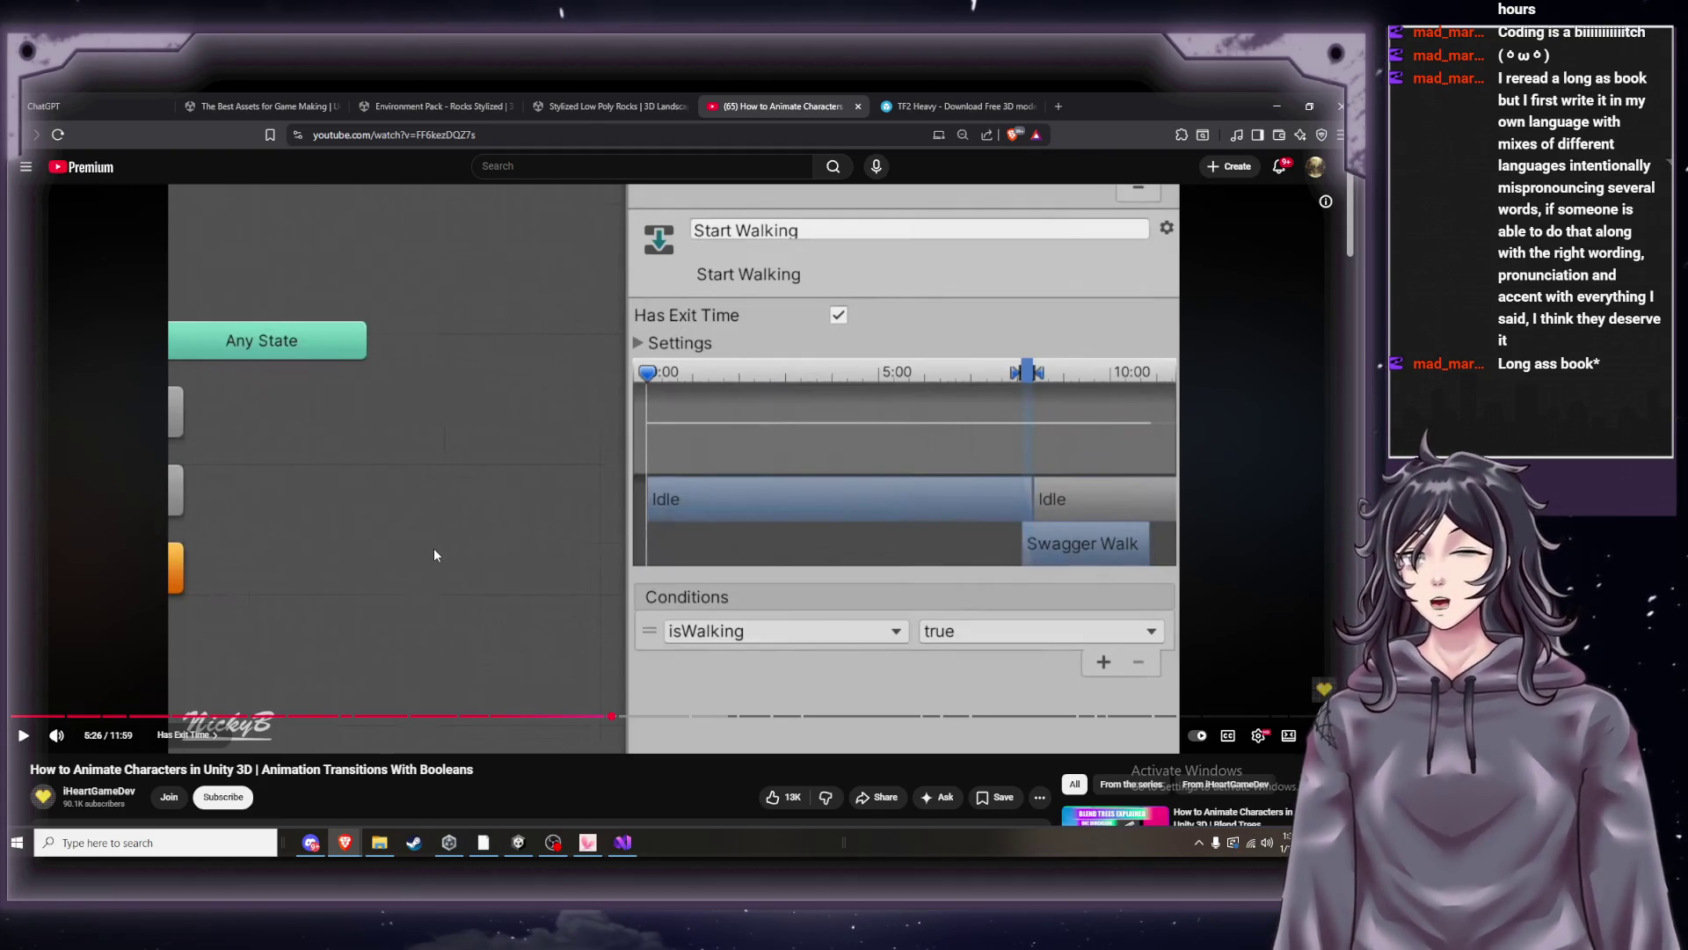
# Scrub the tutorial back to 5:23 and replay the Has Exit Time explanation.
pyautogui.click(466, 535)
pyautogui.click(610, 716)
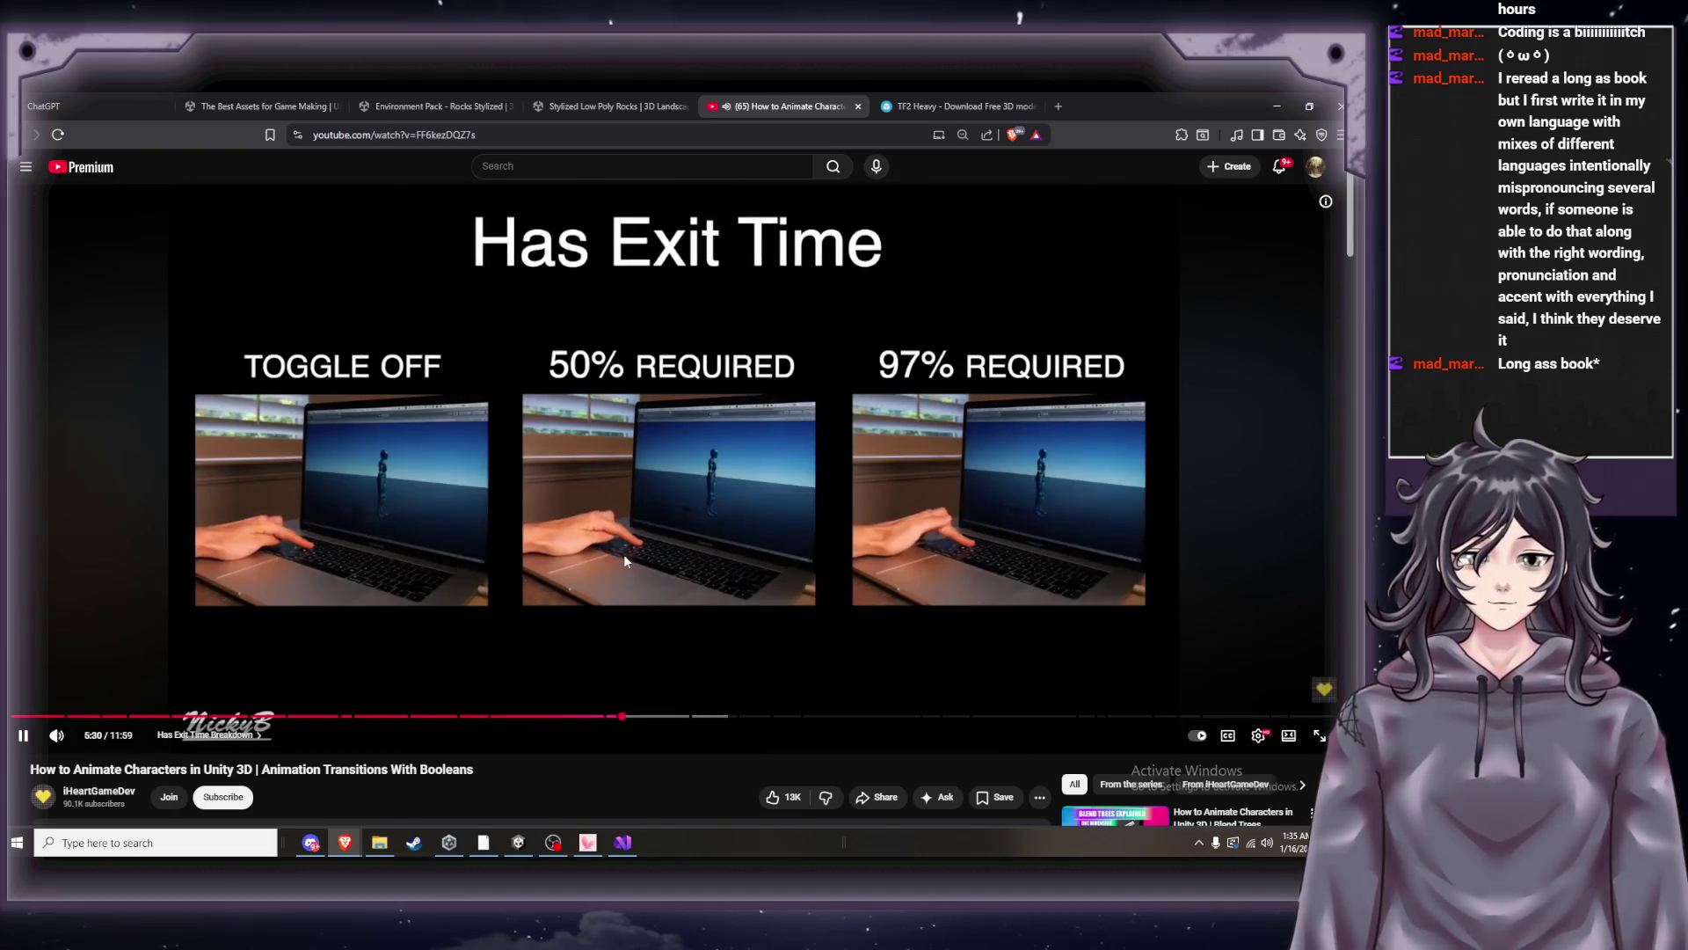
pyautogui.click(625, 554)
pyautogui.click(622, 571)
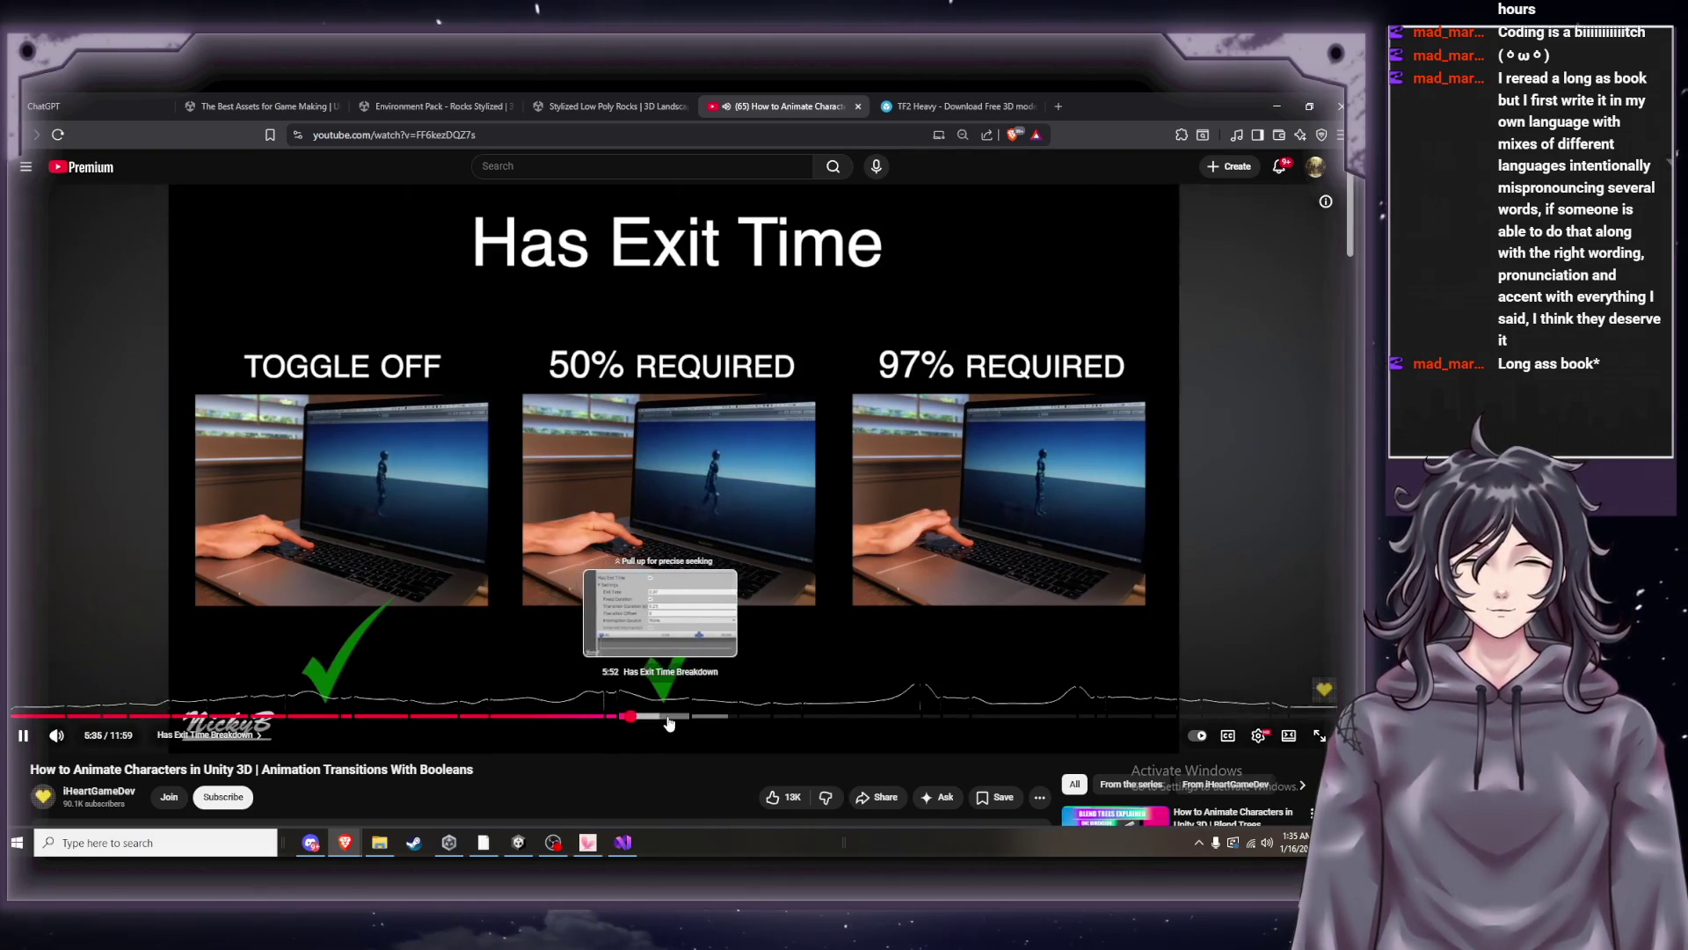
pyautogui.click(610, 718)
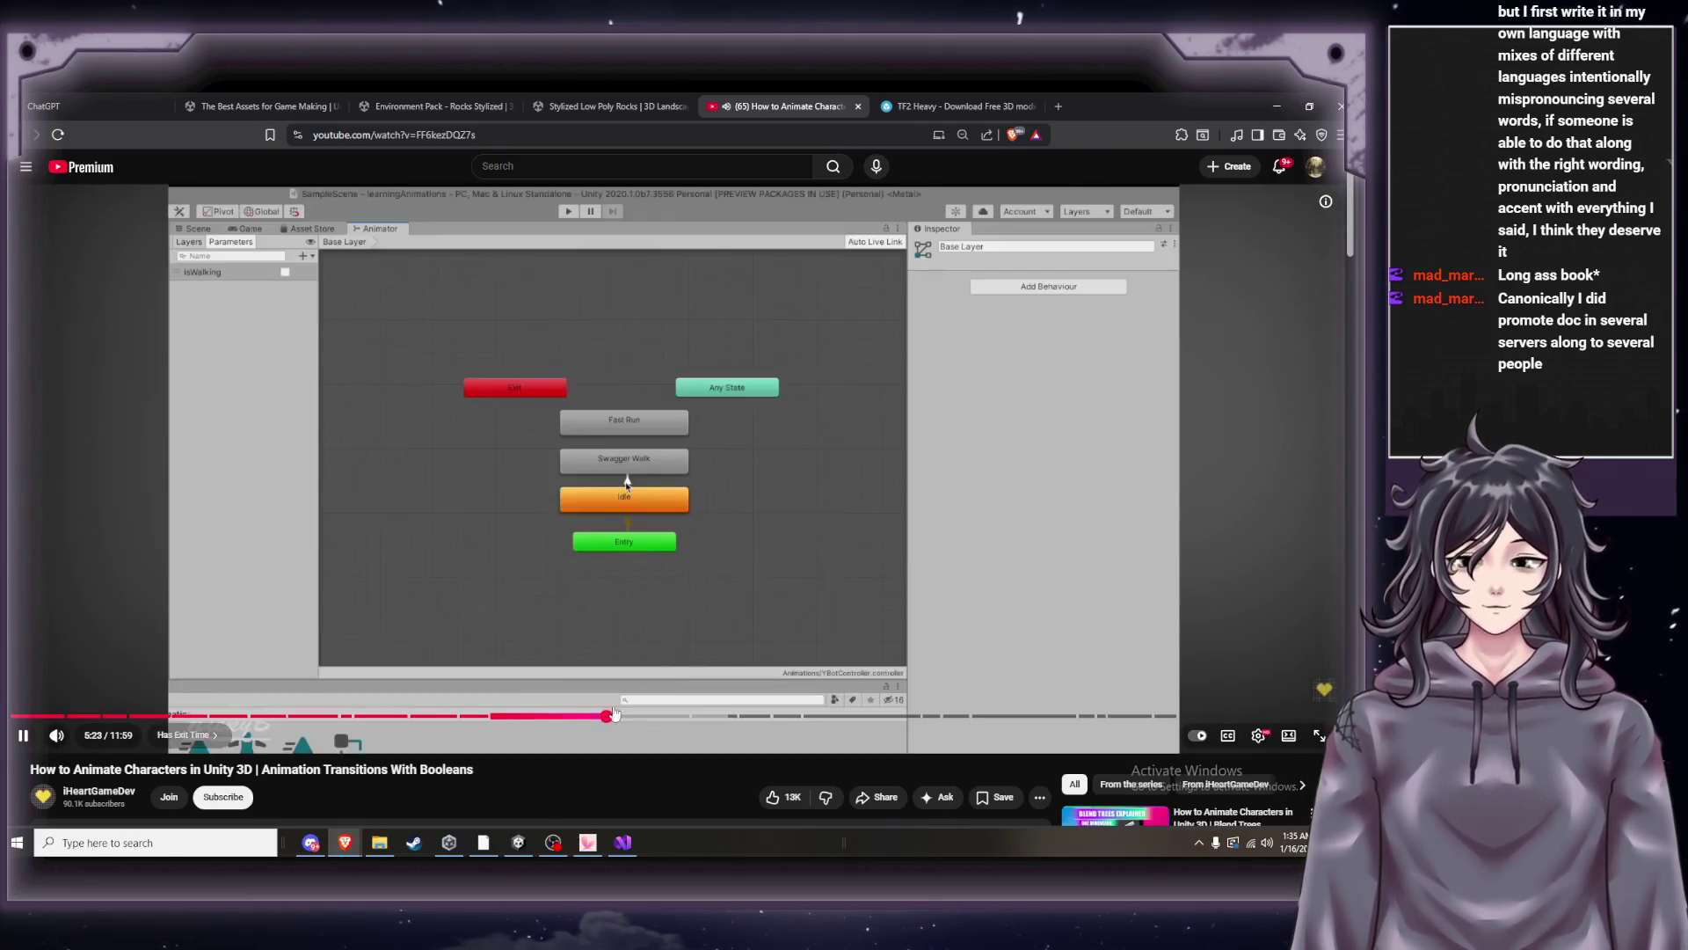
pyautogui.click(700, 625)
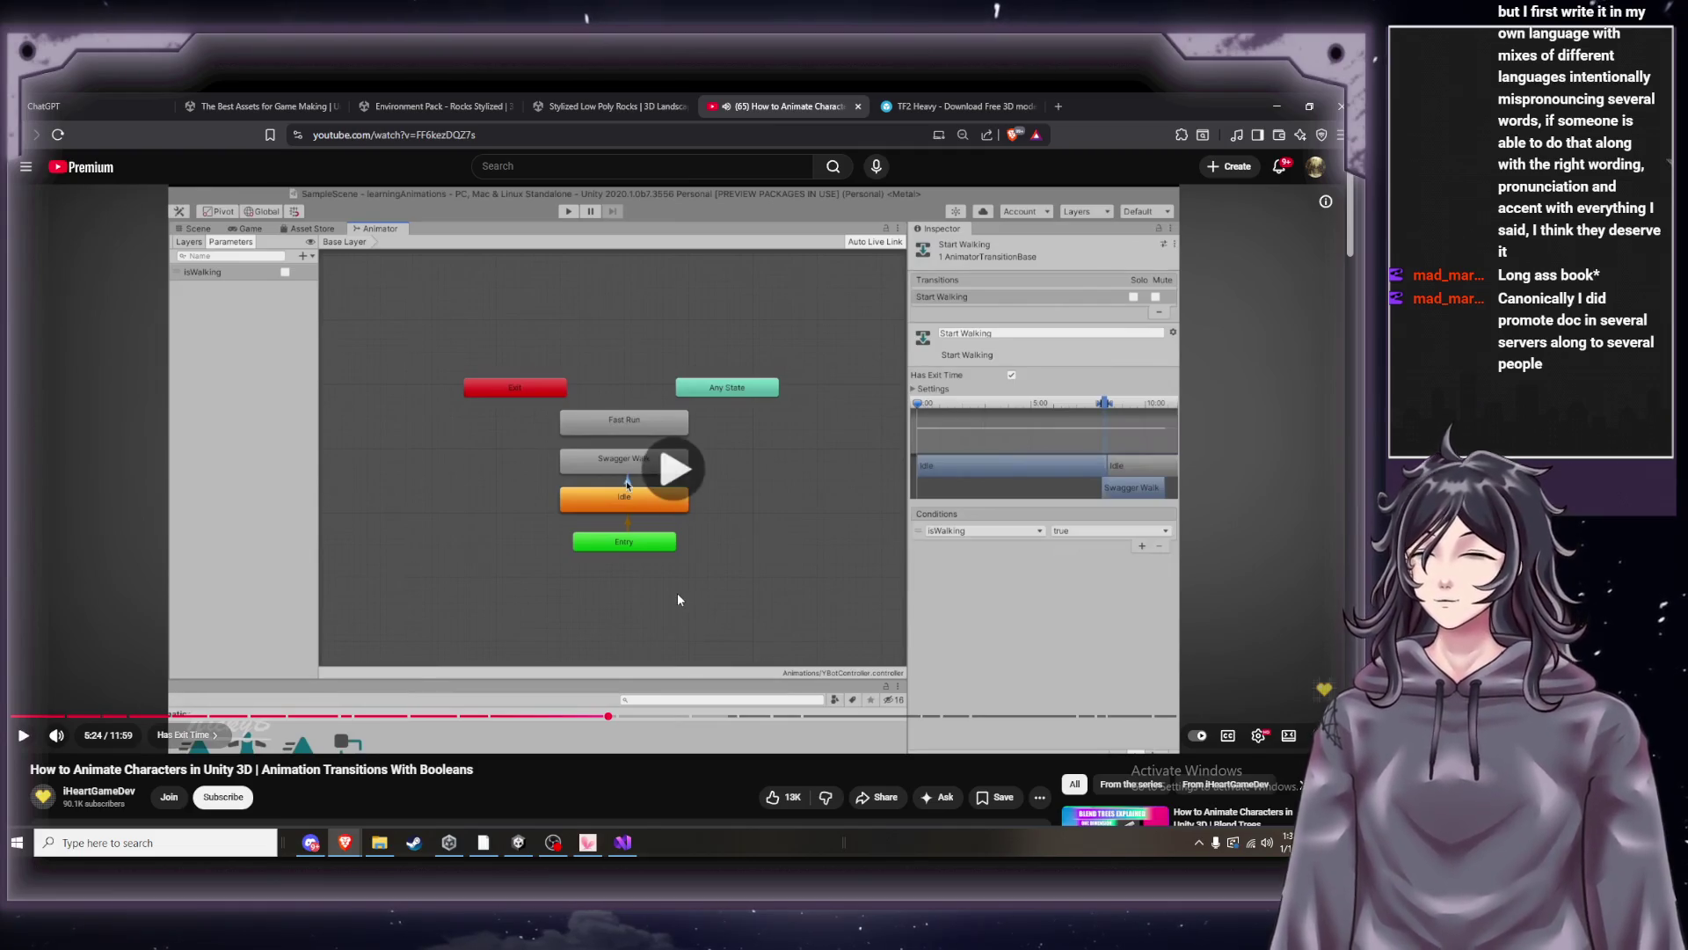
pyautogui.click(678, 597)
pyautogui.click(678, 598)
pyautogui.click(678, 598)
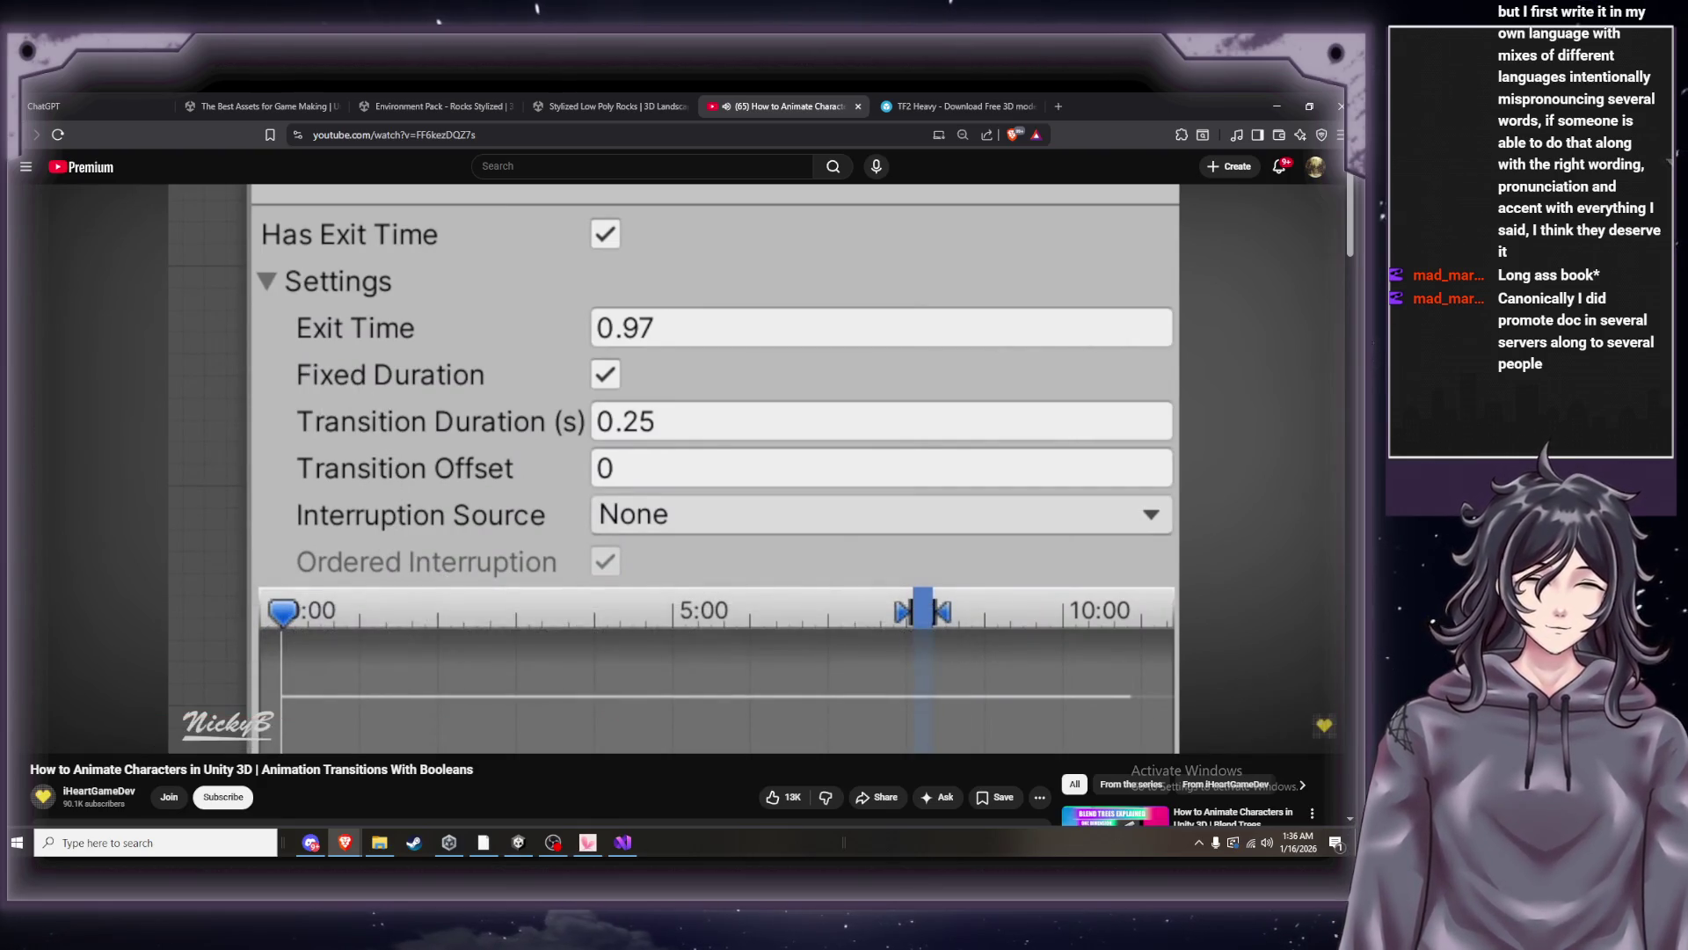
# Pause on the transition exit-time settings, watch on to 5:53, then switch to Unity.
pyautogui.click(679, 449)
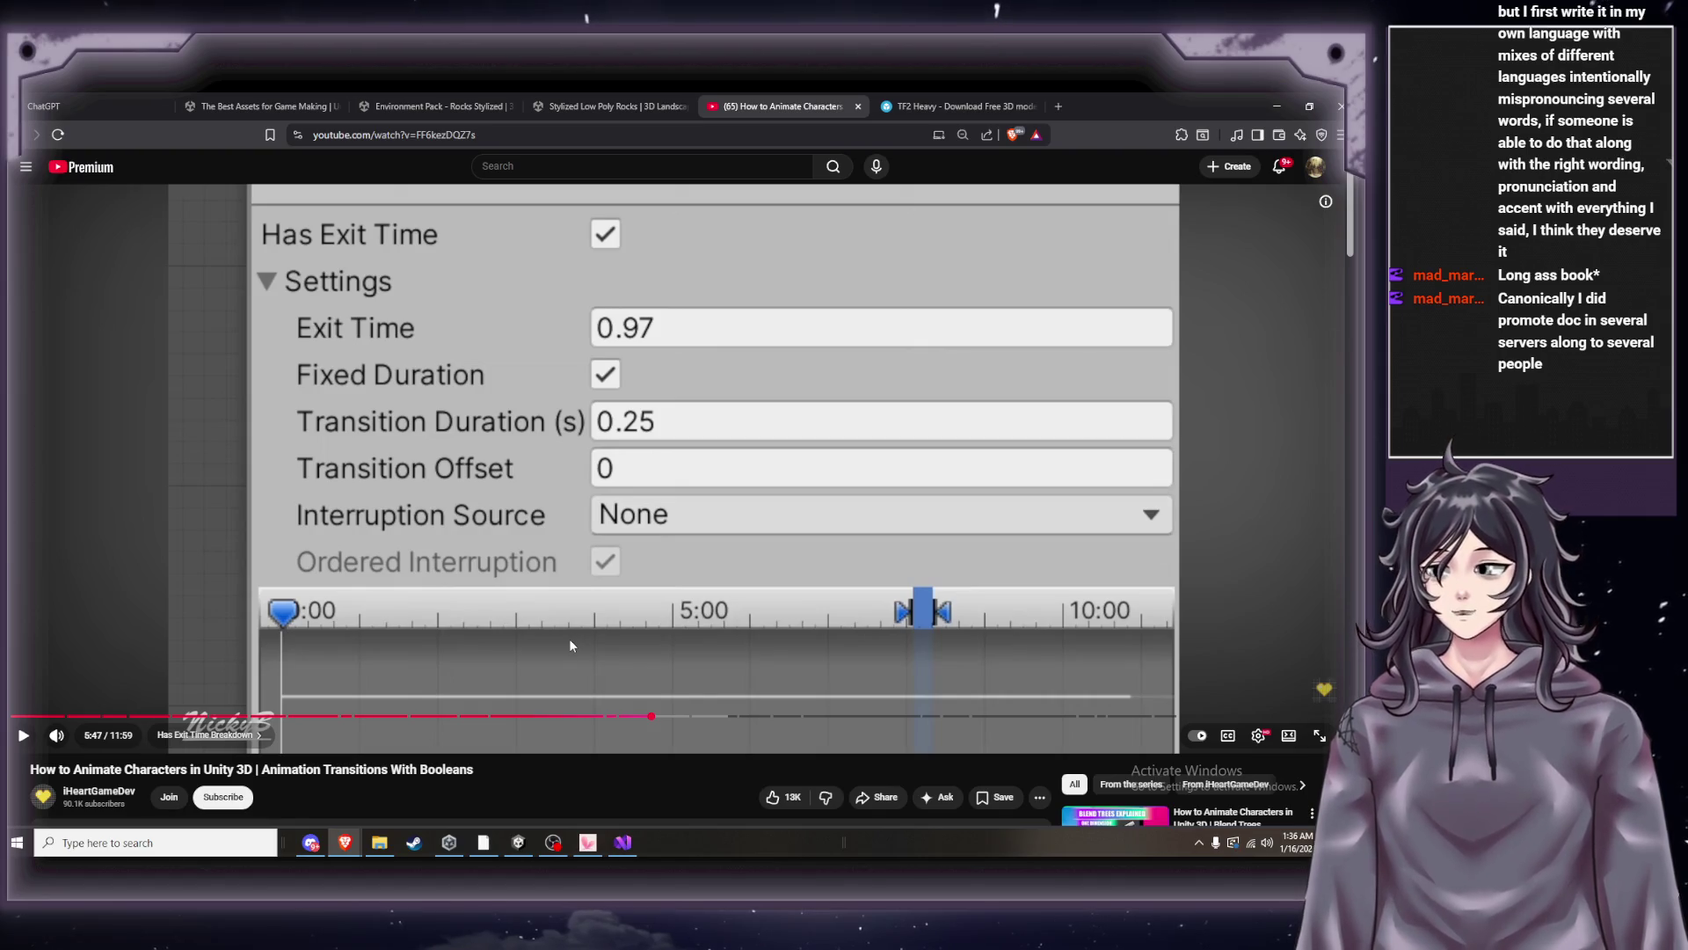
pyautogui.click(721, 591)
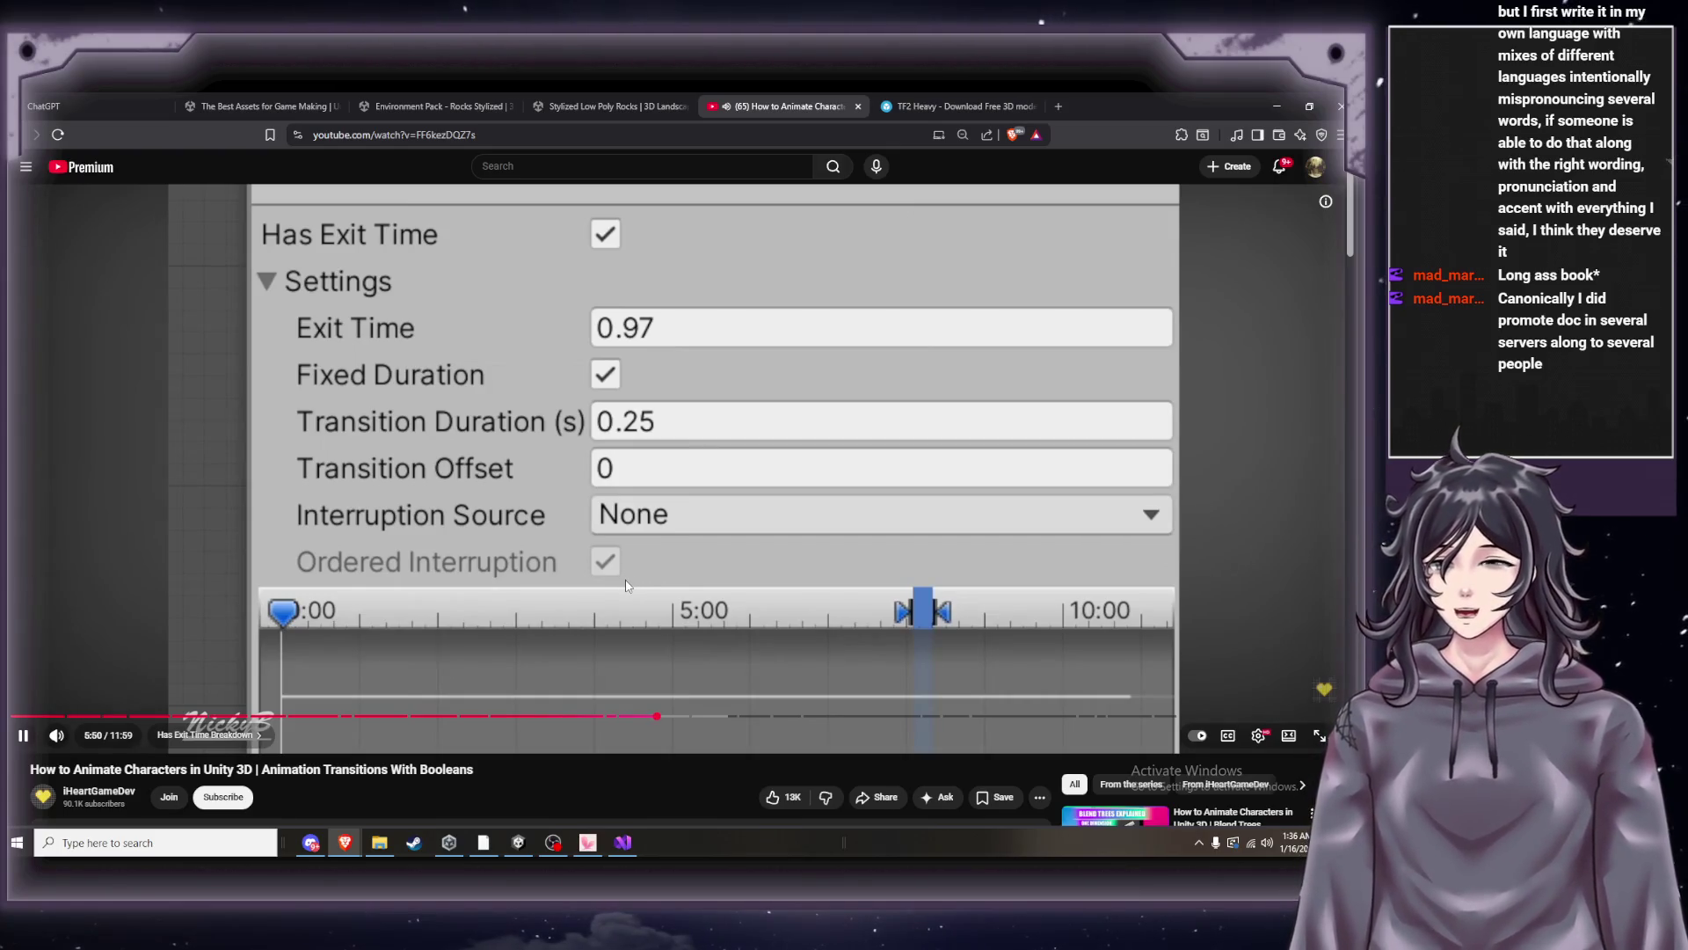
pyautogui.click(713, 562)
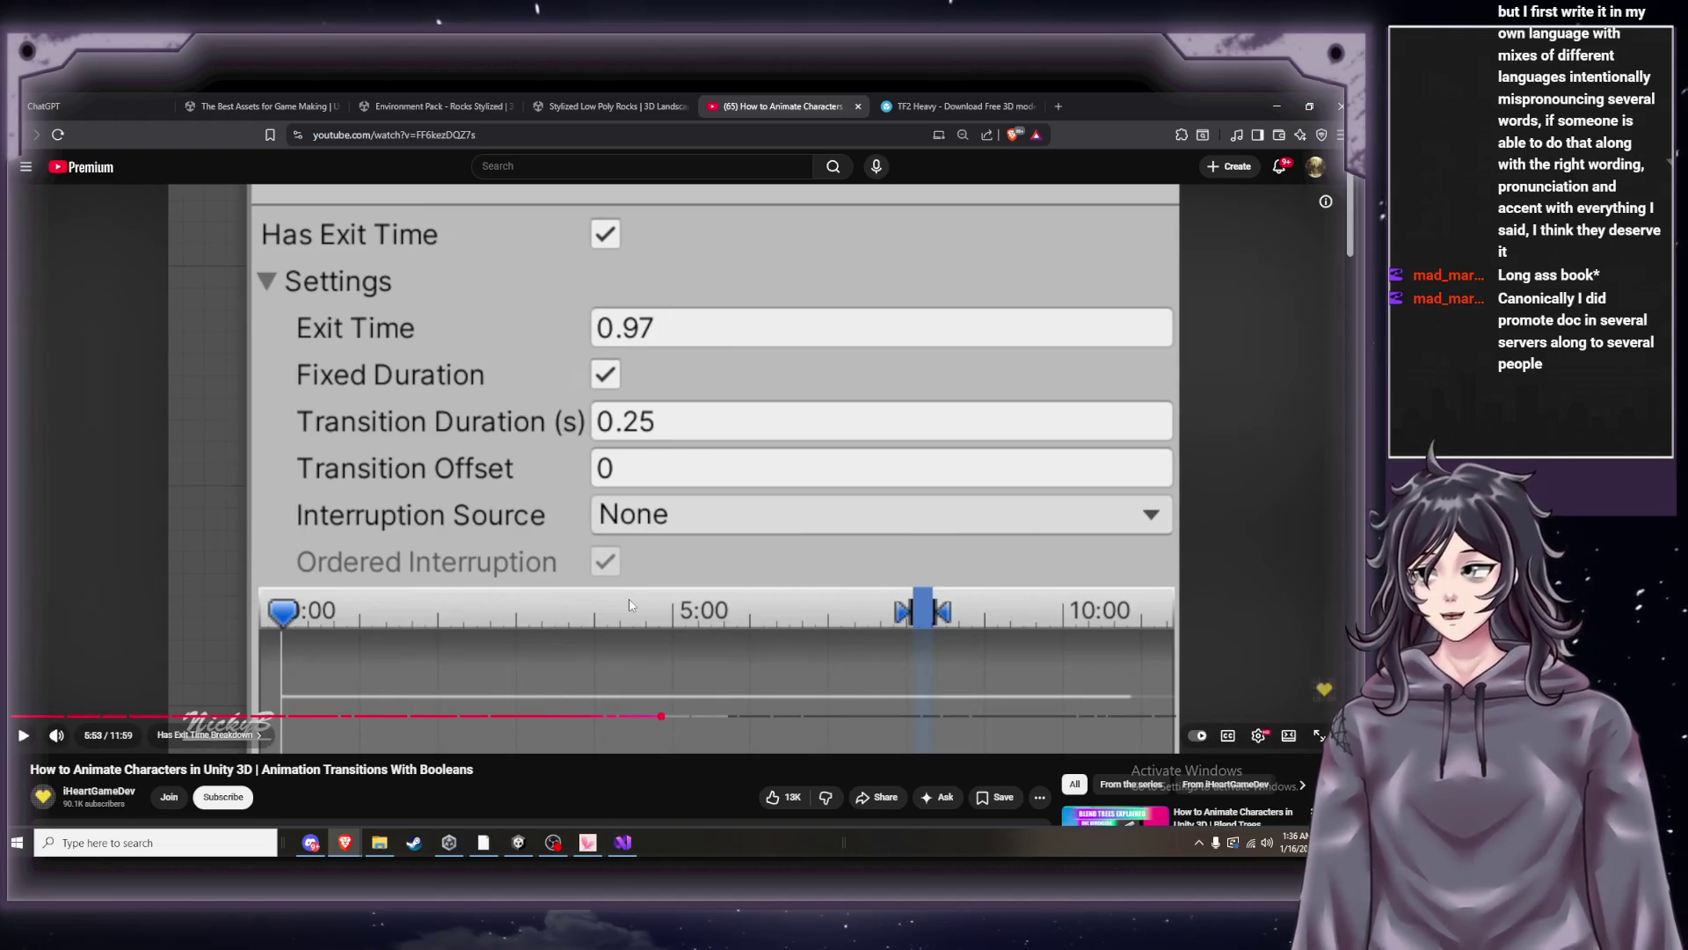
pyautogui.click(666, 567)
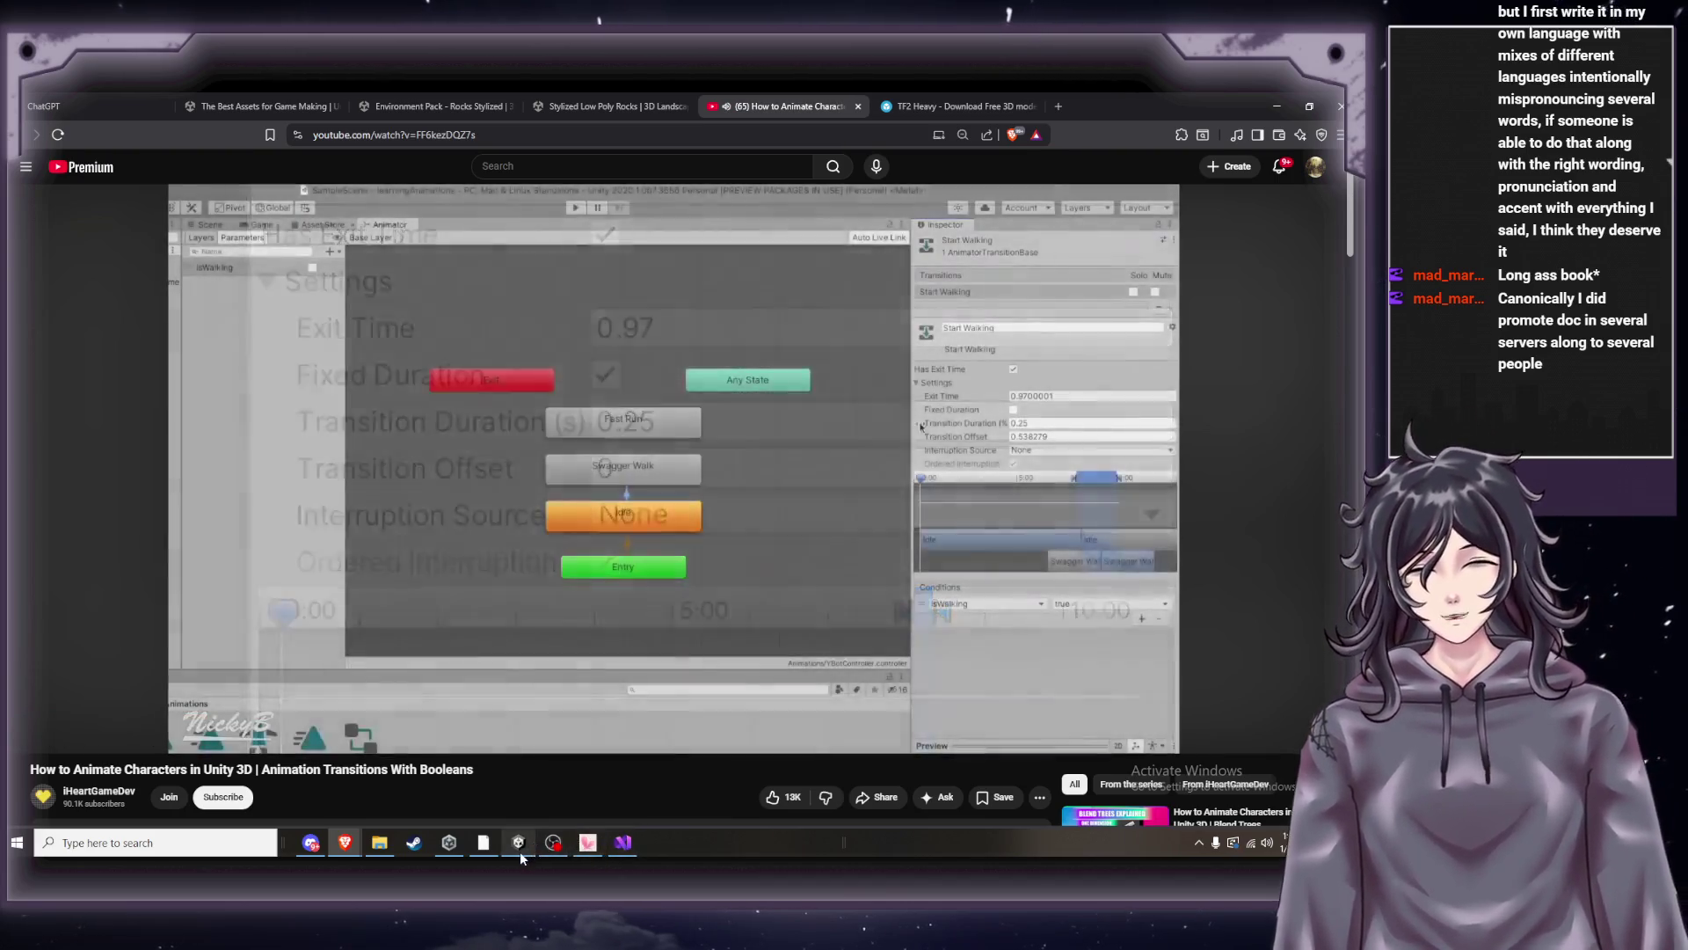
pyautogui.click(519, 851)
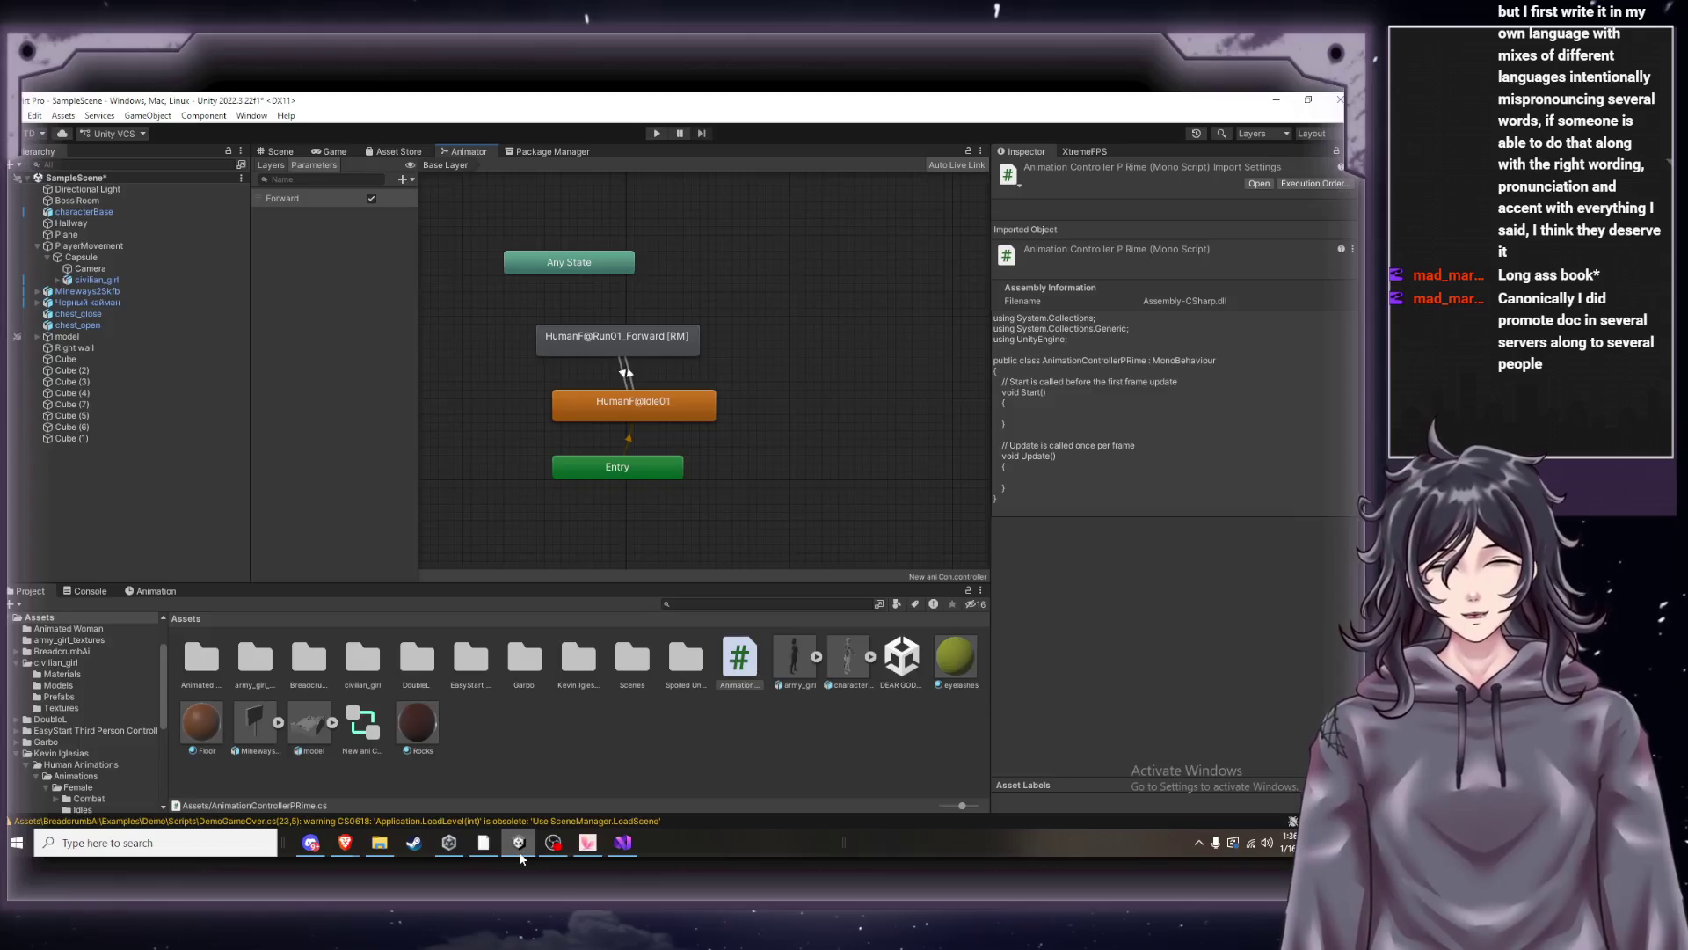
# Check the saved script in Visual Studio, pause the tutorial, and bring Unity back to recompile.
pyautogui.click(519, 851)
pyautogui.click(519, 851)
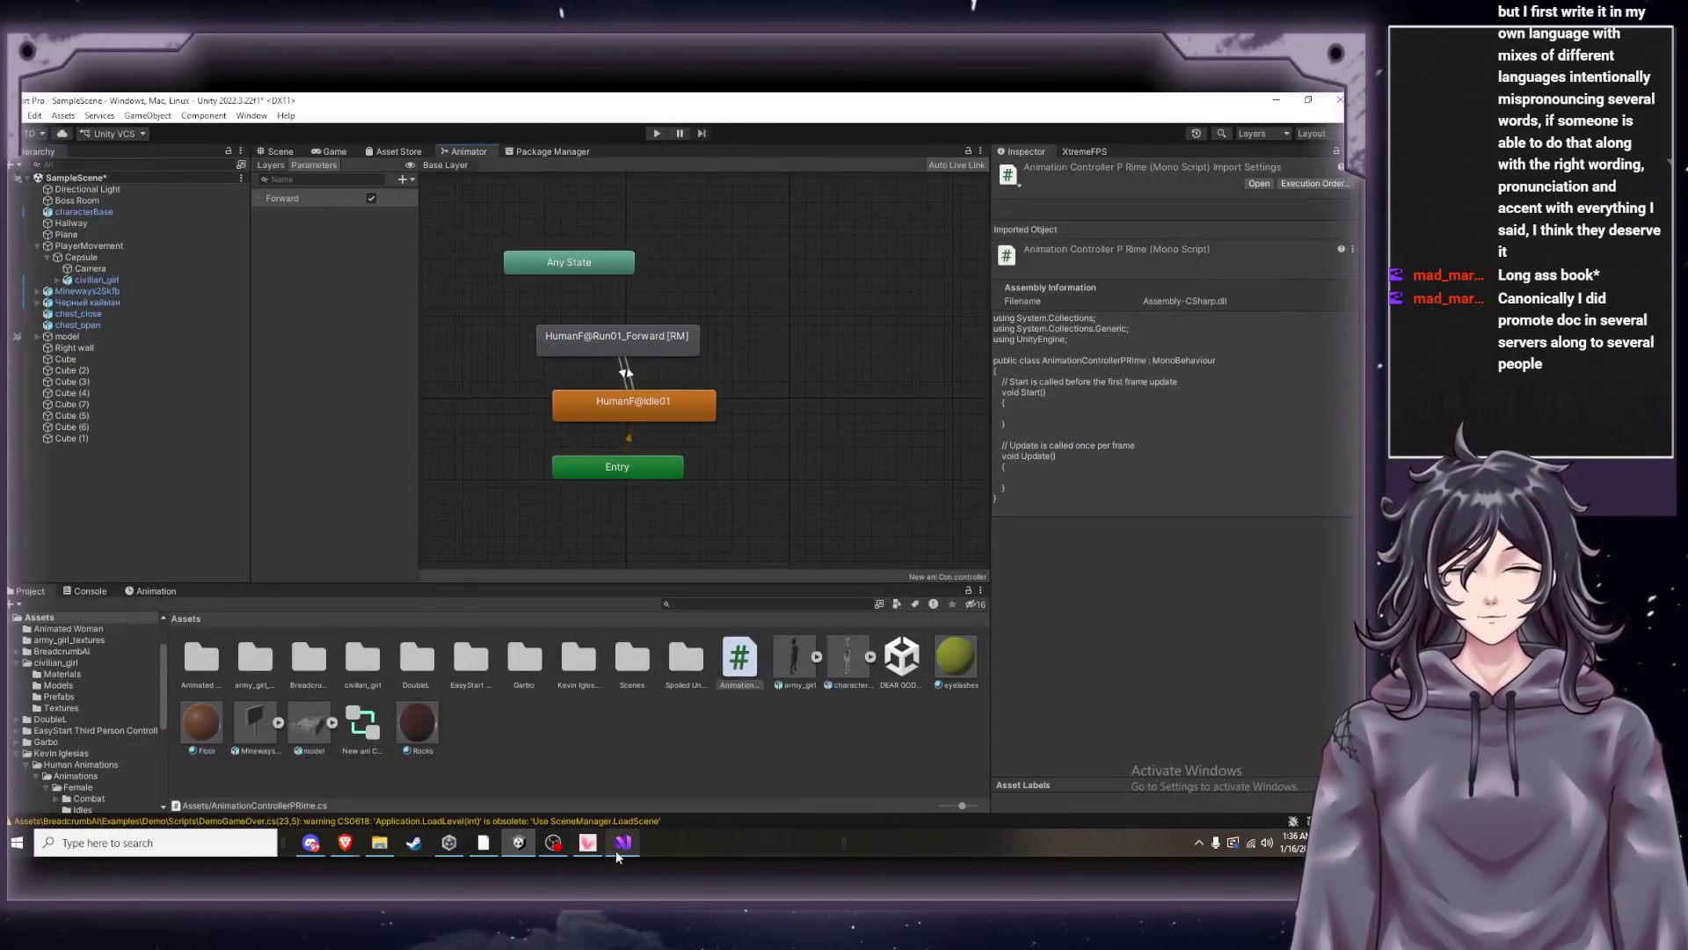
pyautogui.click(622, 842)
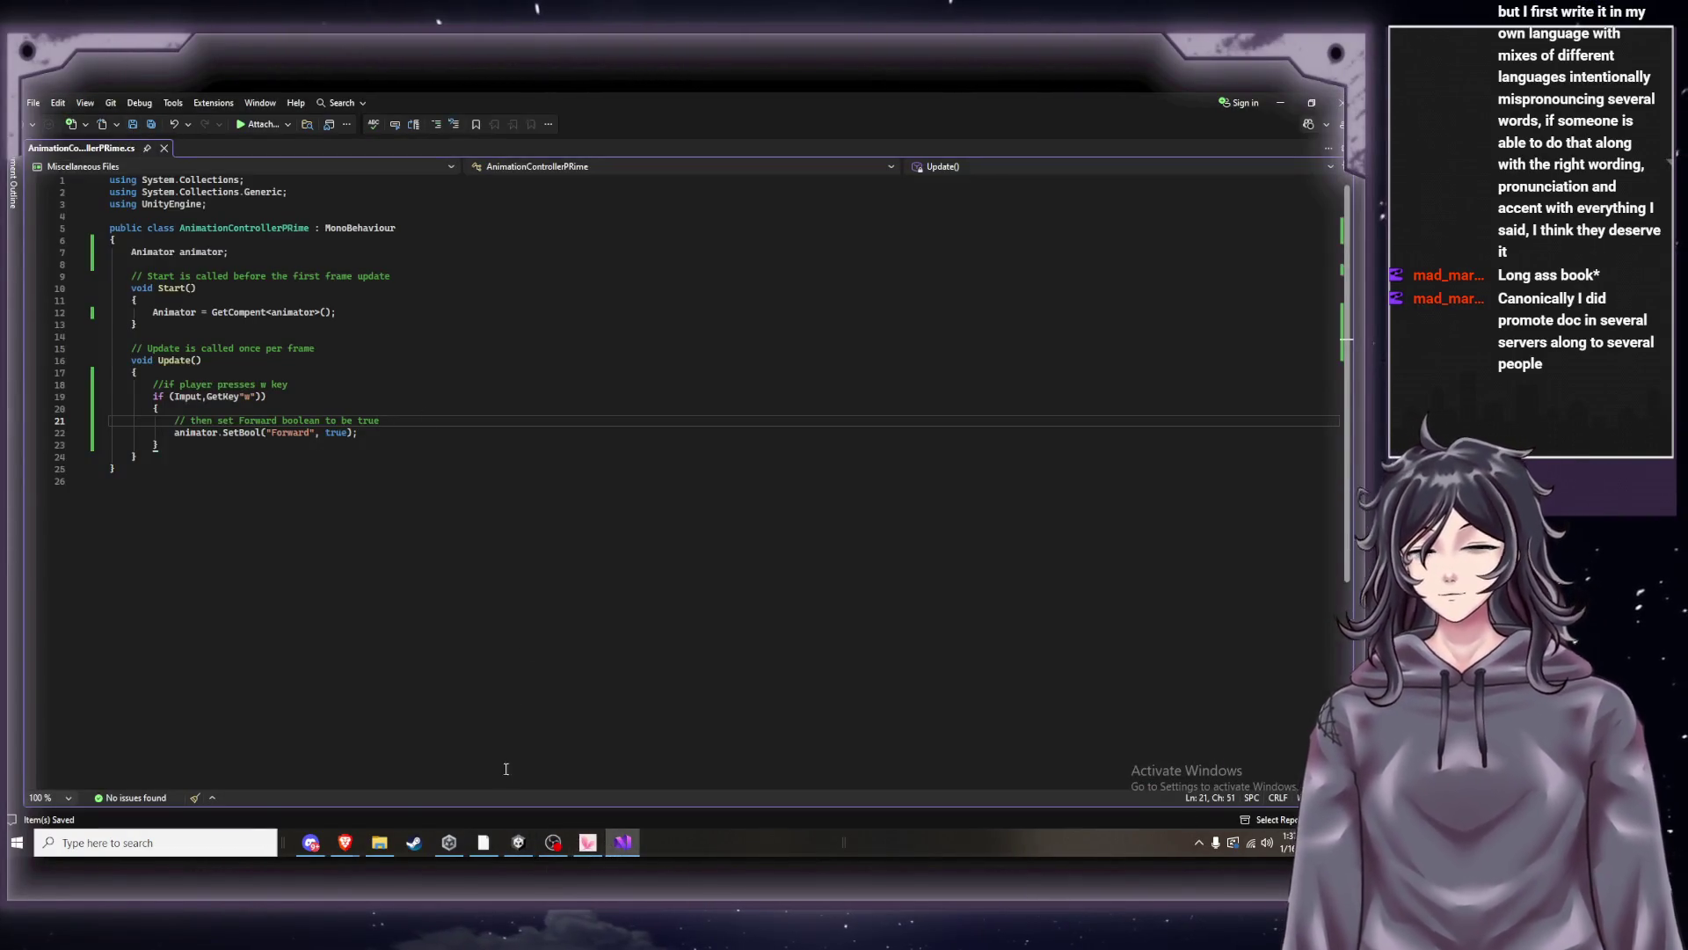
pyautogui.moveTo(352, 845)
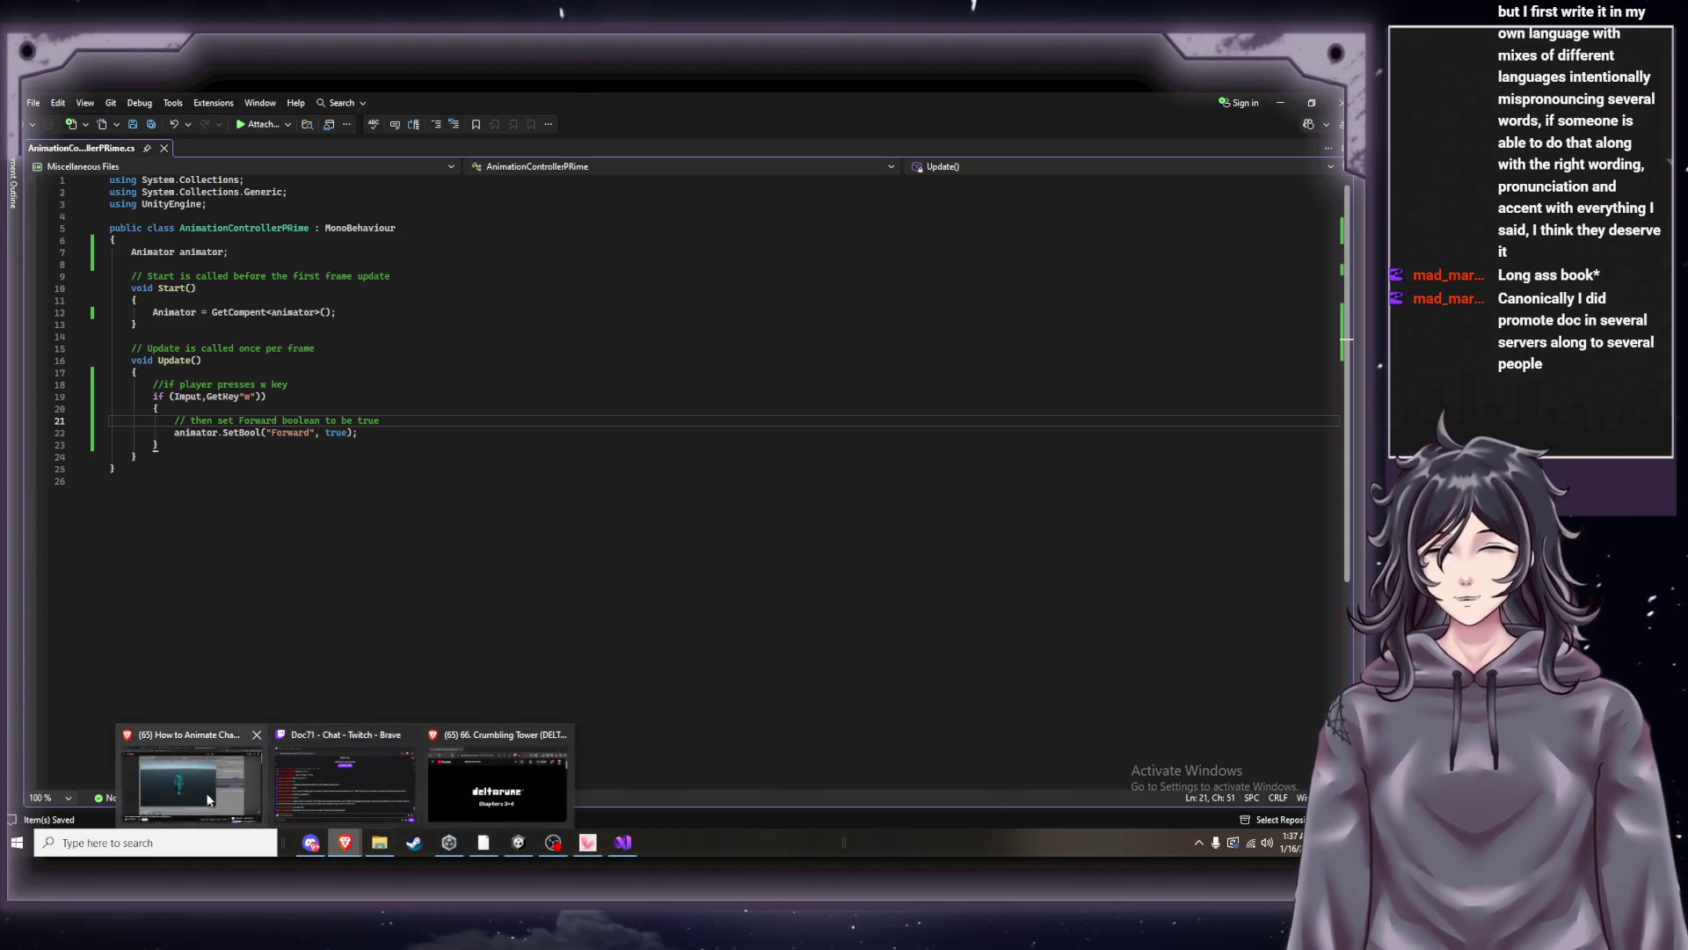
pyautogui.click(204, 794)
pyautogui.click(578, 598)
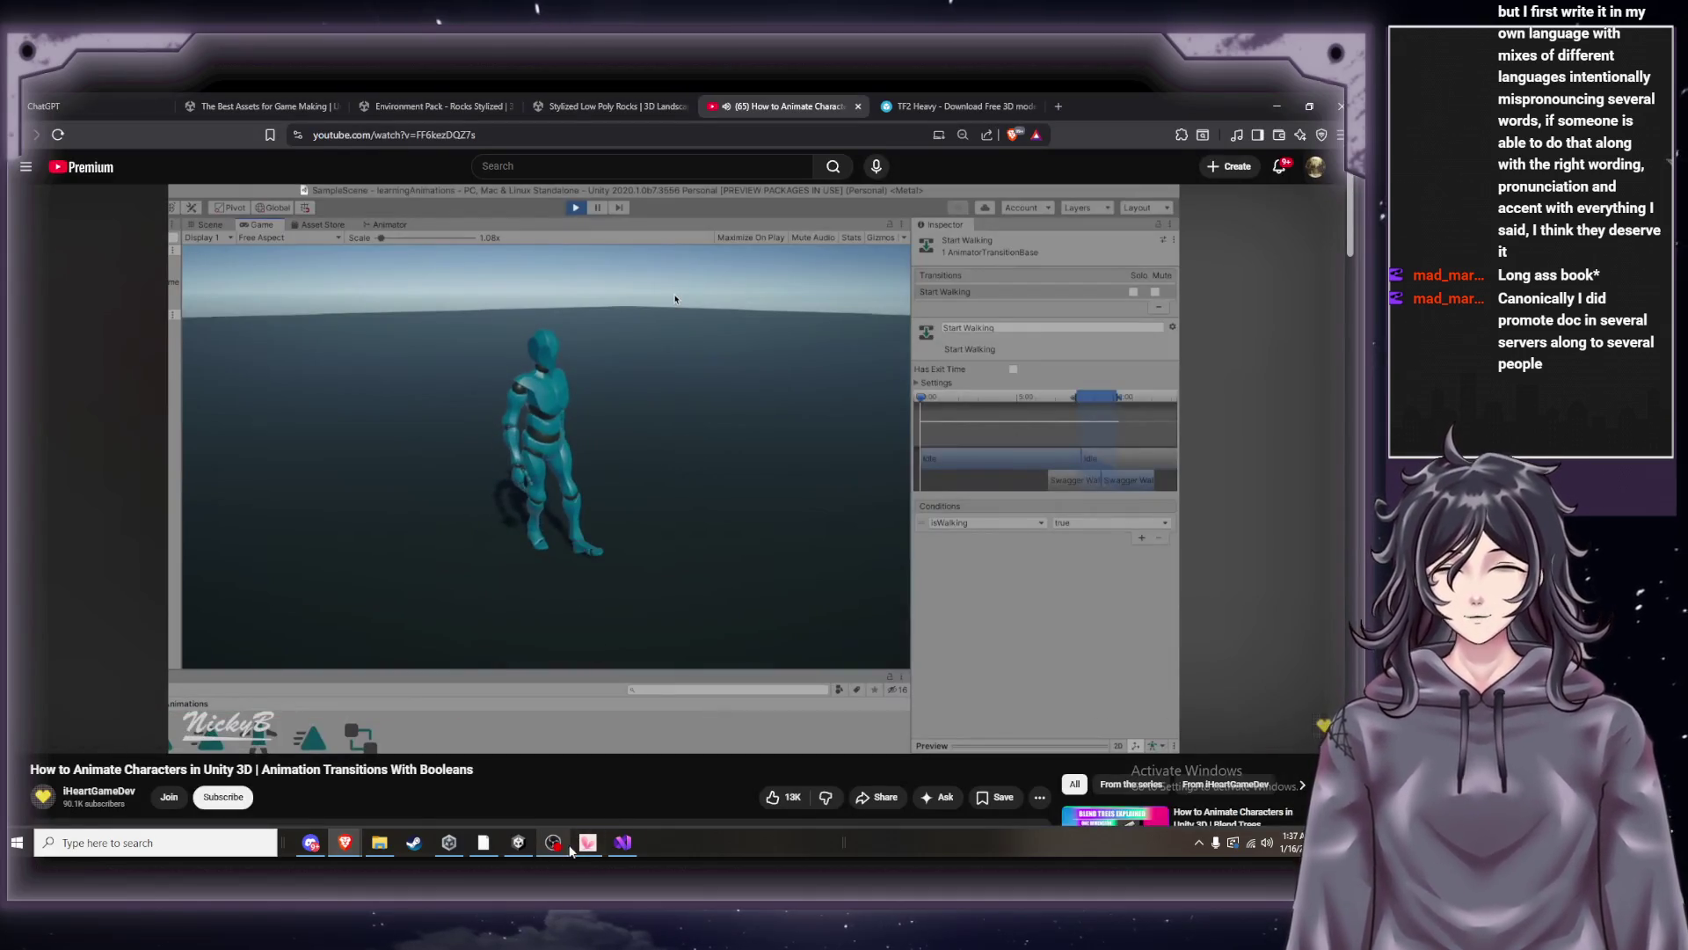
pyautogui.click(517, 848)
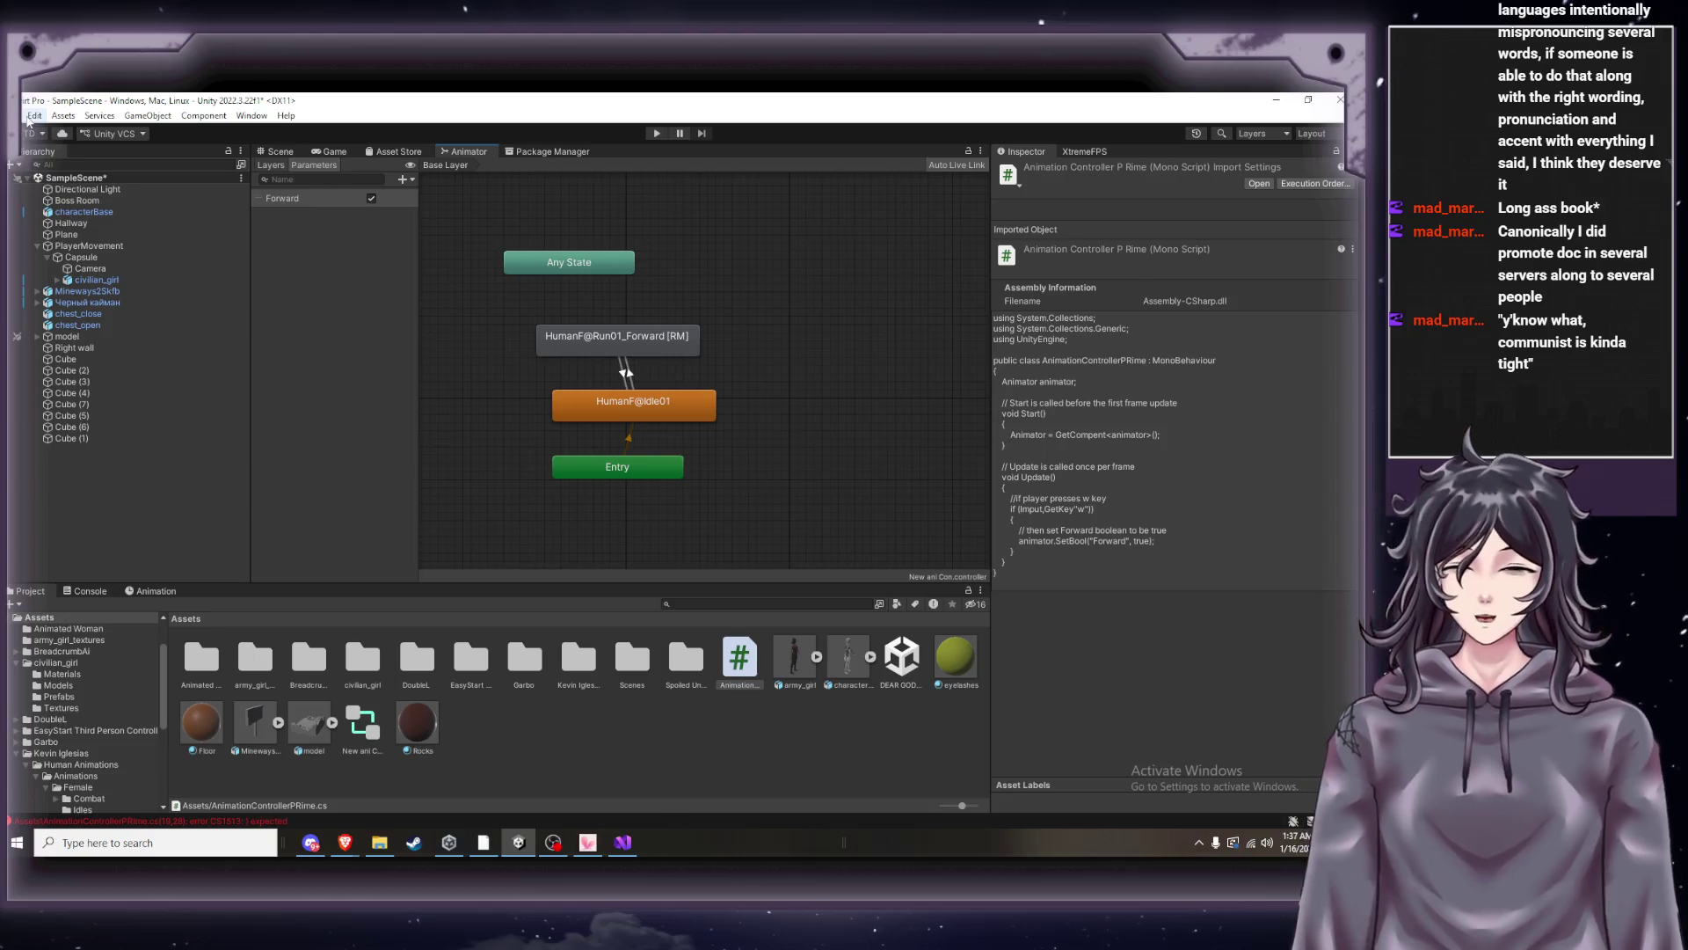
# Refocus Unity and press Play to try a playtest of the scene.
pyautogui.hotkey('alt', 'Tab')
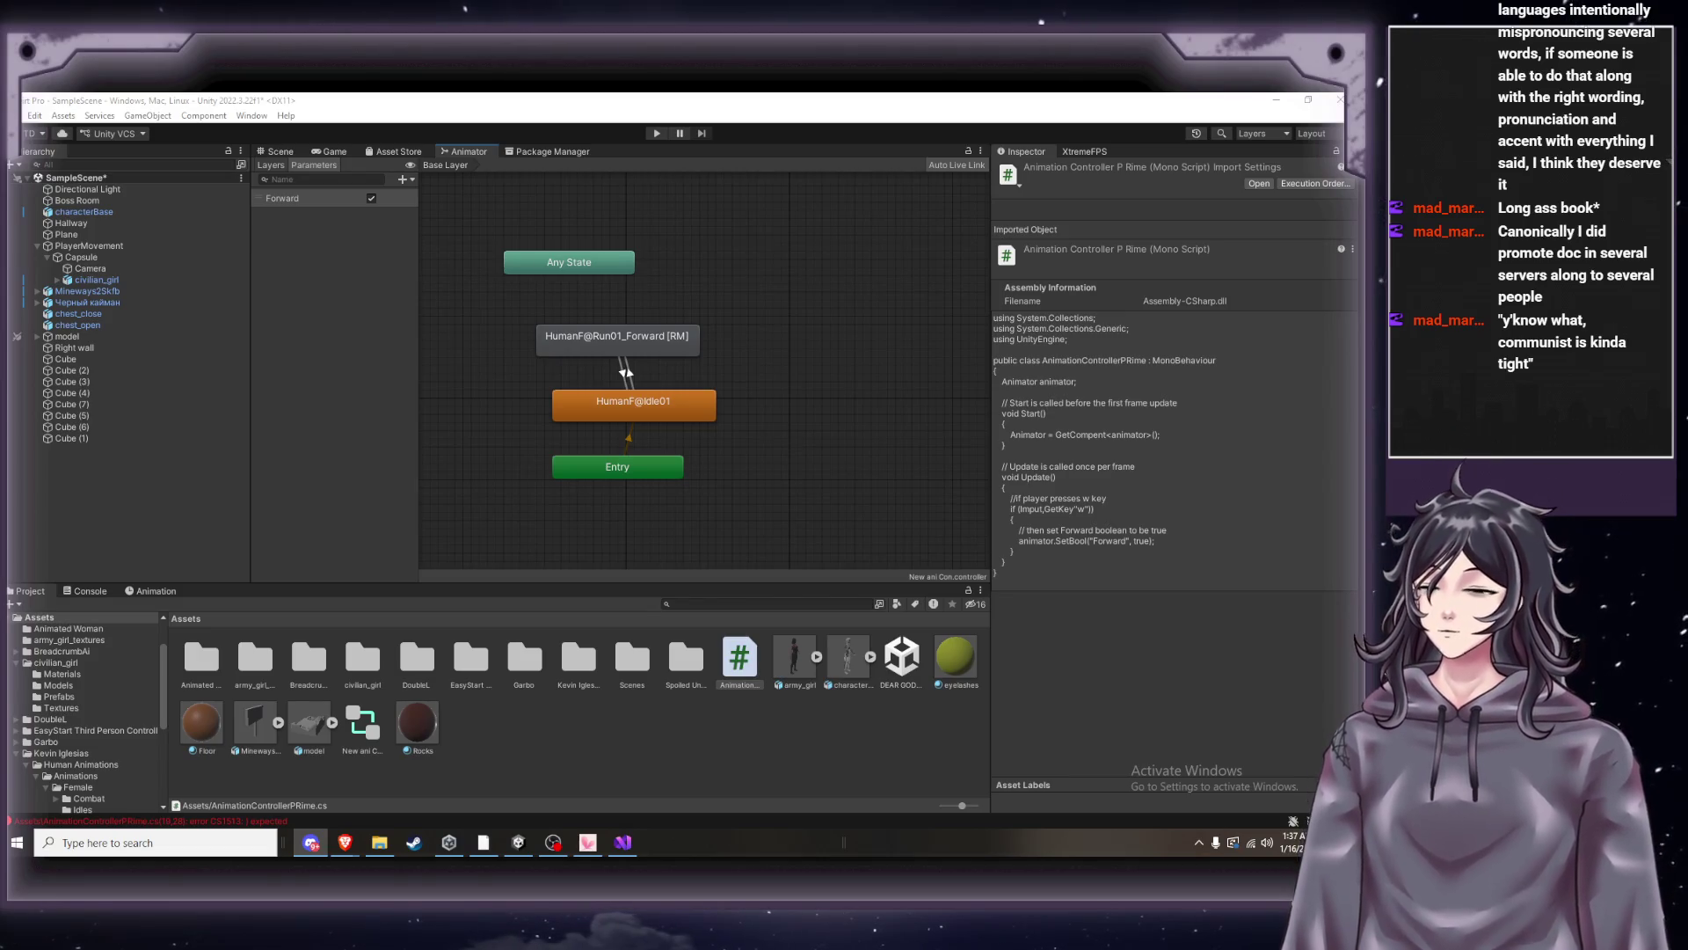
pyautogui.hotkey('alt', 'Tab')
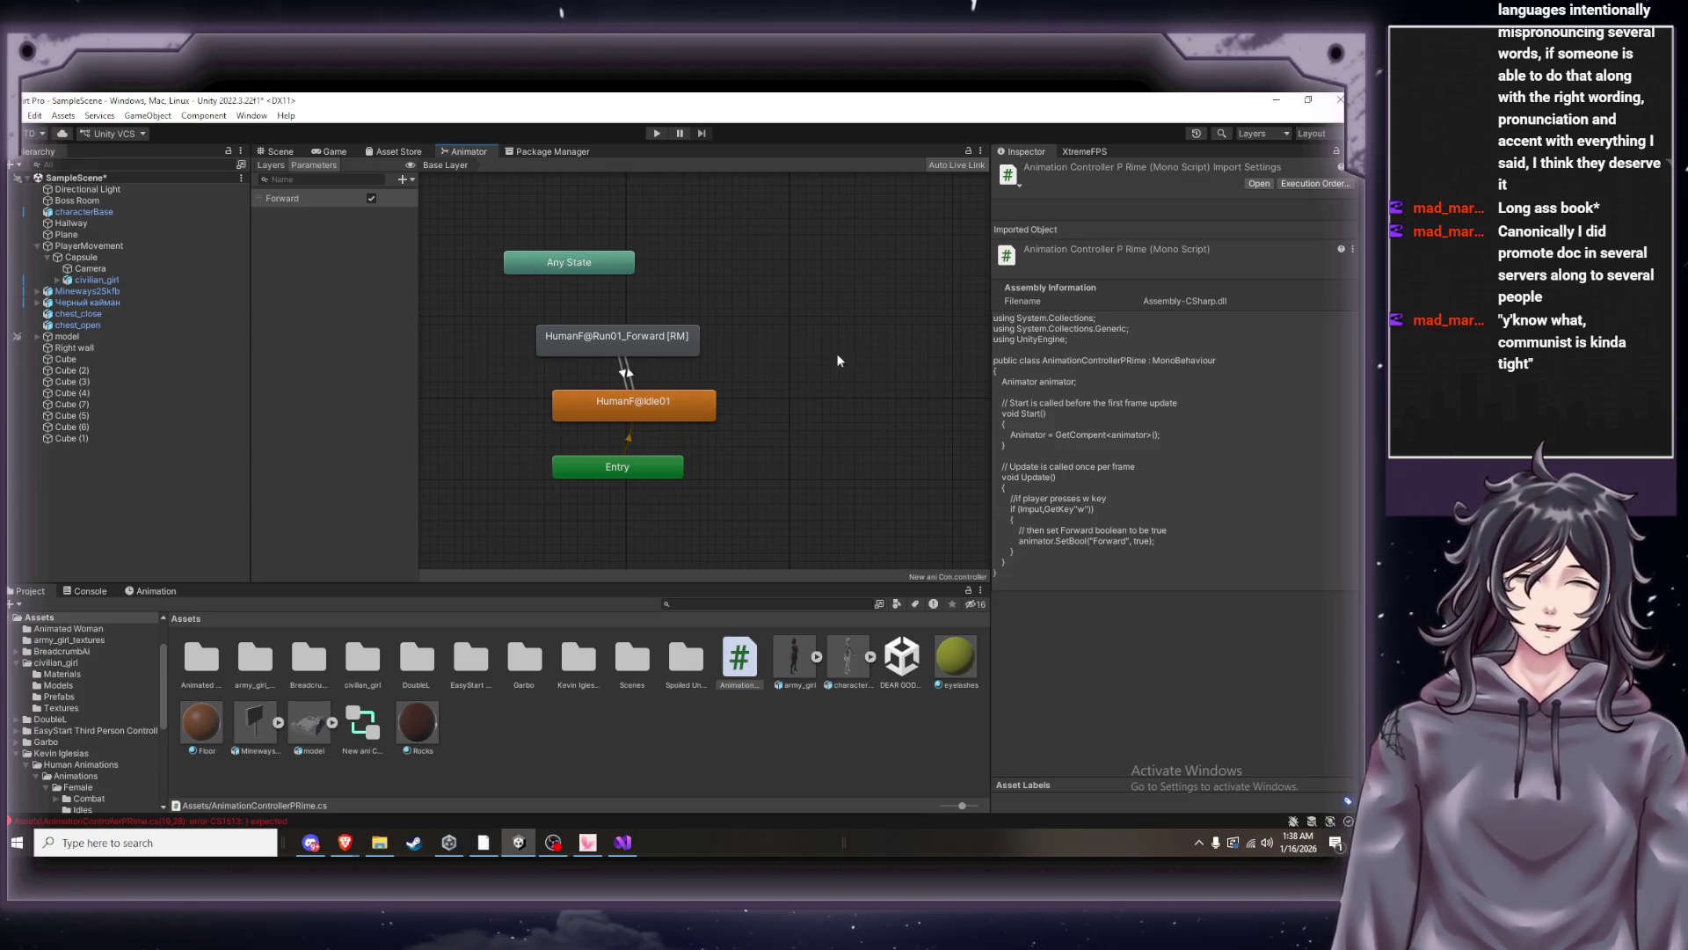
pyautogui.click(650, 134)
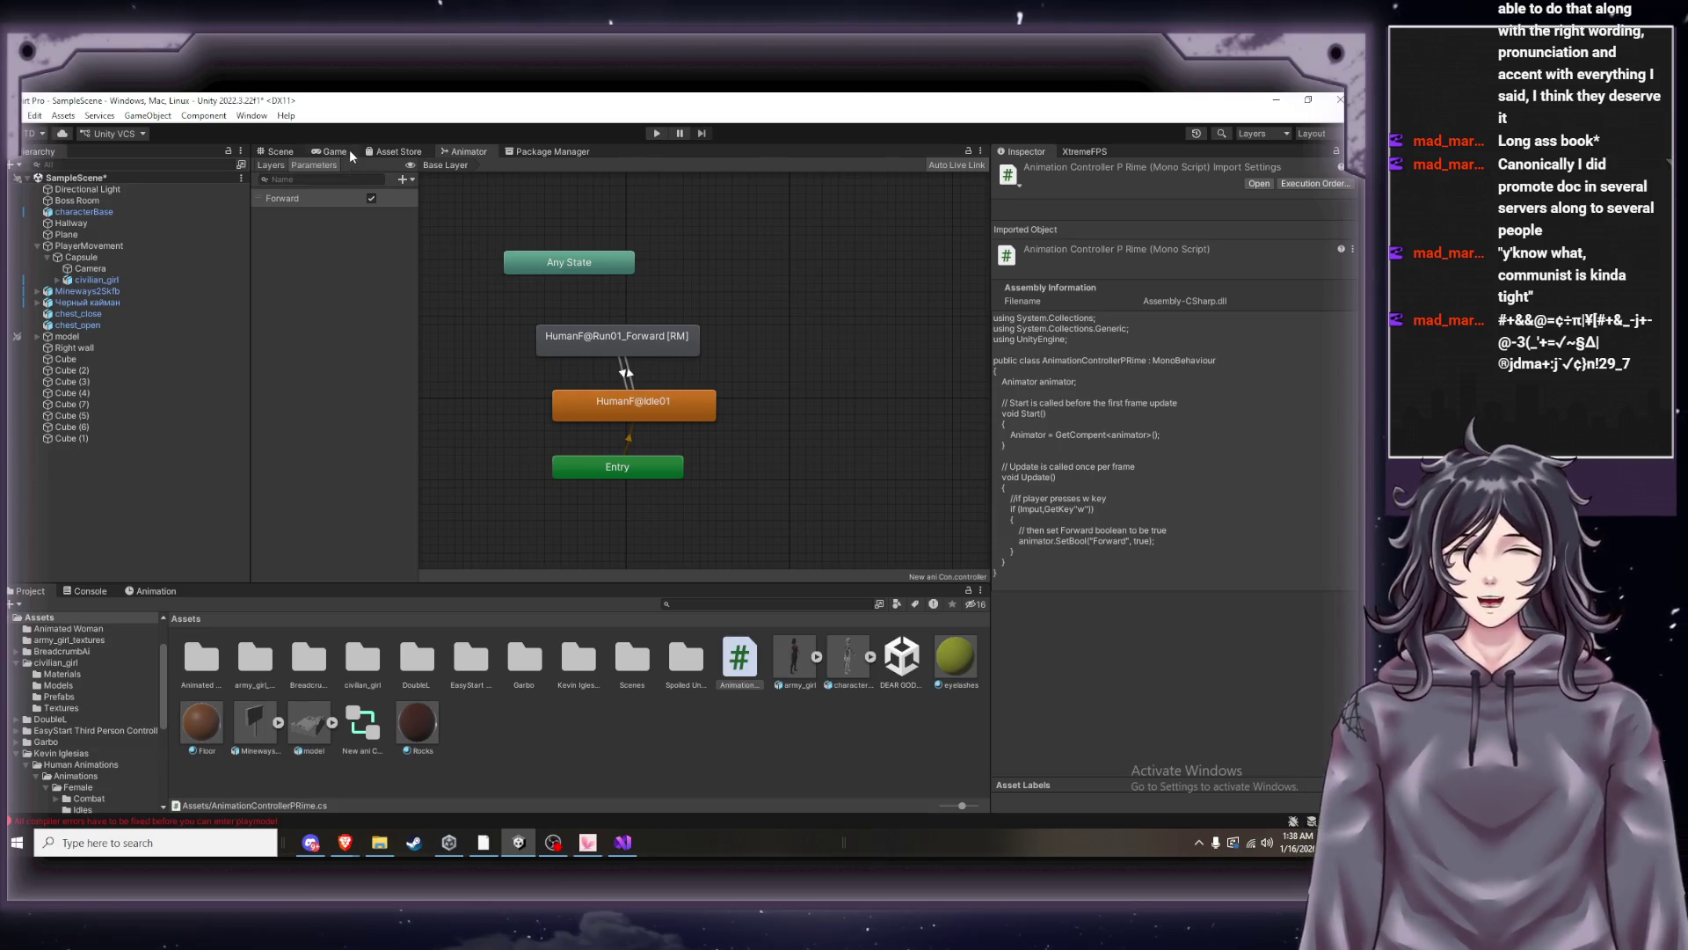
# Show the Scene view, retry Play, and open the Console's error list.
pyautogui.click(274, 151)
pyautogui.click(656, 134)
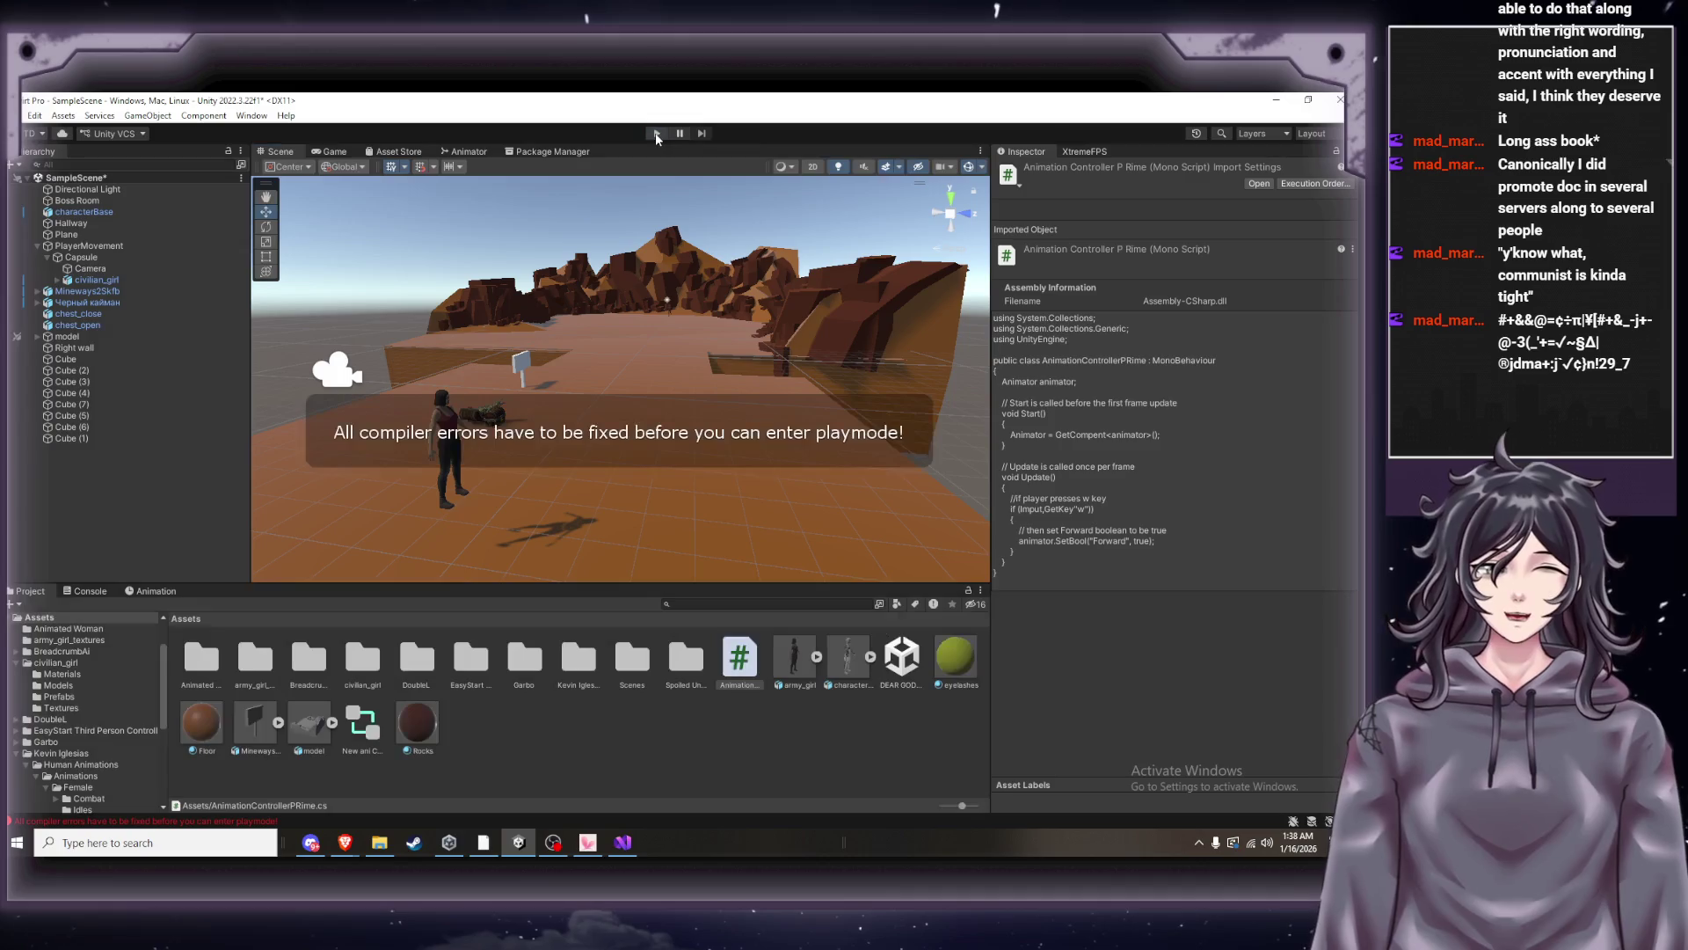
pyautogui.click(81, 592)
# Read each error: CS1513 and CS1002 '; expected' at 19,25 and 19,28.
pyautogui.moveTo(354, 705); pyautogui.dragTo(365, 646)
pyautogui.click(345, 711)
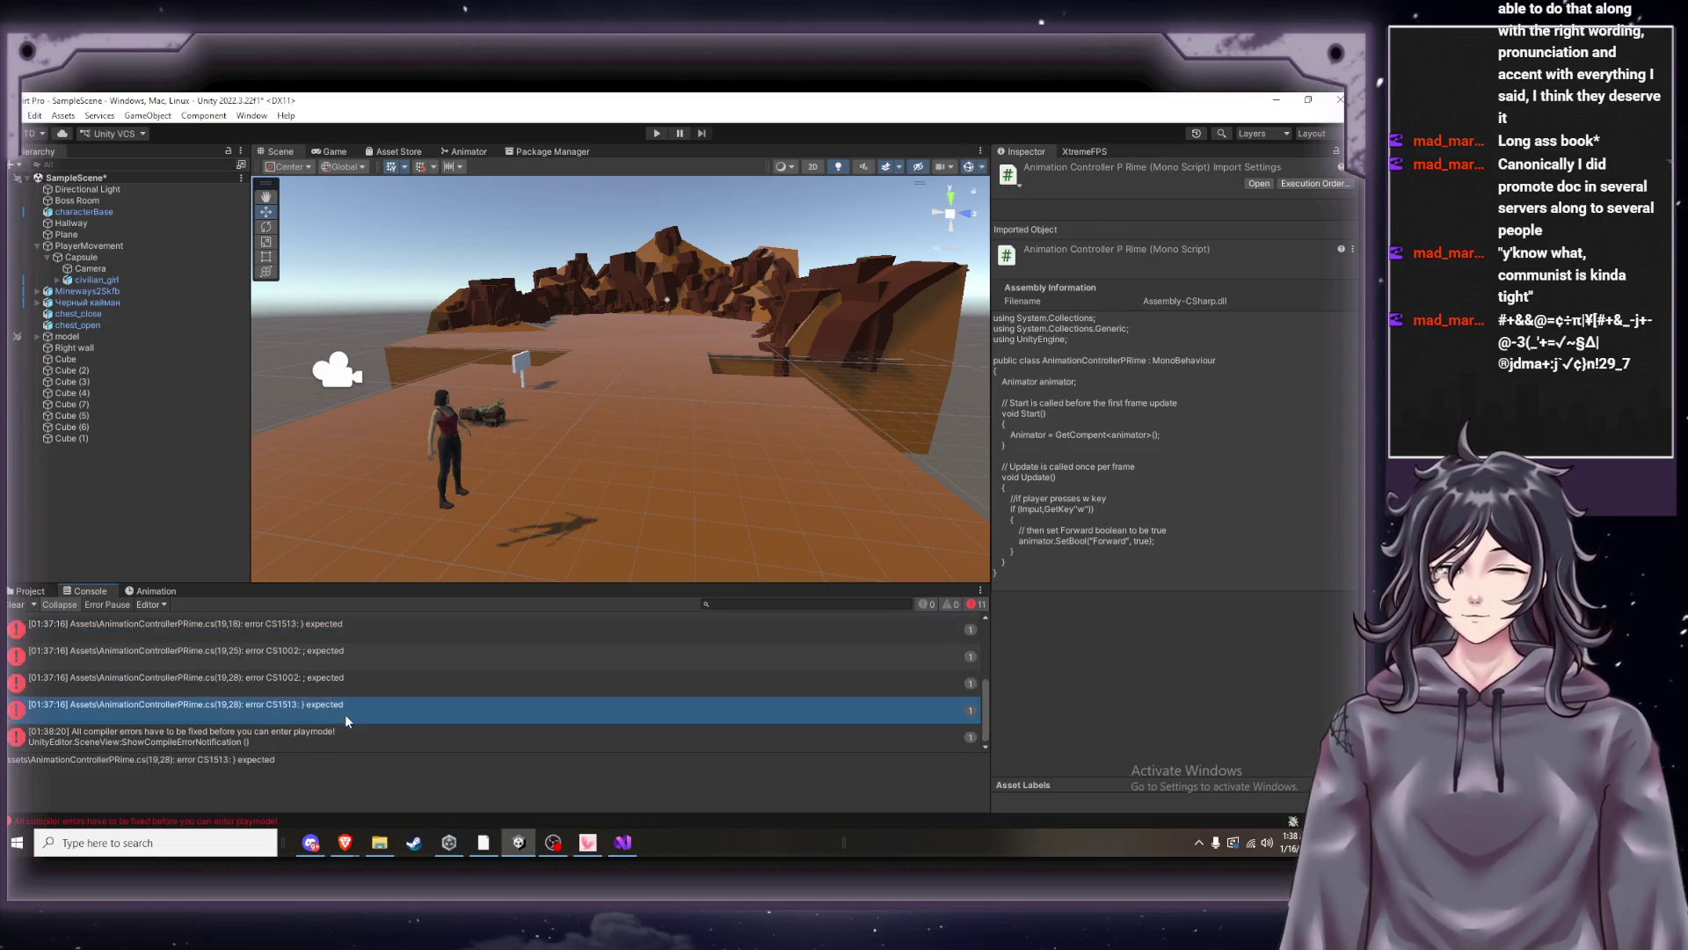
pyautogui.click(344, 727)
pyautogui.click(359, 711)
pyautogui.click(357, 686)
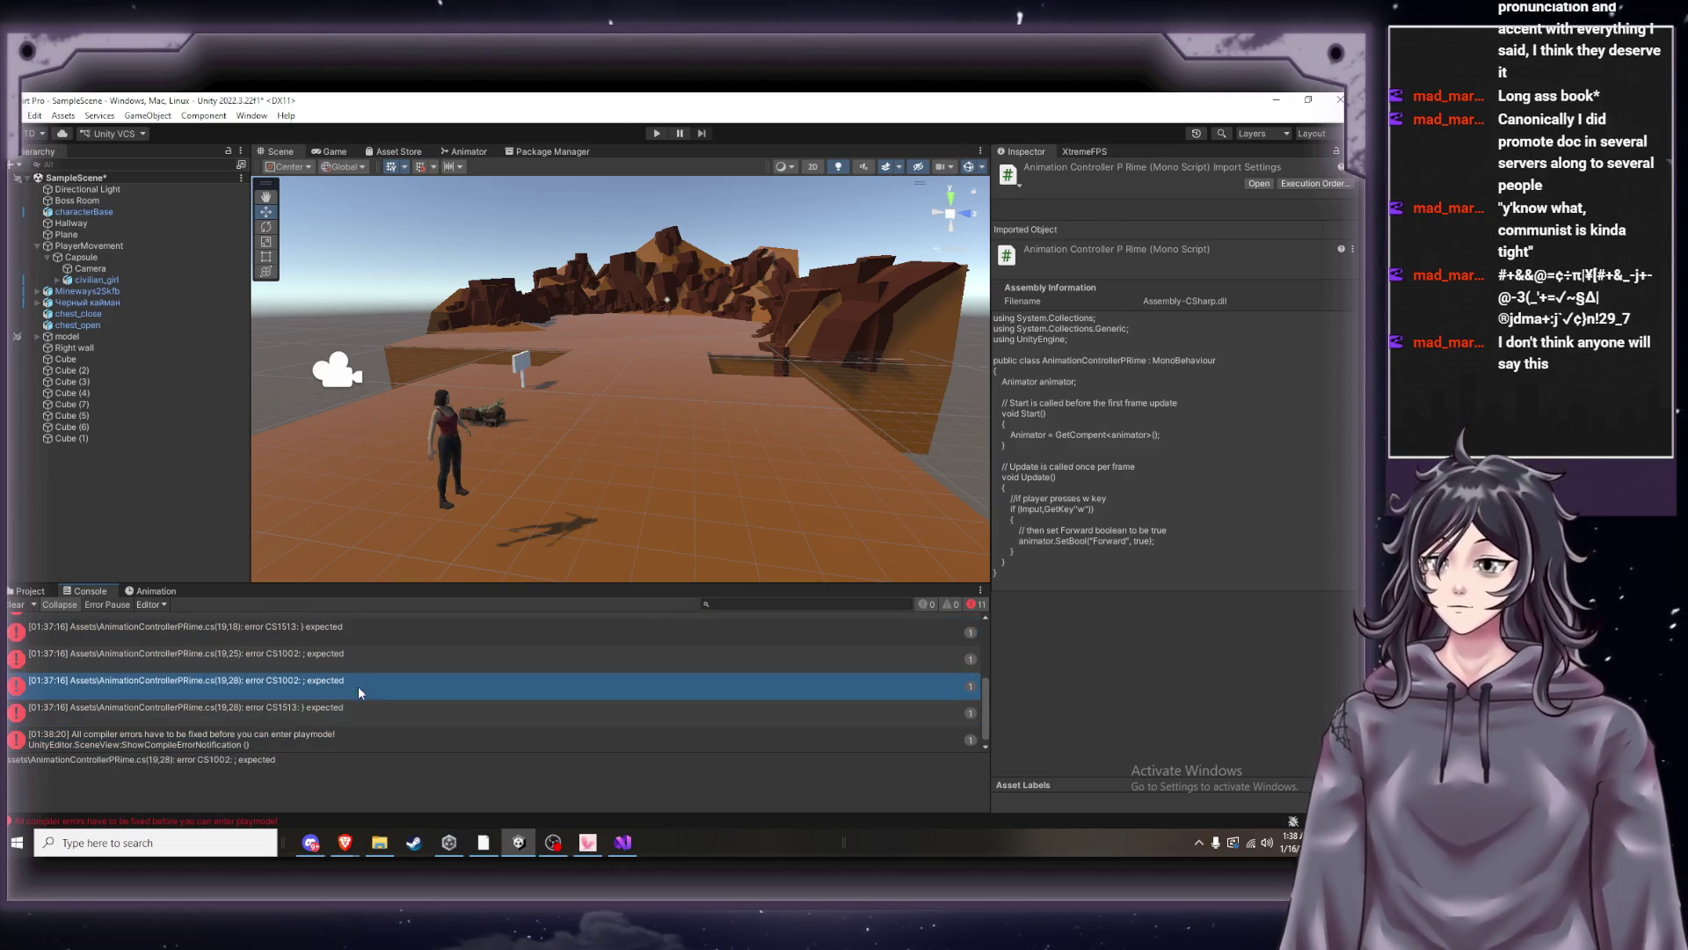
pyautogui.click(346, 667)
pyautogui.hotkey('alt', 'Tab')
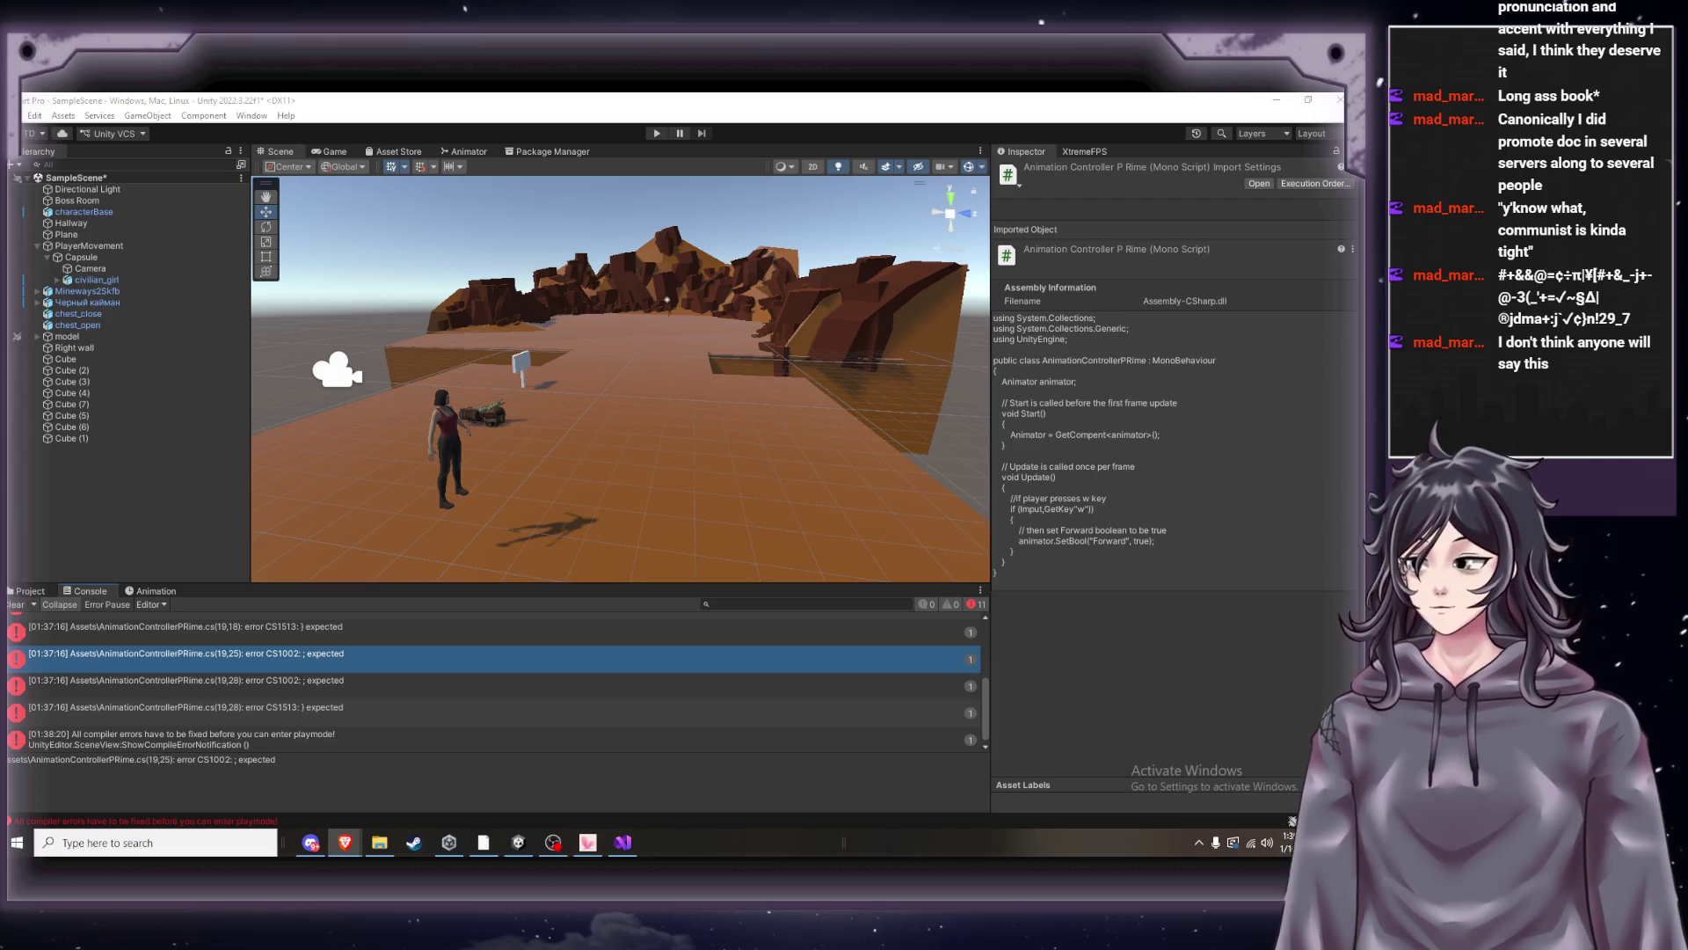
pyautogui.click(467, 590)
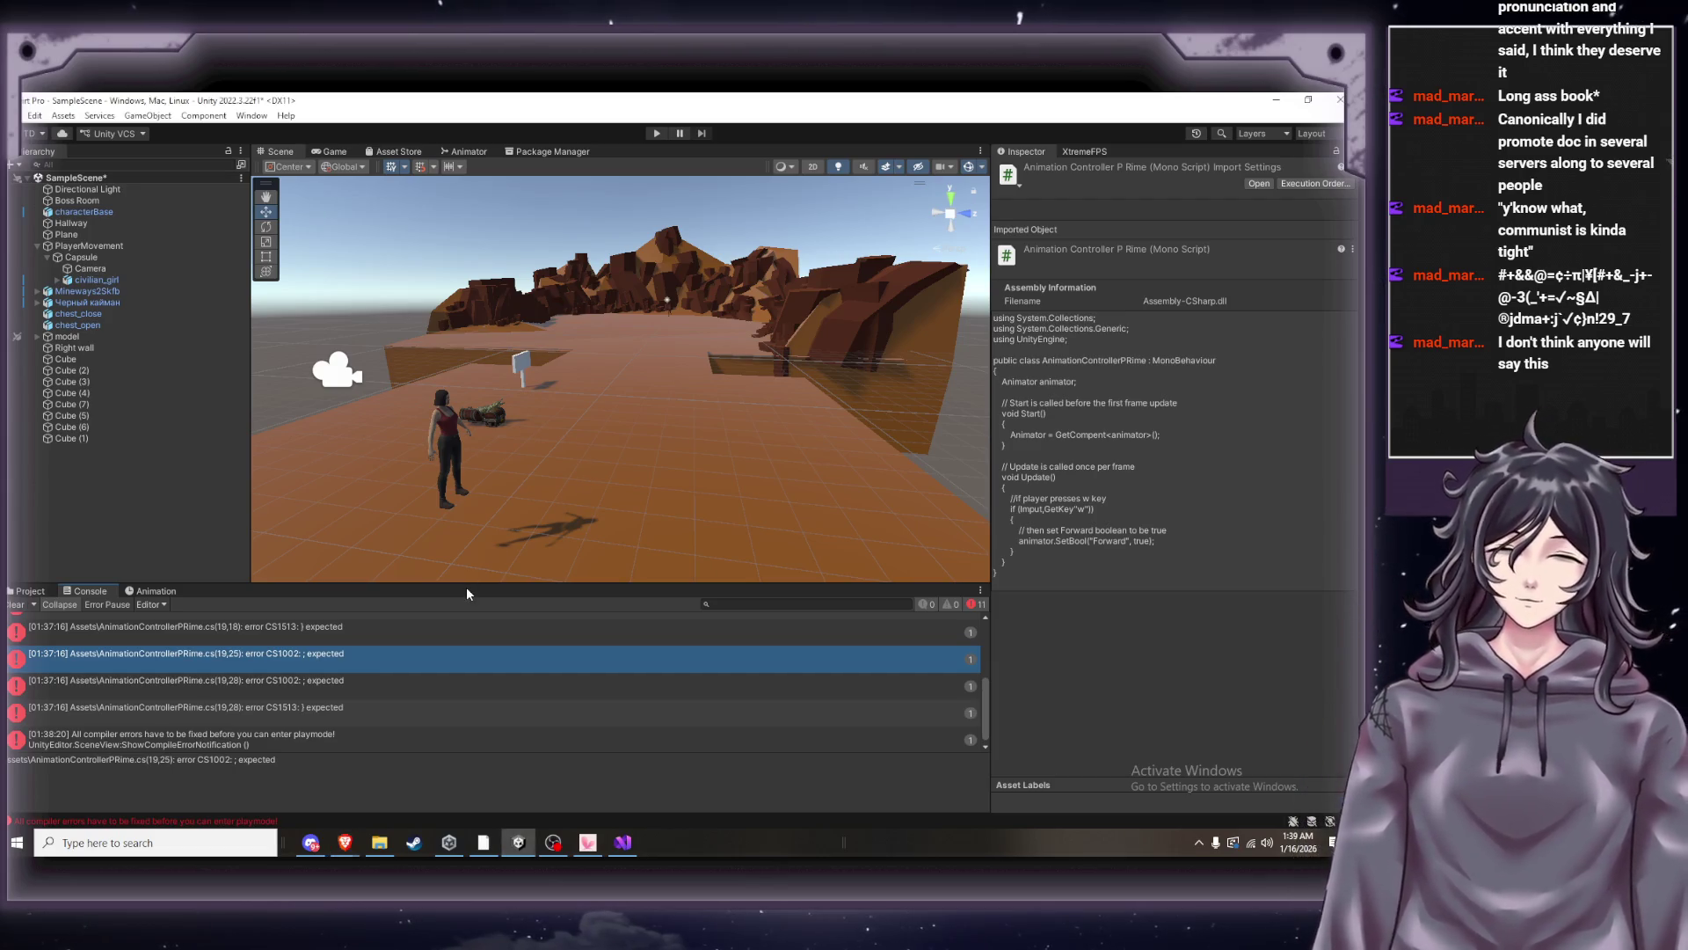